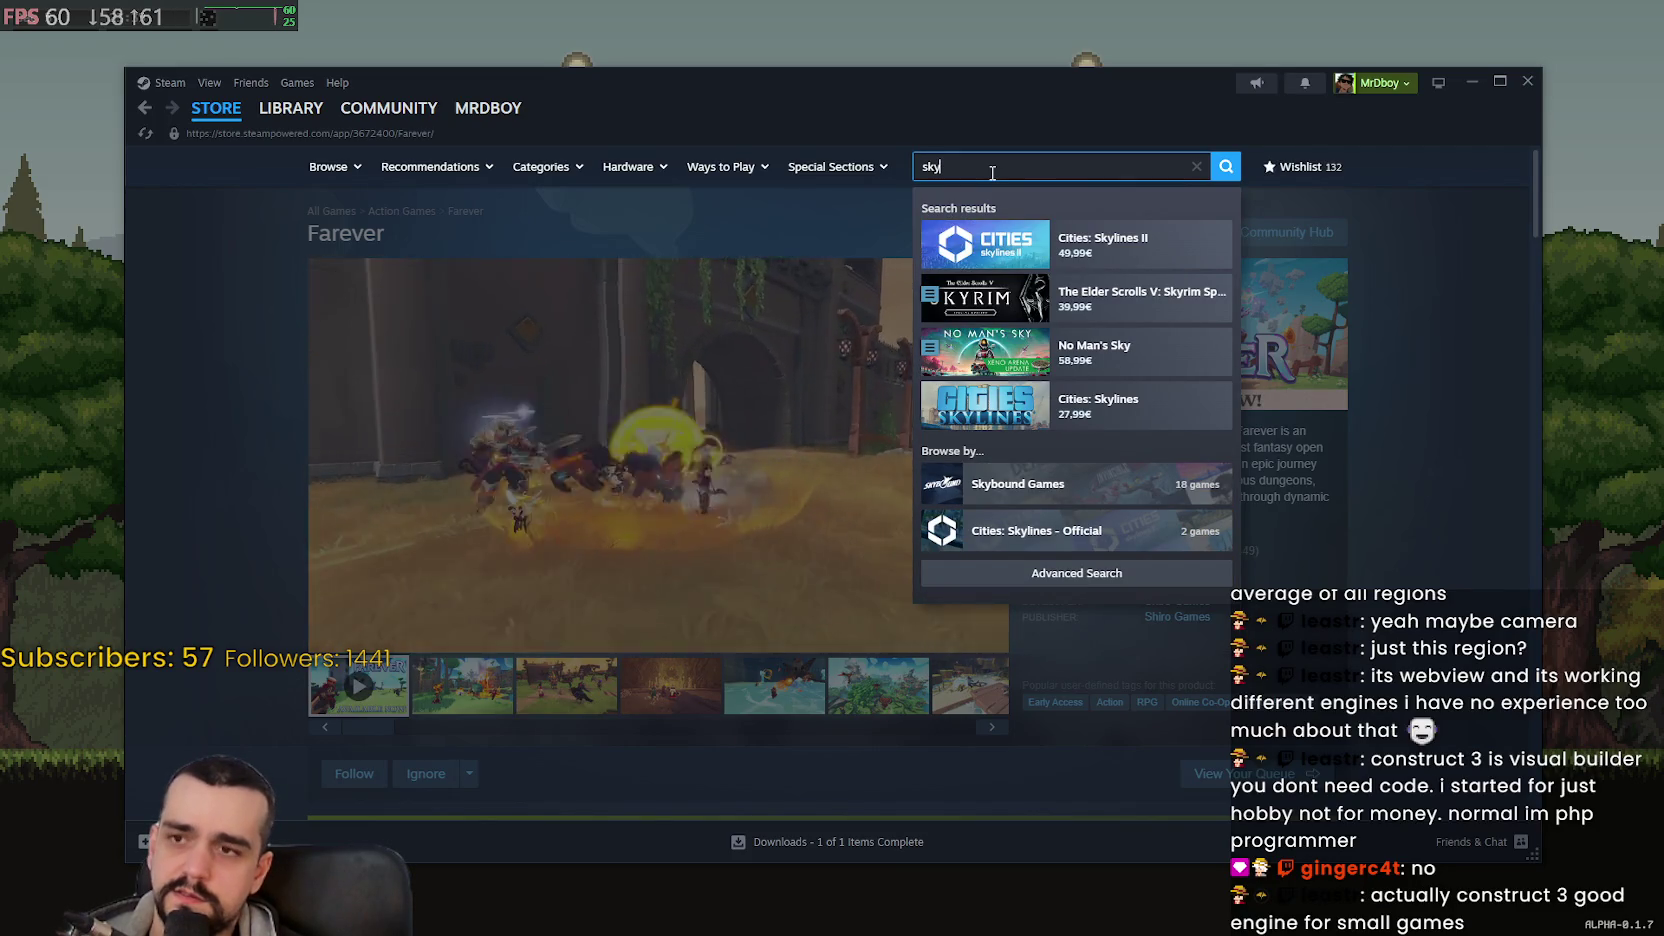
- Search the store for 'moons' and open the Moonstone Island store page
key("BackSpace")
key("BackSpace")
key("BackSpace")
type("moon")
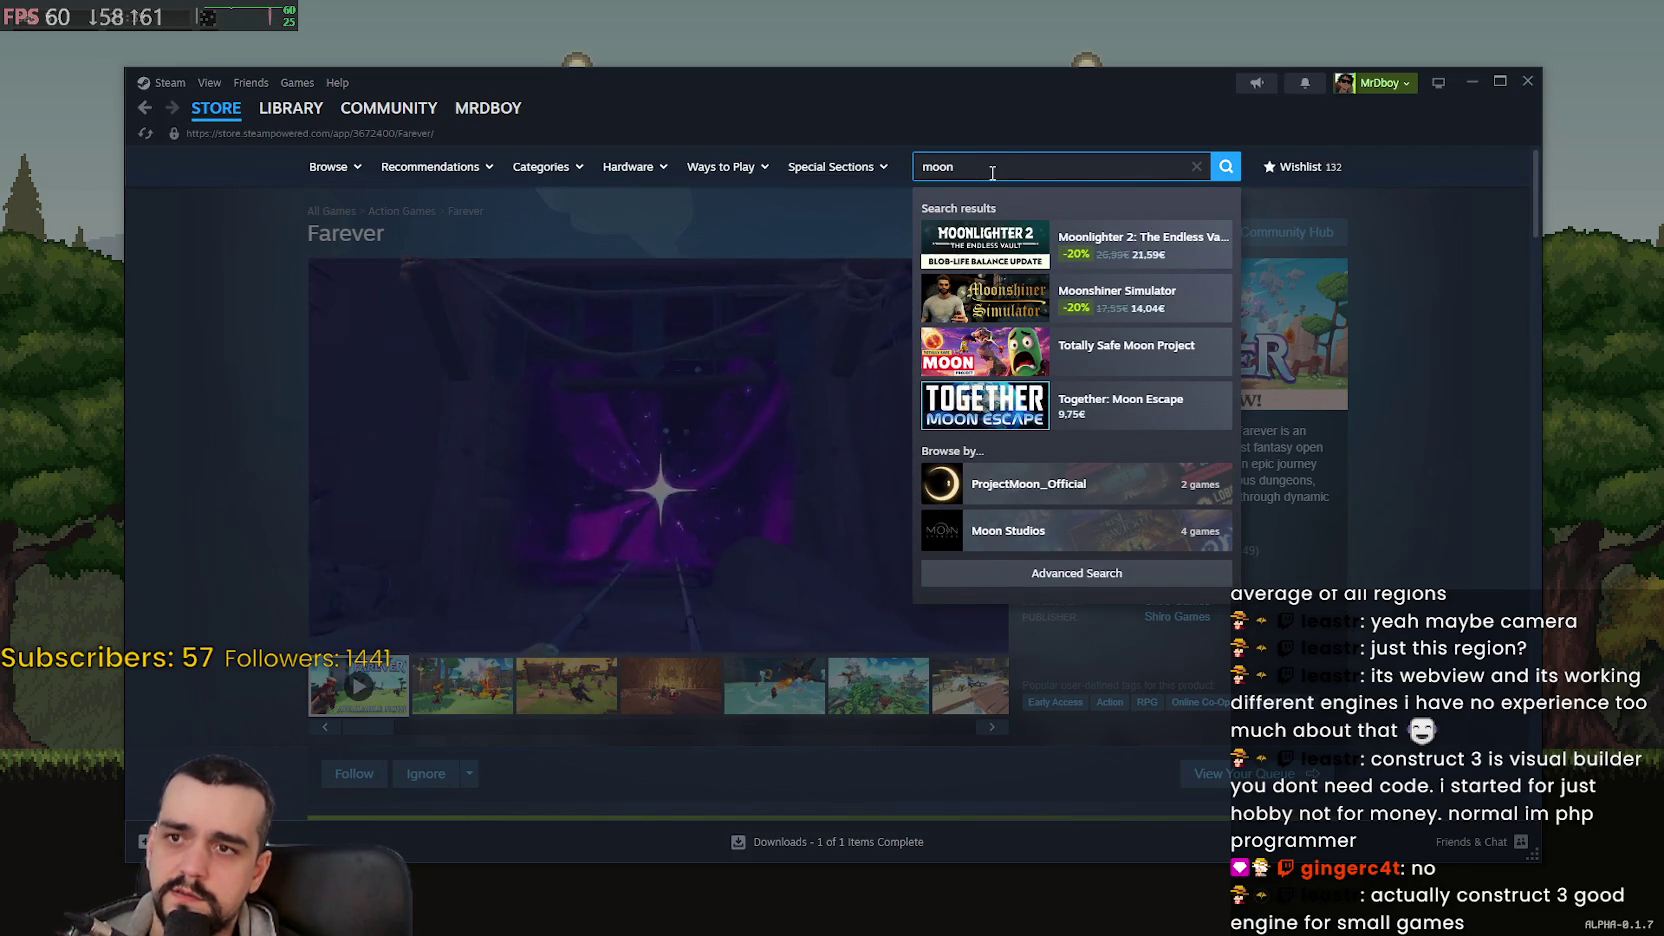
type("s")
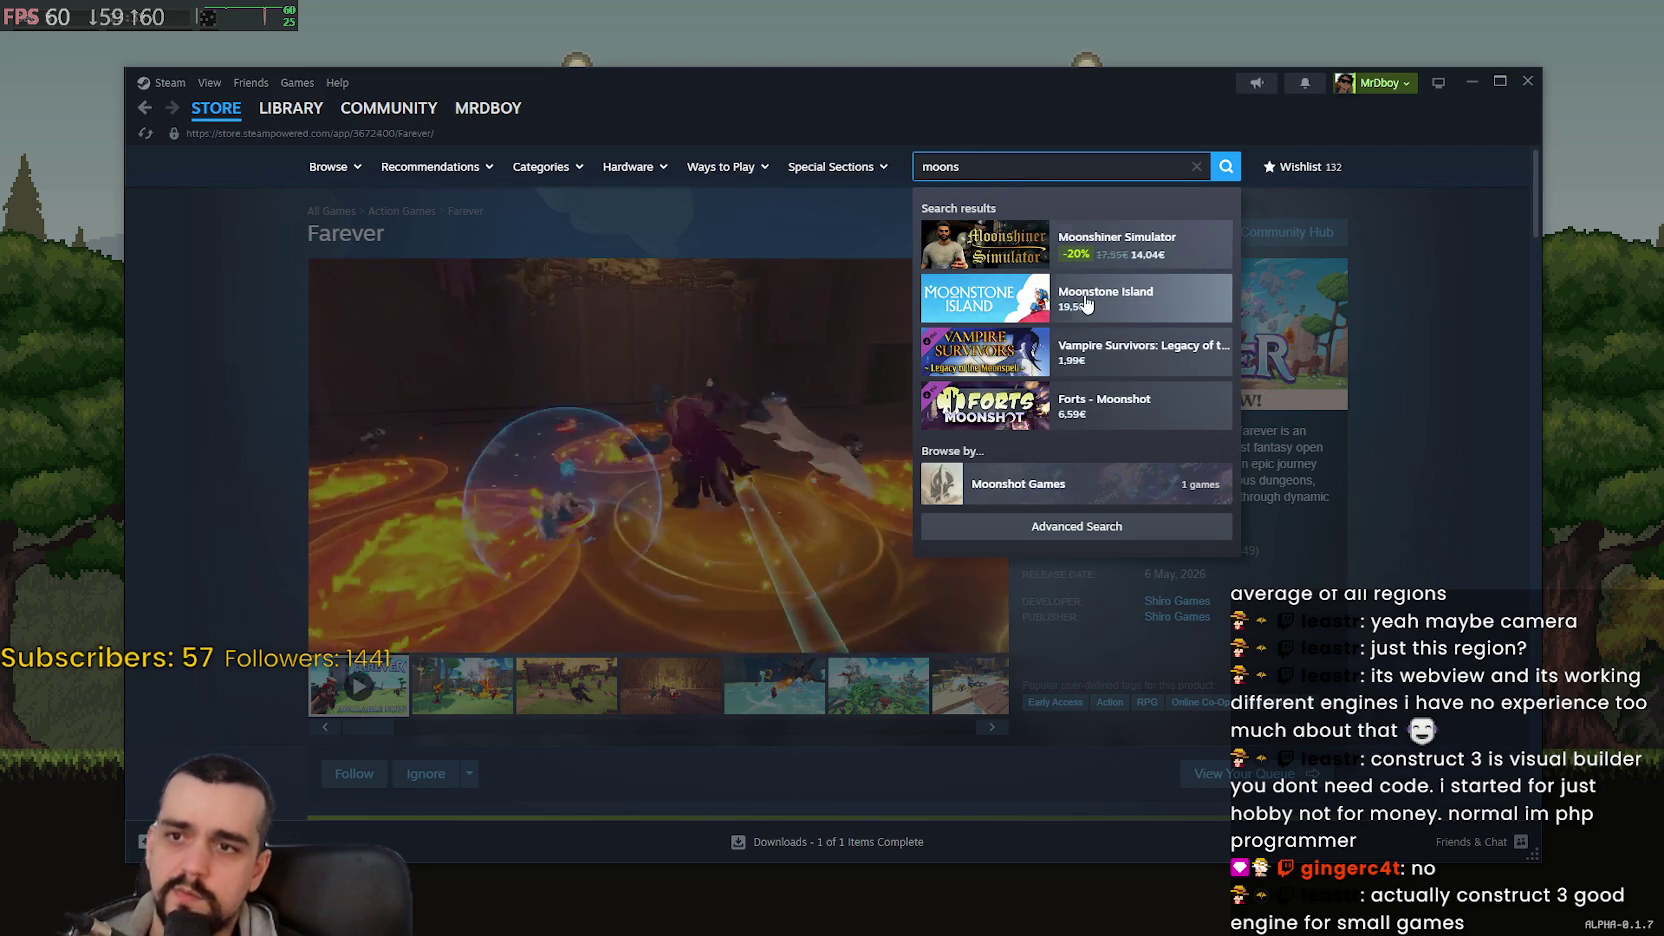
left_click(1140, 300)
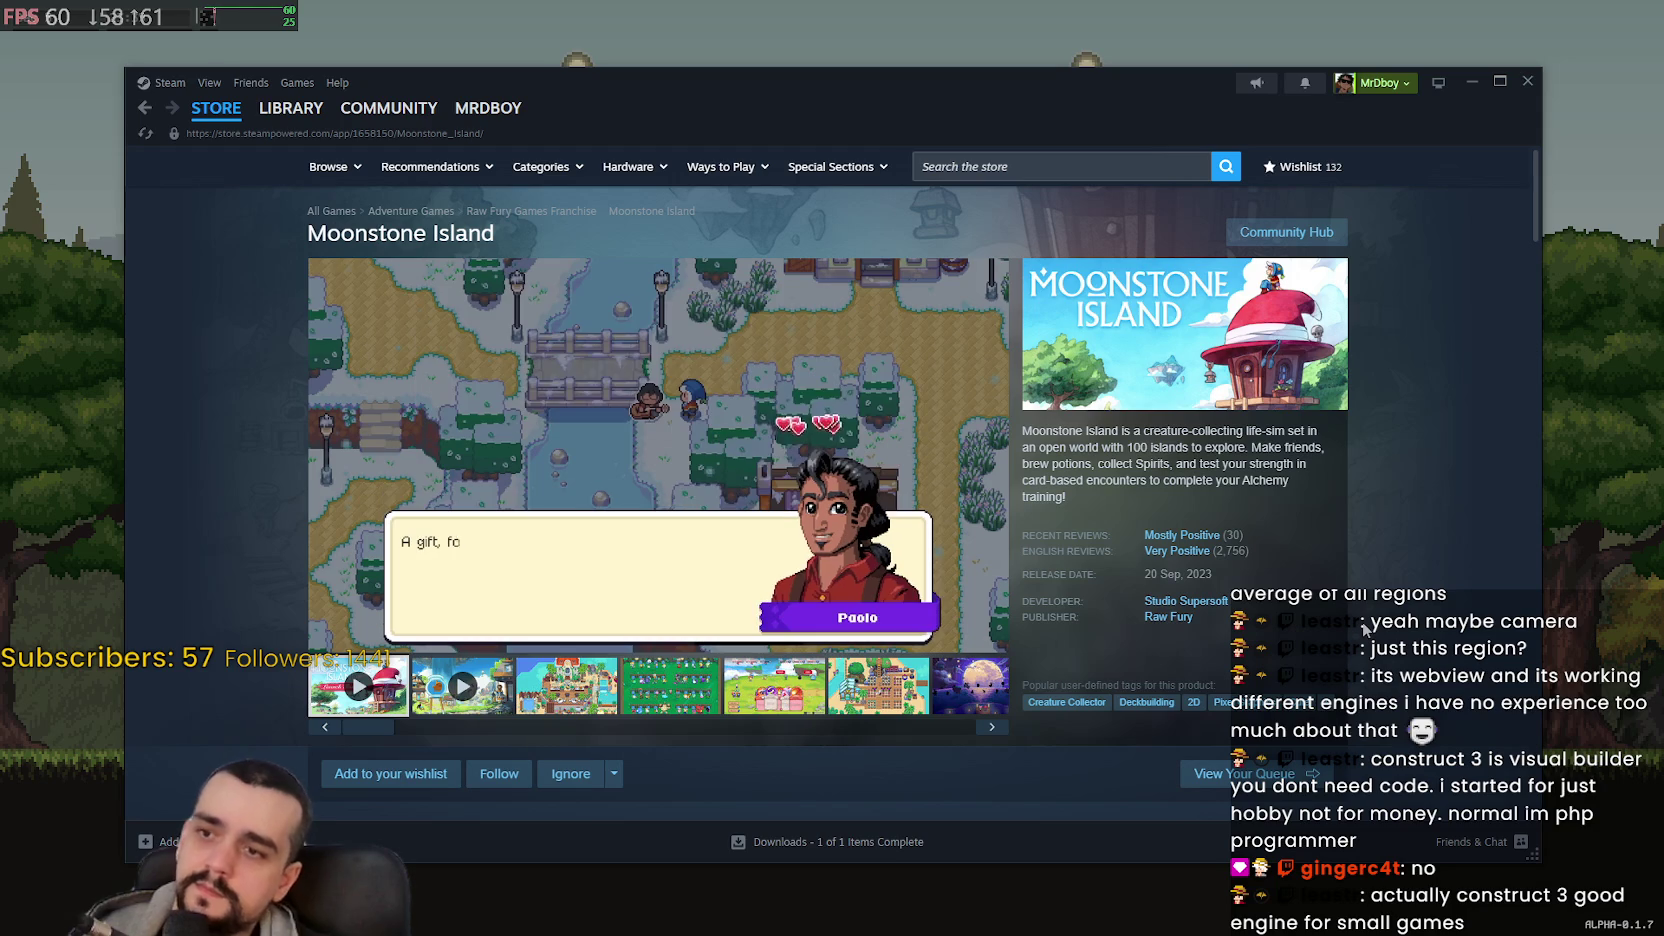
- Skip the Moonstone Island trailer ahead to the battle scene, then near its end
mouse_move(841, 406)
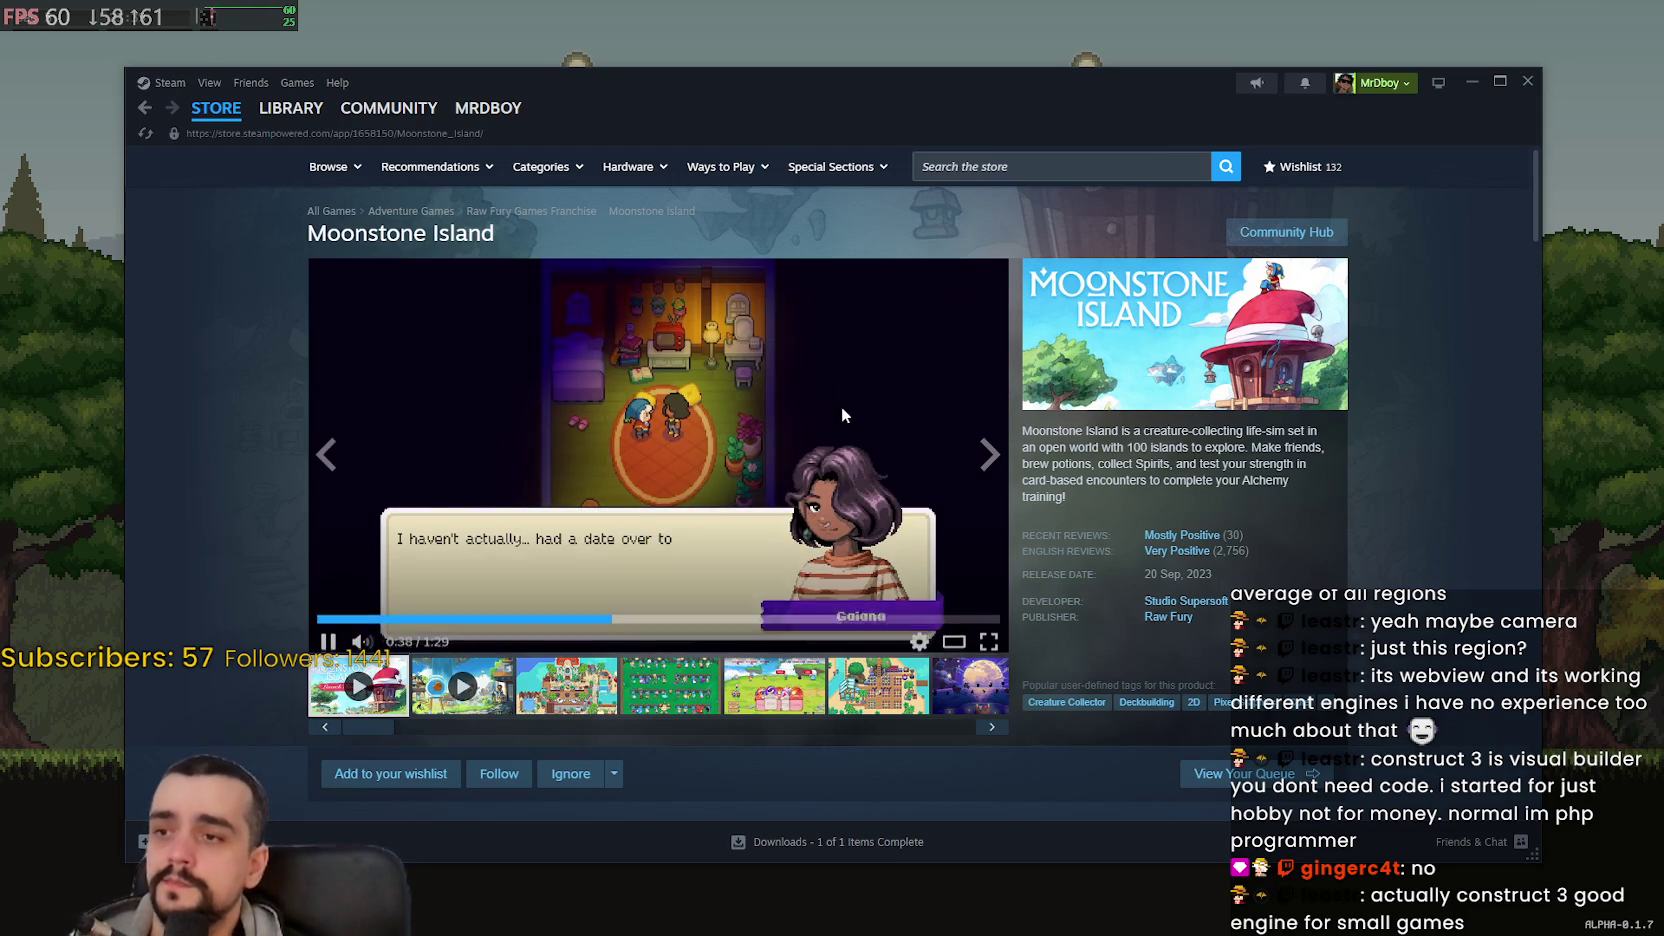
left_click(738, 612)
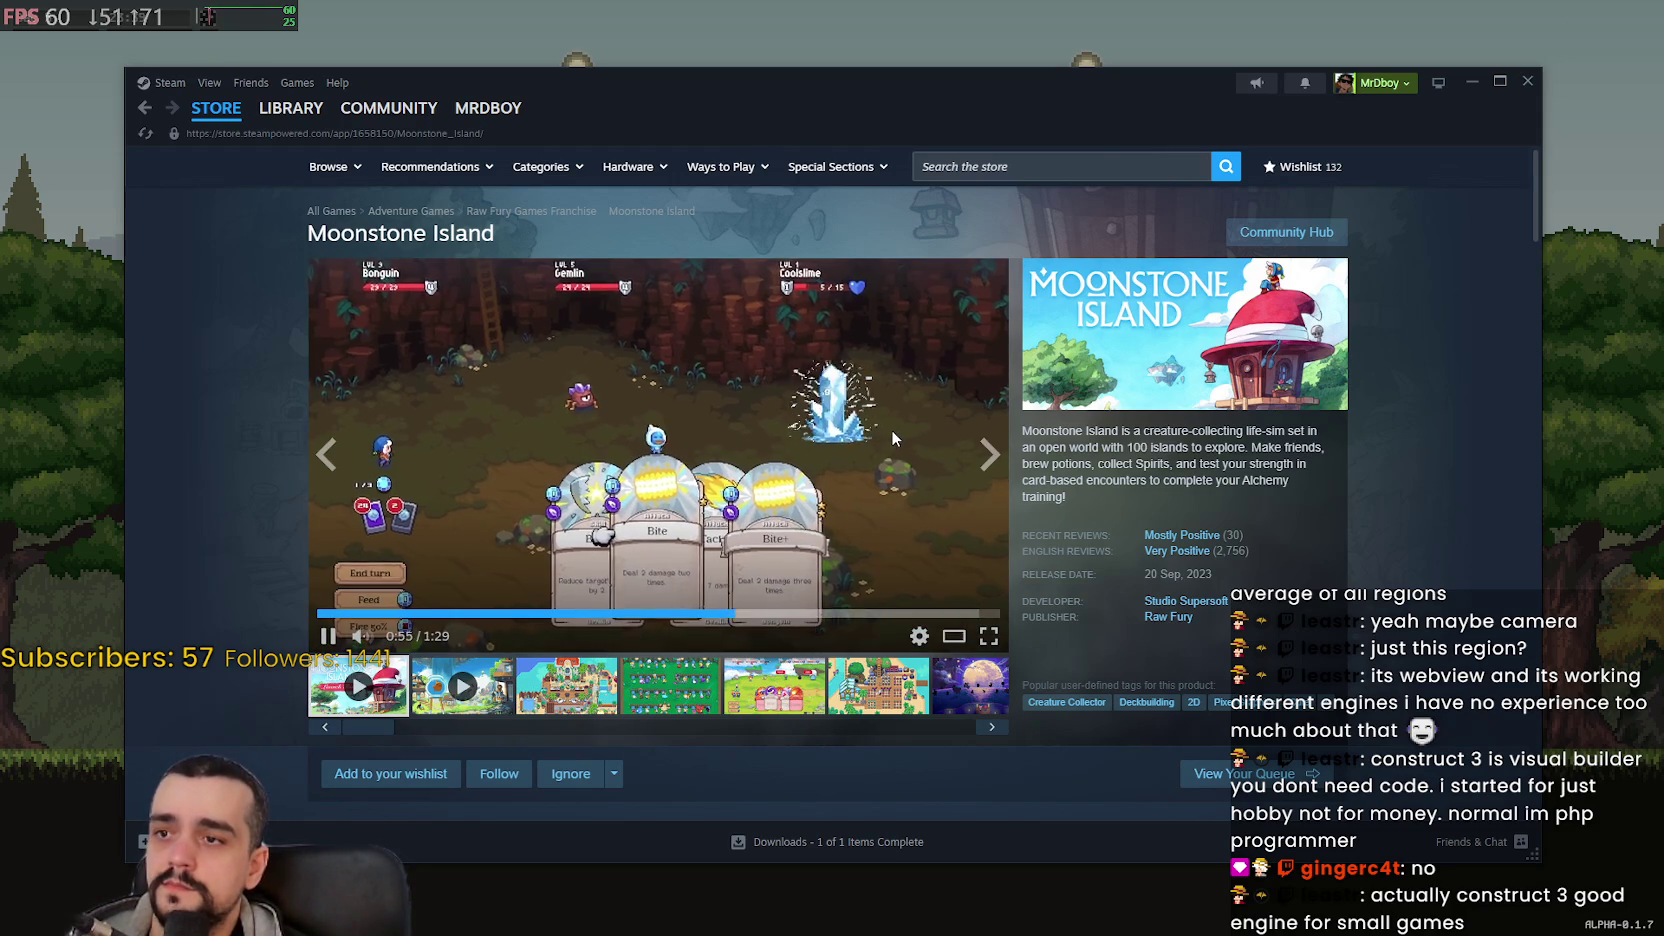
left_click(869, 612)
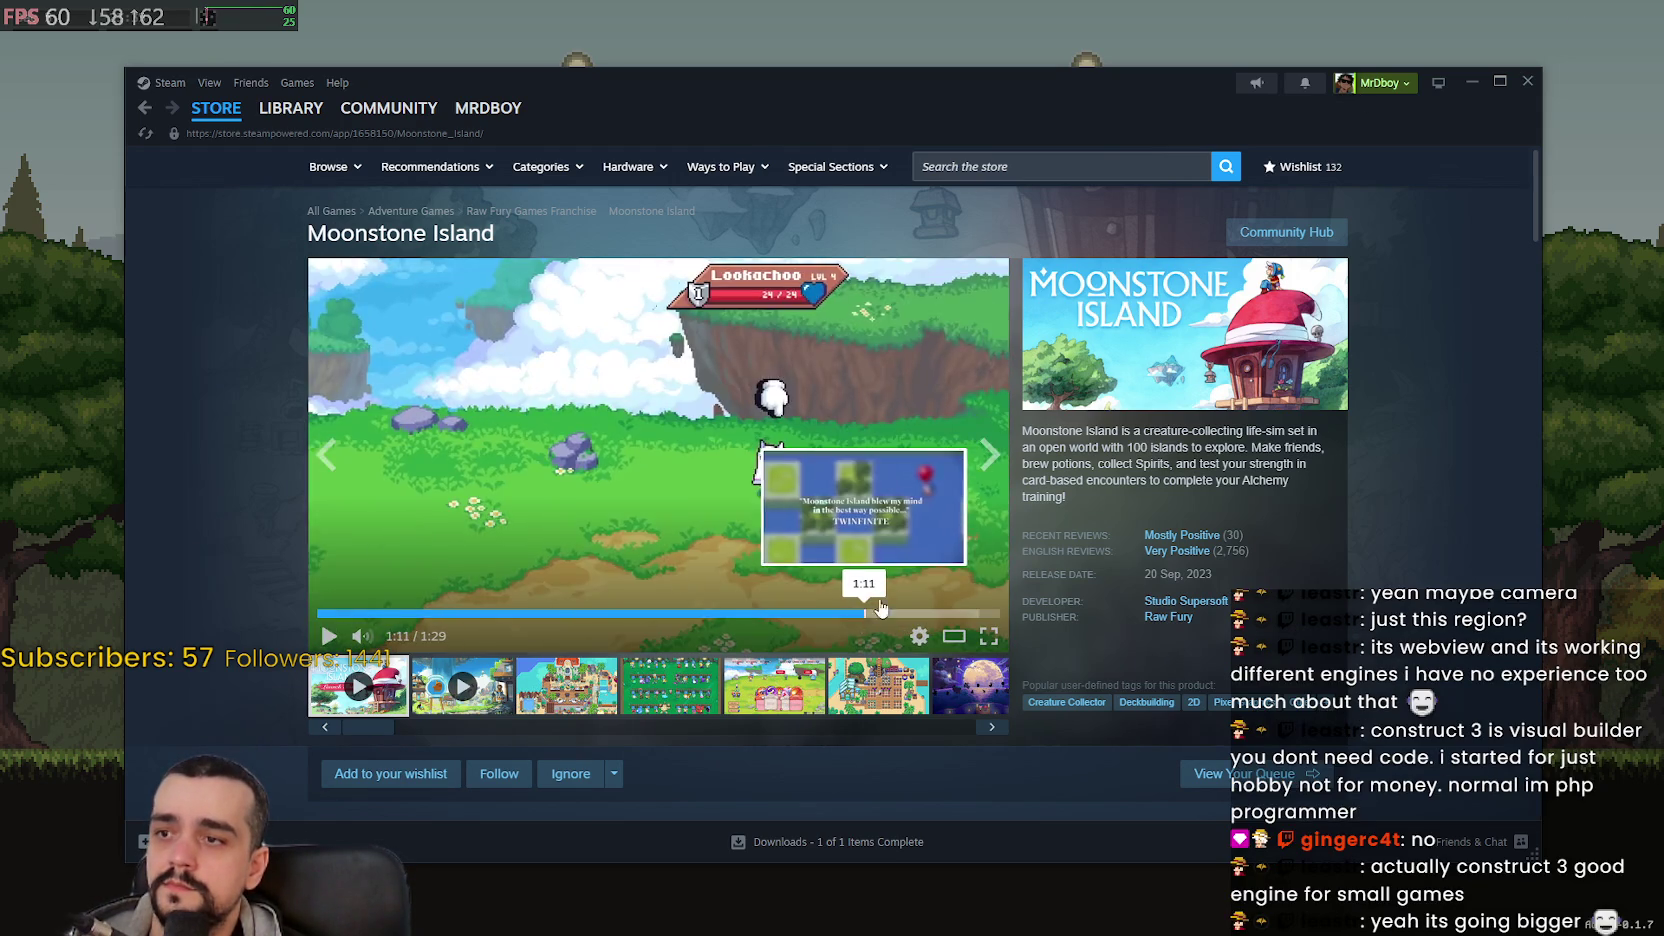
scroll(1131, 276, "down", 2)
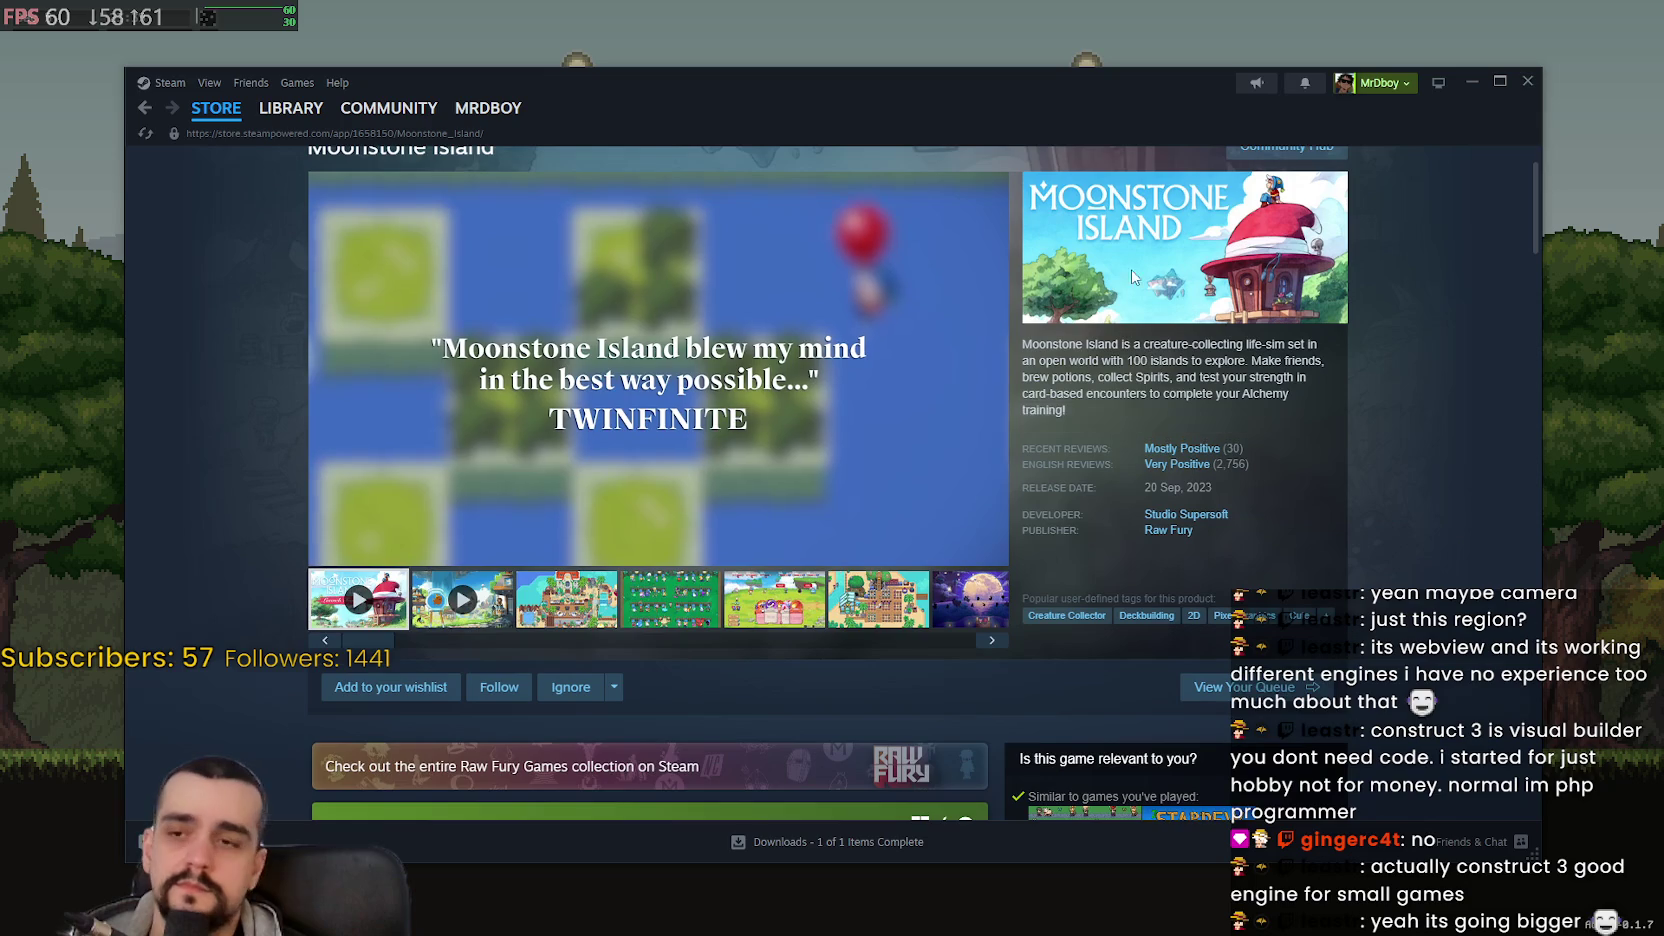
scroll(1090, 237, "up", 2)
- Search the Steam store for 'keeper' and show the full results list
left_click(1061, 163)
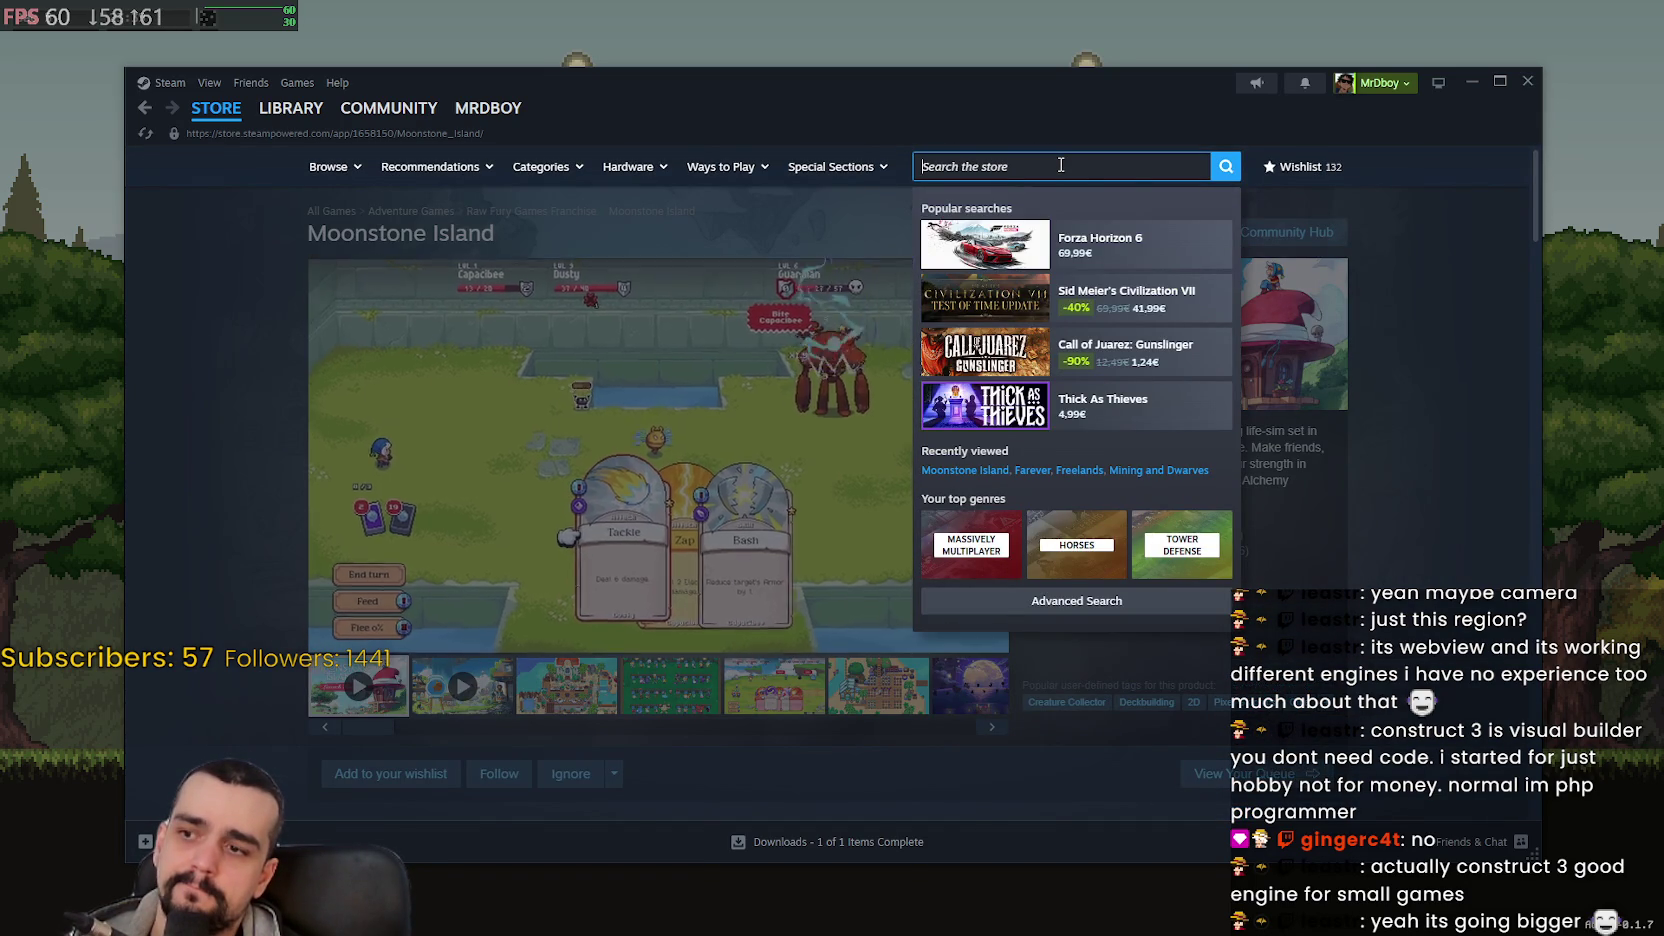
type("t")
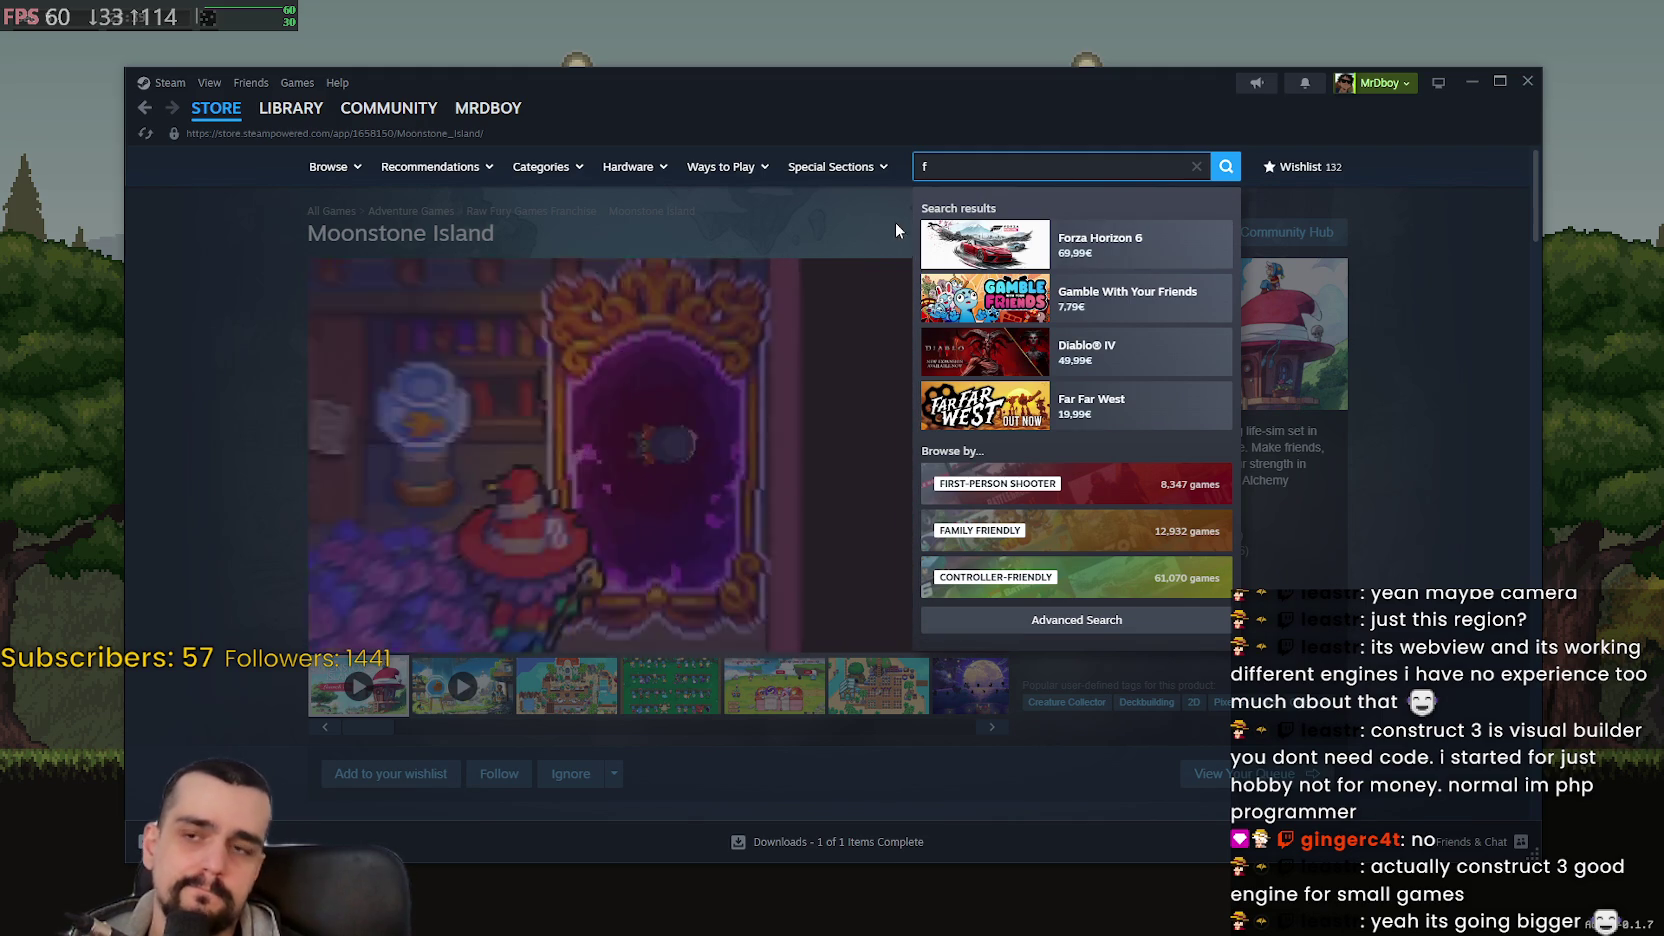
type("keeper")
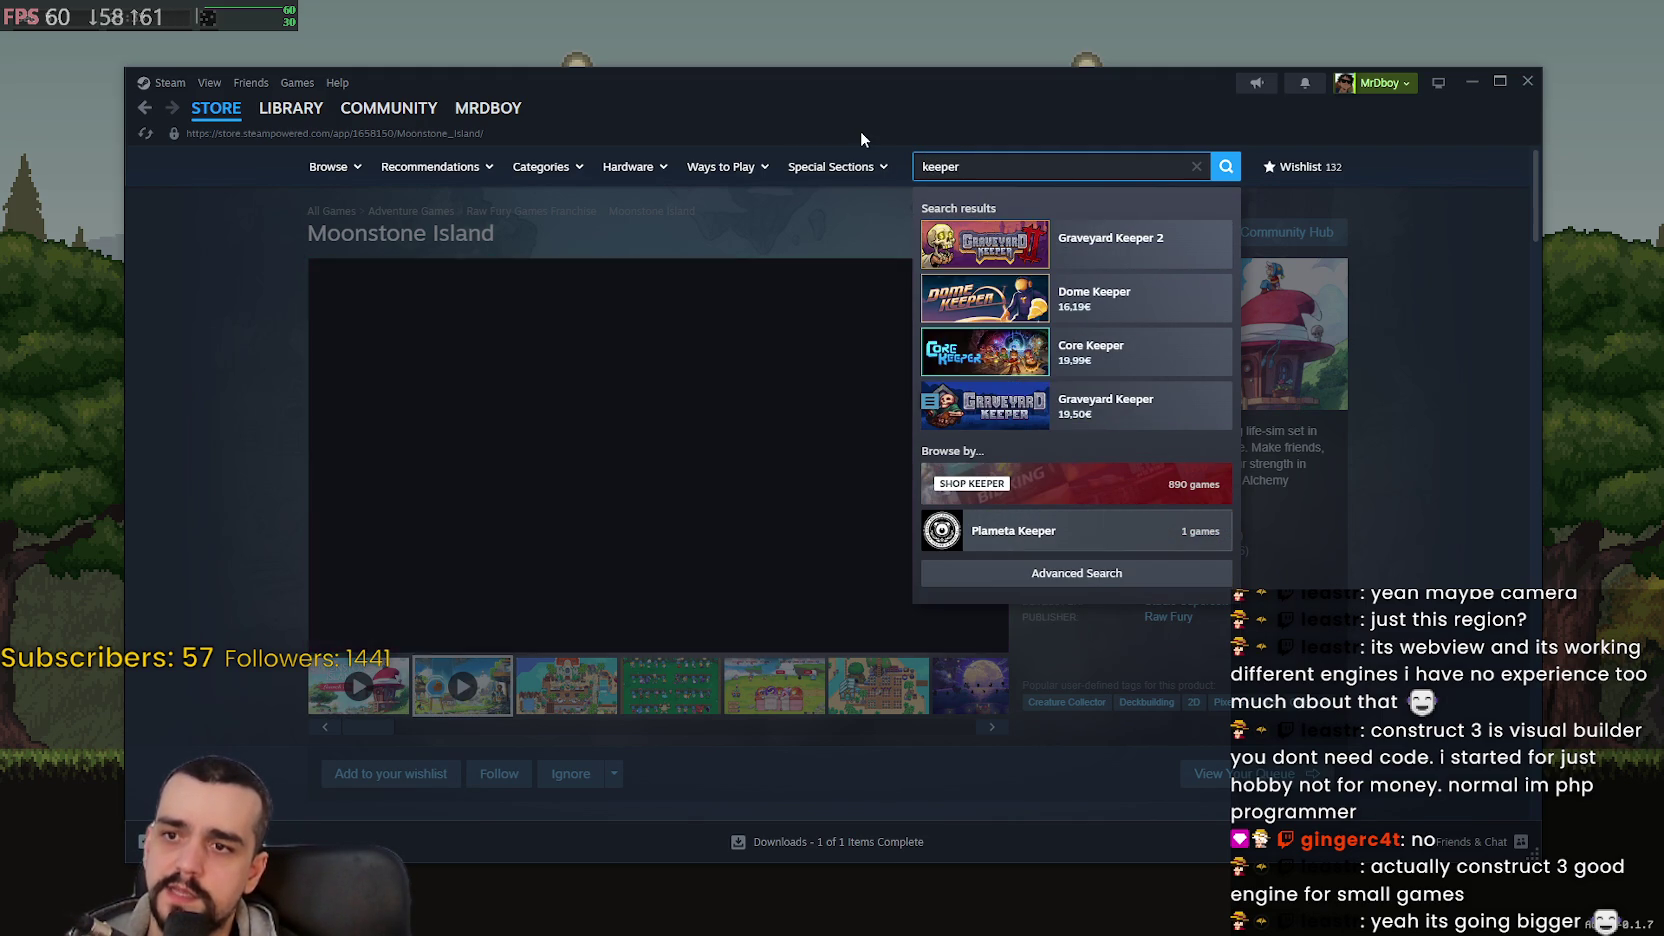
left_click(1220, 172)
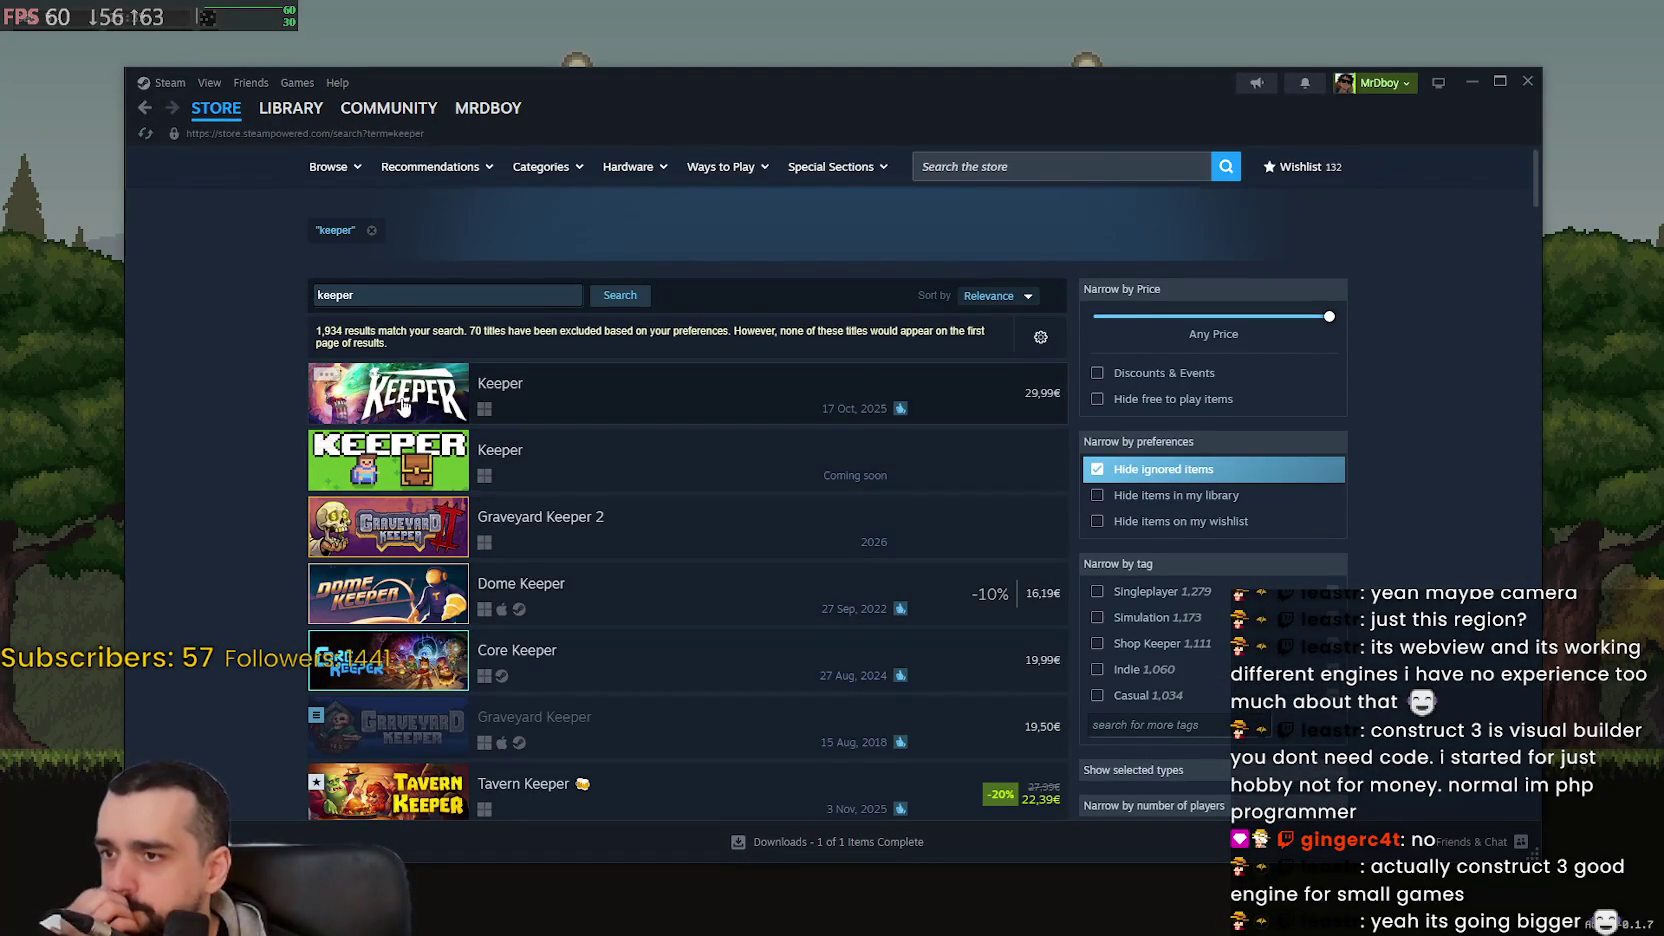
- Scroll through the keeper results, past Lighthouse Keeper, Forest Keeper and Creature Keeper
scroll(408, 512, "down", 3)
scroll(408, 512, "down", 5)
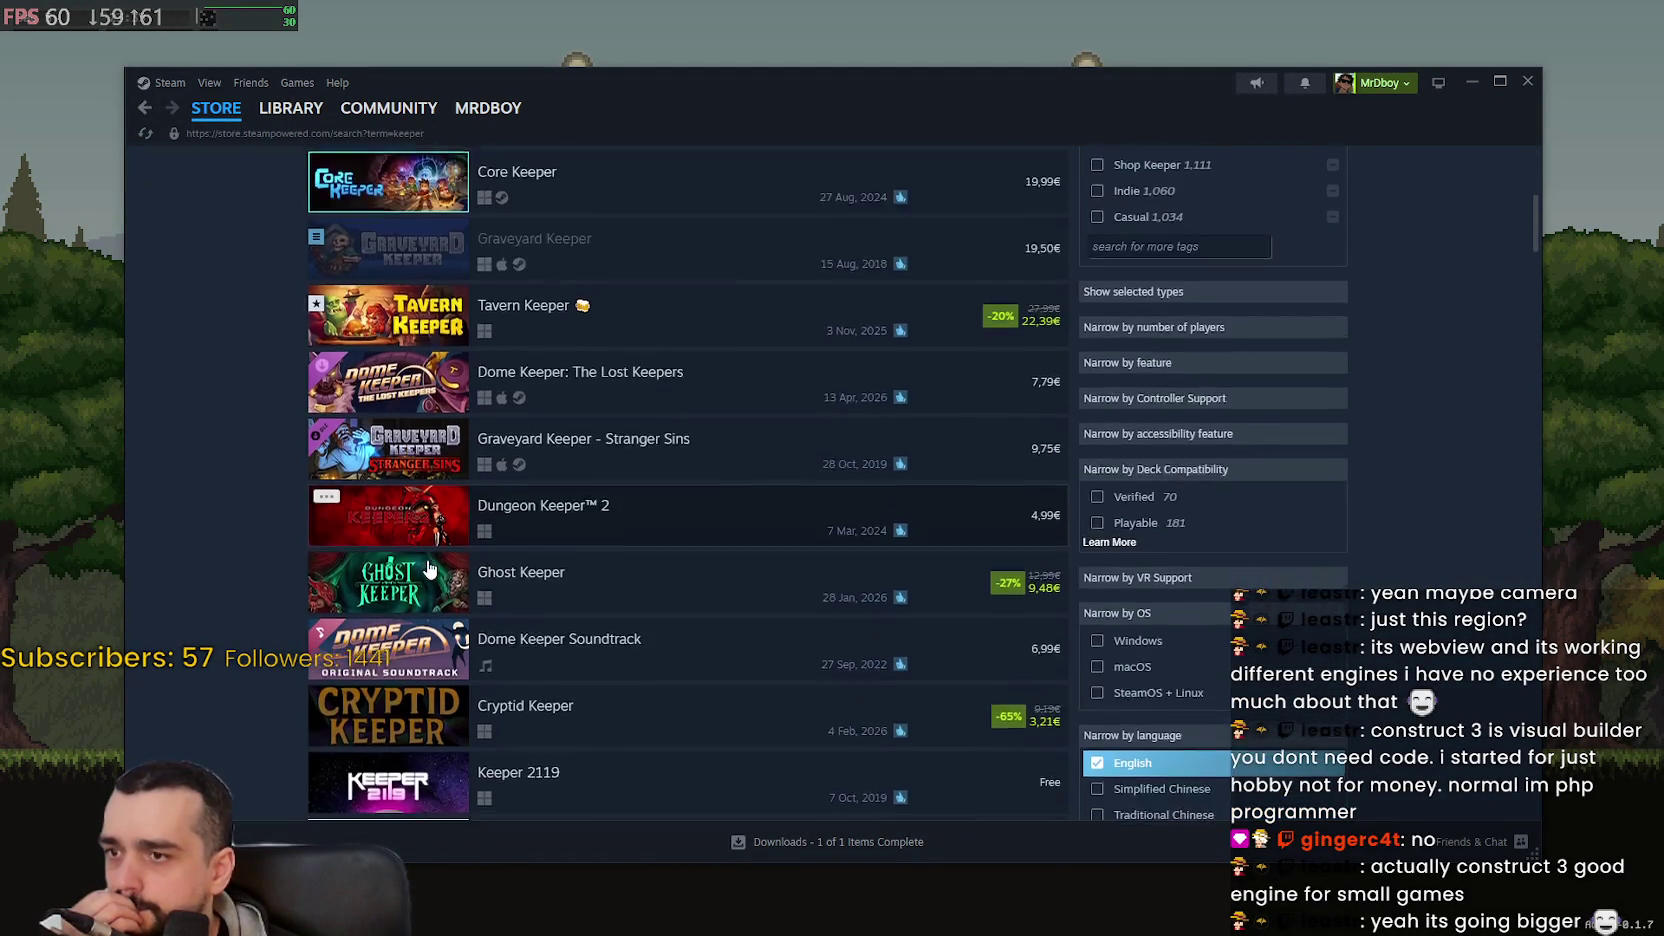
scroll(383, 425, "down", 3)
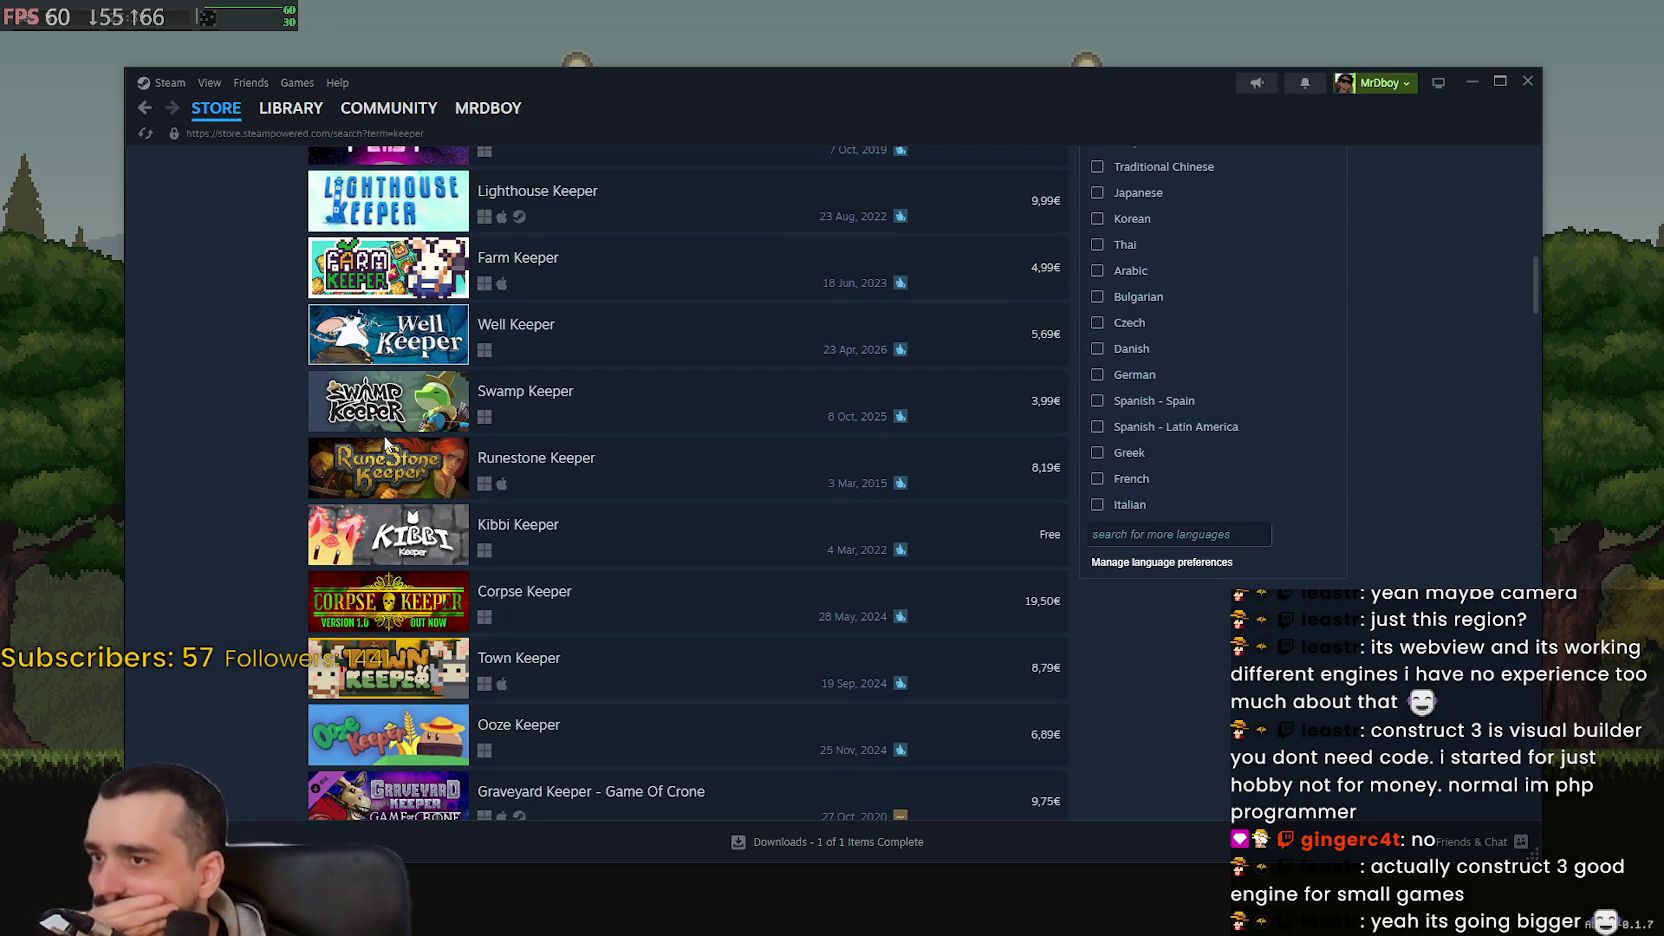
scroll(458, 490, "down", 2)
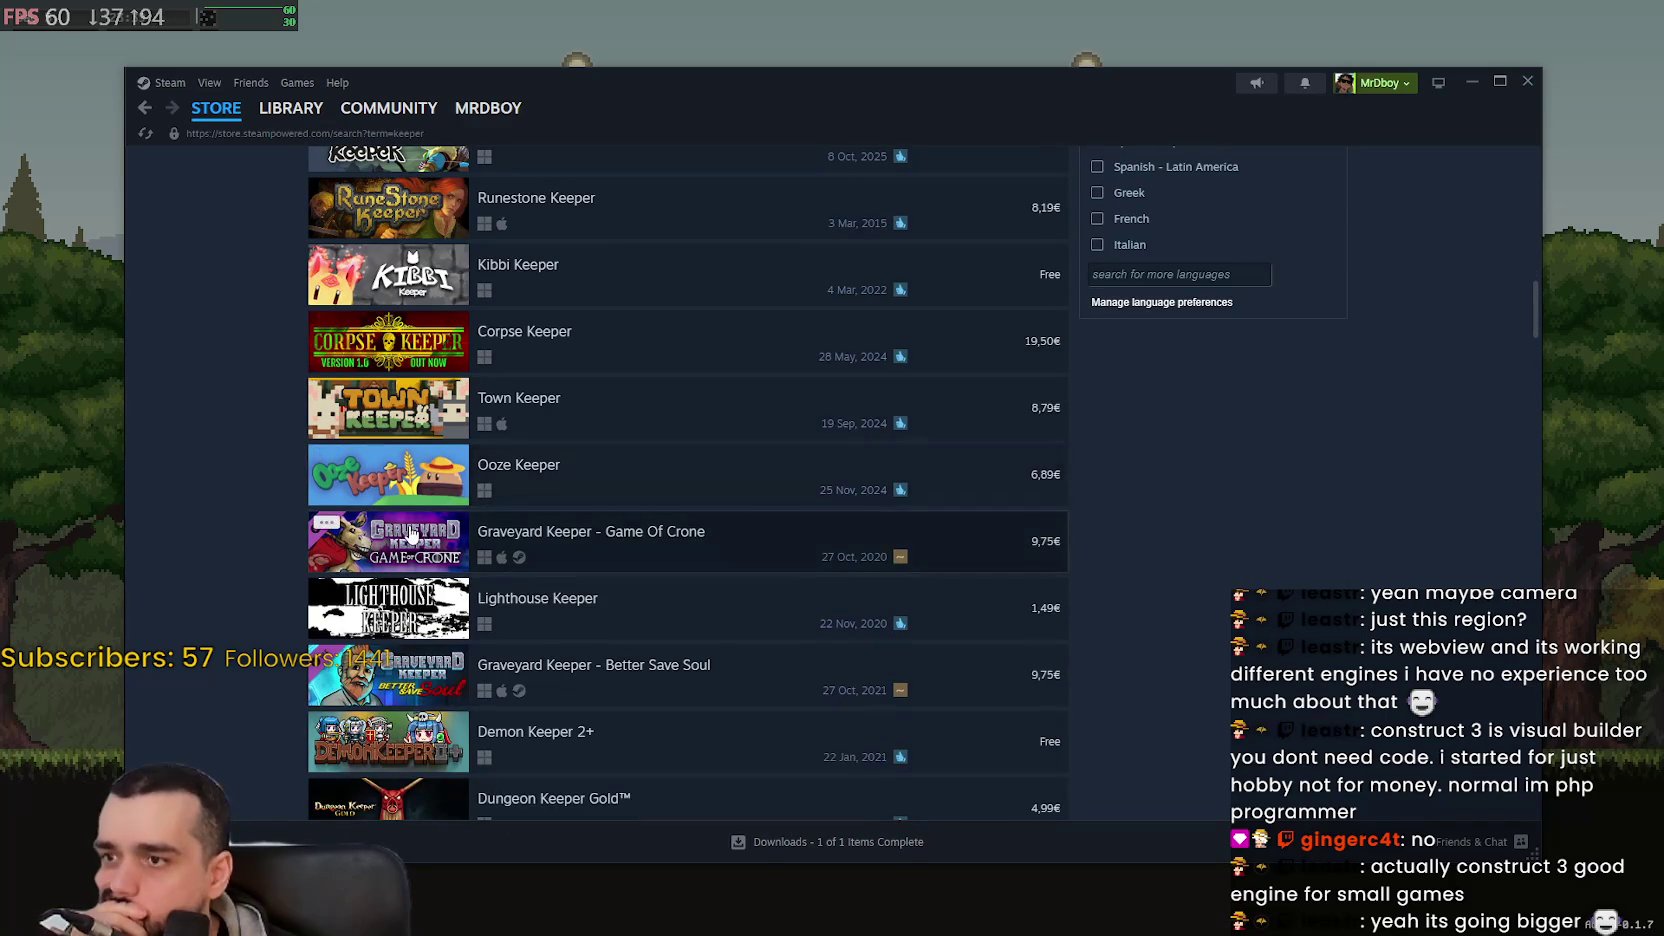
scroll(709, 753, "down", 2)
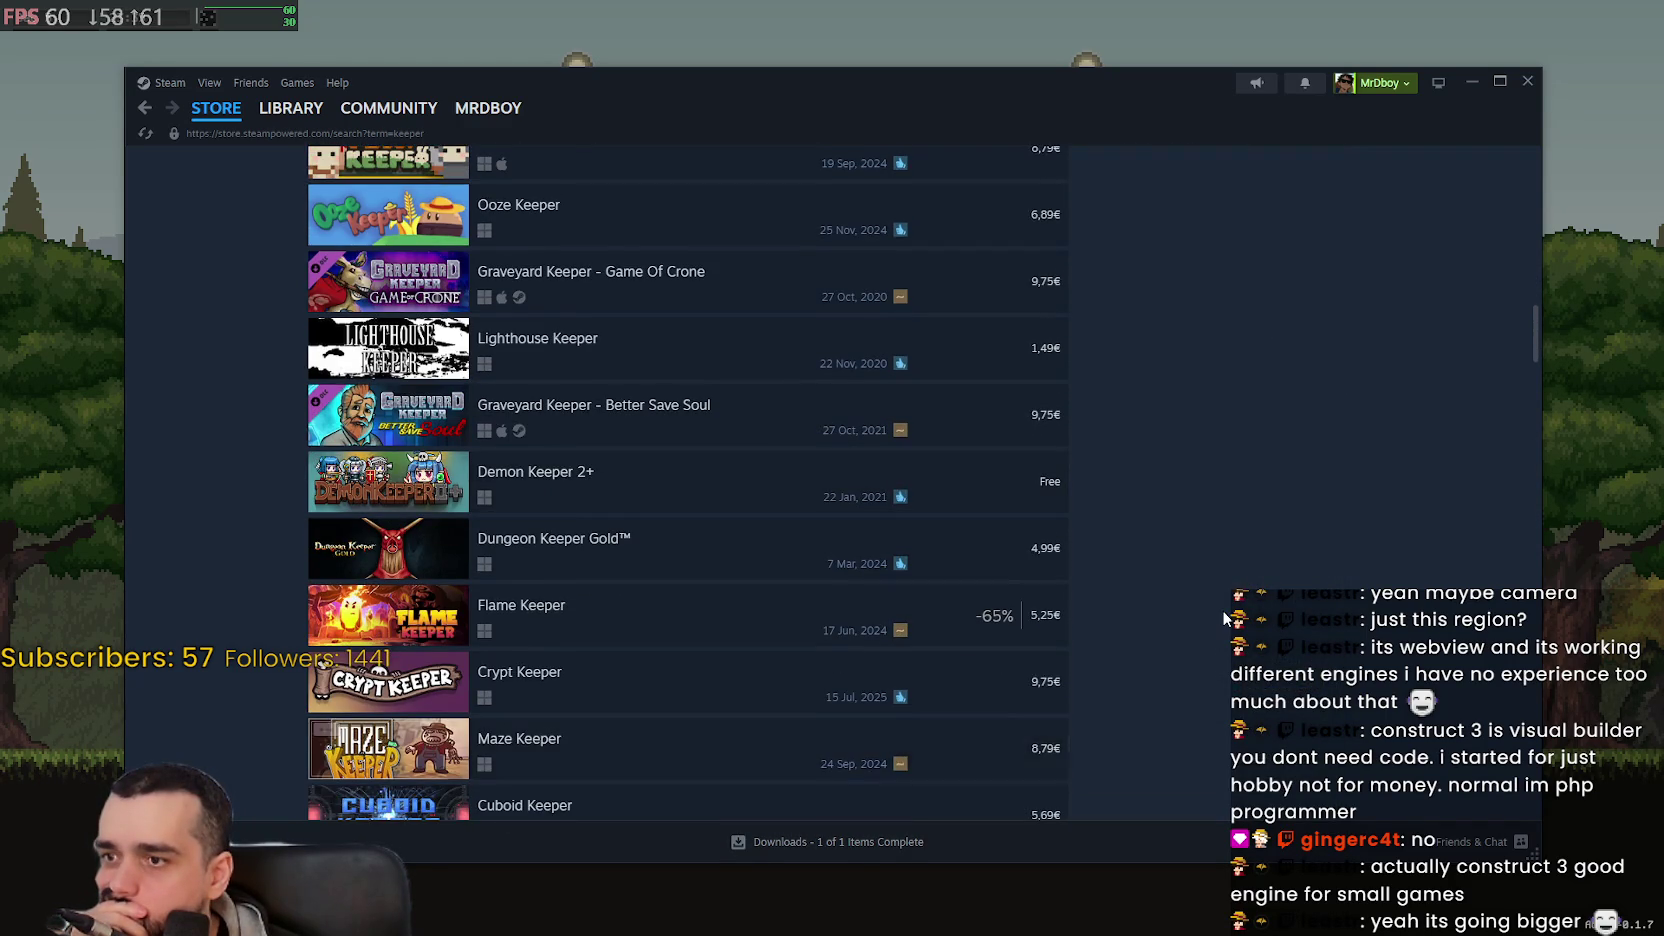
scroll(1222, 610, "down", 3)
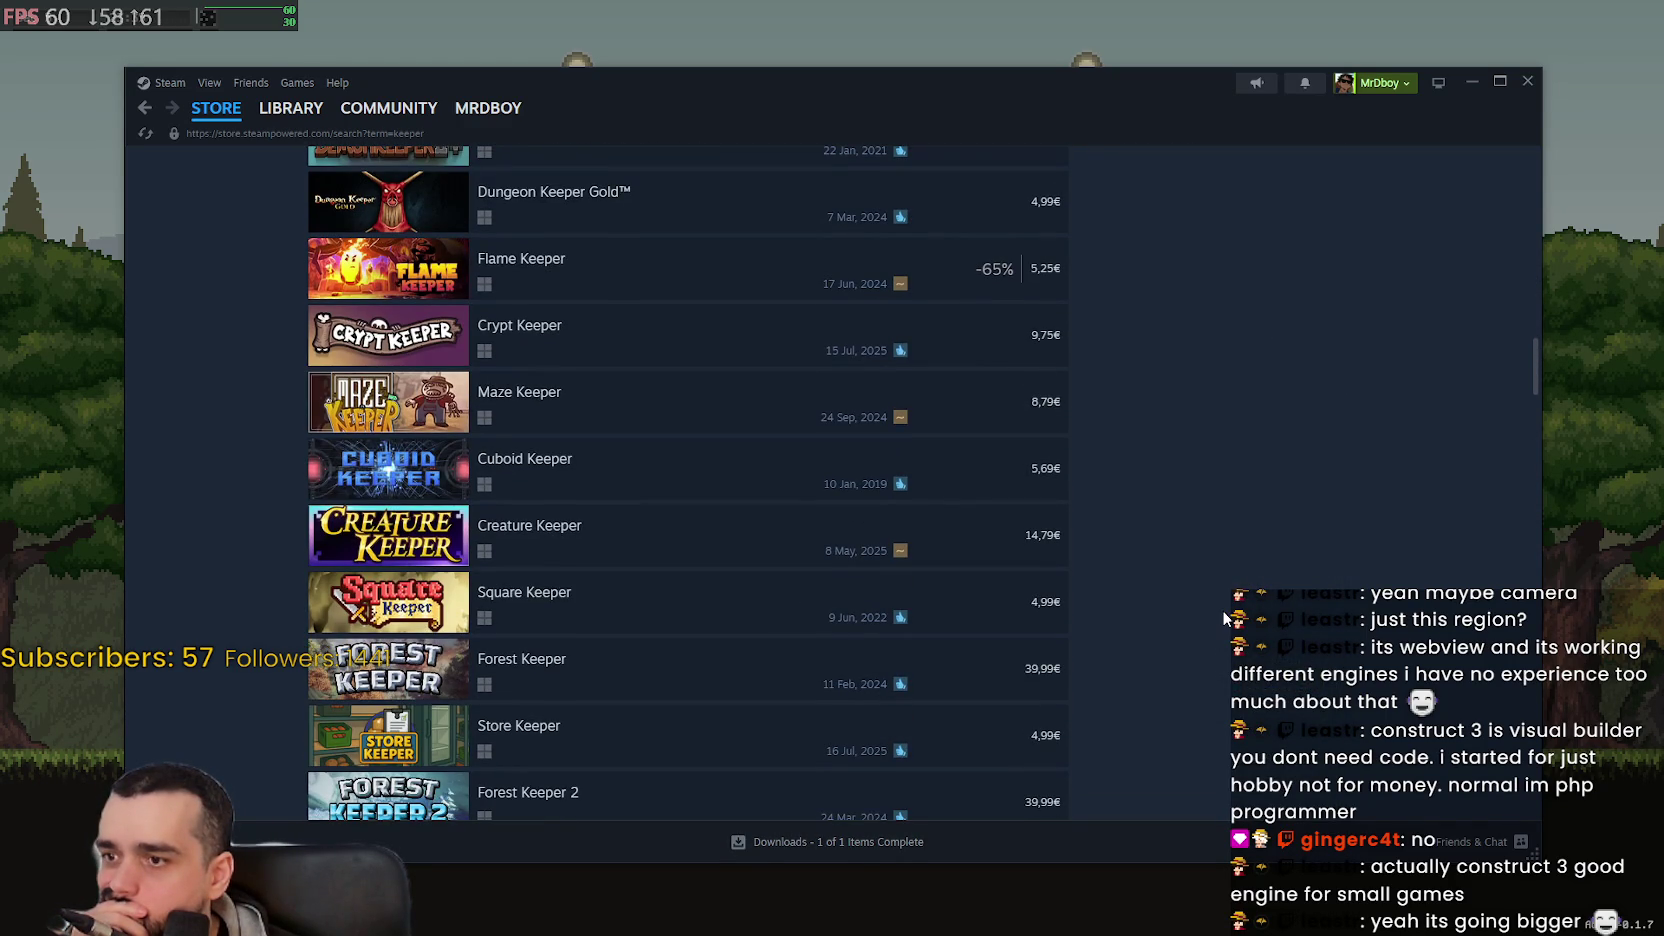
scroll(1223, 612, "down", 4)
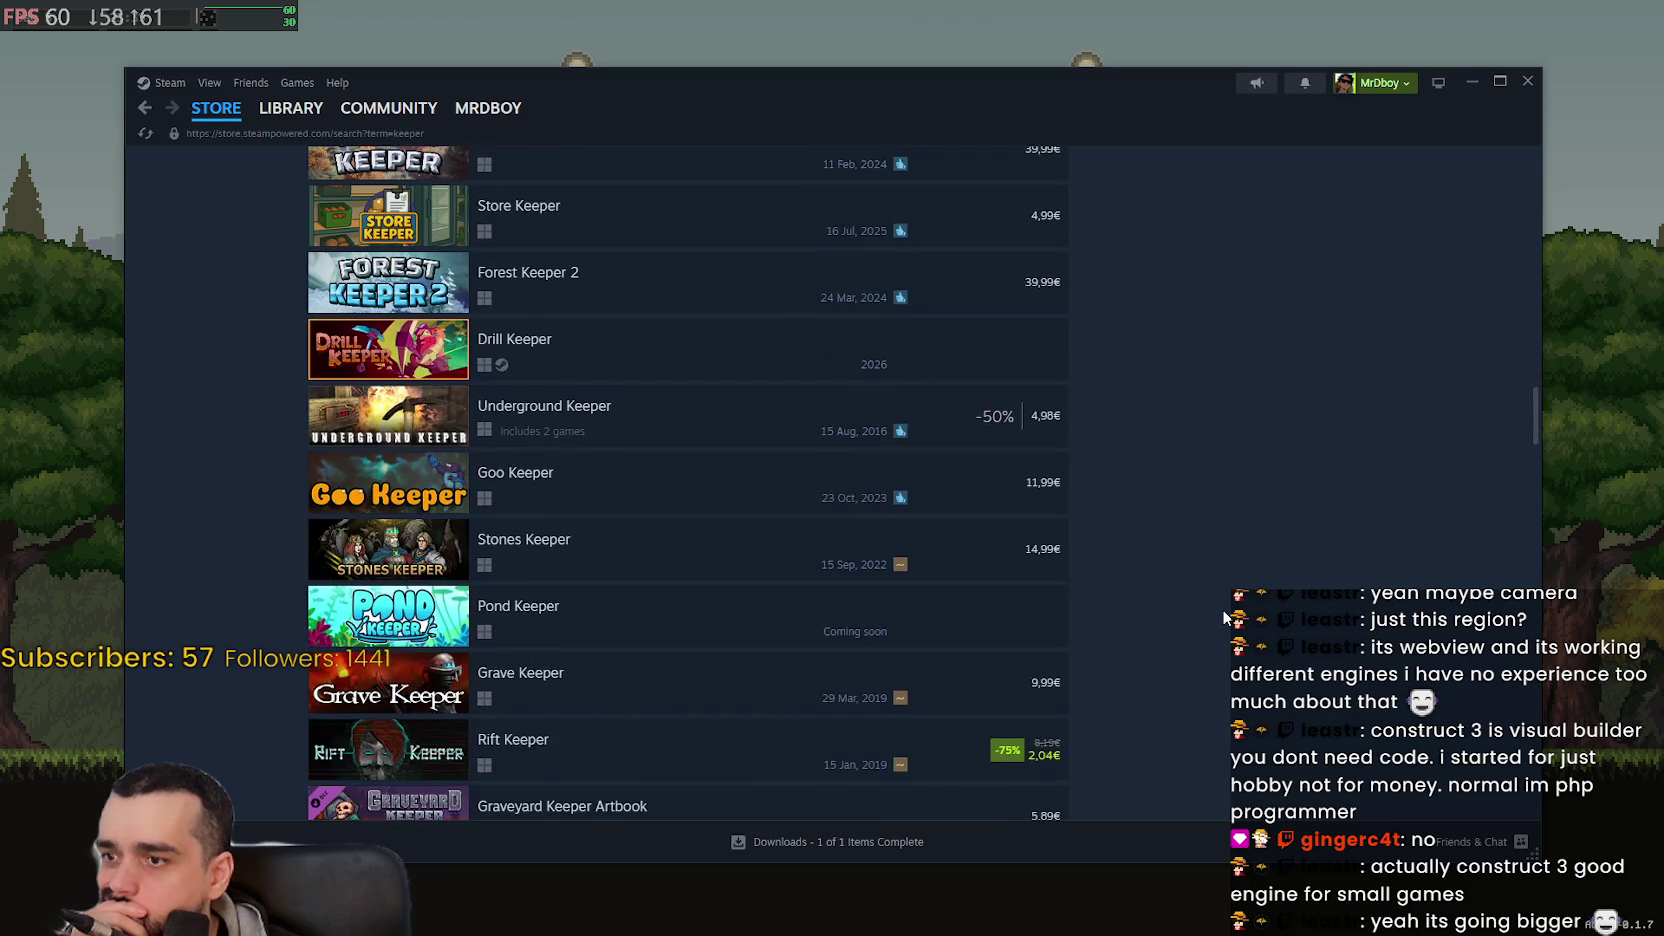
scroll(738, 390, "up", 2)
scroll(370, 345, "up", 2)
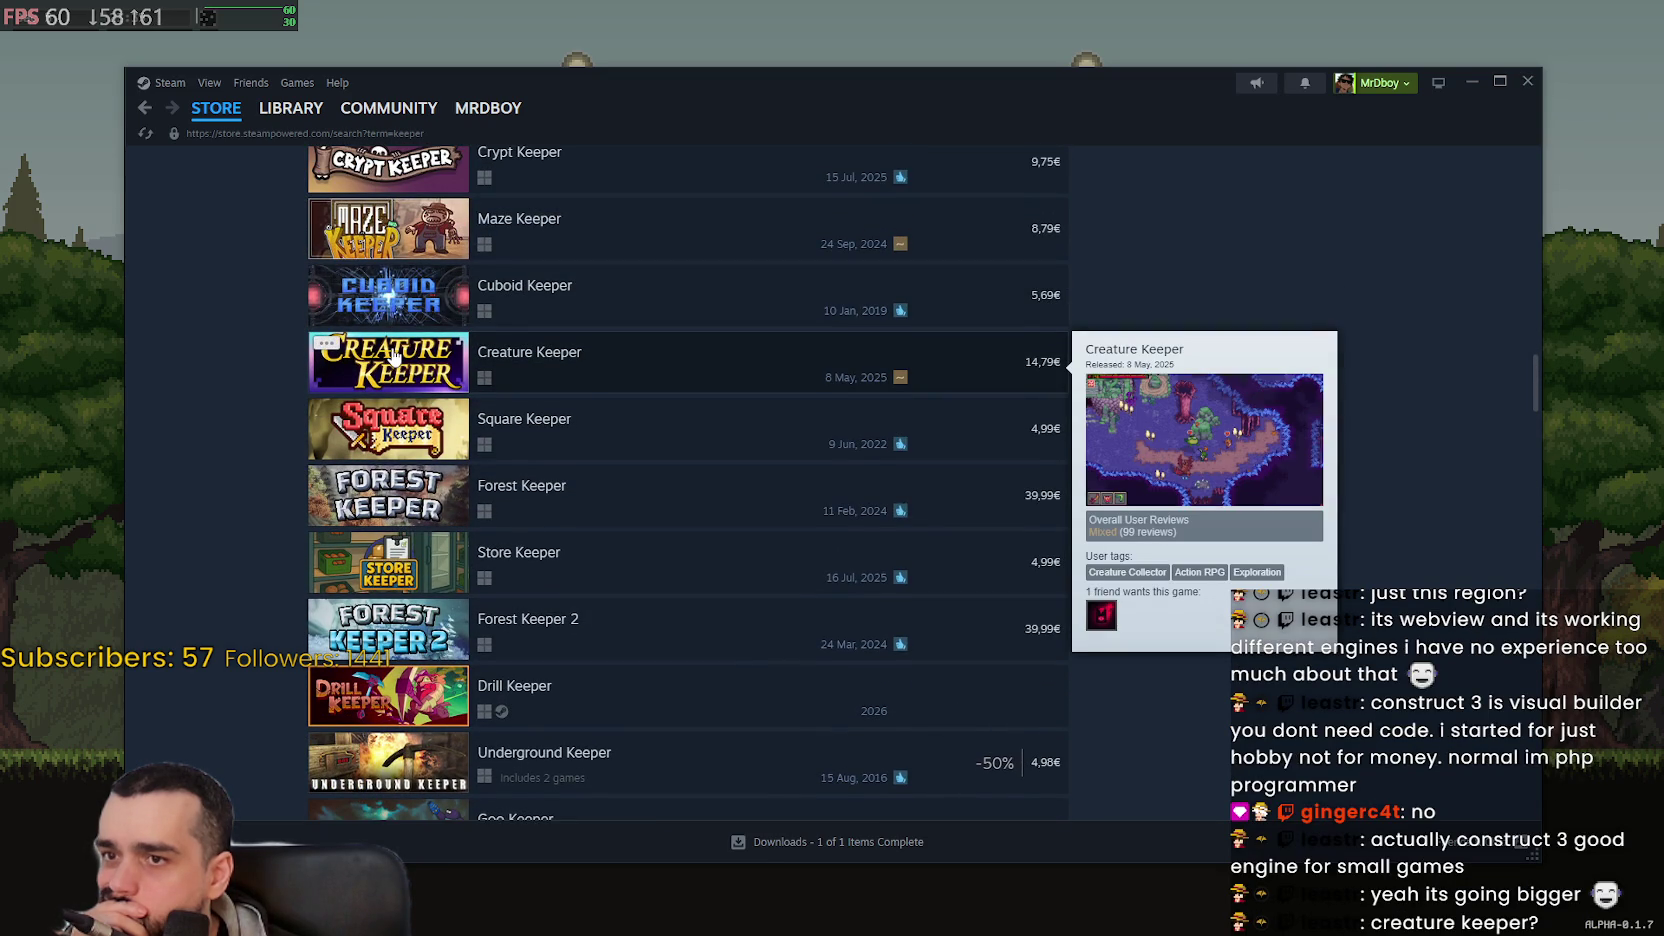
- Open the Creature Keeper page (14,79€, Mixed reviews) and expand its About This Game text
left_click(395, 358)
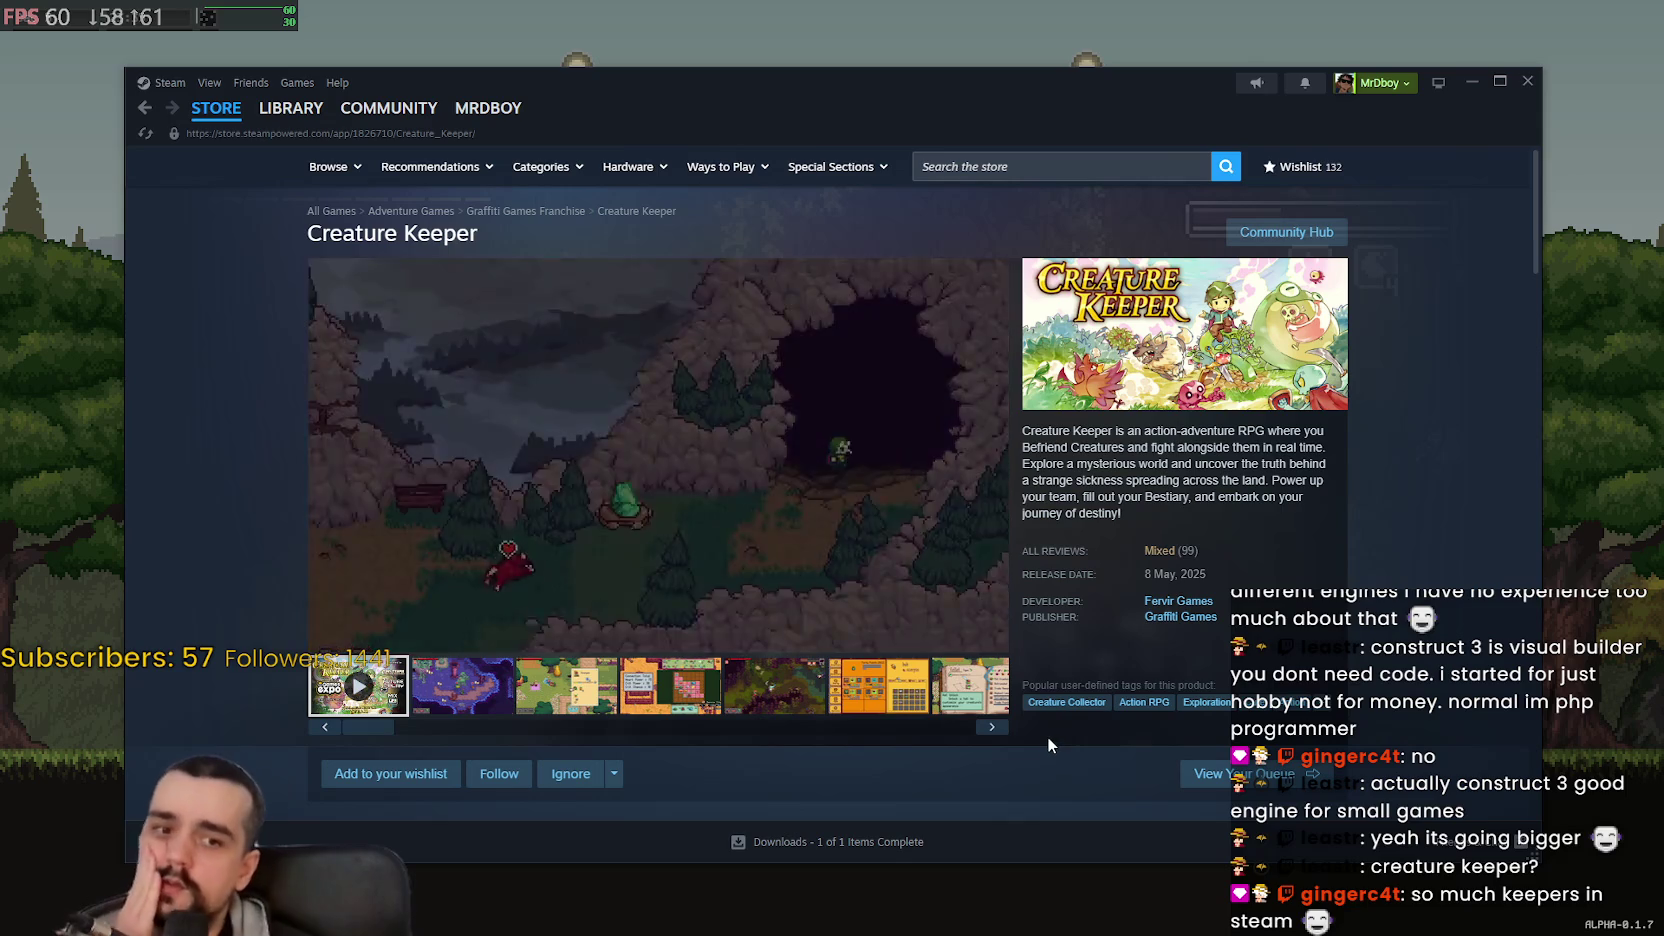
mouse_move(1147, 552)
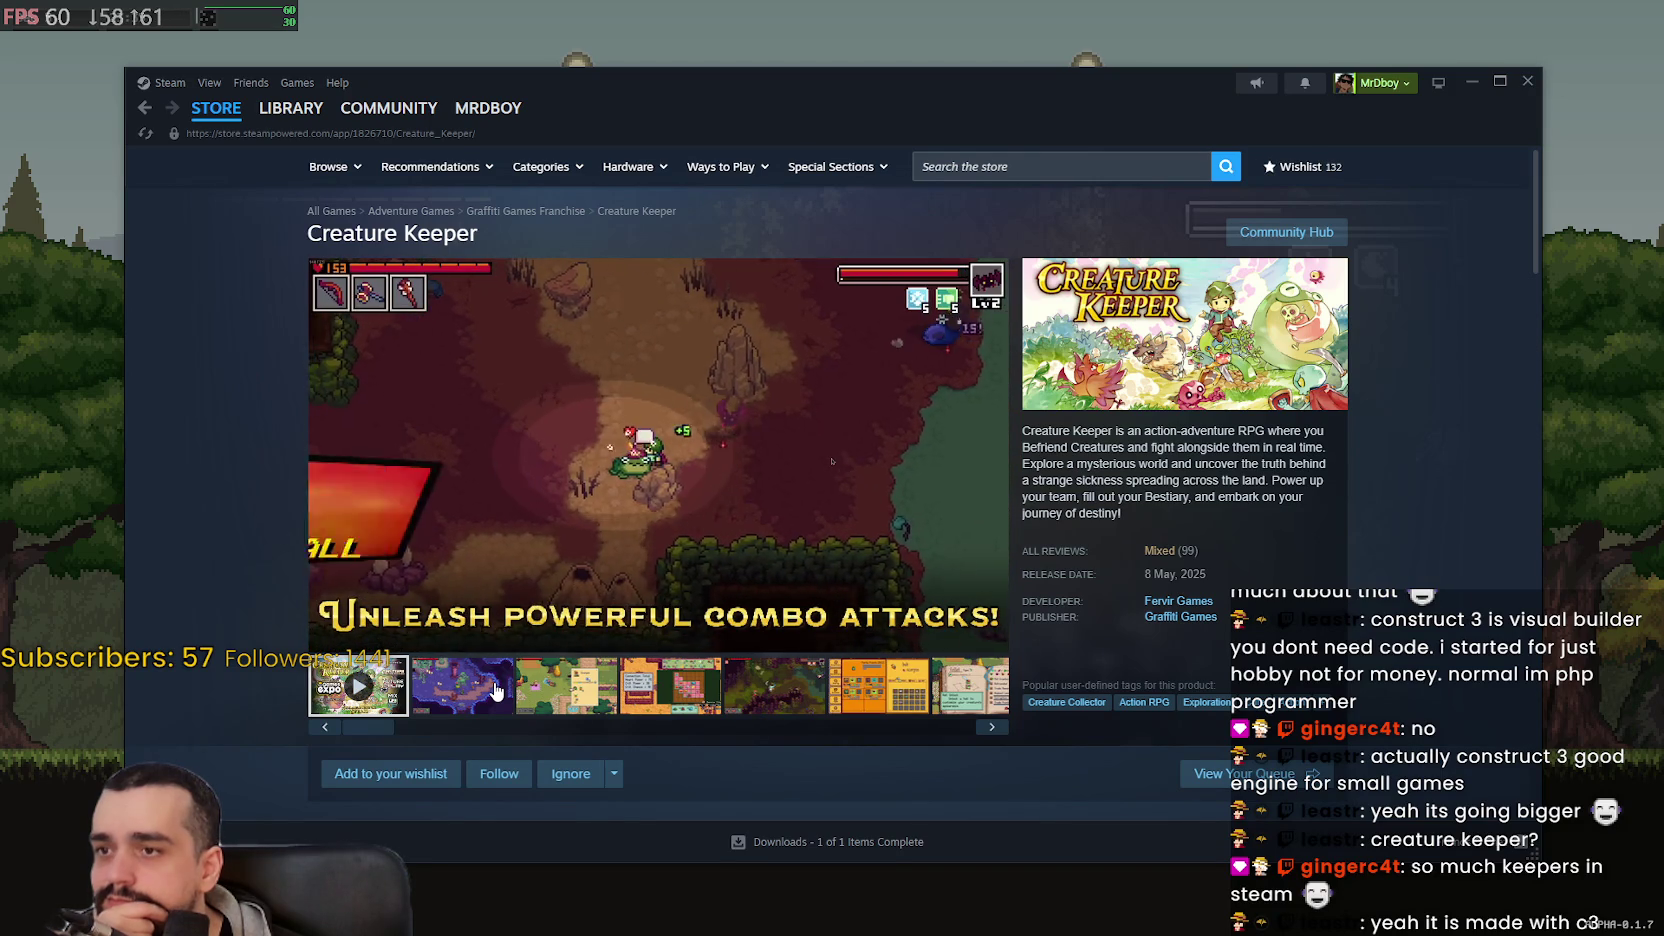
scroll(489, 624, "down", 5)
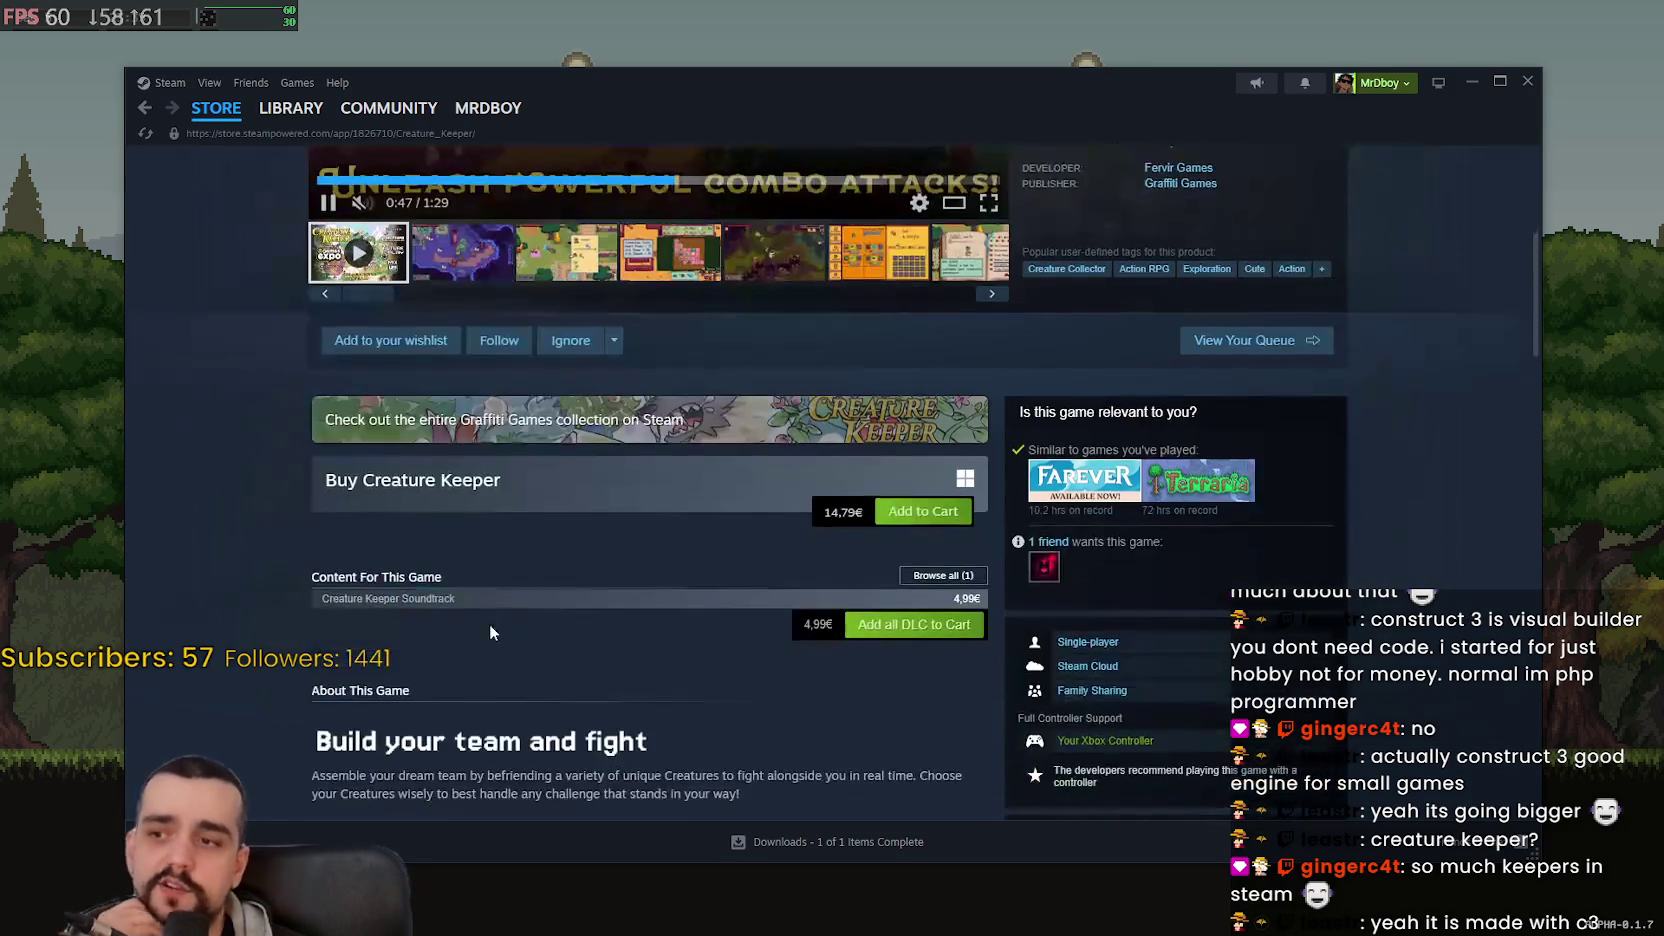
scroll(592, 620, "down", 5)
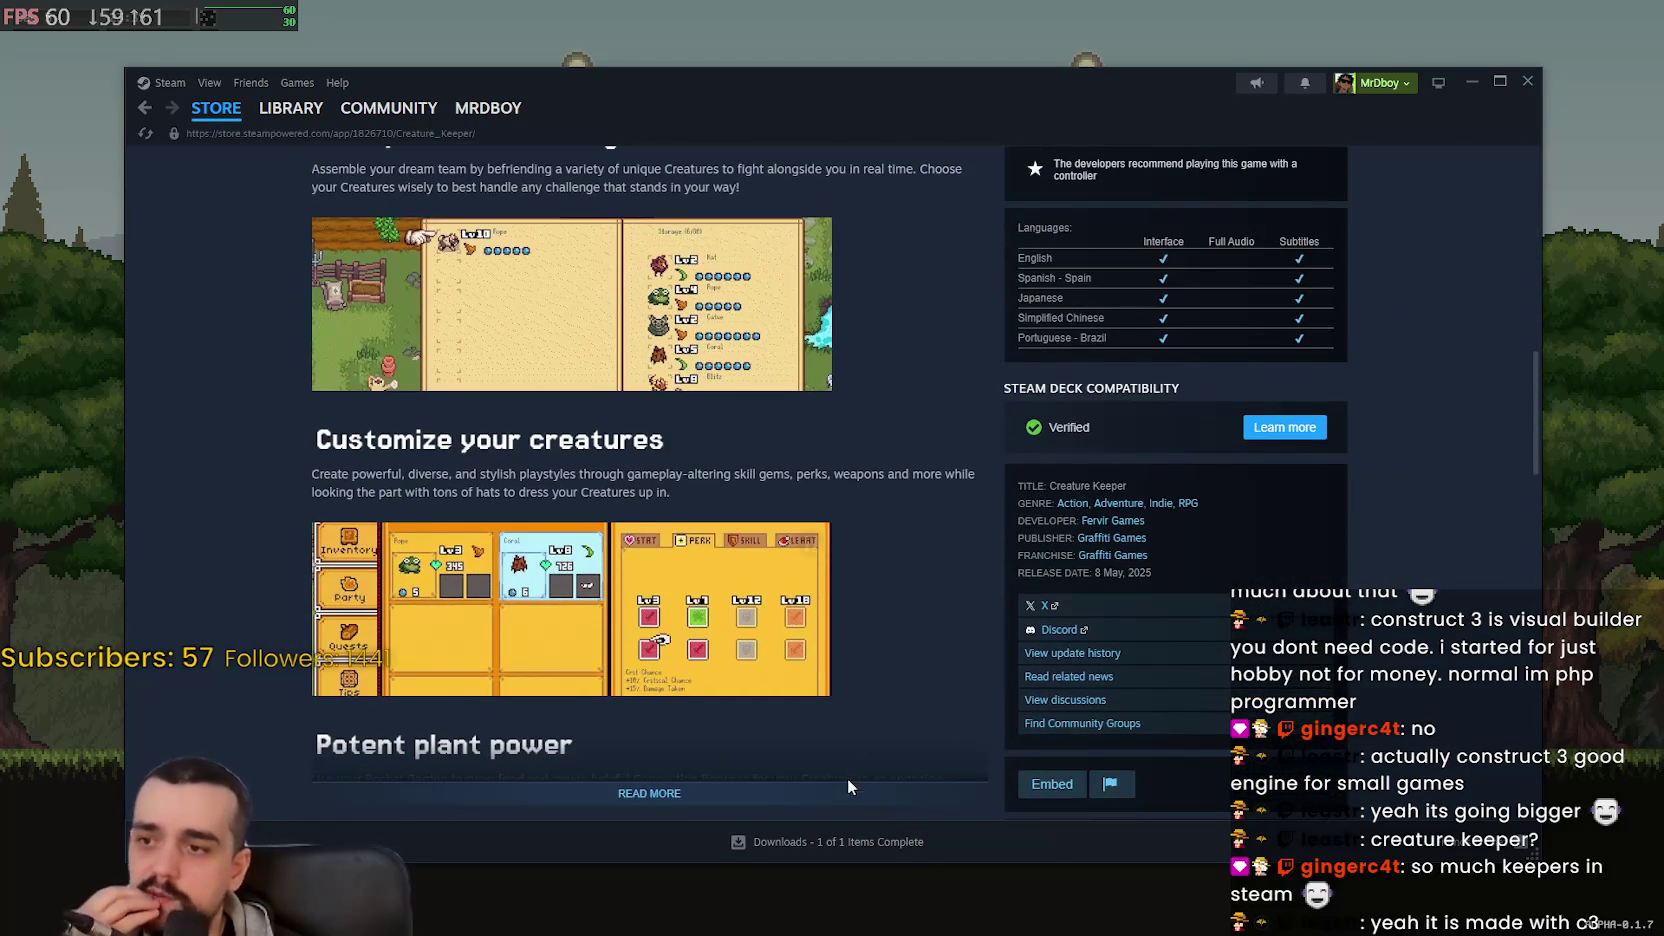
left_click(849, 787)
scroll(905, 425, "up", 10)
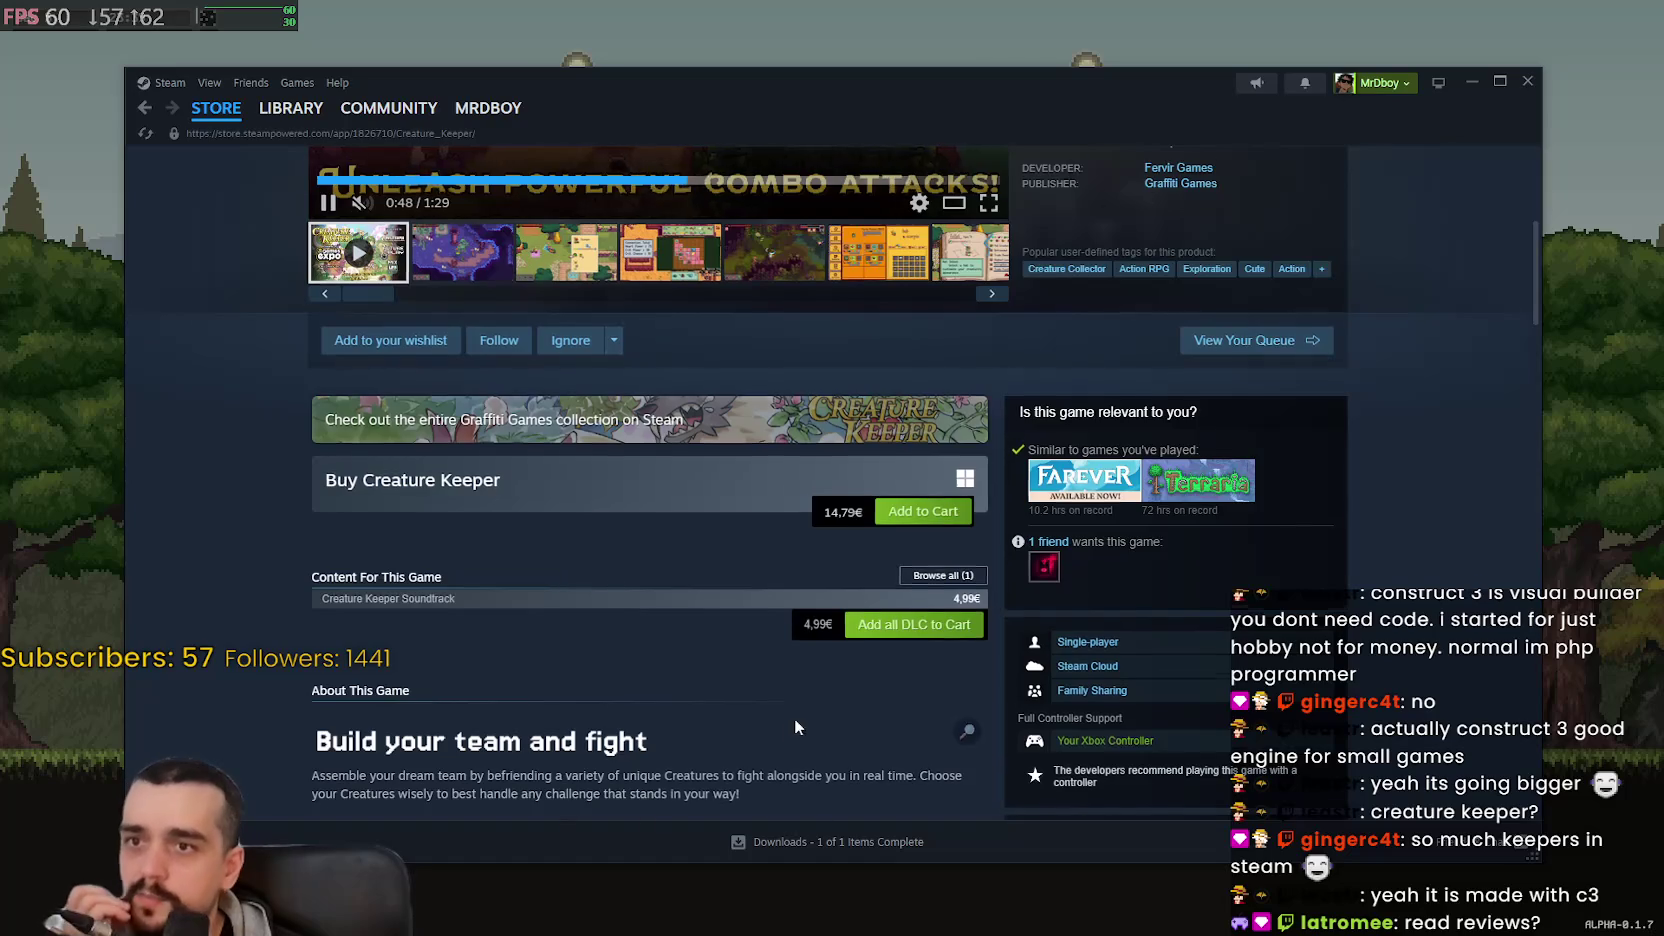
scroll(796, 727, "down", 15)
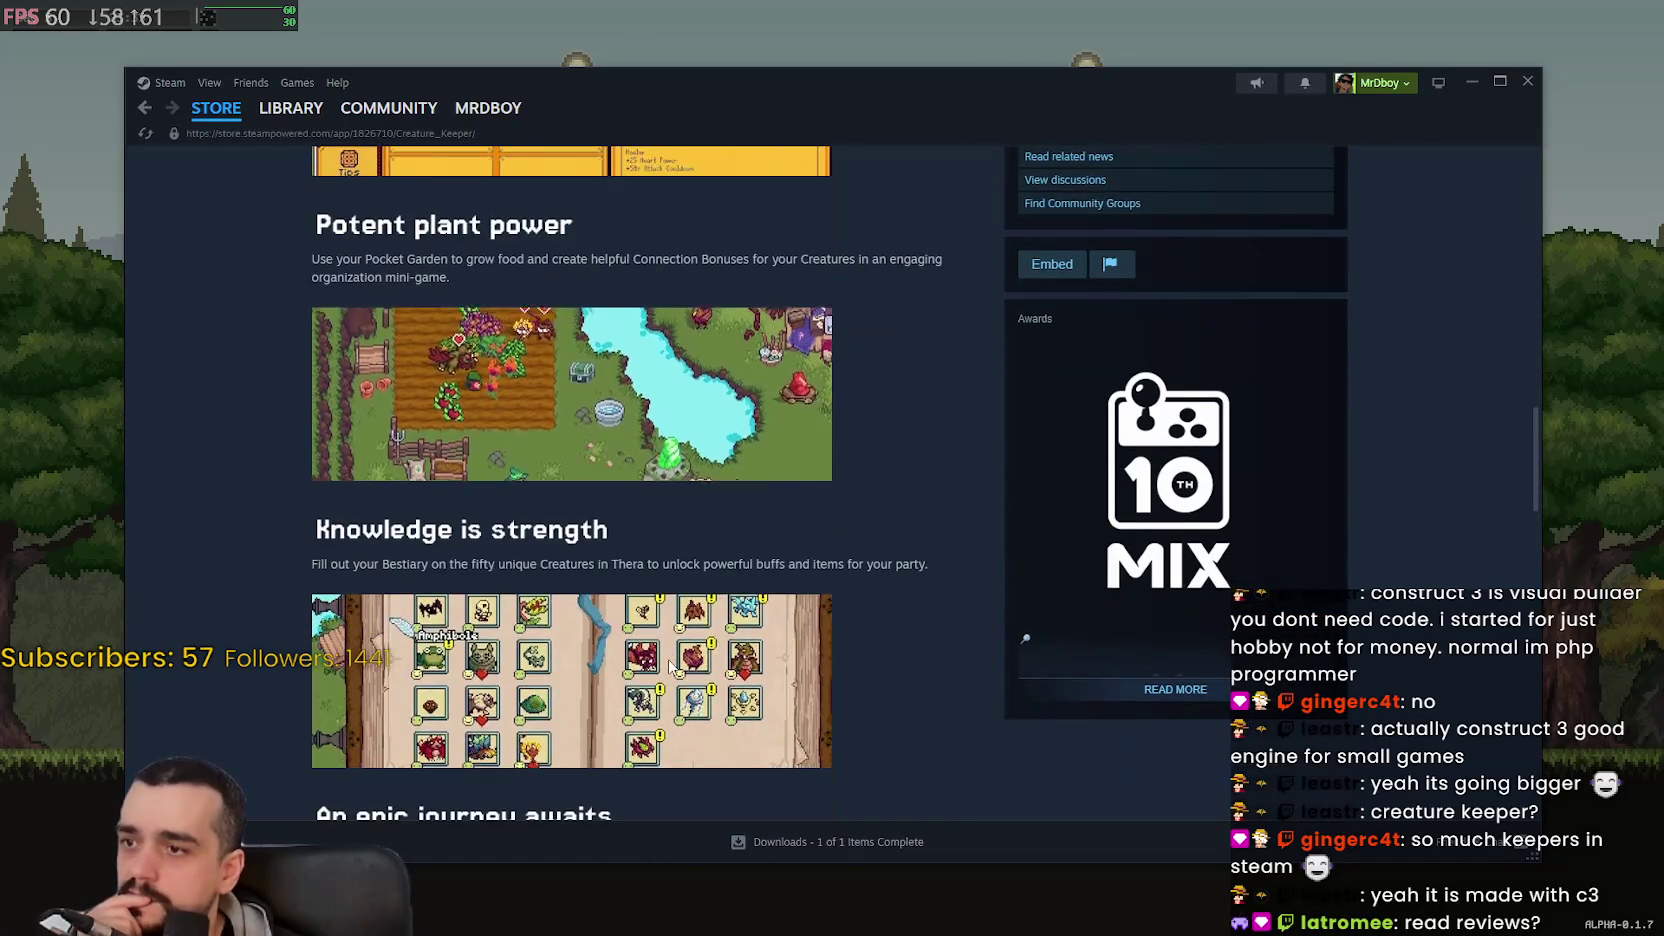
scroll(669, 666, "down", 6)
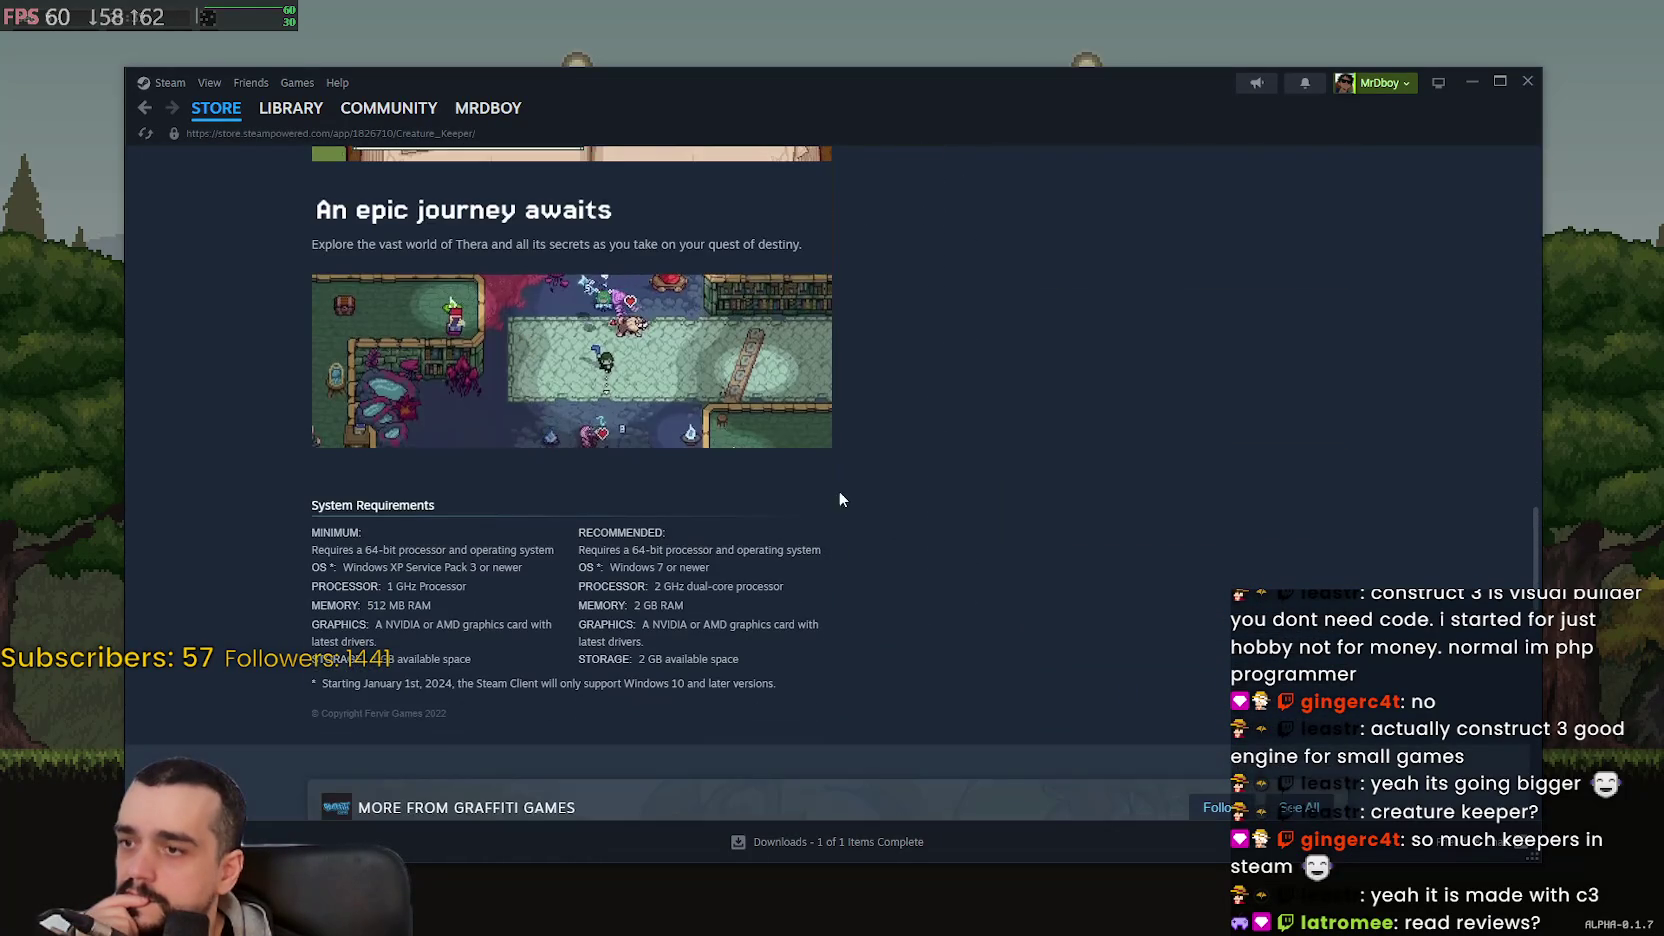
scroll(840, 498, "up", 20)
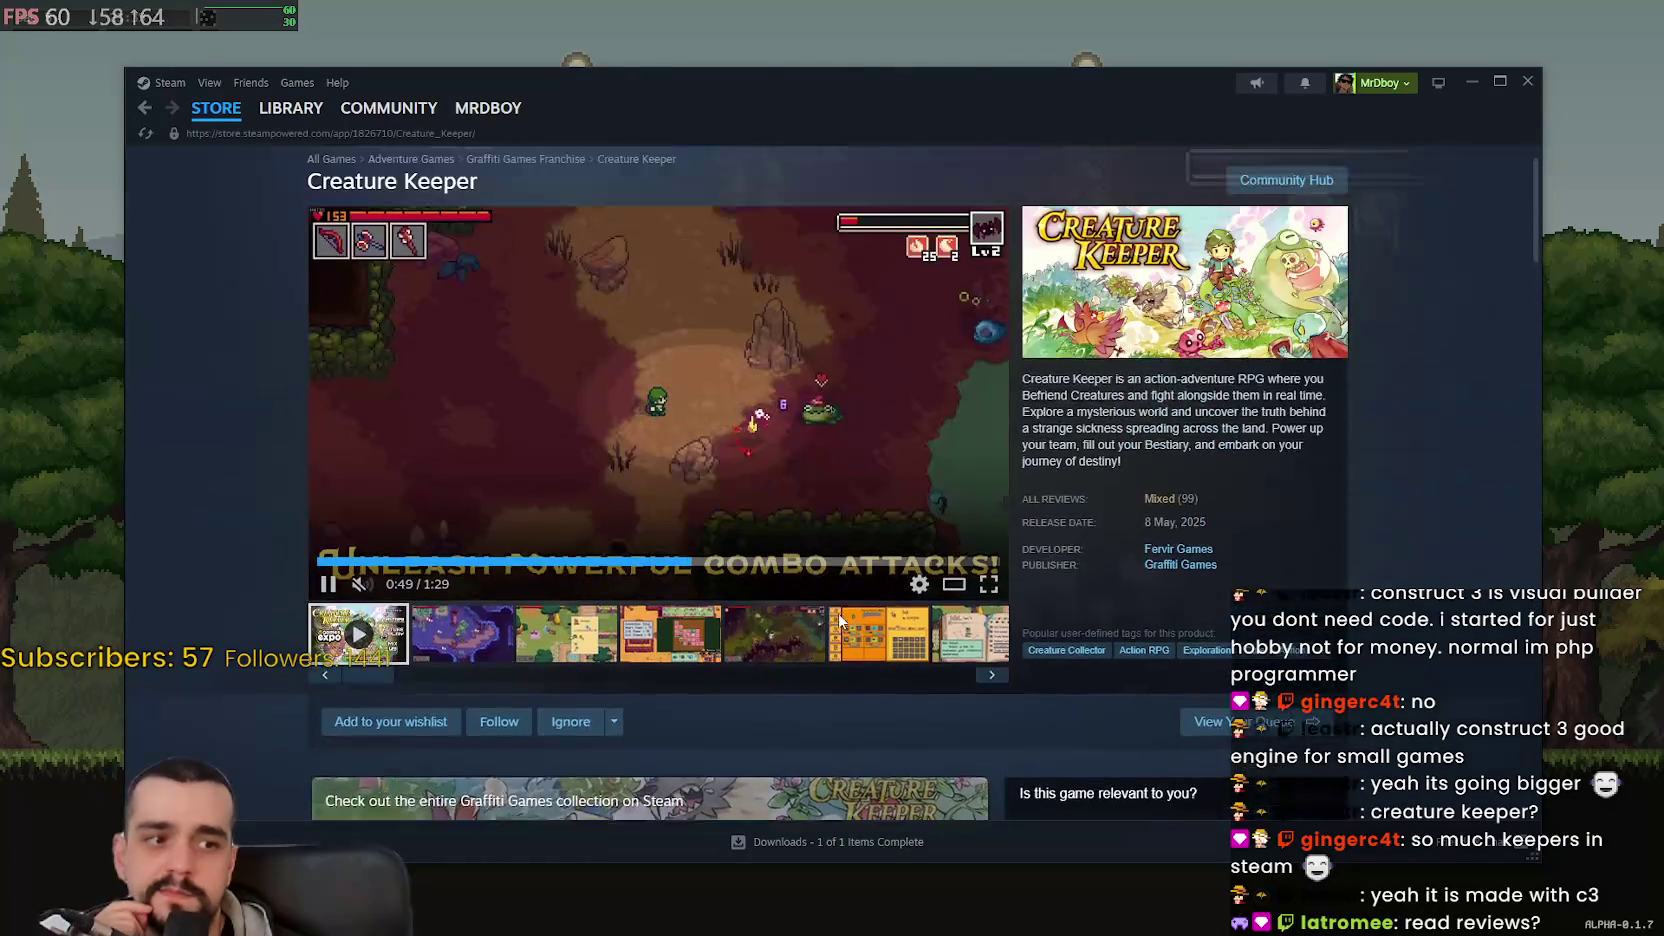
- Jump to the Creature Keeper user reviews and expand the first review's full text
key("End")
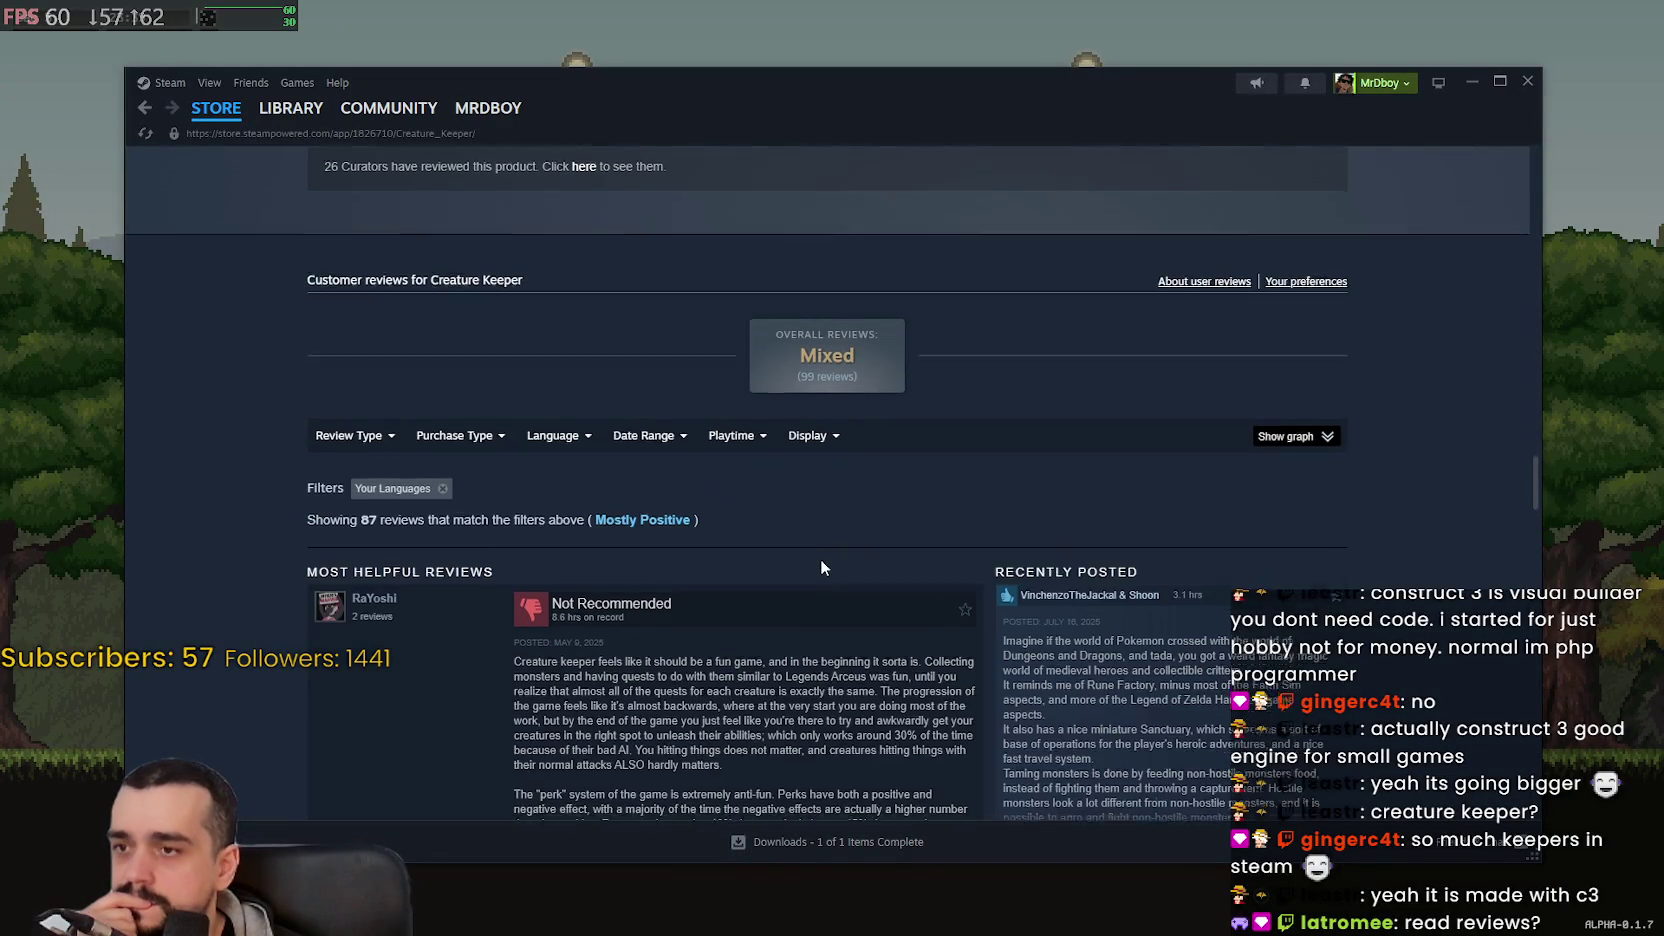
scroll(1066, 741, "down", 3)
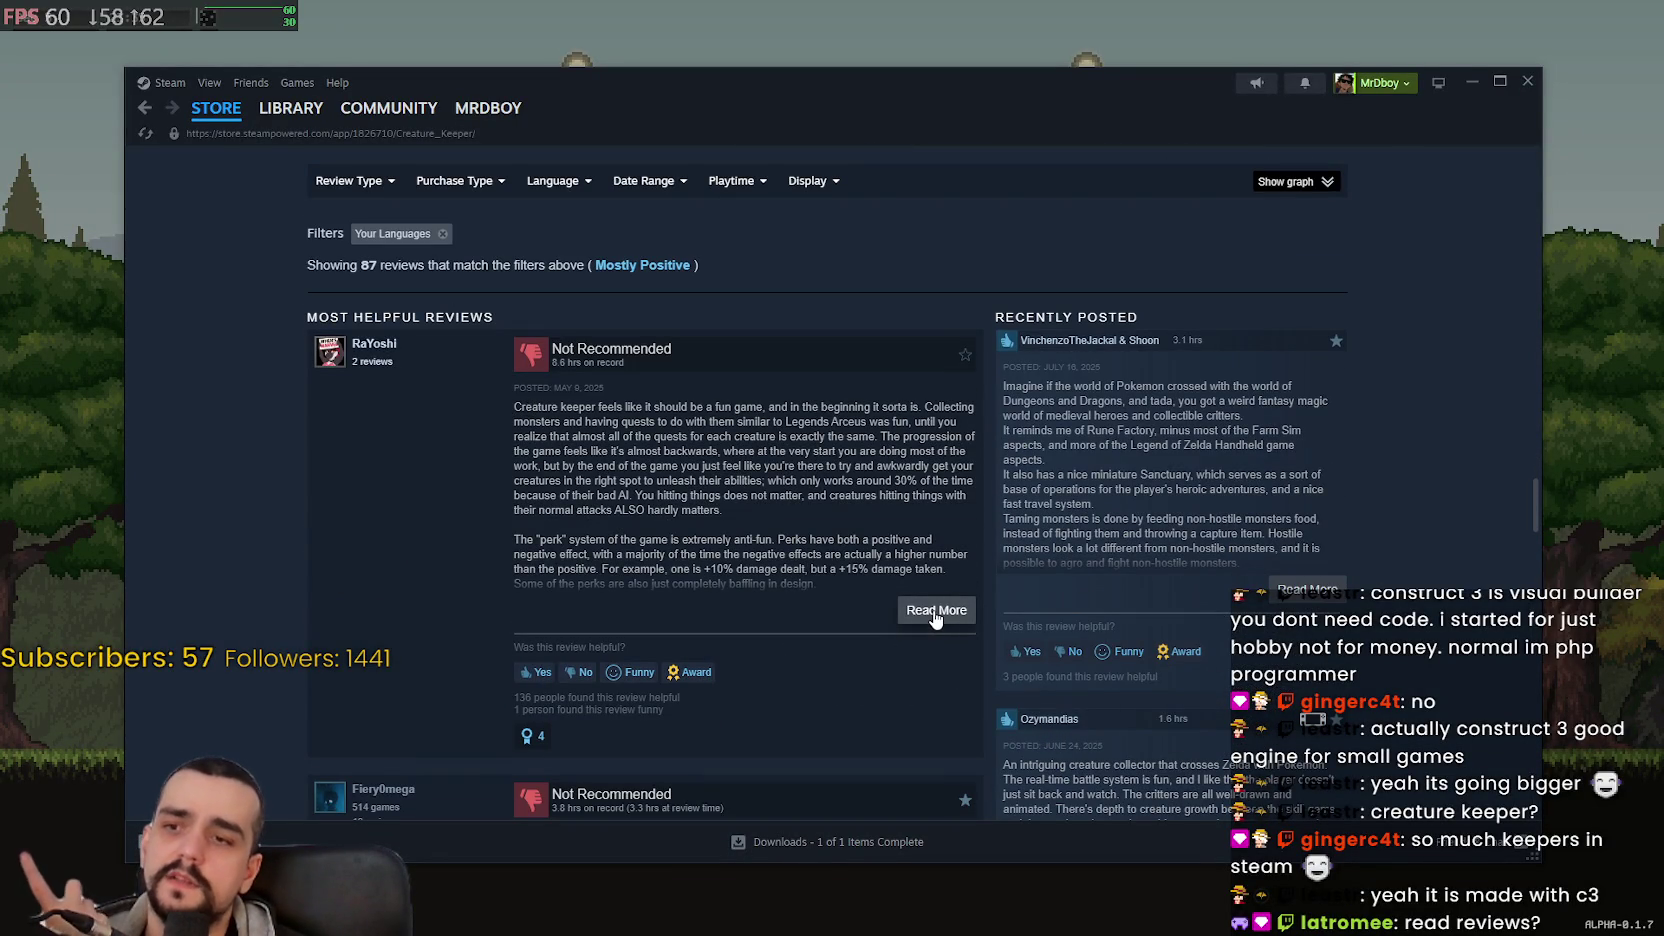
left_click(933, 612)
left_click_drag(779, 634, 556, 352)
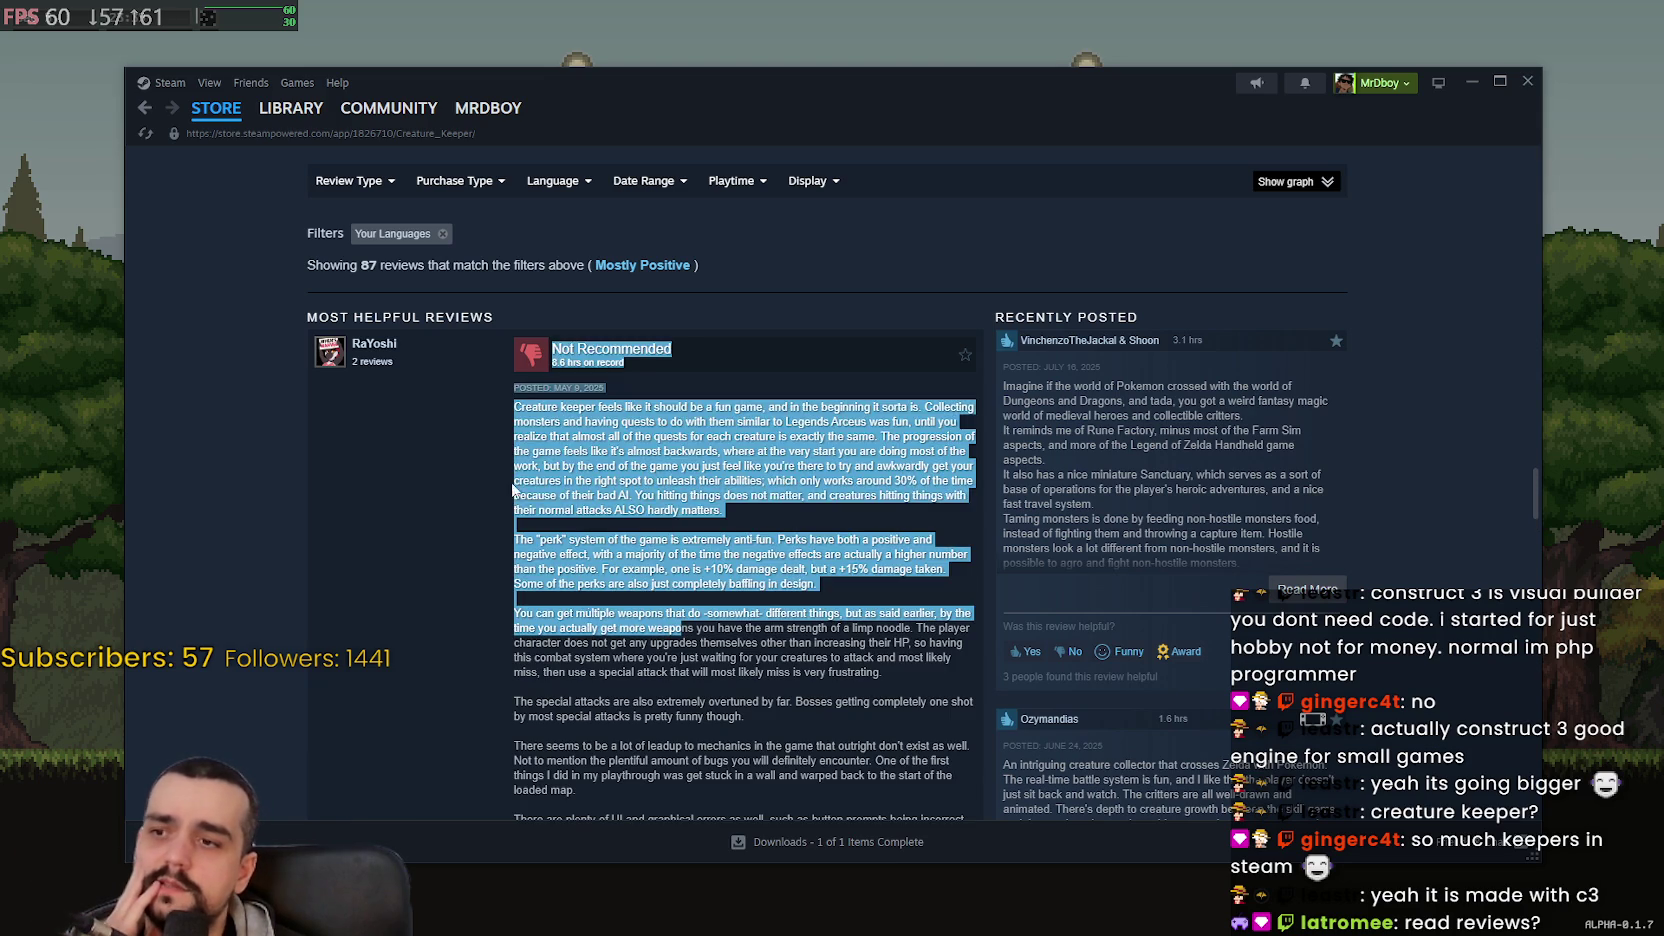
left_click(684, 673)
left_click_drag(711, 701, 560, 486)
left_click(697, 654)
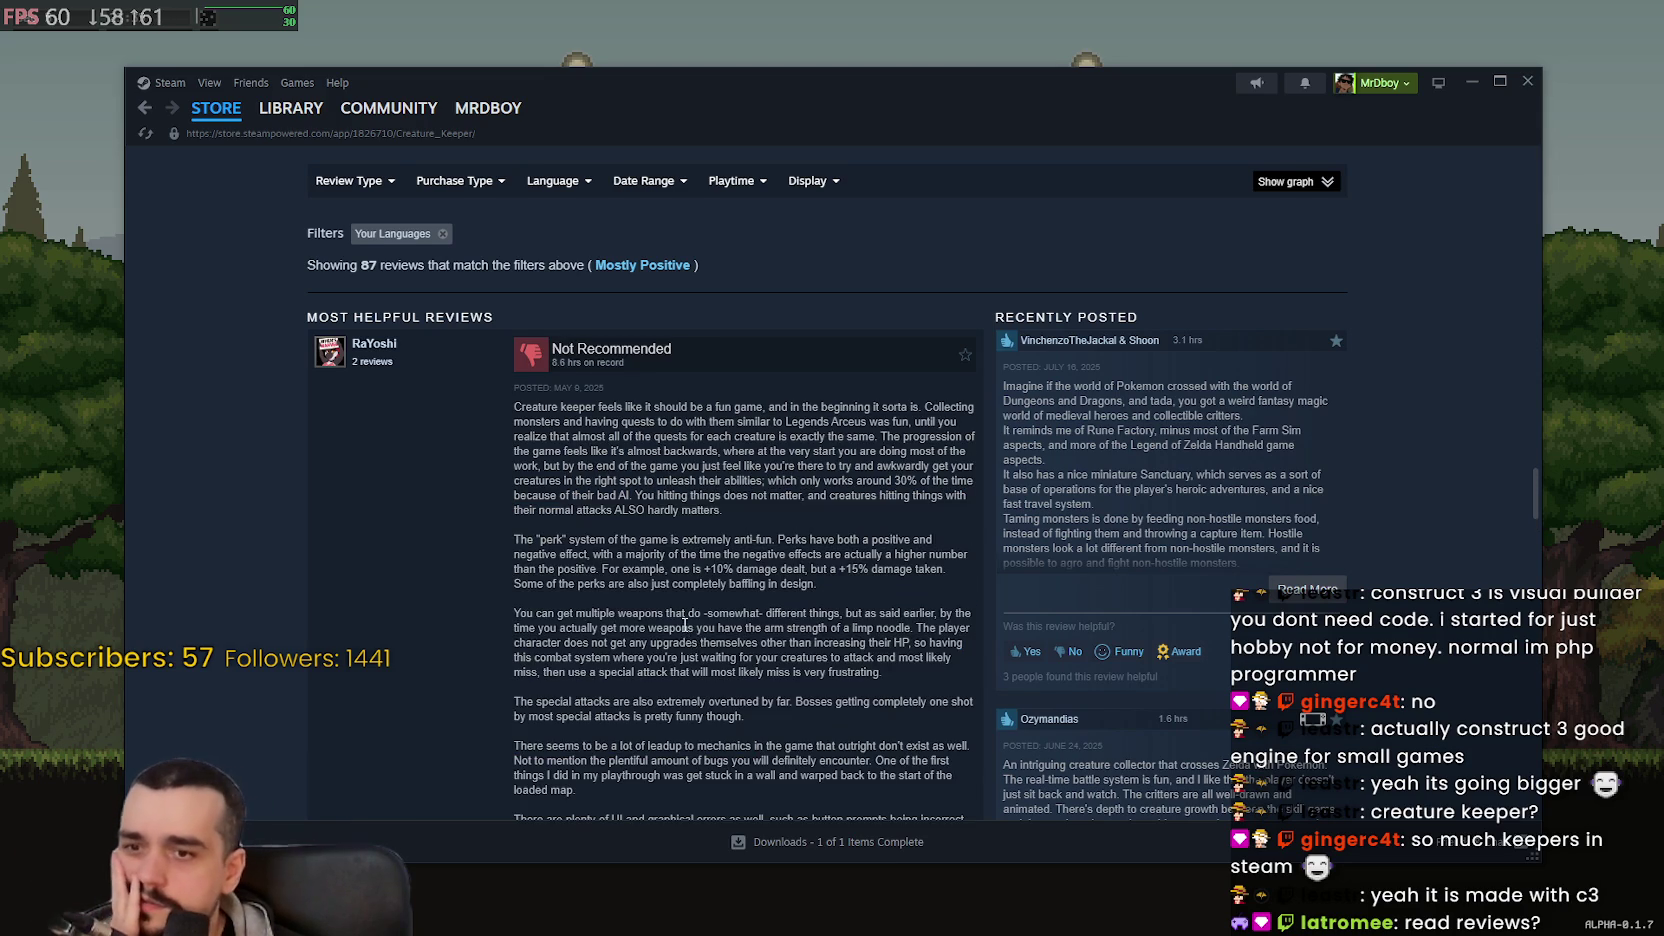
- Highlight the review's passages on quest progression, abilities and the creatures' bad AI
scroll(684, 625, "up", 1)
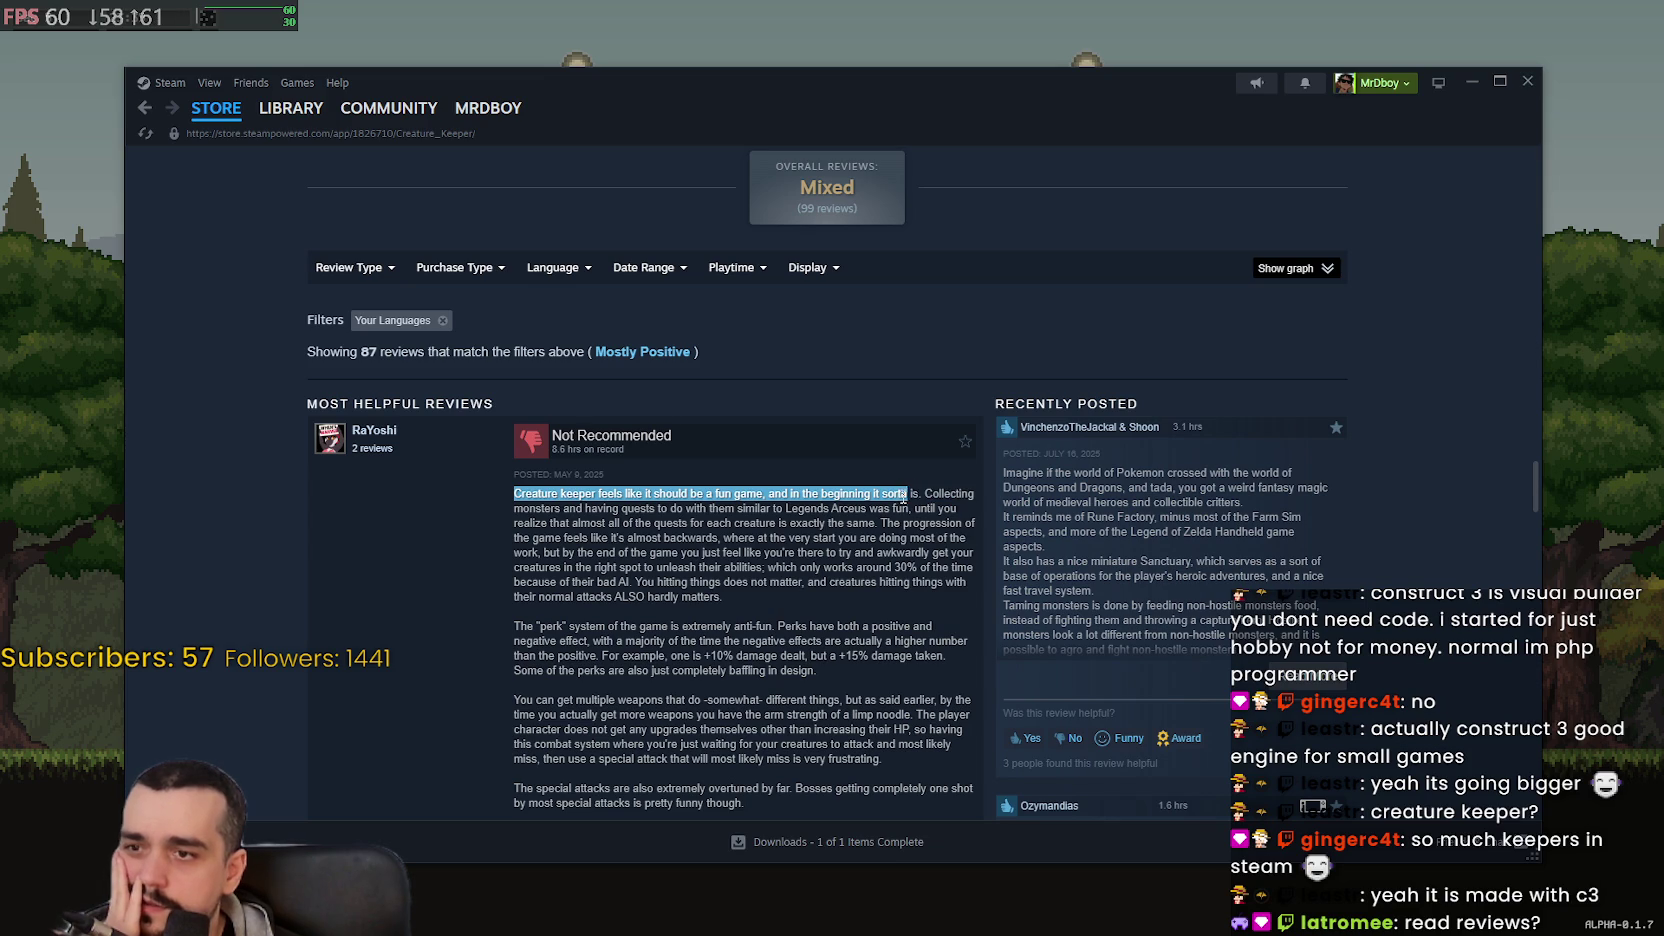
mouse_move(941, 500)
left_mouse_down()
mouse_move(491, 526)
mouse_move(590, 521)
mouse_move(596, 497)
left_mouse_up()
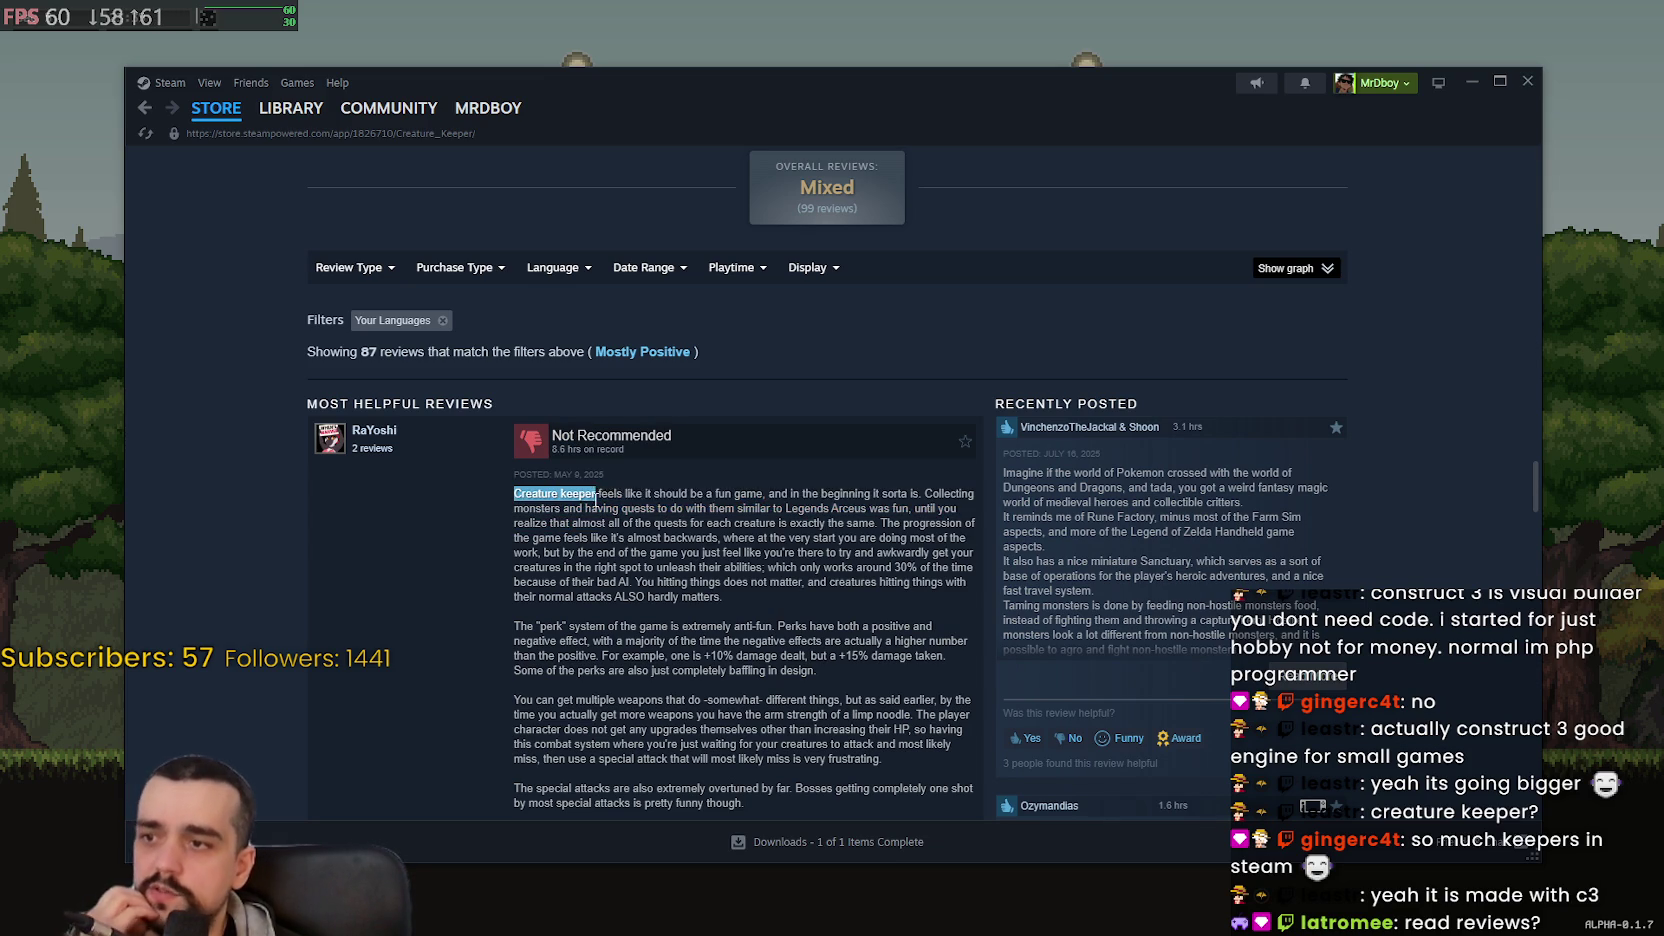
mouse_move(884, 487)
left_mouse_down()
mouse_move(930, 525)
mouse_move(980, 516)
mouse_move(955, 537)
left_mouse_up()
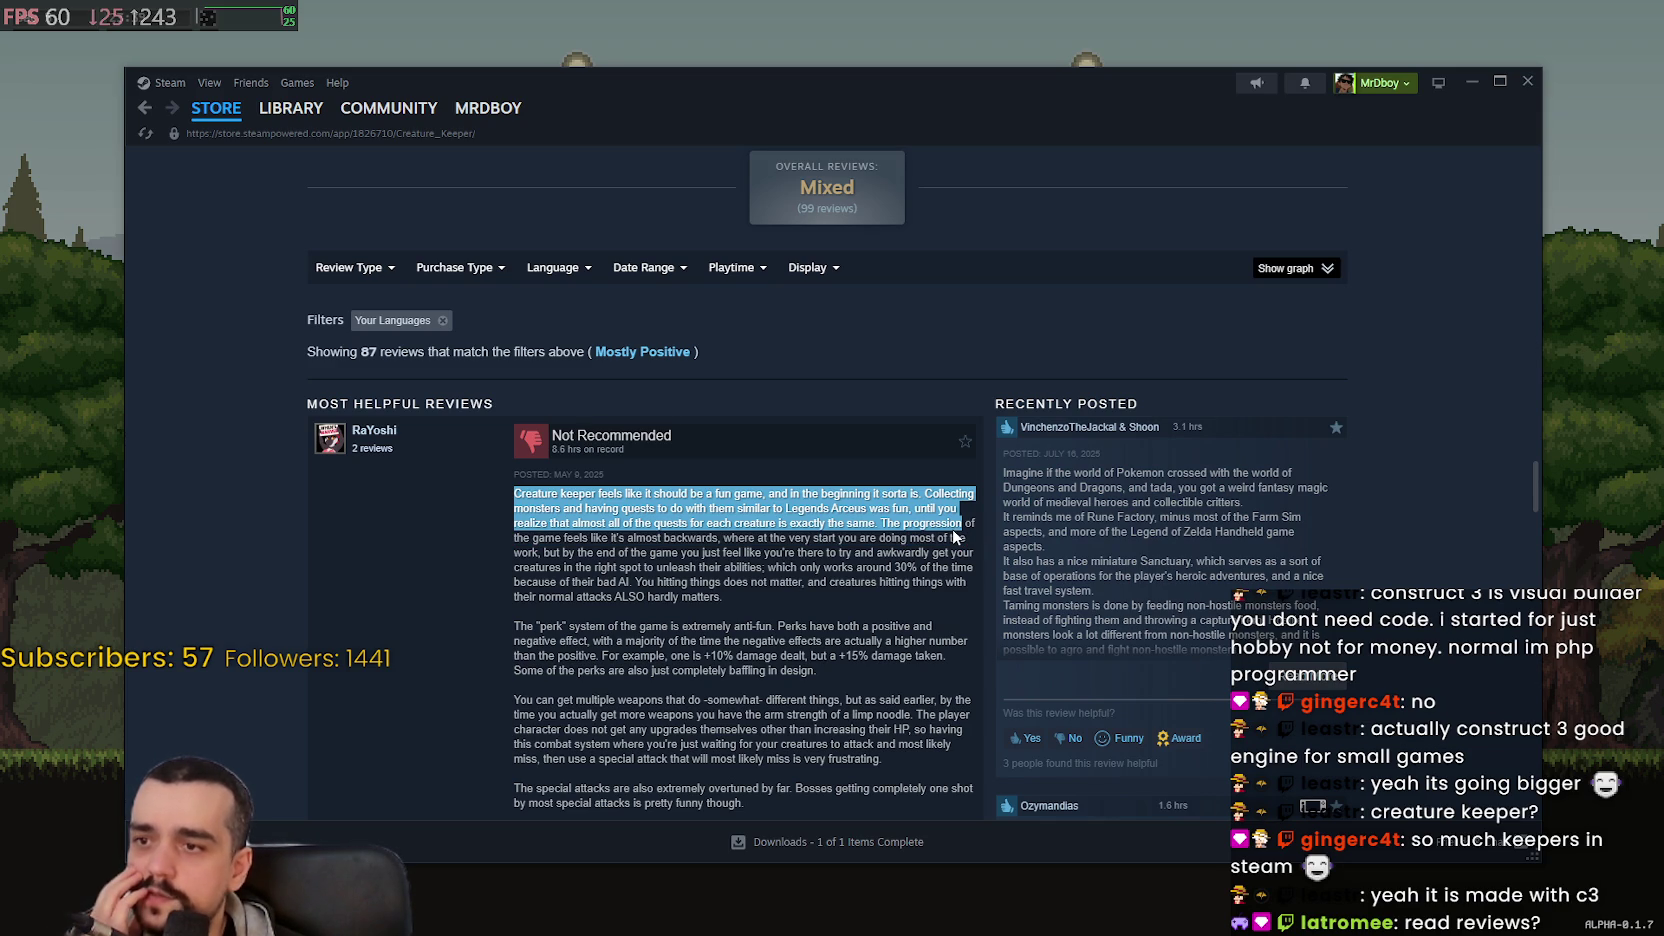
left_click_drag(851, 536, 611, 531)
left_click(882, 513)
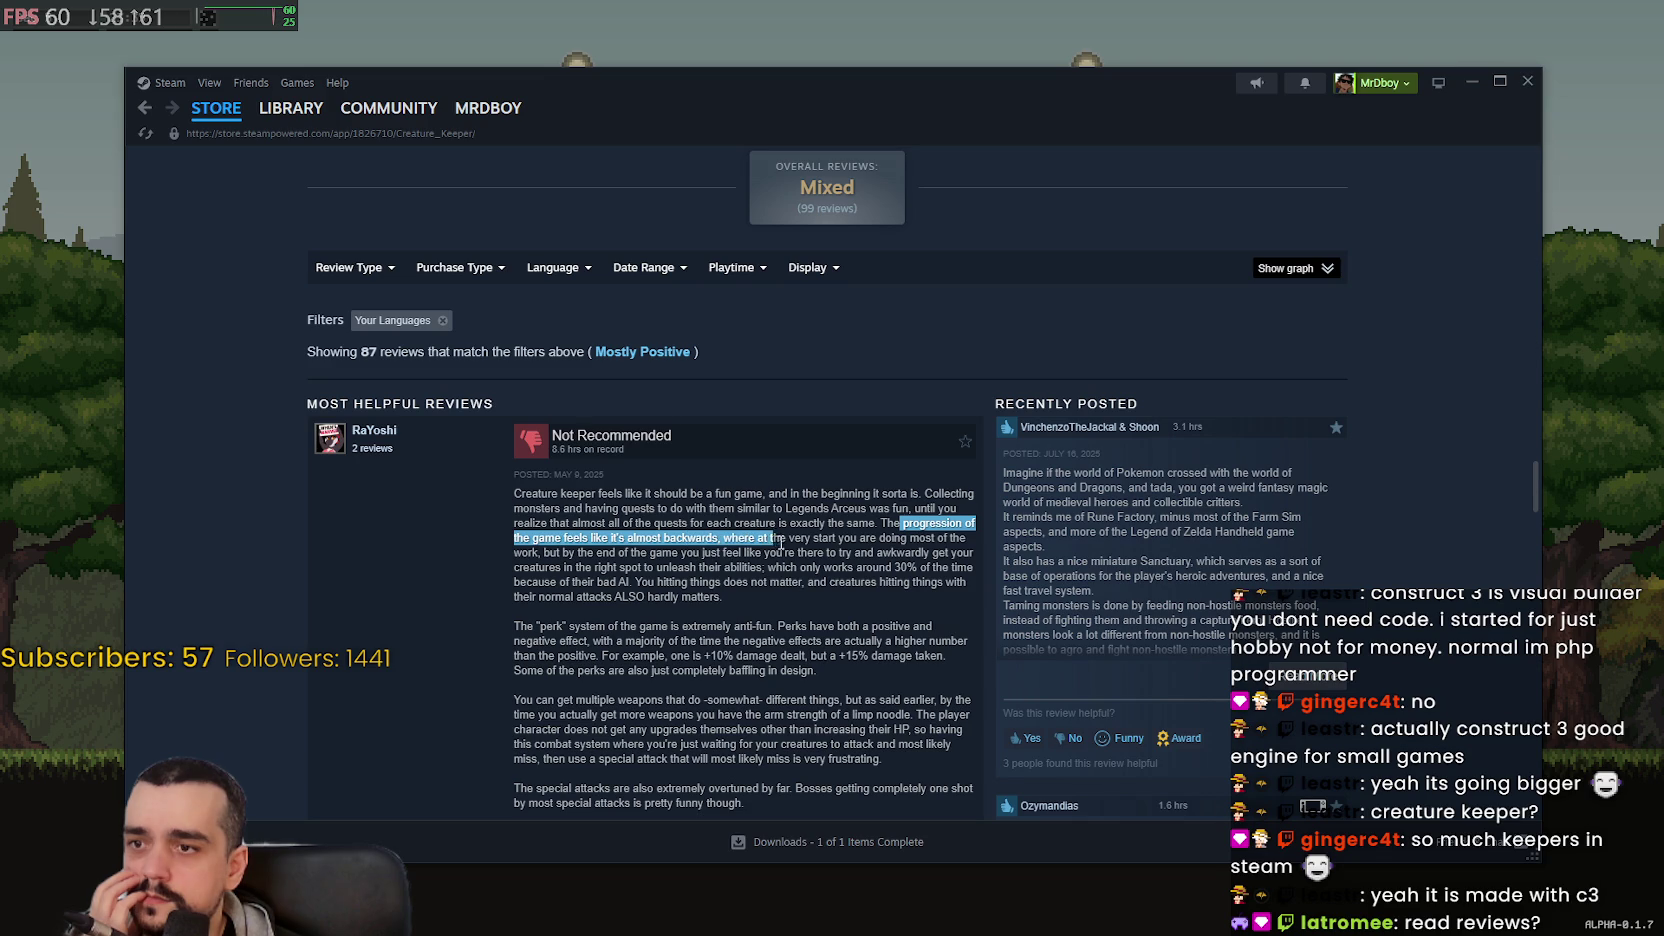
left_click_drag(972, 541, 563, 566)
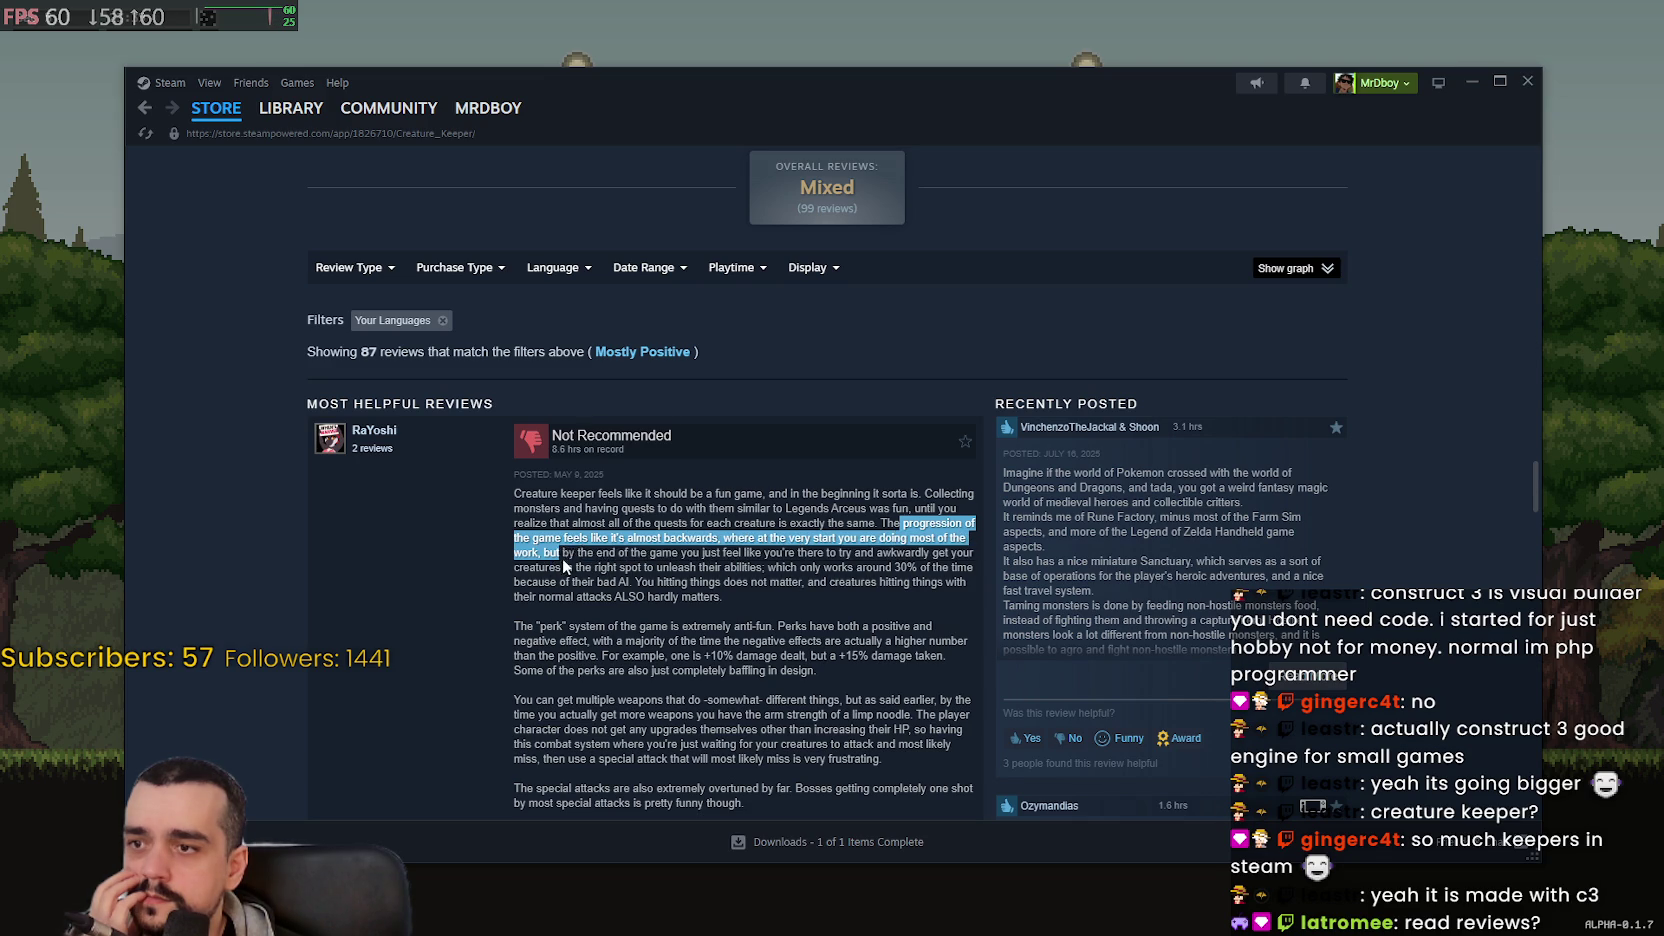
left_click_drag(926, 559, 863, 582)
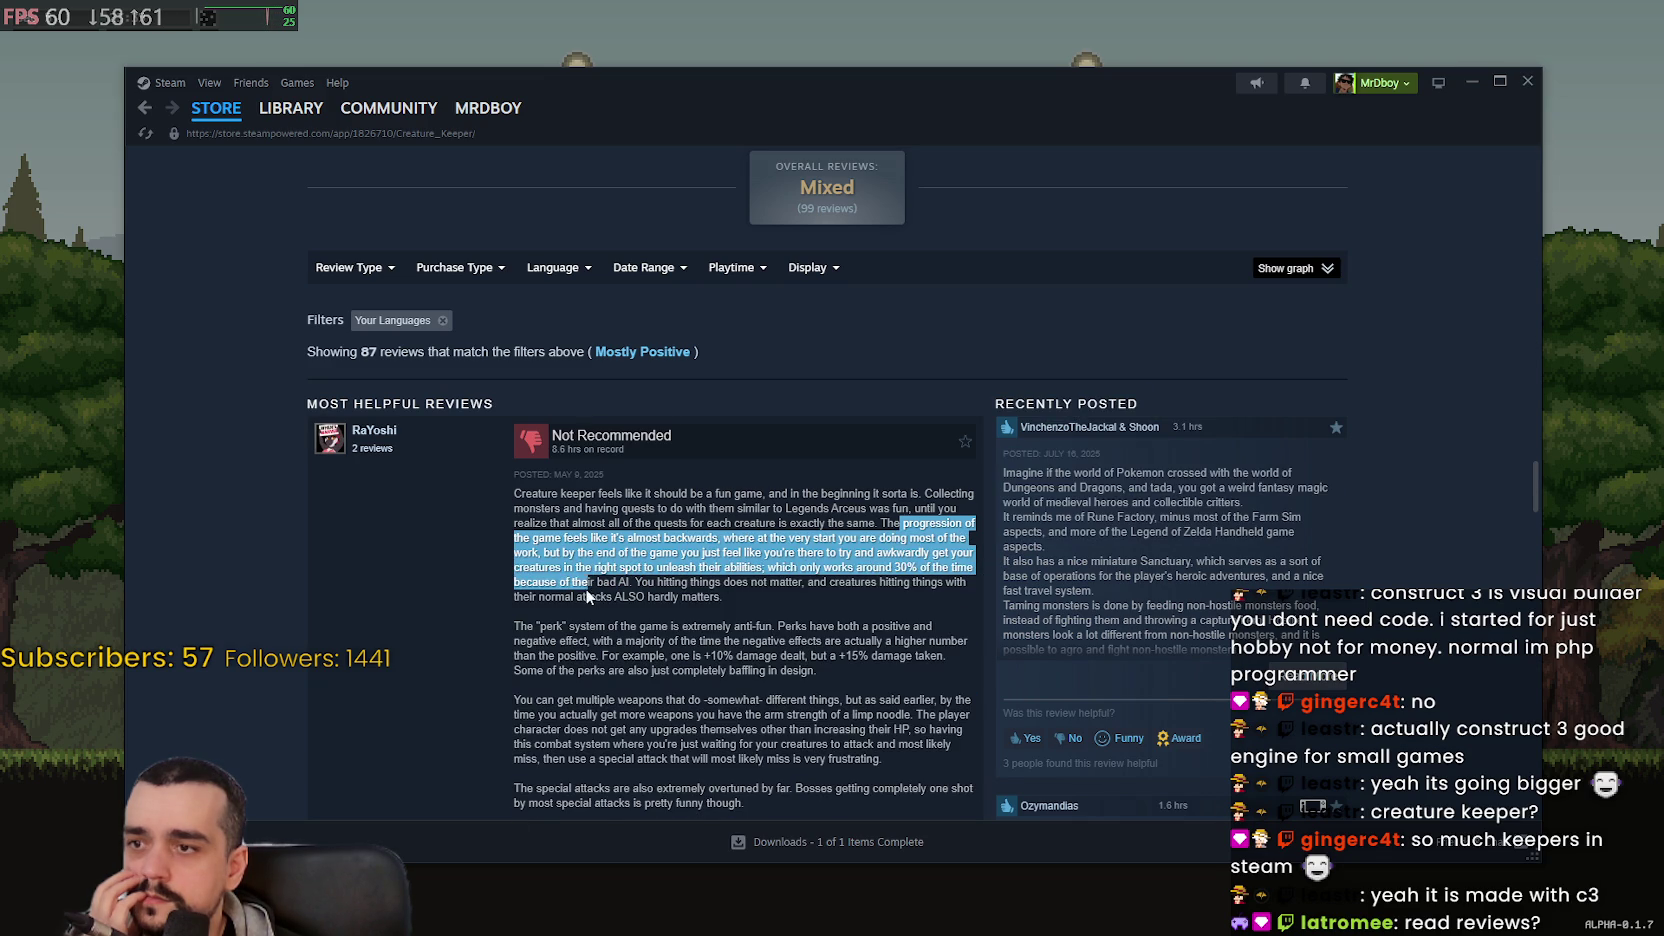
left_click_drag(631, 583, 573, 567)
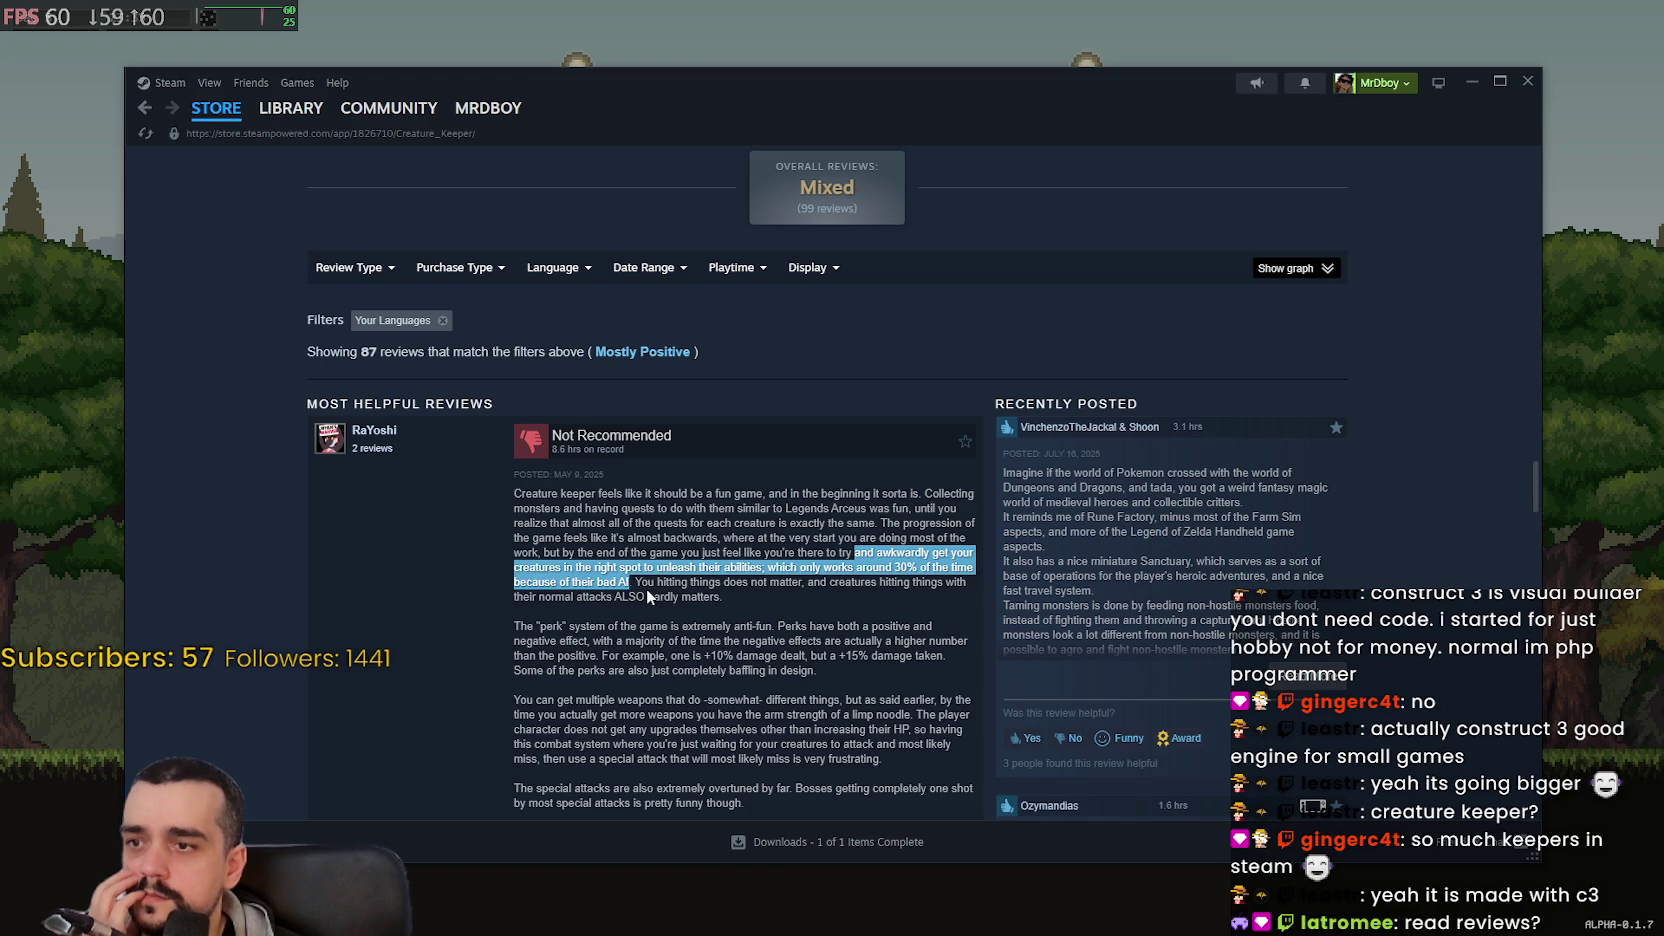
left_click_drag(640, 584, 725, 608)
- Highlight the perks passage through +15% damage taken and the UI errors paragraph
scroll(731, 607, "down", 2)
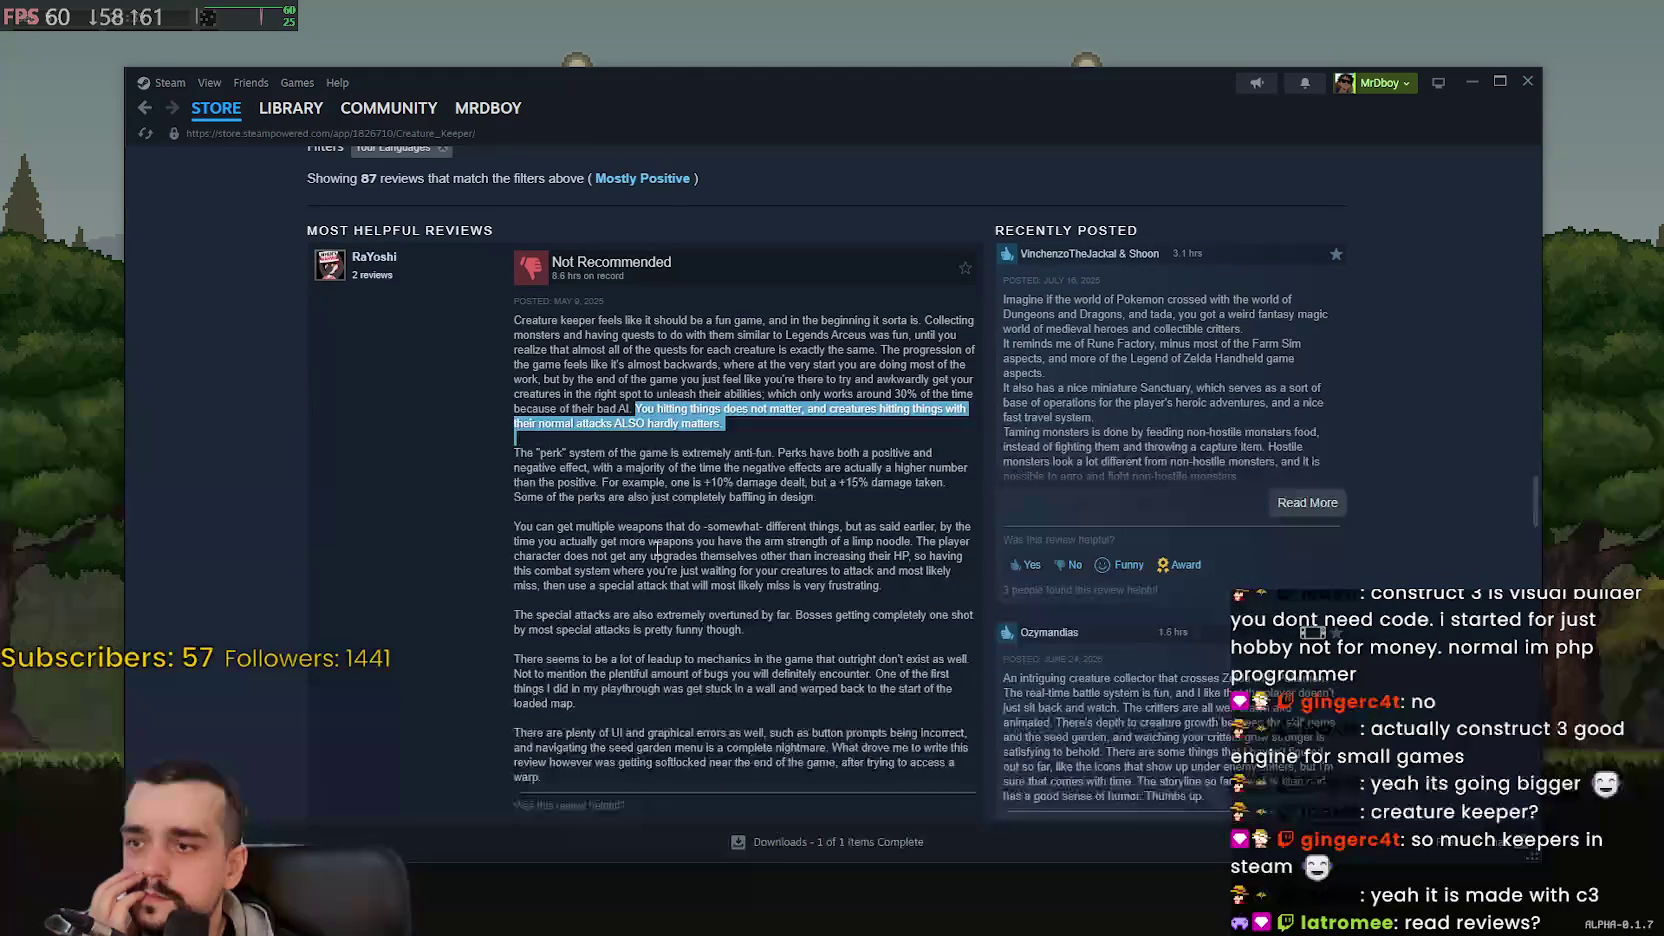
left_click(515, 458)
left_click_drag(552, 262, 842, 452)
left_click(868, 463)
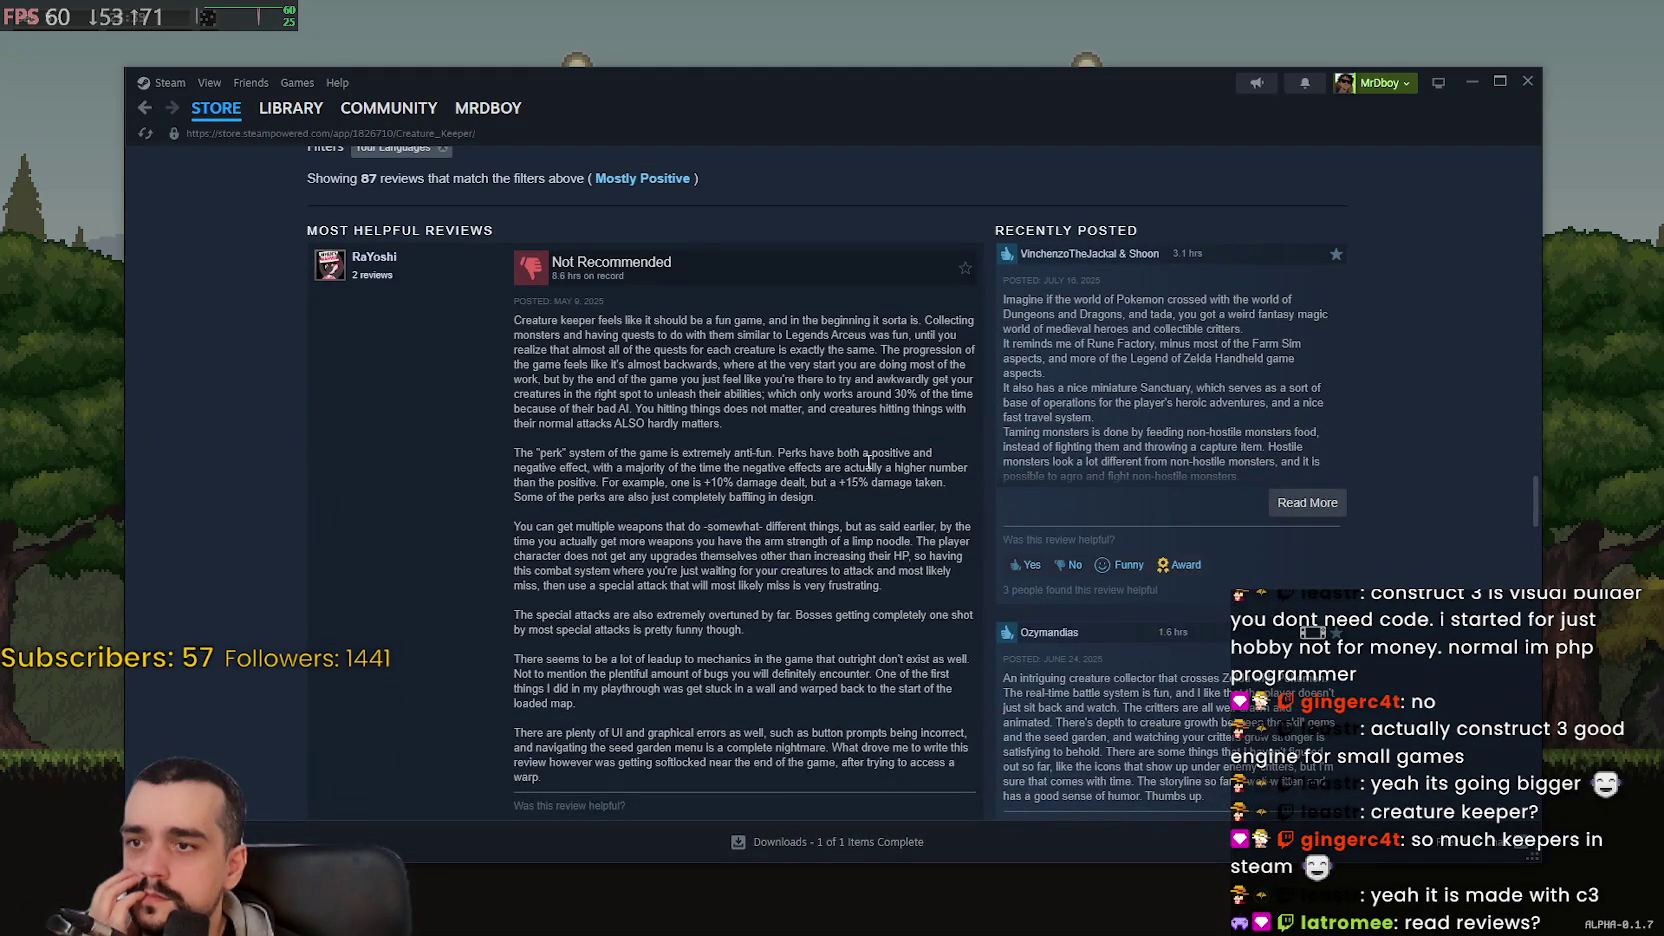
double_click(793, 452)
mouse_move(793, 447)
left_mouse_down()
mouse_move(933, 453)
mouse_move(927, 482)
left_mouse_up()
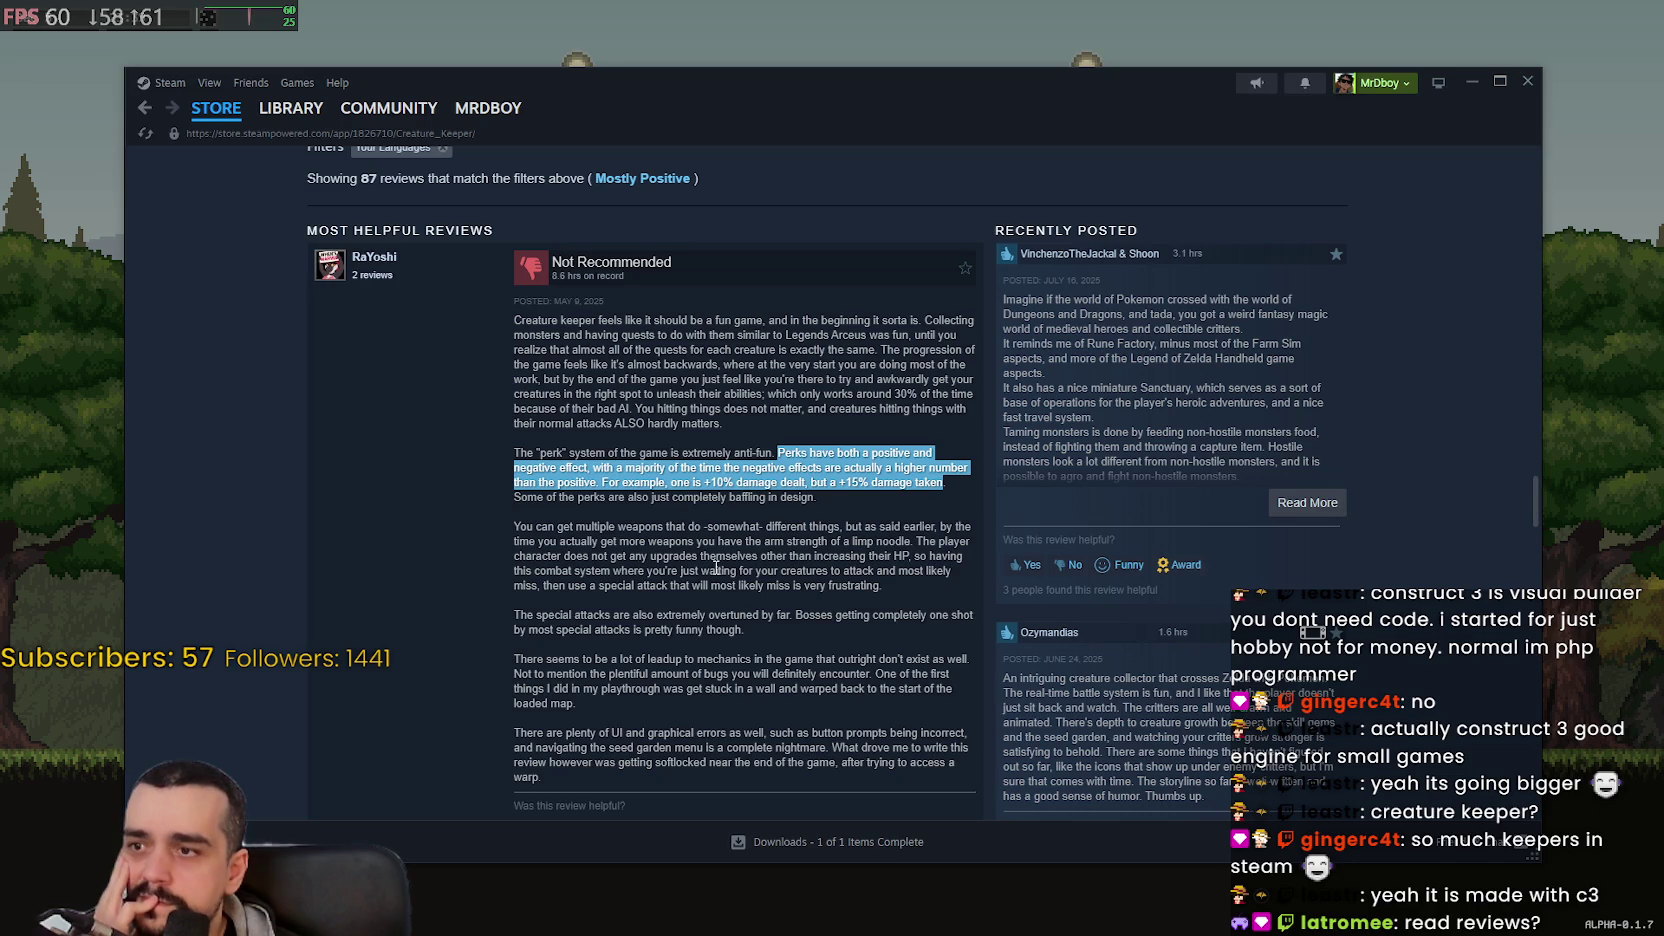
scroll(716, 568, "down", 3)
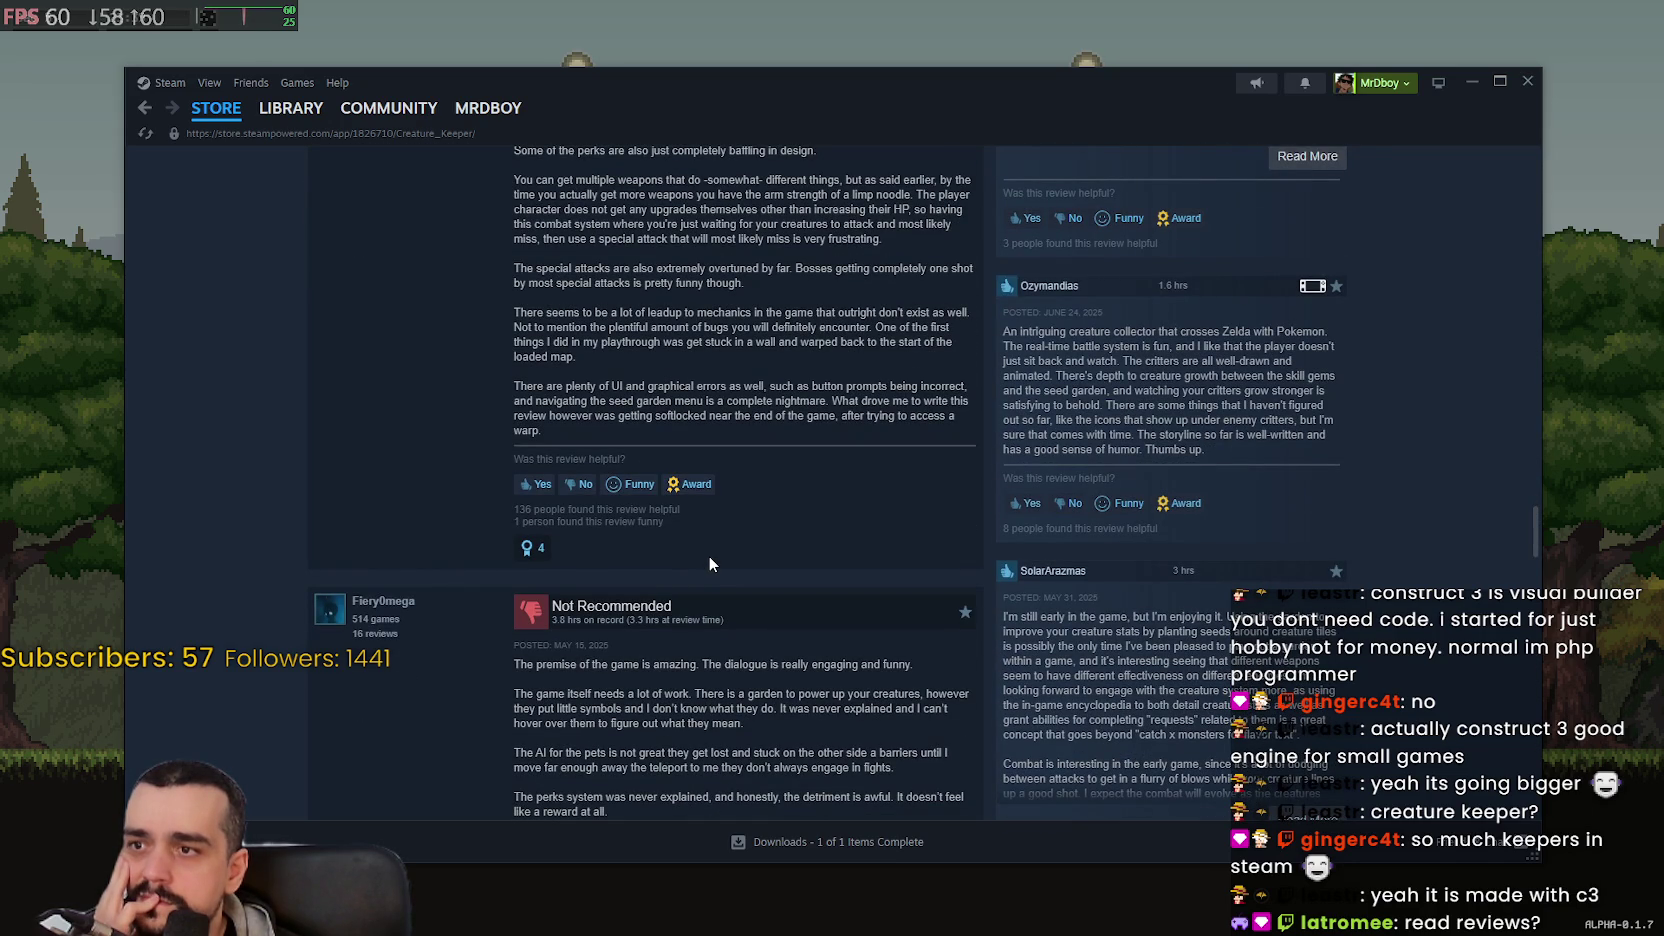
left_click_drag(527, 386, 914, 420)
- Expand the next review's full text and read further down the review list
scroll(711, 480, "down", 3)
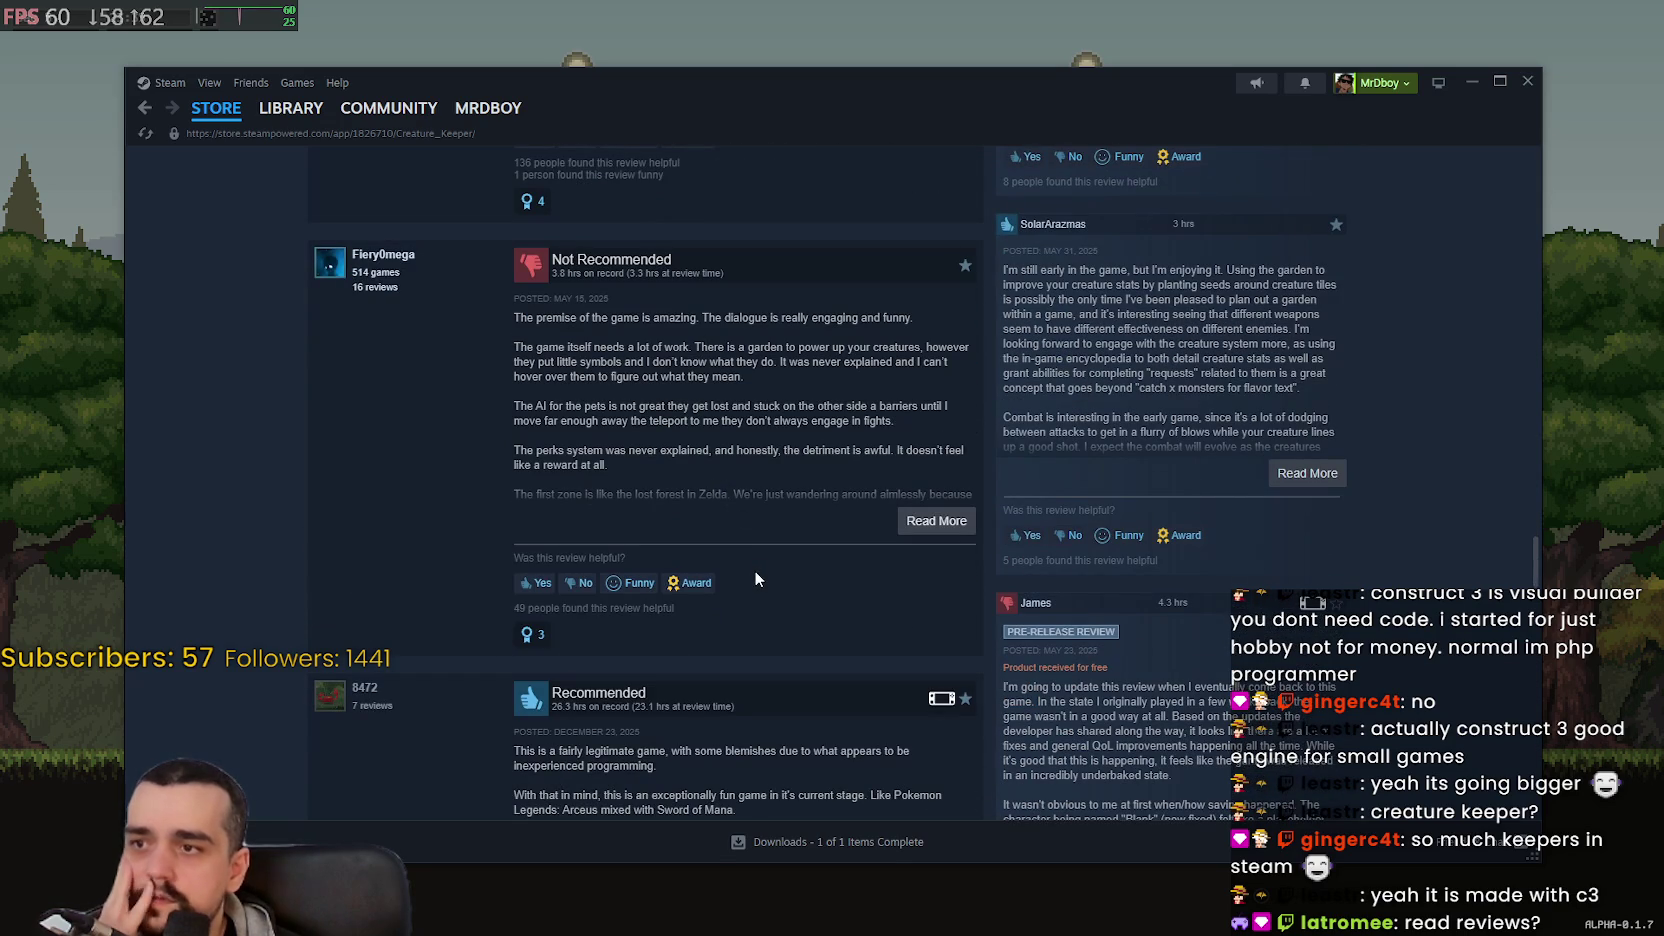
left_click(930, 518)
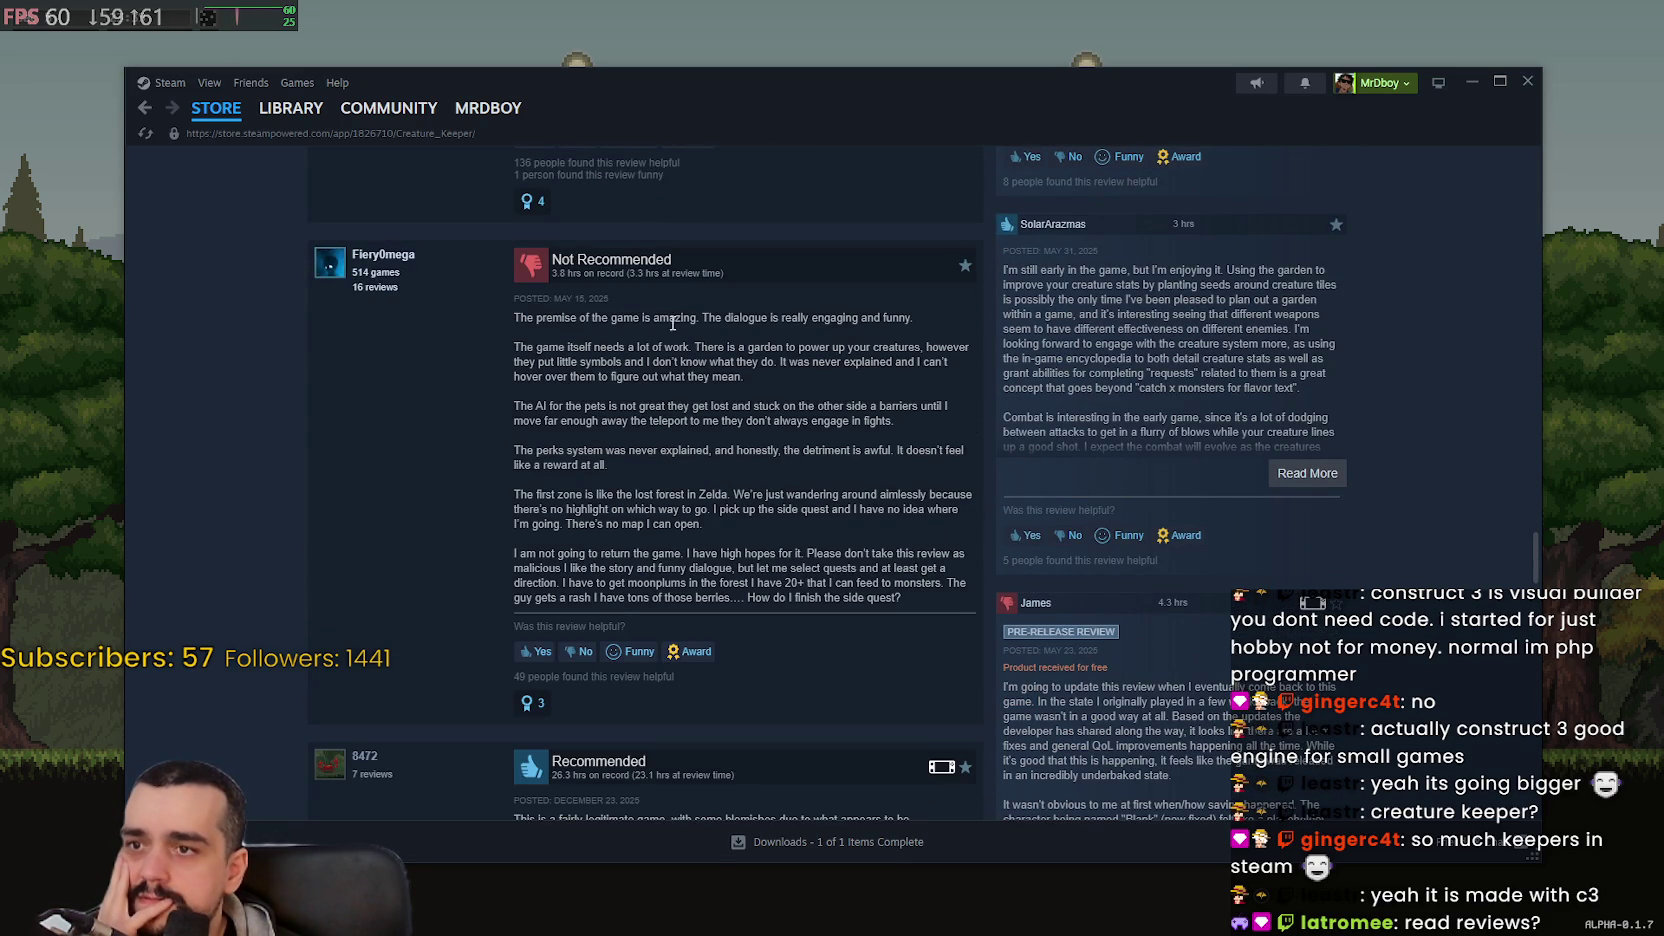
left_click_drag(529, 318, 920, 430)
left_click(920, 430)
scroll(601, 618, "down", 4)
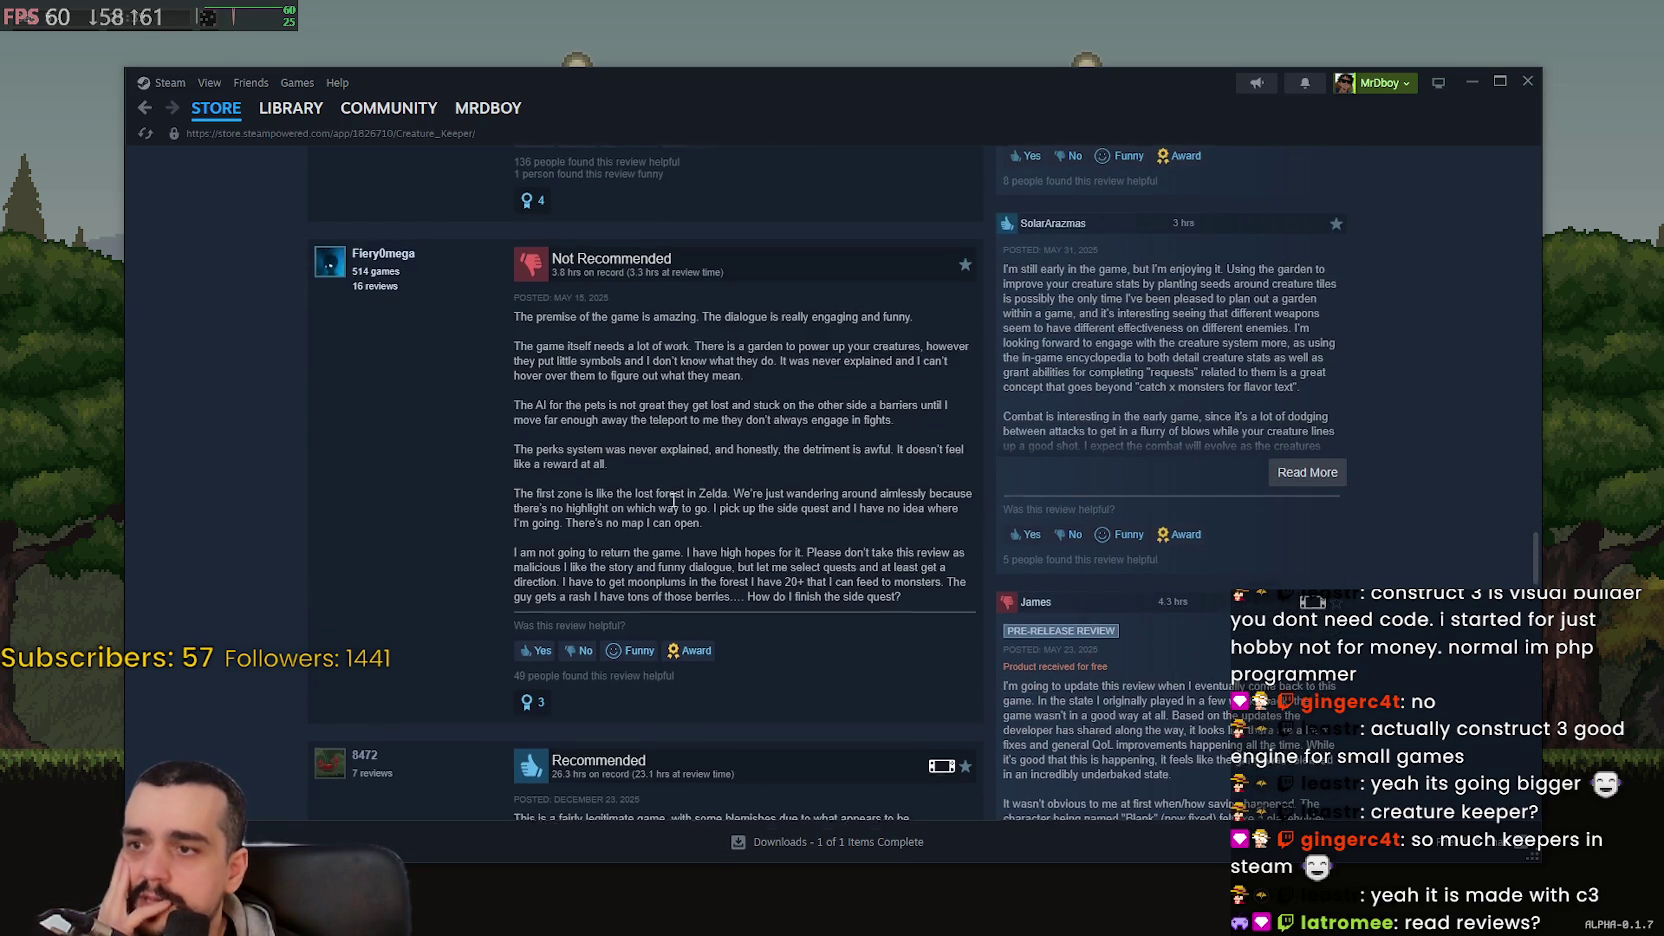
scroll(601, 618, "down", 5)
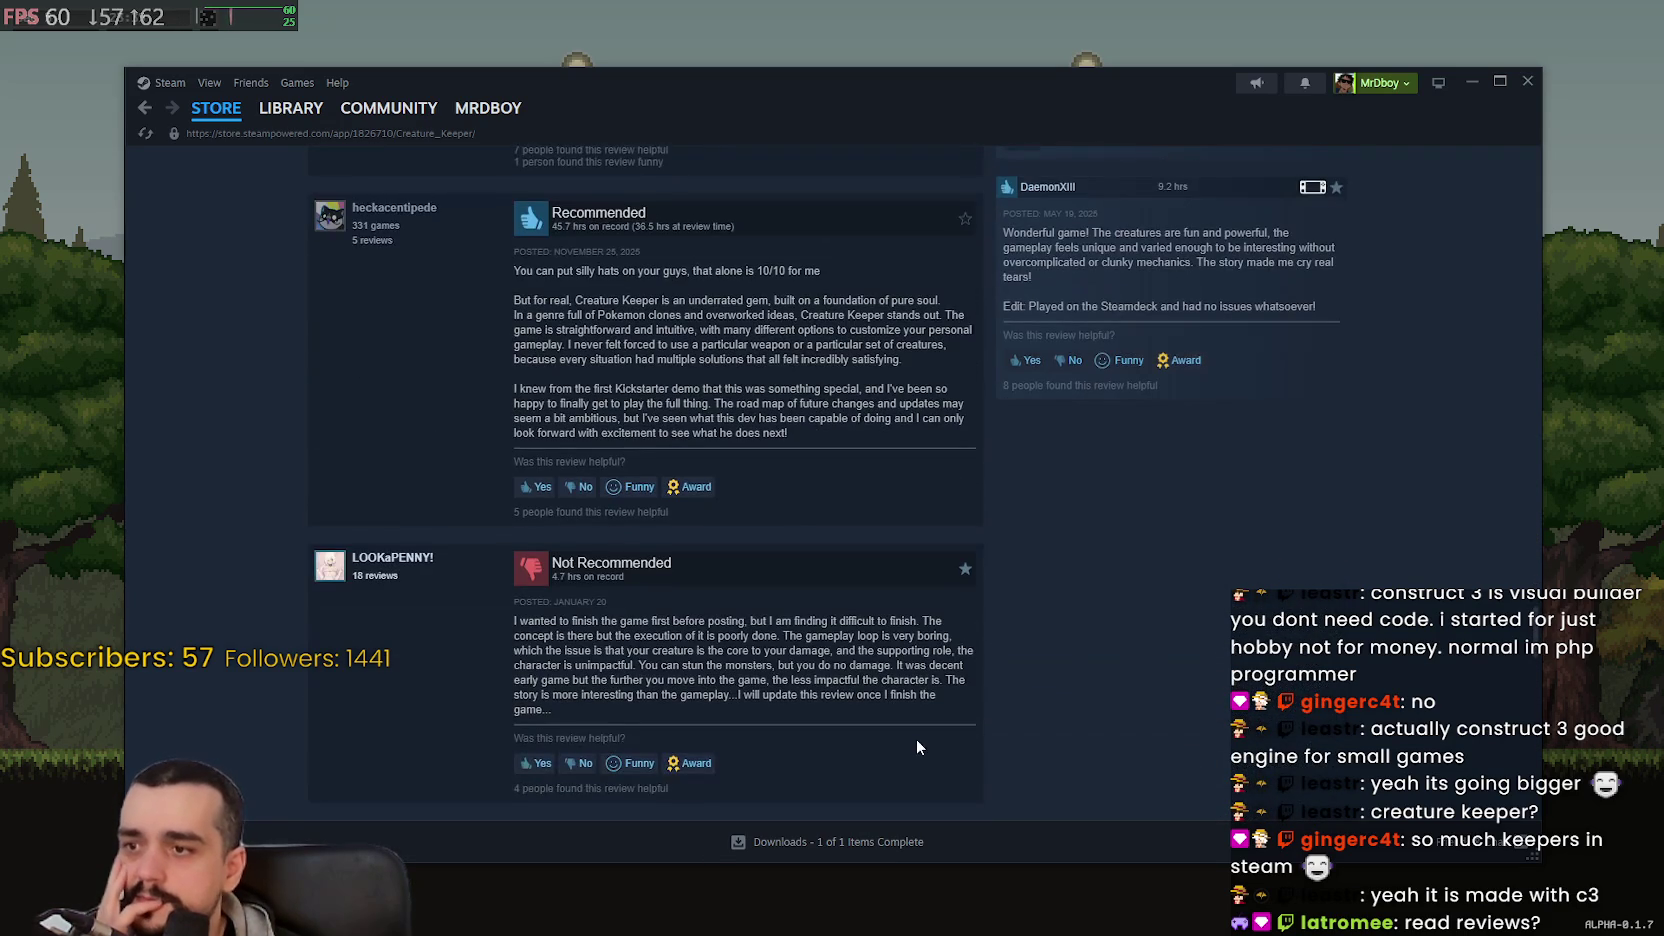
scroll(909, 728, "down", 3)
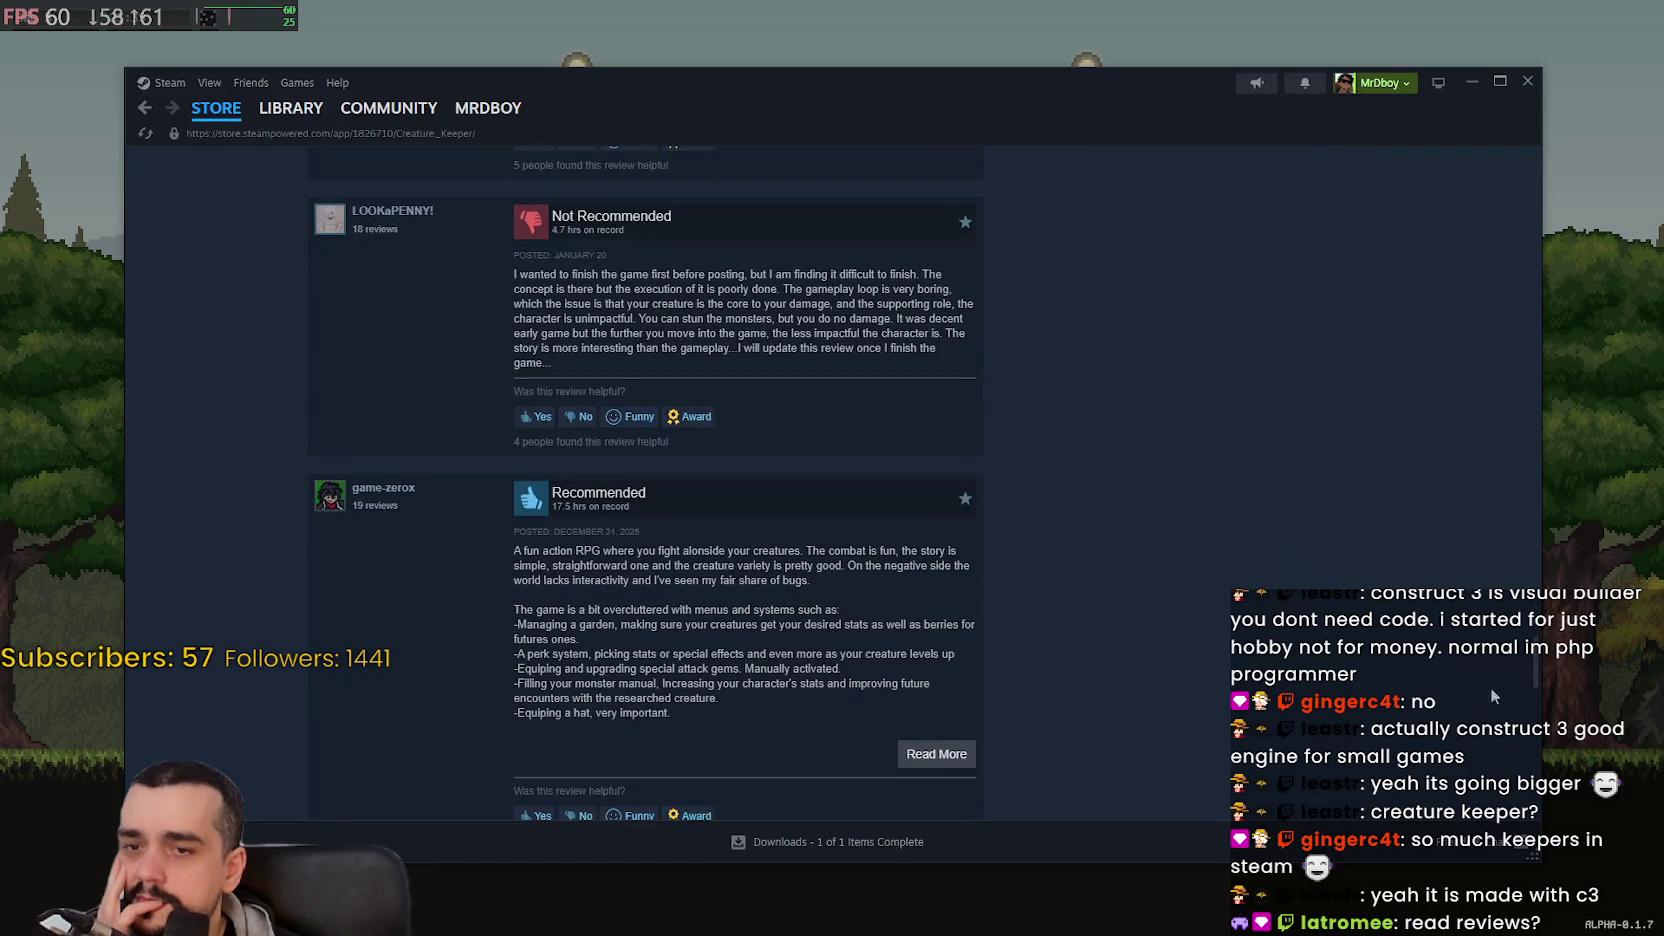
- Go to the Creature Keeper Community Hub's Discussions list of 113 topics
scroll(1530, 700, "up", 20)
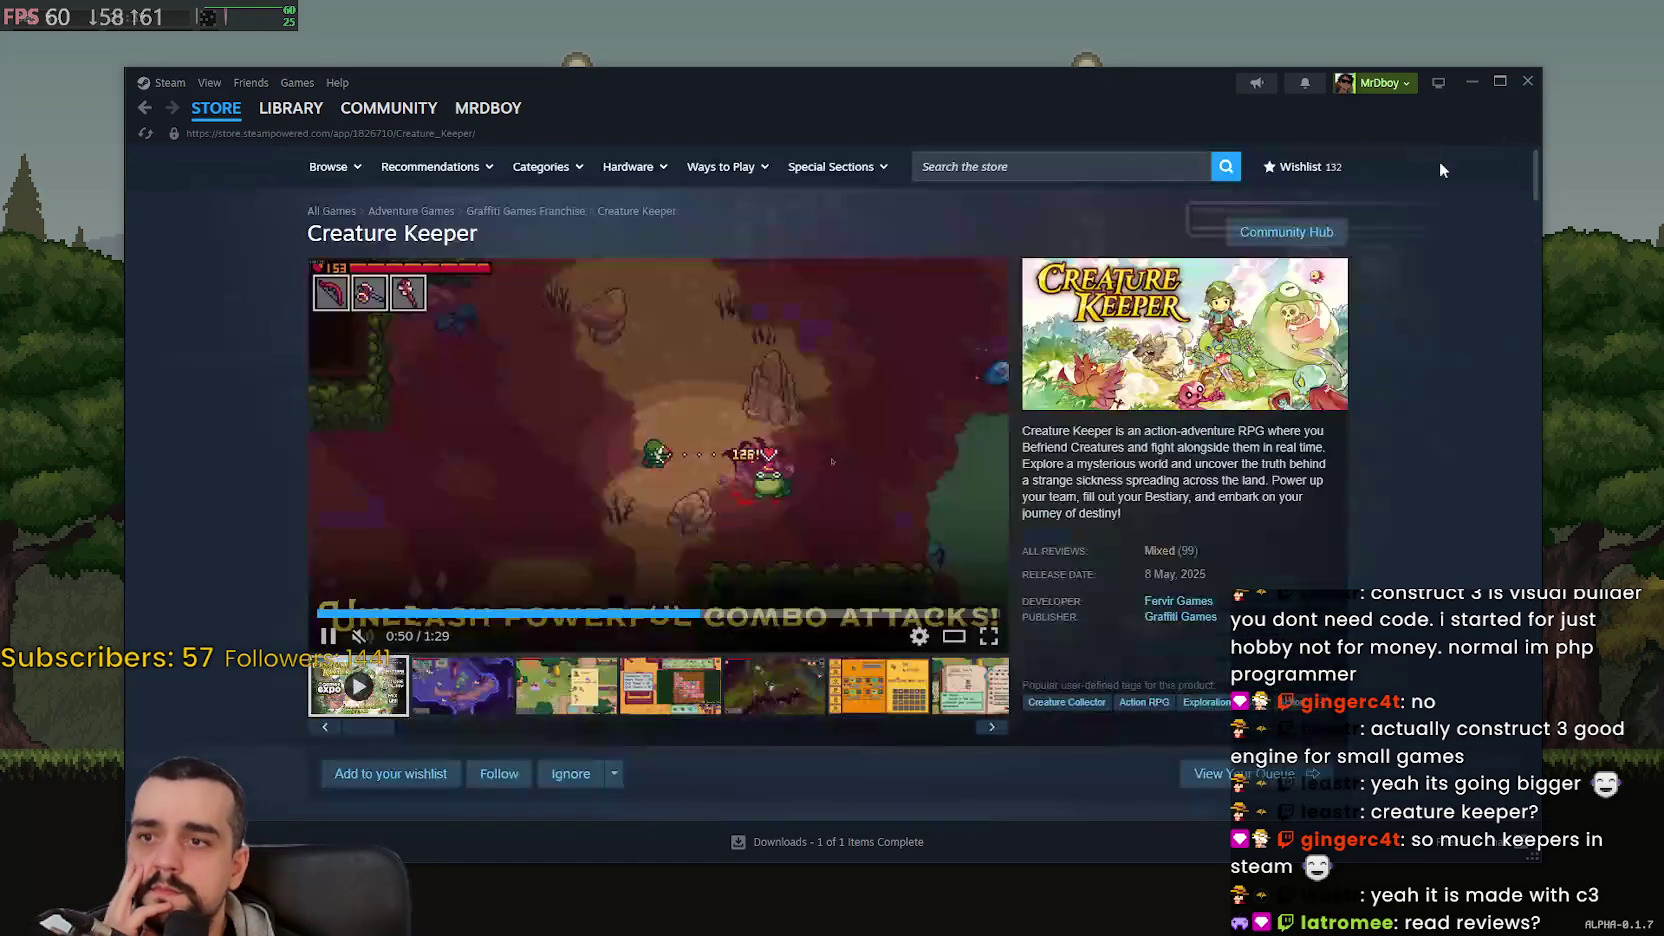
left_click(1290, 233)
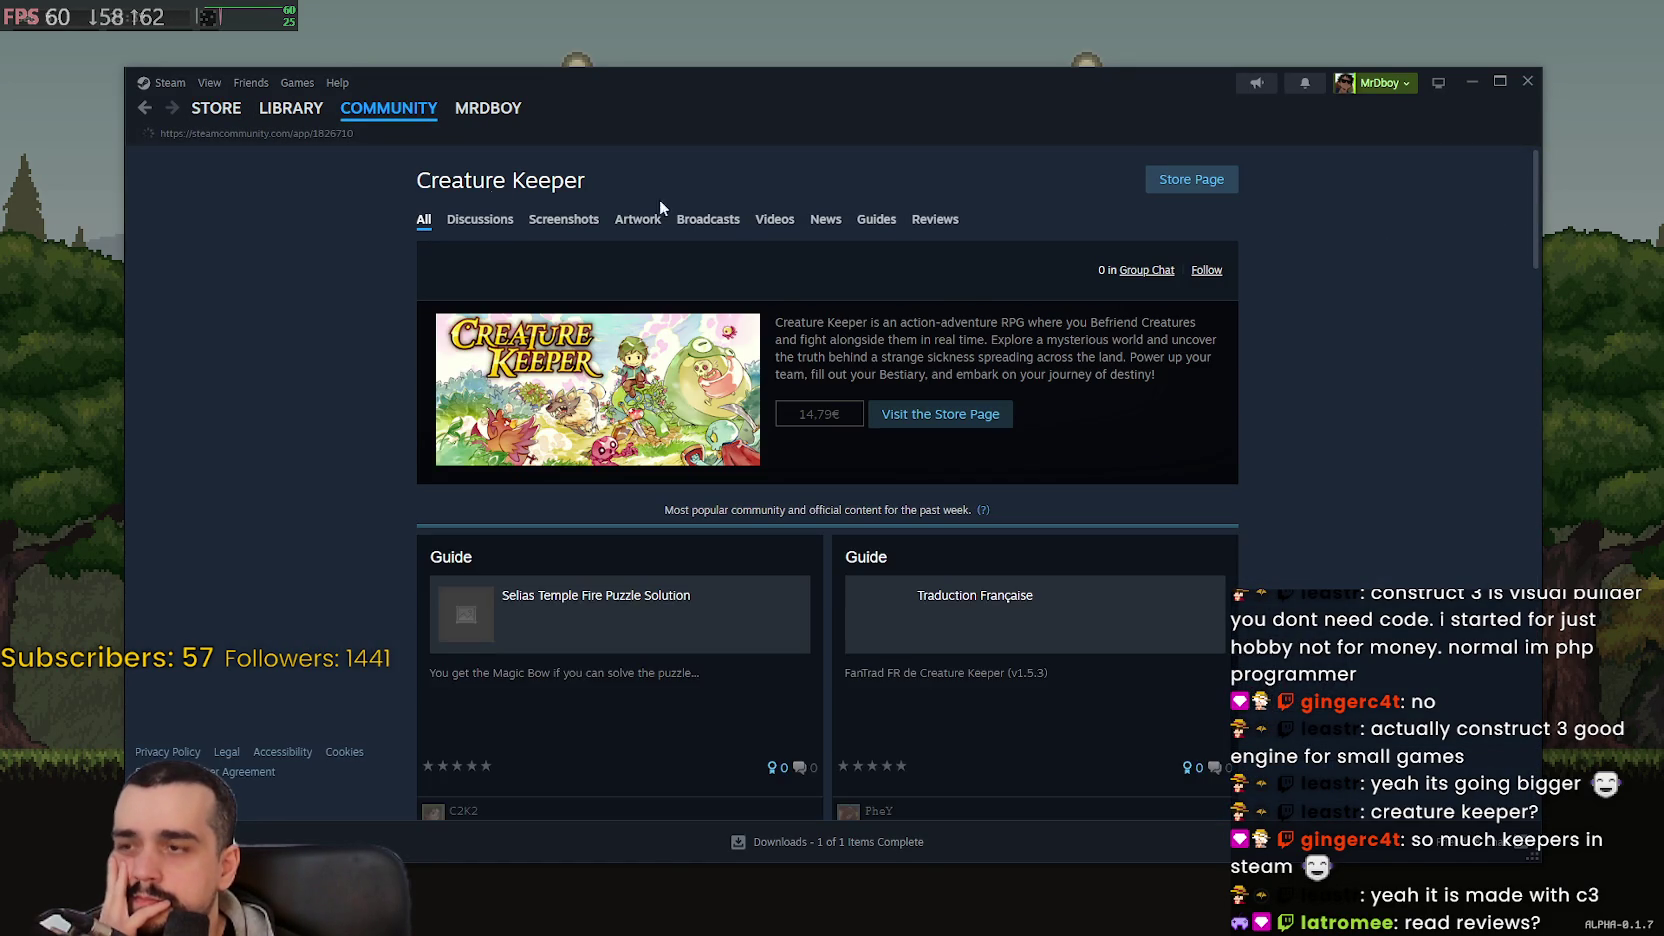
left_click(480, 222)
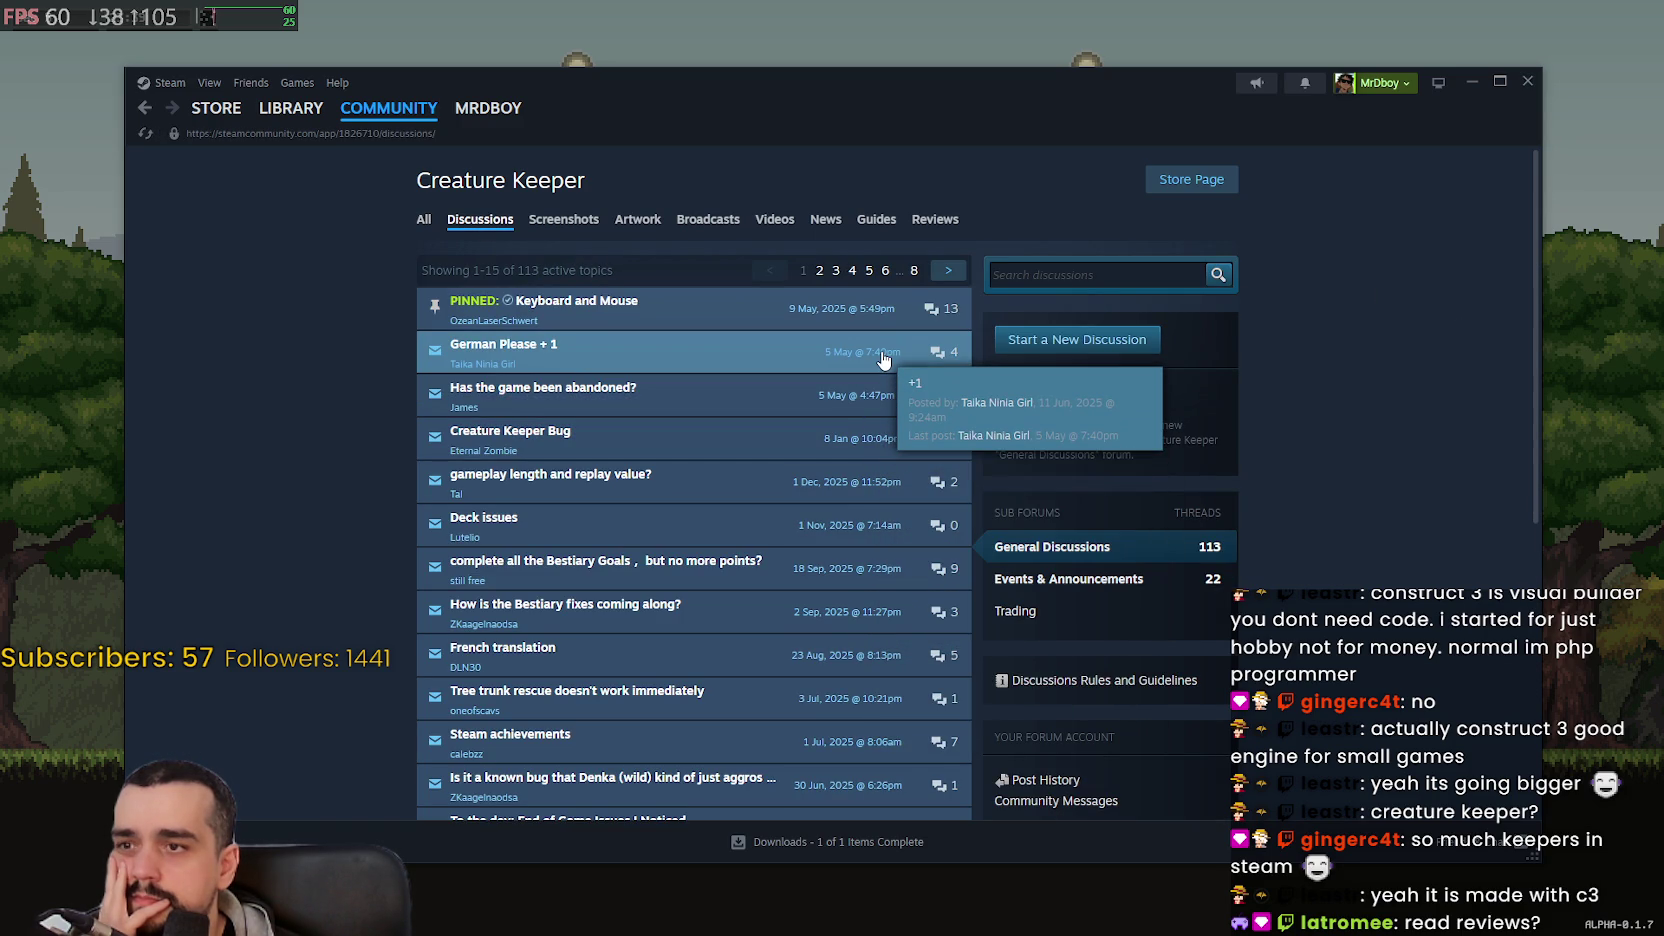
- Open the 'Has the game been abandoned?' thread and highlight the developer-quoting first reply
left_click(838, 405)
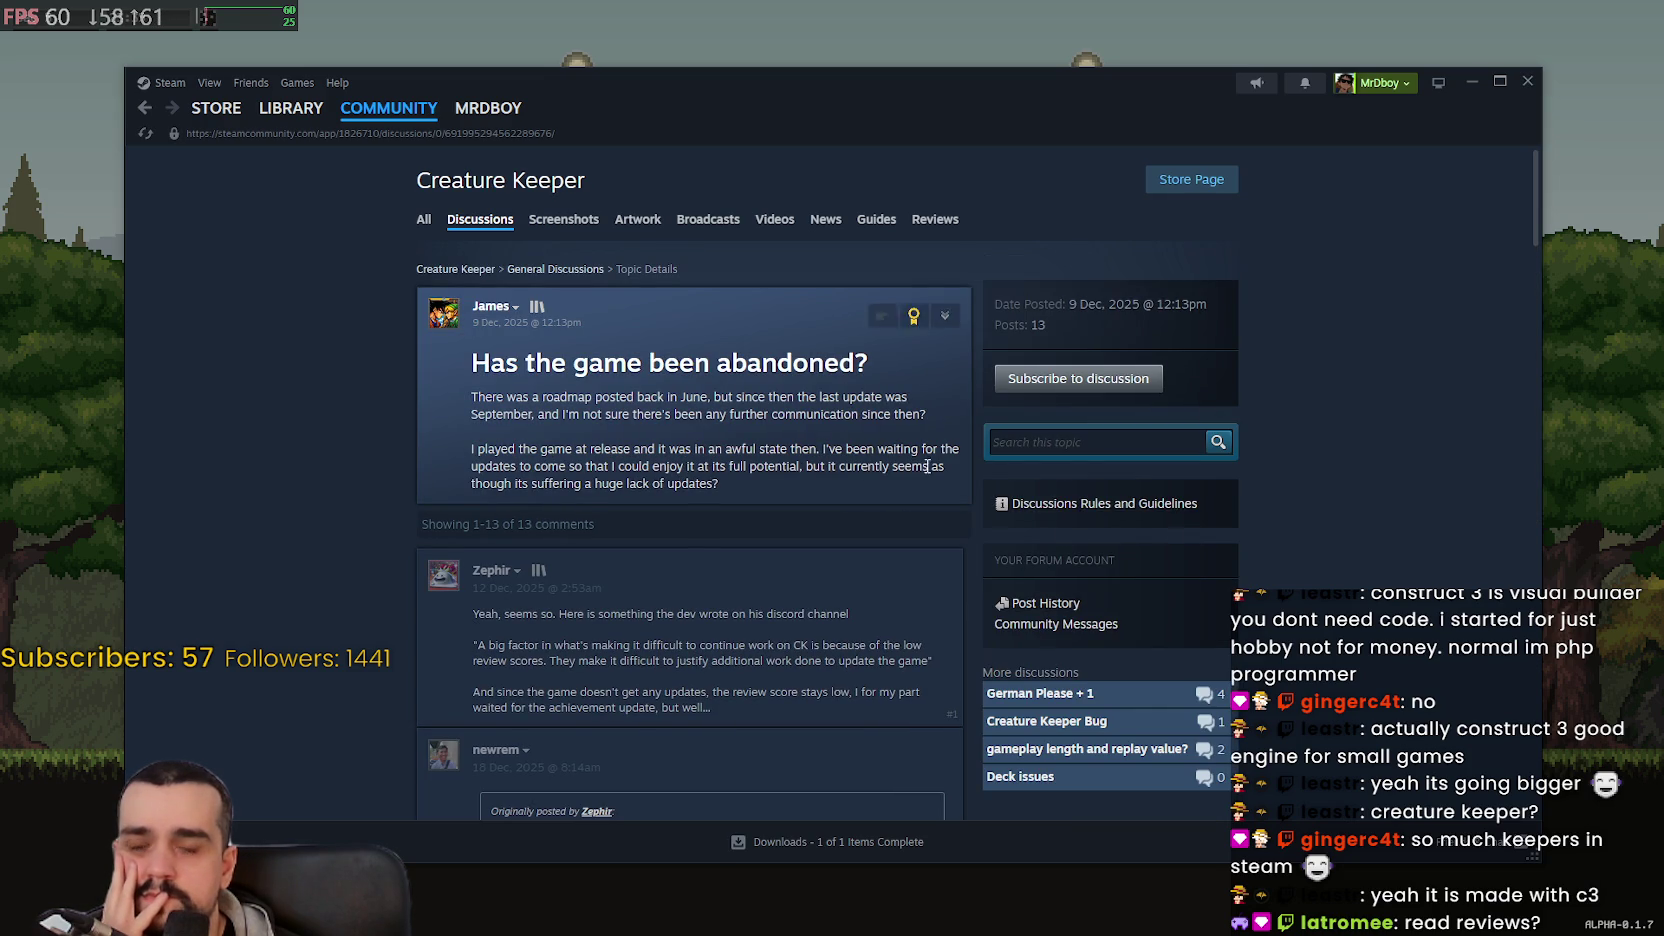
scroll(838, 405, "down", 3)
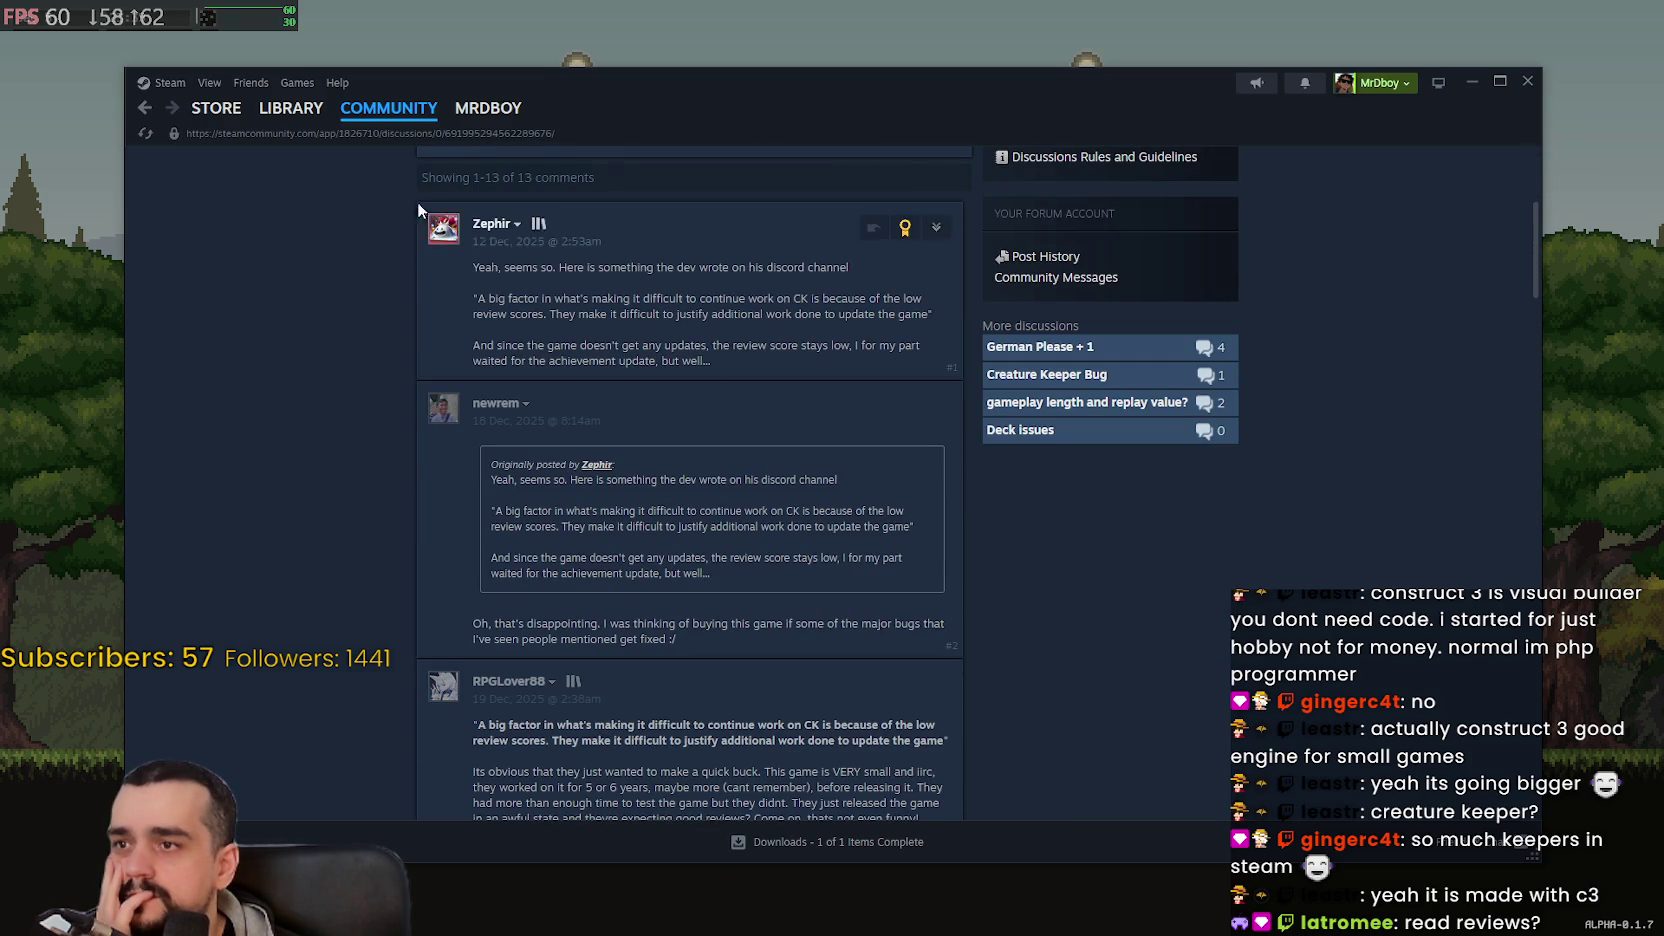
mouse_move(484, 267)
left_mouse_down()
mouse_move(857, 332)
mouse_move(868, 358)
left_mouse_up()
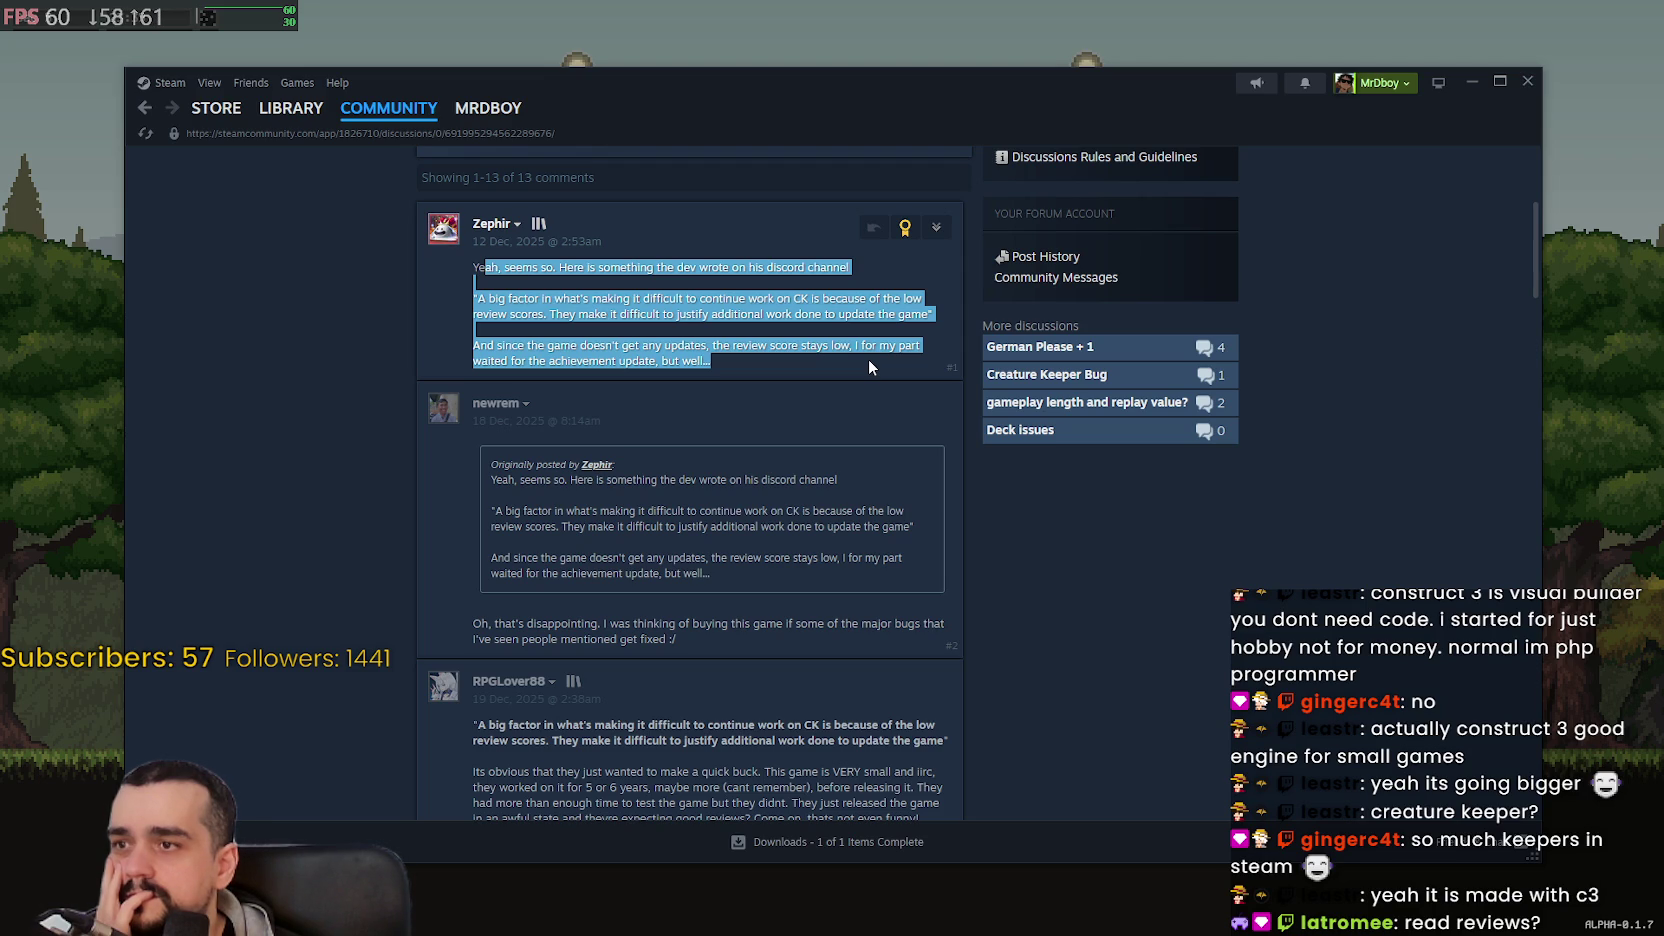
mouse_move(473, 267)
left_mouse_down()
mouse_move(762, 345)
mouse_move(768, 372)
left_mouse_up()
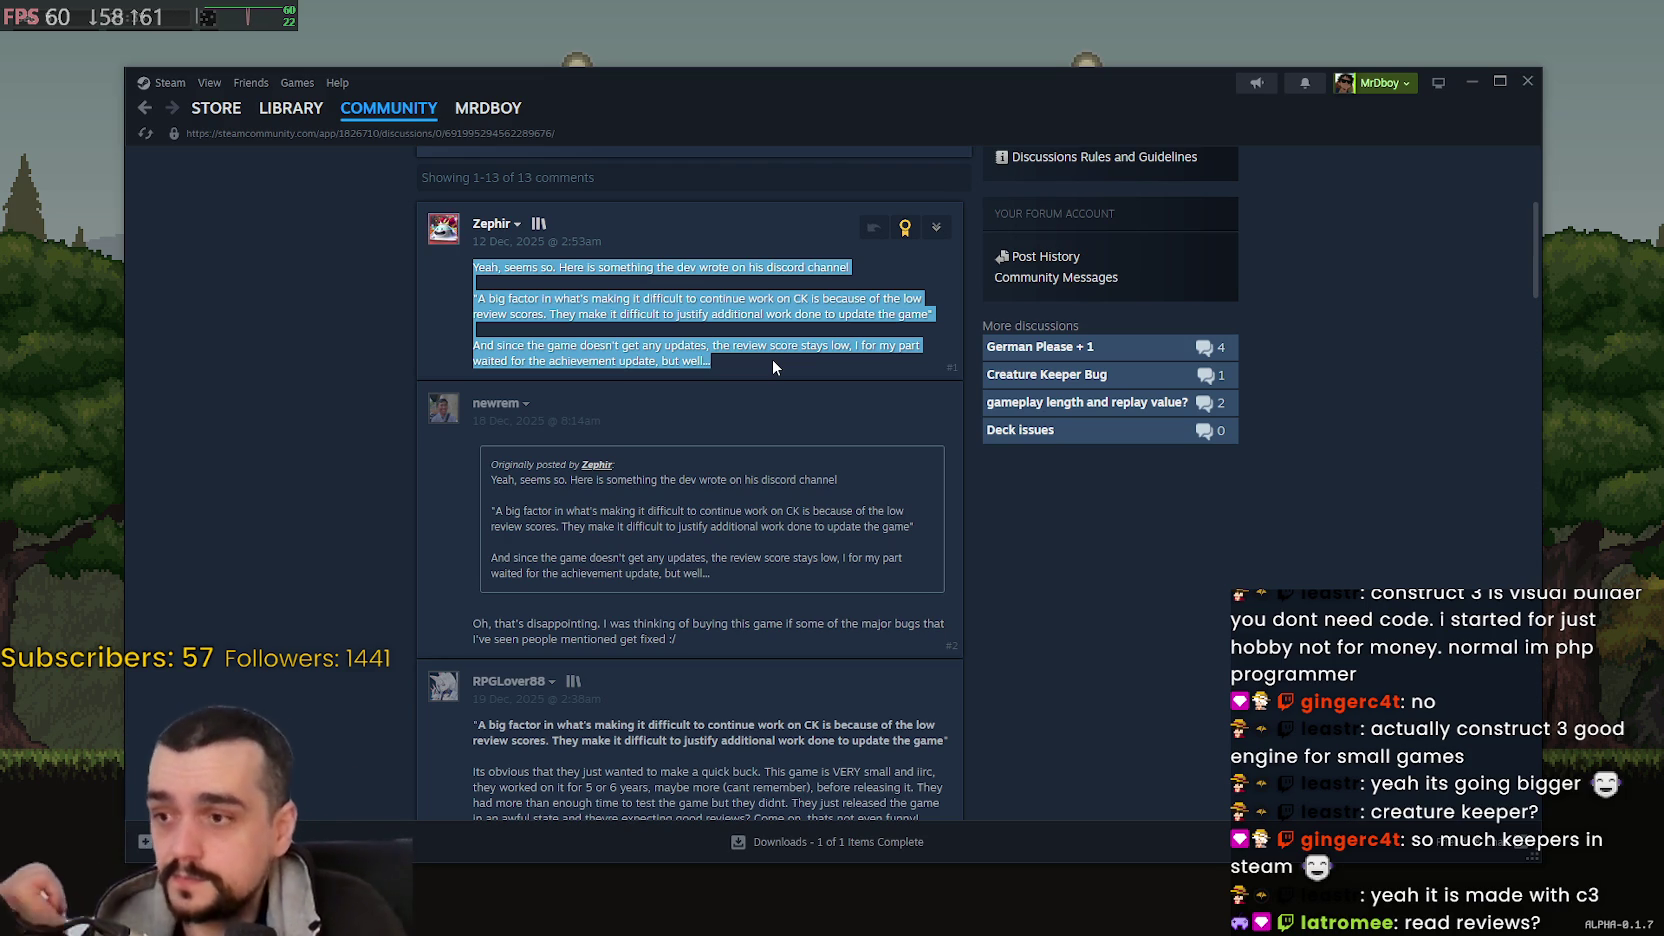
- Read the rest of the discussion thread down to its last comment
scroll(900, 480, "down", 2)
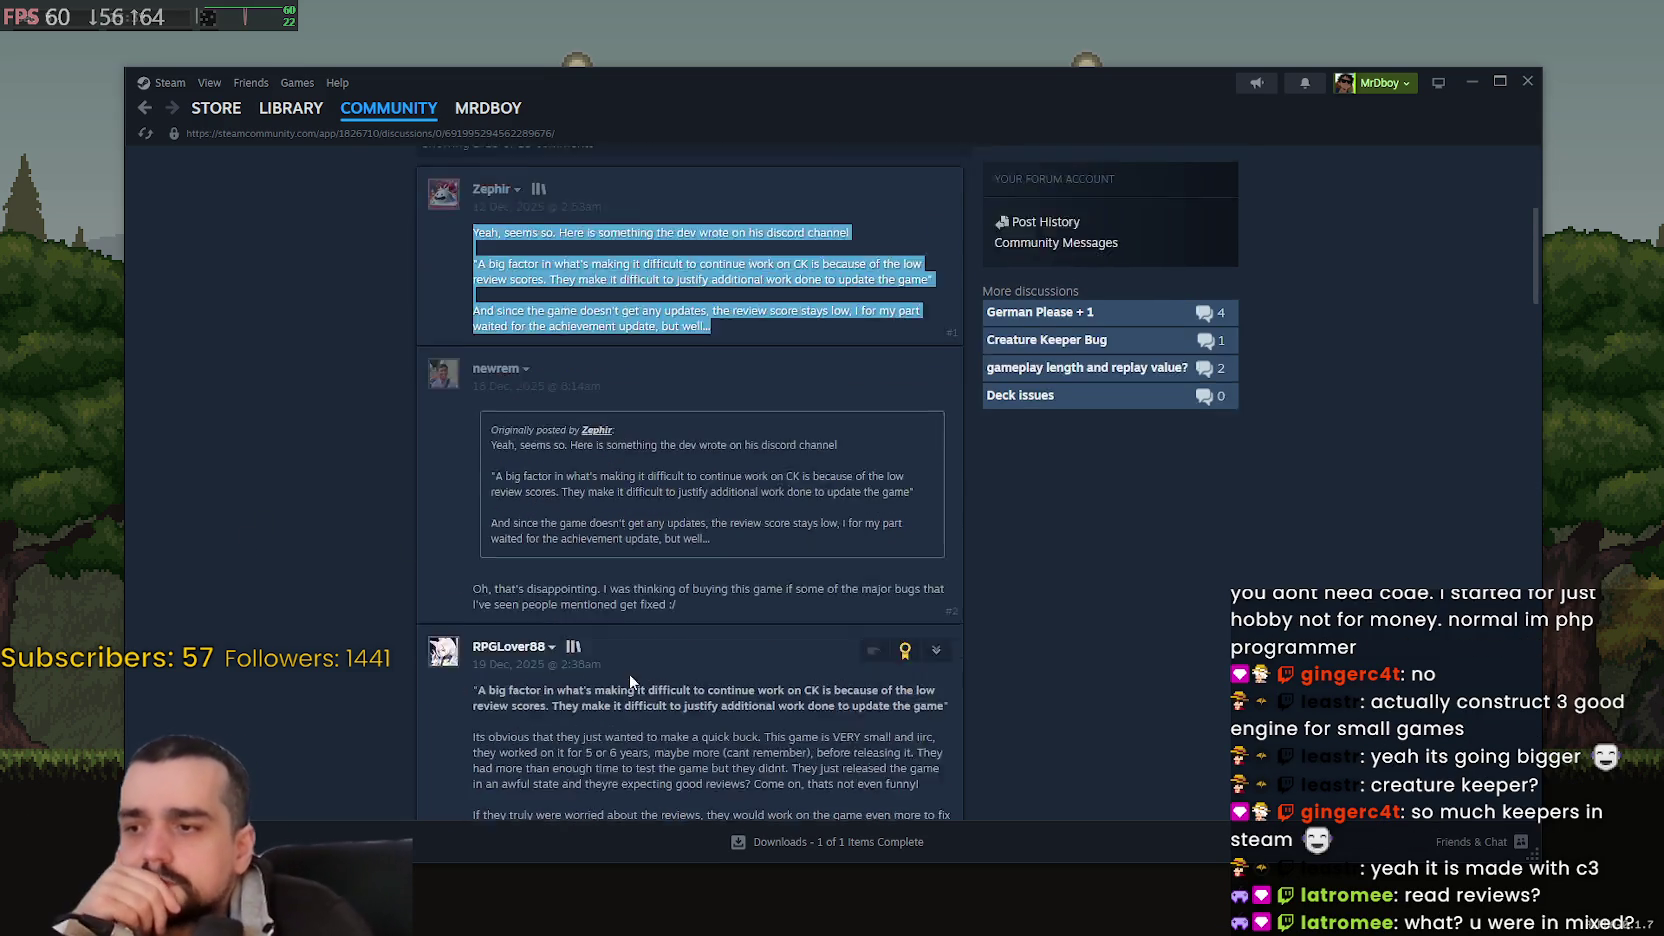
scroll(1005, 698, "down", 1)
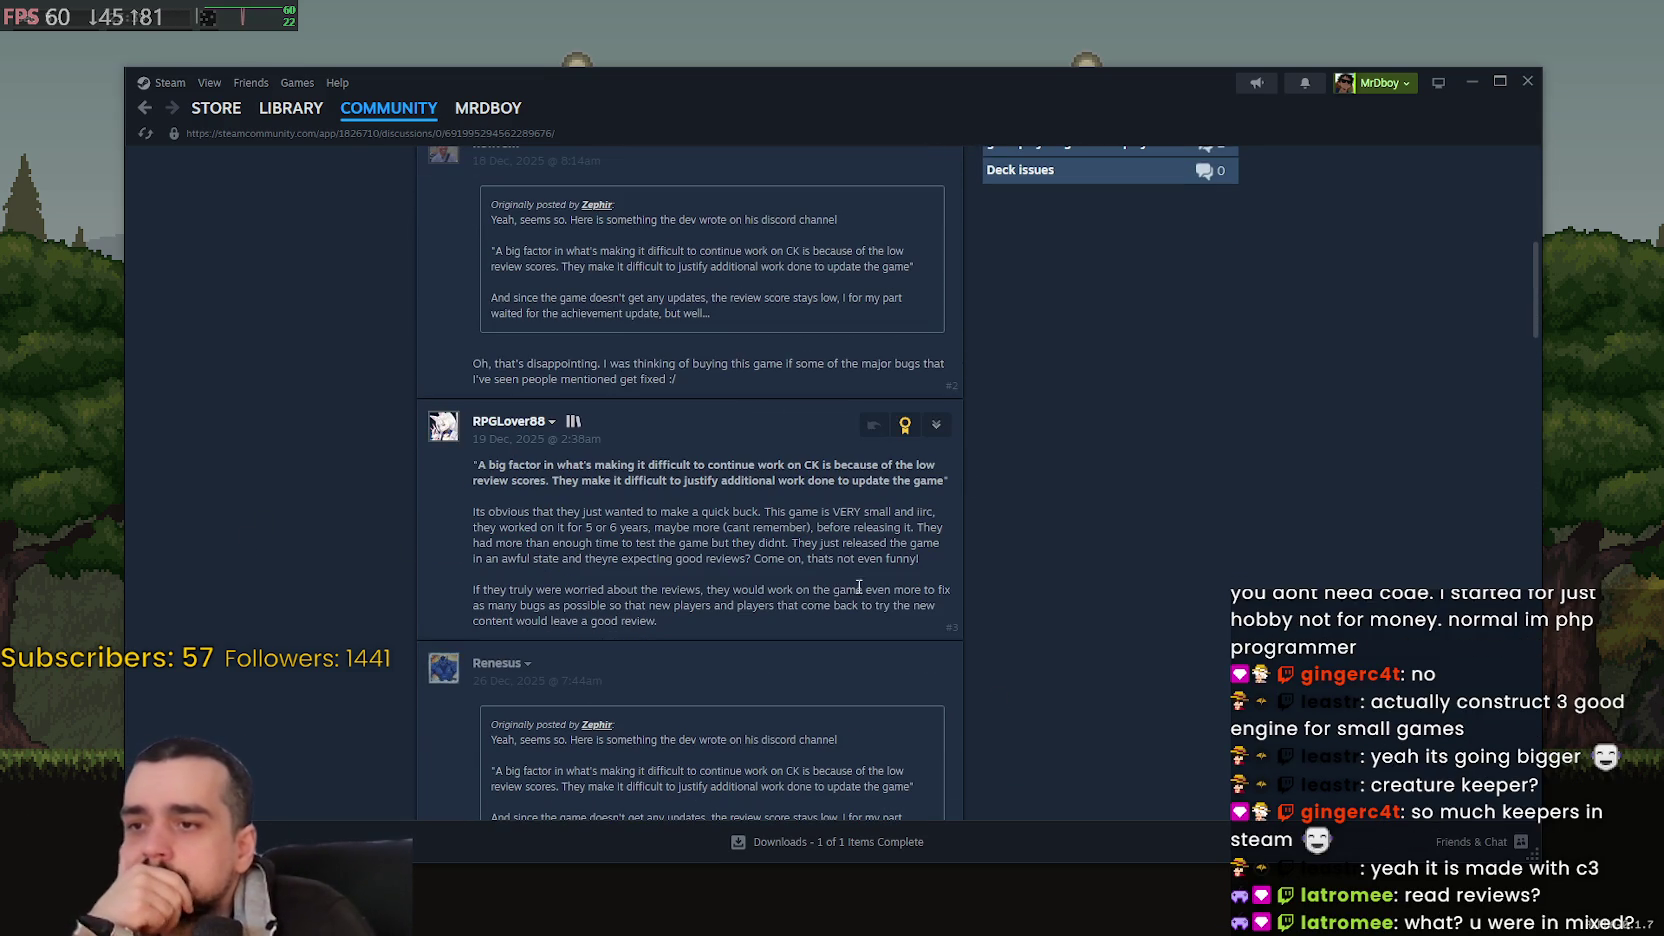
left_click_drag(474, 512, 1079, 619)
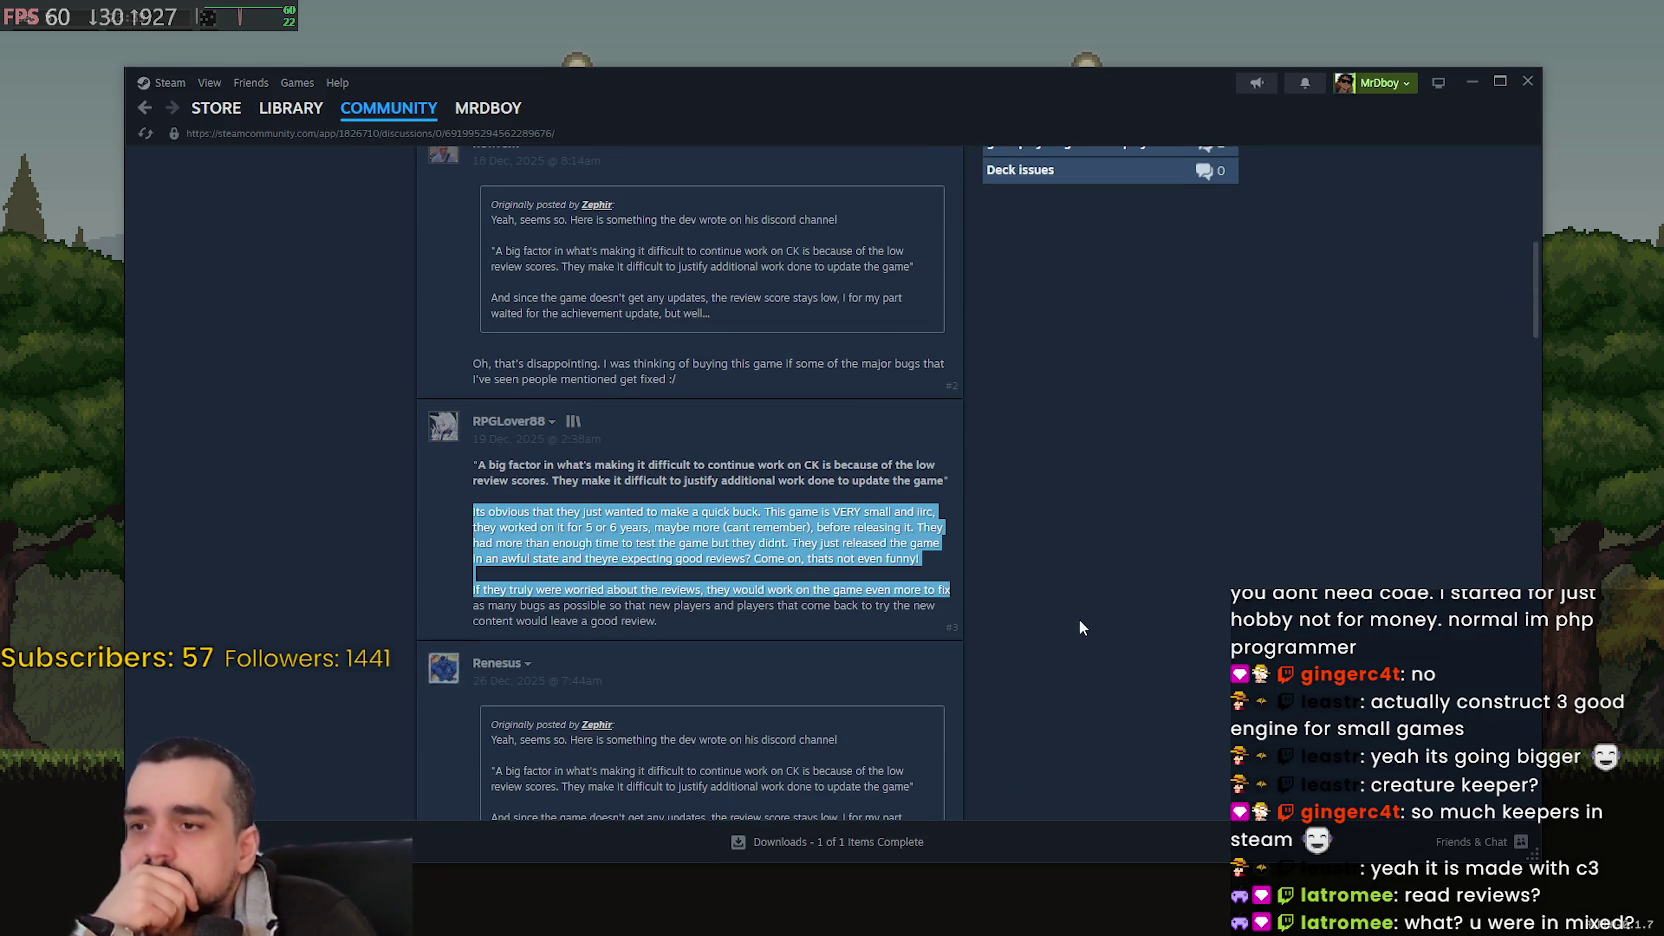
scroll(1055, 616, "down", 2)
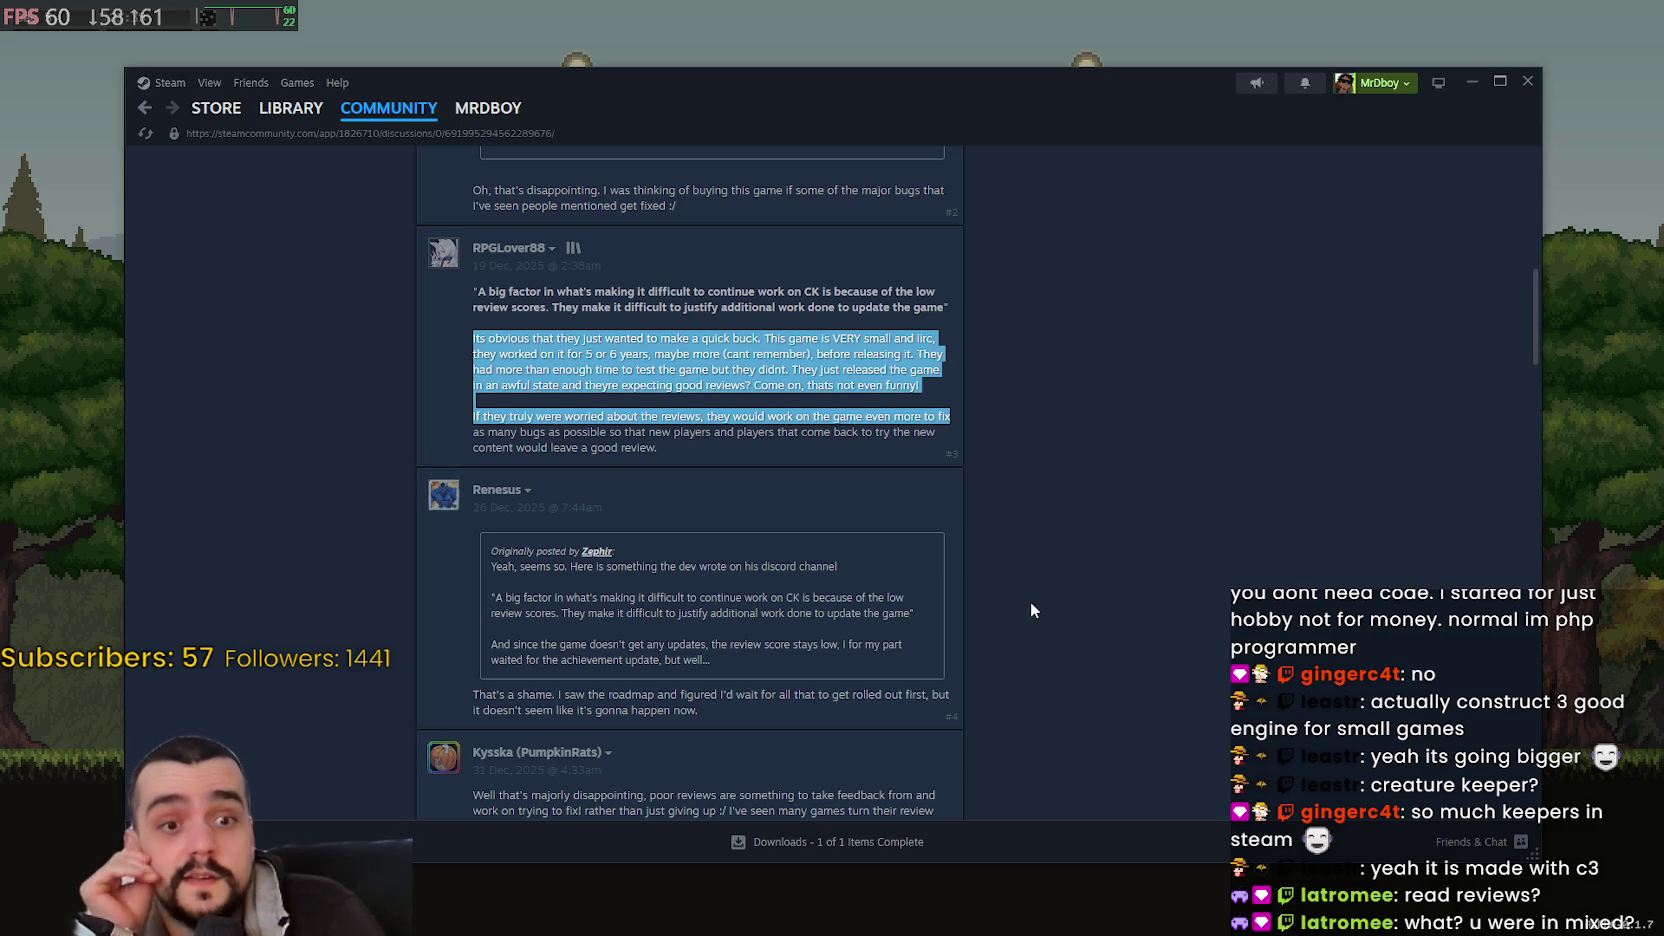
mouse_move(878, 681)
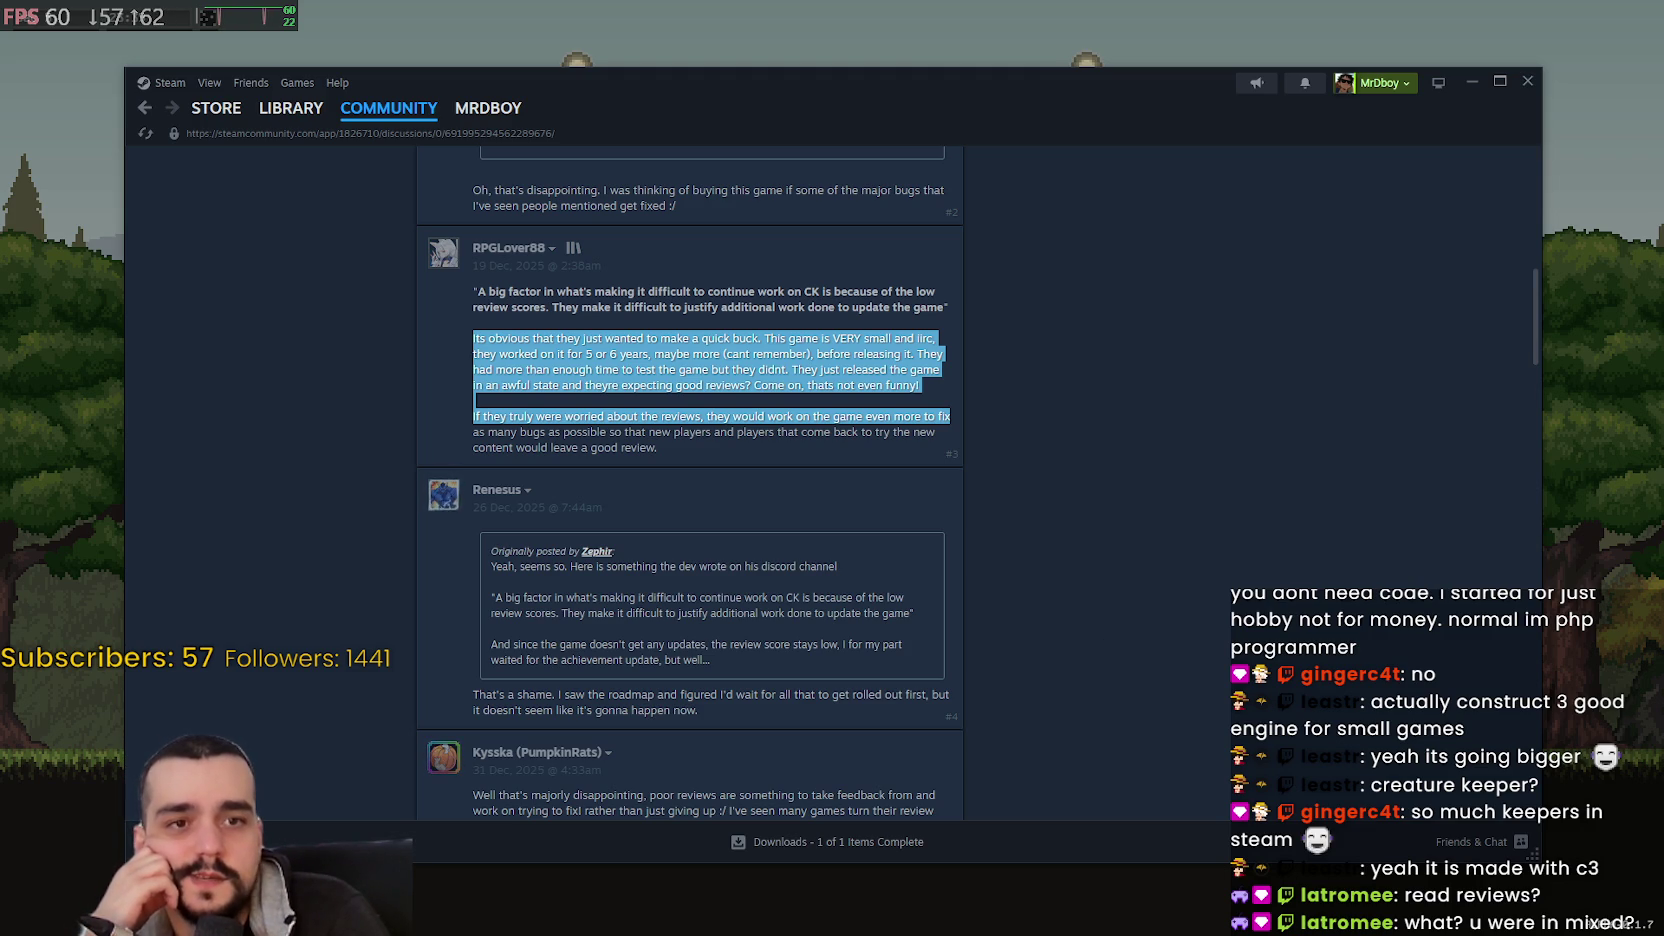
left_click_drag(503, 566, 634, 668)
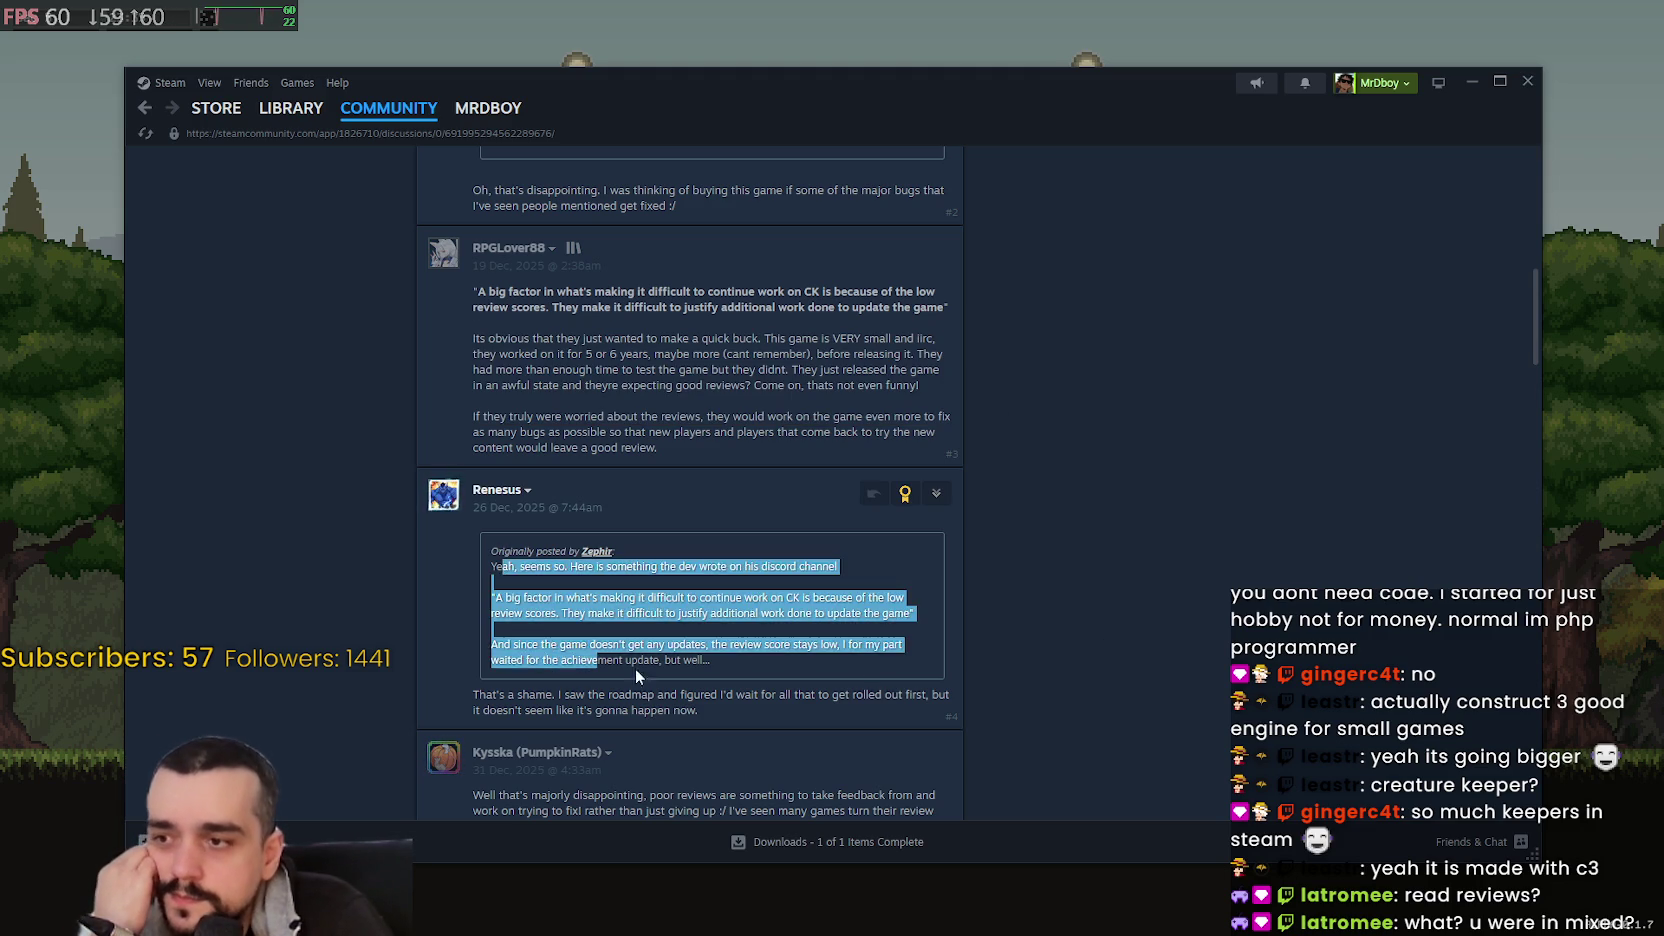
left_click(634, 668)
scroll(618, 632, "down", 3)
scroll(640, 600, "down", 9)
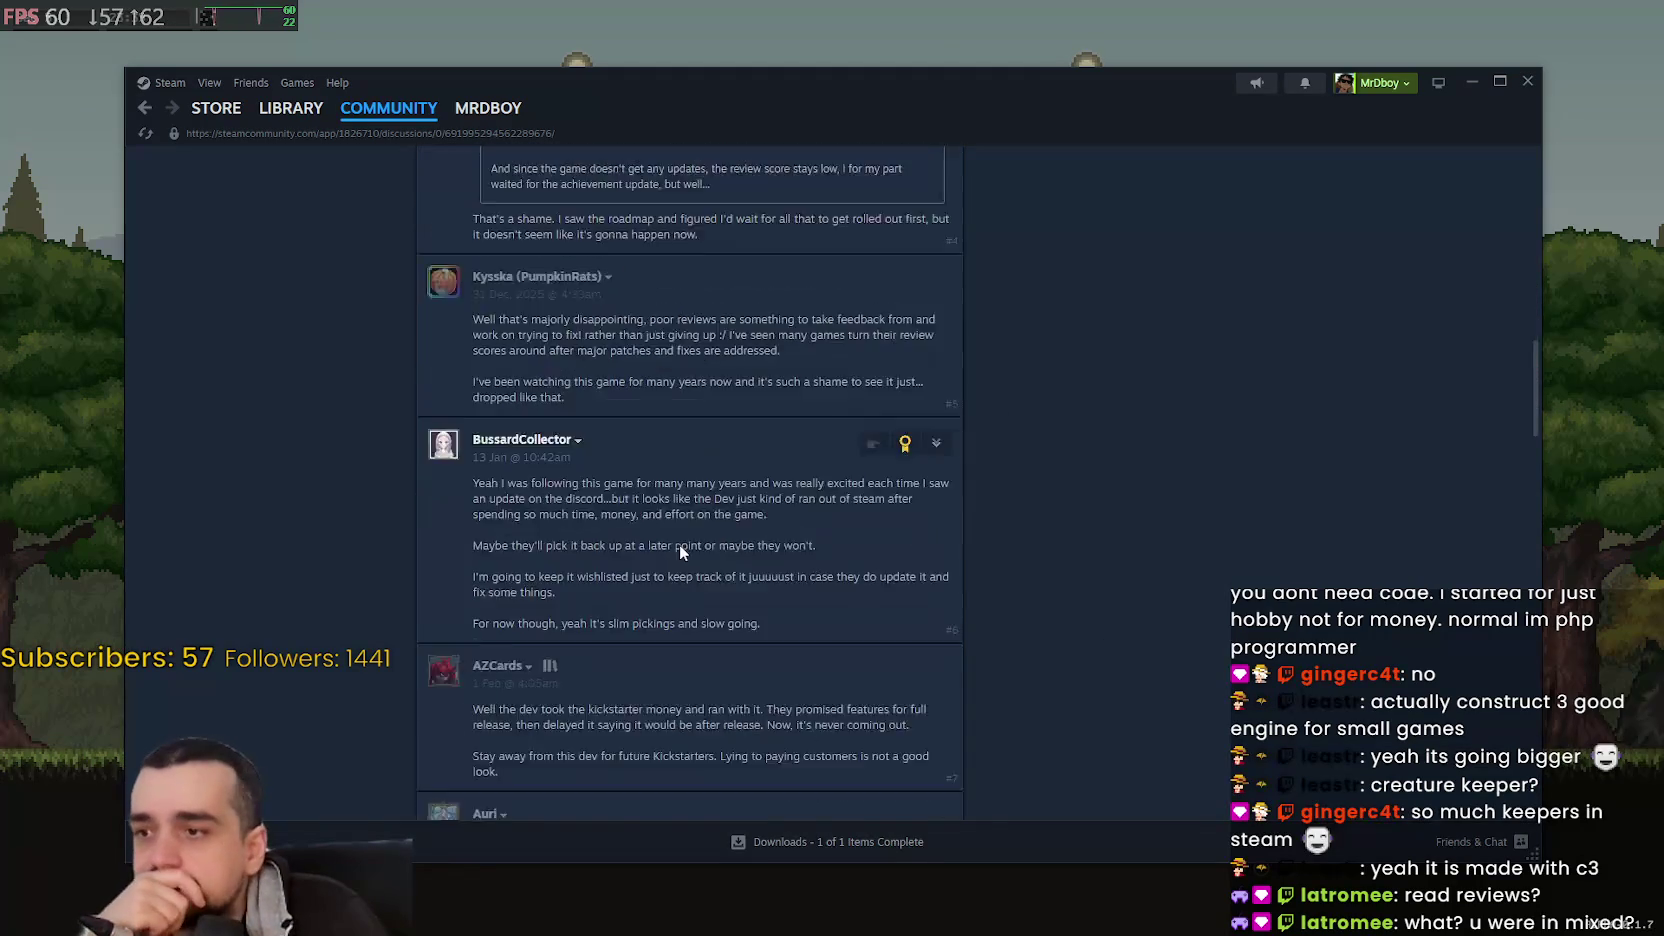
scroll(1540, 519, "down", 6)
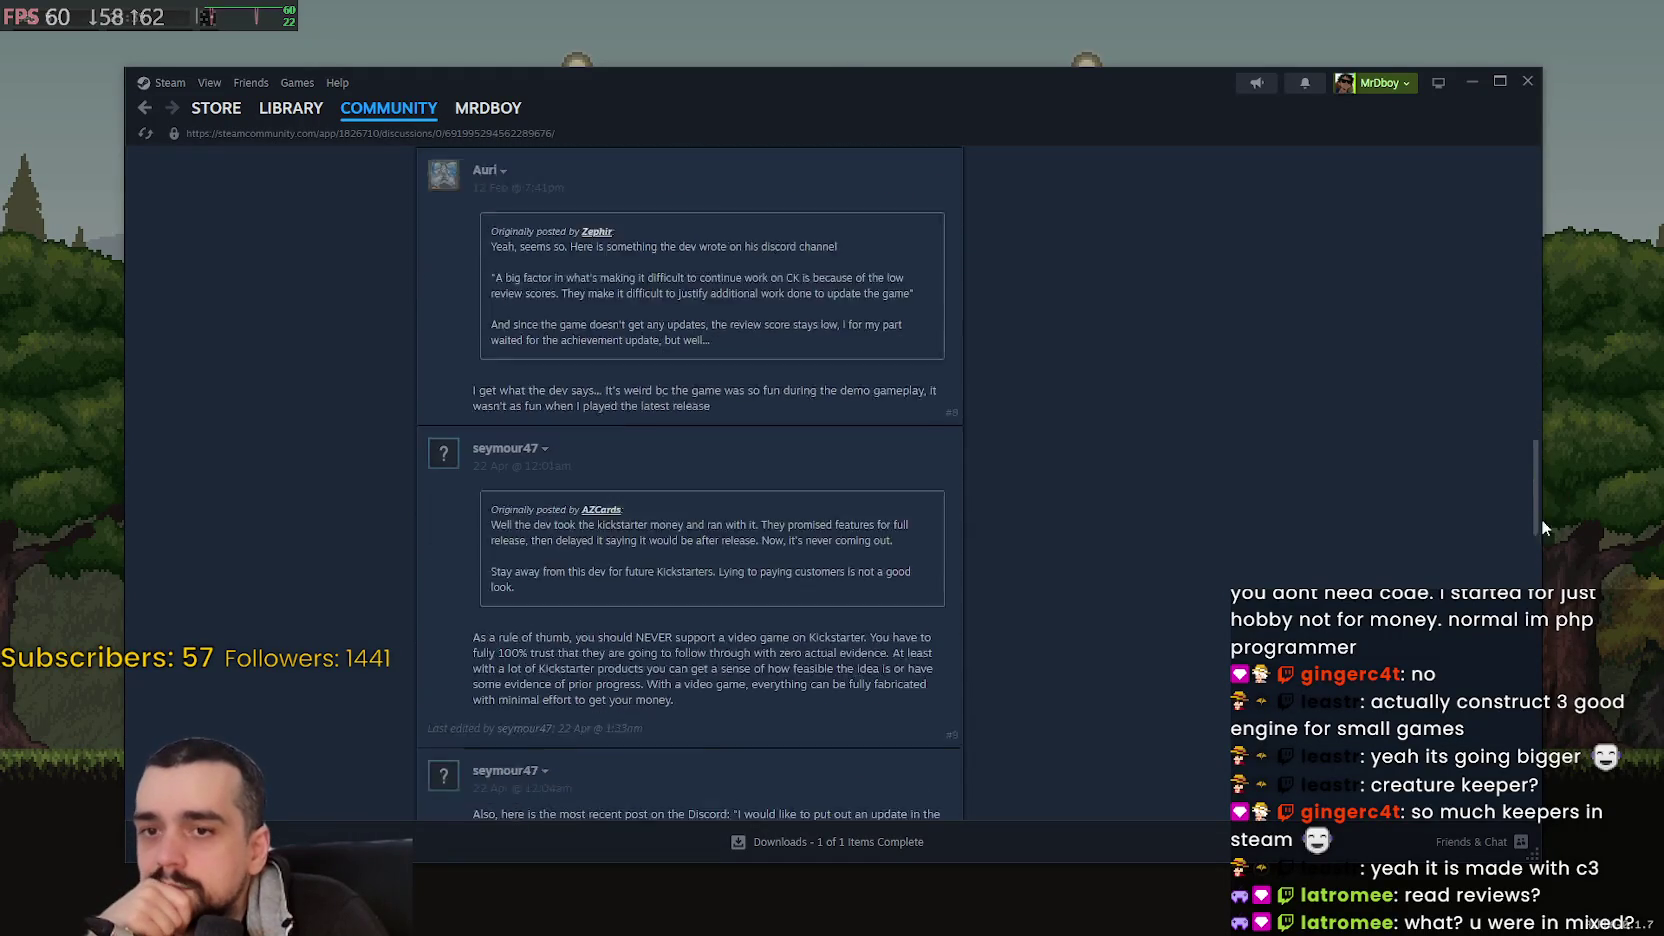
- Make the Steam window narrower and taller, move it up-right, and open the Library
left_click_drag(1530, 852, 1354, 906)
left_click_drag(858, 88, 1019, 52)
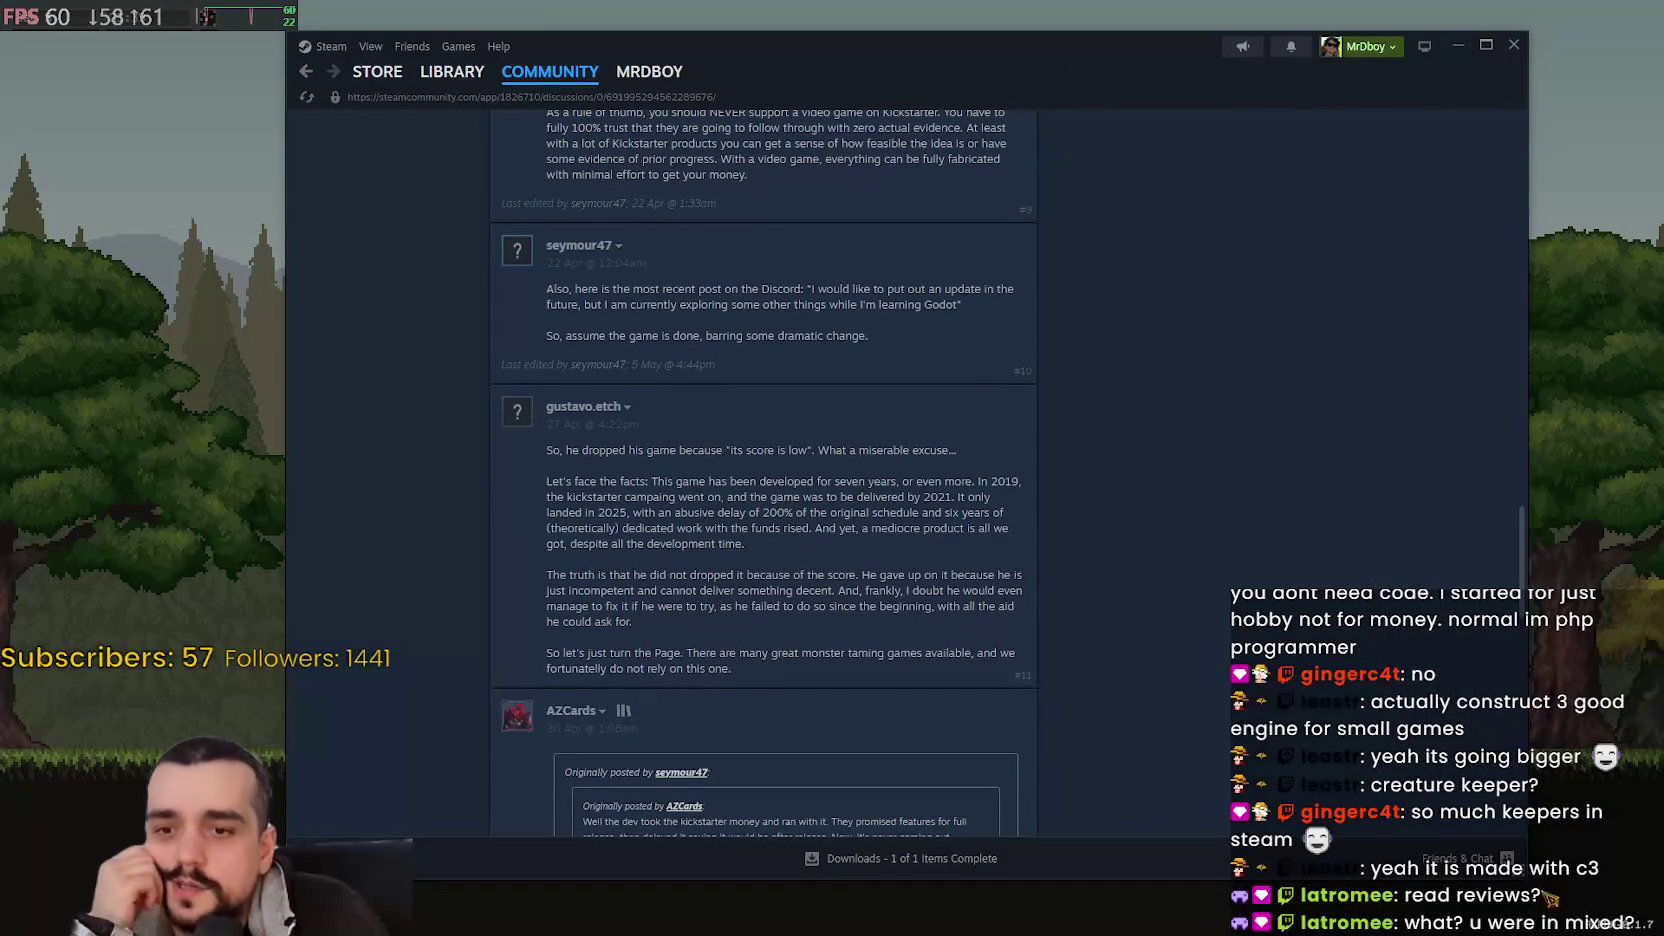
mouse_move(1517, 870)
left_mouse_down()
mouse_move(1330, 876)
mouse_move(1499, 882)
left_mouse_up()
scroll(1112, 562, "down", 5)
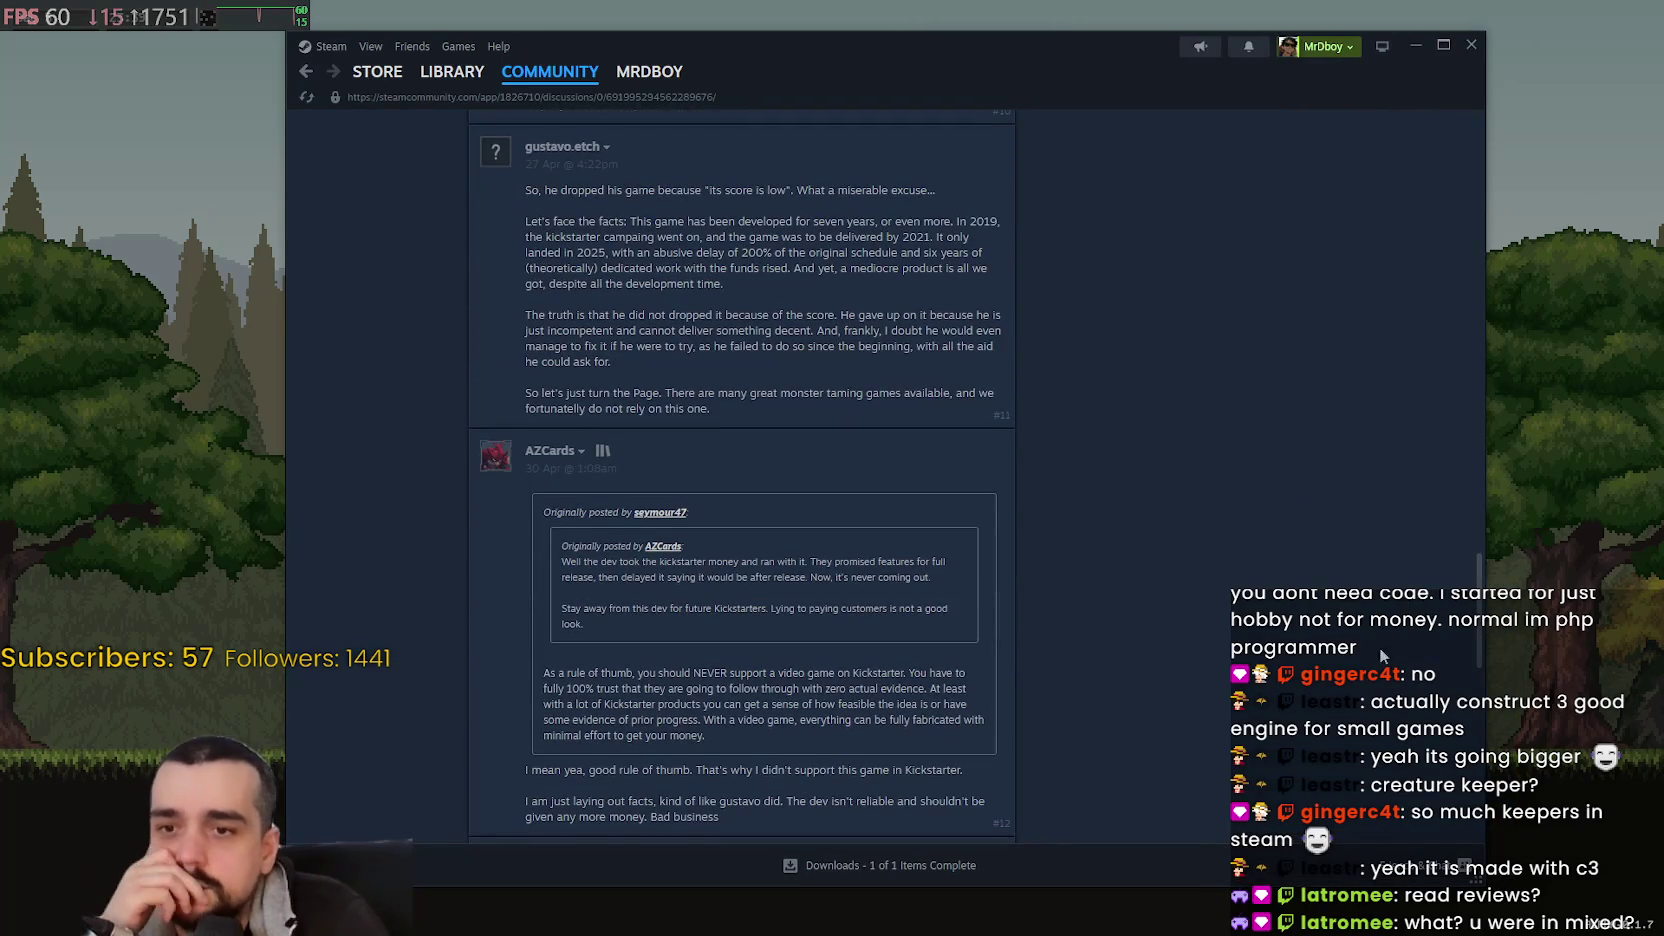
left_click_drag(1515, 645, 1486, 635)
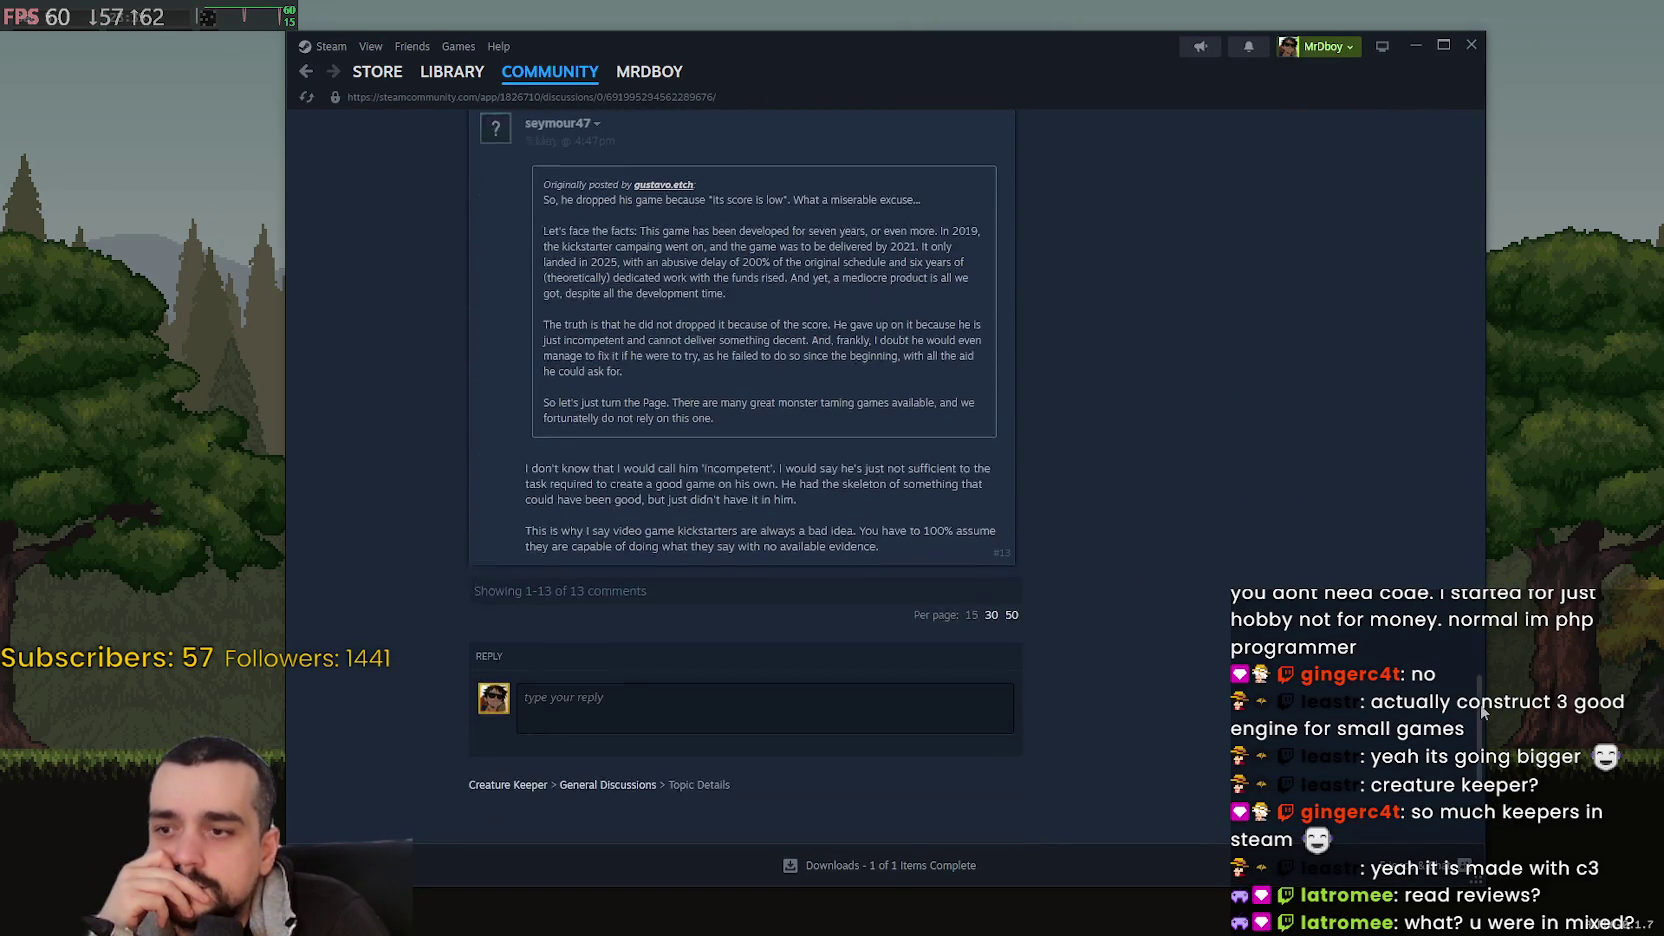
left_click(443, 85)
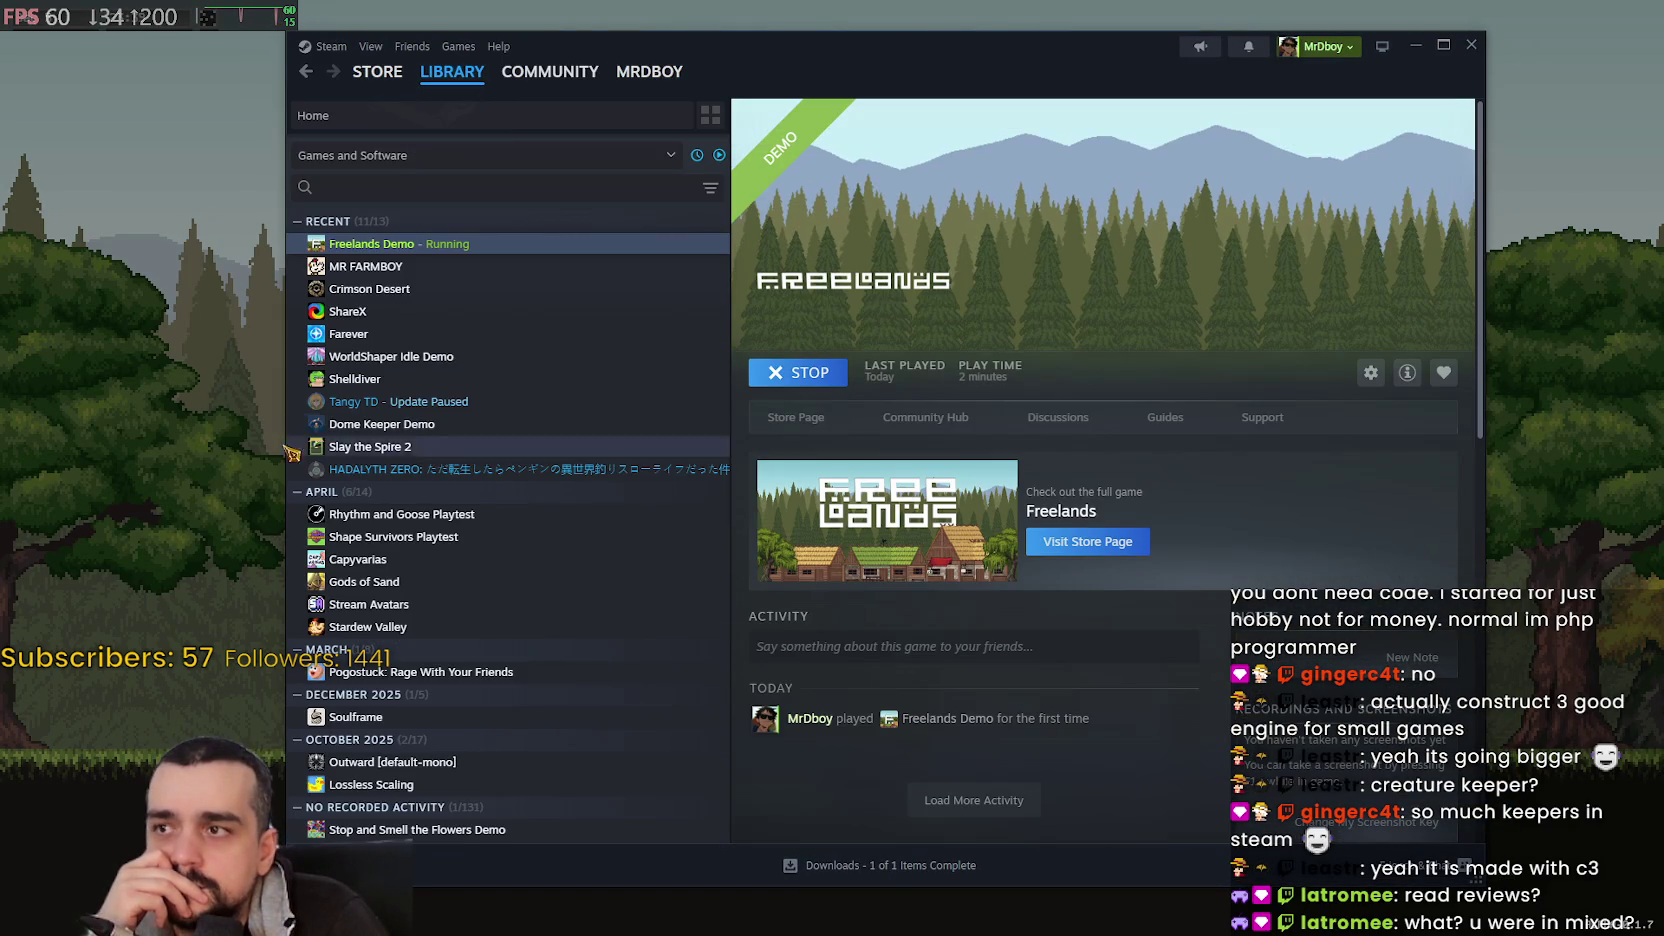
- Return to Freelands Demo, resume play, and merge the skull stacks into one stack of 9
key("alt+Tab")
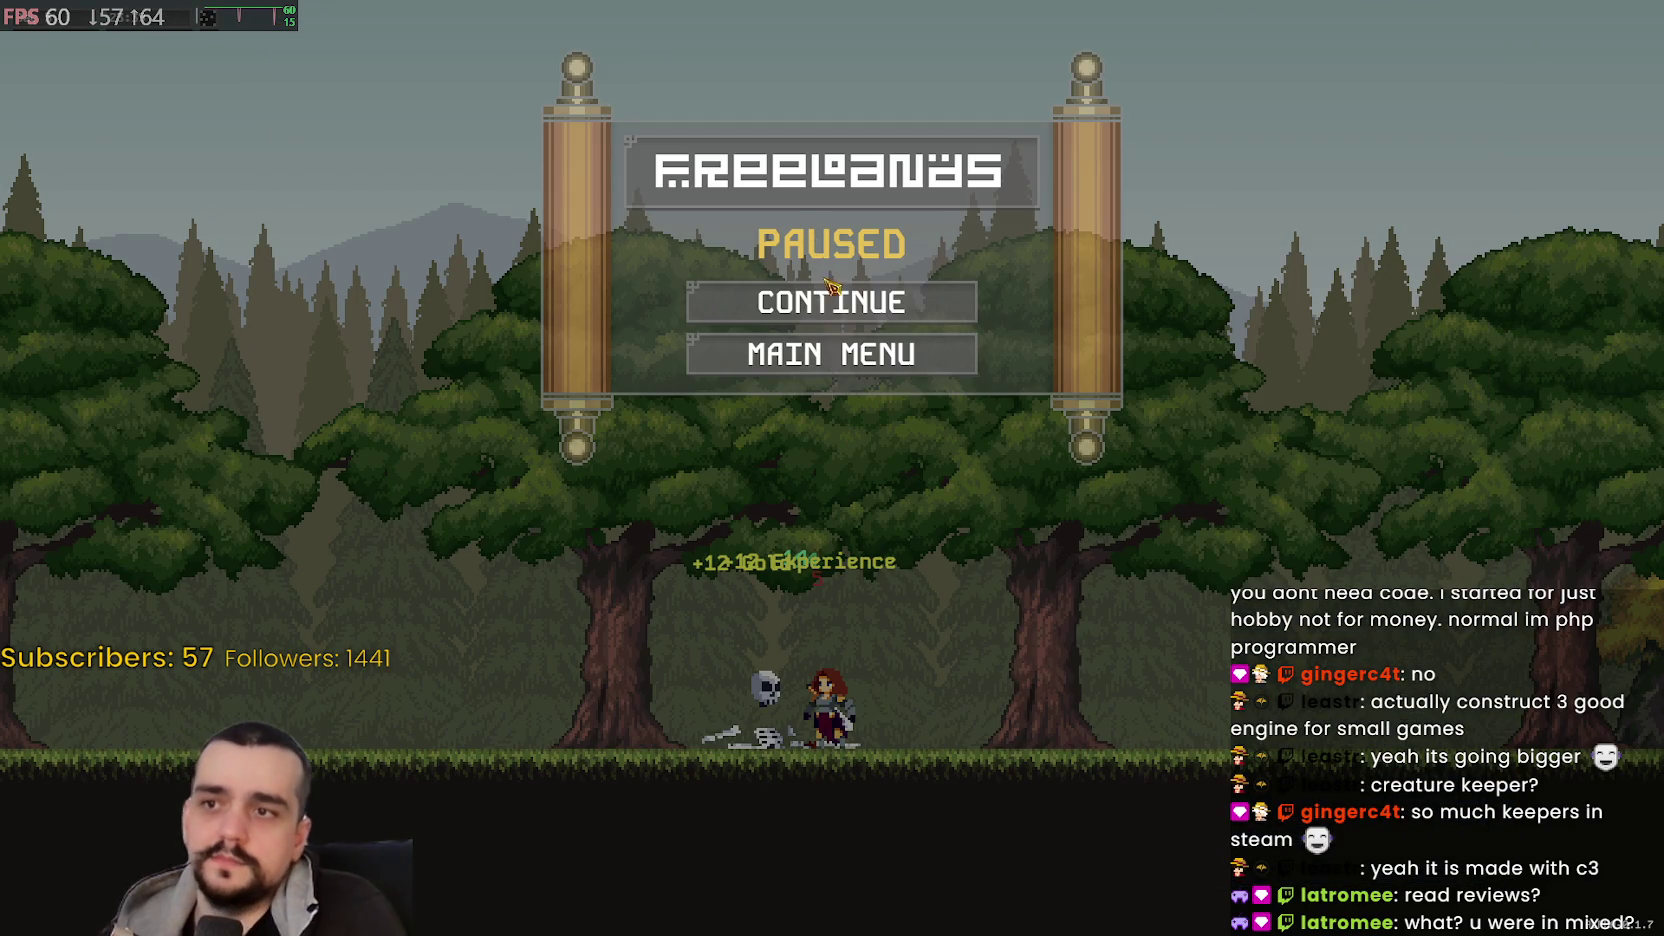
left_click(822, 302)
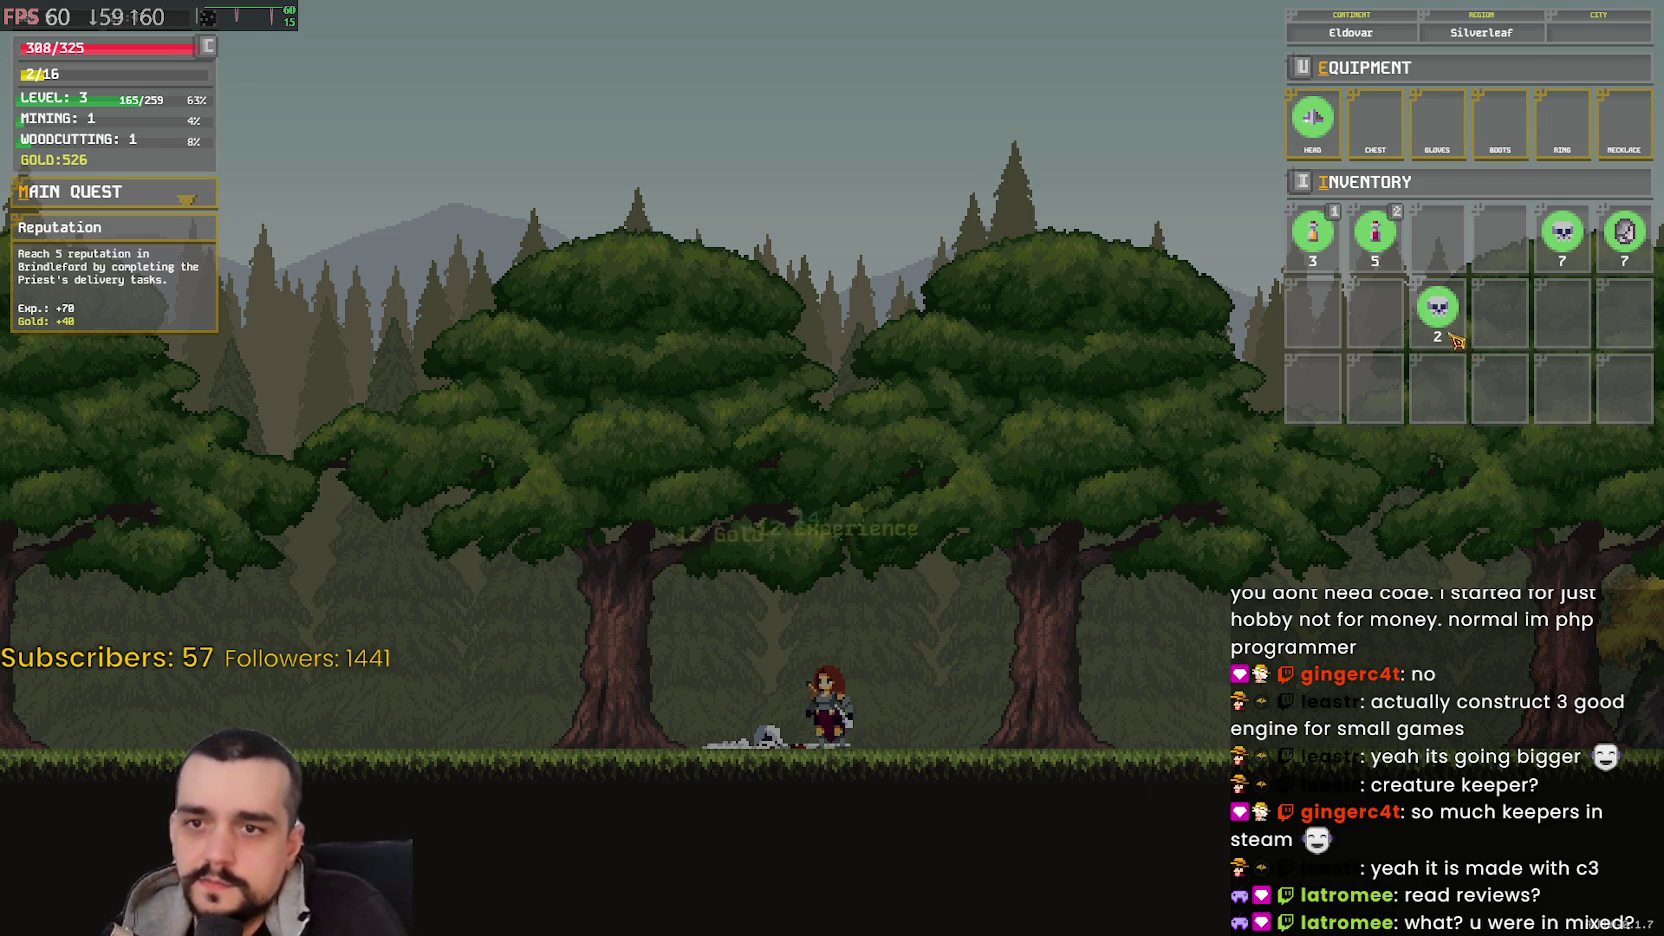
left_click_drag(1437, 307, 1572, 255)
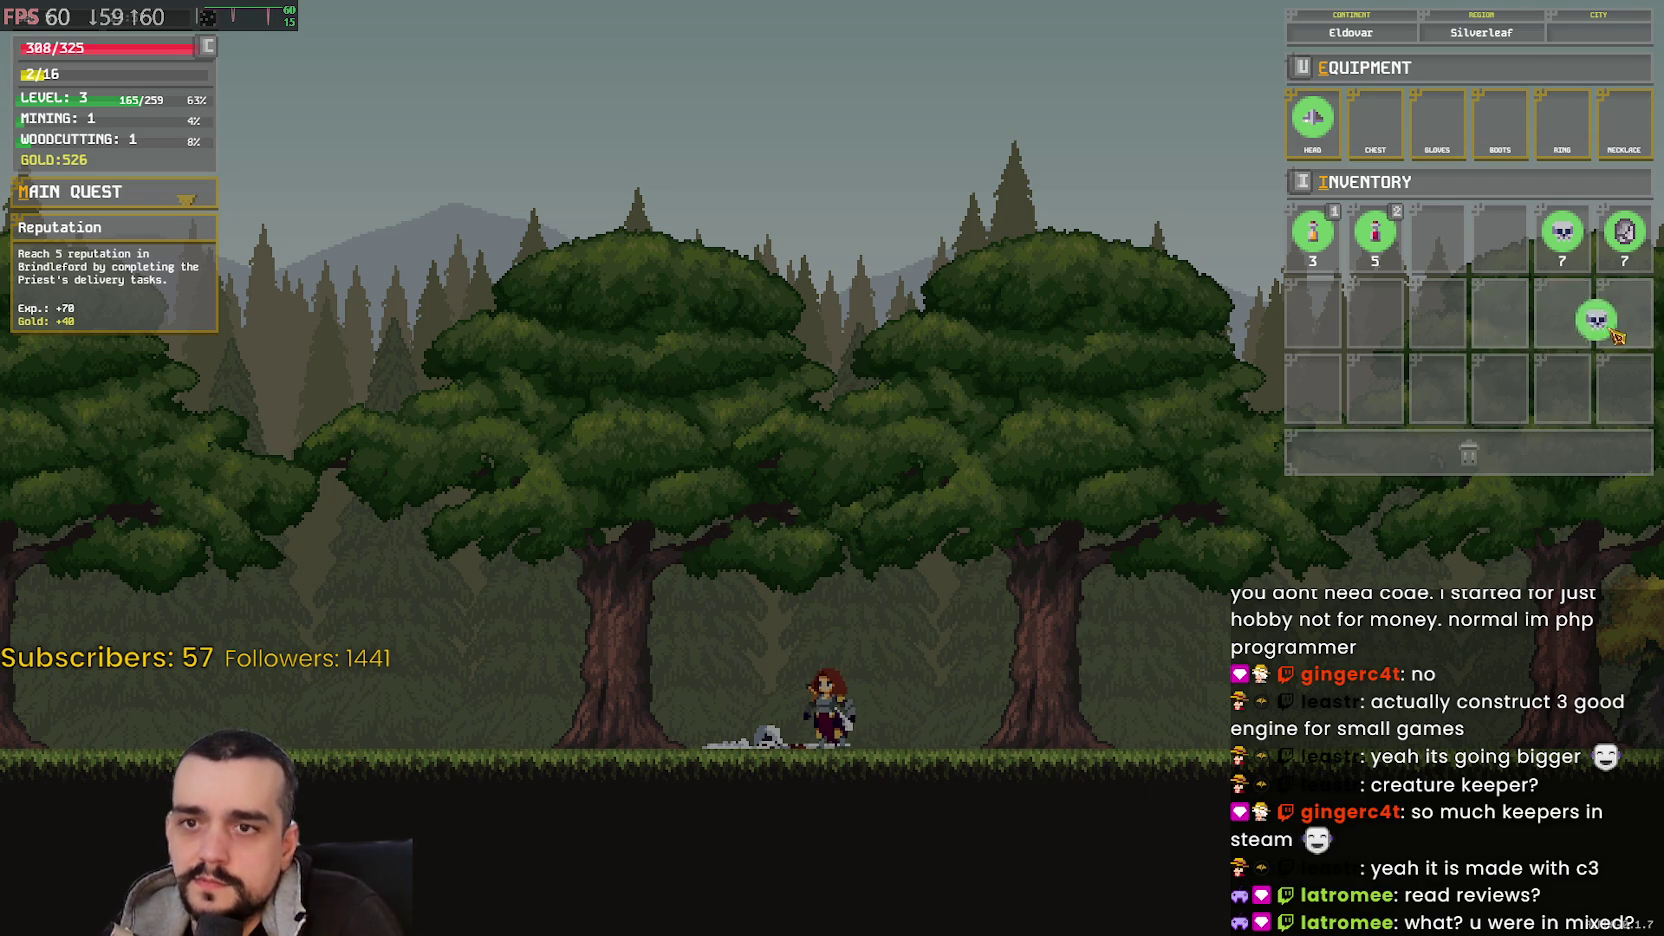
- Run left through the forest, jumping past skeletons and enemies, toward Brindleford
key("a")
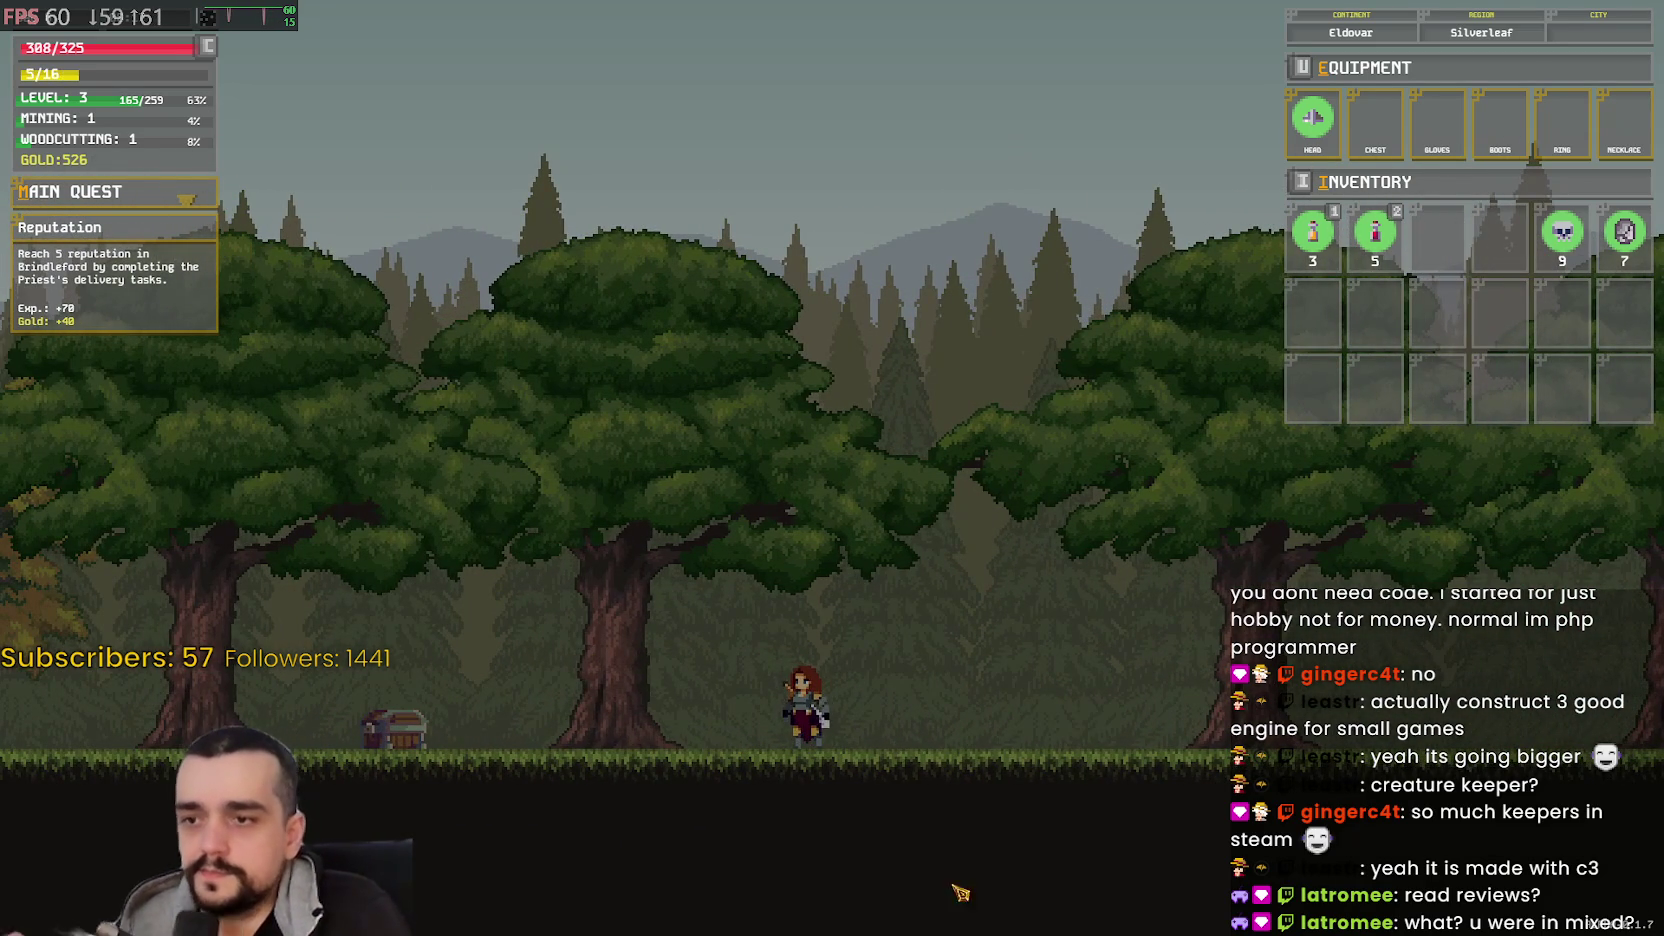
key("a")
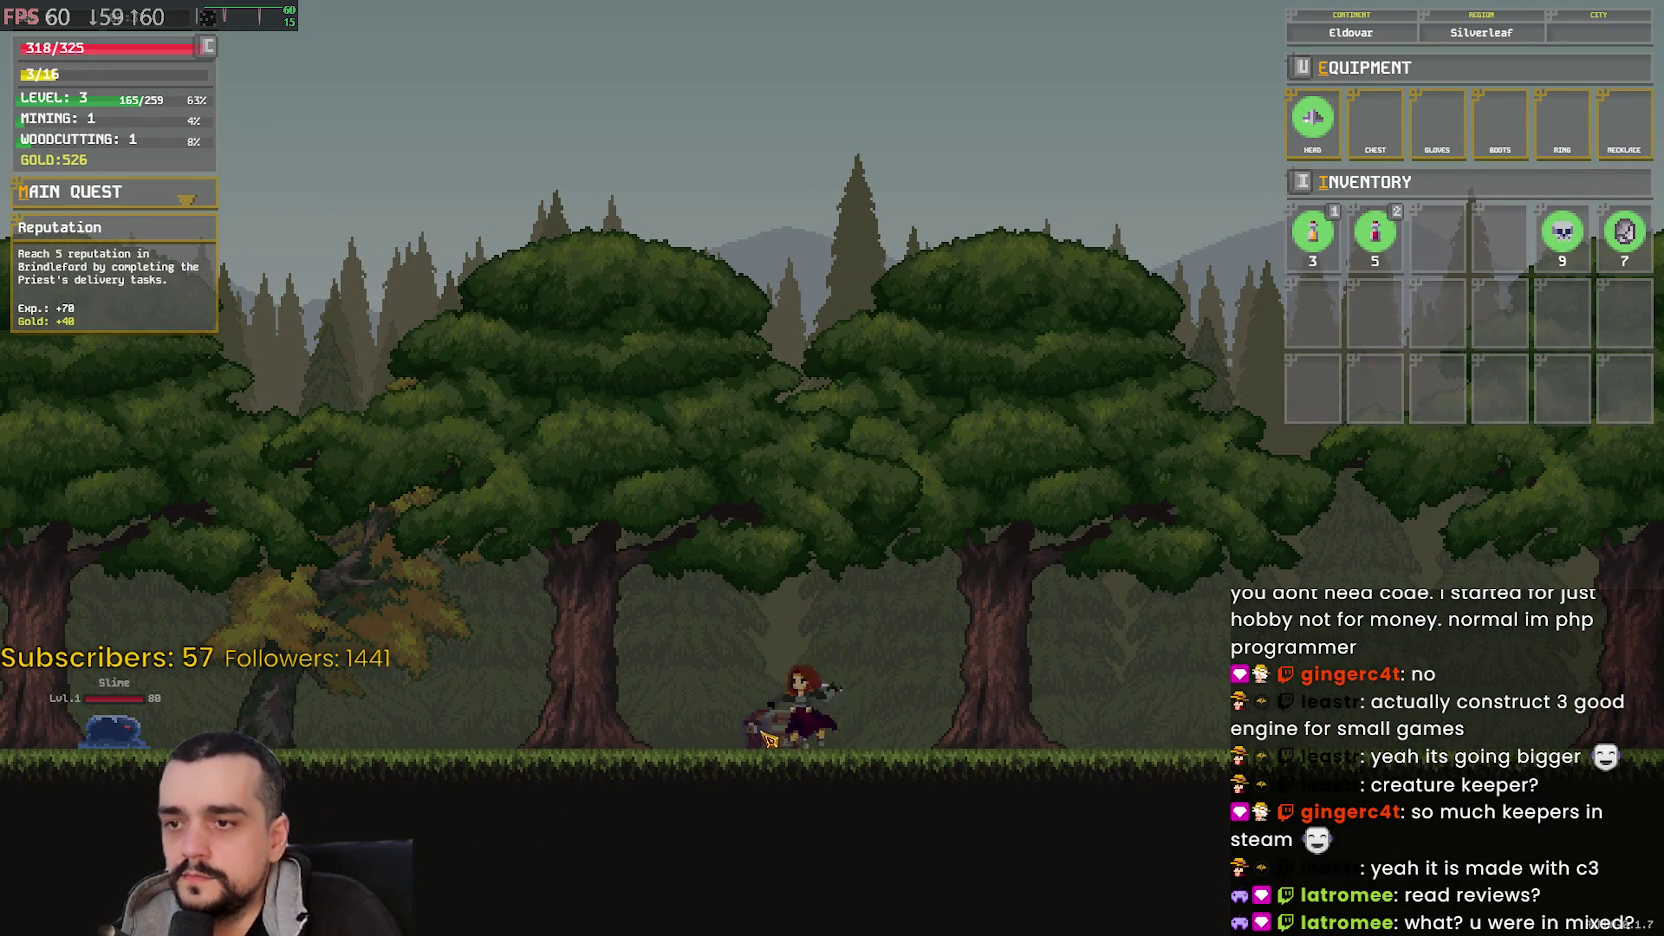
key("a")
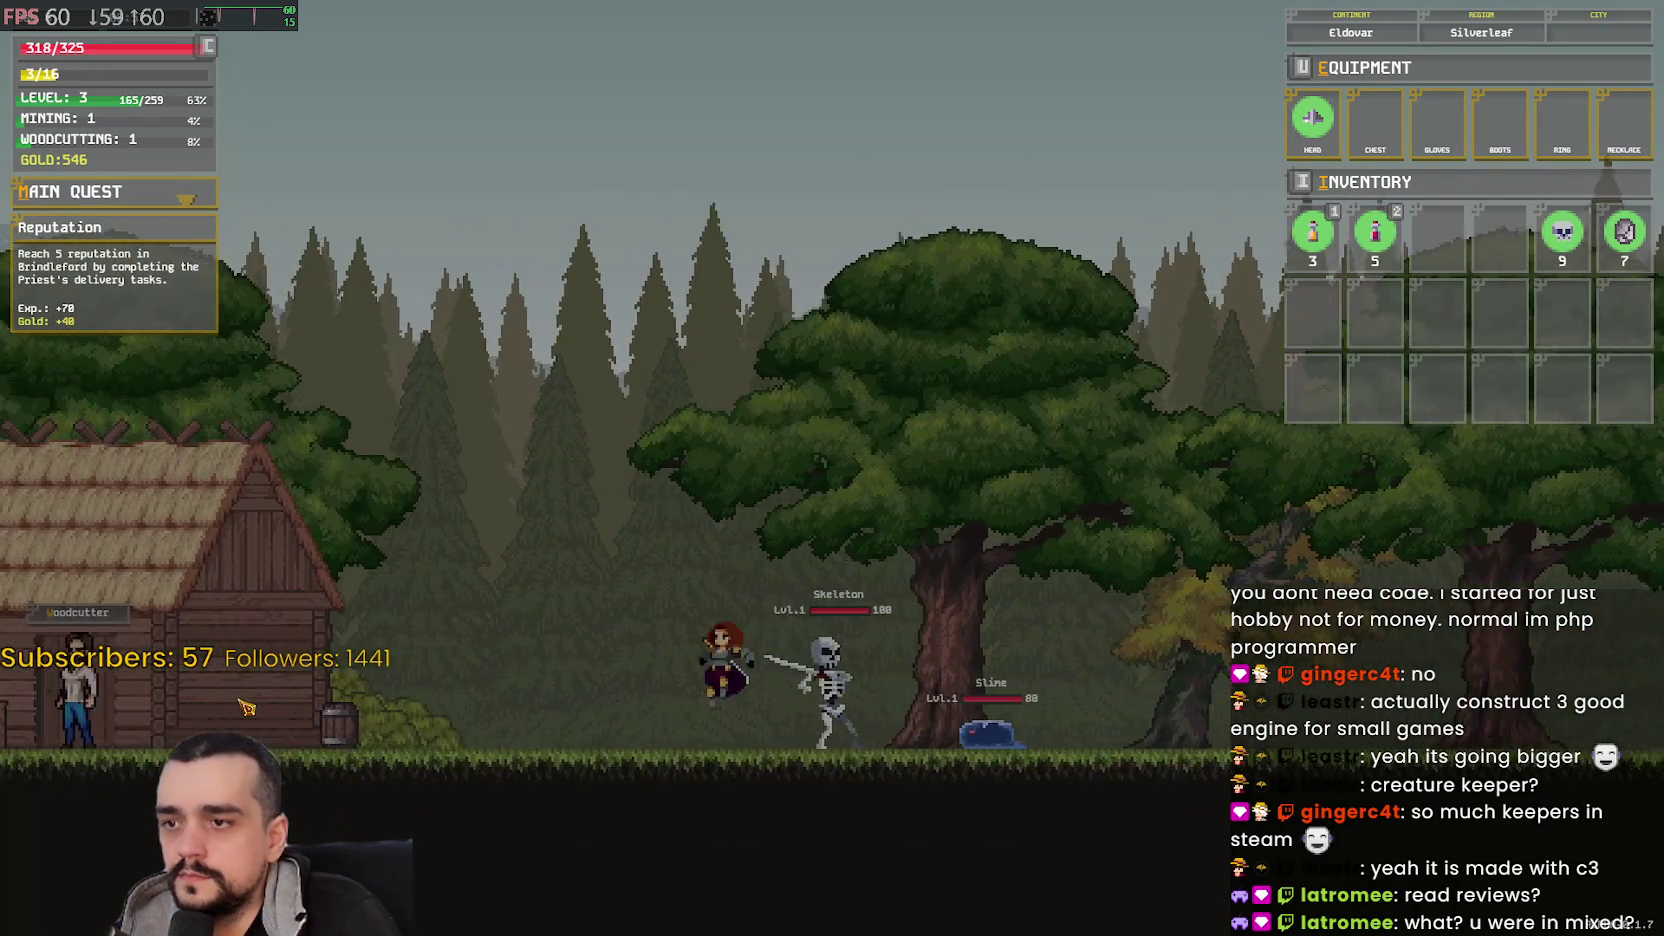
key("a")
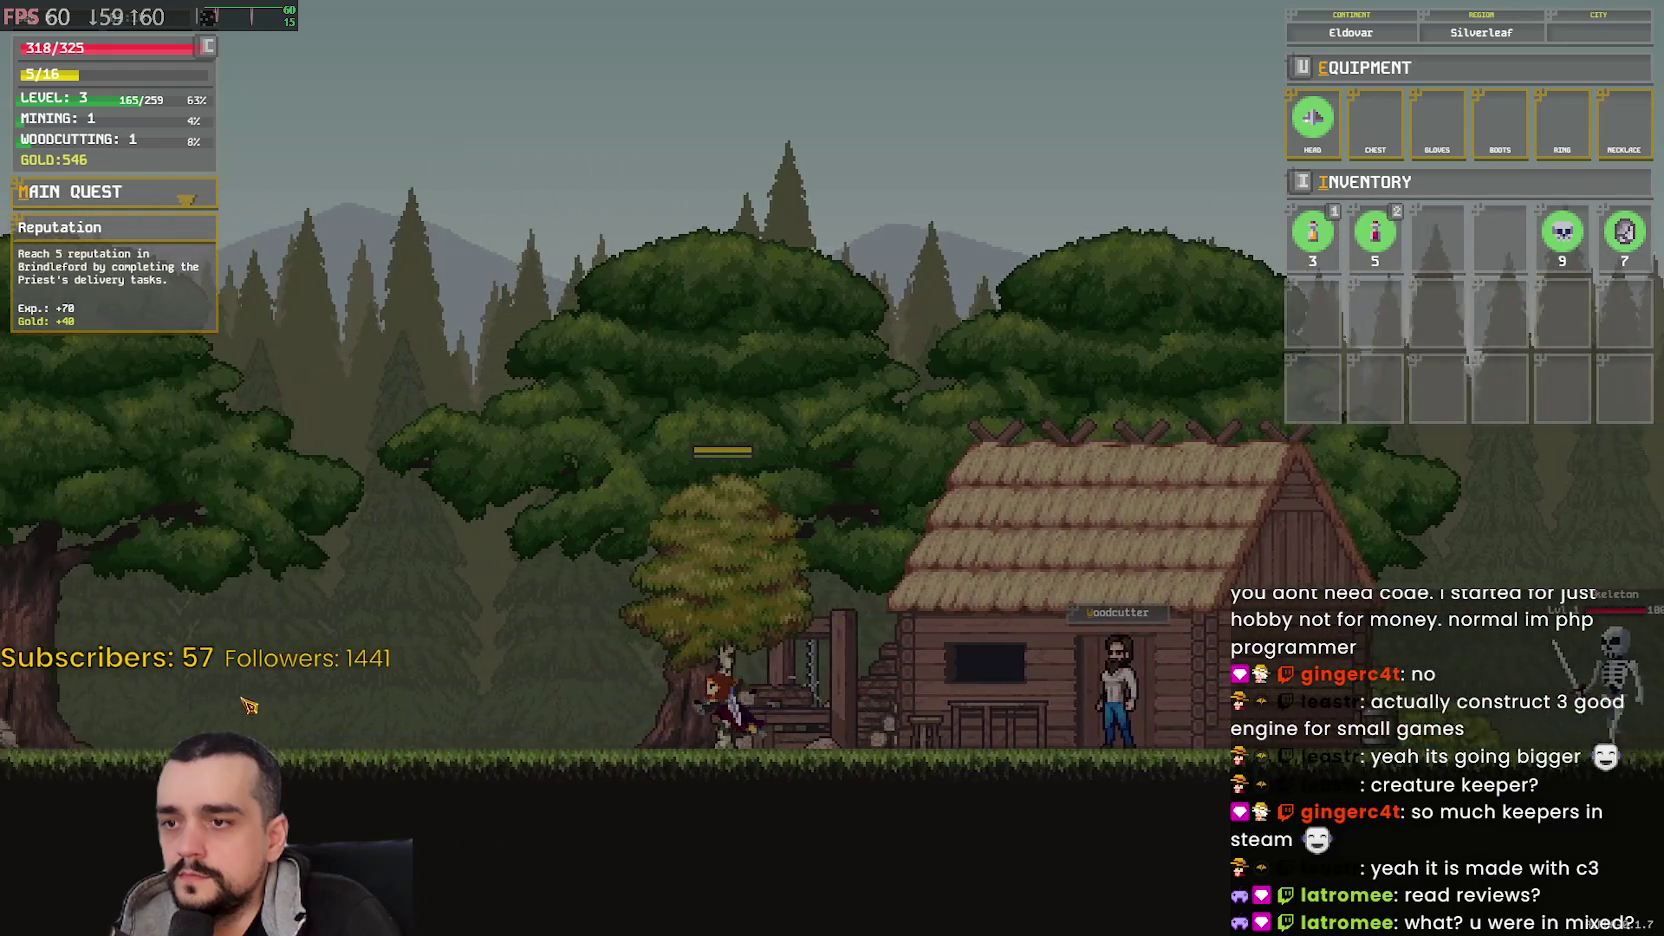
key("a")
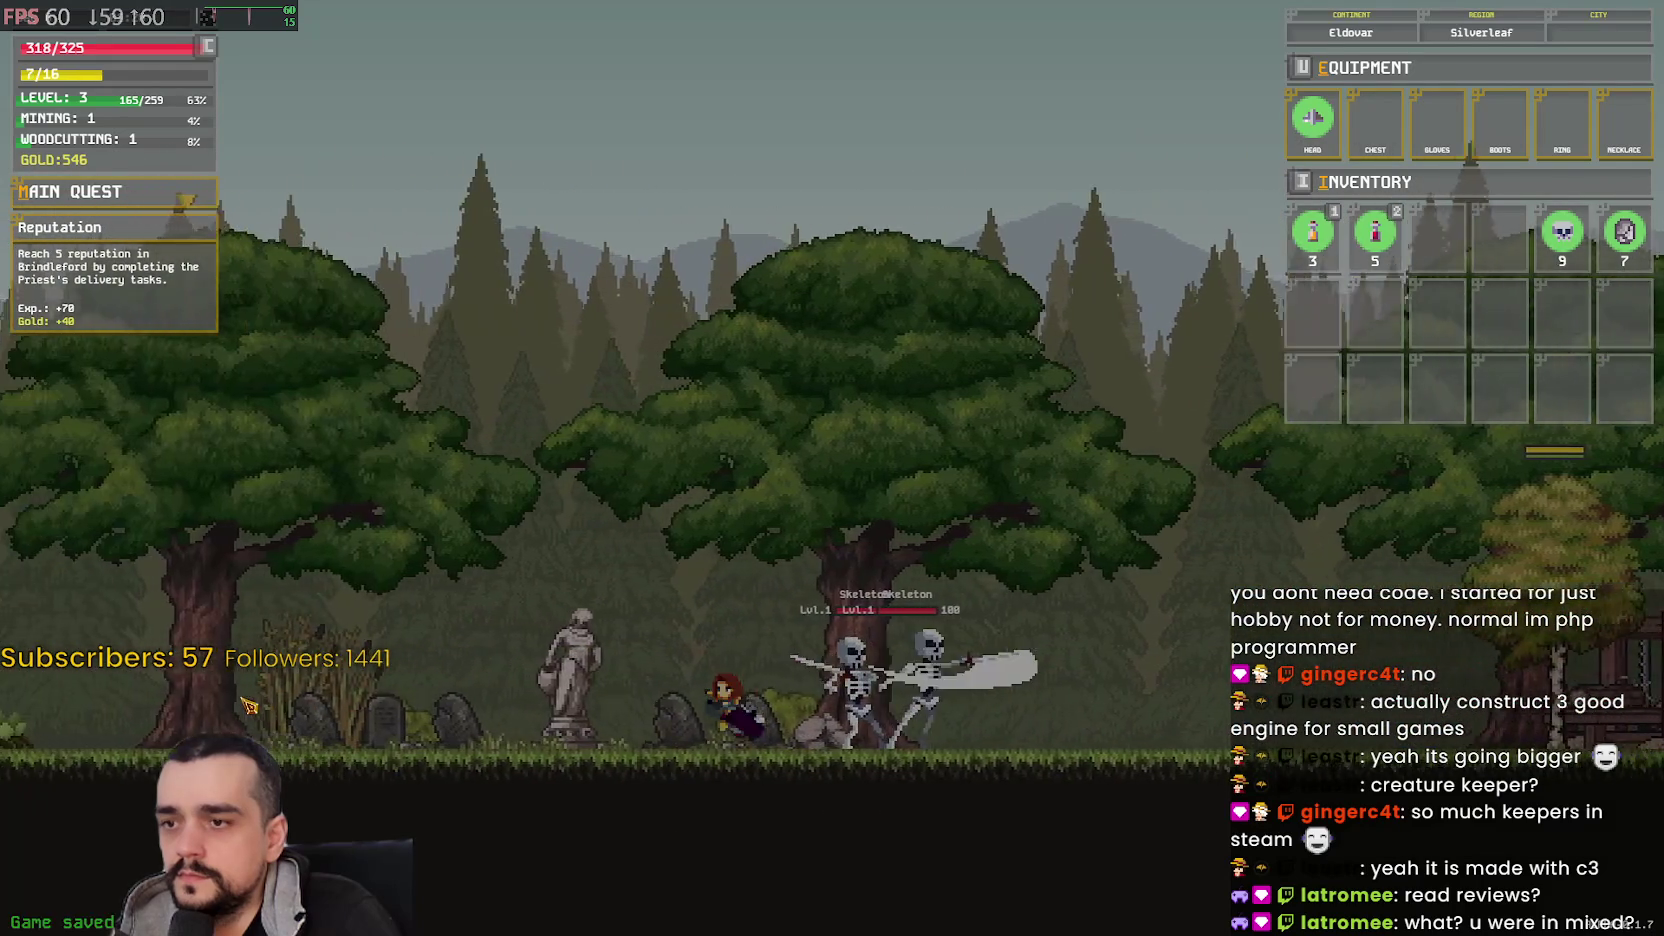
key("a")
key("space")
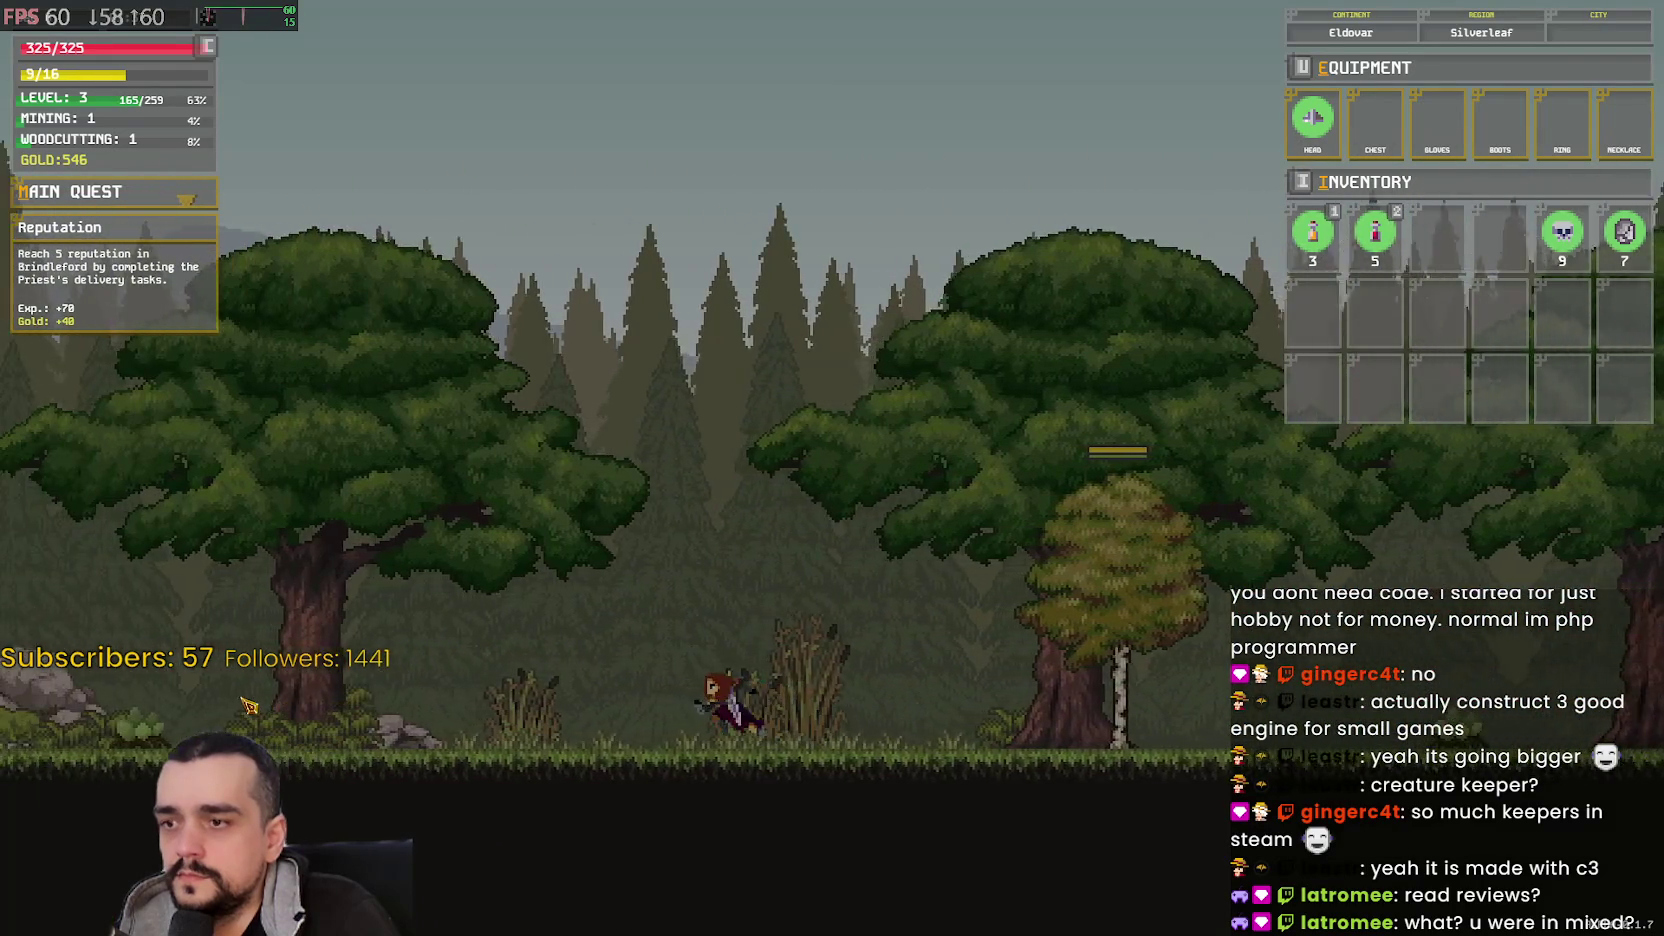
key("a")
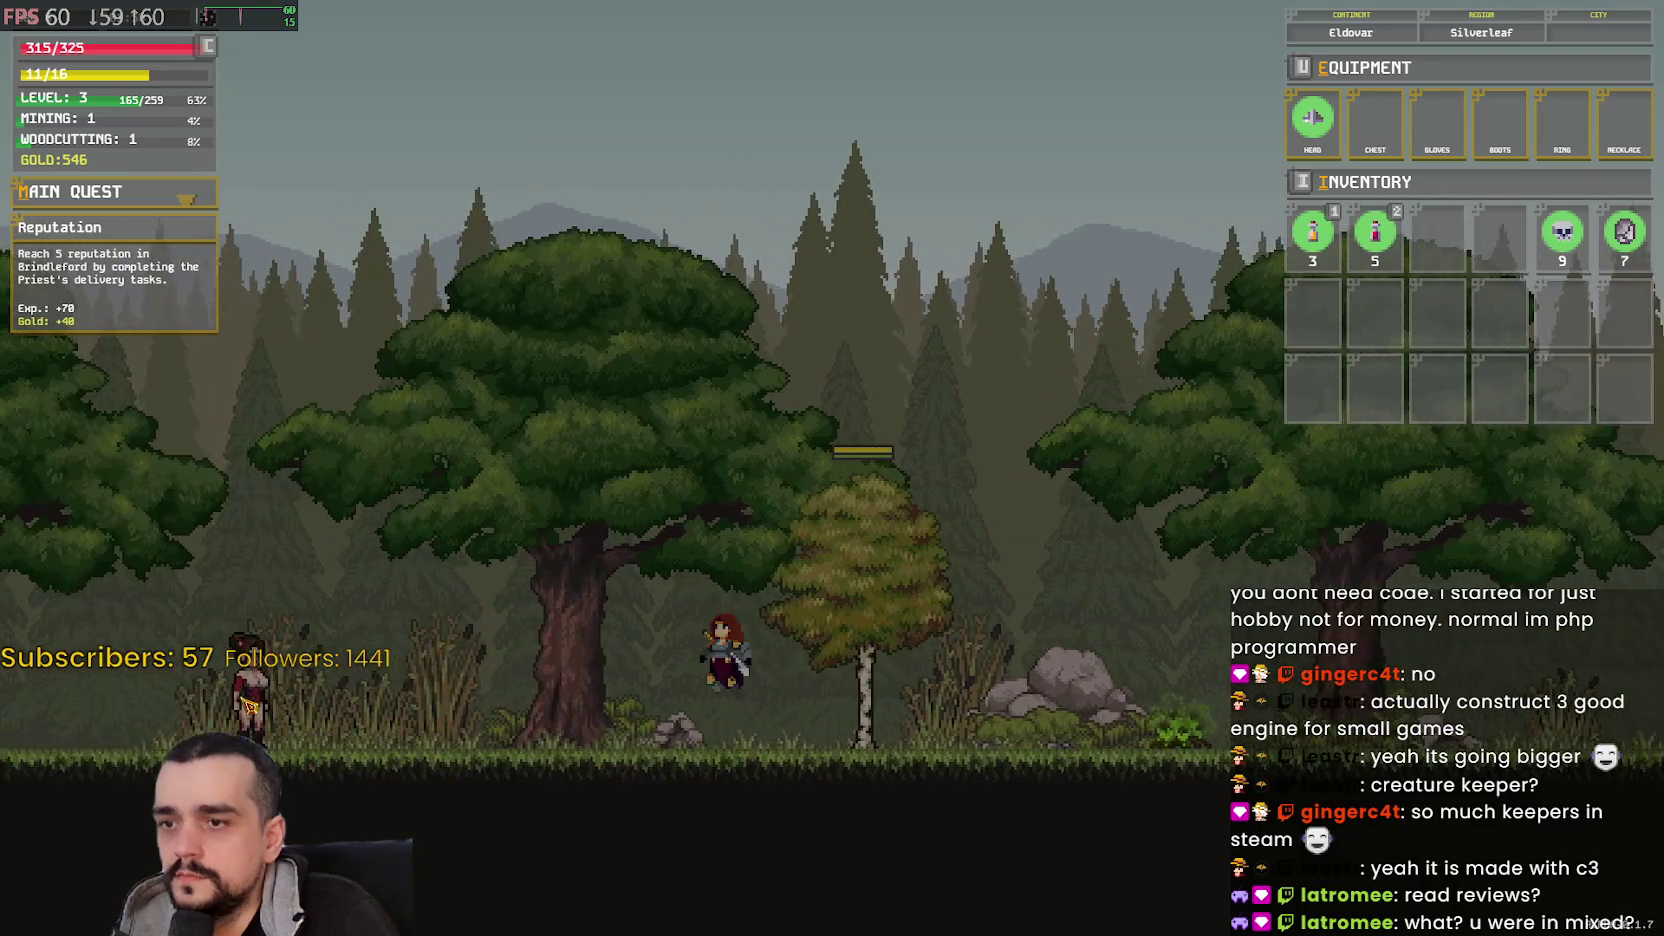
key("a")
key("space")
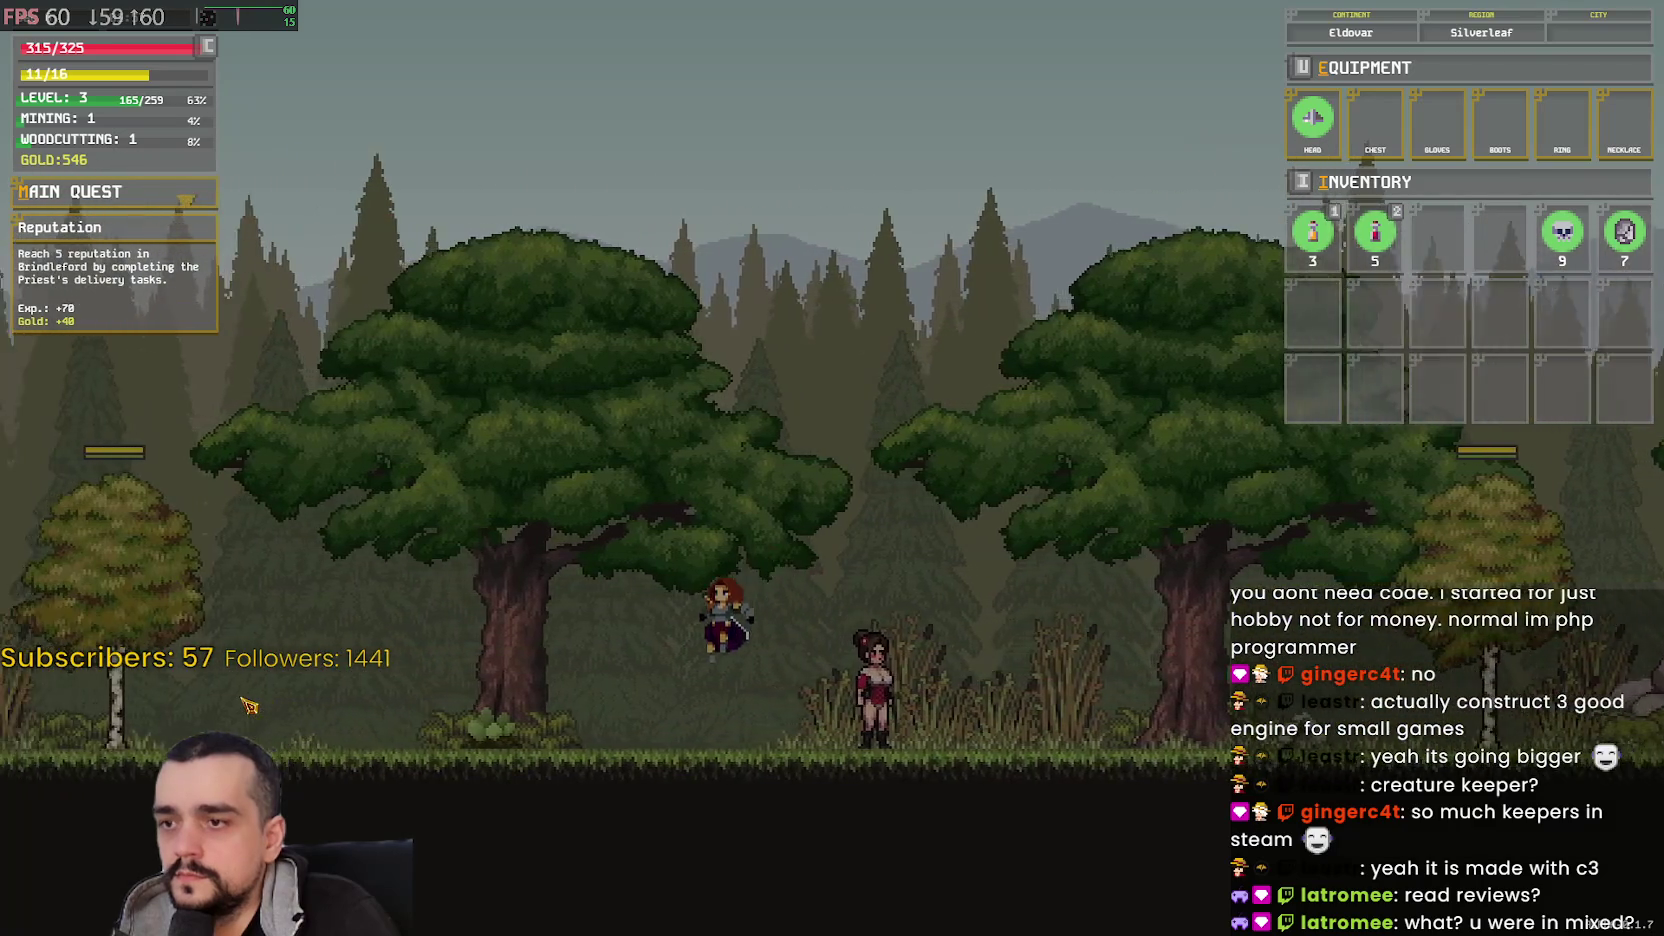
- Walk through Brindleford past the Fast Travel NPC to the Priest's 2-plank delivery request
key("a")
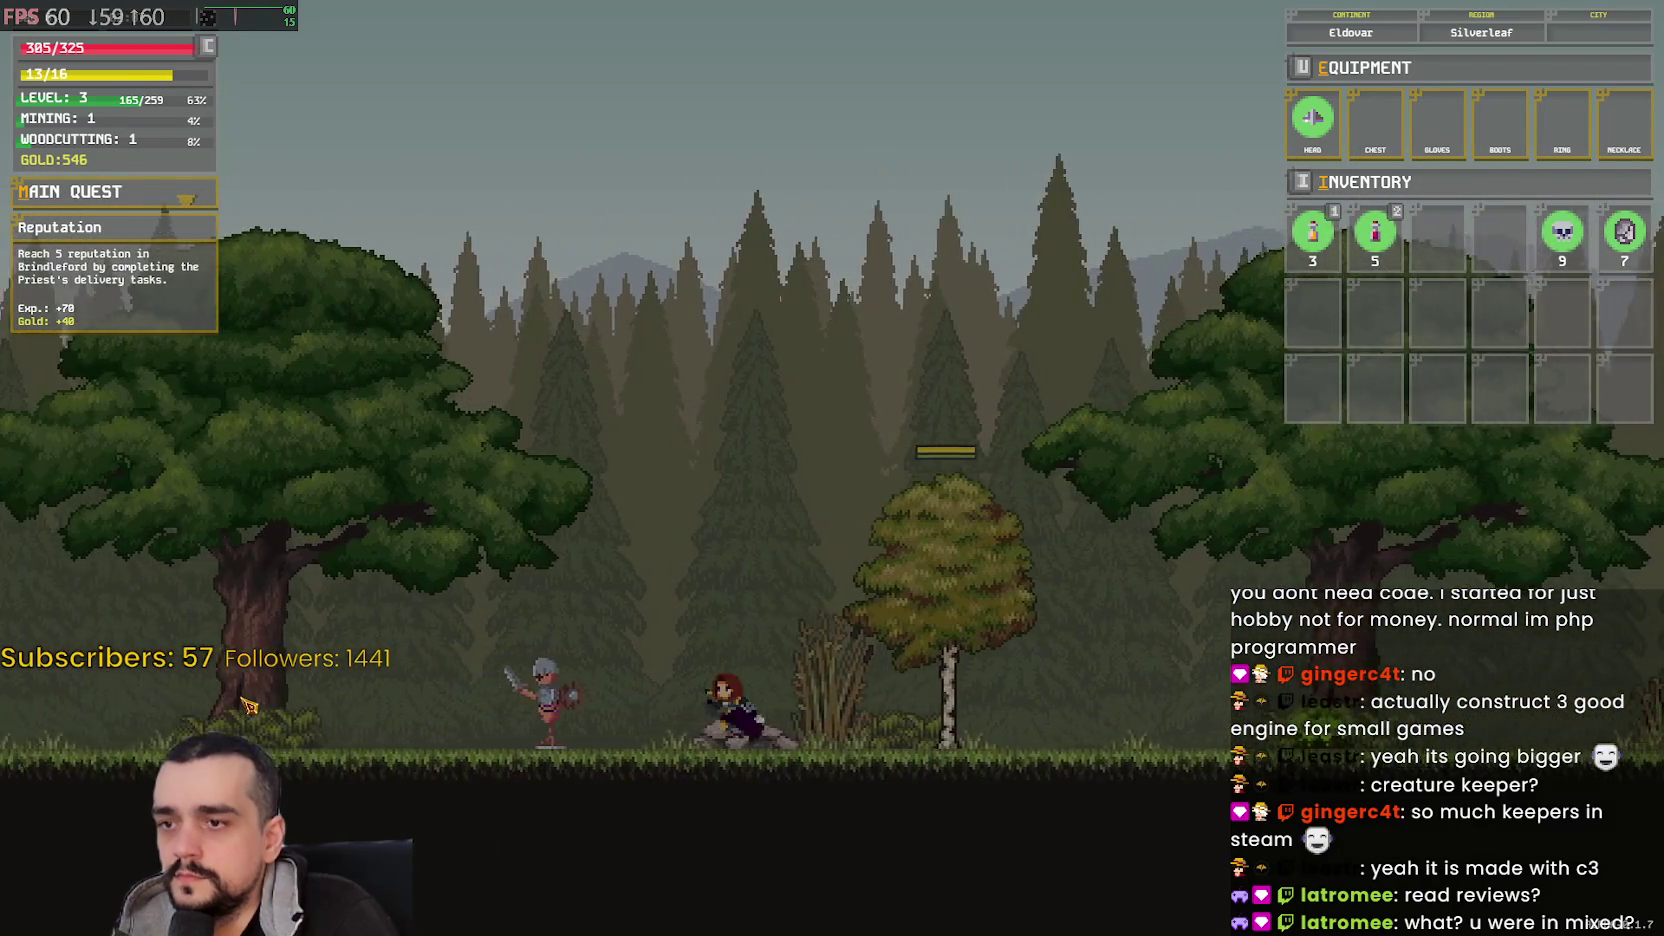
key("a")
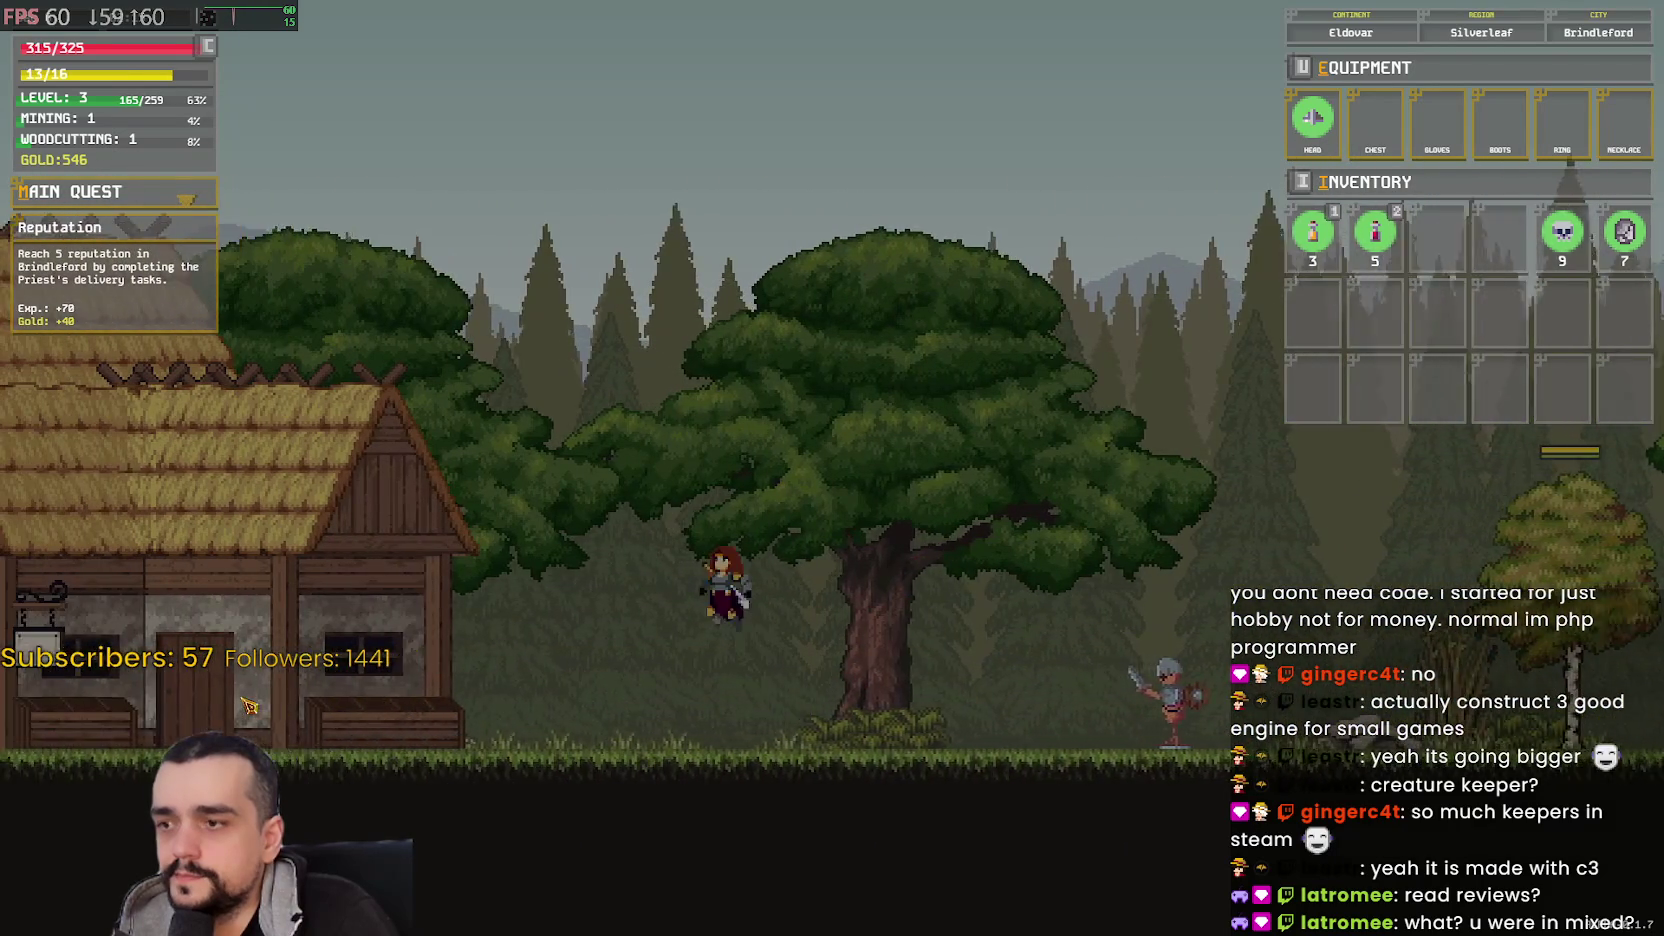
key("a")
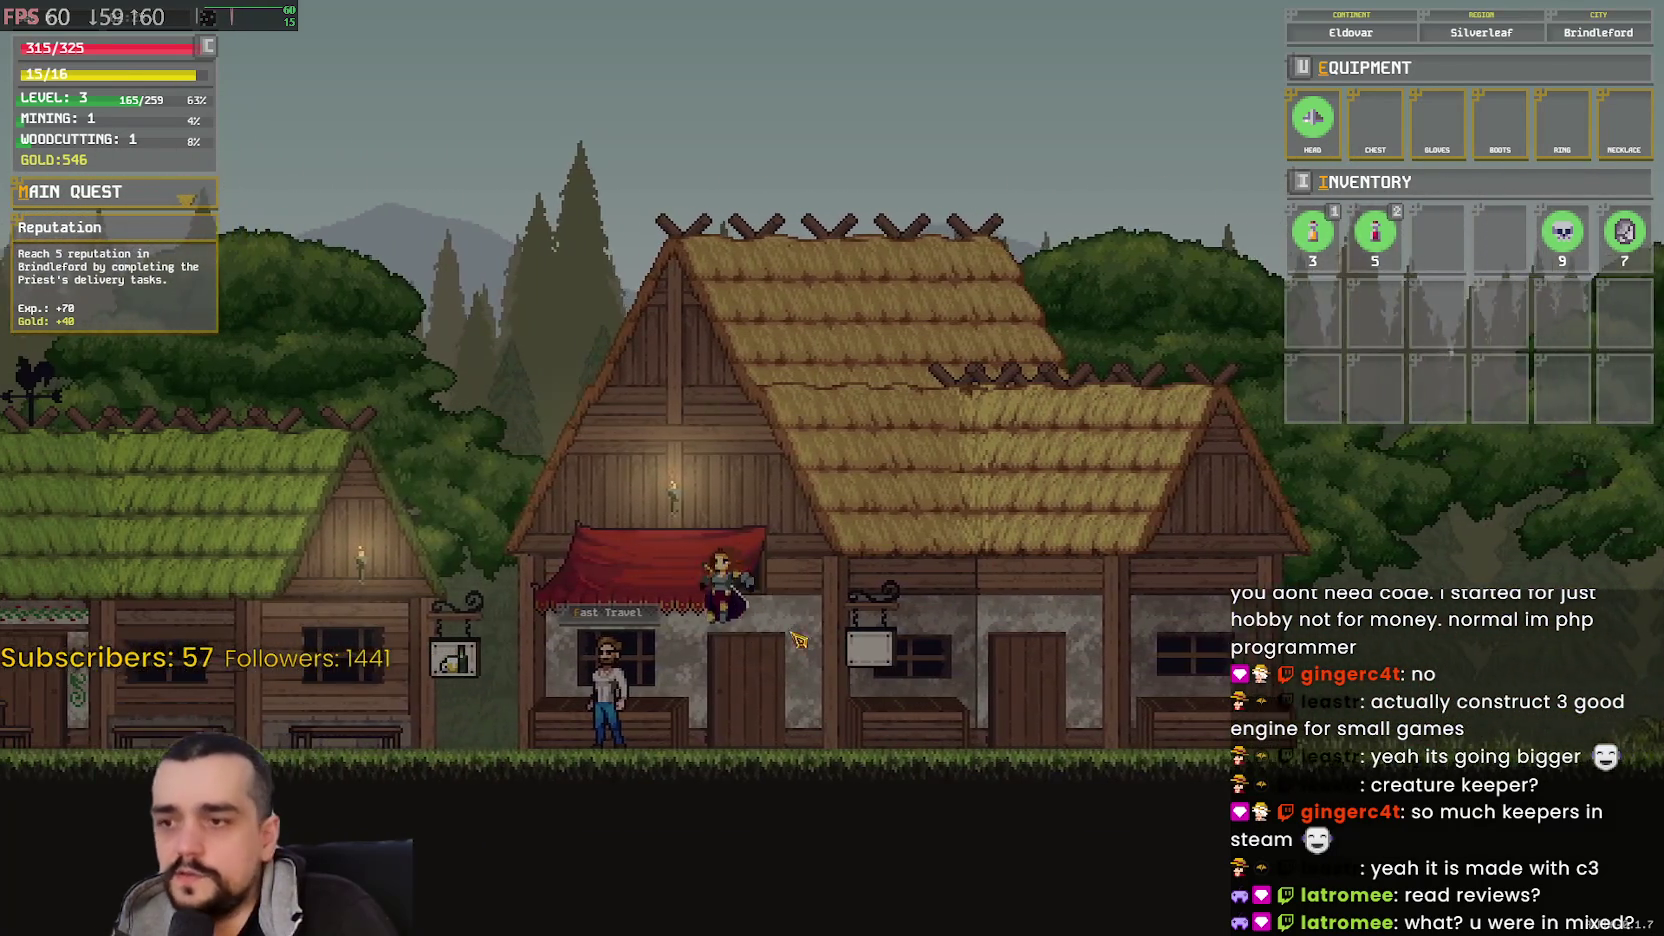
key("a")
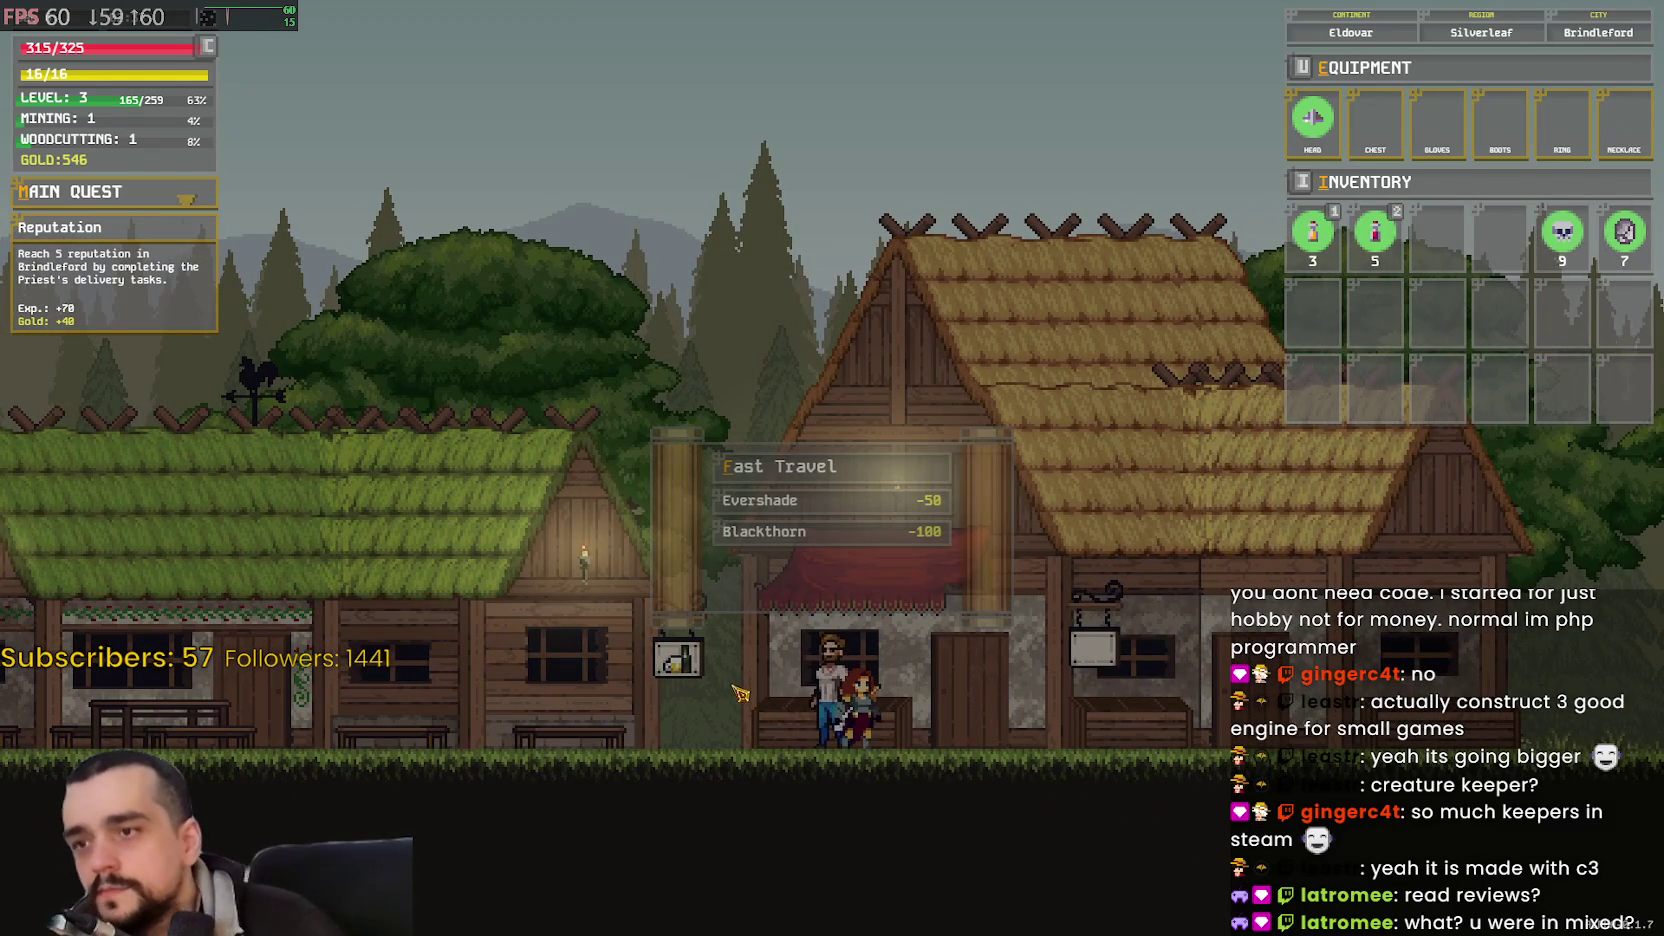
key("a")
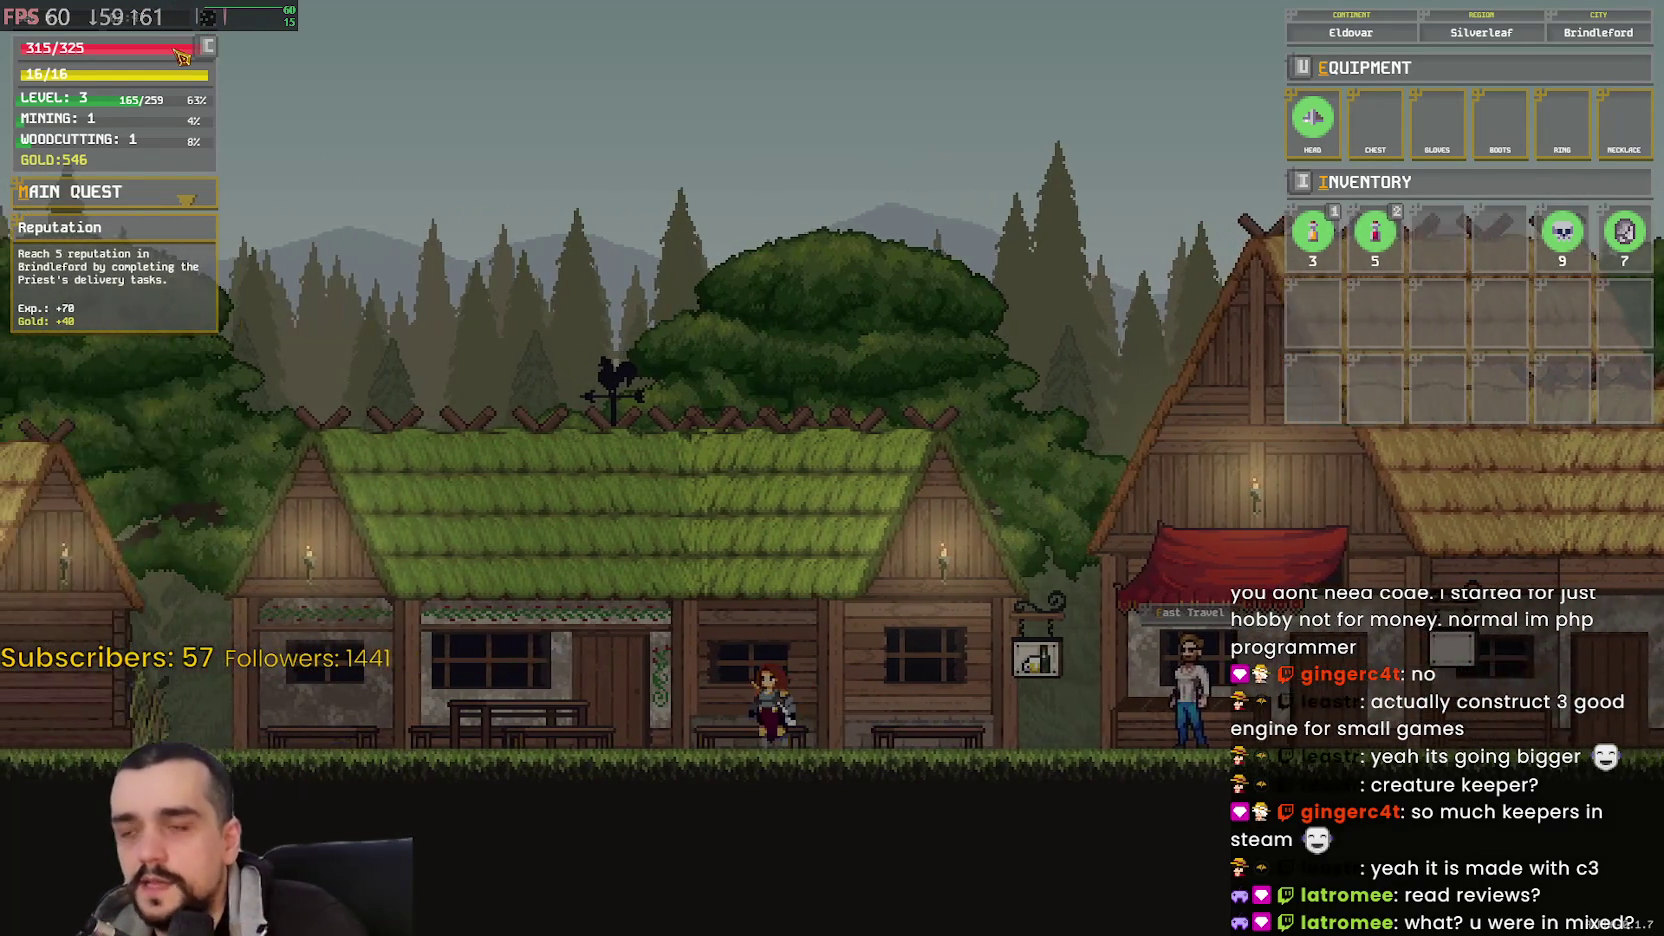
key("d")
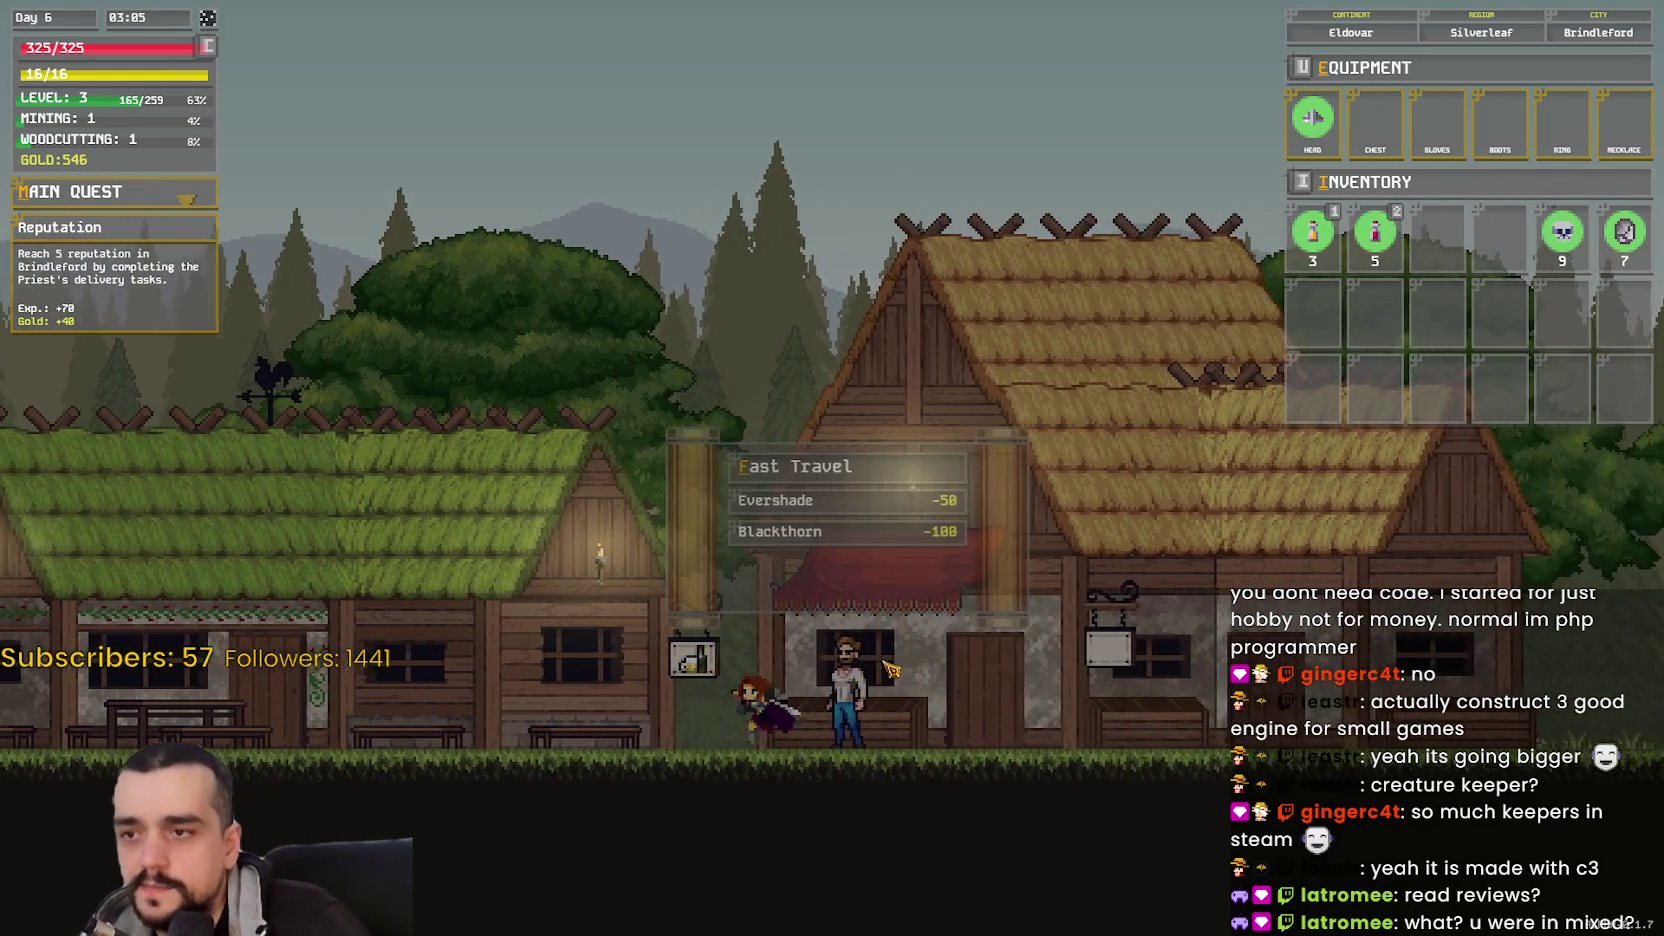
key("a")
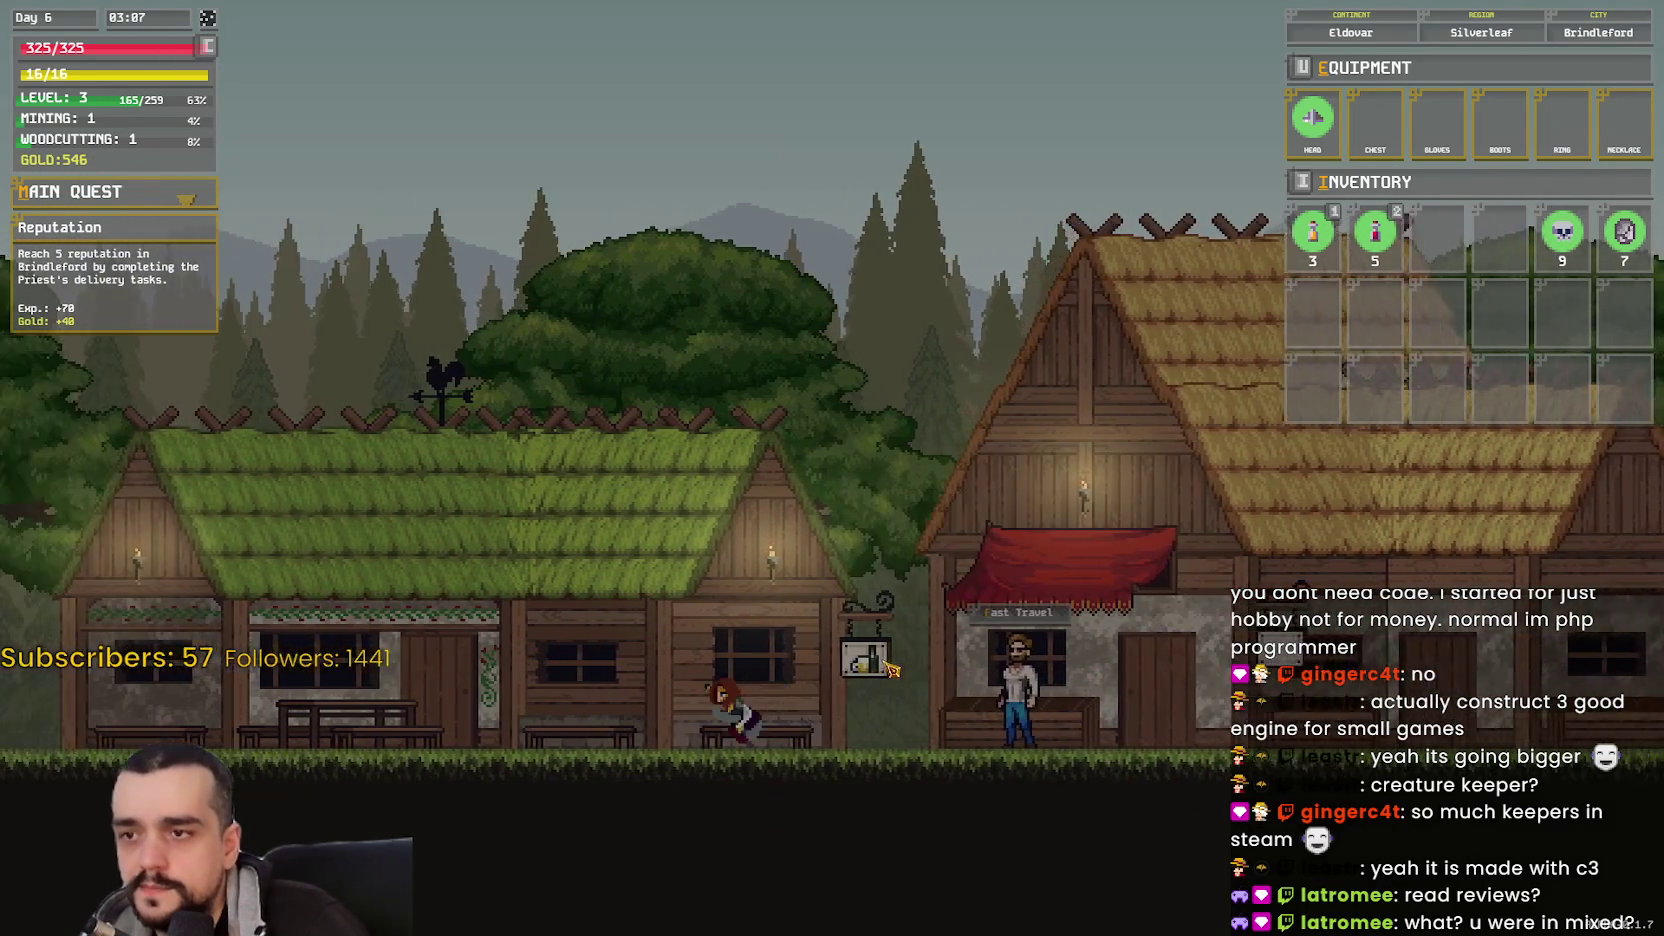
key("space")
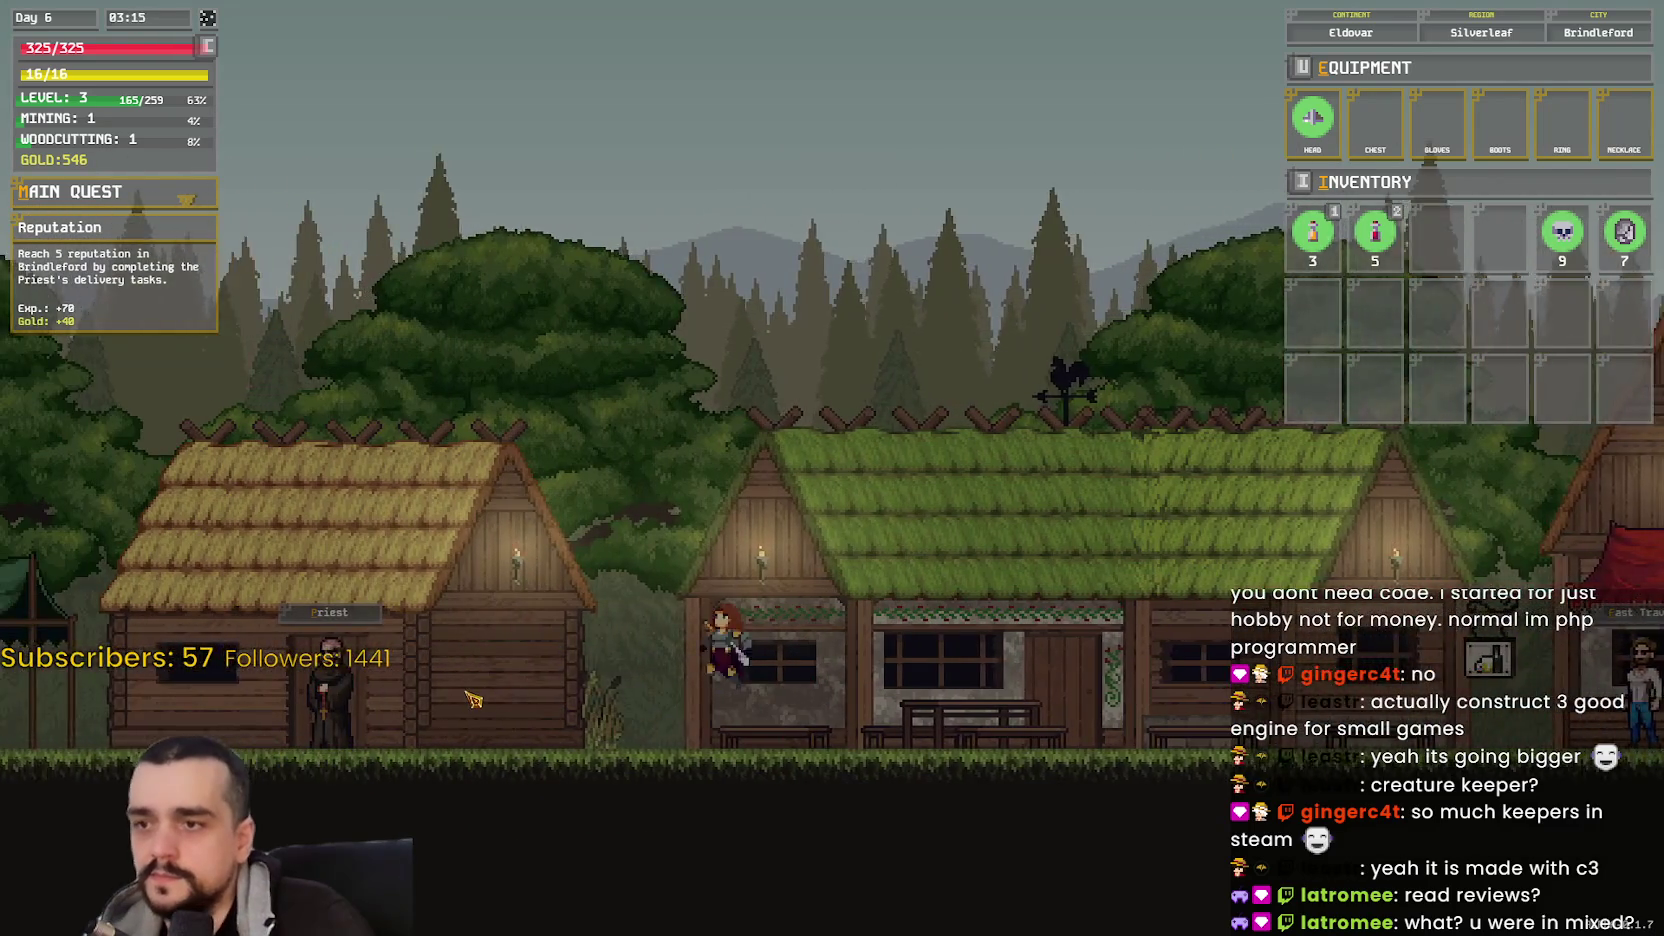
key("a")
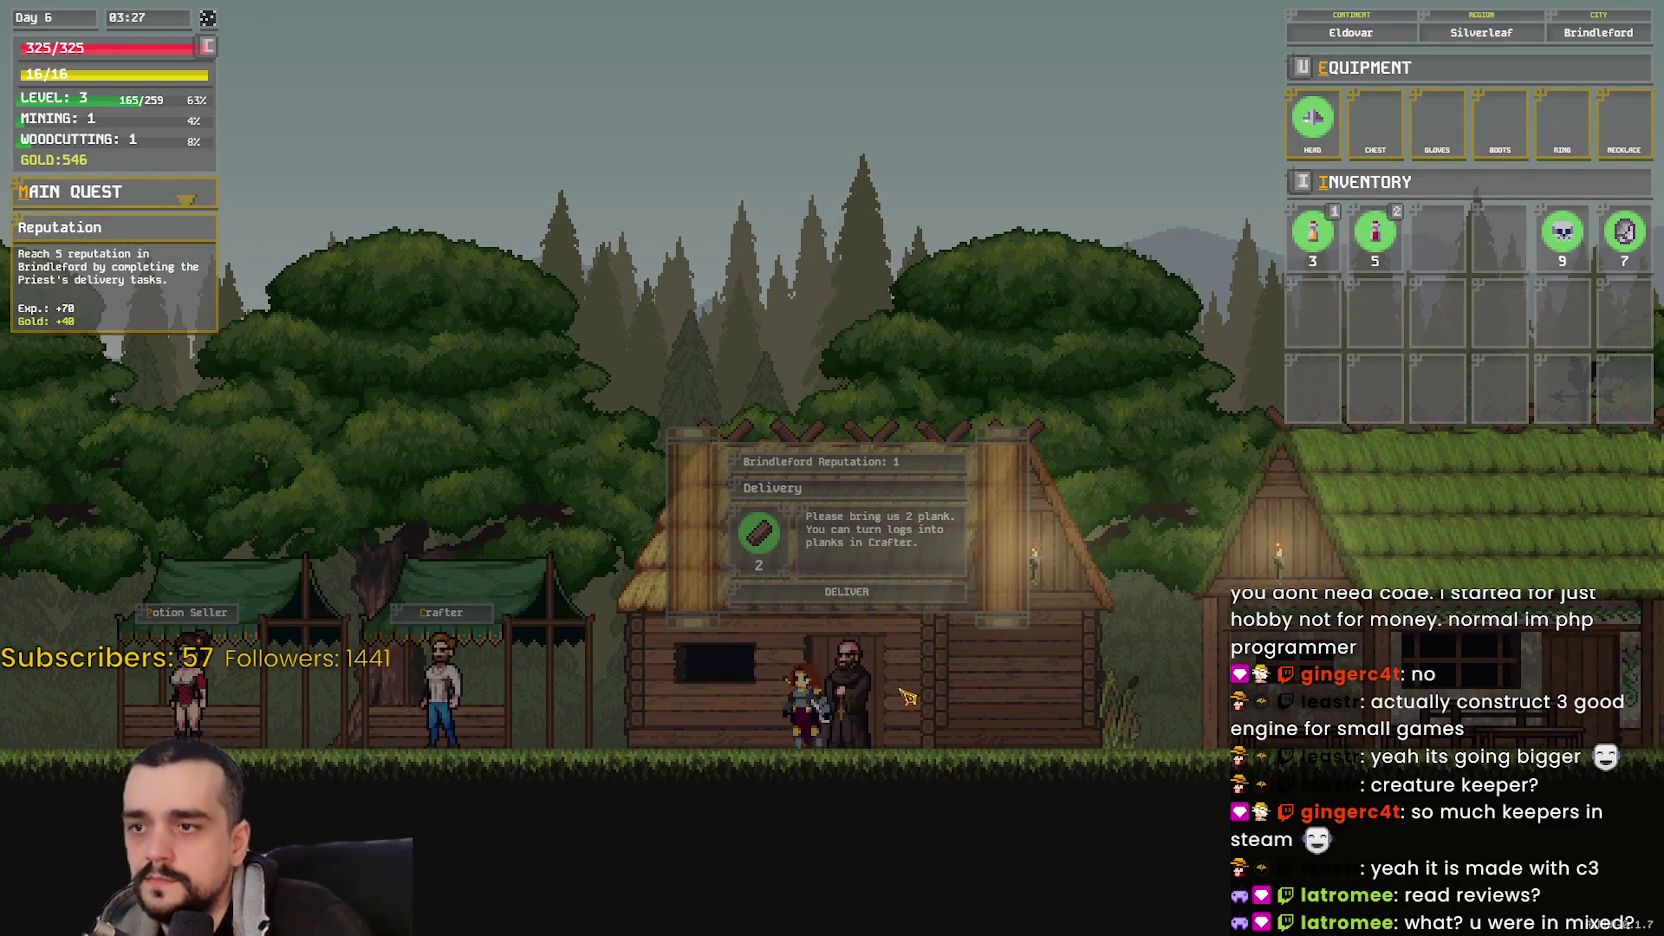
mouse_move(1590, 236)
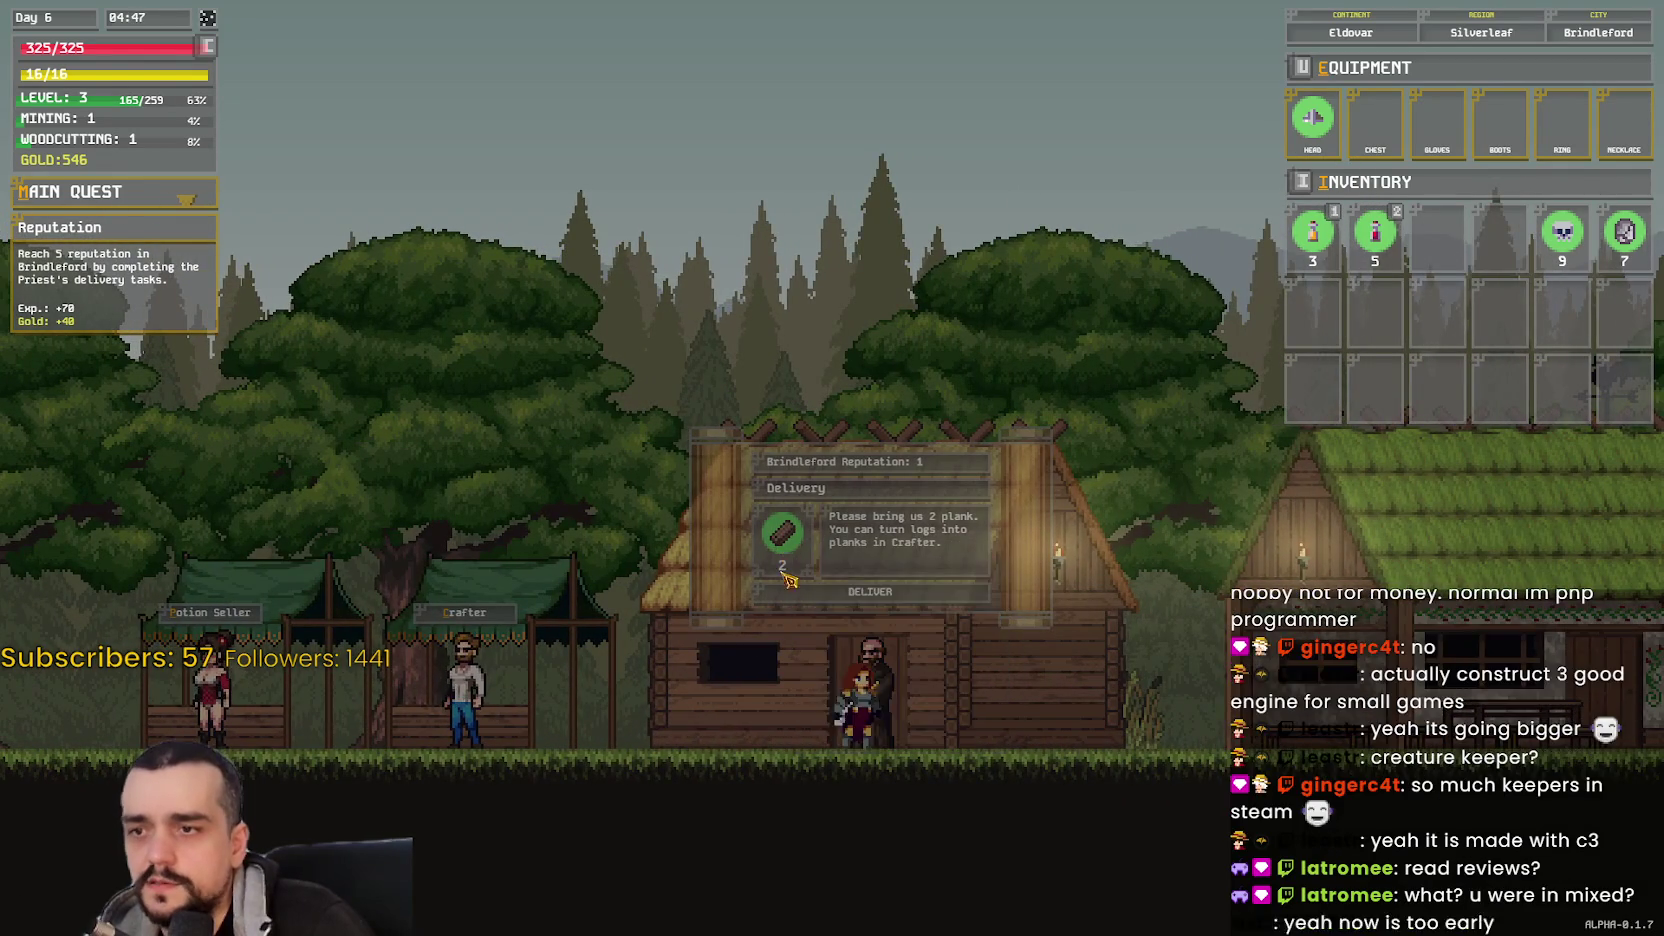
- Walk right out of Brindleford into the forest and break the chest for 20 gold
key("d")
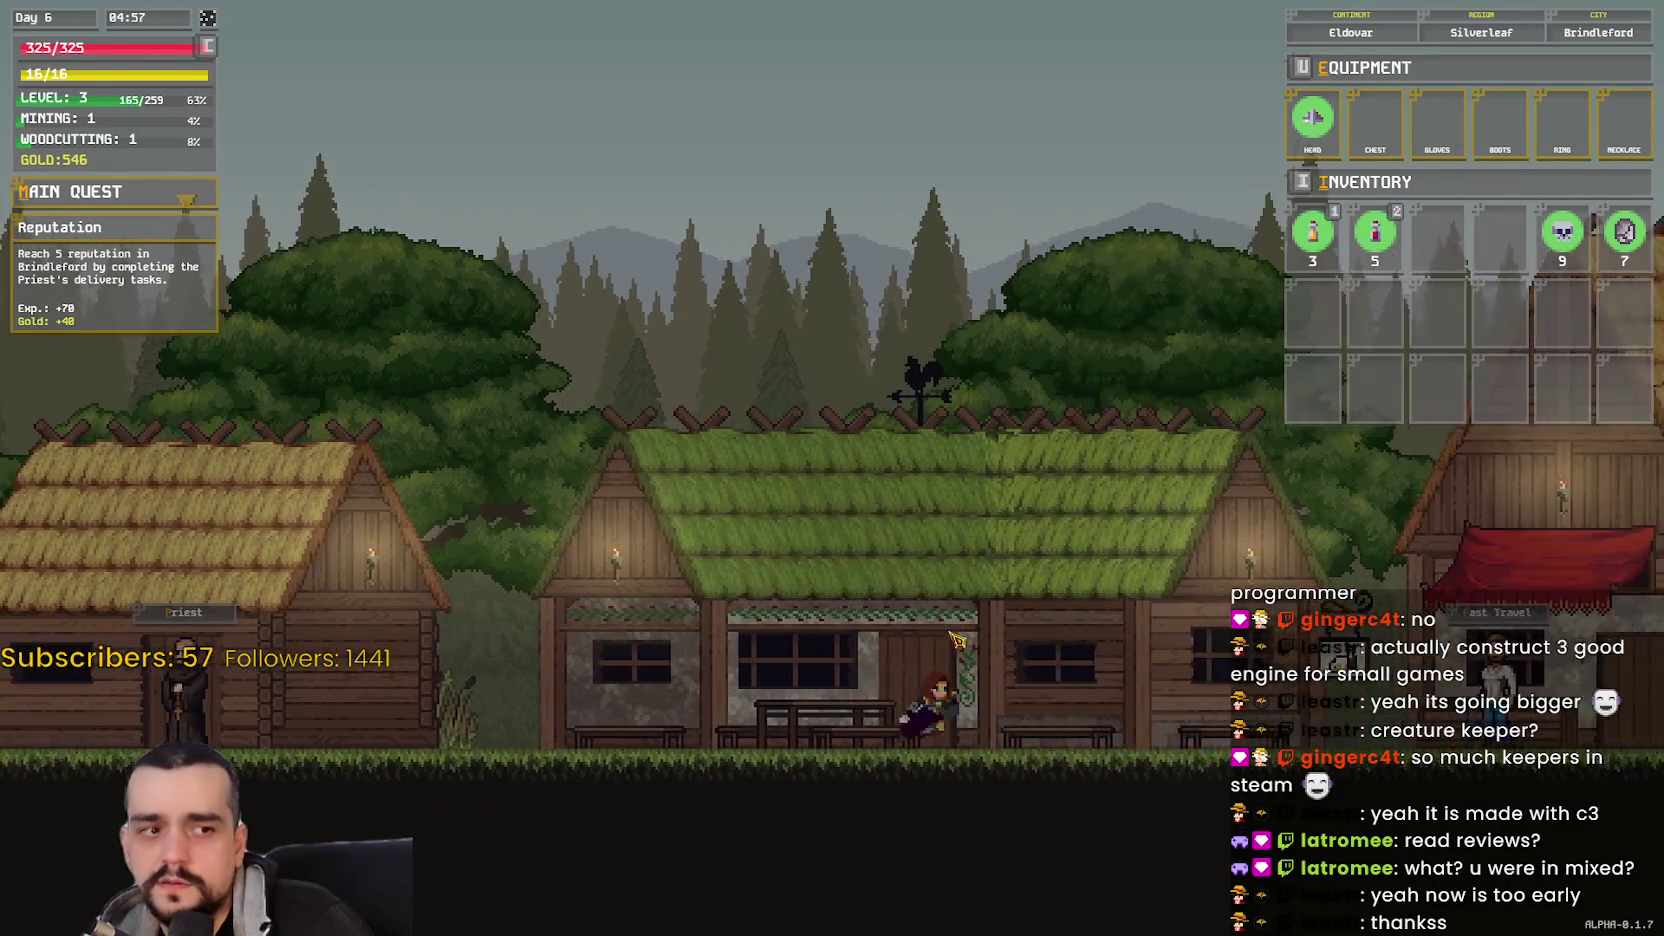
key("d")
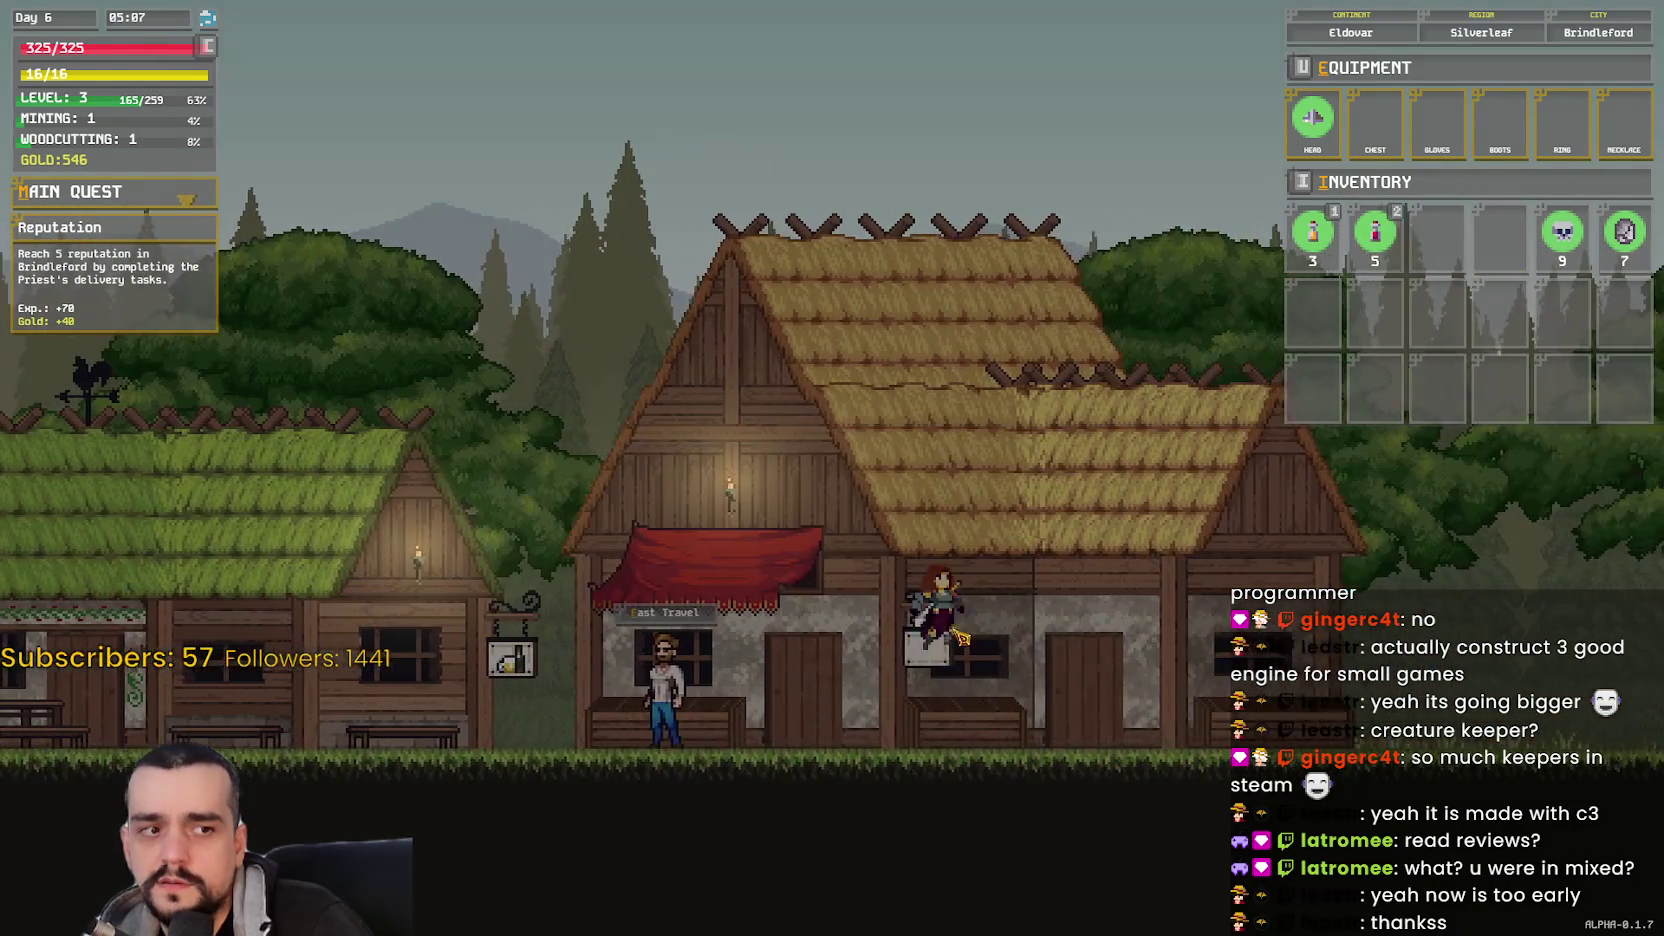
key("d")
key("d")
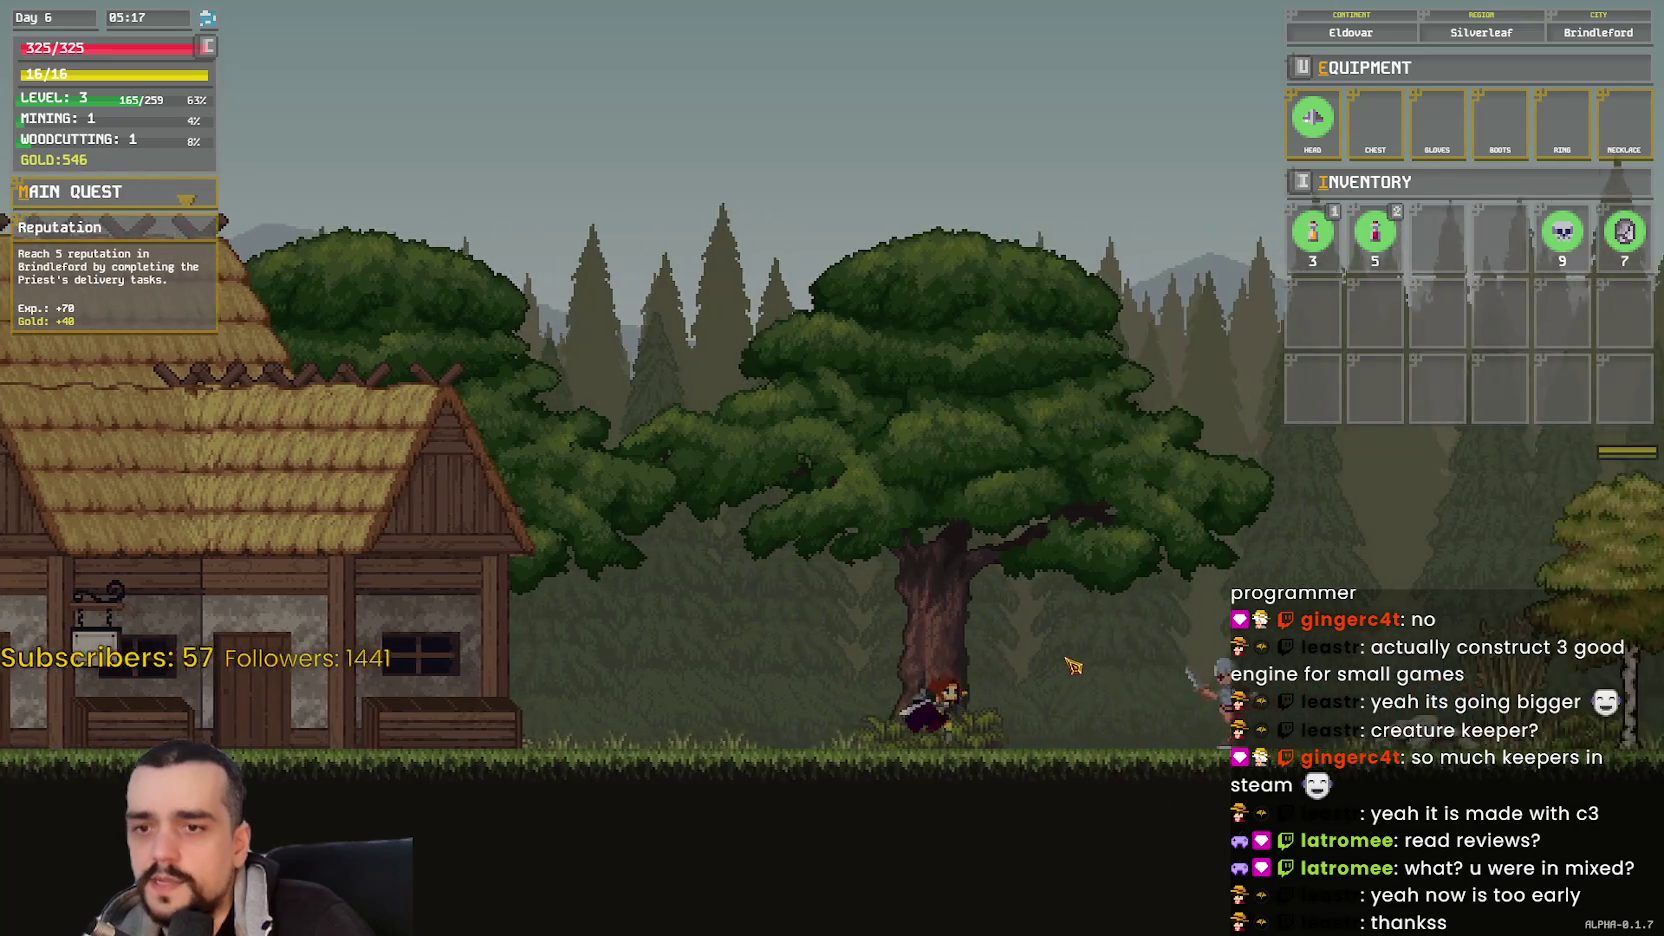
key("d")
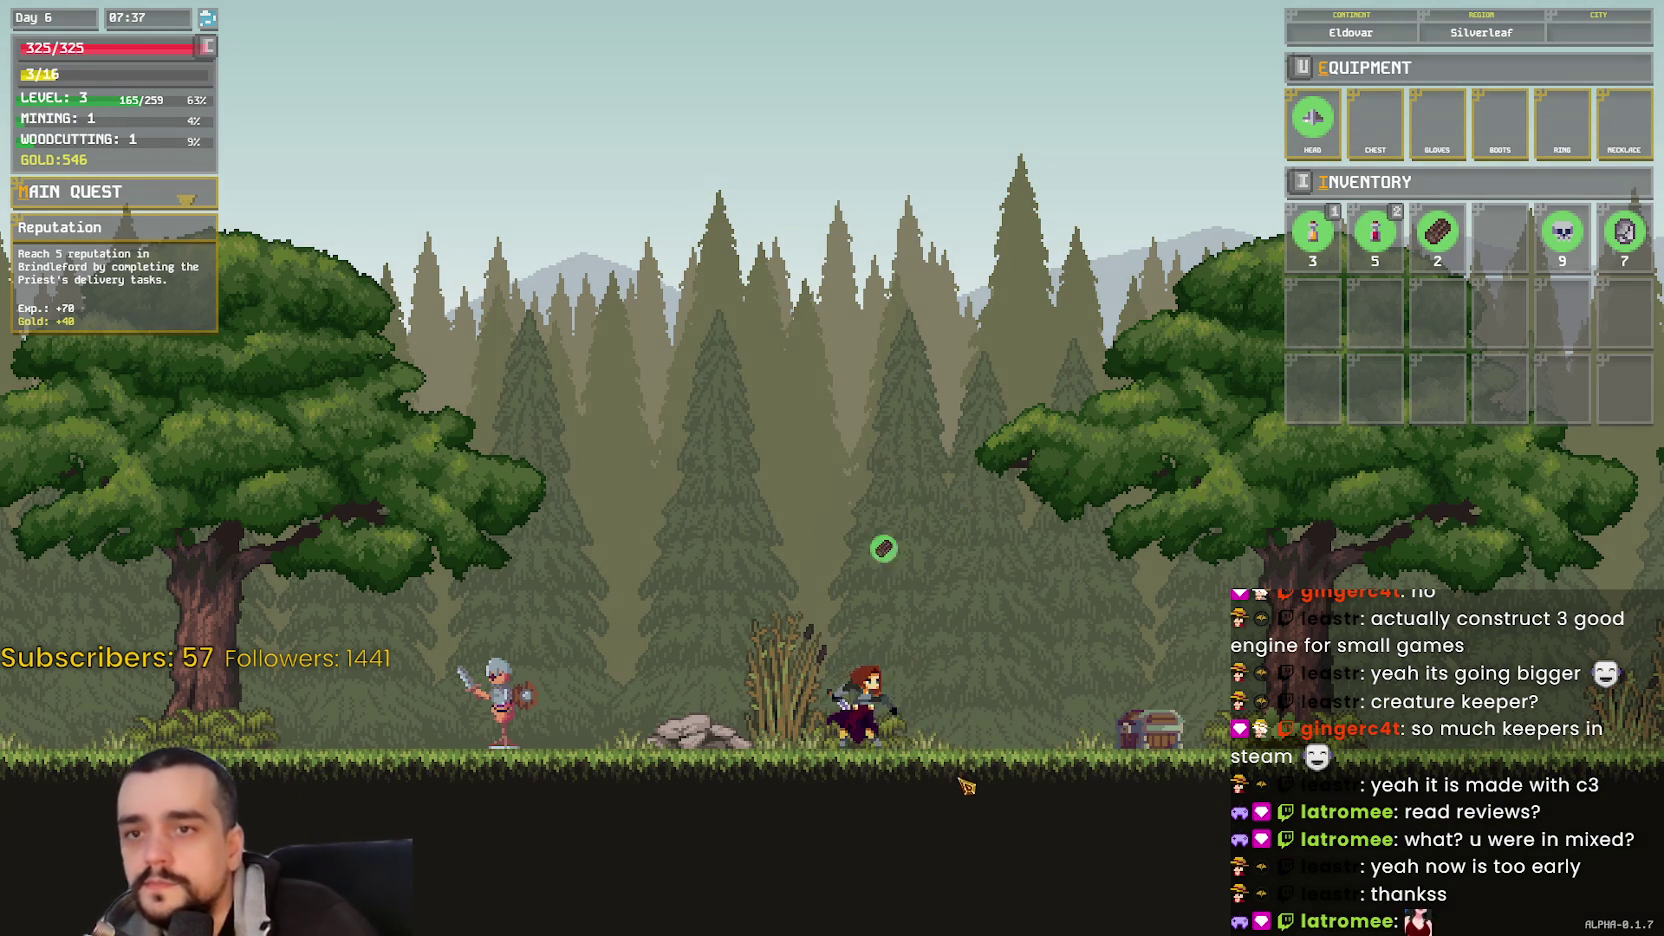
key("d")
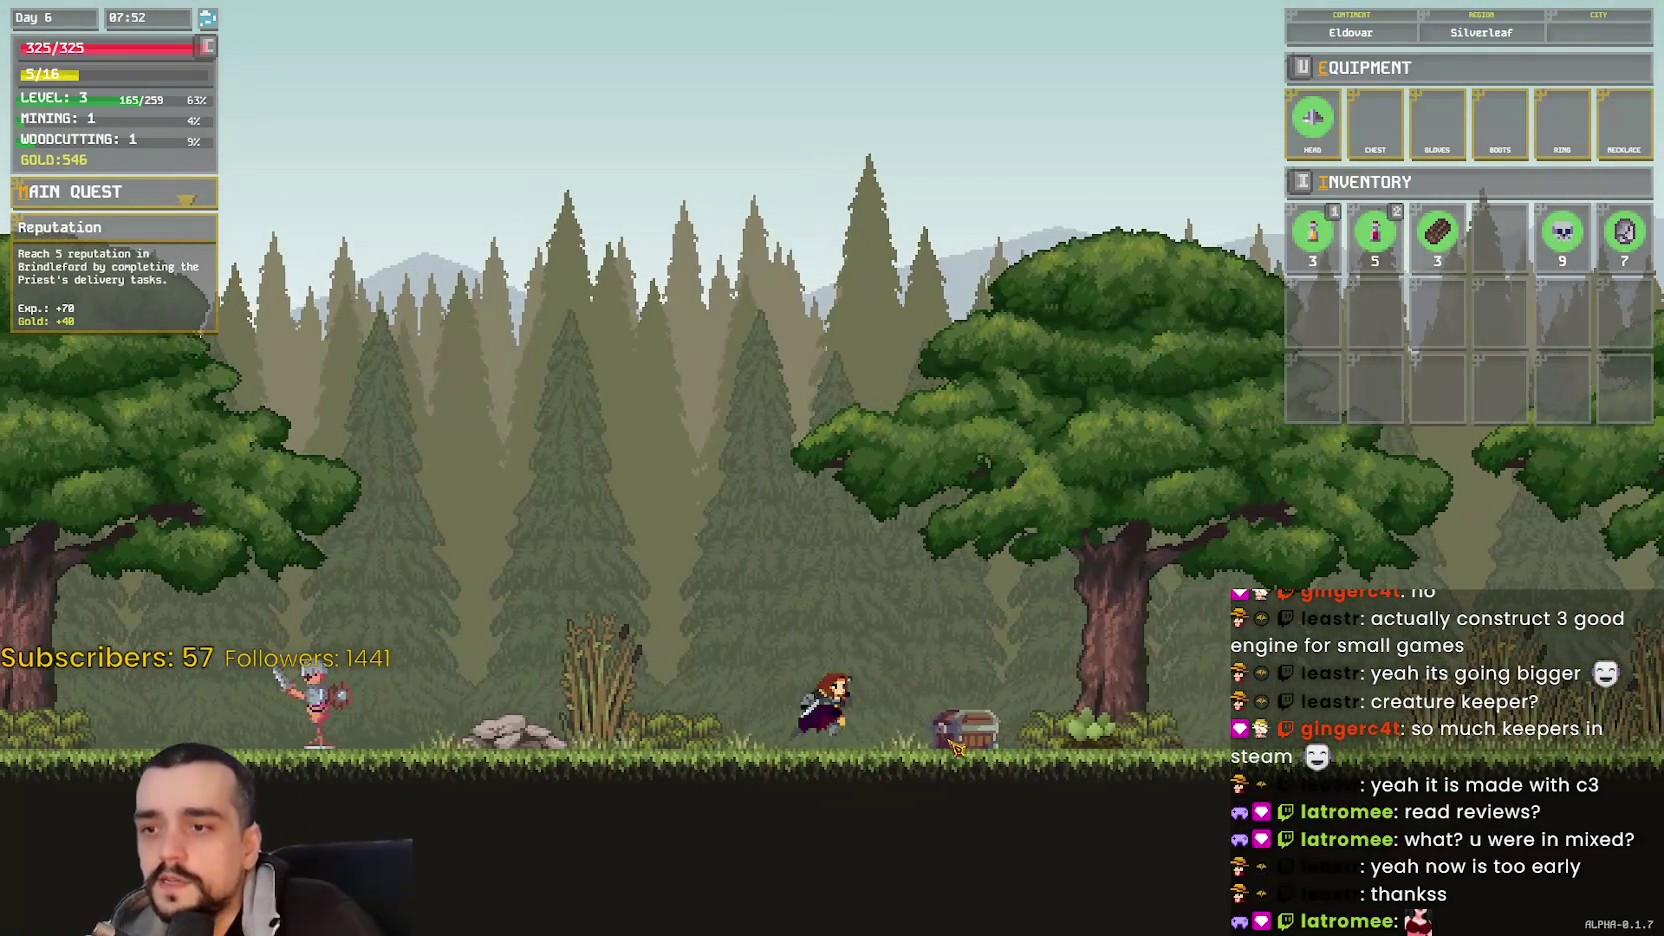
left_click(955, 748)
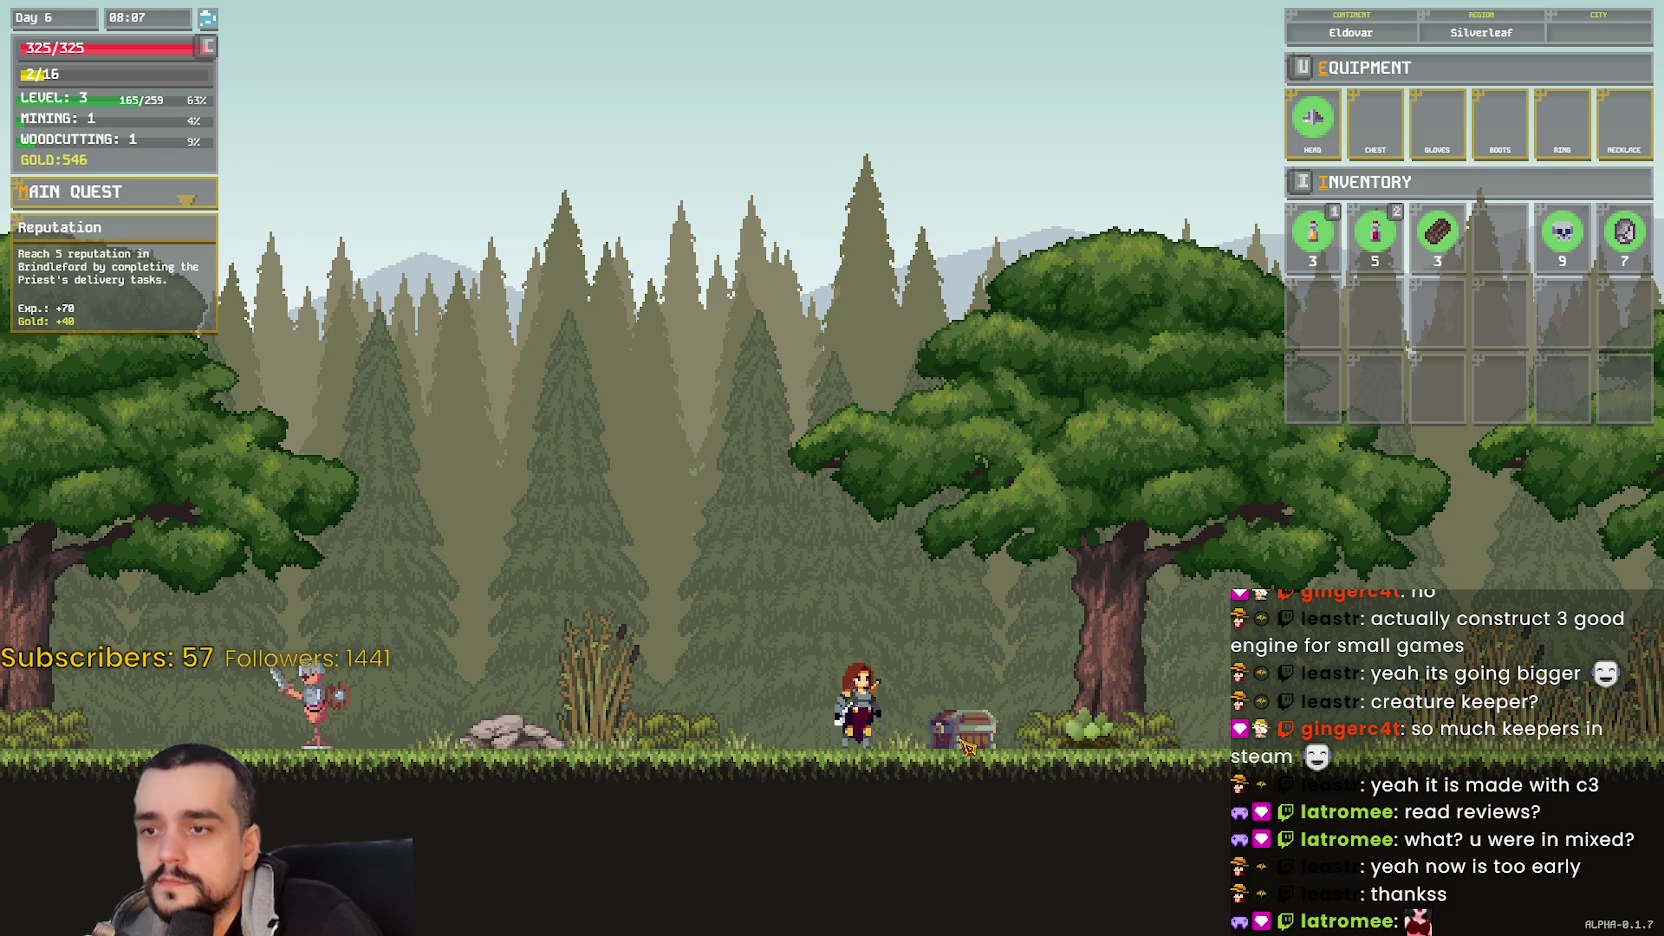
- Chop the yellow birch tree to hold four planks, then bring up the Steam library
key("d")
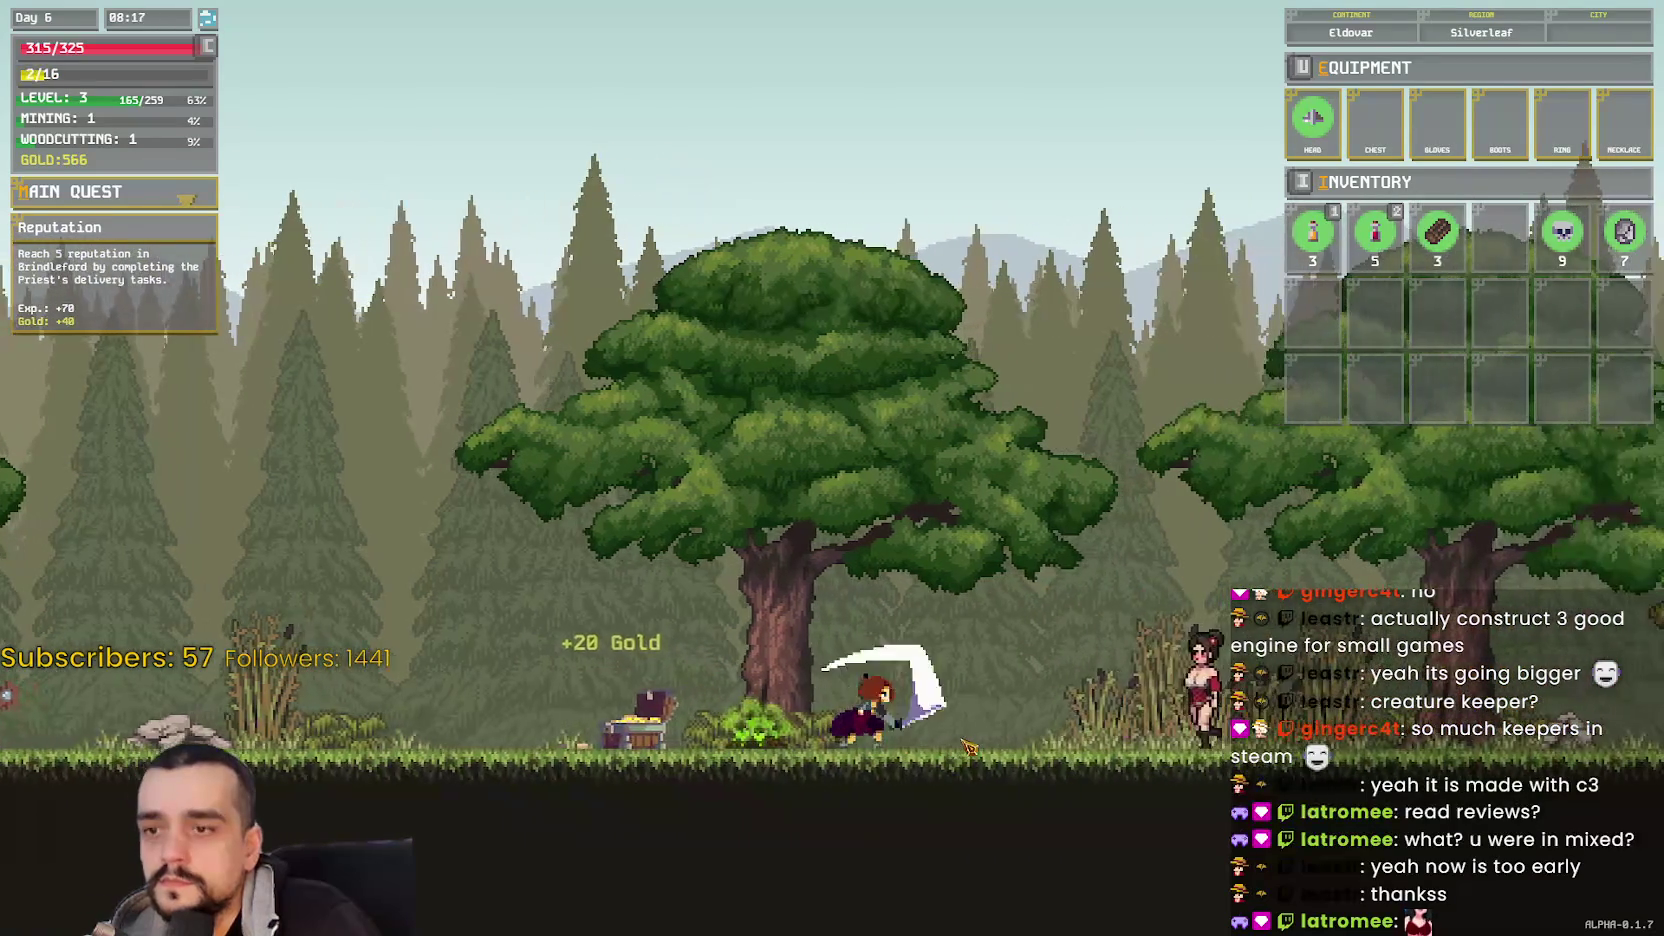
key("d")
key("d")
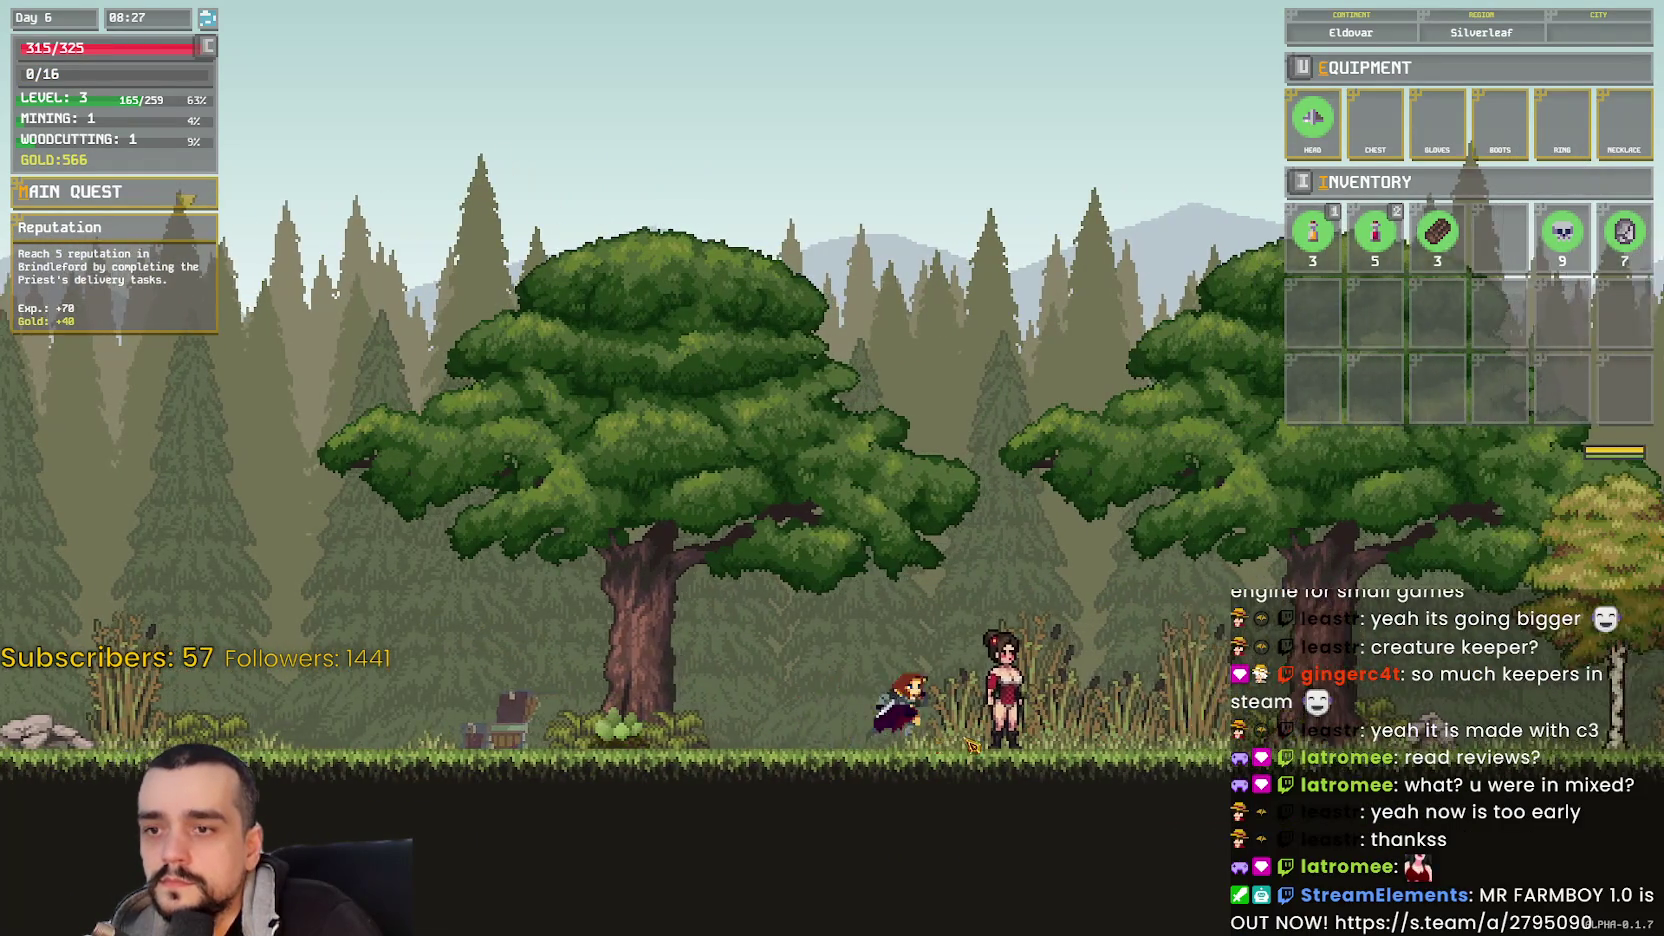
key("d")
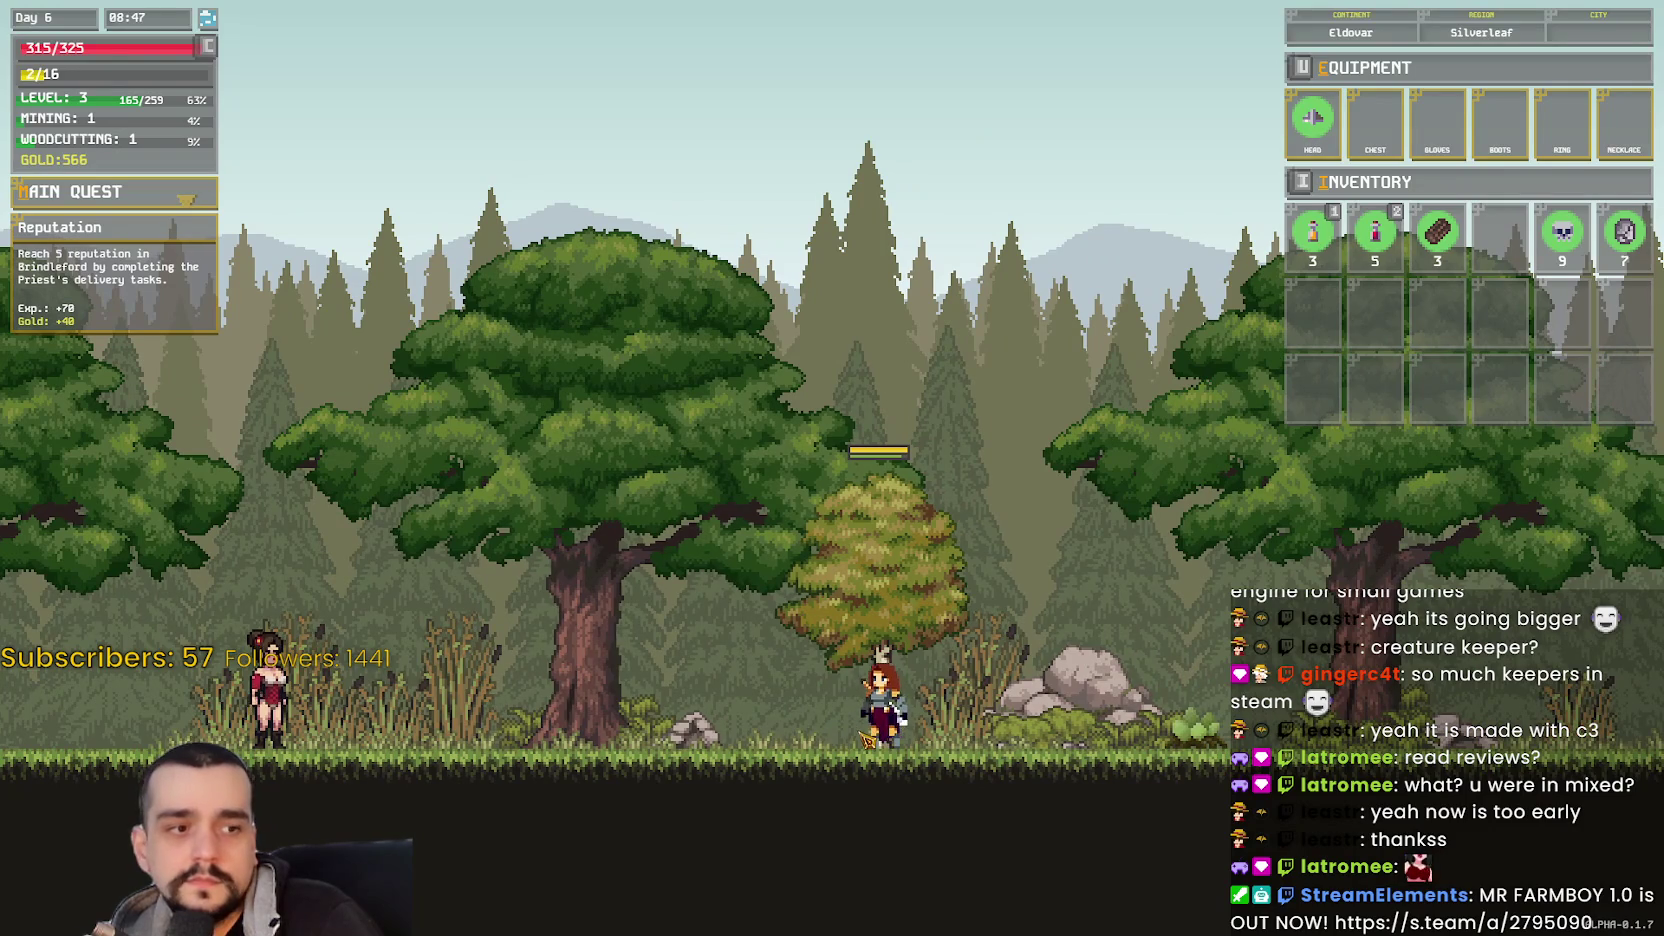
key("a")
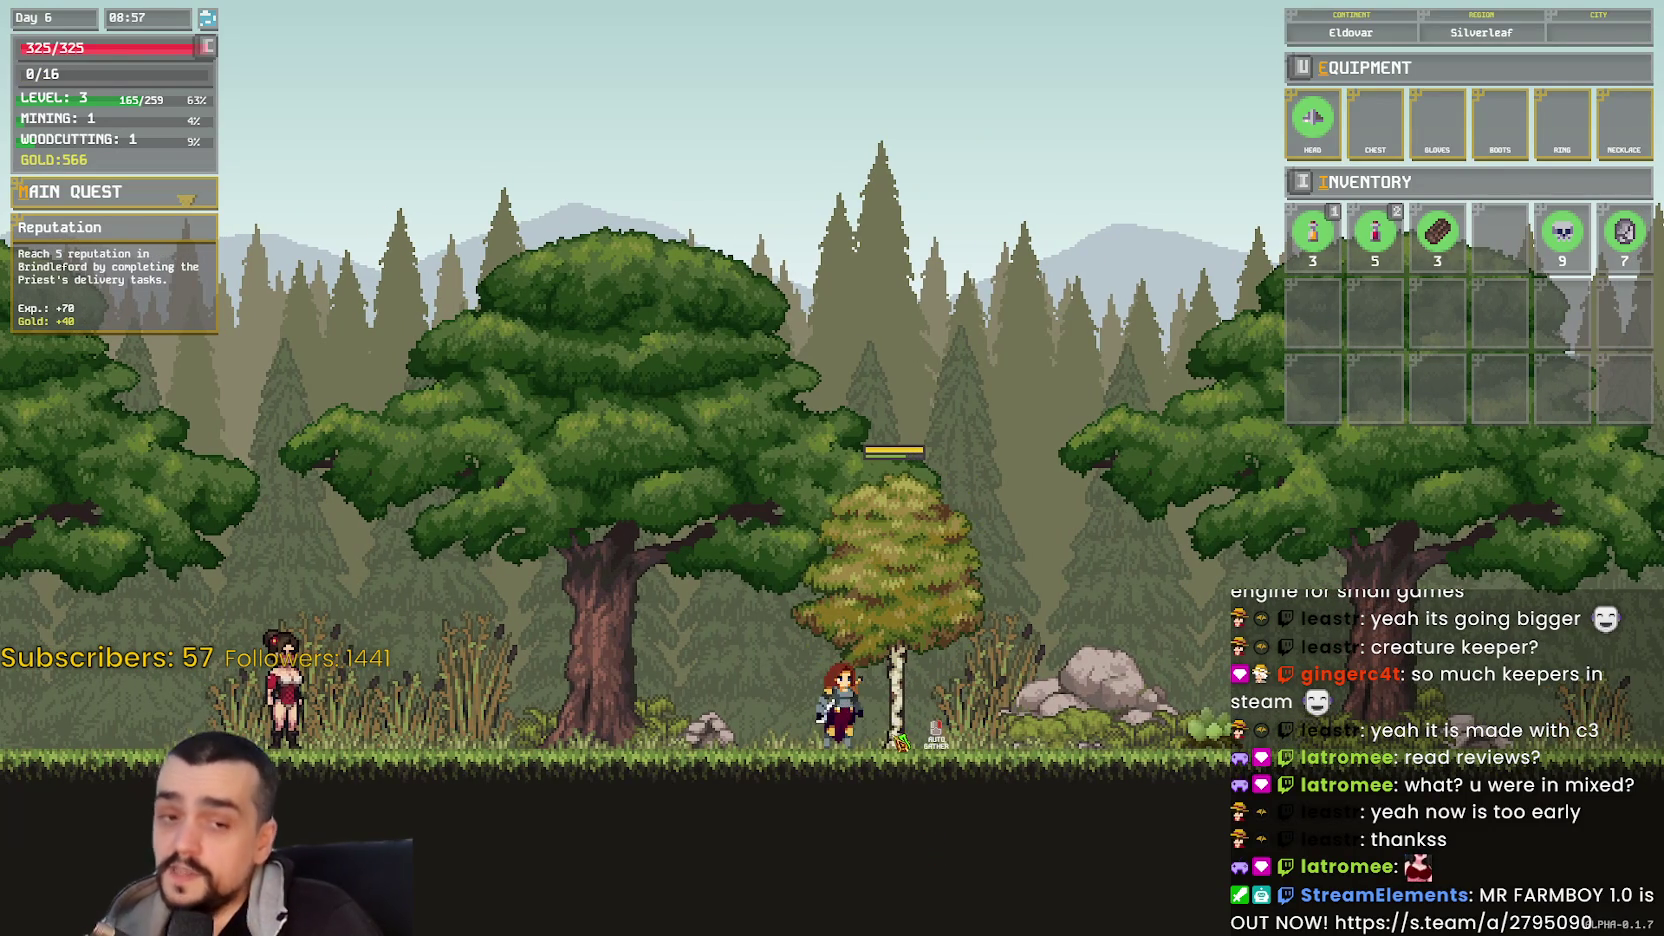
left_click(886, 748)
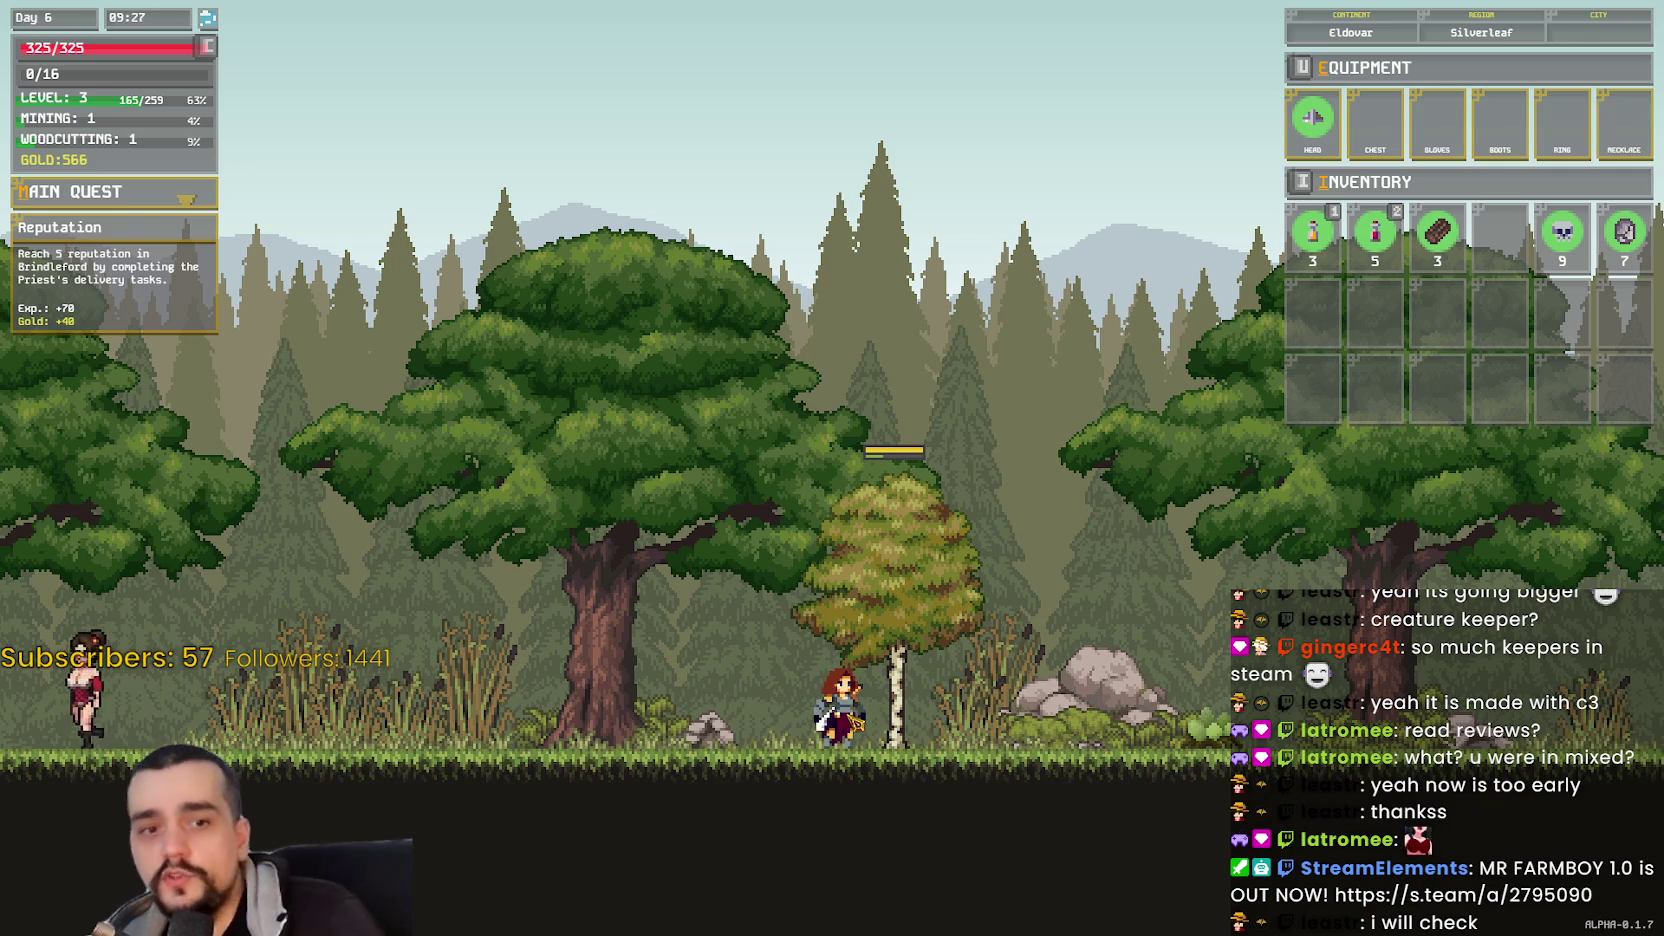
left_click(840, 760)
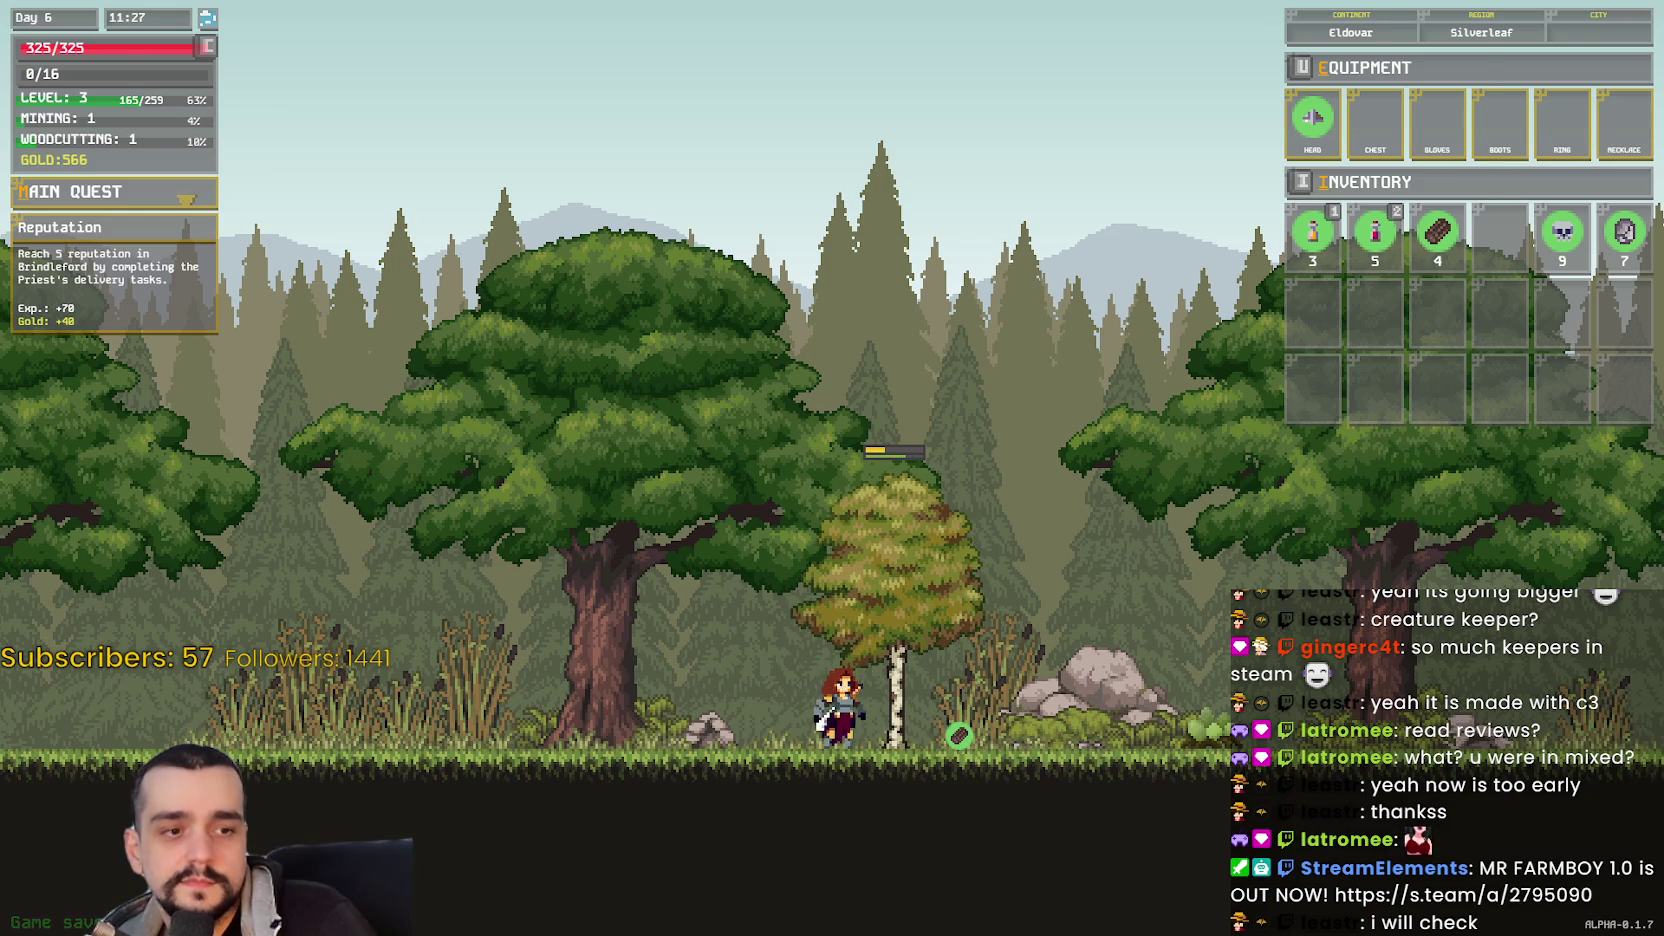
key("alt+Tab")
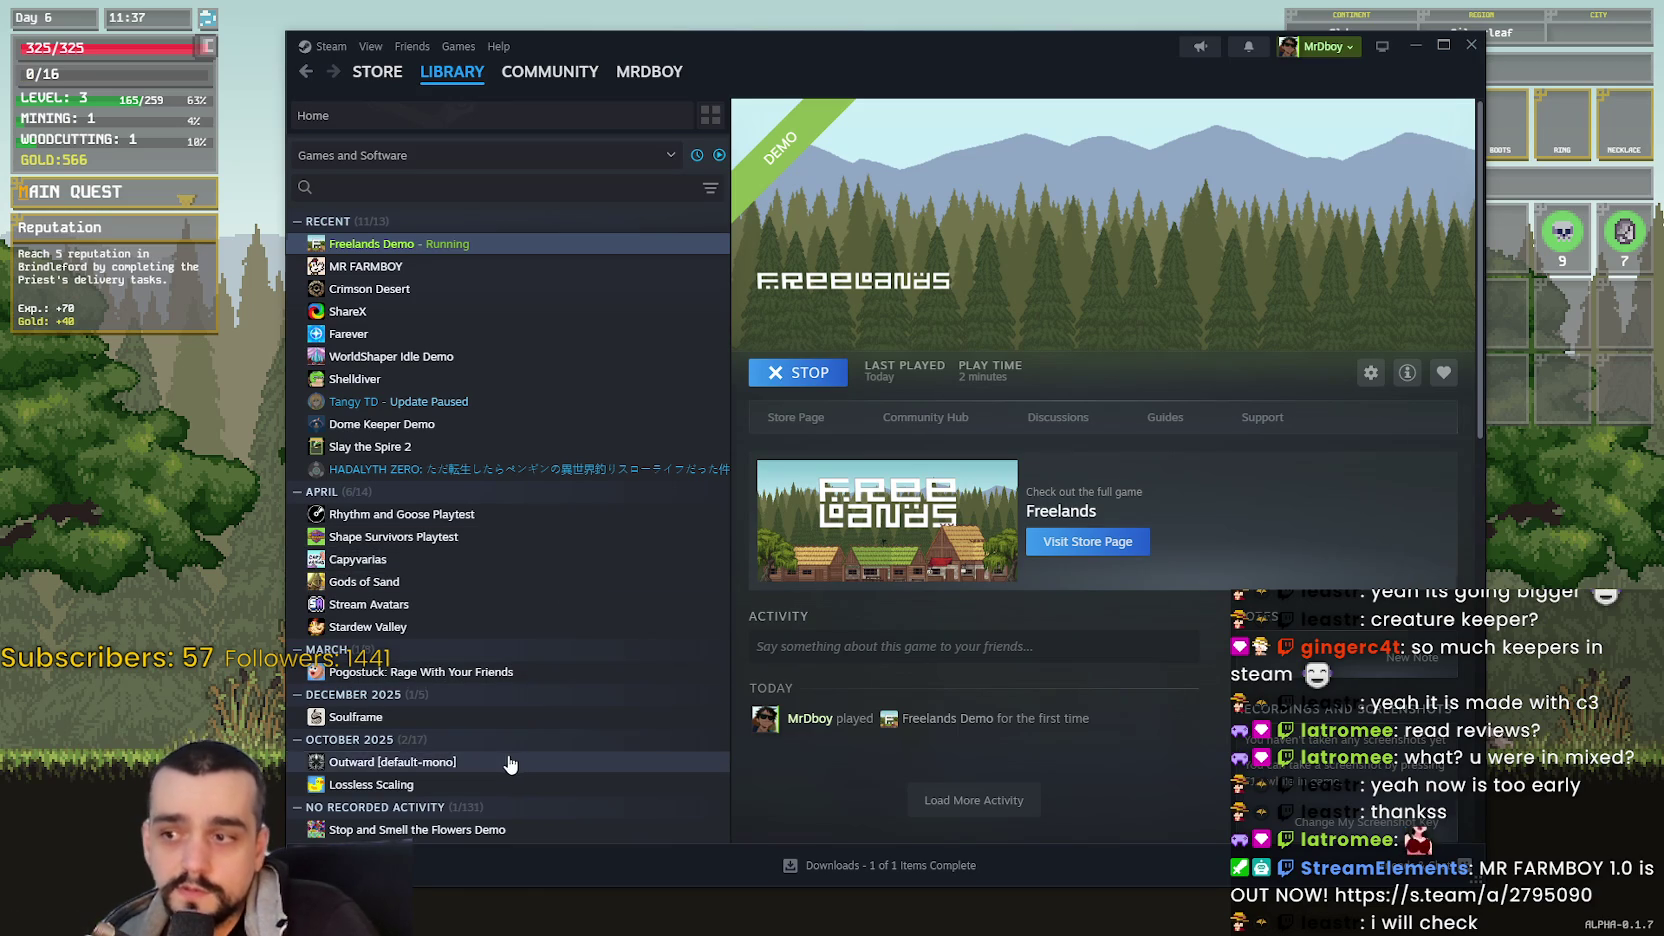
- Open Outward Definitive Edition's store page from the library and skip its trailer ahead to 3:26
left_click(510, 764)
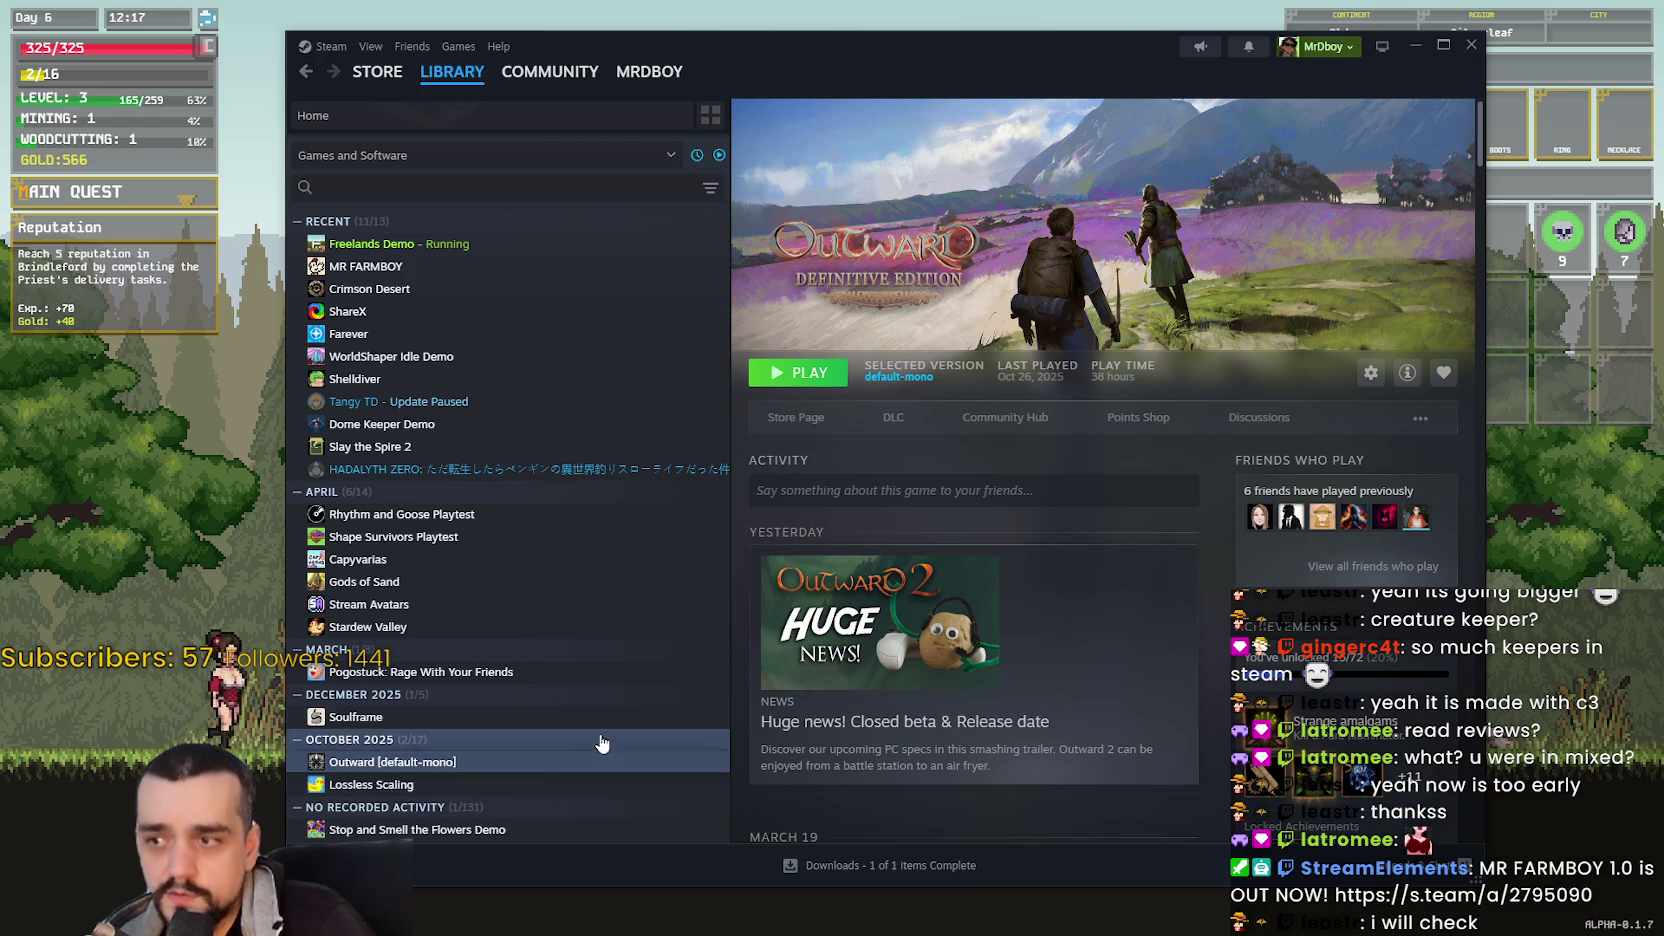
left_click(796, 417)
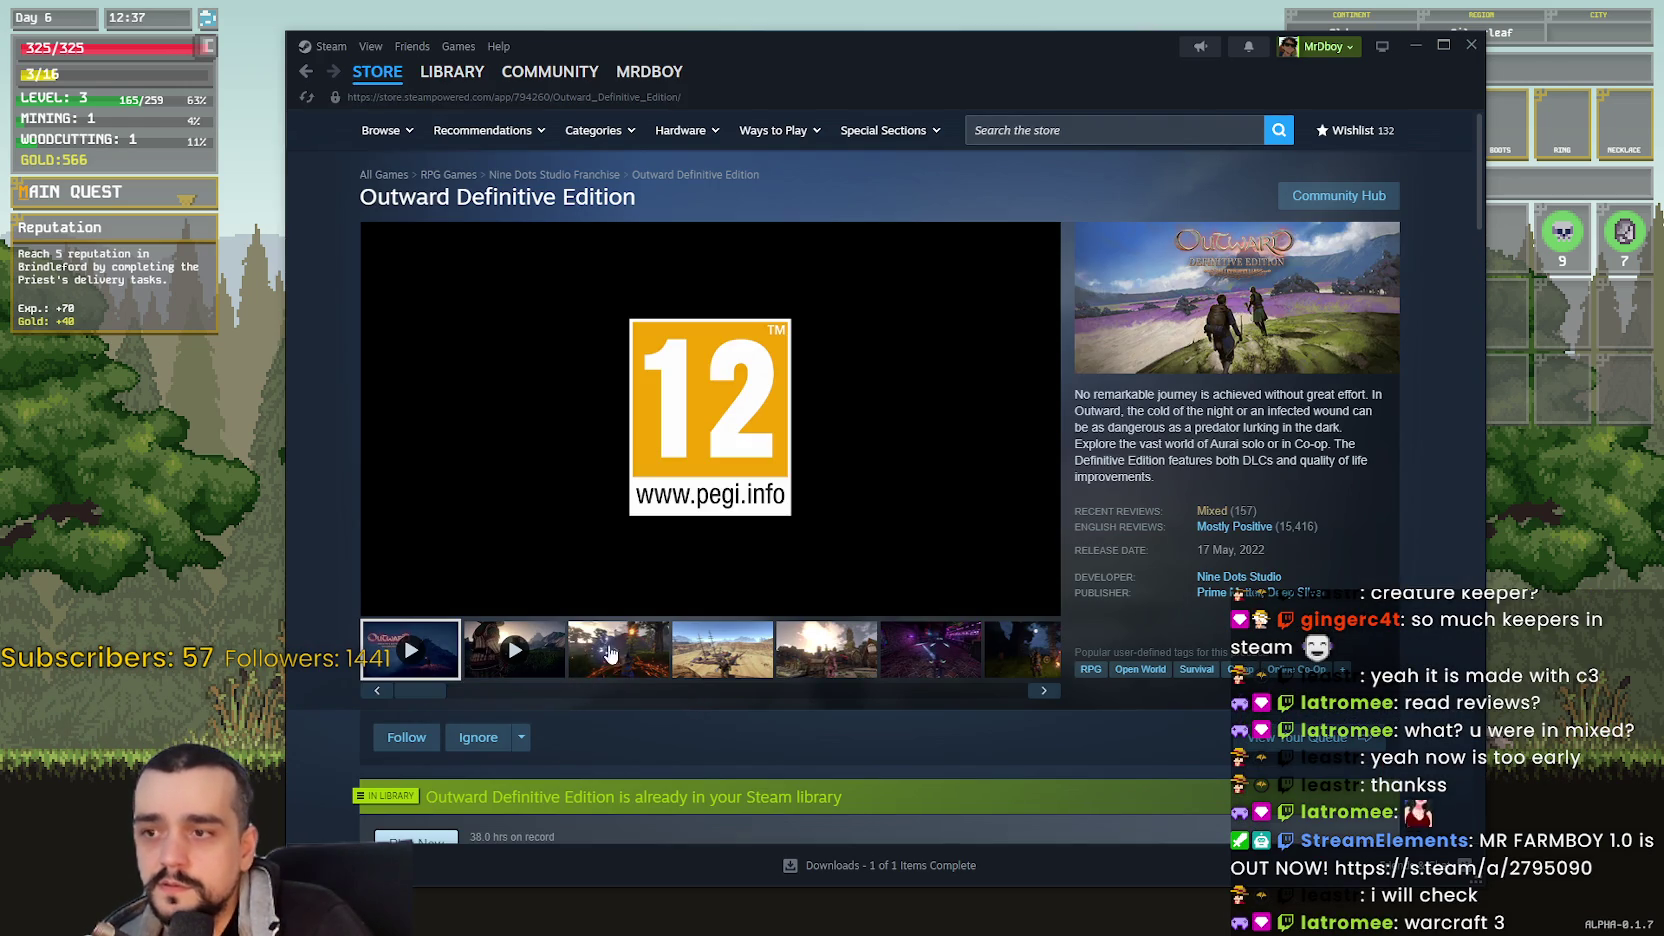
left_click(604, 578)
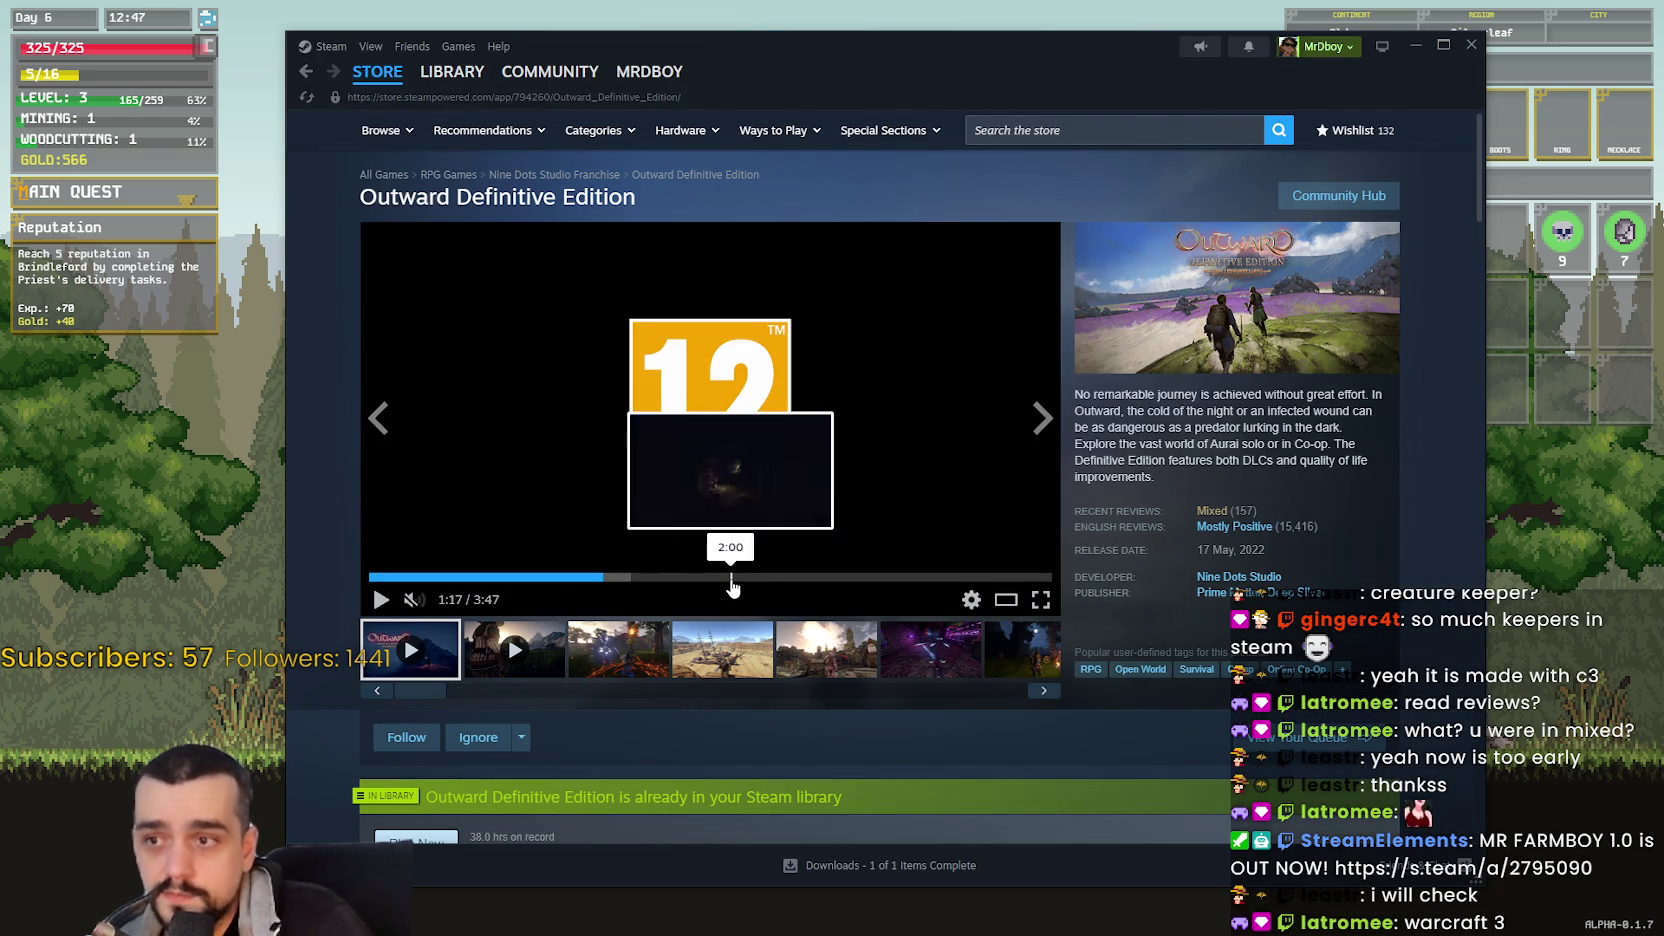
left_click(732, 579)
left_click(874, 579)
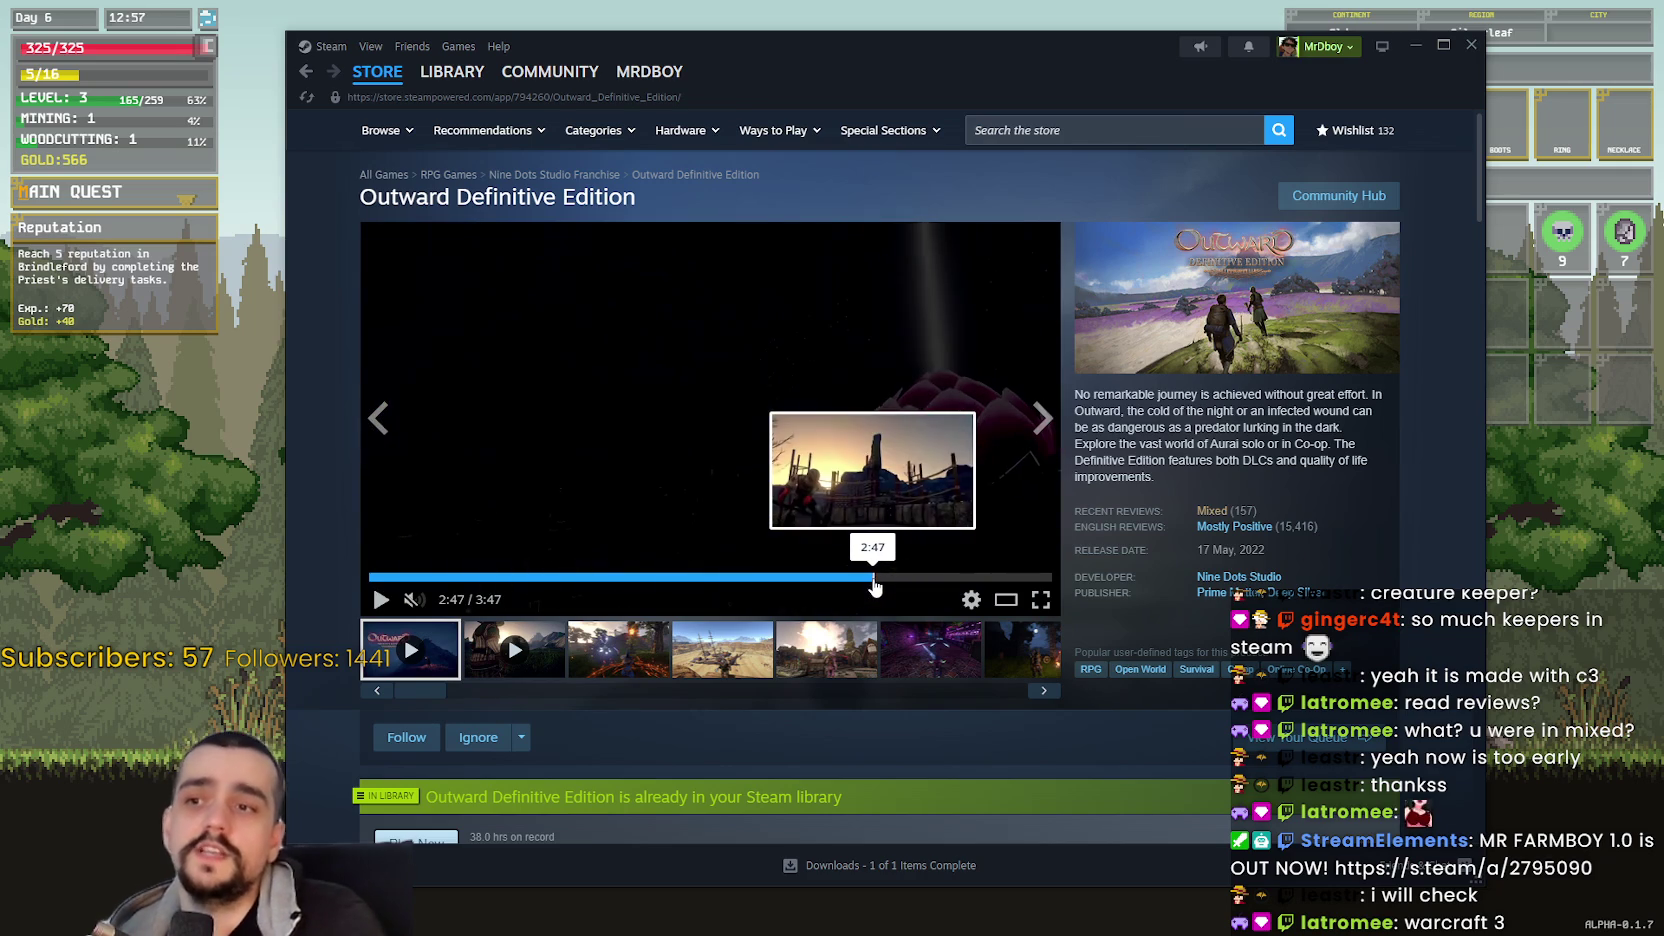
left_click(958, 578)
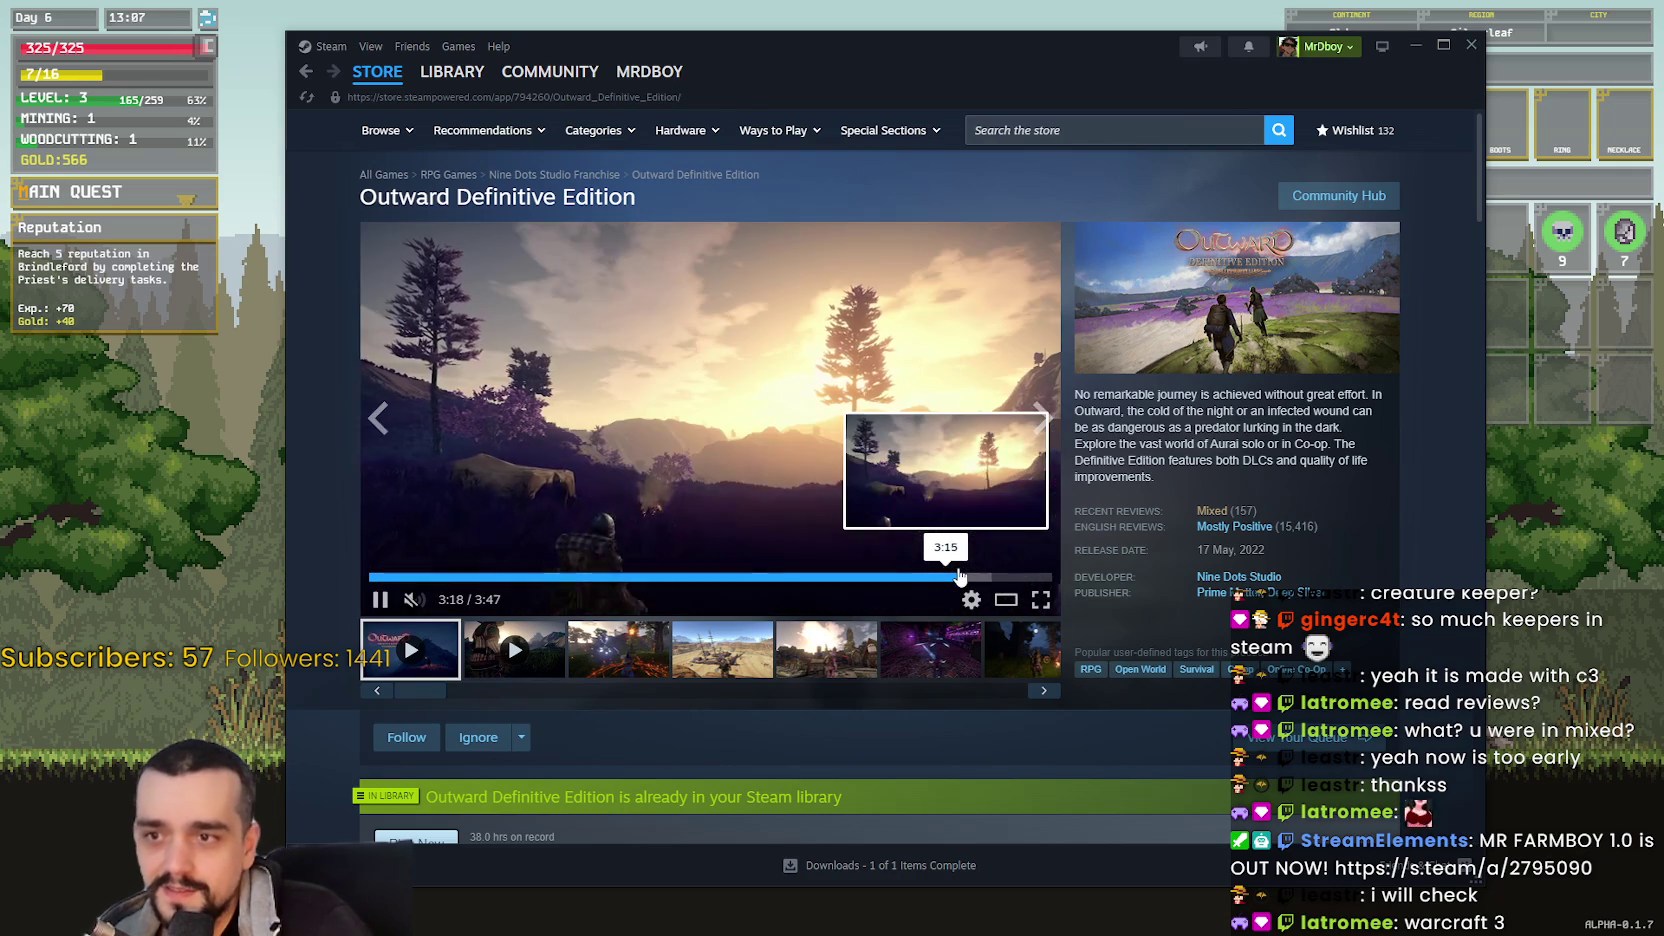
left_click(988, 576)
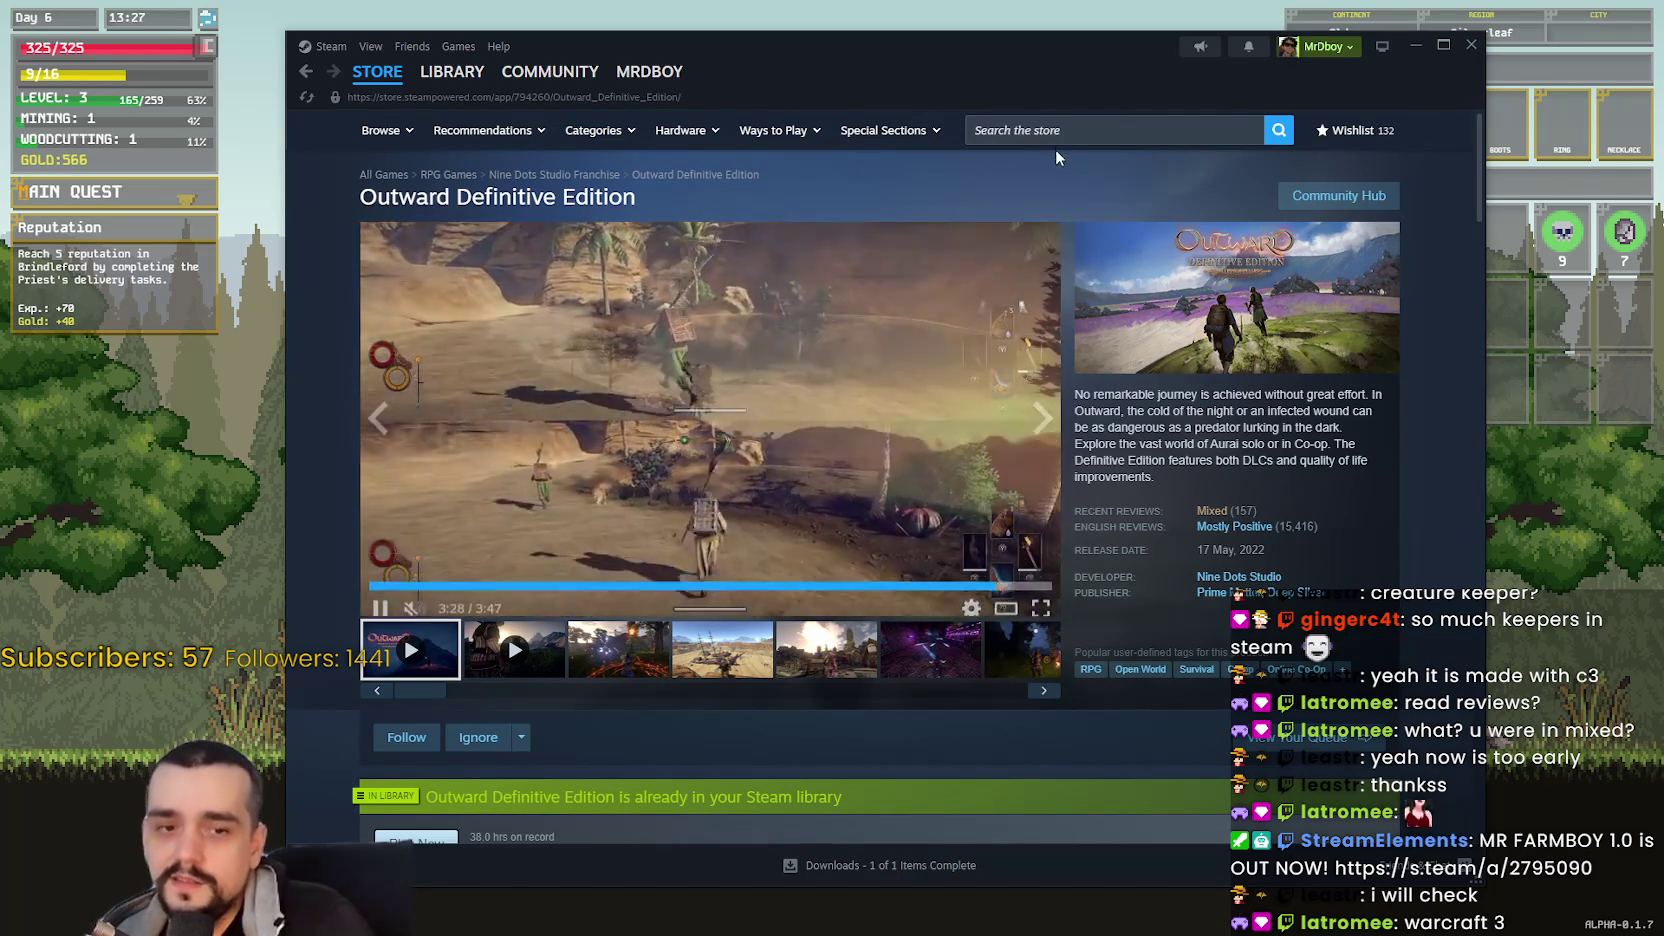
left_click(1092, 131)
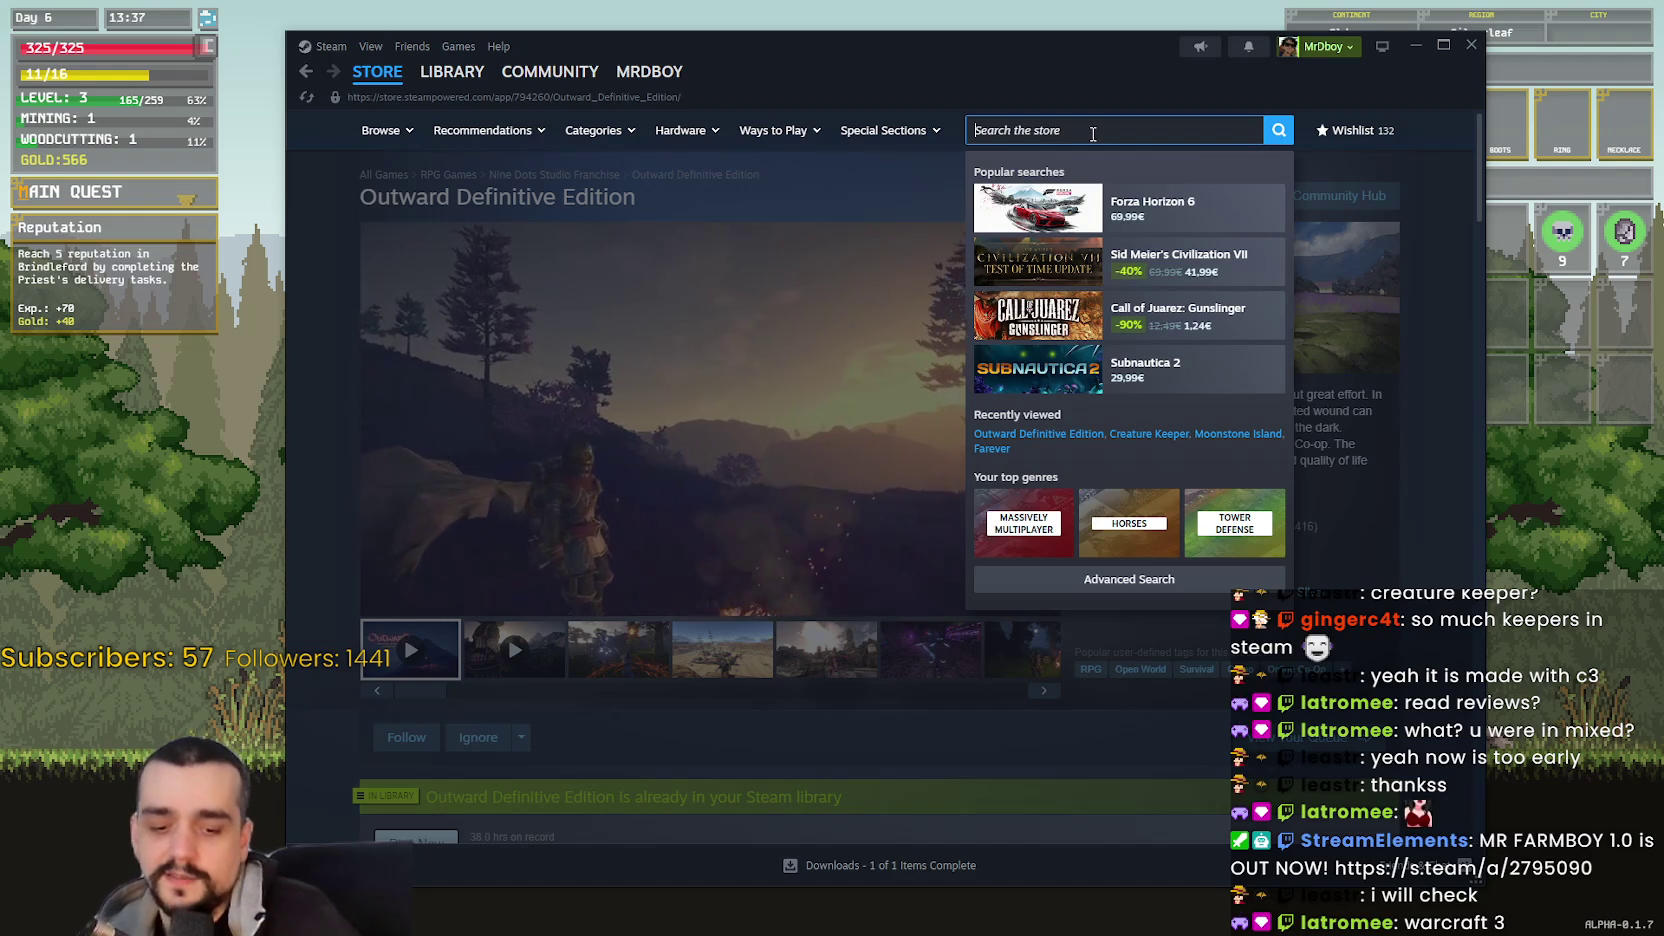
- Search the store for 'elex', open ELEX and skip its trailer ahead to 0:51
type("elex")
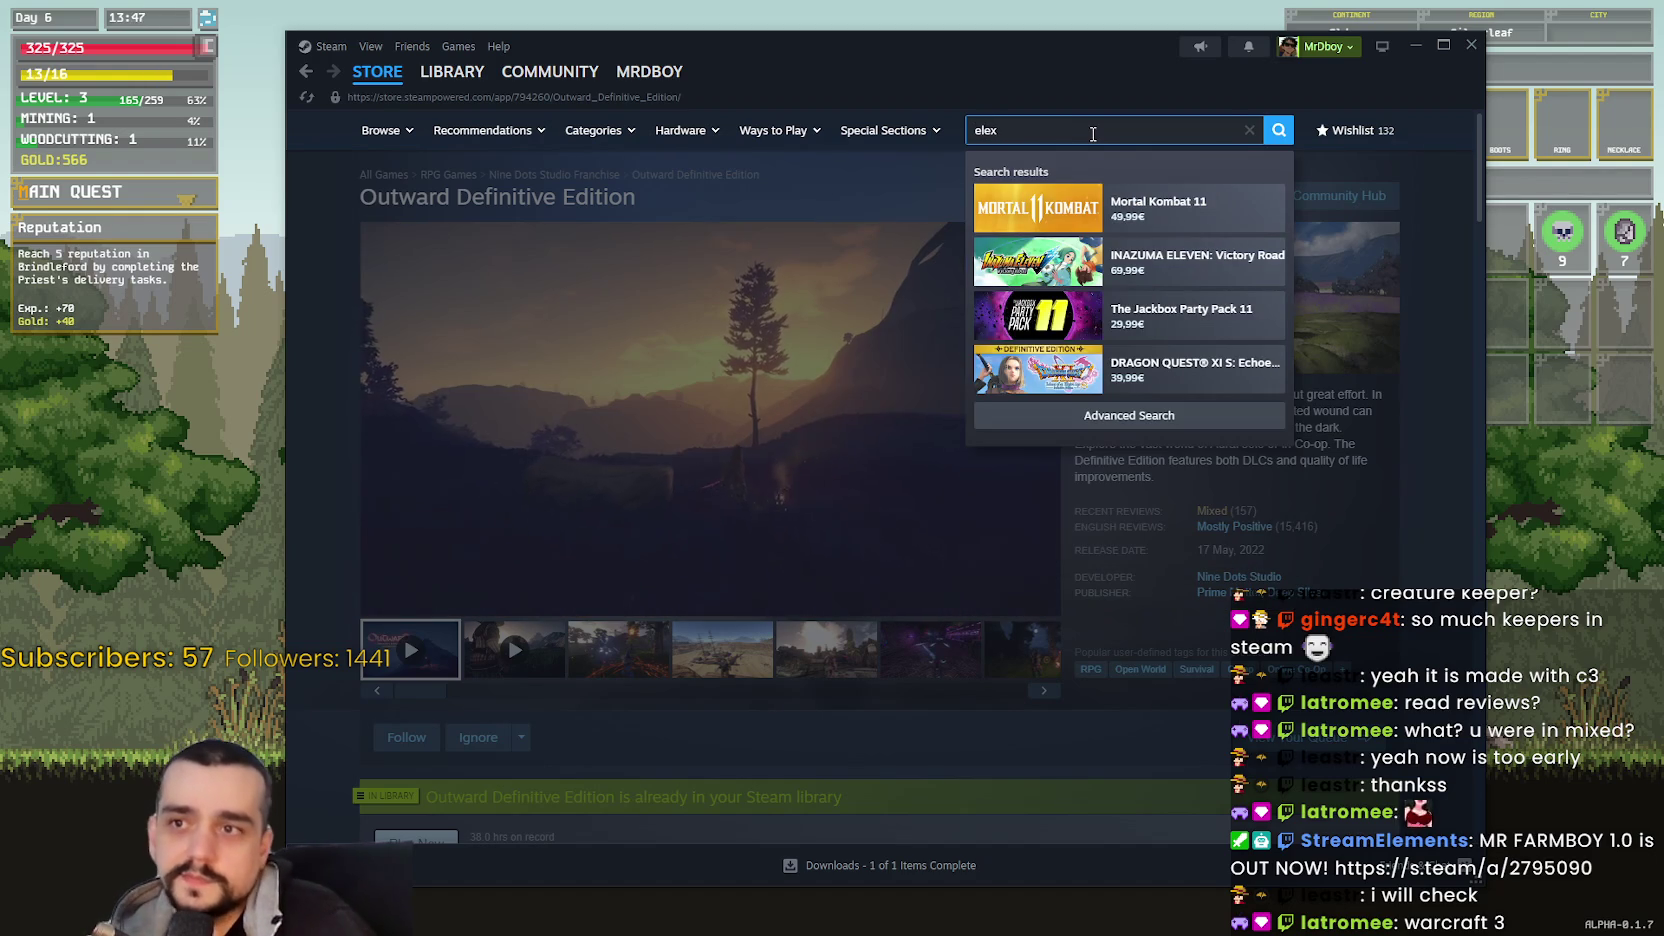
left_click(1105, 205)
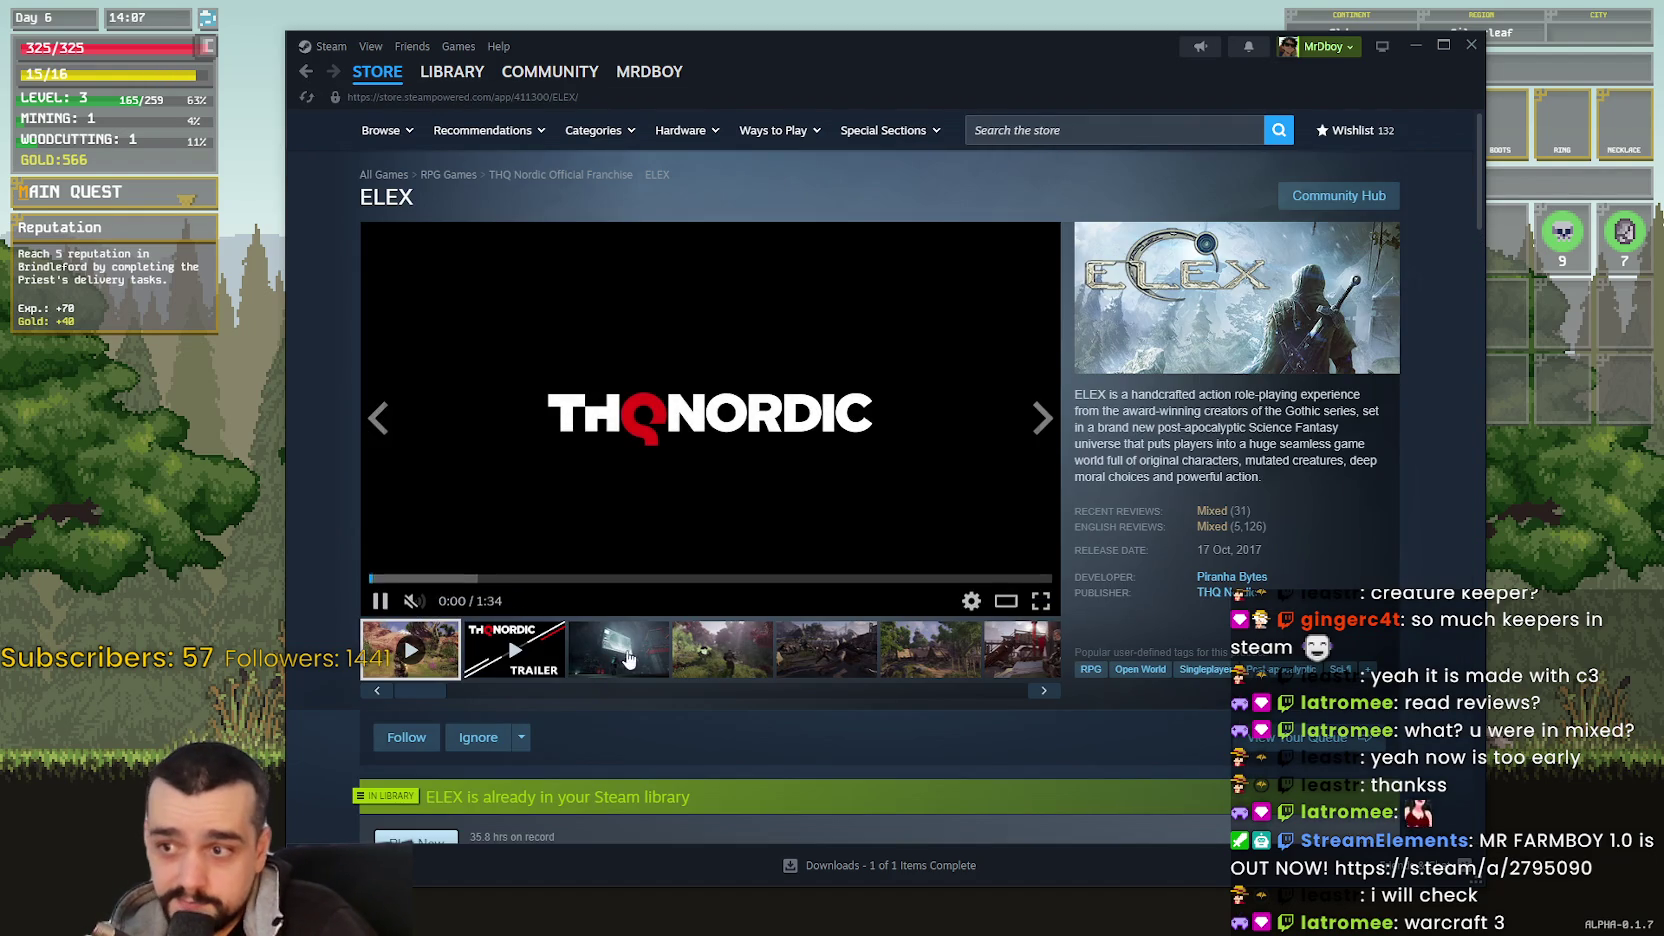
left_click(572, 577)
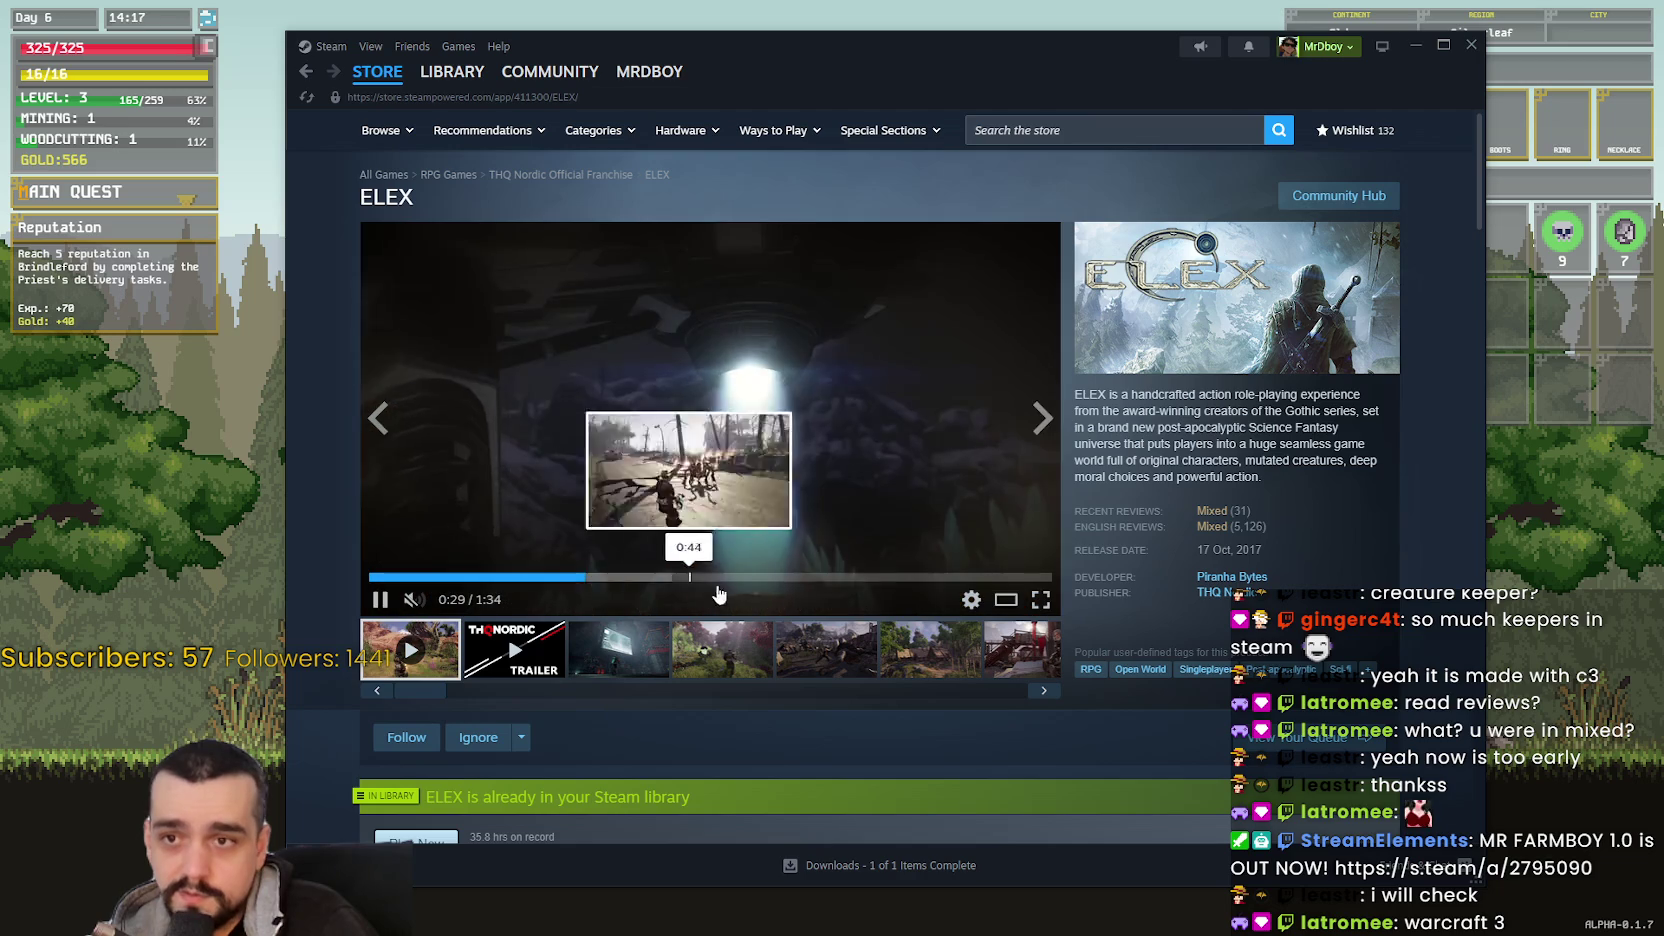
left_click(742, 577)
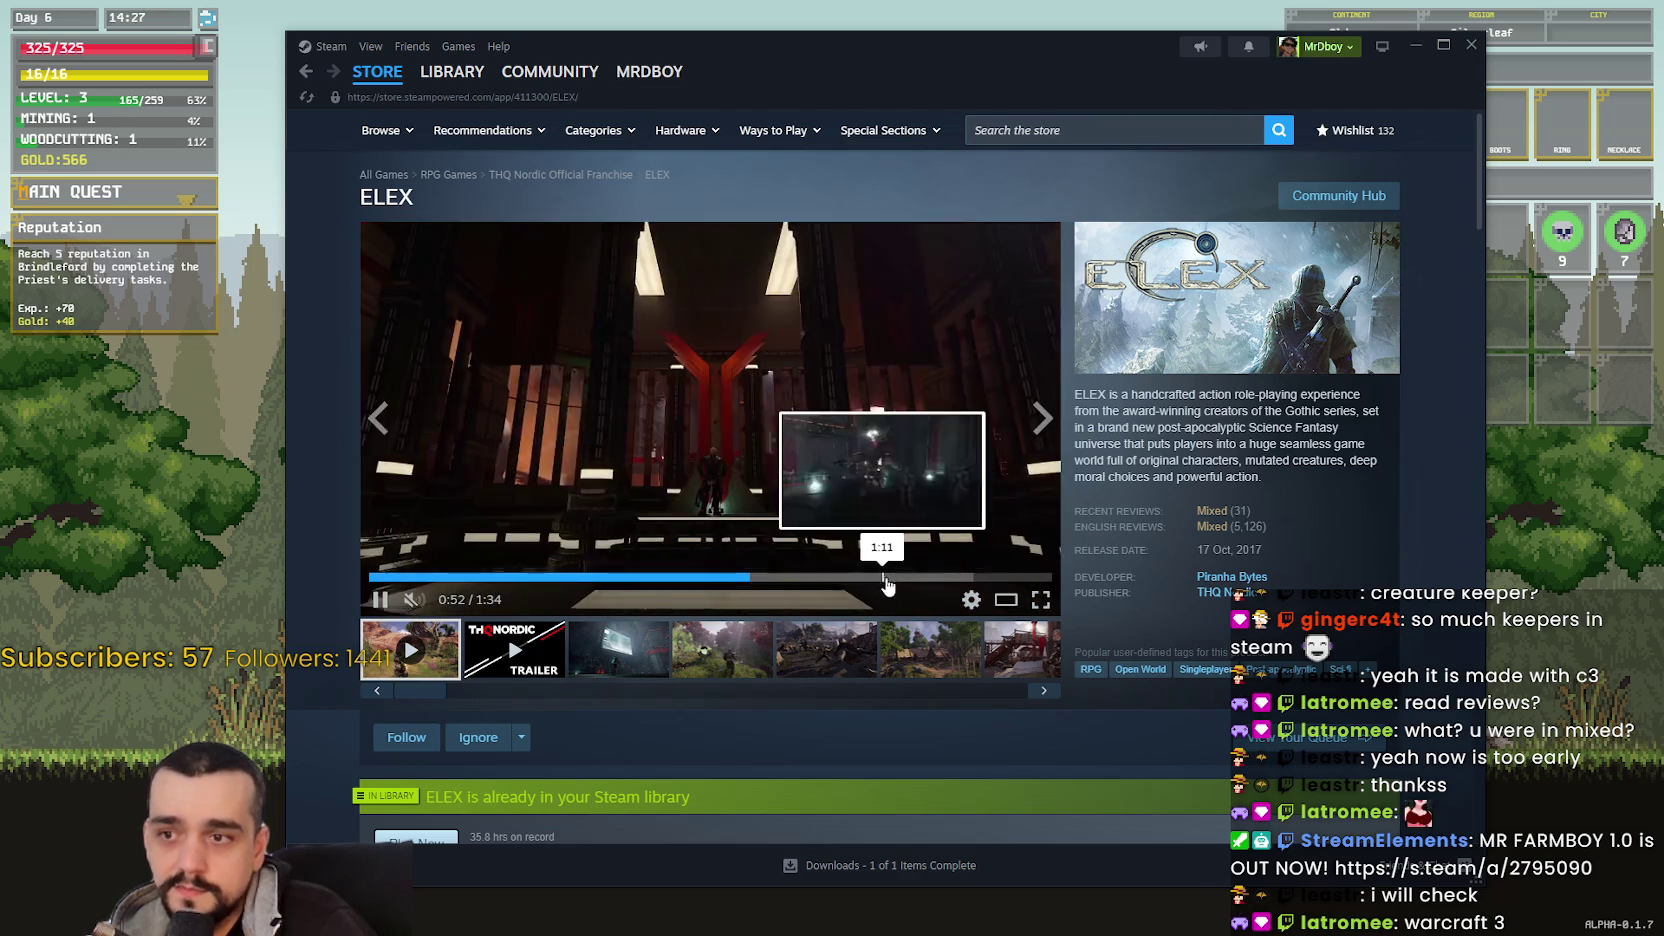
- Search 'gothic', open Gothic 1 and view its third, fifth and sixth screenshots, then search 'rise 3'
left_click(1270, 140)
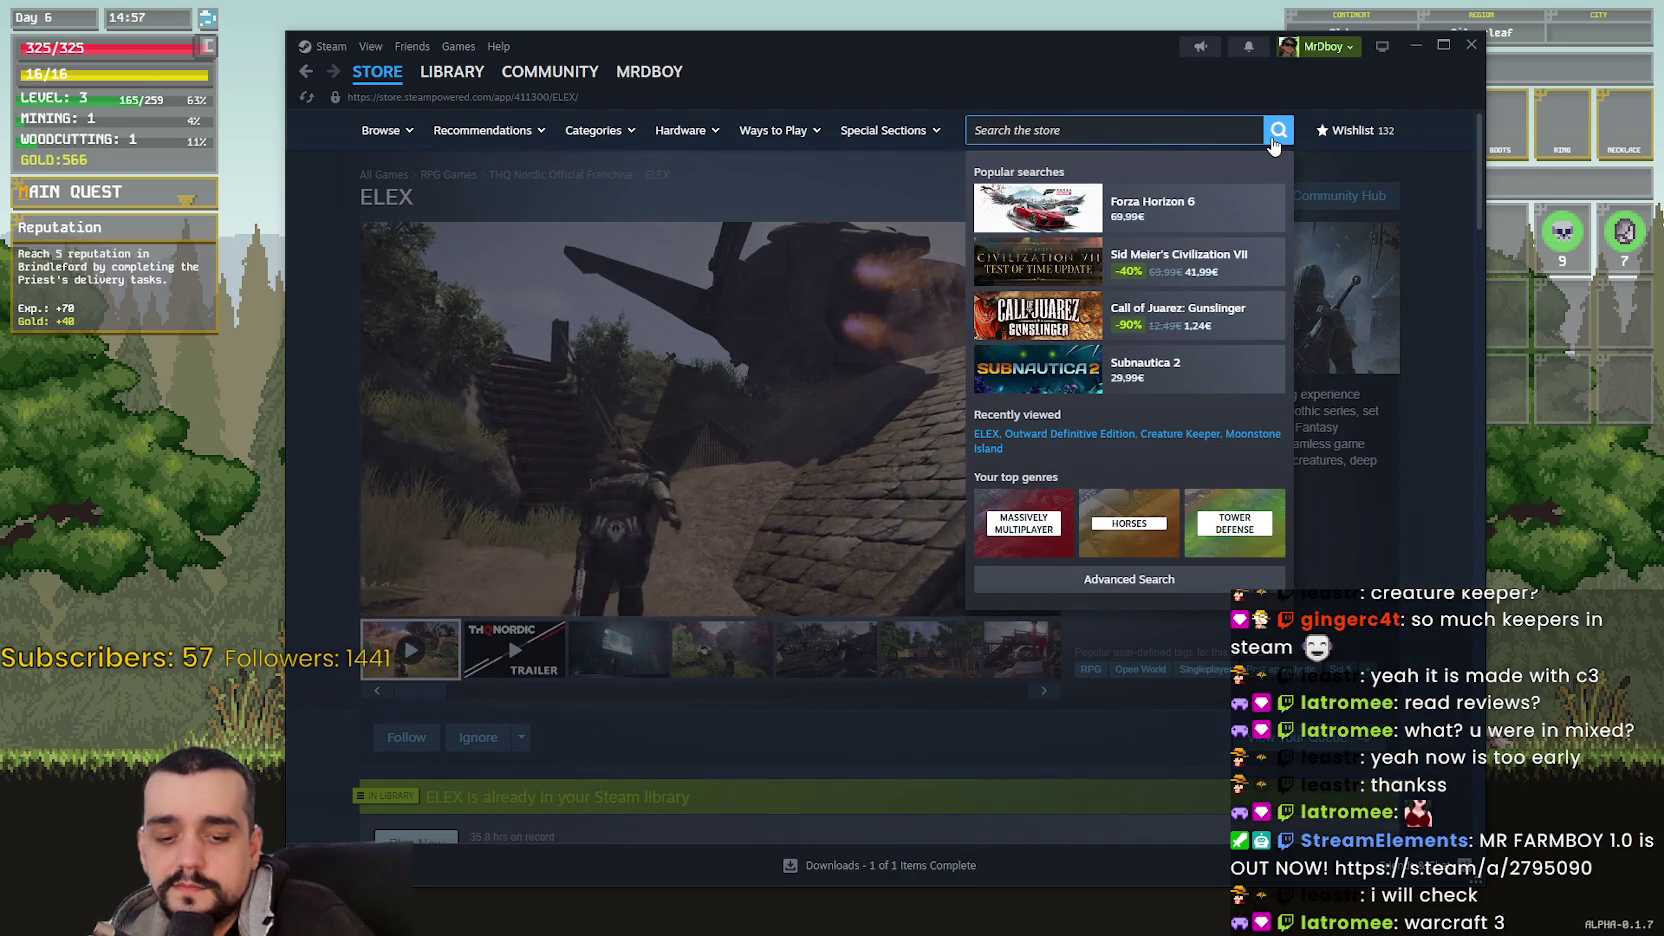
type("goth")
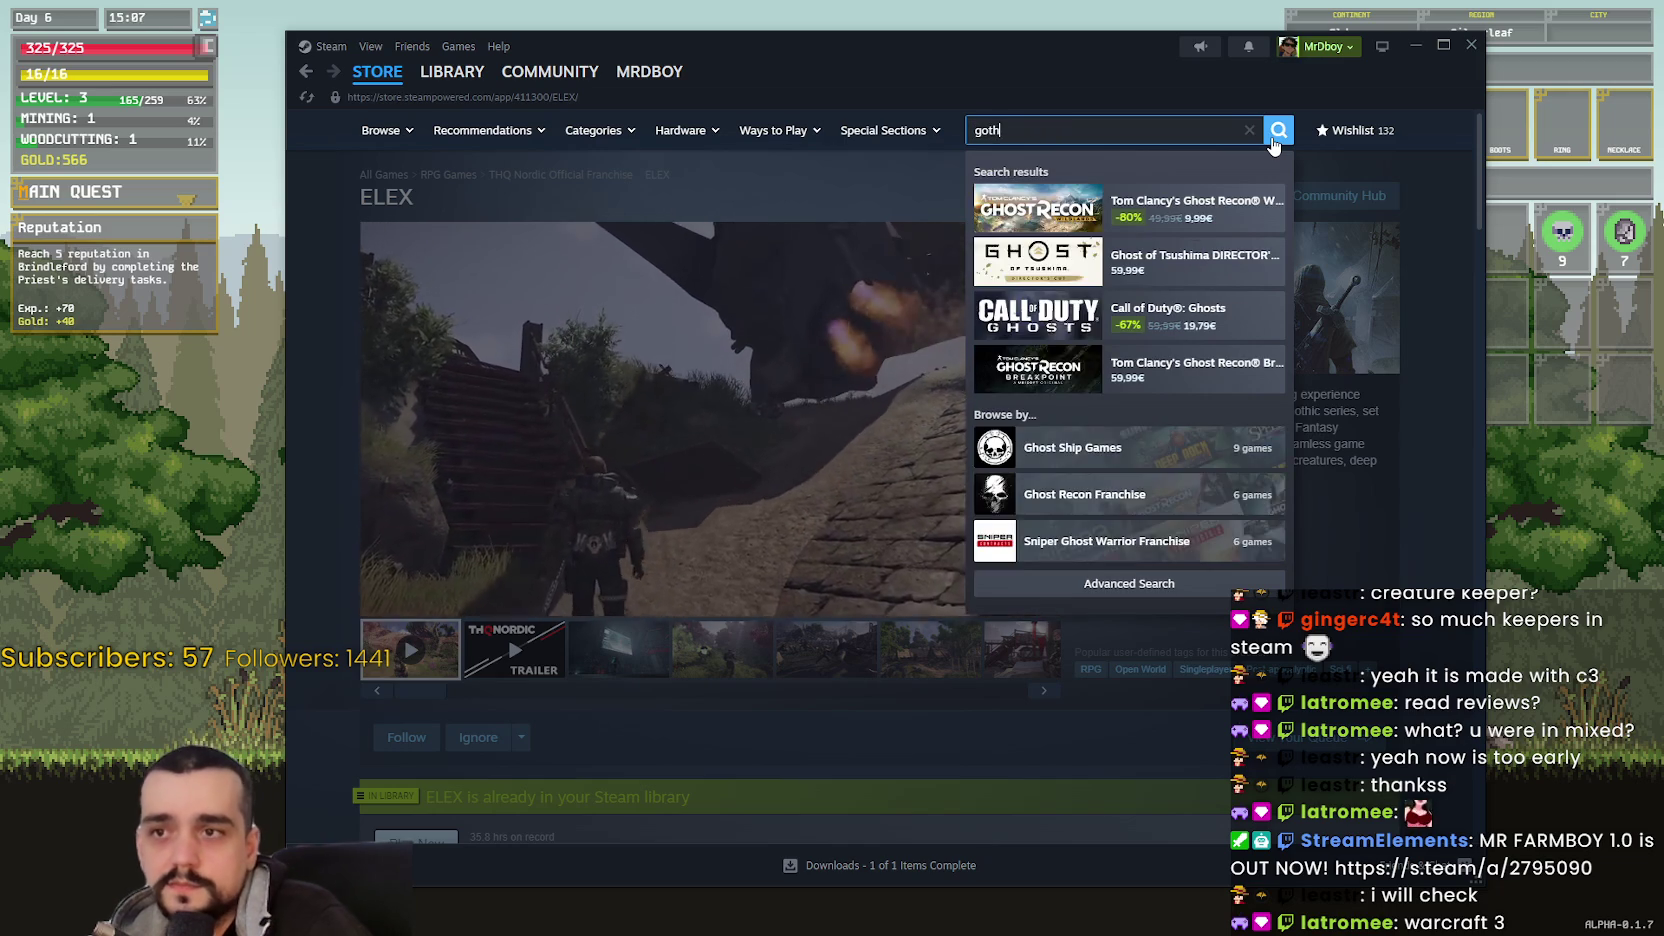
type("ic")
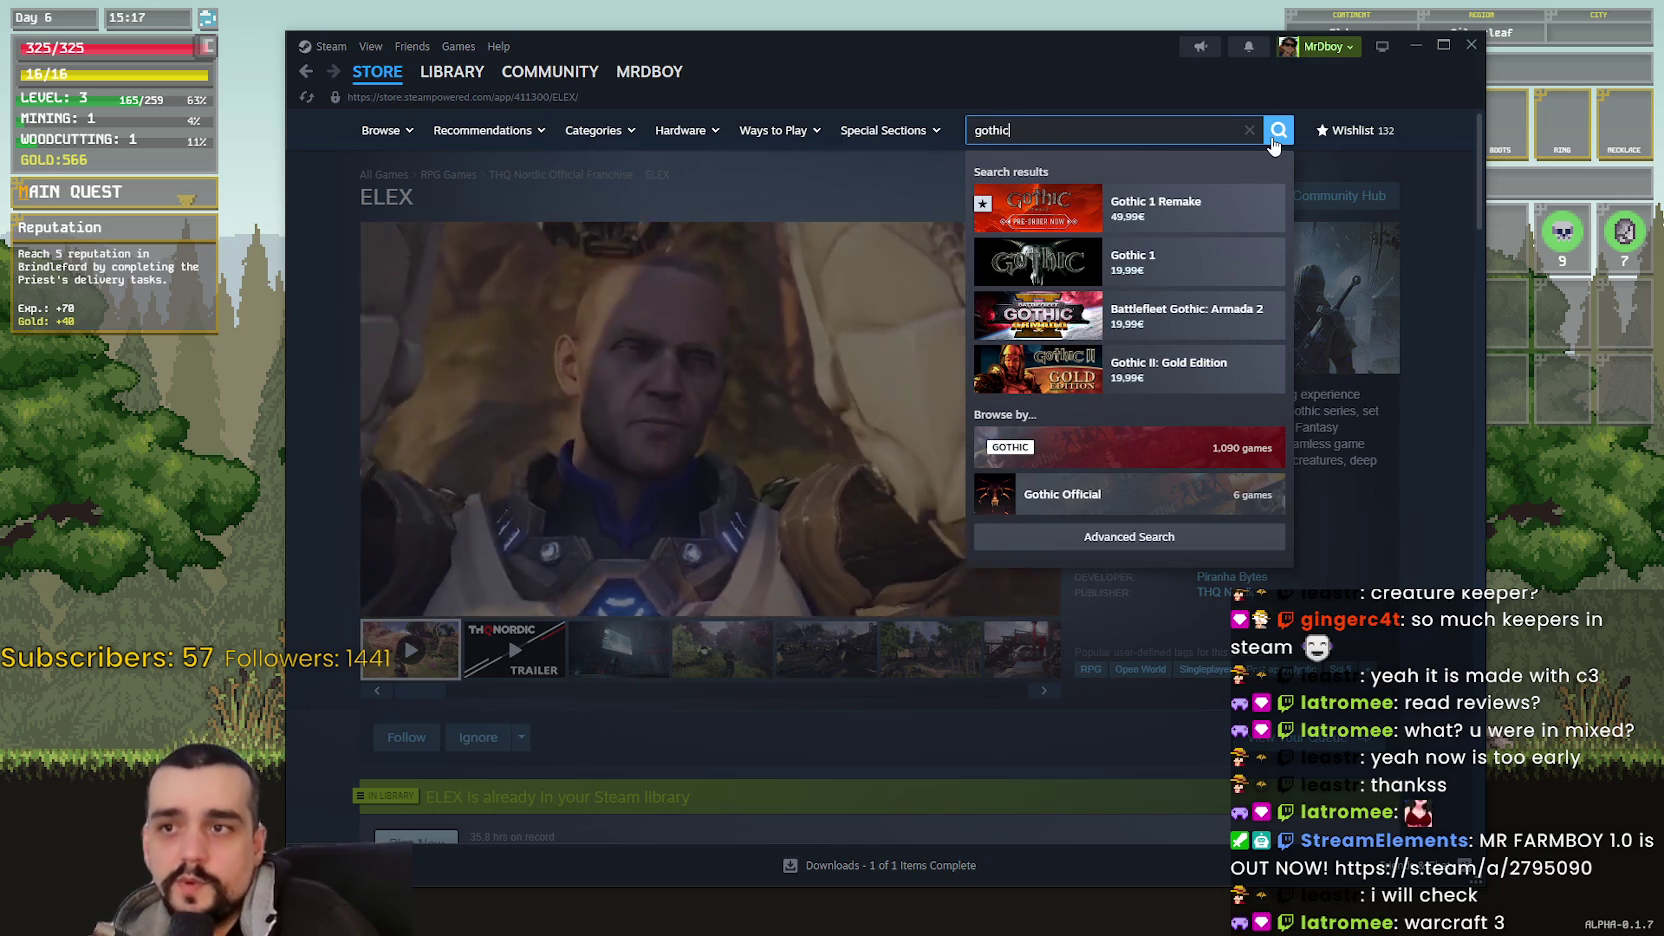
left_click(1177, 266)
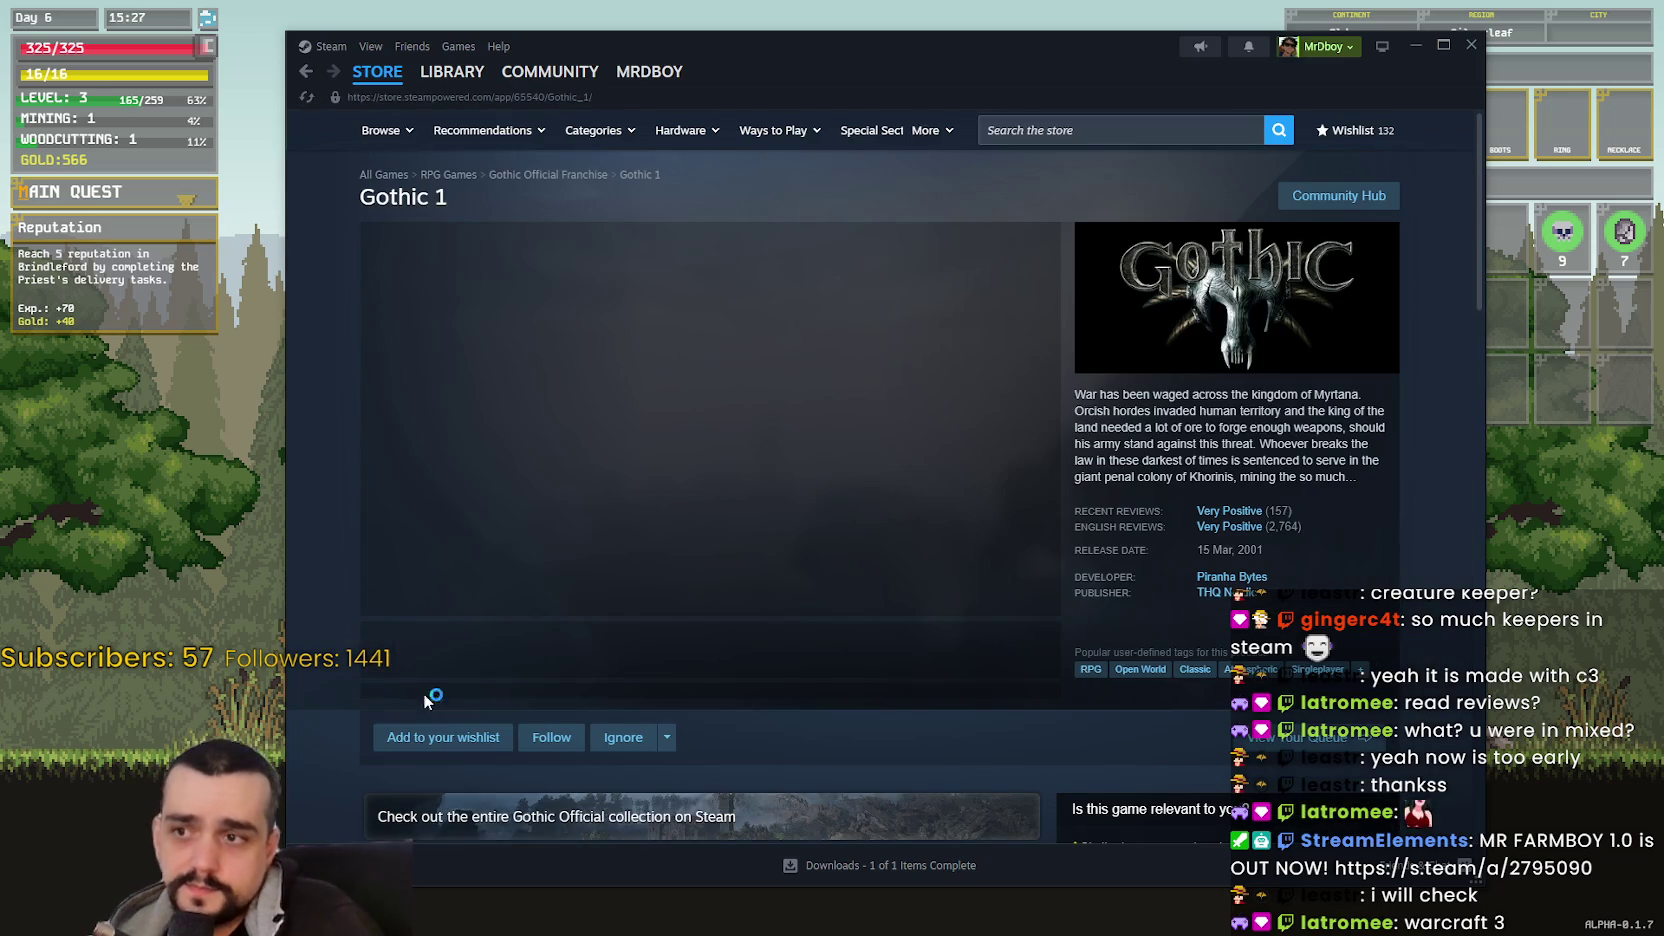
left_click(615, 655)
left_click(826, 650)
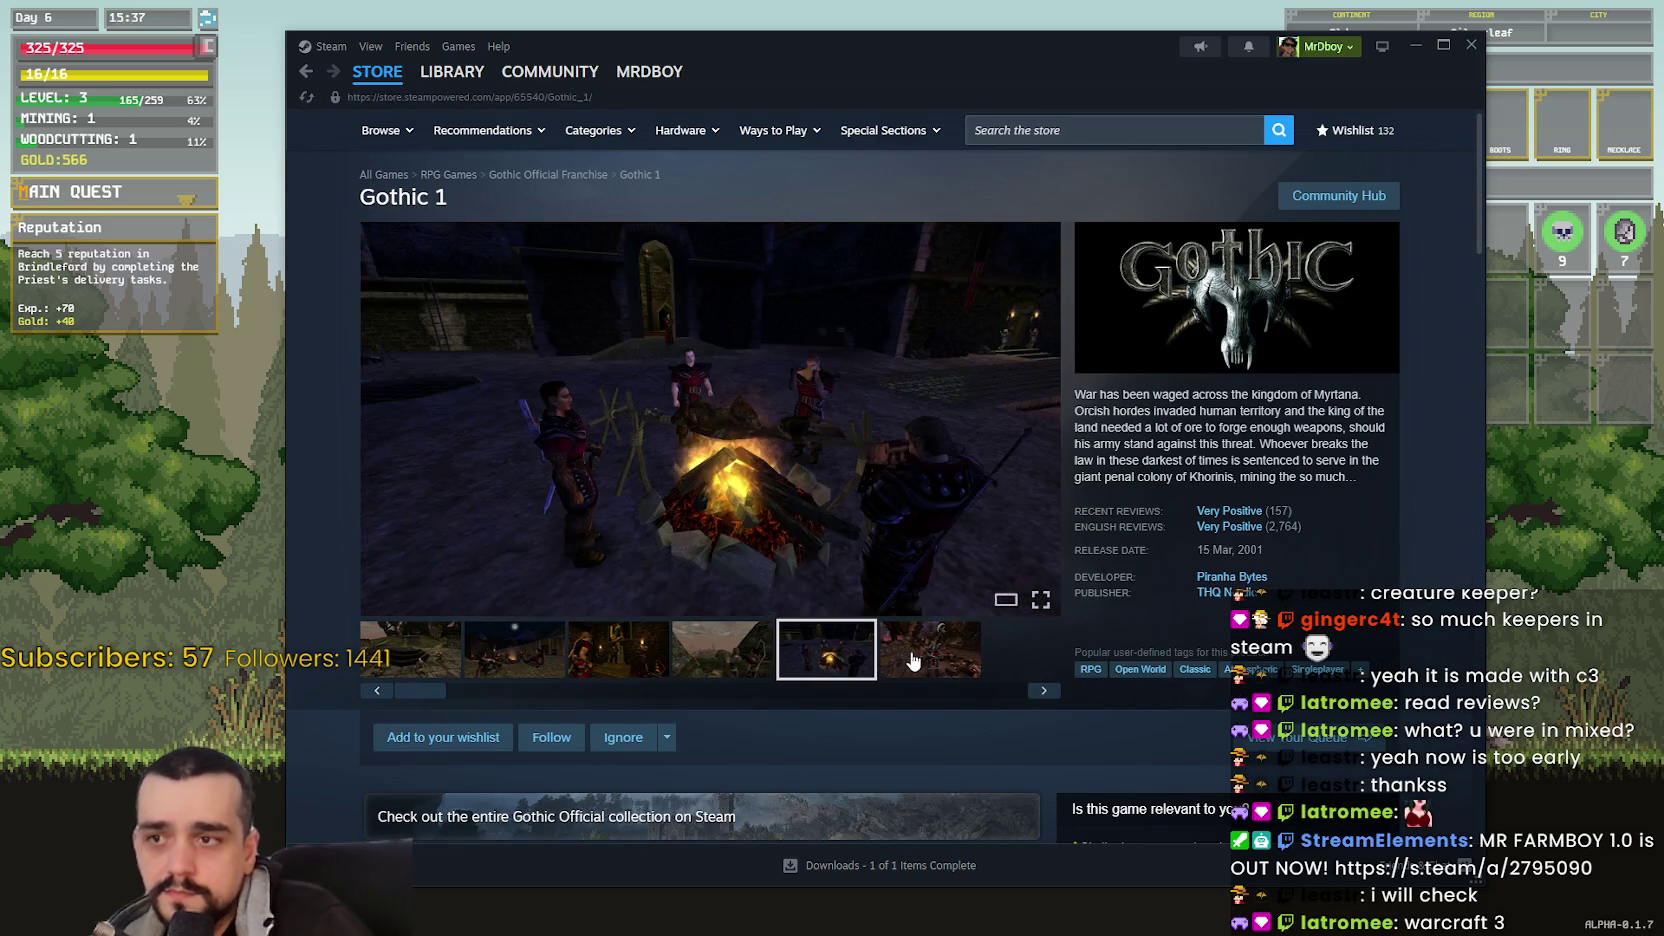
left_click(915, 652)
left_click(1092, 129)
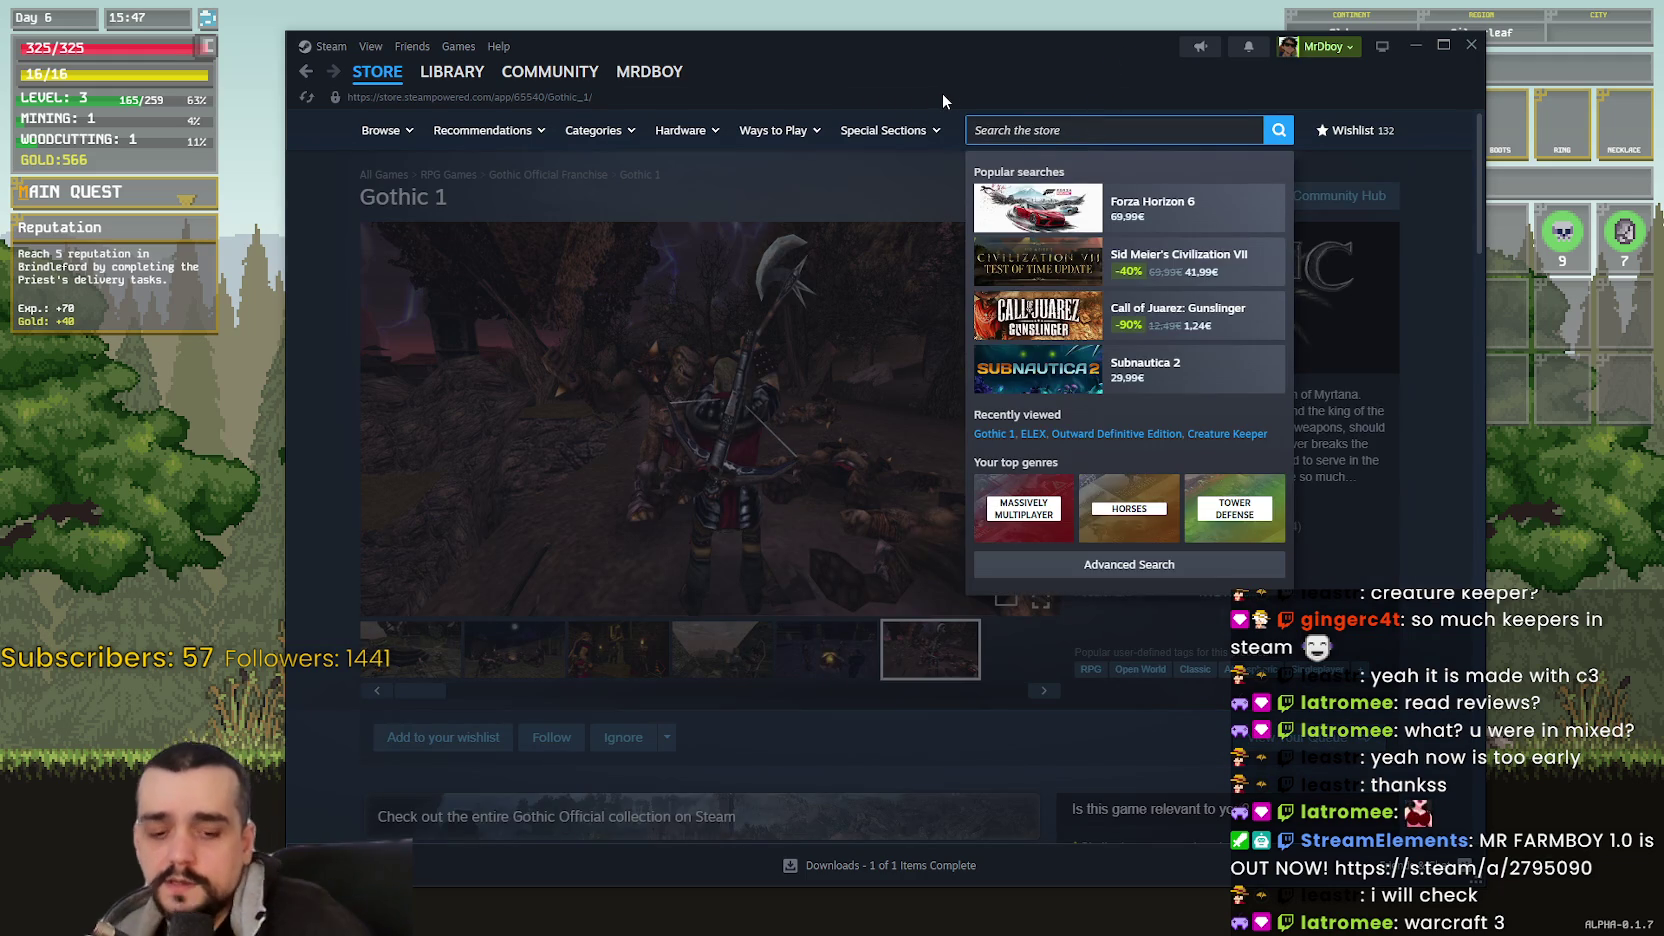
type("rise")
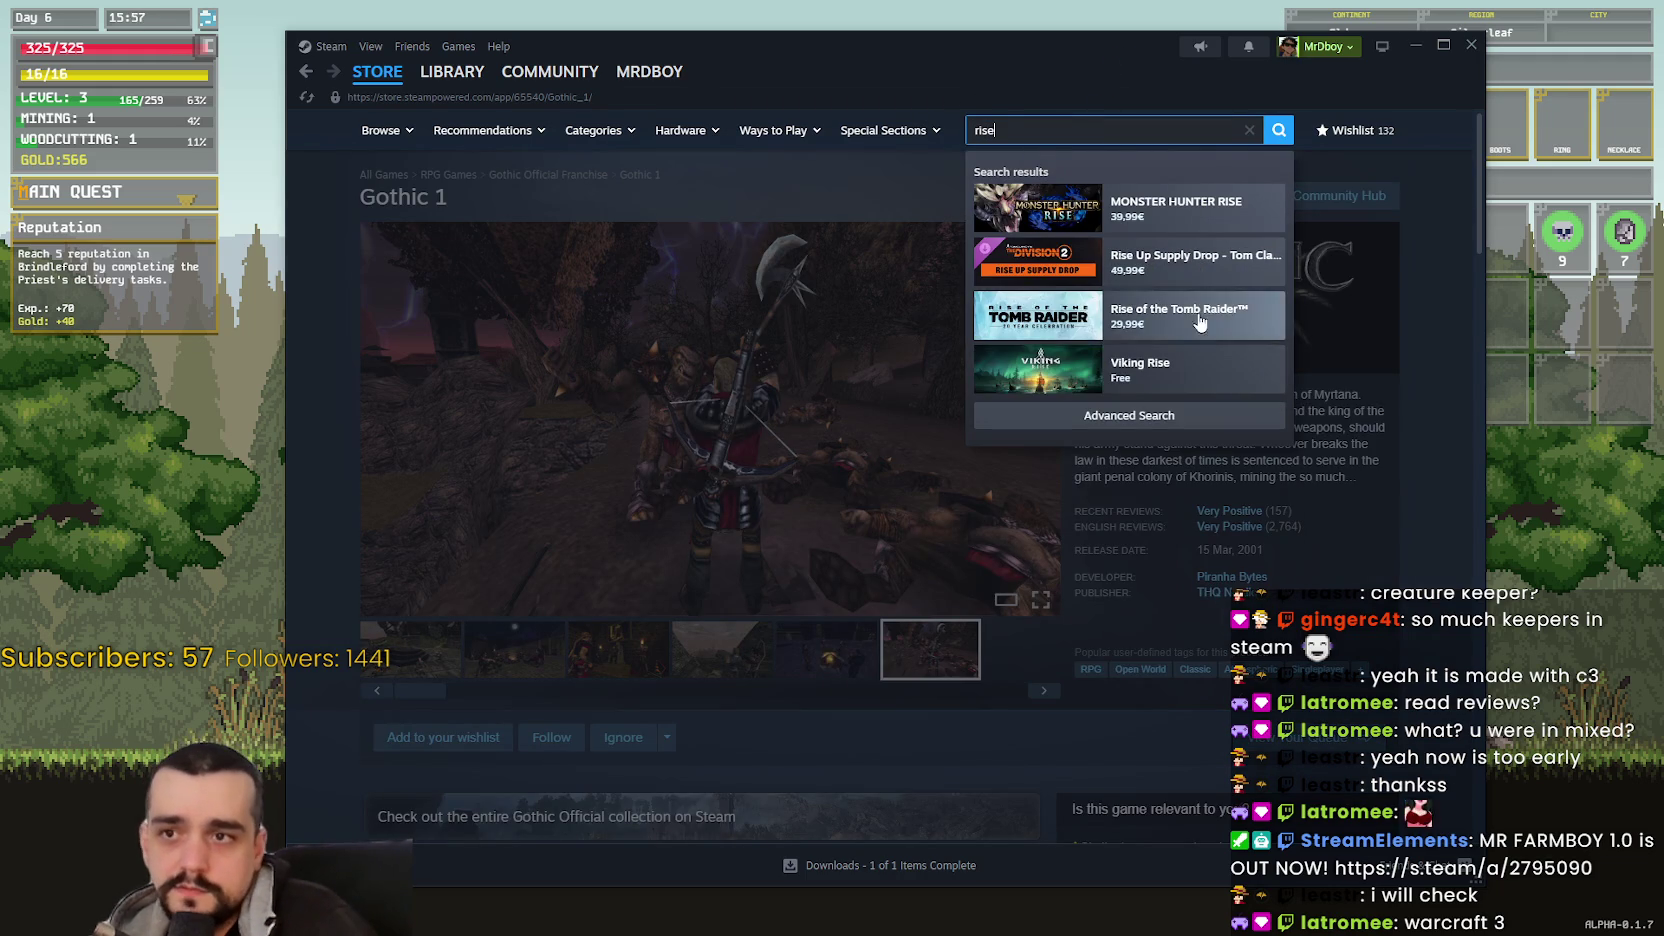
type(" 3")
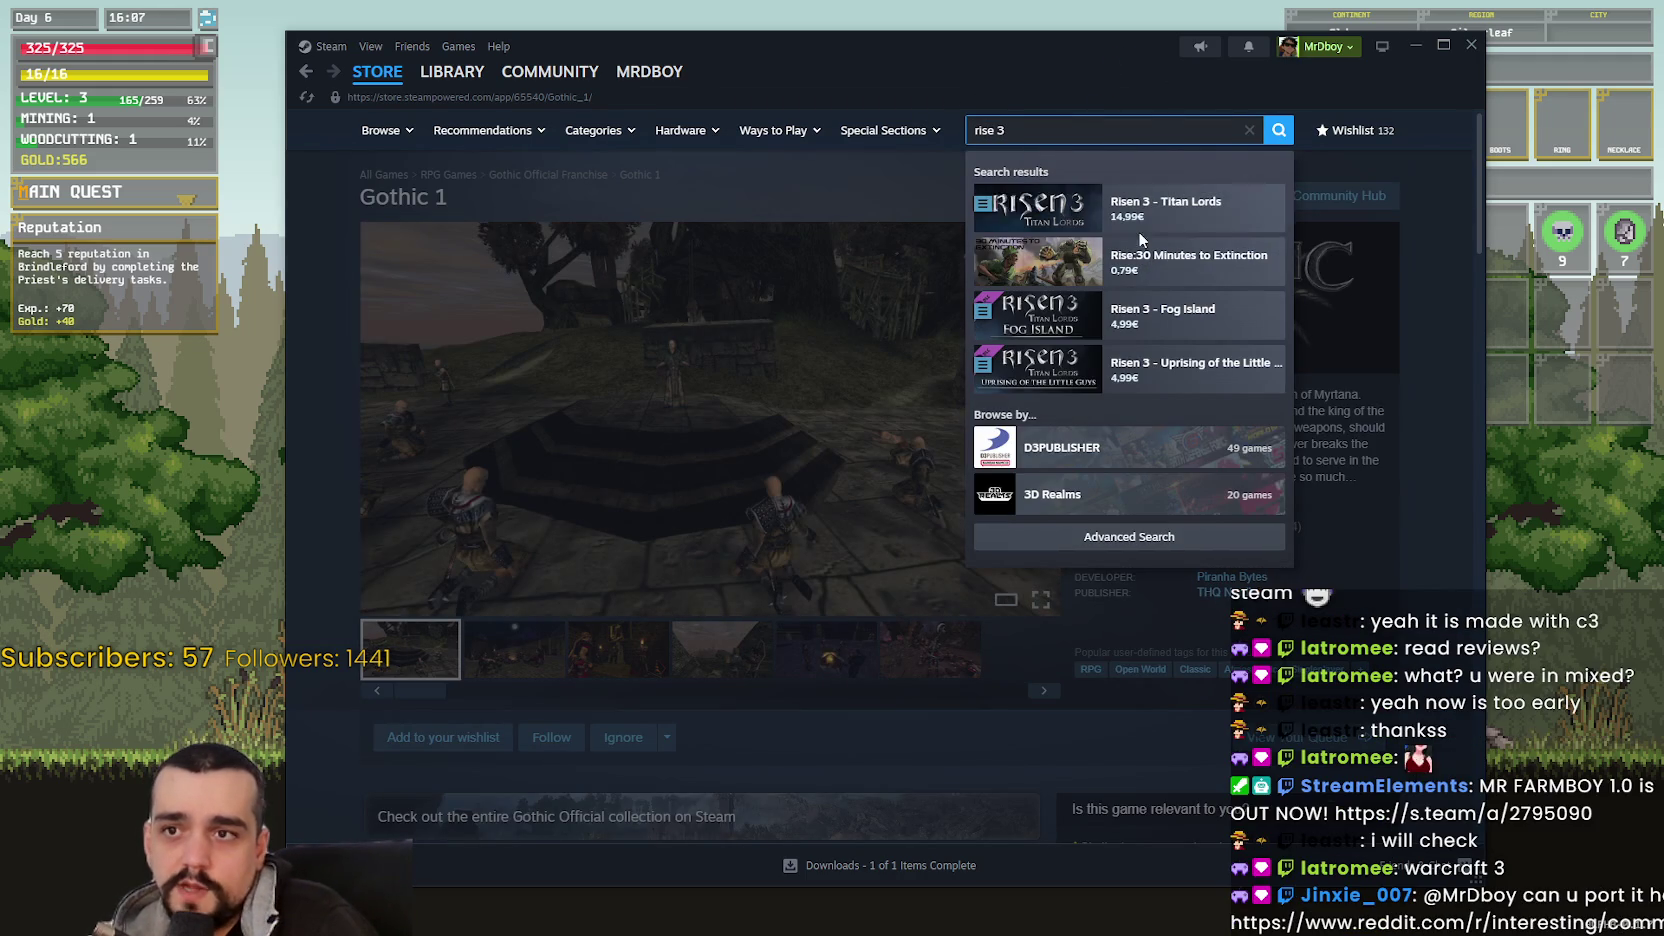
- Open the Risen 3 - Titan Lords result and skip its trailer ahead in jumps to 7:53
left_click(1138, 226)
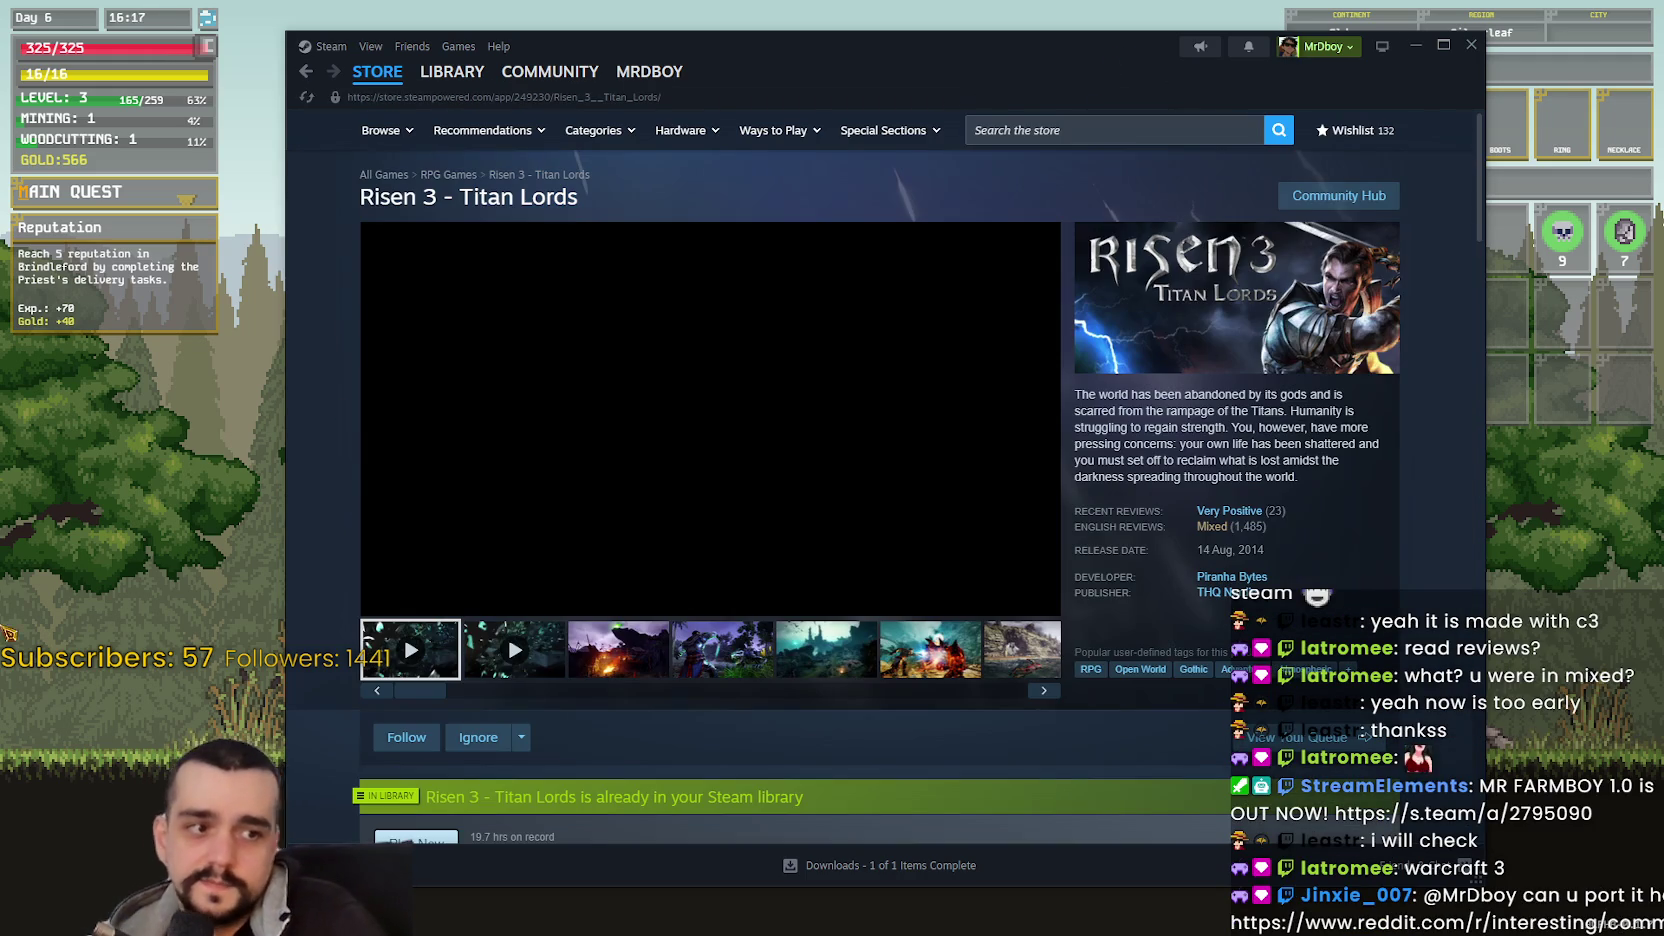
left_click(530, 577)
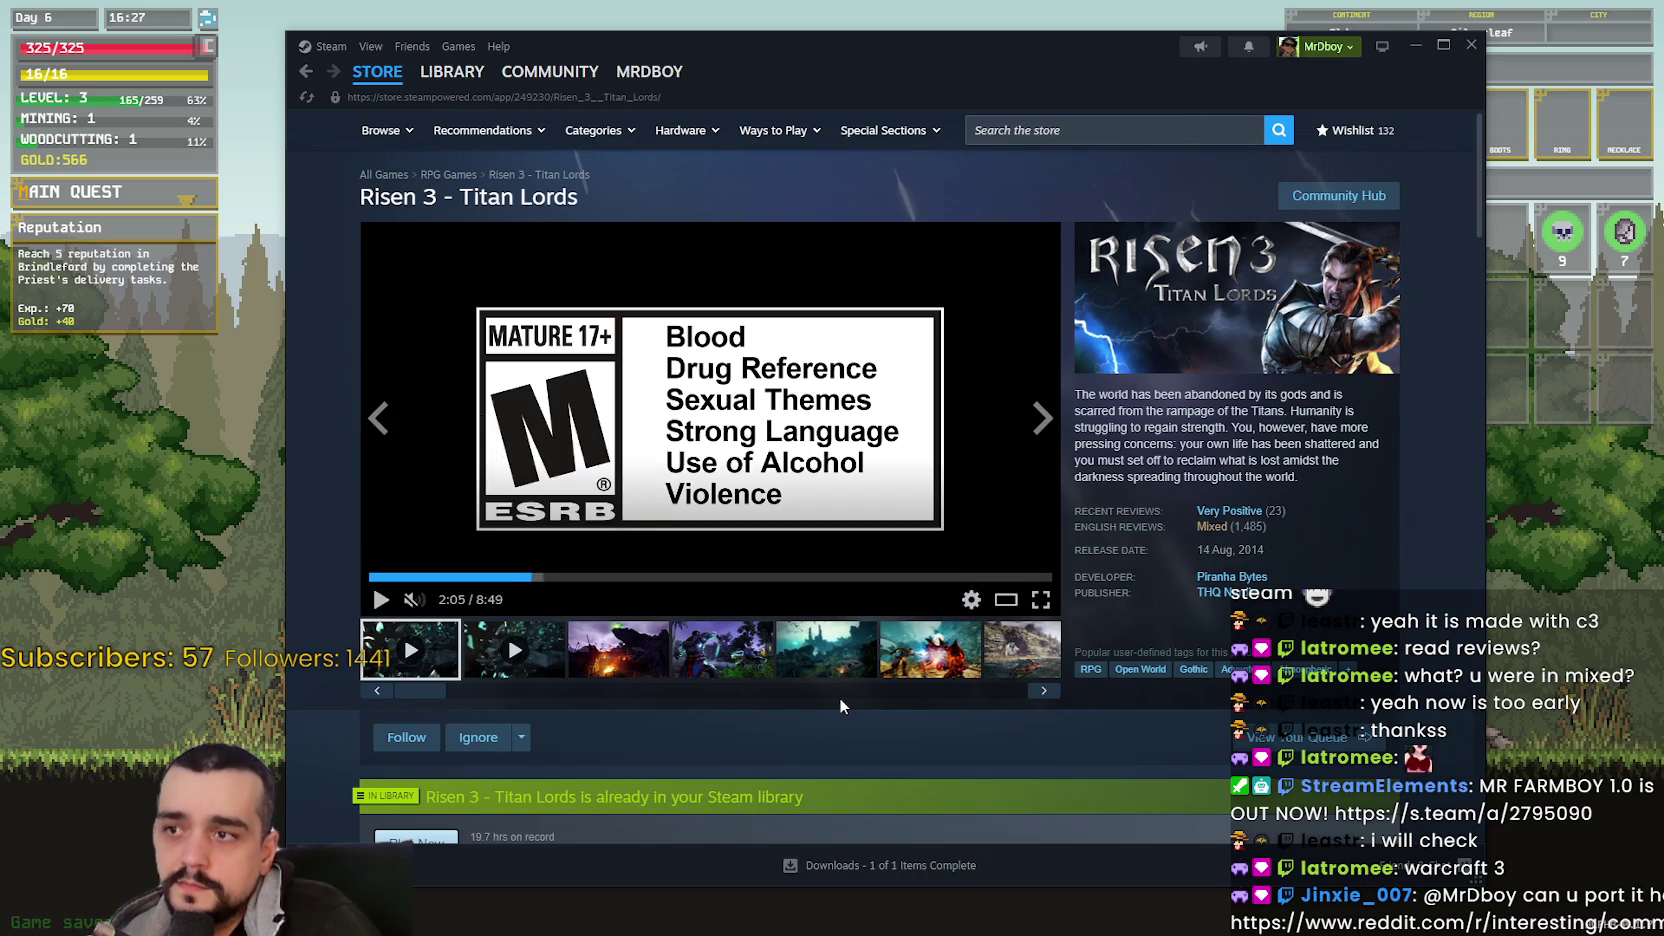
left_click(732, 577)
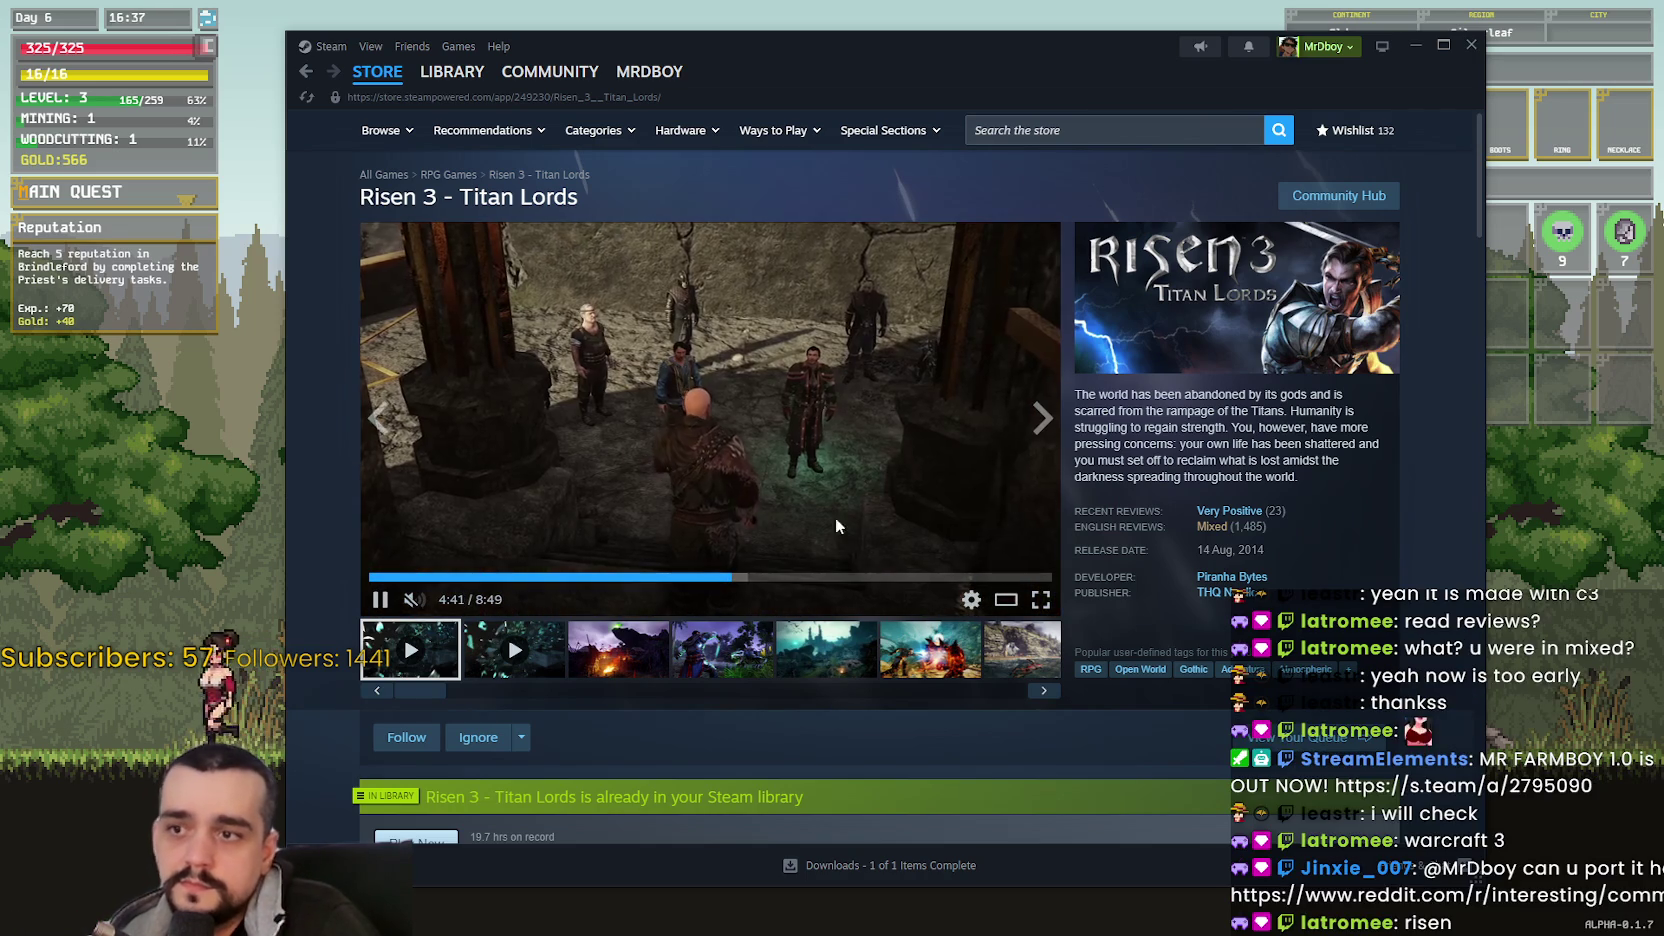
left_click(895, 577)
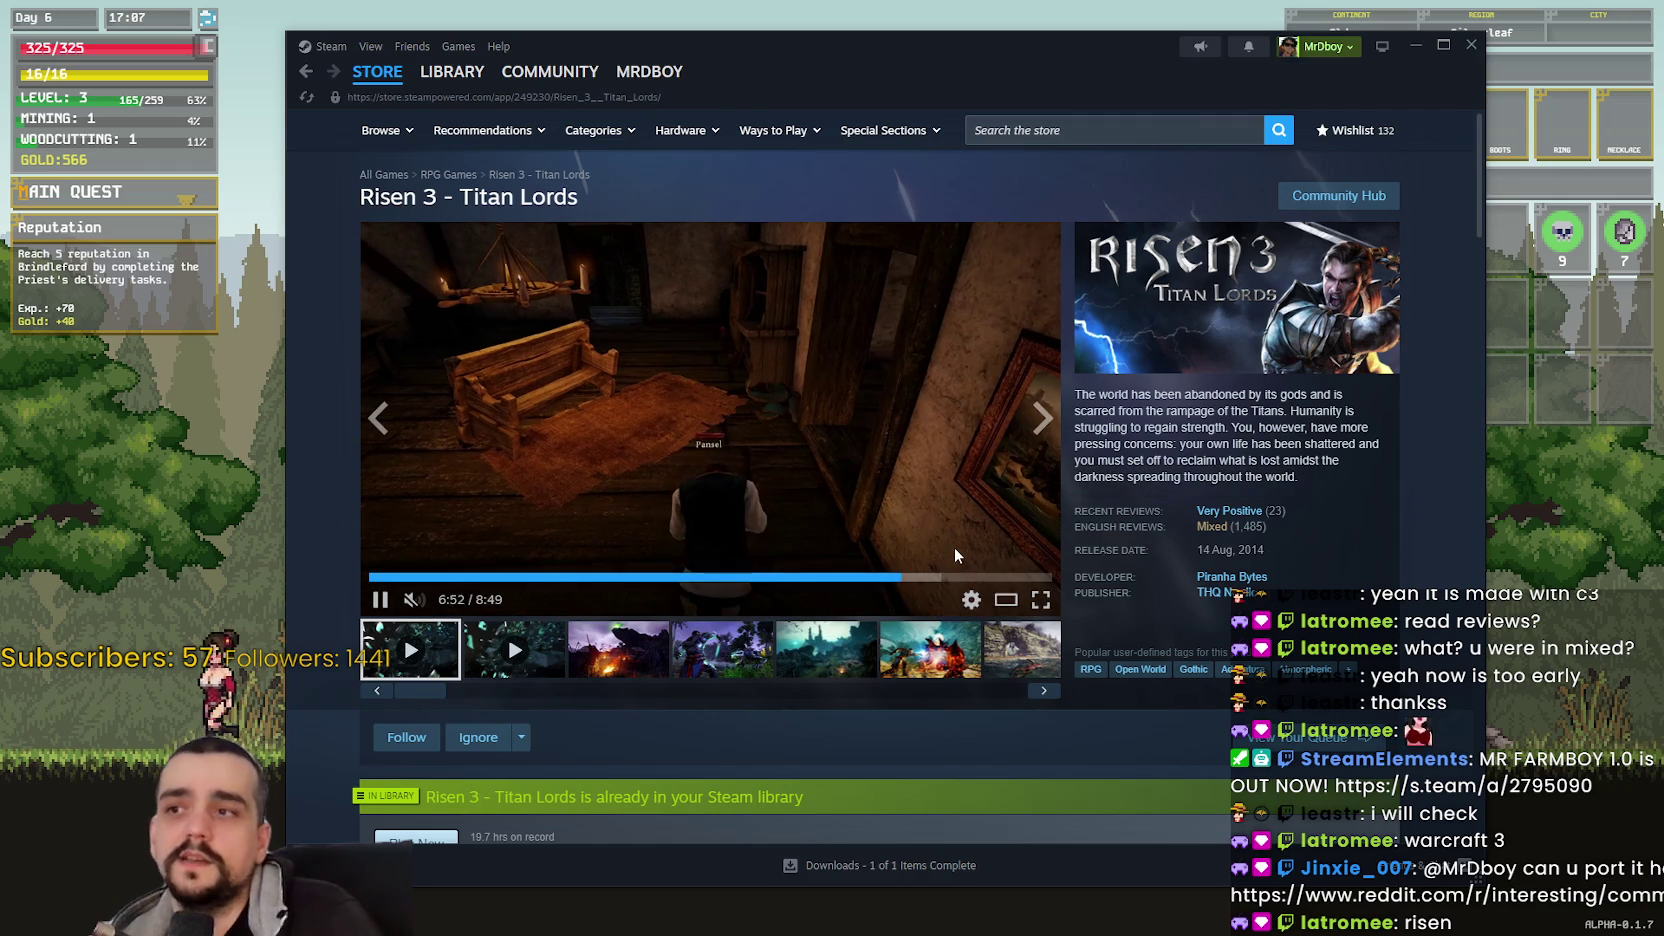
left_click(980, 578)
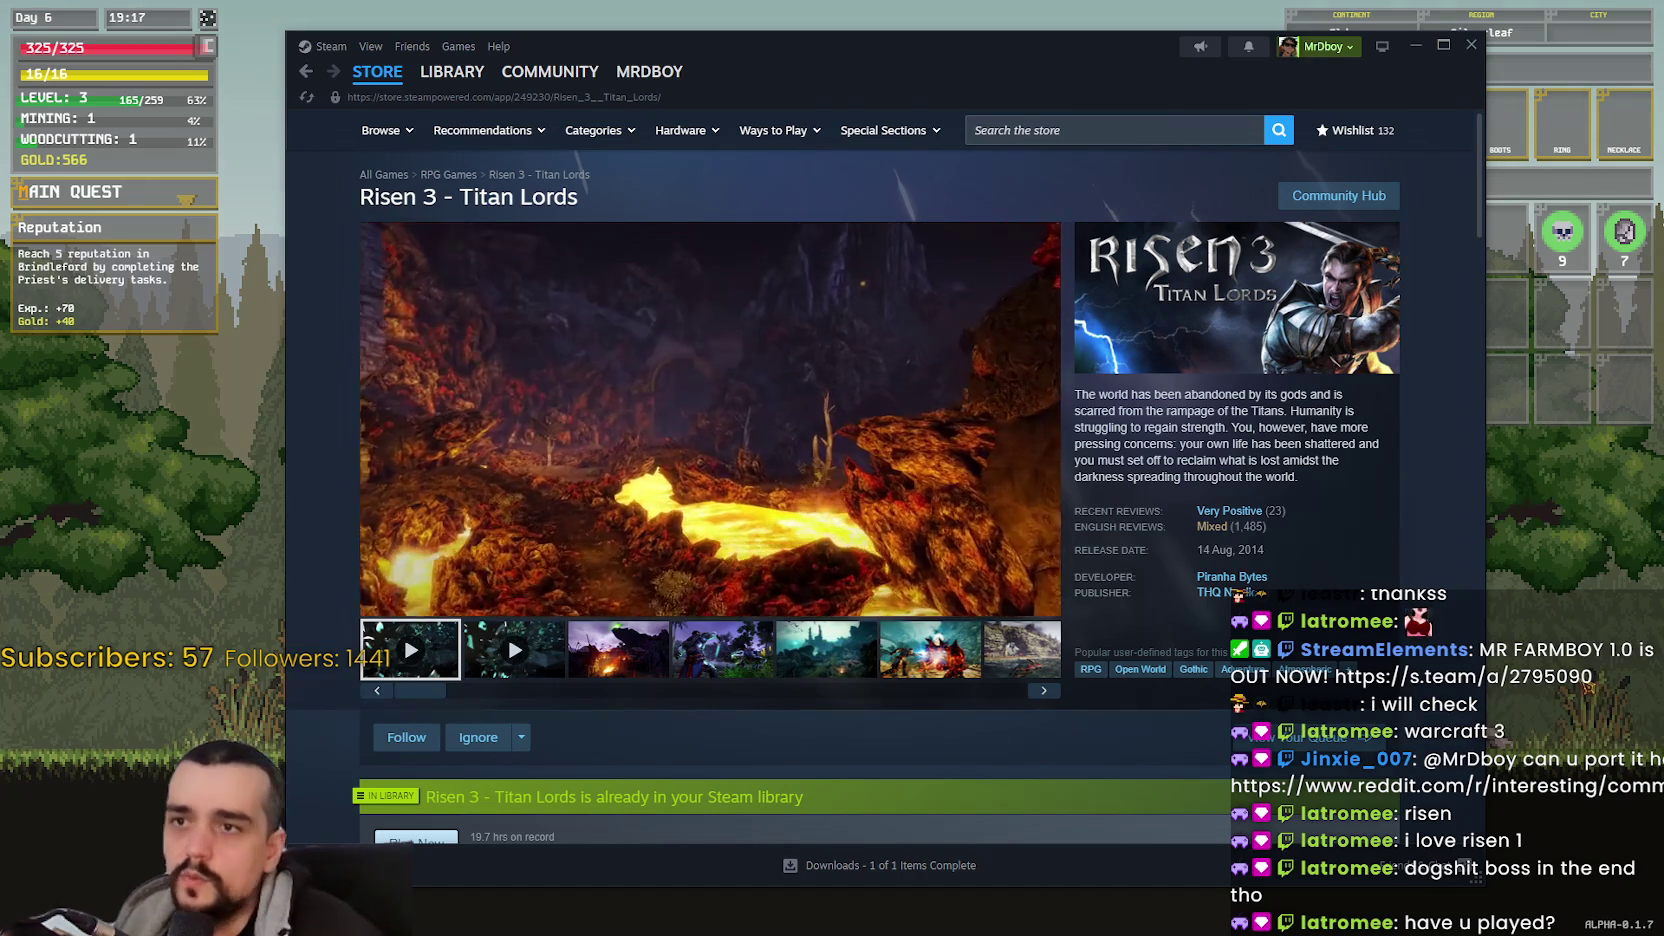
left_click(1067, 132)
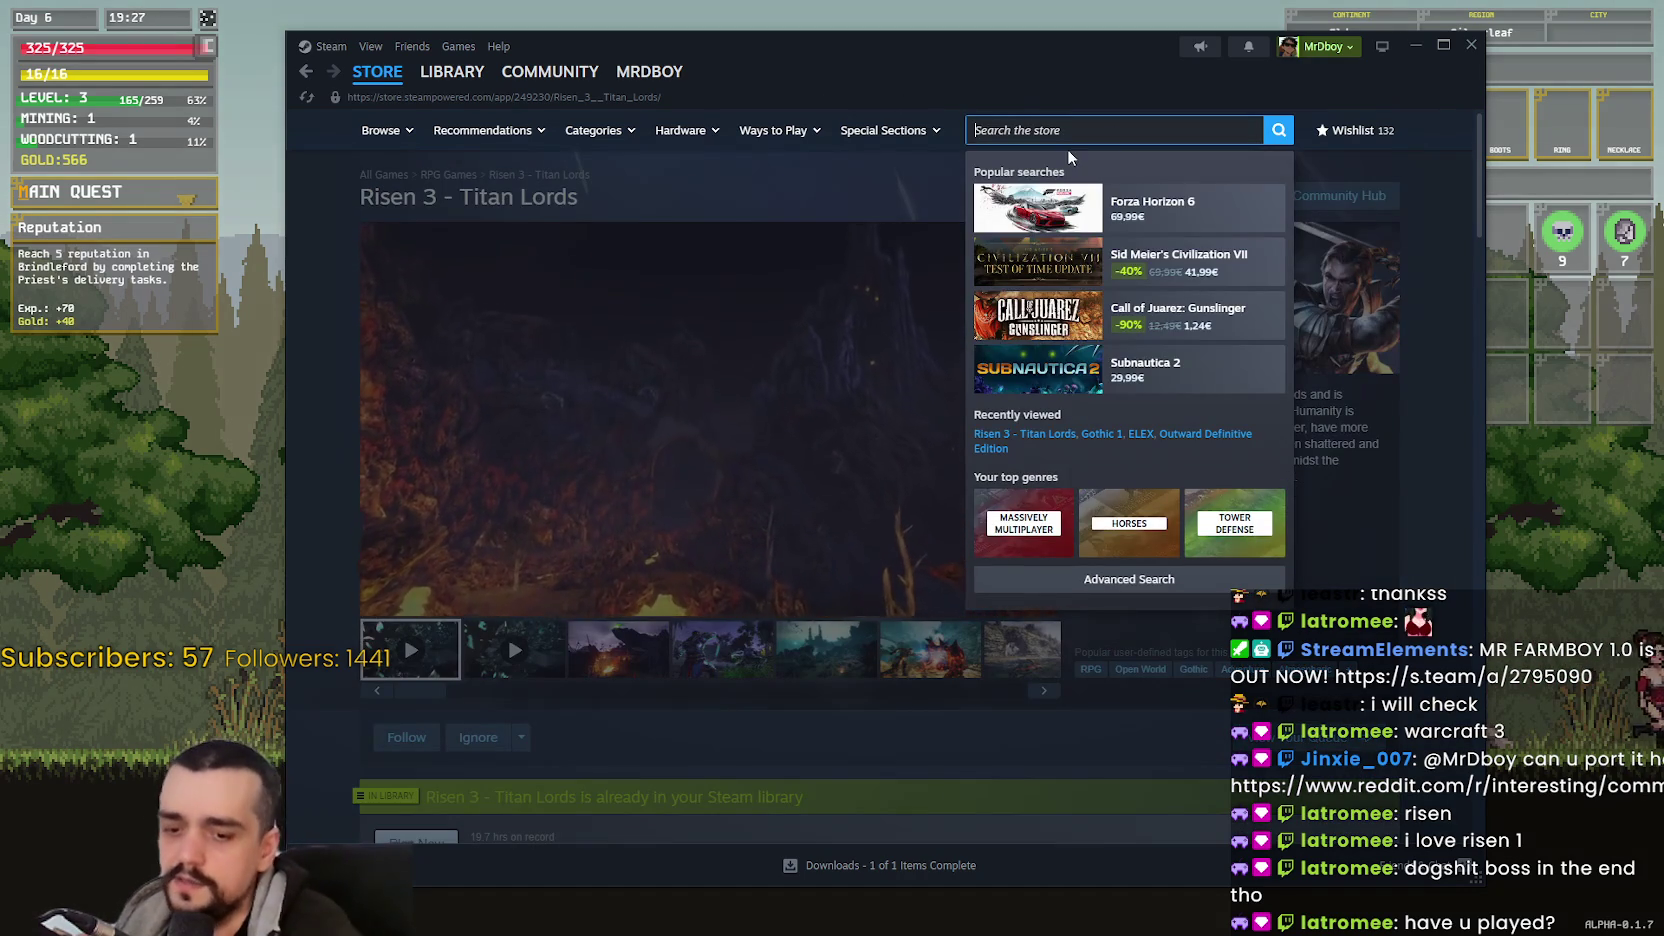
- Search 'risen', open the original Risen store page, and enlarge its screenshots in the viewer
type("rise")
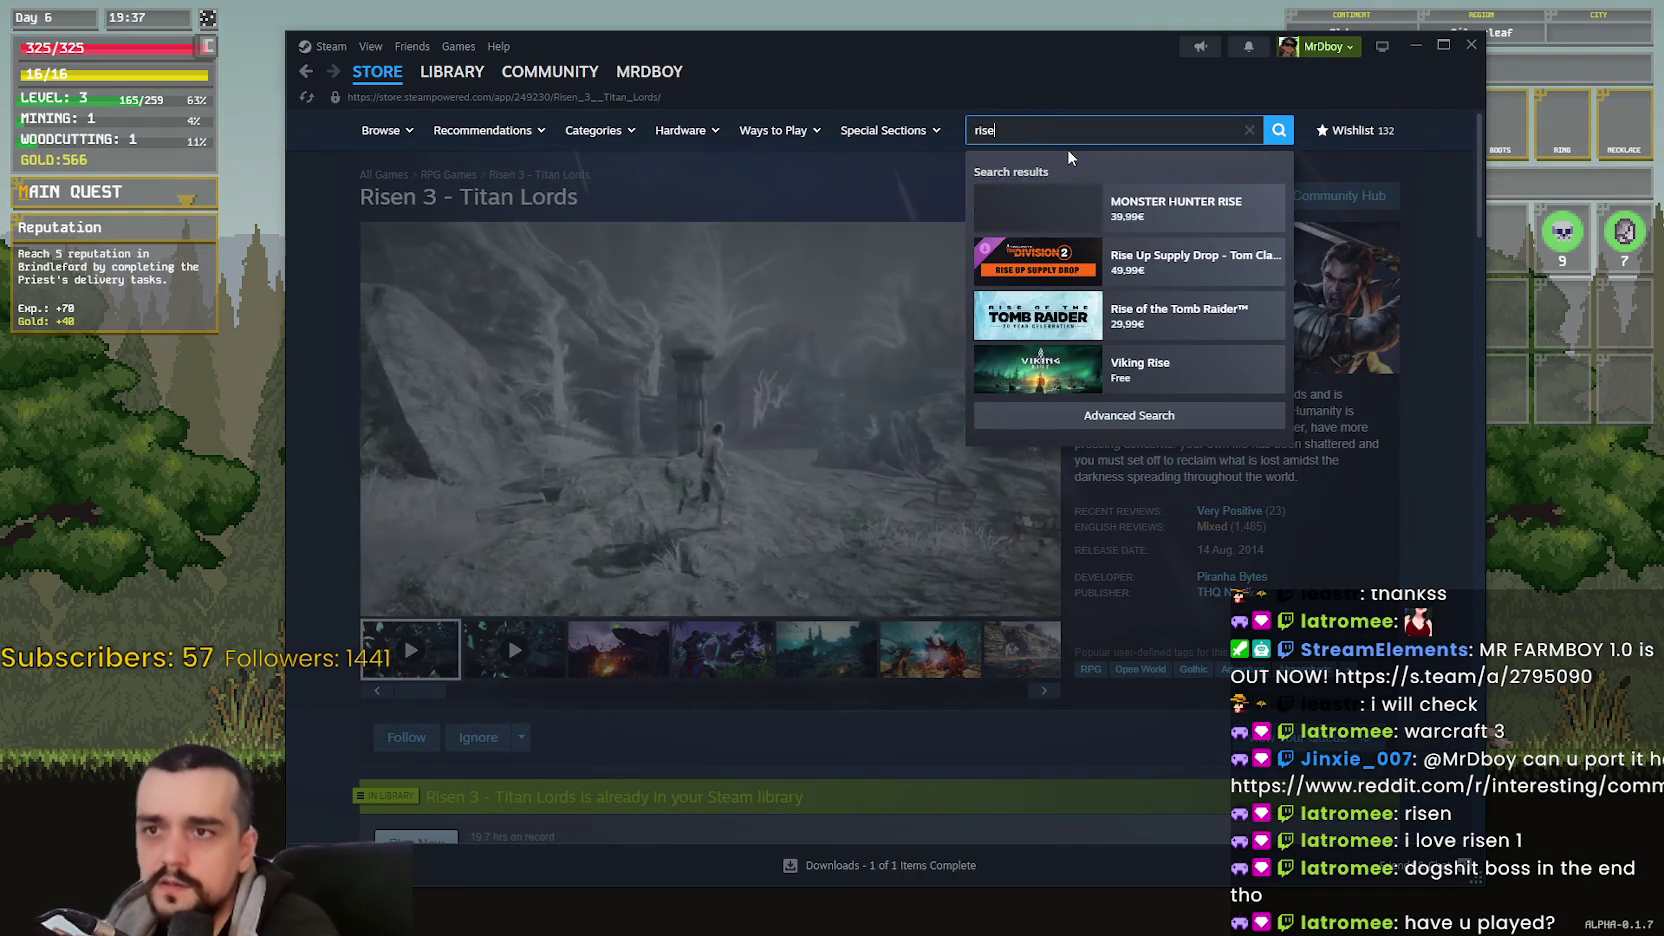
type("n")
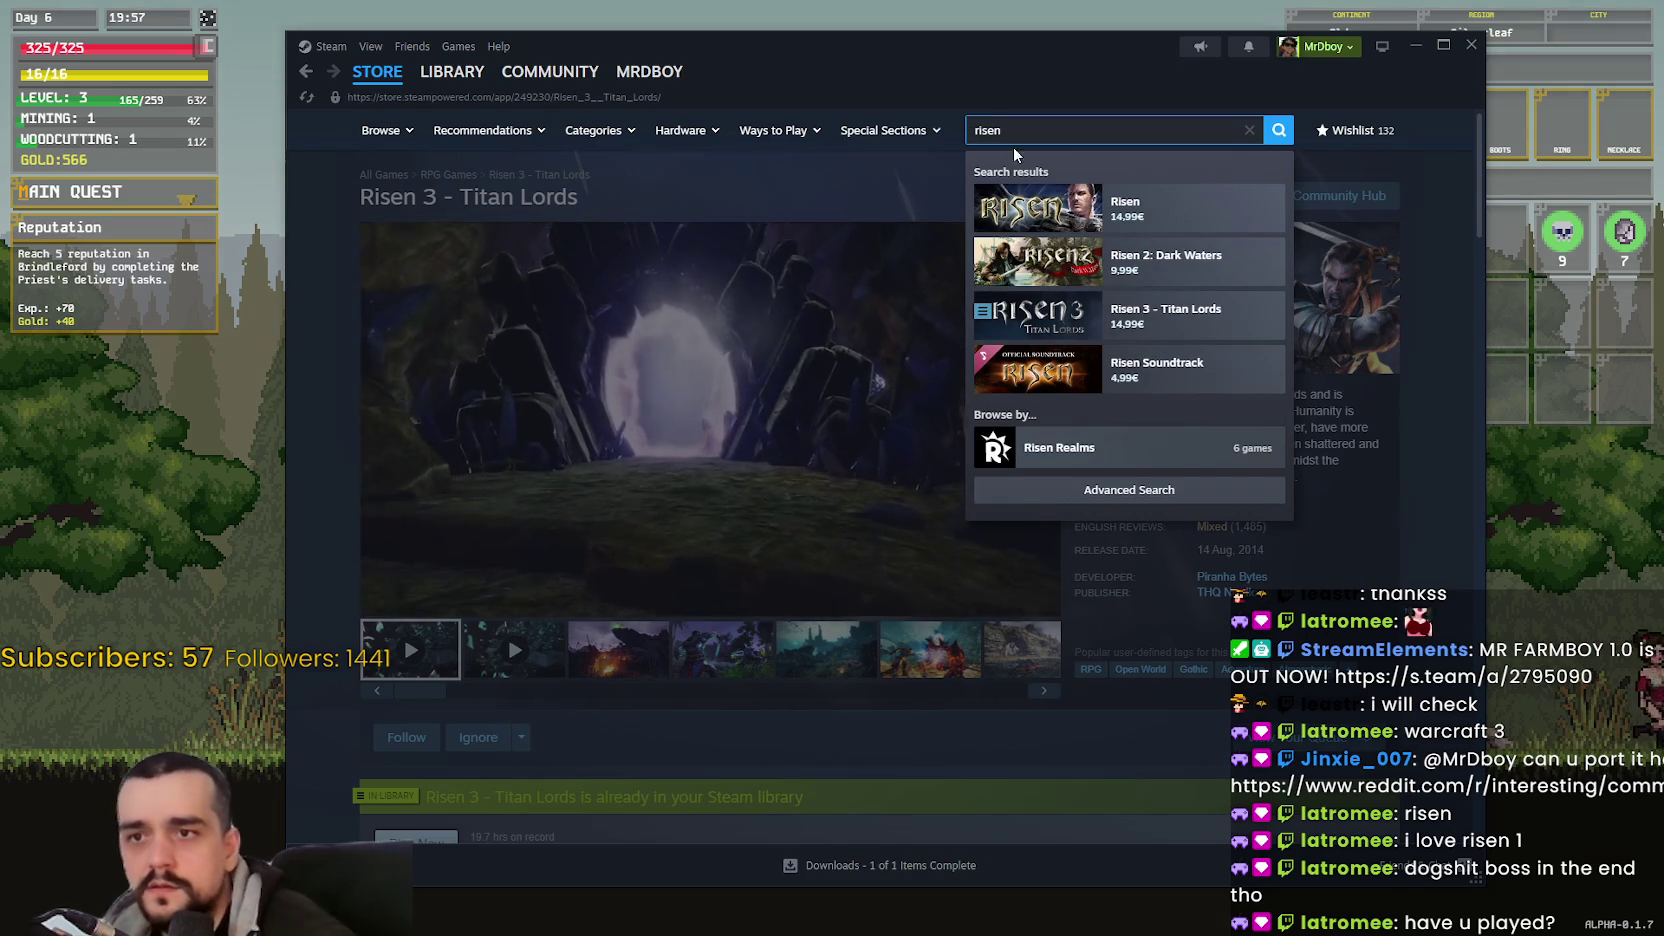
left_click(1078, 208)
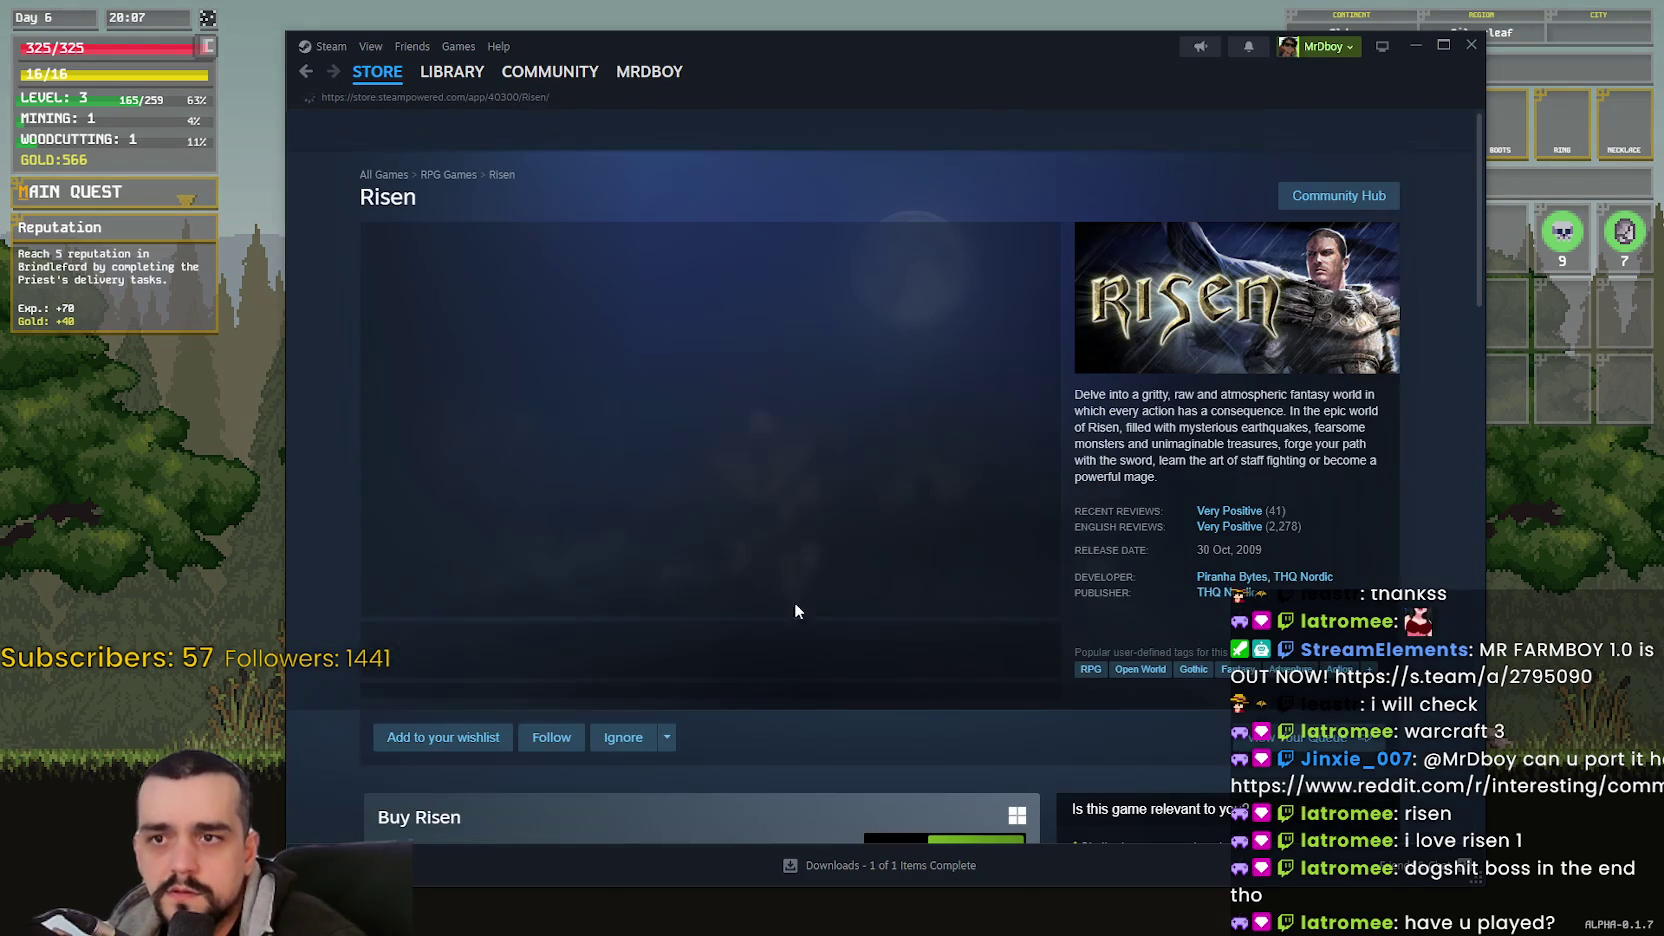
scroll(760, 530, "down", 2)
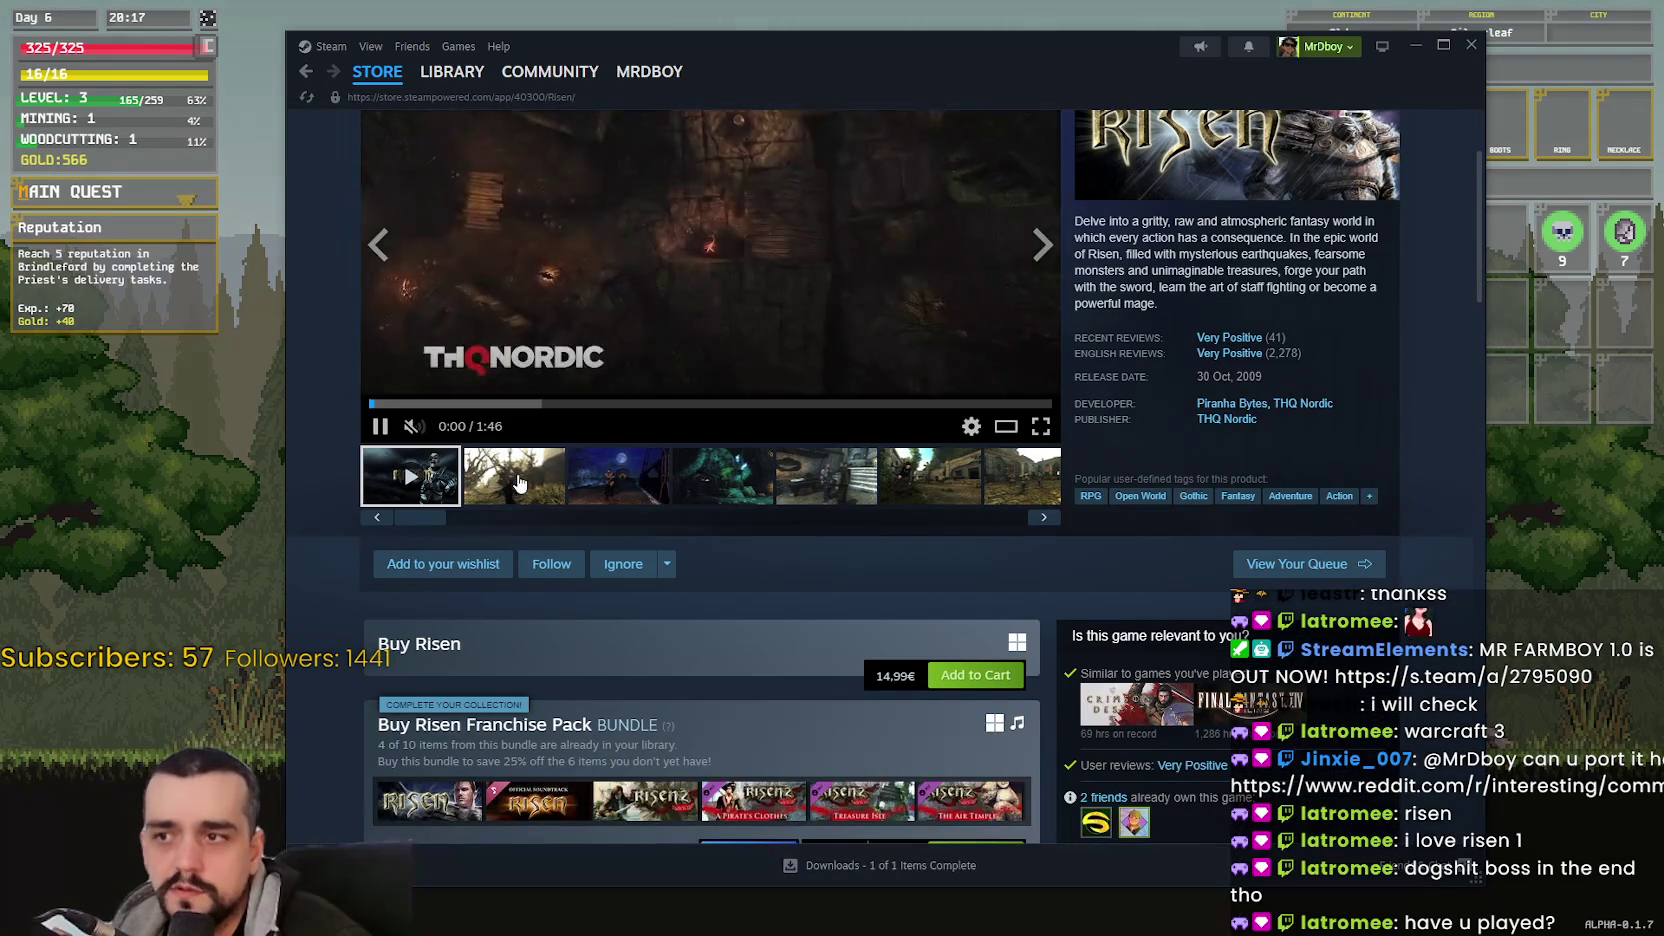
scroll(786, 566, "down", 2)
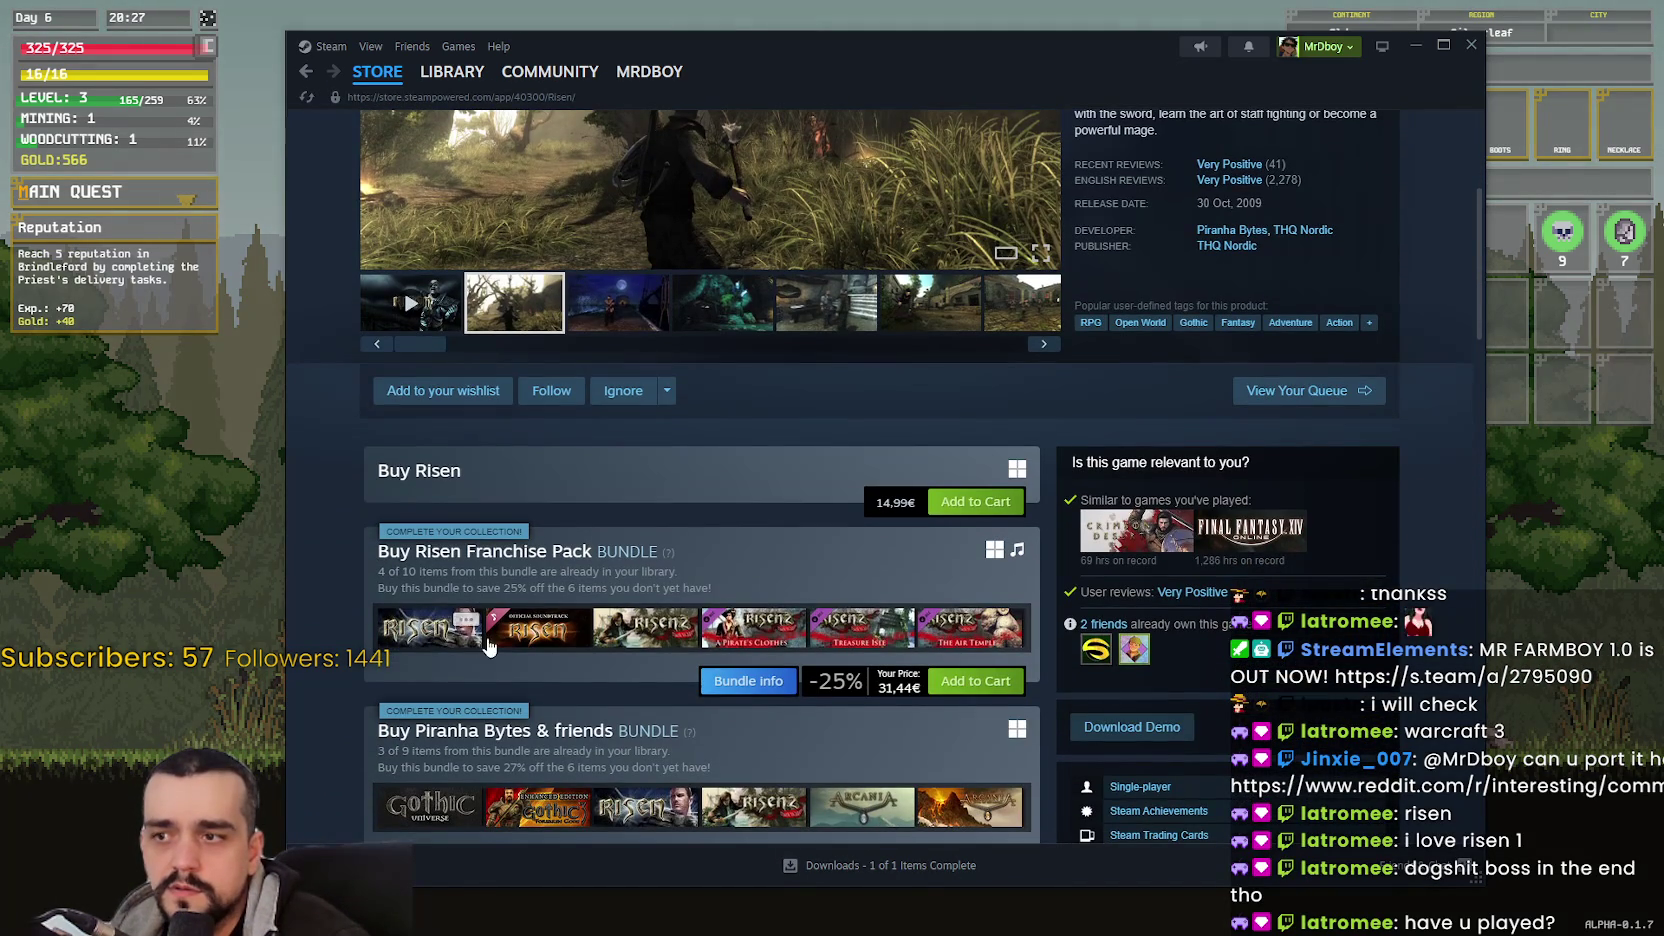
scroll(689, 673, "down", 2)
scroll(777, 689, "up", 5)
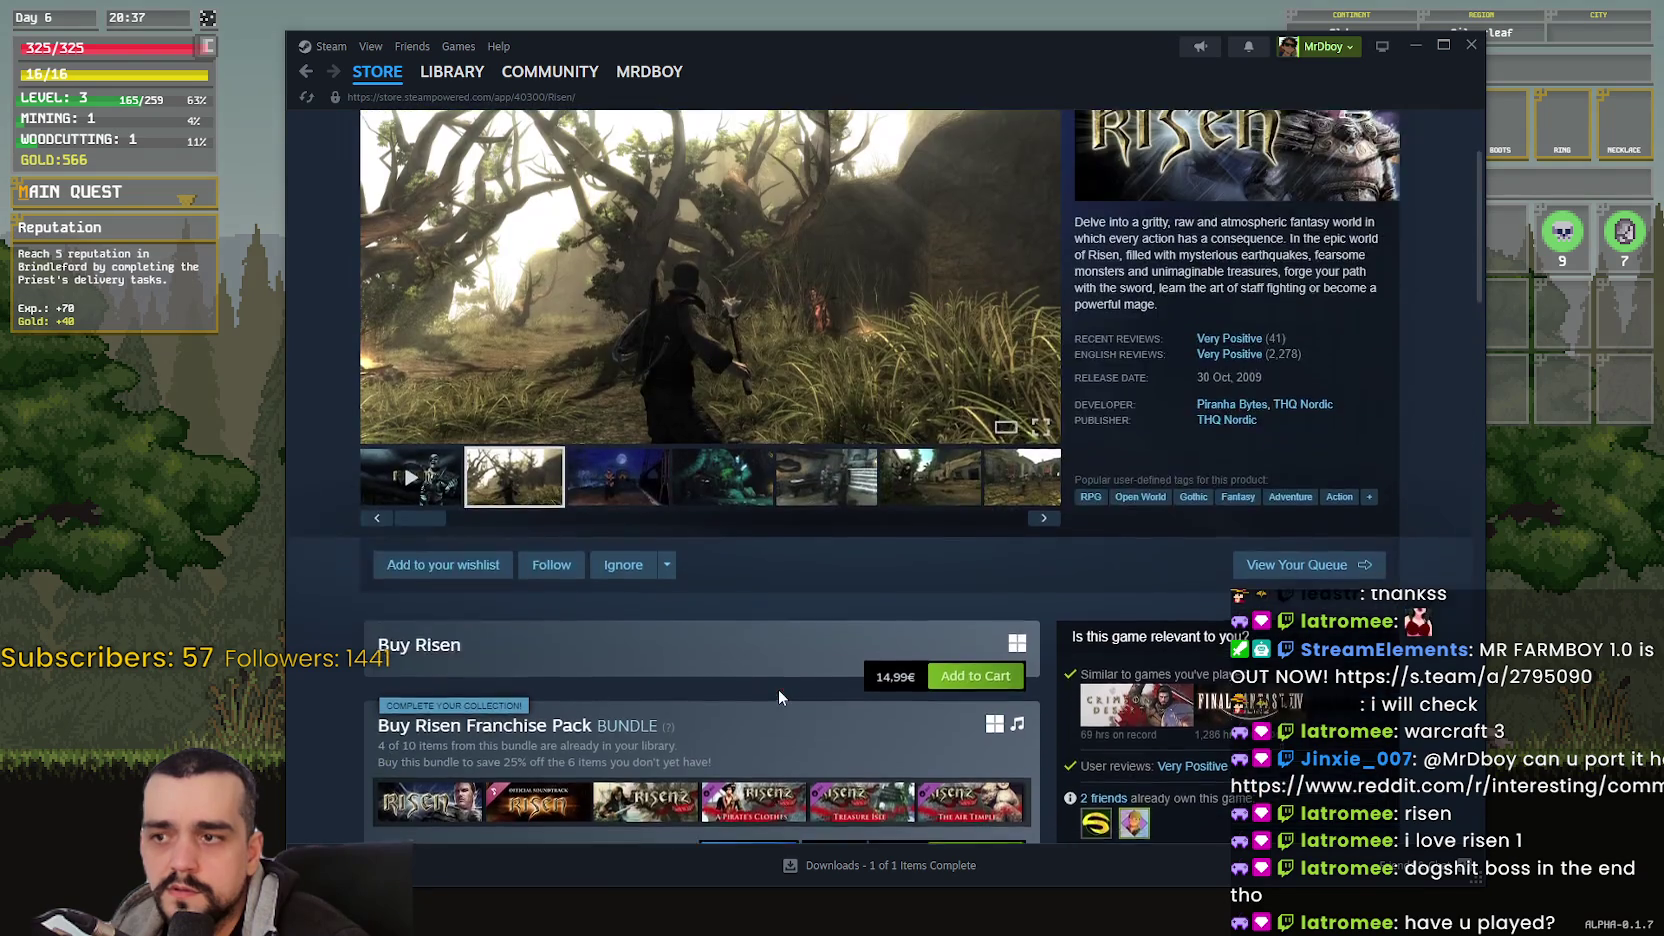
left_click(620, 426)
- Step through all nine Risen screenshots in the enlarged viewer and wrap around to the trailer
left_click(1429, 489)
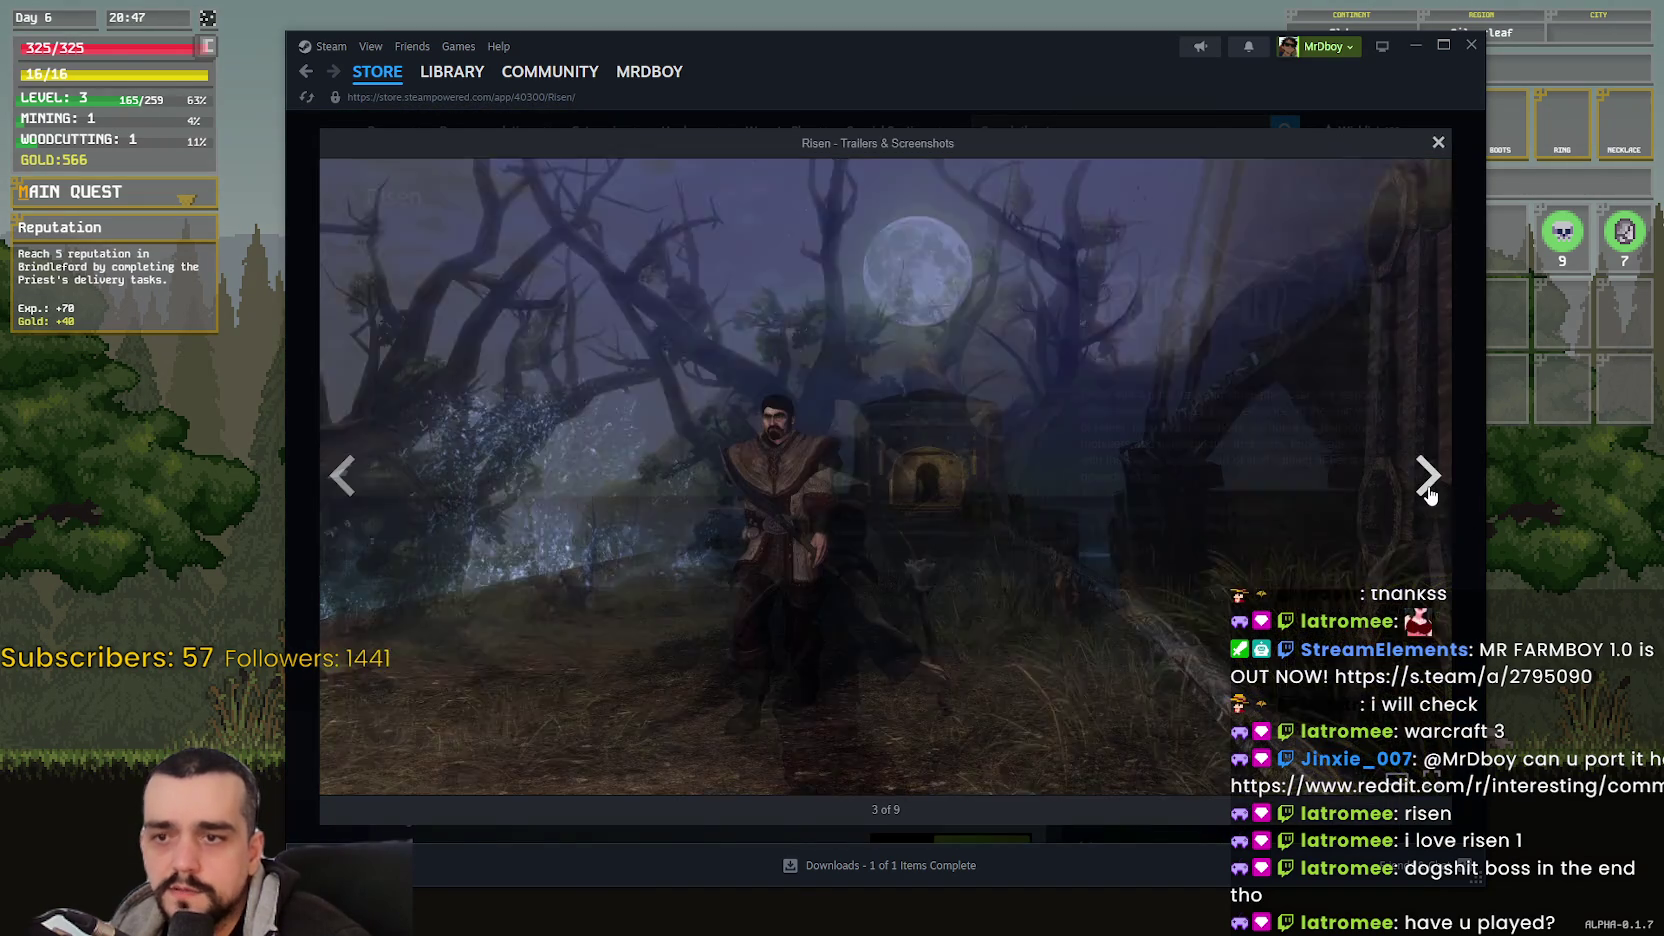
left_click(1429, 489)
left_click(1429, 489)
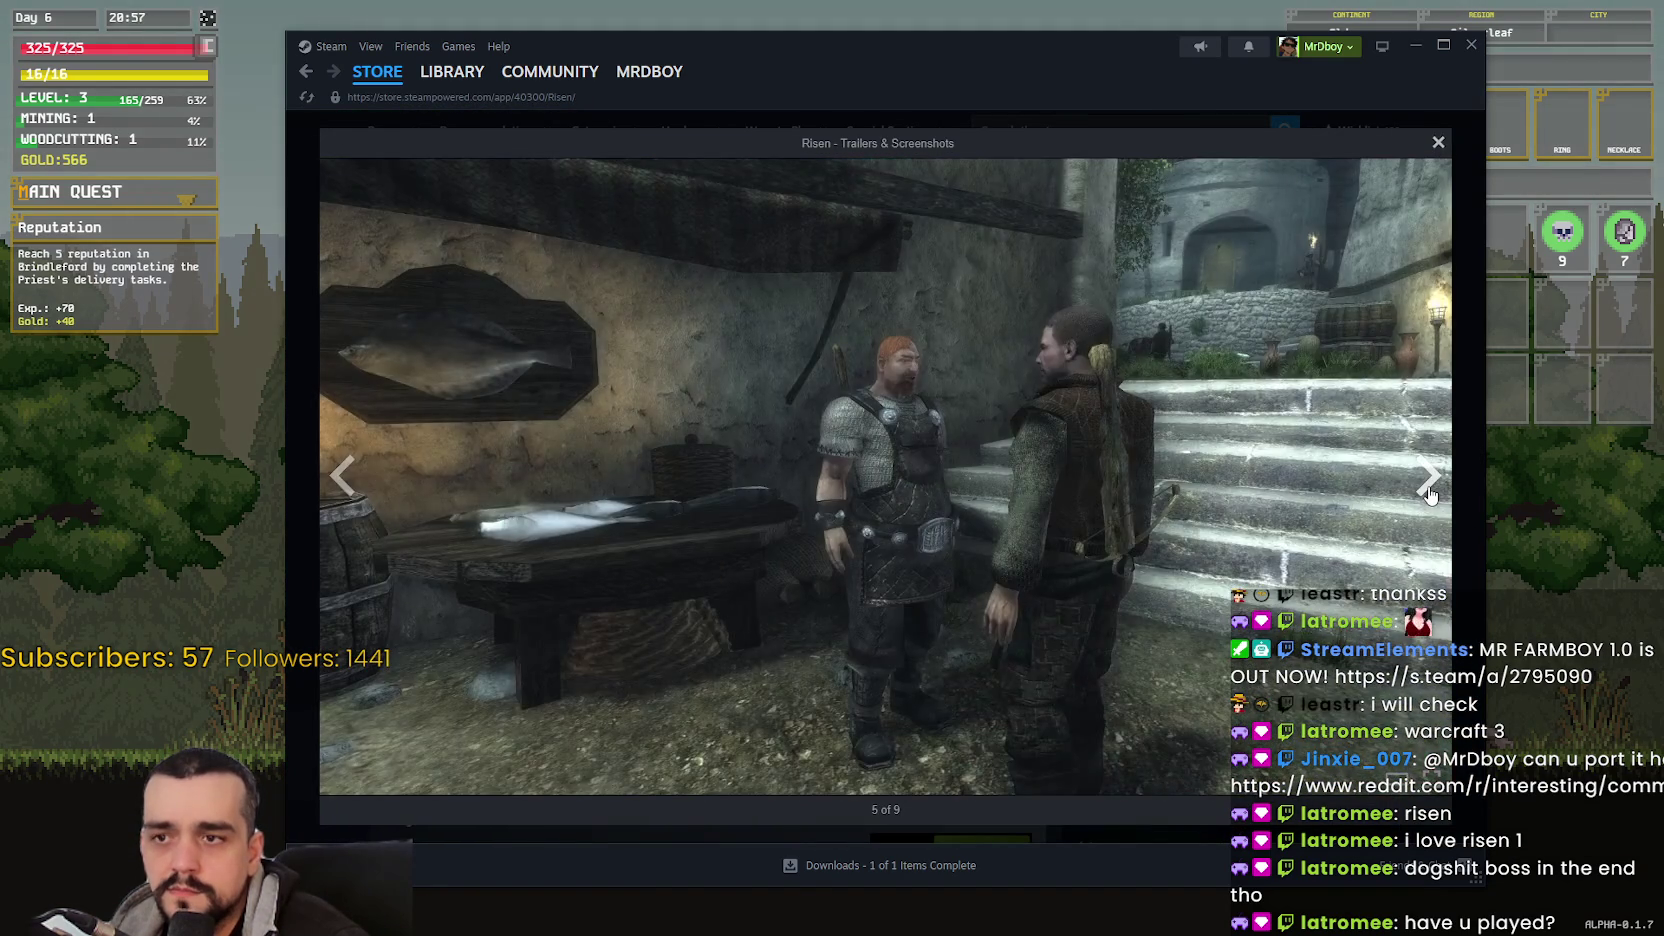
left_click(1429, 489)
left_click(1429, 489)
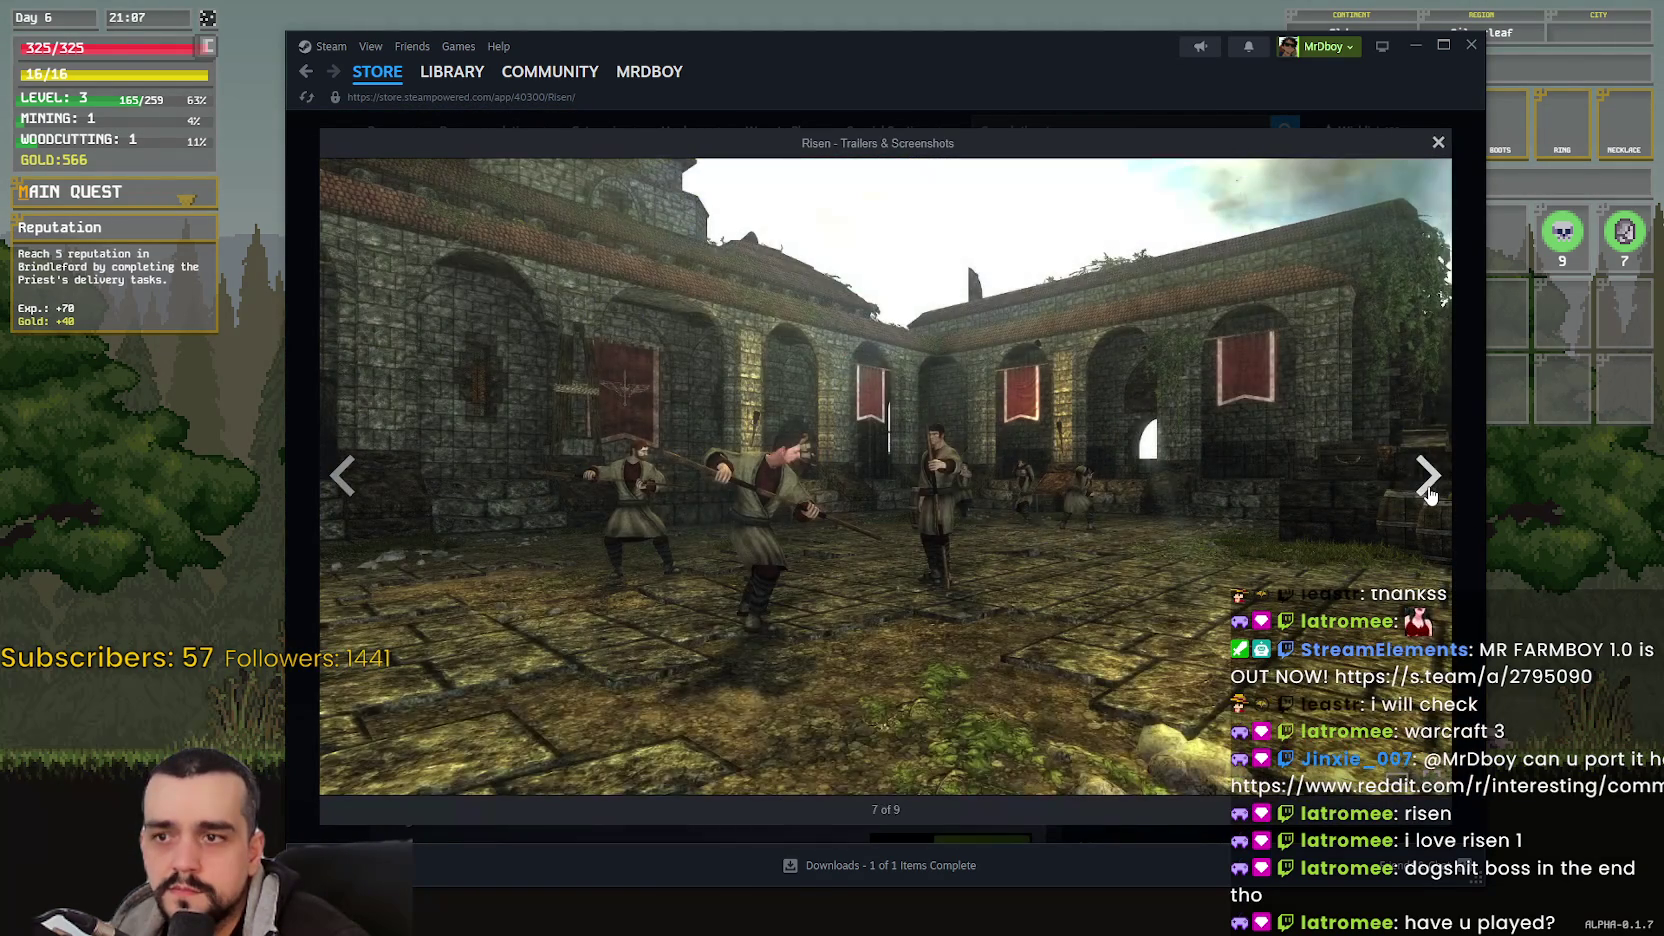
left_click(1429, 489)
left_click(1429, 489)
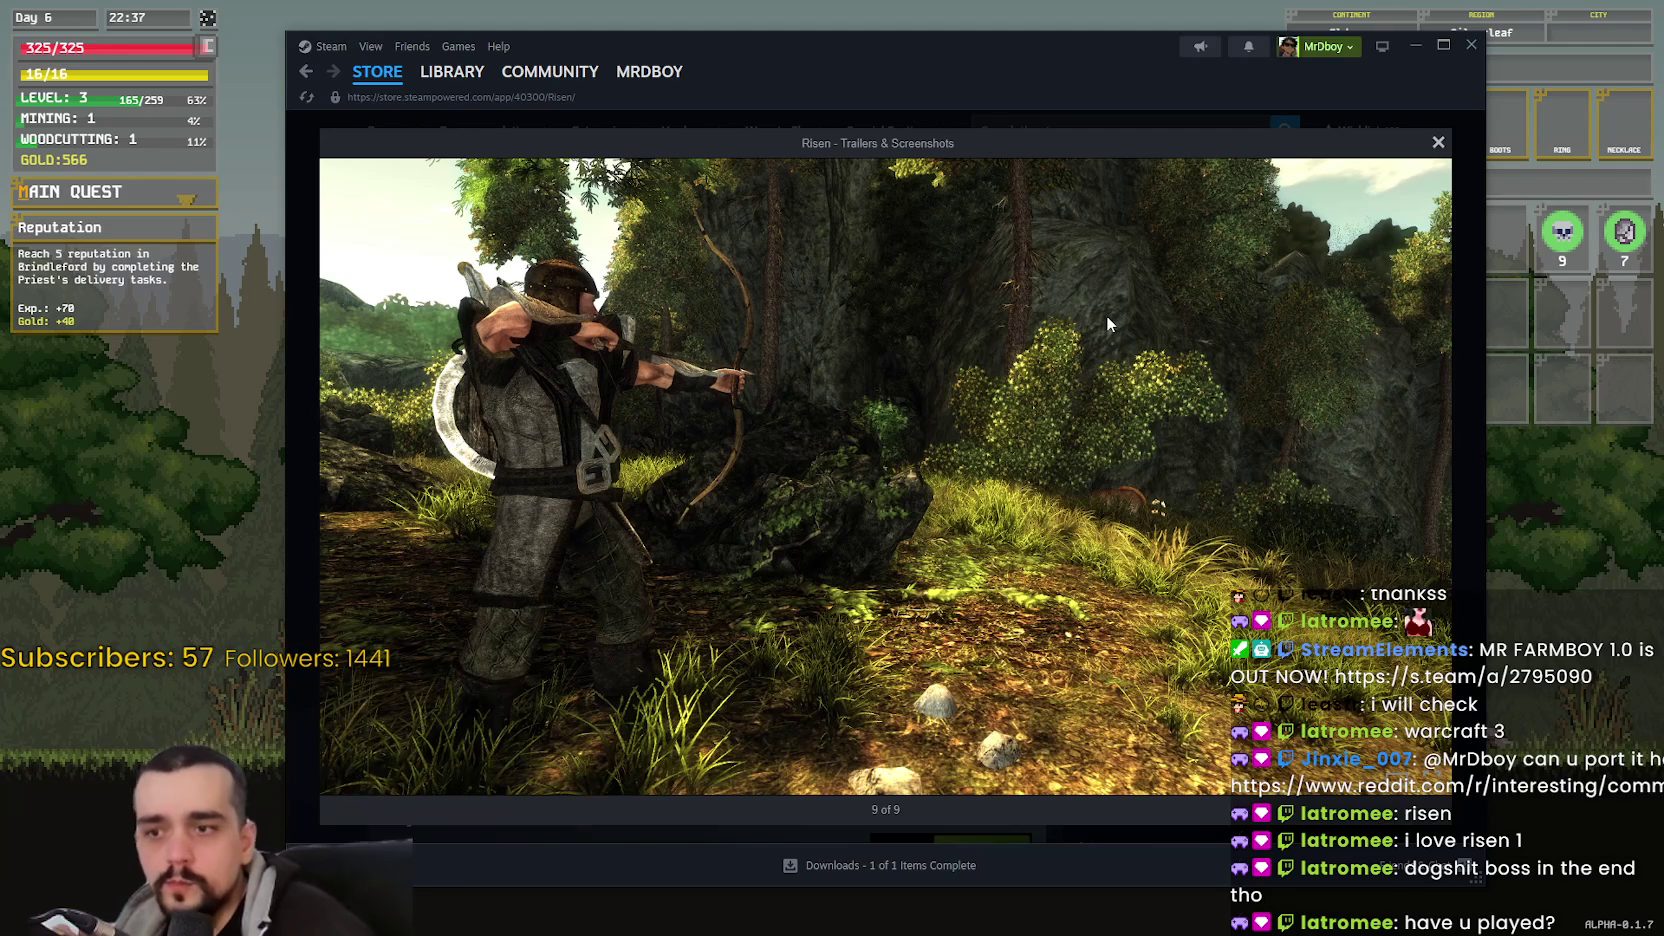
left_click(1426, 476)
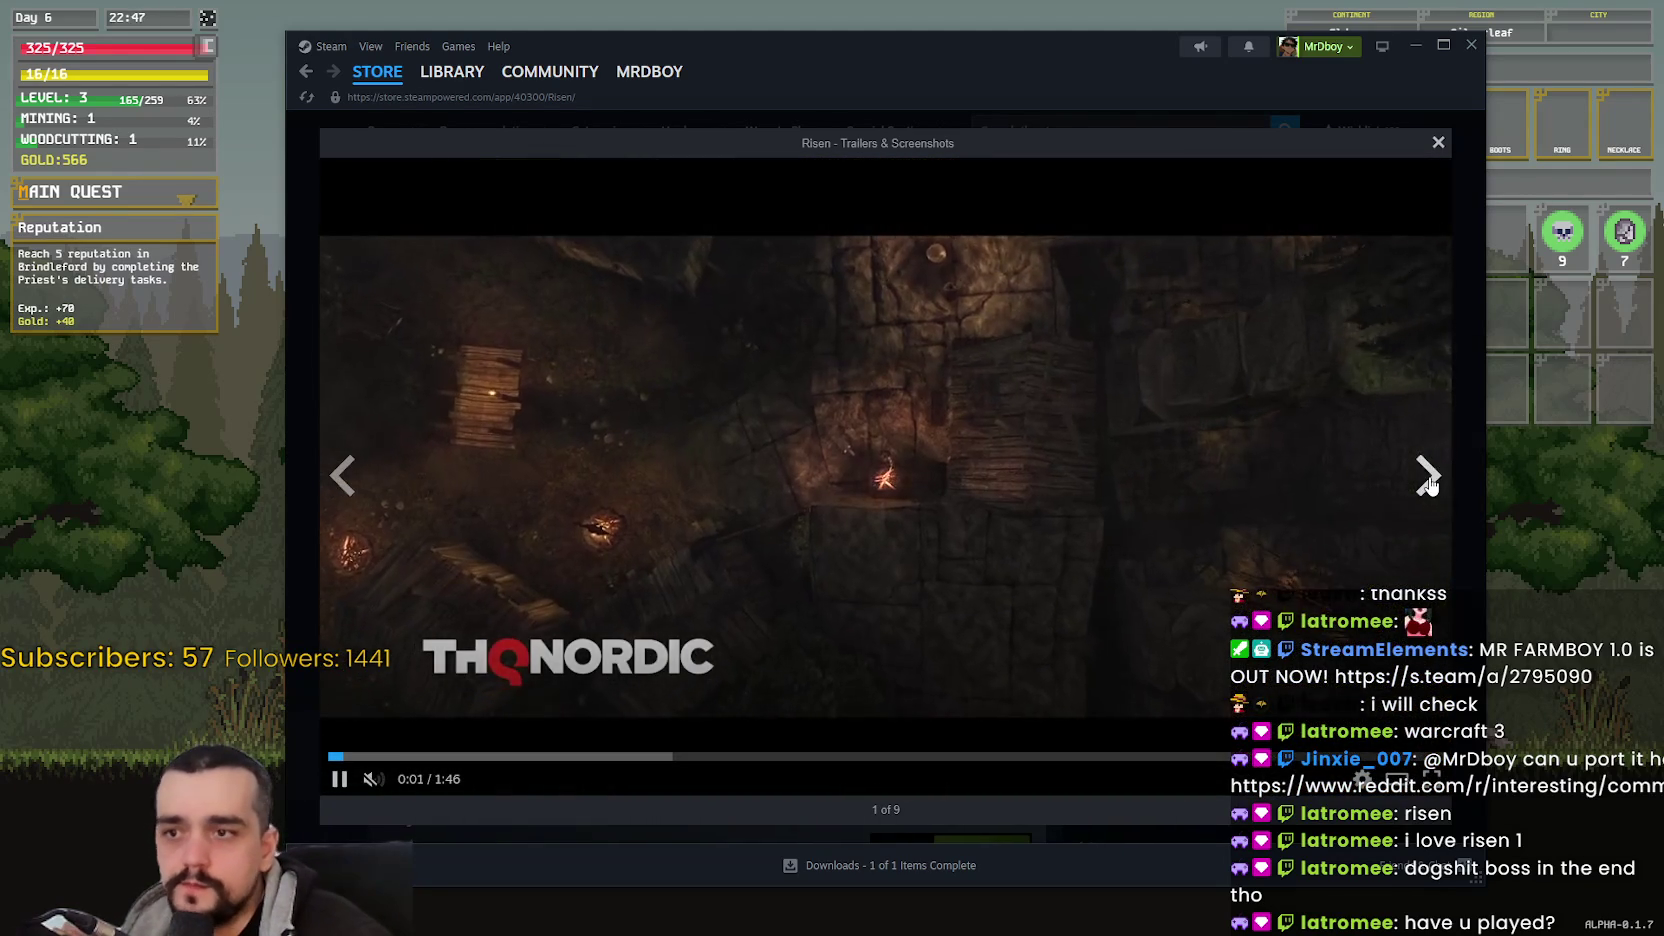
- Skip around the Risen trailer between 0:24 and 1:39, then close the viewer
left_click(587, 757)
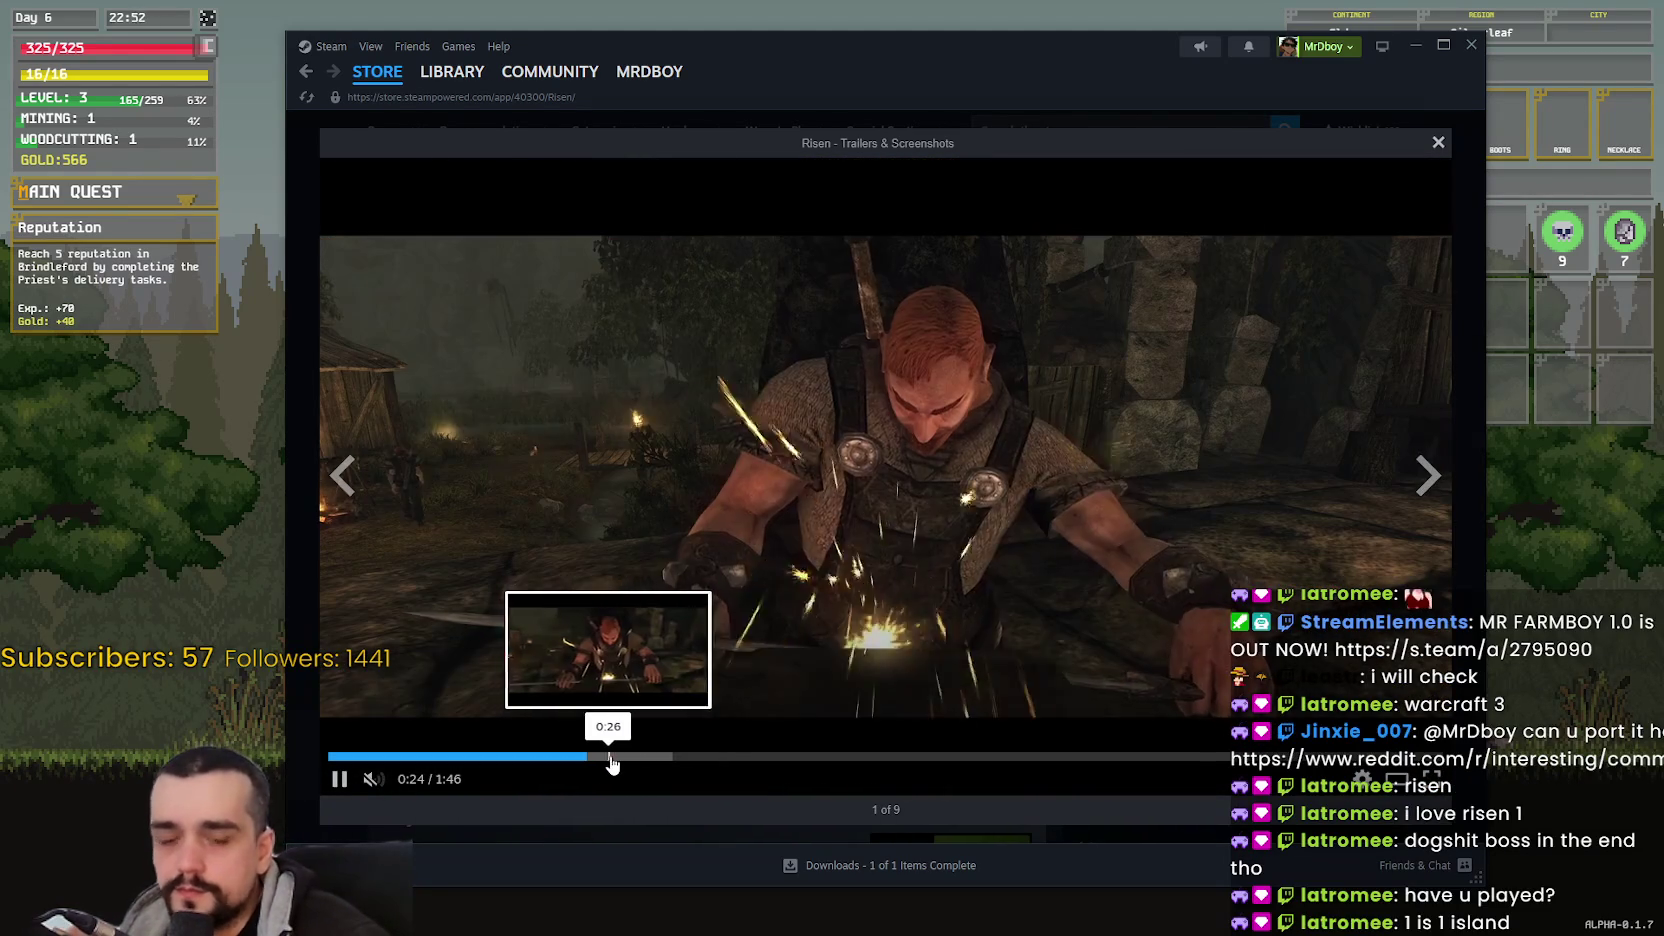
left_click(740, 757)
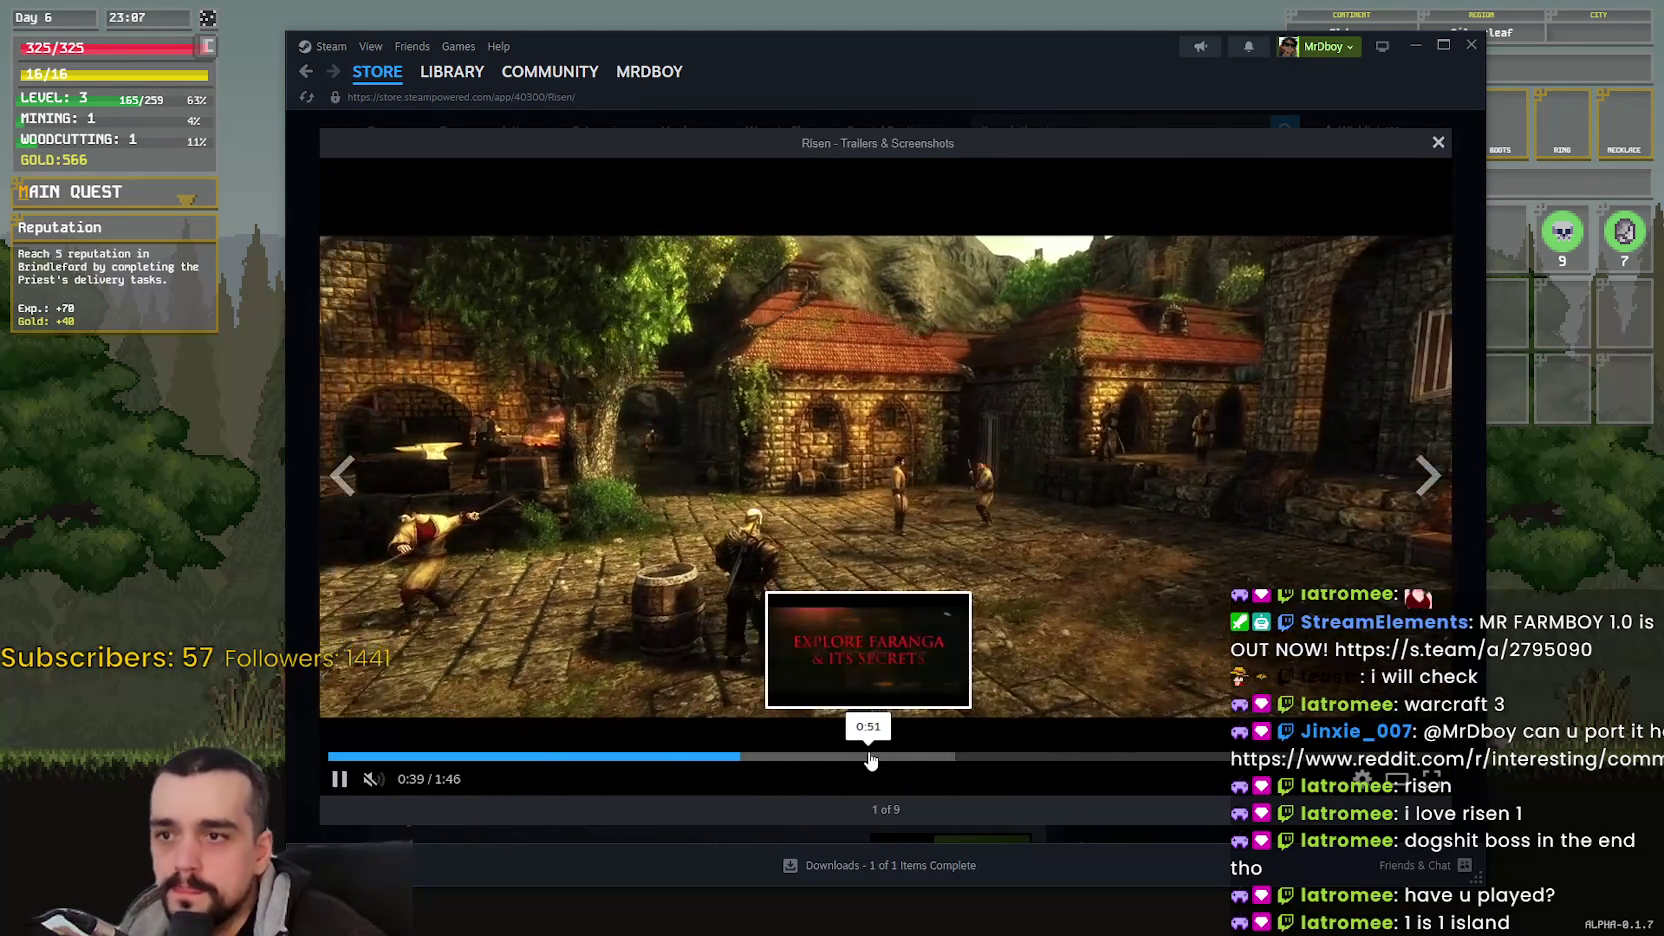
left_click(985, 757)
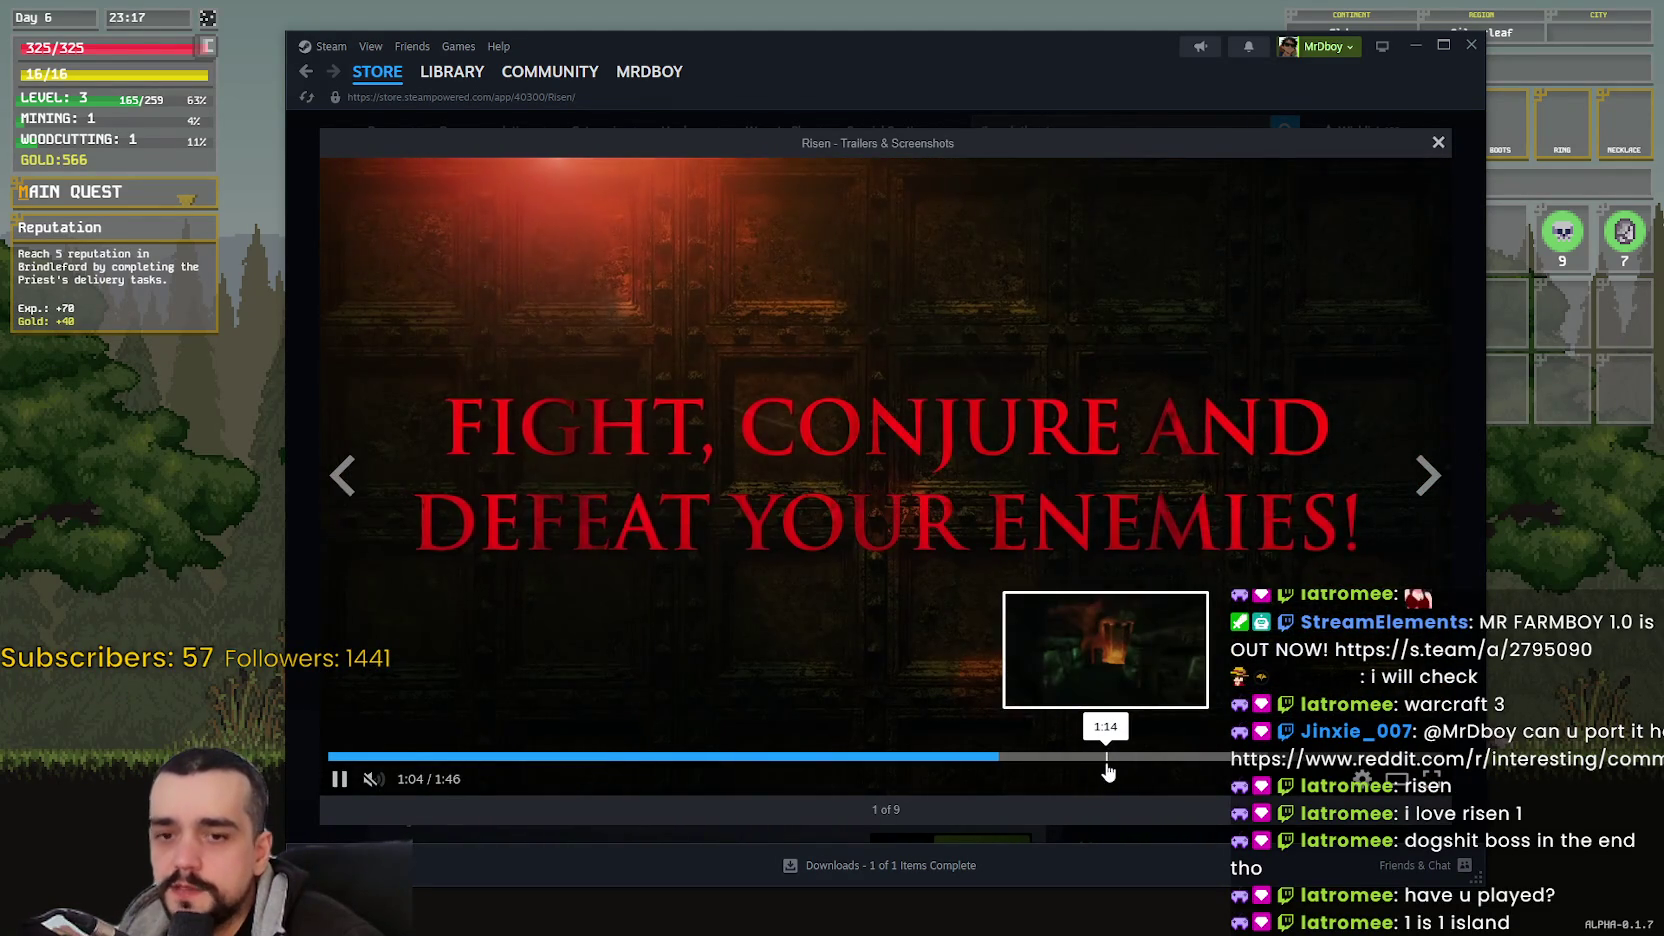
left_click(1107, 760)
left_click(1220, 758)
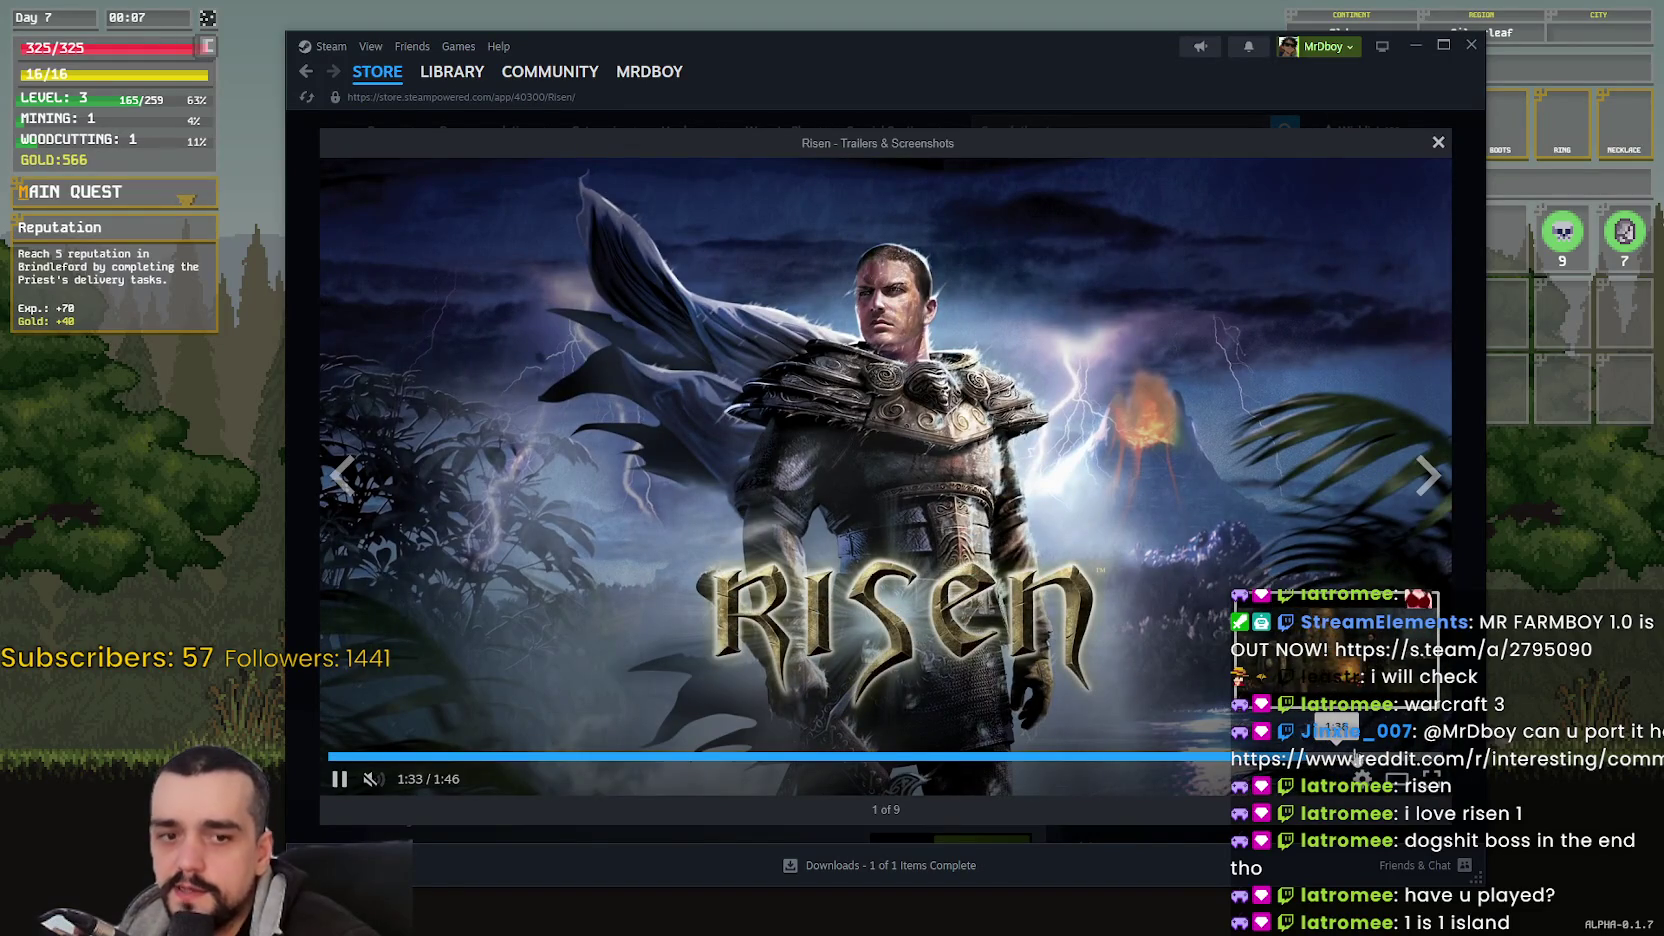
left_click(1357, 757)
left_click_drag(794, 770, 1136, 770)
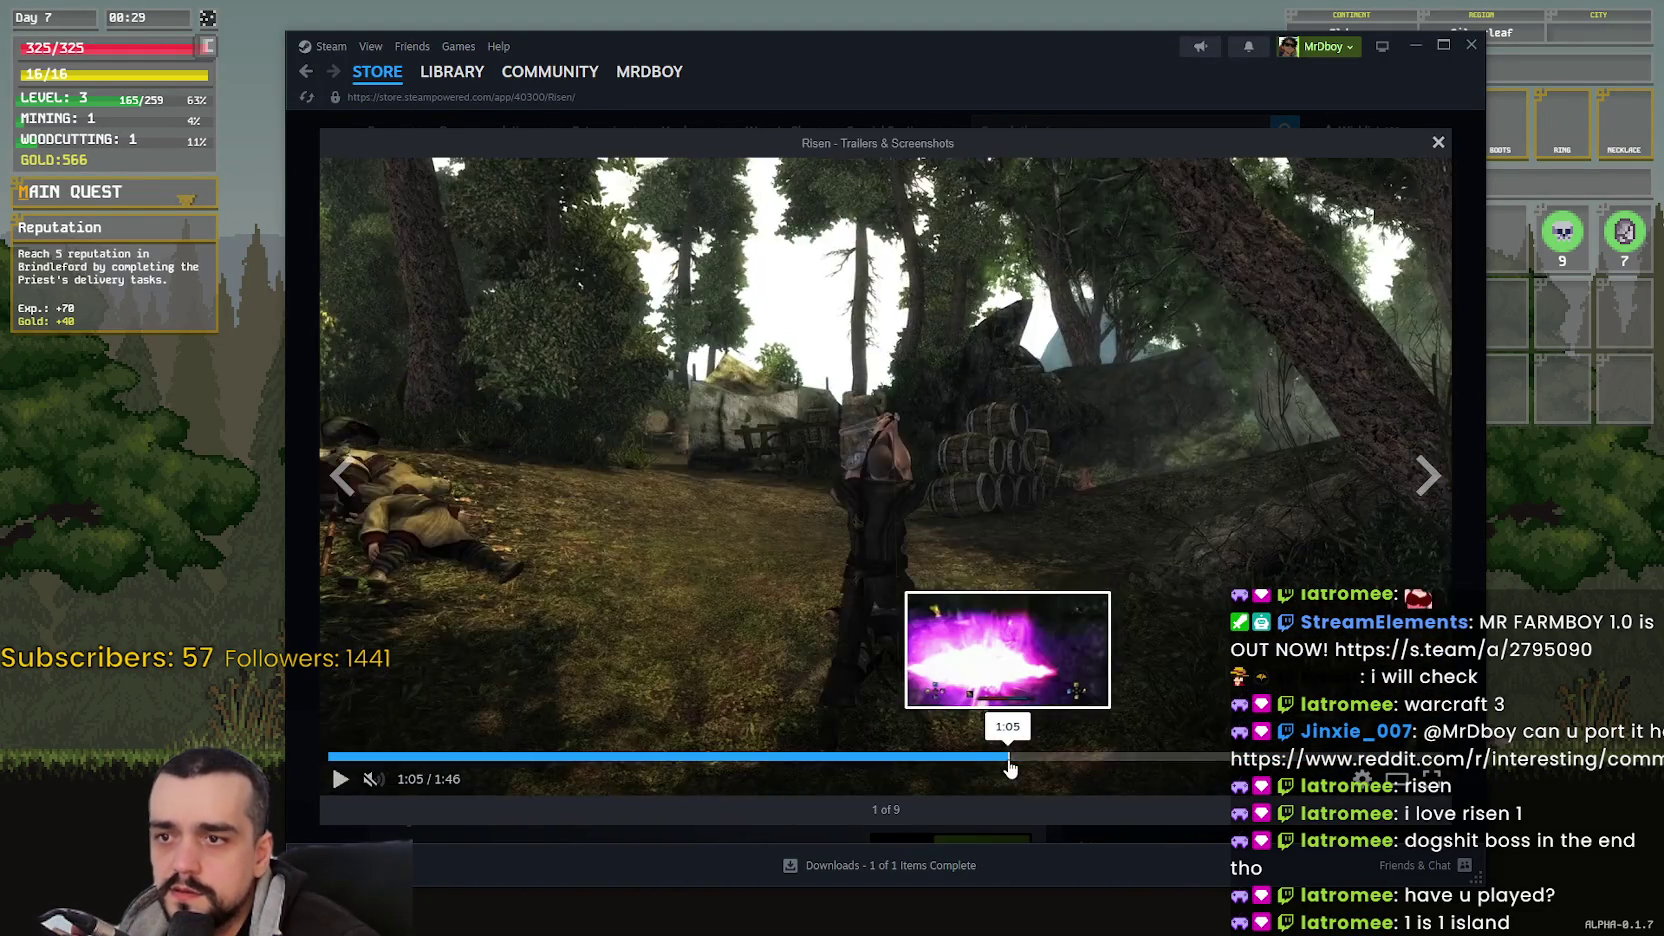
left_click(1003, 769)
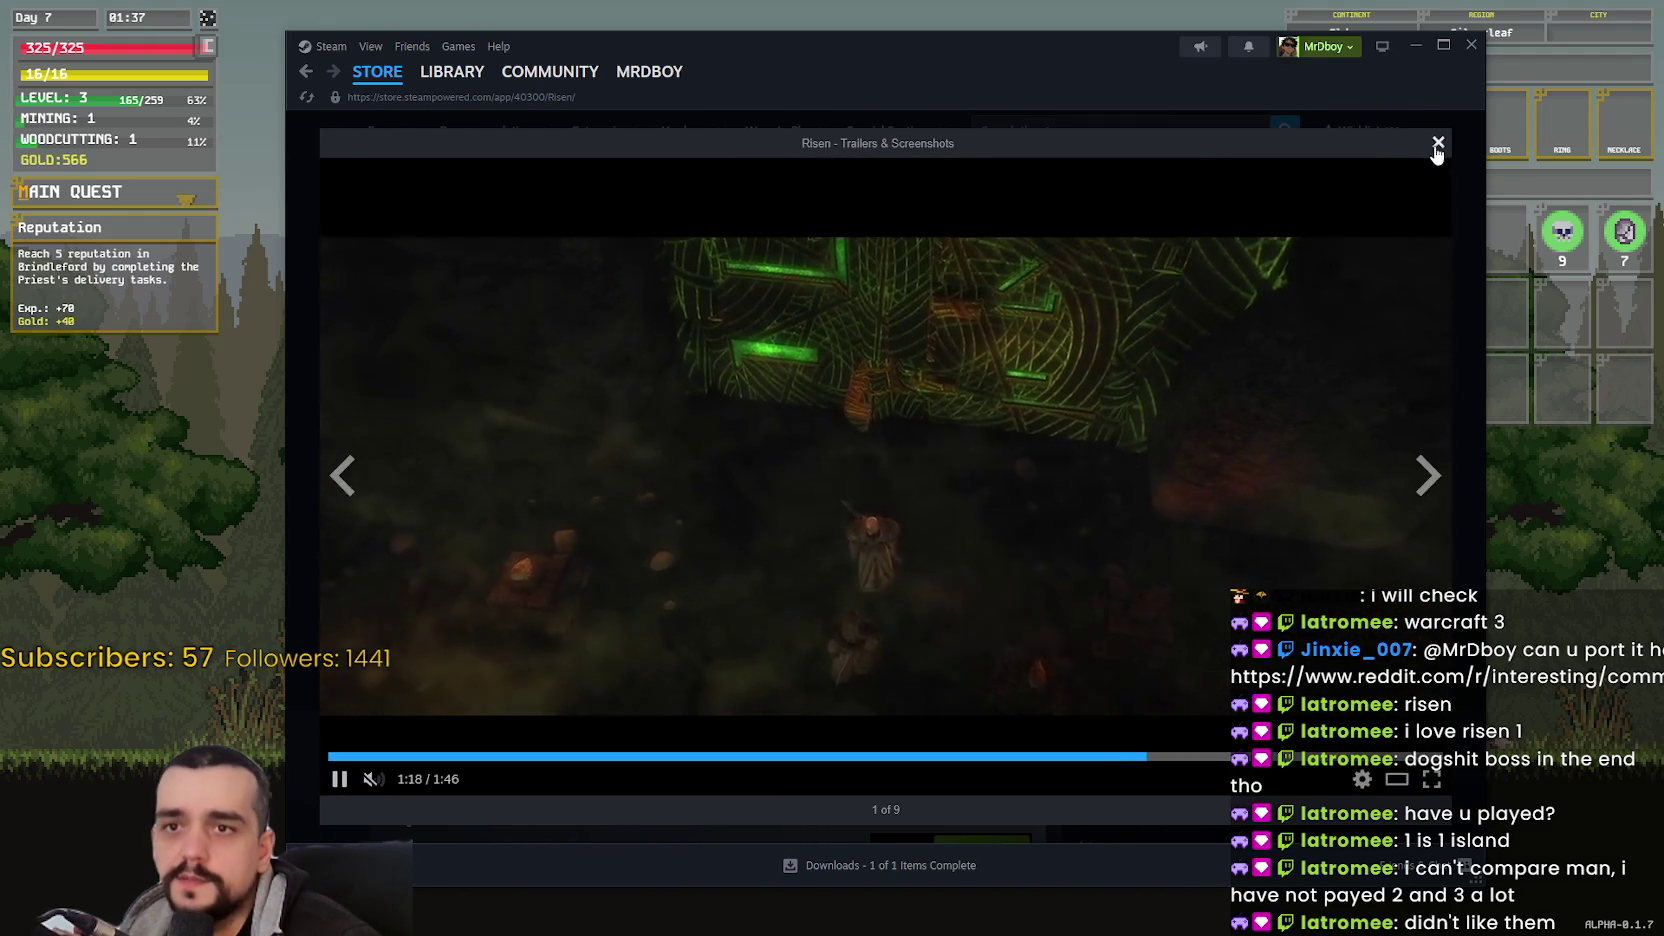
left_click(1438, 143)
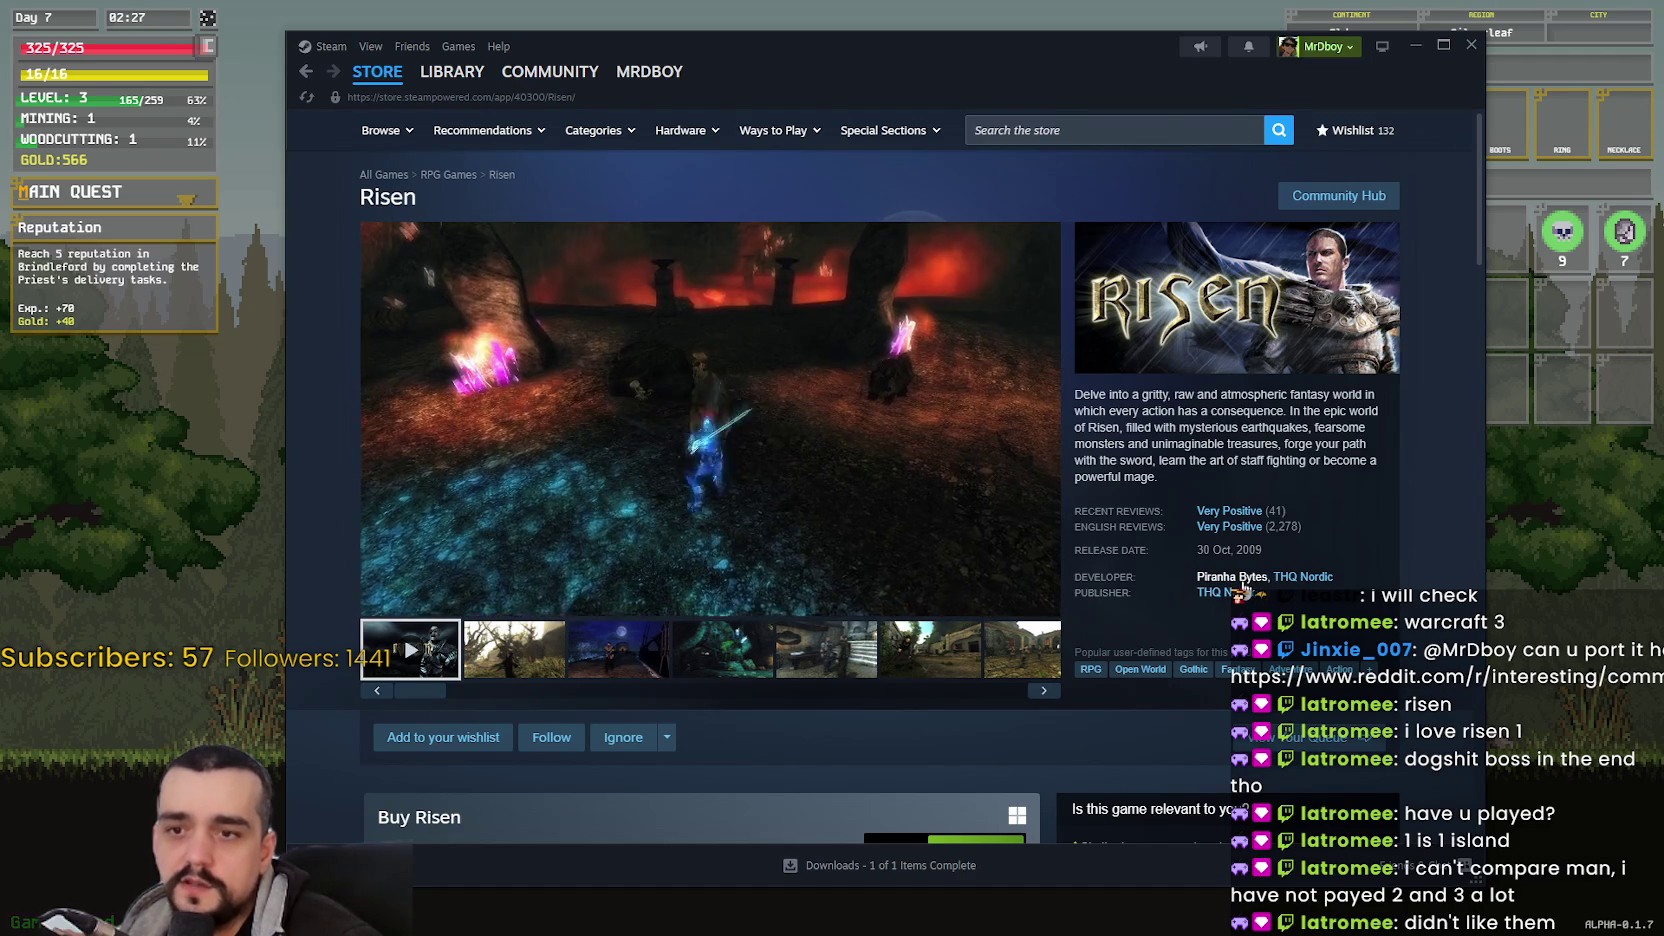
- Open the Piranha Bytes developer page and look over its games, including the ELEX capsule
left_click(1246, 578)
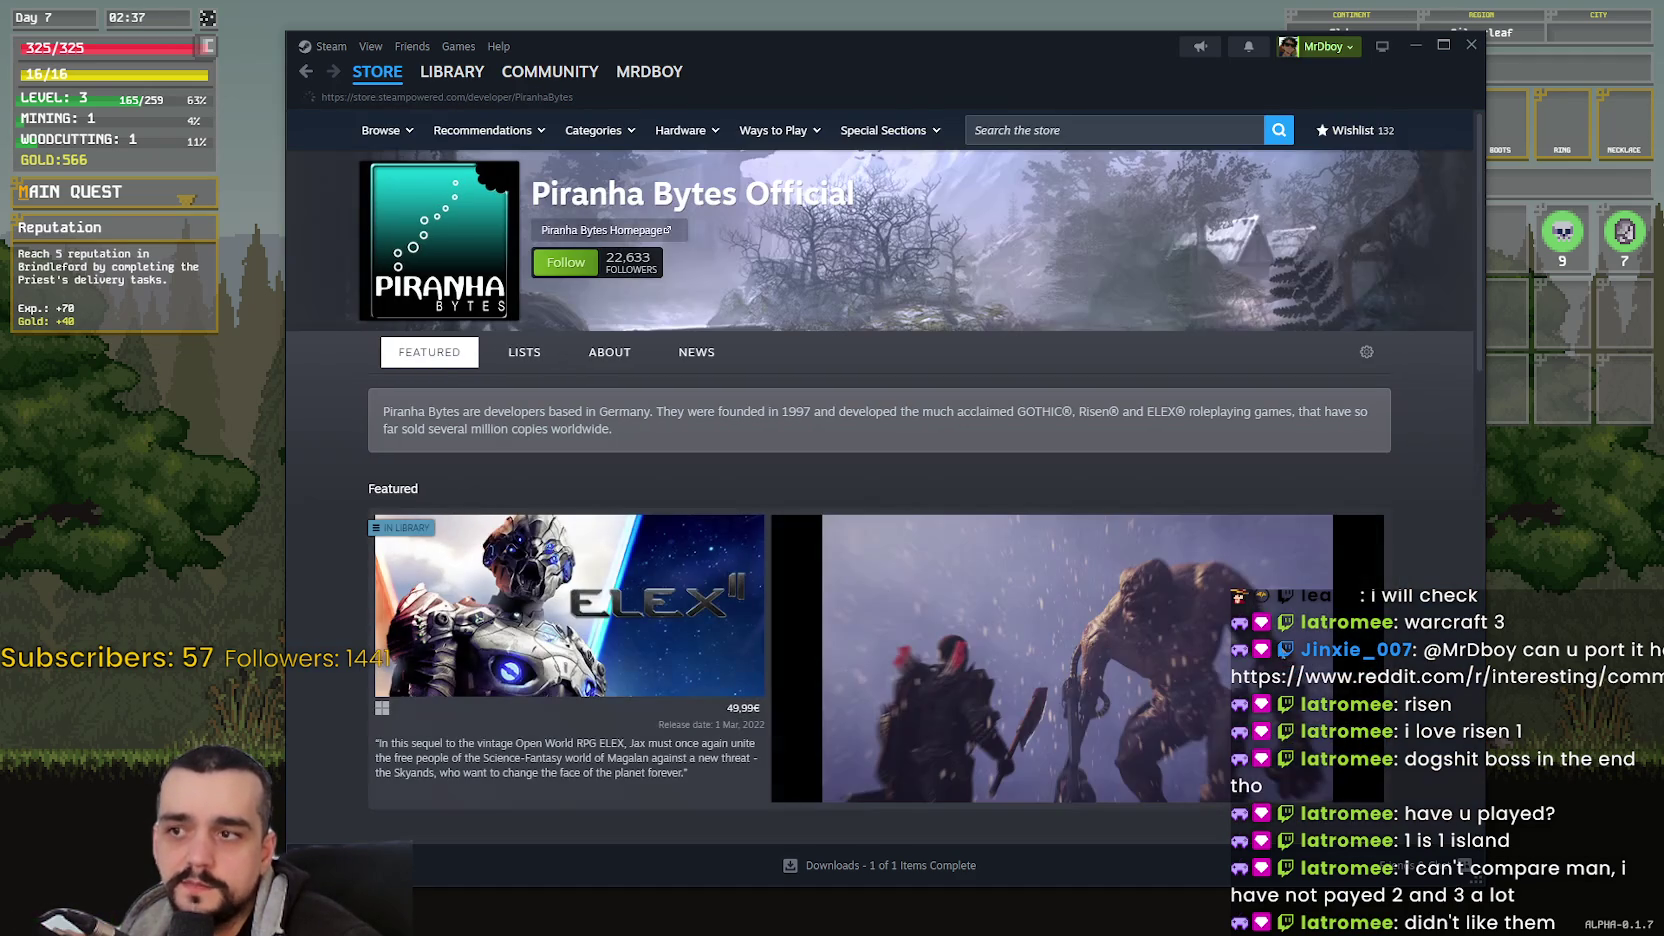
scroll(1259, 585, "down", 3)
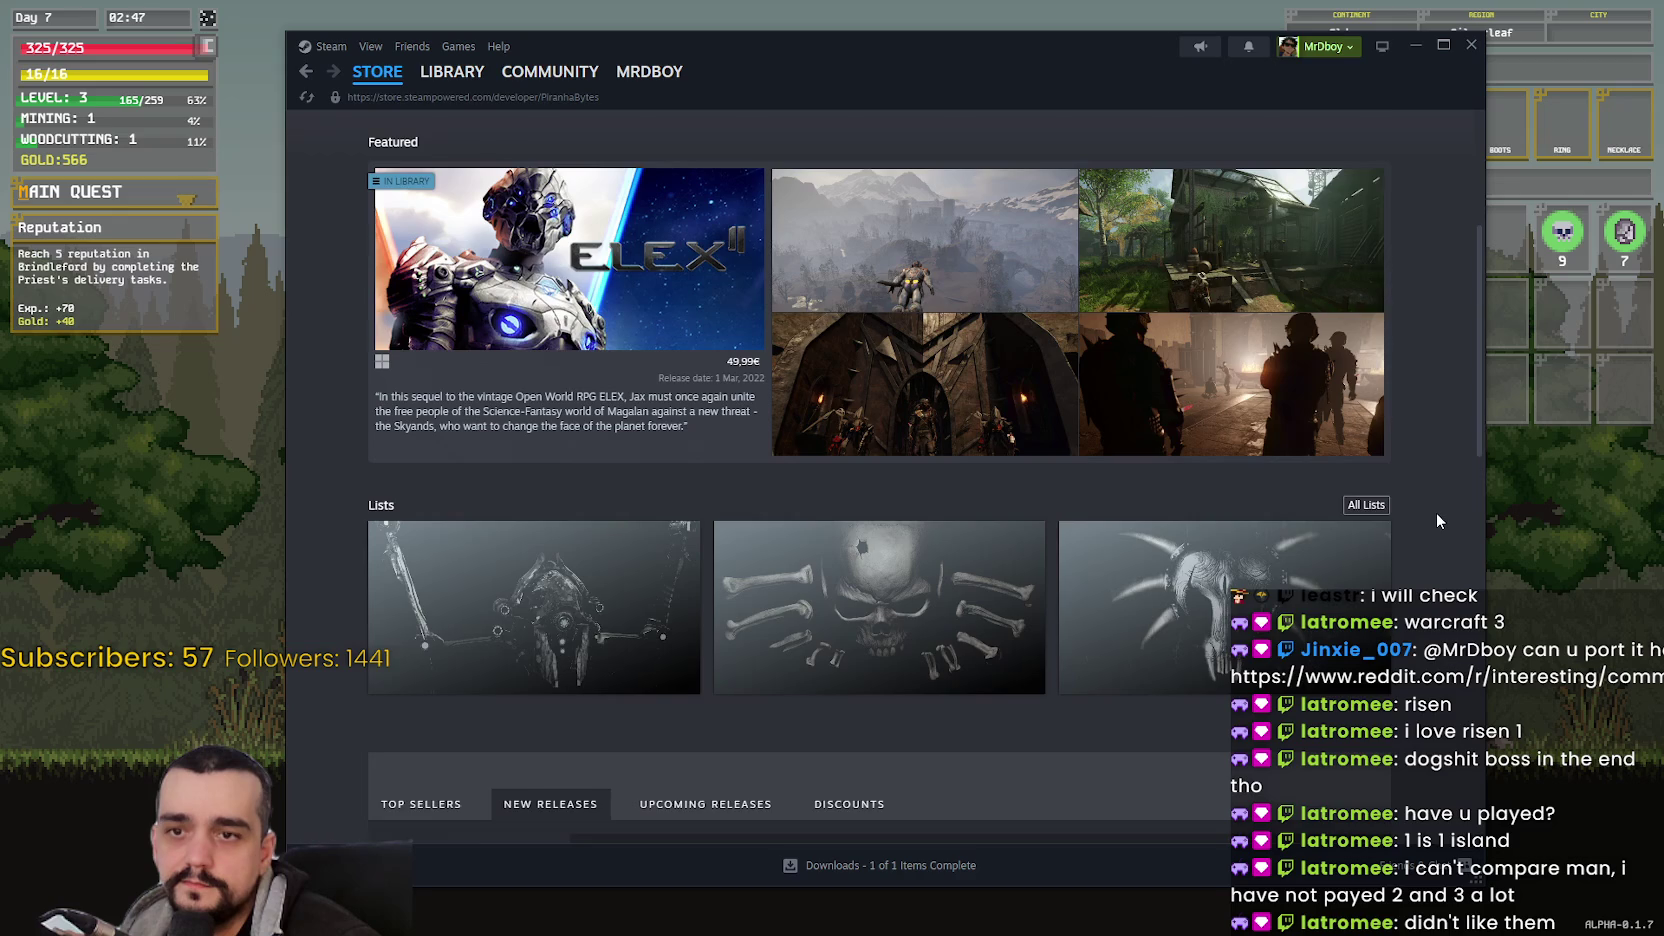
scroll(1436, 521, "up", 2)
mouse_move(630, 444)
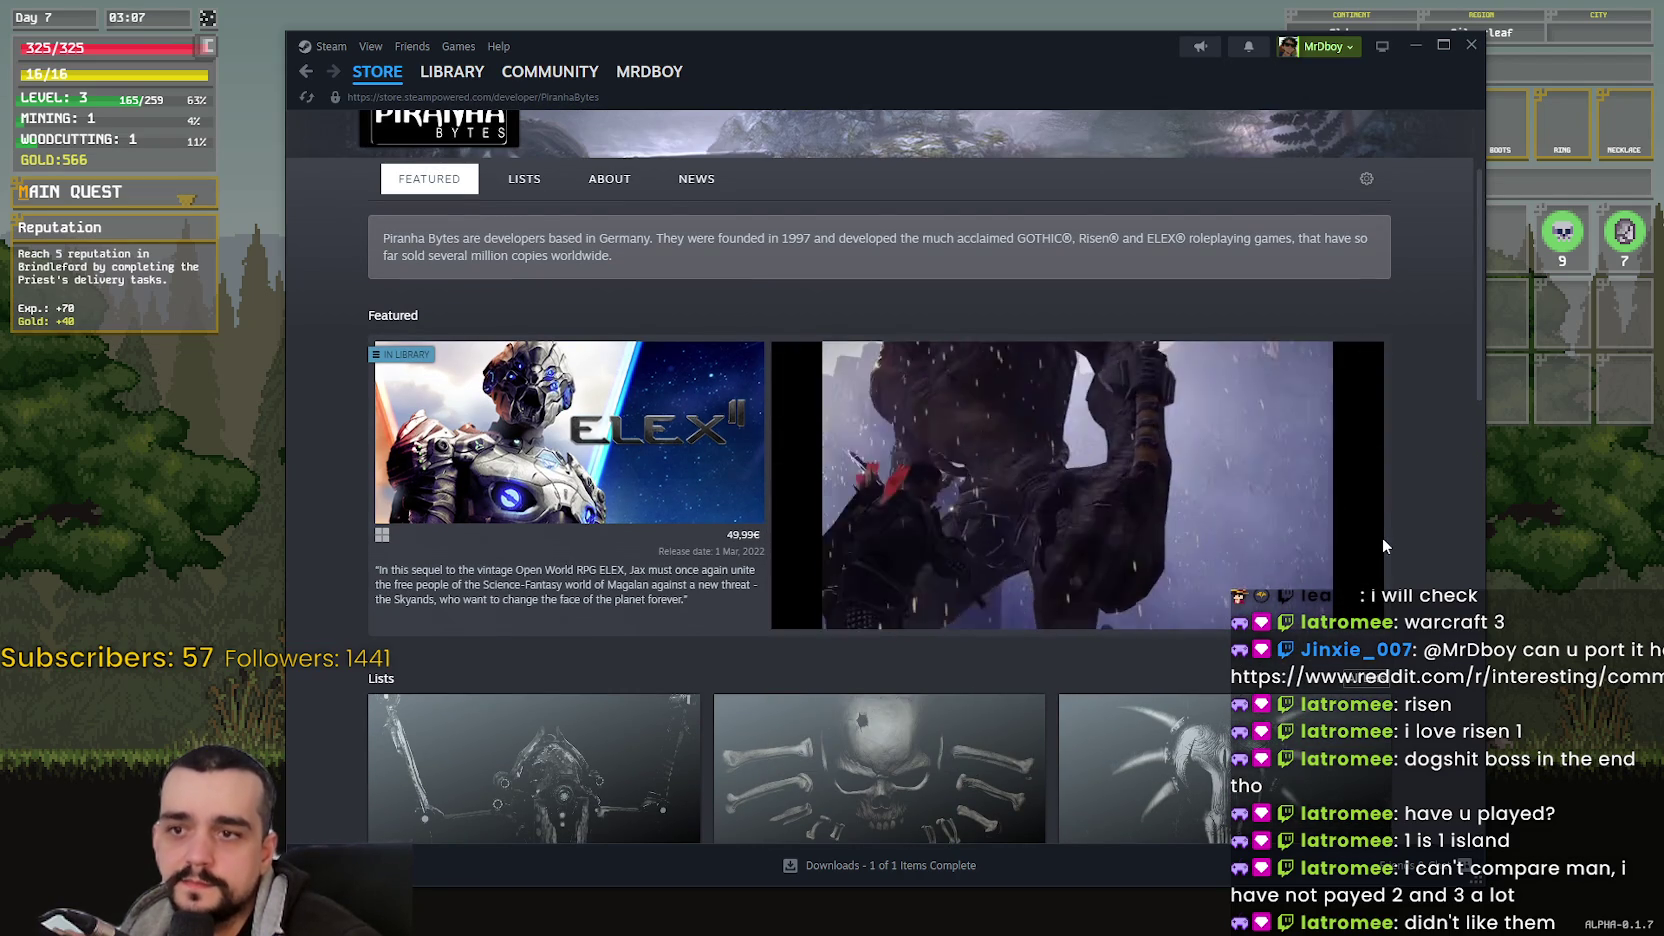
scroll(883, 493, "down", 5)
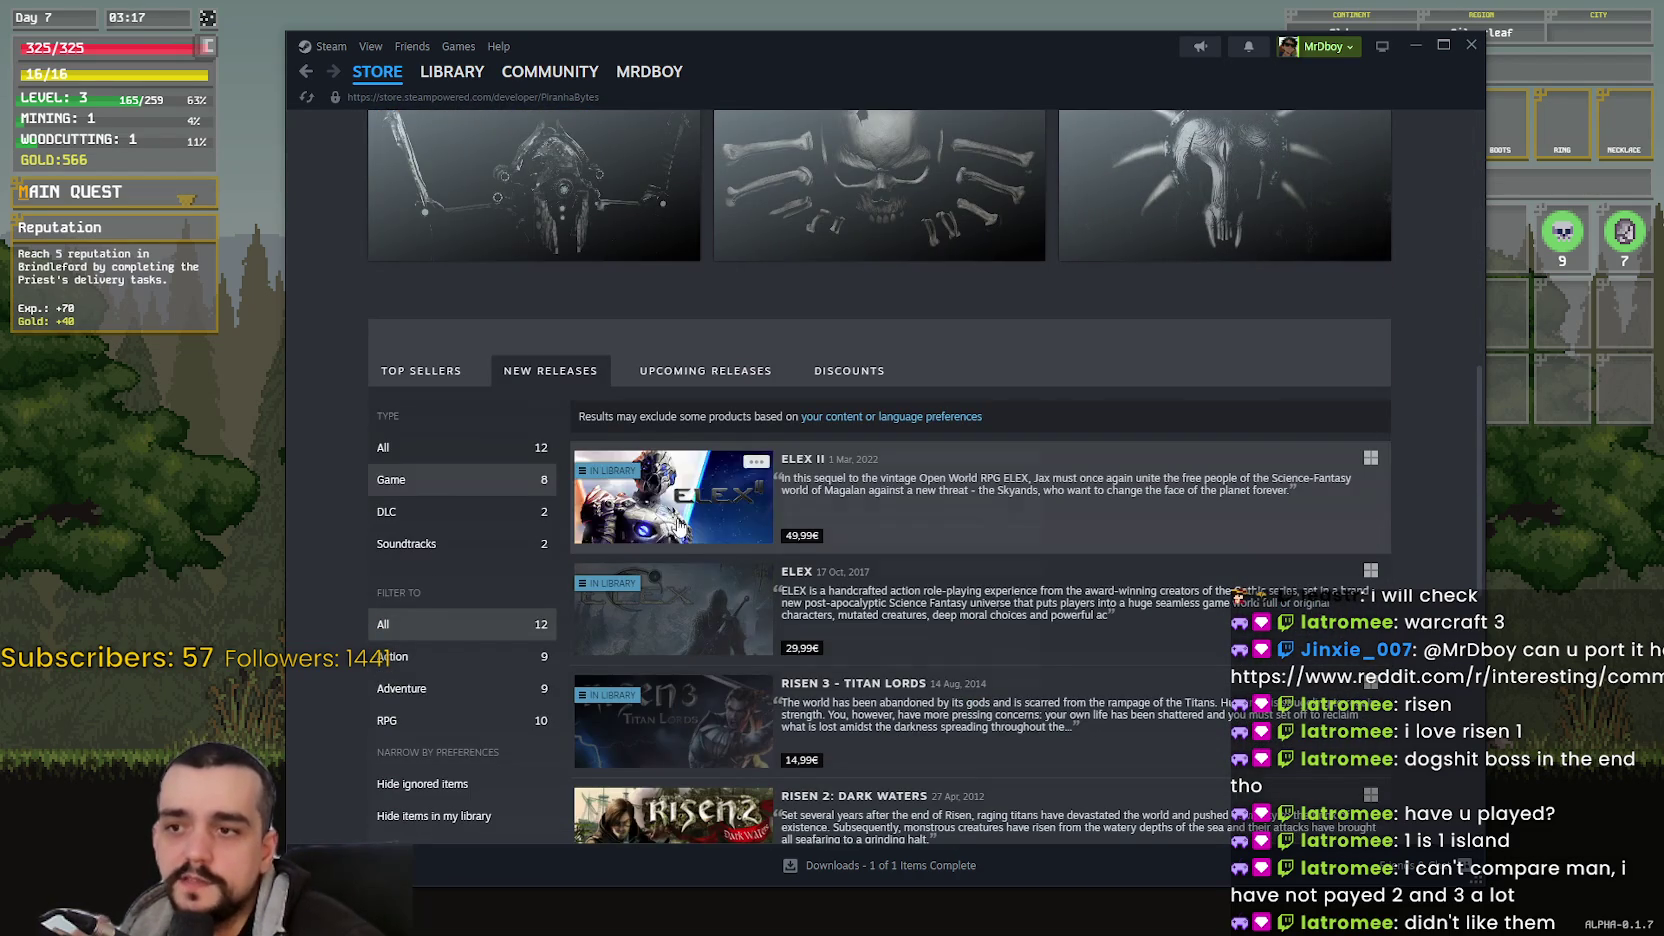
mouse_move(695, 520)
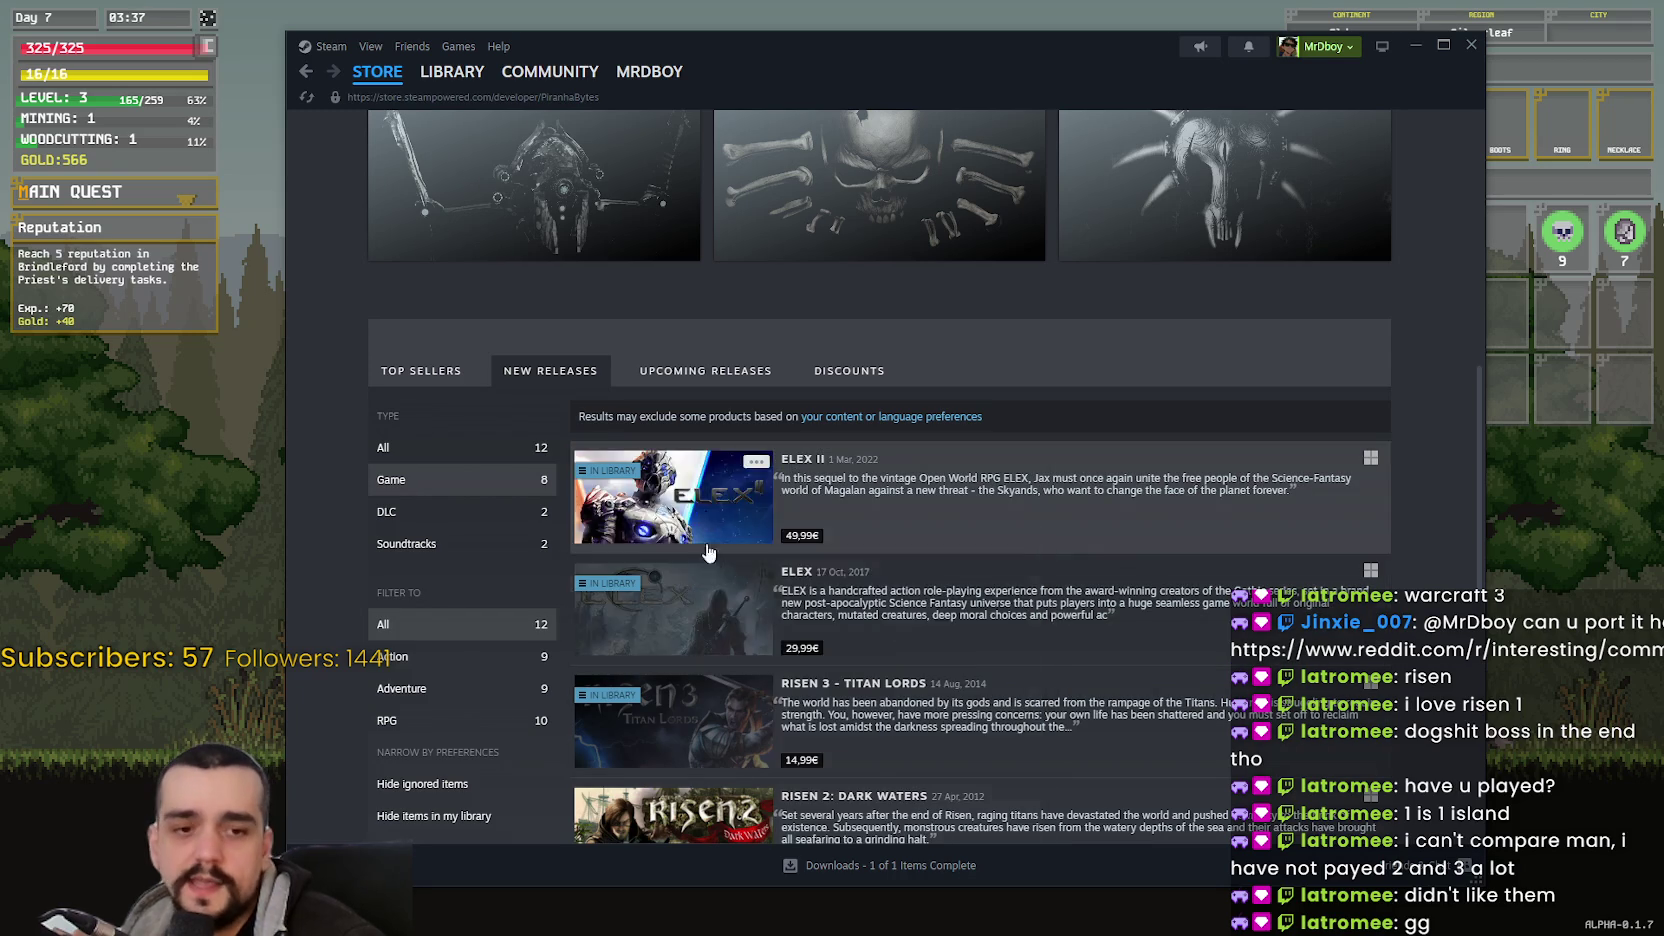
mouse_move(724, 627)
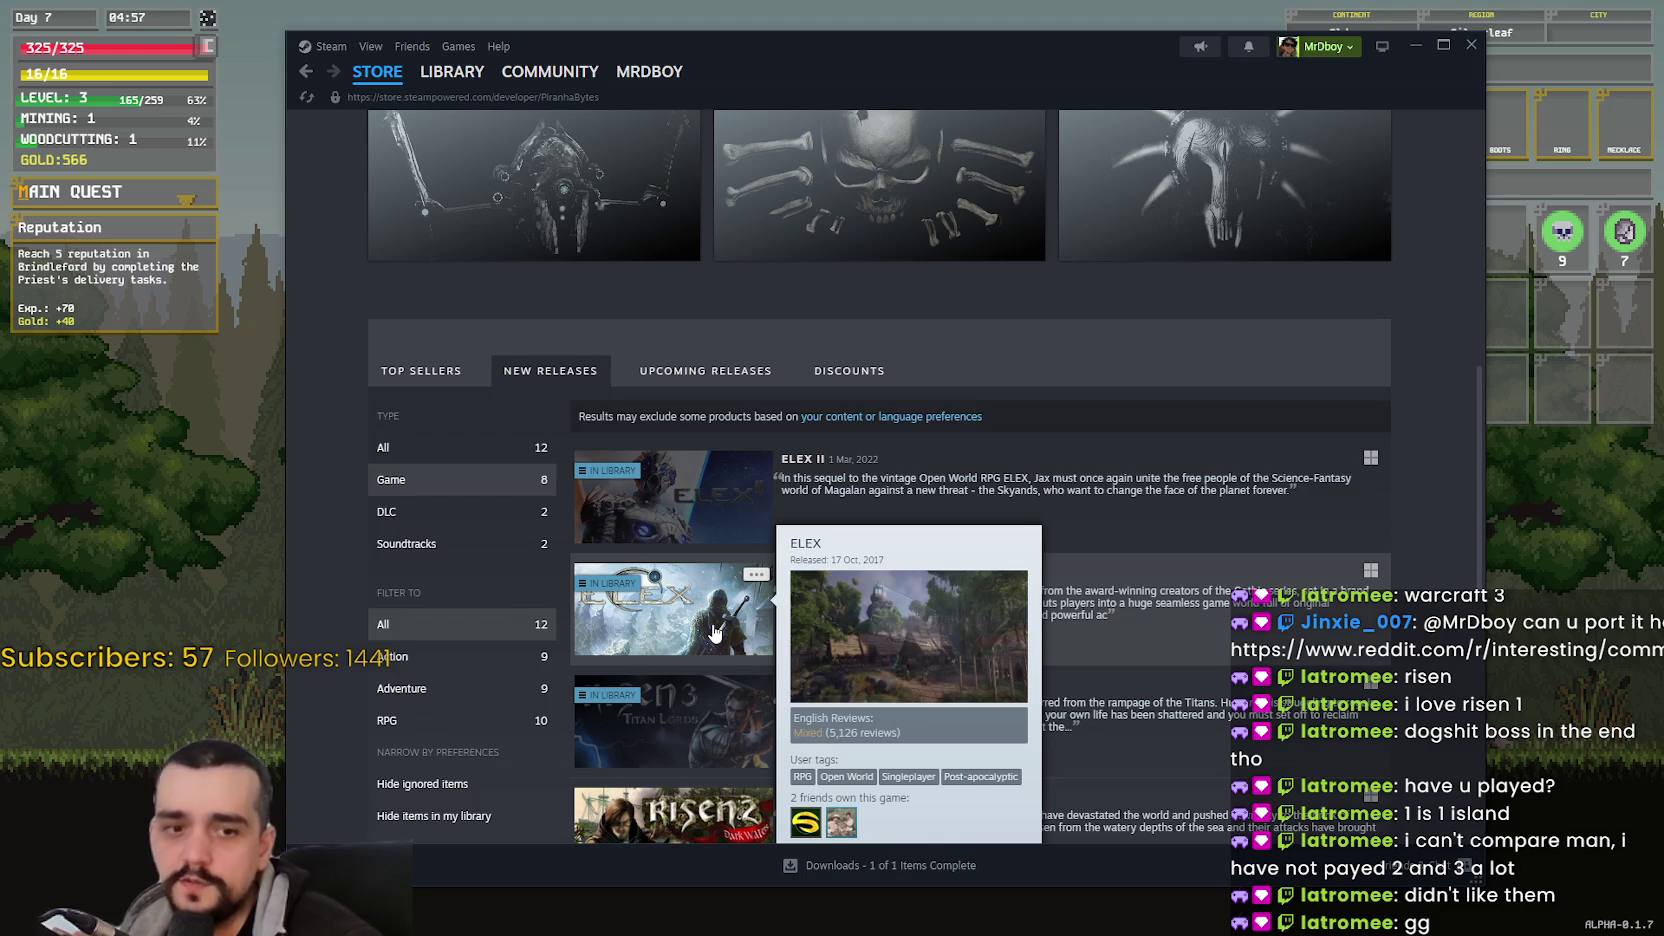
- Scroll up and down through Piranha Bytes' New Releases list
scroll(1331, 516, "down", 2)
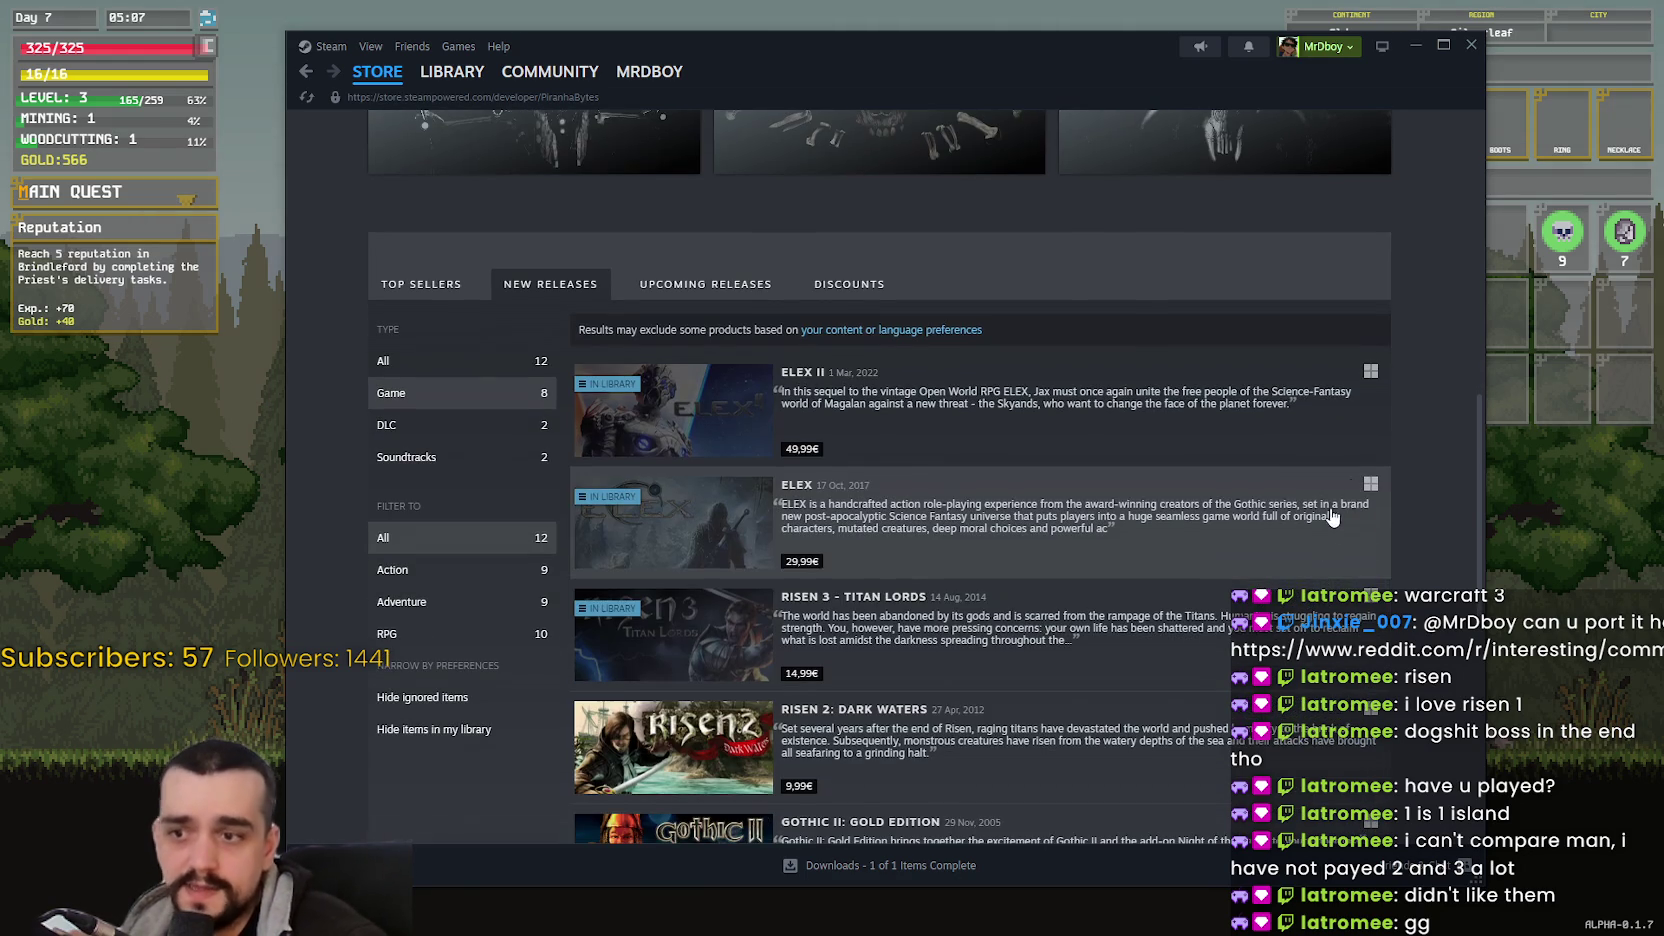
scroll(1331, 516, "down", 3)
scroll(1392, 534, "down", 1)
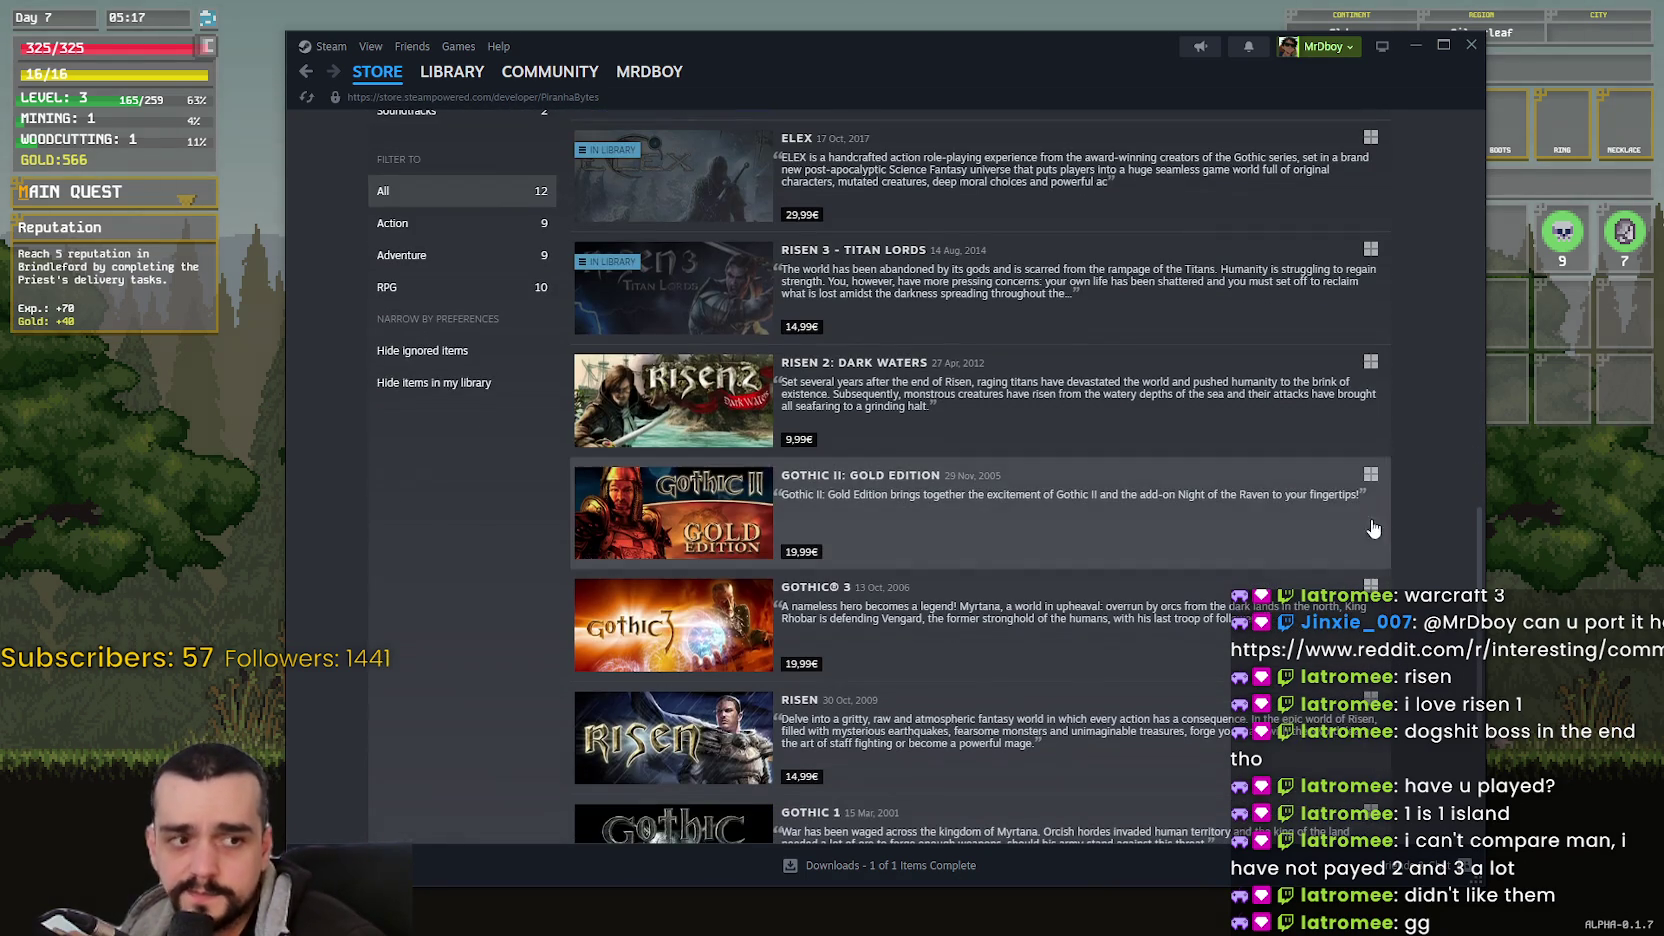
scroll(1300, 464, "down", 1)
scroll(718, 543, "up", 5)
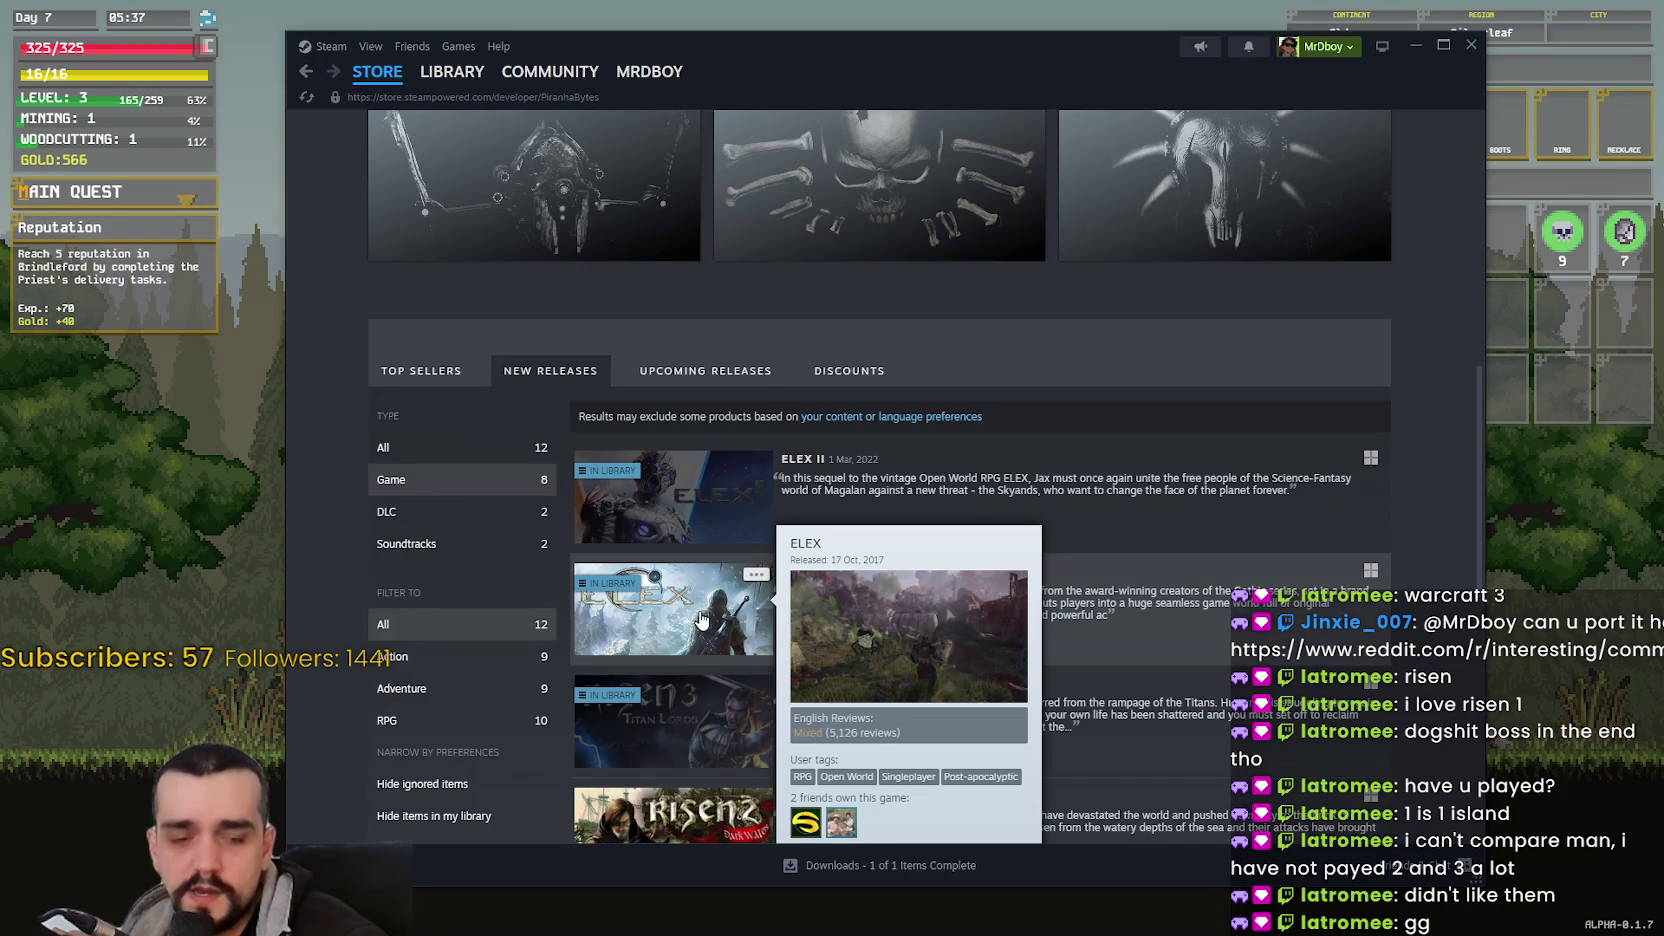
scroll(708, 640, "up", 1)
scroll(708, 657, "down", 2)
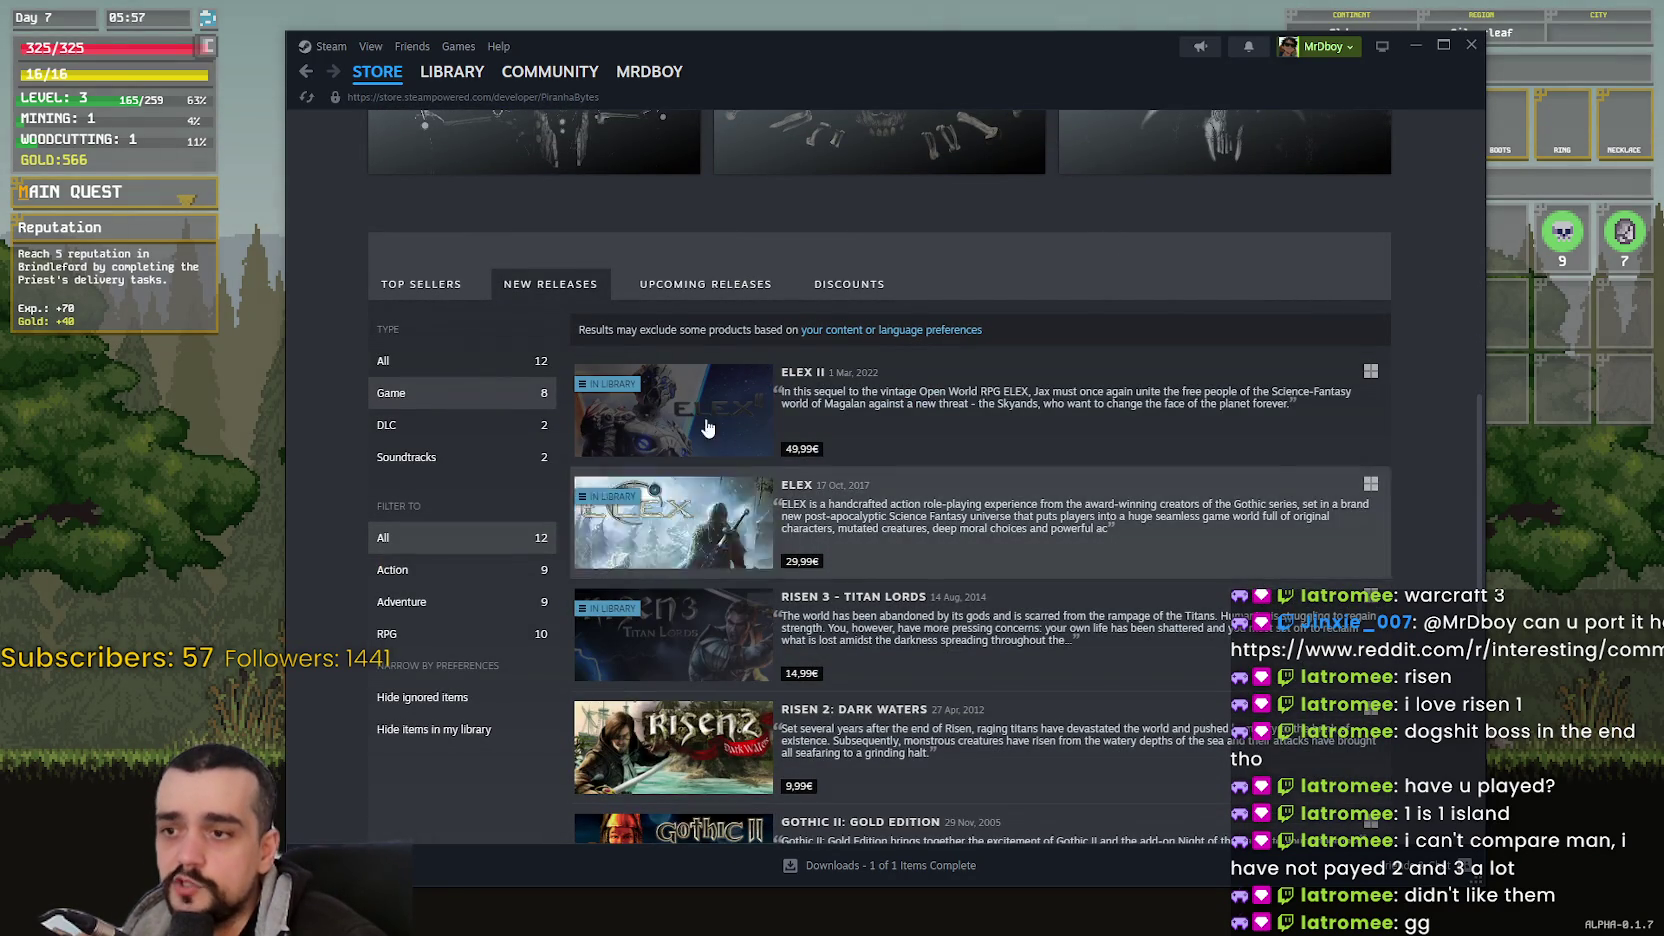
scroll(803, 557, "up", 4)
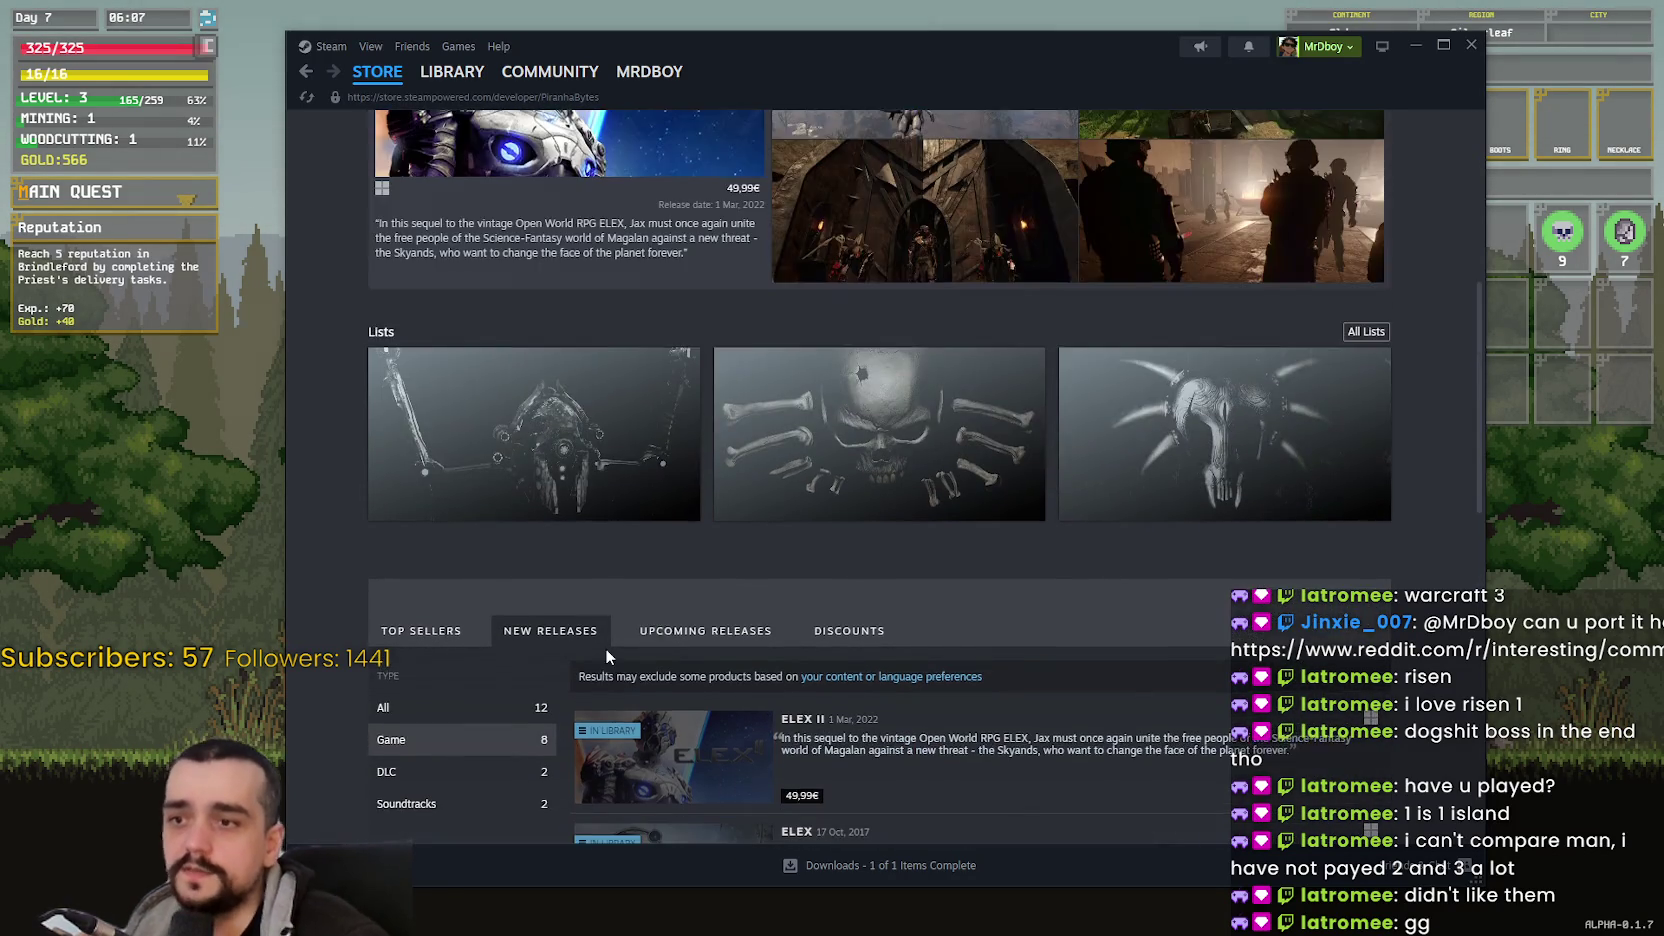
scroll(815, 550, "down", 3)
scroll(830, 542, "up", 1)
scroll(840, 537, "down", 1)
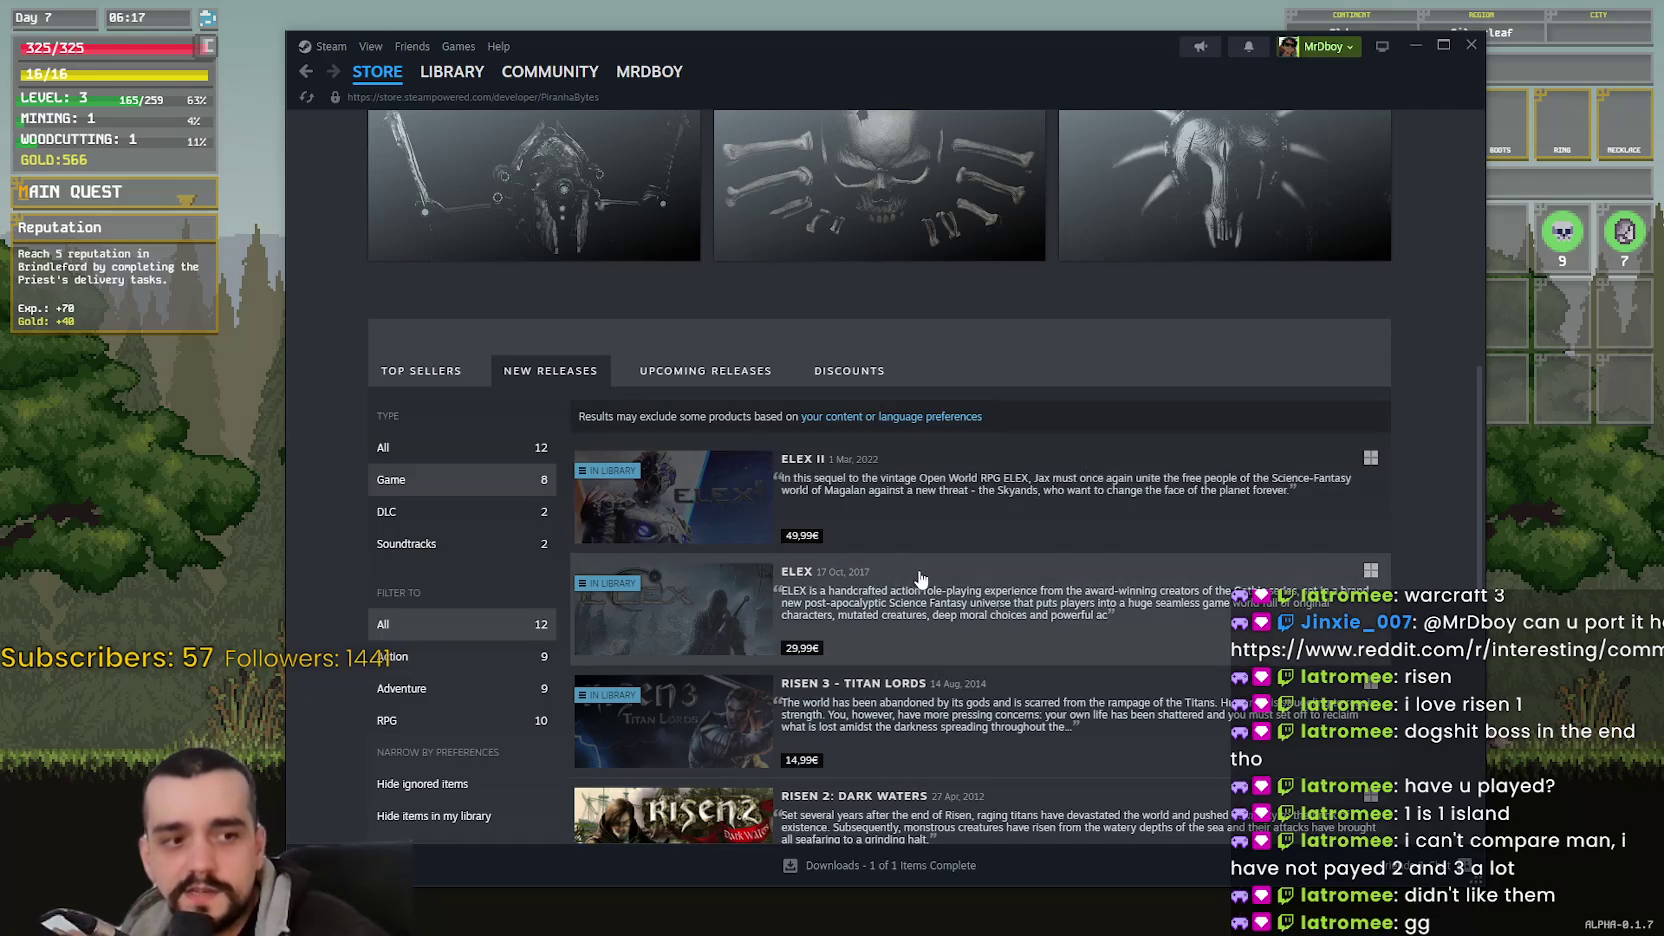
scroll(1035, 474, "down", 1)
scroll(1039, 495, "up", 5)
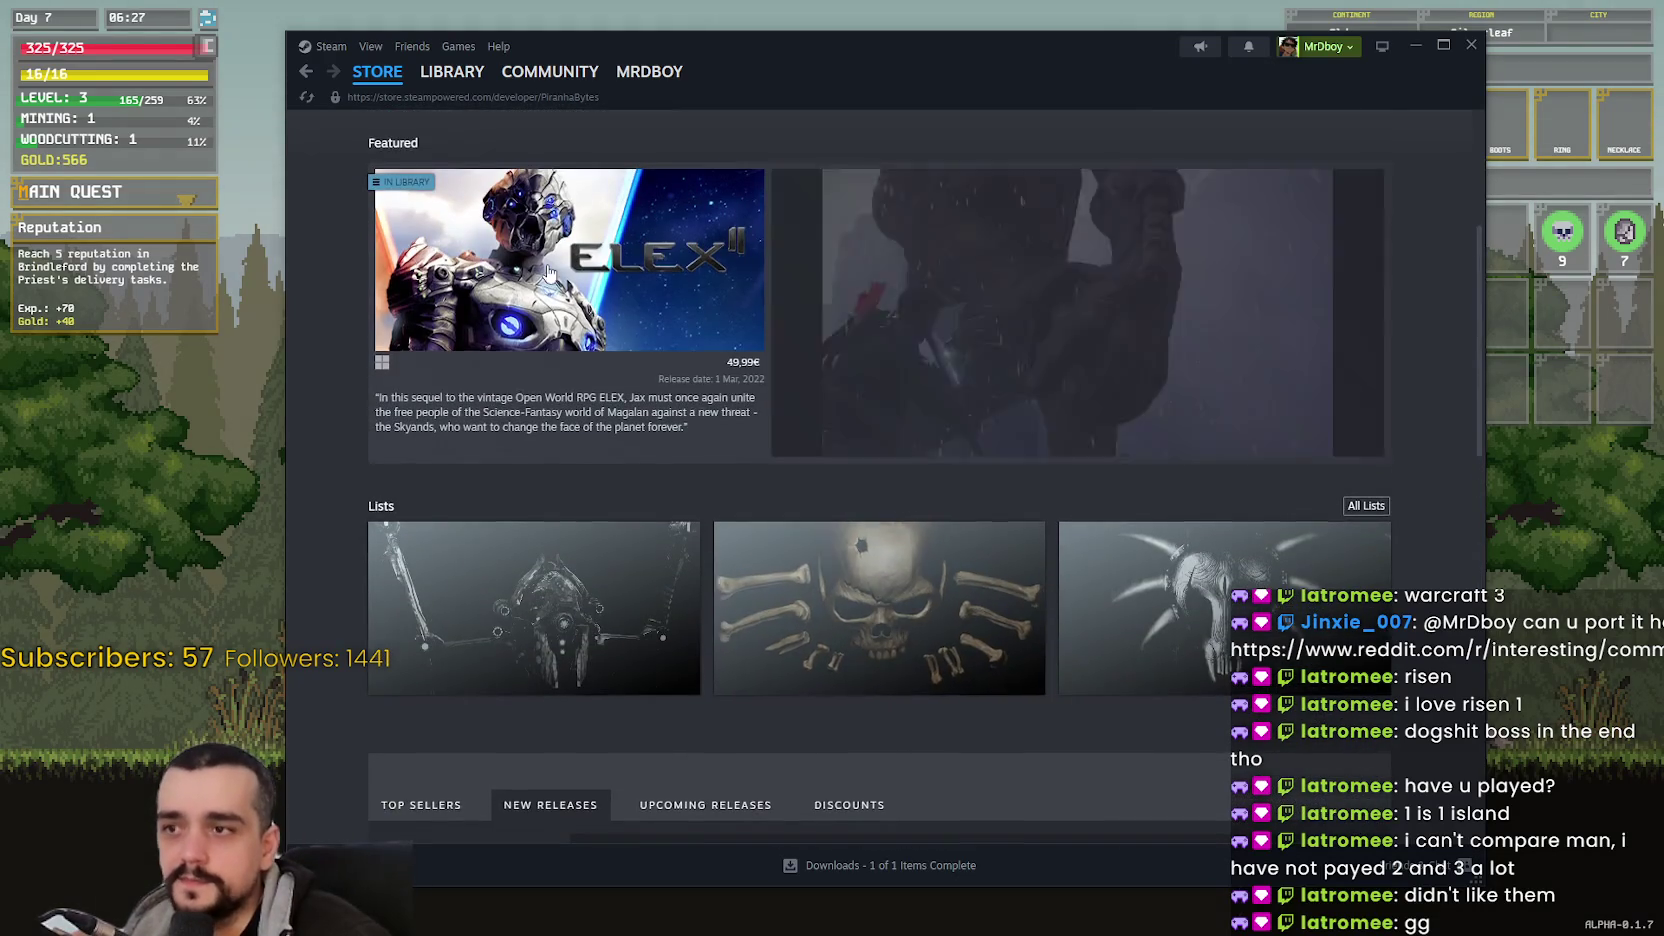
scroll(874, 665, "up", 5)
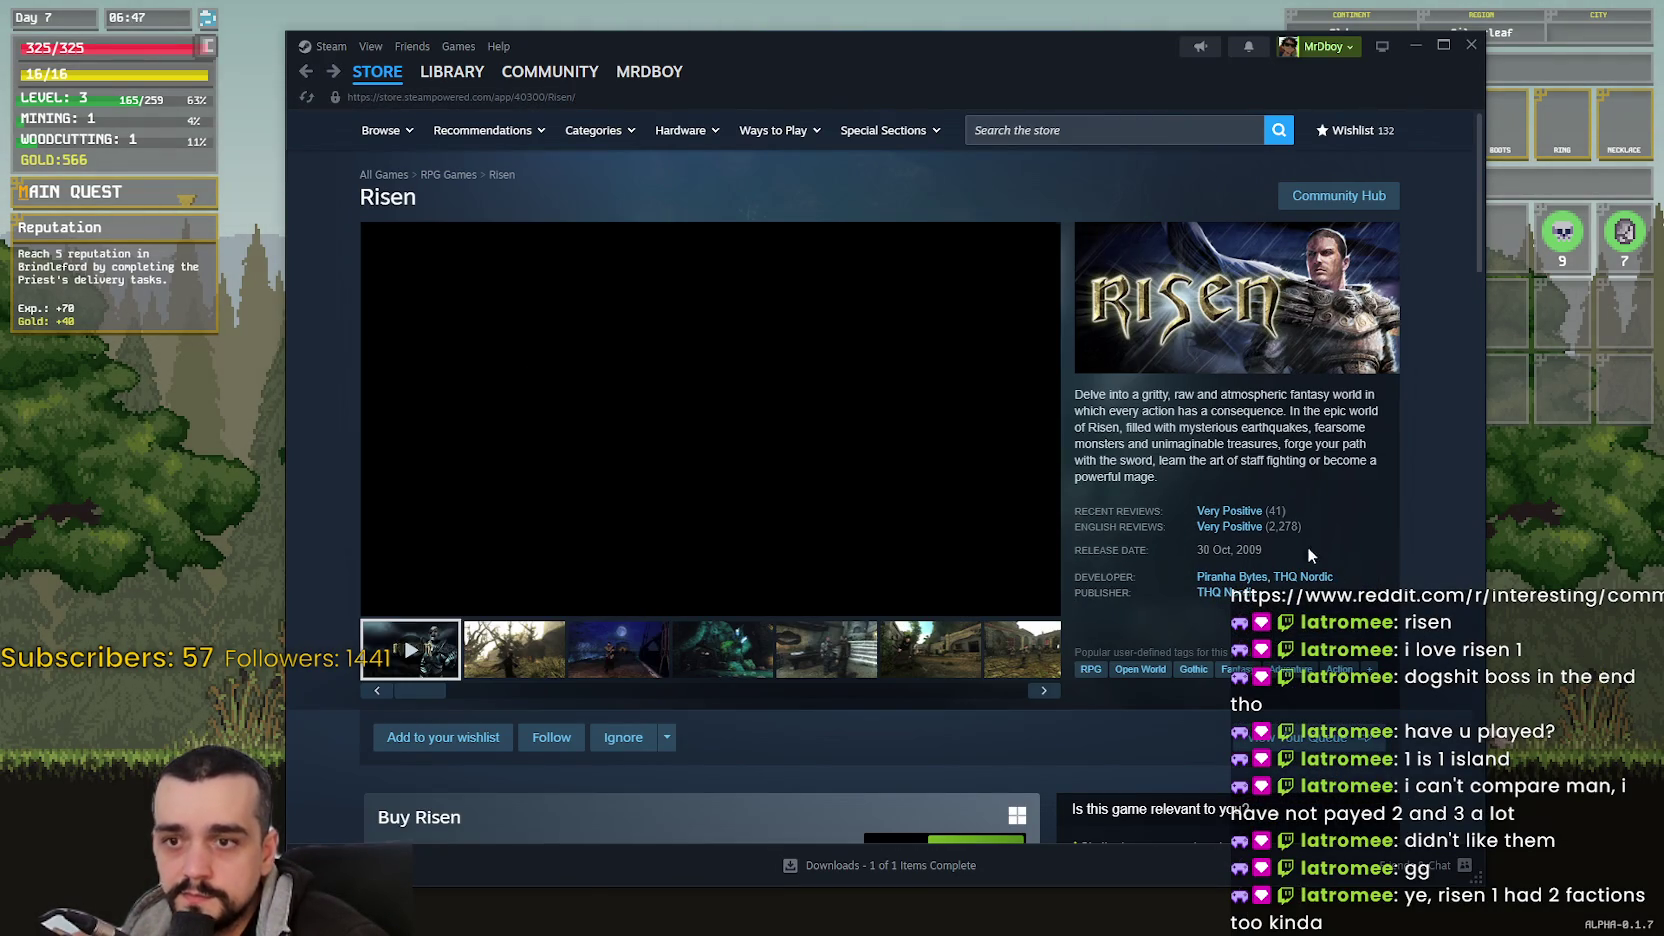
- Open the Gothic 1 Remake store page from THQ Nordic's developer page
left_click(1320, 580)
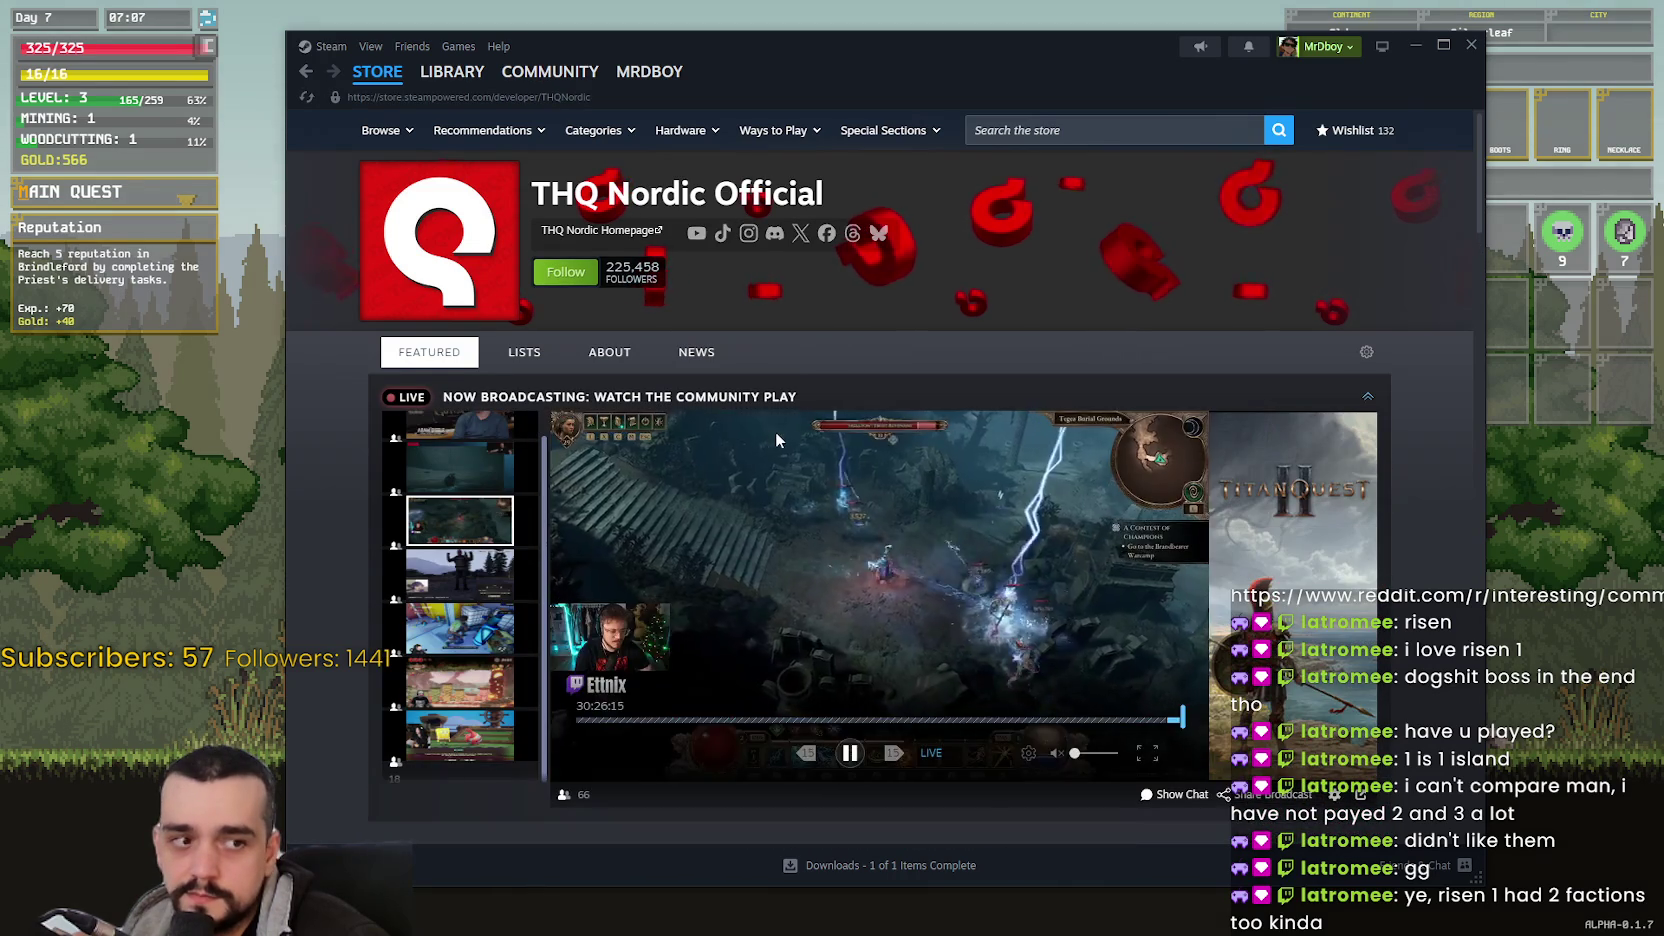
scroll(868, 500, "down", 5)
scroll(868, 500, "down", 8)
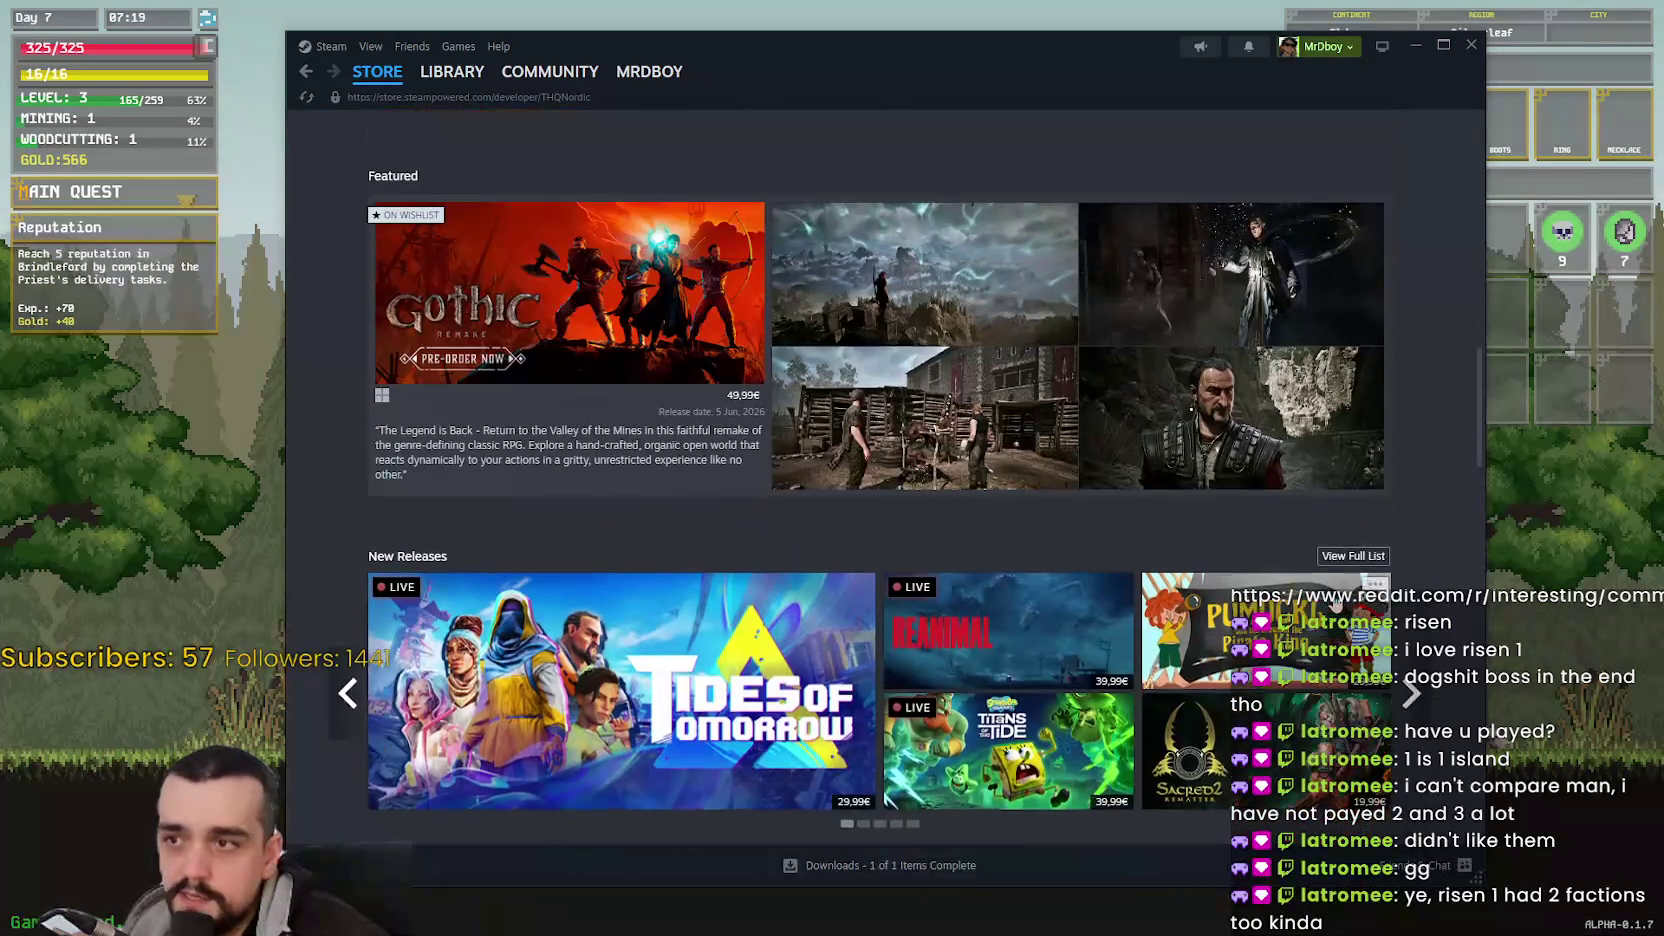
scroll(1336, 603, "up", 1)
left_click(604, 430)
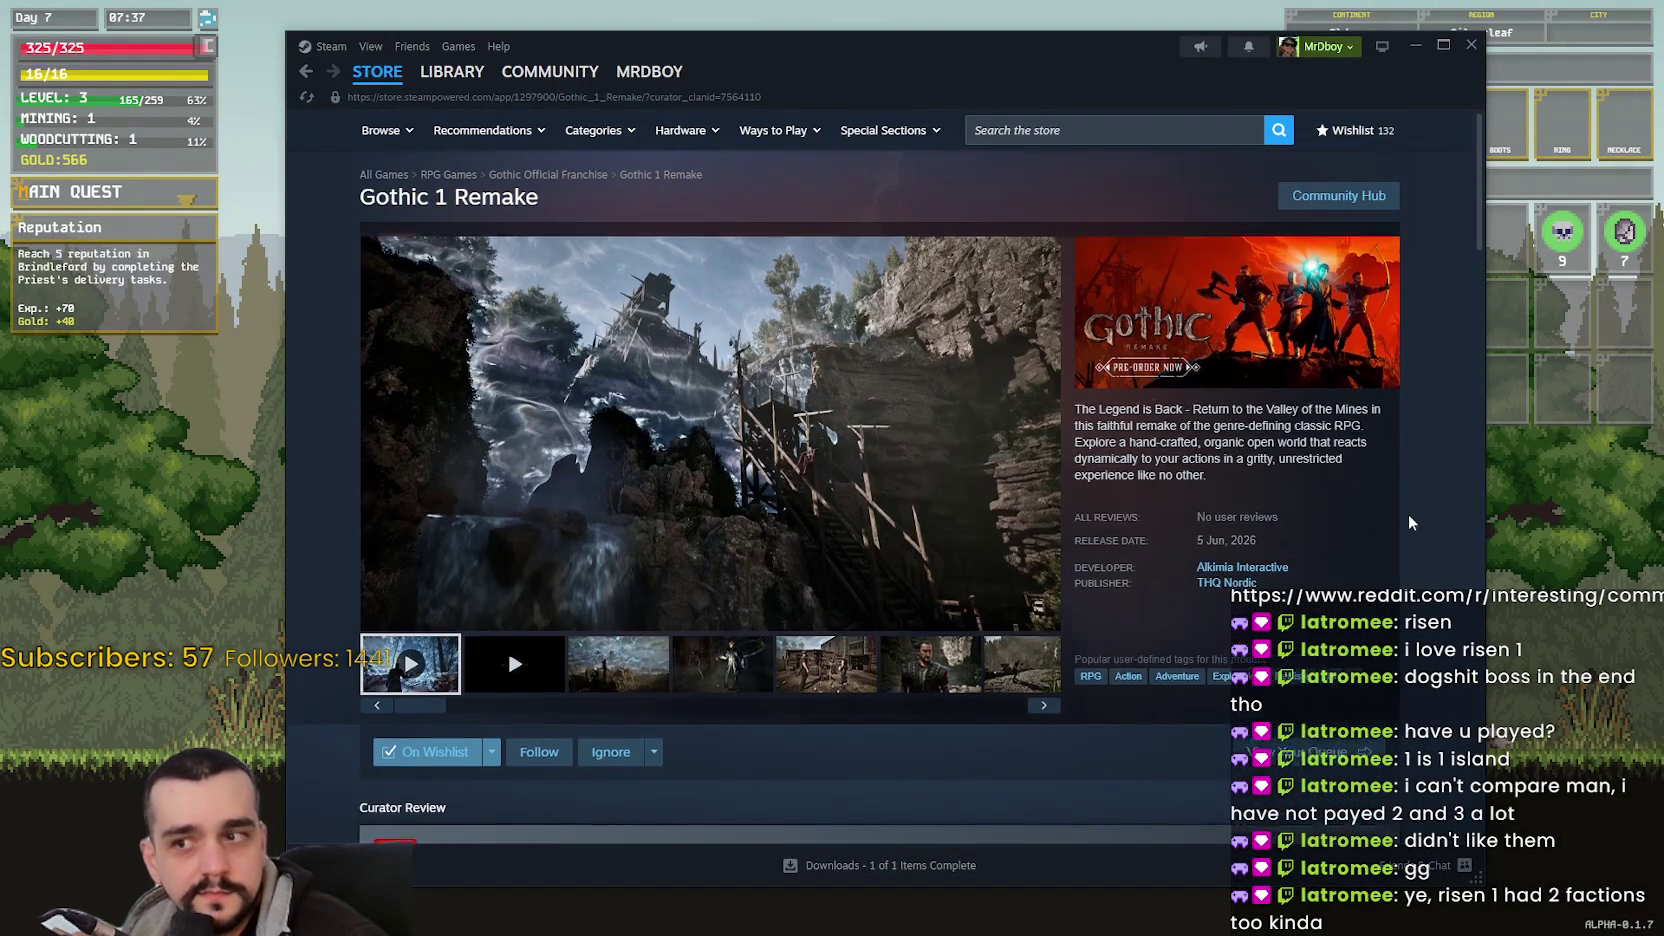
- Collapse the live making-of broadcast on the Gothic 1 Remake page
scroll(714, 650, "down", 2)
scroll(1346, 224, "up", 2)
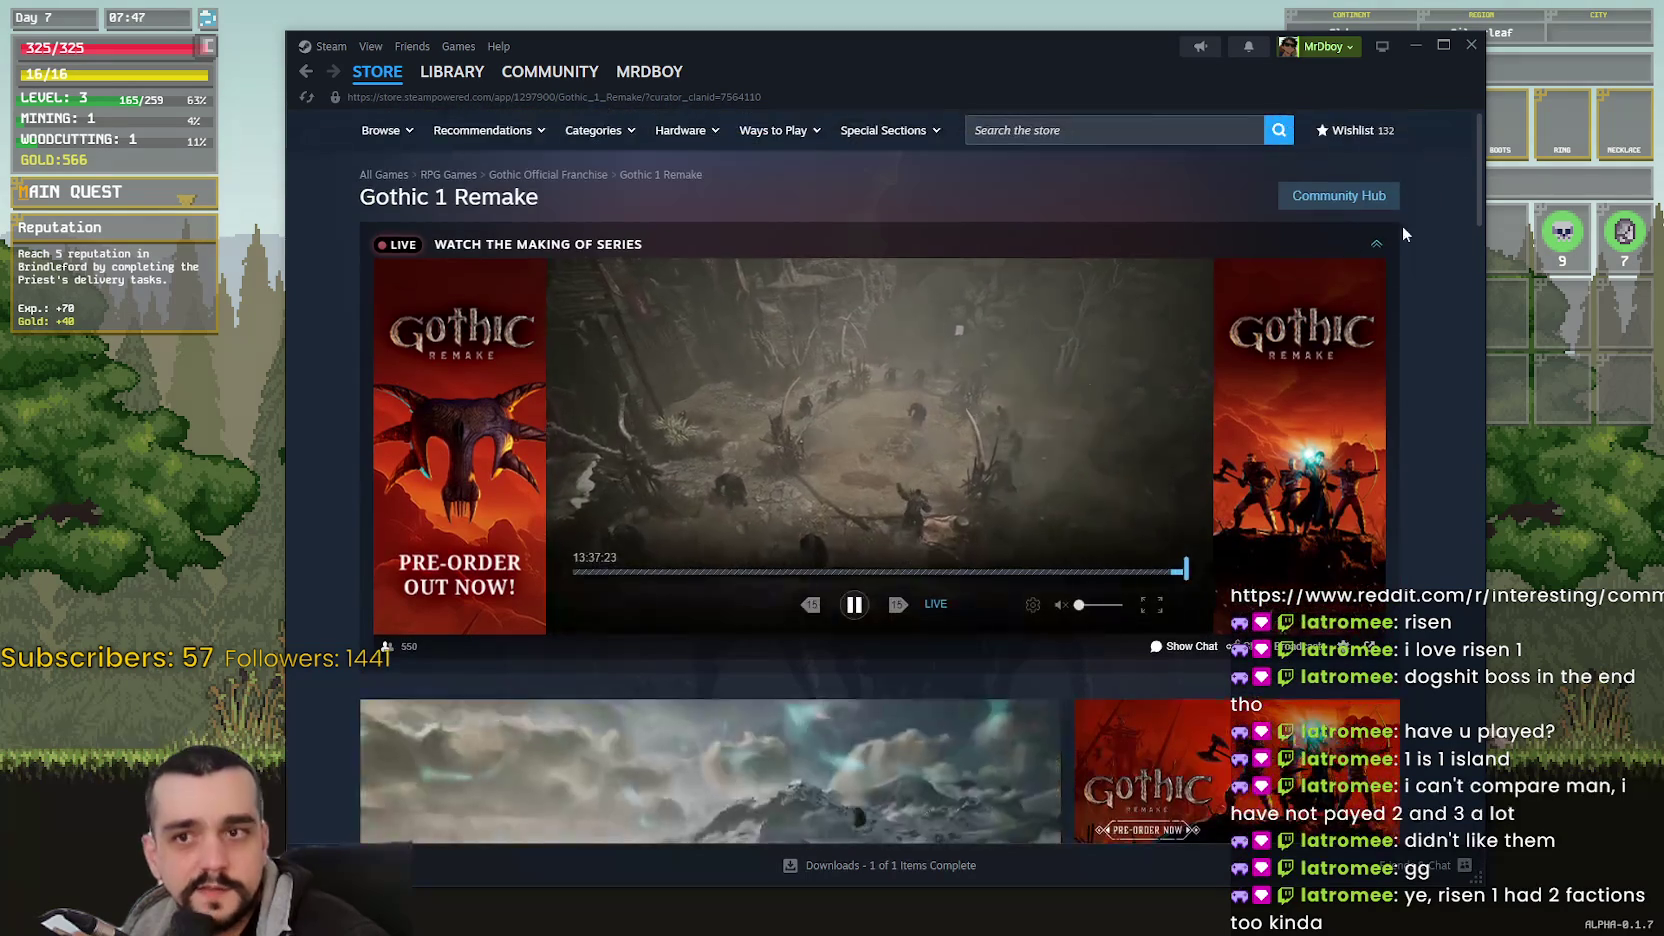
left_click(1378, 246)
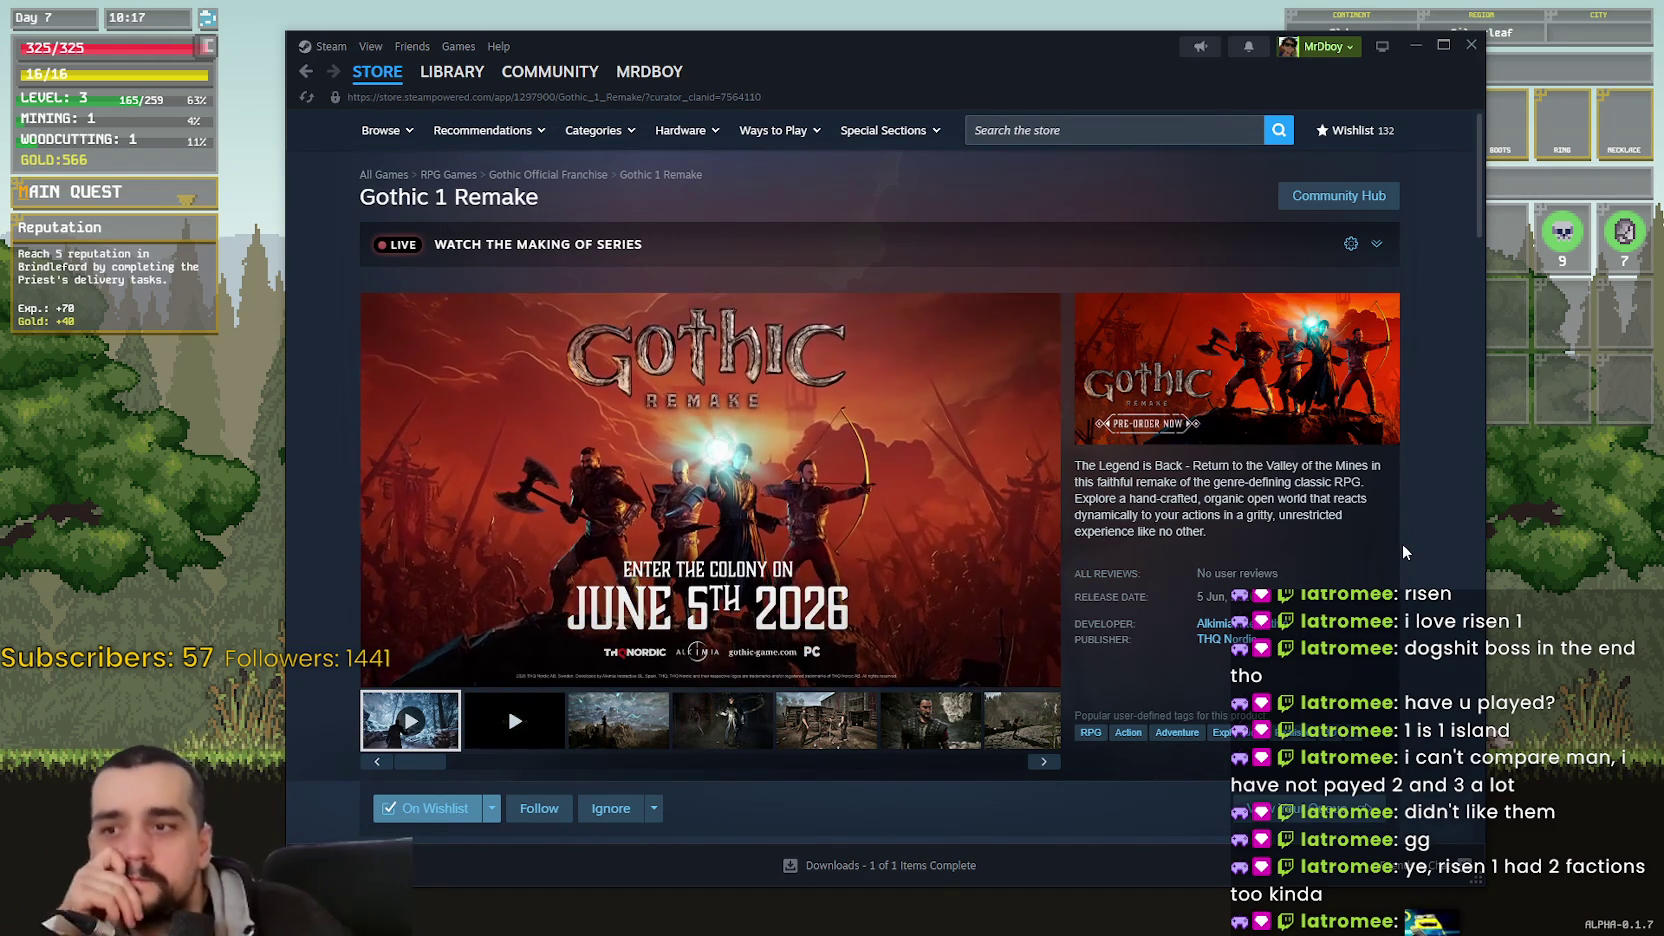
- Enlarge the third Gothic 1 Remake screenshot, page through the next seven, then close the viewer
left_click(638, 742)
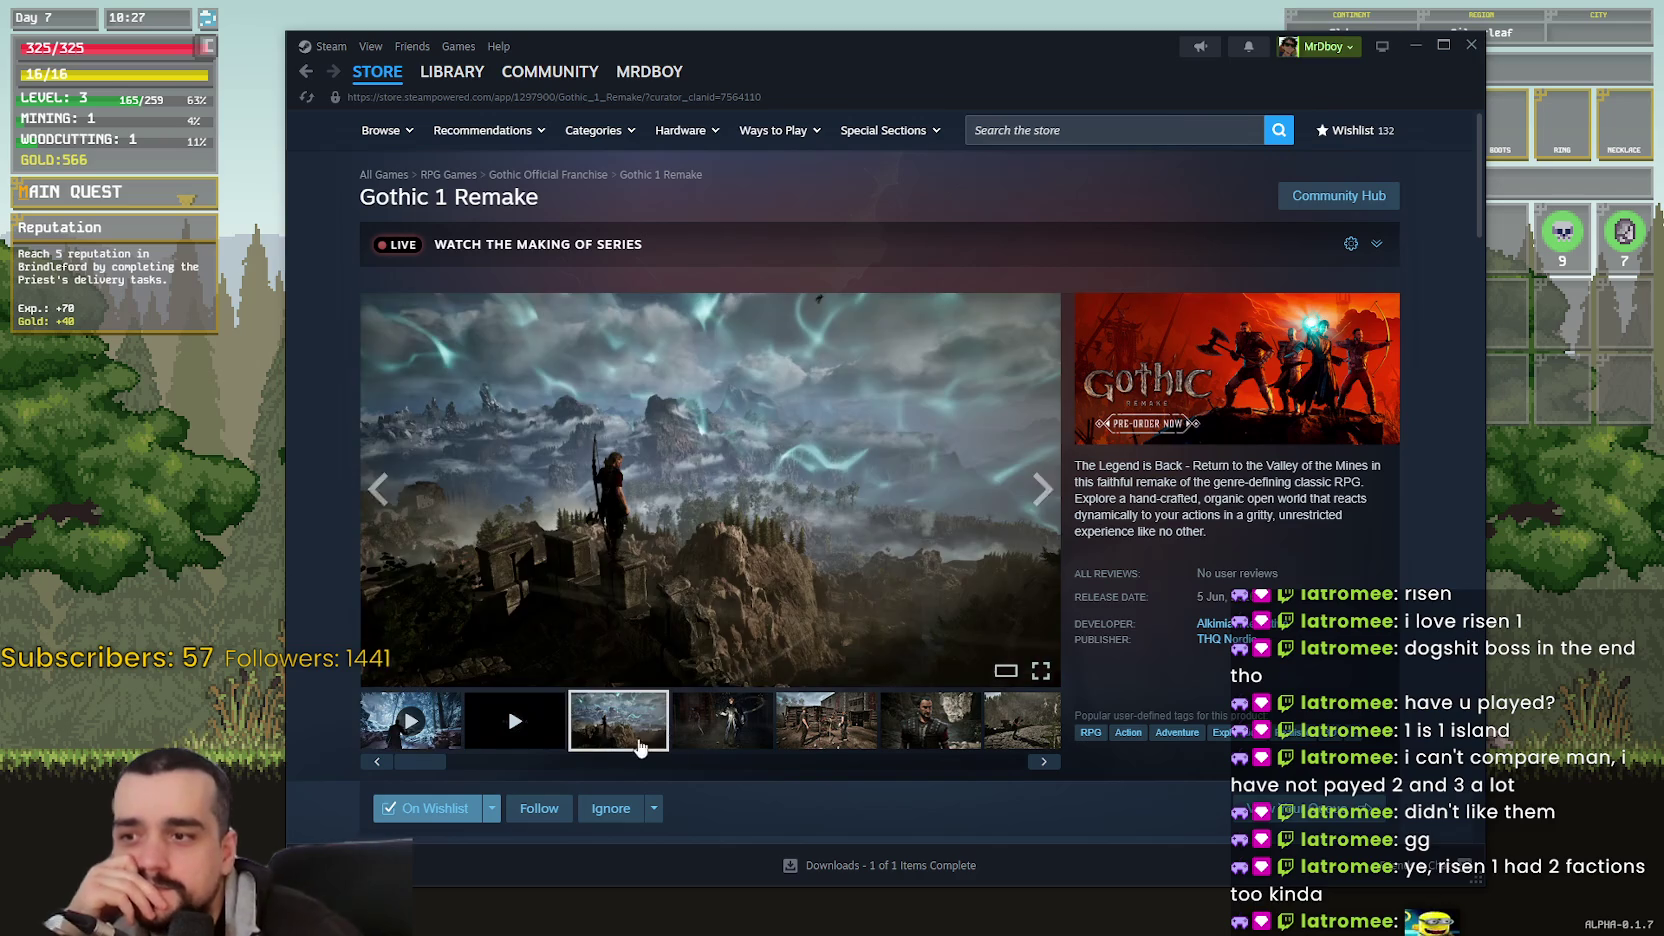
left_click(703, 634)
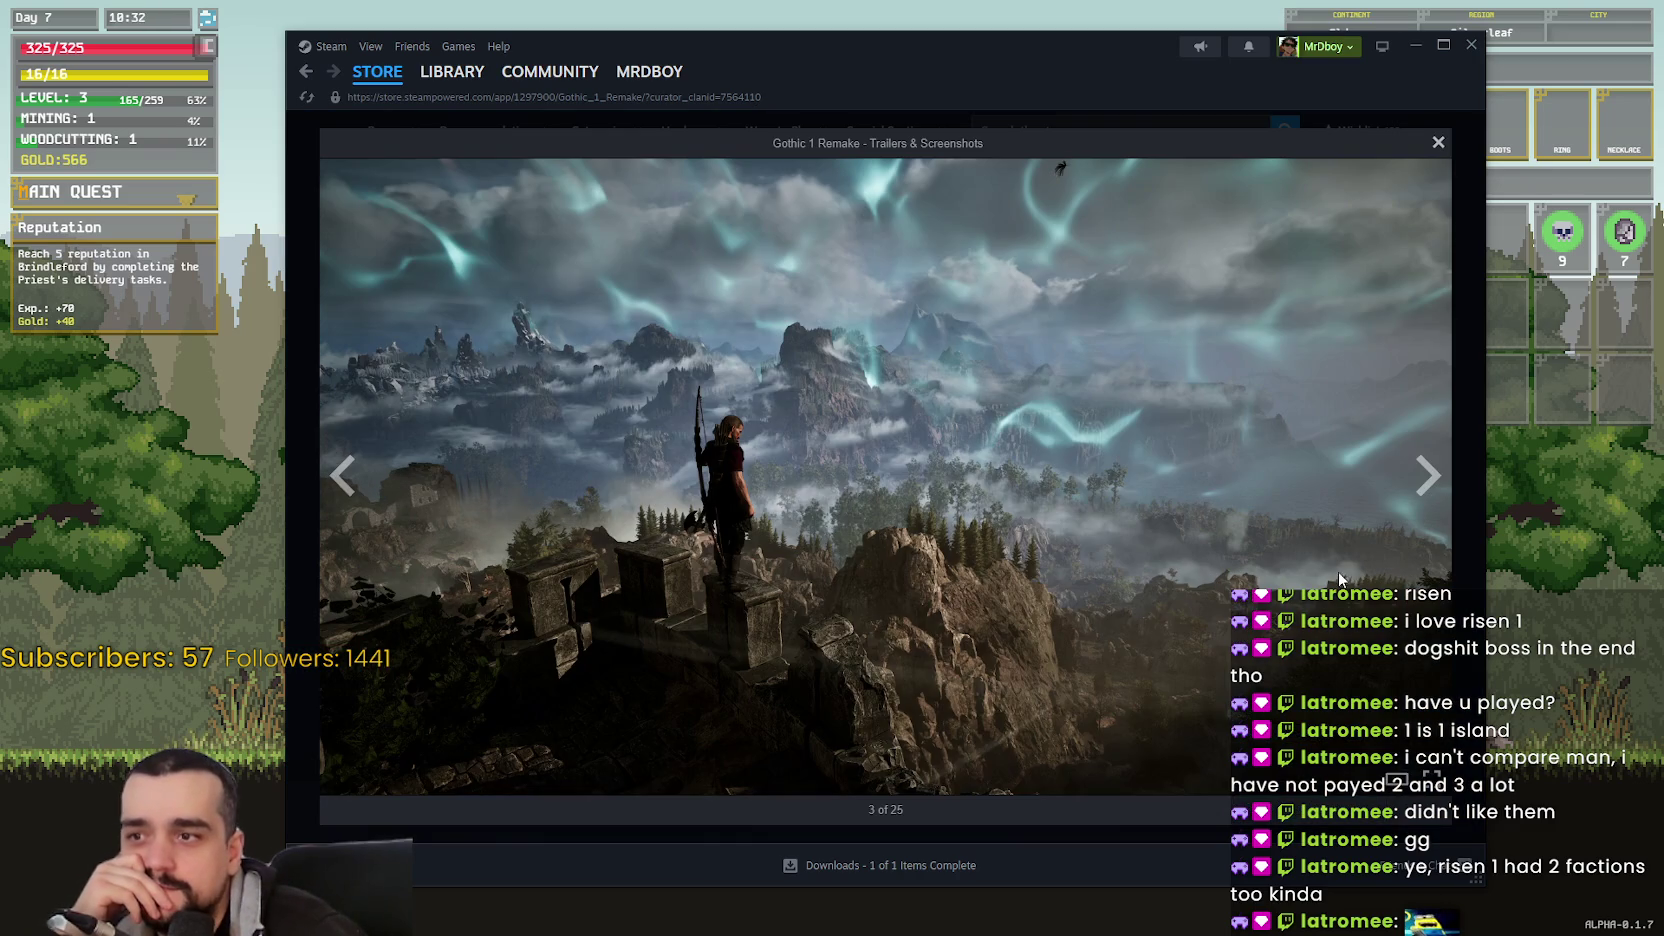
left_click(1426, 486)
left_click(1428, 486)
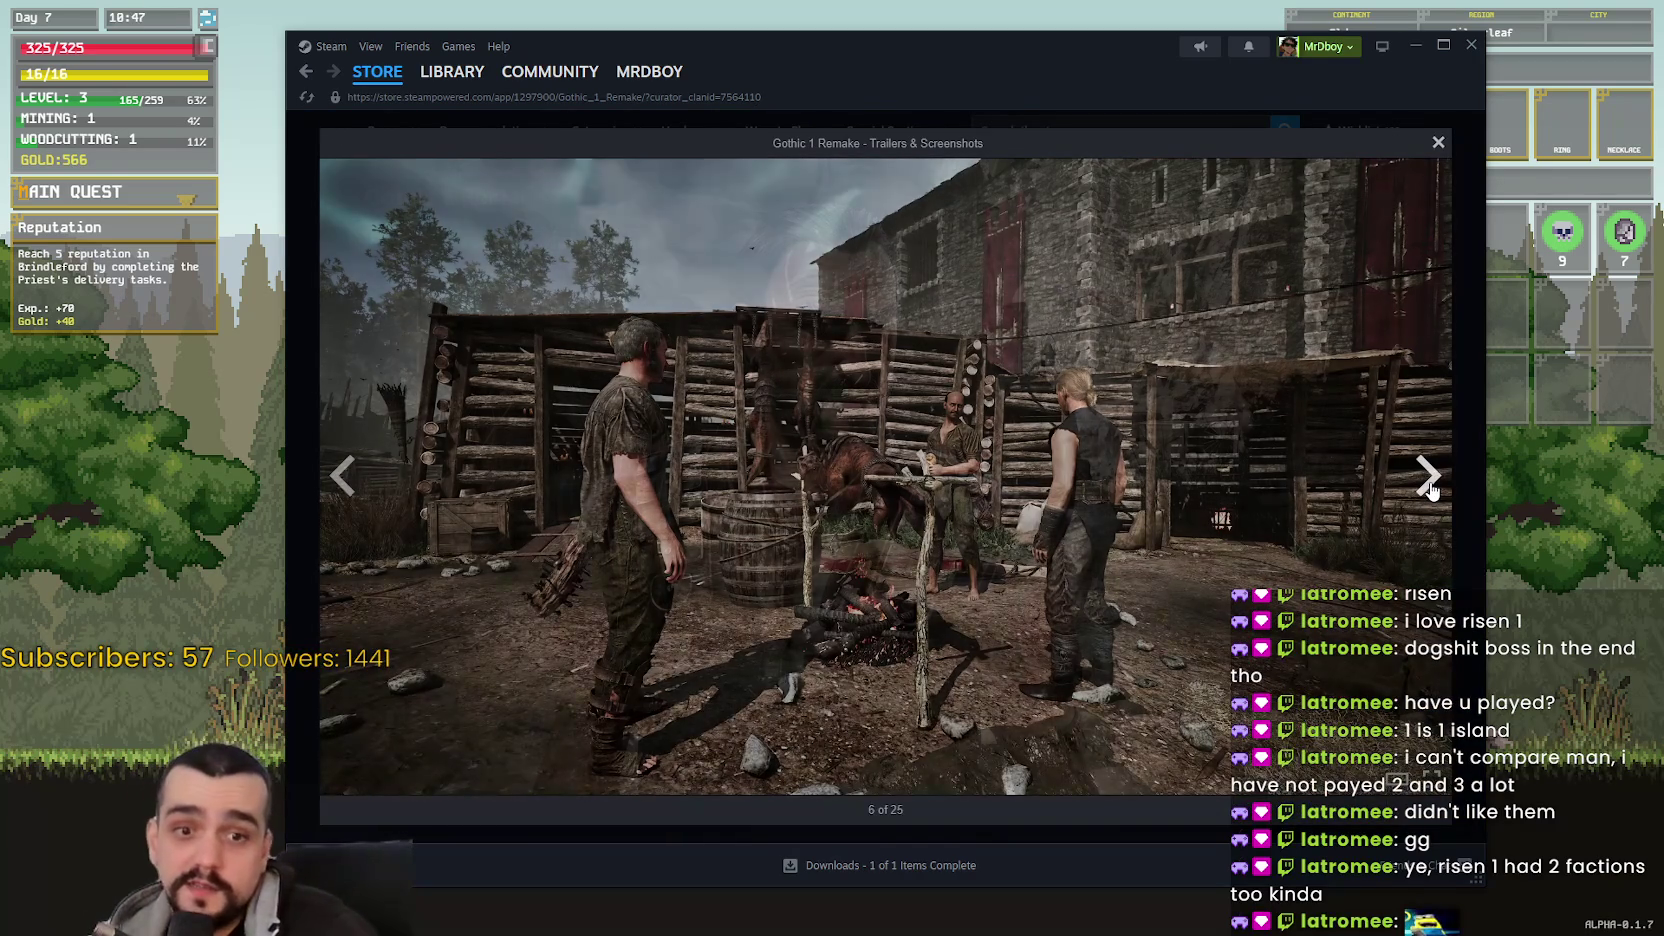
left_click(1429, 486)
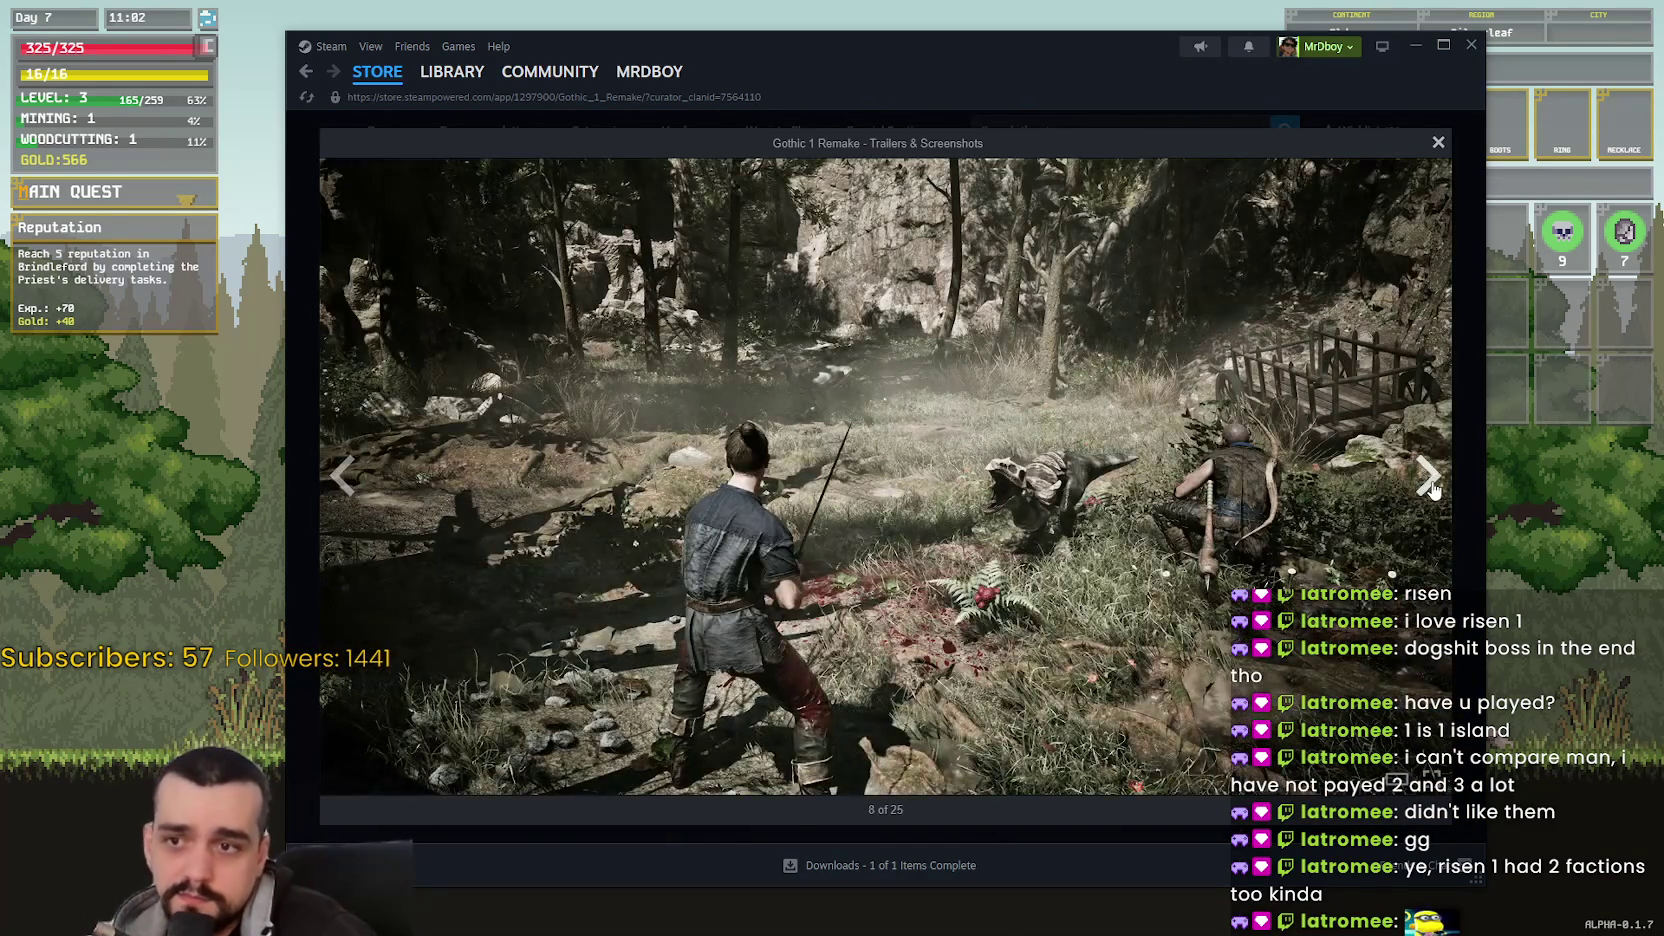
left_click(1430, 486)
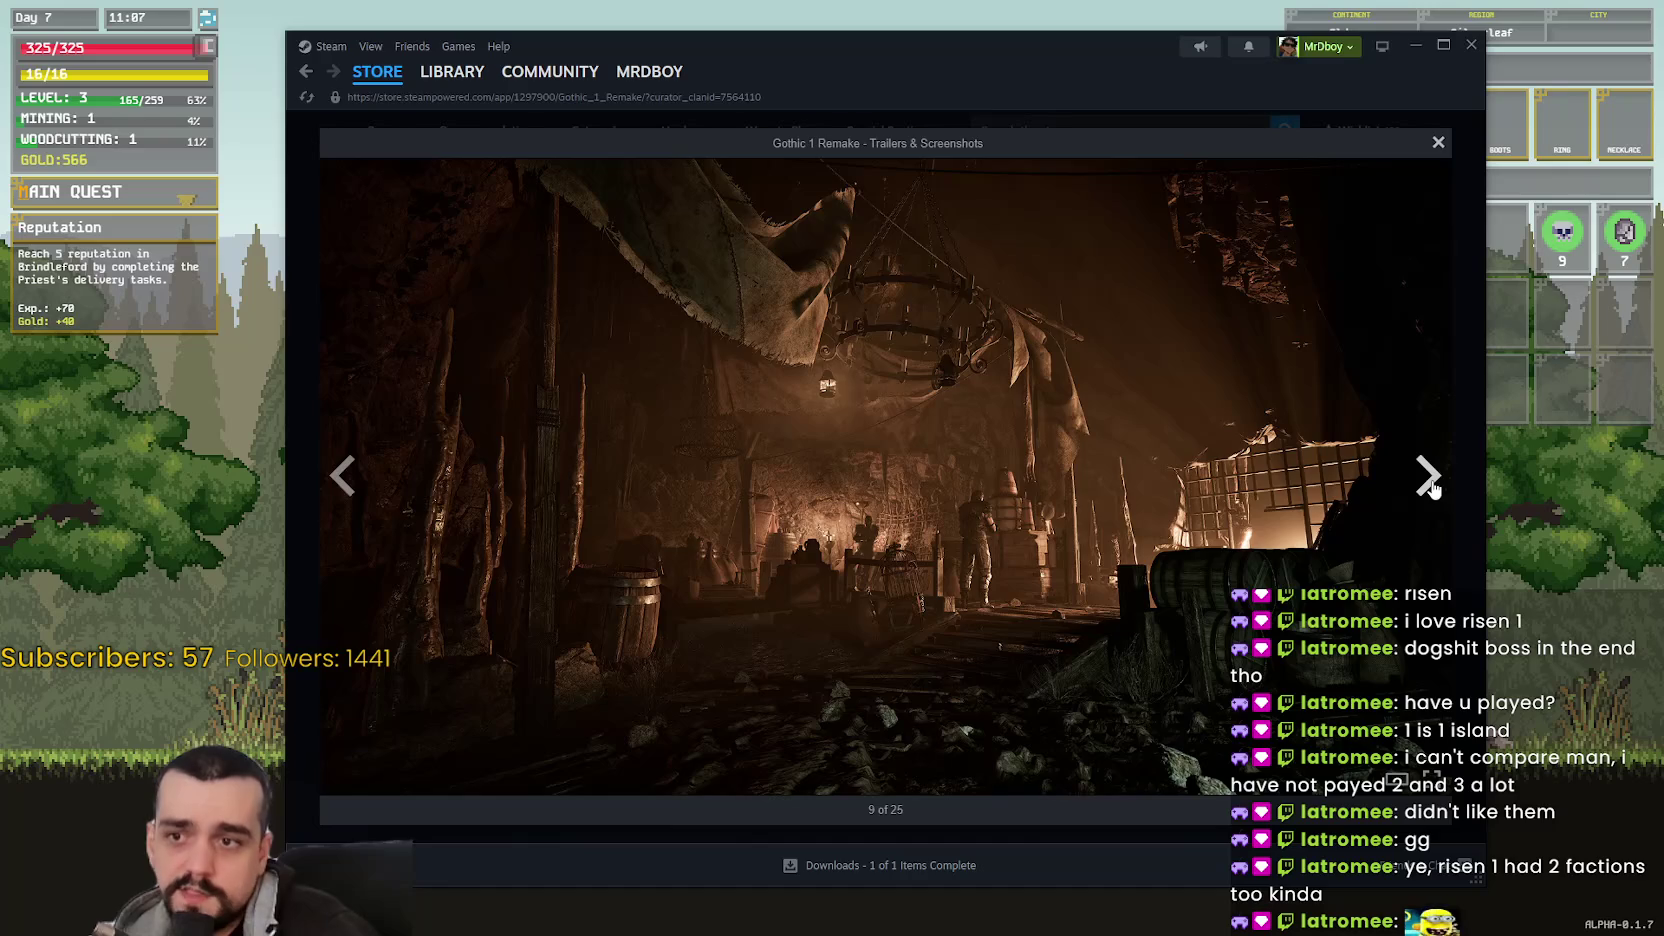
left_click(1430, 486)
left_click(1430, 486)
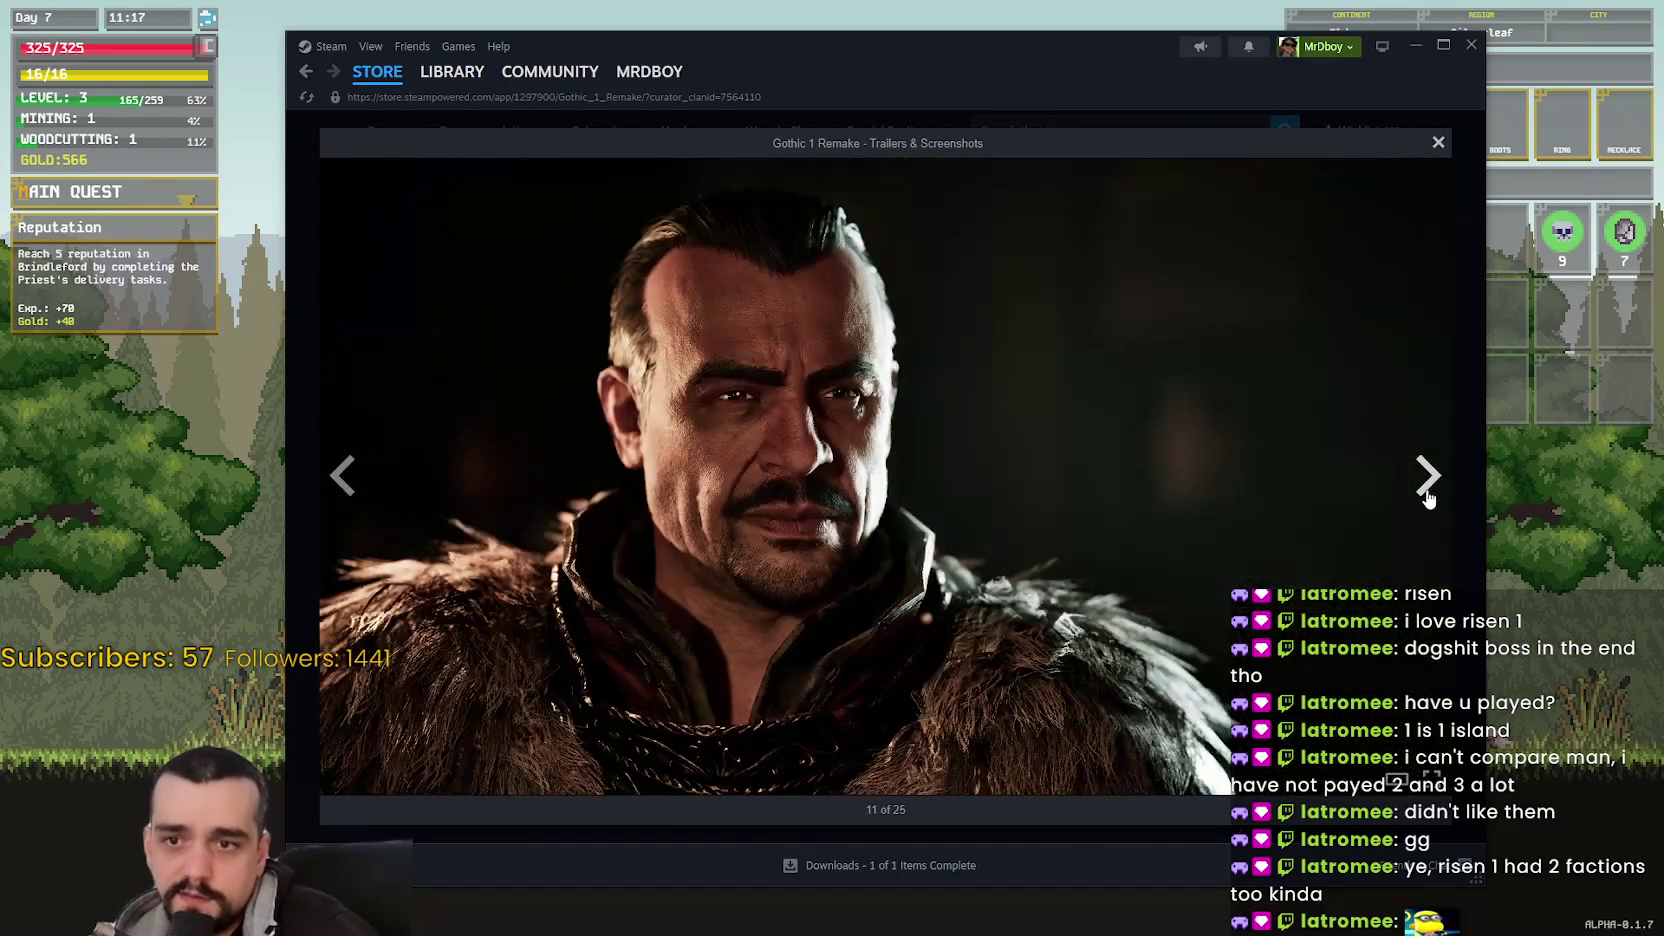
left_click(1430, 486)
left_click(1438, 142)
- Scroll down to the 49,99€ pre-purchase offer and the downloadable demo
scroll(1060, 595, "down", 5)
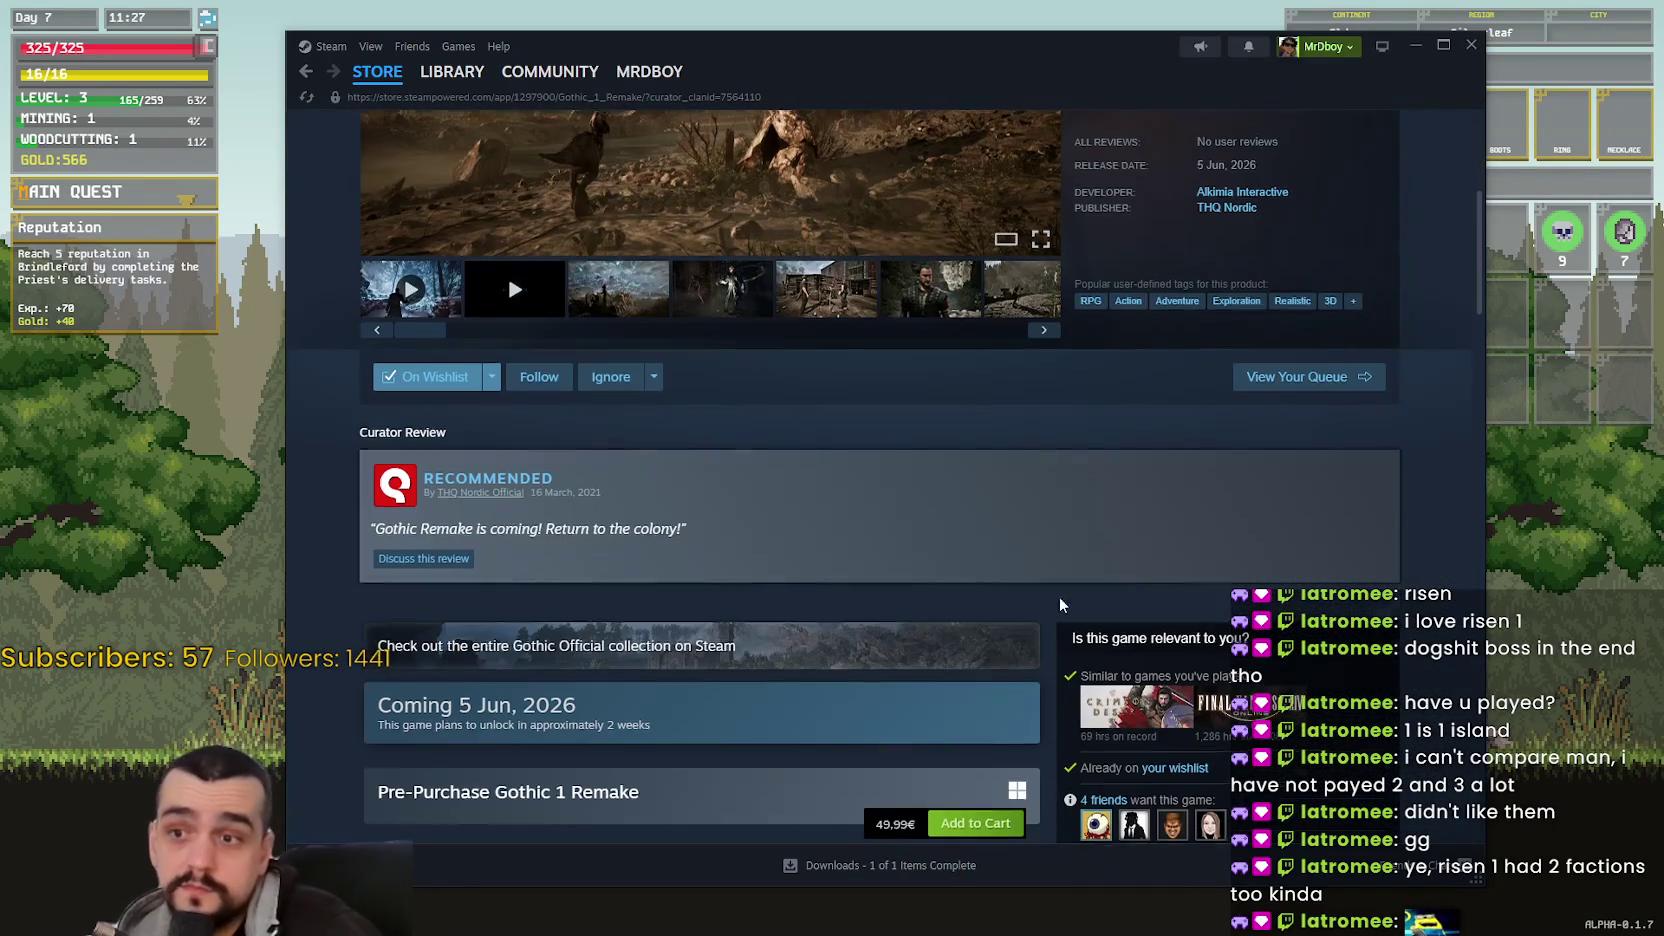
scroll(953, 510, "down", 3)
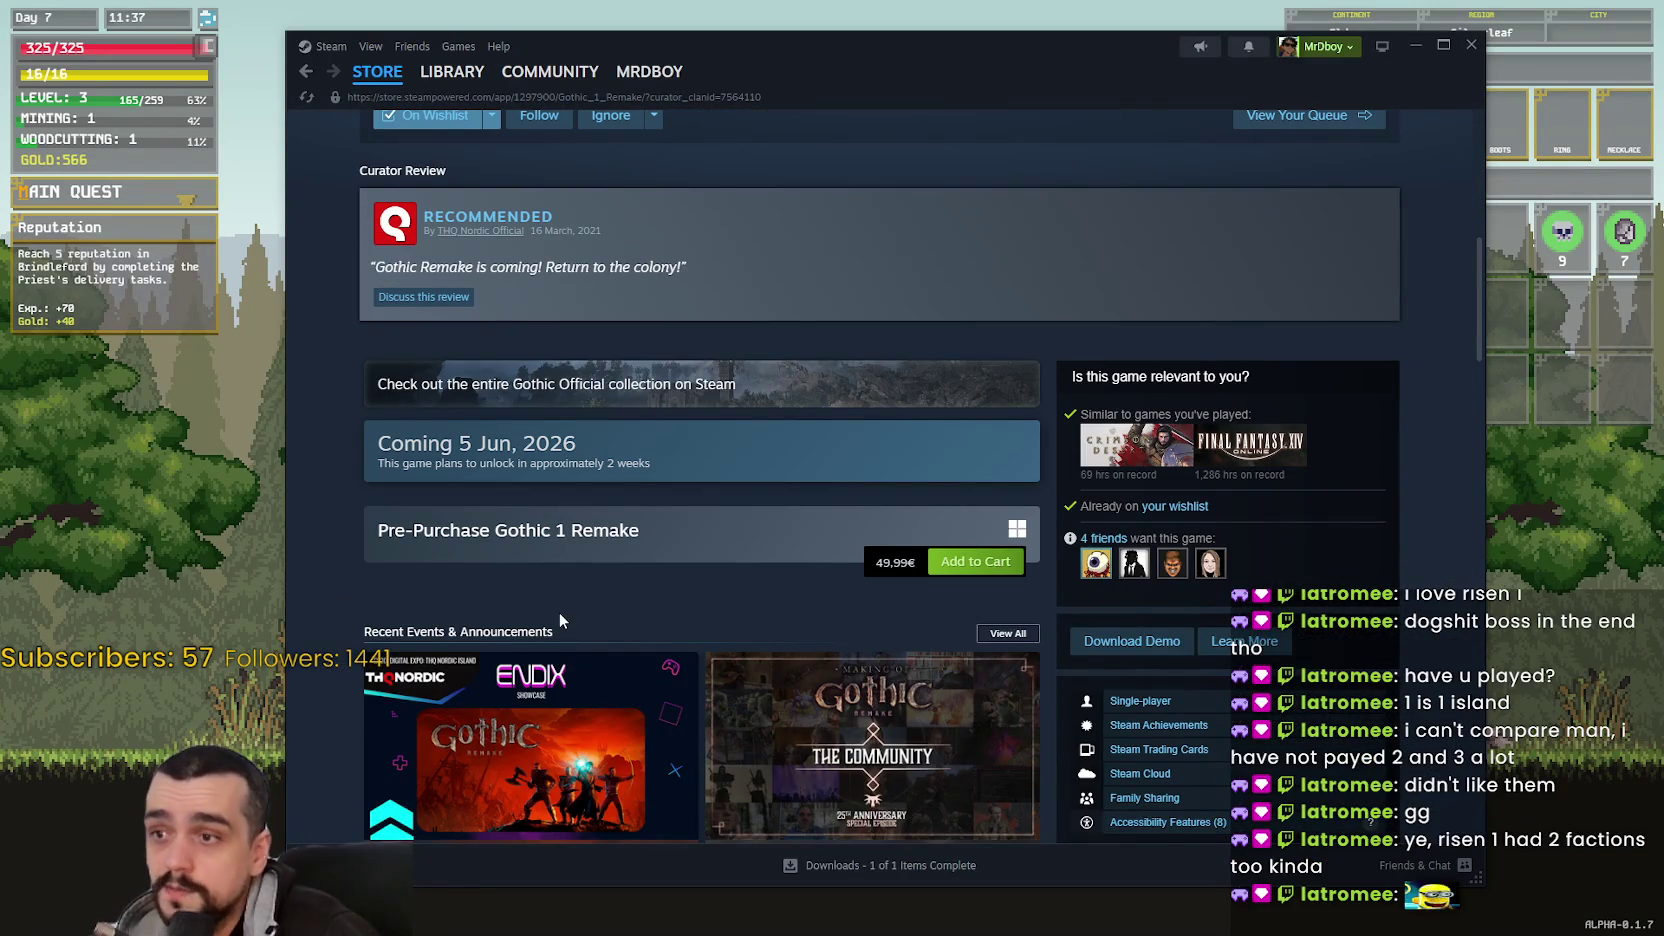
scroll(559, 612, "down", 4)
scroll(953, 745, "down", 1)
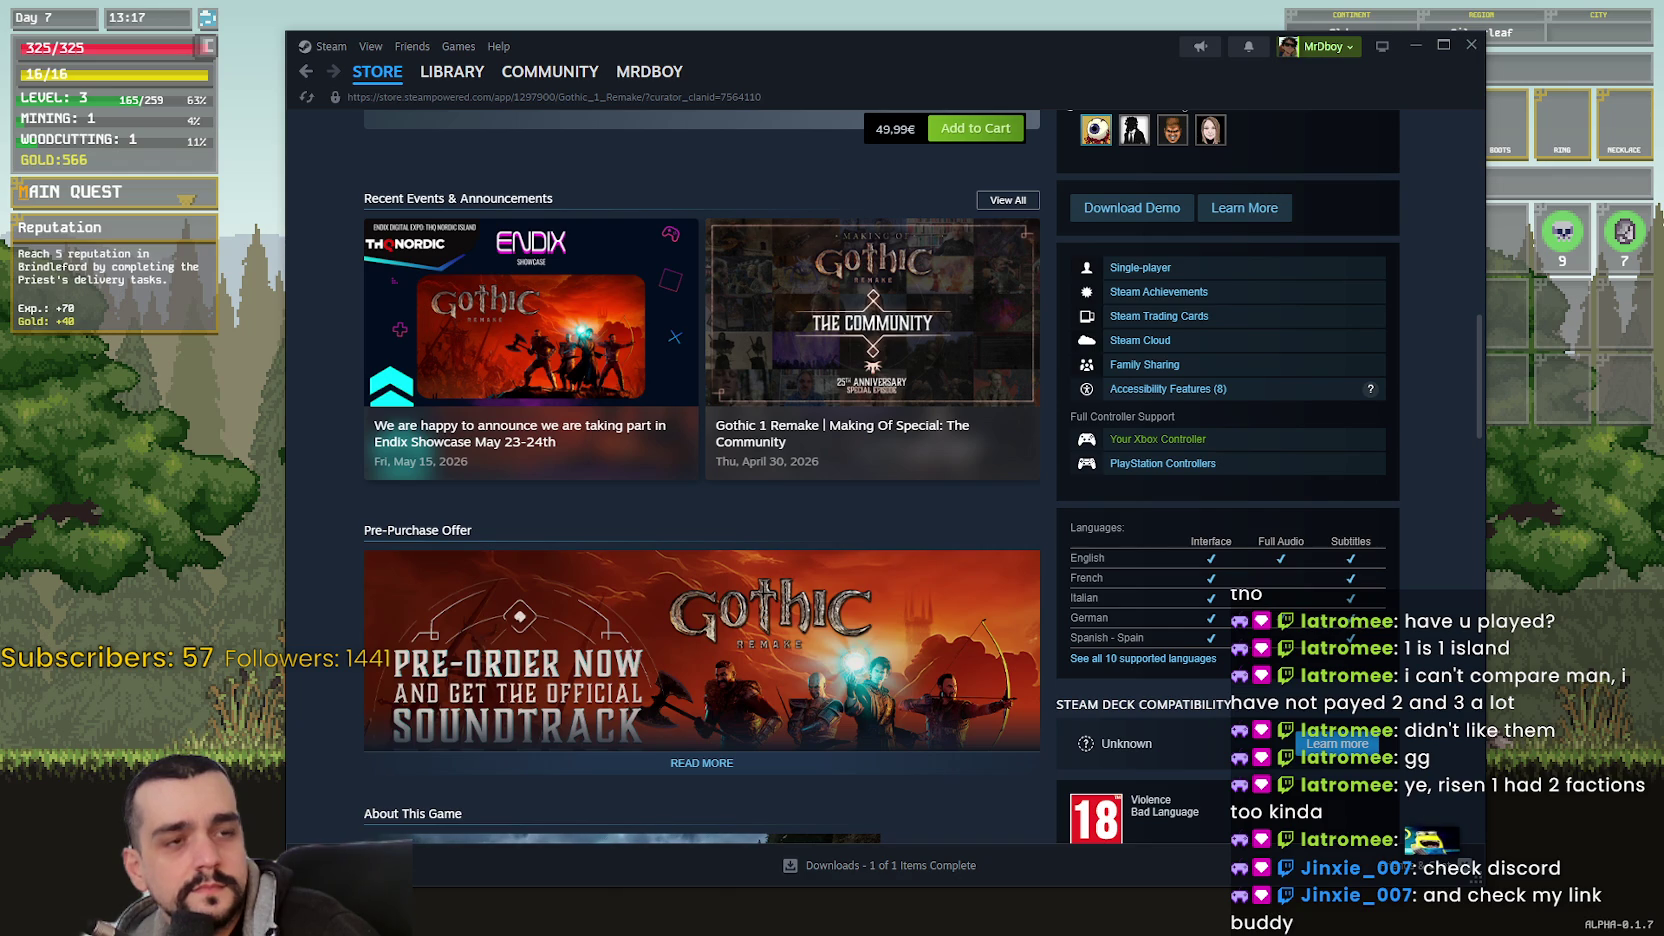
key("alt+Tab")
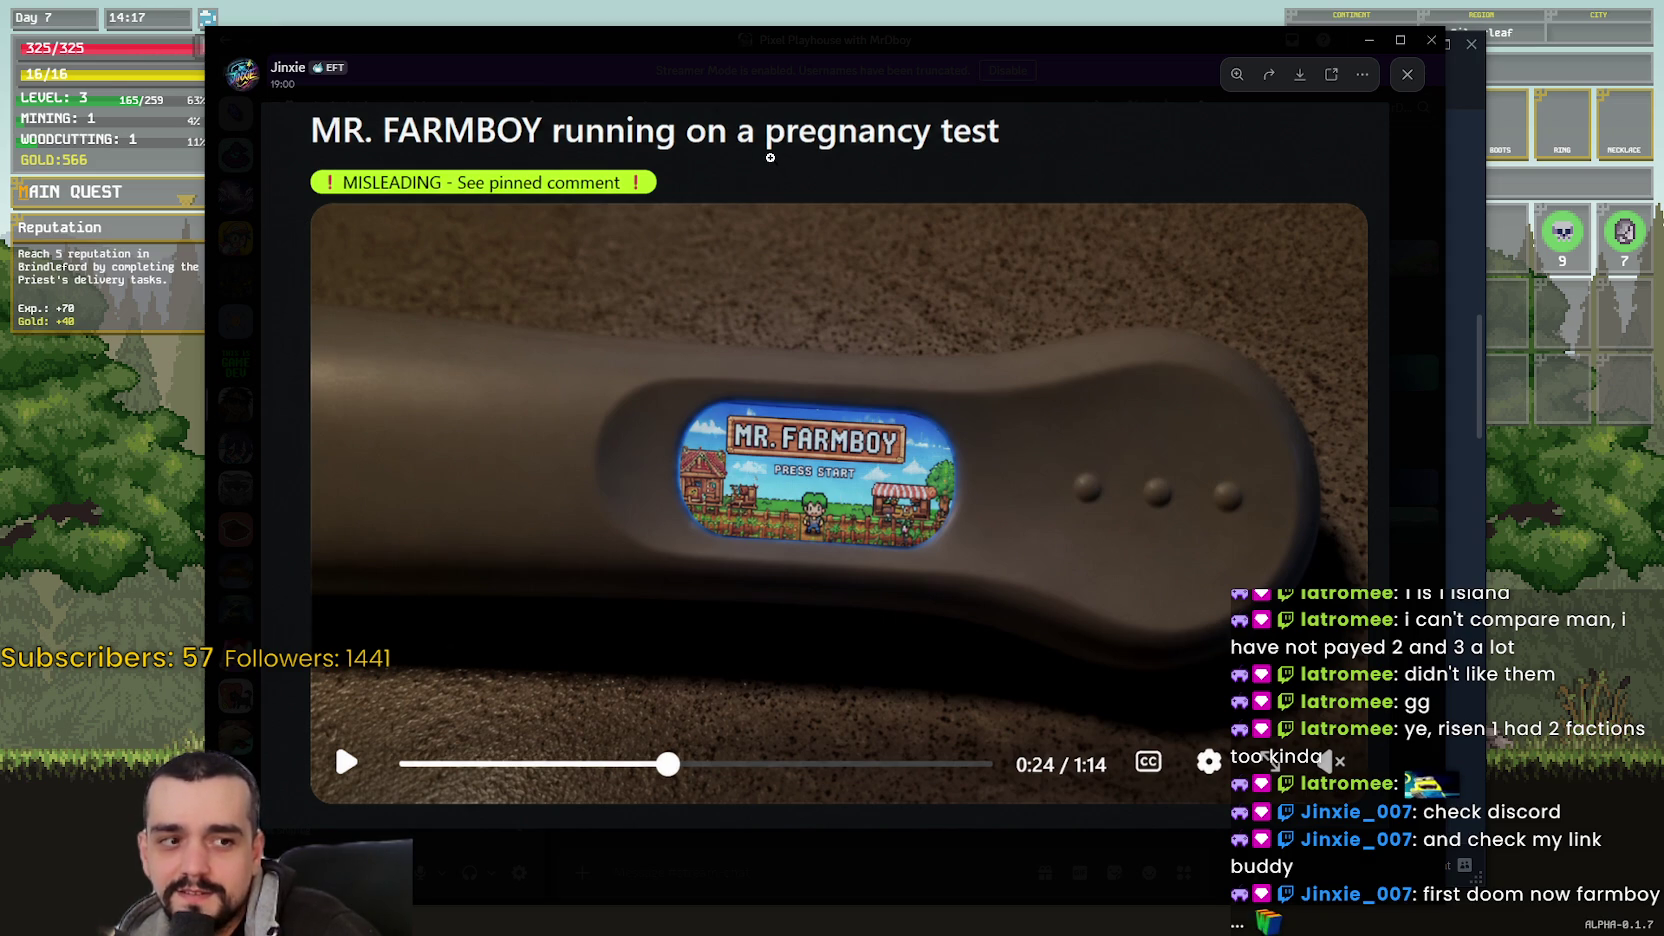
left_click(811, 507)
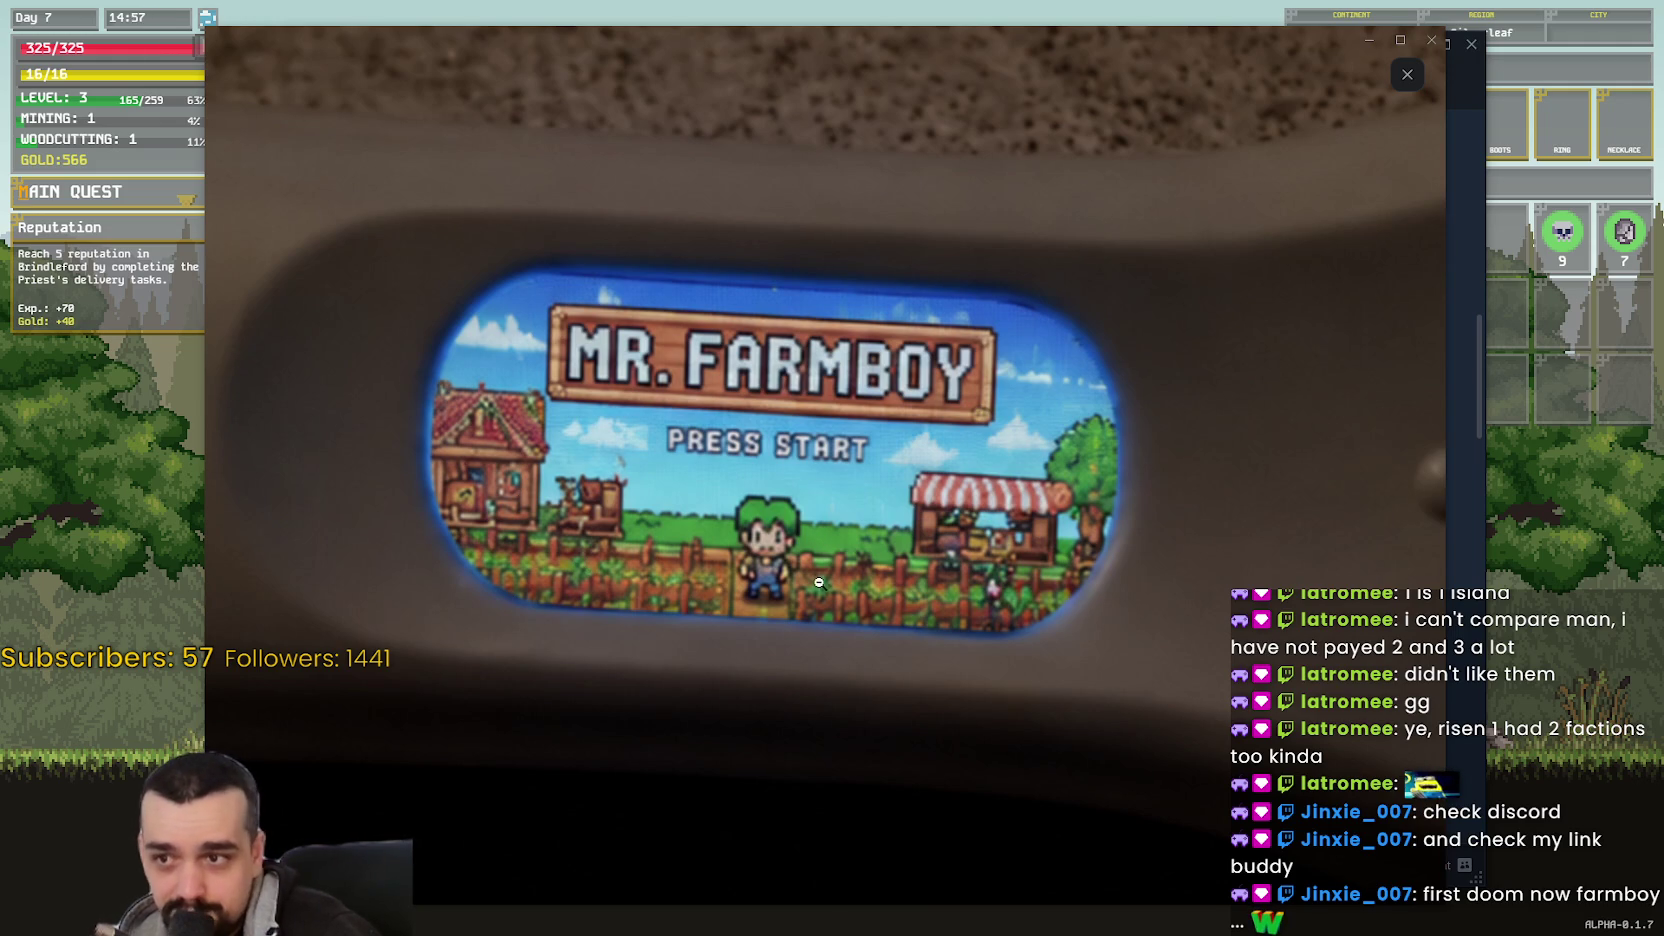
left_click(1073, 646)
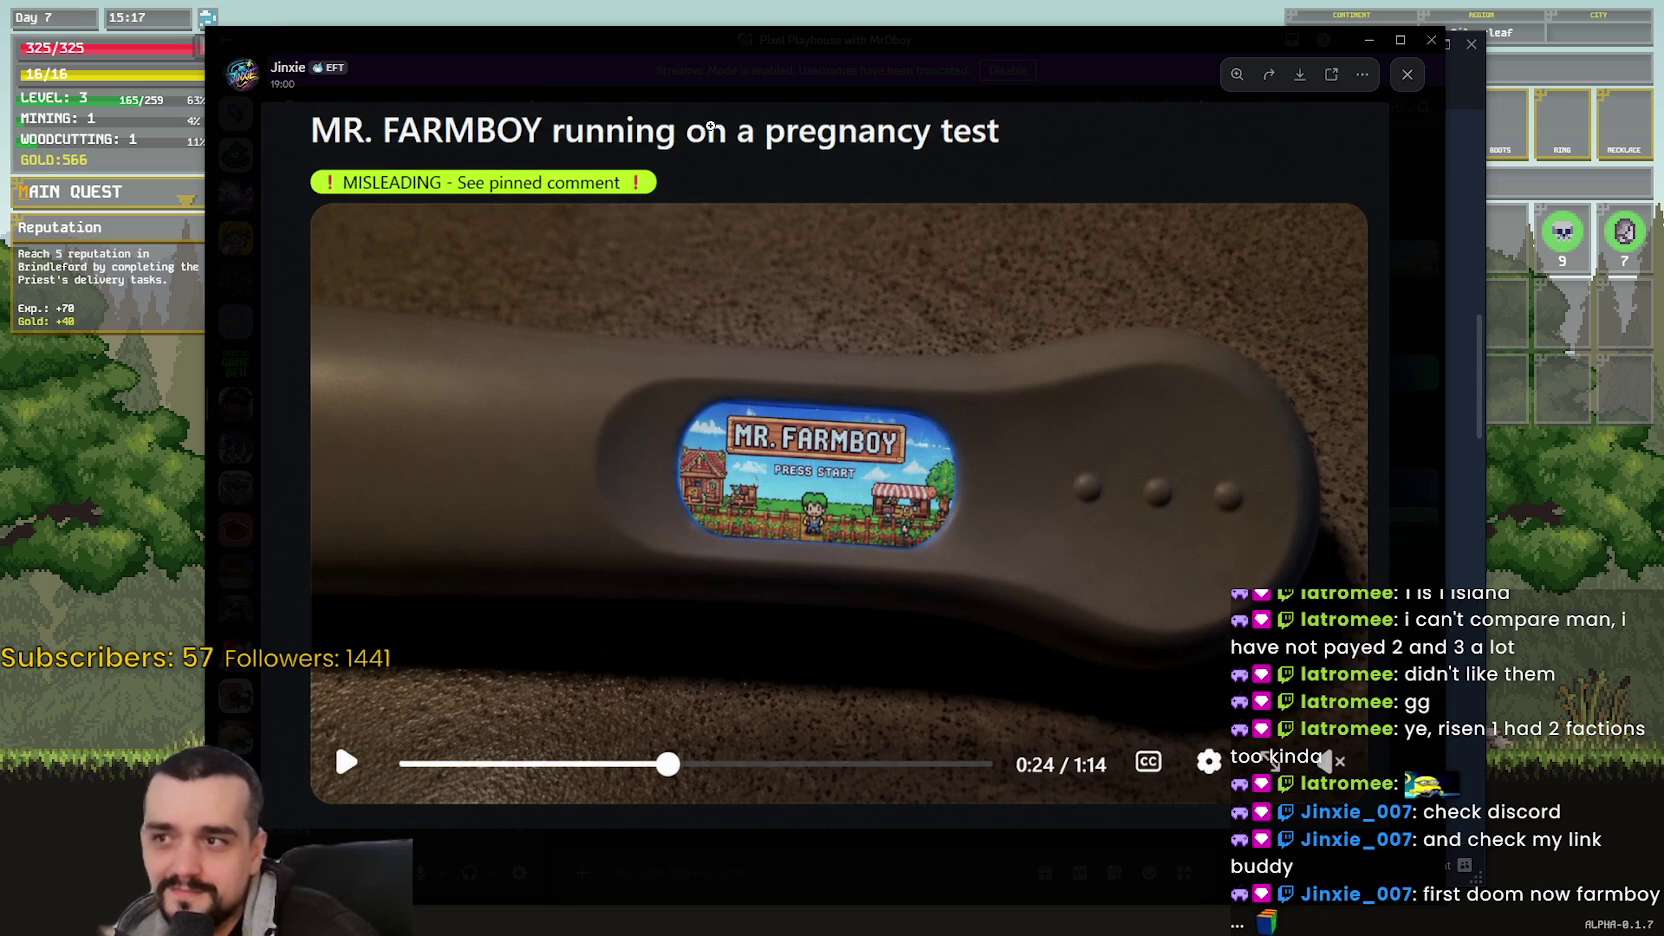
mouse_move(1020, 49)
left_mouse_down()
mouse_move(1062, 54)
mouse_move(1015, 49)
left_mouse_up()
left_click(1364, 40)
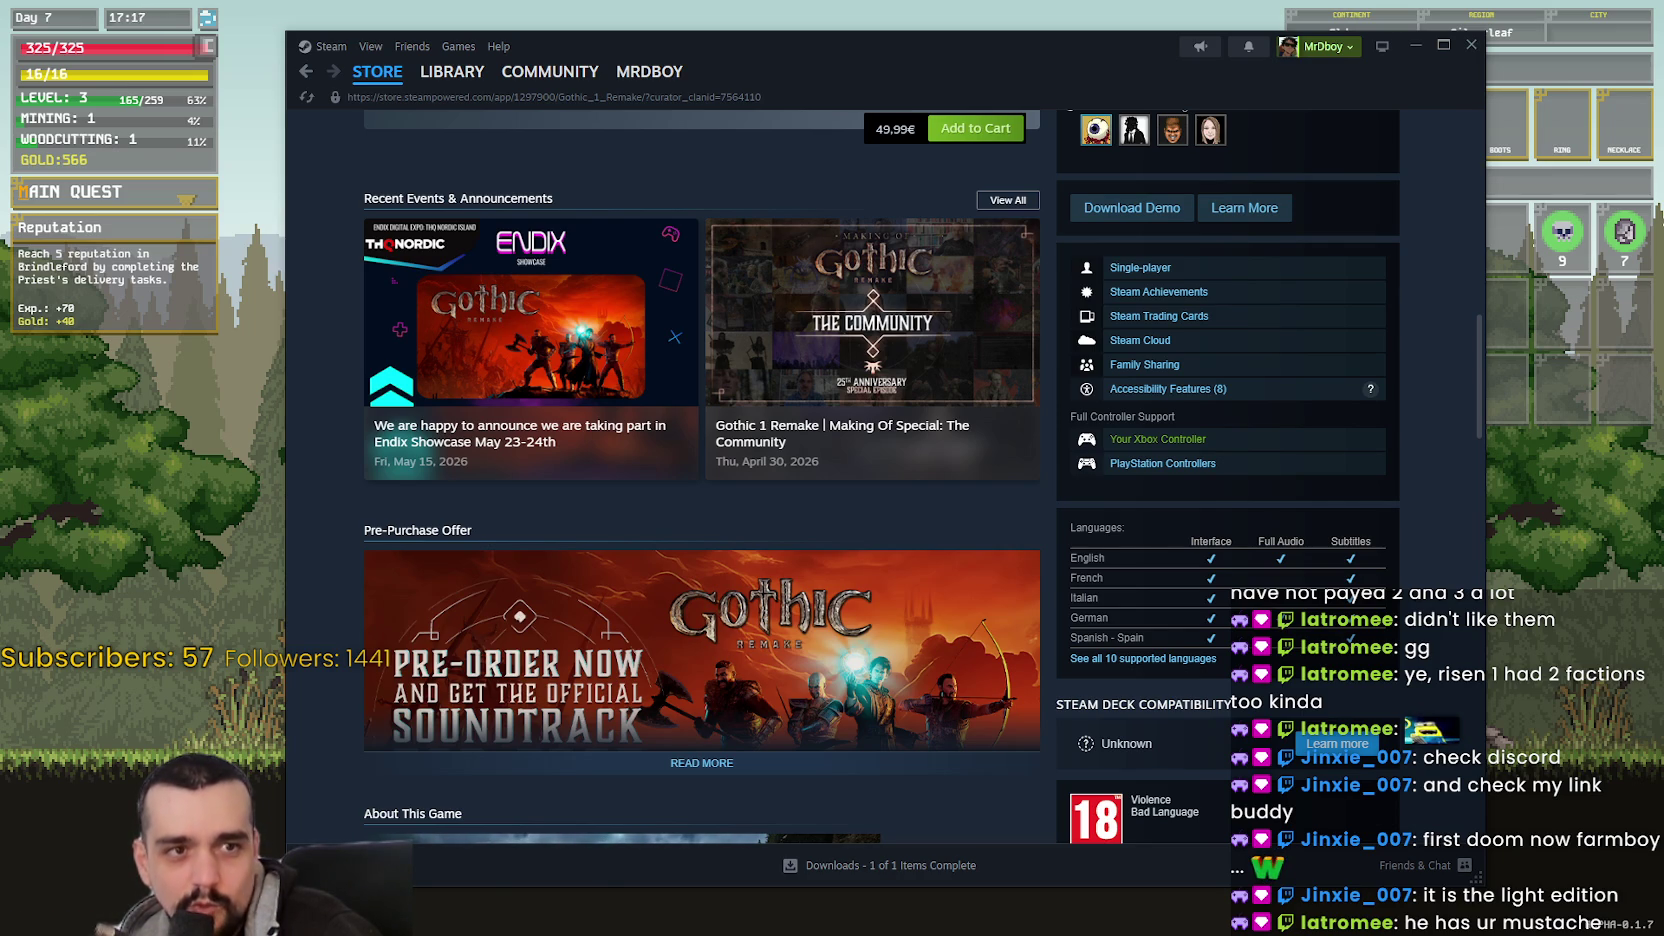
- Play the Doom pregnancy-test video fullscreen through to its 1:14 end, then return to the post
mouse_move(0, 180)
left_mouse_down()
mouse_move(556, 179)
mouse_move(748, 160)
left_mouse_up()
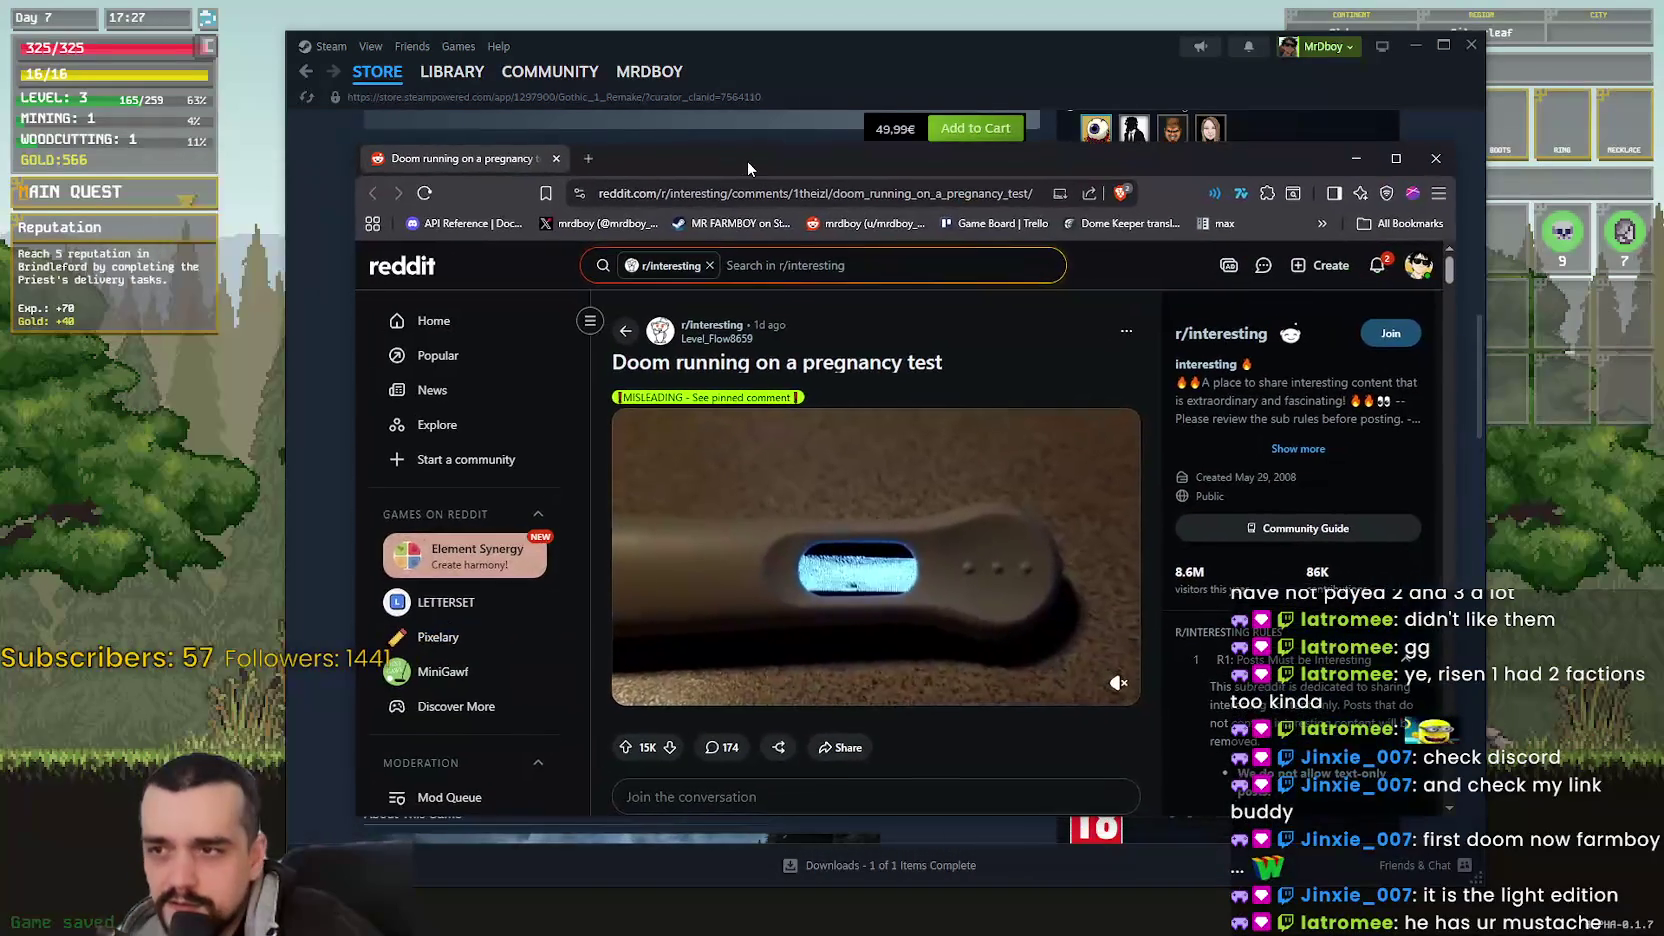
left_click(1082, 684)
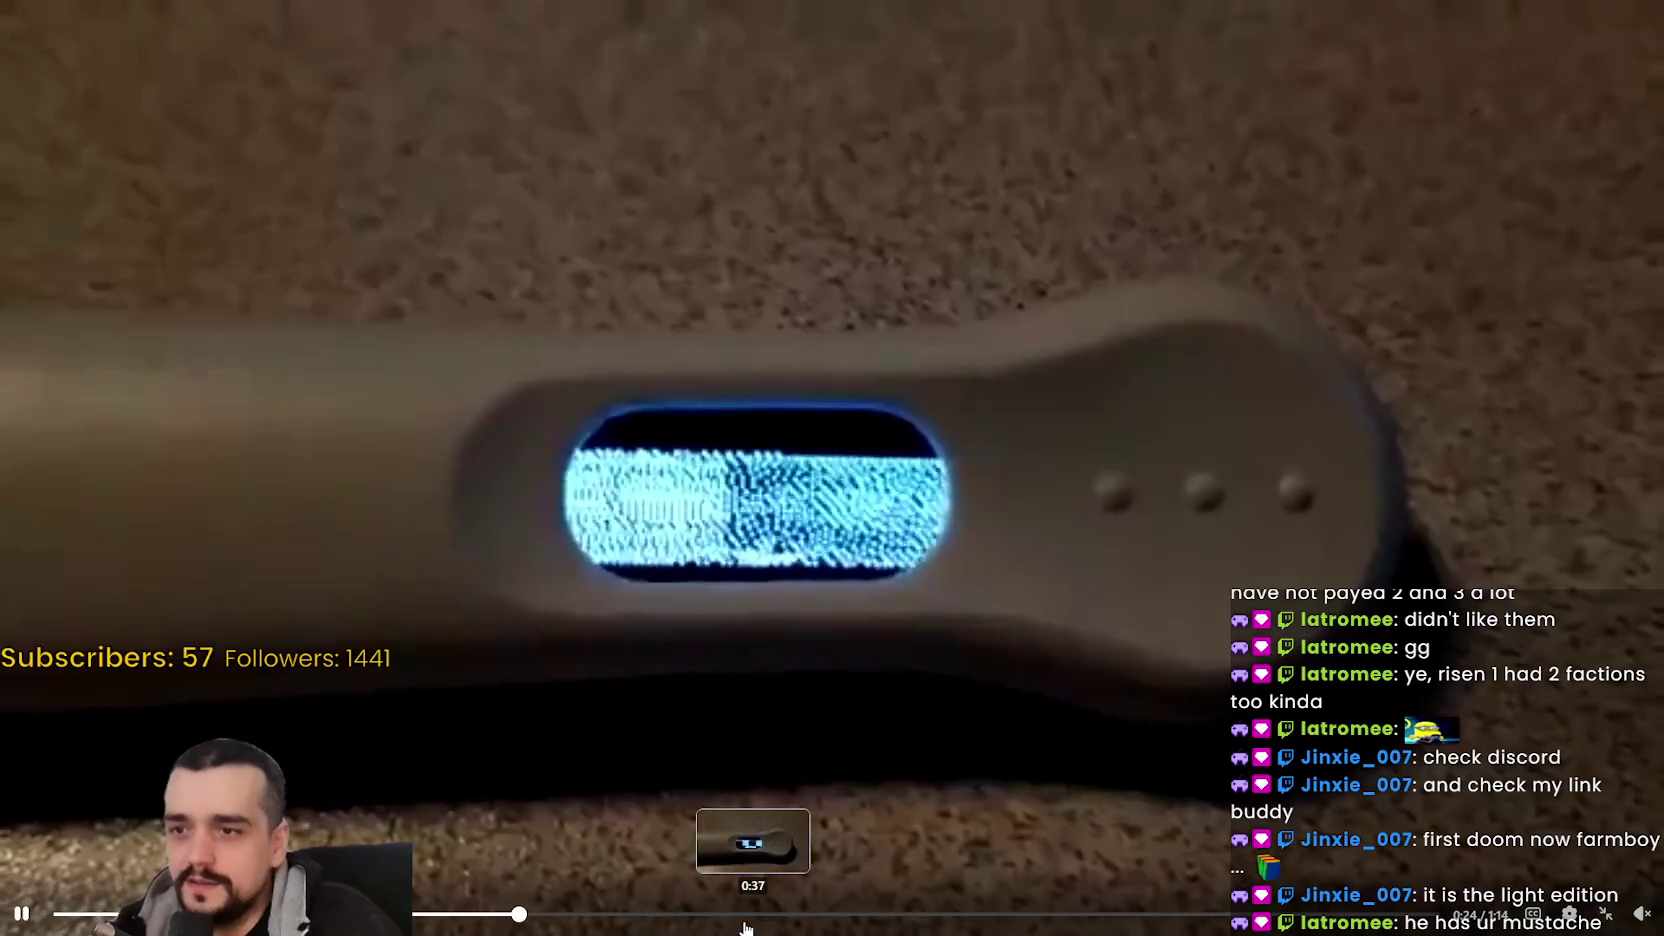
left_click(1046, 928)
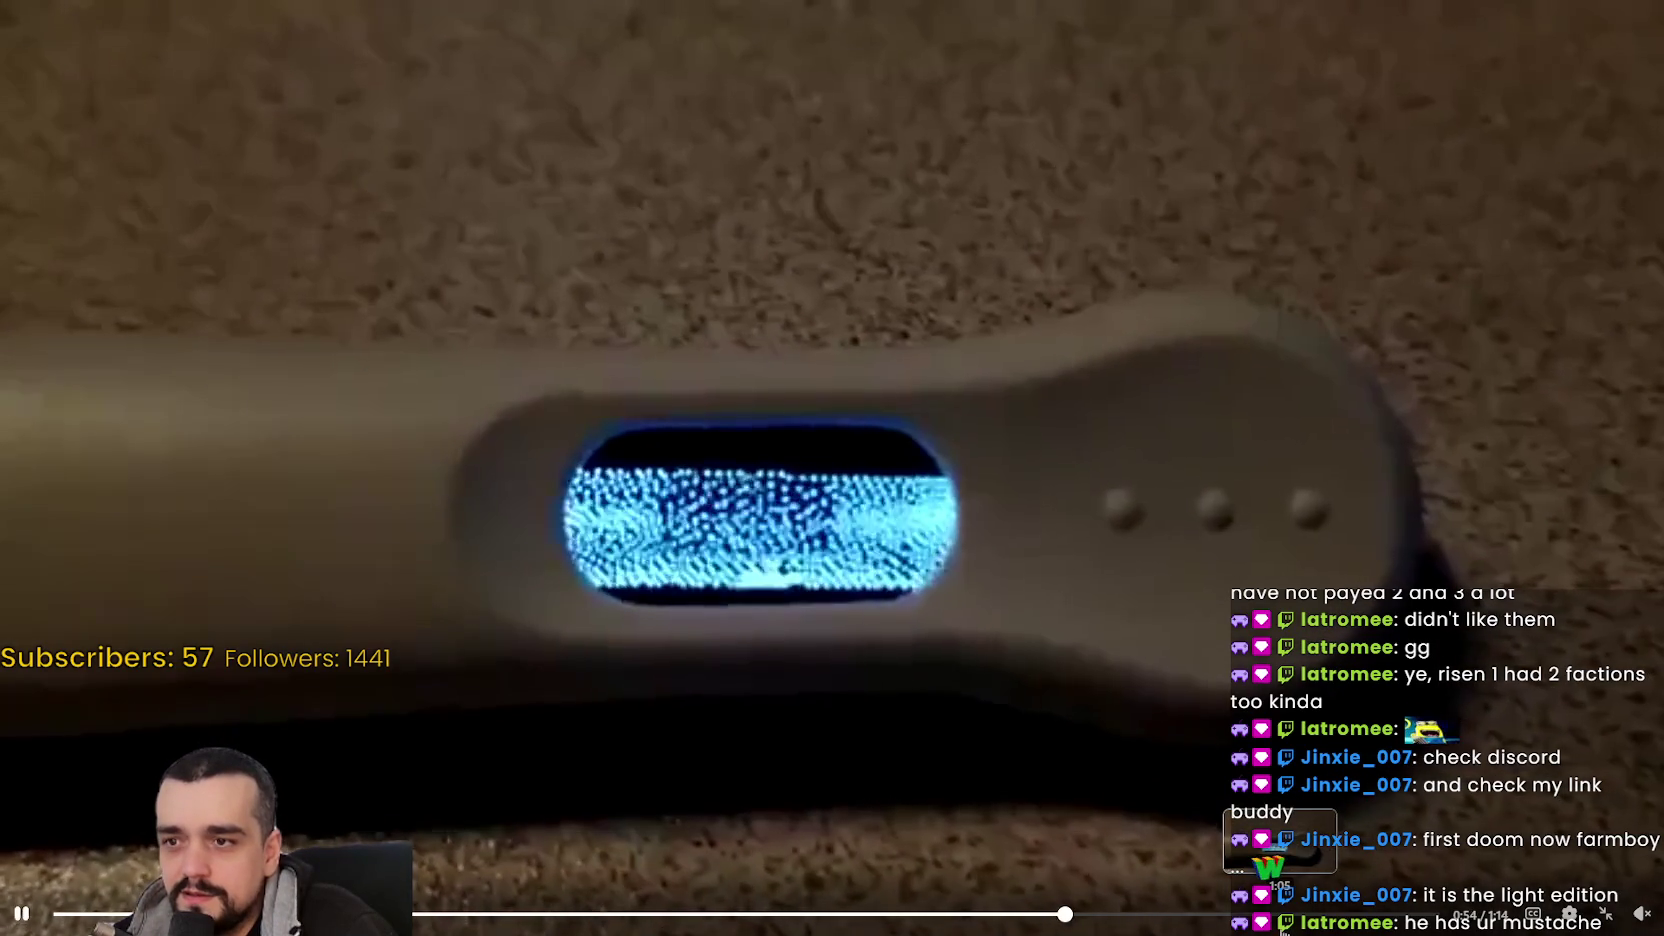
left_click(1280, 914)
left_click(1413, 914)
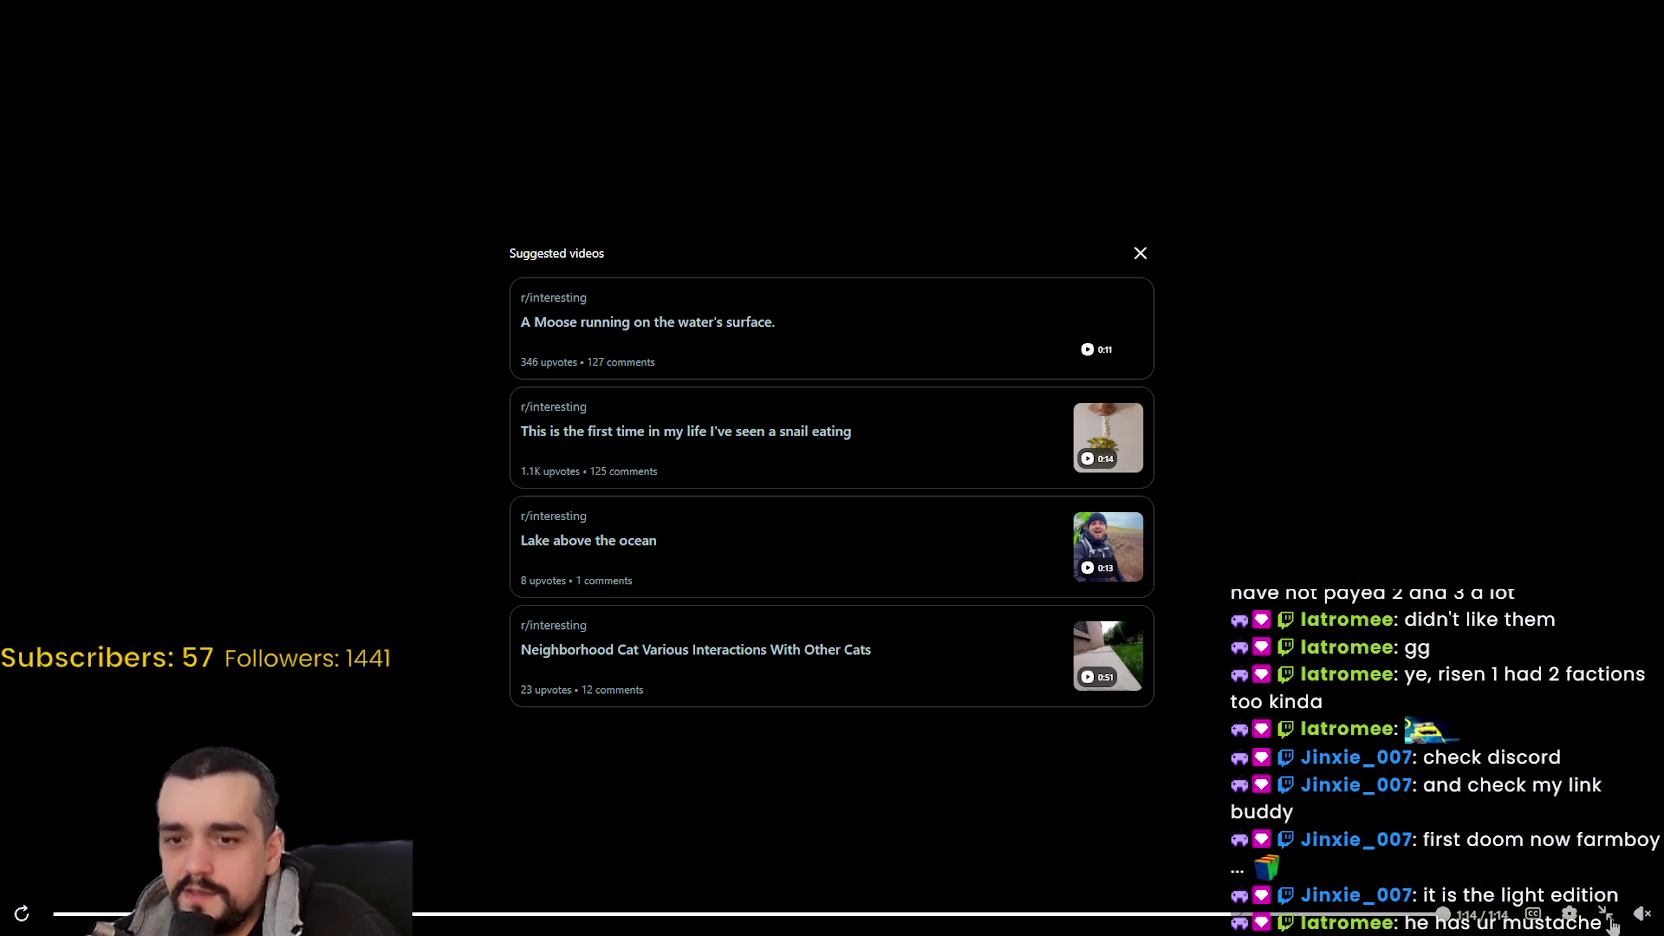
left_click(1605, 913)
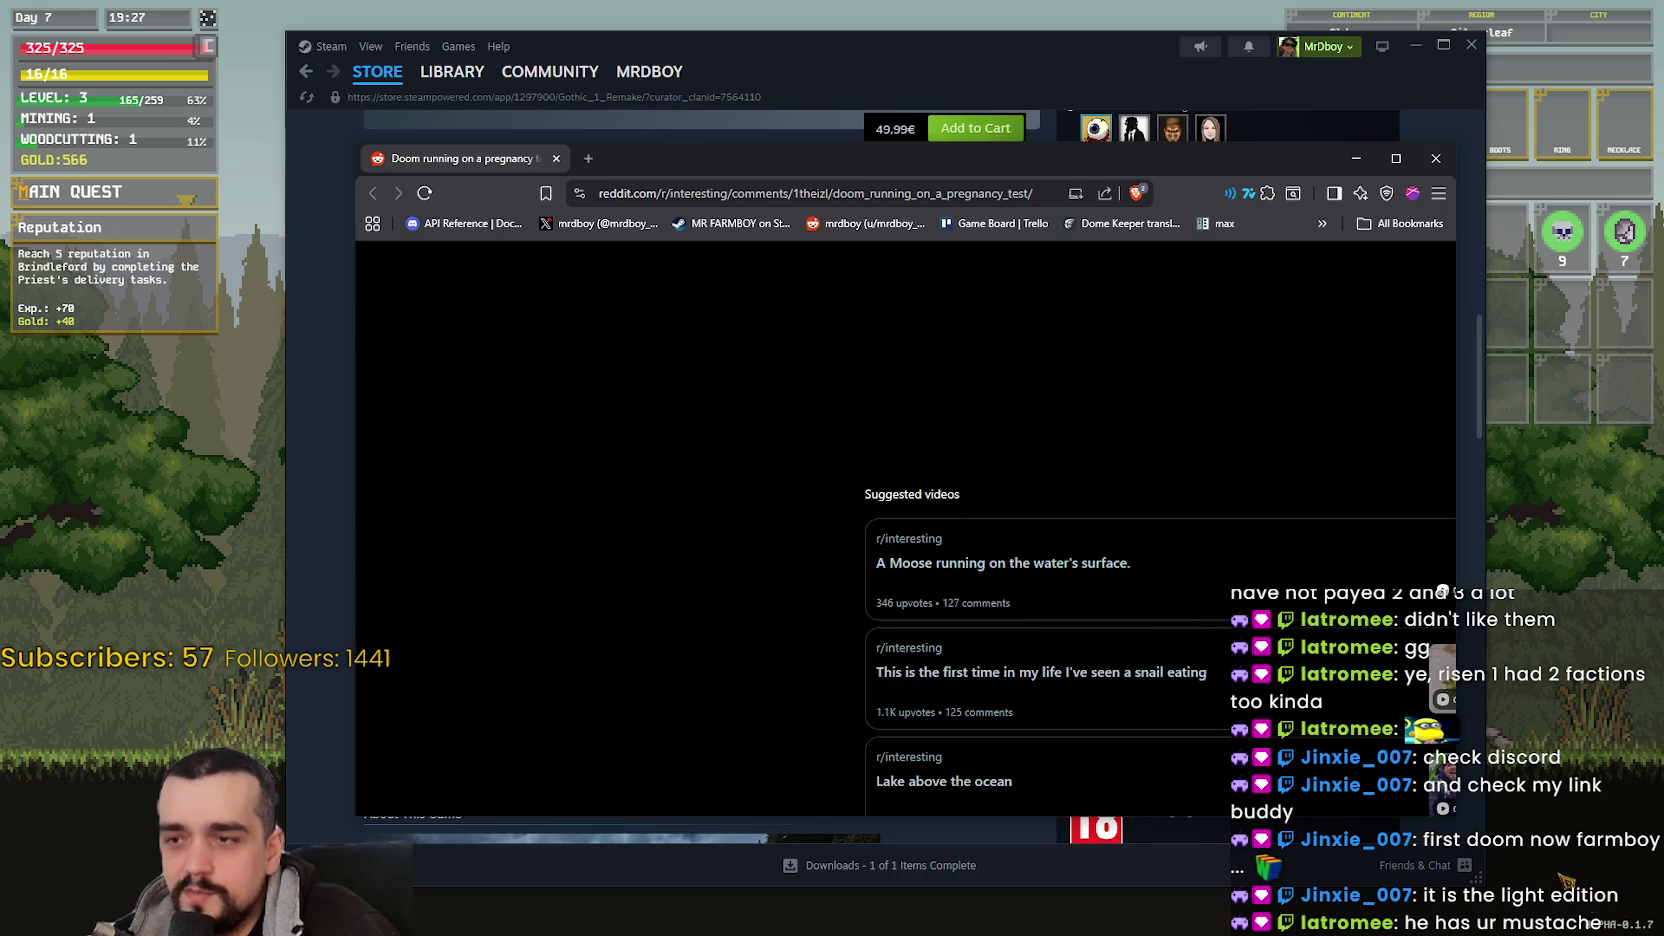
left_click(1116, 432)
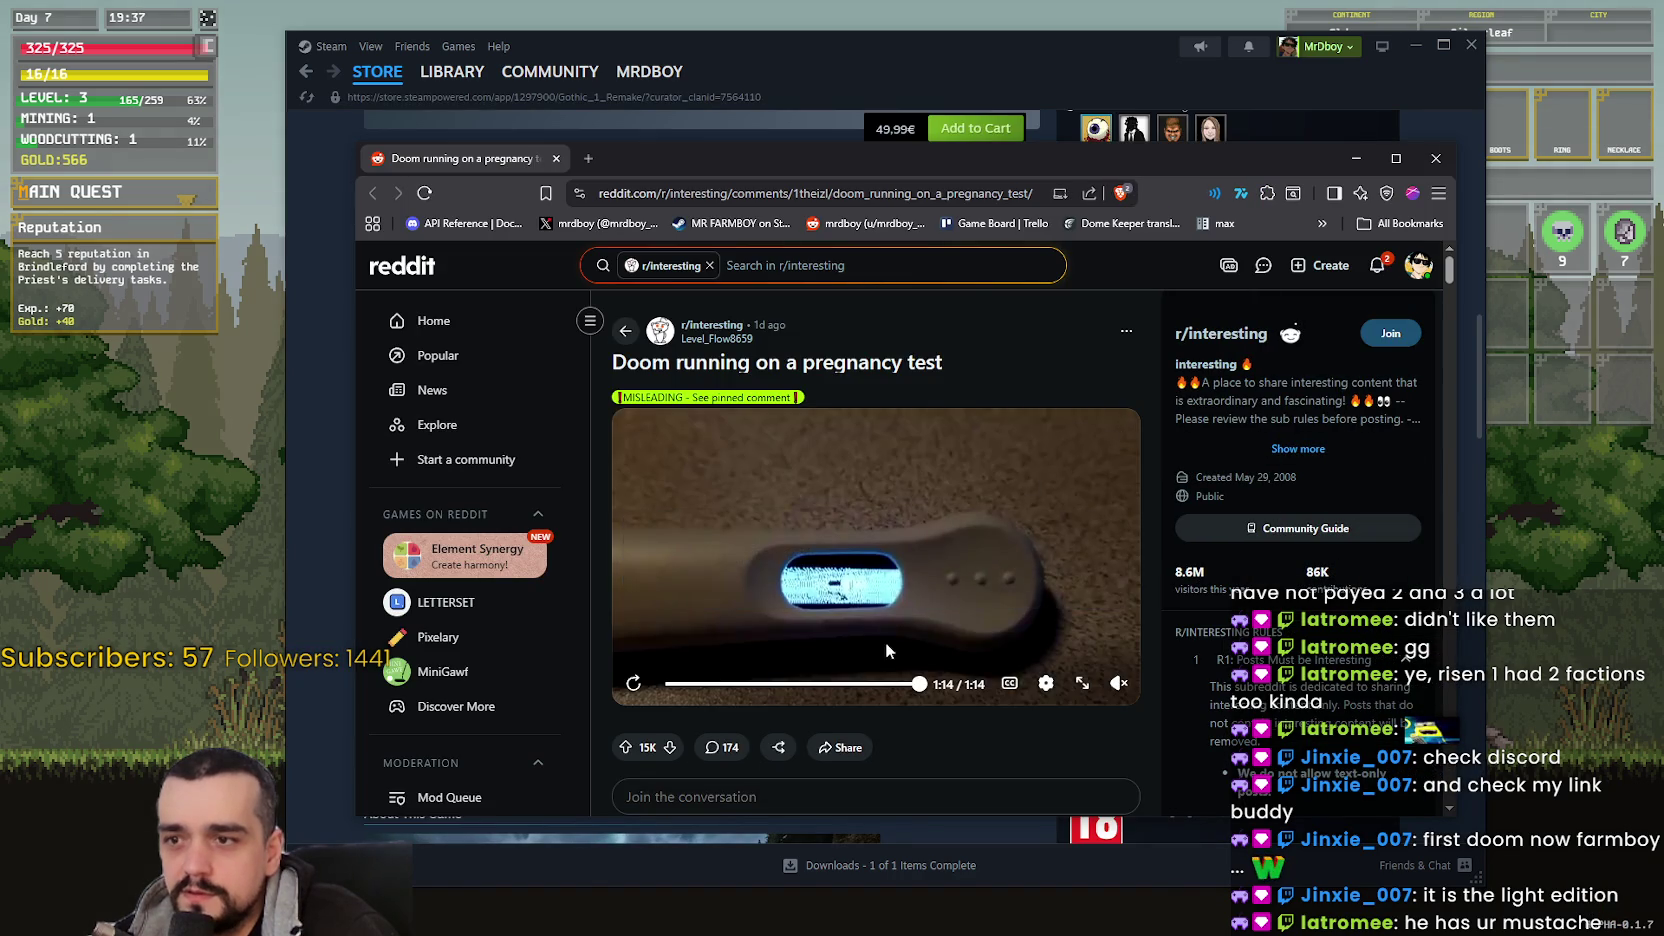
- Scroll through the Reddit post's comments, then Alt+Tab back to Steam's Gothic 1 Remake page
scroll(937, 704, "down", 4)
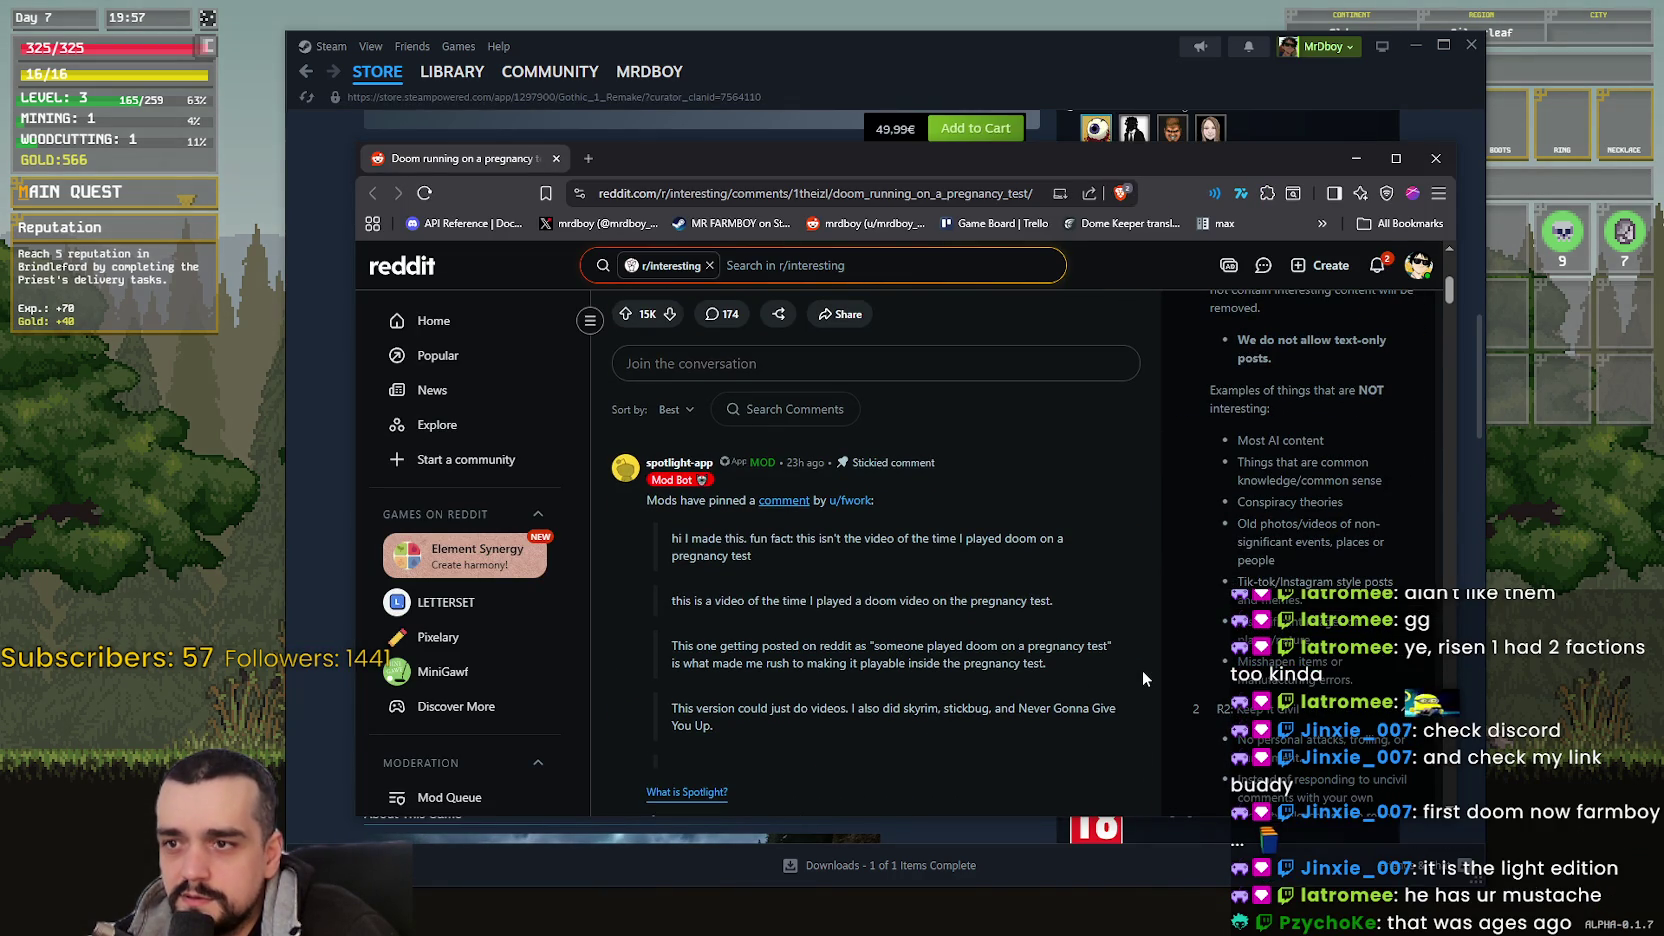
scroll(1060, 618, "down", 1)
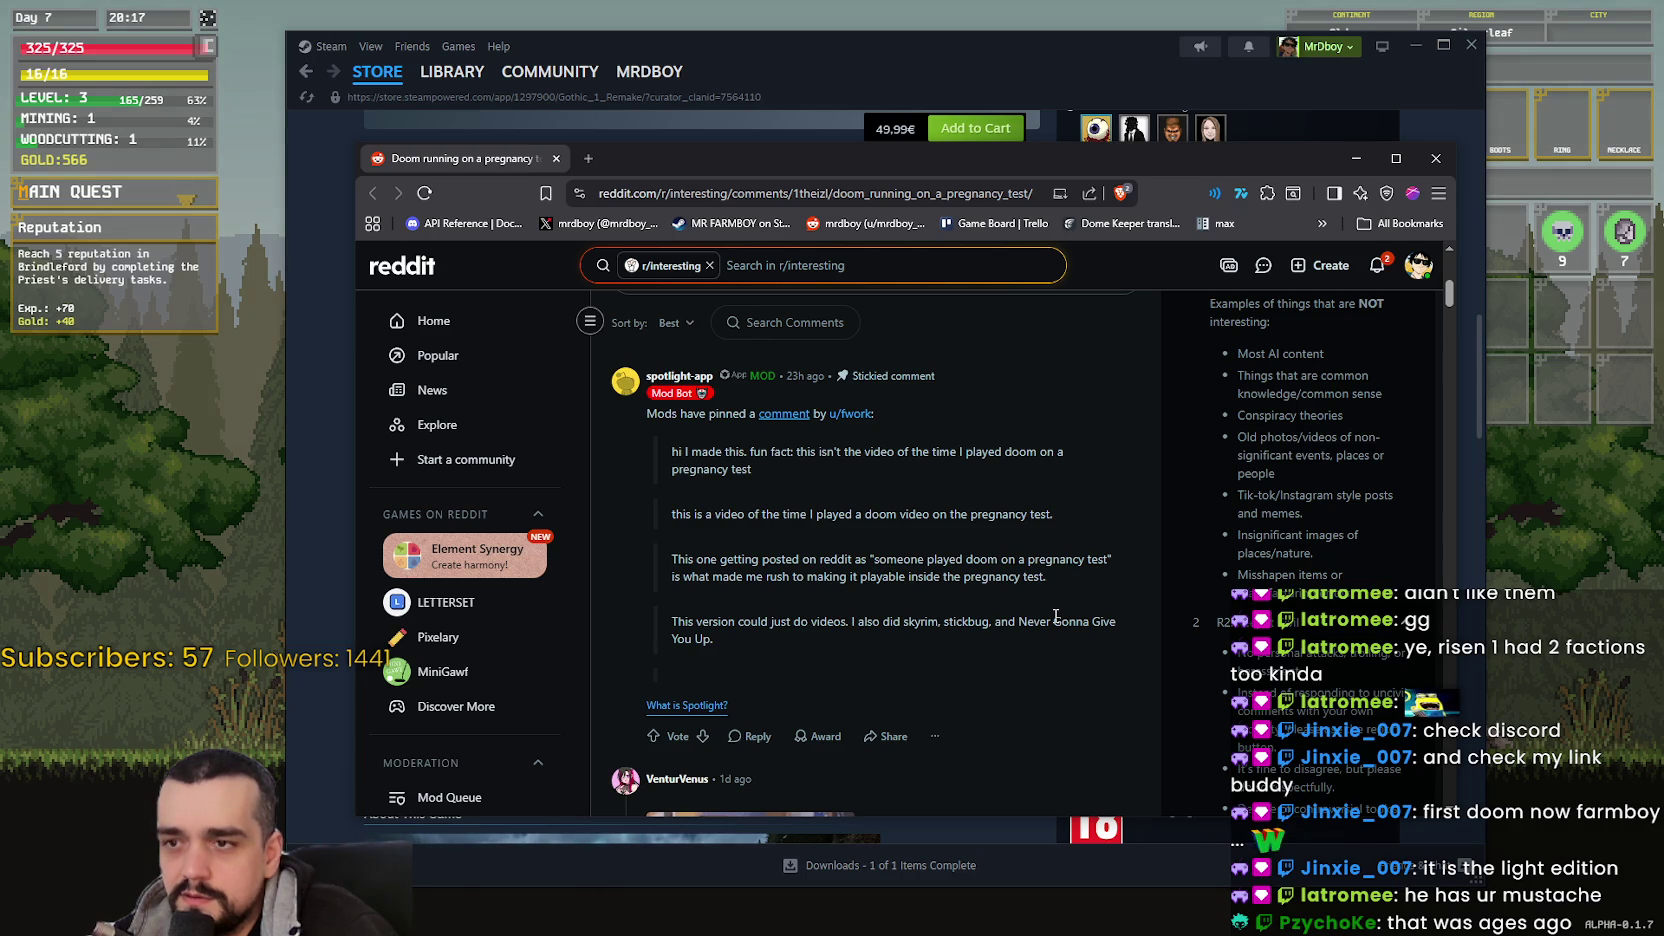
scroll(1055, 618, "down", 5)
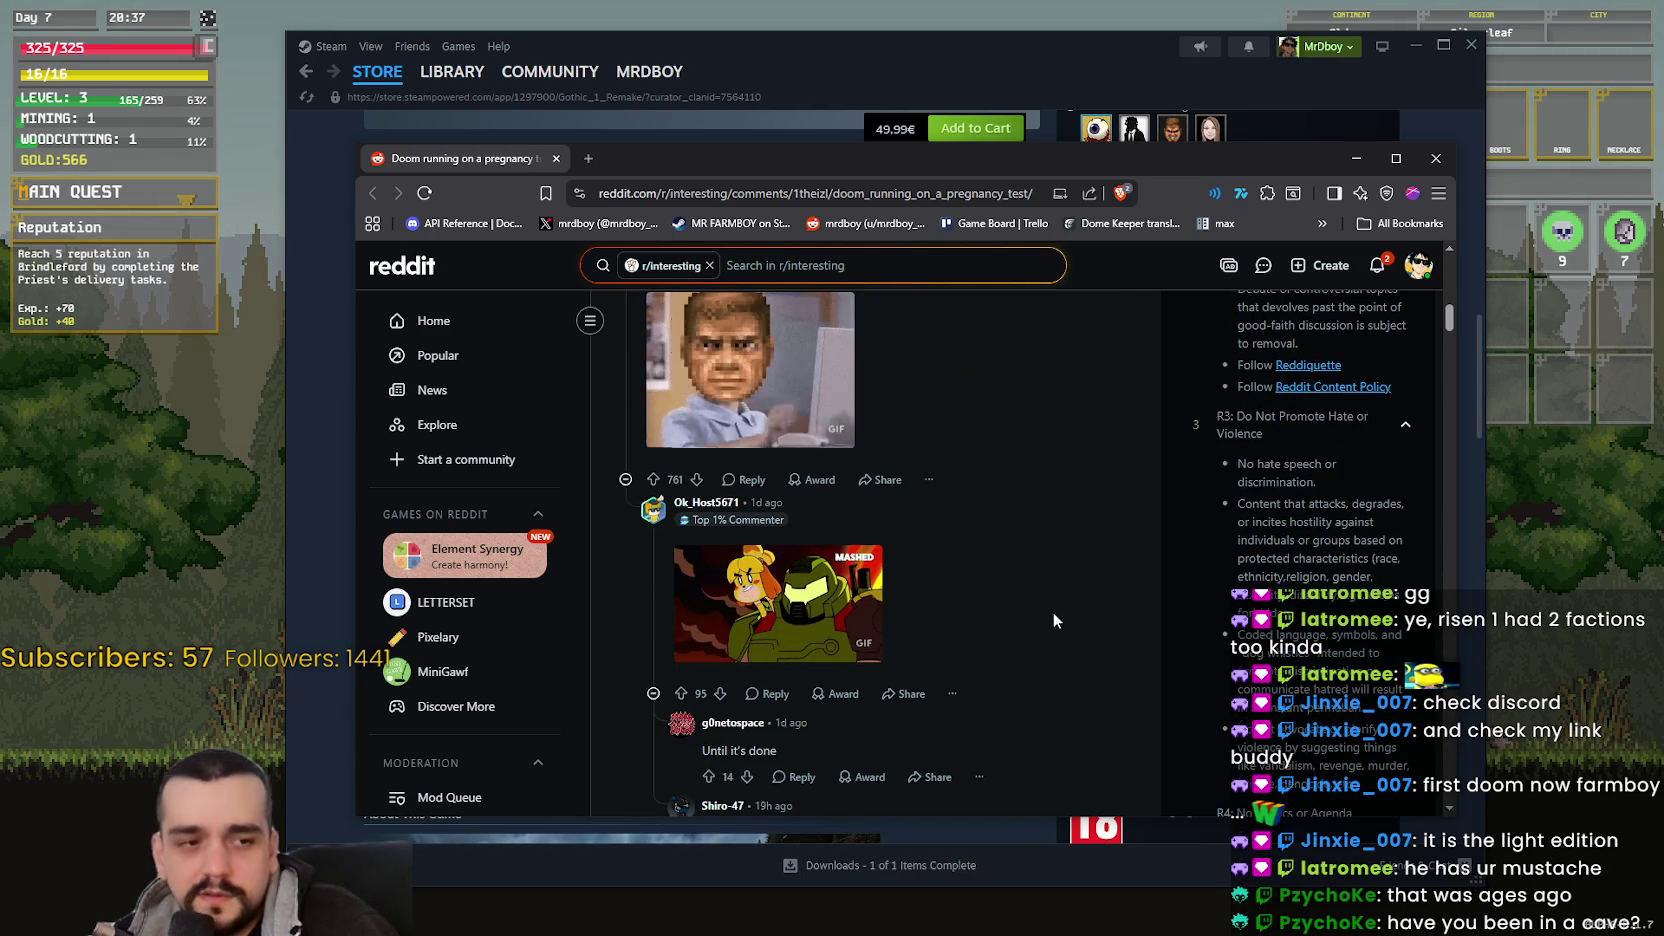
scroll(1053, 614, "up", 3)
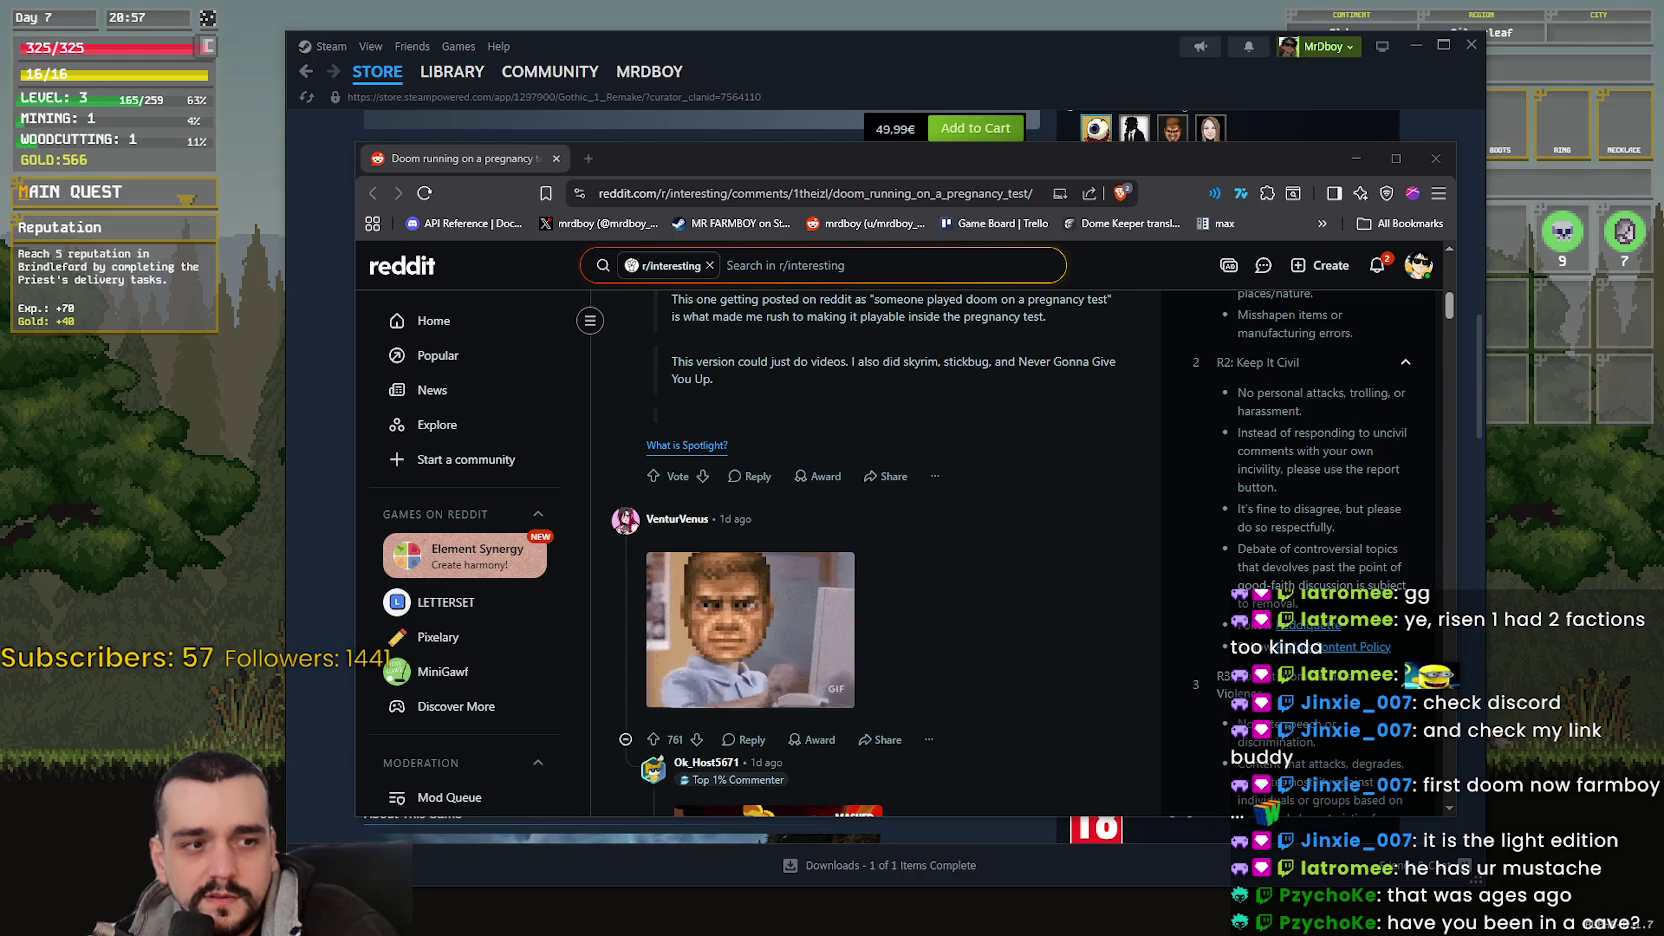
scroll(1071, 590, "up", 3)
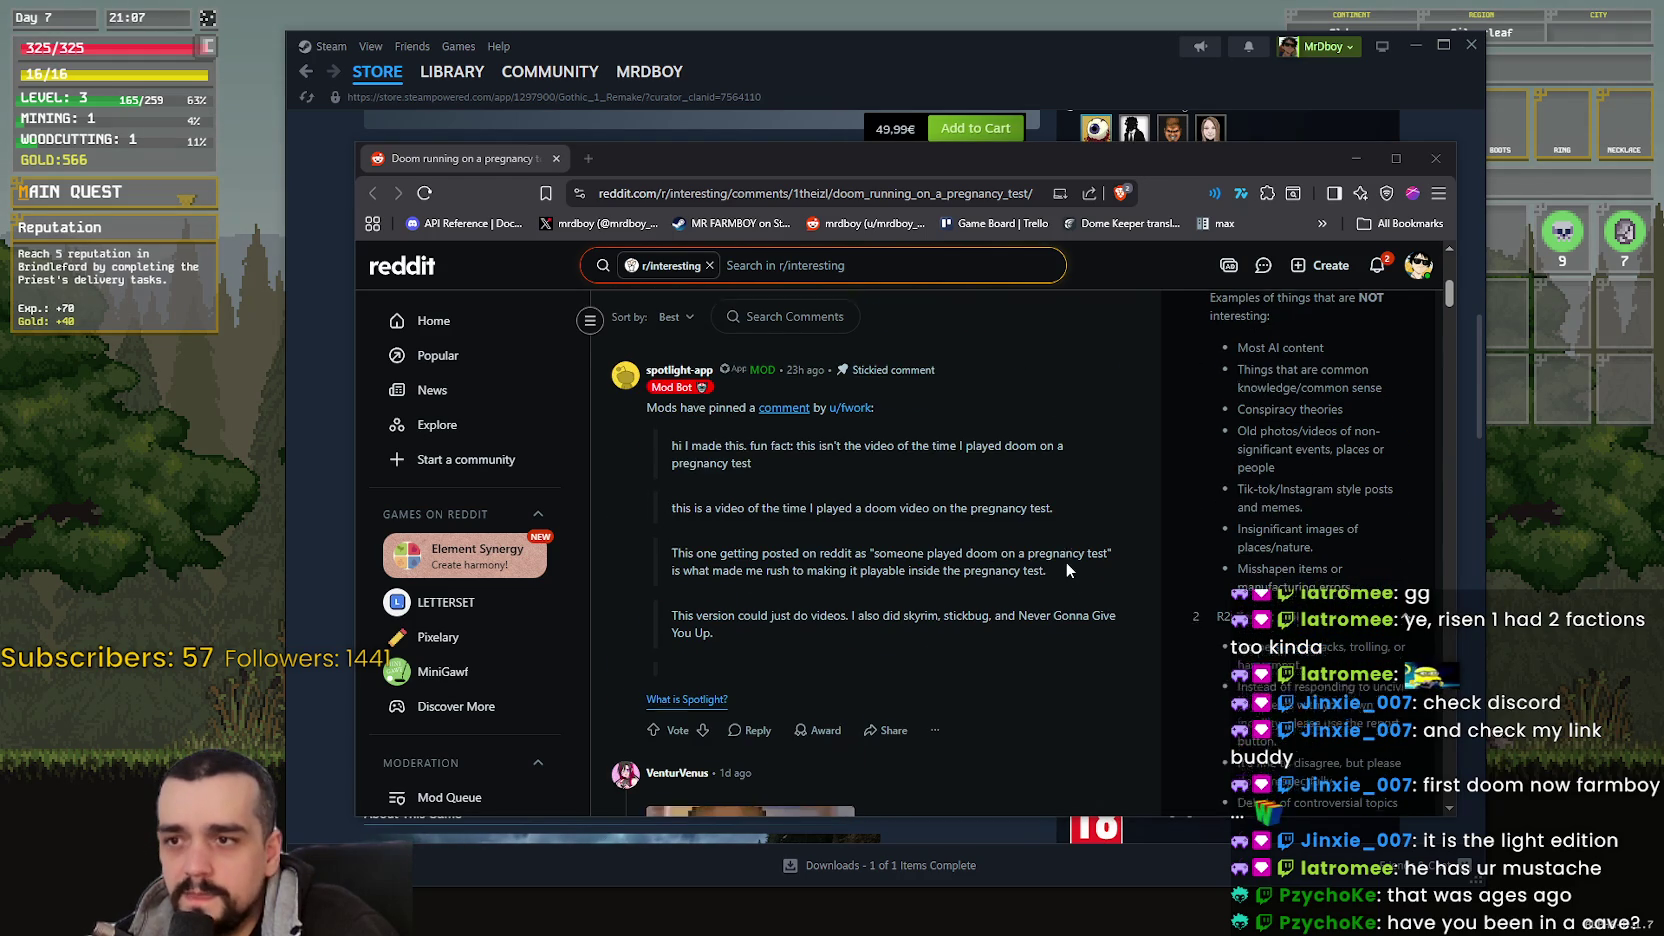
scroll(1060, 555, "down", 4)
scroll(1020, 593, "down", 5)
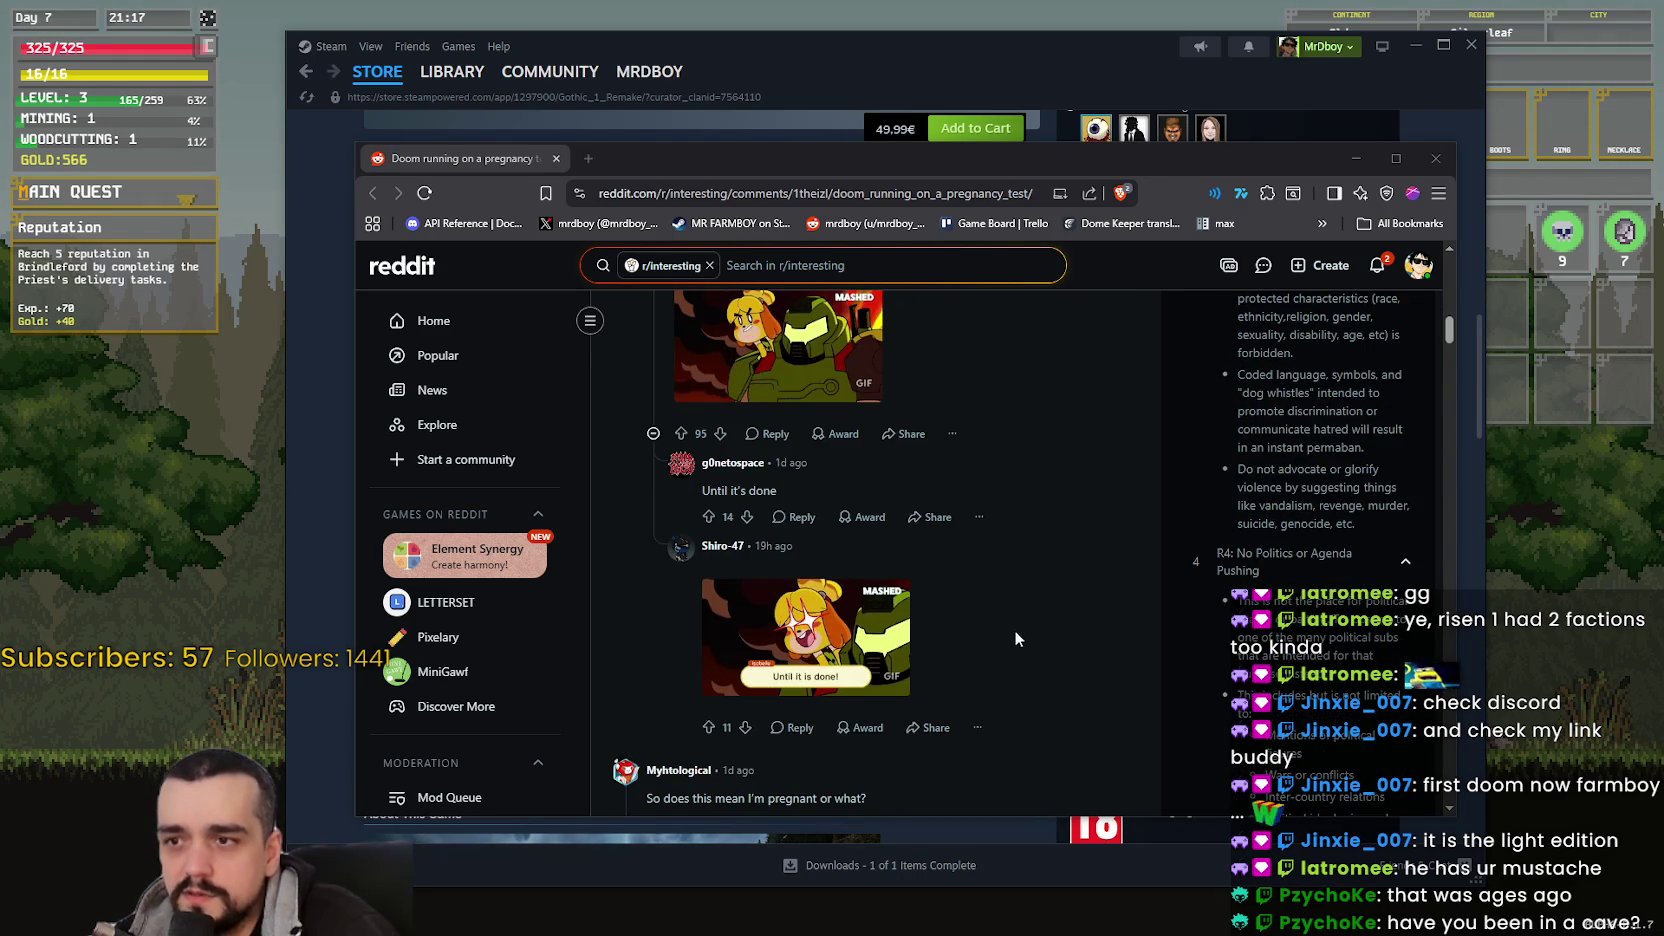
scroll(1014, 620, "up", 8)
left_click_drag(1019, 173, 1024, 170)
key("alt+Tab")
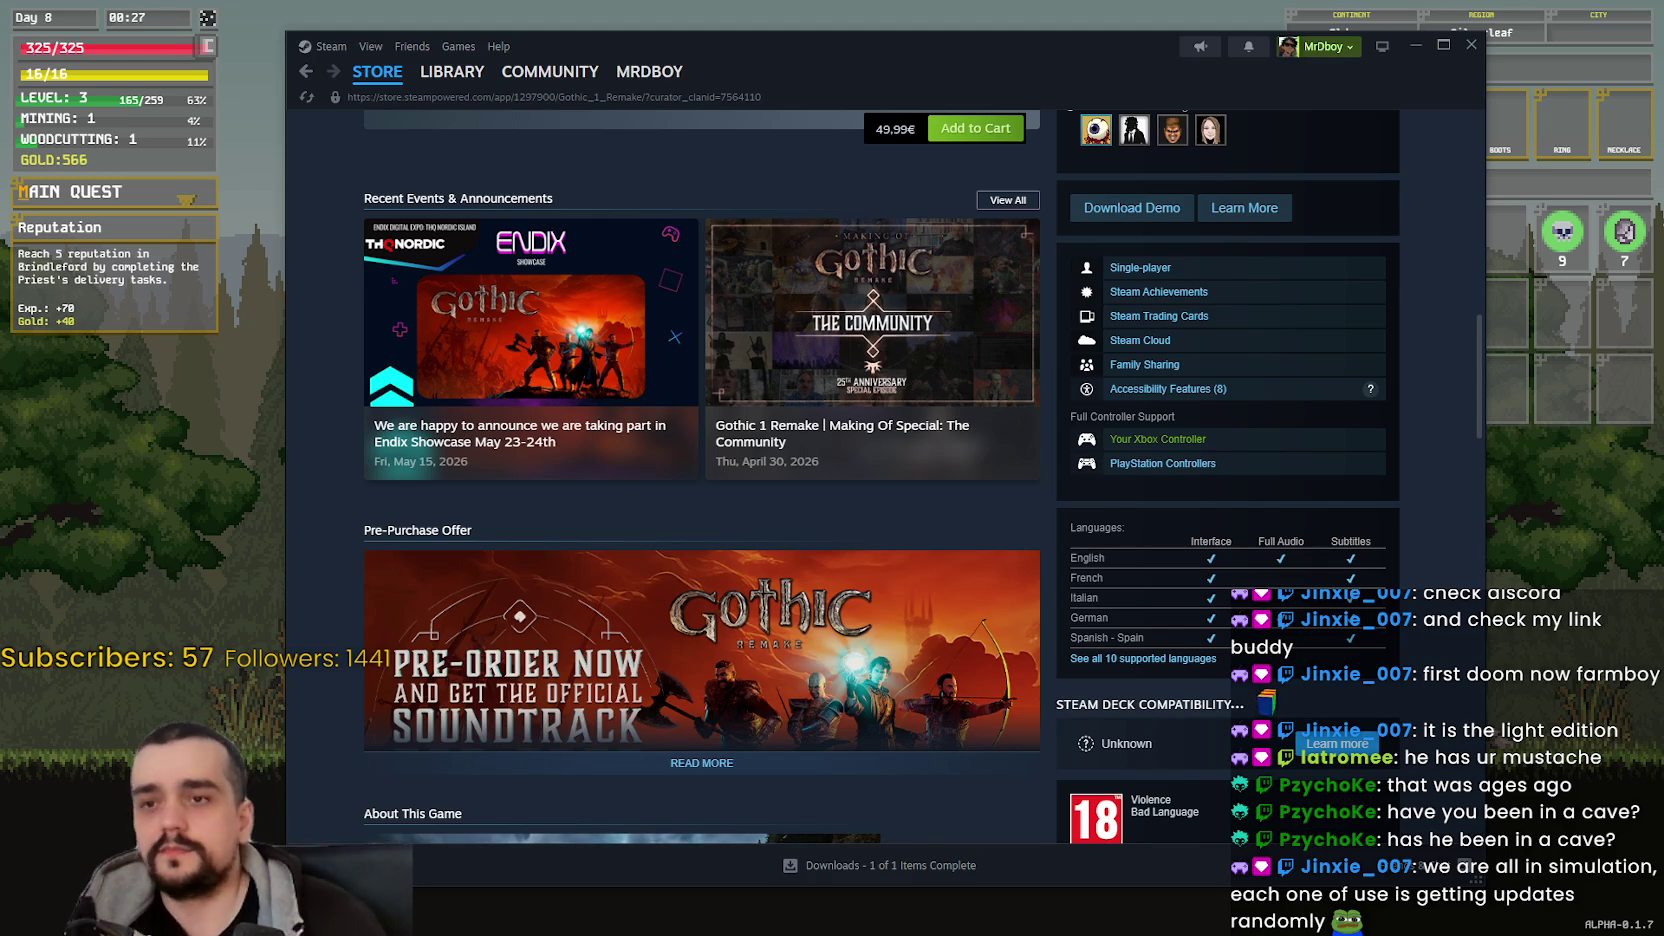
- Return to Freelands and move over to the small tree to collect another log
left_click(33, 750)
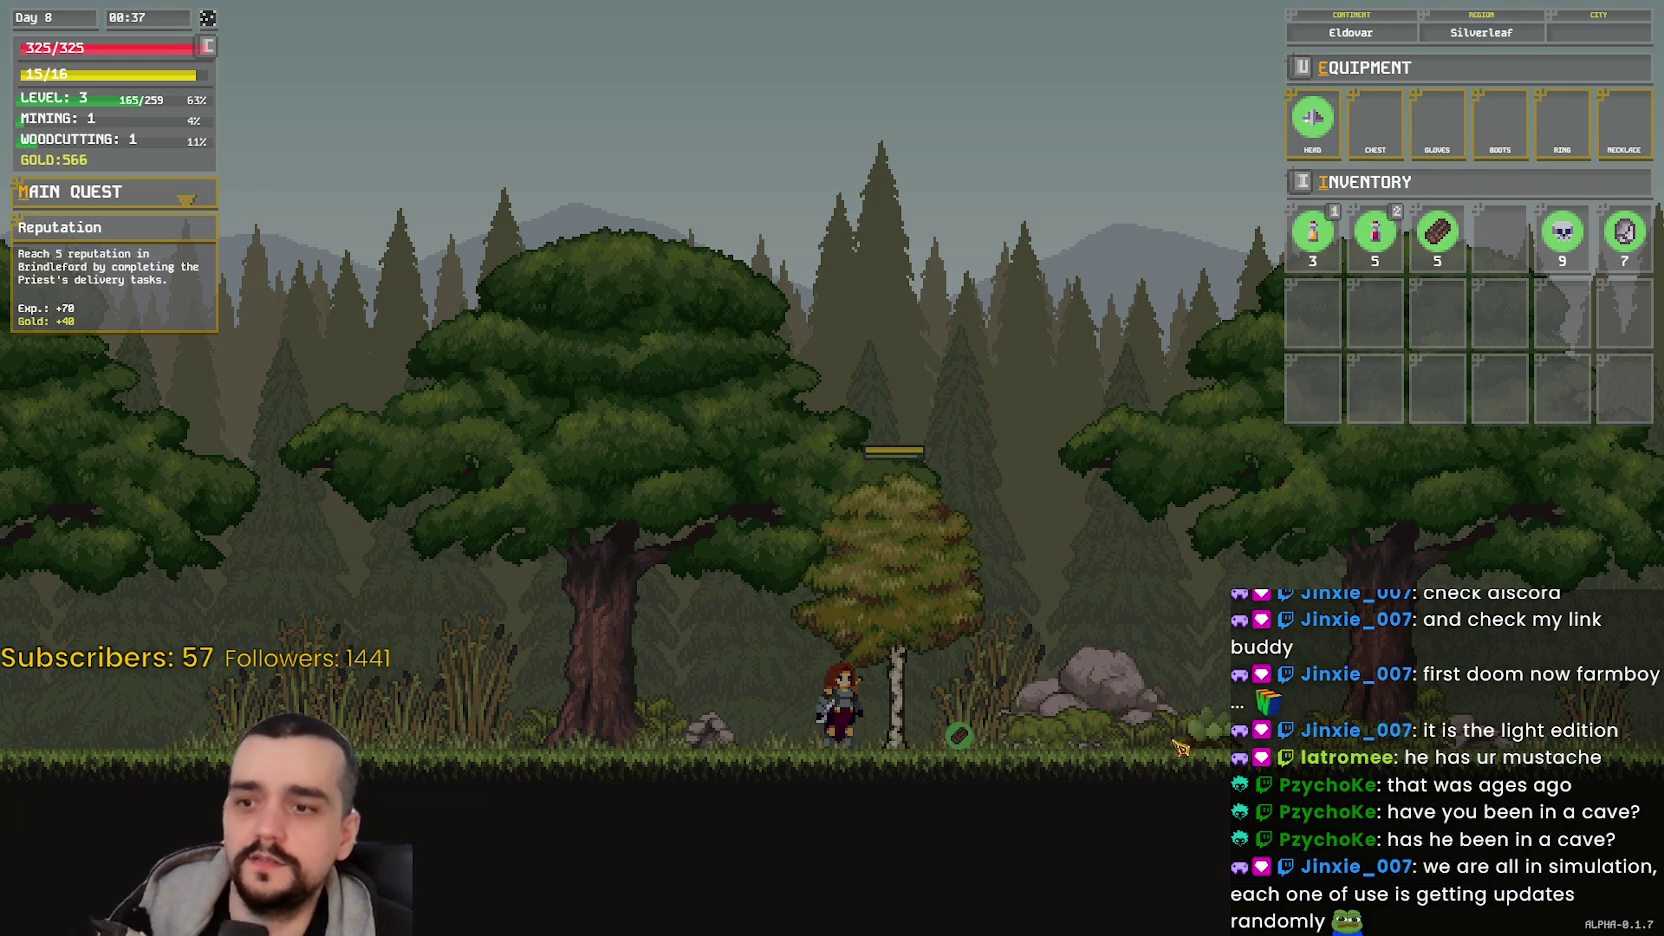
key("d")
key("a")
key("space")
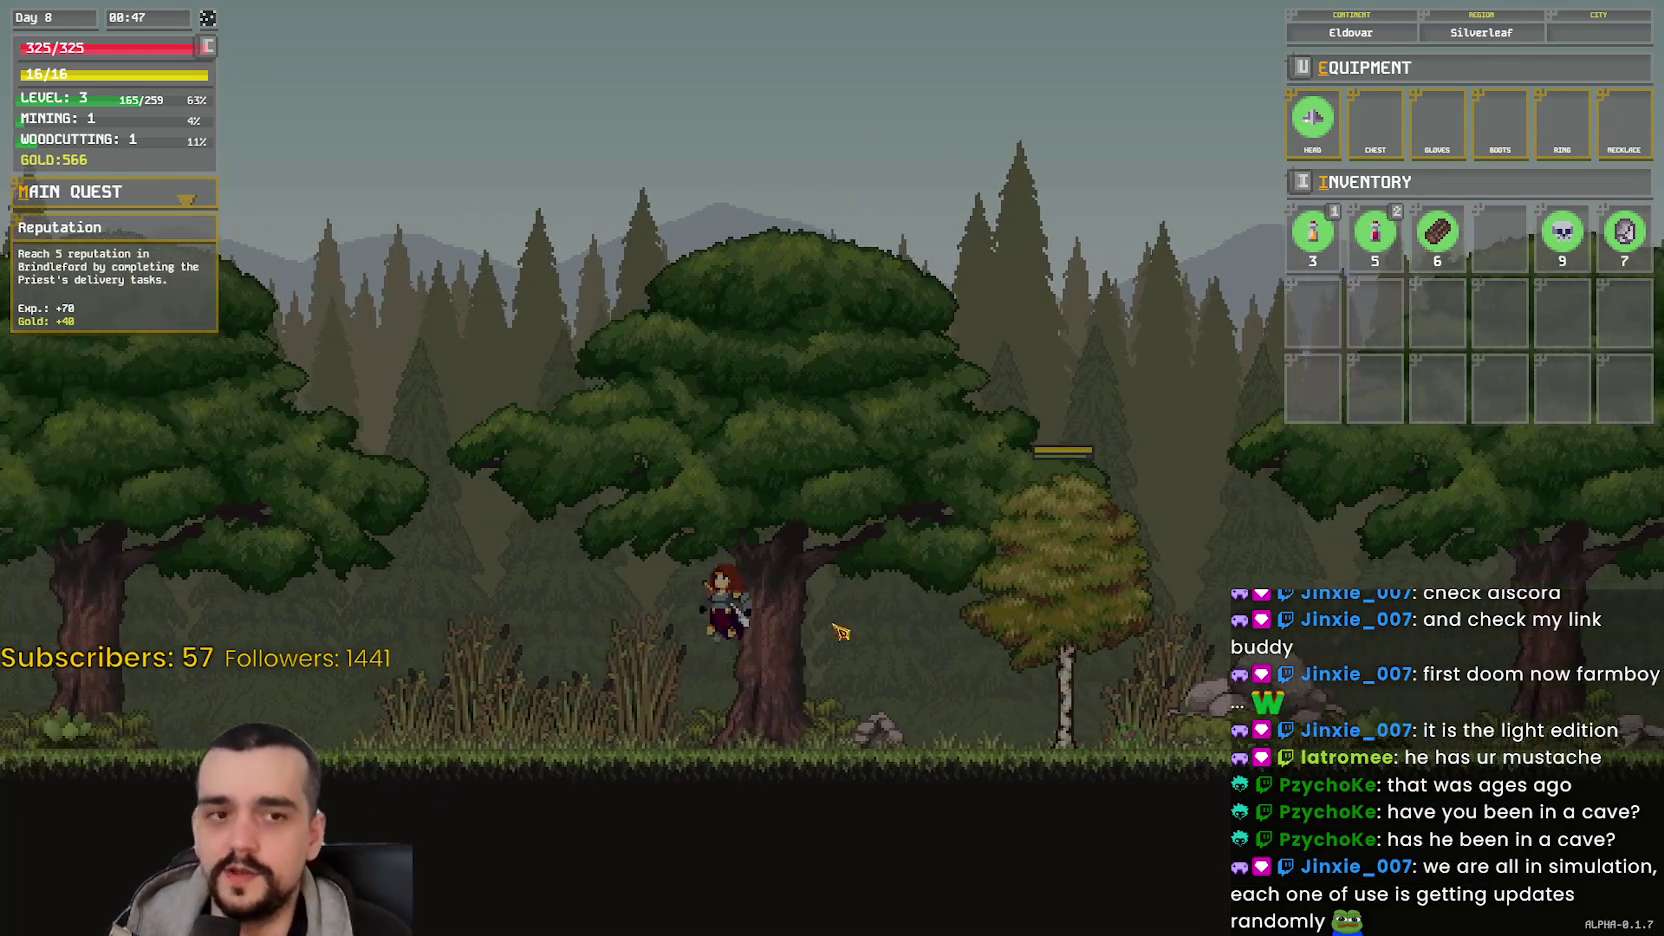
key("d")
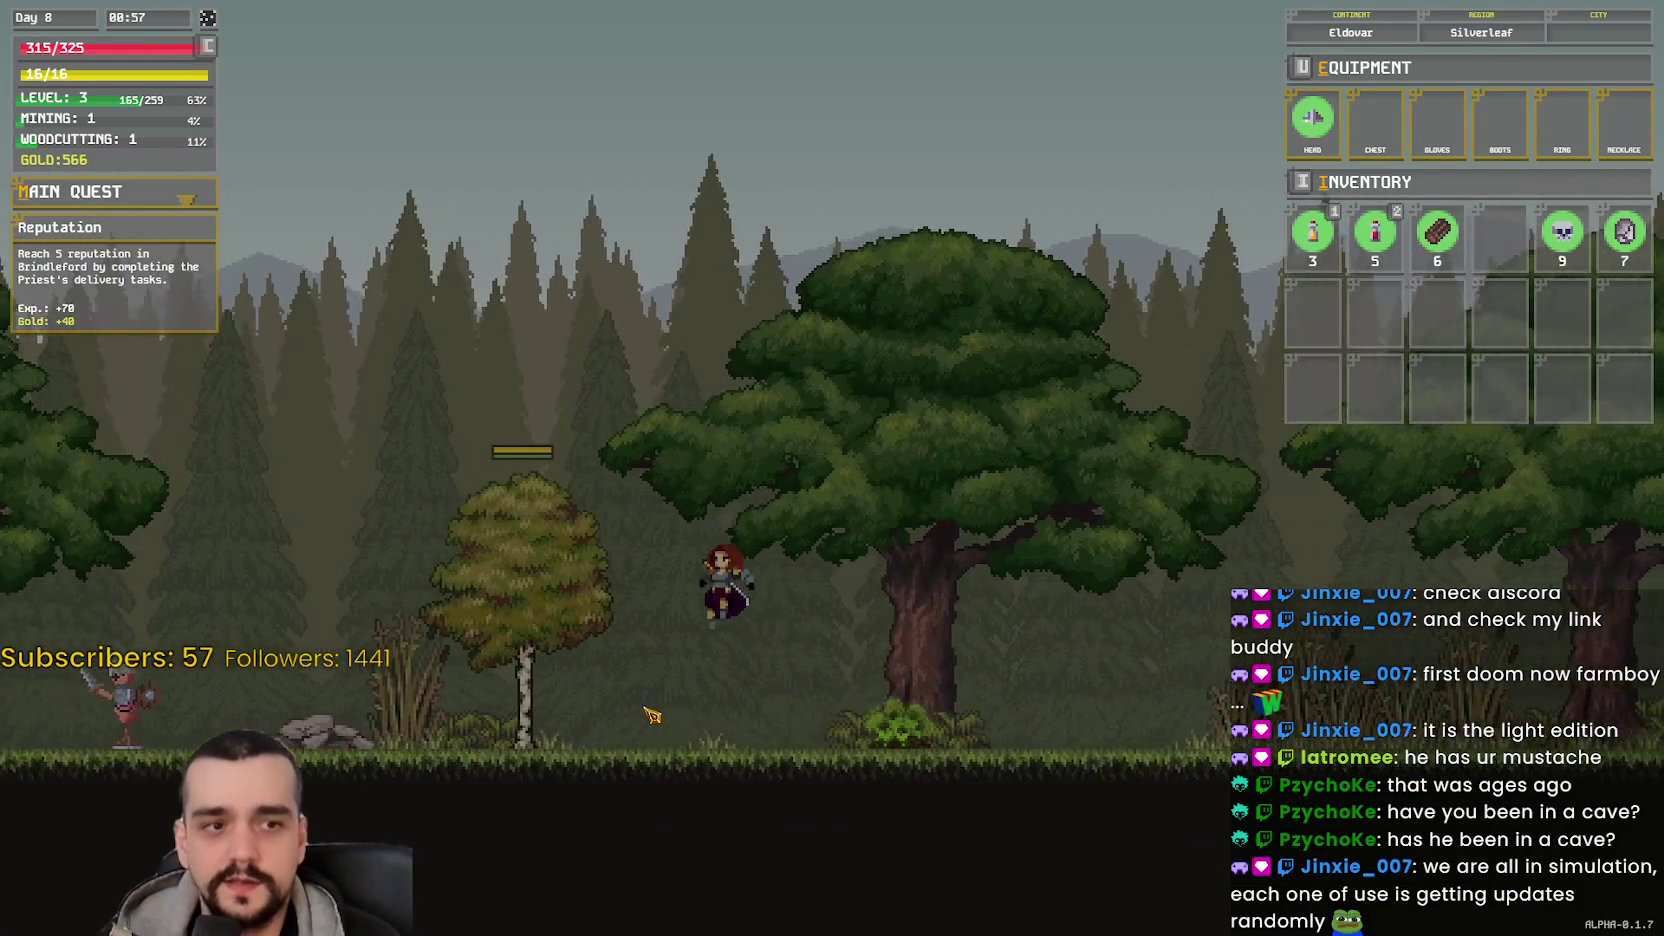
key("space")
- Run left into Brindleford, view the Priest's two-plank request, then reach the Crafter
key("a")
key("space")
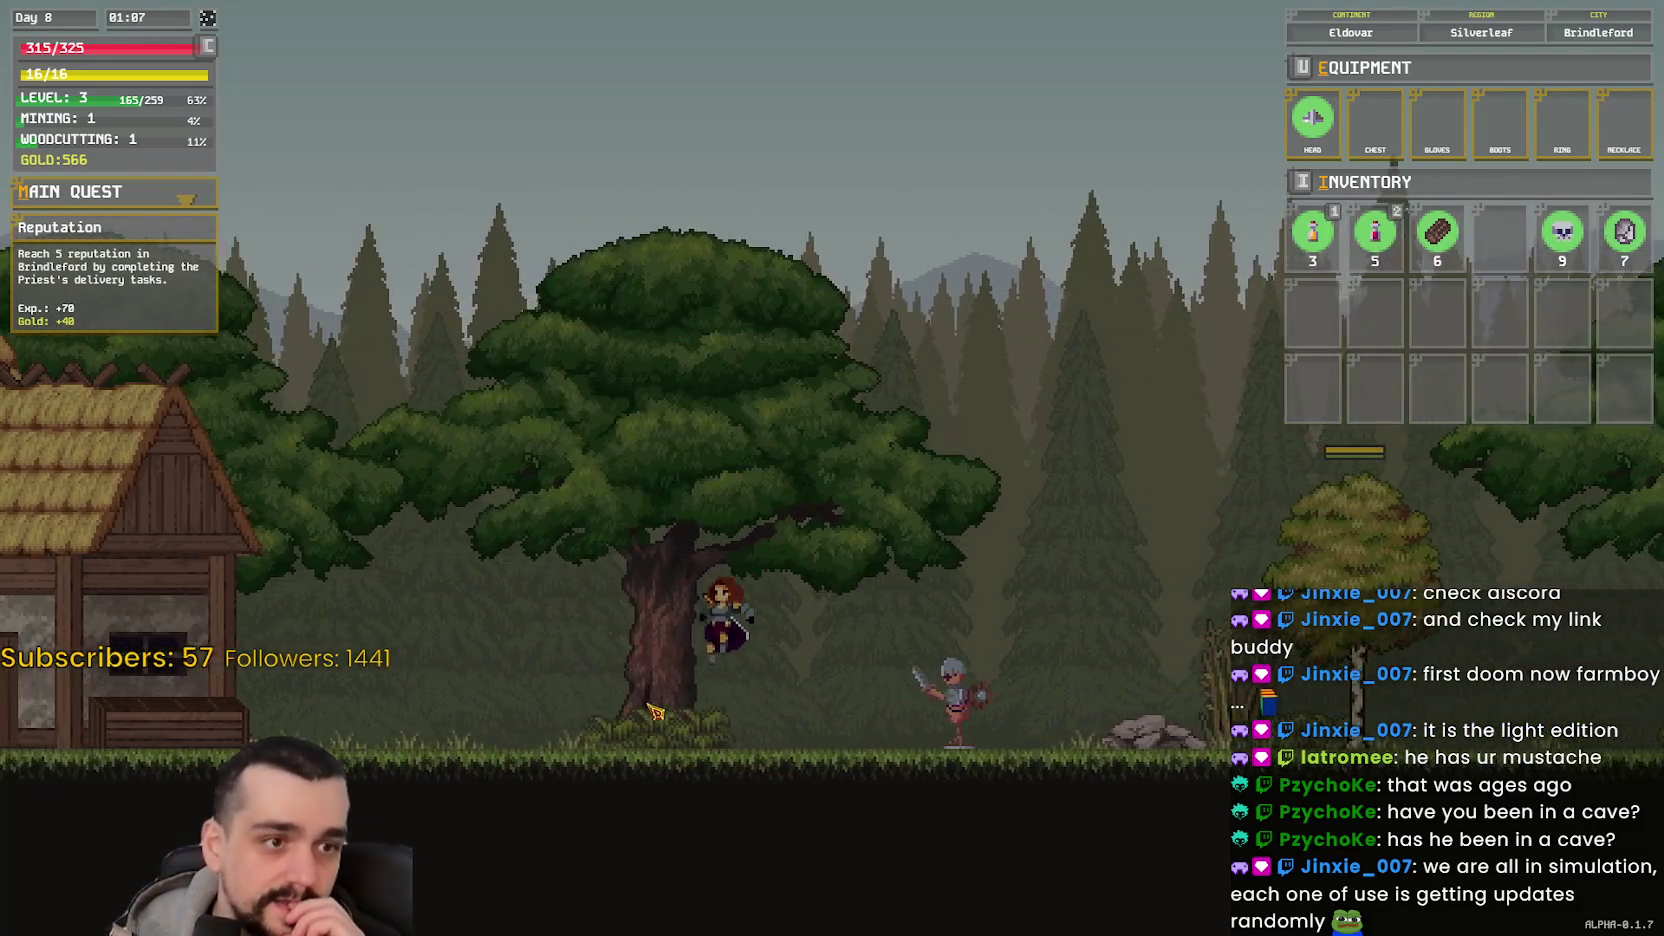
key("a")
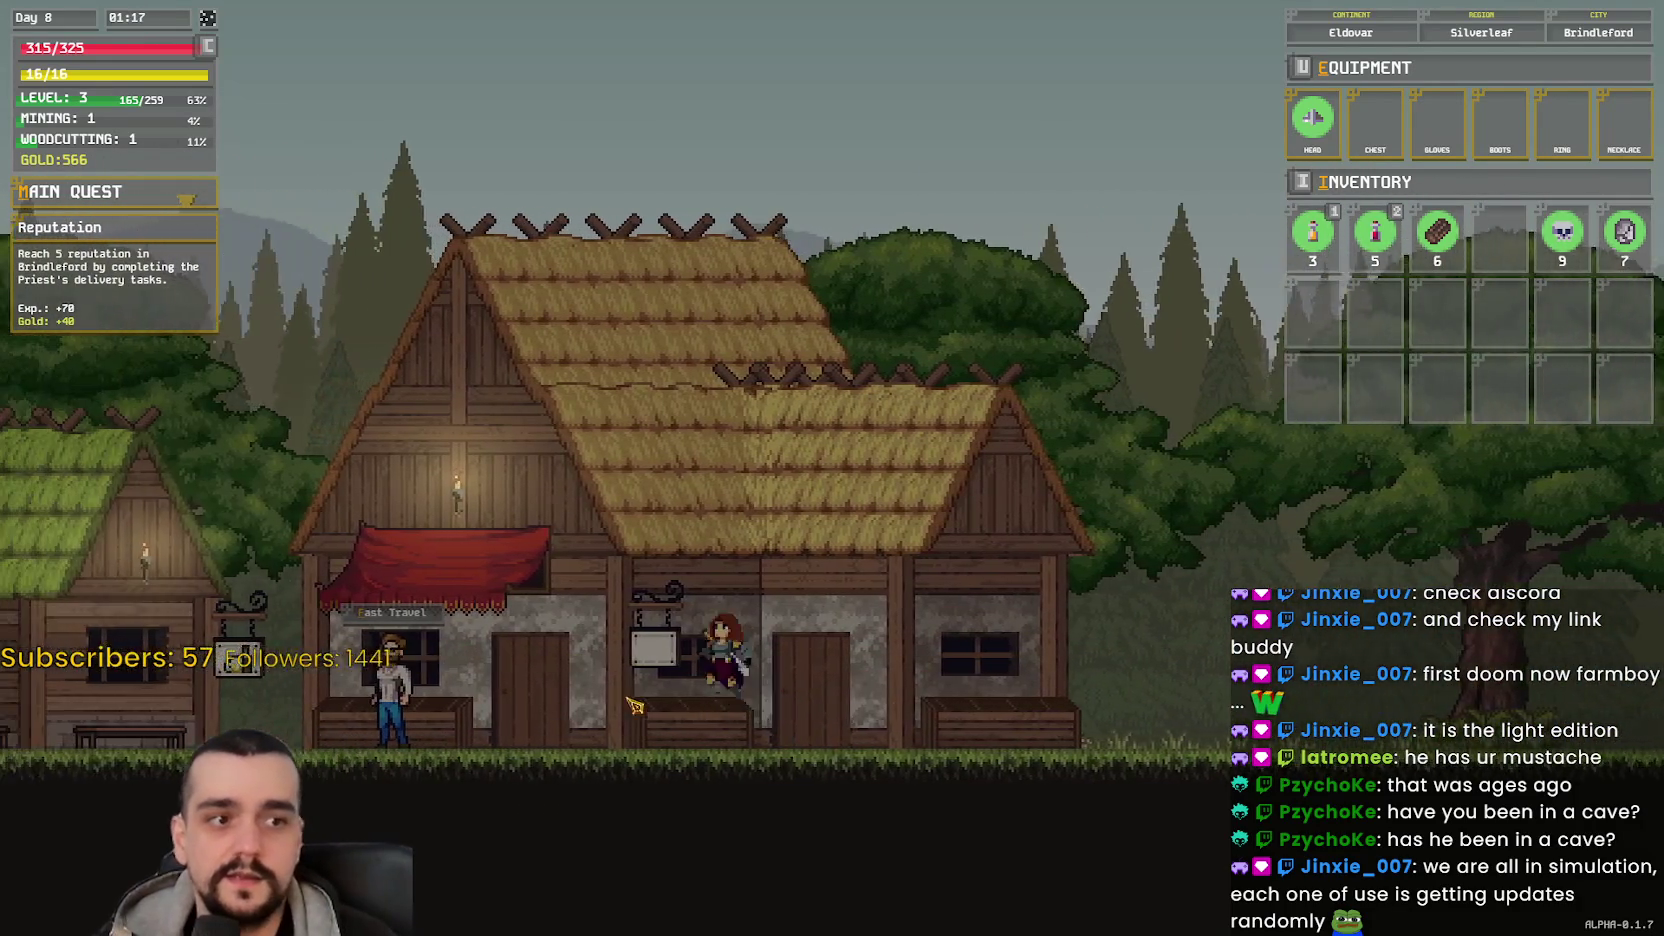
key("a")
key("space")
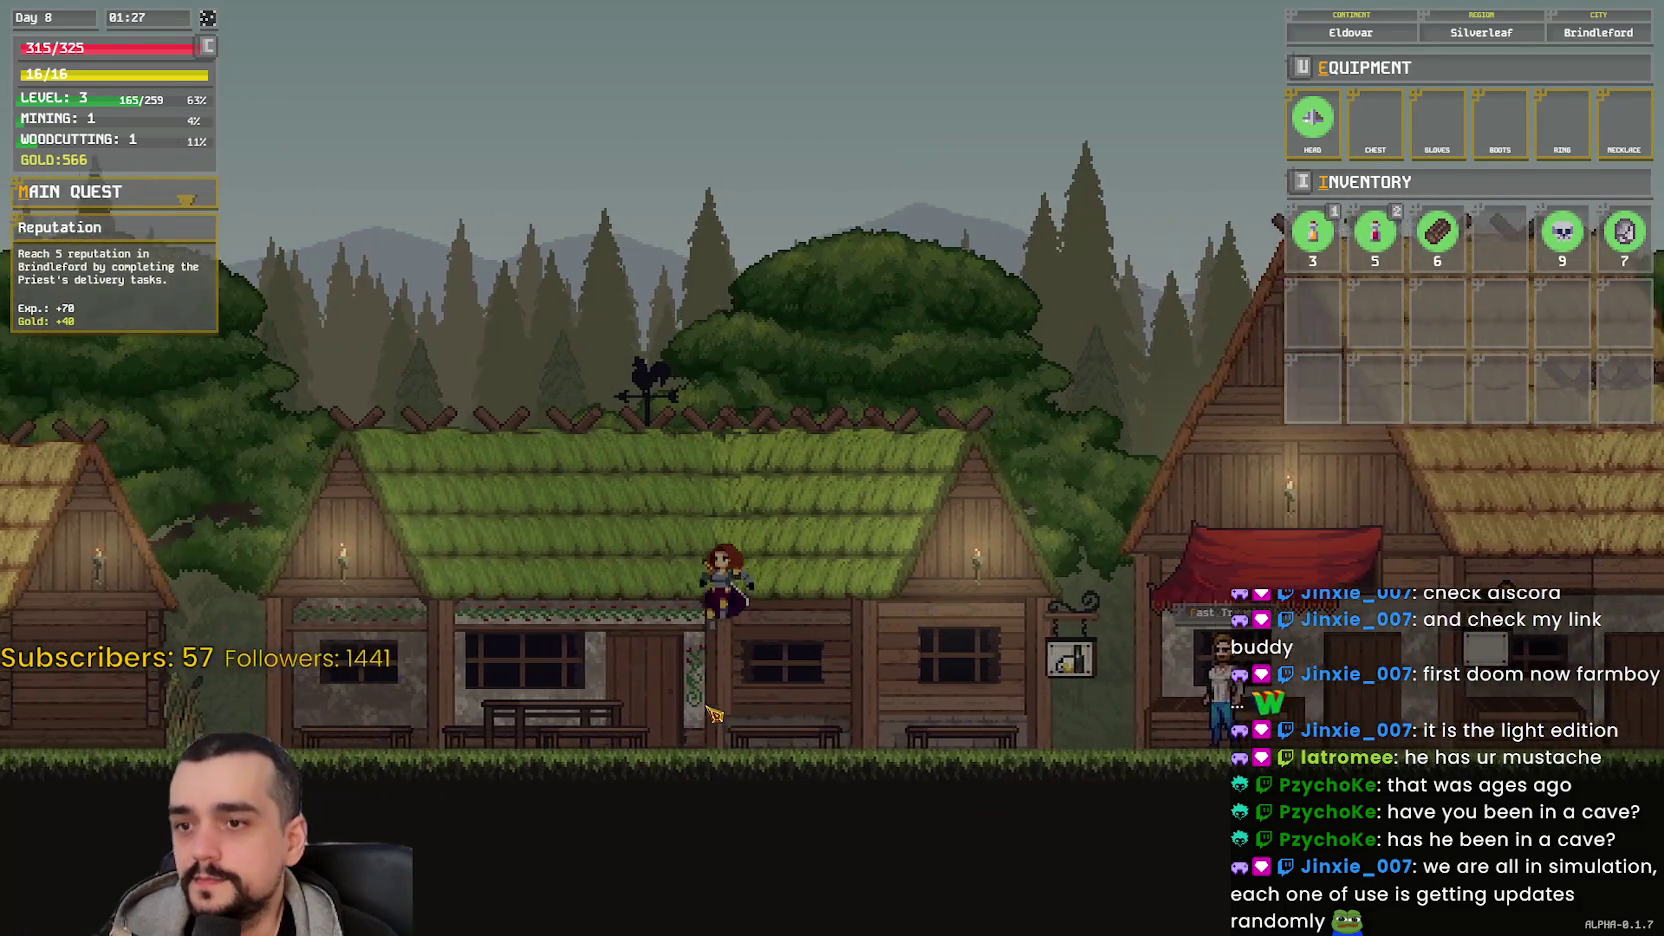
key("a")
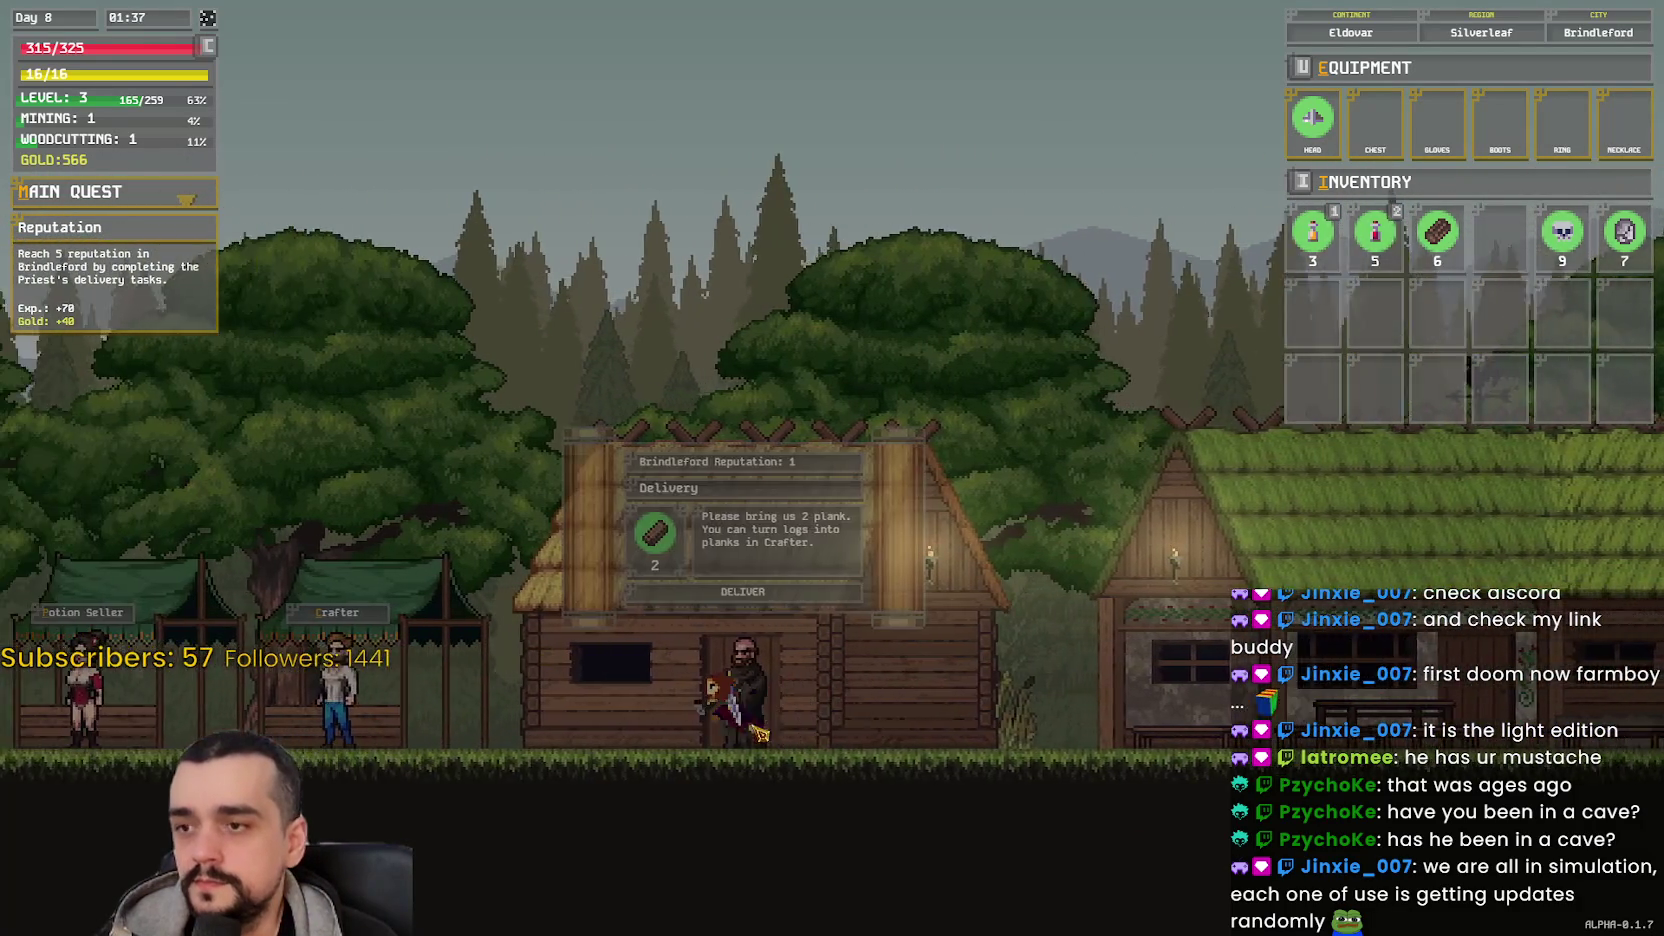
key("d")
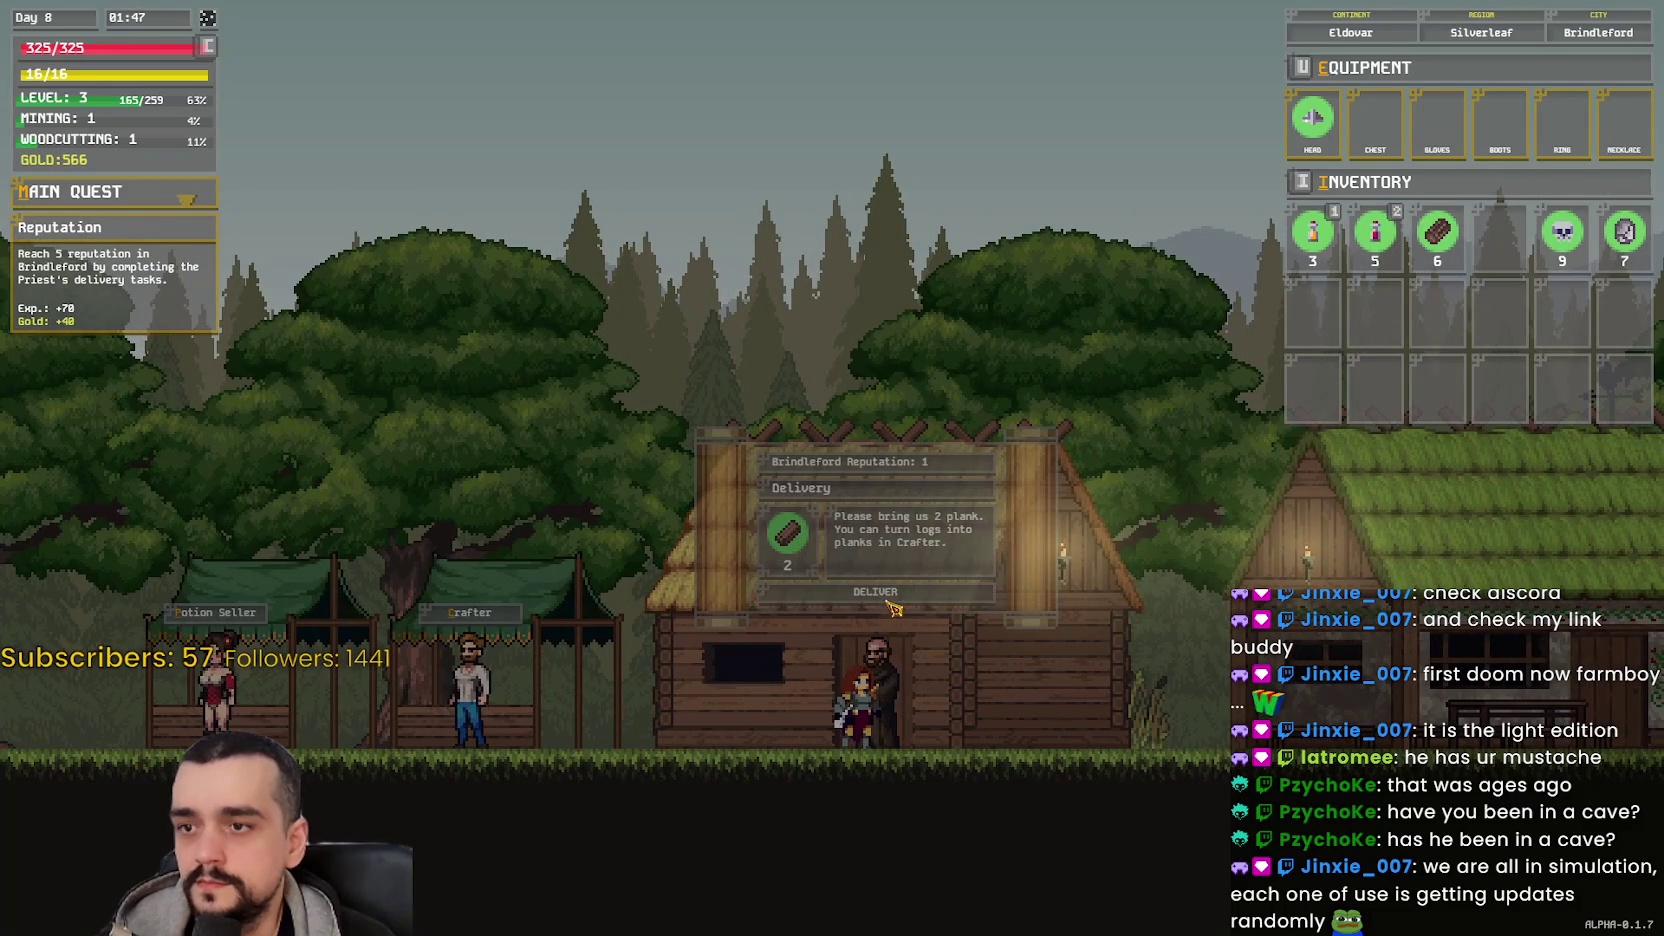
key("a")
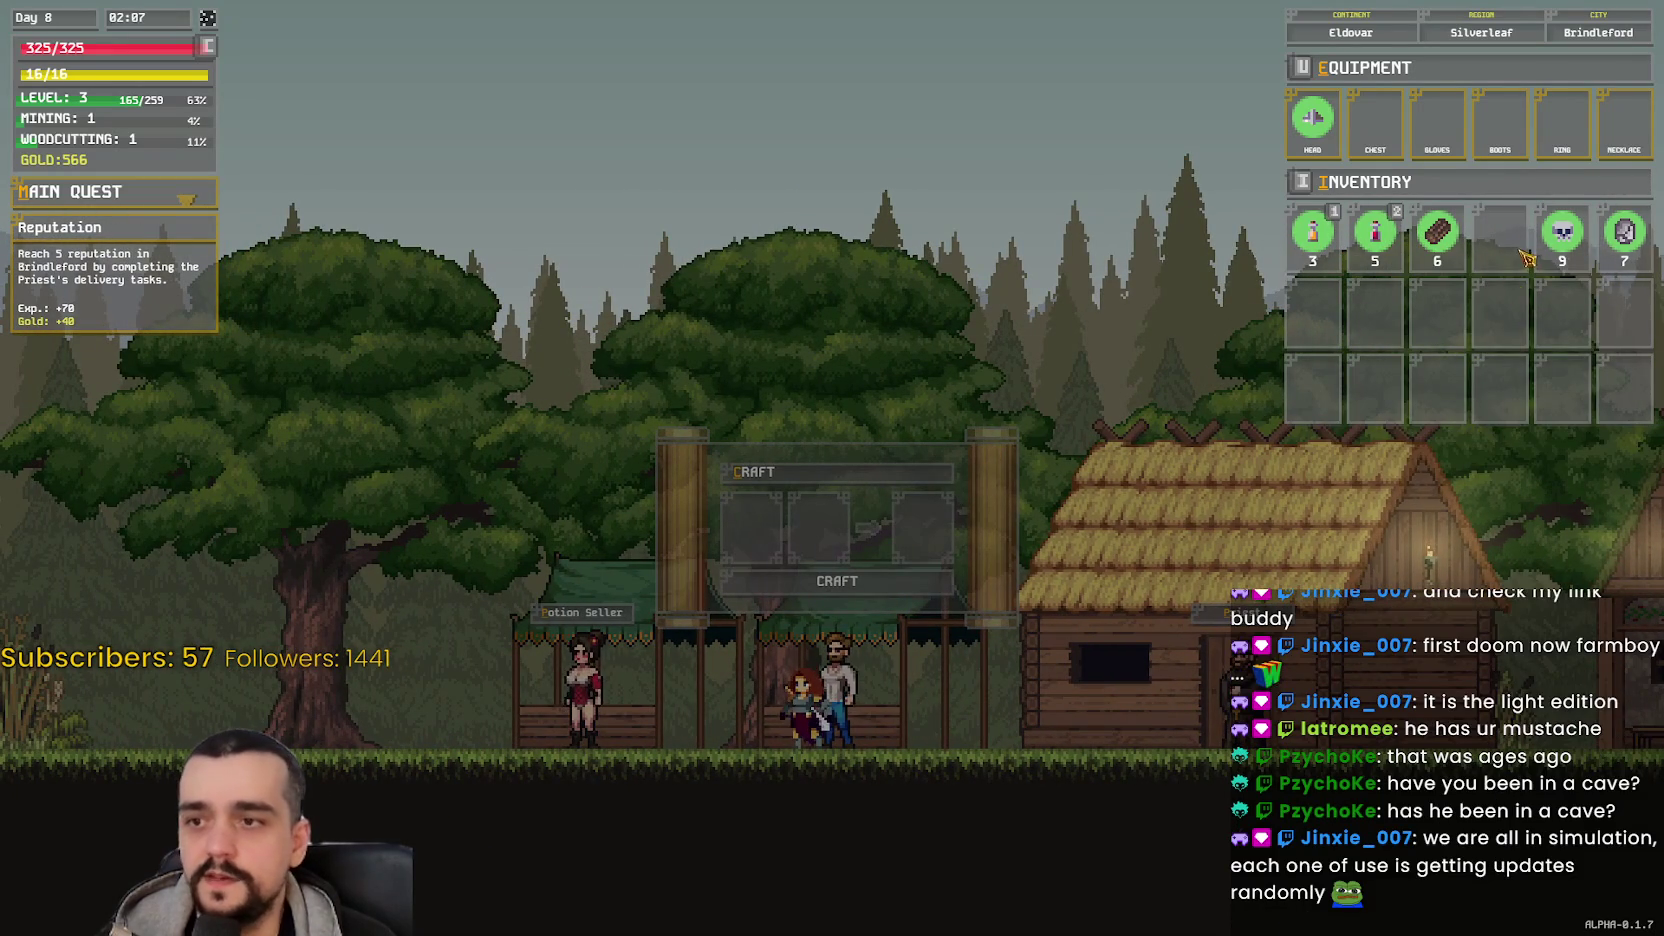
- Craft two planks from logs at the Crafter, moving the first plank into the inventory
mouse_move(1437, 232)
left_mouse_down()
mouse_move(1066, 364)
mouse_move(751, 521)
left_mouse_up()
left_click_drag(1437, 232, 818, 521)
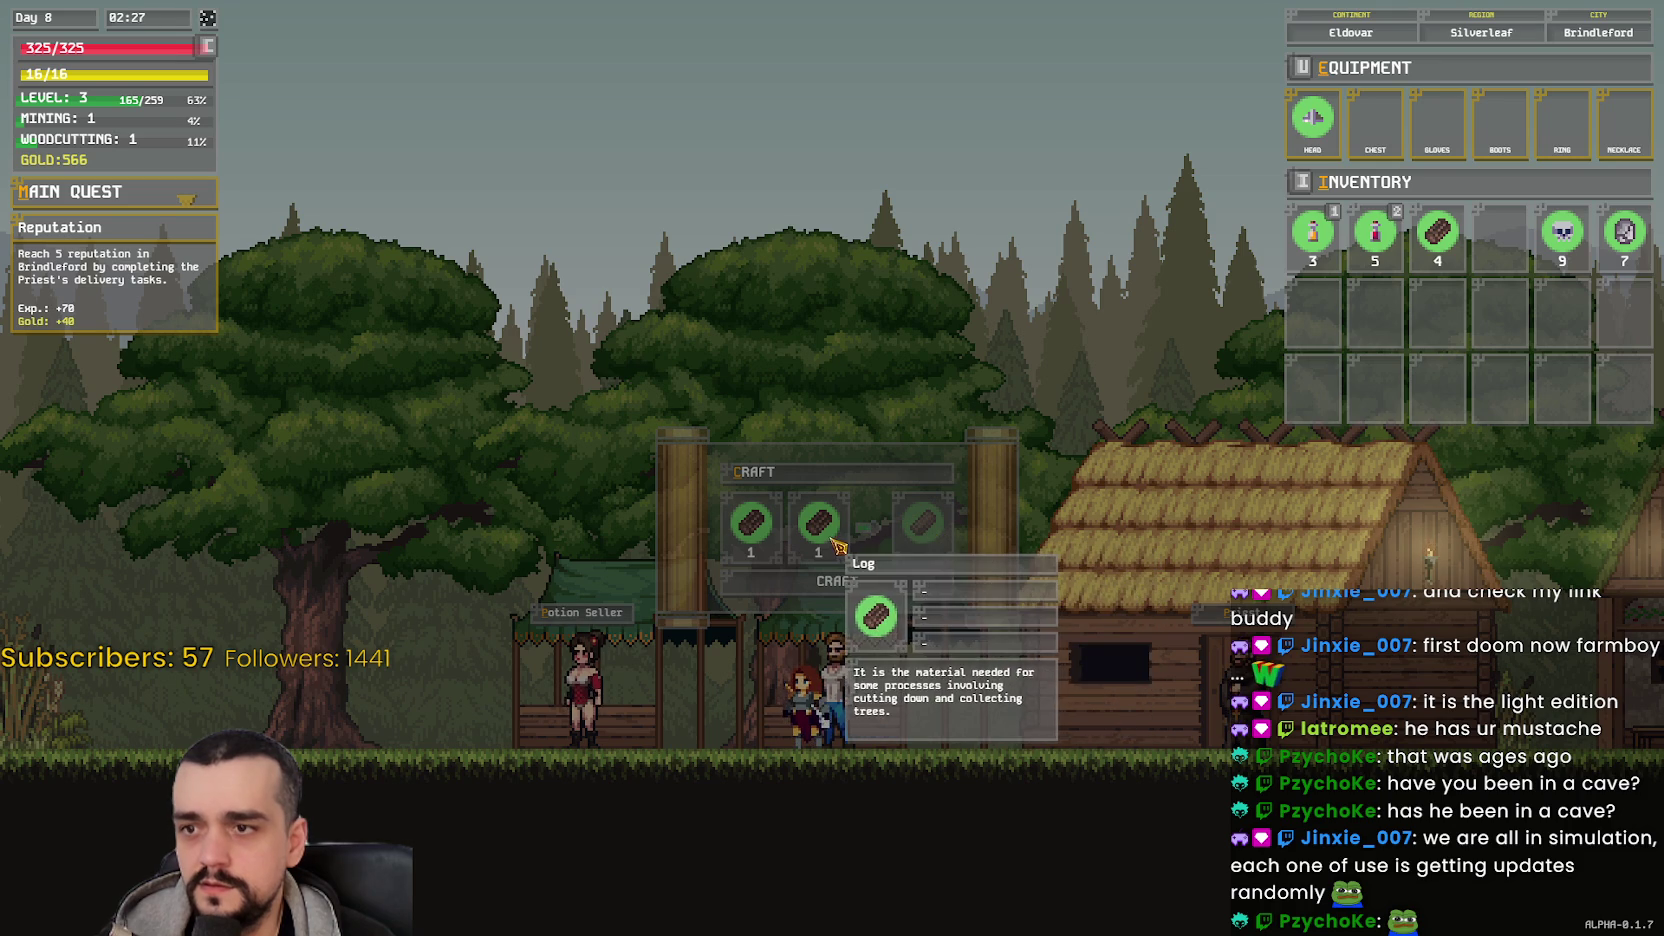
mouse_move(915, 515)
left_mouse_down()
mouse_move(907, 446)
mouse_move(905, 757)
mouse_move(921, 764)
mouse_move(1100, 500)
mouse_move(1500, 232)
left_mouse_up()
key("d")
key("a")
left_click_drag(1437, 232, 784, 540)
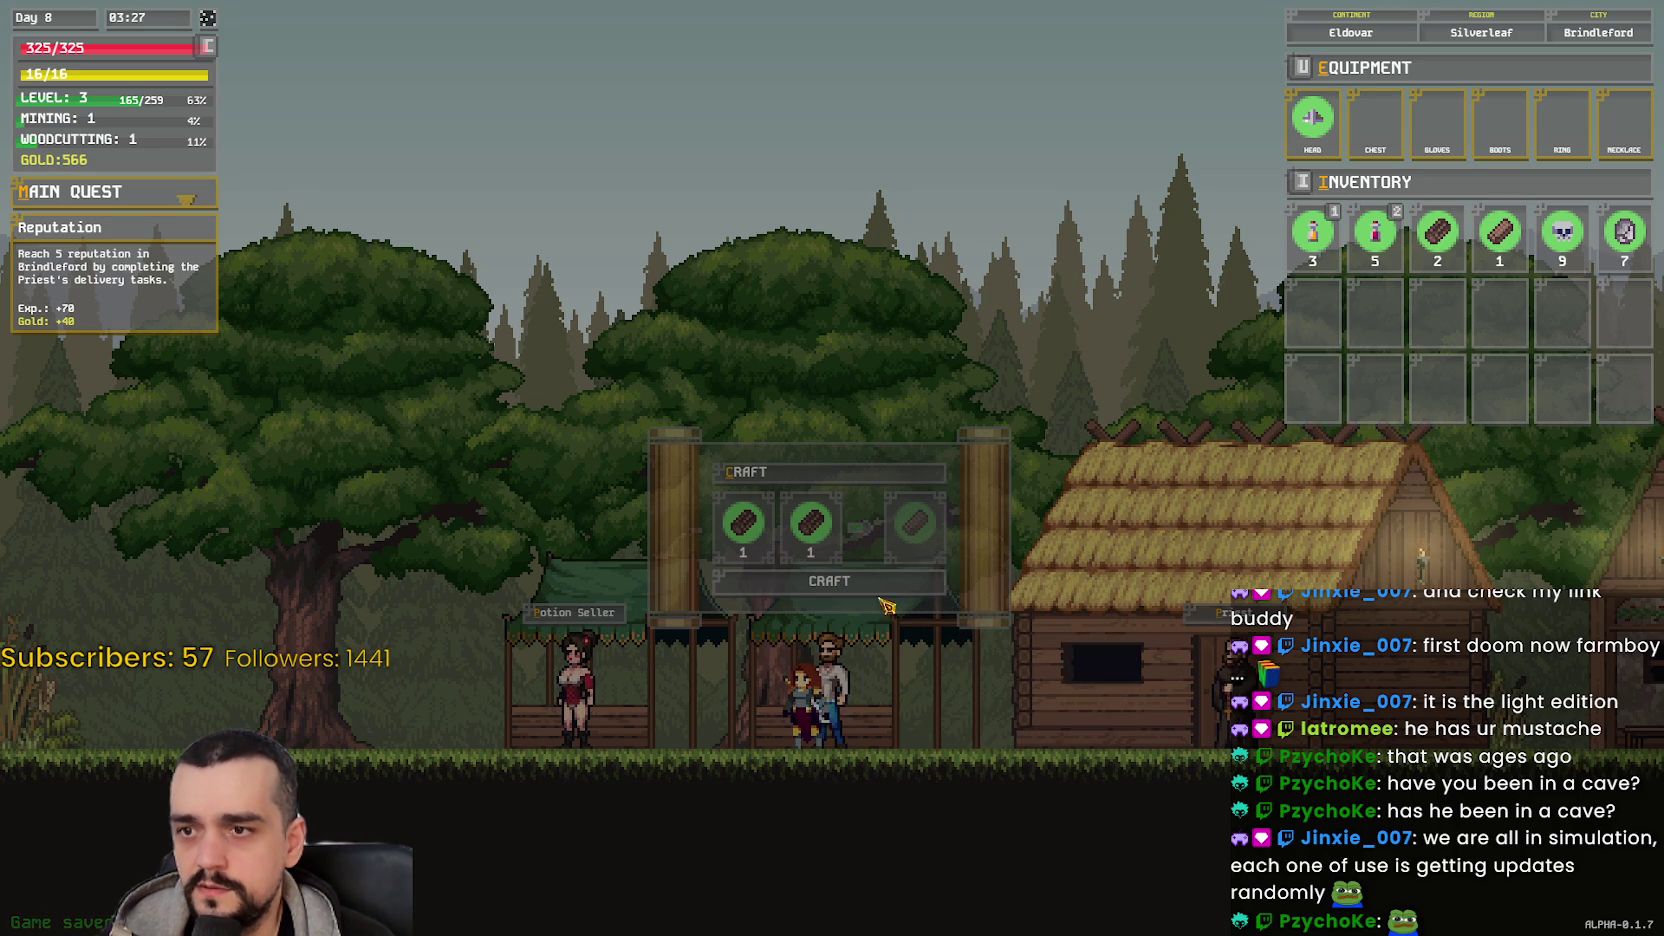
left_click(886, 524)
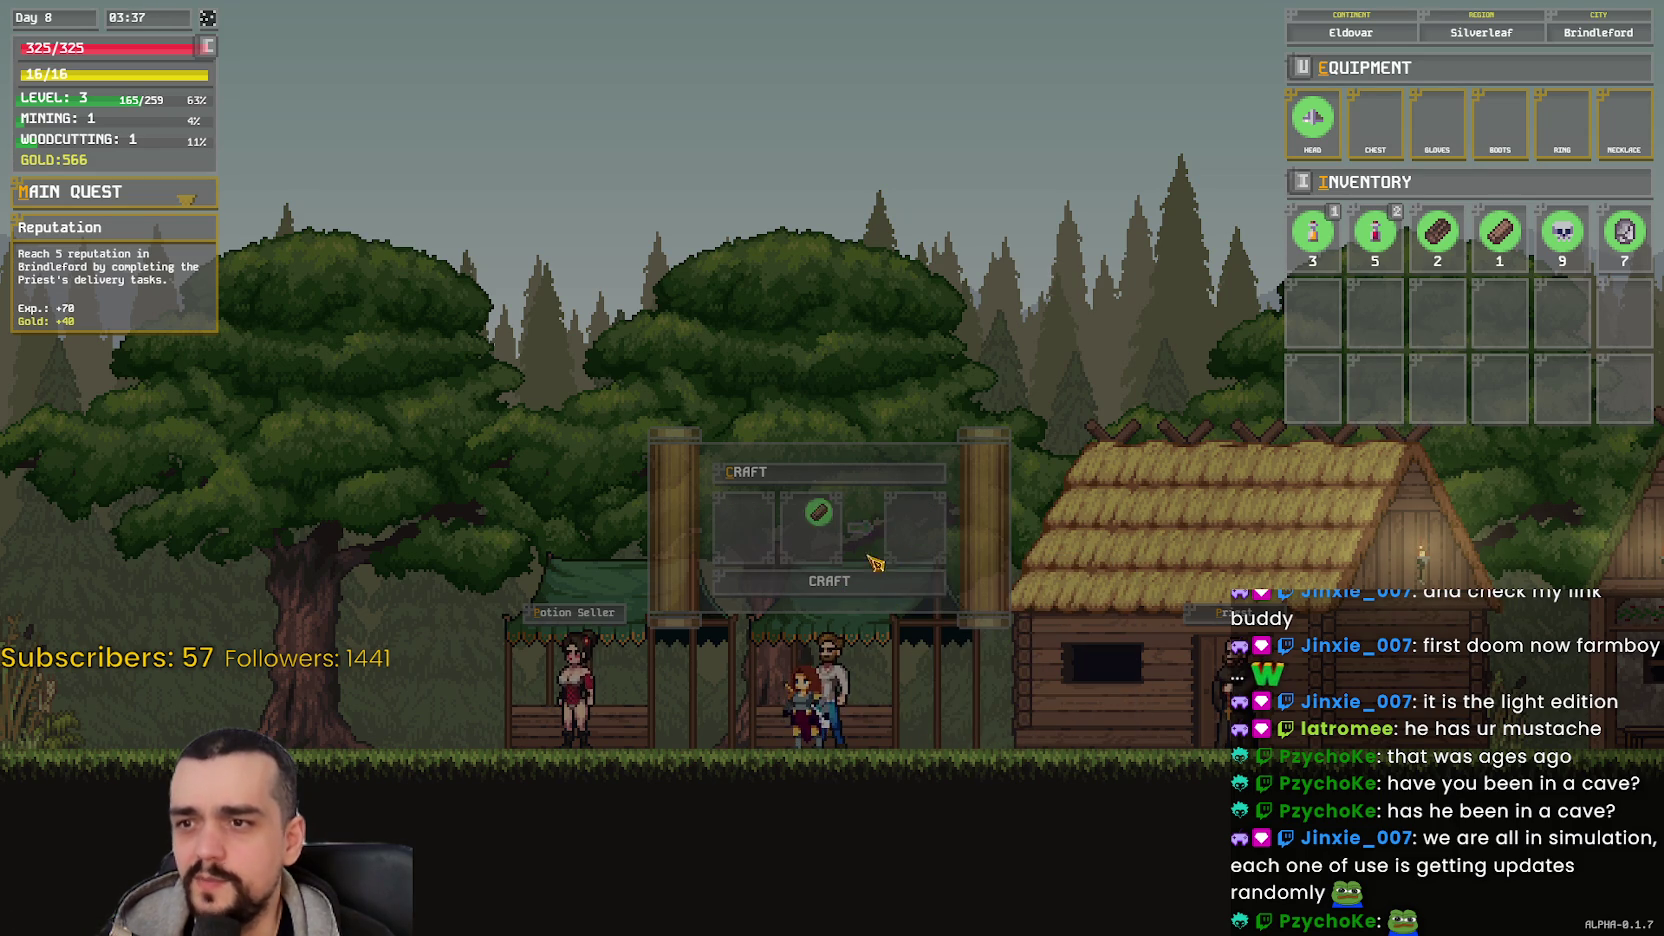
- Walk to the Priest's house and deliver the two planks
key("a")
key("d")
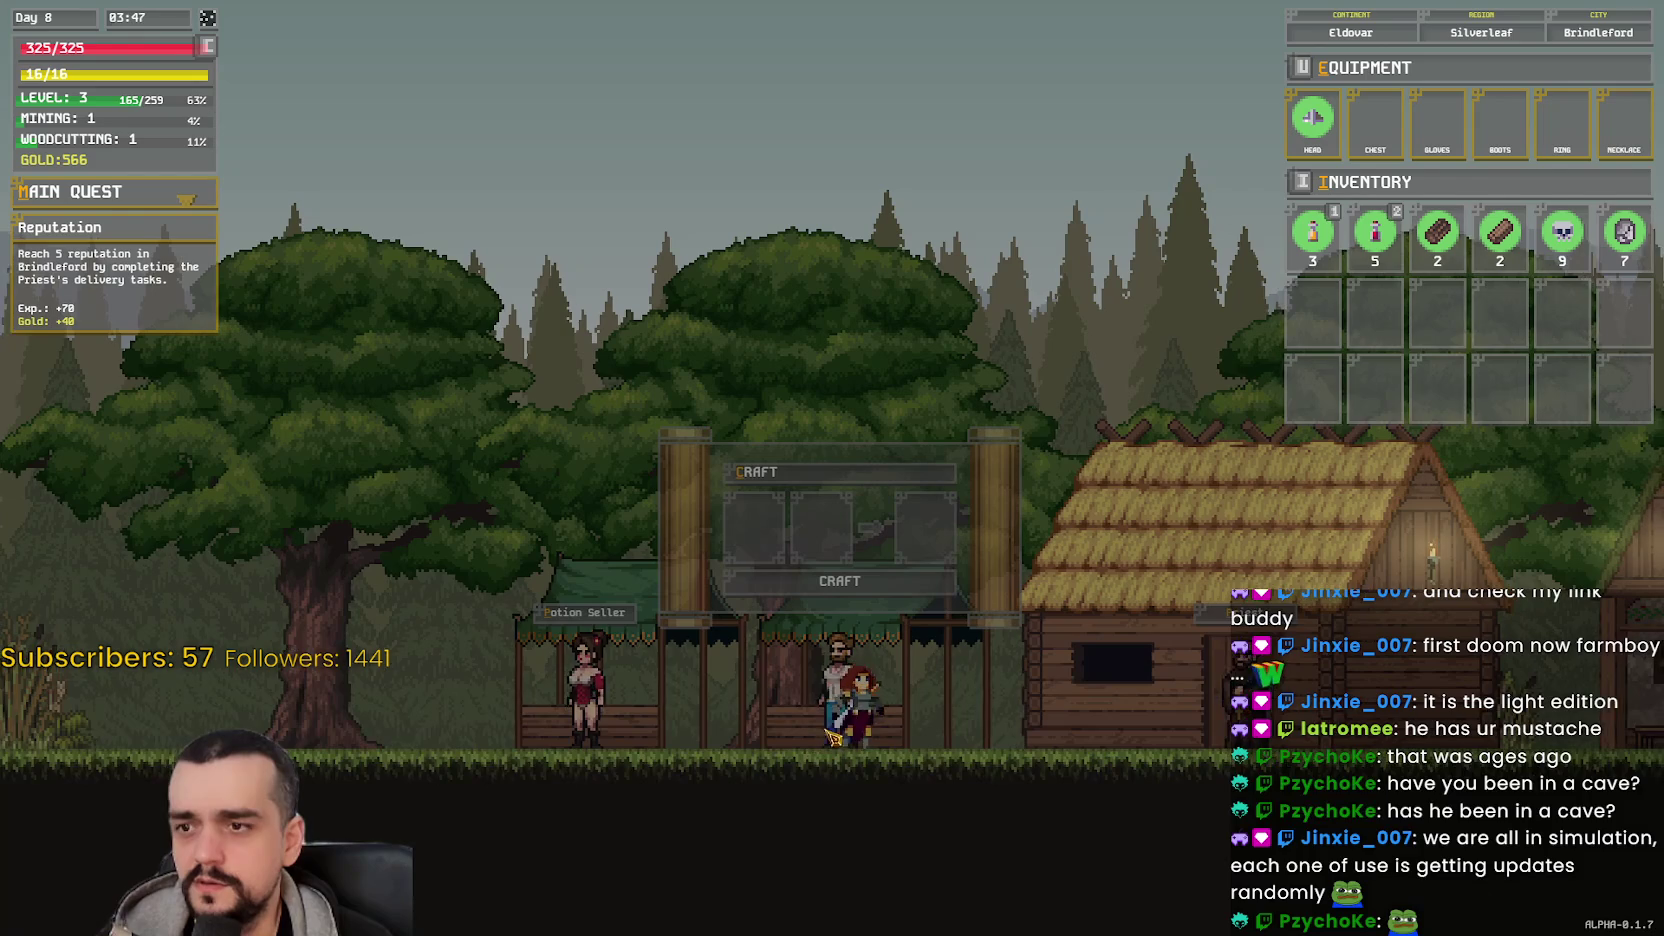
key("a")
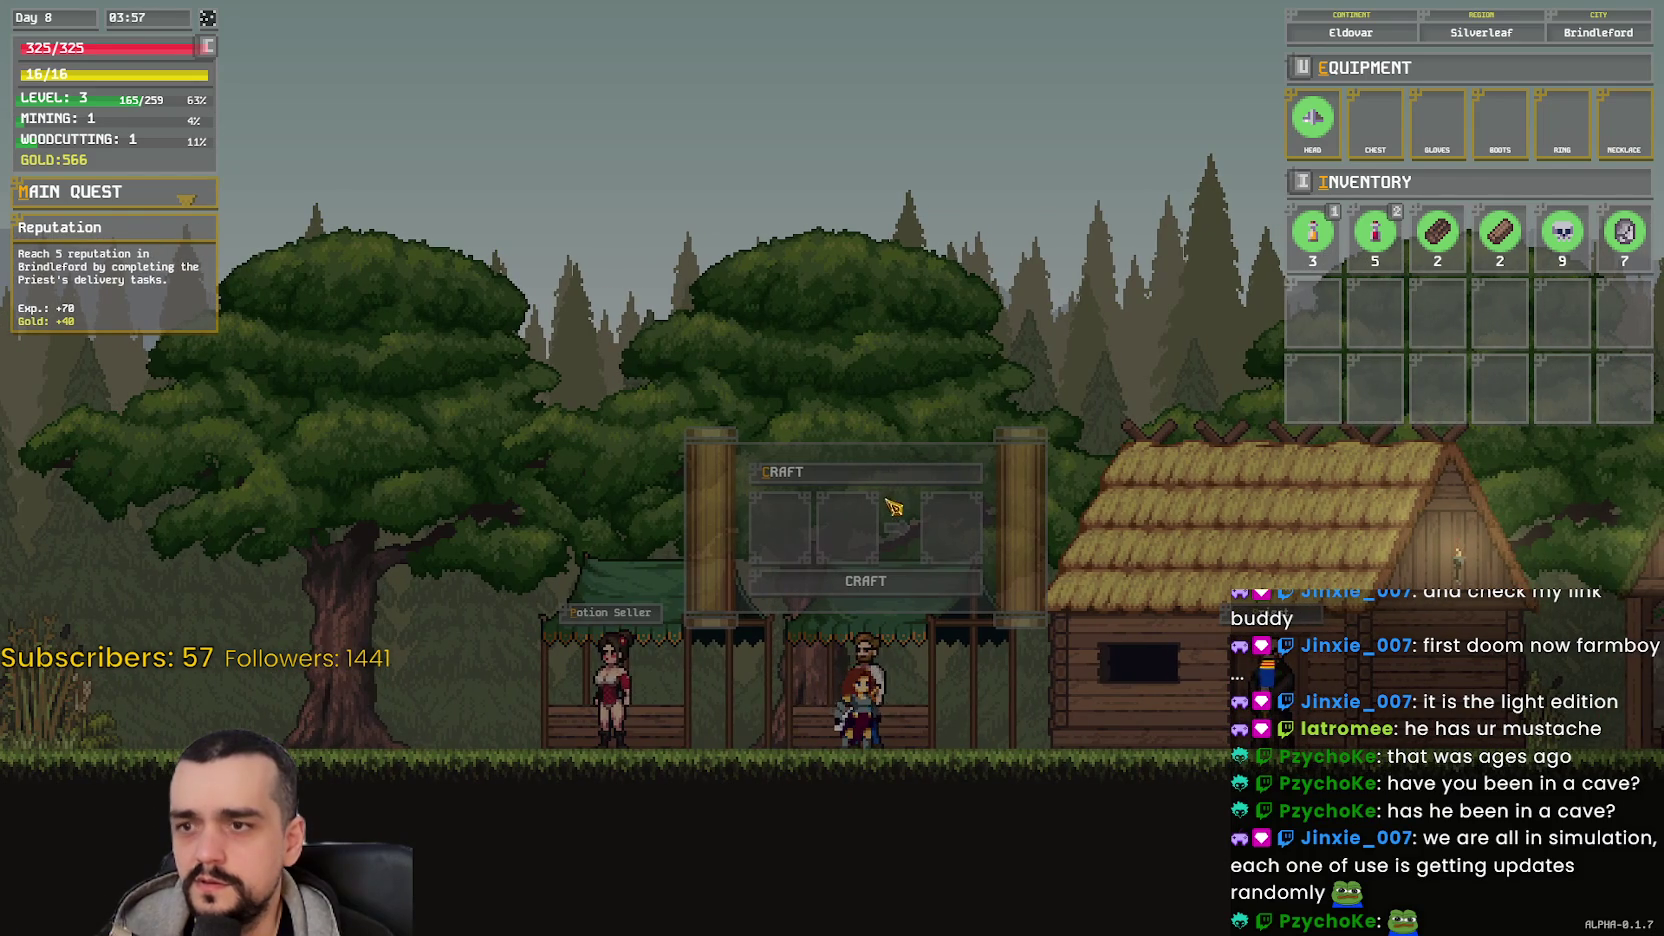
key("d")
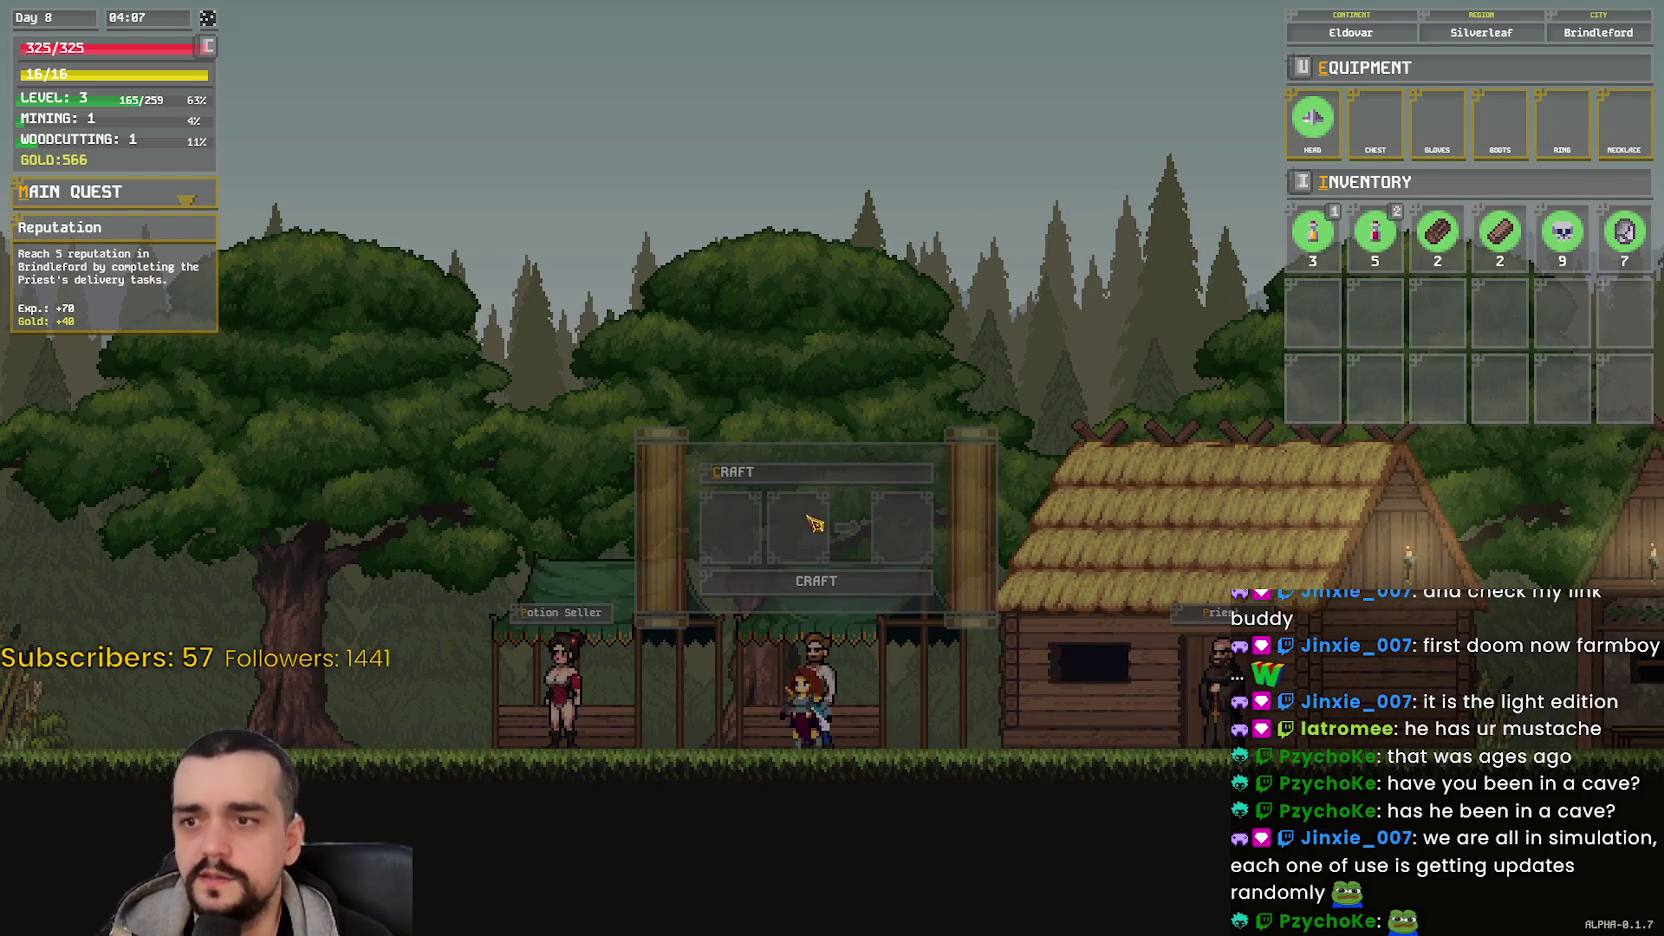
key("d")
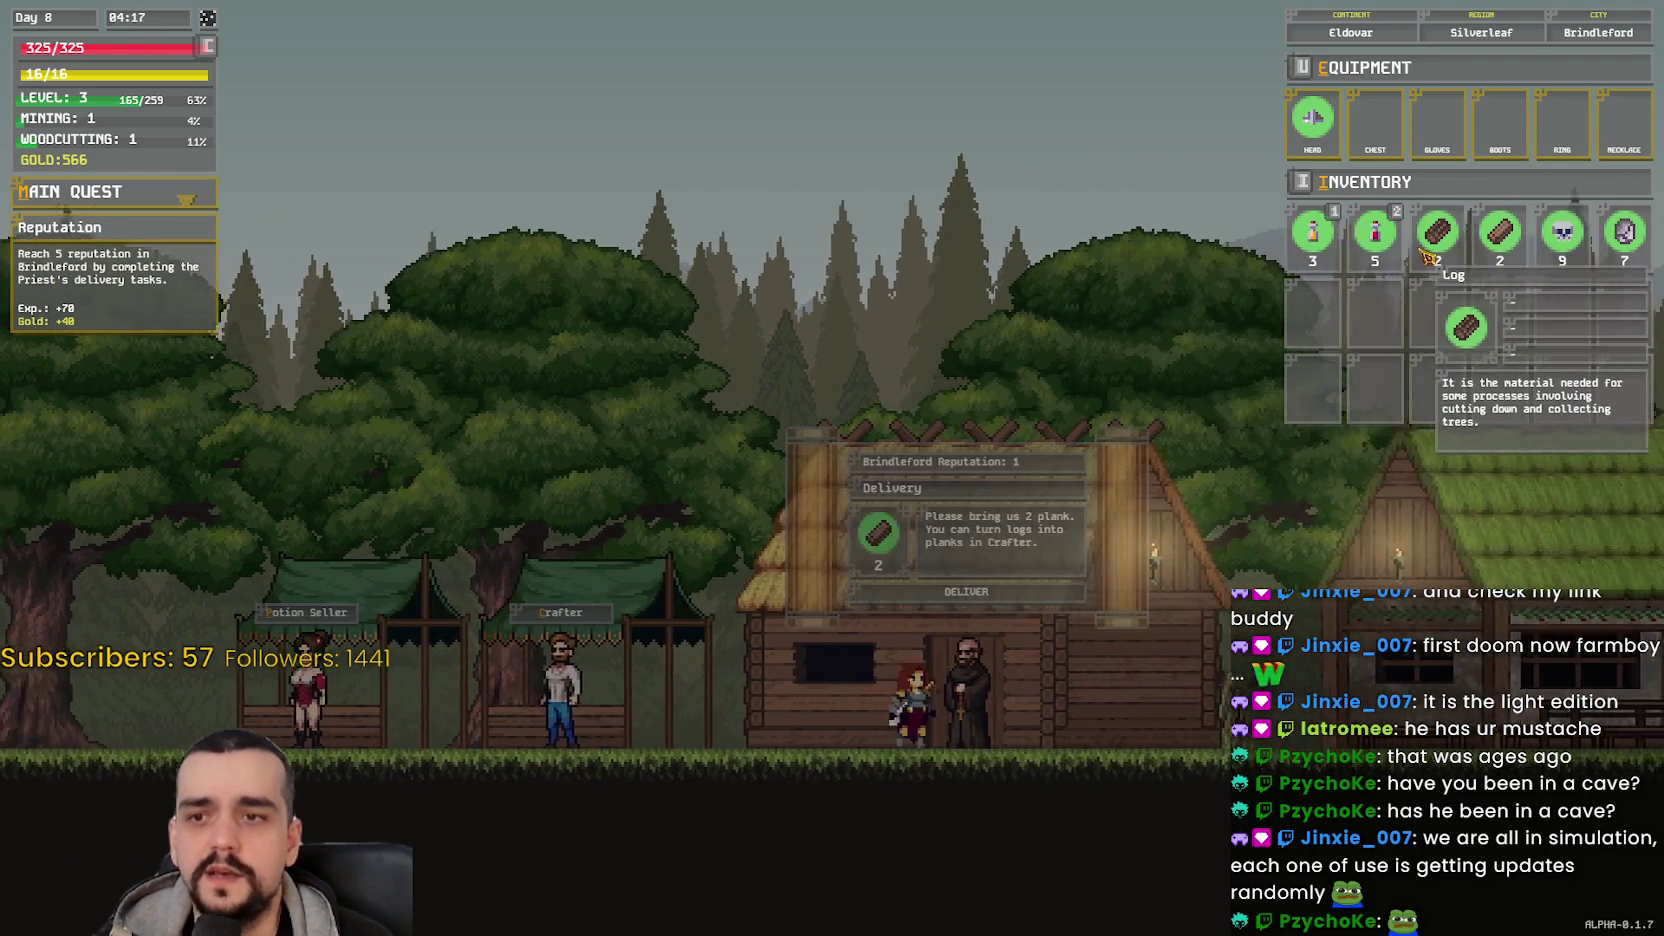
key("d")
key("e")
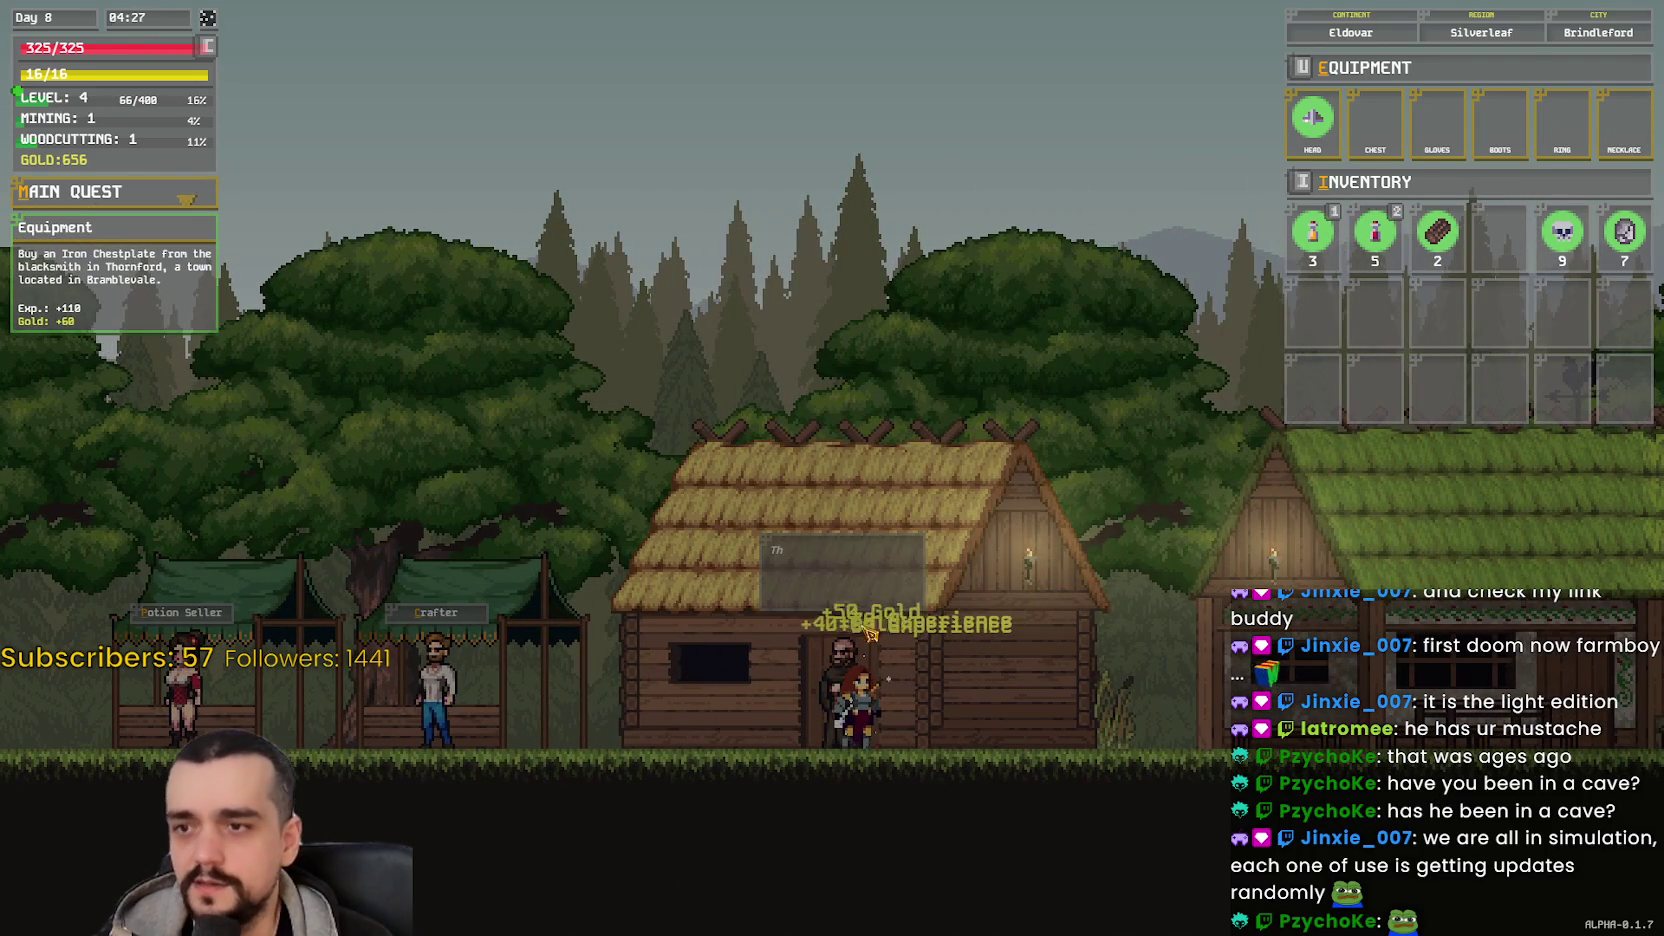
key("d")
key("a")
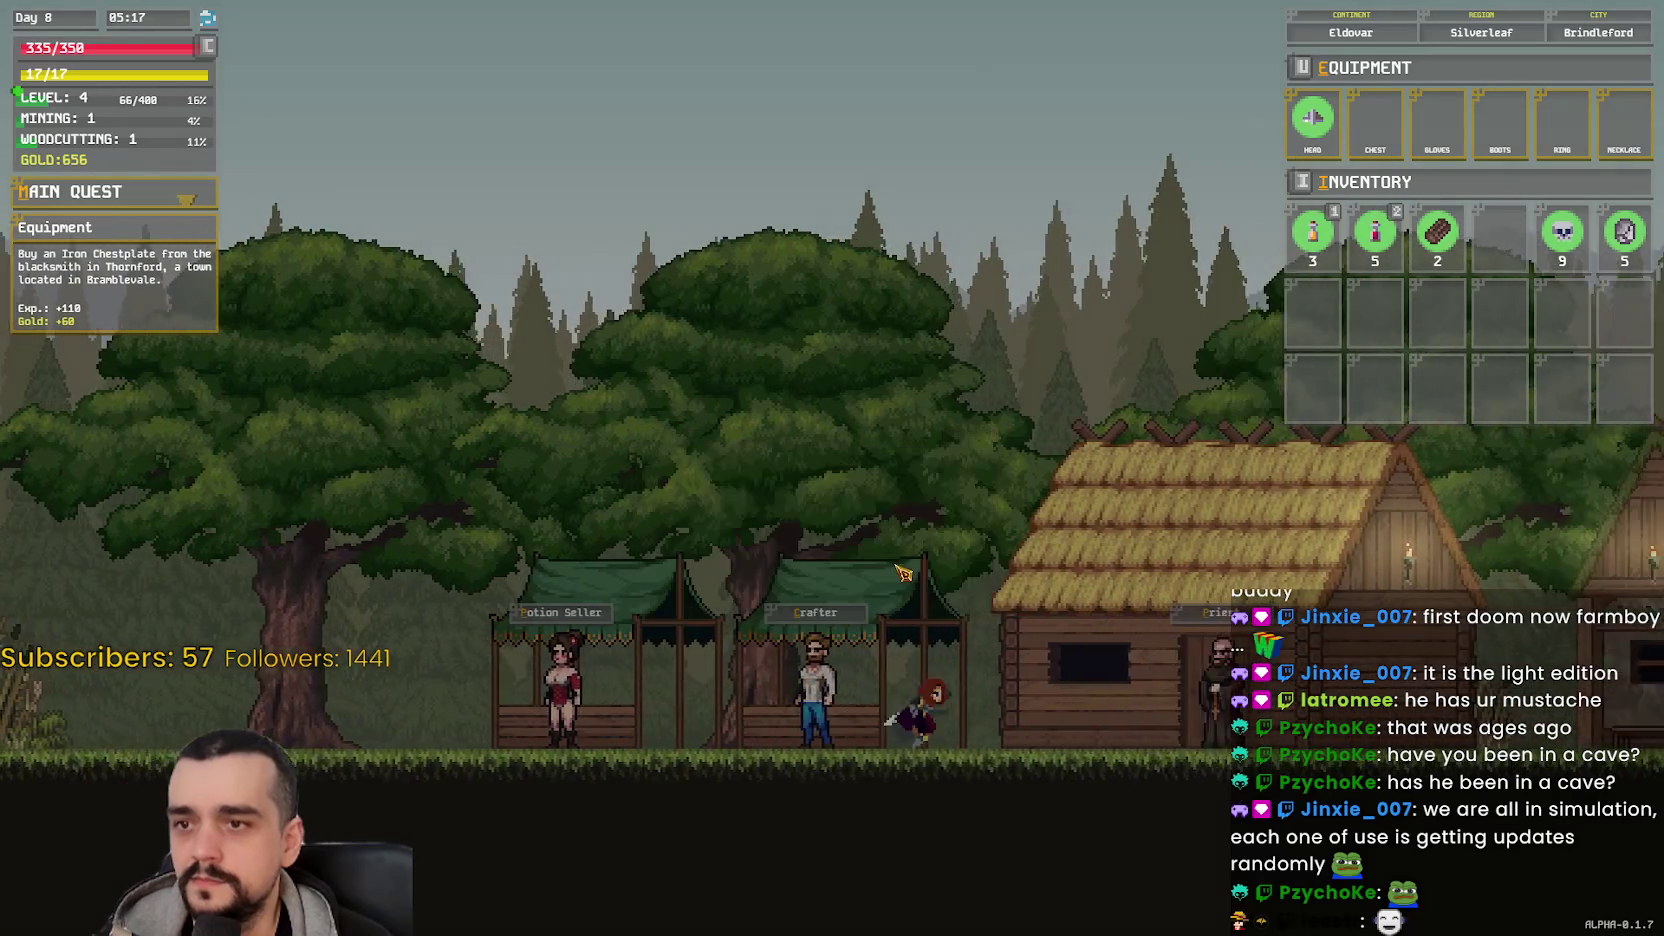
- Walk through the village to the fast travel merchant and back, briefly pausing the game
key("d")
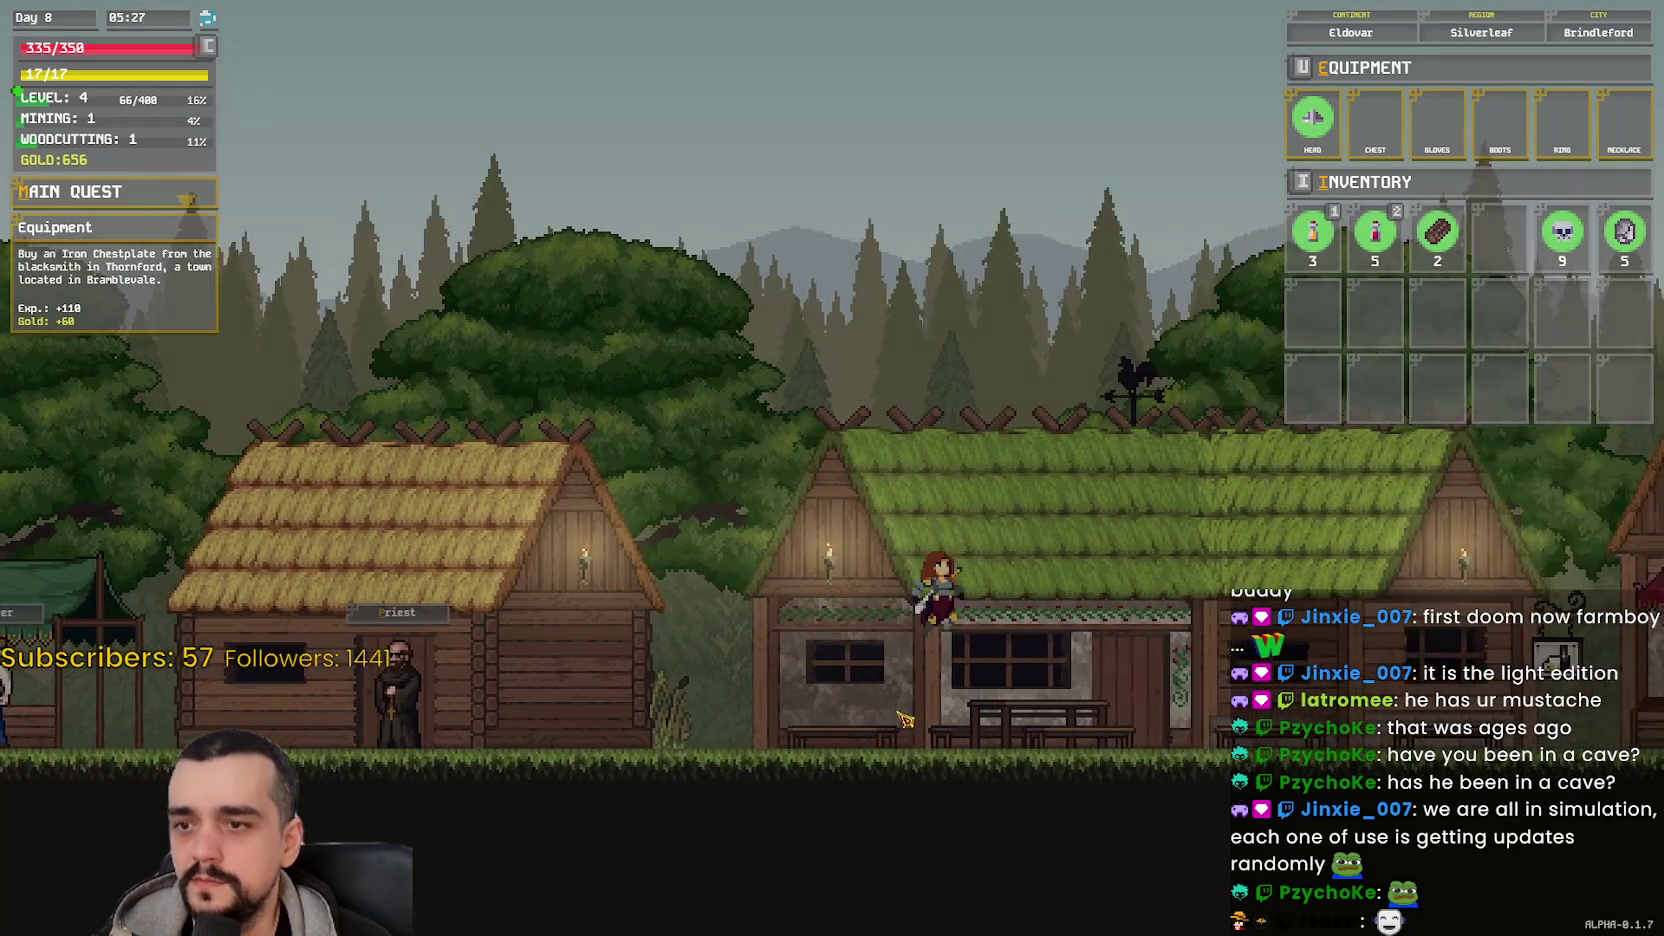
key("e")
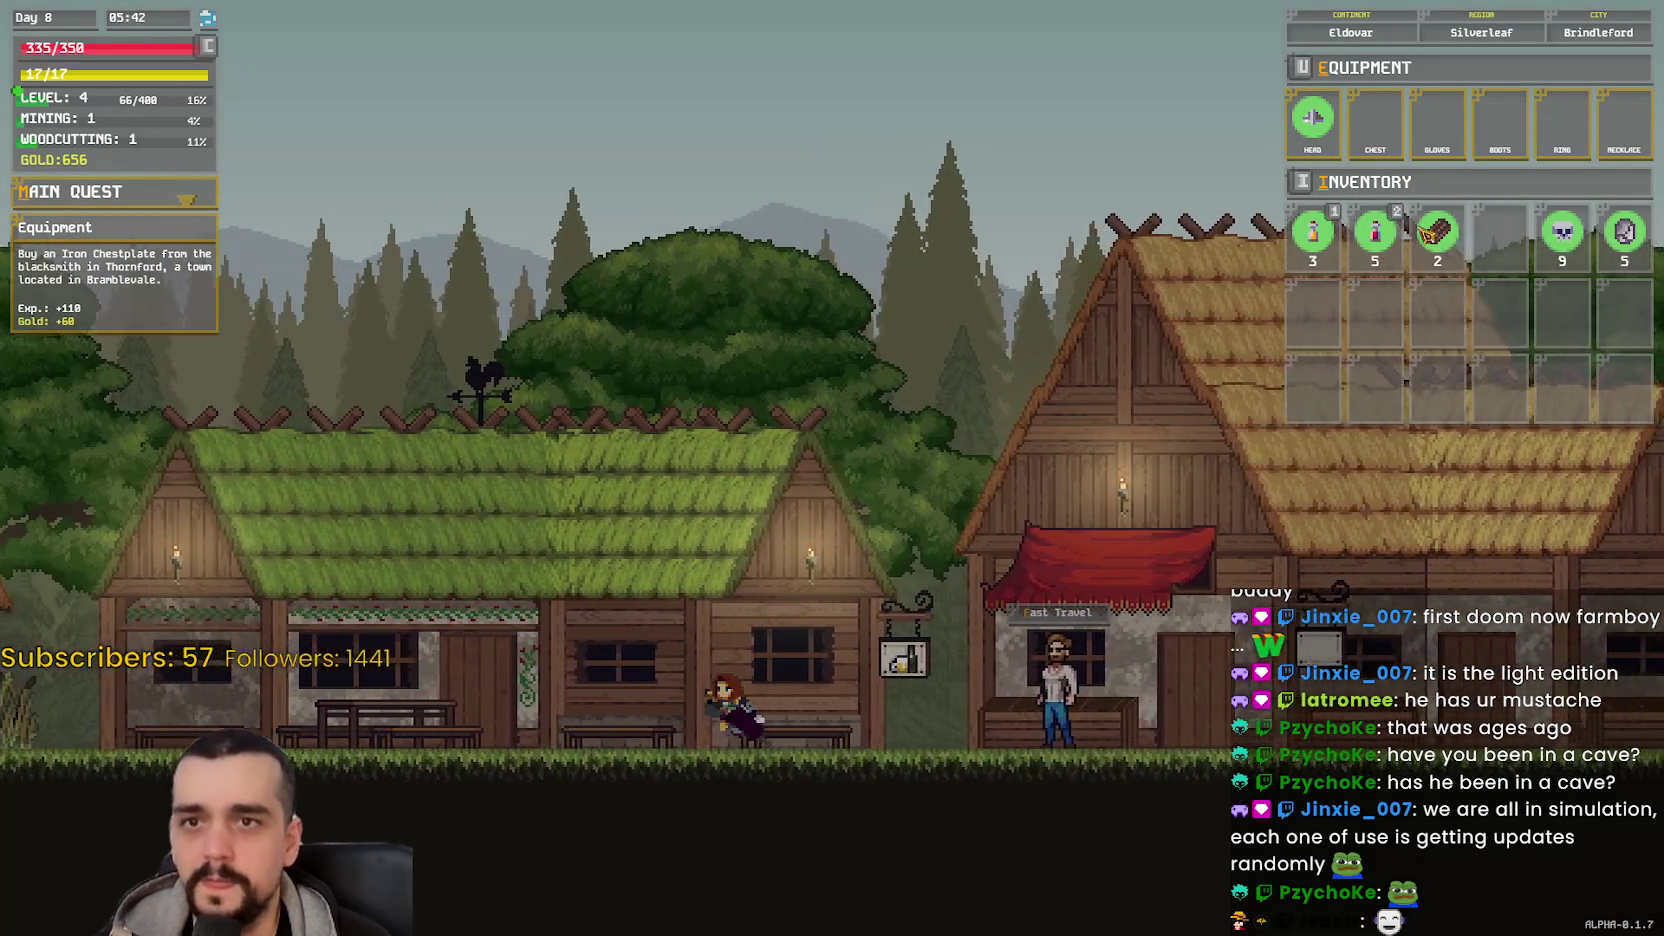
key("a")
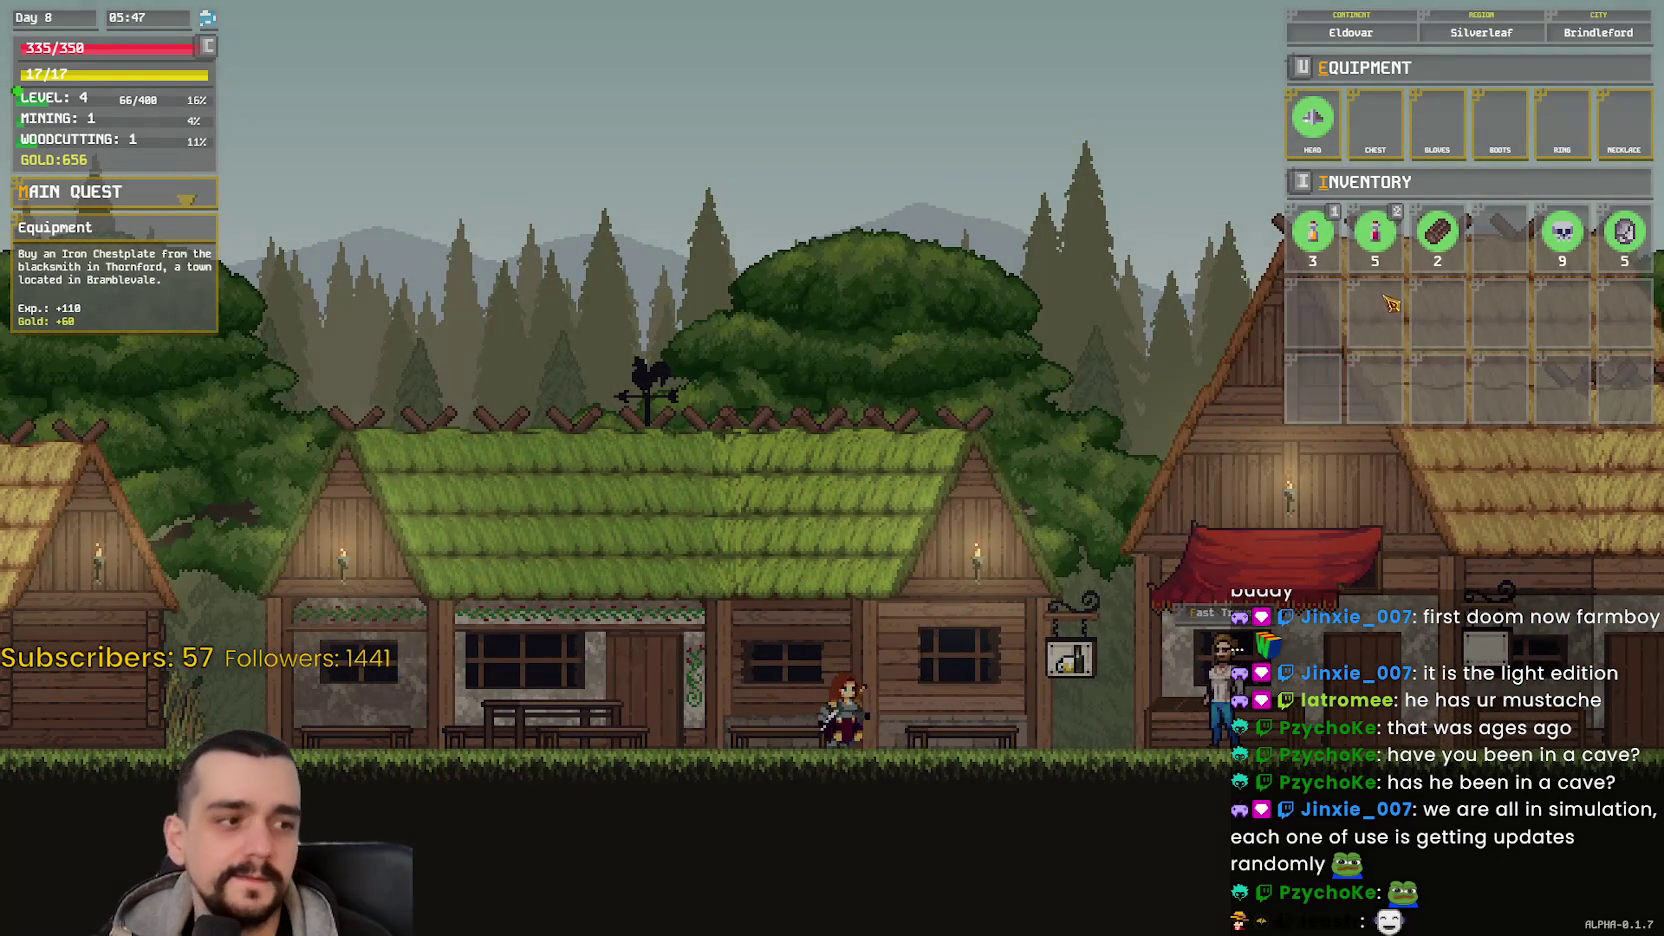
key("Escape")
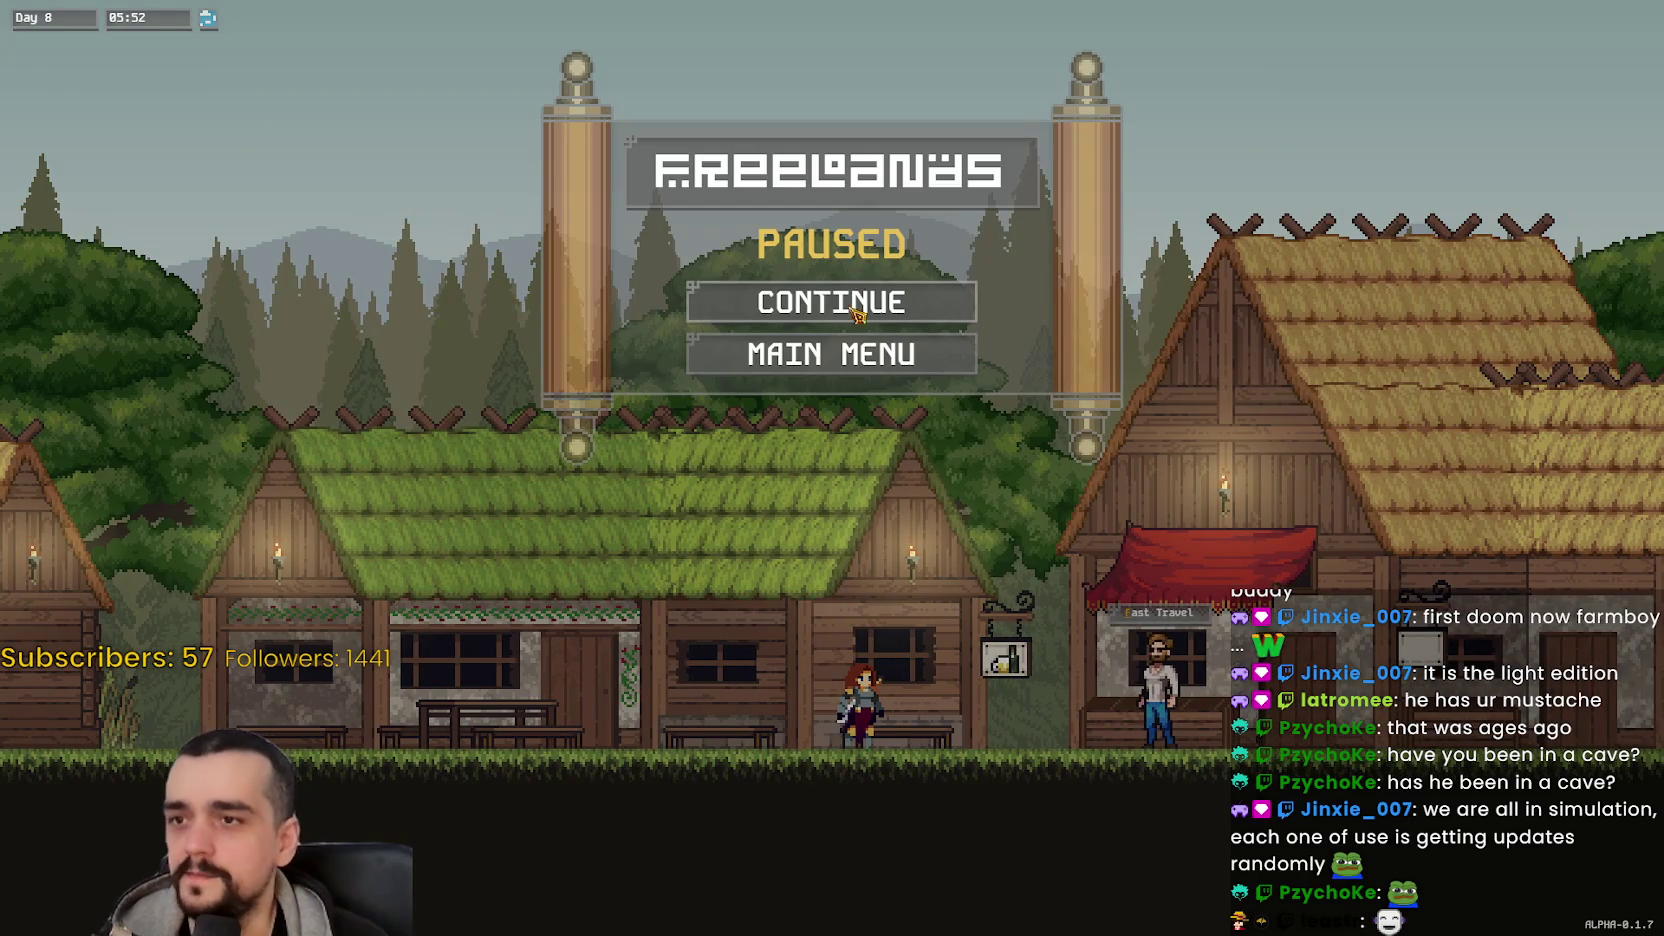
key("Escape")
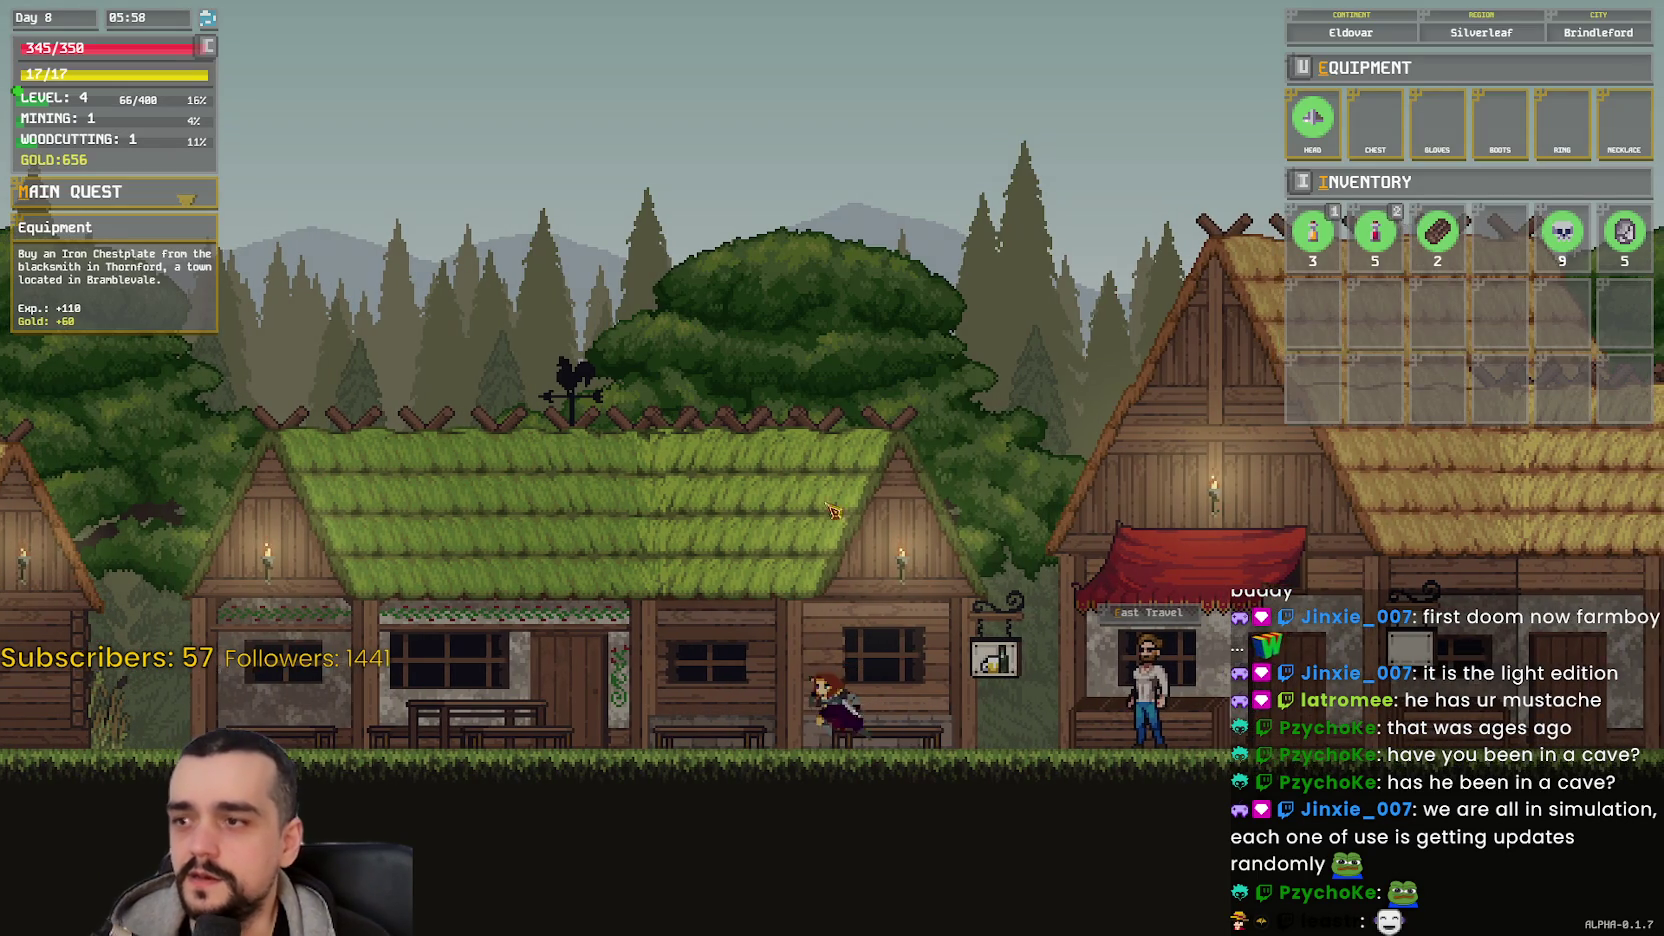
key("d")
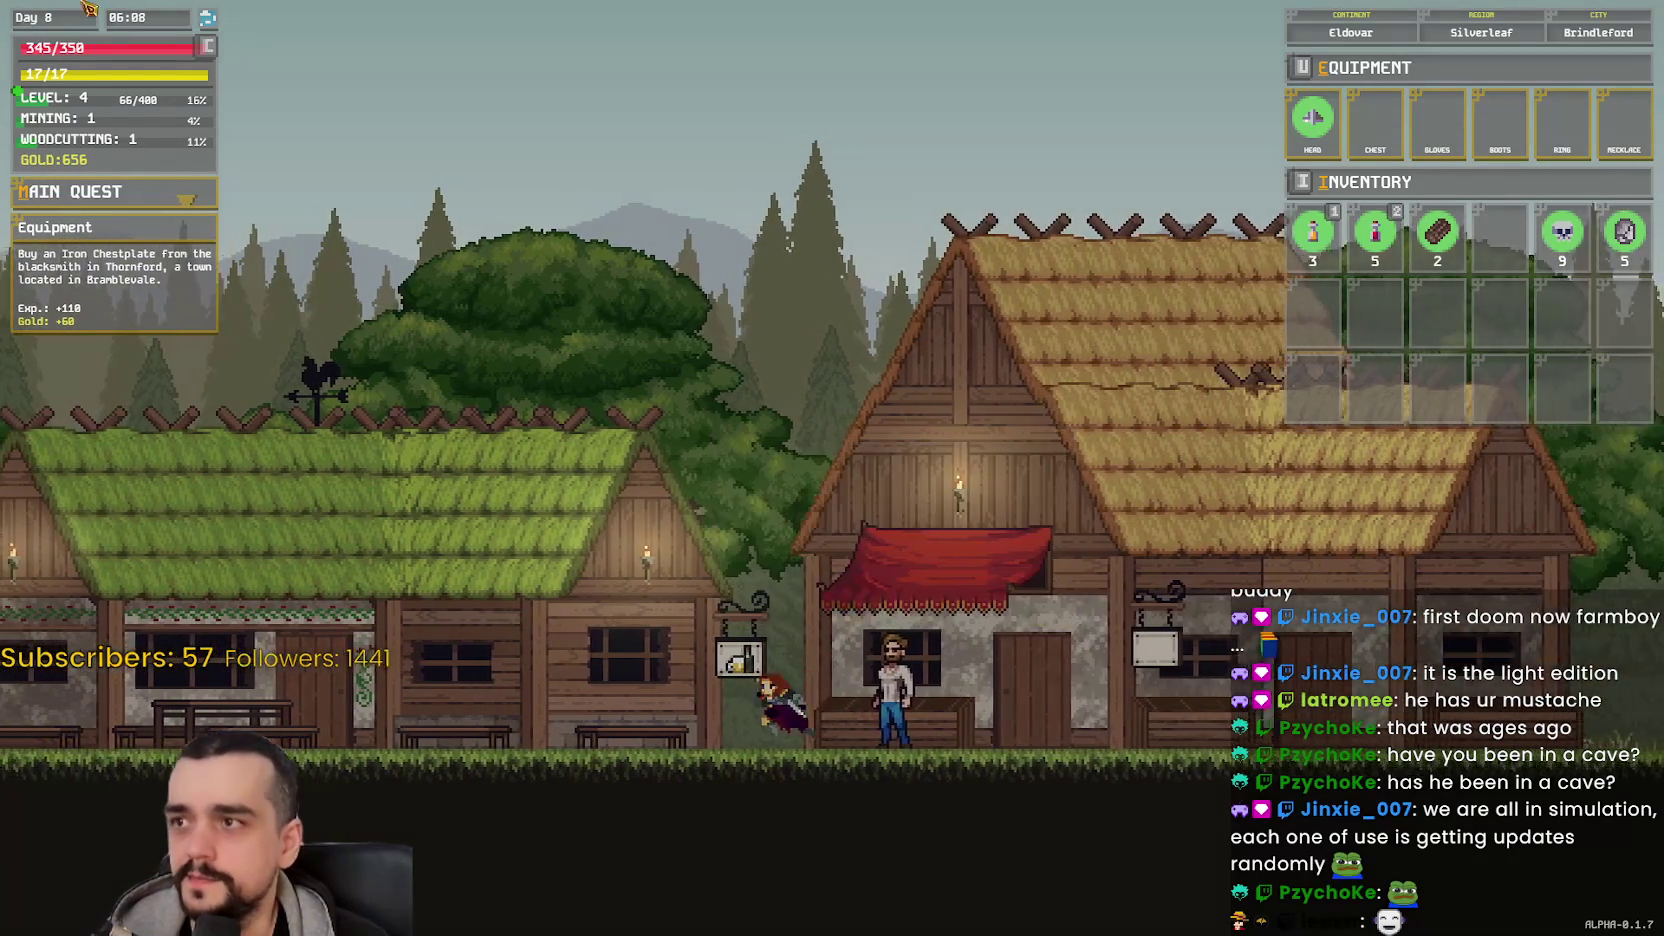
- Spend the spare attribute point in the character stats, raising vitality from 3 to 4
key("a")
key("c")
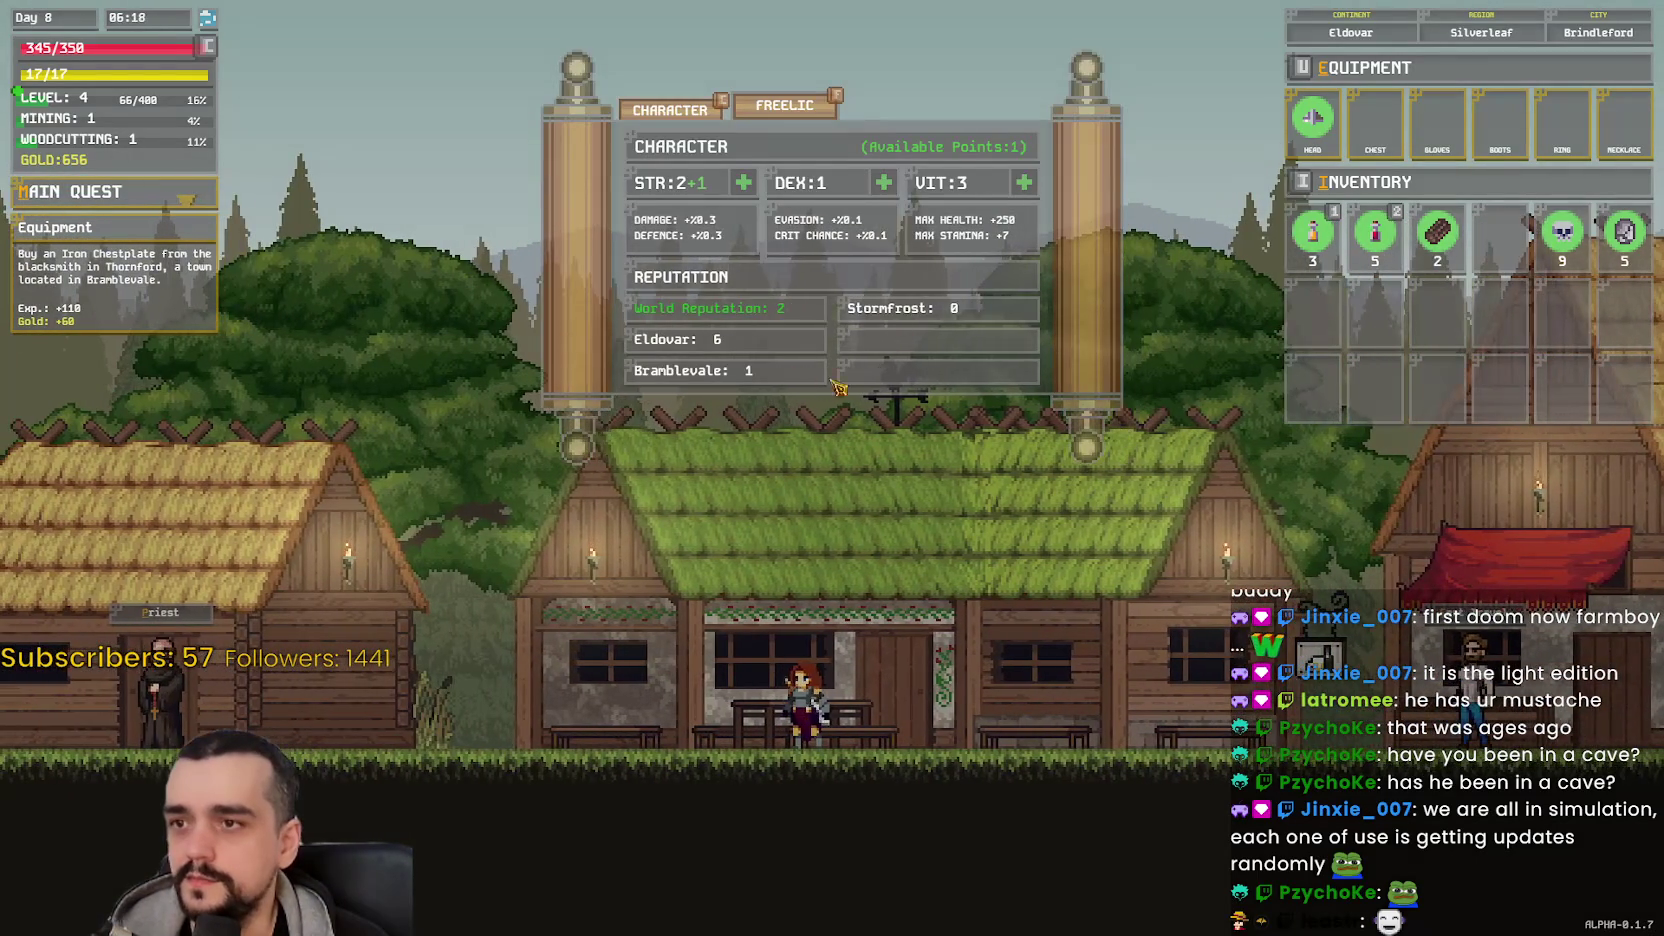
left_click(1024, 182)
key("d")
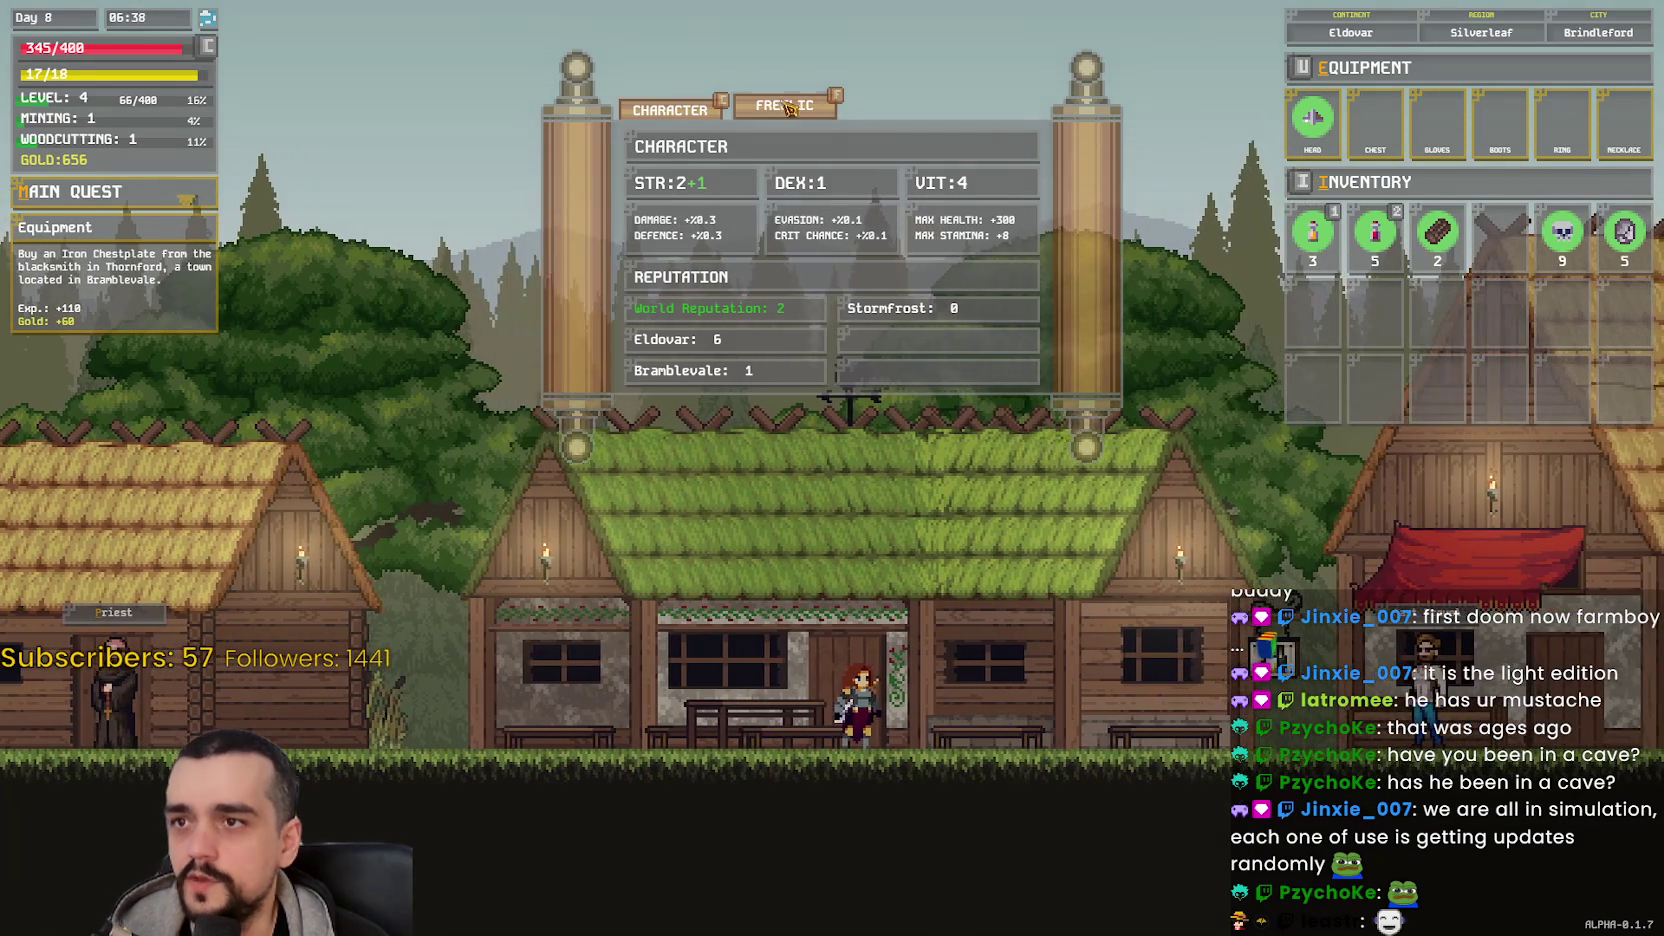
left_click(785, 105)
left_click(626, 106)
key("Escape")
- Walk past the fast travel merchant again, then pause and return to the main menu
key("Escape")
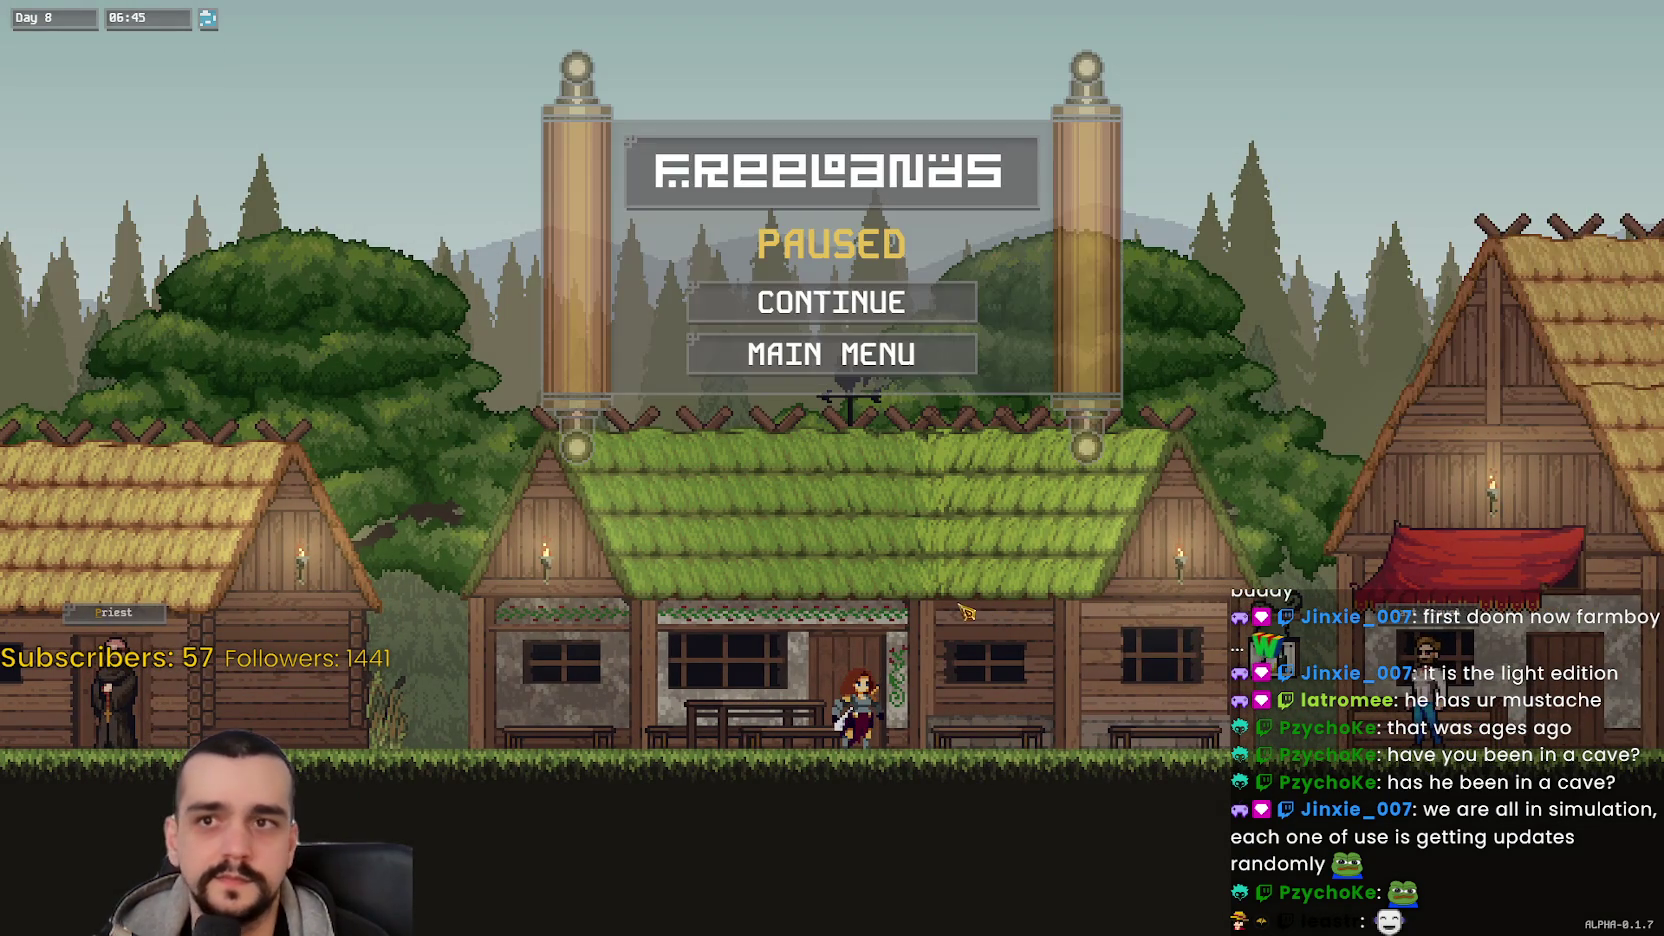
key("Escape")
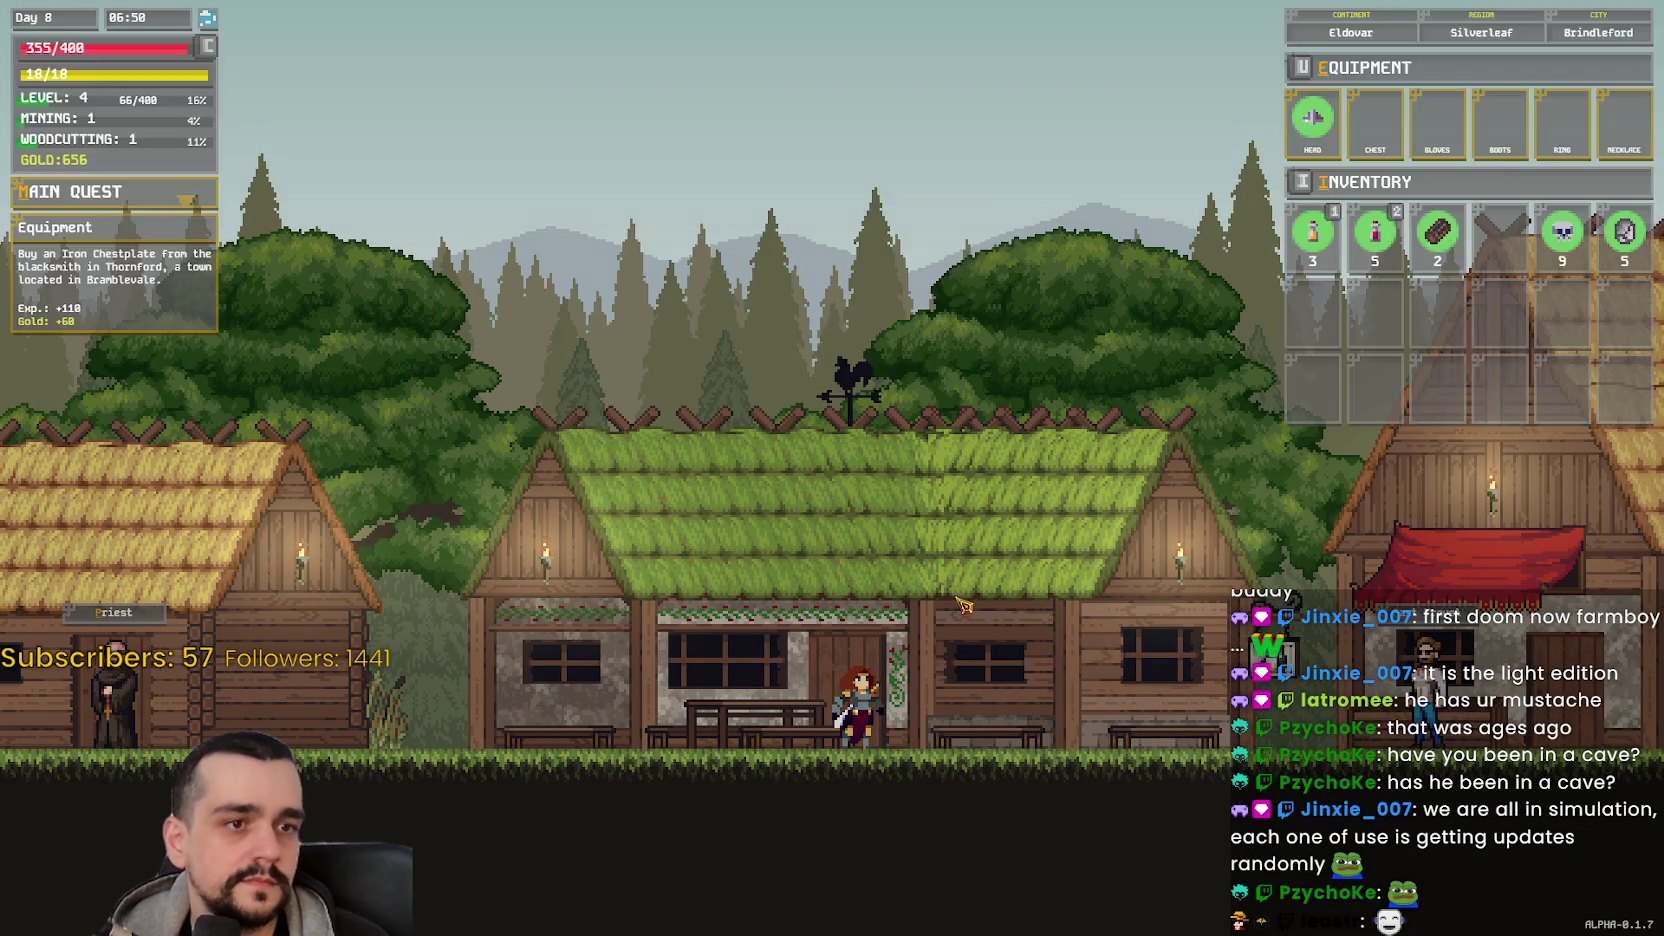
key("Escape")
key("Escape")
key("Escape")
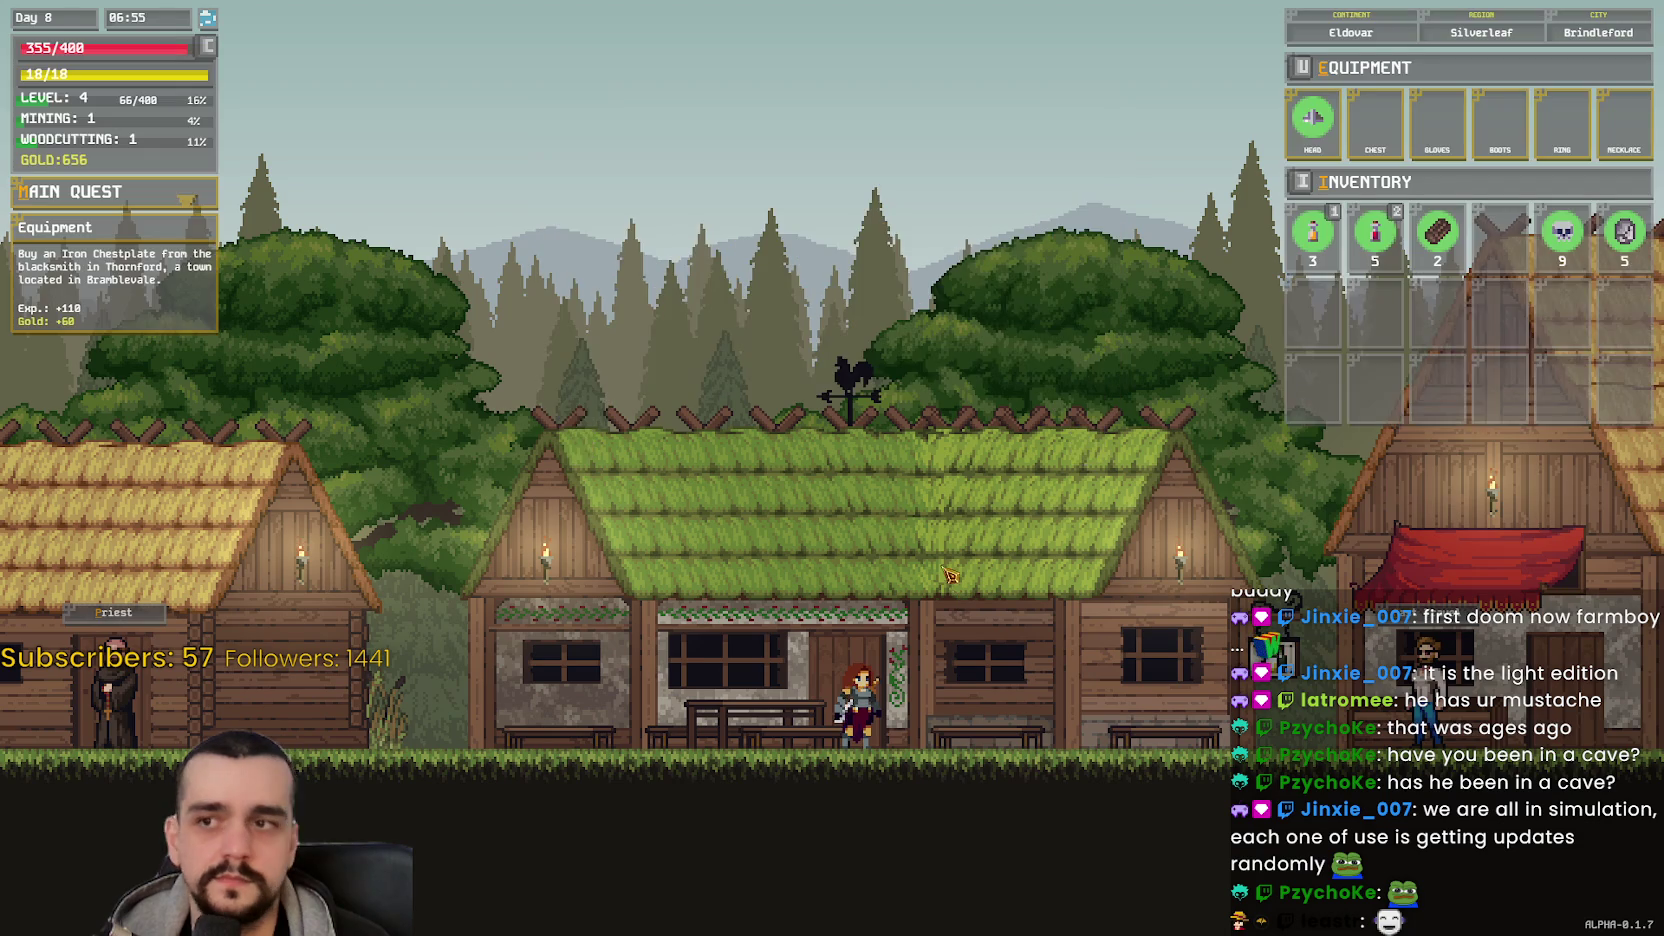
key("d")
key("e")
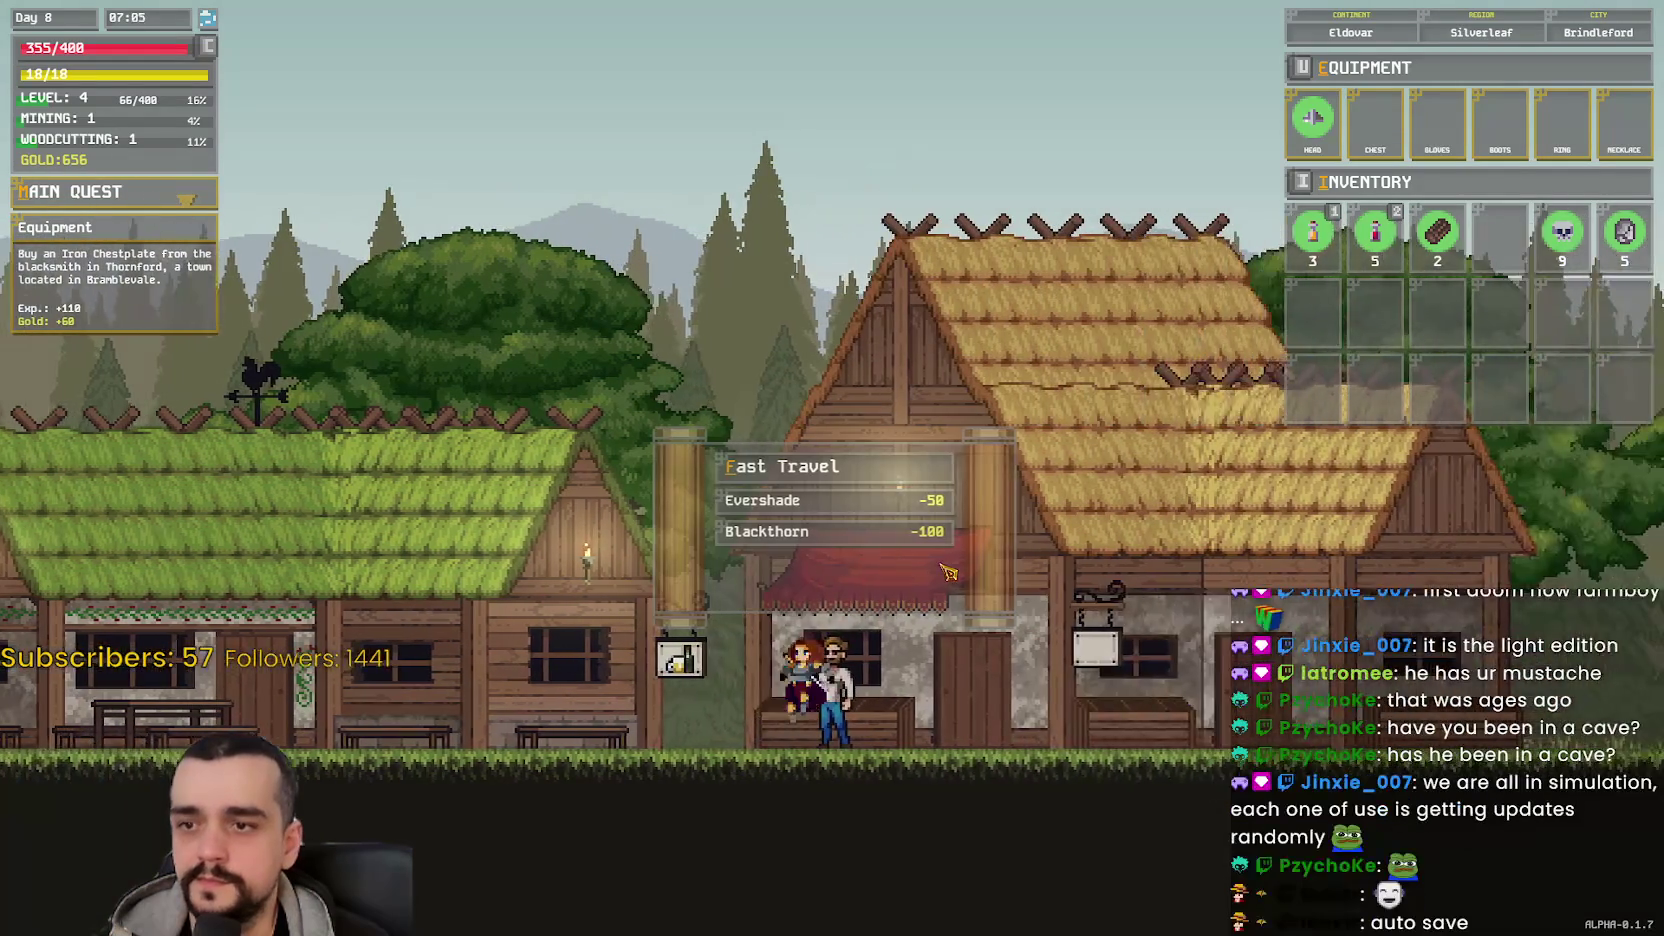
key("a")
key("Escape")
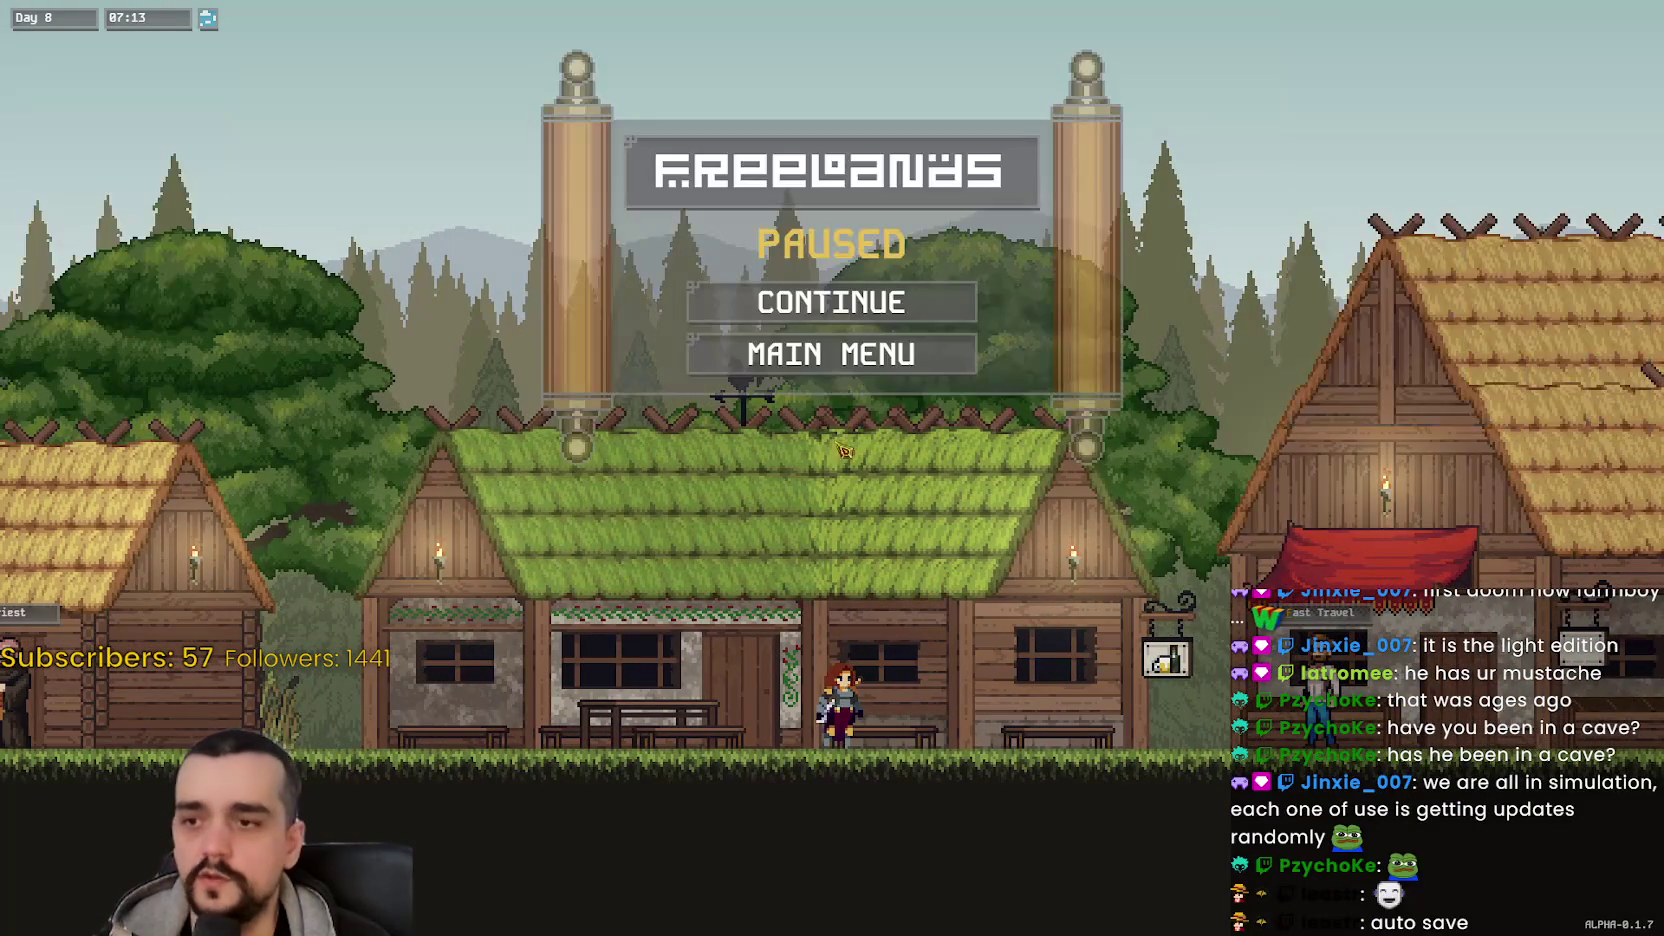
left_click(832, 353)
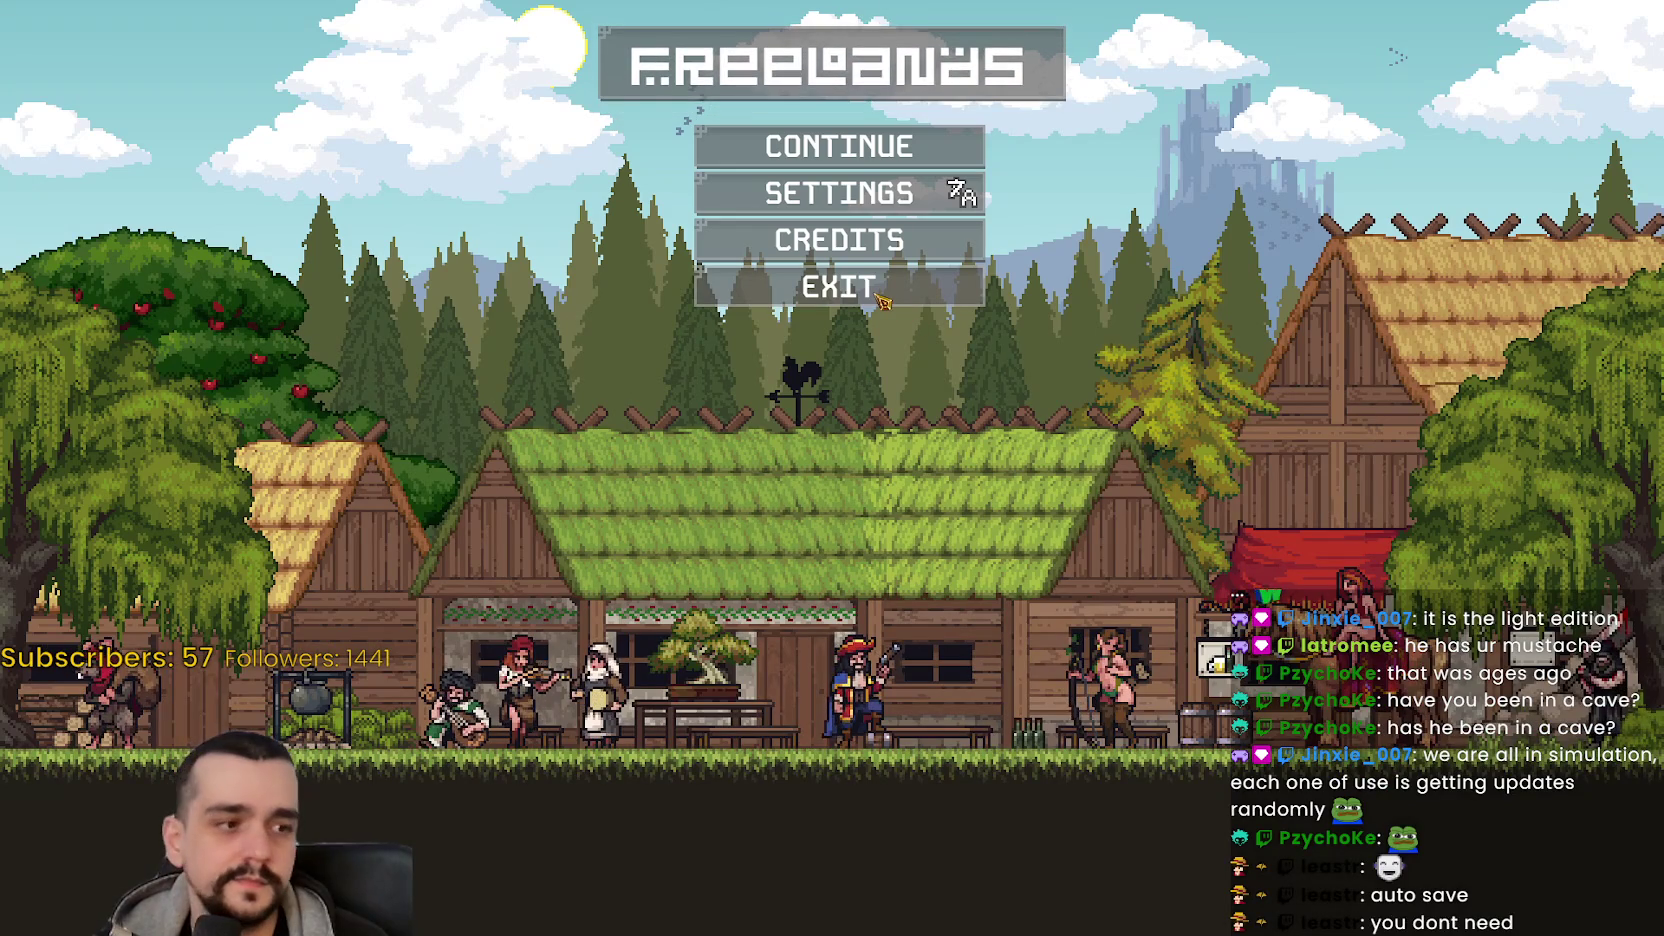
- Exit Freelands from its main menu, returning to the Gothic 1 Remake store page
left_click(845, 292)
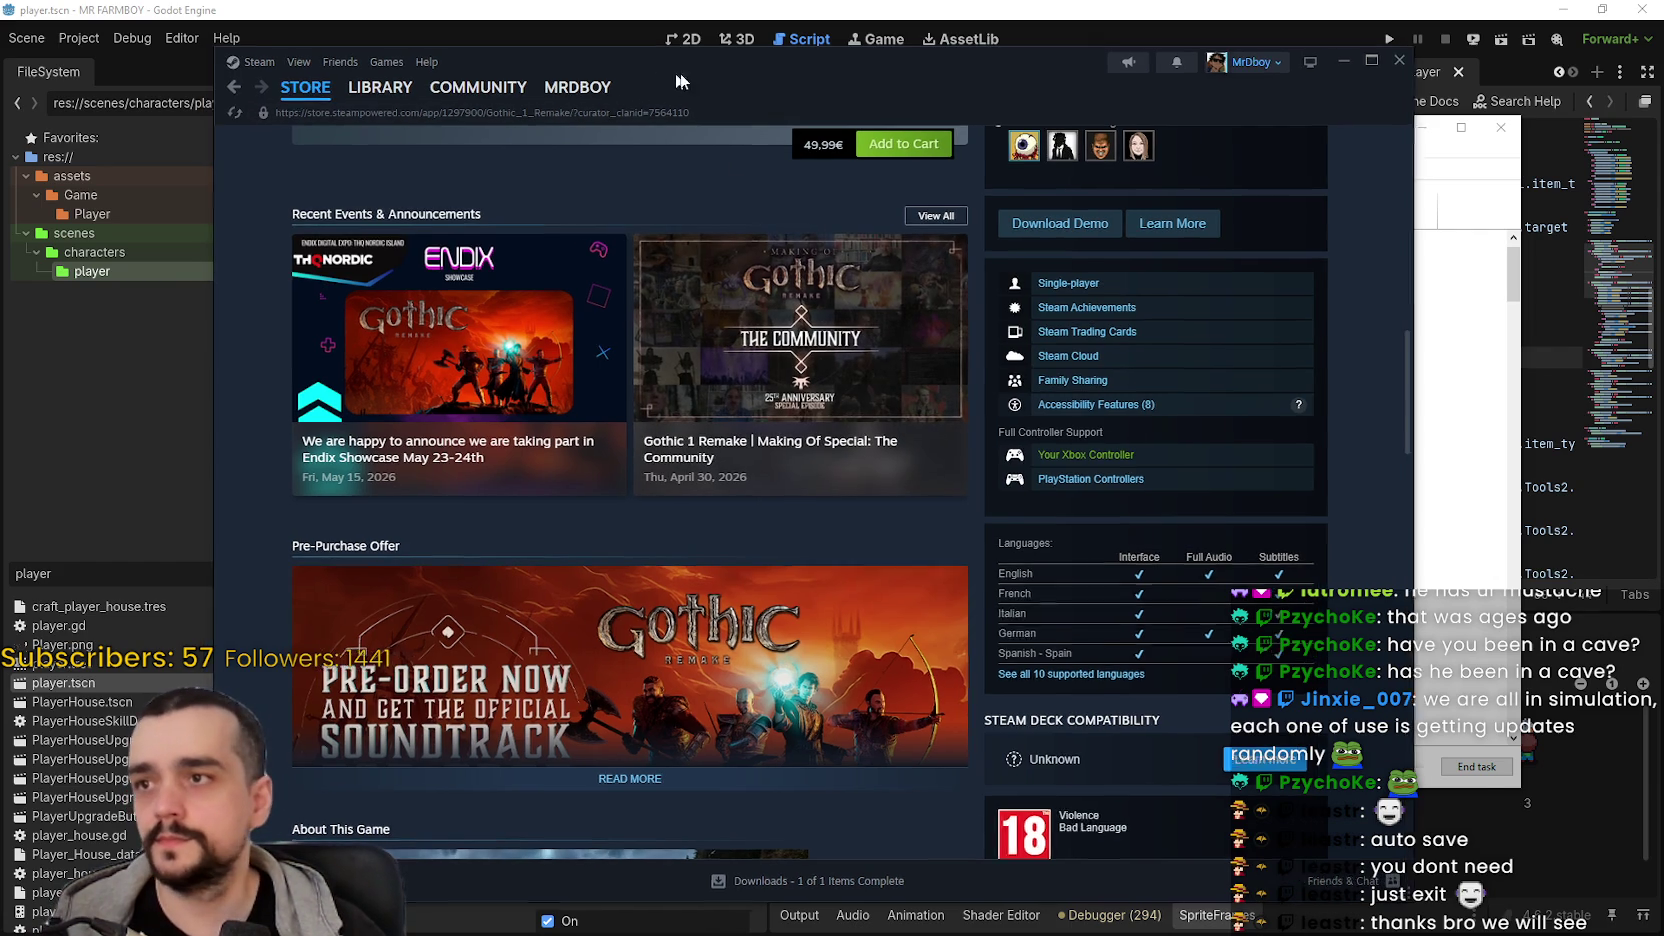
- View MR FARMBOY's library page and its store page, then return to the library
left_click_drag(680, 74, 763, 76)
left_click(448, 88)
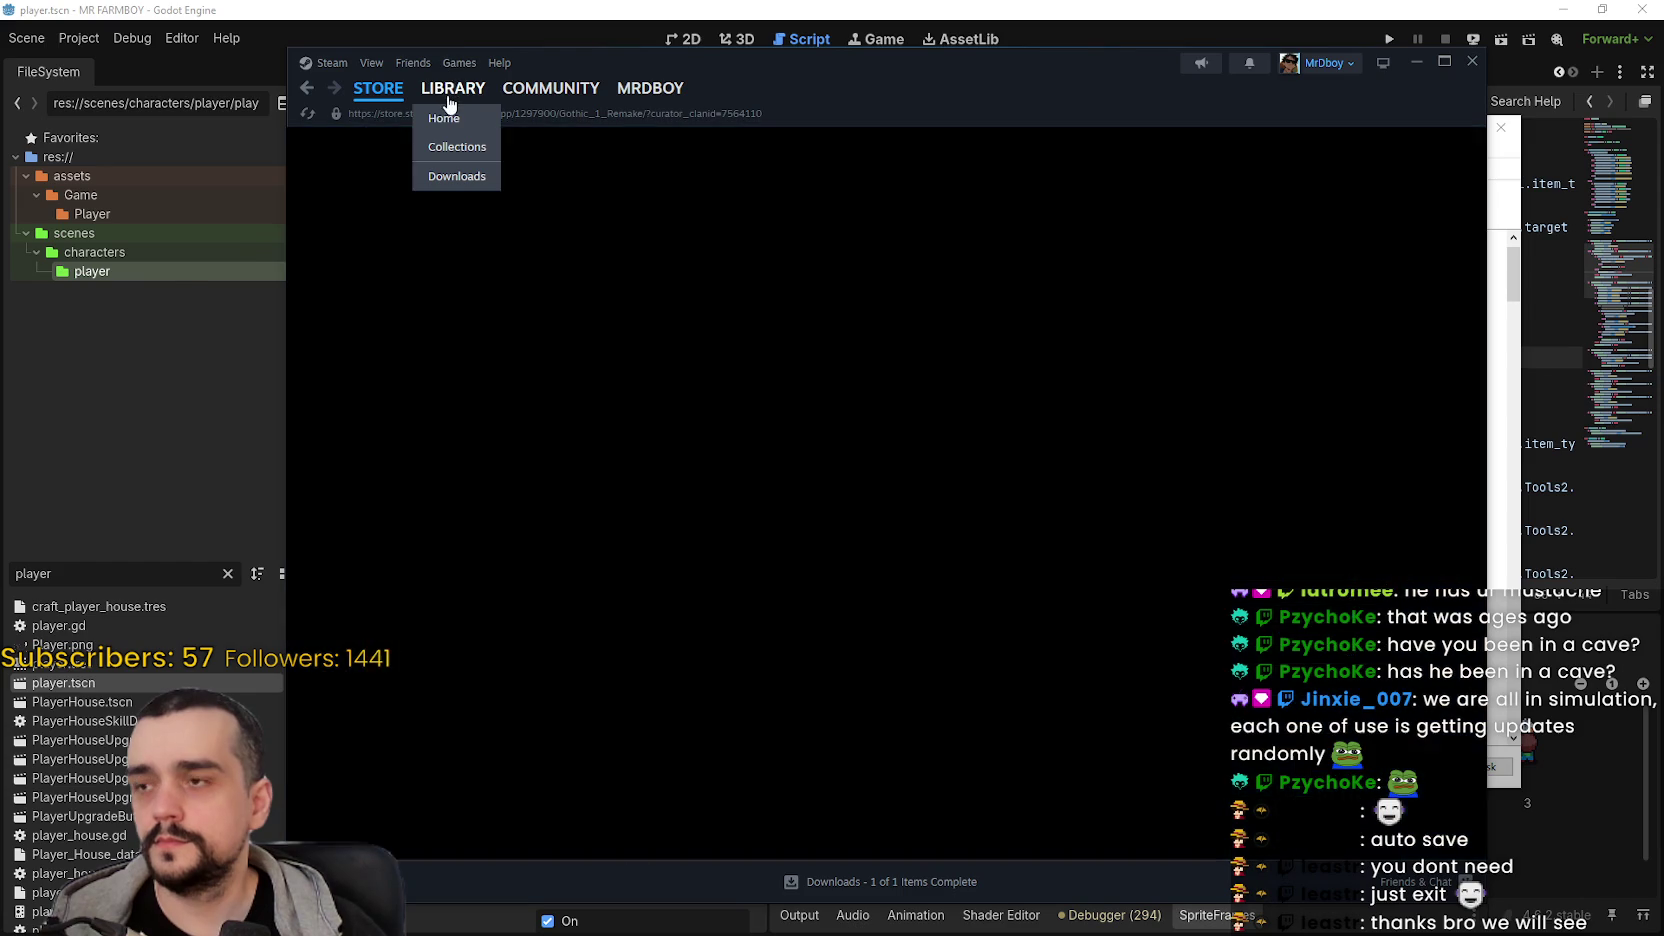
left_click(512, 283)
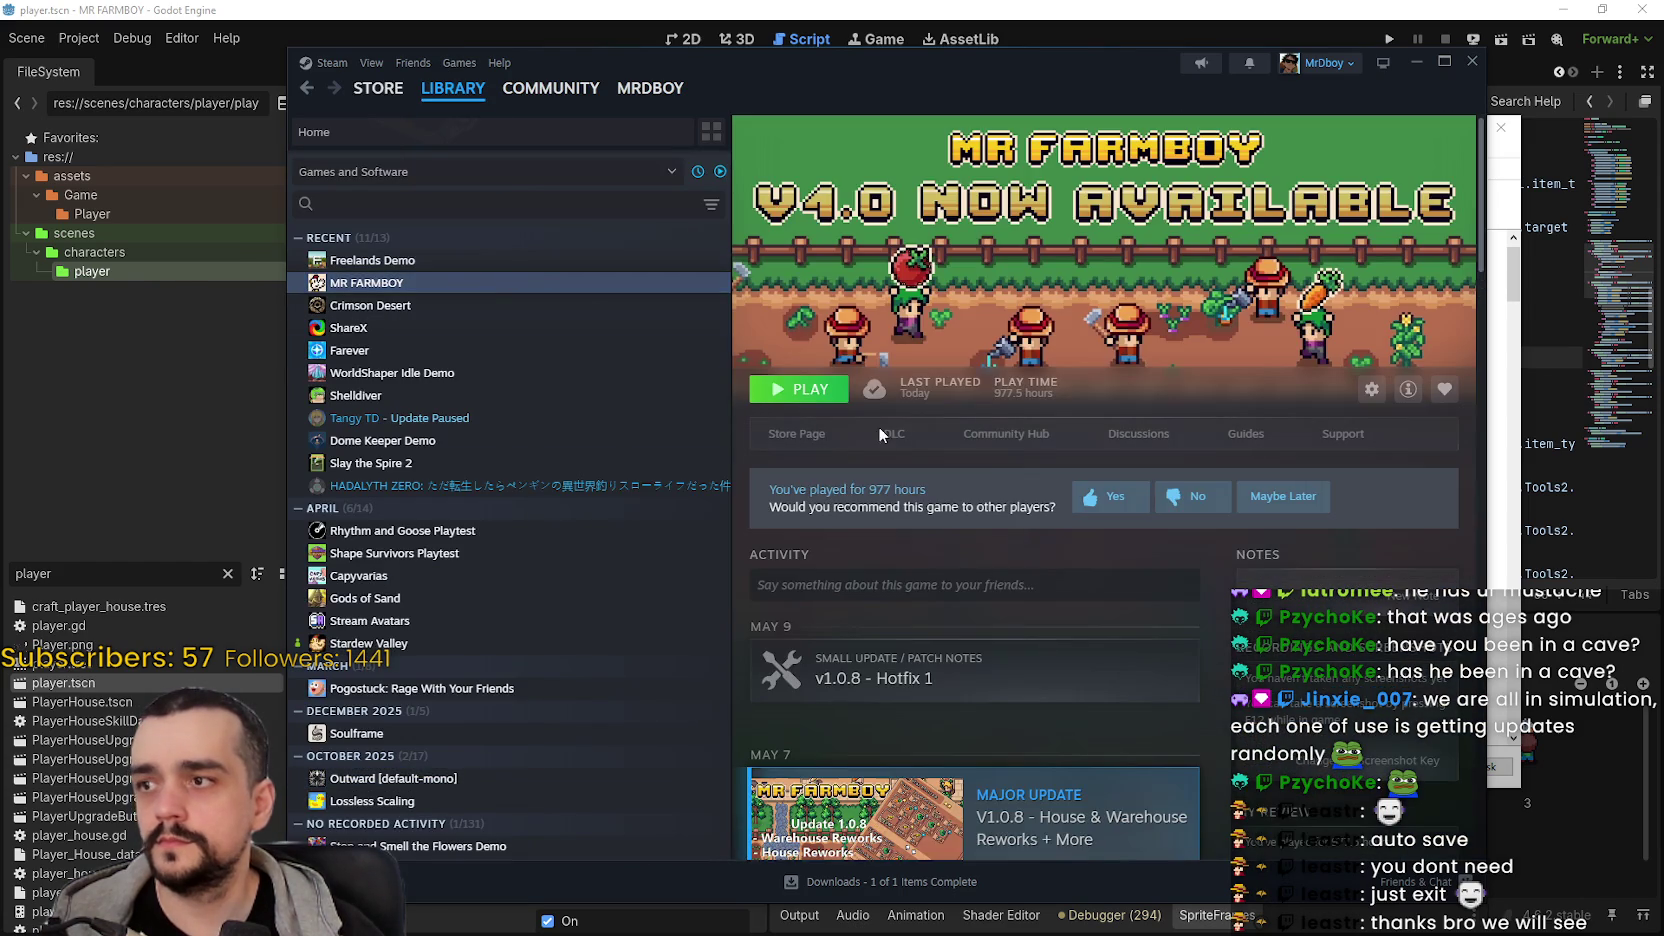
left_click(796, 436)
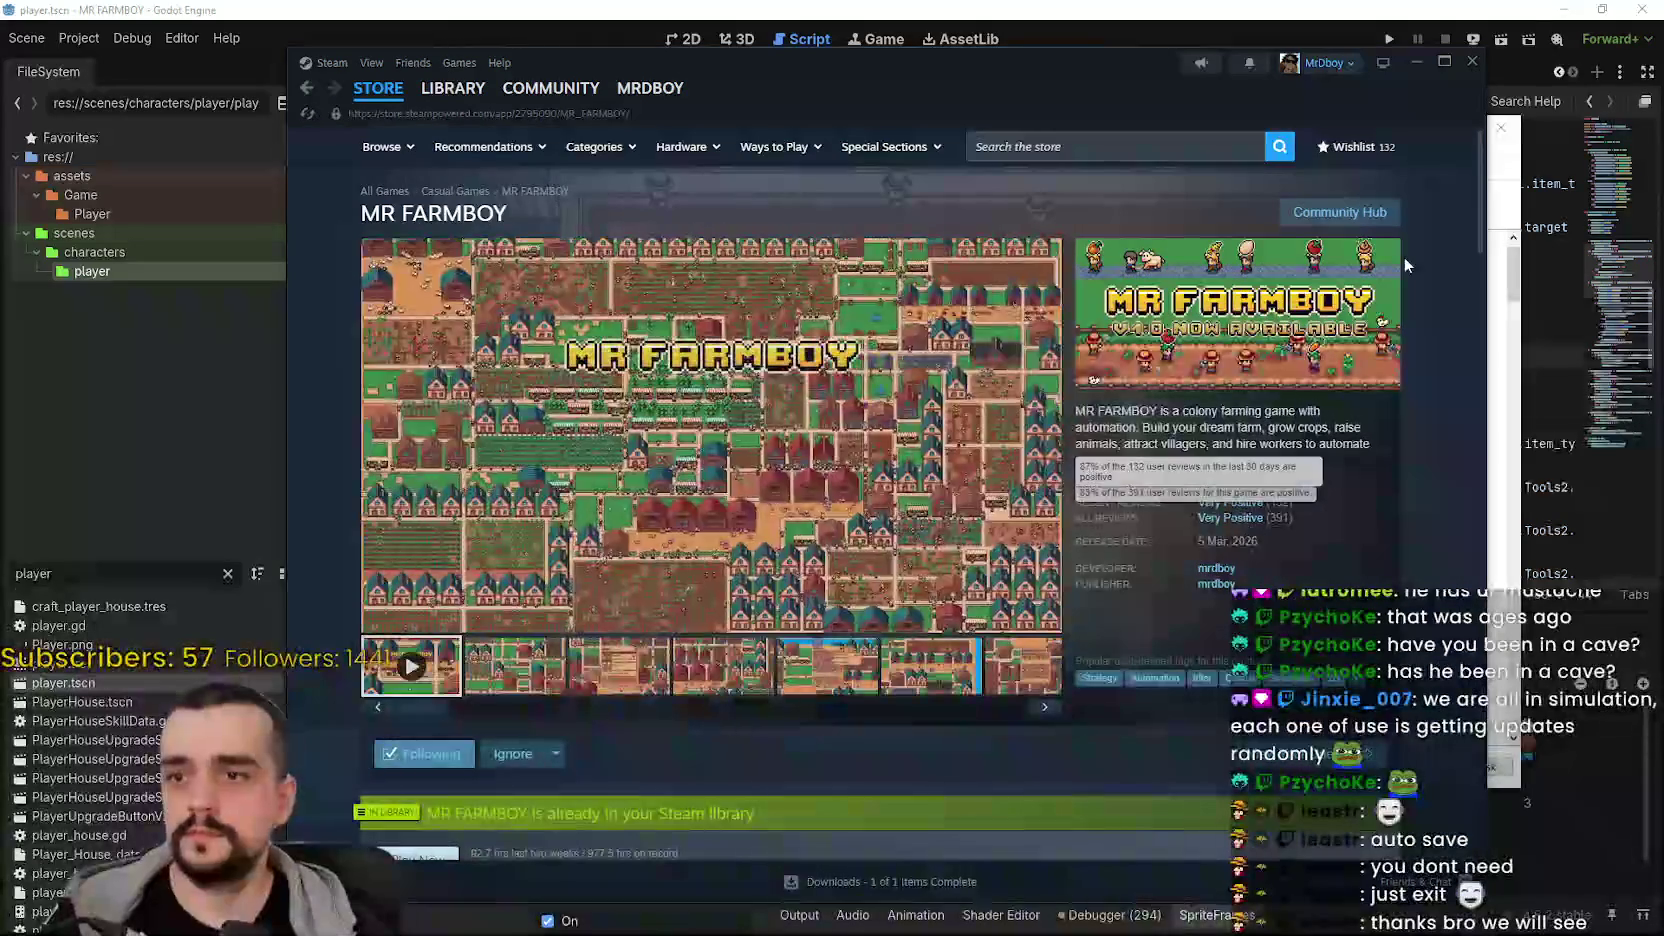
left_click(455, 97)
- Flip through four featured games on the store front, then go back to the library
left_click(378, 88)
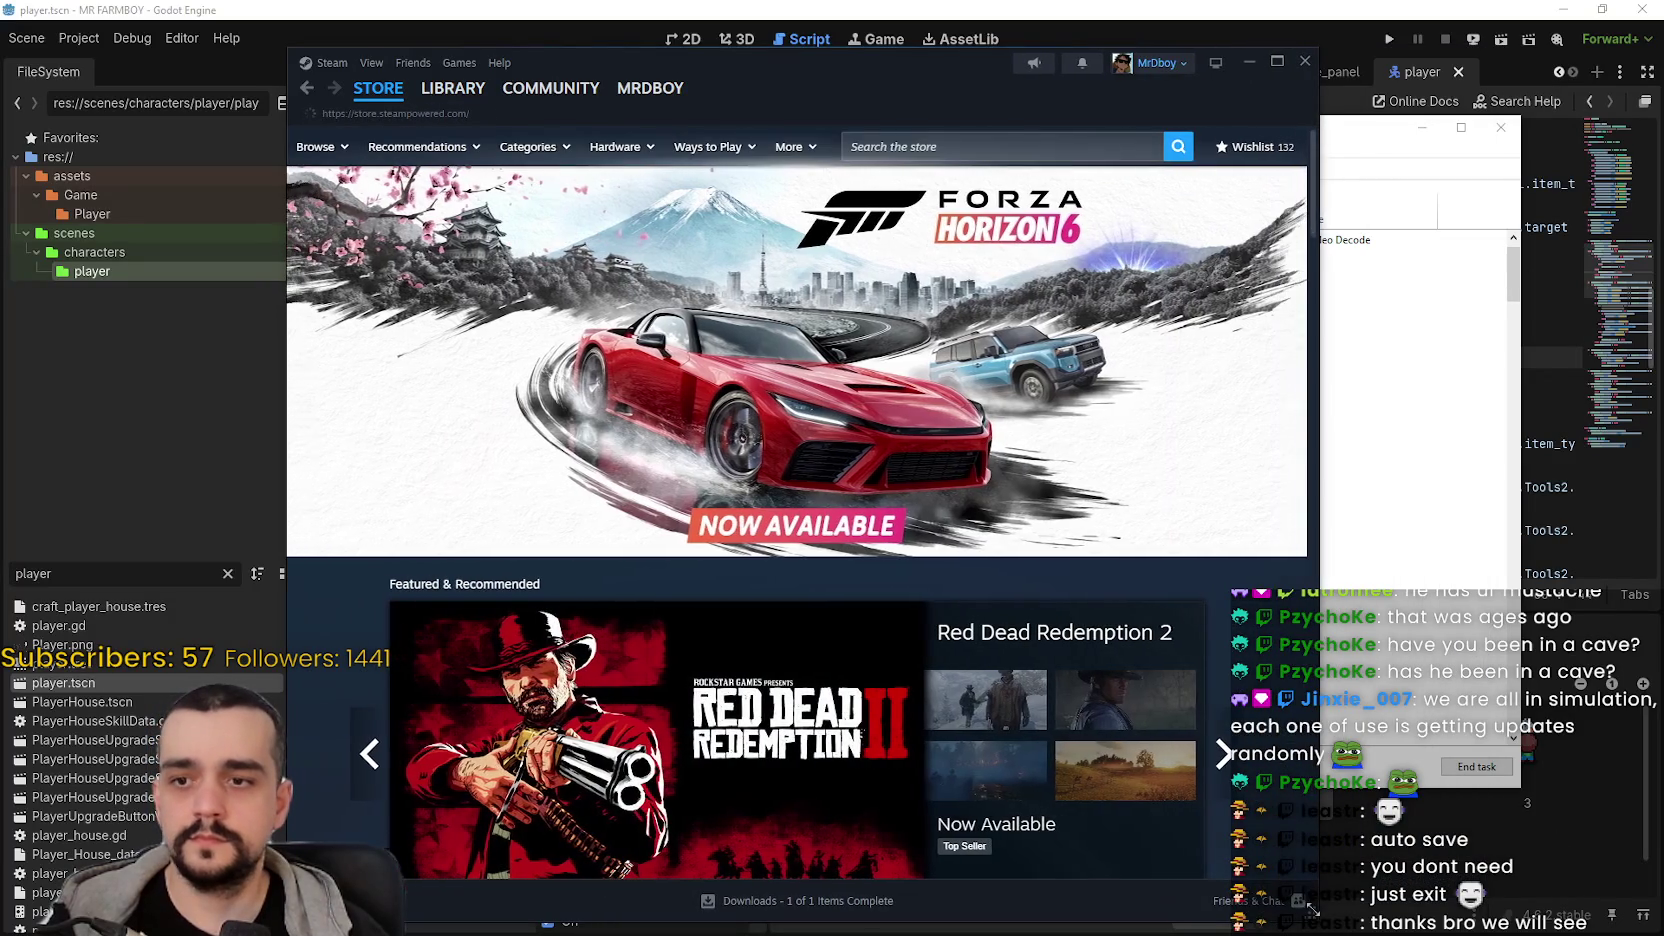
scroll(1250, 713, "down", 2)
left_click(1246, 572)
left_click(1246, 572)
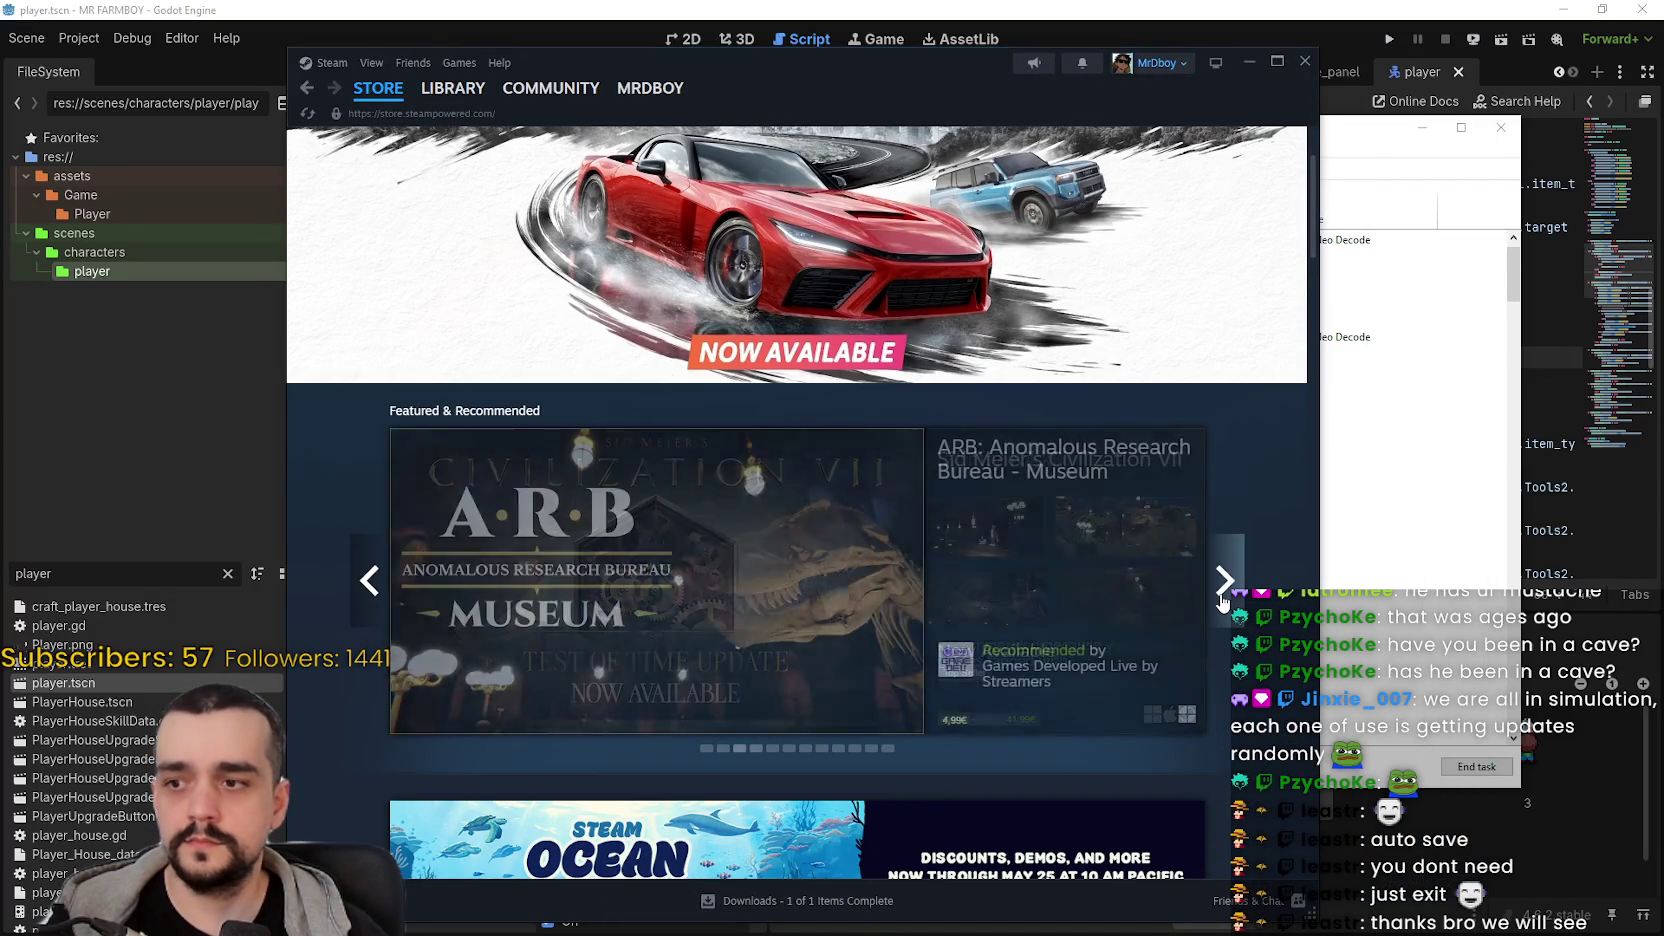
left_click(1246, 570)
left_click(1246, 570)
left_click(1247, 568)
left_click(1247, 568)
left_click(1248, 567)
scroll(1248, 567, "up", 3)
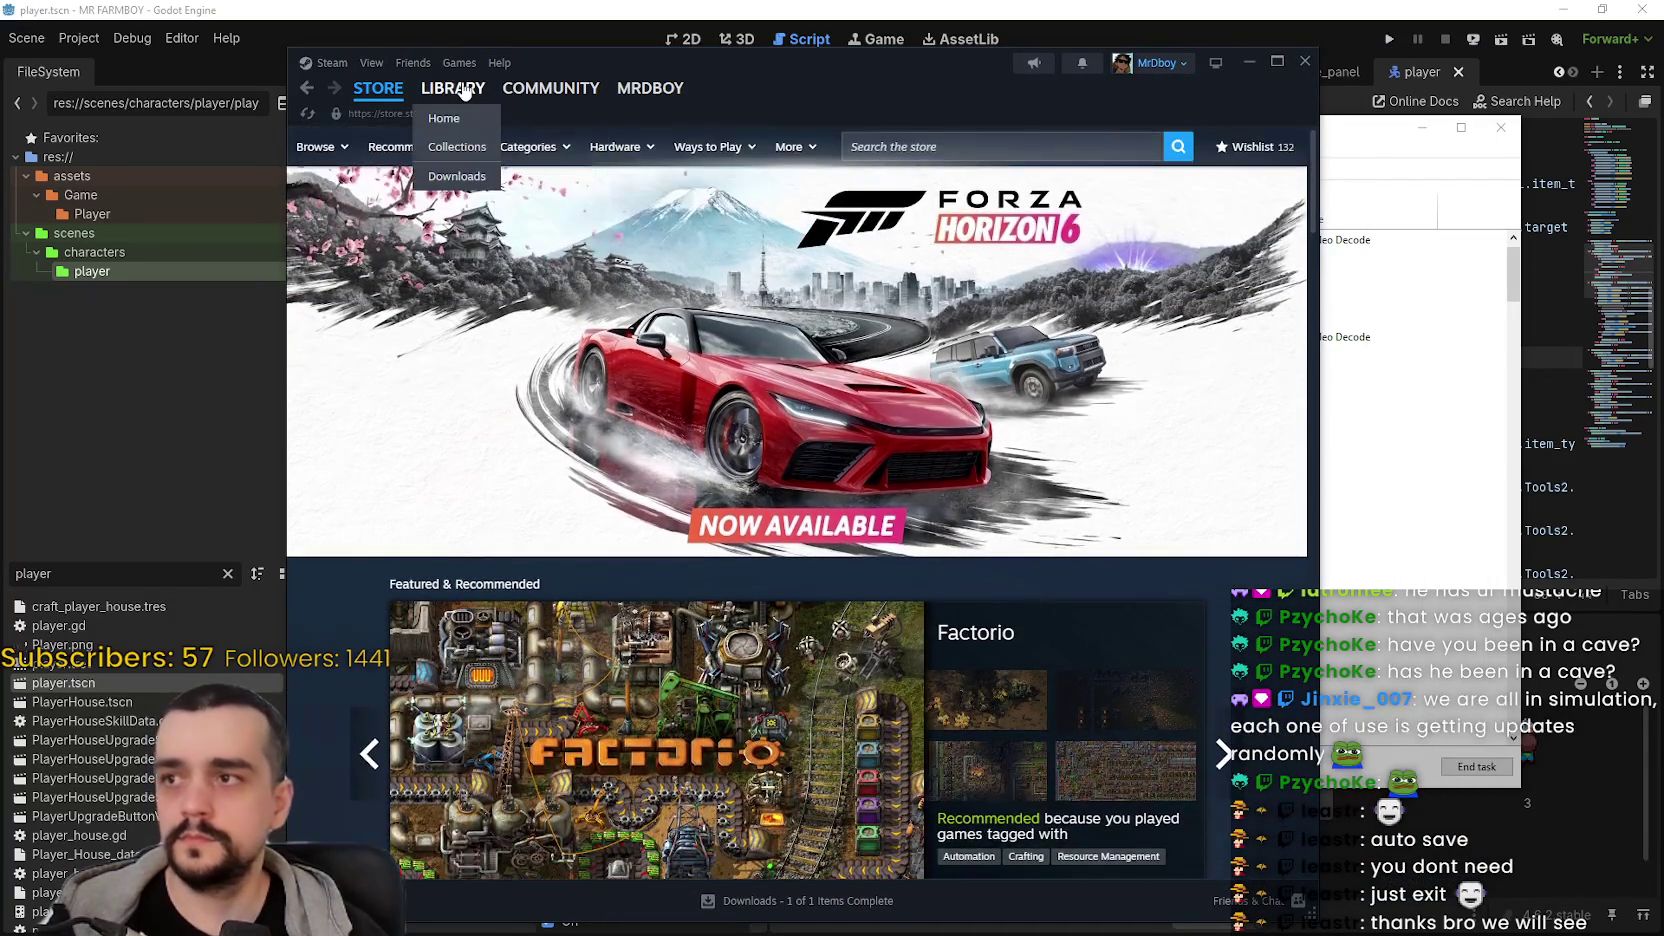
left_click(453, 88)
- Minimize Steam and resize Task Manager to be narrower and taller
left_click(1249, 62)
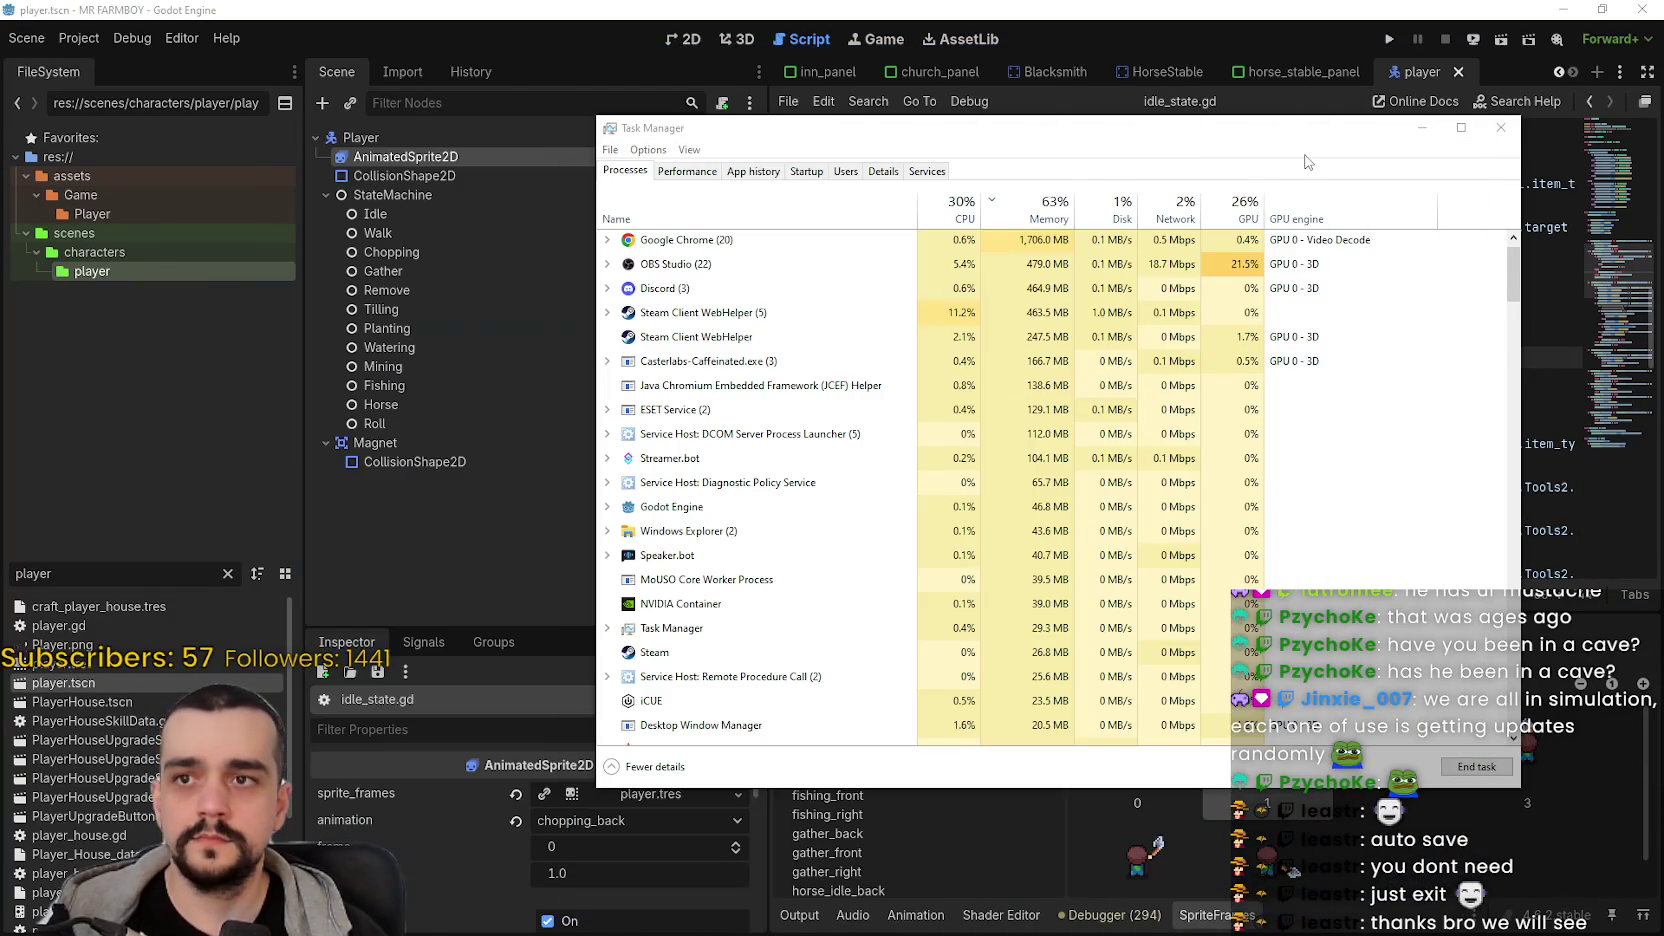
mouse_move(1519, 787)
left_mouse_down()
mouse_move(1391, 801)
mouse_move(1427, 820)
left_mouse_up()
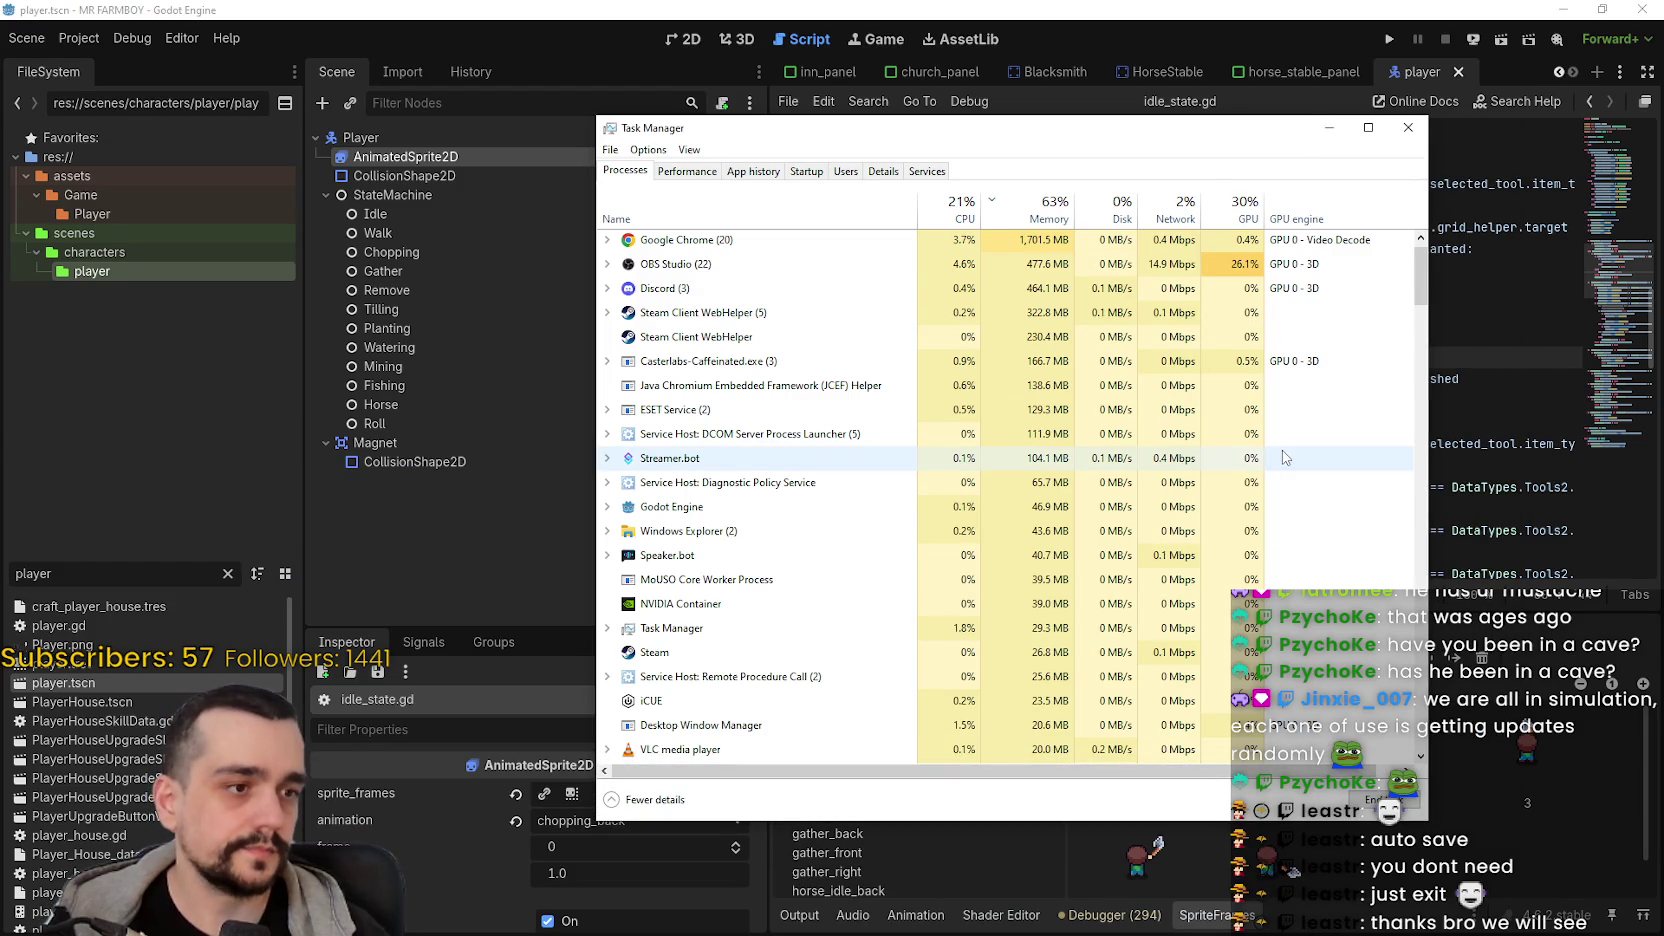
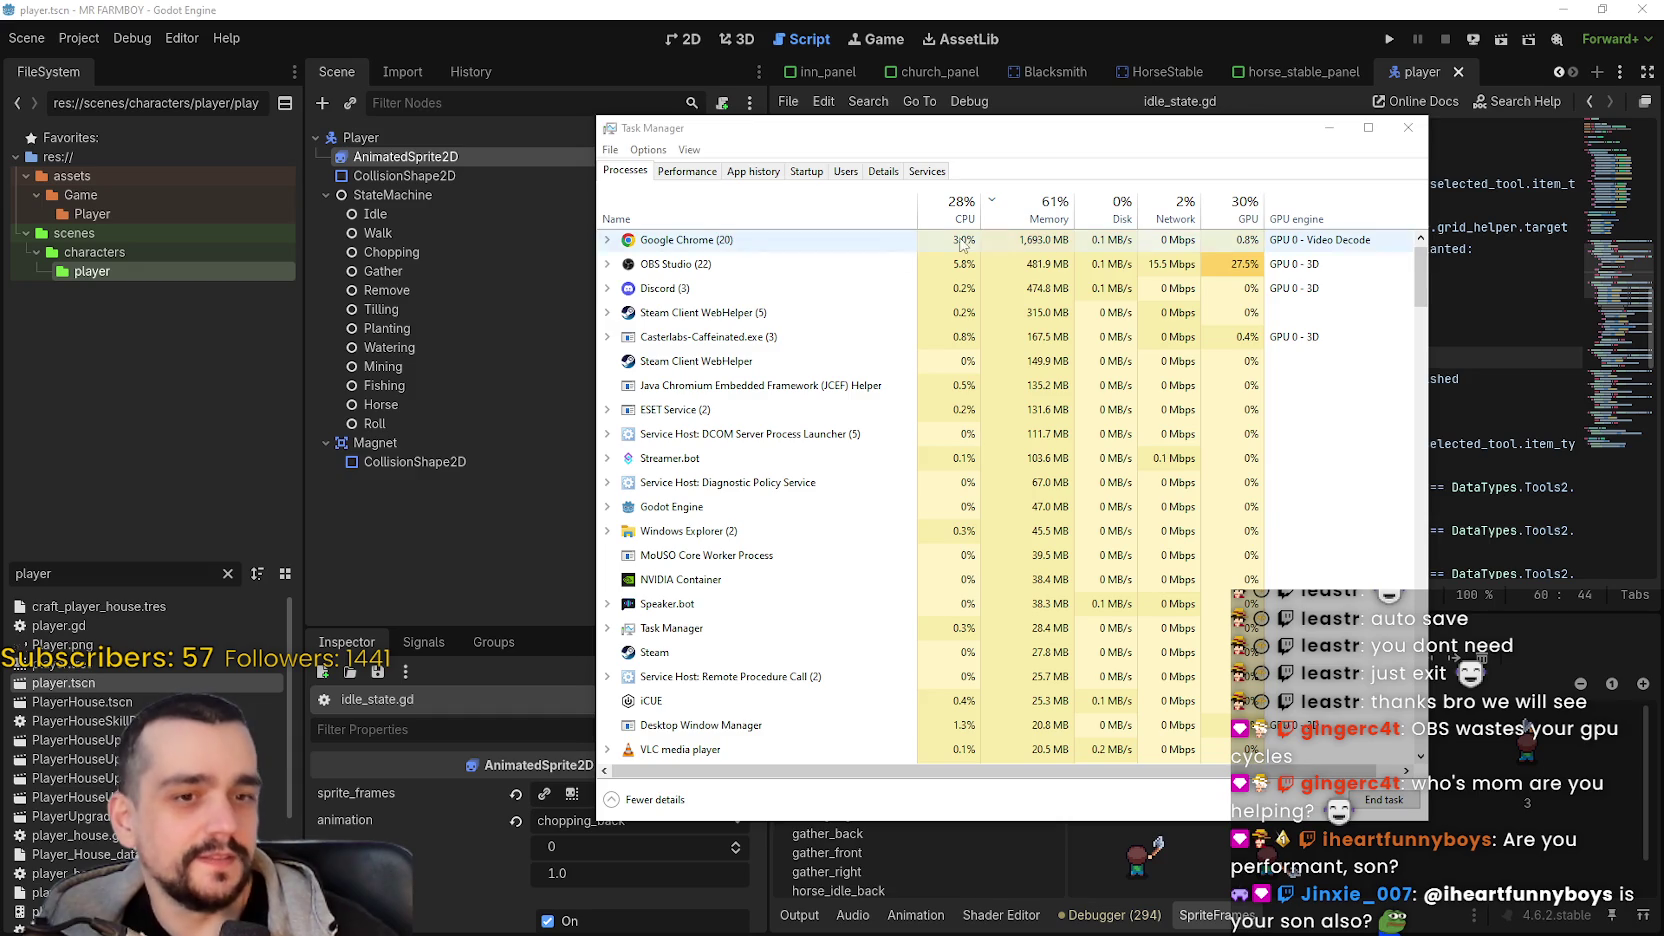
- Close Task Manager and place the caret on the await line 61 of idle_state.gd
left_click(1406, 131)
left_click(1218, 379)
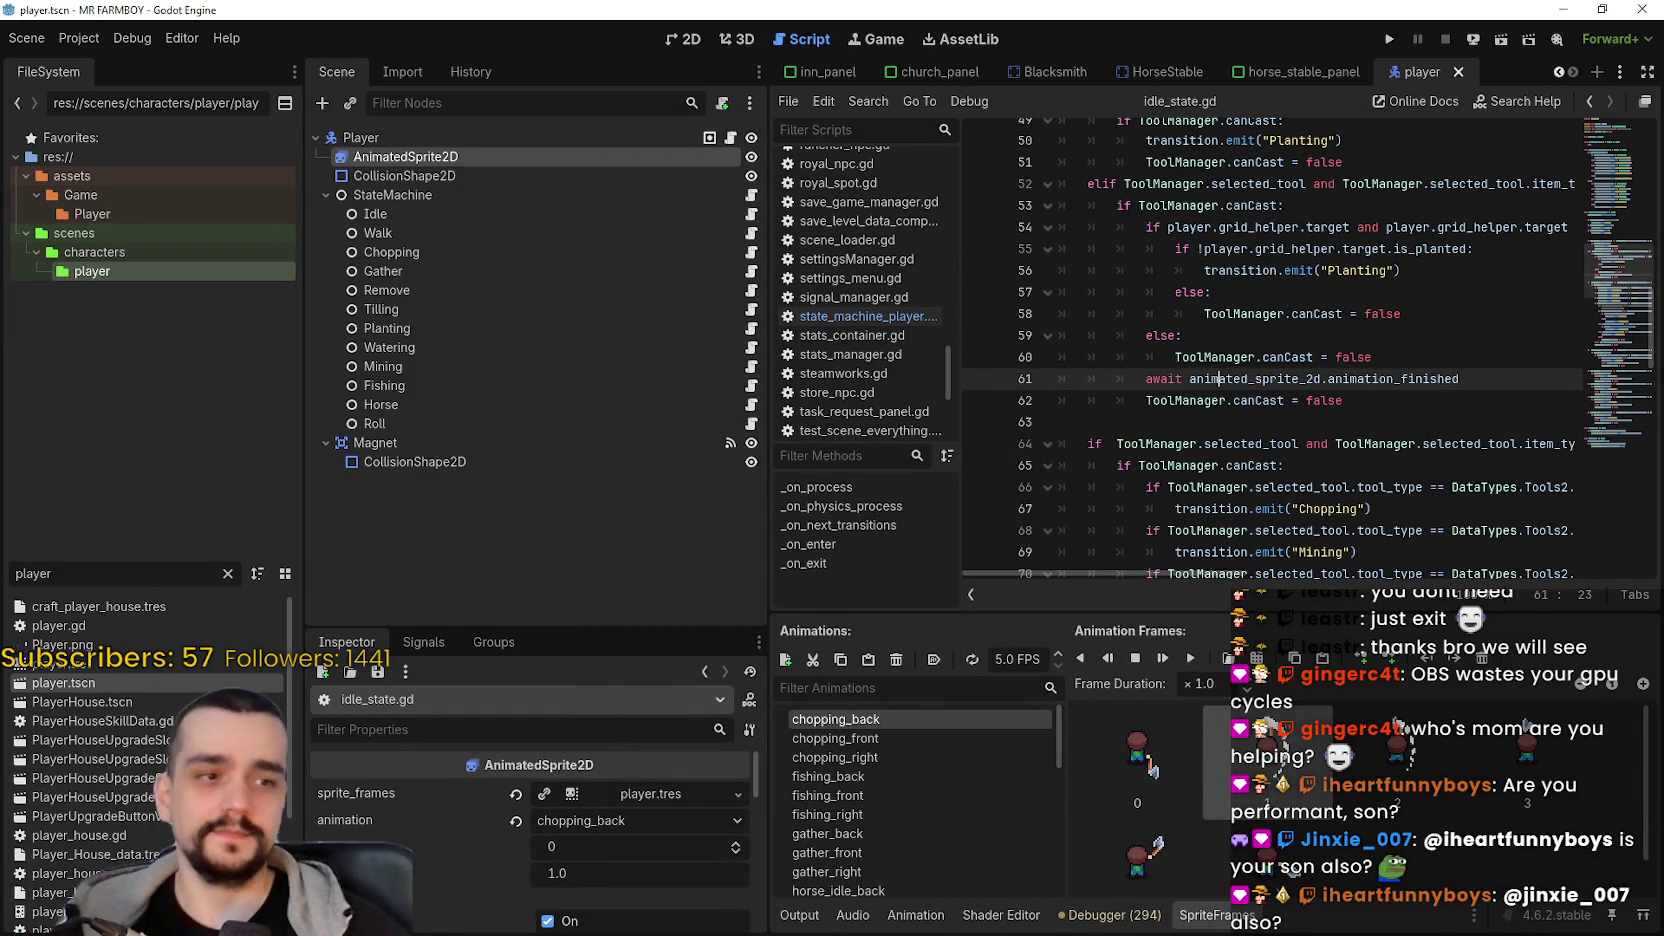
left_click(1291, 408)
scroll(1290, 400, "up", 3)
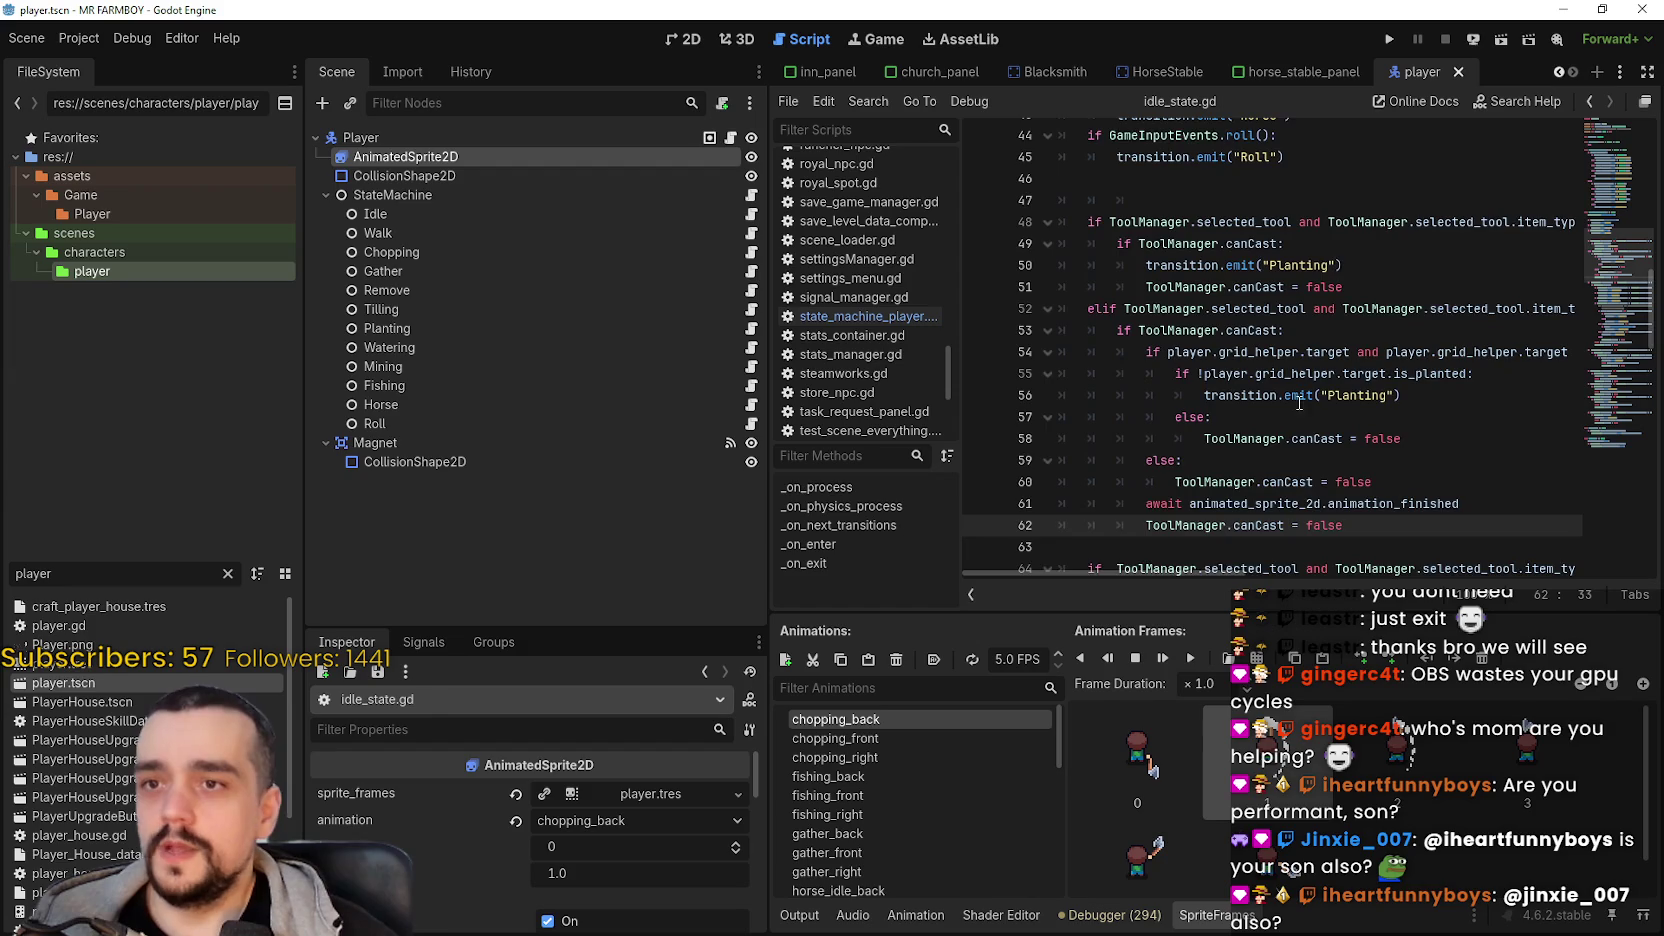
scroll(1285, 380, "down", 3)
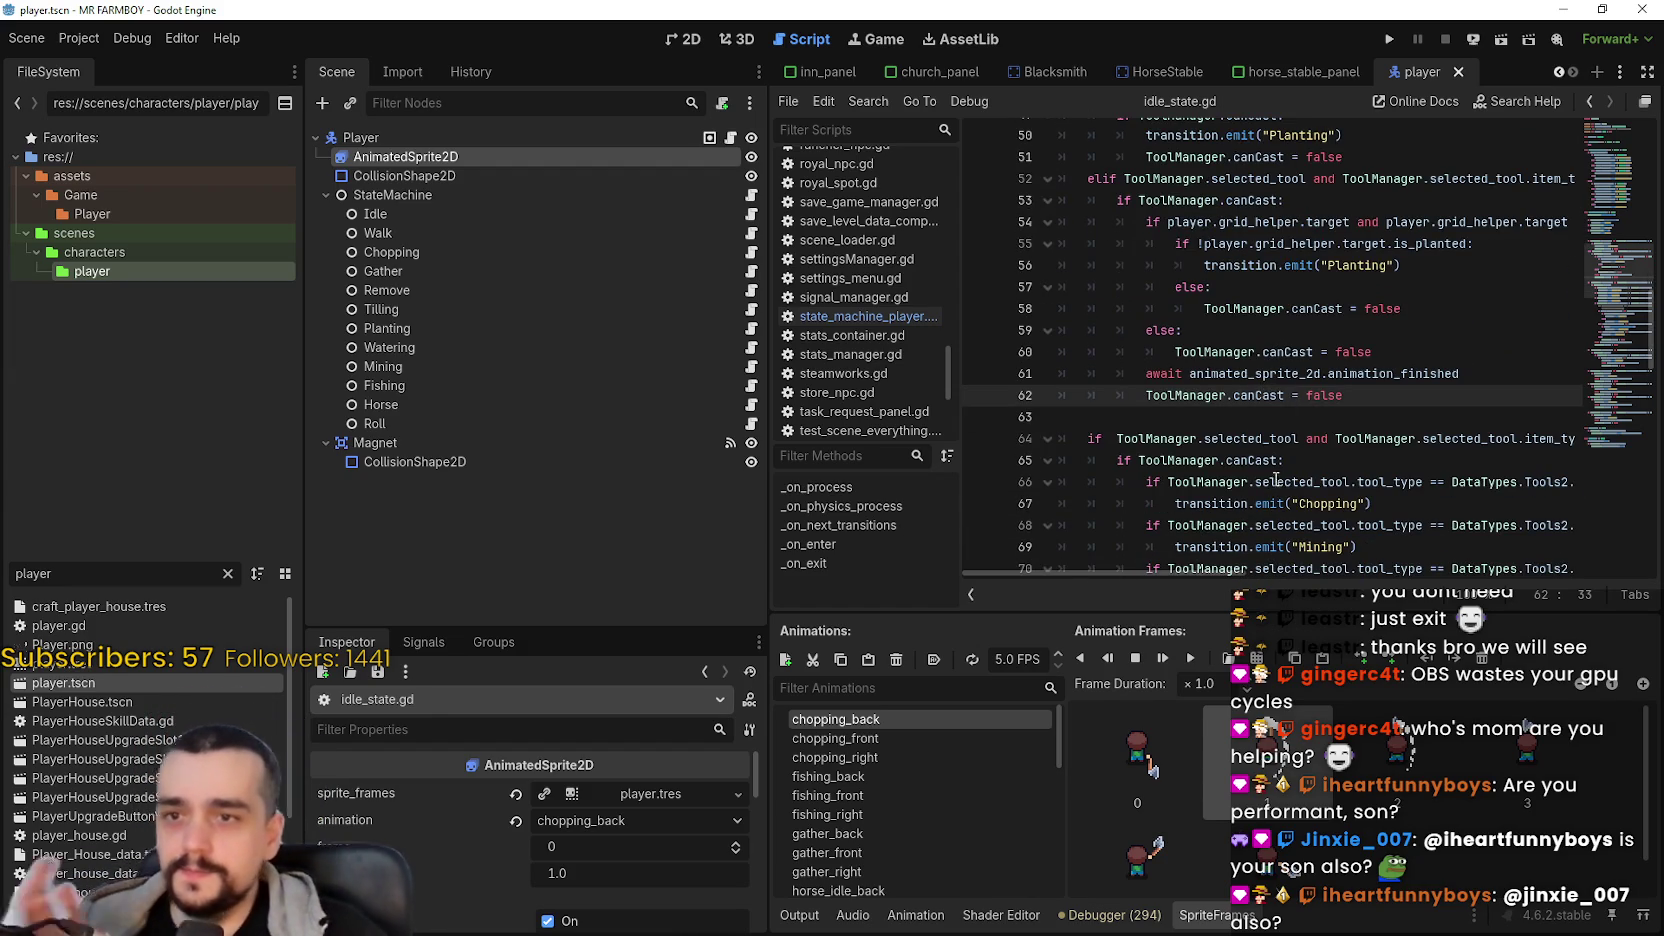
mouse_move(1460, 373)
left_mouse_down()
mouse_move(1180, 352)
mouse_move(1141, 372)
left_mouse_up()
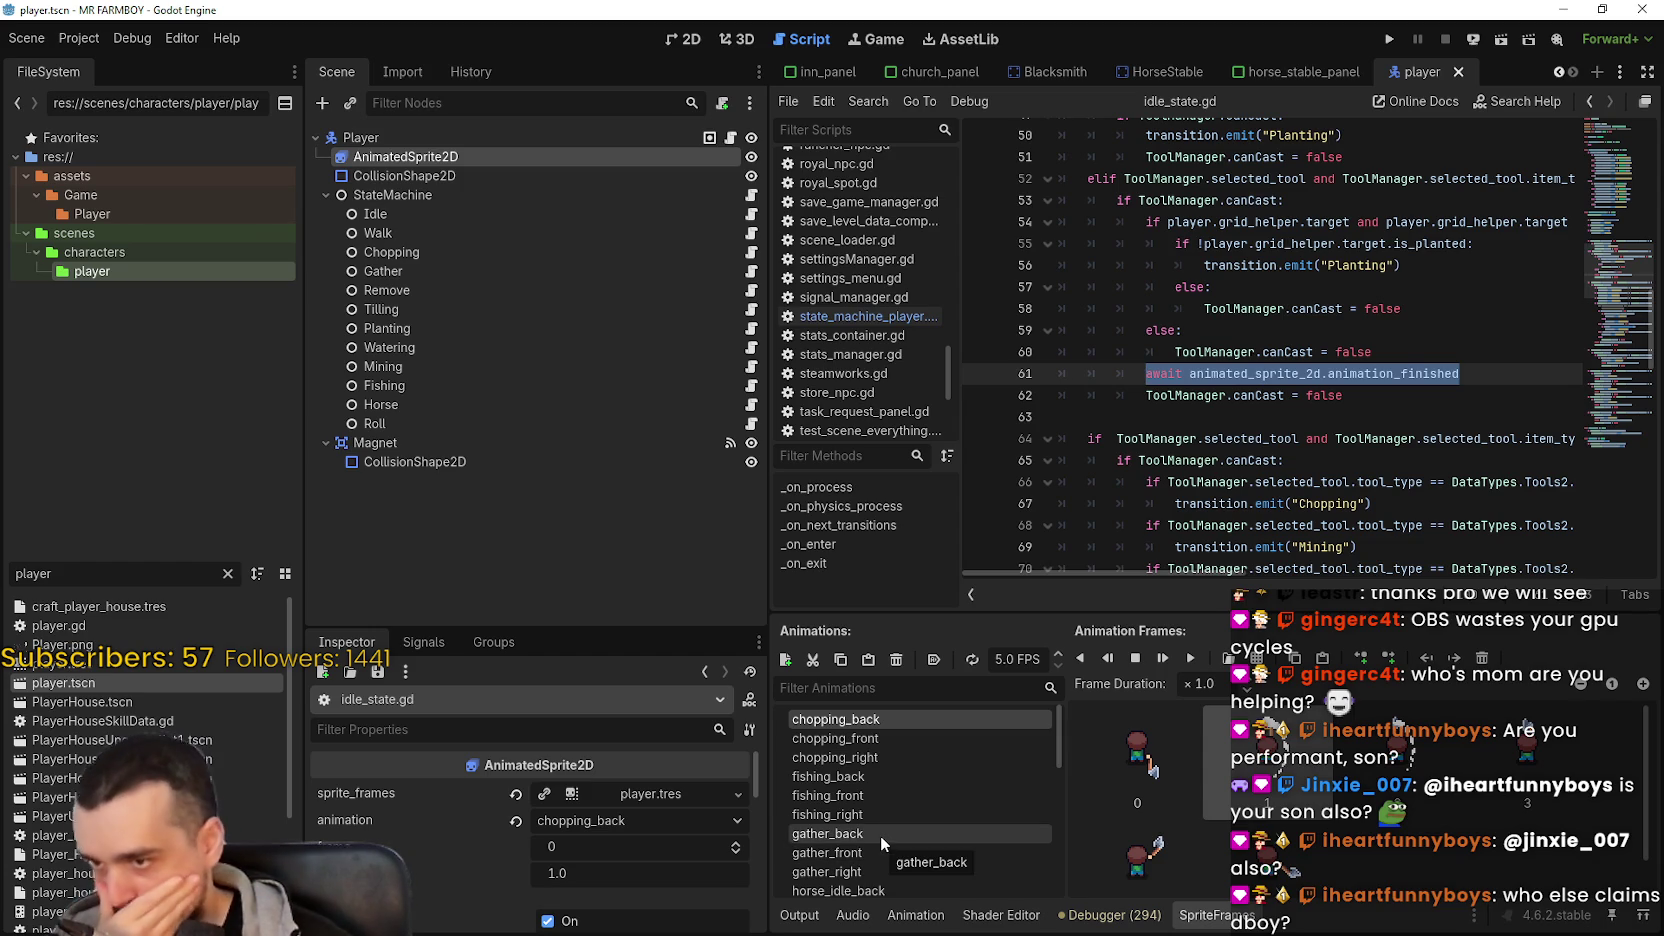
- Preview the idle_right, idle_back and tilling_back animations in SpriteFrames
scroll(880, 835, "down", 5)
scroll(880, 823, "down", 1)
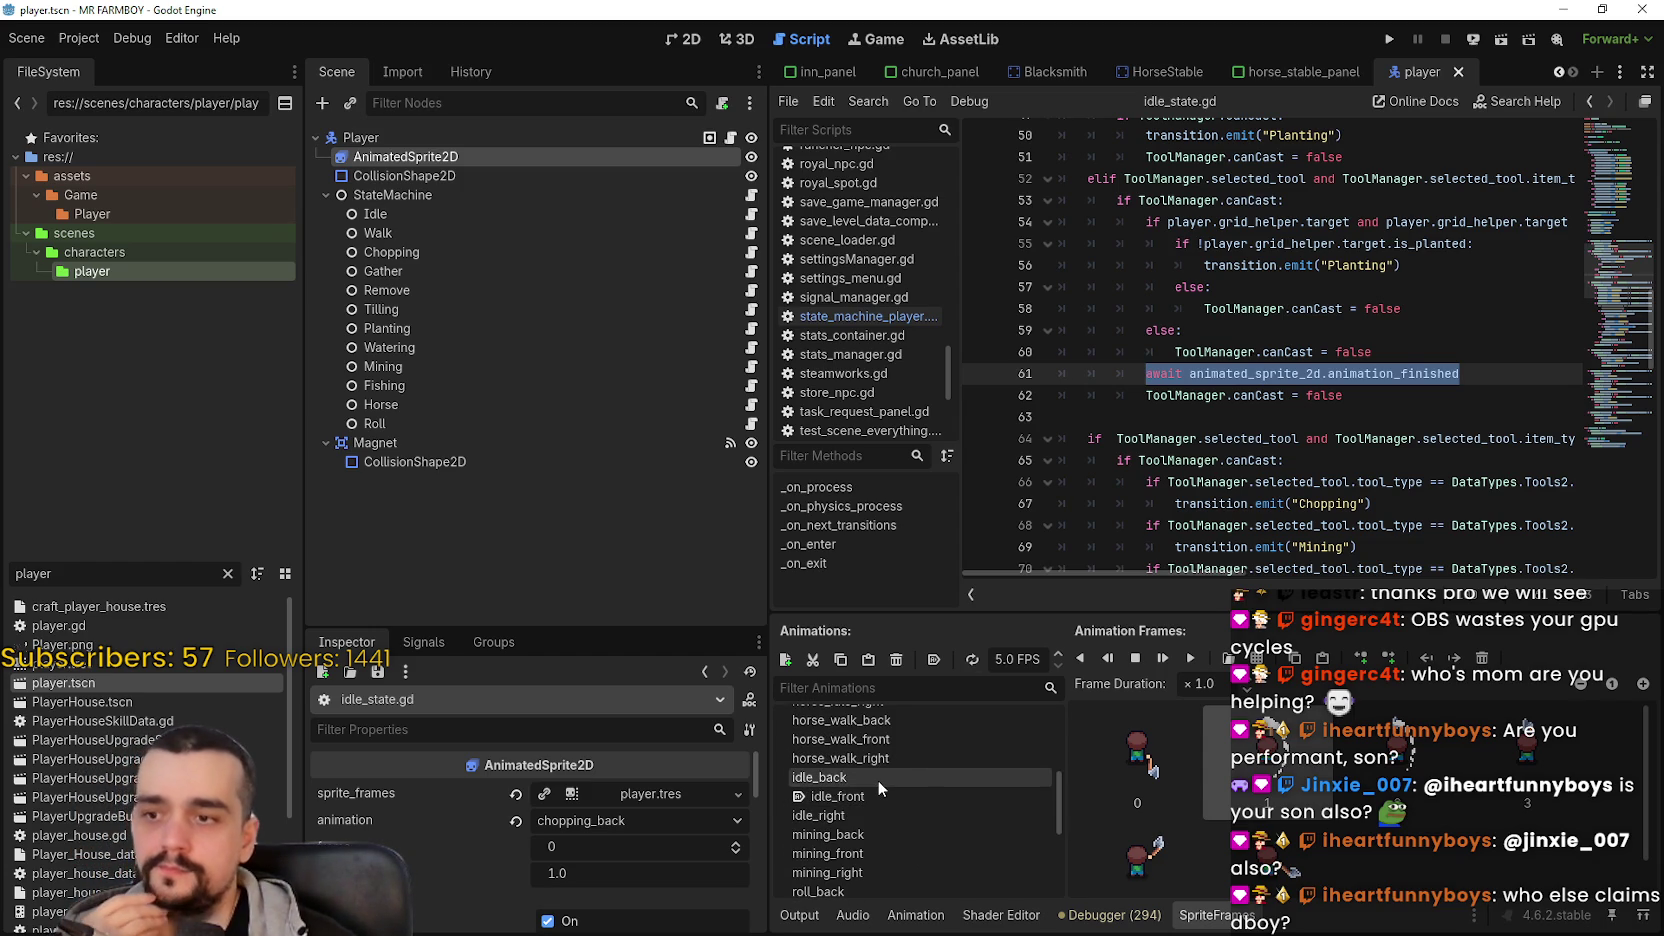
left_click(884, 814)
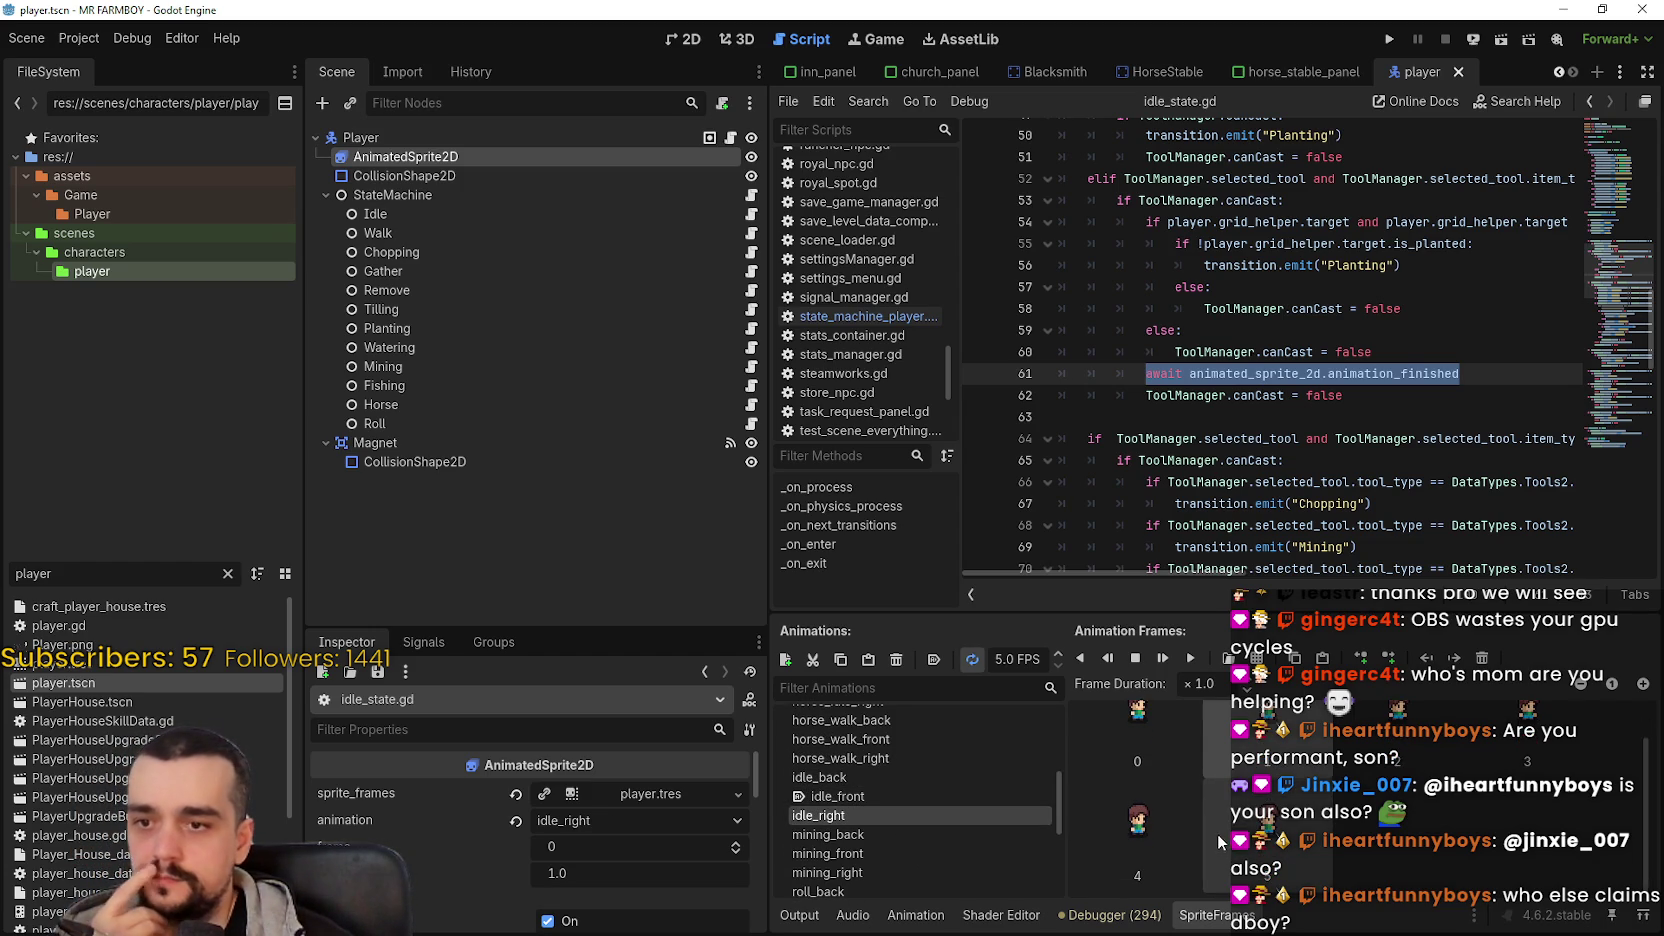
scroll(1190, 741, "down", 1)
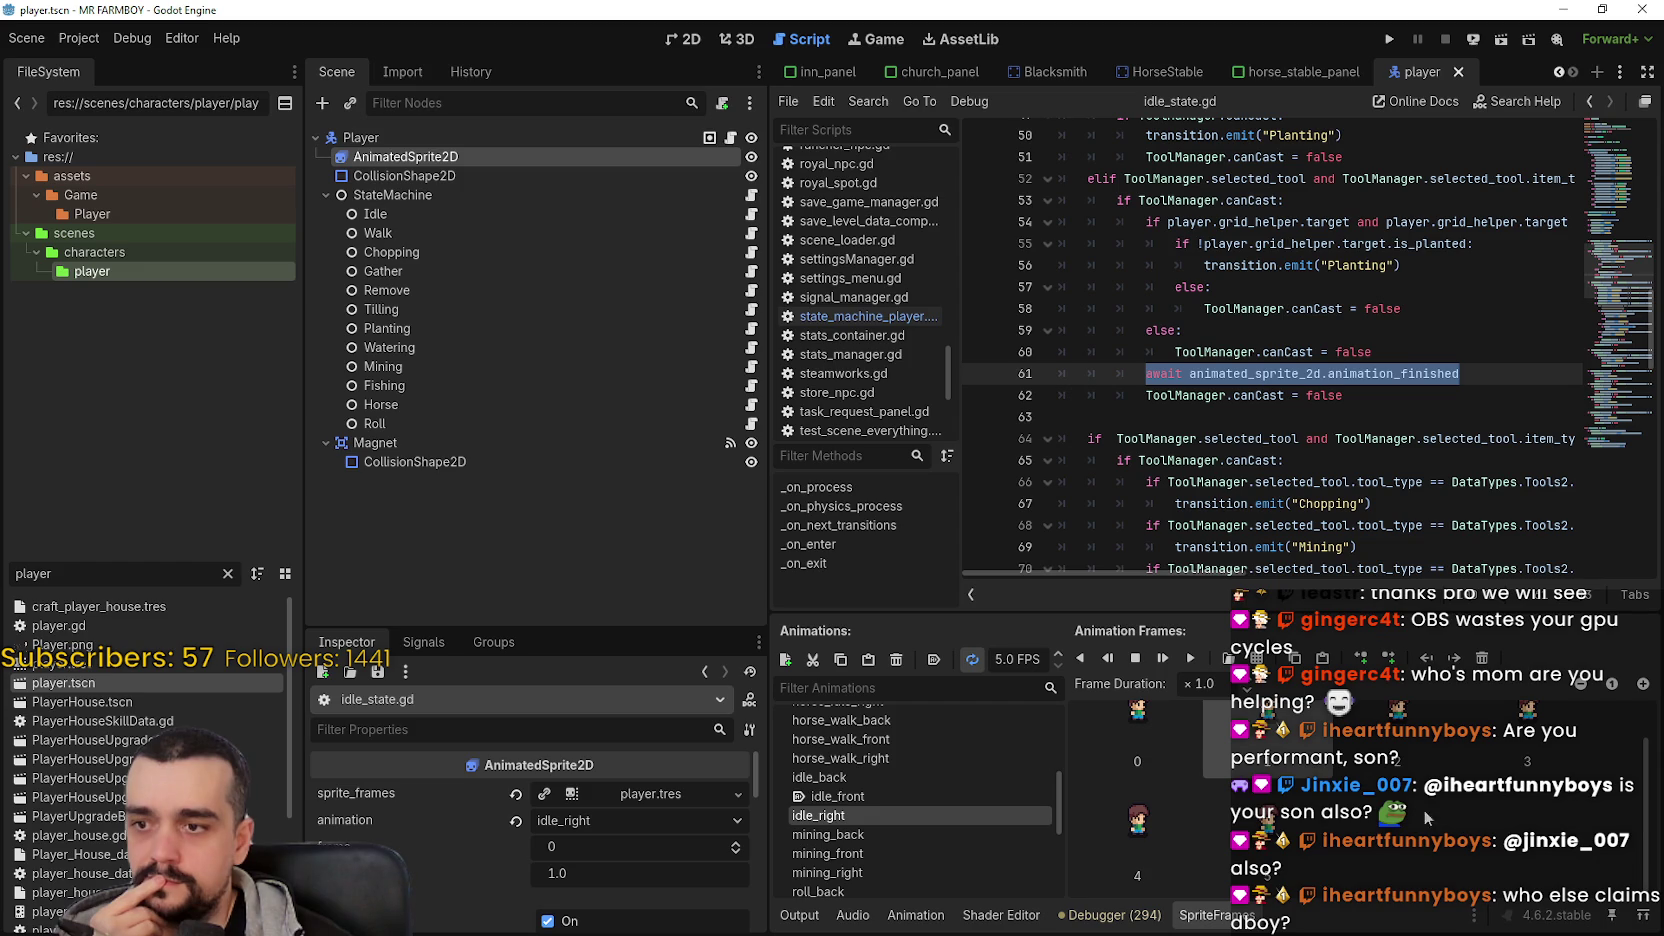
left_click(884, 777)
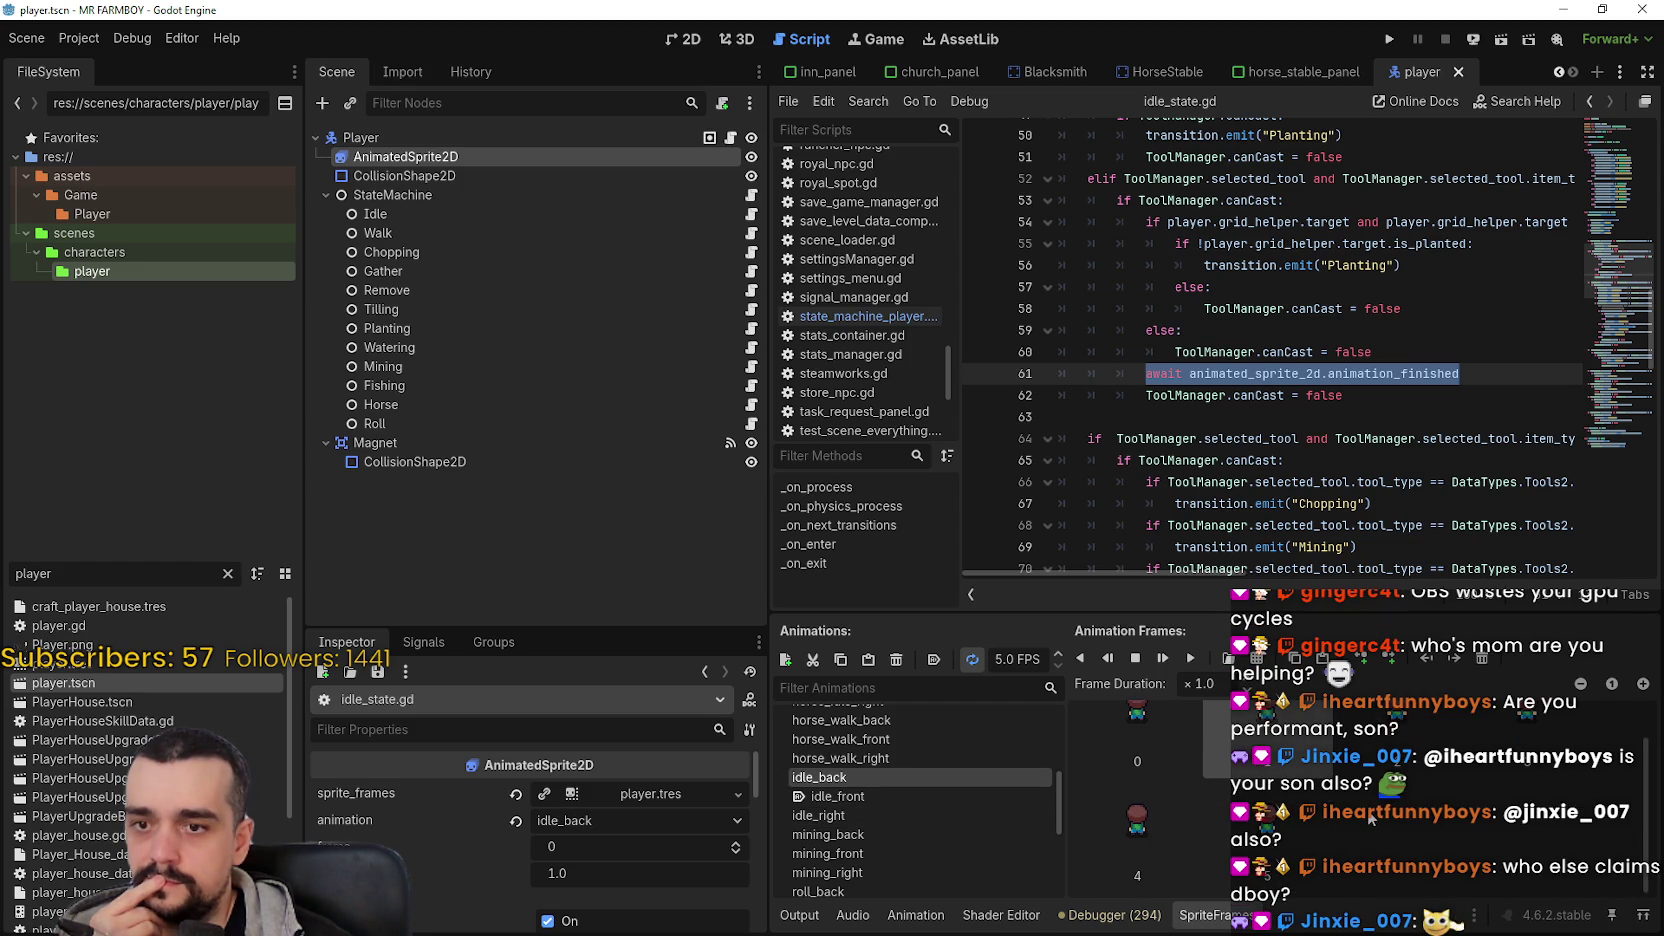
scroll(1060, 767, "down", 2)
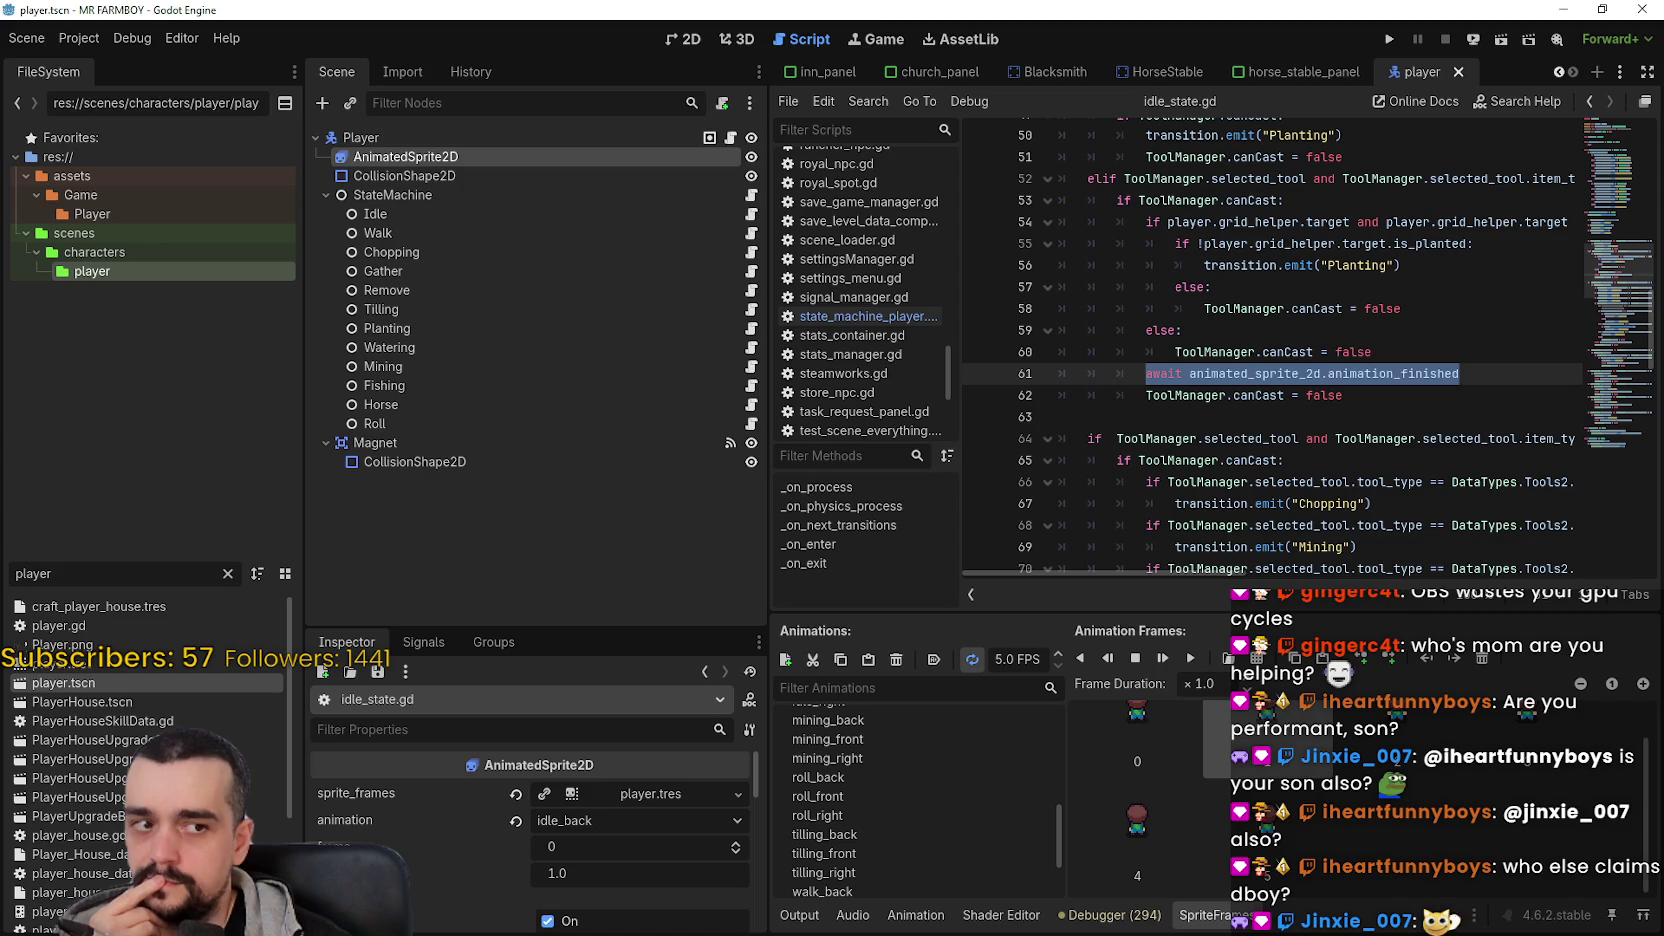
left_click(854, 830)
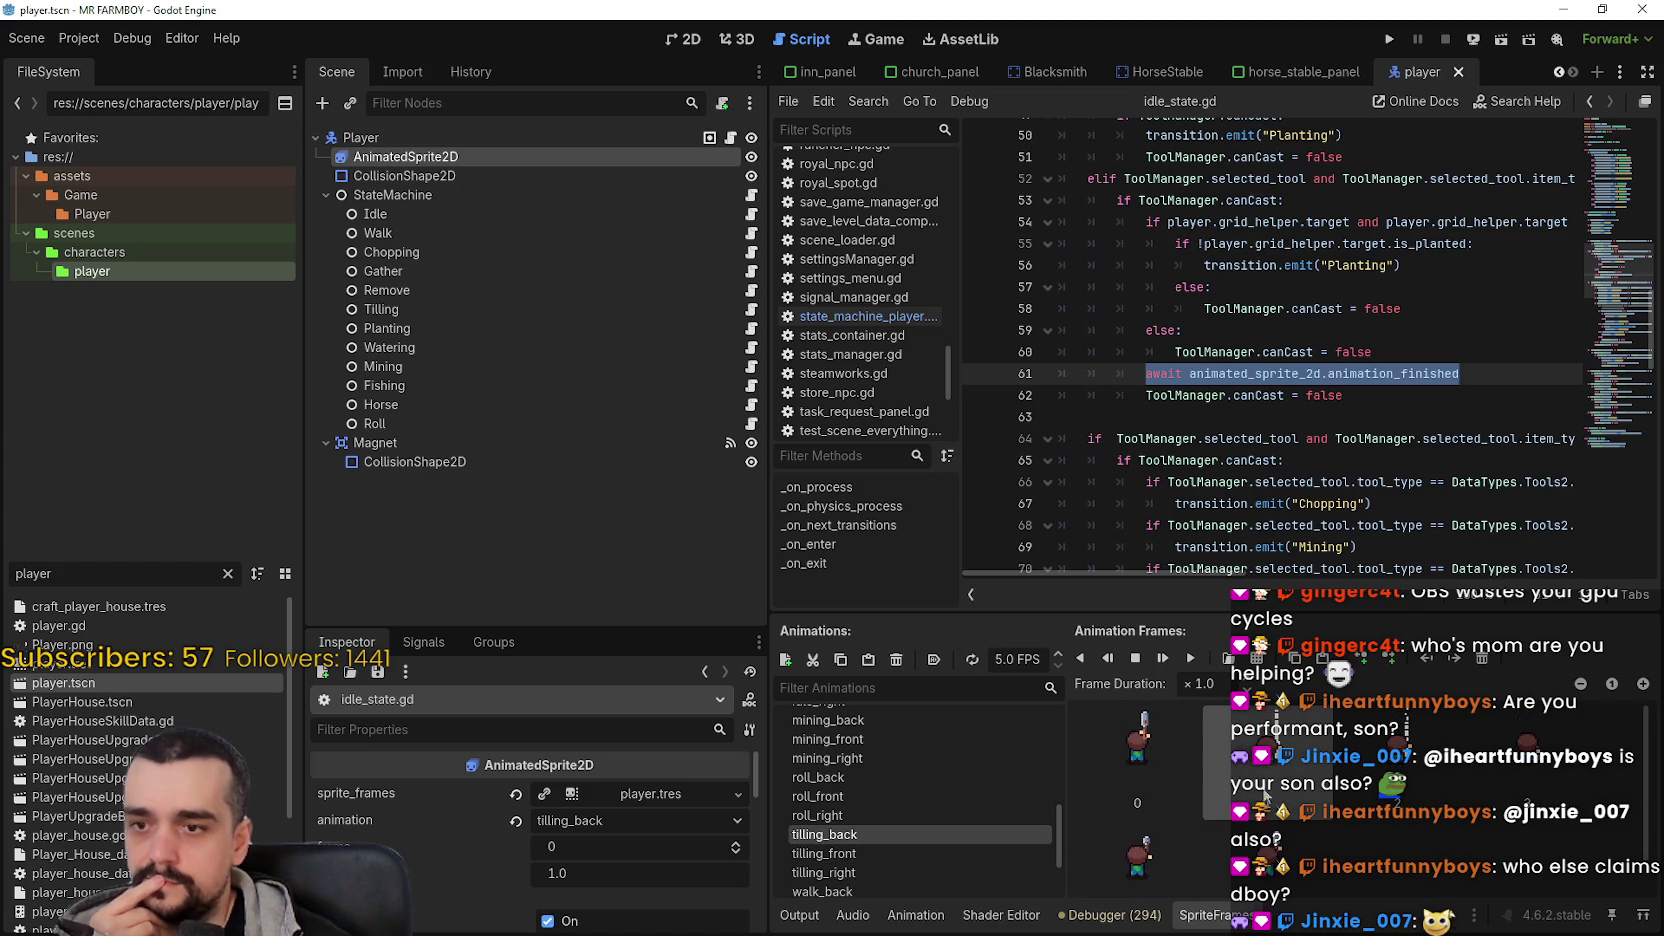
- Select the tilling_front animation and copy it
scroll(1514, 779, "down", 1)
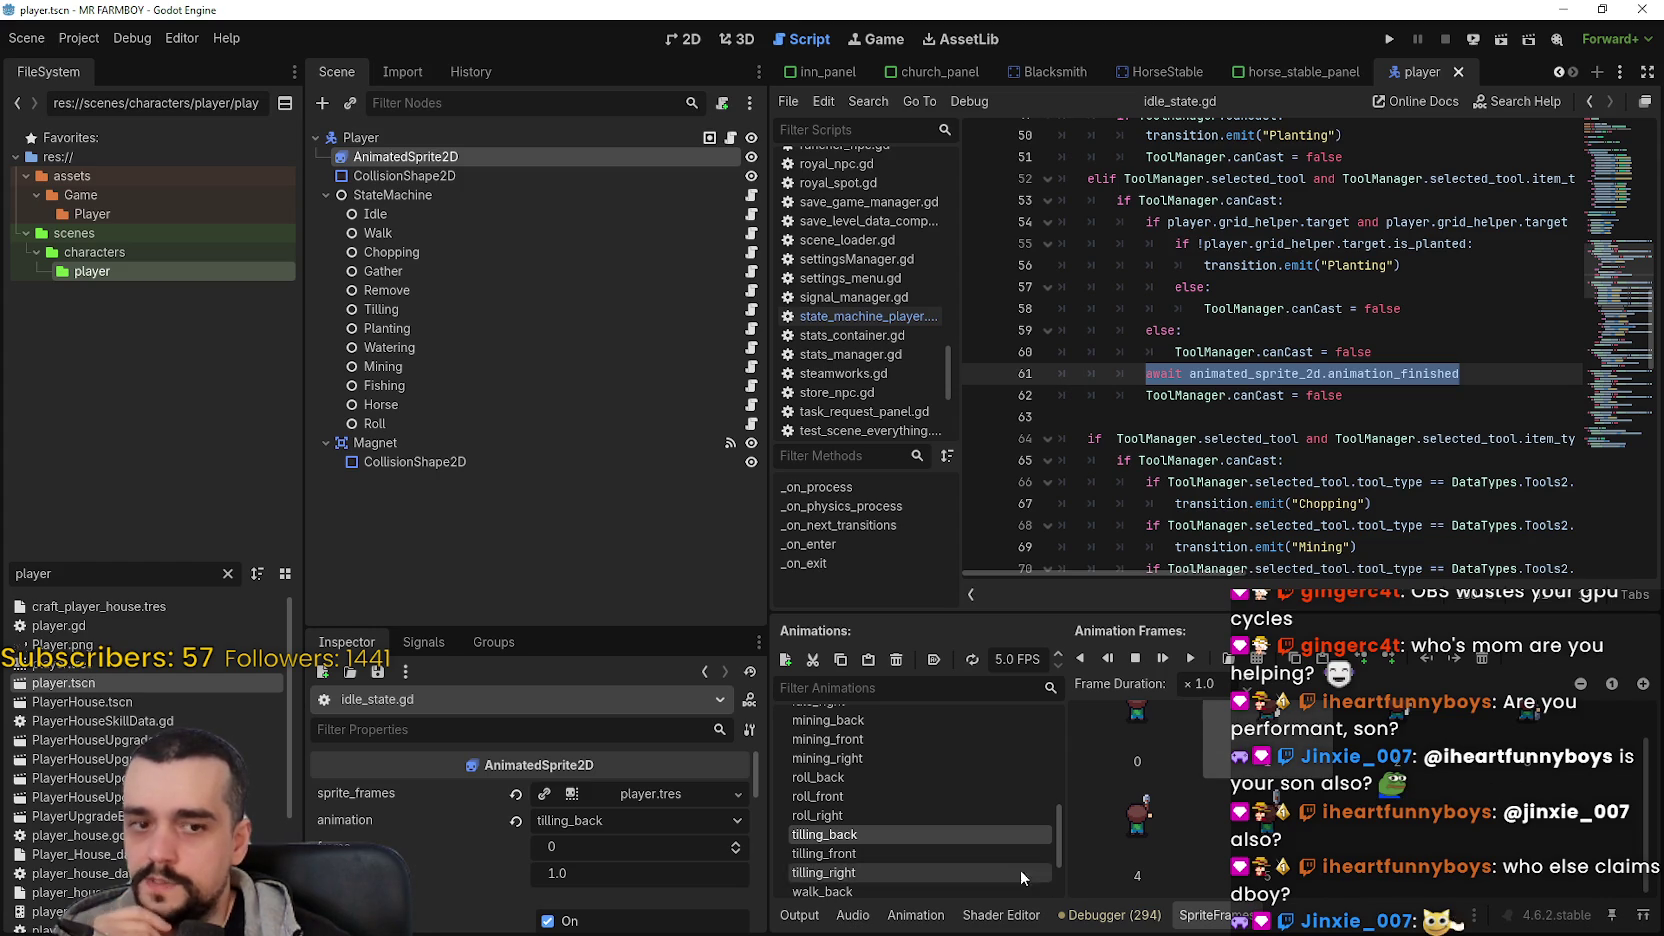
left_click(939, 857)
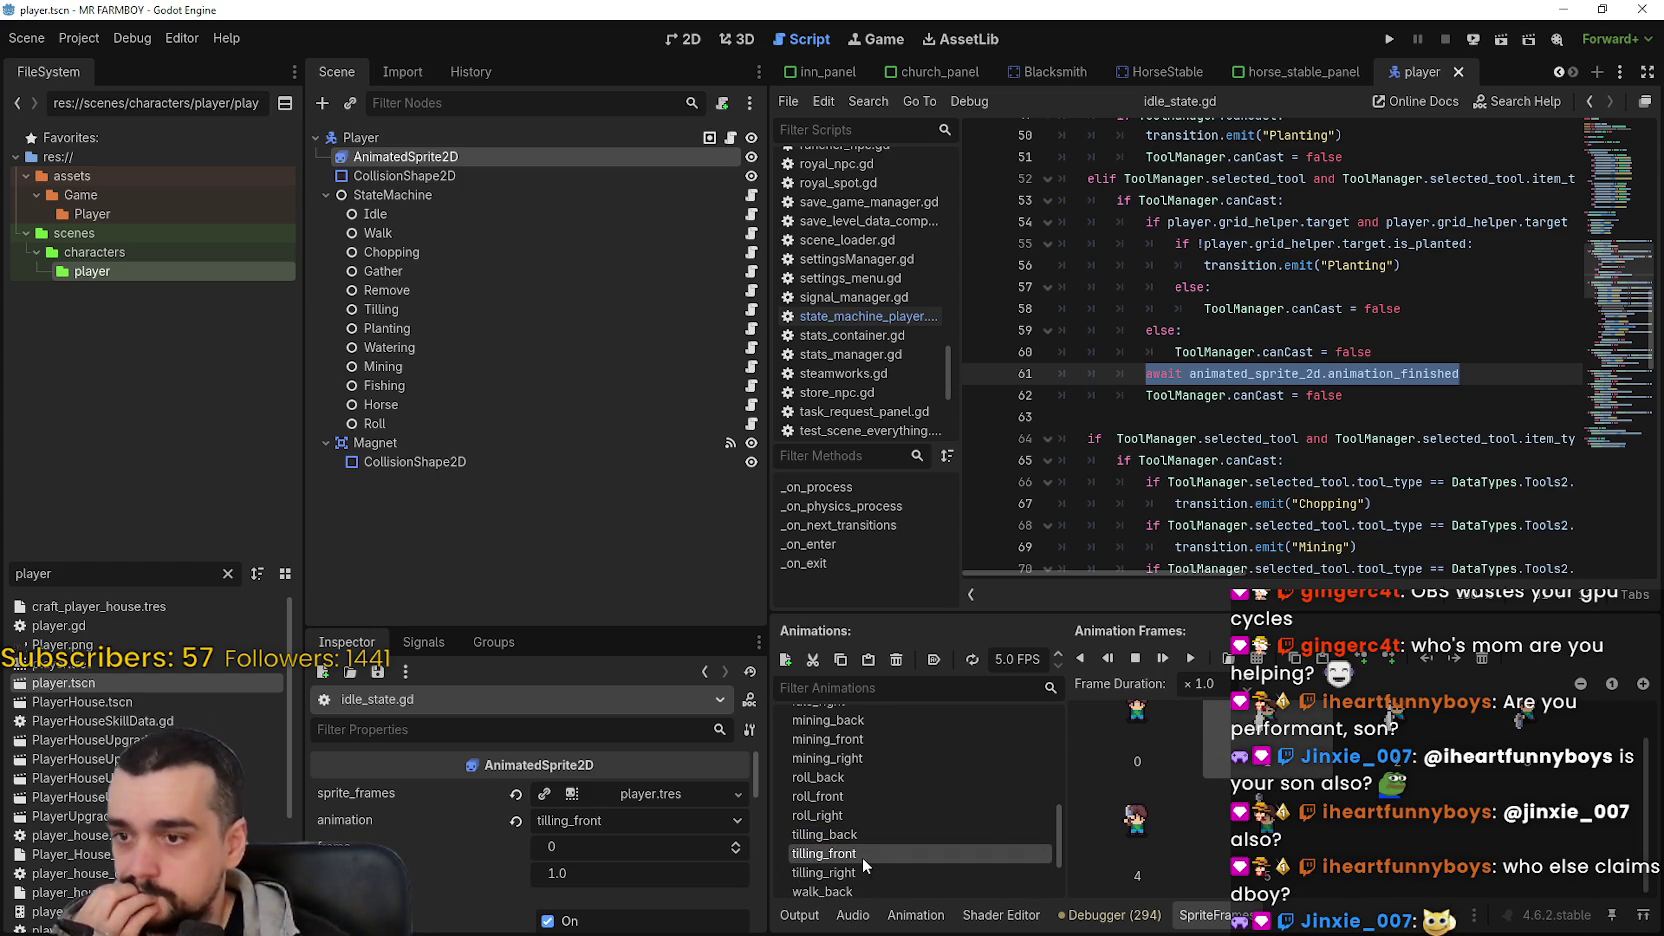
left_click(840, 662)
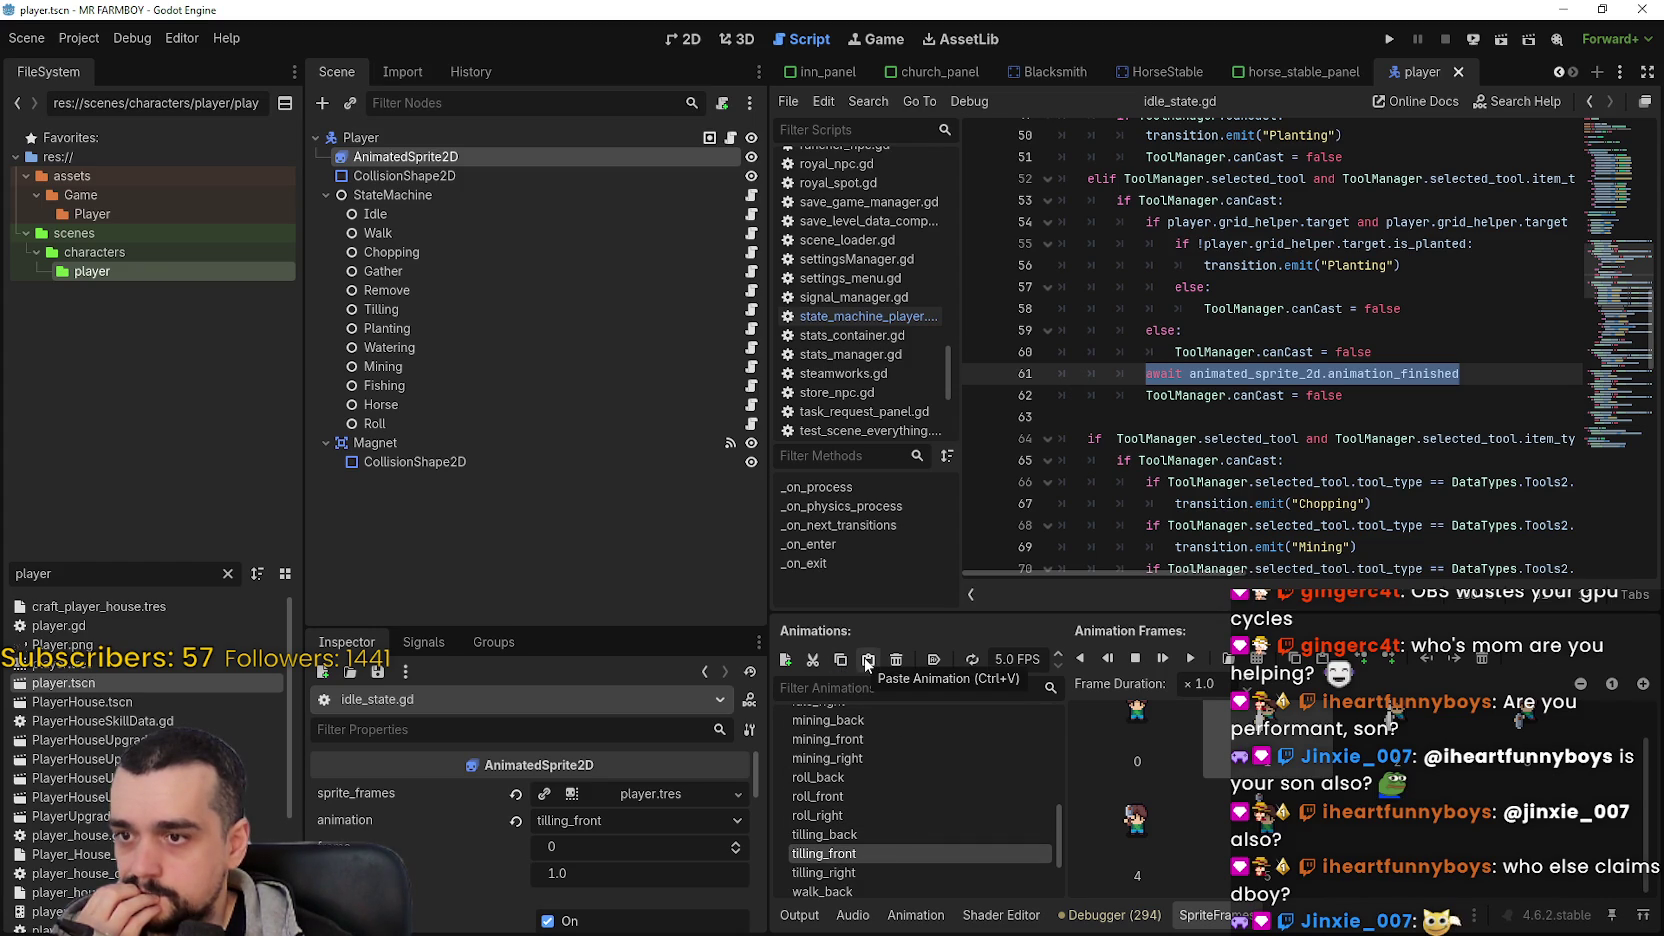
- Paste tilling_front as tilling_front_2, delete four of its frames, and save the player scene
left_click(867, 661)
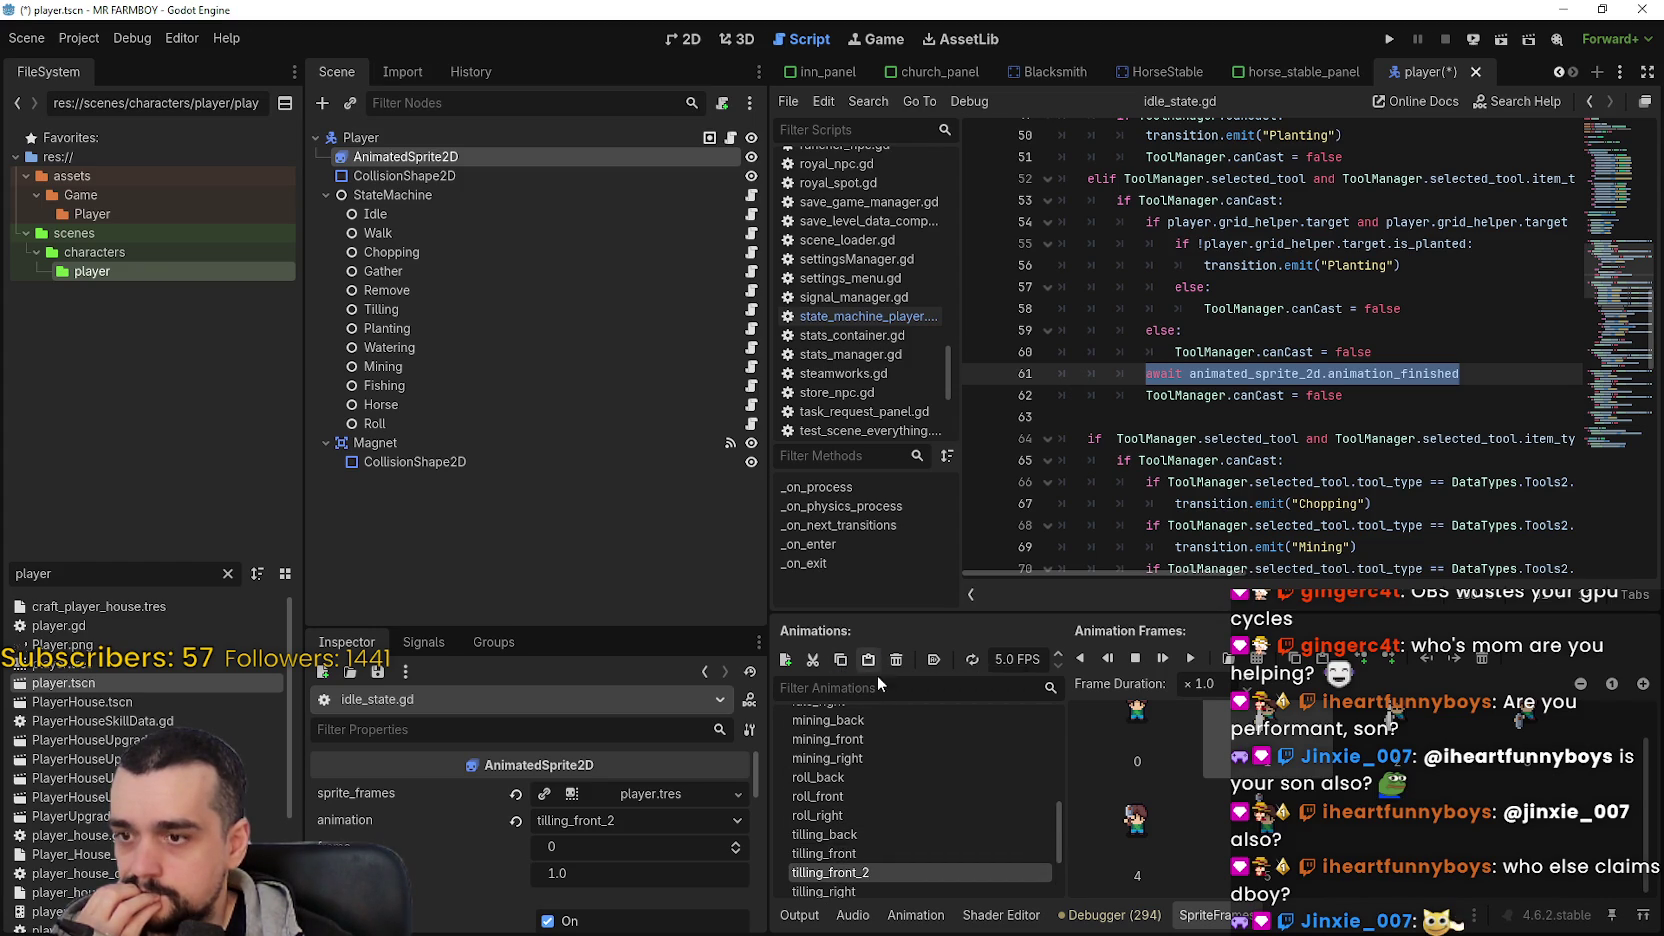
left_click(894, 808)
left_click(1410, 836)
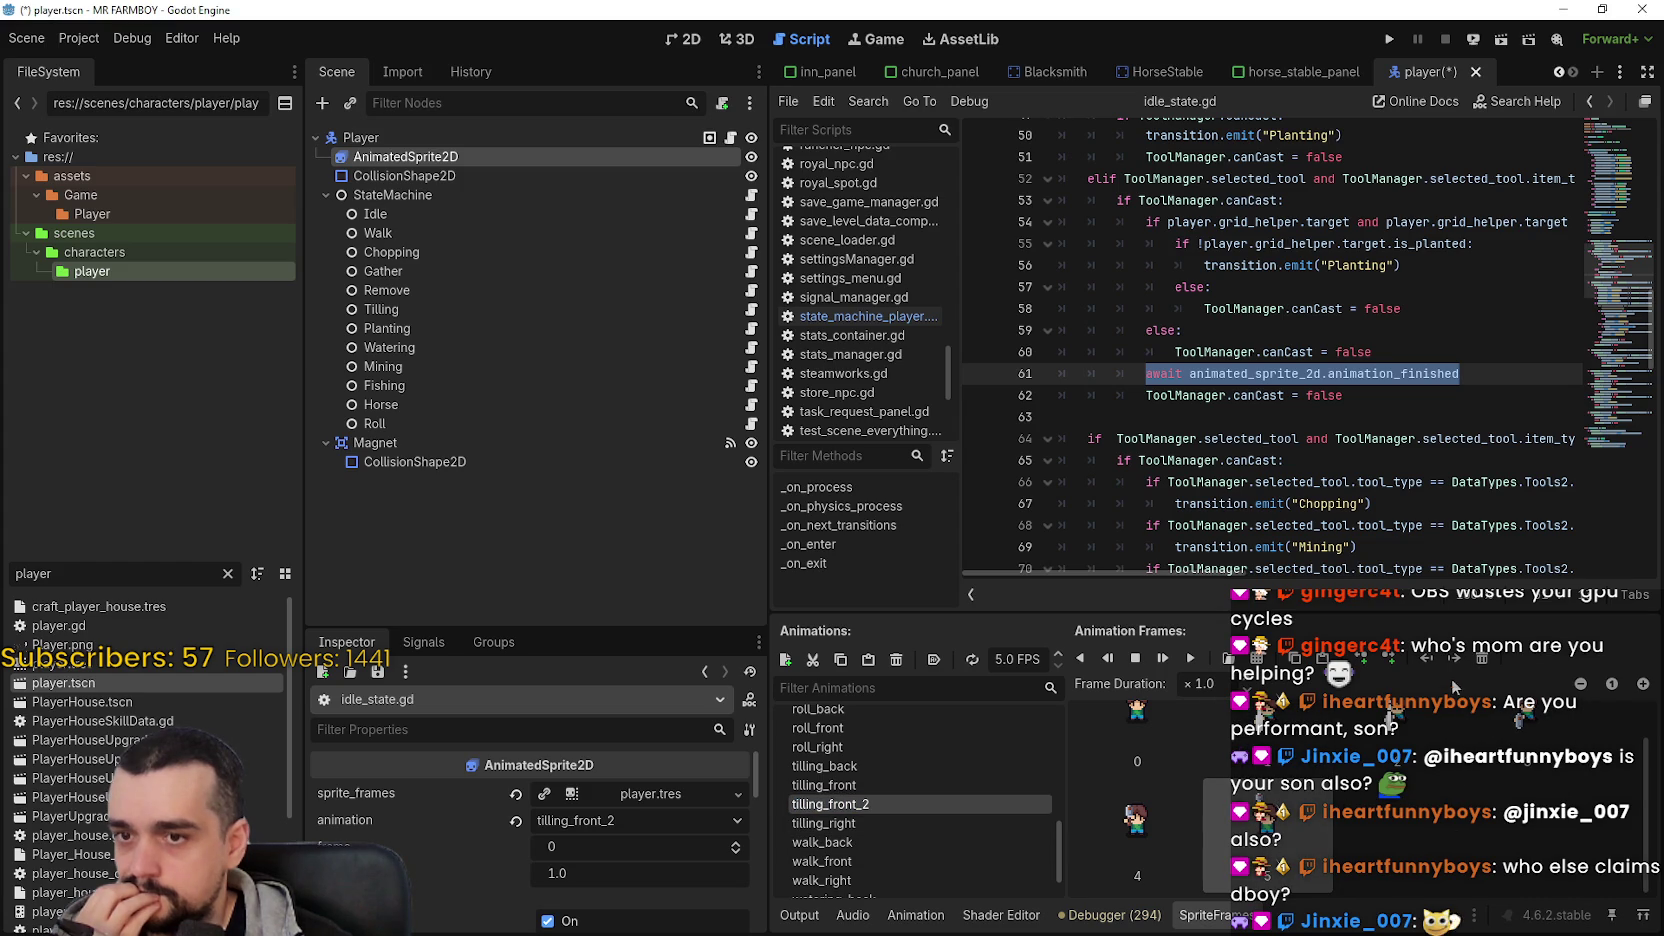
left_click(1482, 658)
left_click(1482, 658)
left_click(1482, 658)
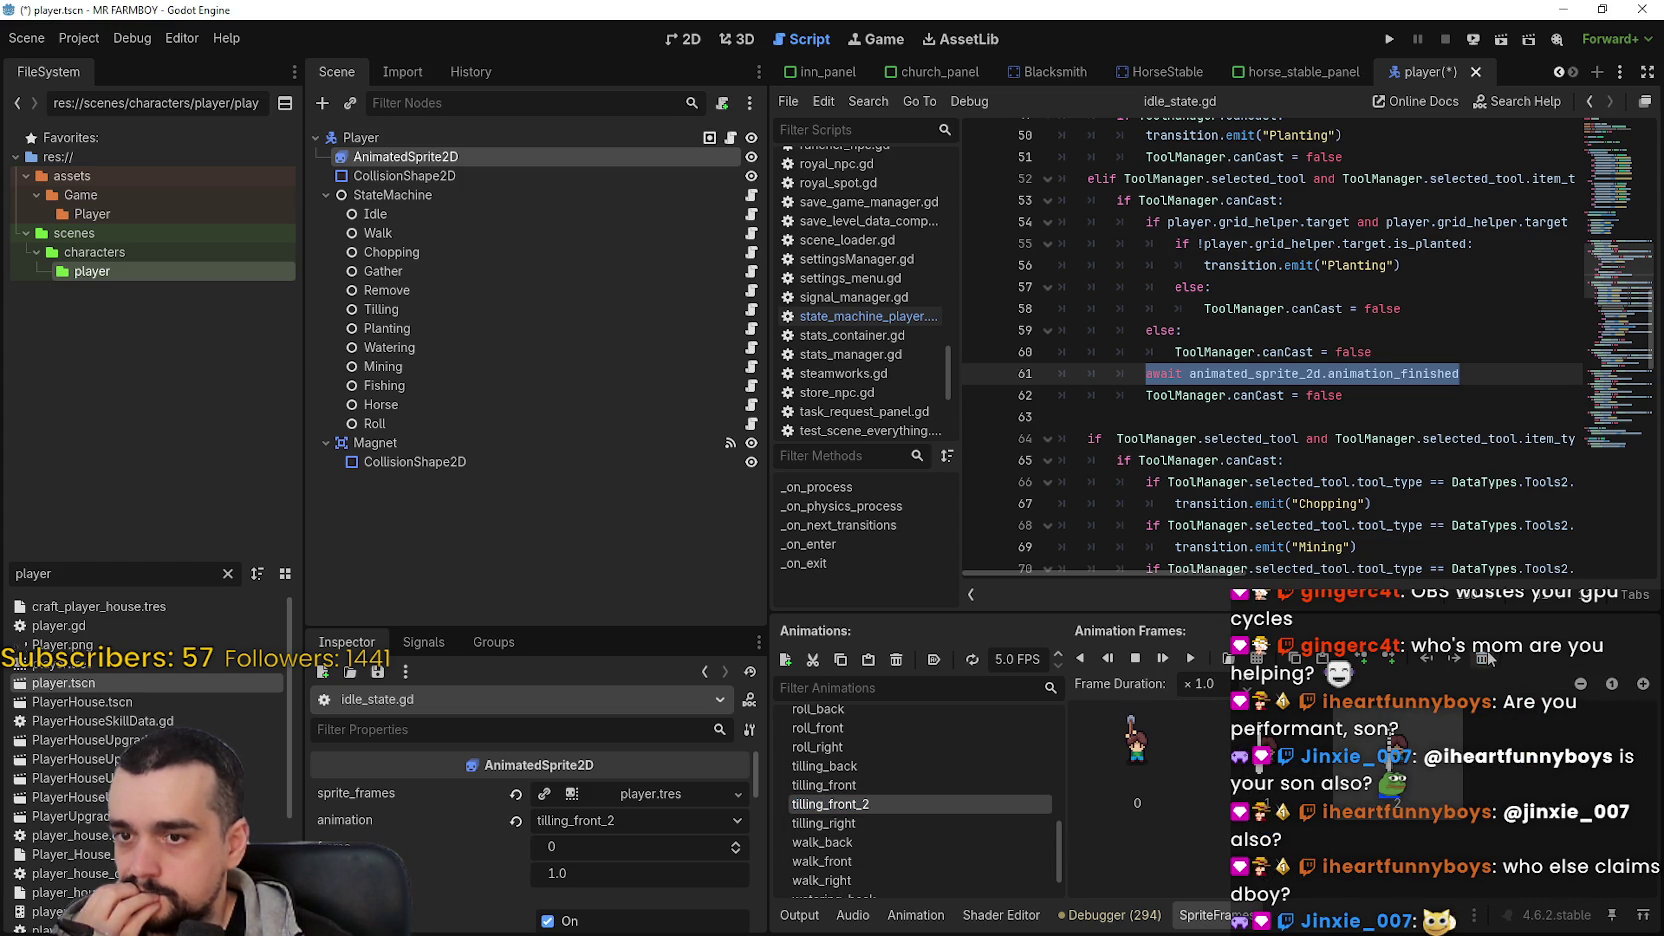
left_click(1482, 658)
key("ctrl+s")
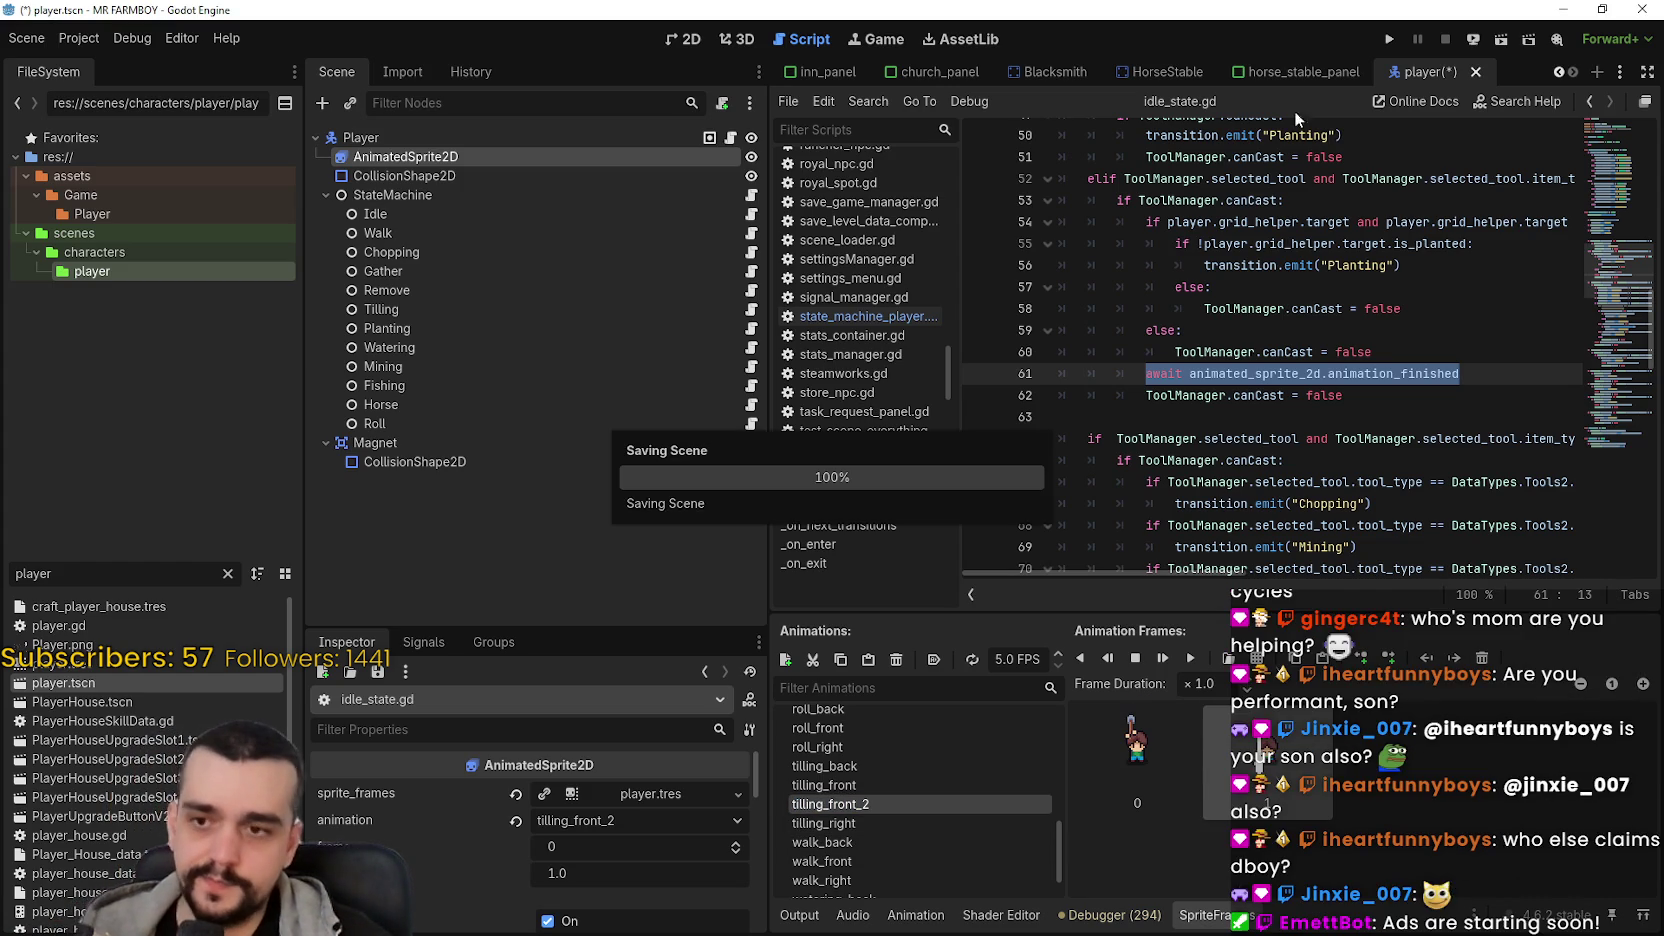
- Uncomment line 23 of tilling_state.gd to play tilling_front_2, save, and run the game
left_click(1346, 309)
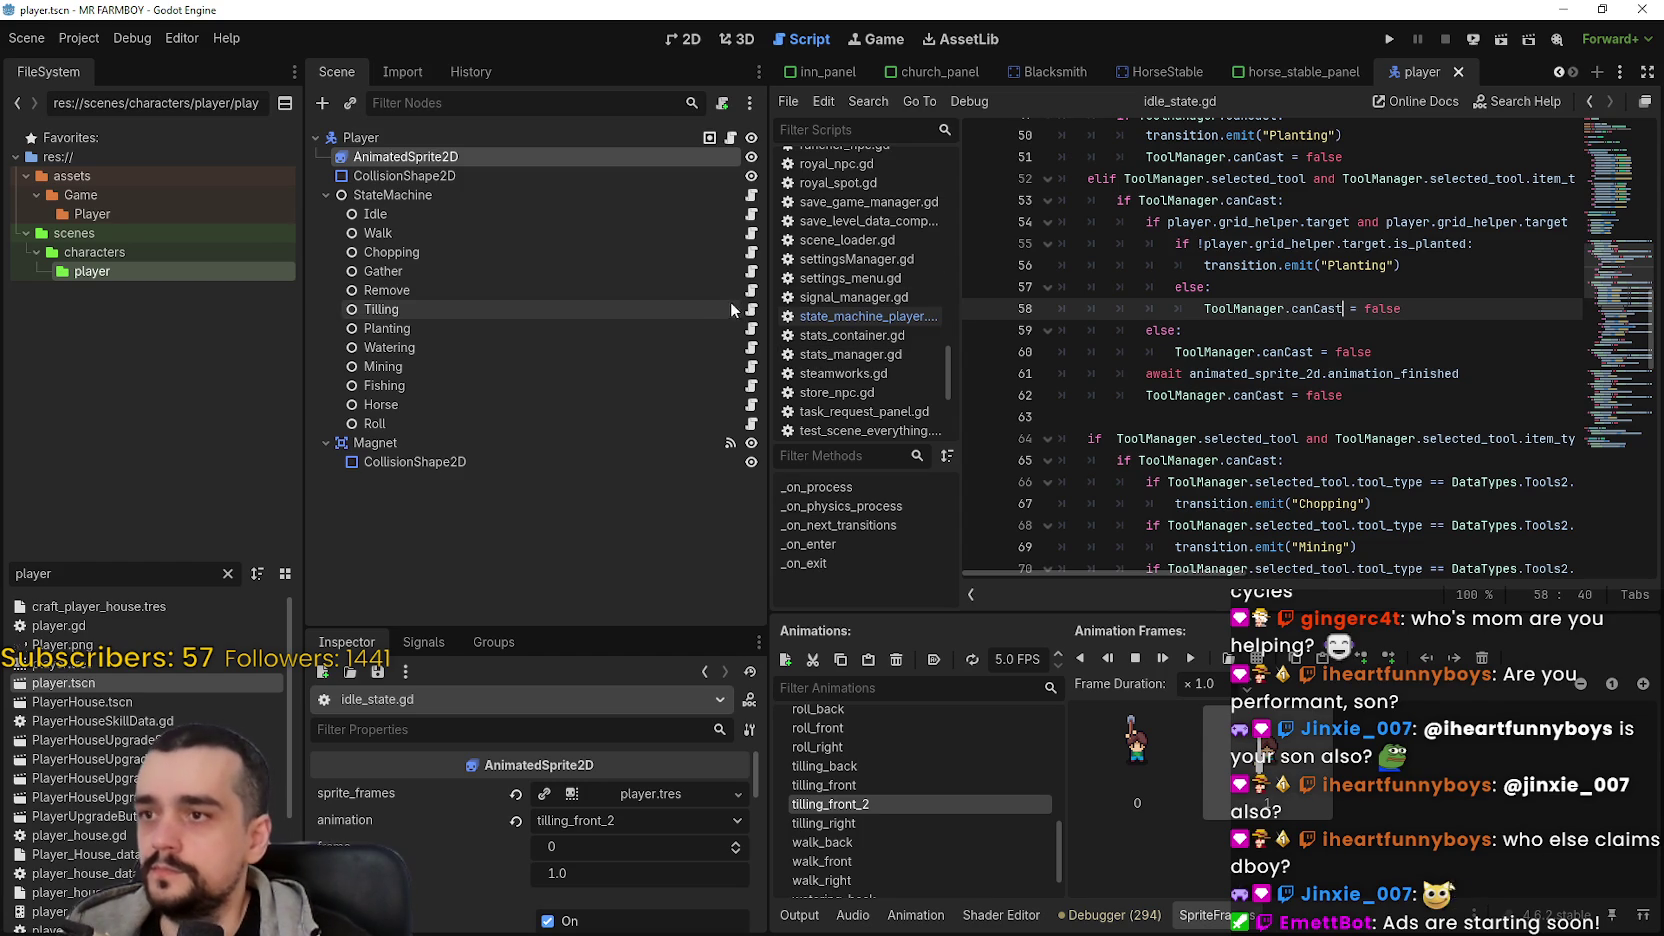
left_click(752, 311)
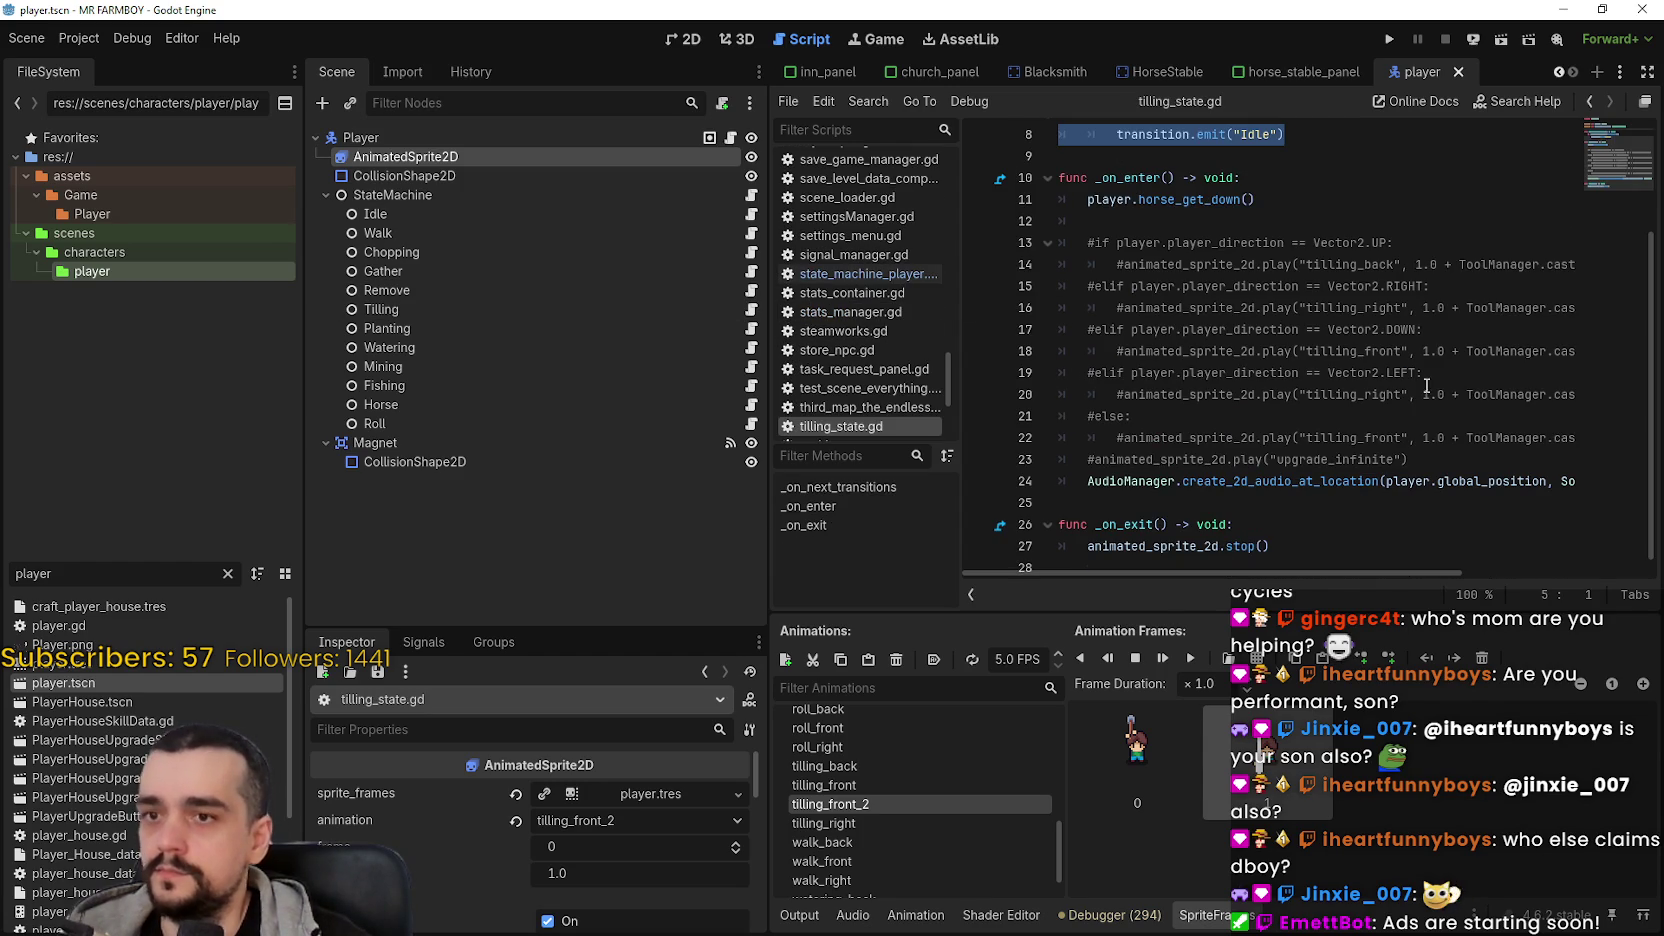
left_click(1105, 459)
key("Home")
key("Delete")
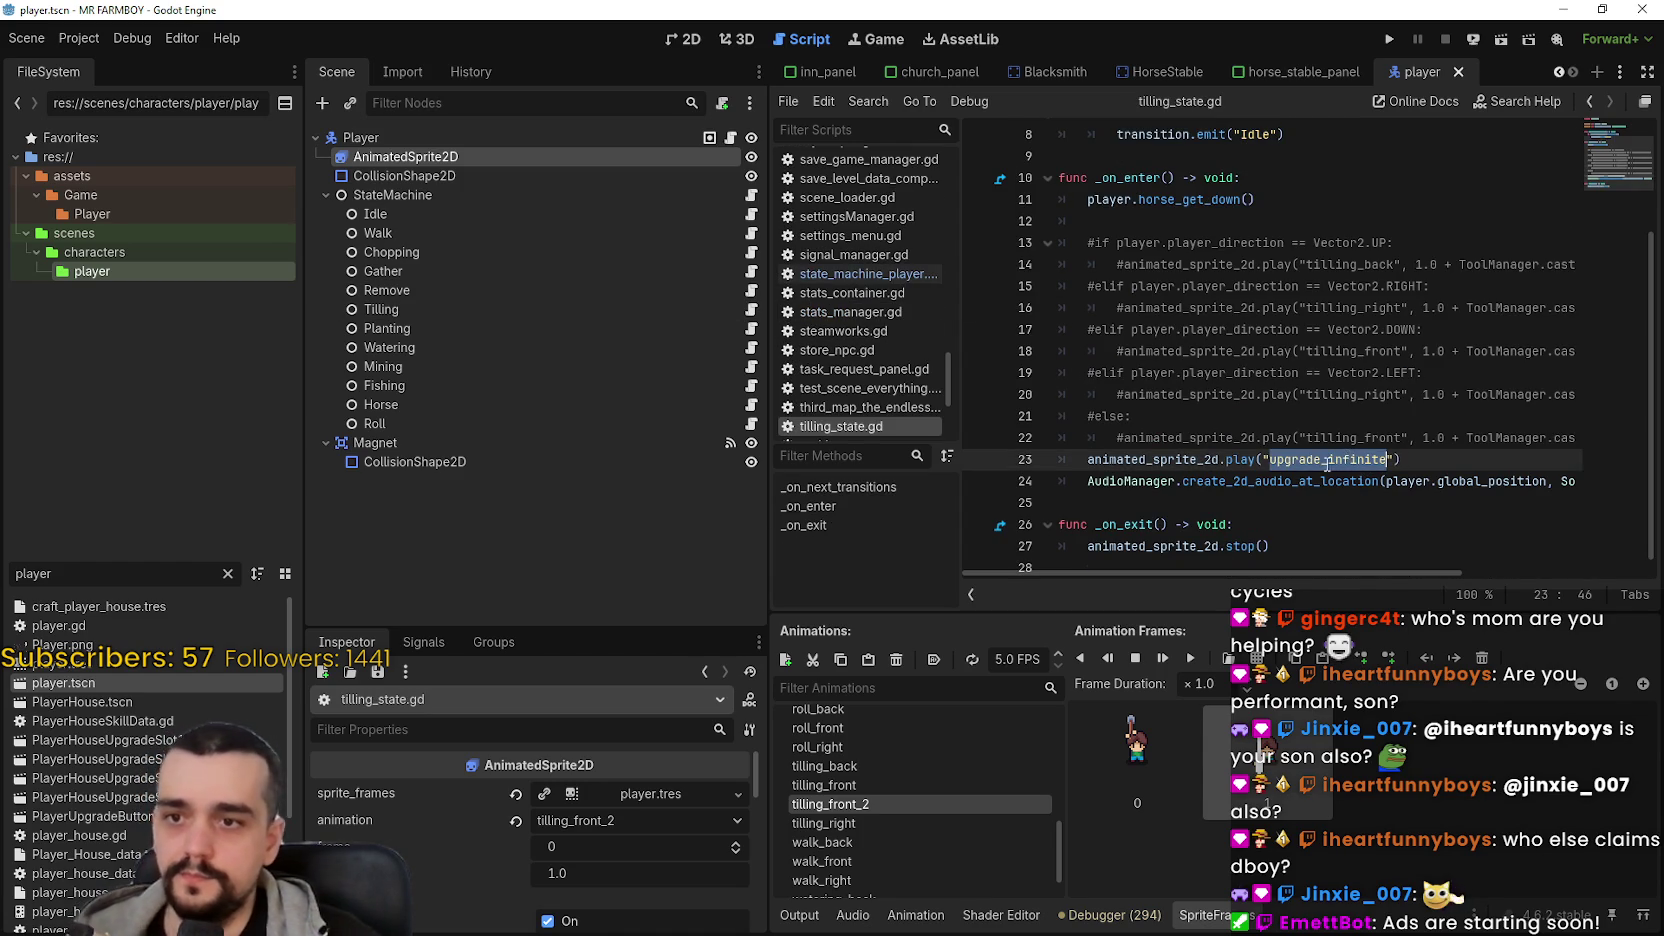
type("till")
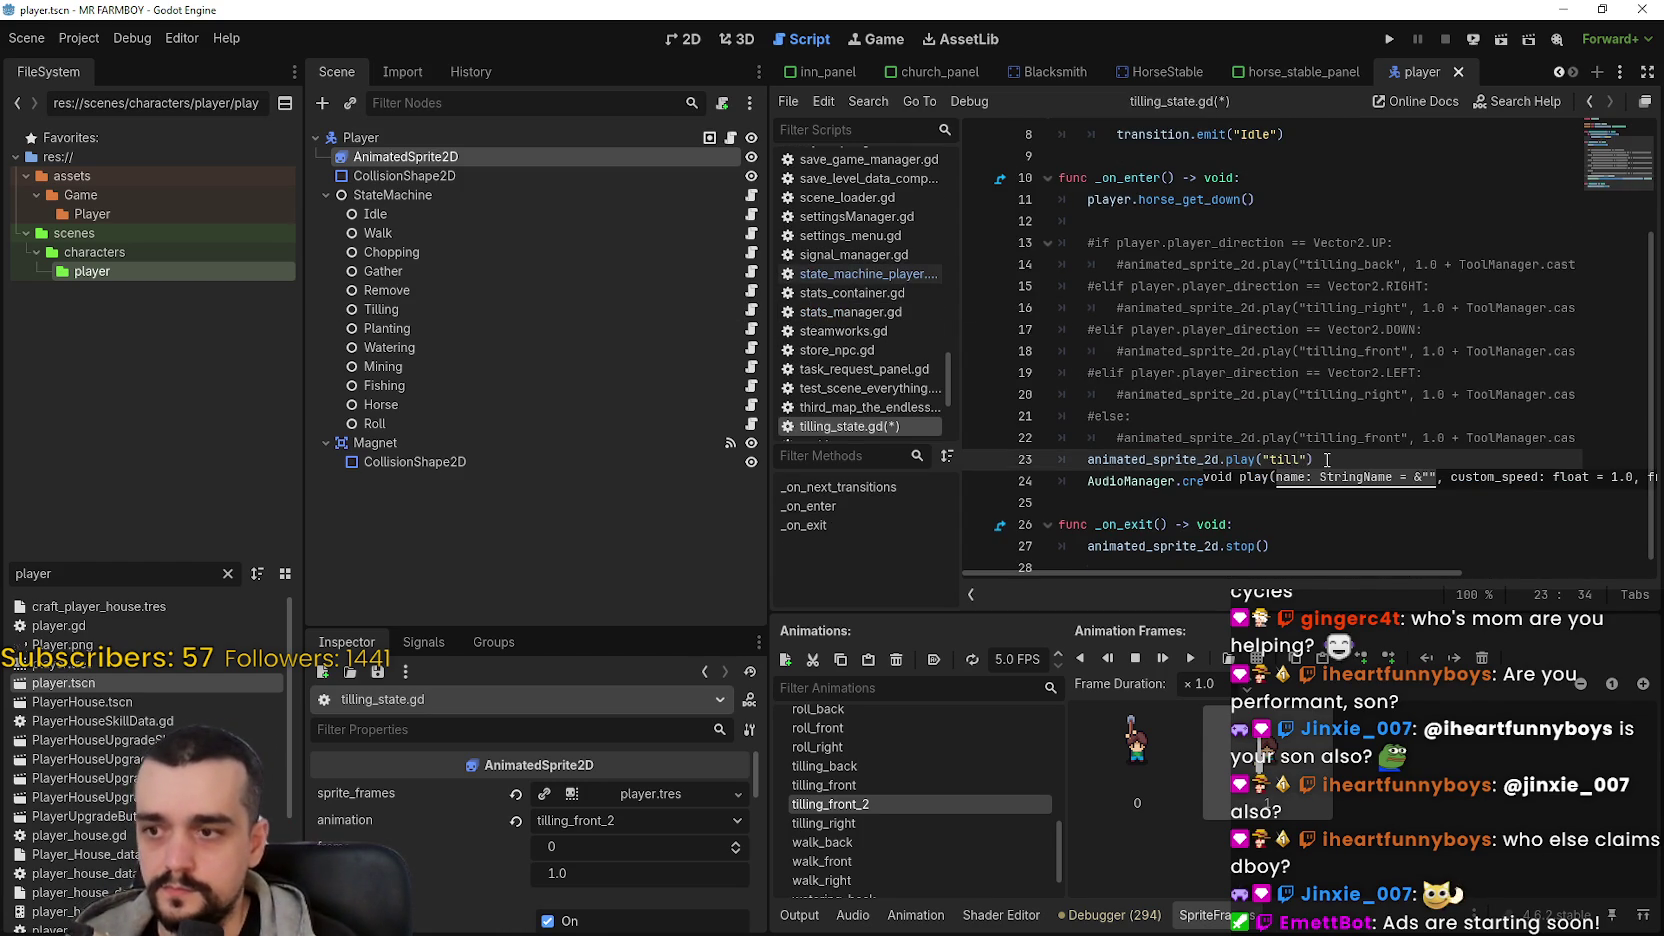
type("ing_front_2")
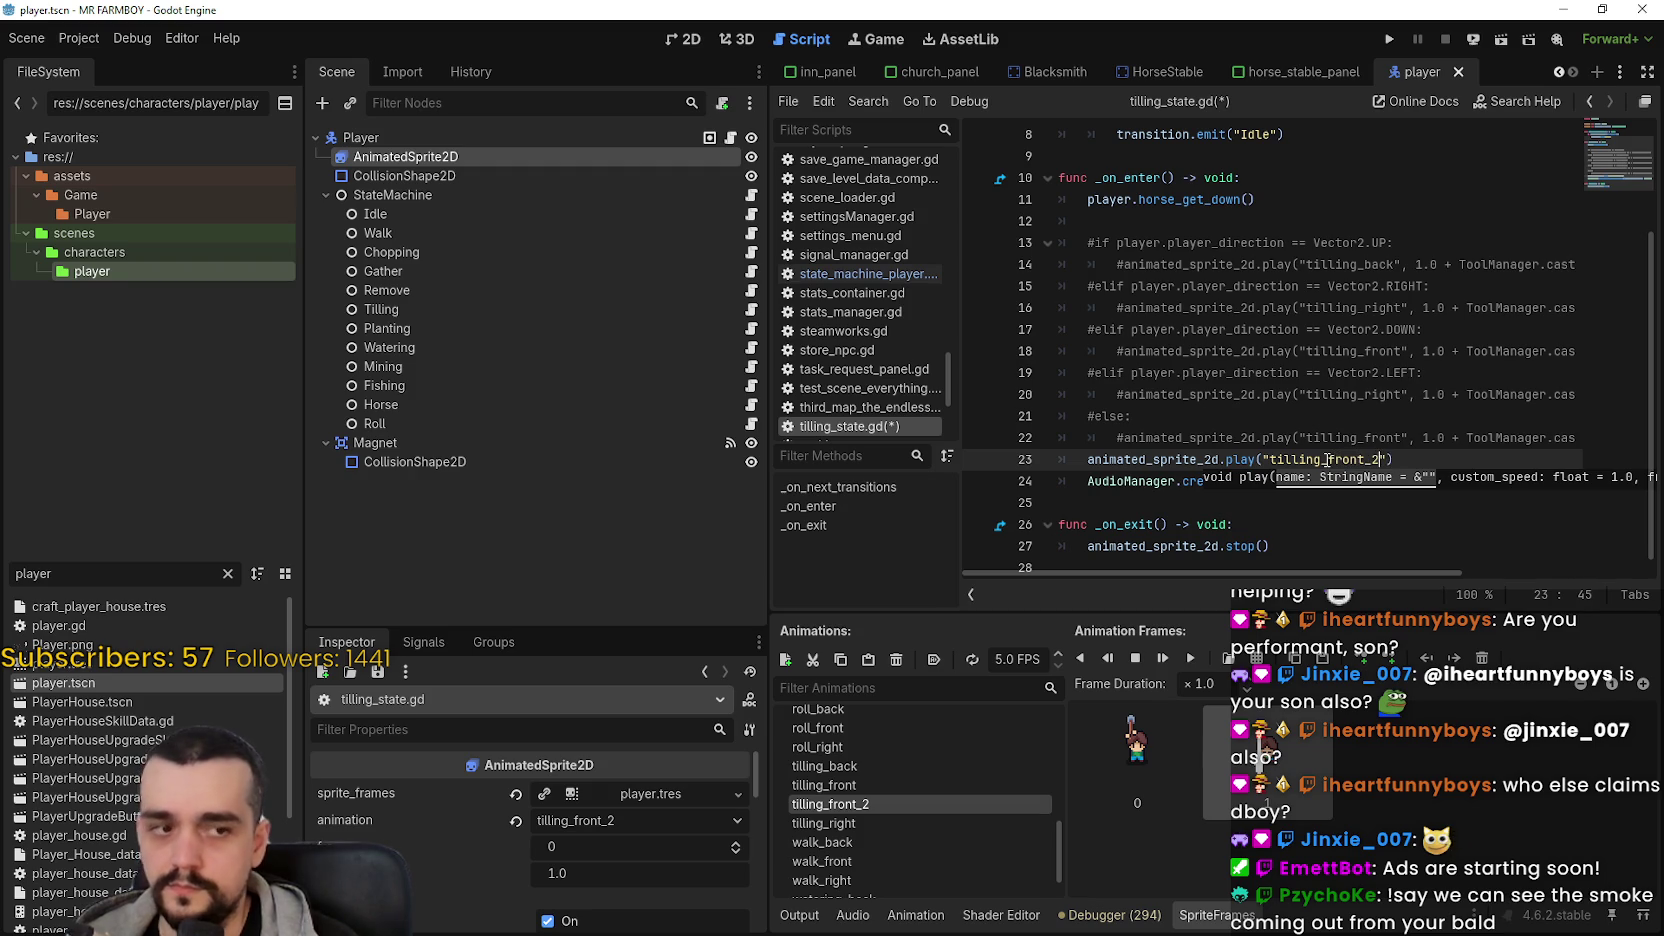
key("ctrl+s")
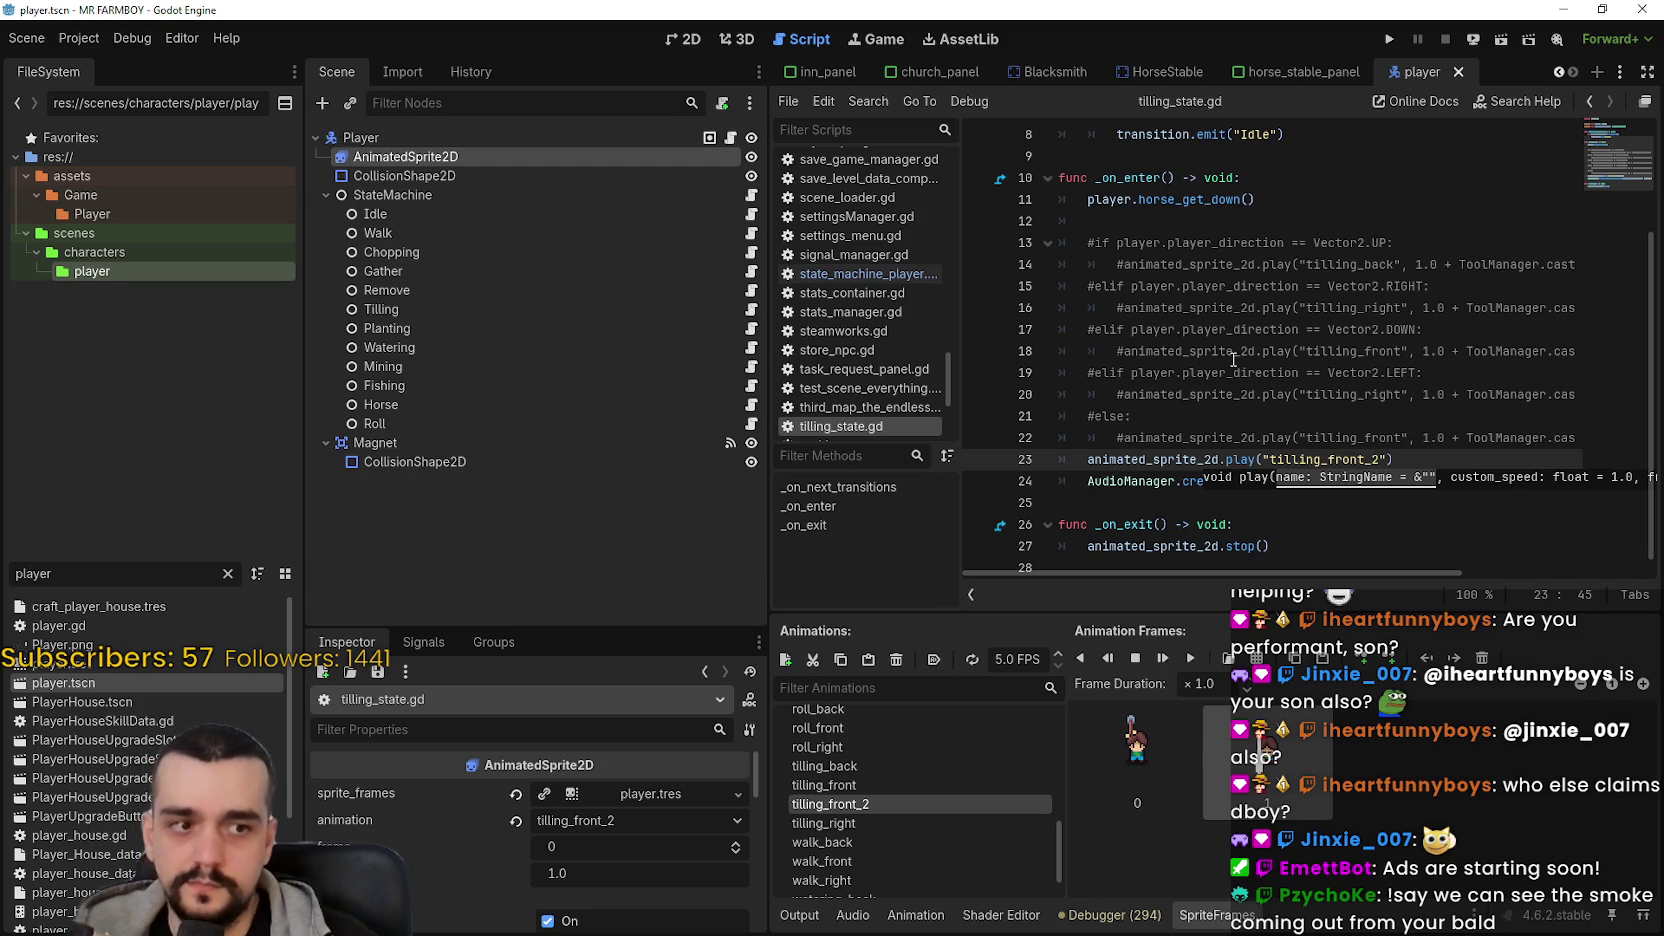
left_click(1224, 326)
left_click(1386, 42)
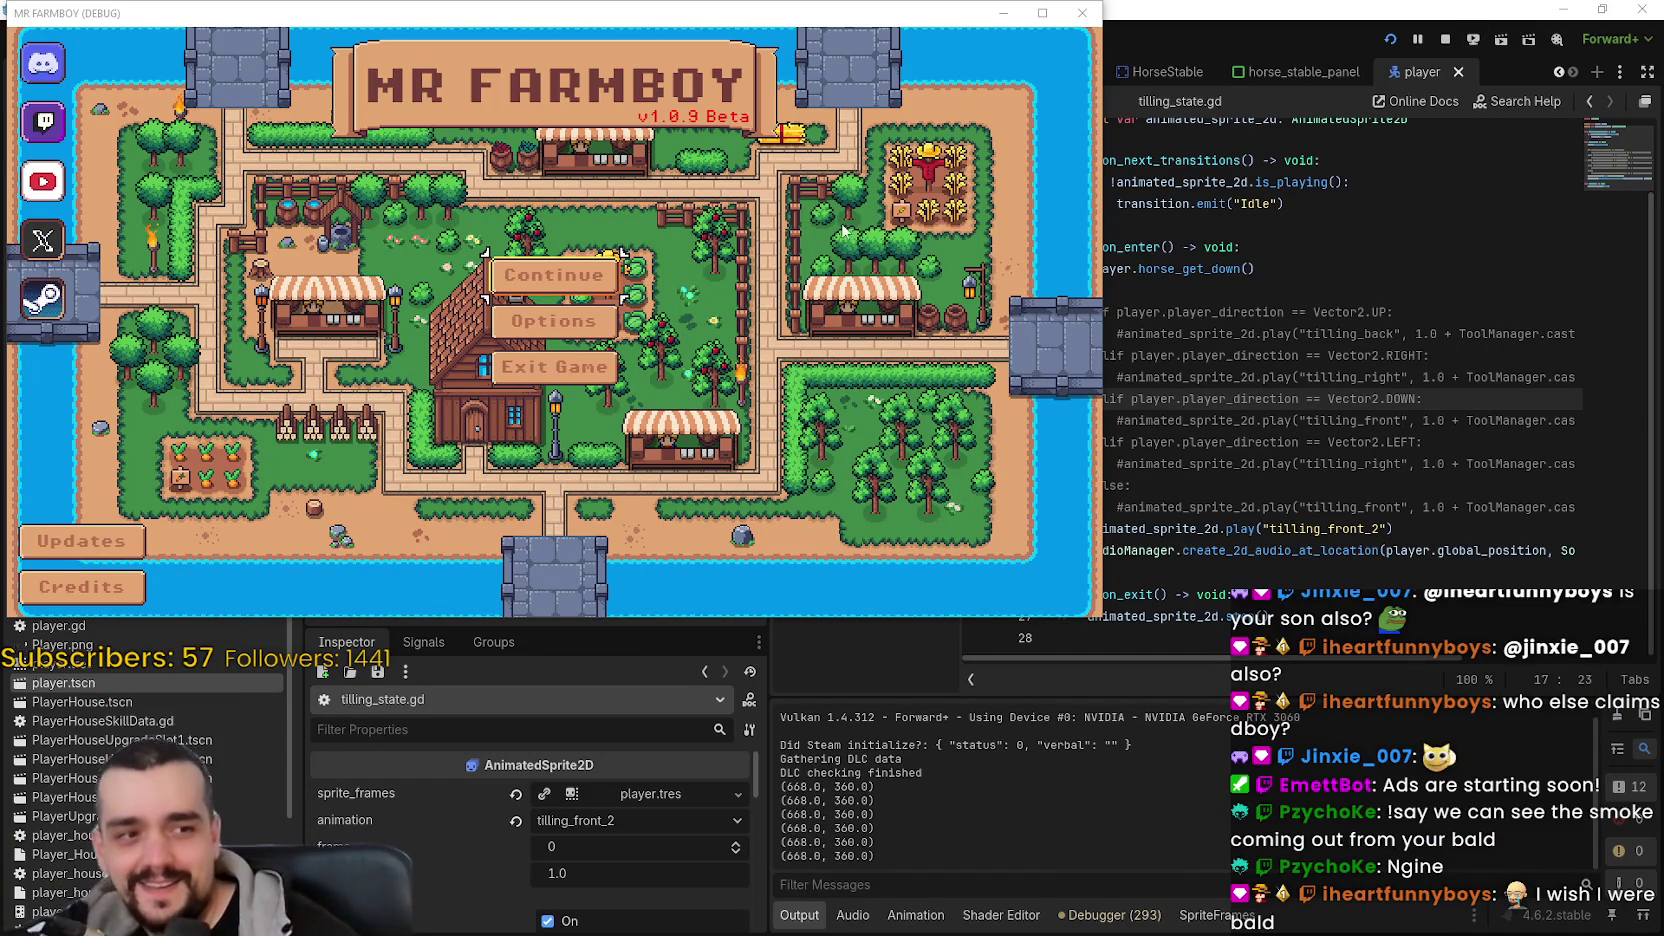
- Choose Continue on the main menu and load save slot 1
left_click(560, 279)
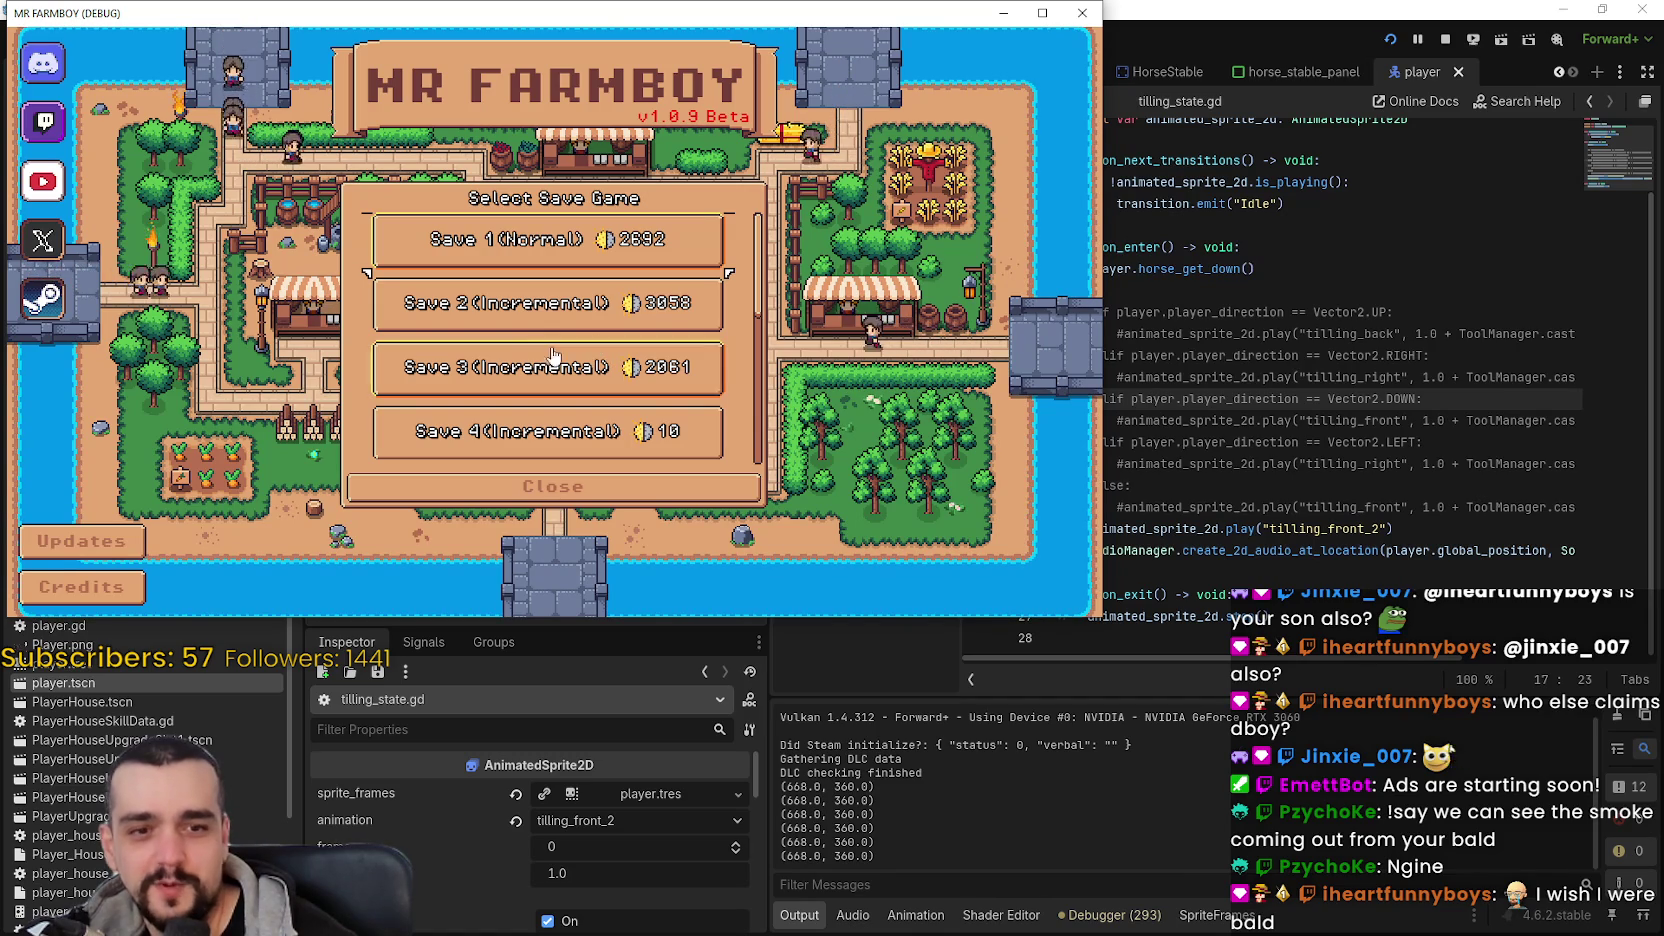
left_click(481, 252)
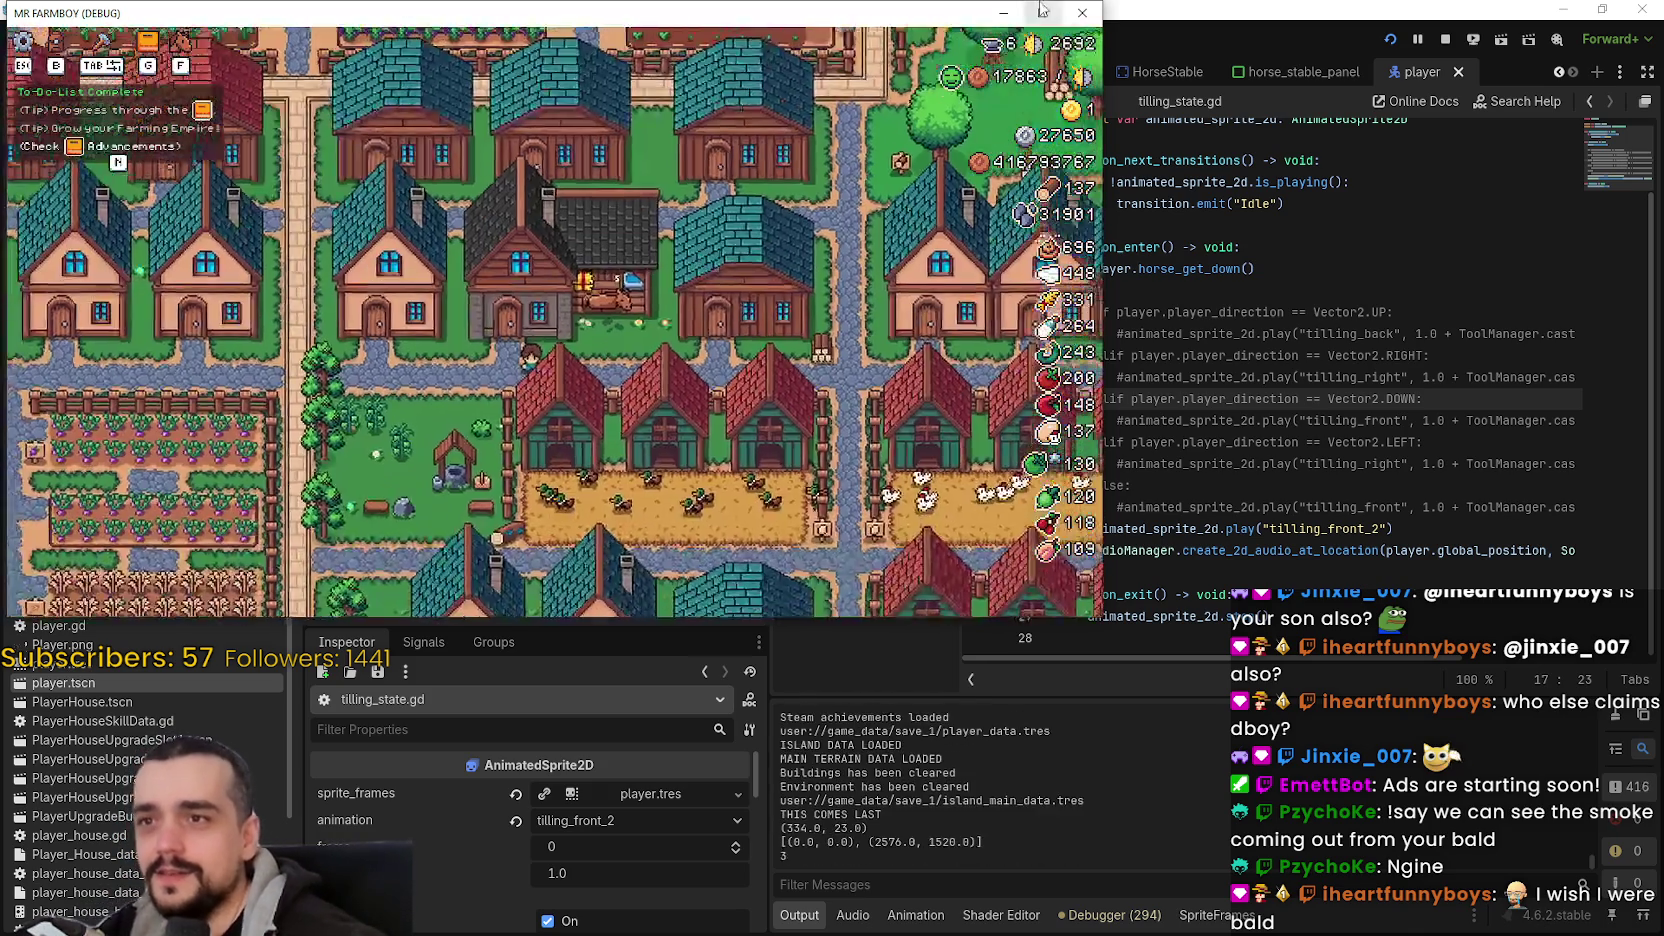
- Maximize the game window and ride the horse through the village into the farm fields
left_click(1042, 13)
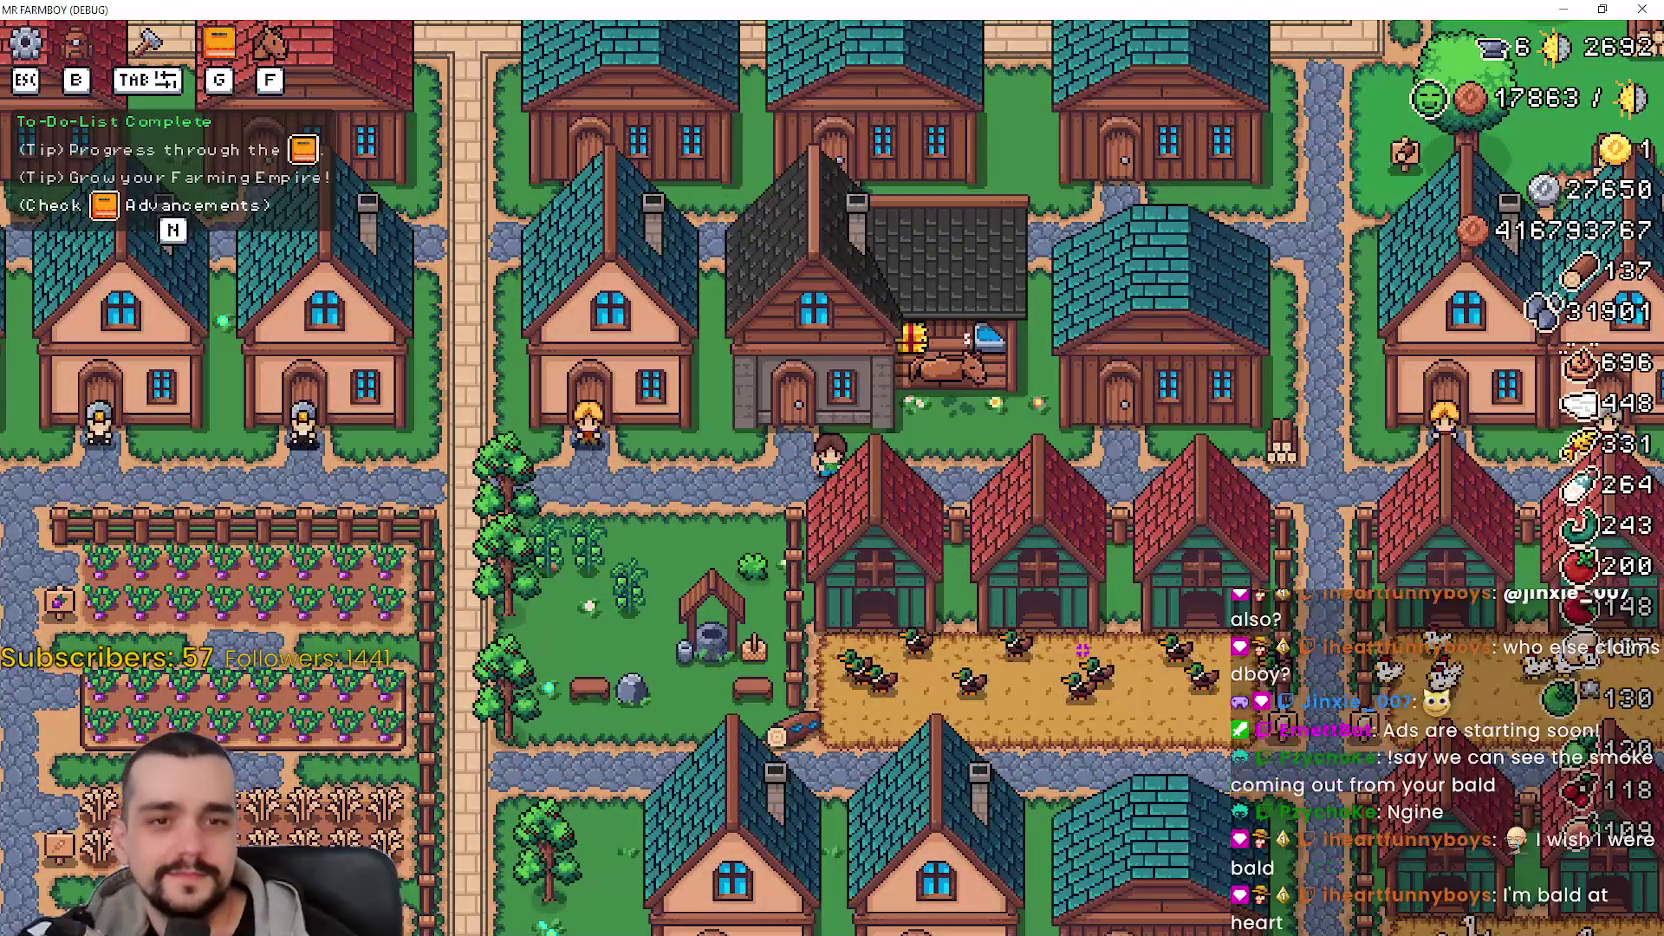
key("a")
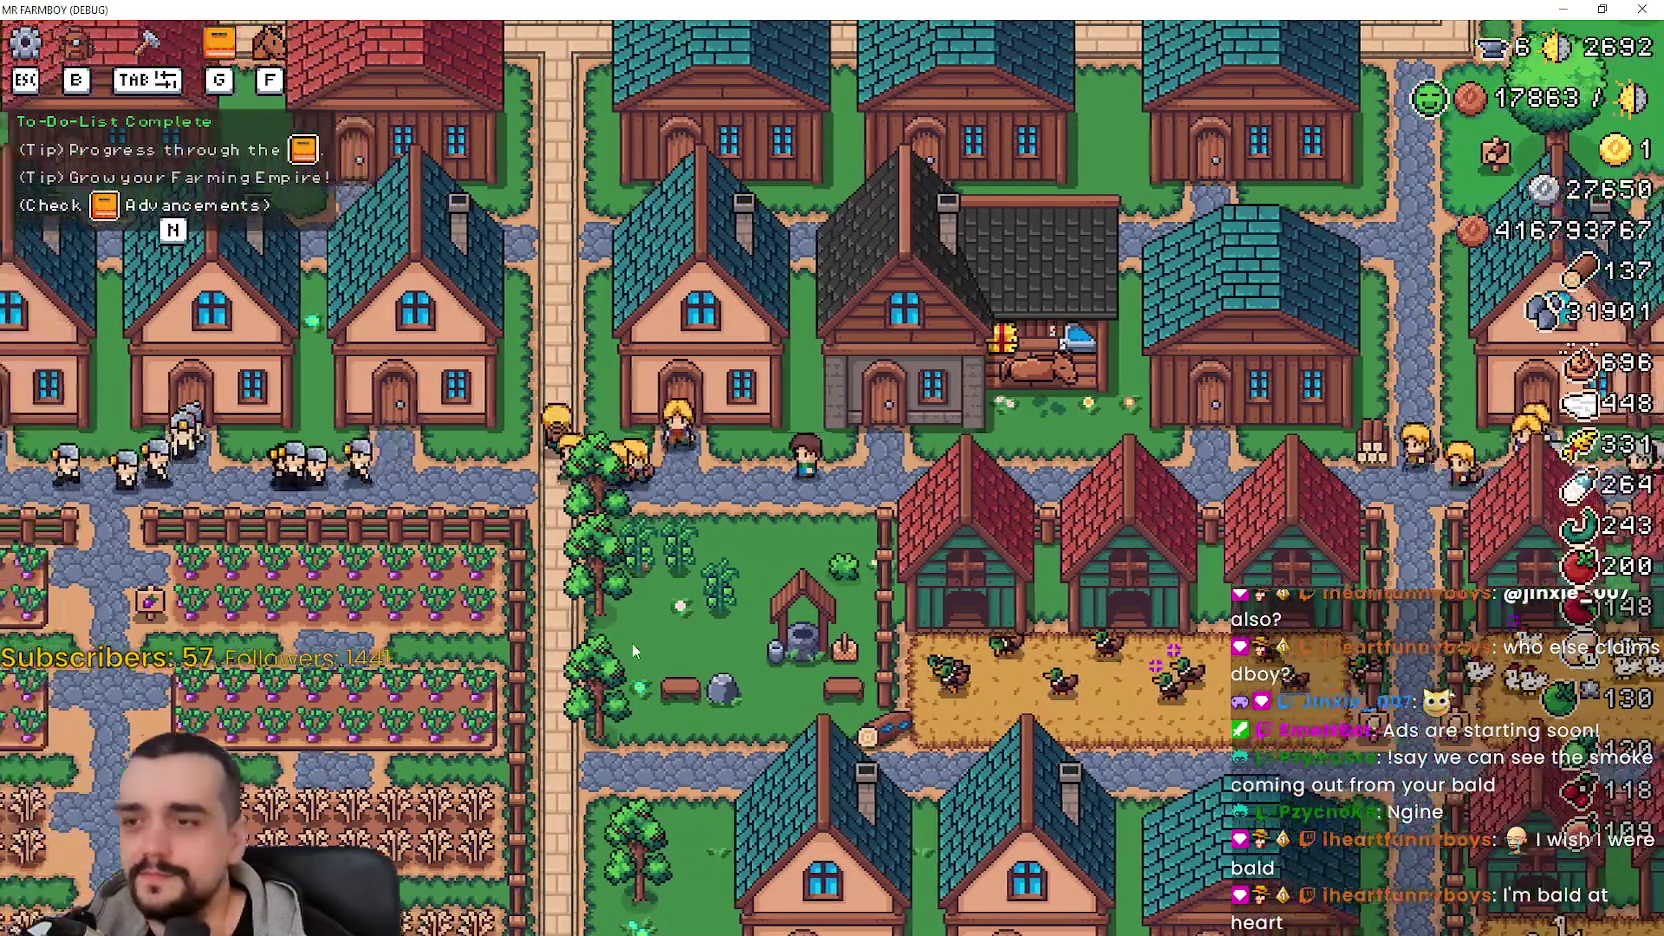
scroll(700, 620, "up", 2)
key("w")
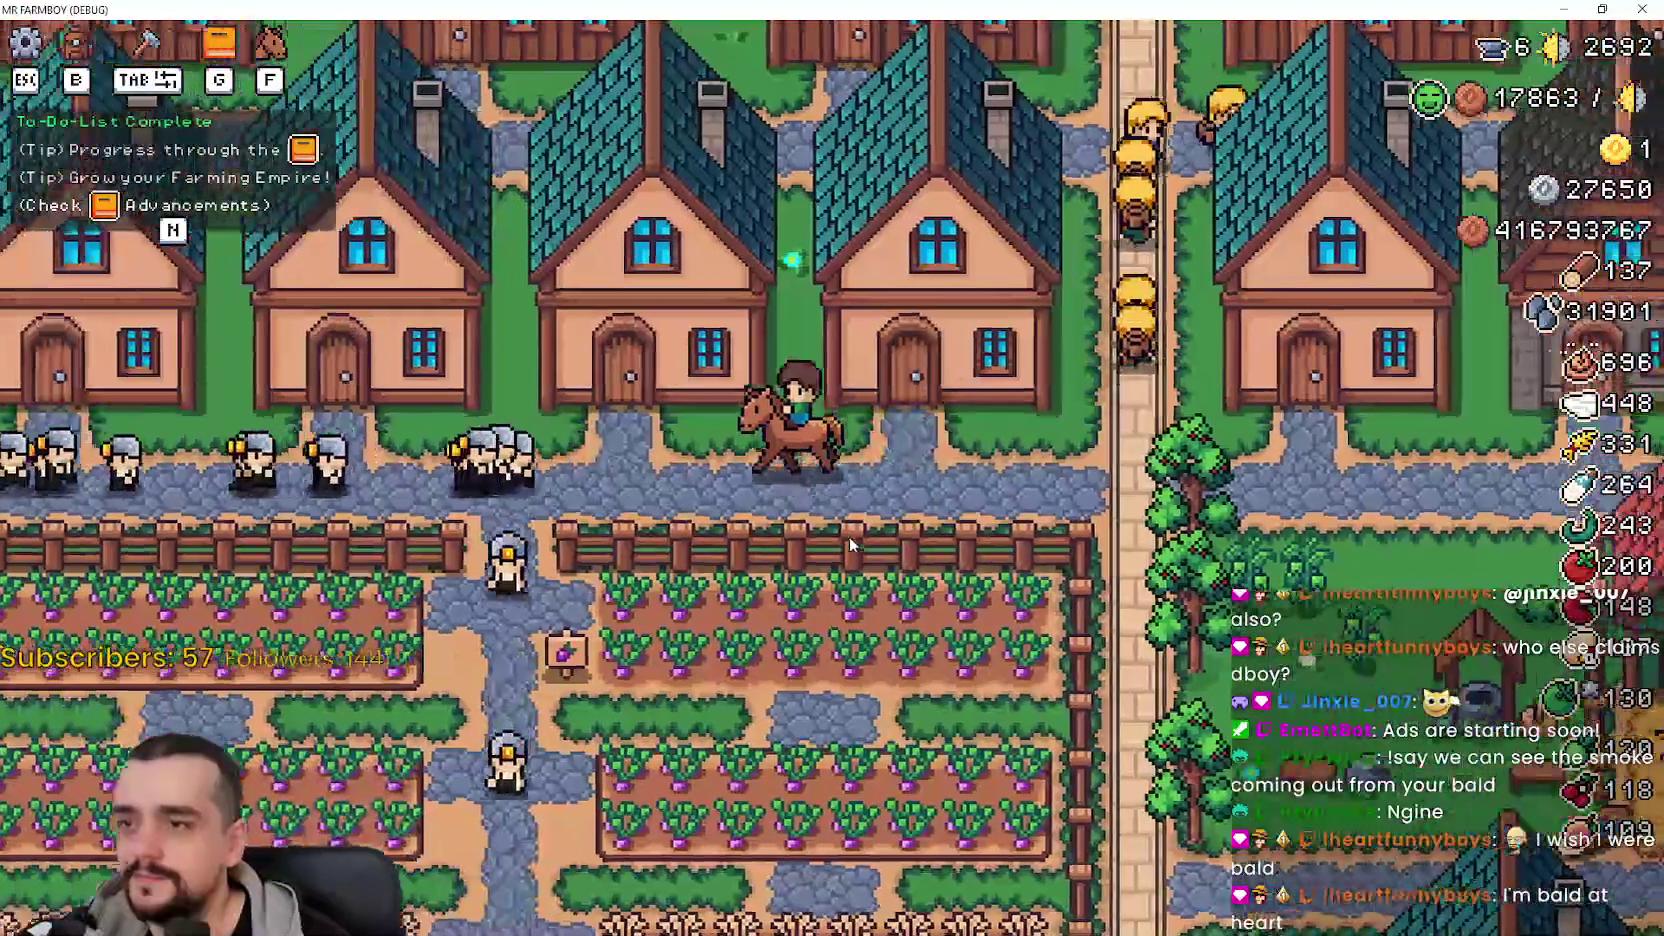
key("a")
key("w")
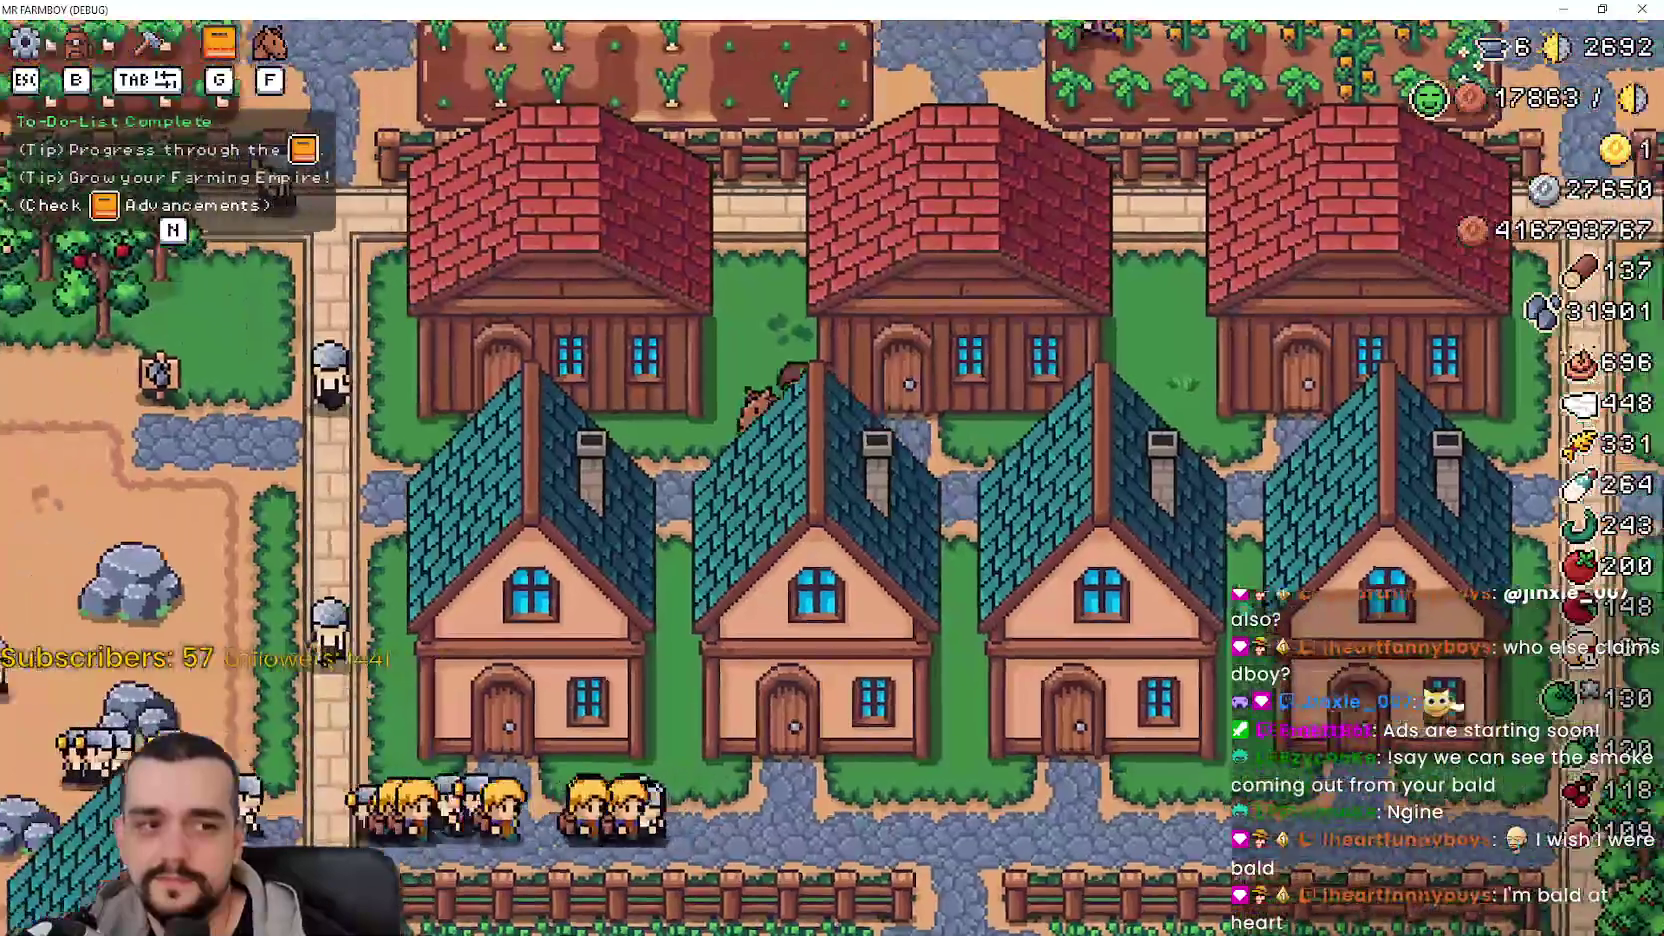
key("w")
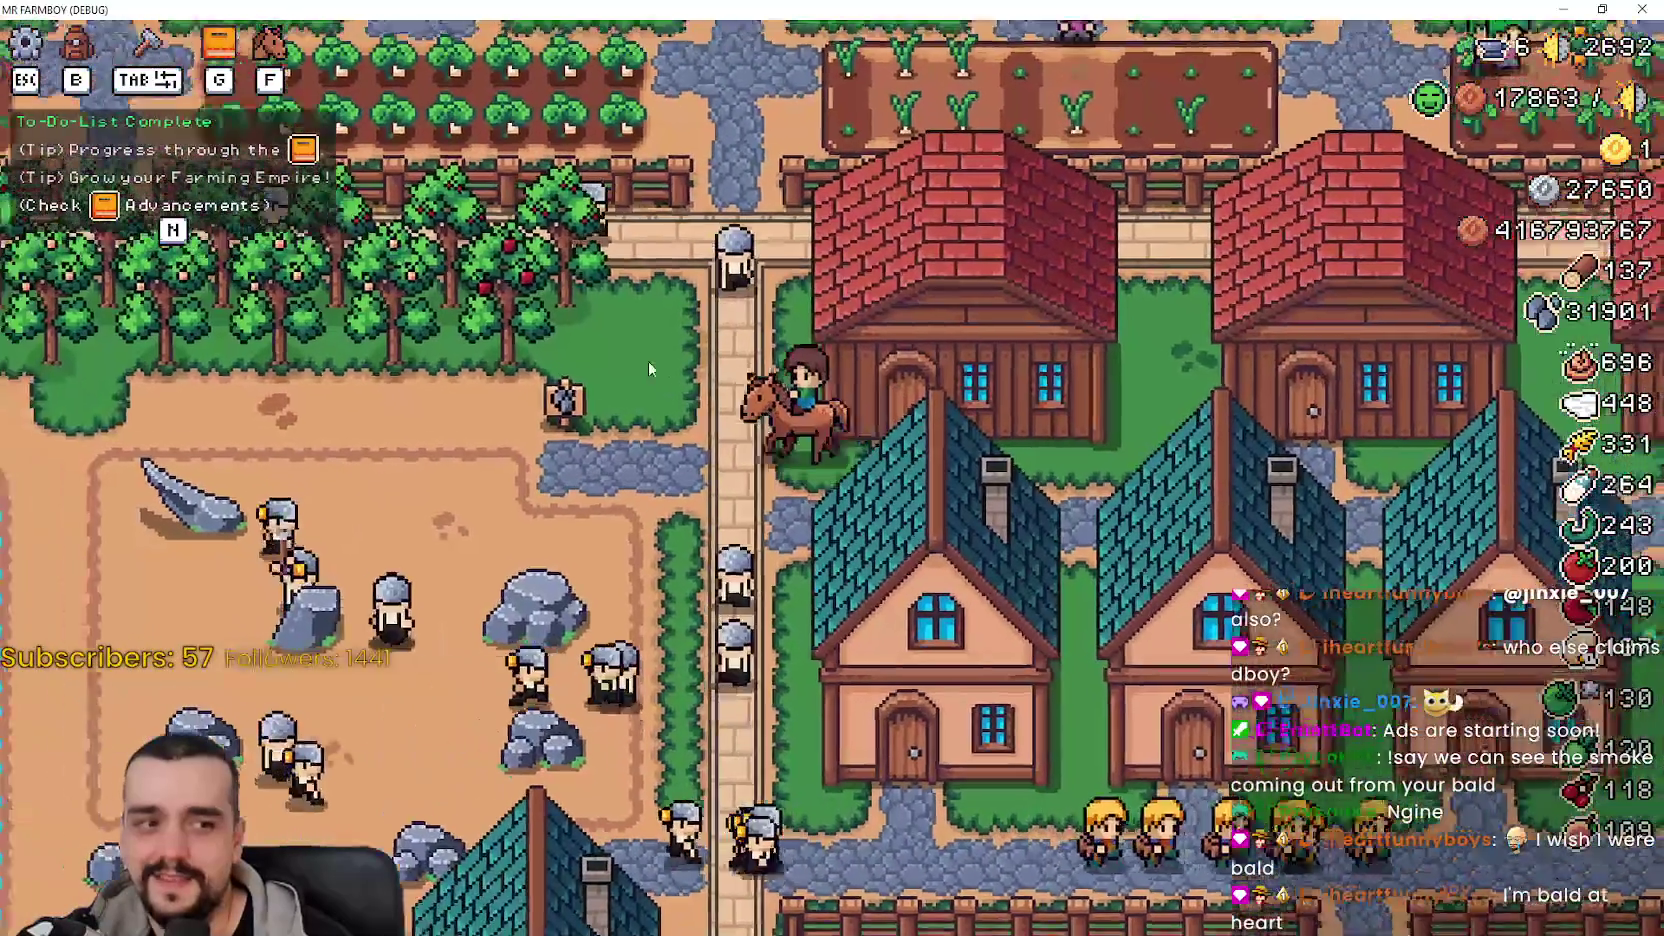
key("w")
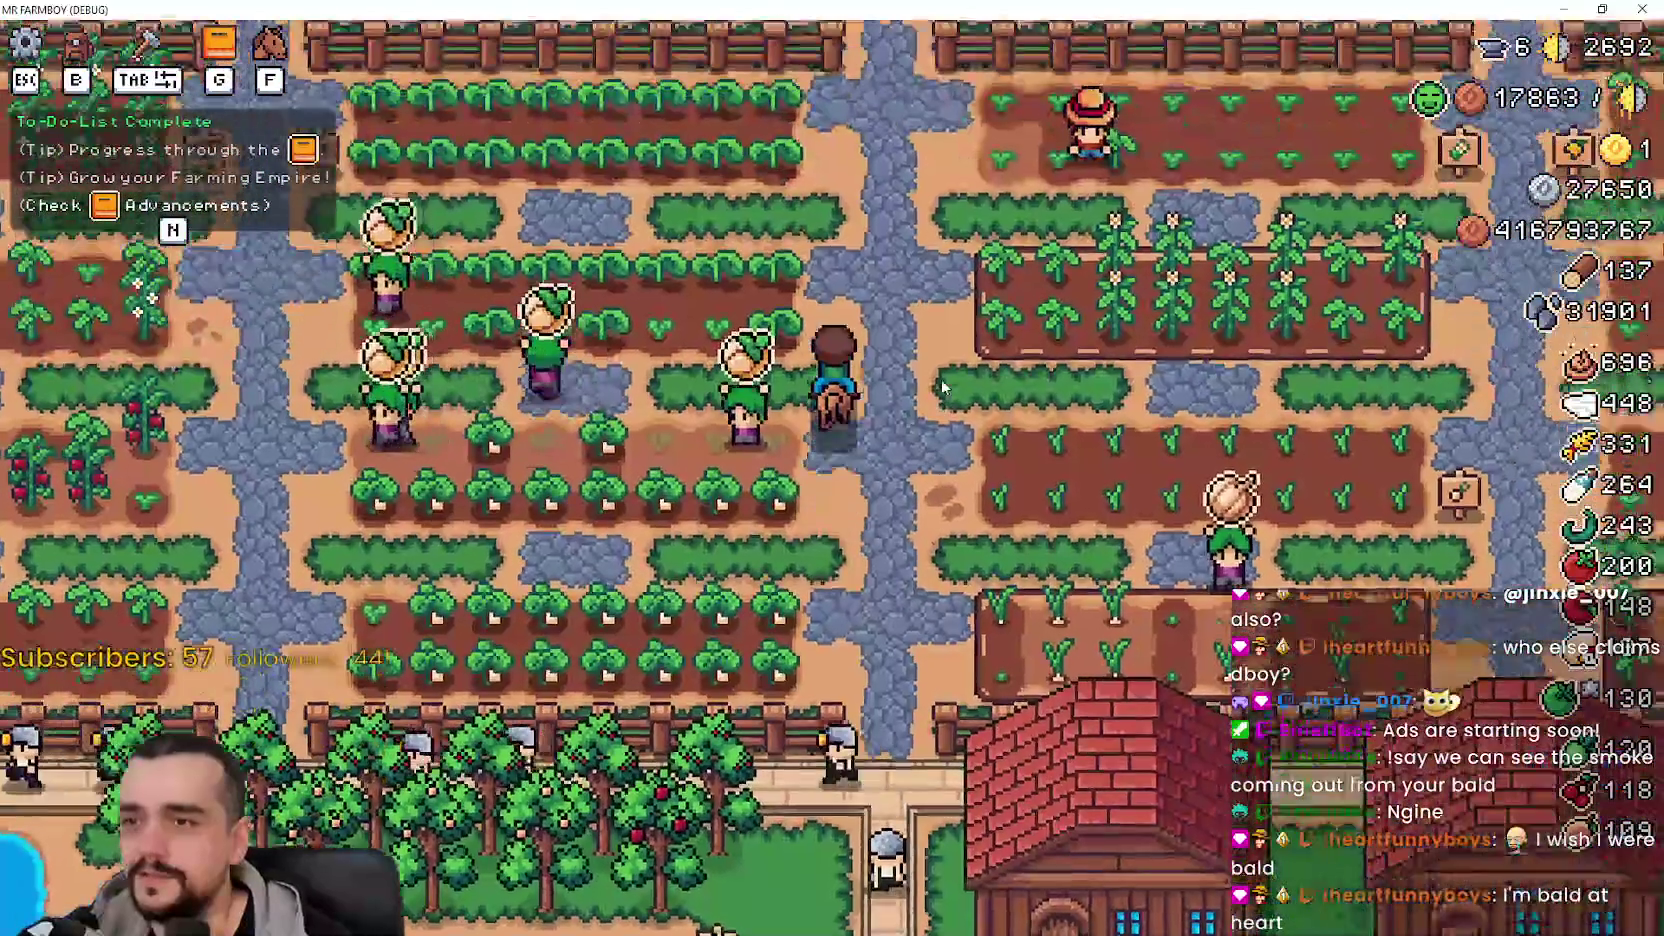
key("w")
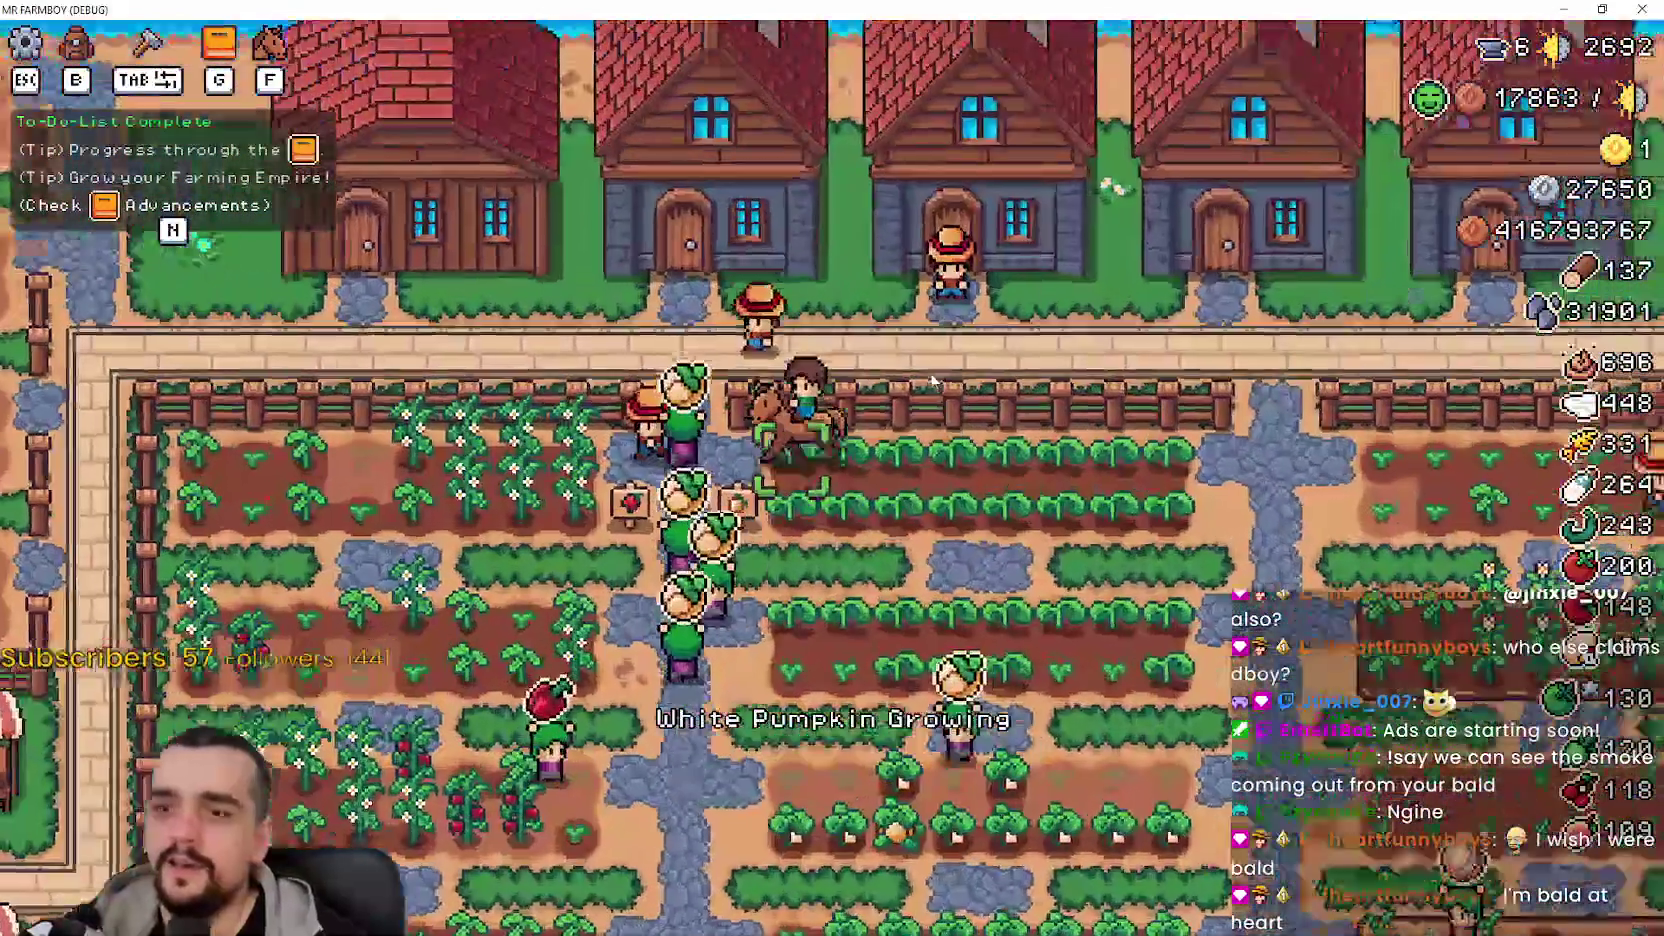
- Ride west into the empty field, dismount with F, and open Crafting with Tab
scroll(933, 381, "up", 3)
key("a")
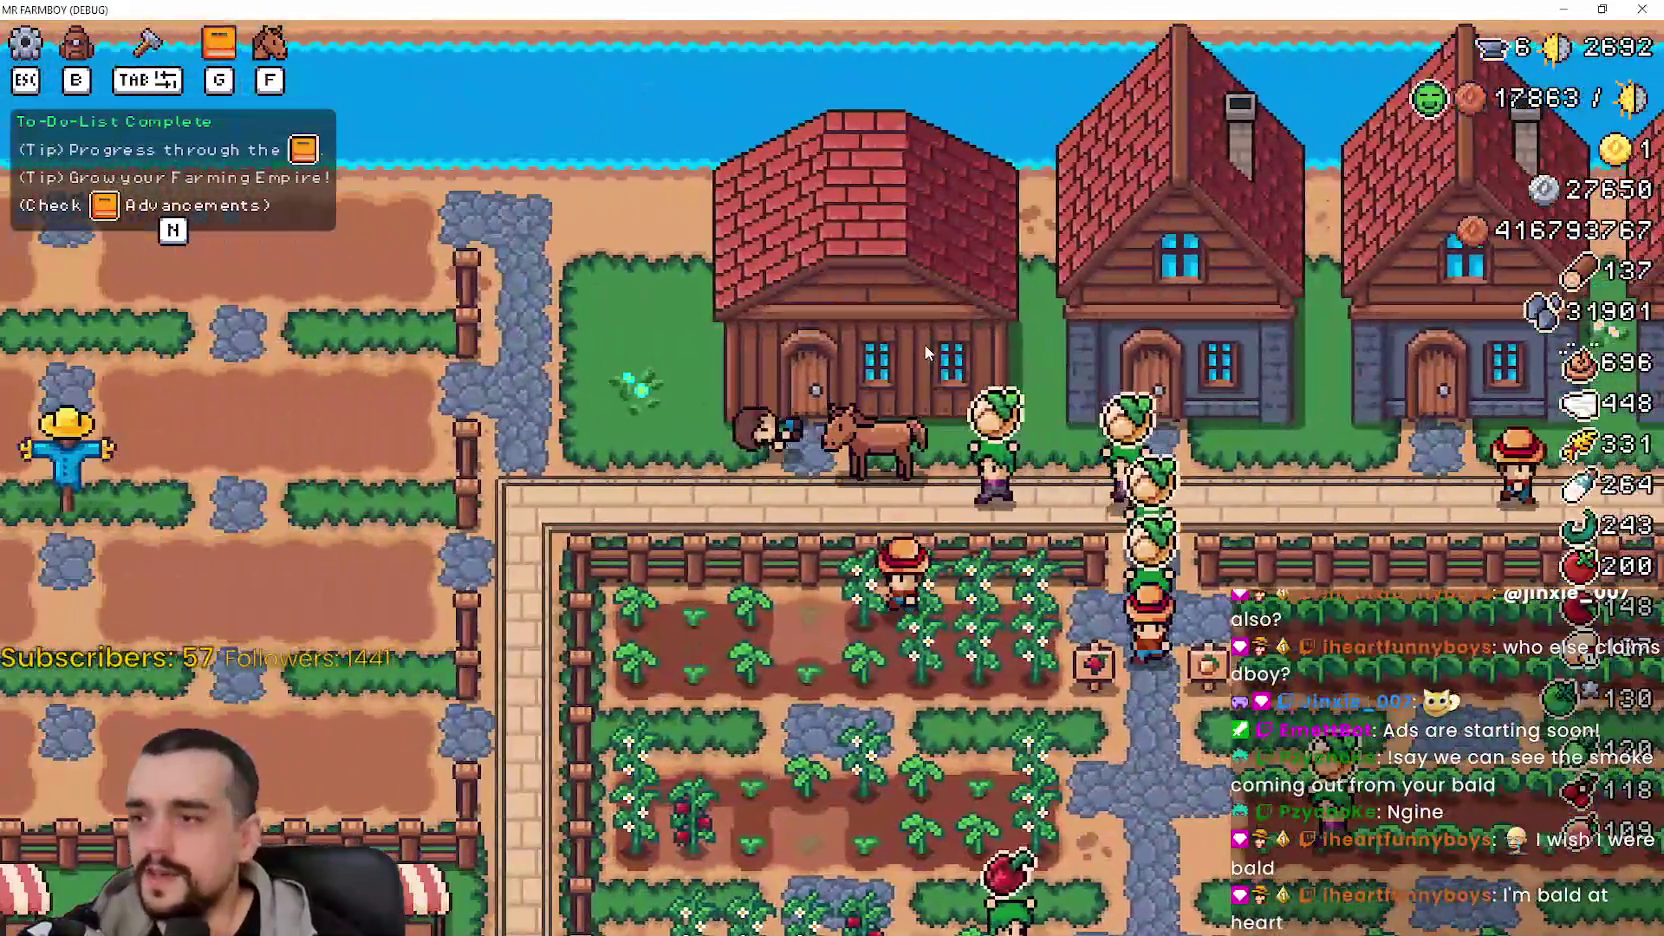
key("a")
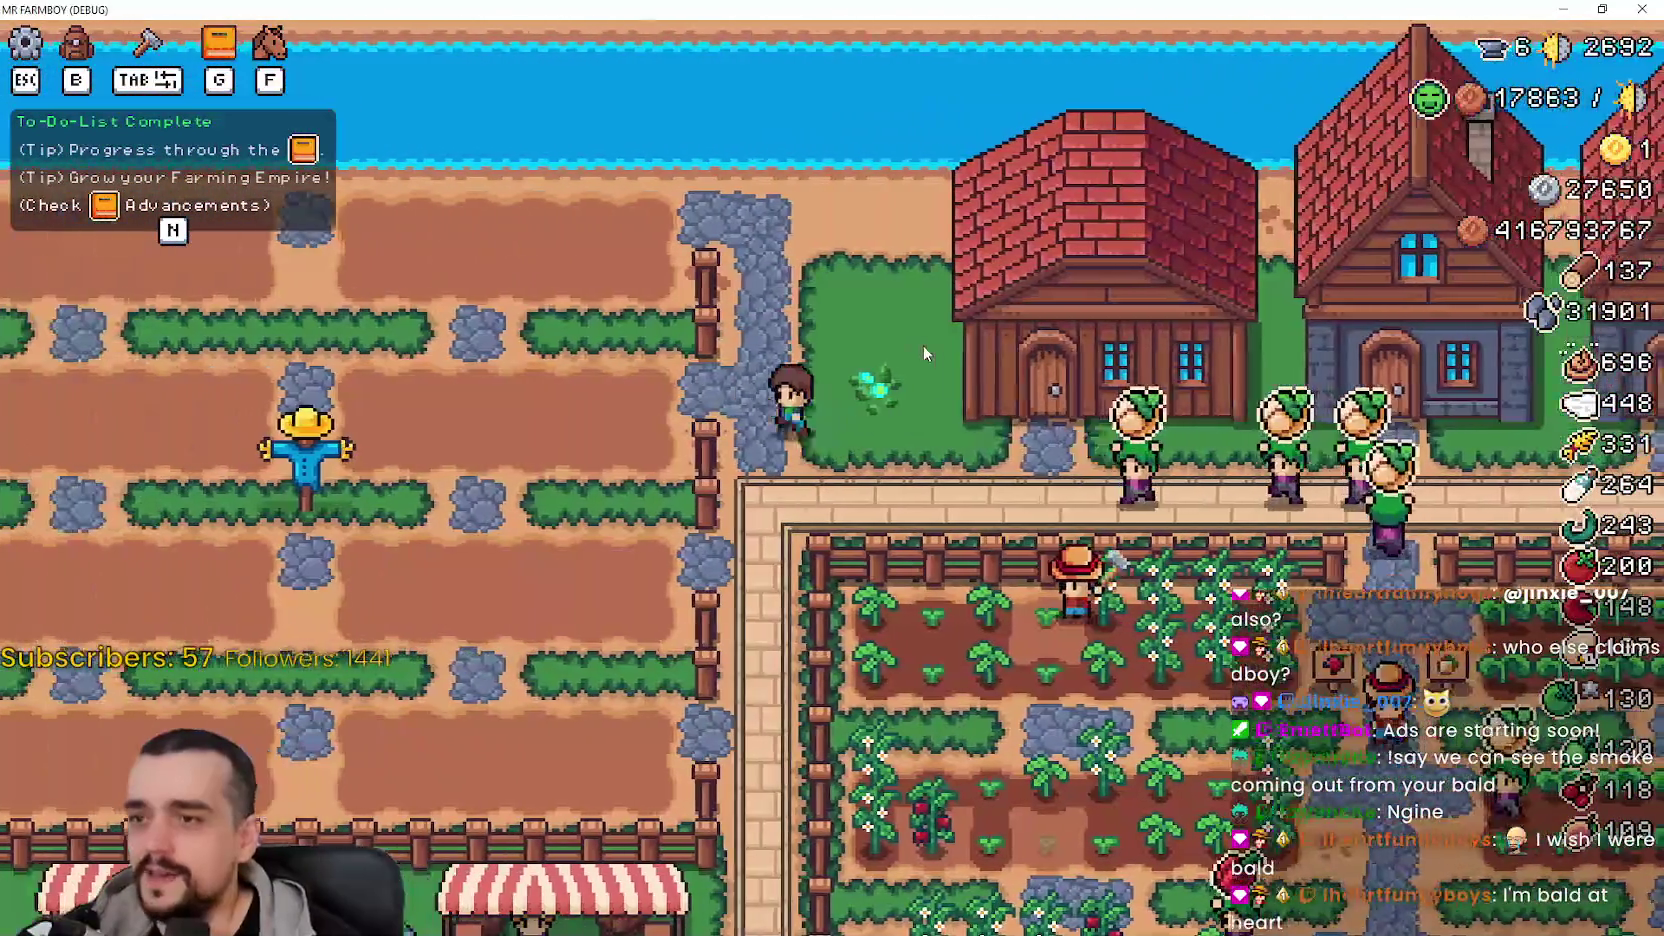
scroll(920, 350, "up", 2)
key("w")
scroll(920, 352, "down", 3)
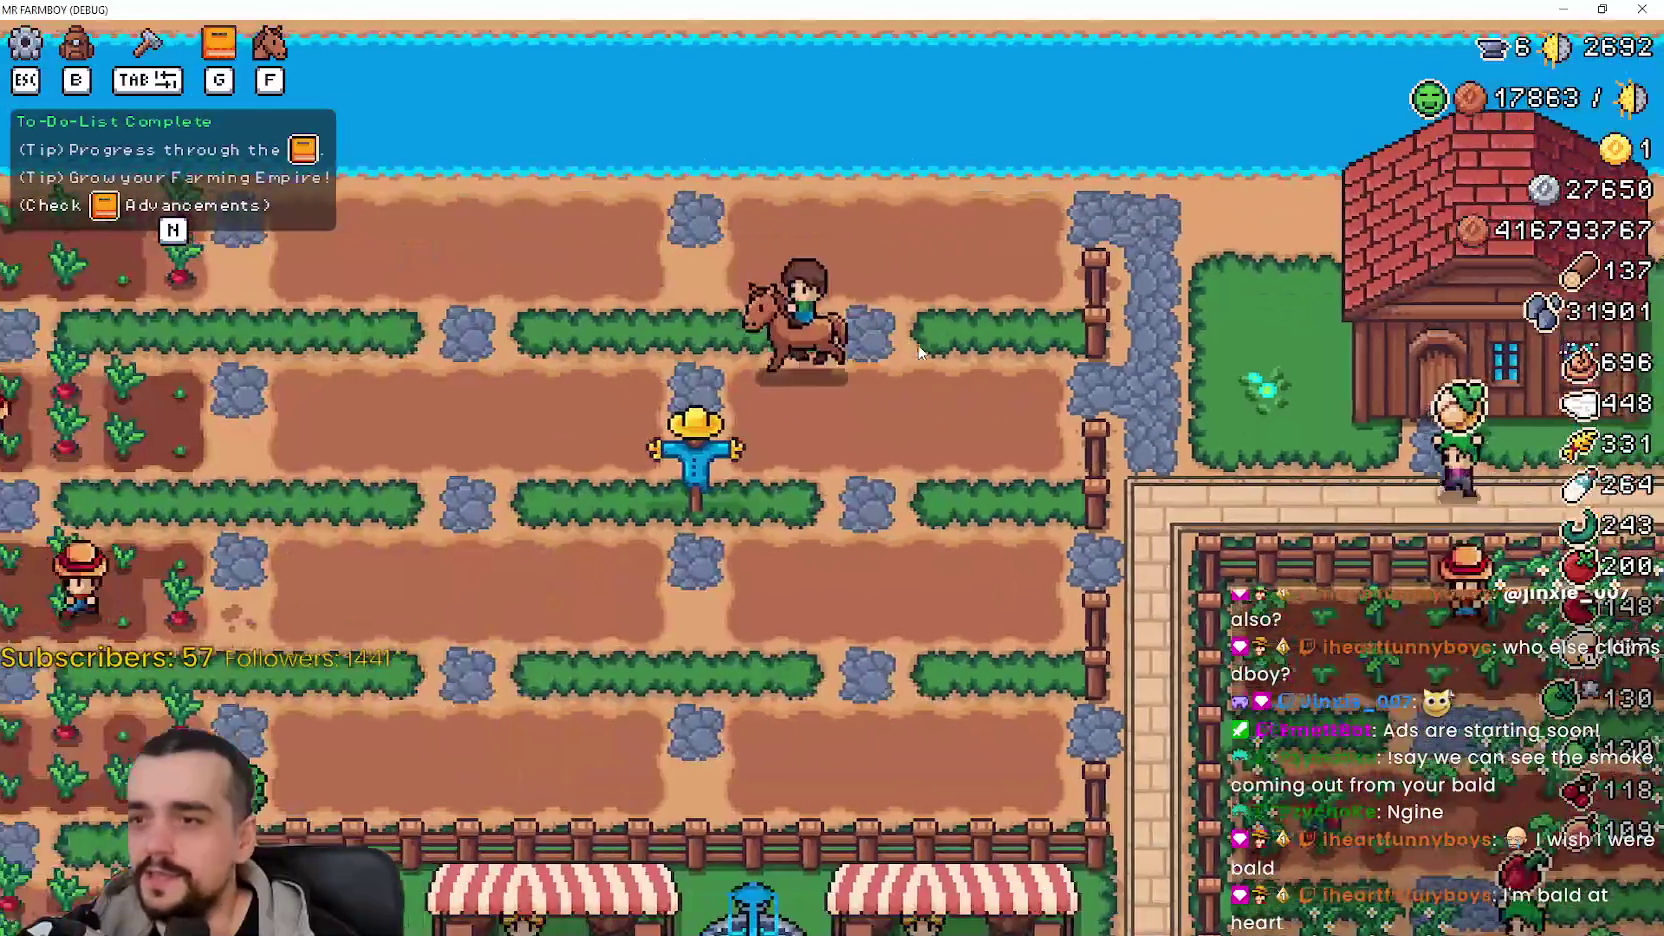
scroll(982, 369, "up", 5)
key("f")
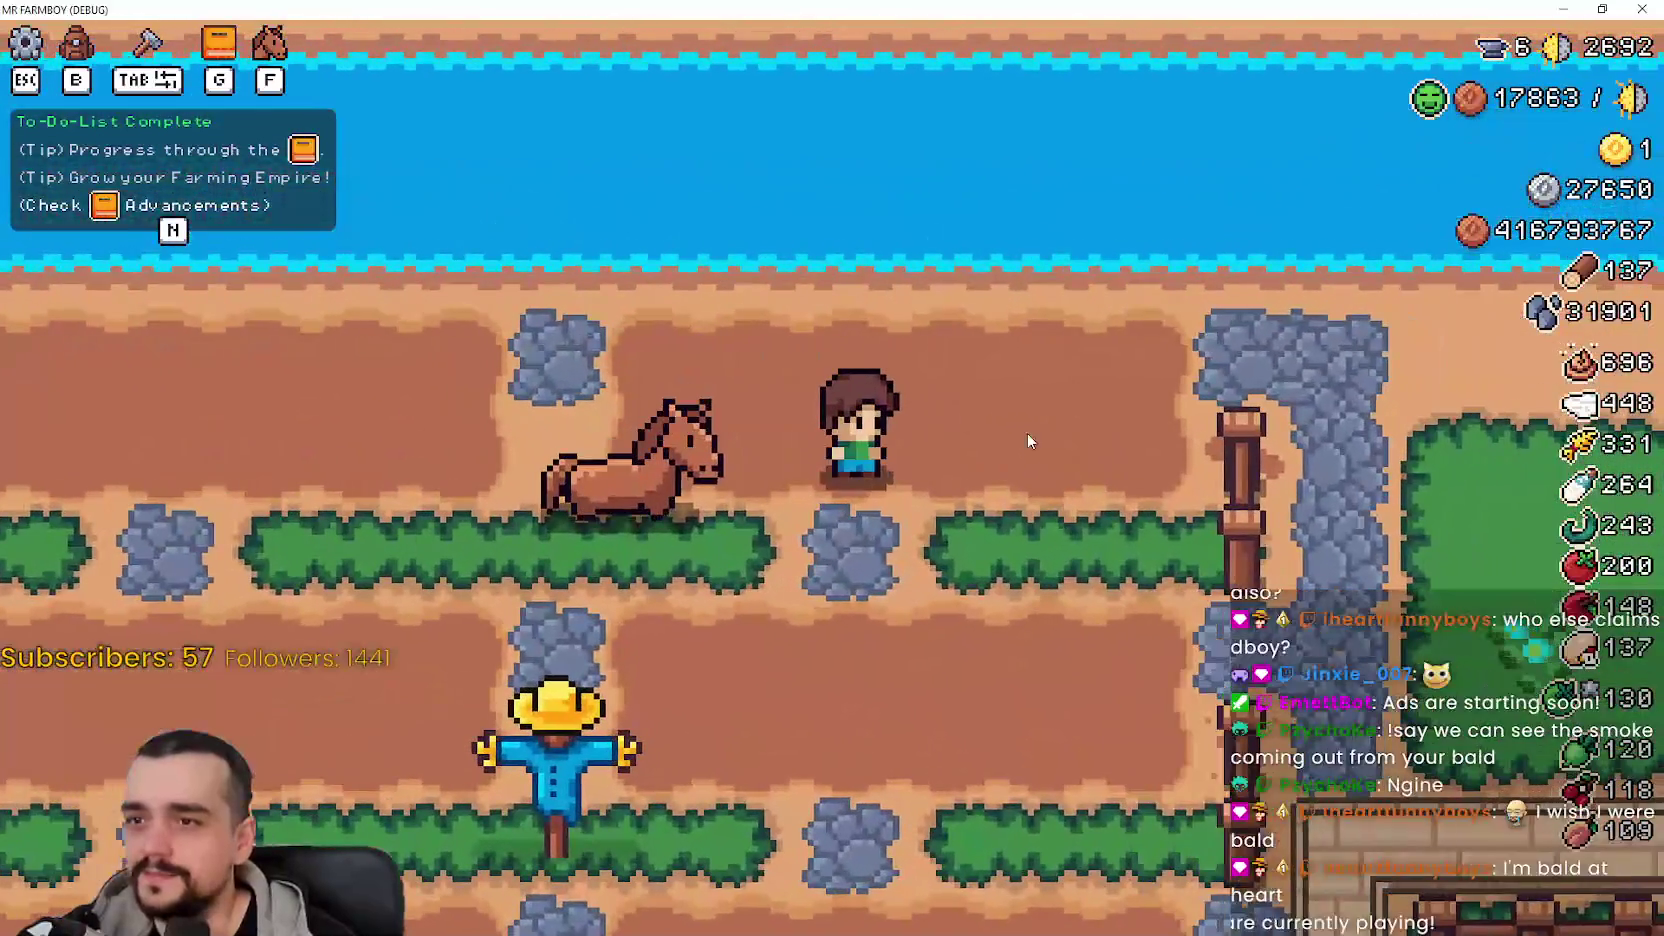
key("Tab")
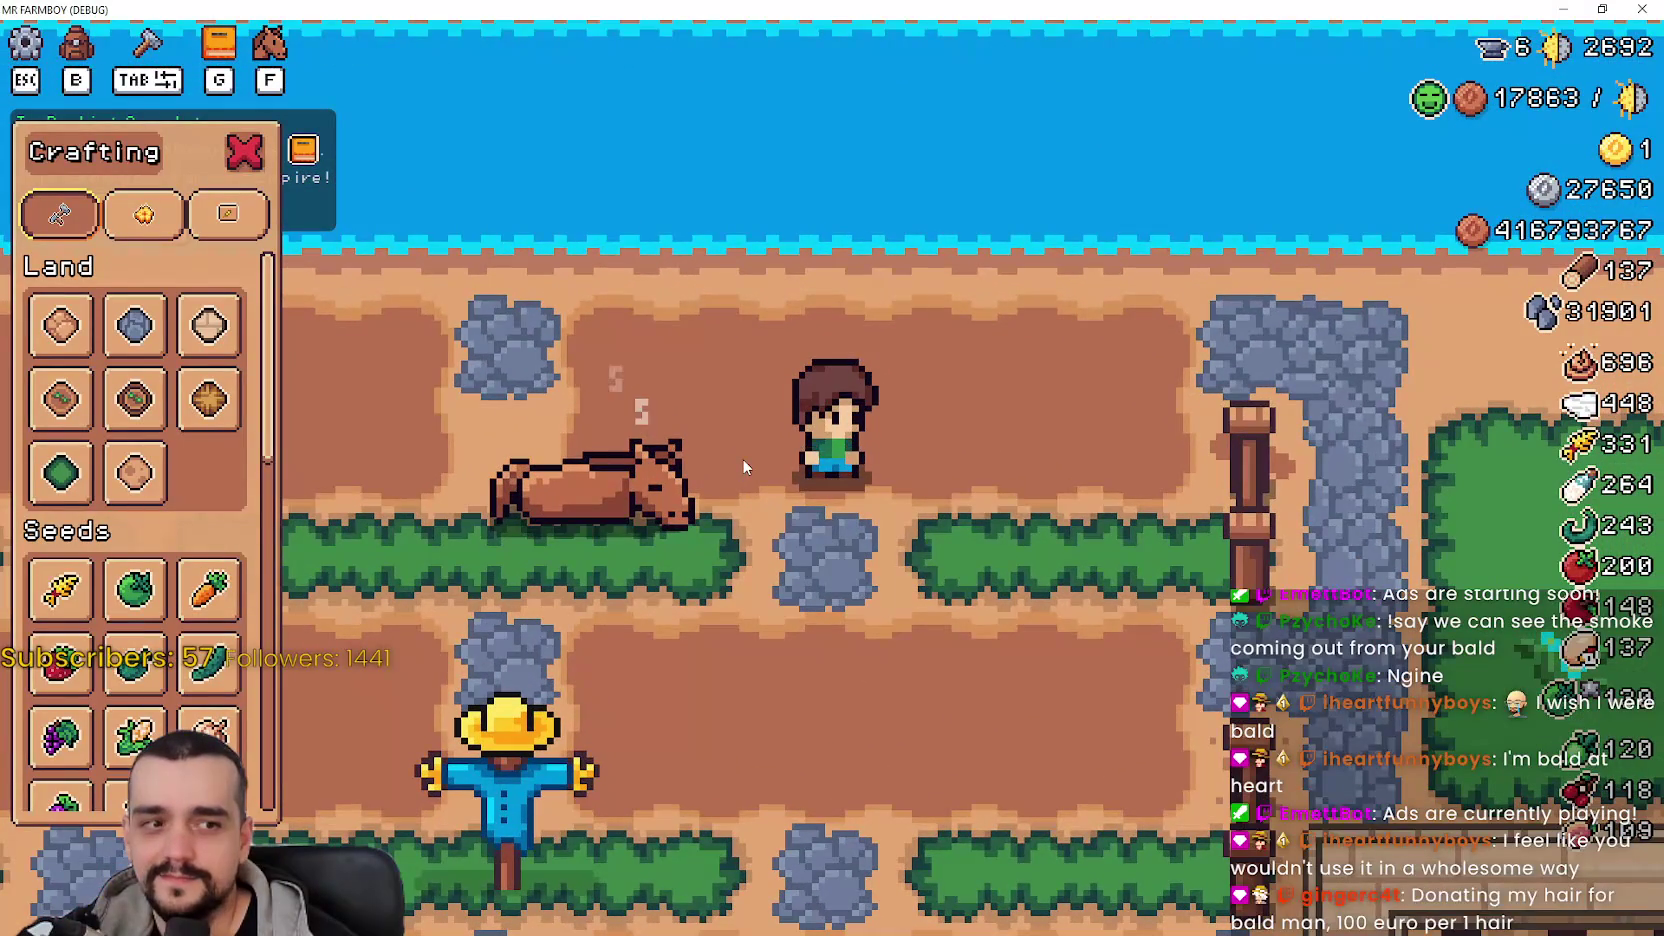
- Pick the Farm Tile and lay tiles while walking right and left across the field
scroll(742, 458, "down", 1)
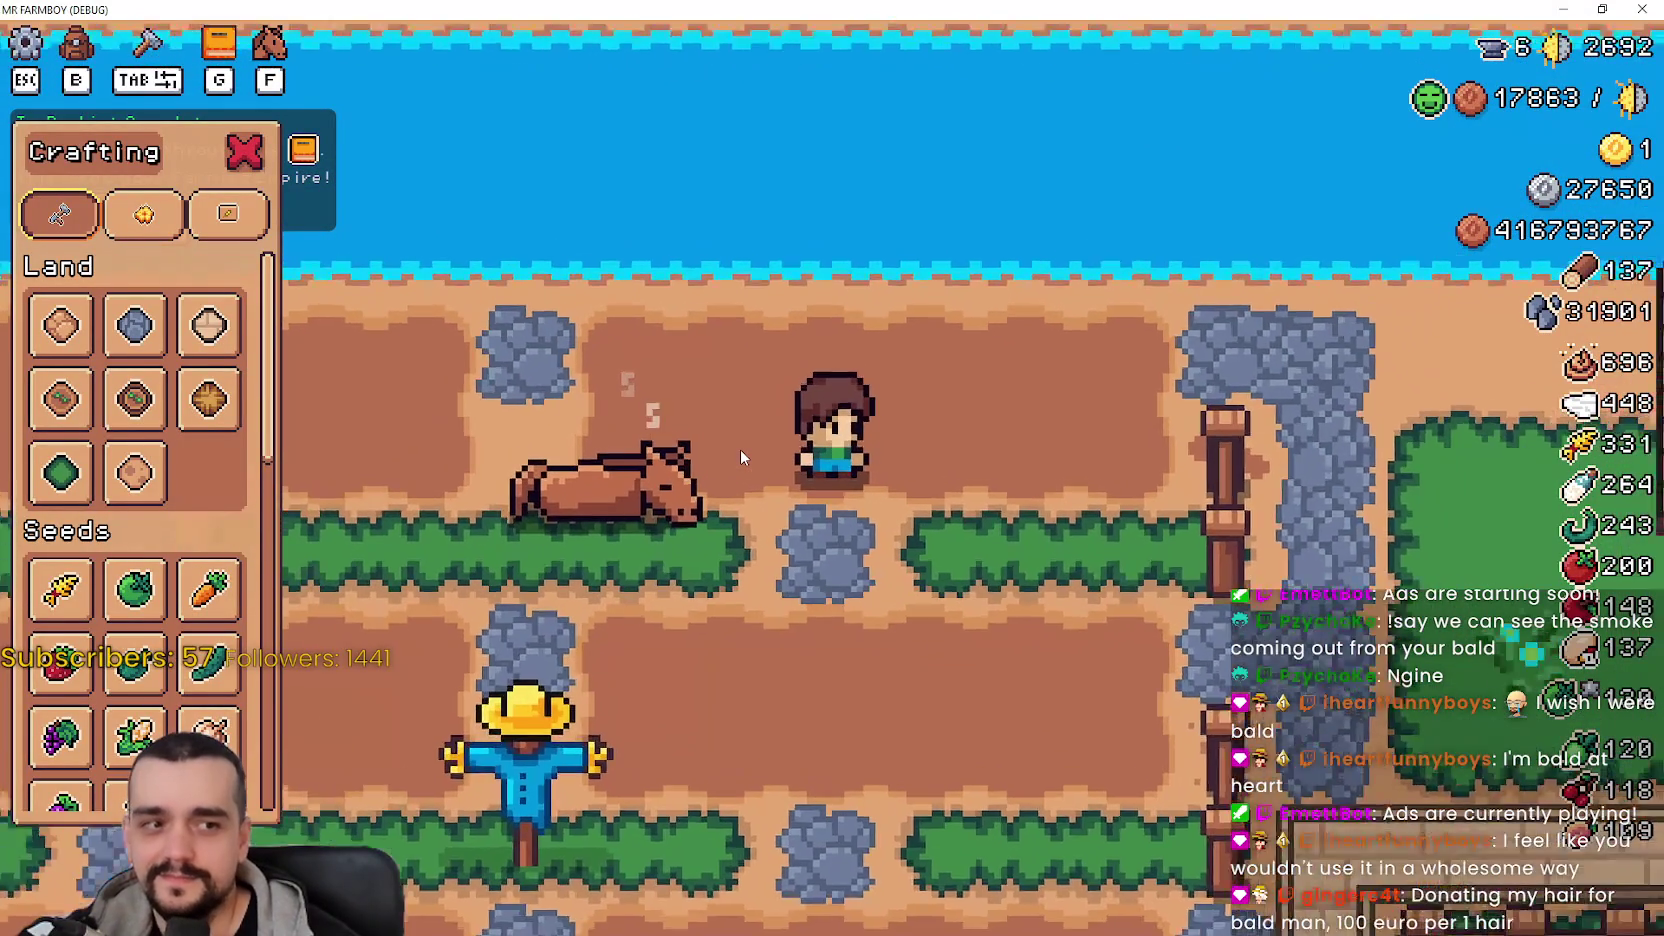
scroll(740, 457, "up", 1)
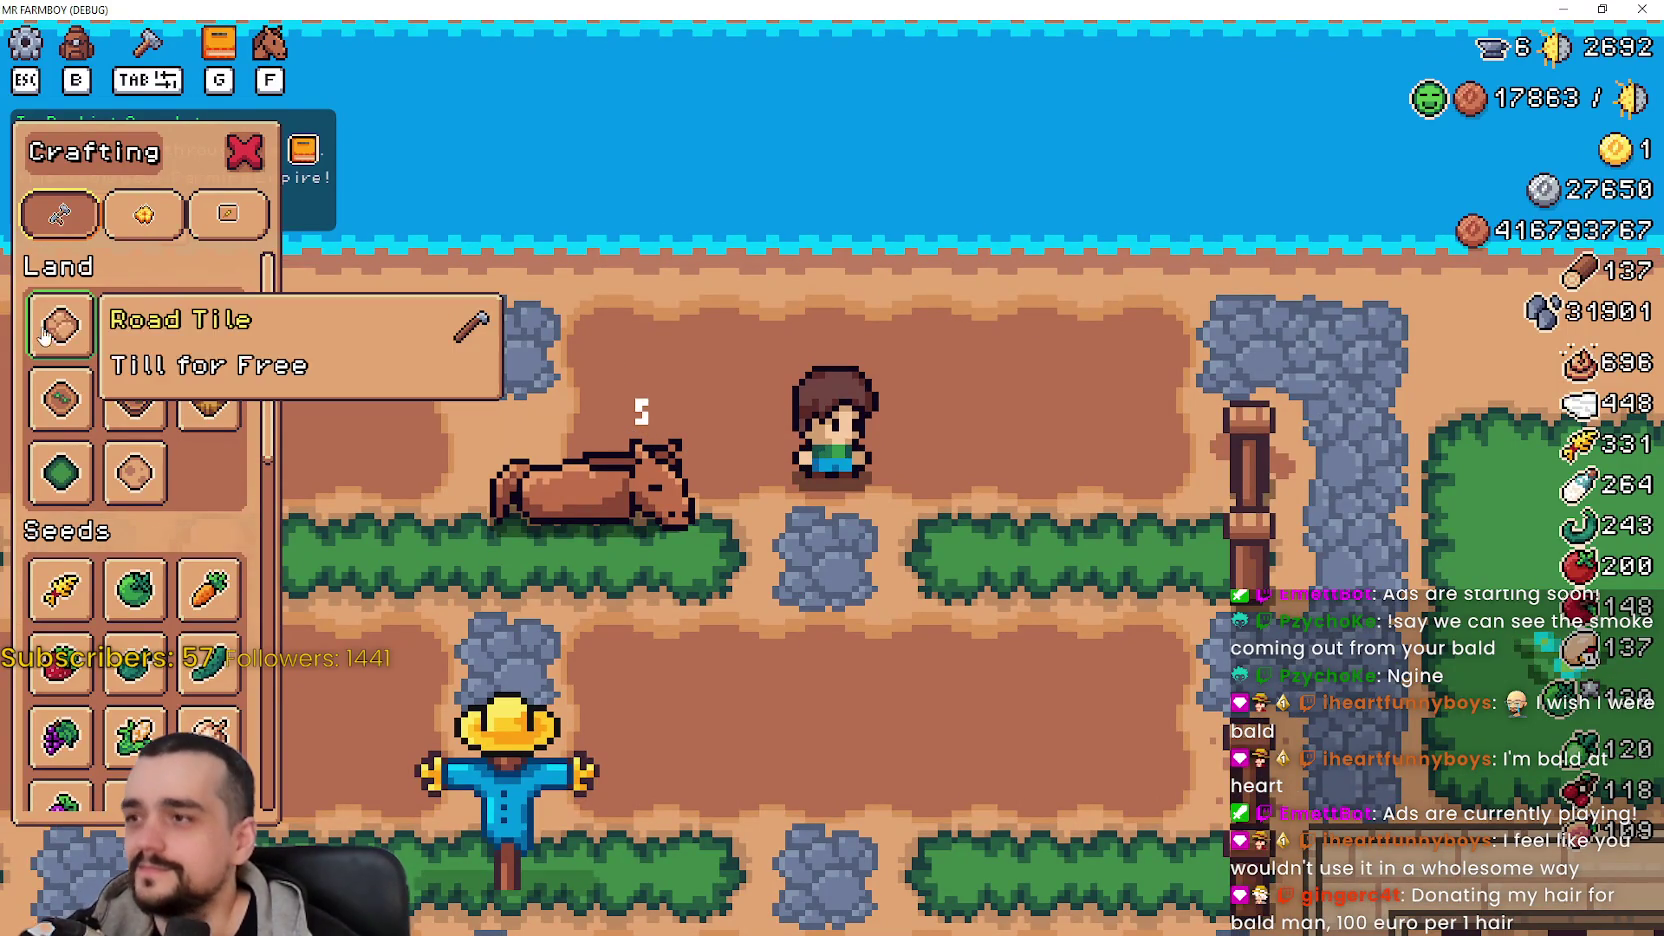
key("a")
key("f")
left_click(80, 413)
key("d")
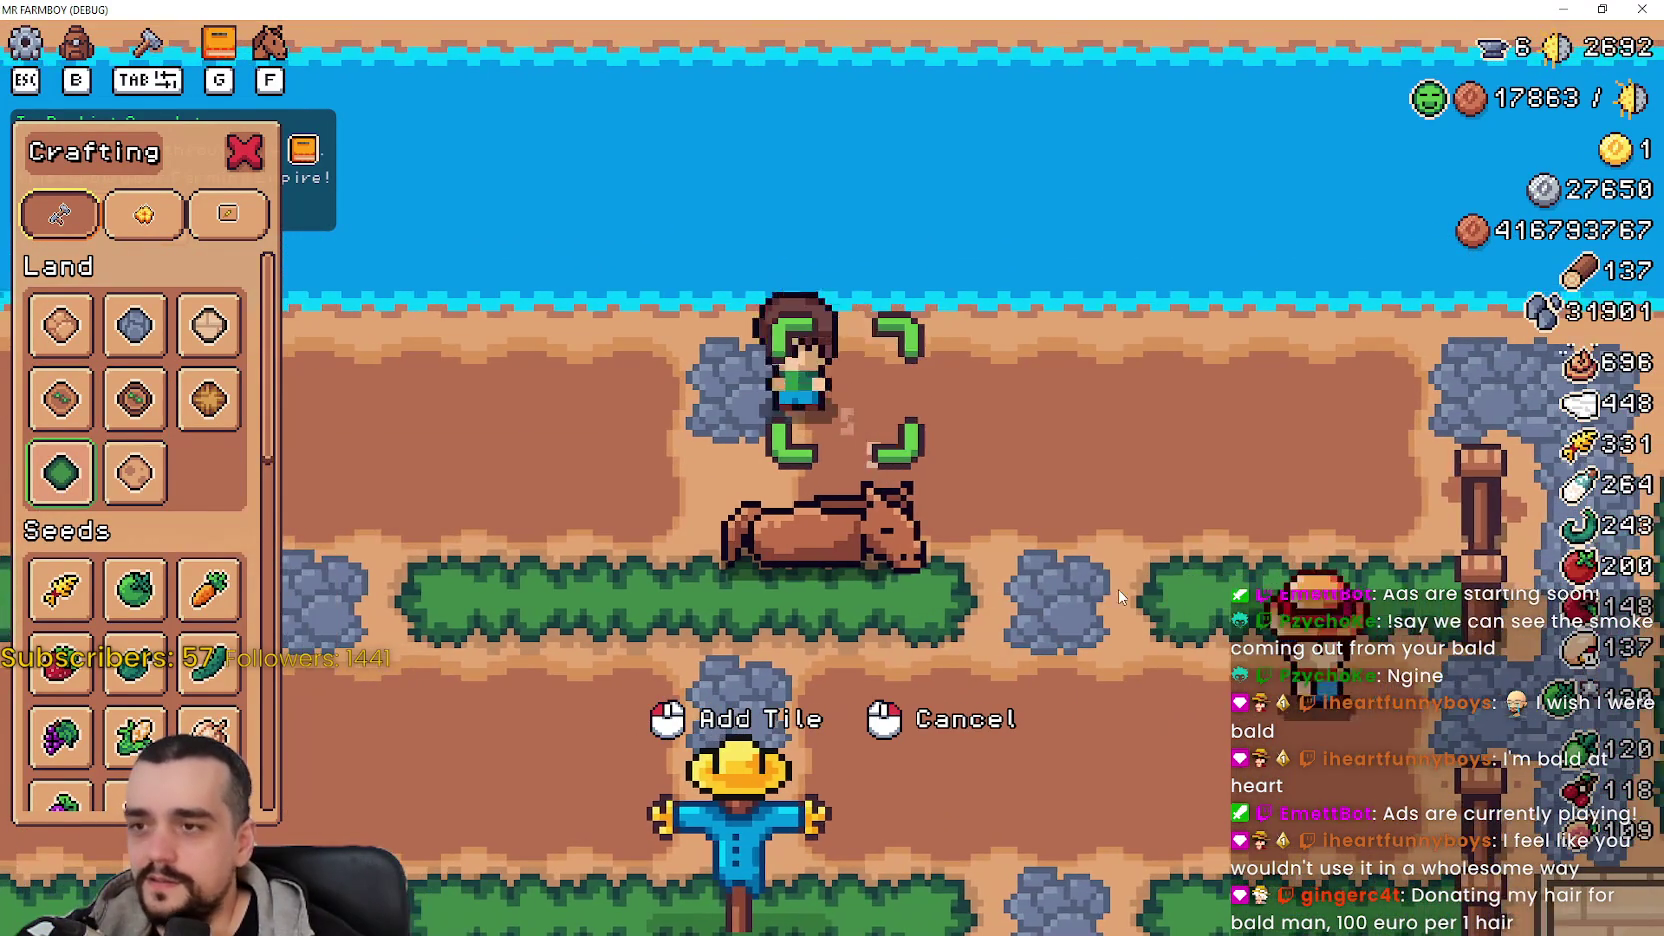
left_click(1118, 589)
key("d")
left_click(1120, 594)
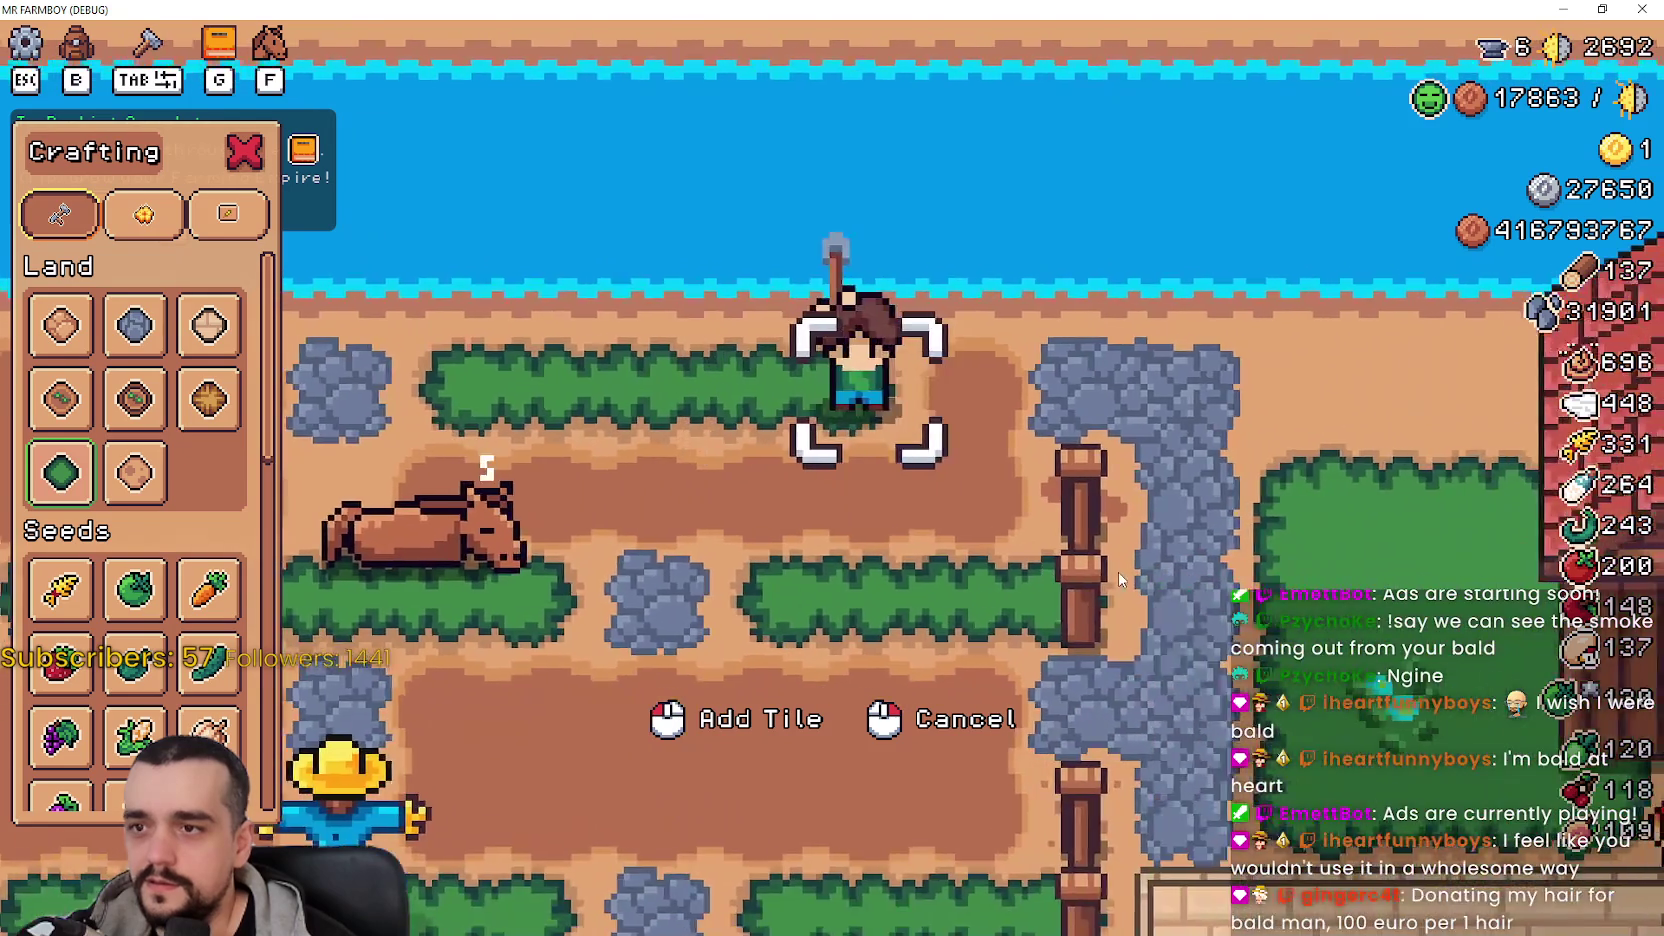
scroll(1118, 572, "down", 3)
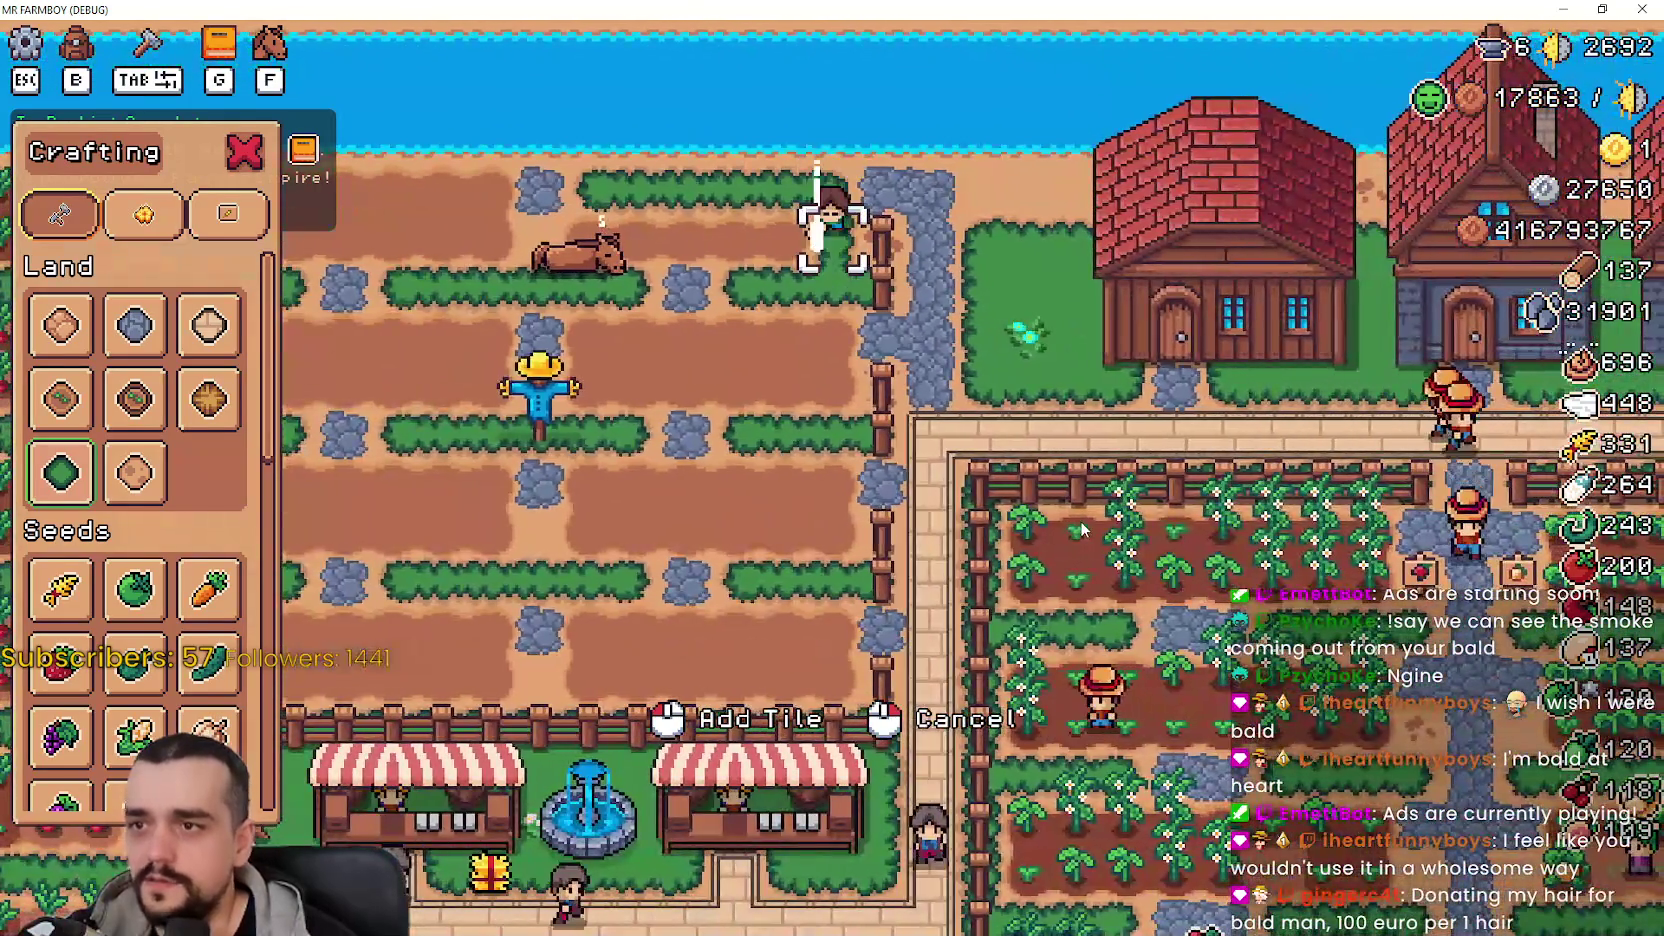
key("a")
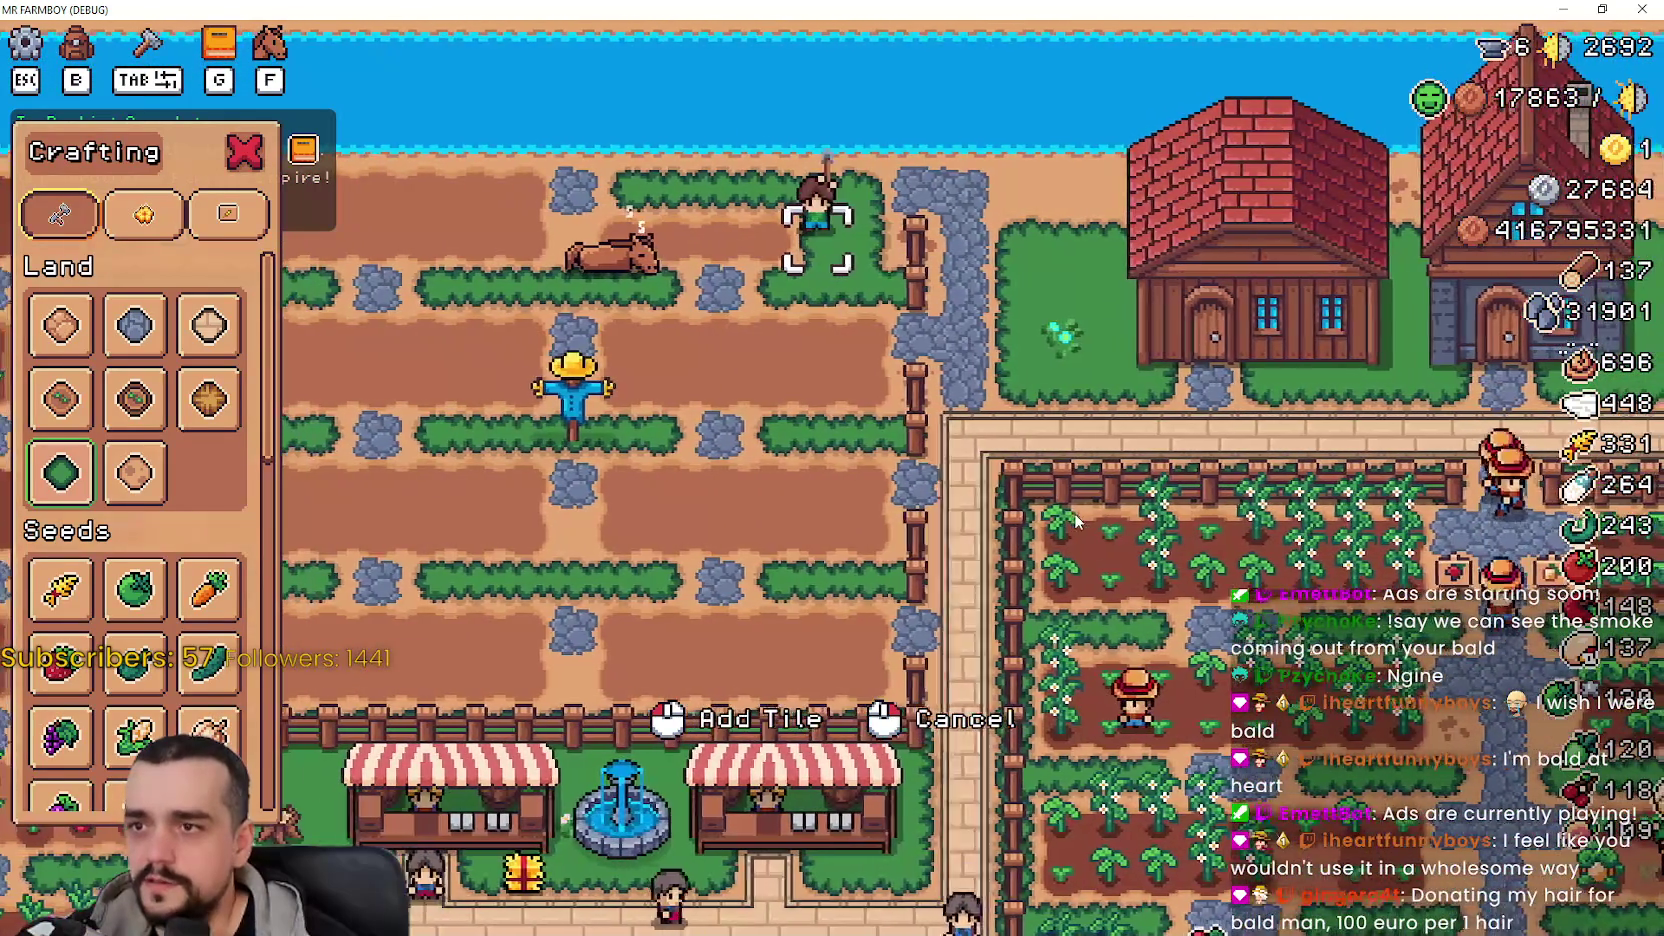
left_click(1079, 527)
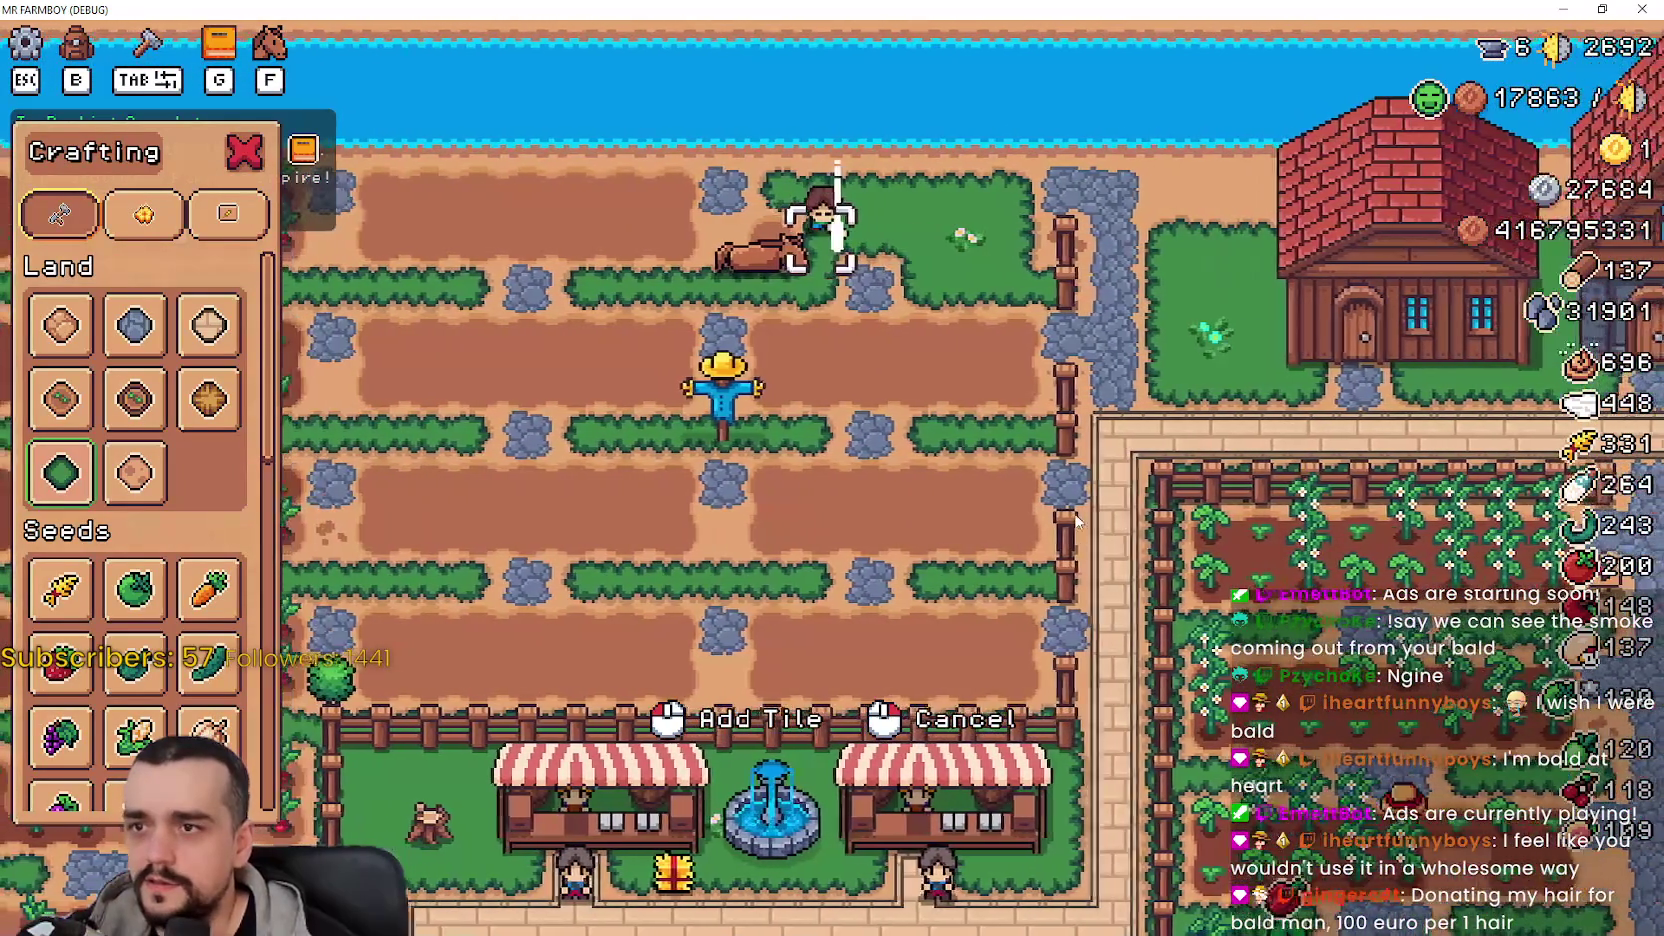
- Extend the tile strip left toward the river, then switch back to the Godot editor
scroll(1072, 512, "up", 3)
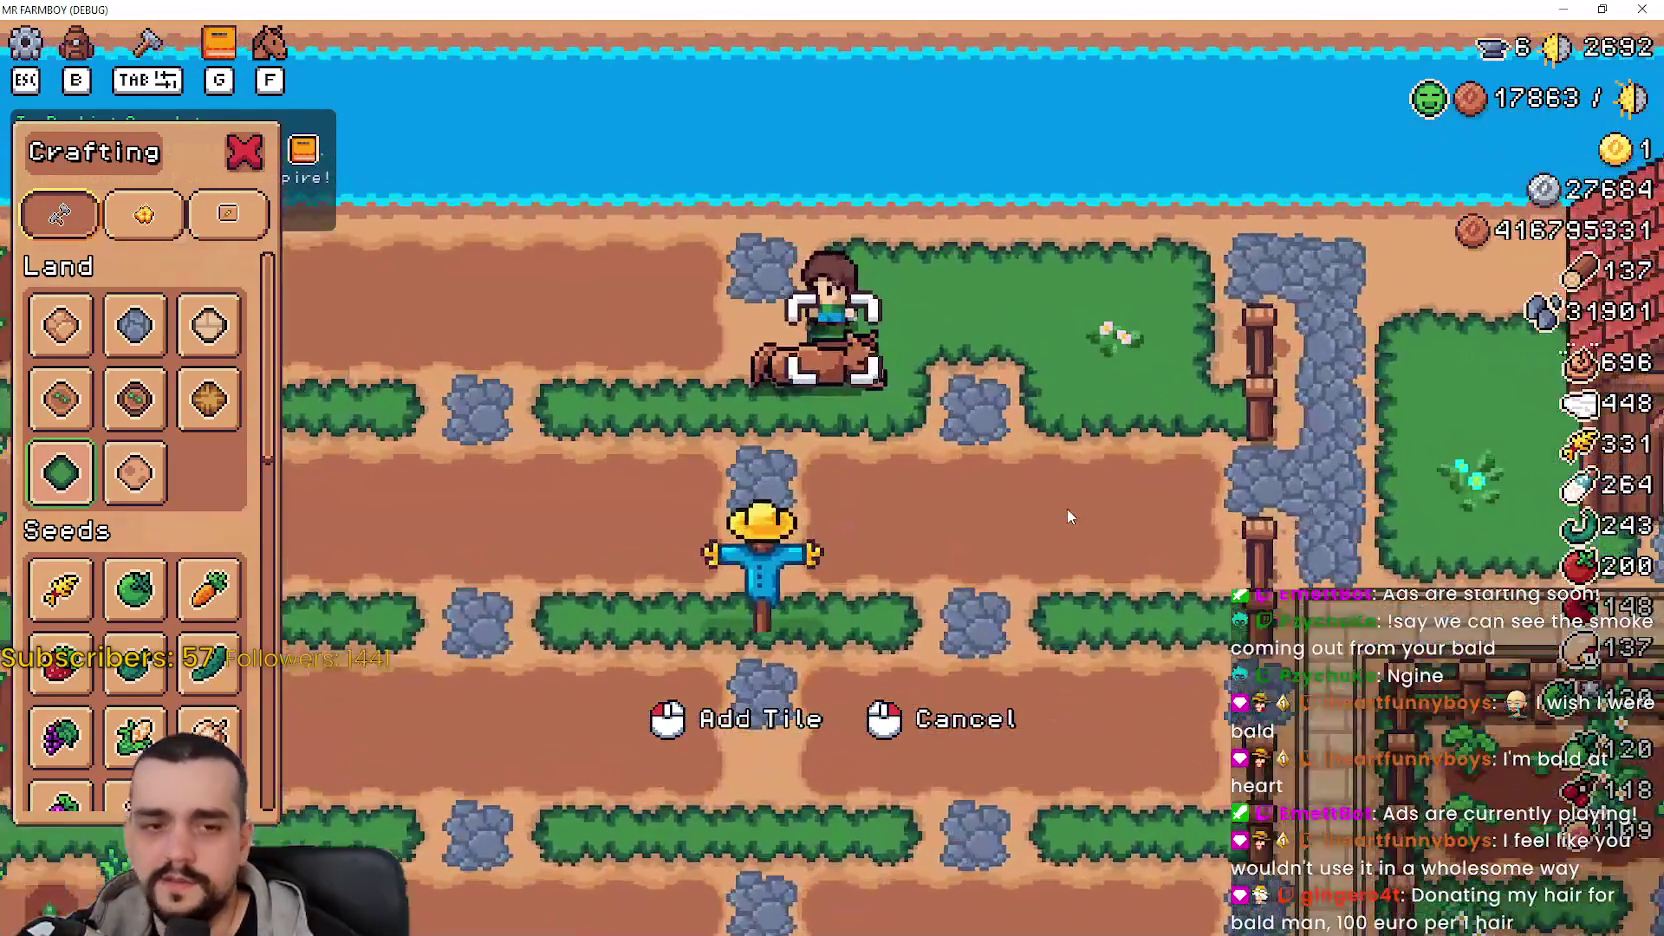
key("a")
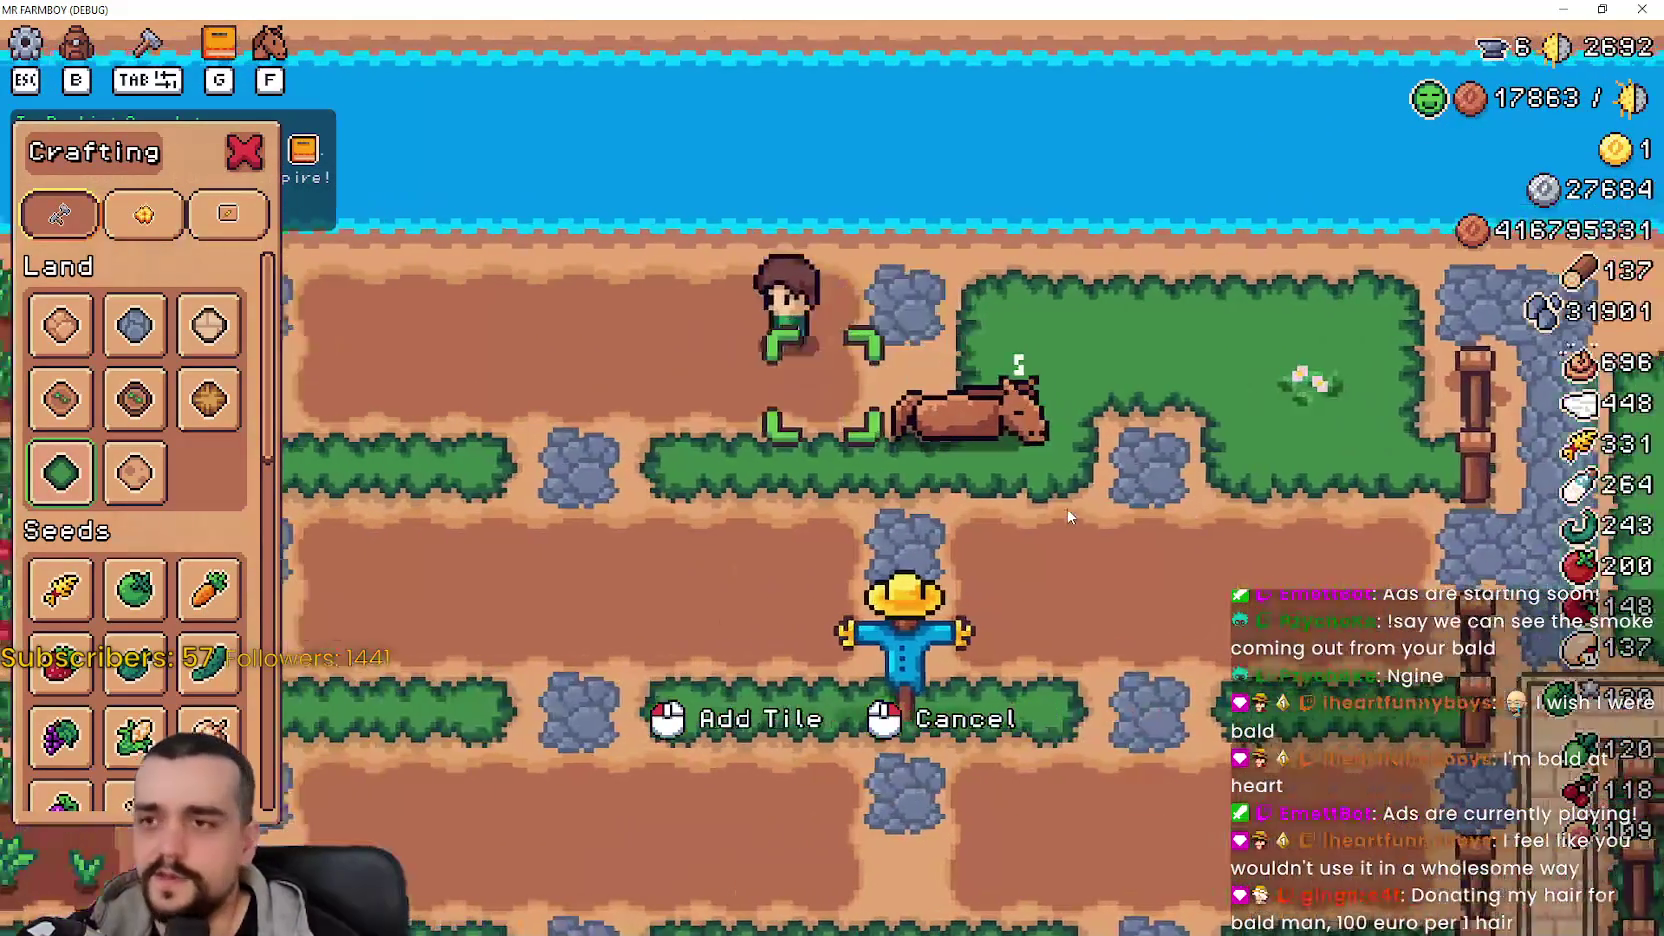
key("w")
key("a")
left_click(1068, 515)
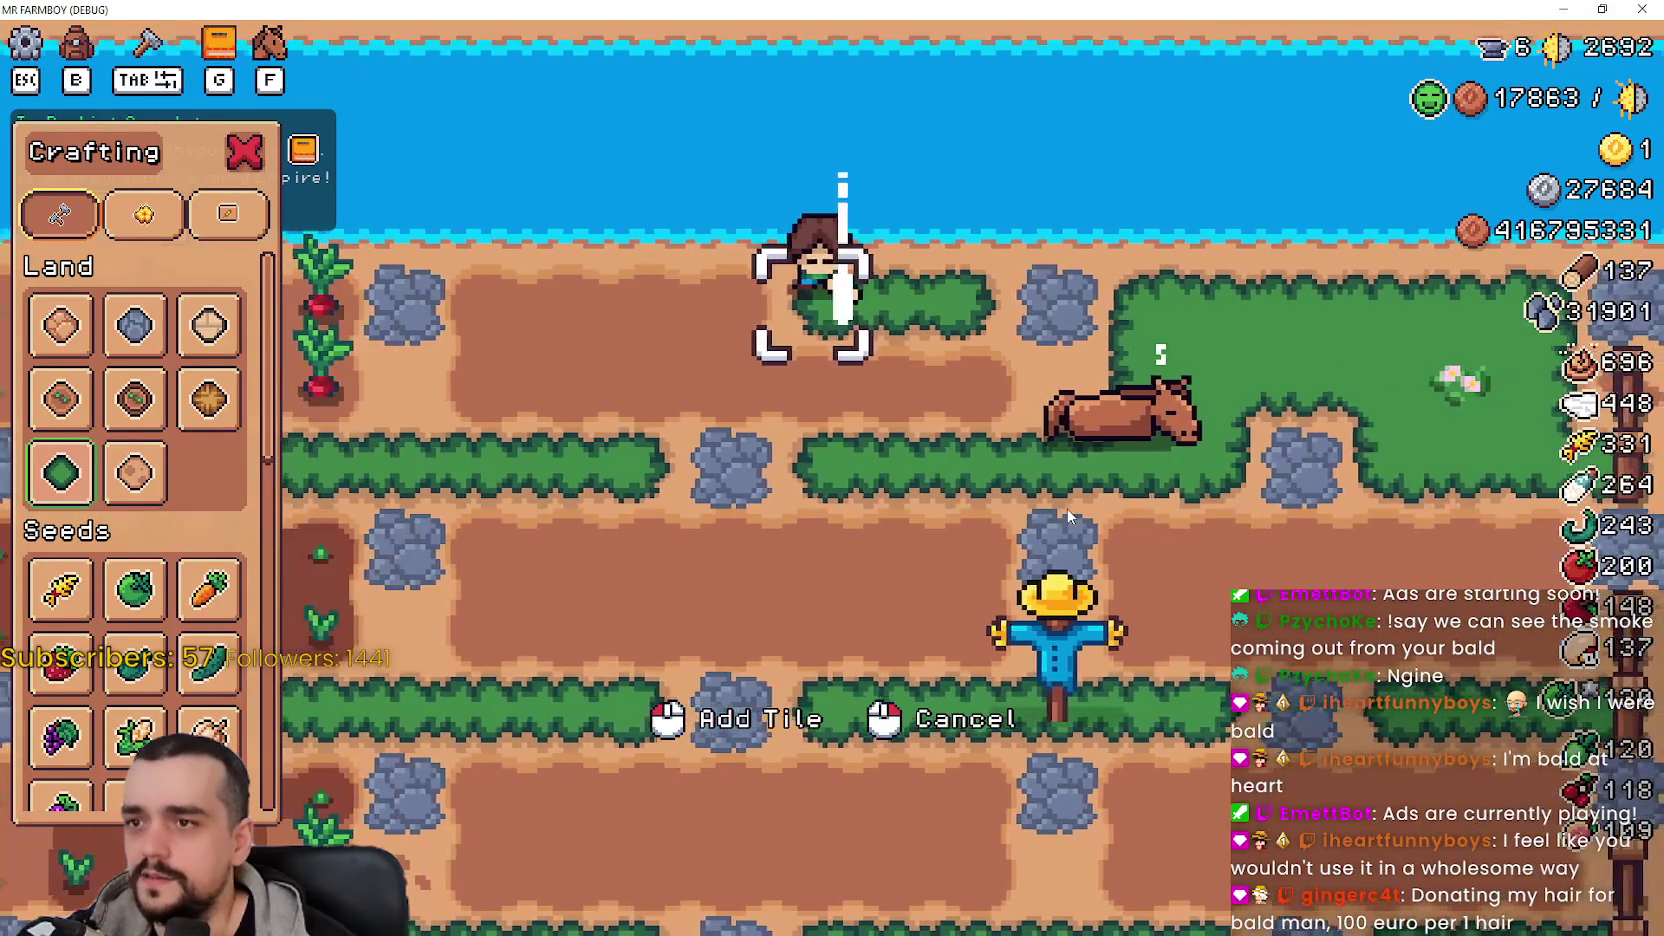
key("a")
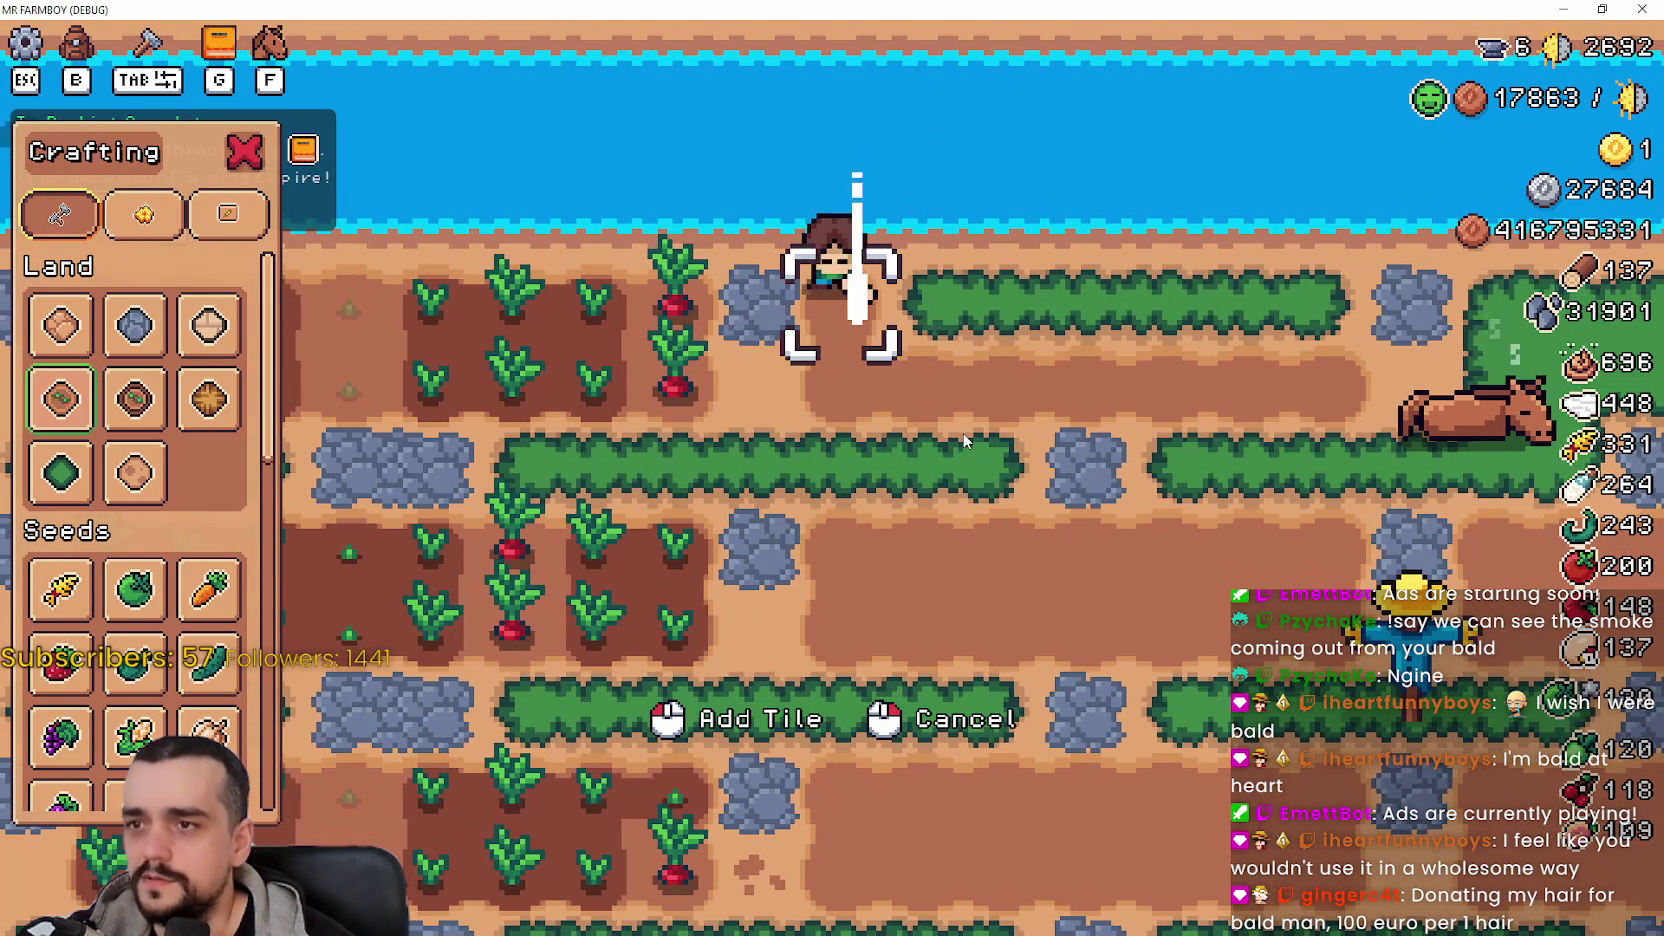
key("d")
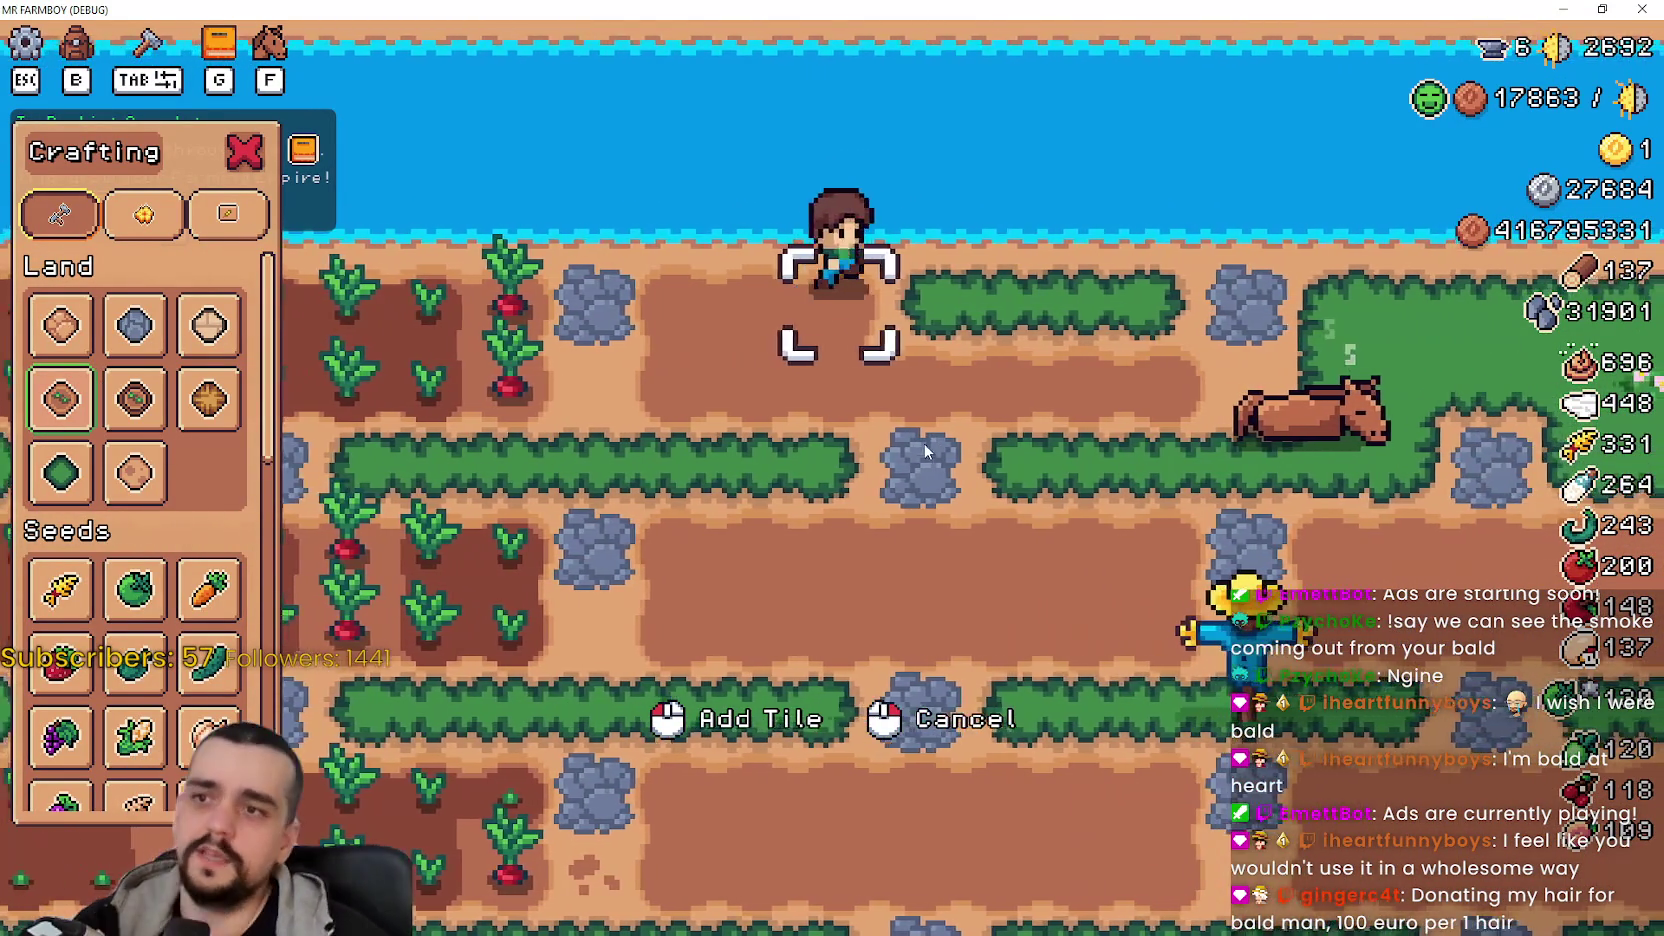
key("d")
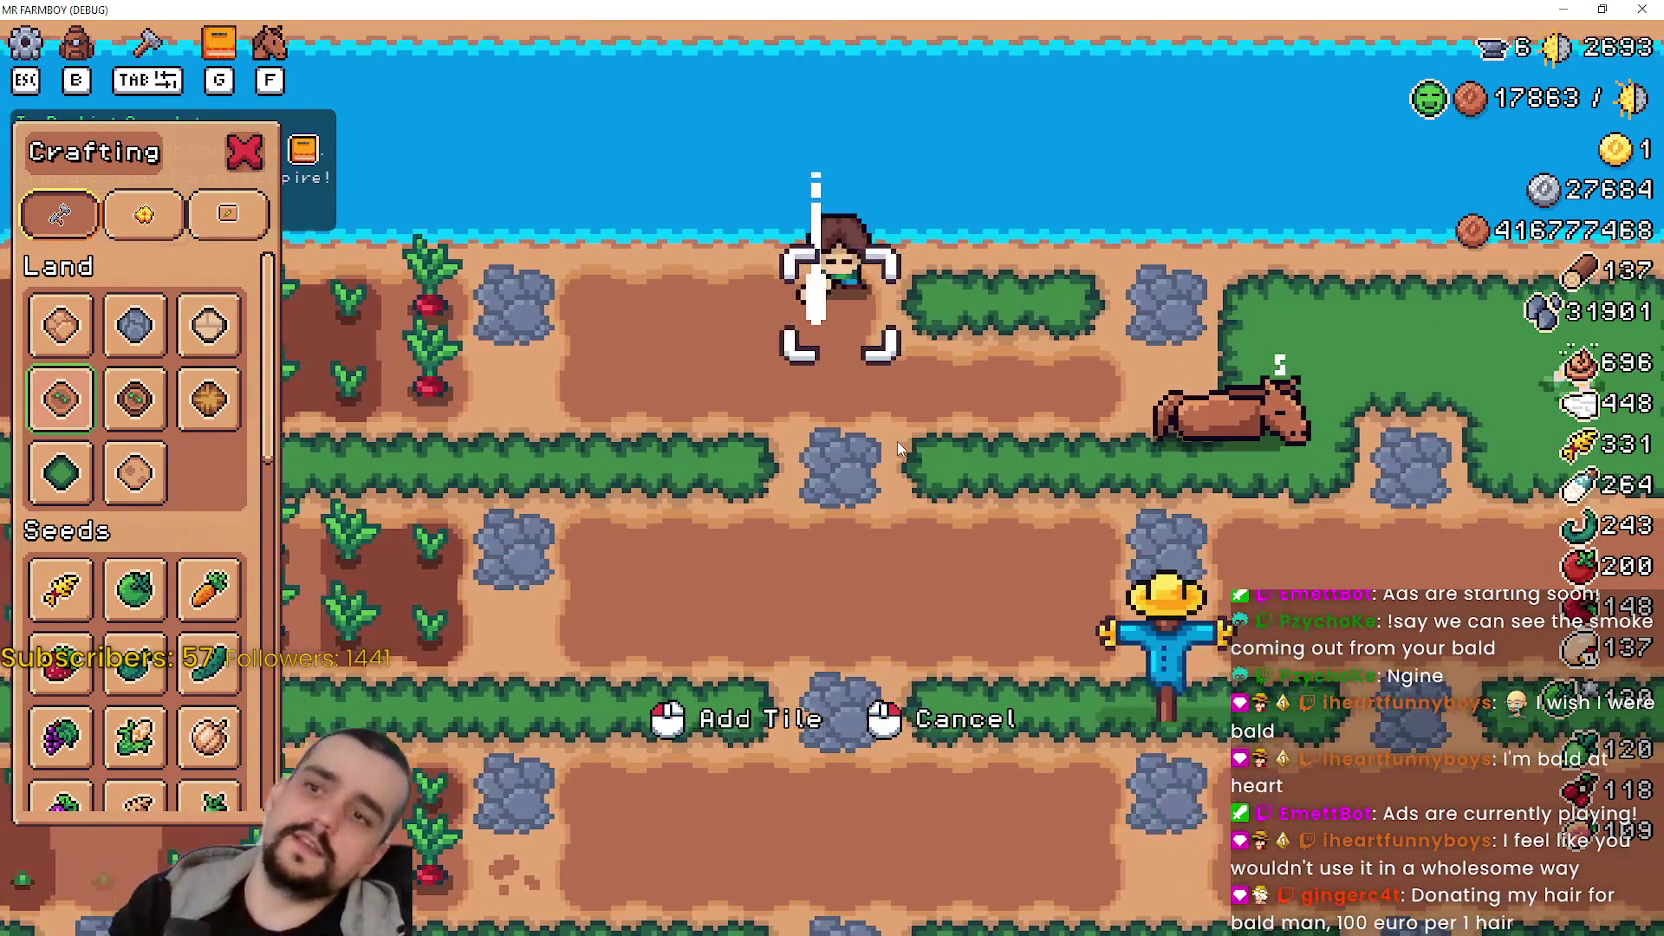
key("d")
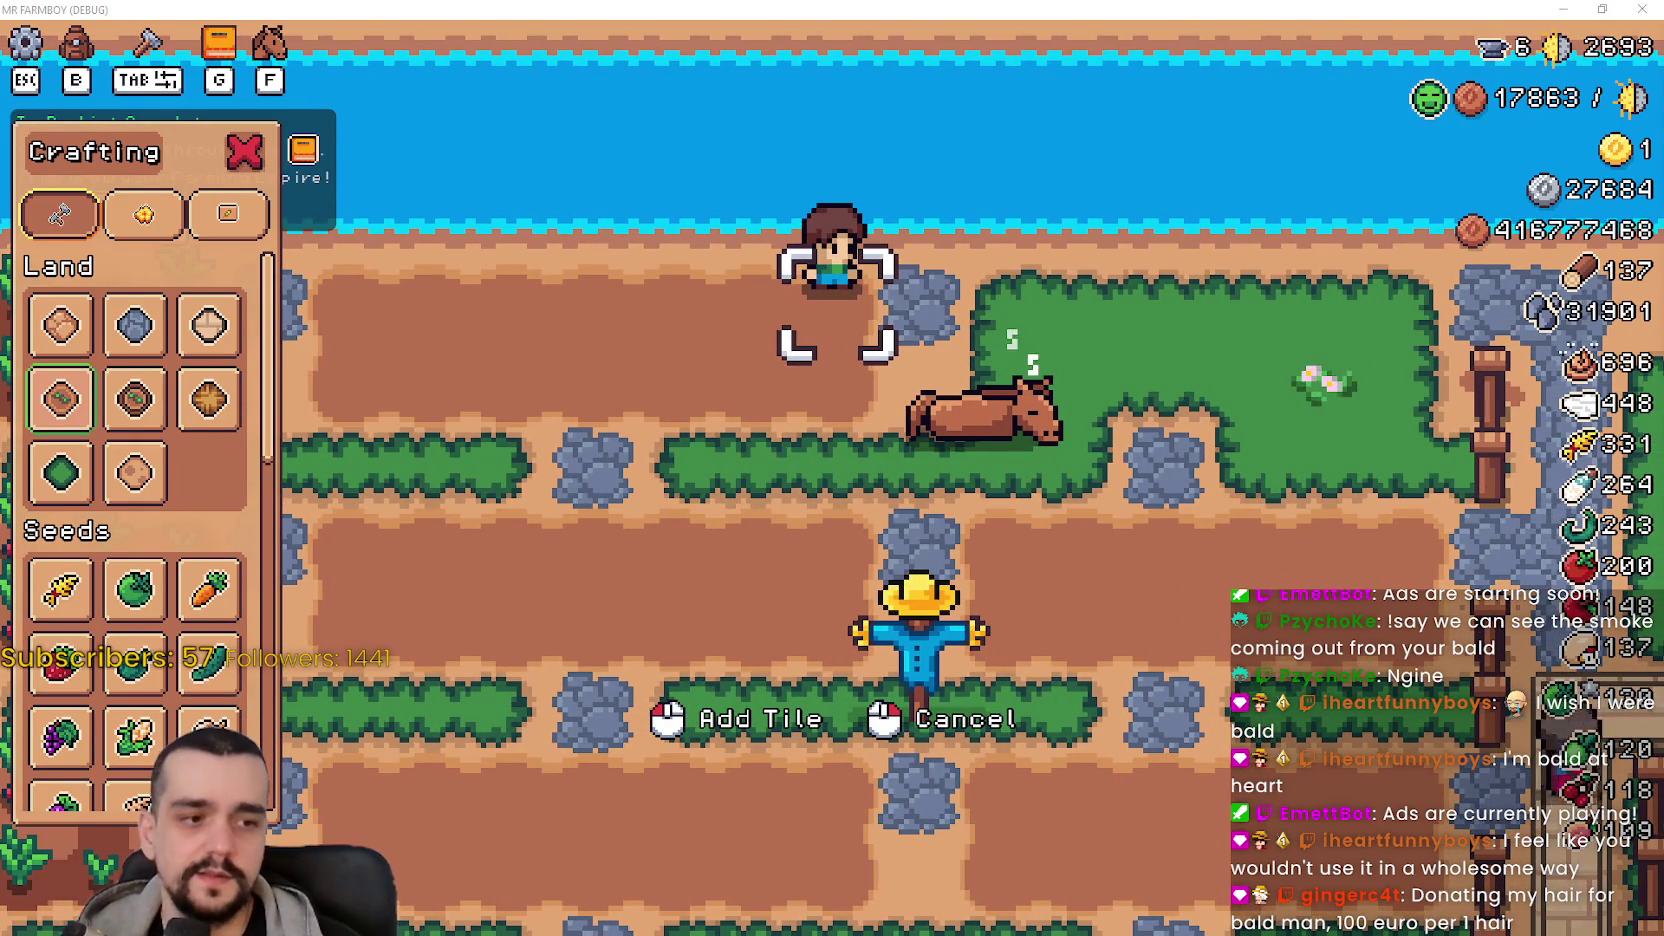
key("alt+Tab")
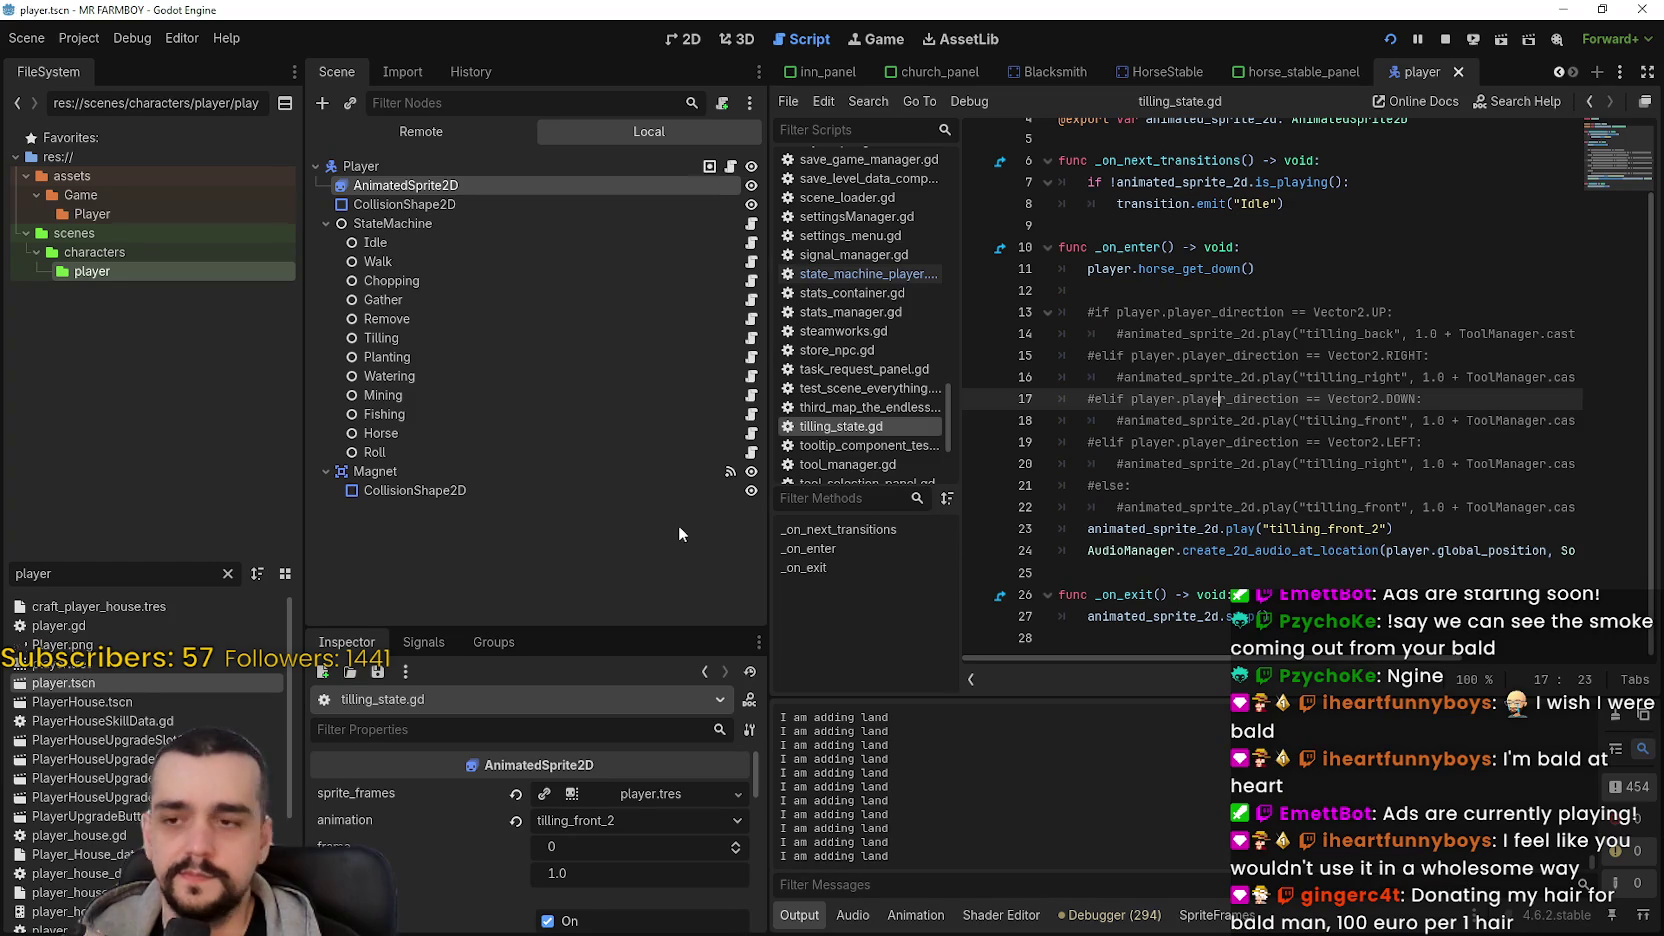
- Select AnimatedSprite2D to show its frames, then test tilling in the game and return to the editor
left_click(445, 204)
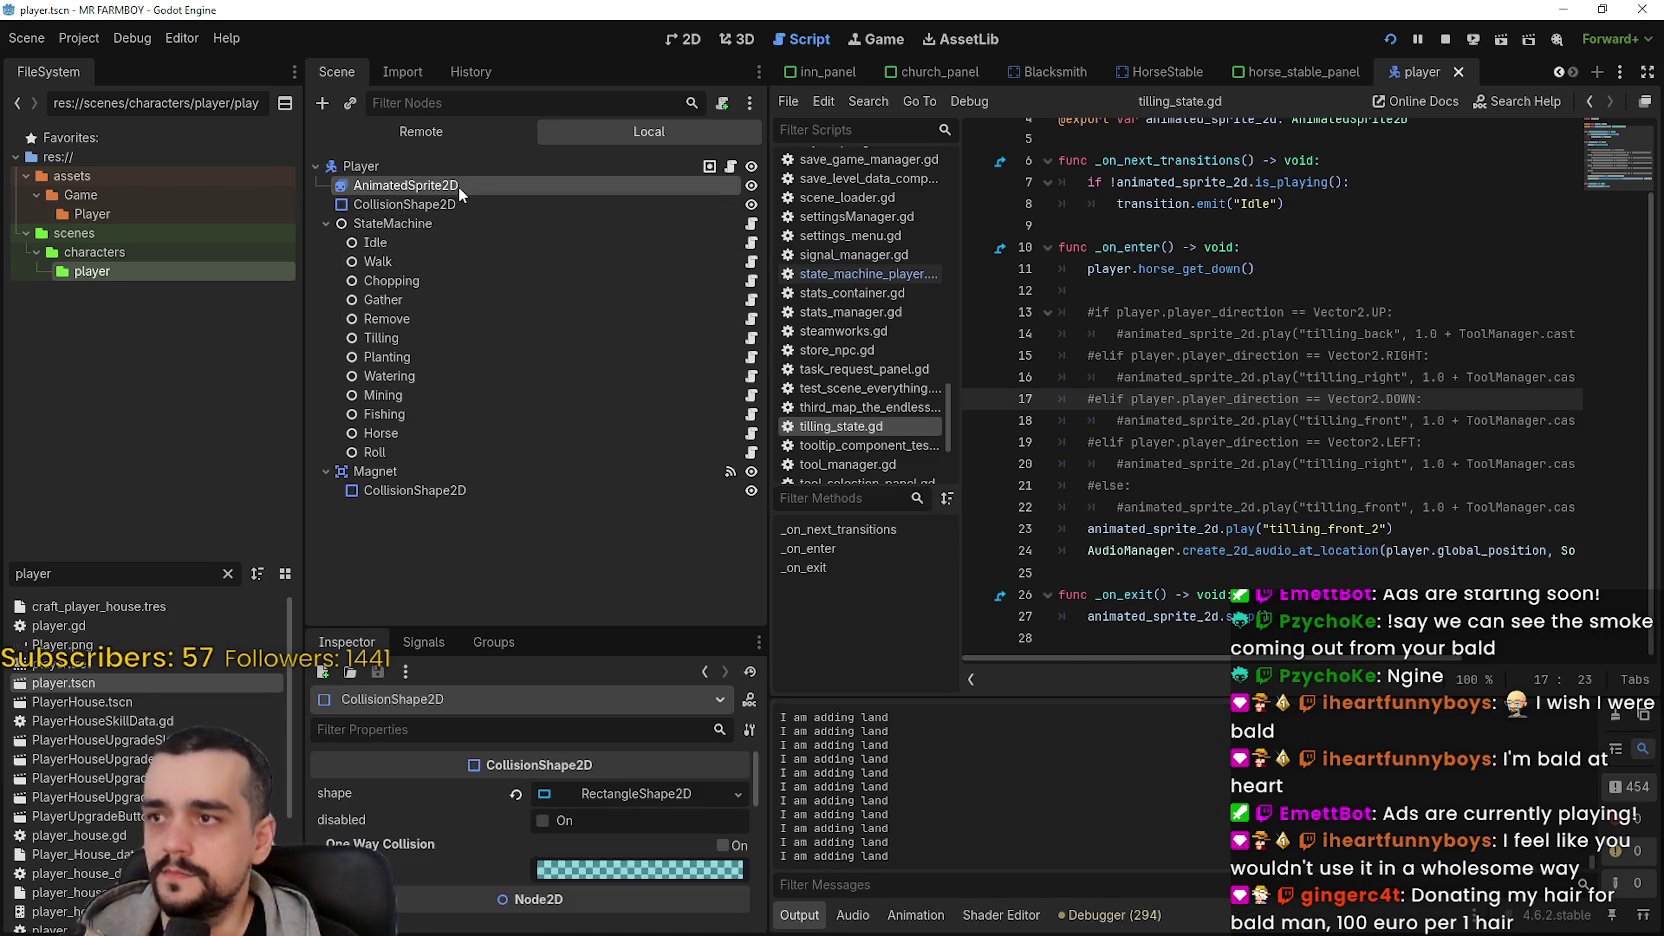
left_click(458, 186)
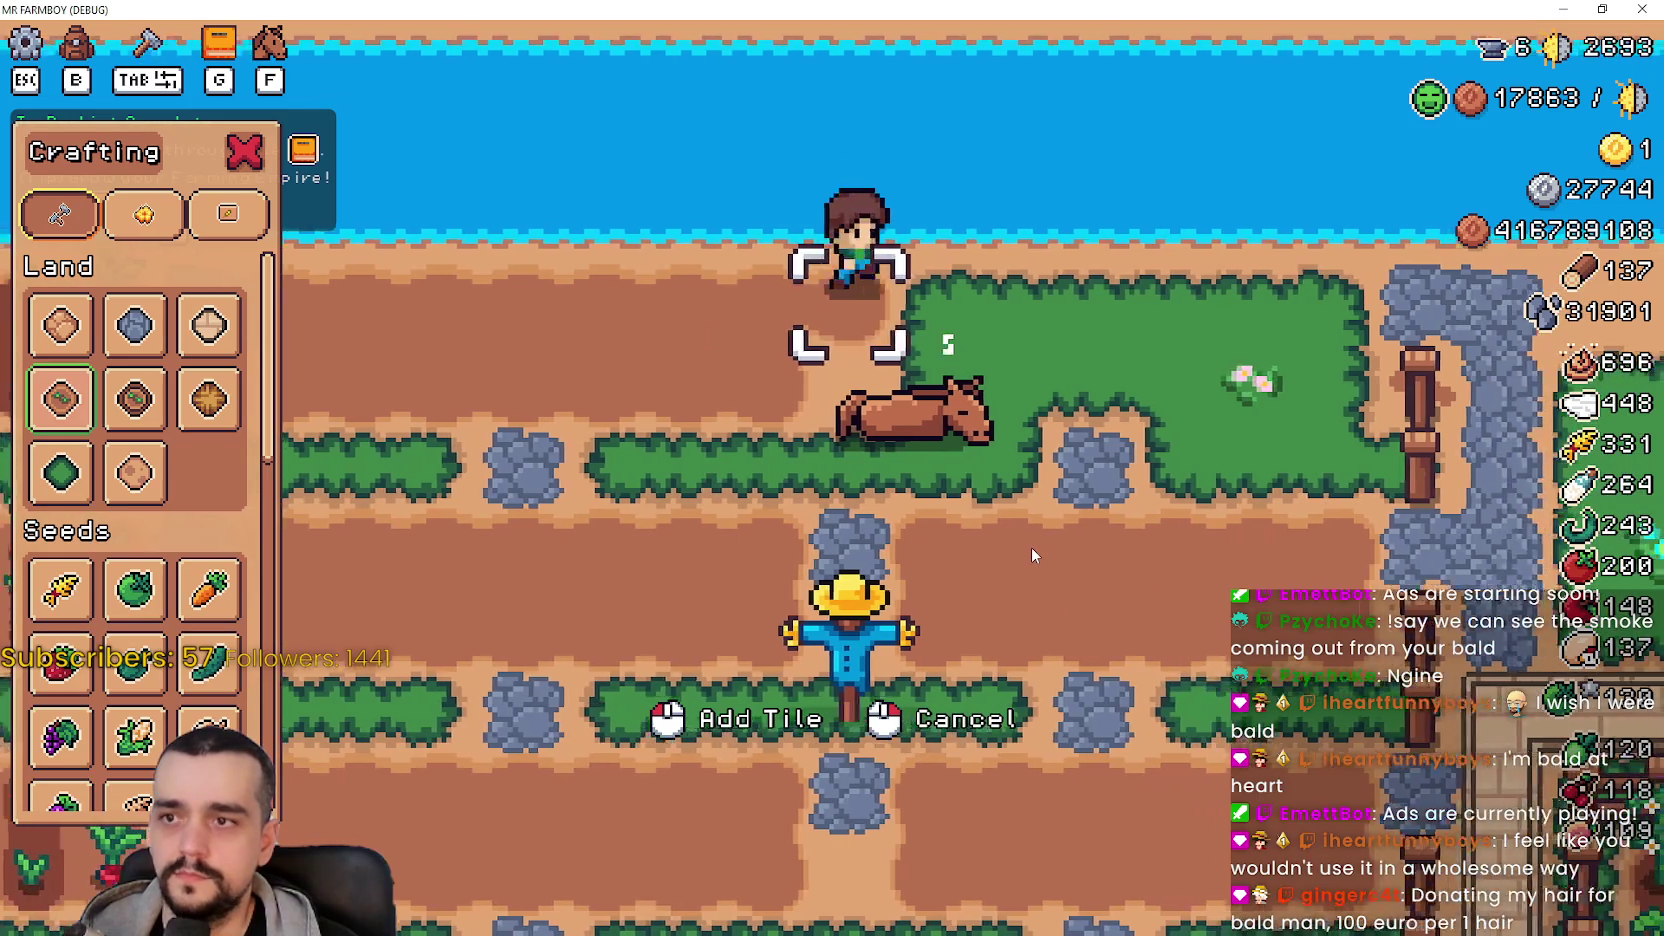
key("d")
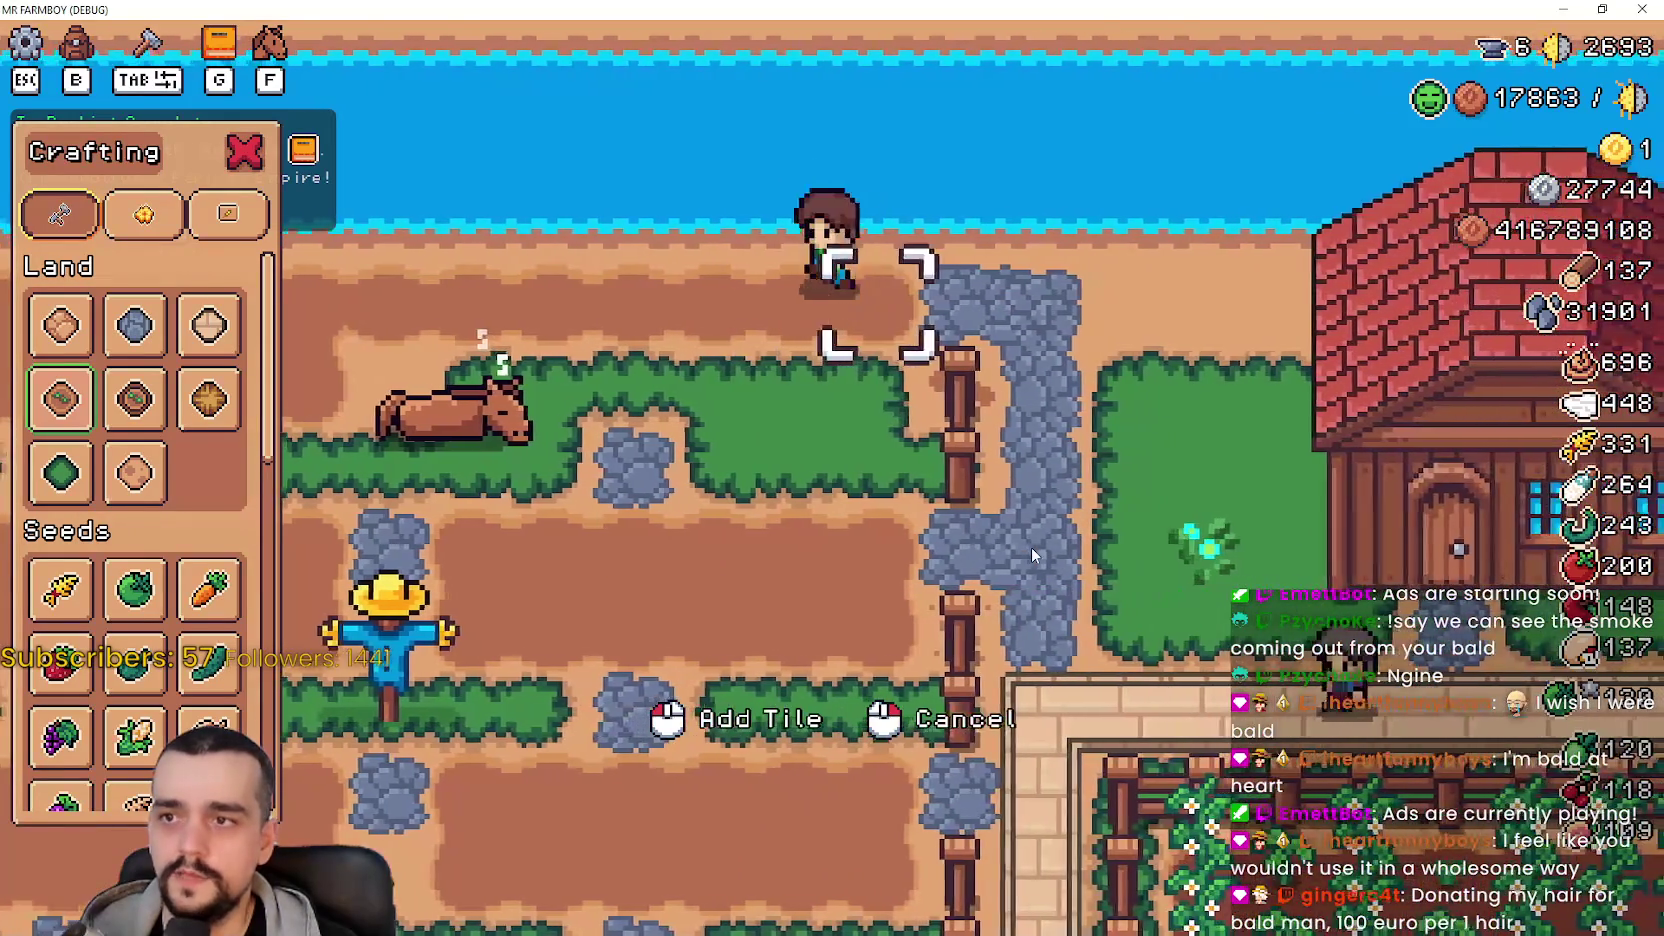
key("a")
key("s")
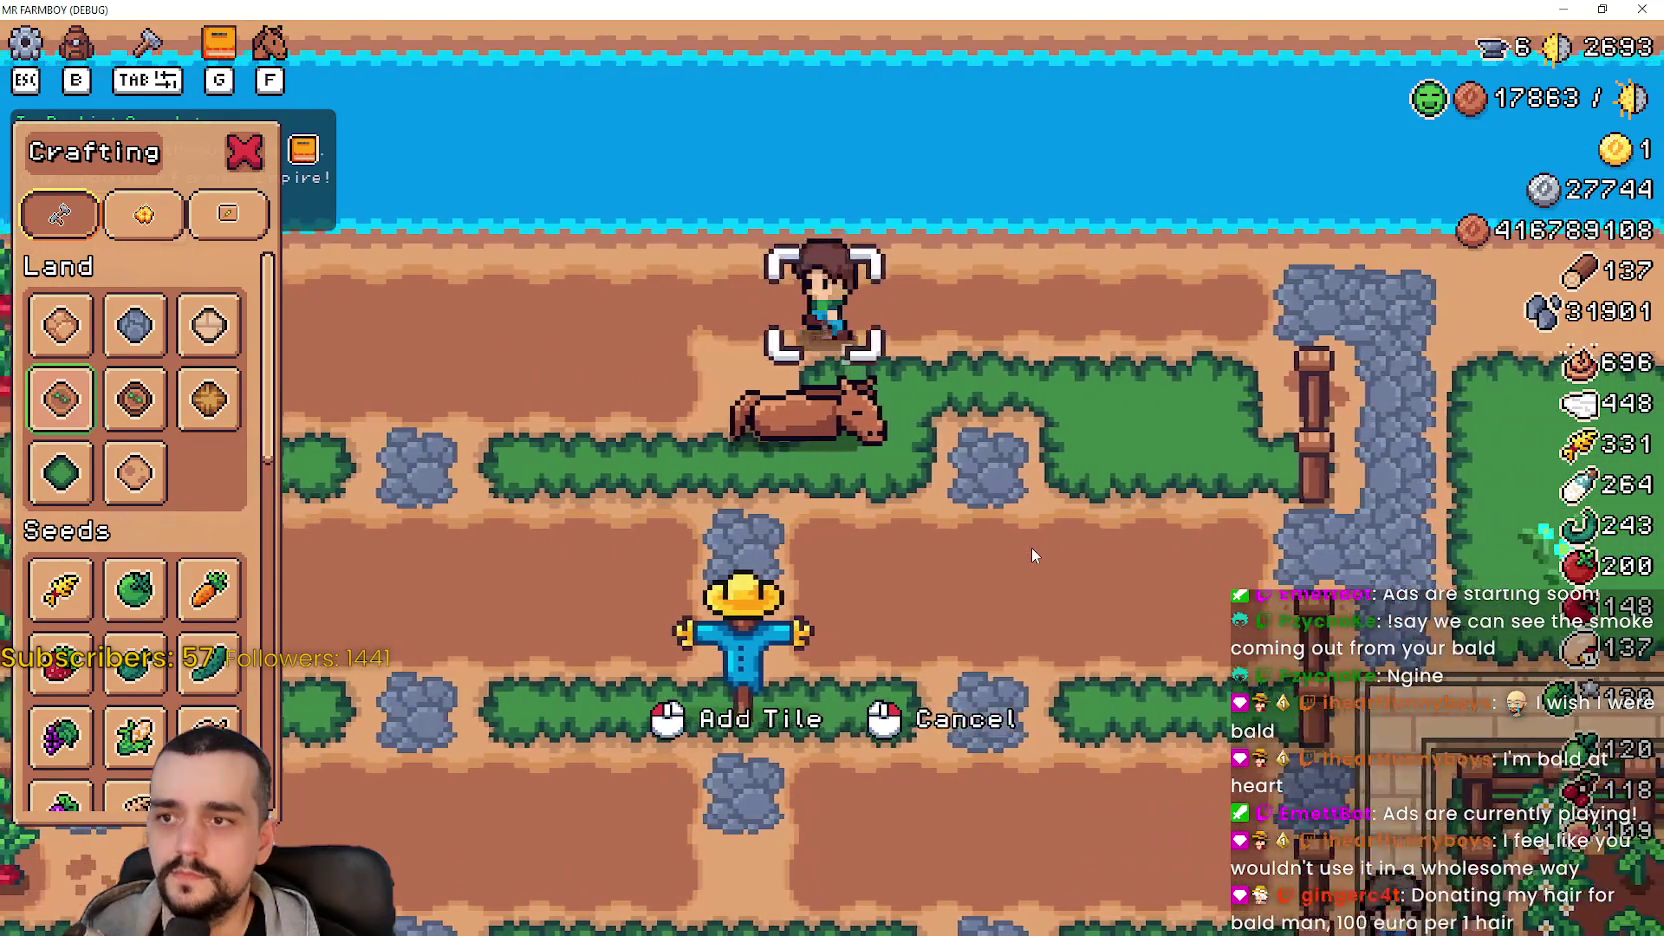
key("s")
key("d")
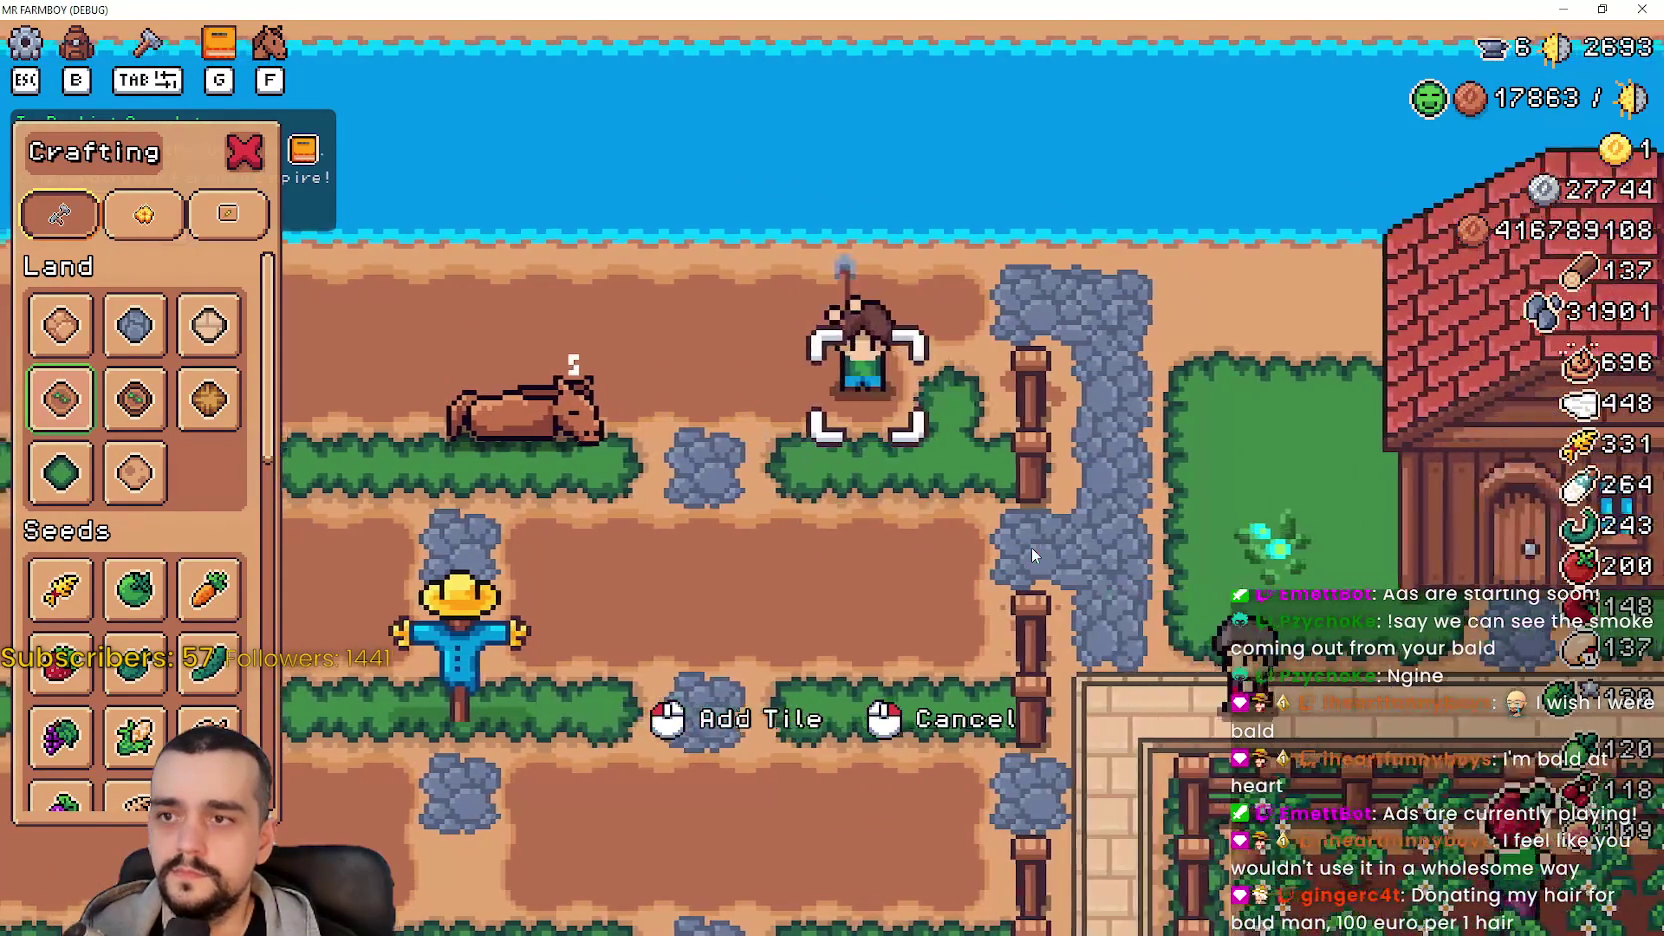
key("a")
key("alt+Tab")
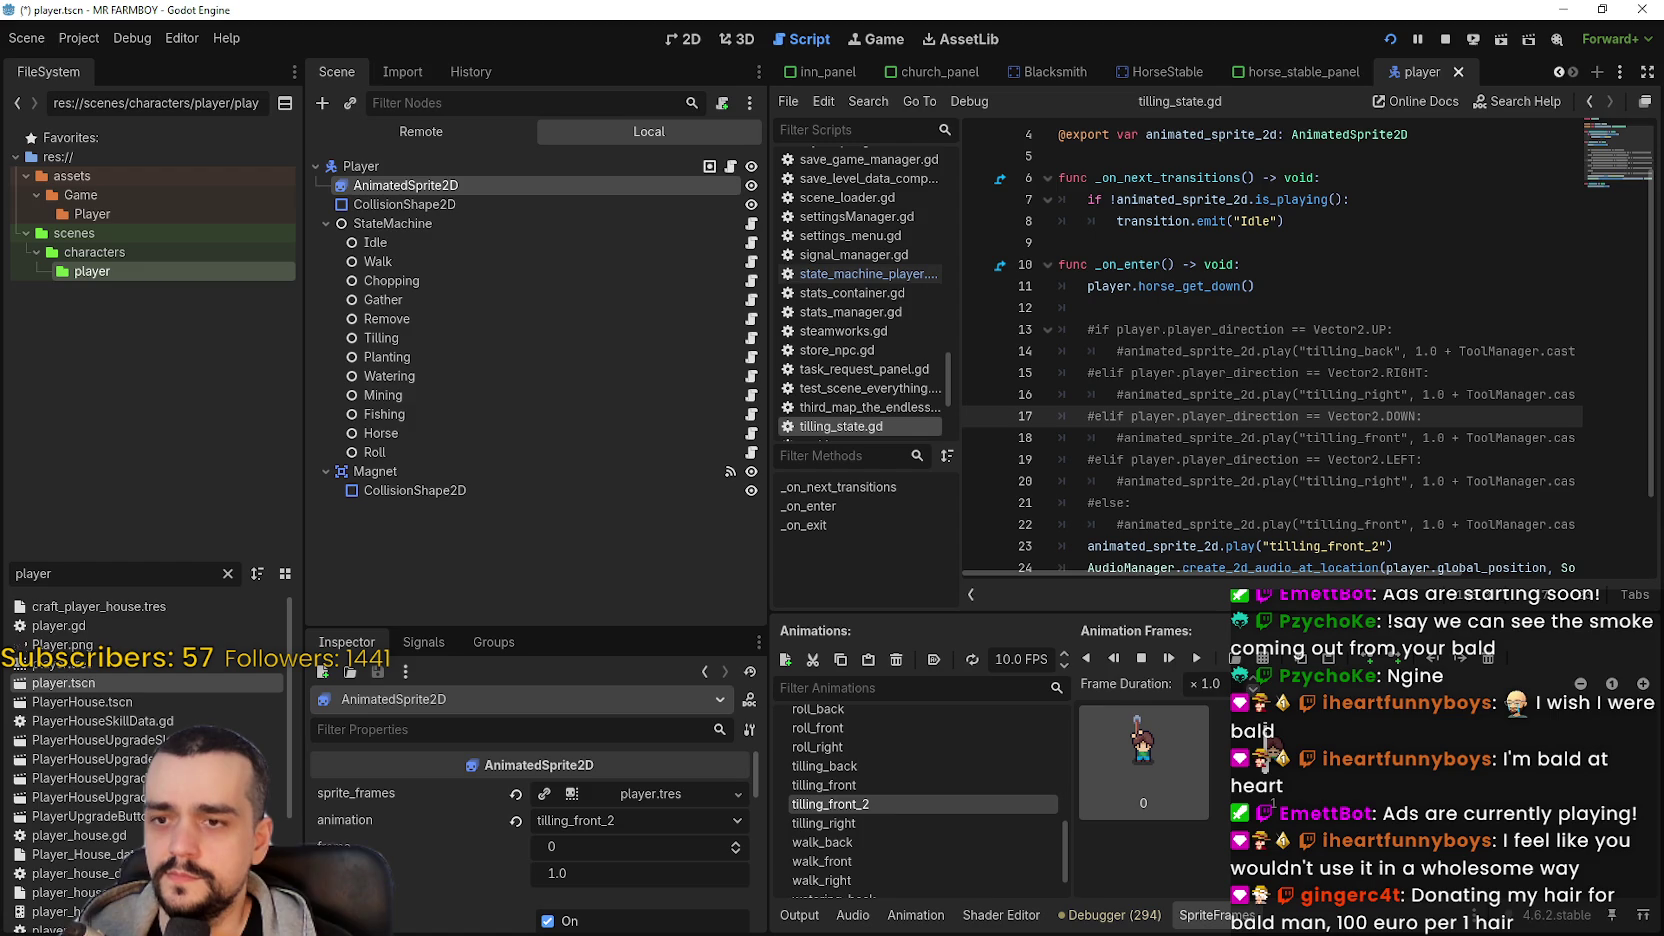
- Set tilling_front_2's frame 0 duration to 0.01, run with F5, and test tilling with the Sand Tile
left_click(1271, 803)
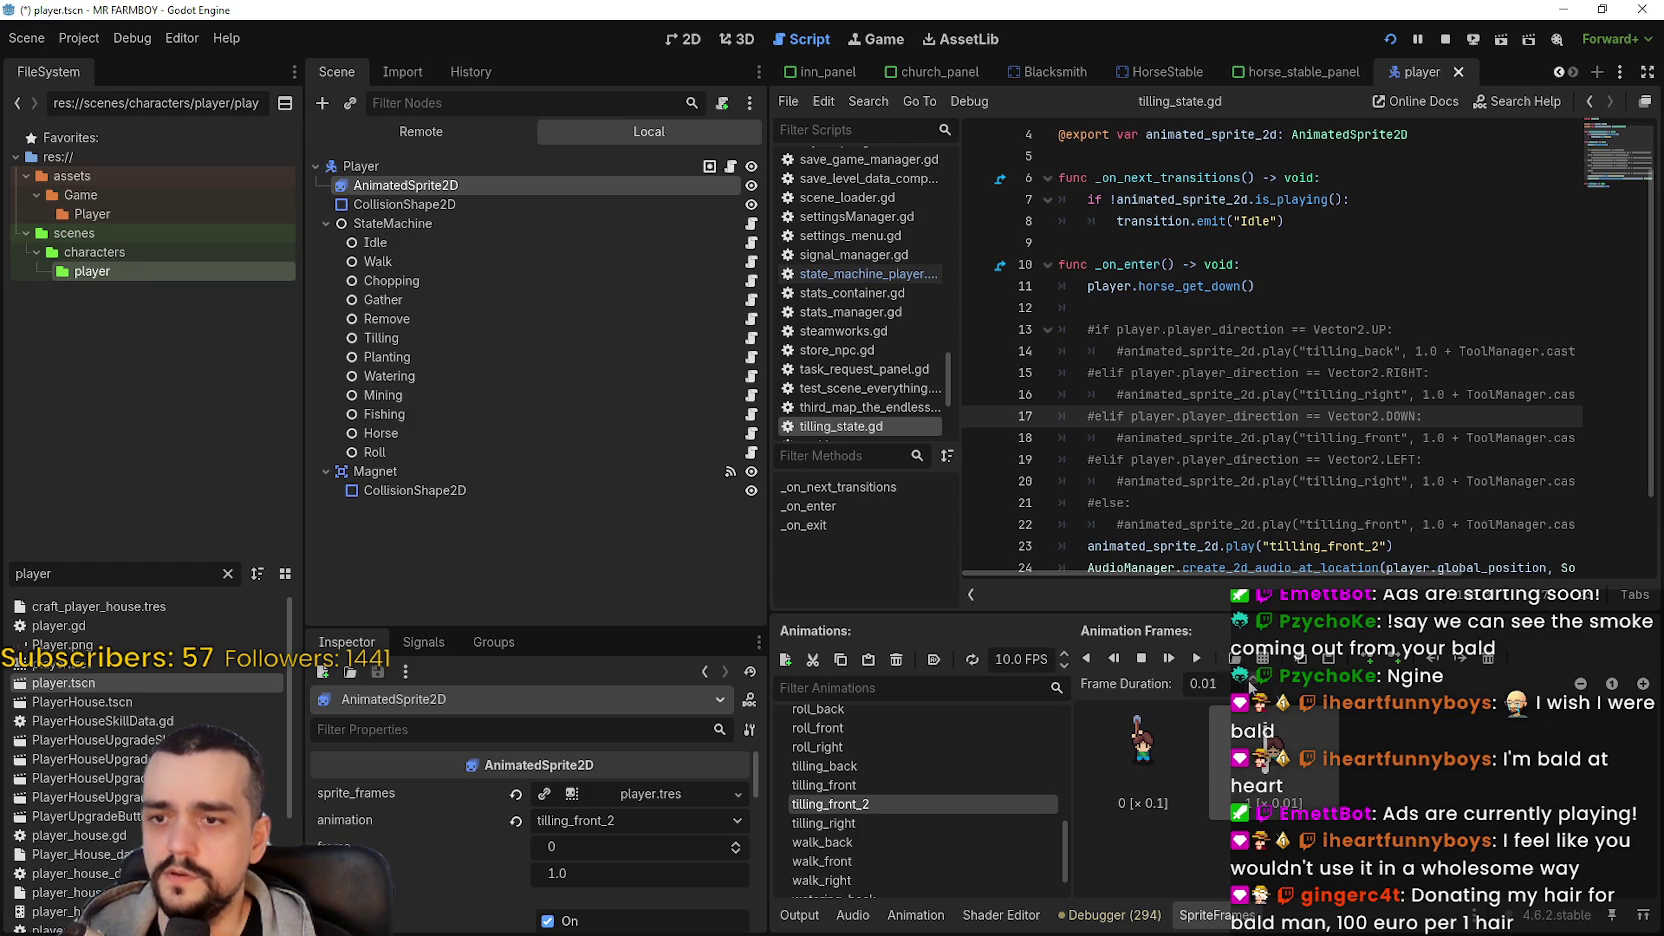
left_click(1143, 760)
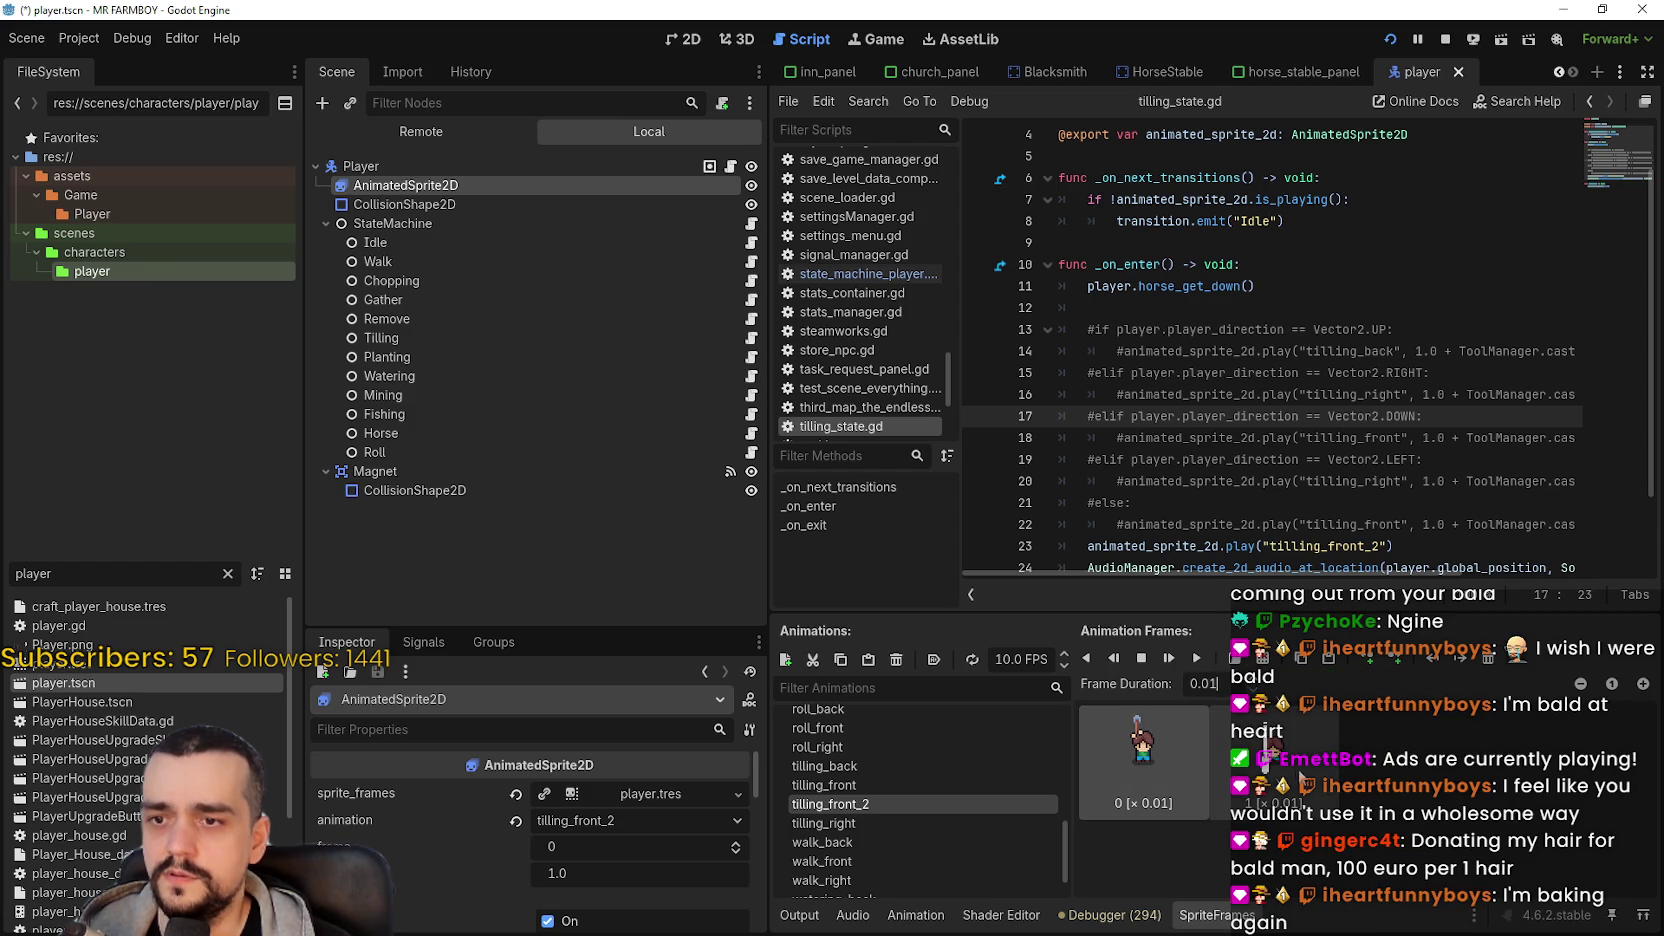
key("F5")
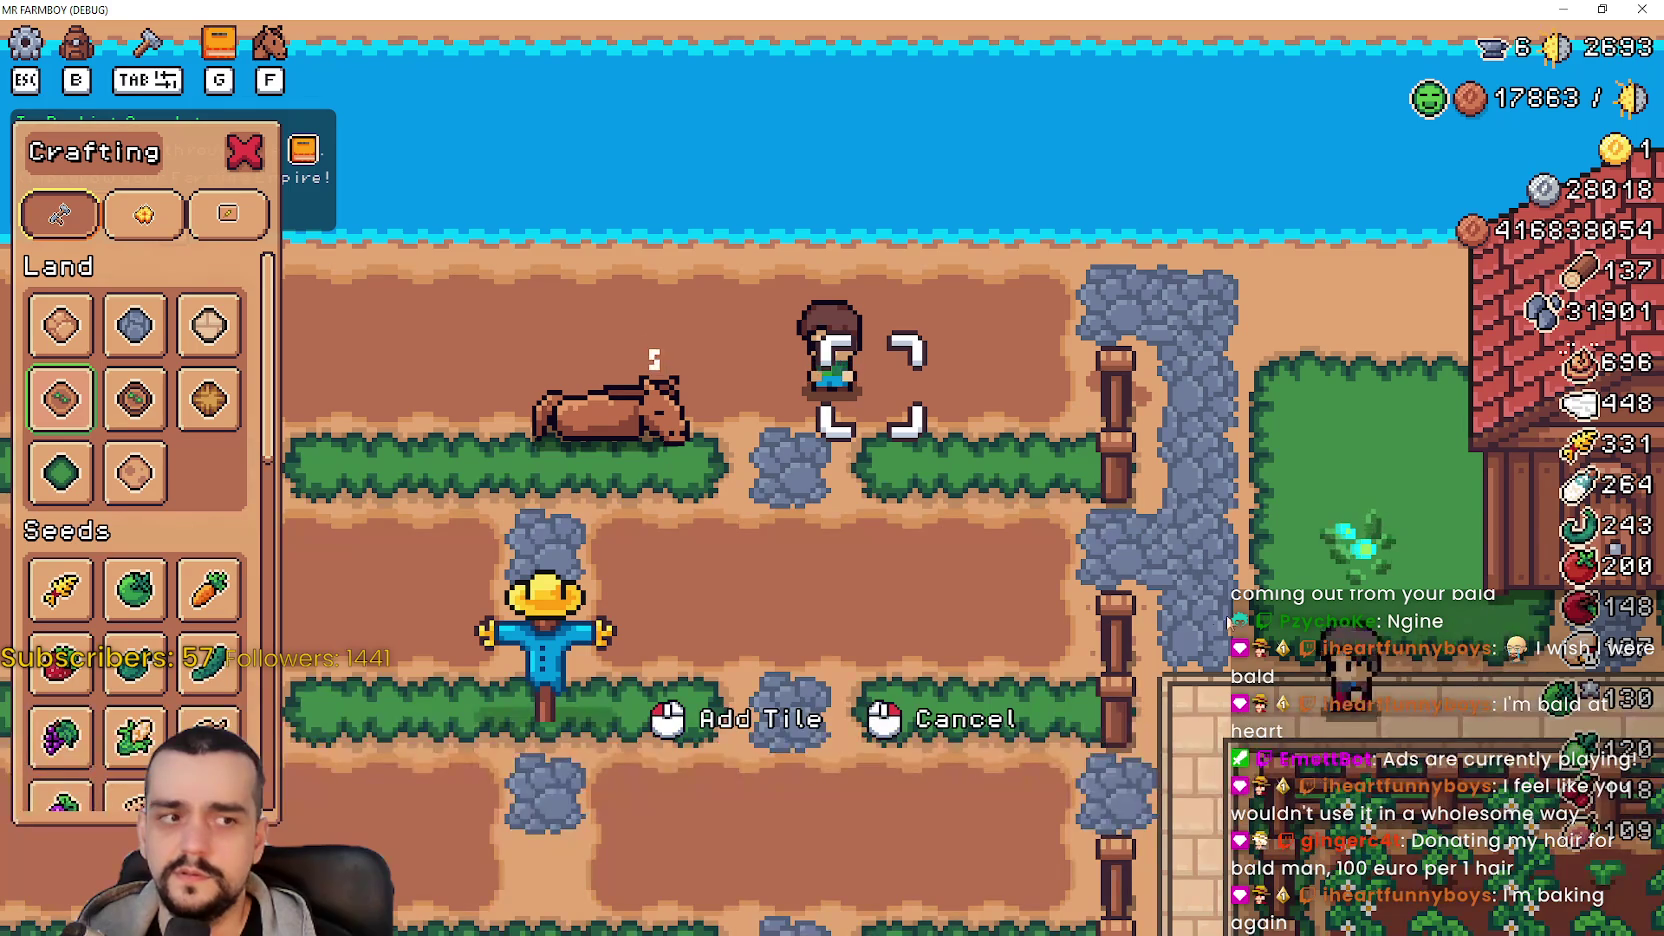
key("a")
key("s")
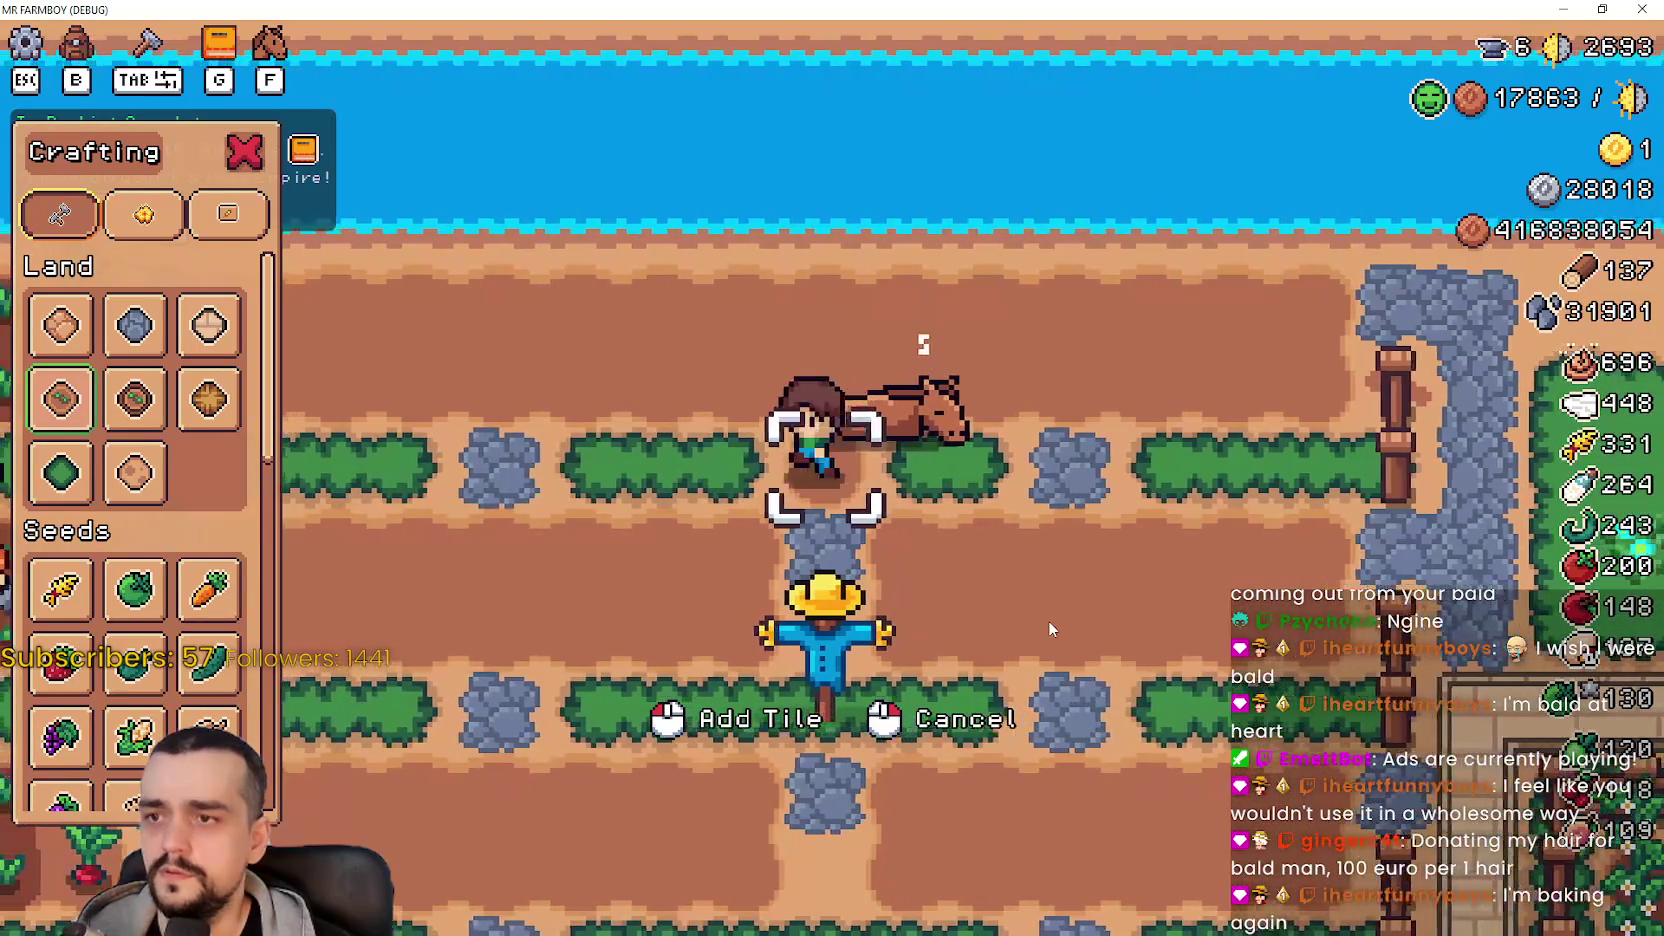
key("d")
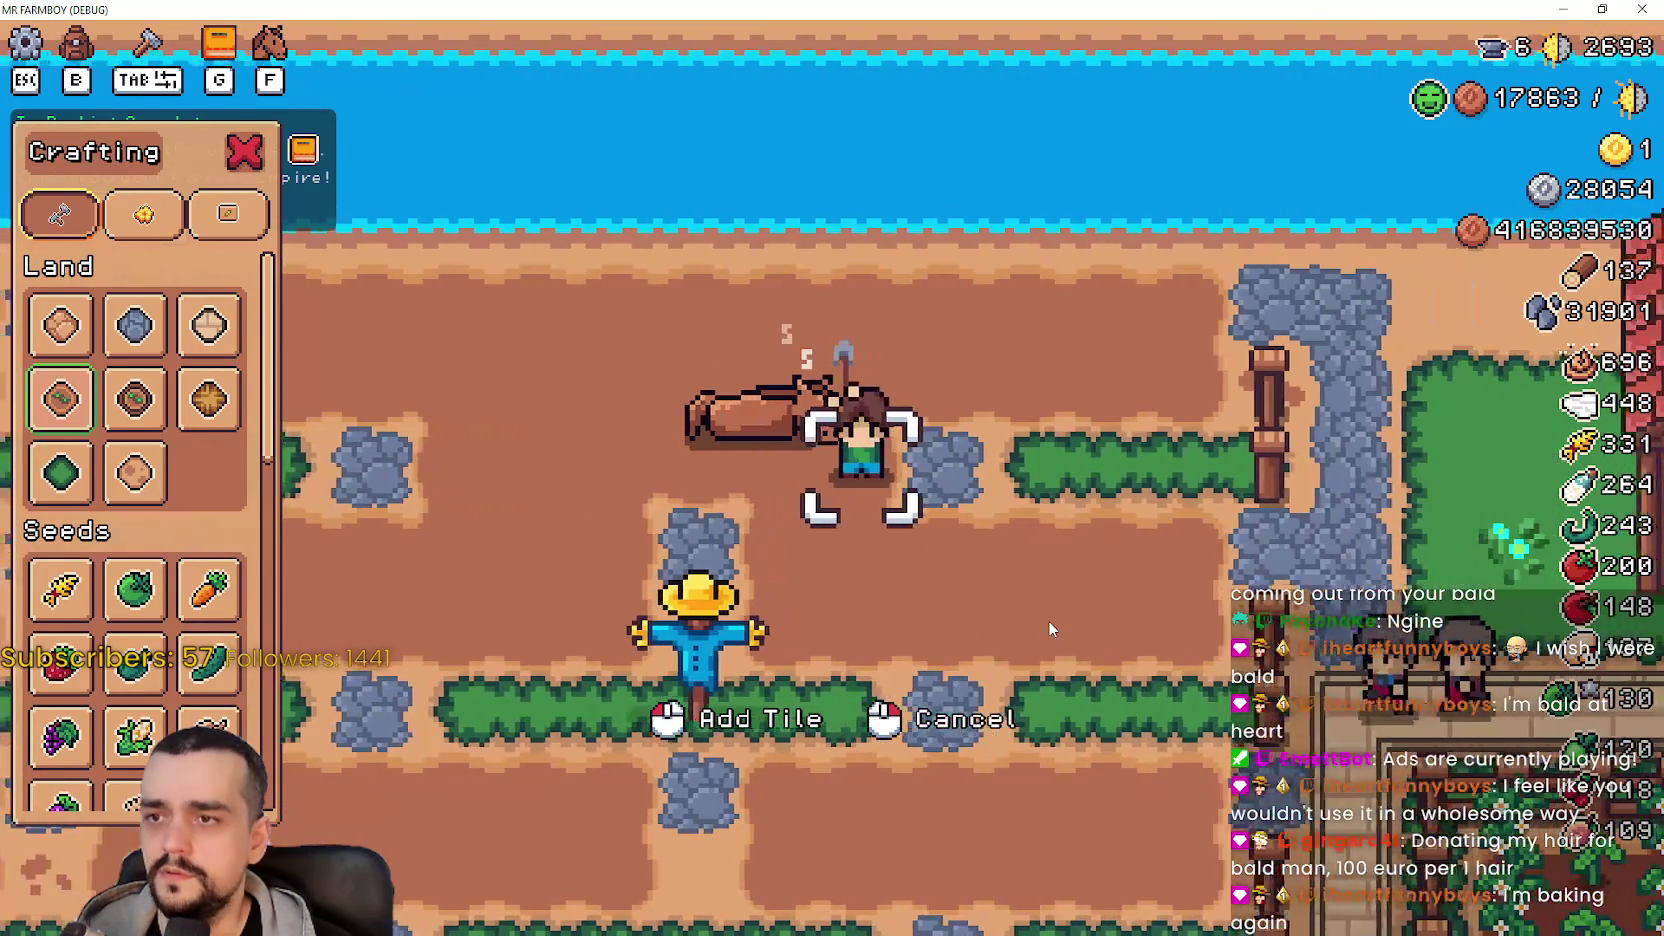
key("a")
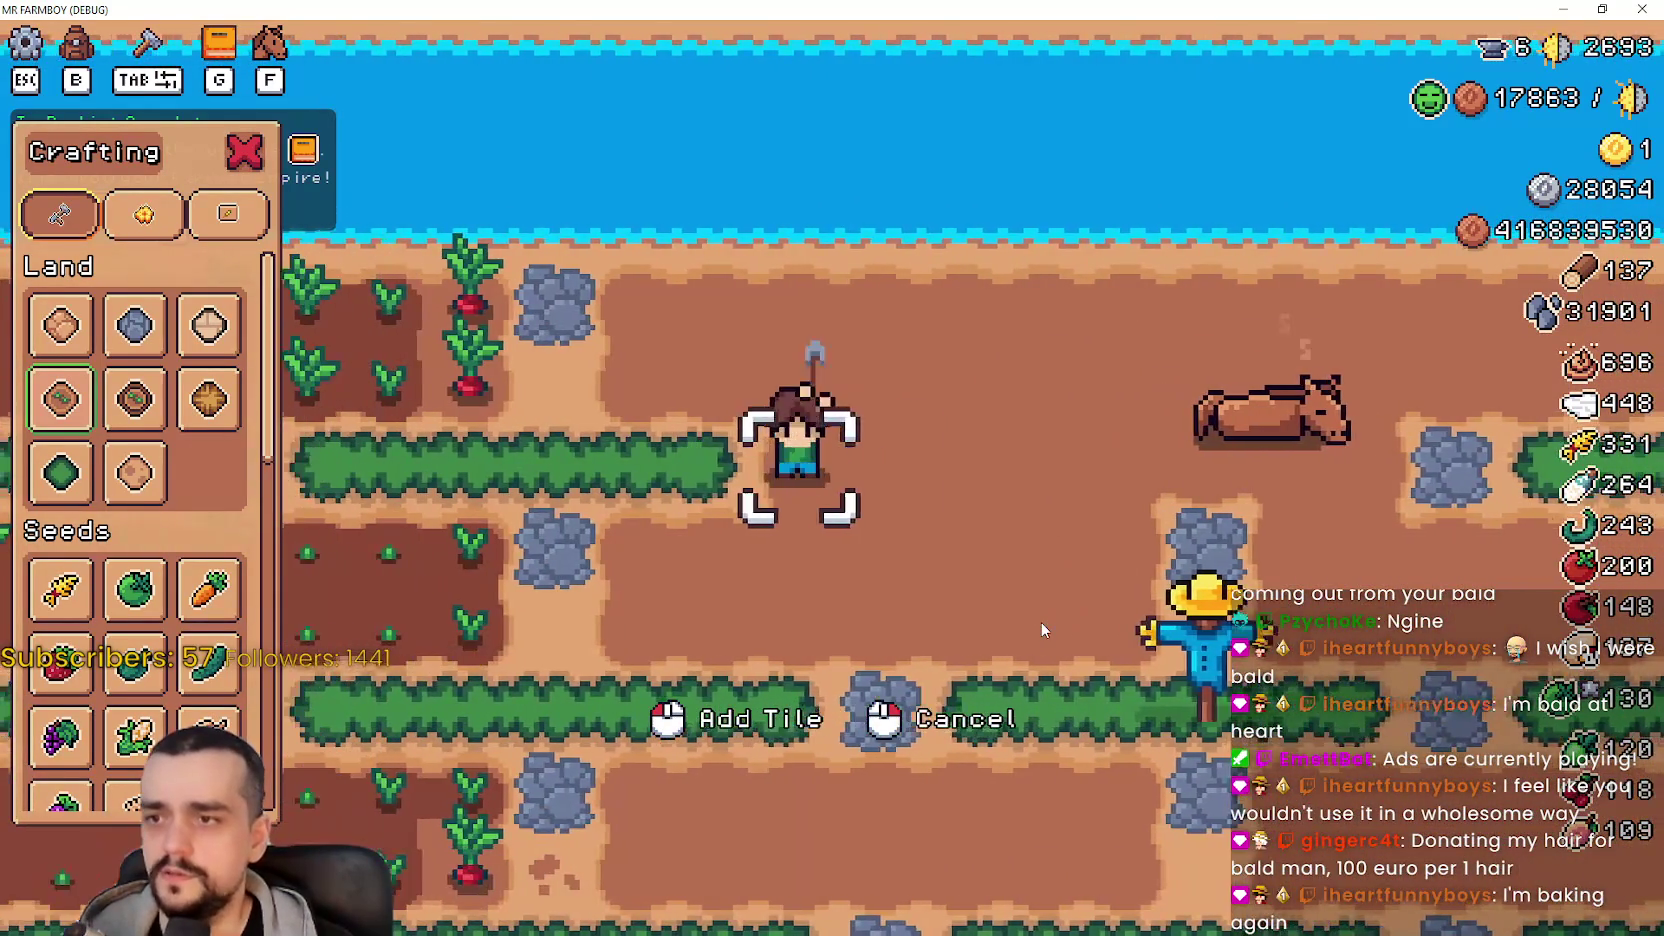
key("a")
left_click(134, 472)
key("w")
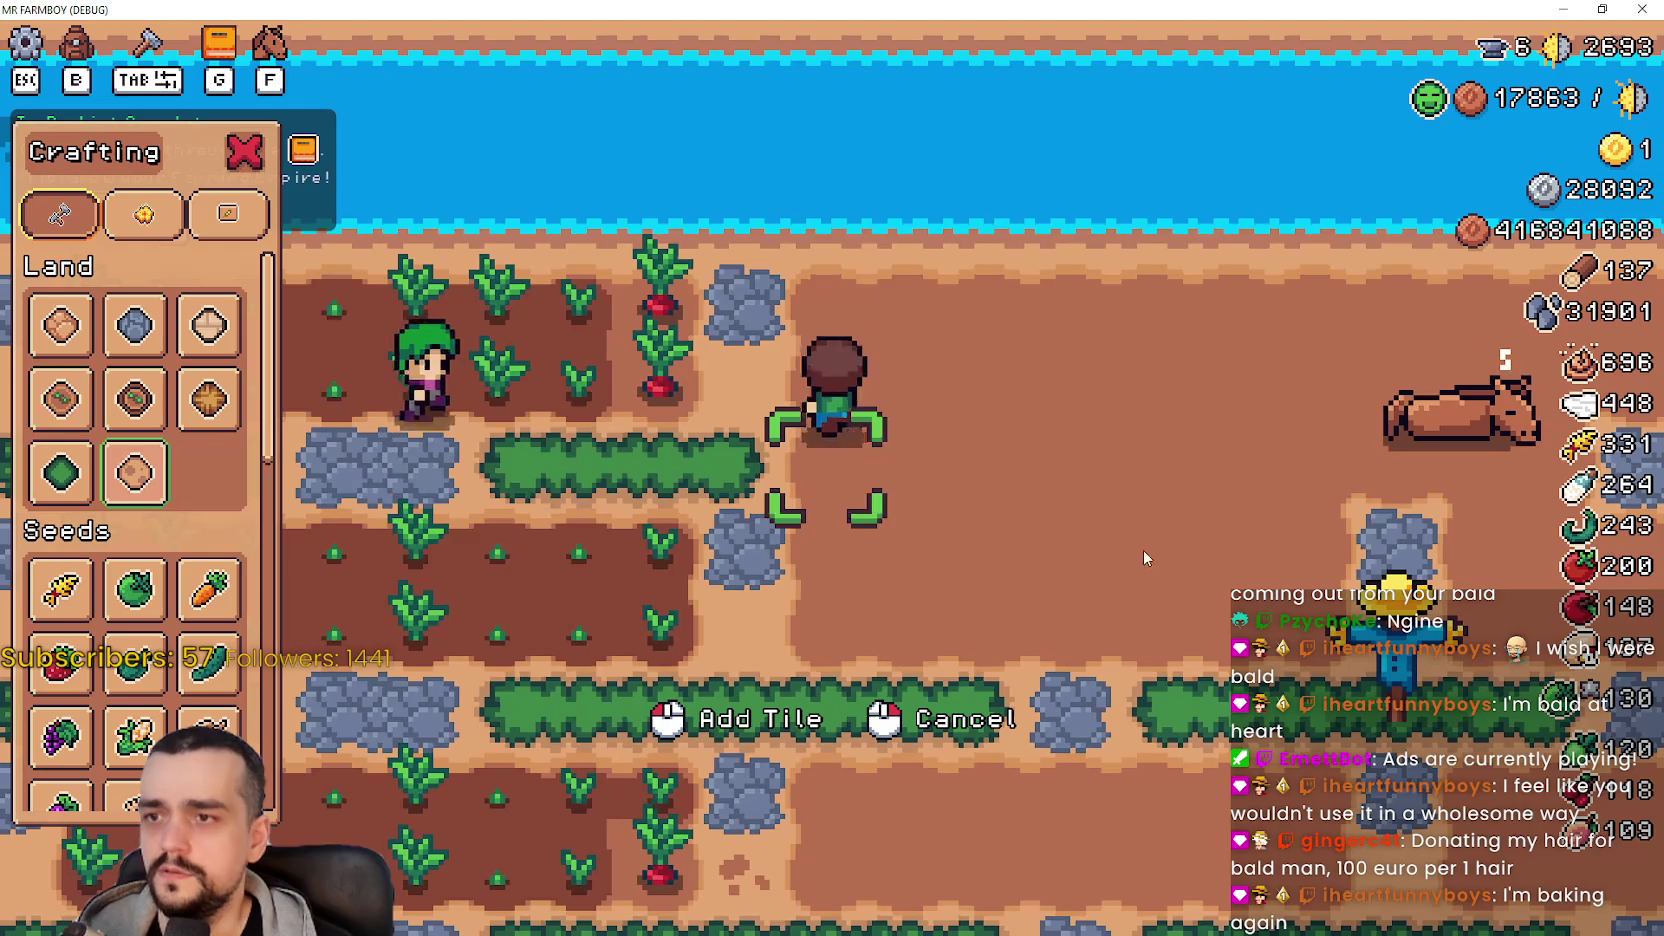
- Keep walking the farmer to test tilling, switching between the game and the Godot editor
key("alt+Tab")
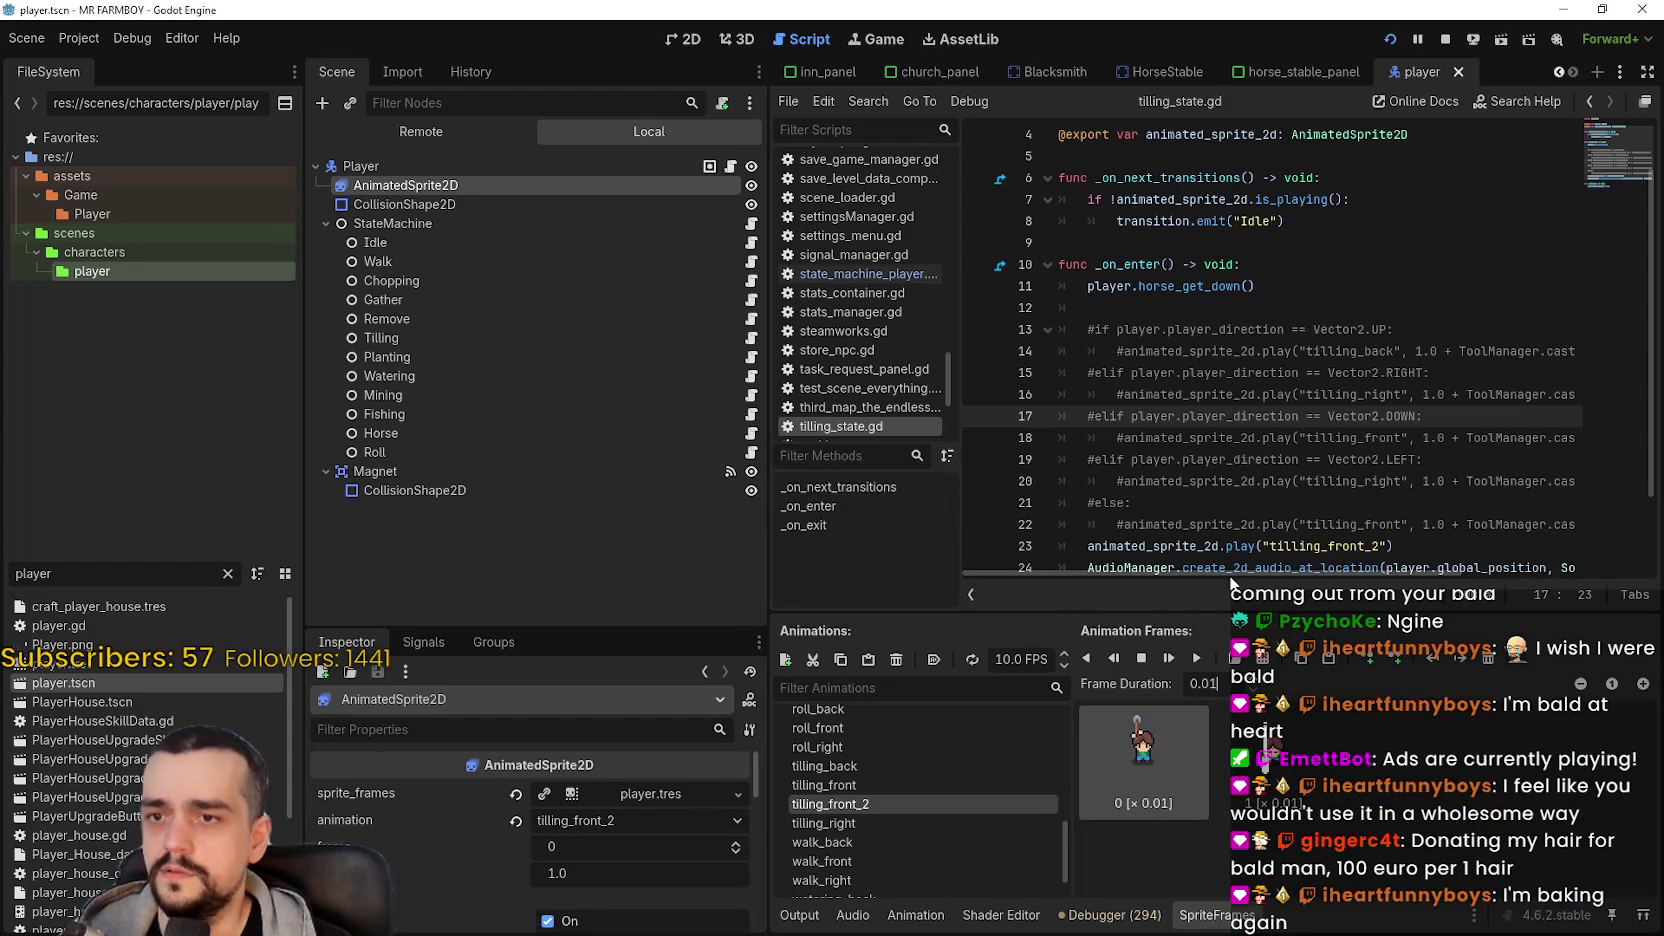
key("alt+Tab")
key("d")
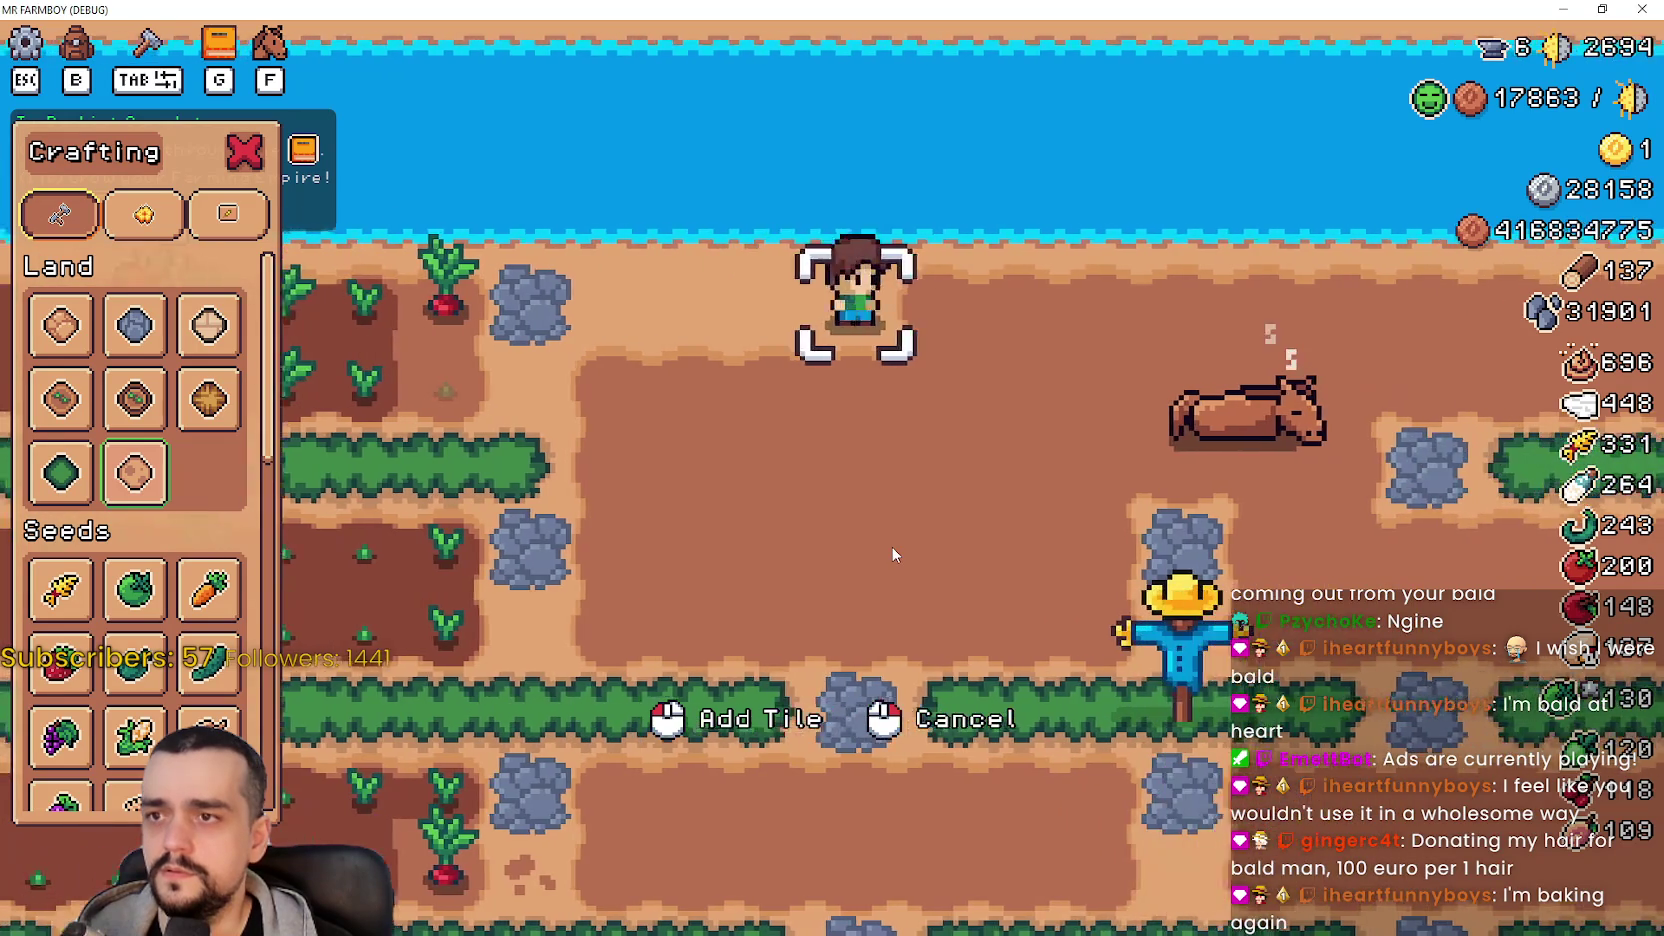
key("d")
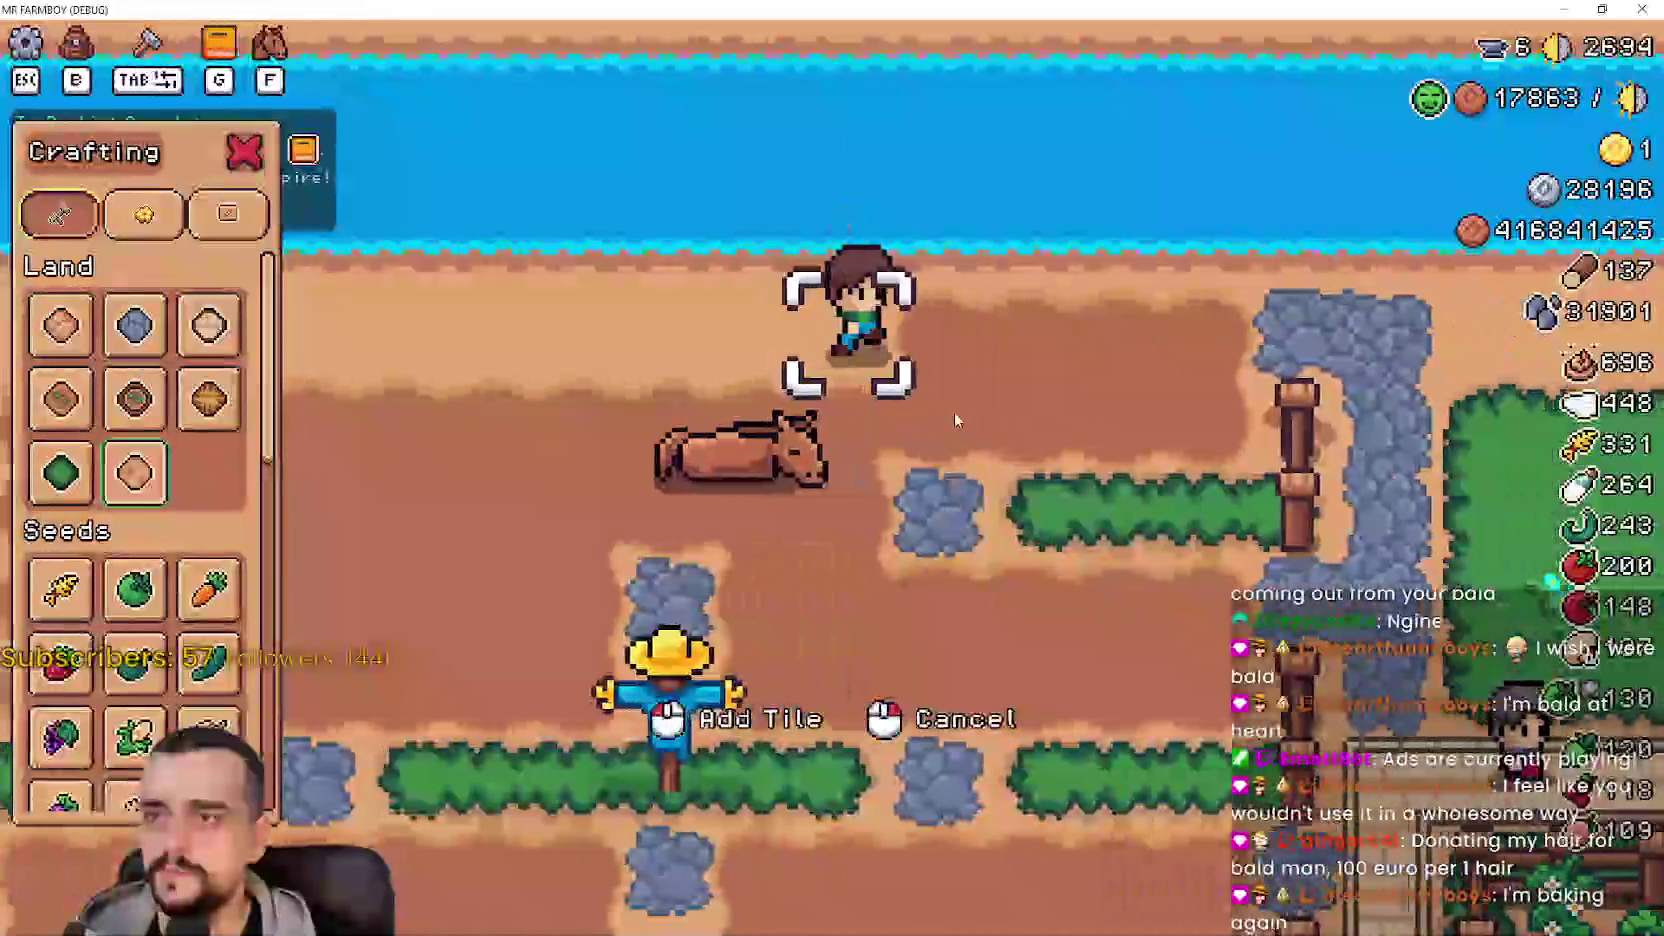
key("s")
key("a")
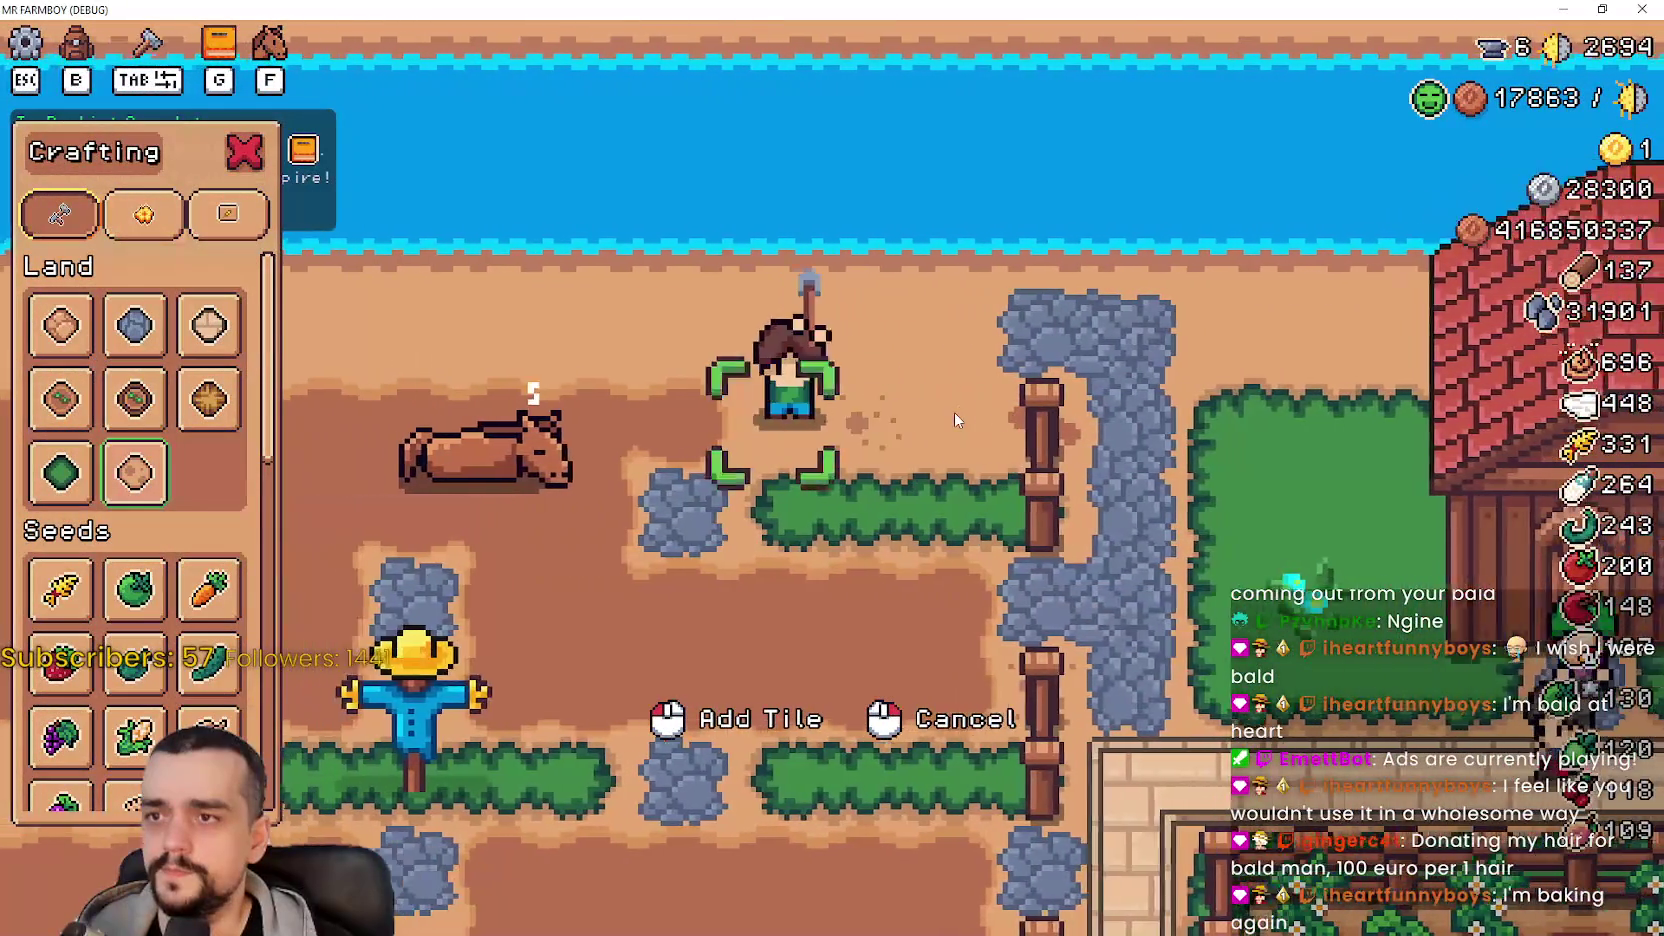
key("a")
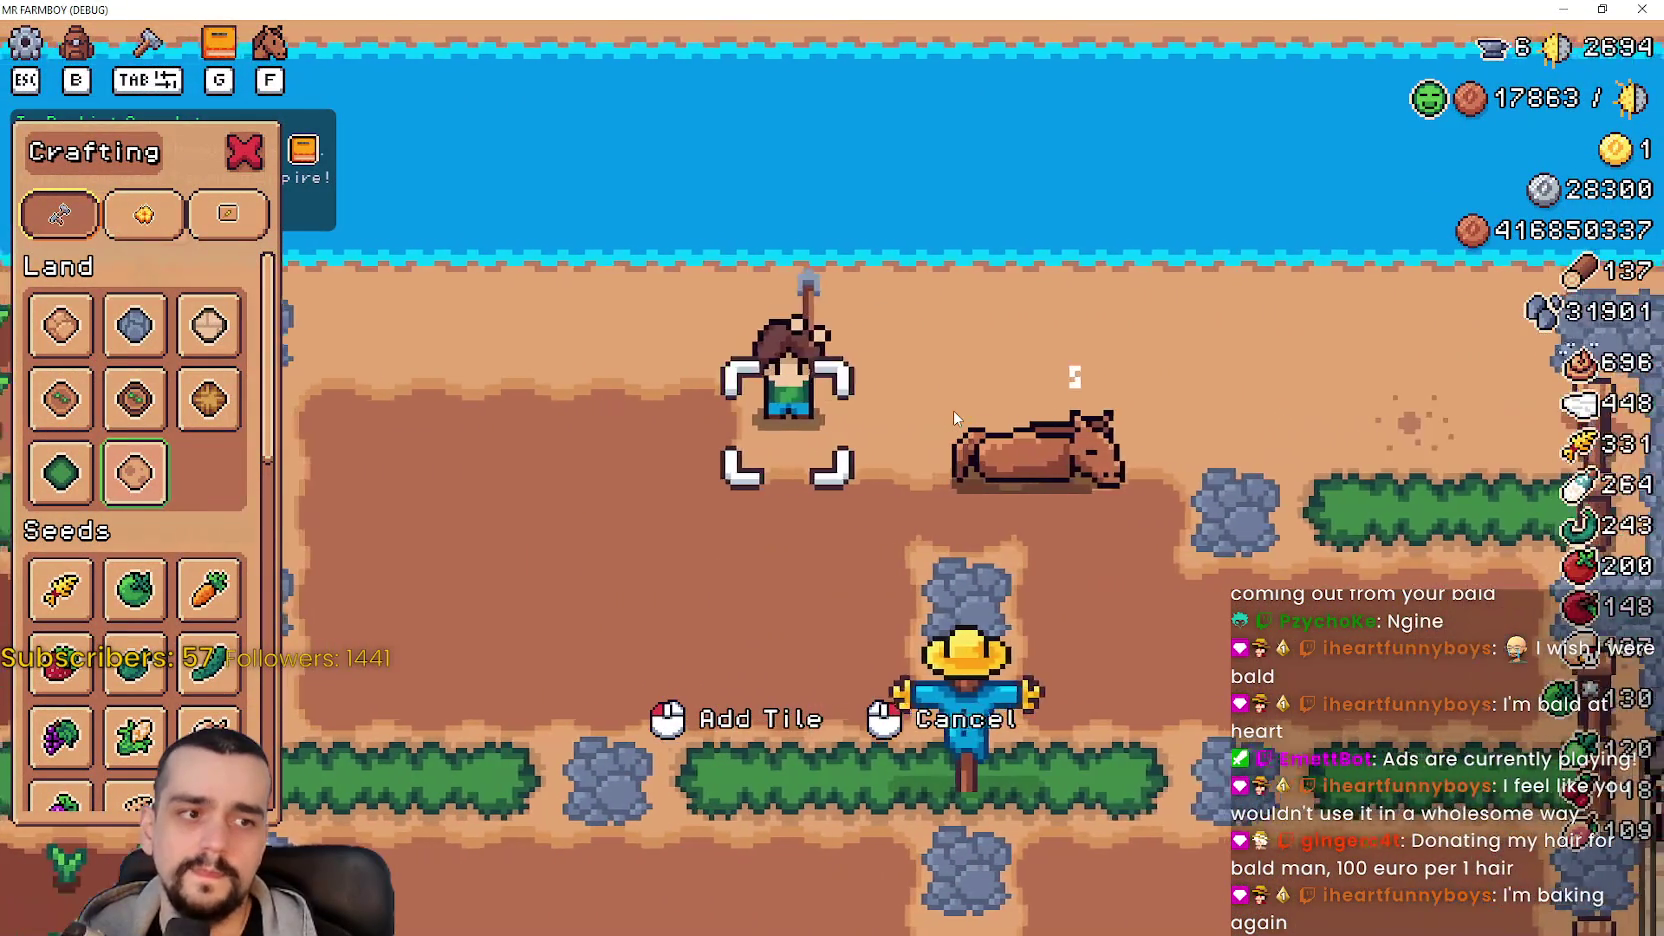
key("alt+Tab")
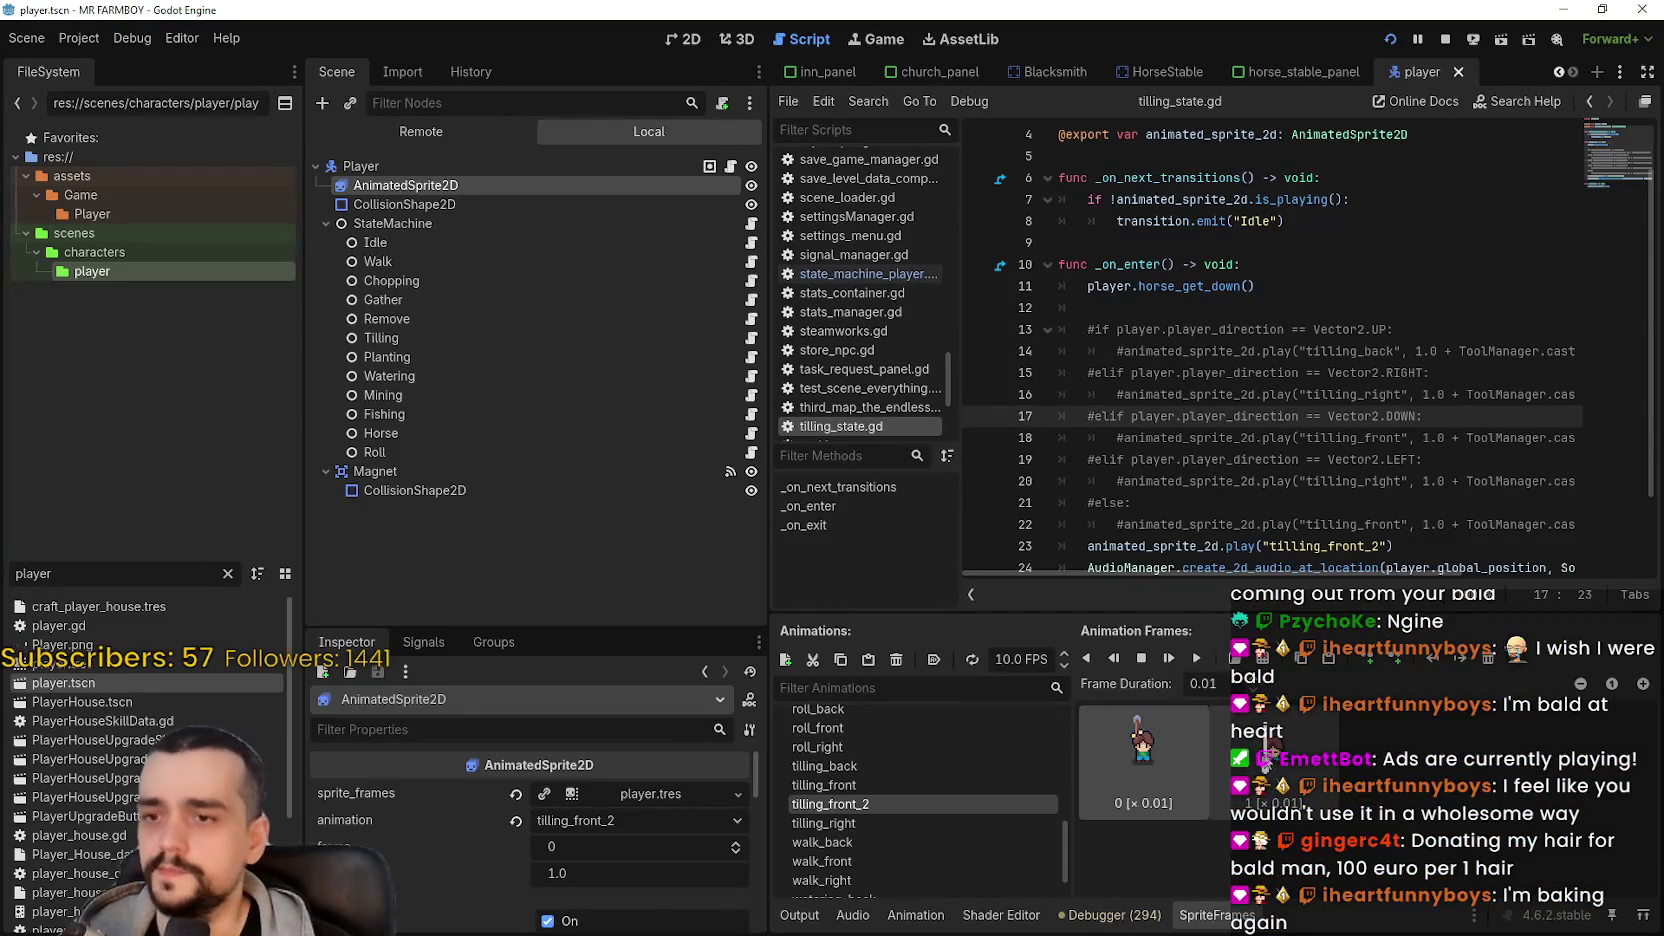
key("alt+Tab")
key("a")
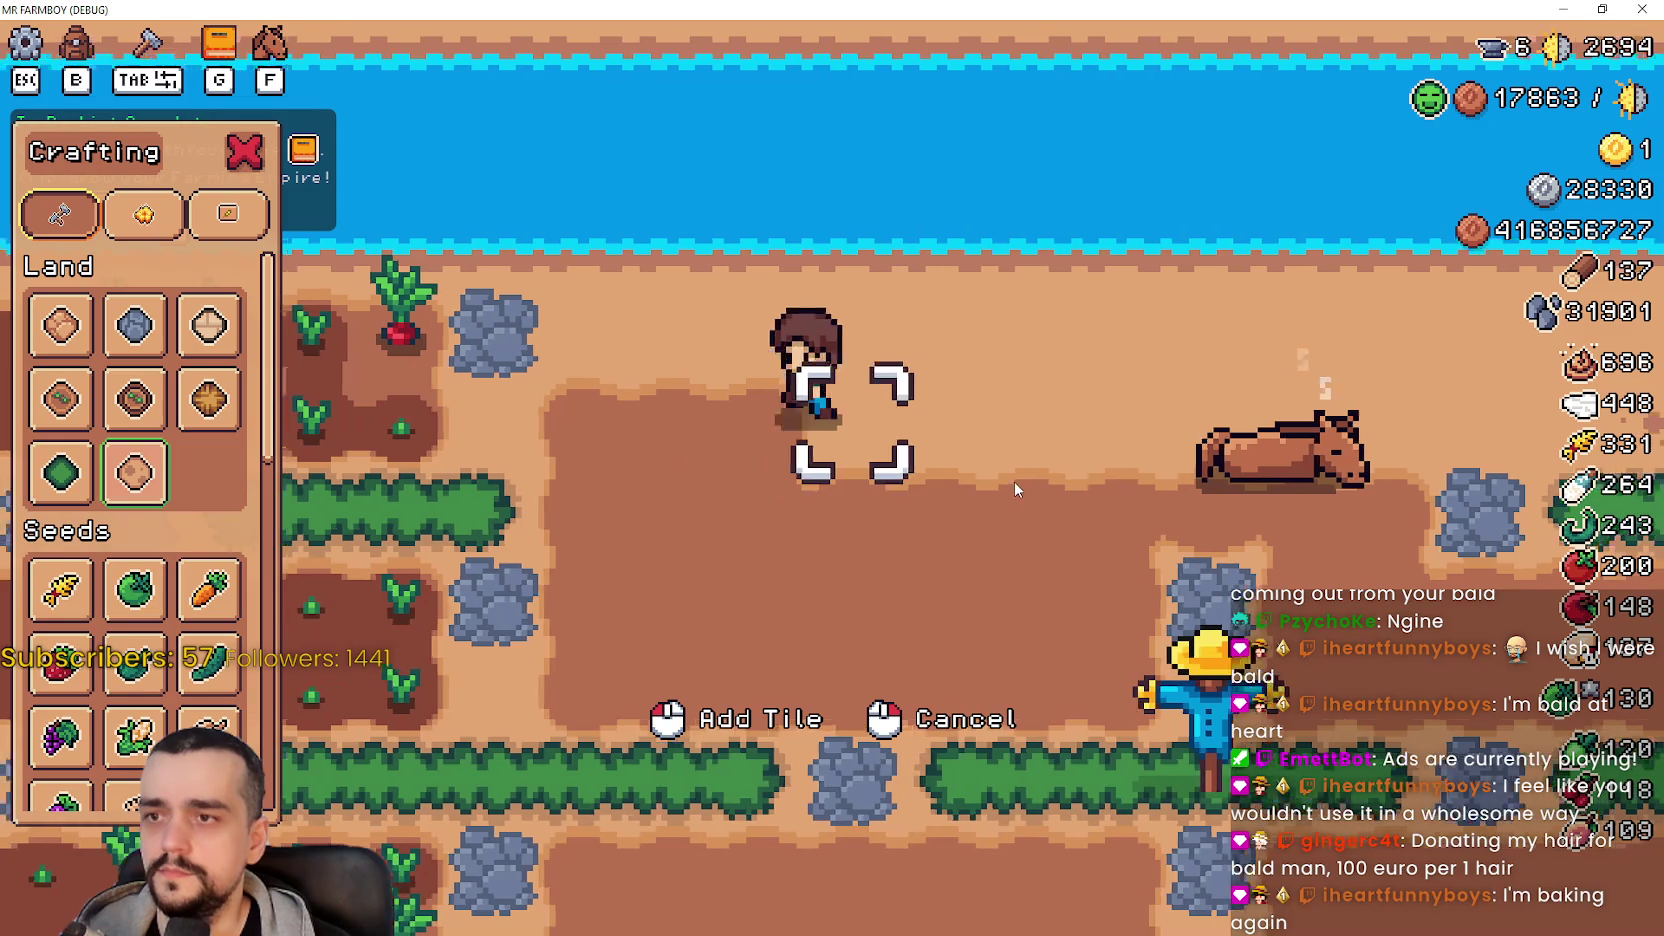
key("alt+Tab")
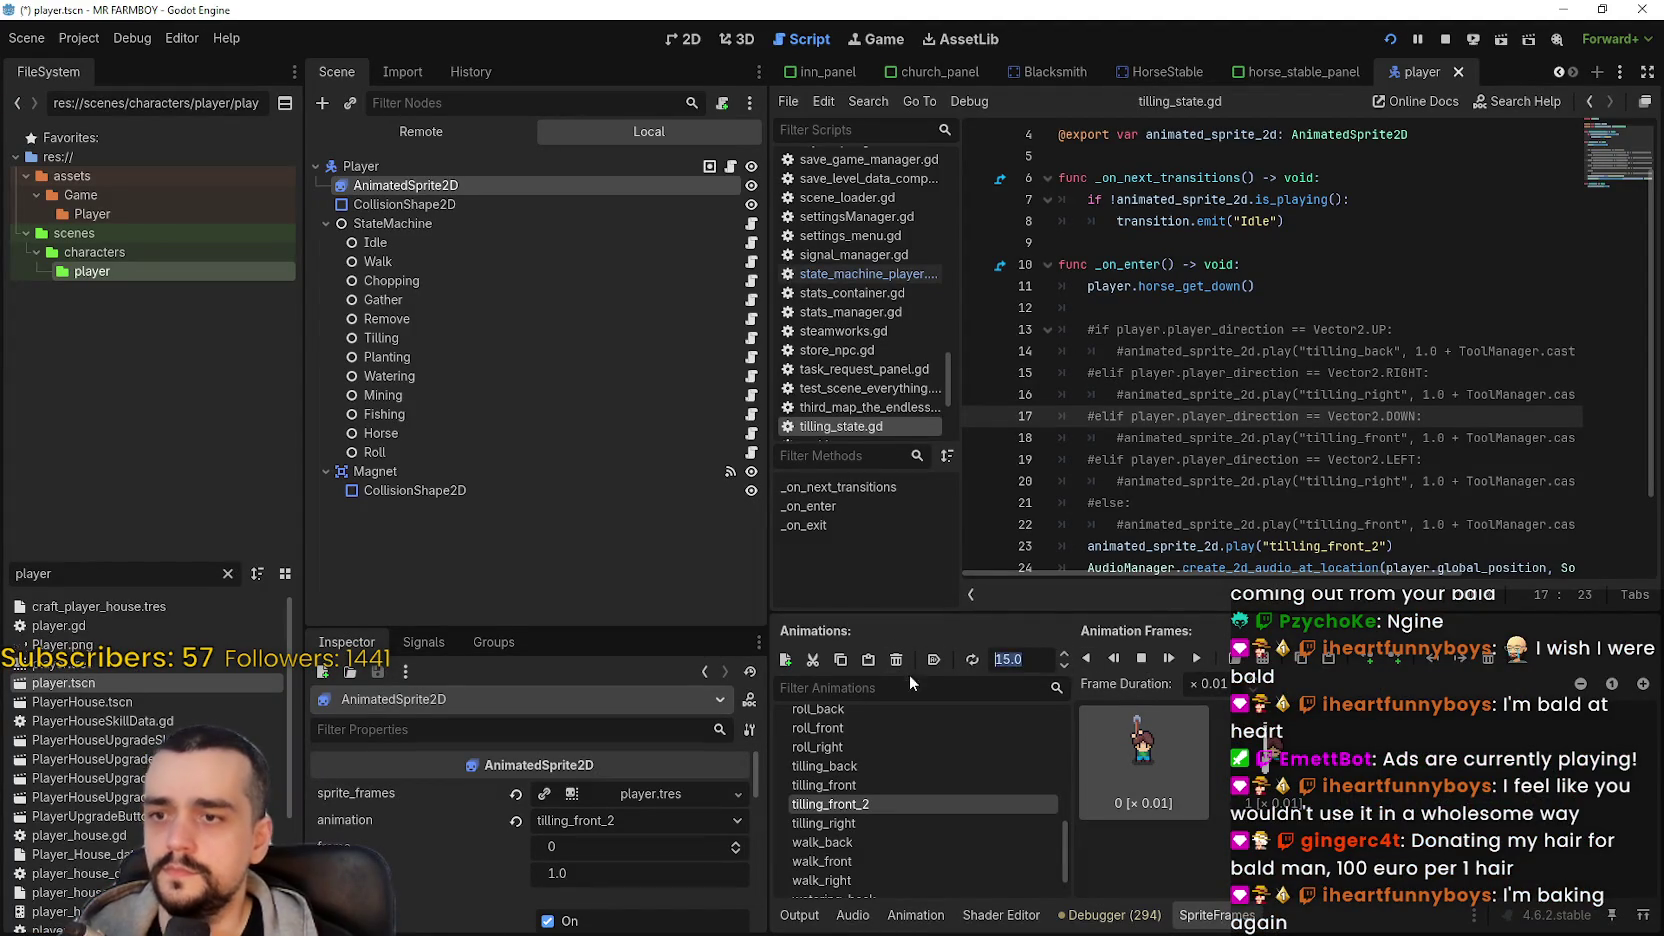
- Commit 100 FPS for tilling_front_2 and test the faster tilling in the game
key("Return")
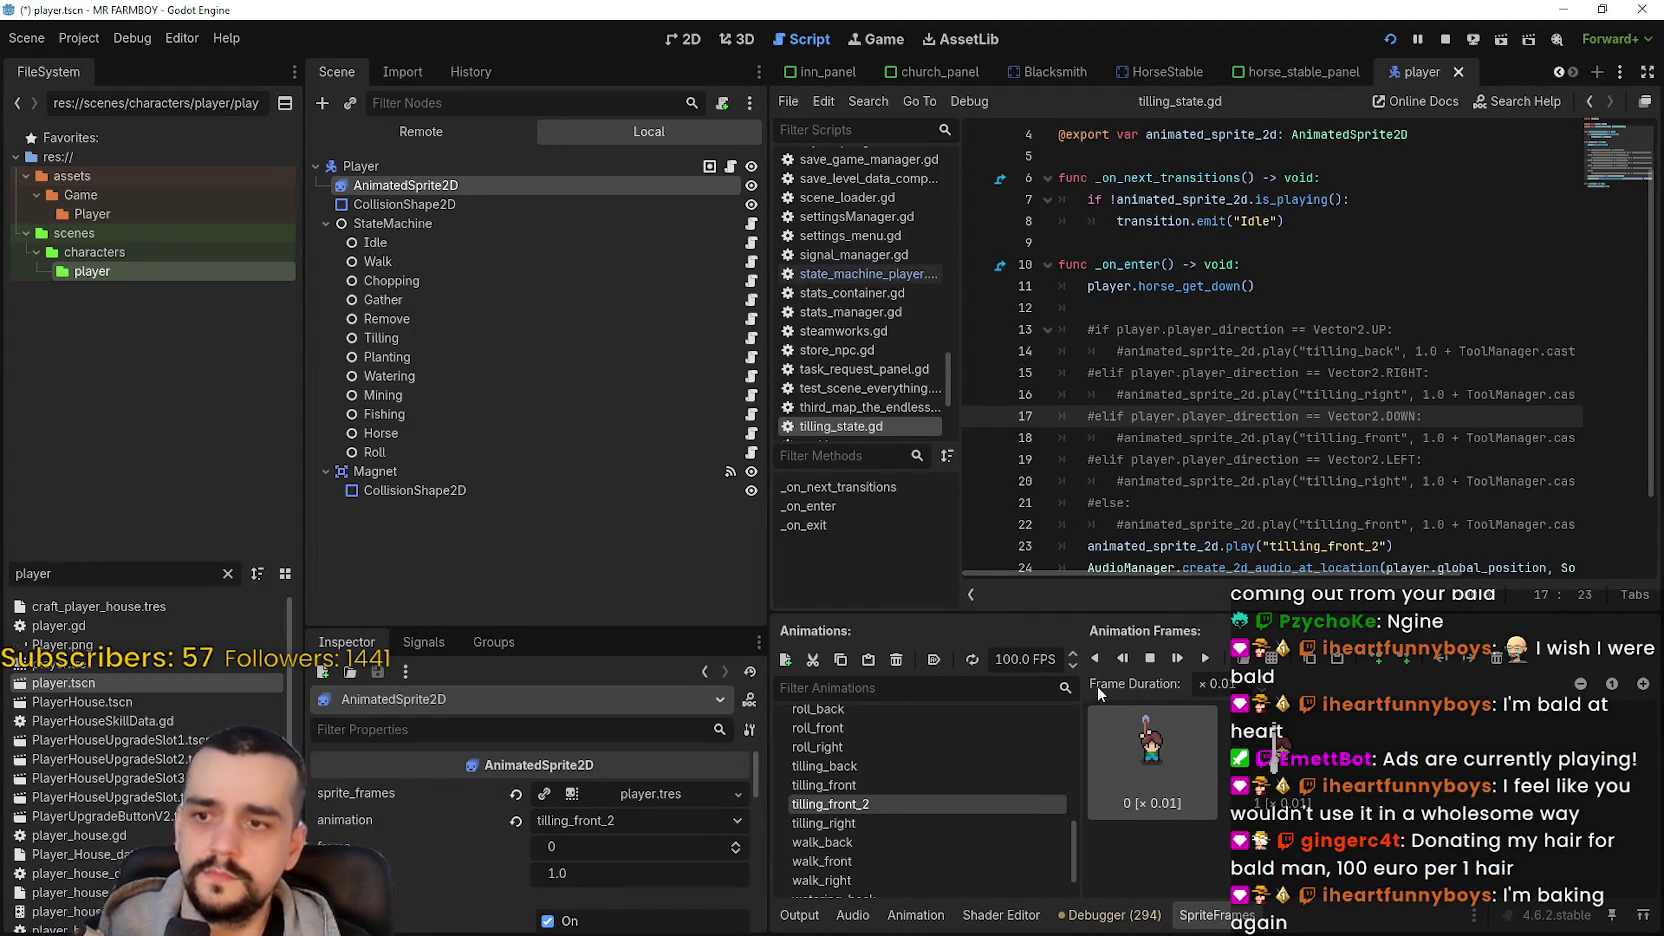
key("alt+Tab")
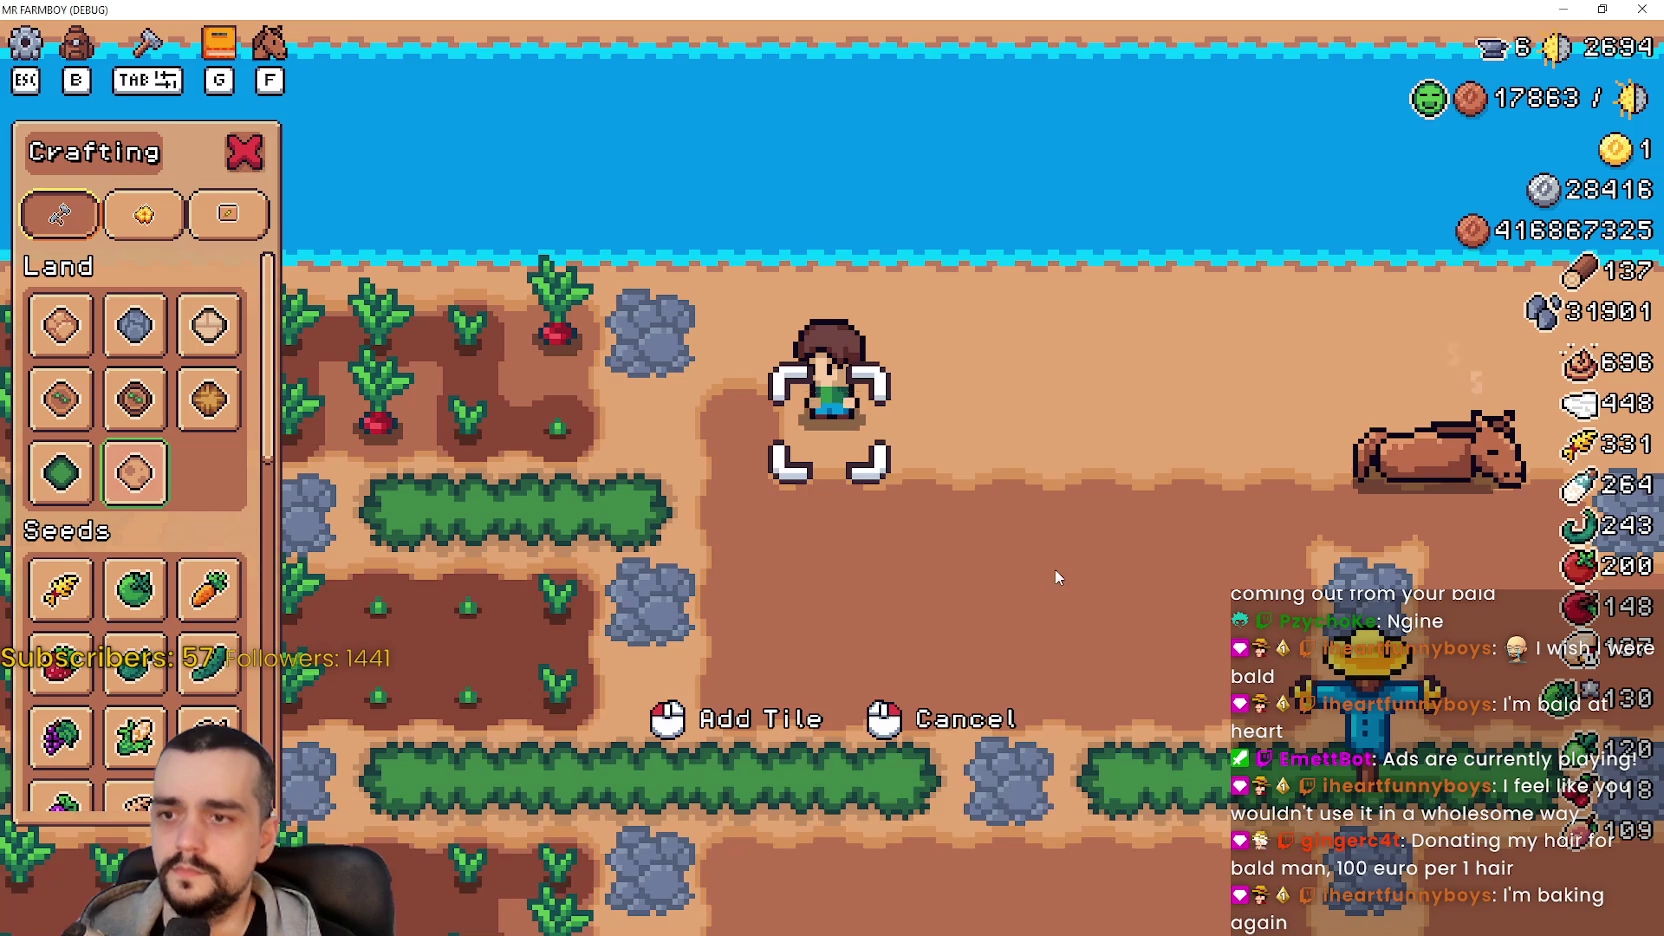
key("d")
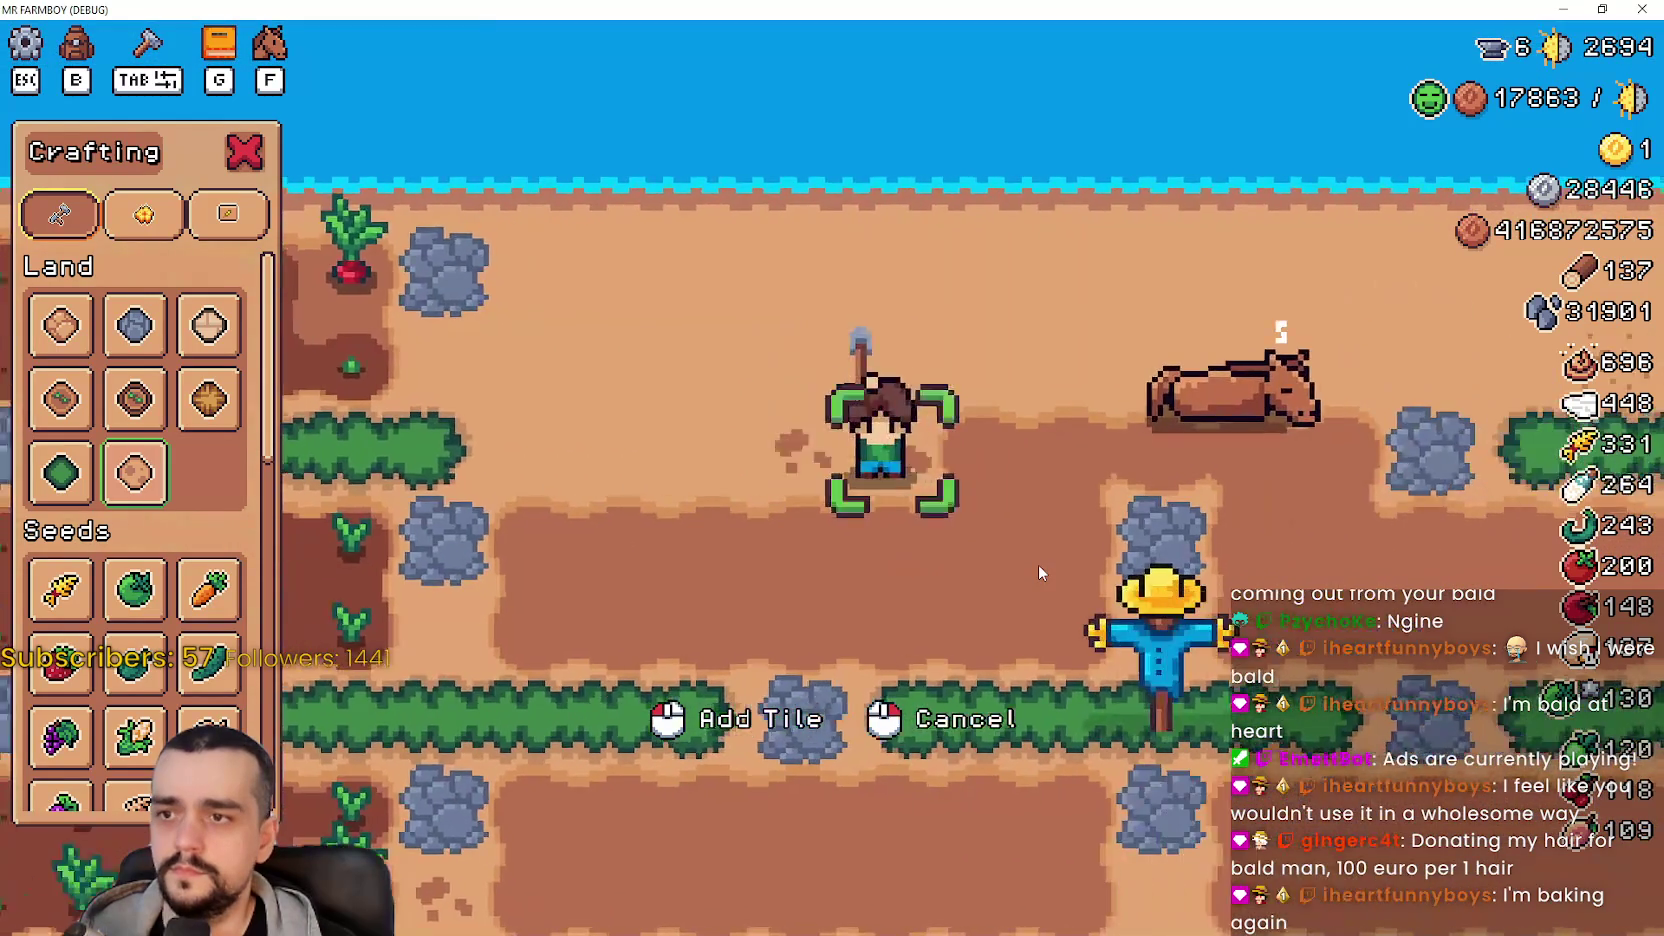
key("a")
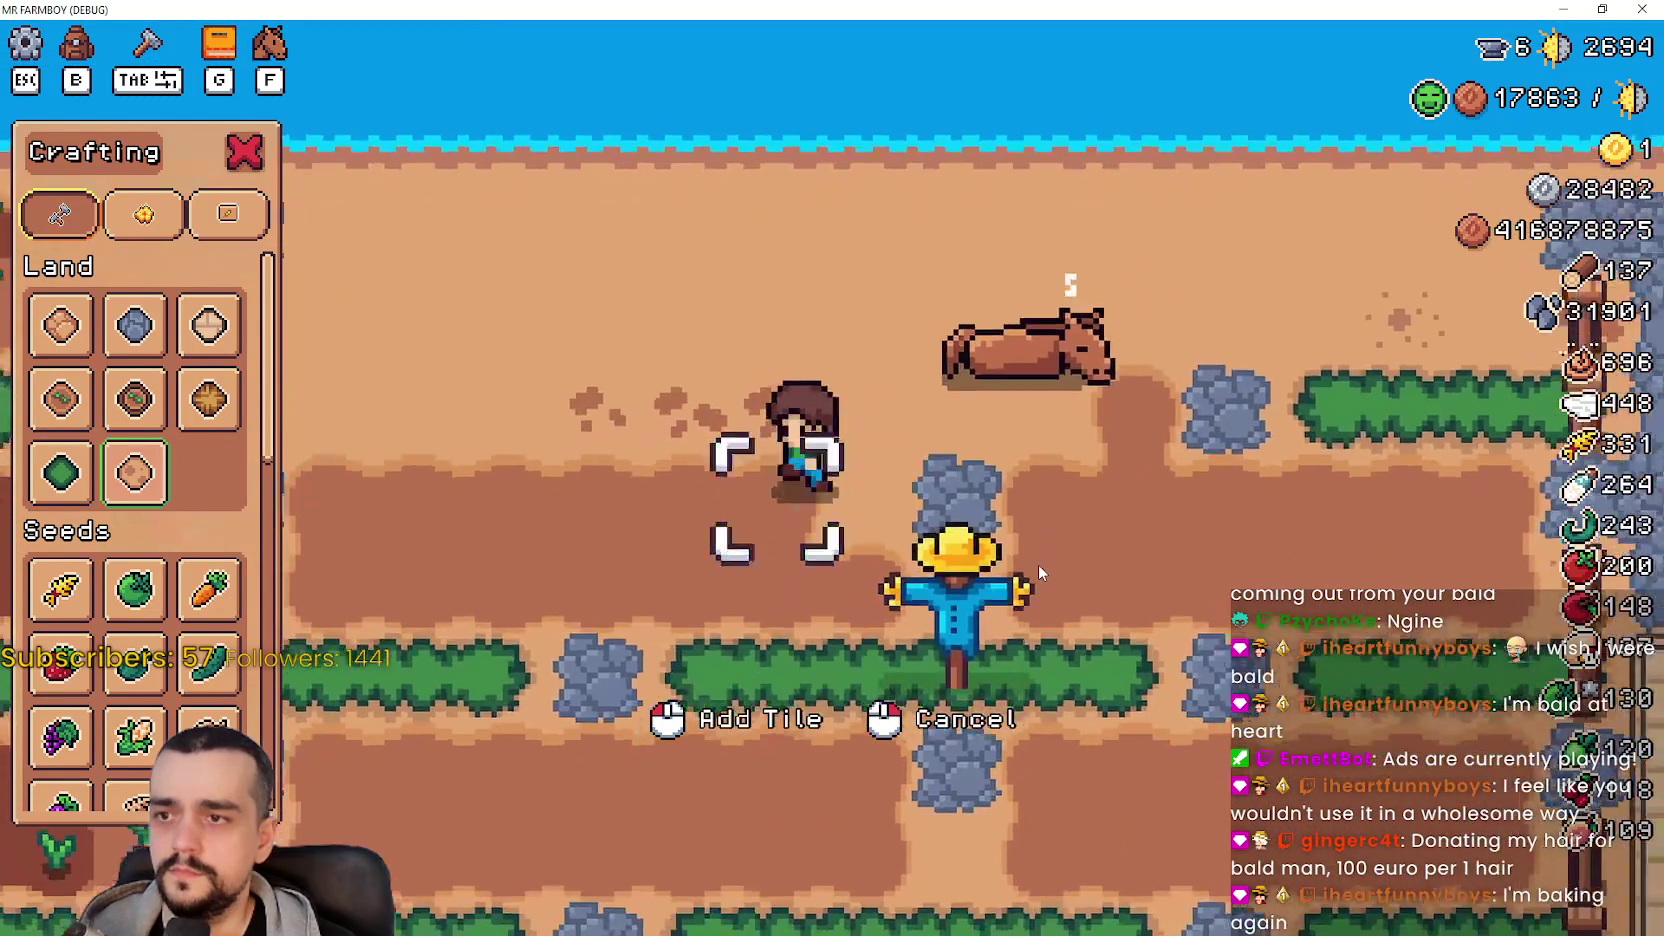
key("d")
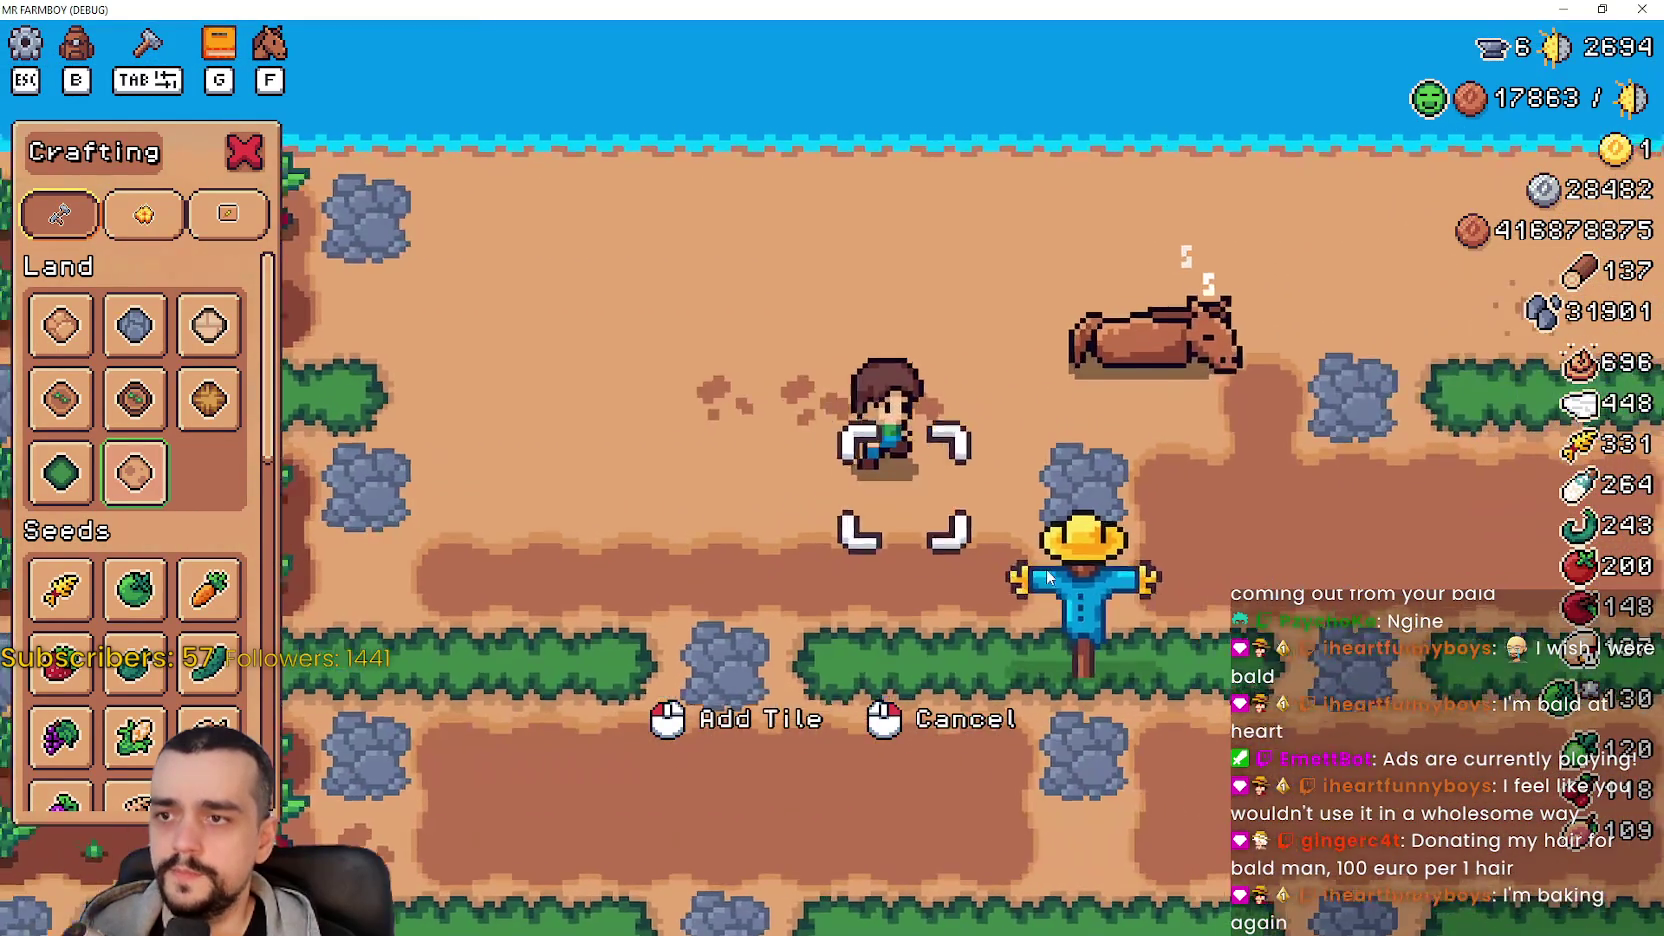
key("d")
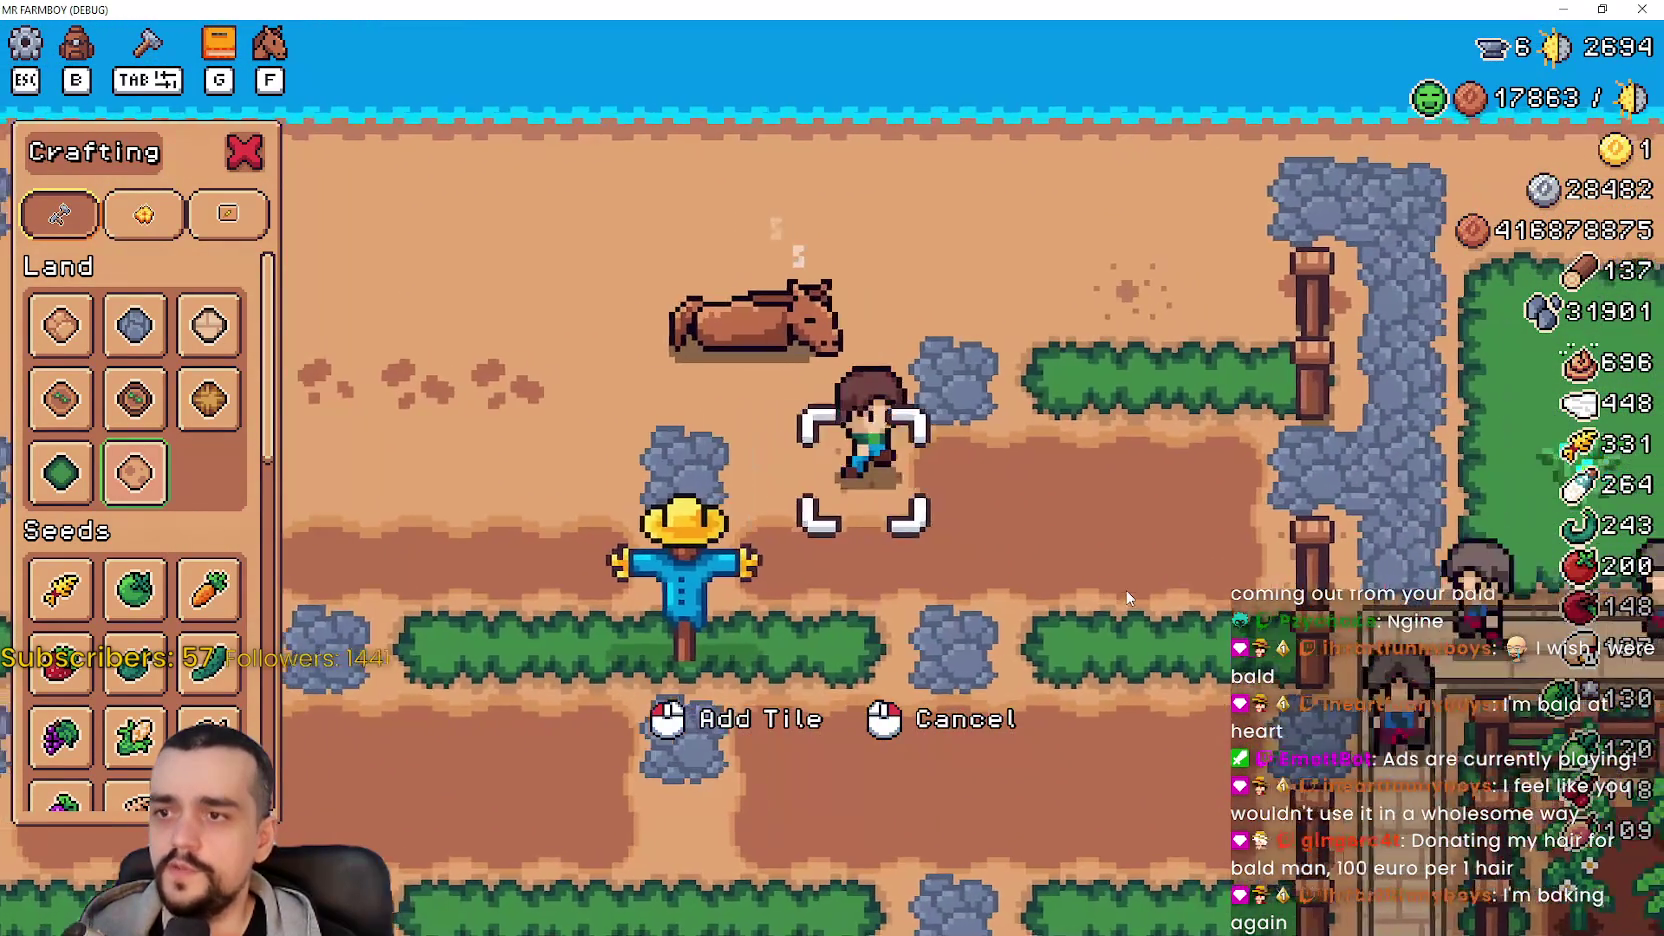
key("a")
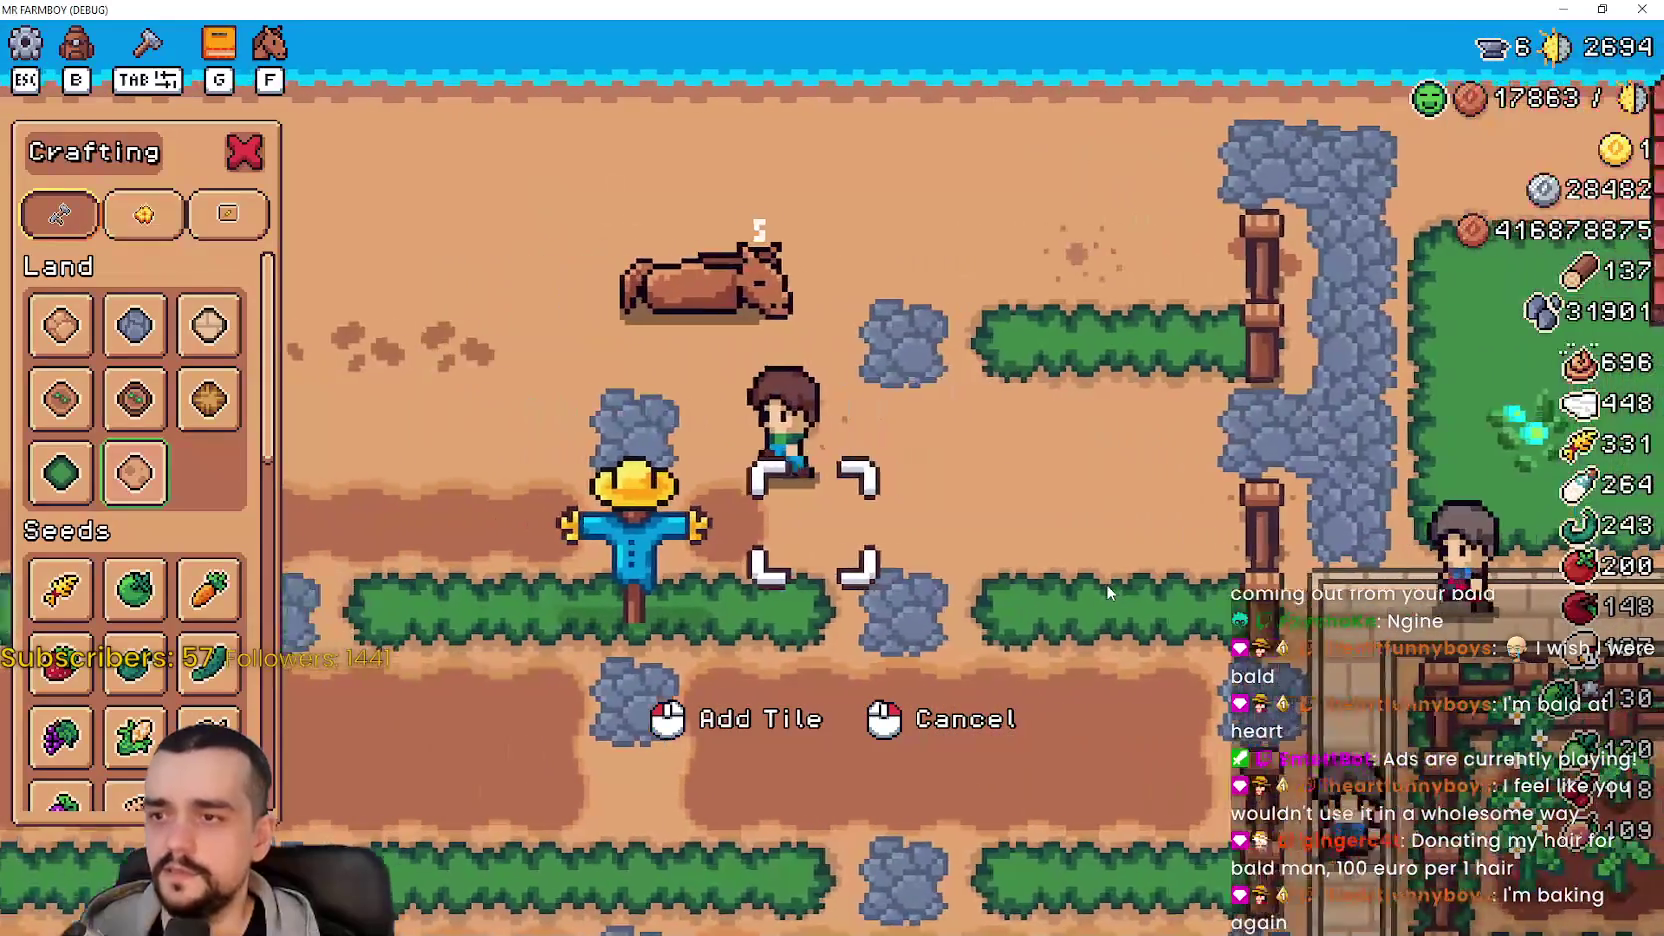
- Walk the farmer around the scarecrow rows checking the tilling animation, then return to Godot
scroll(1140, 600, "down", 5)
scroll(1143, 598, "up", 5)
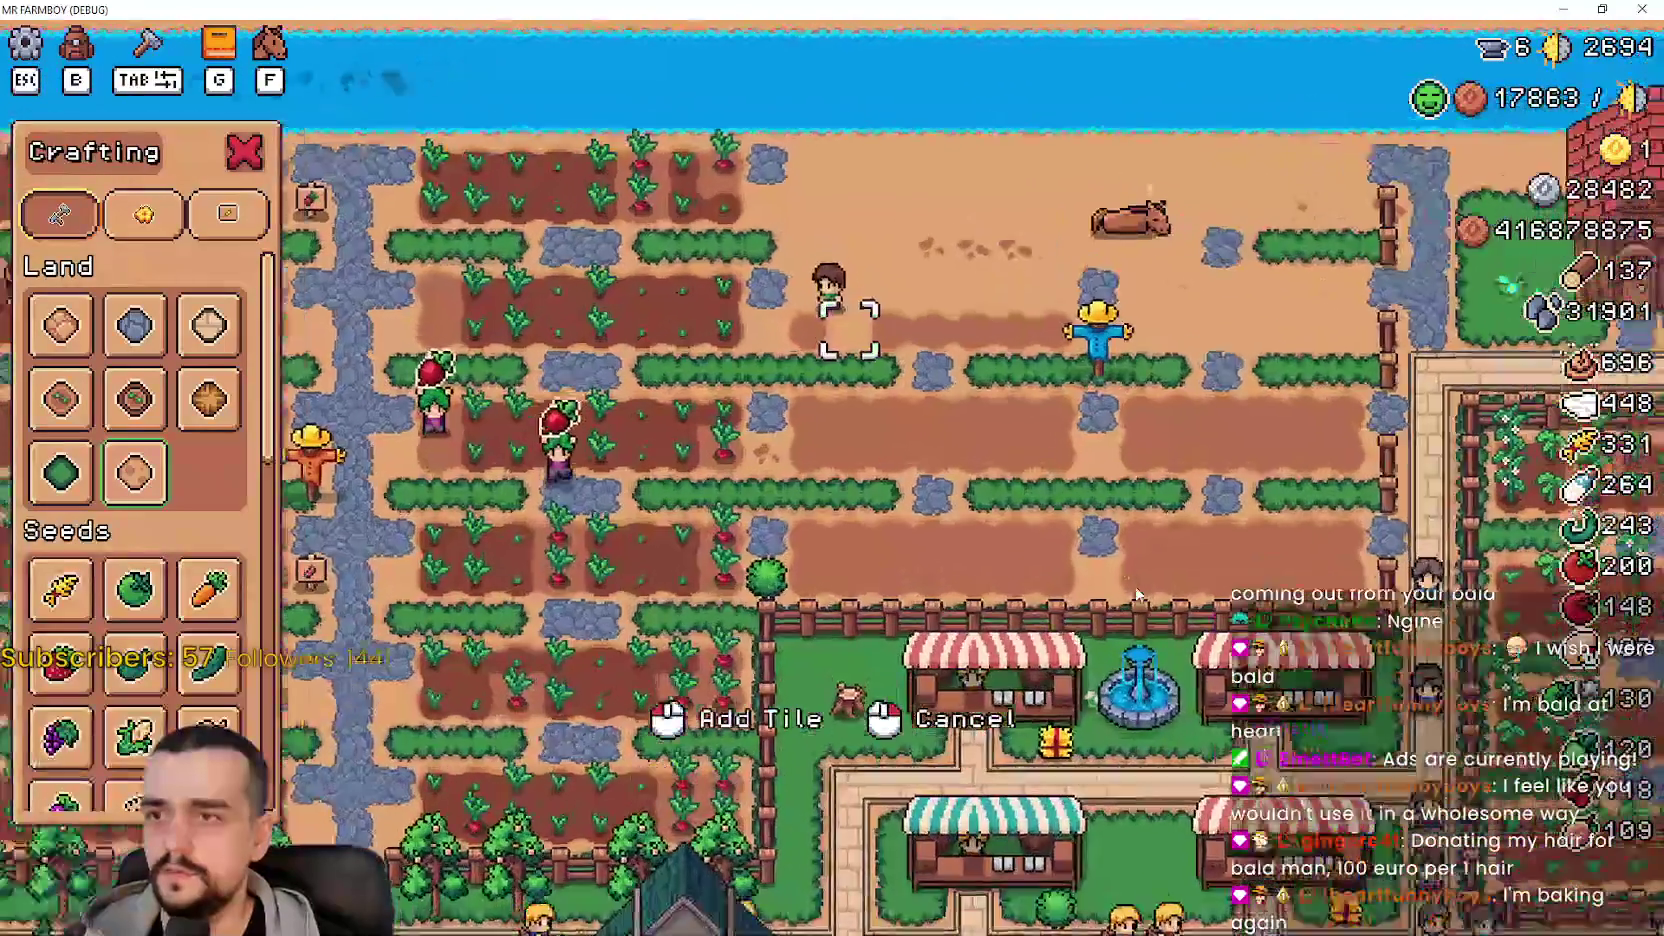
key("d")
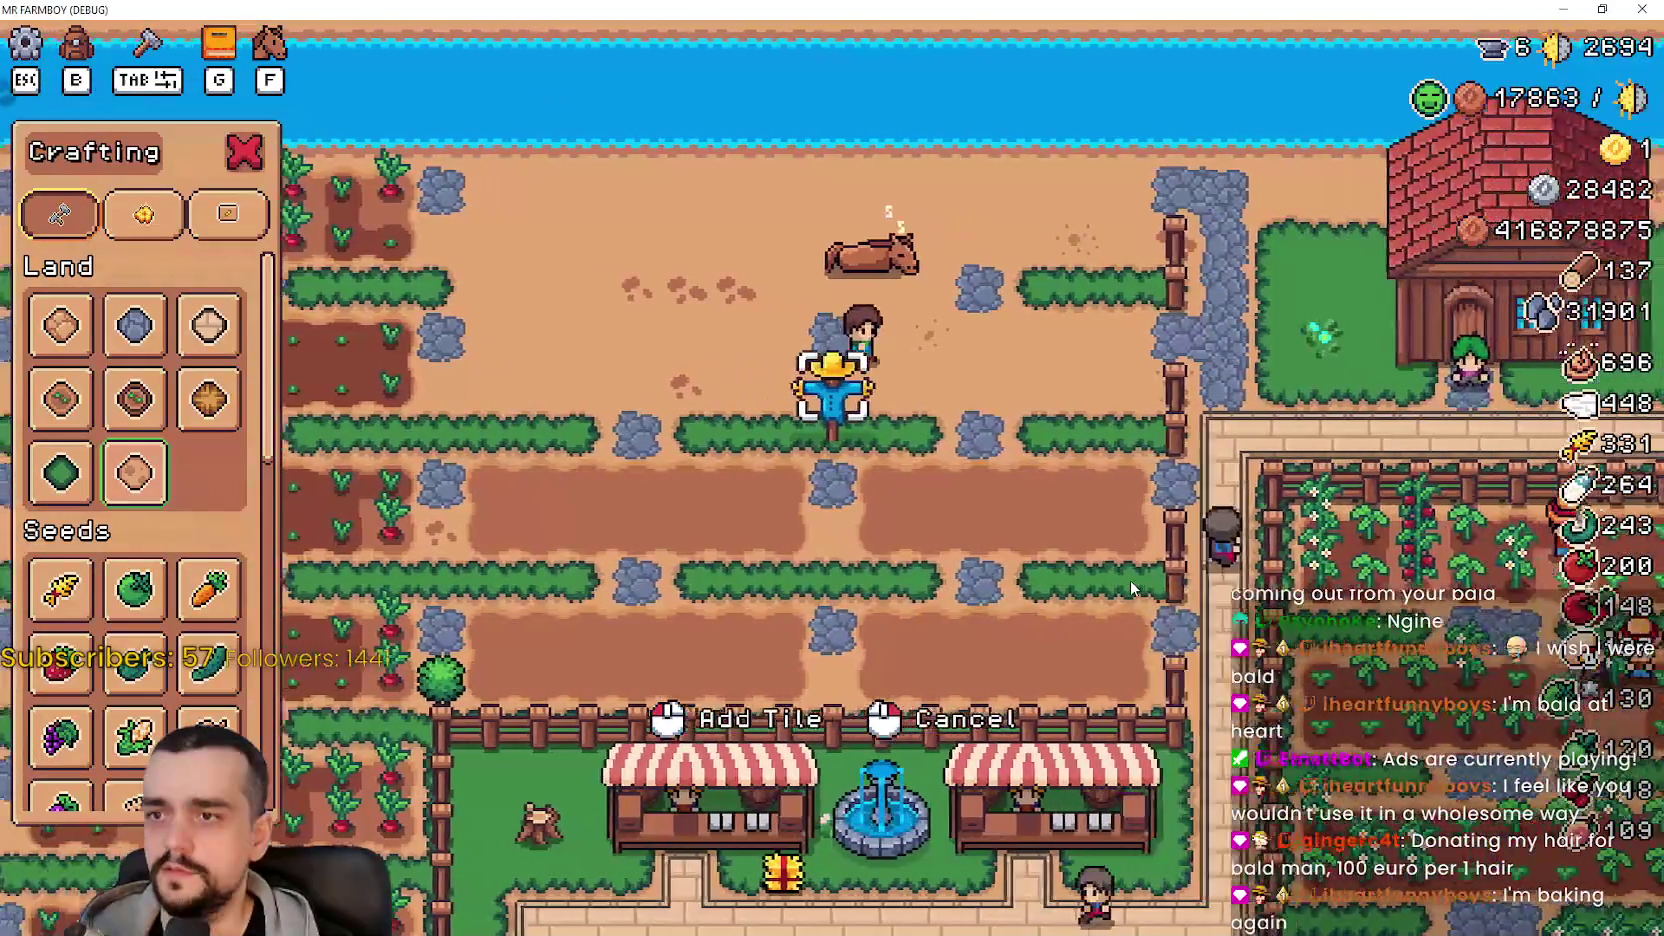
key("a")
key("w")
key("w")
key("a")
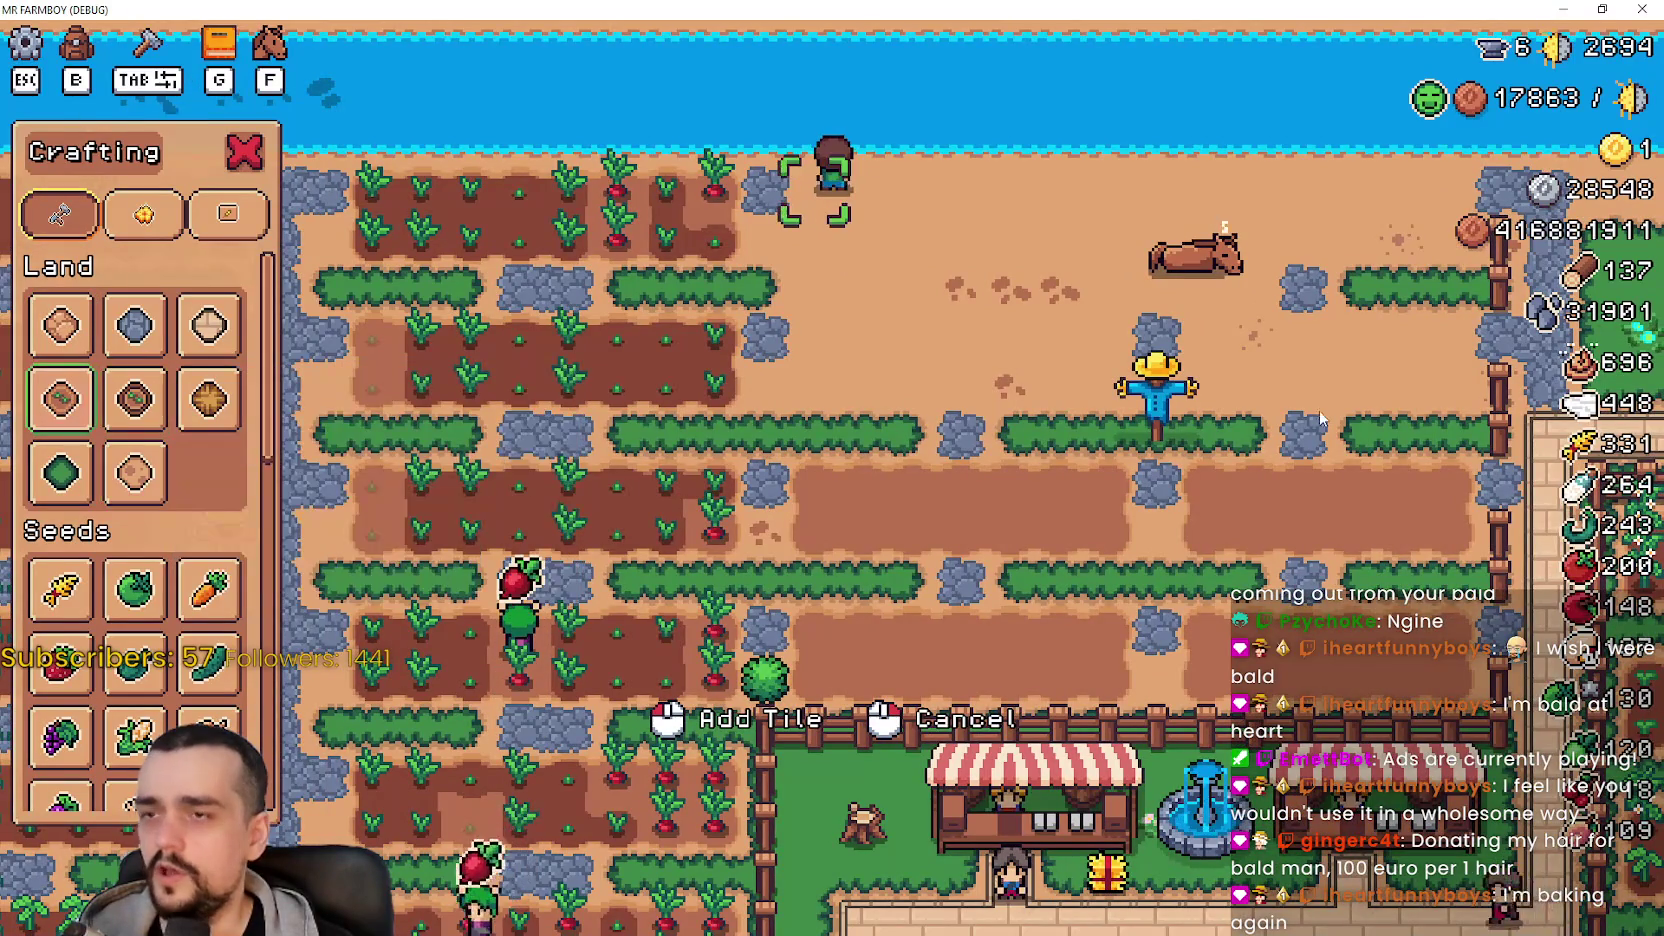
key("d")
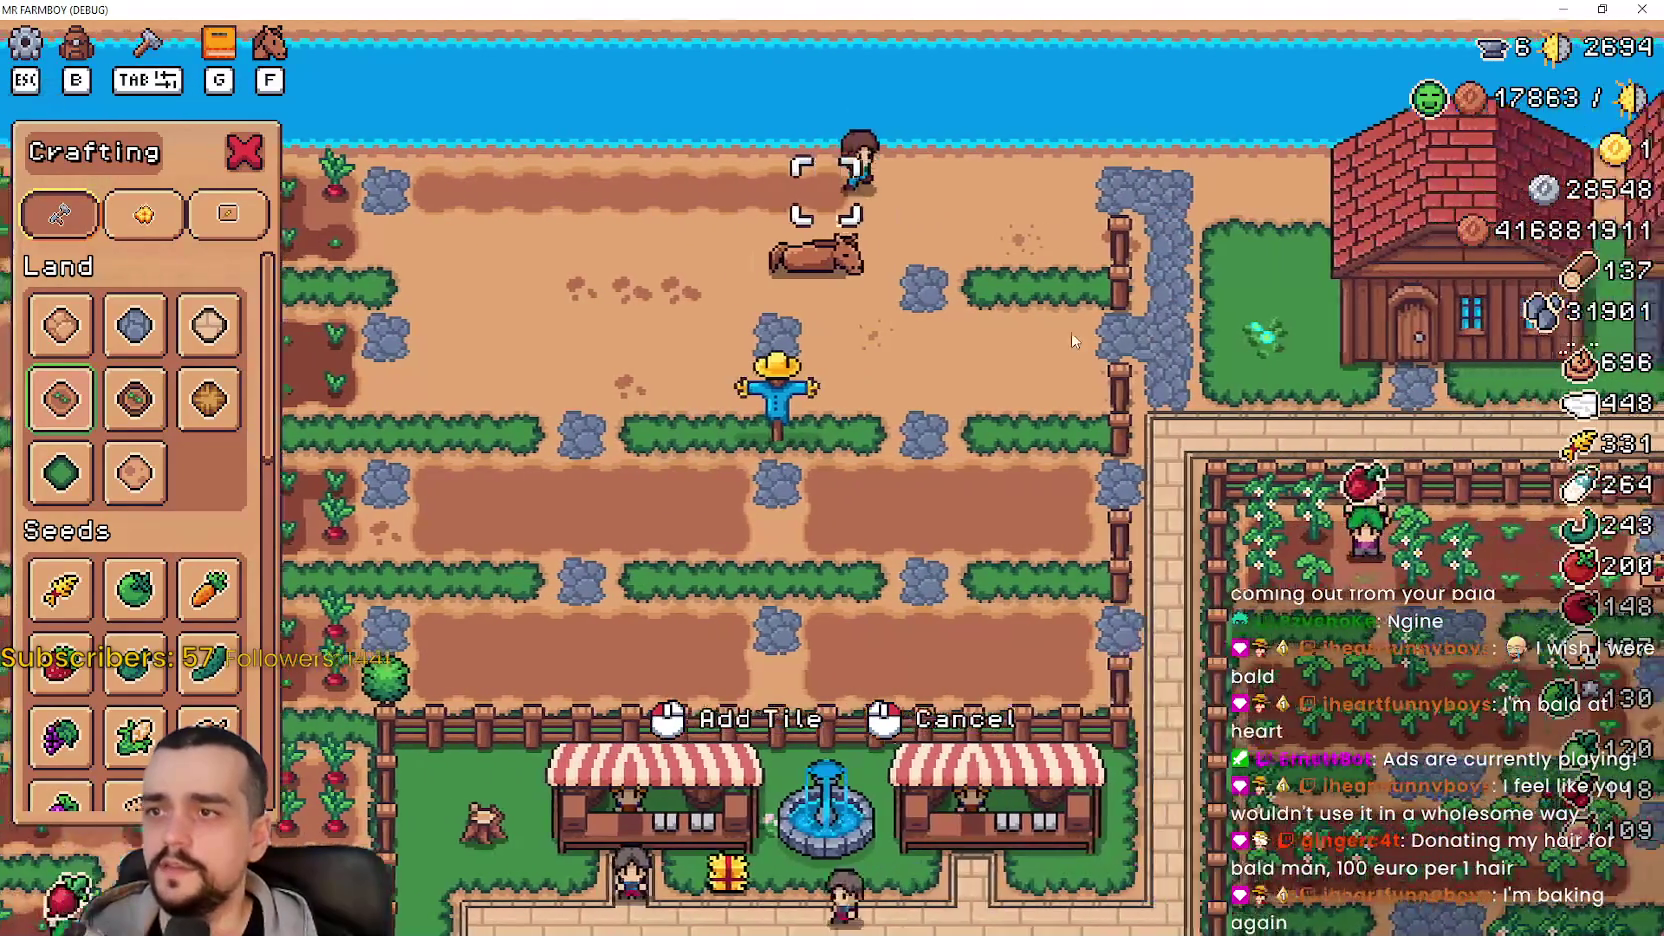
key("d")
key("s")
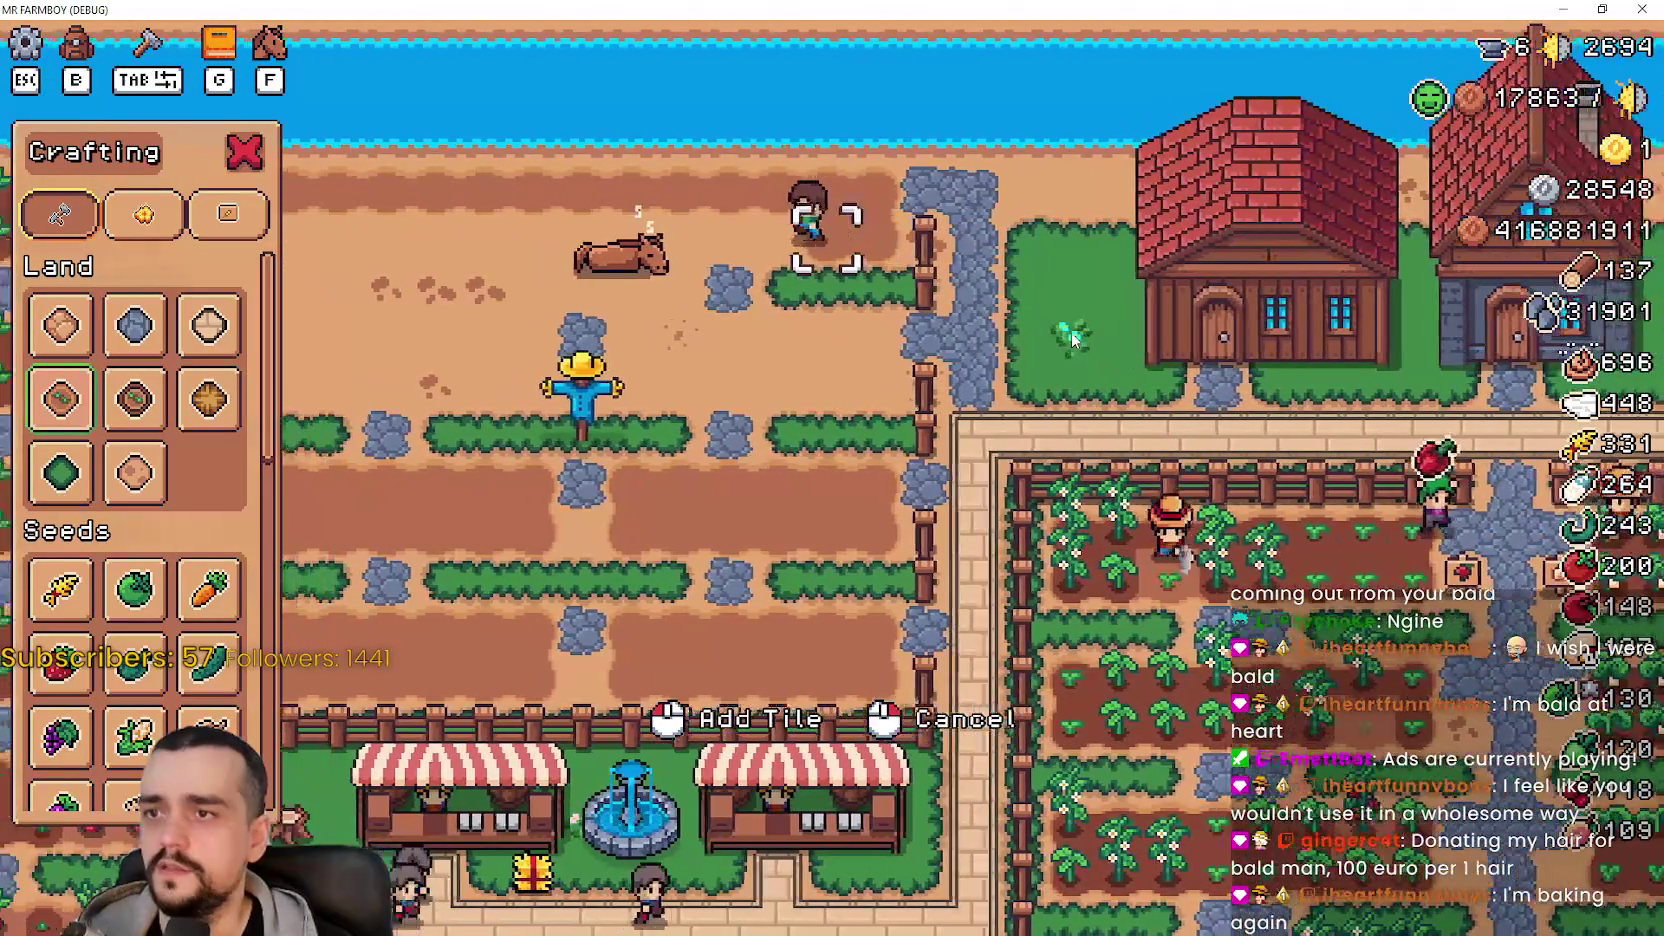
key("a")
scroll(1071, 338, "up", 3)
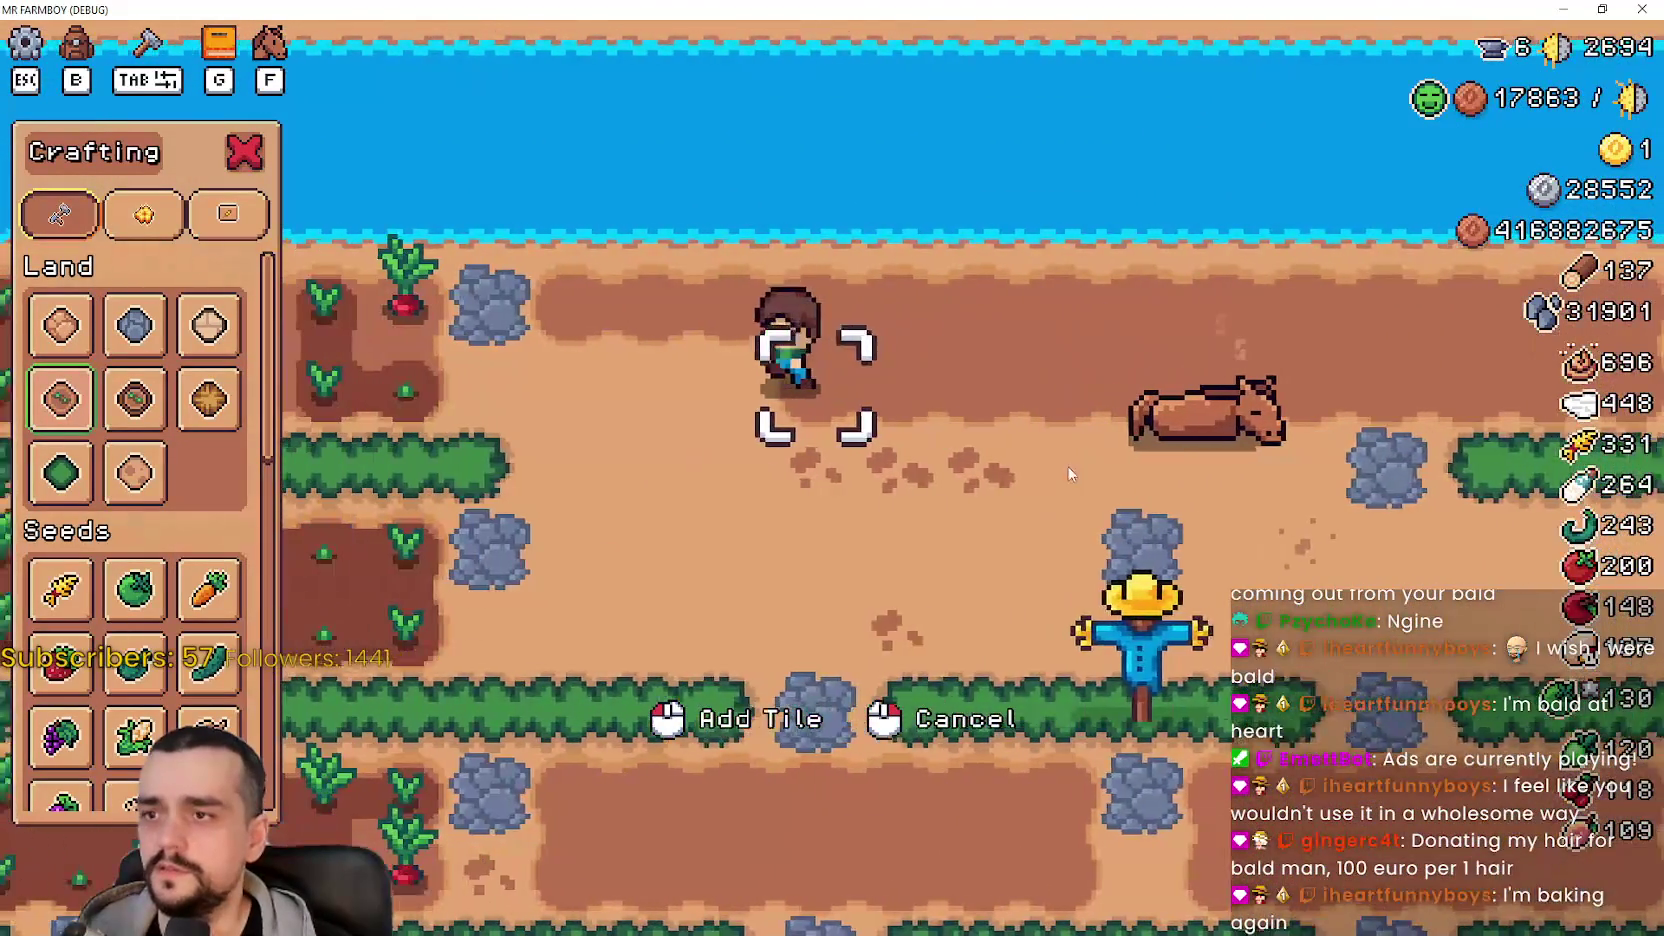
key("s")
key("d")
key("alt+Tab")
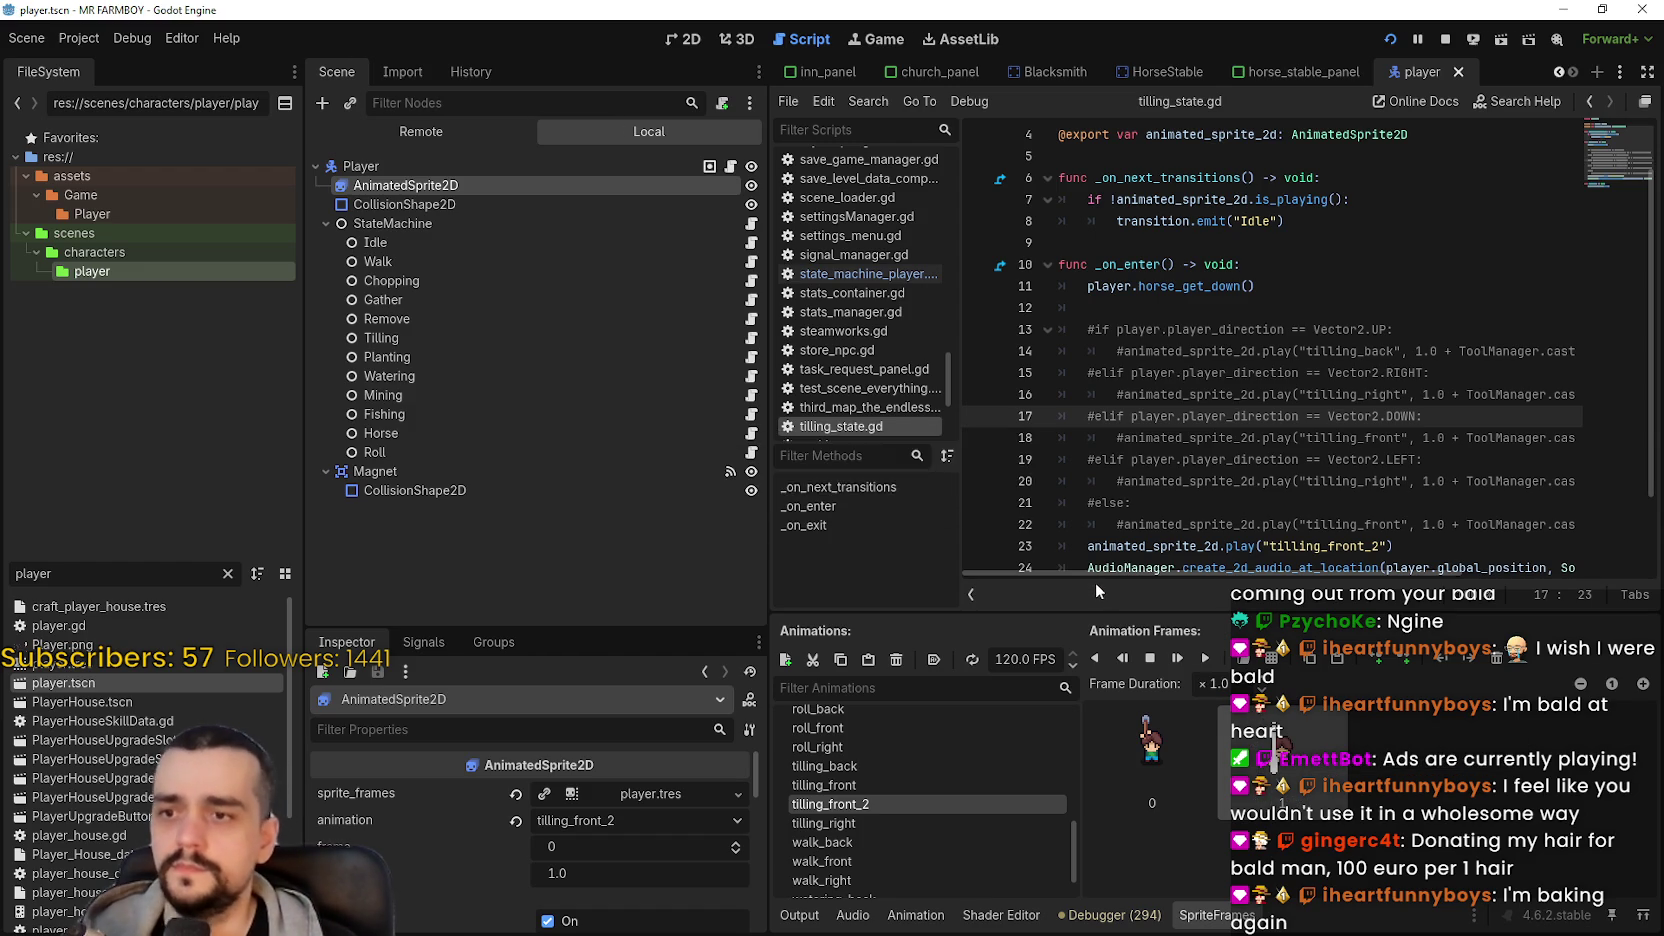
- Stop the game with F8, relaunch it with F5, and walk the farmer across the field
key("d")
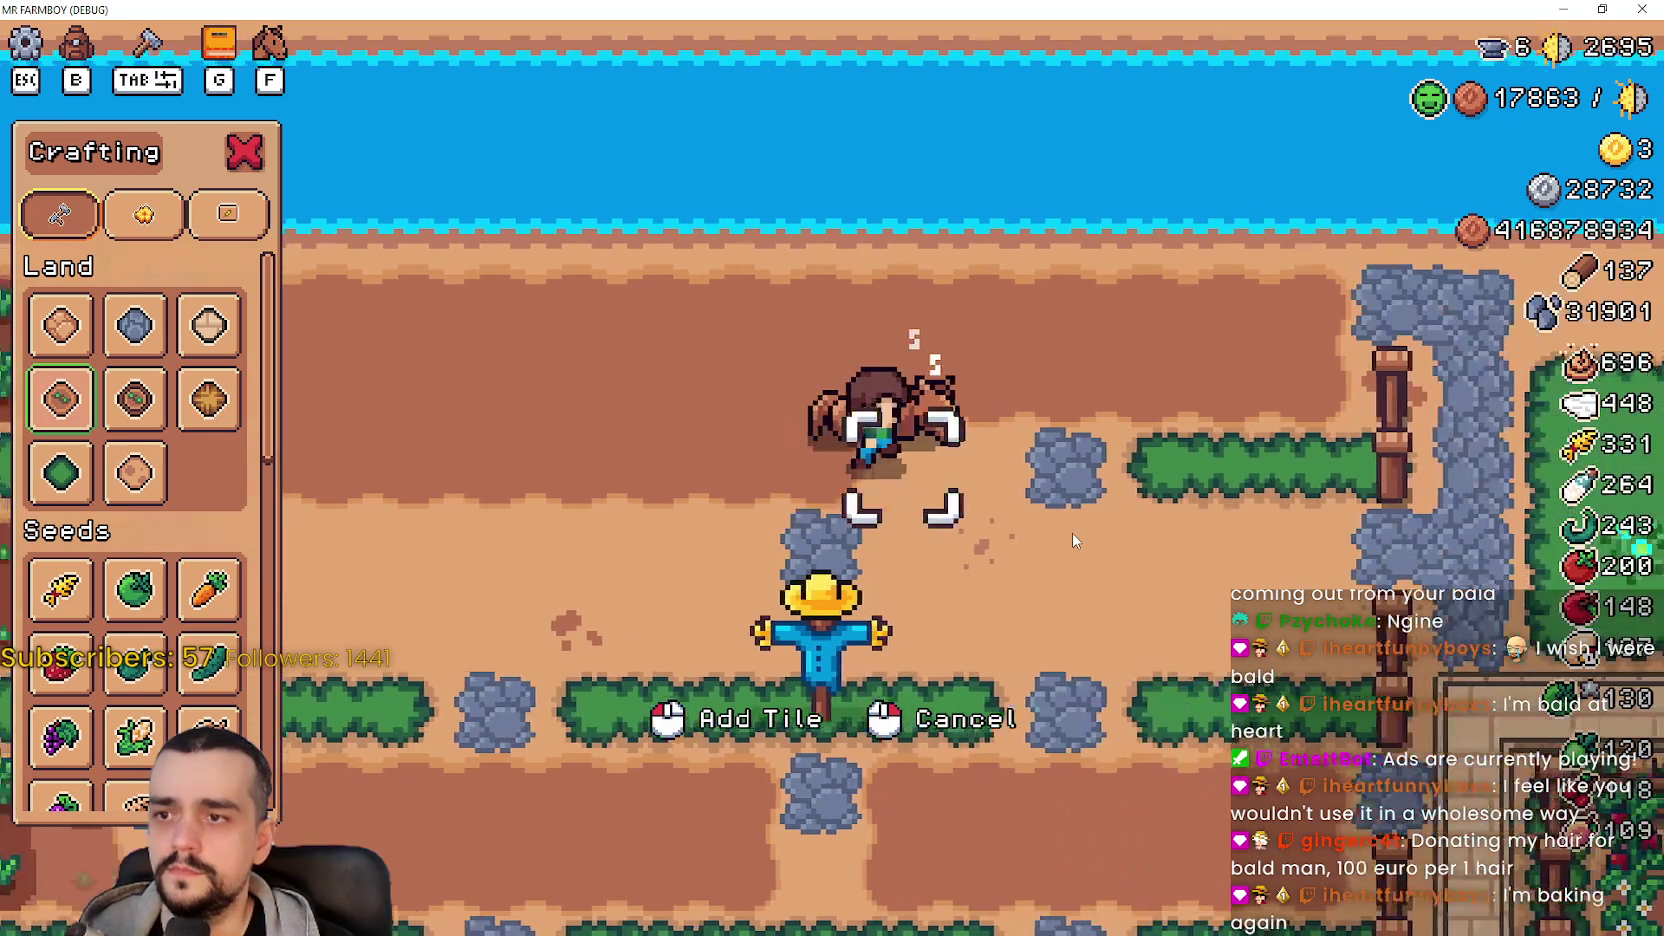
key("F8")
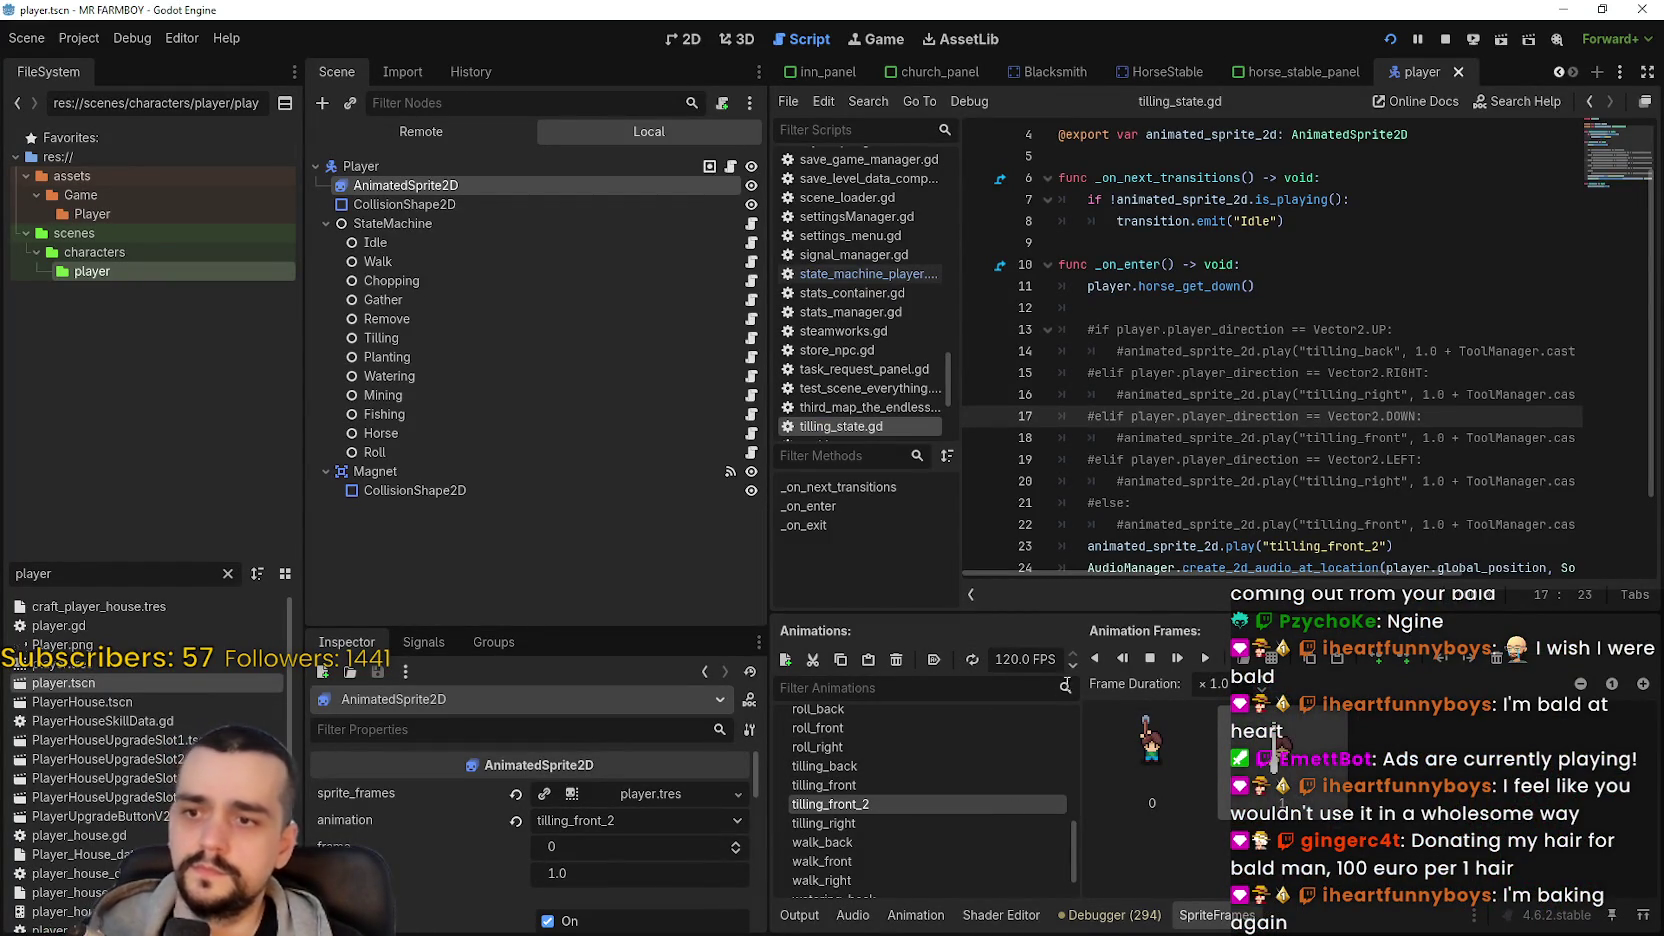
key("F5")
key("a")
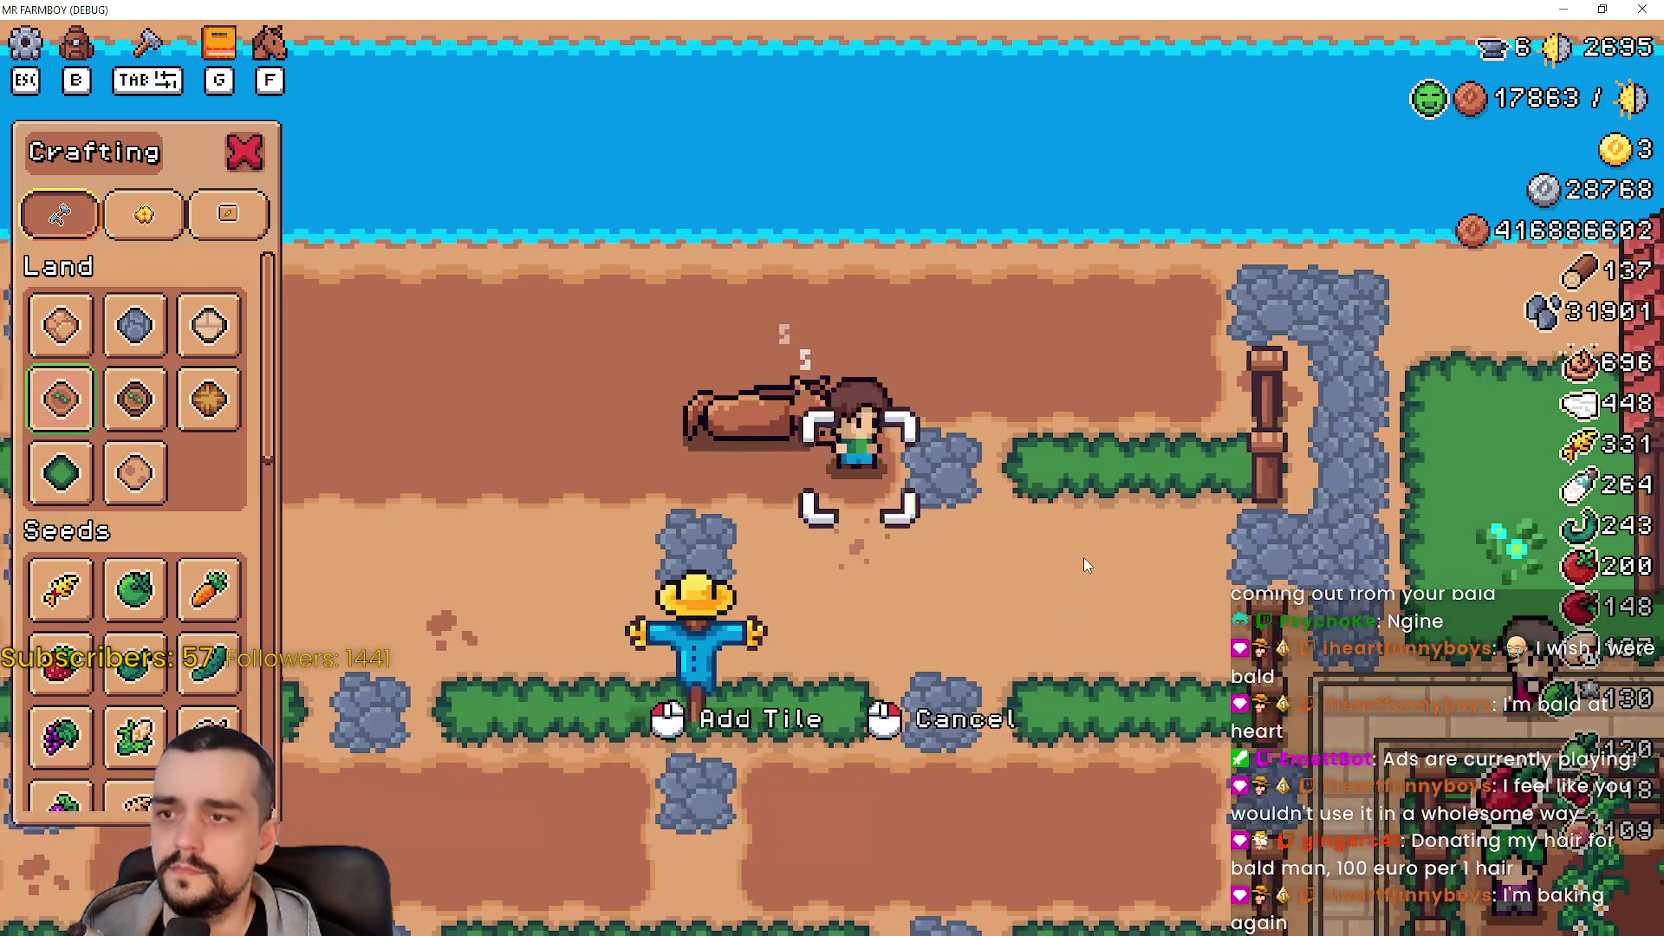
key("s")
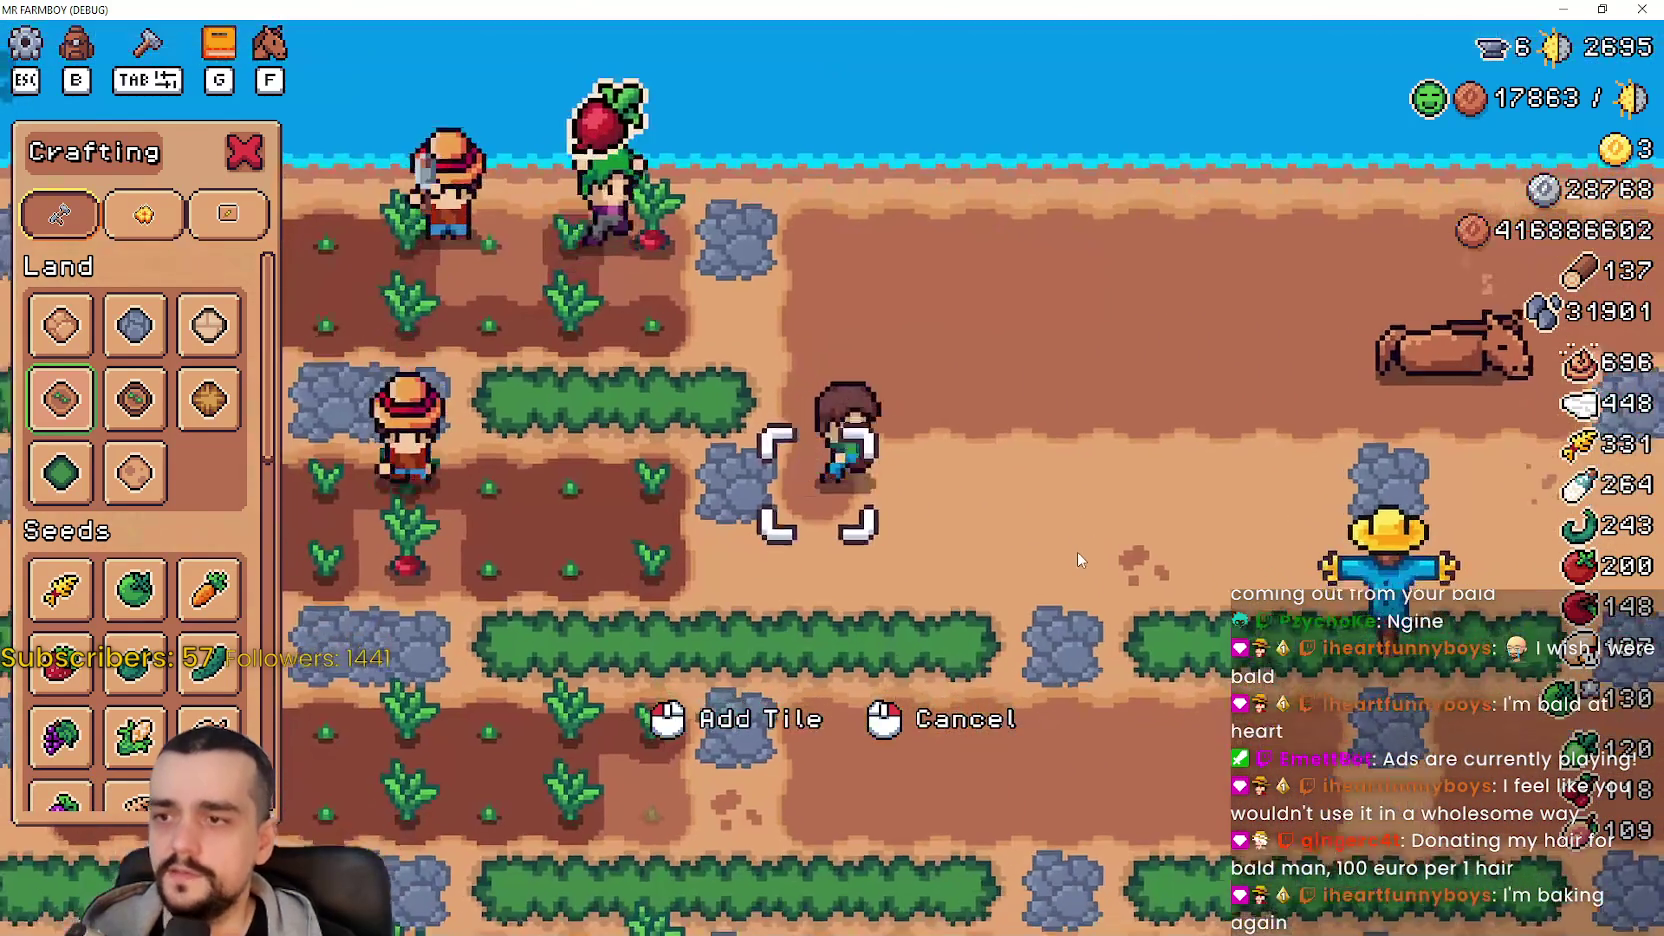
key("d")
key("d")
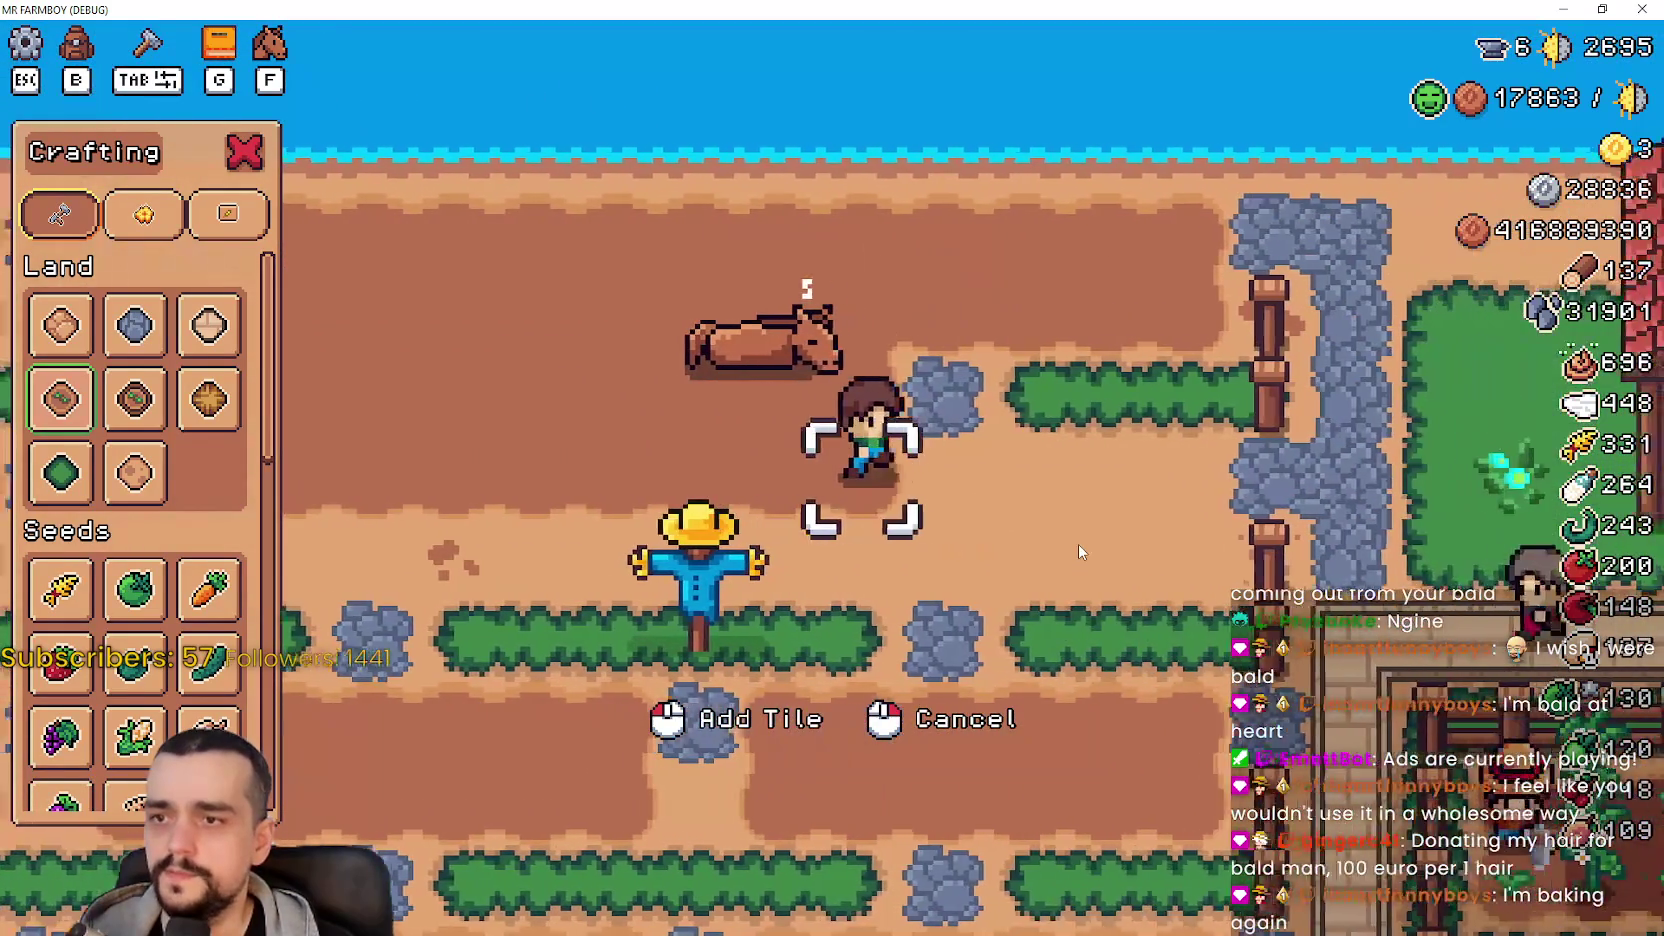
key("w")
key("a")
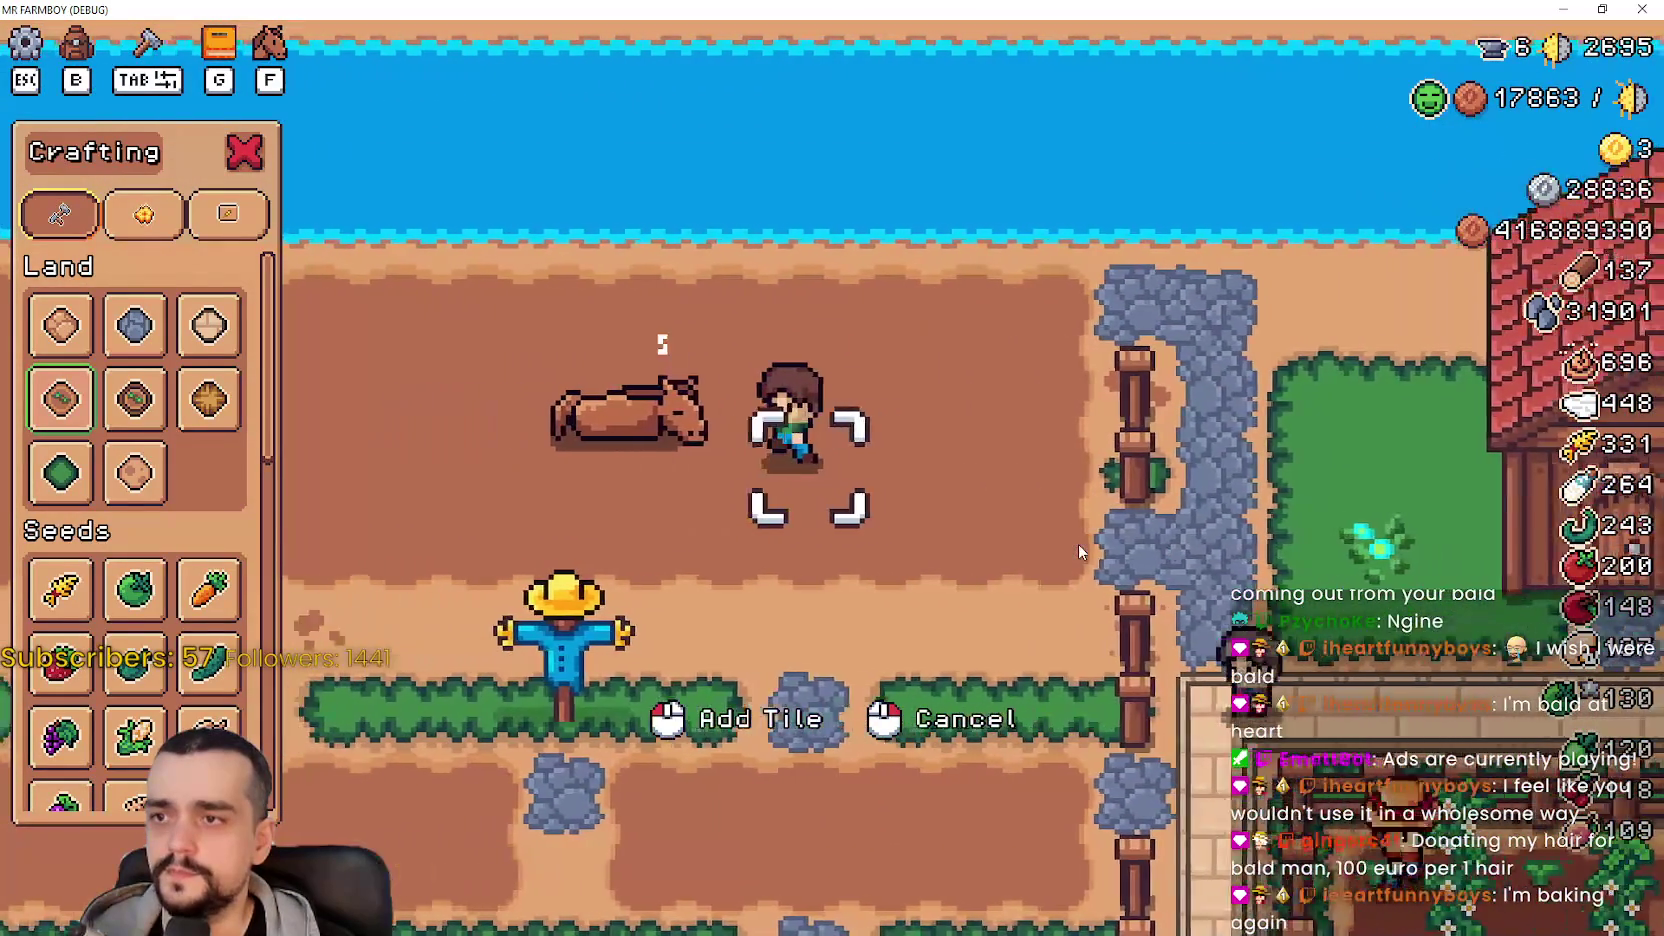
- Glance at the editor, return to the game, and till a hedge tile into dirt
key("a")
key("alt+Tab")
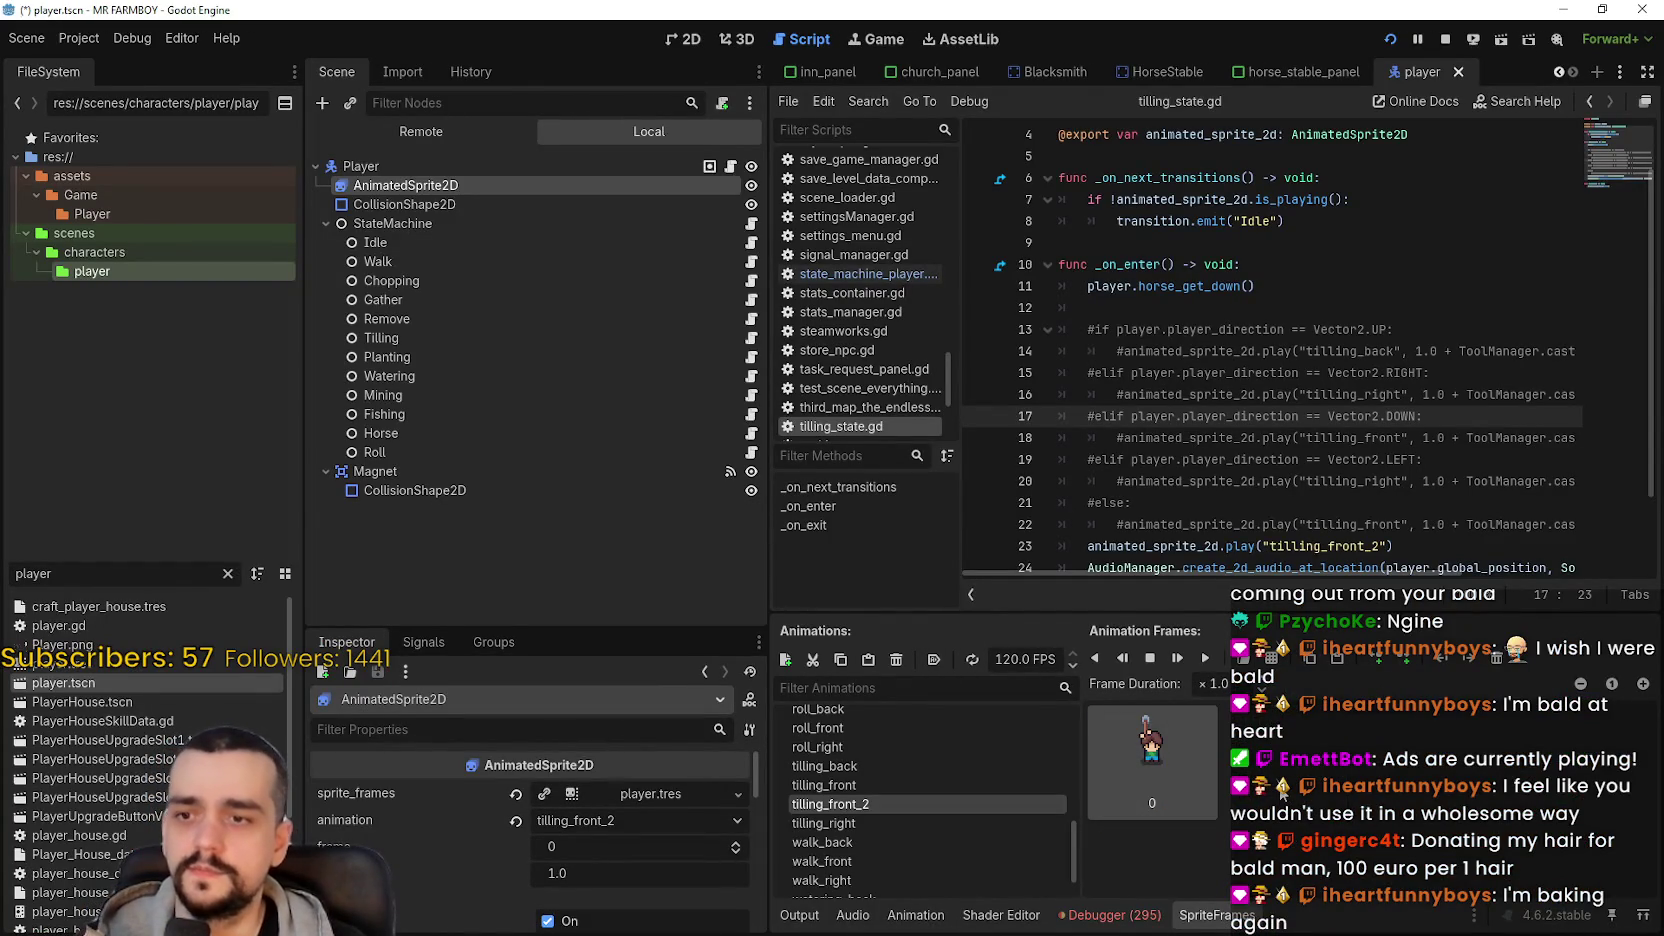
key("alt+Tab")
key("s")
key("a")
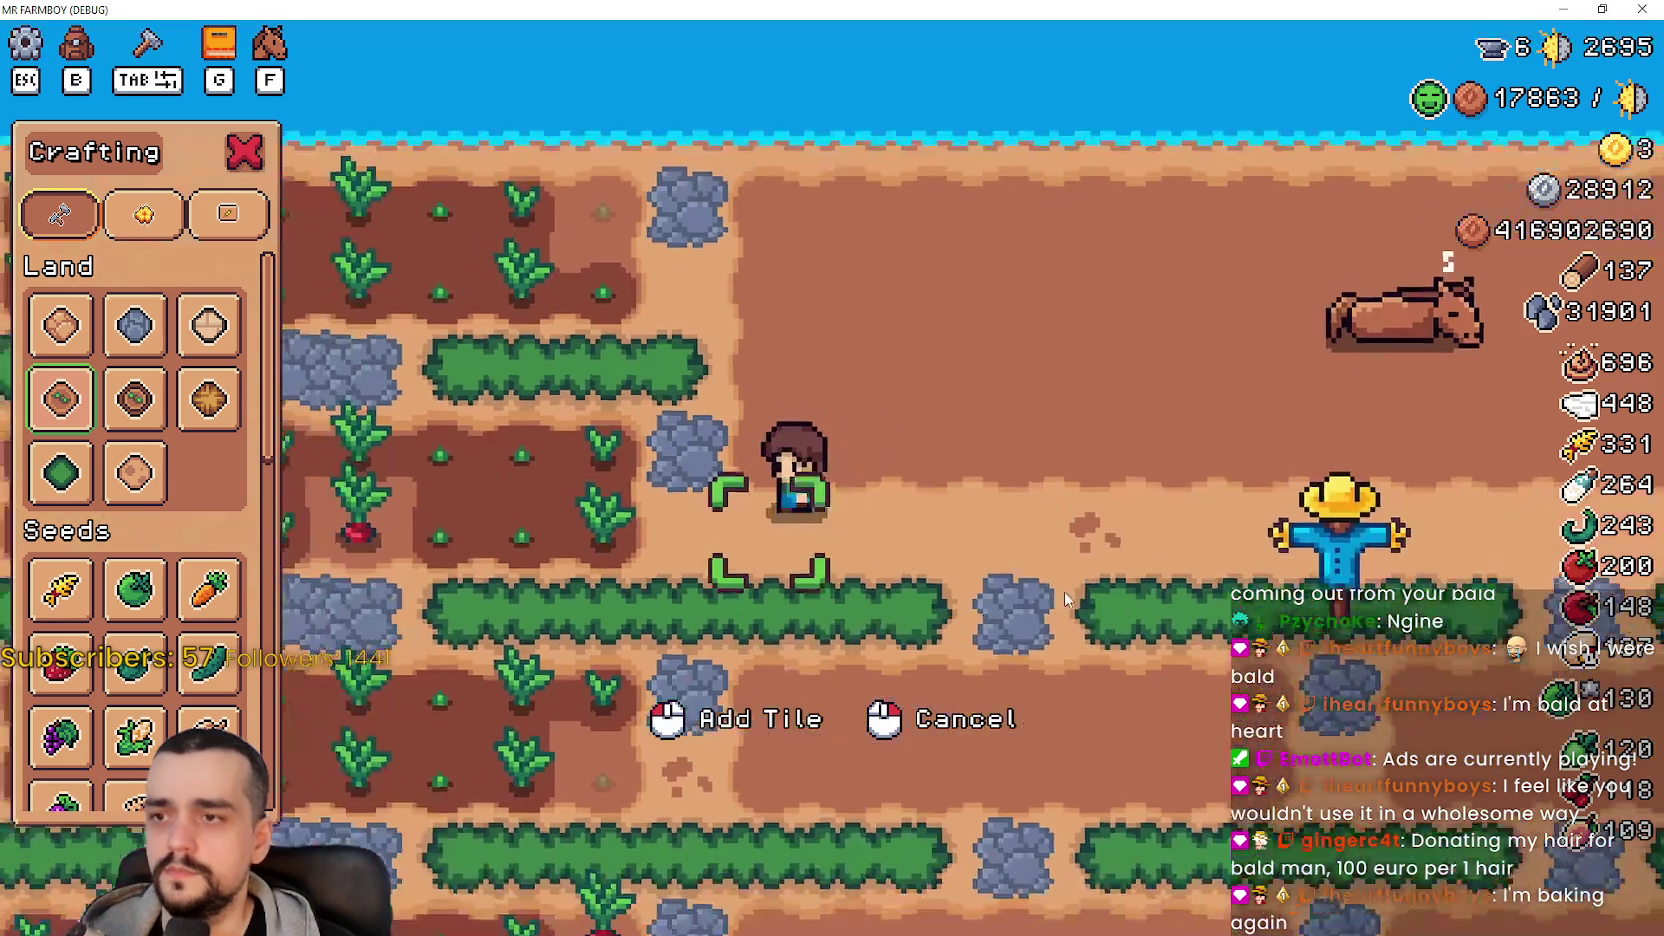
key("d")
key("d")
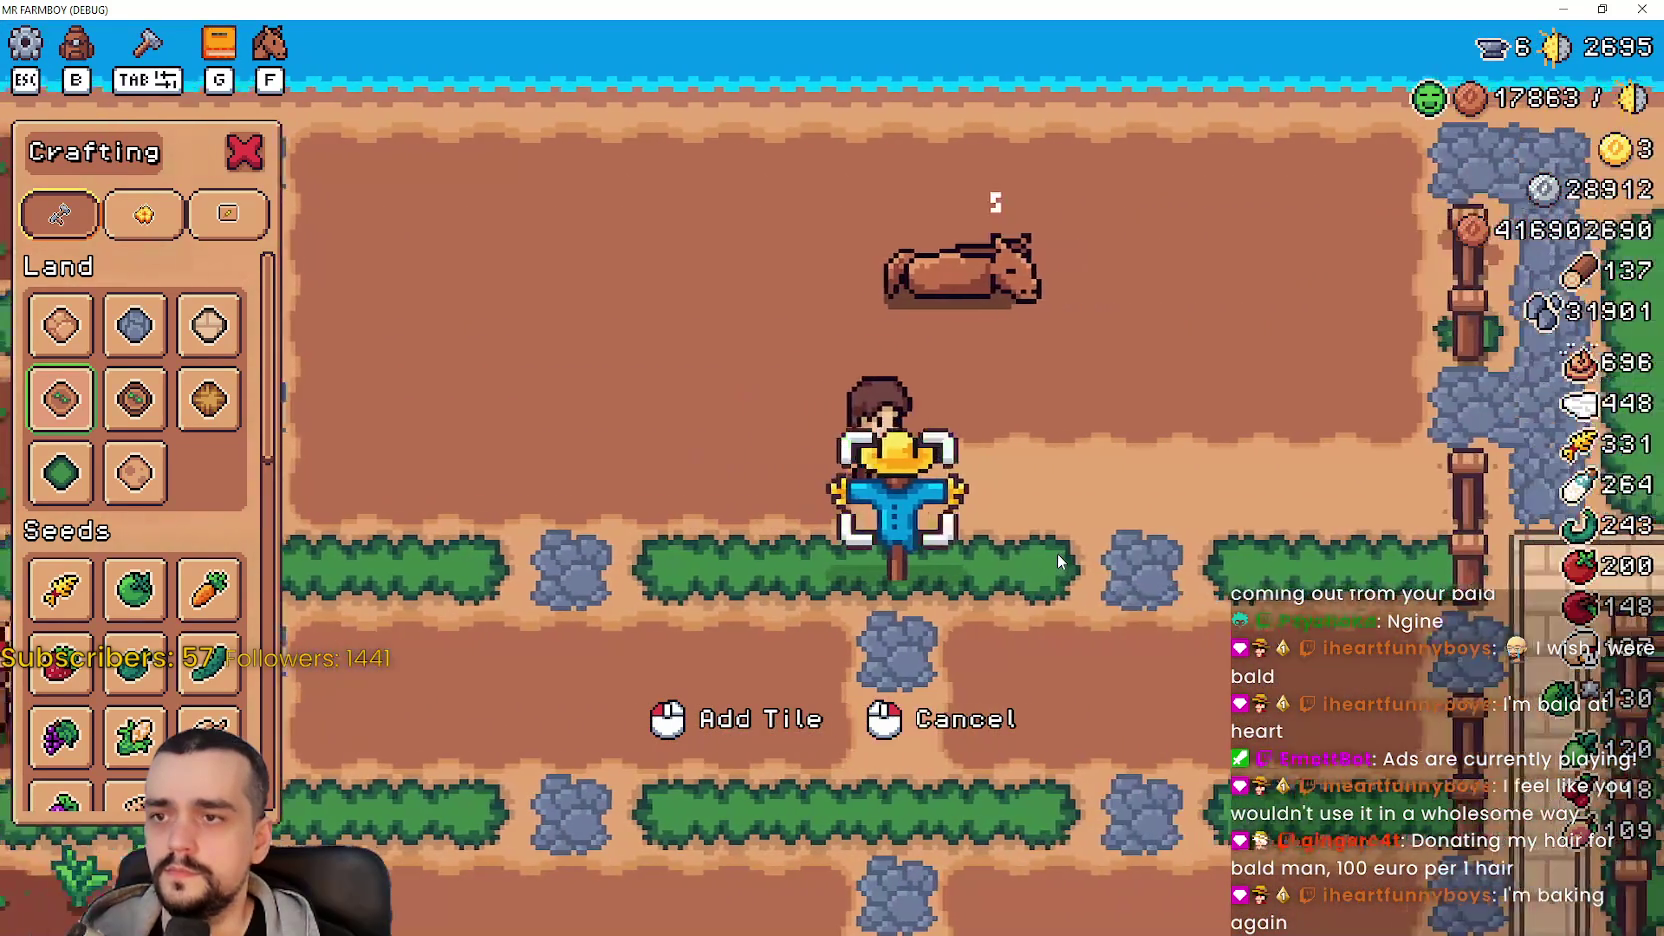
key("a")
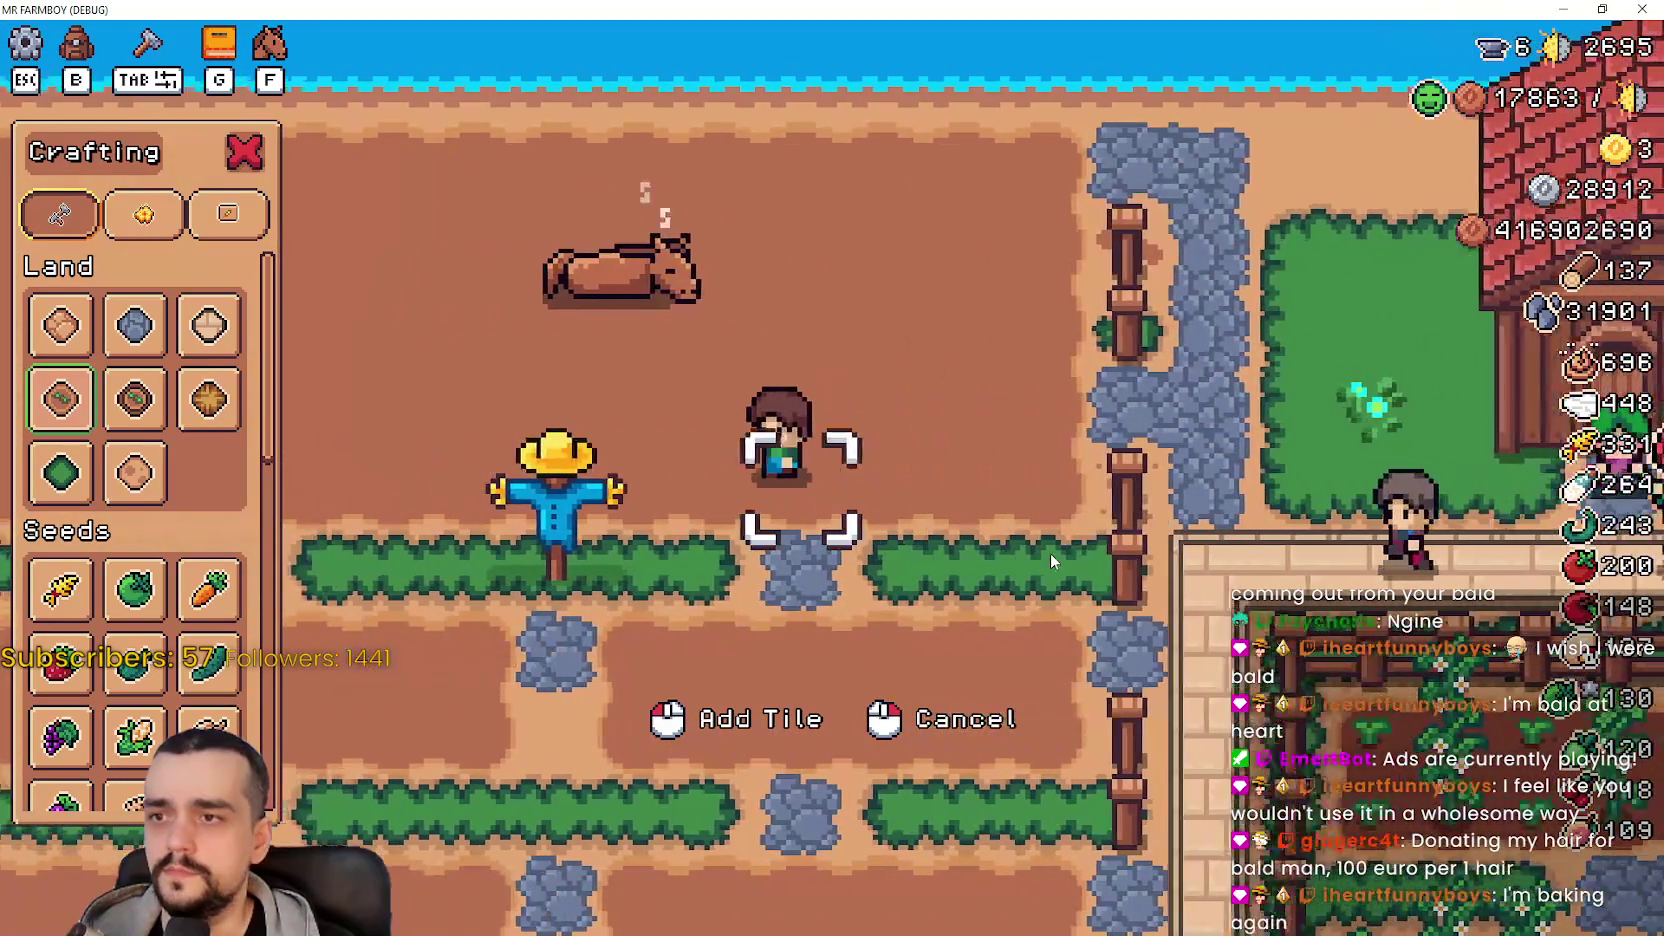
key("w")
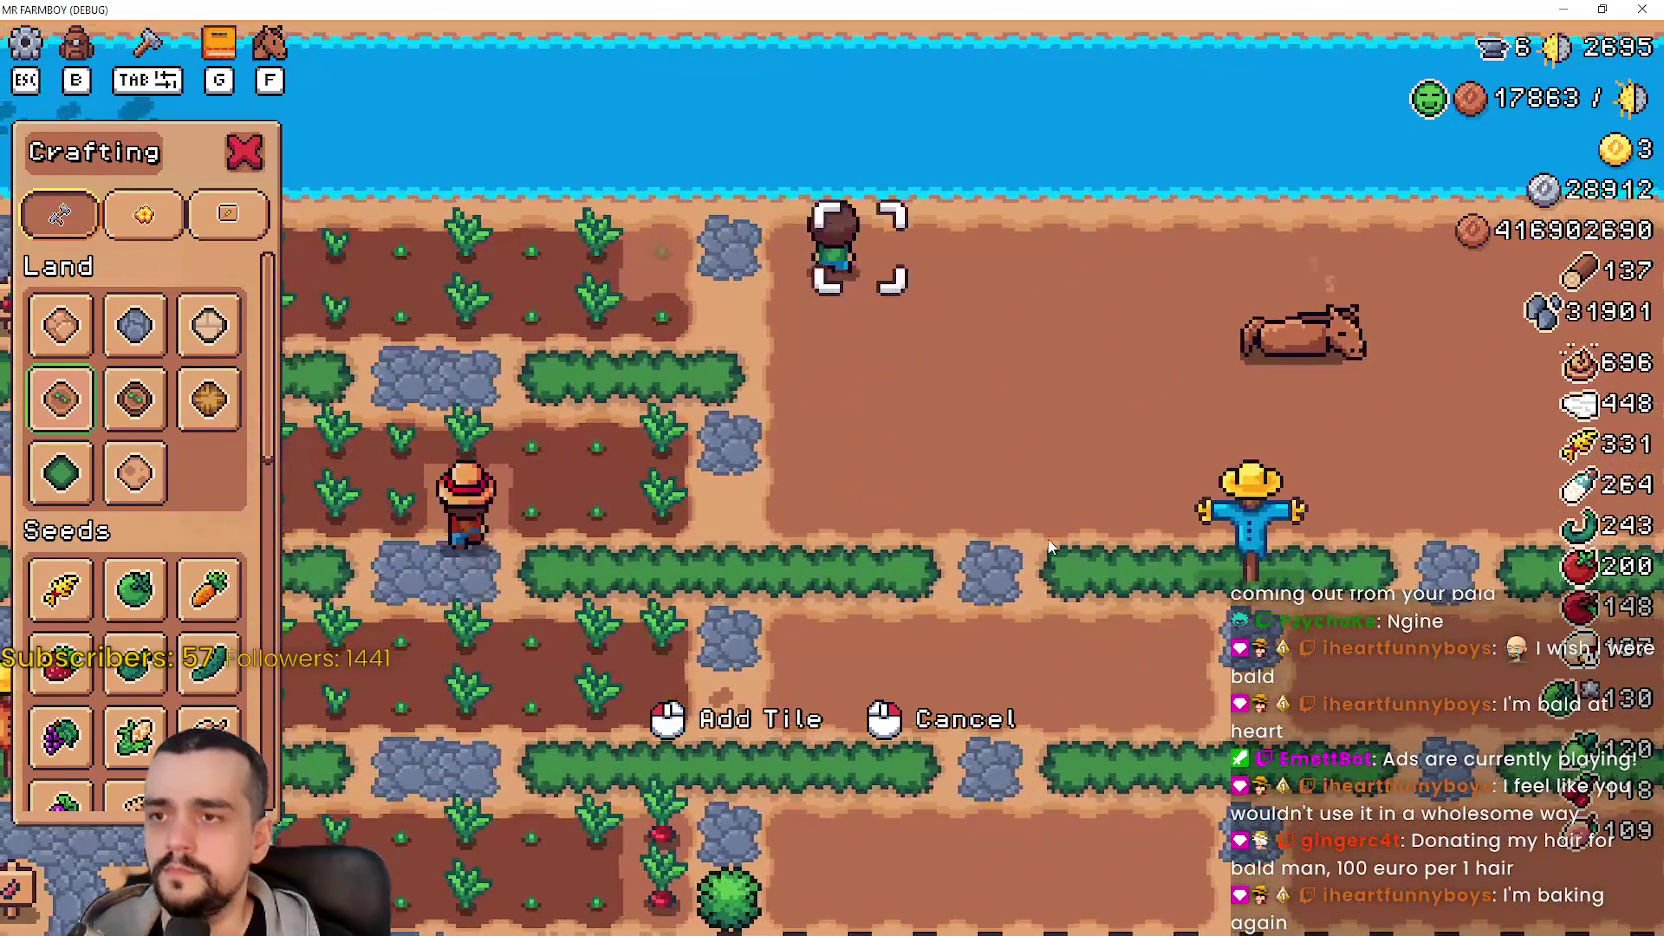
key("s")
left_click(1049, 547)
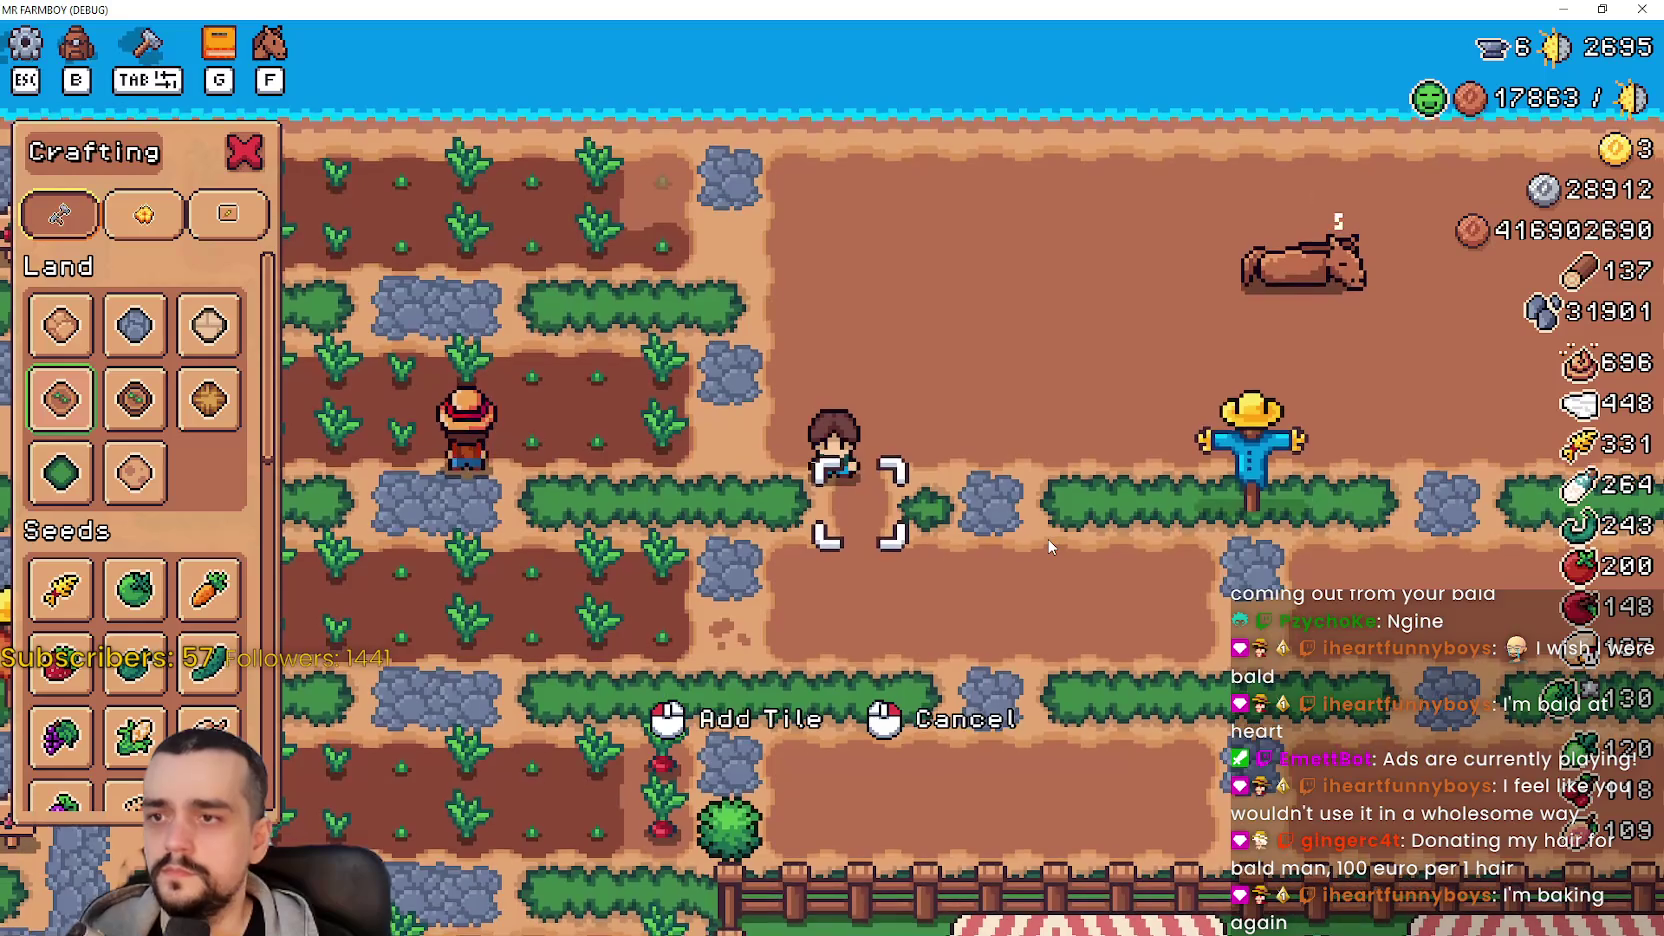
- Walk the farmer back and forth across the upper field toward the water and house, tilling plots
key("d")
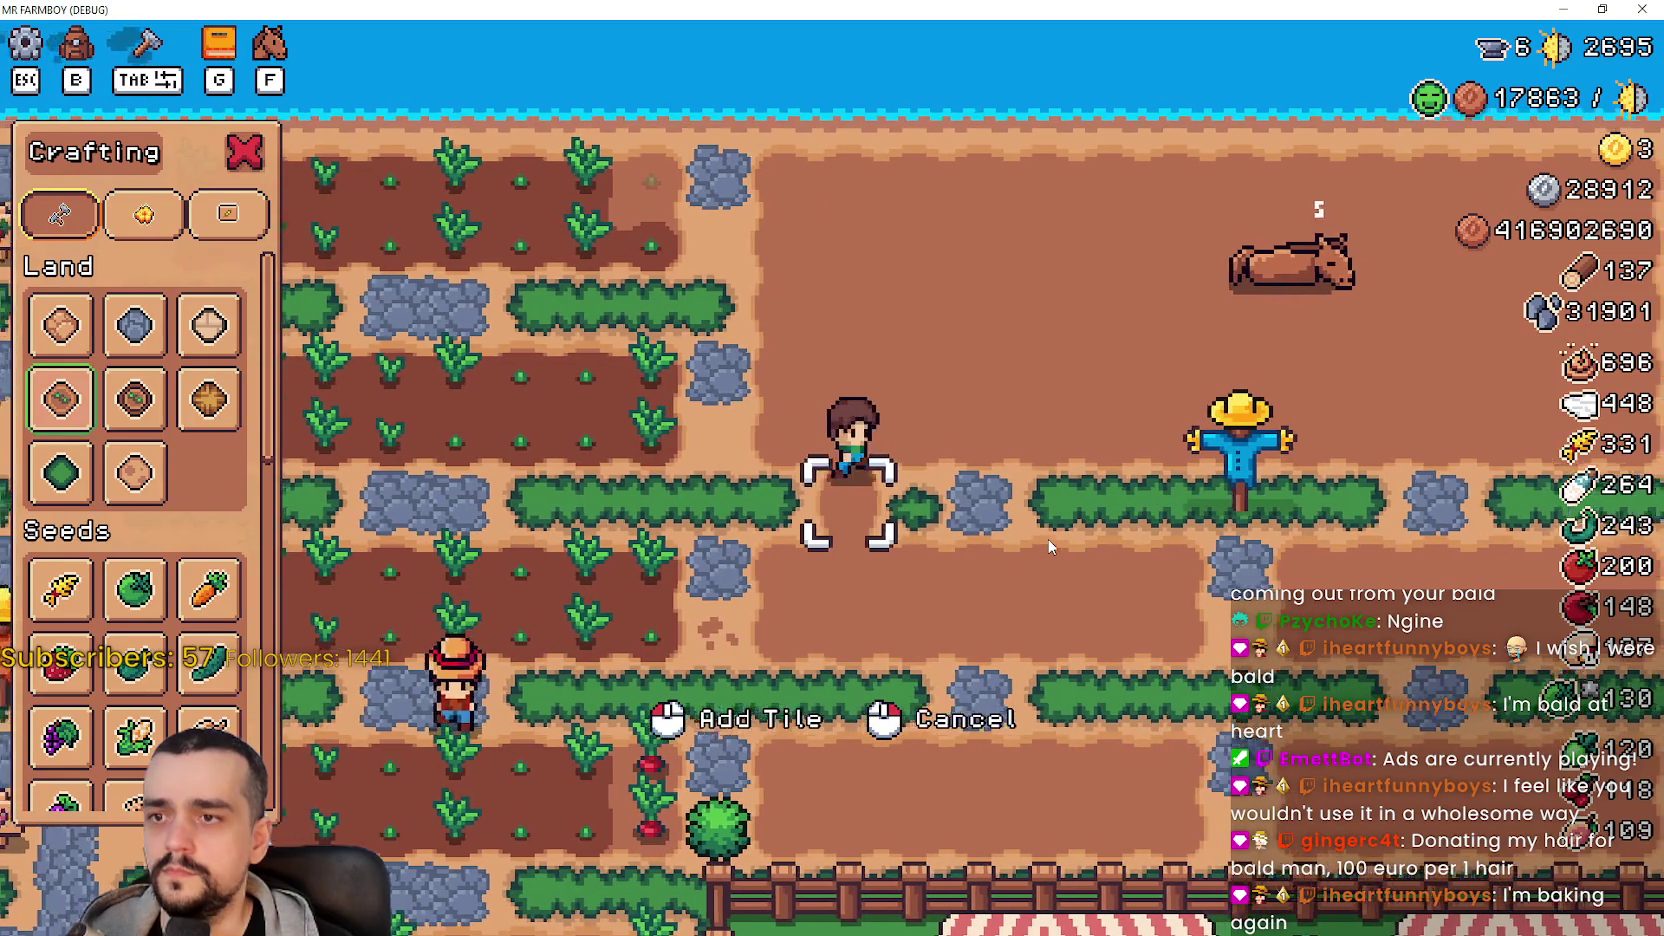
key("a")
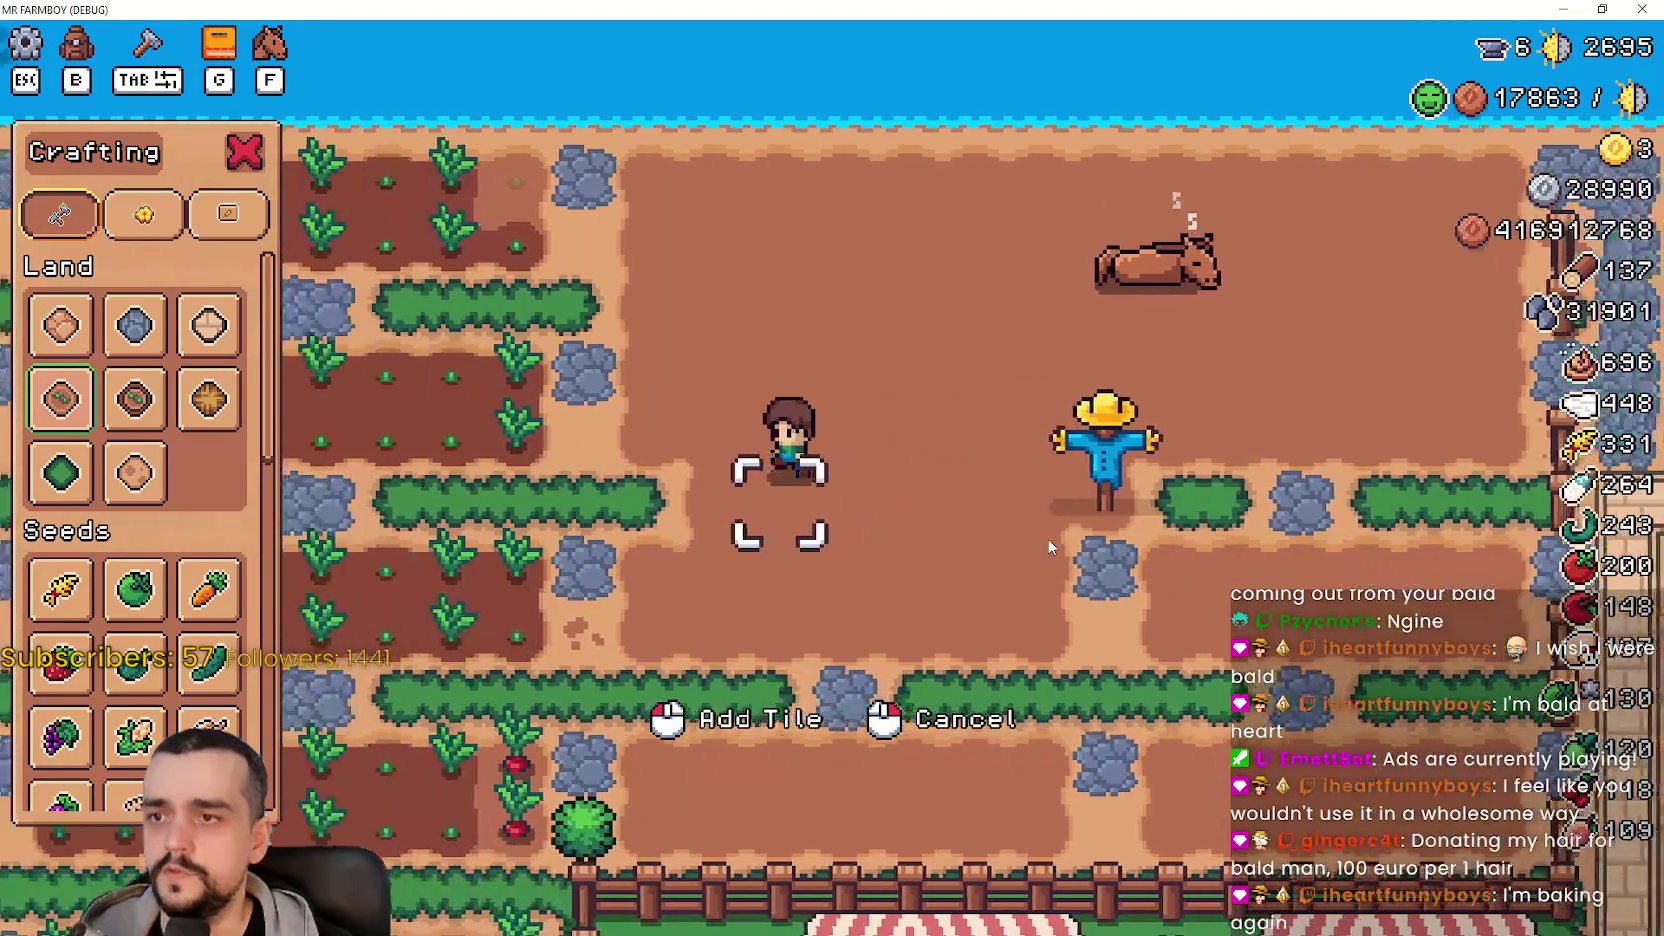
key("w")
key("d")
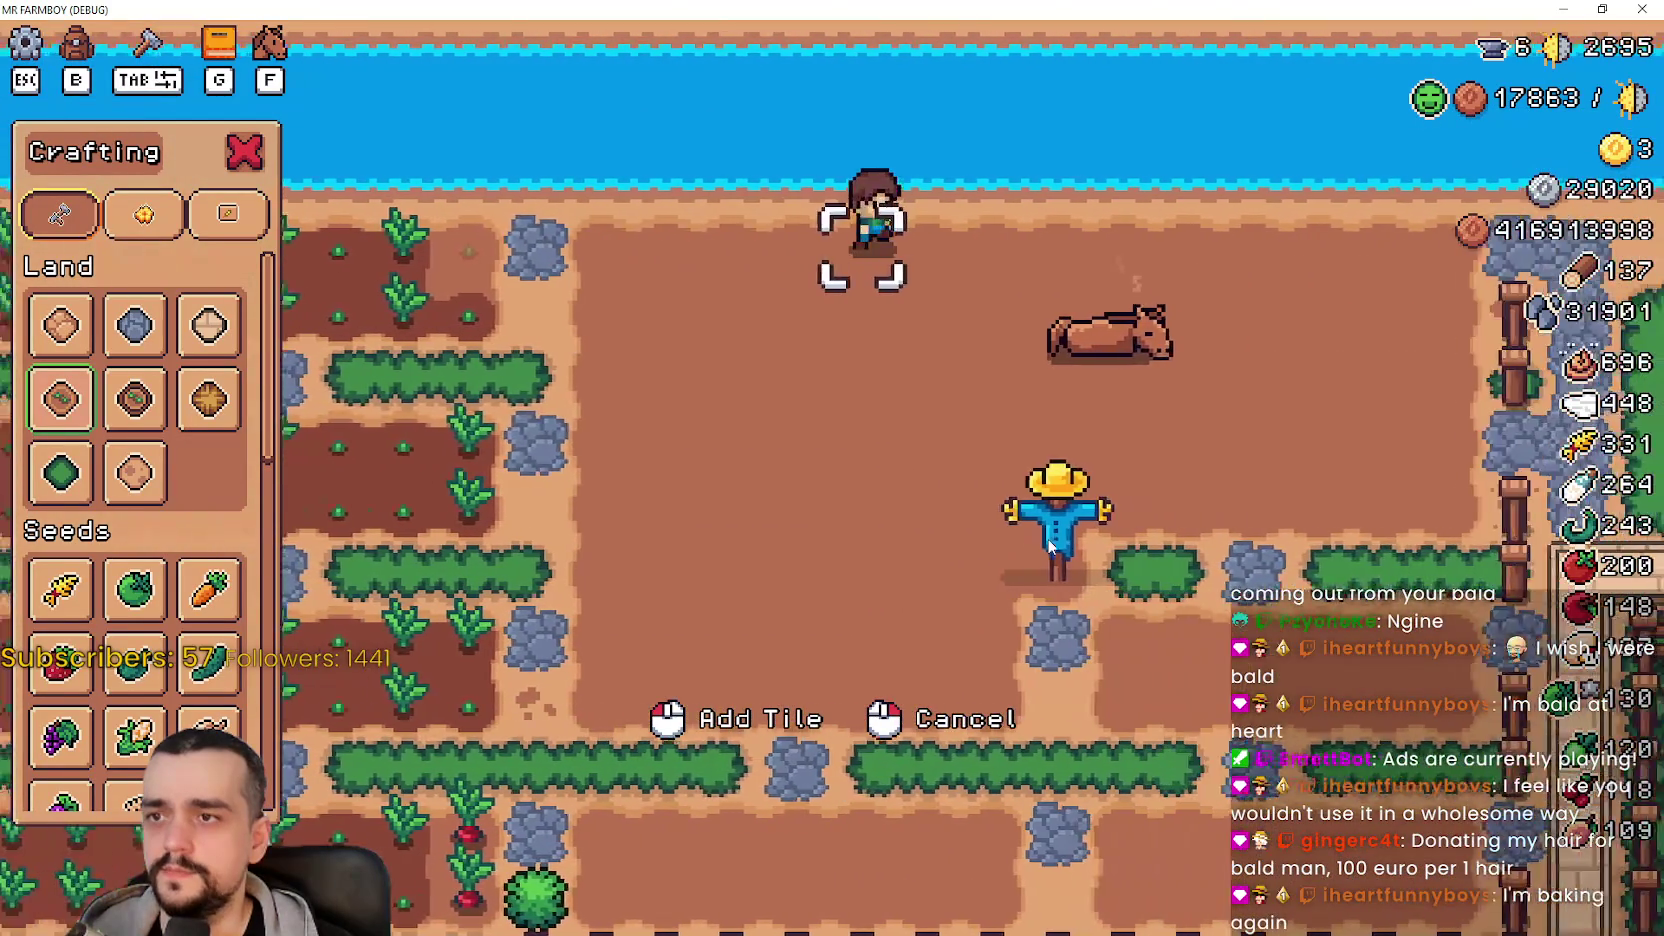
key("d")
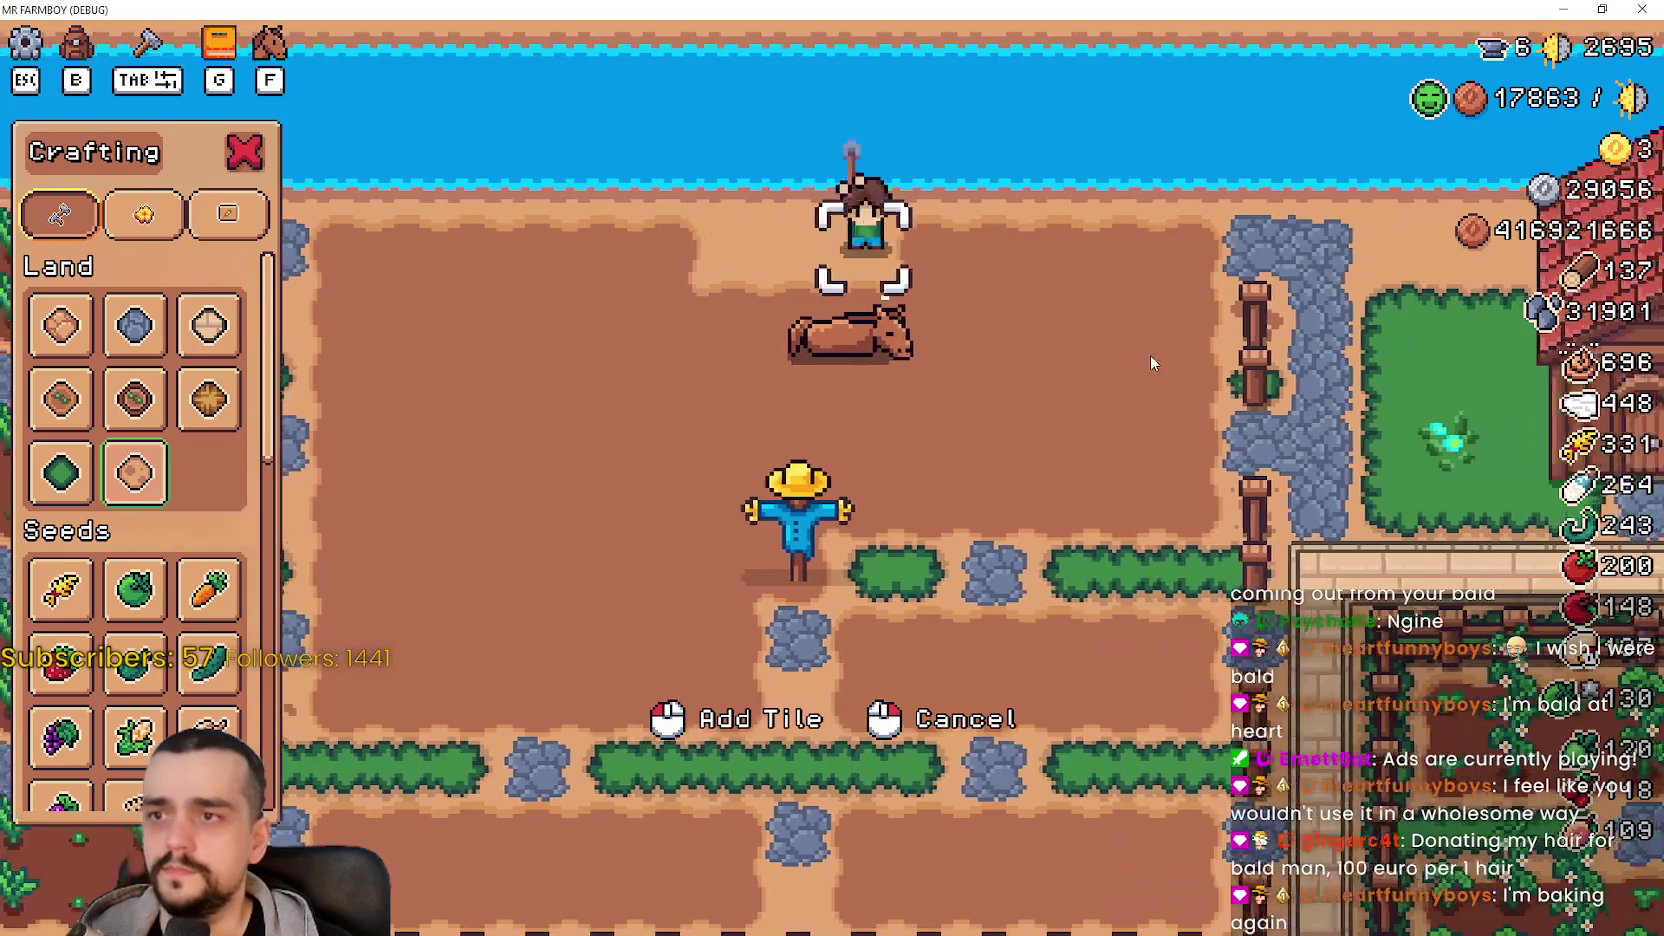
key("a")
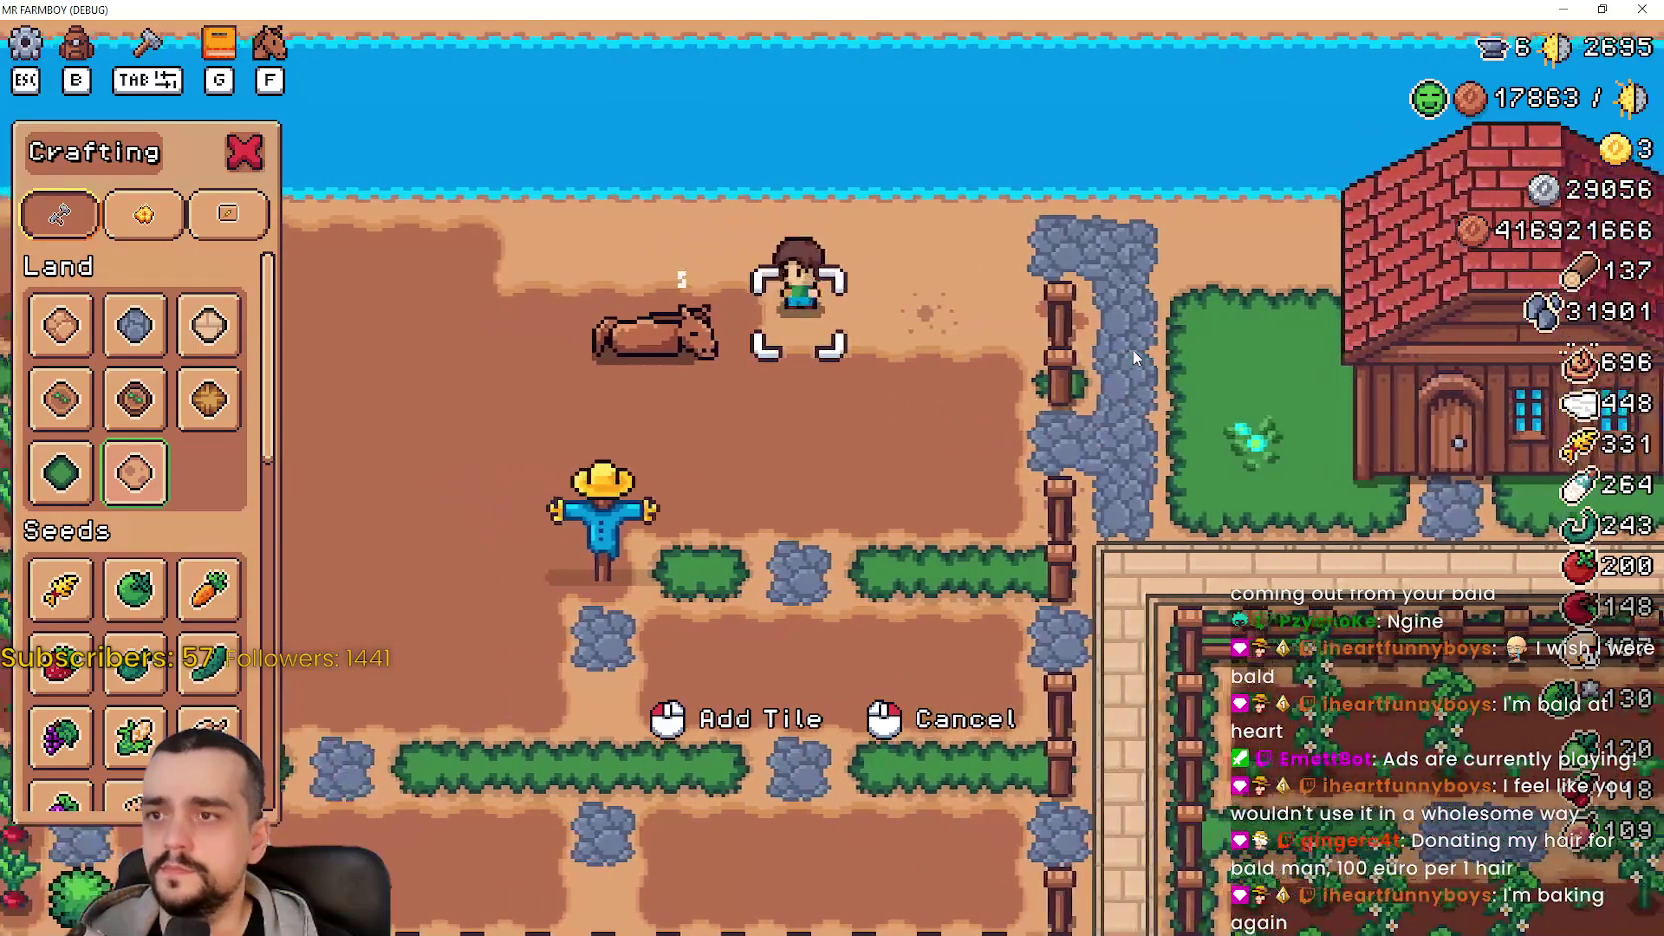
key("a")
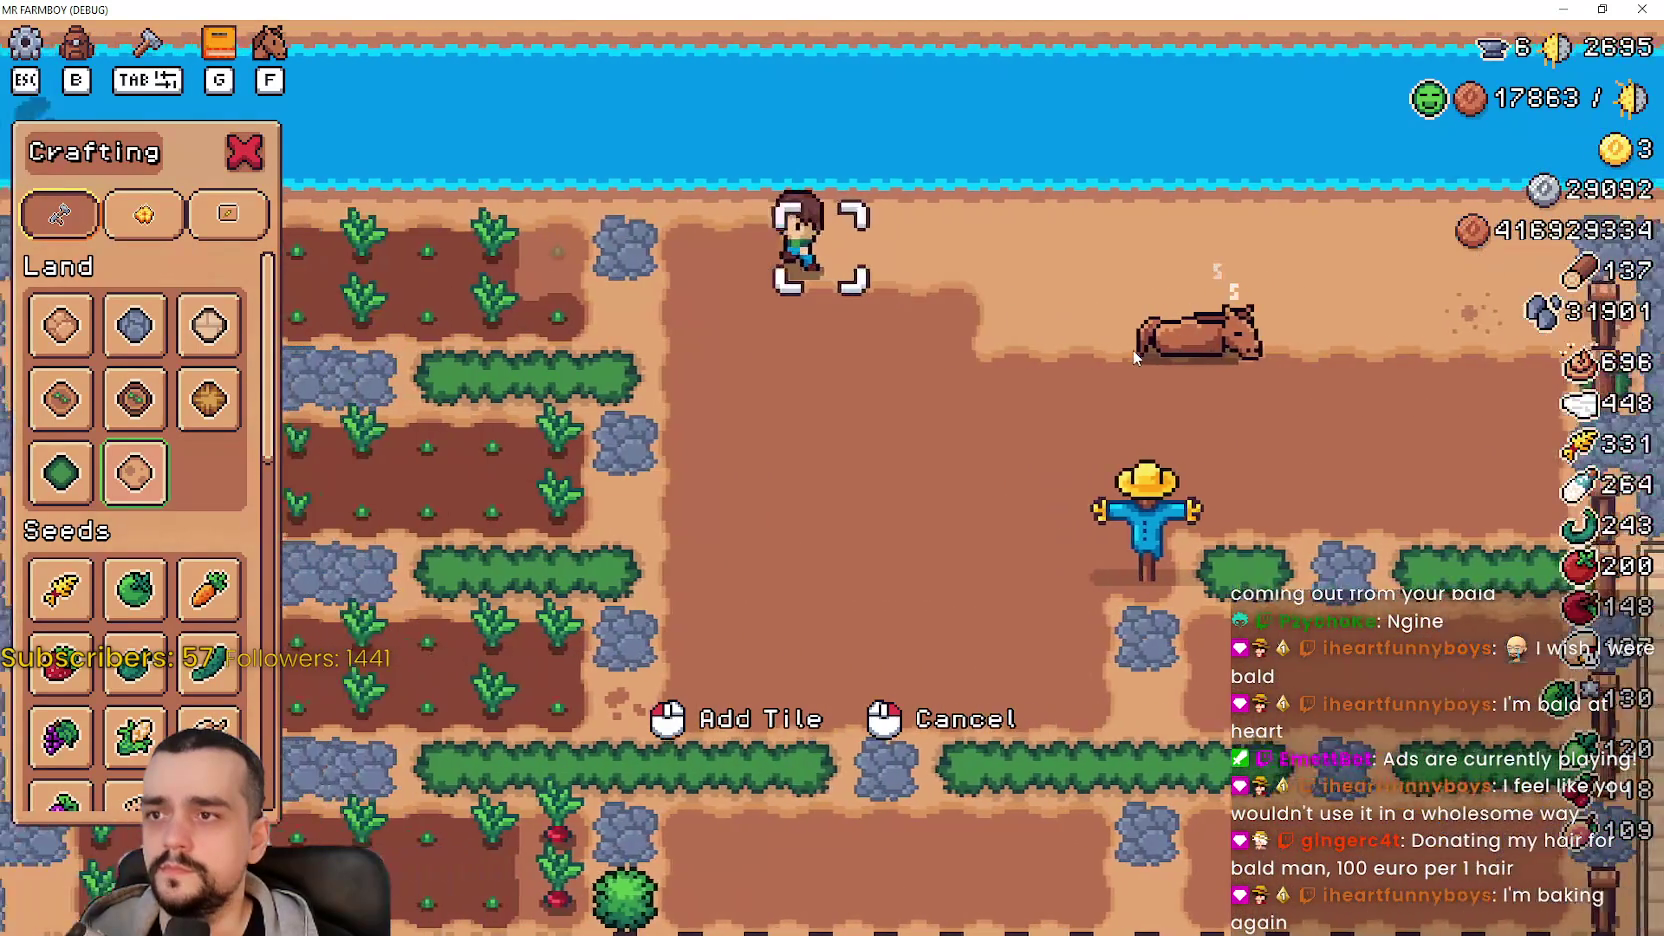
key("s")
key("d")
key("a")
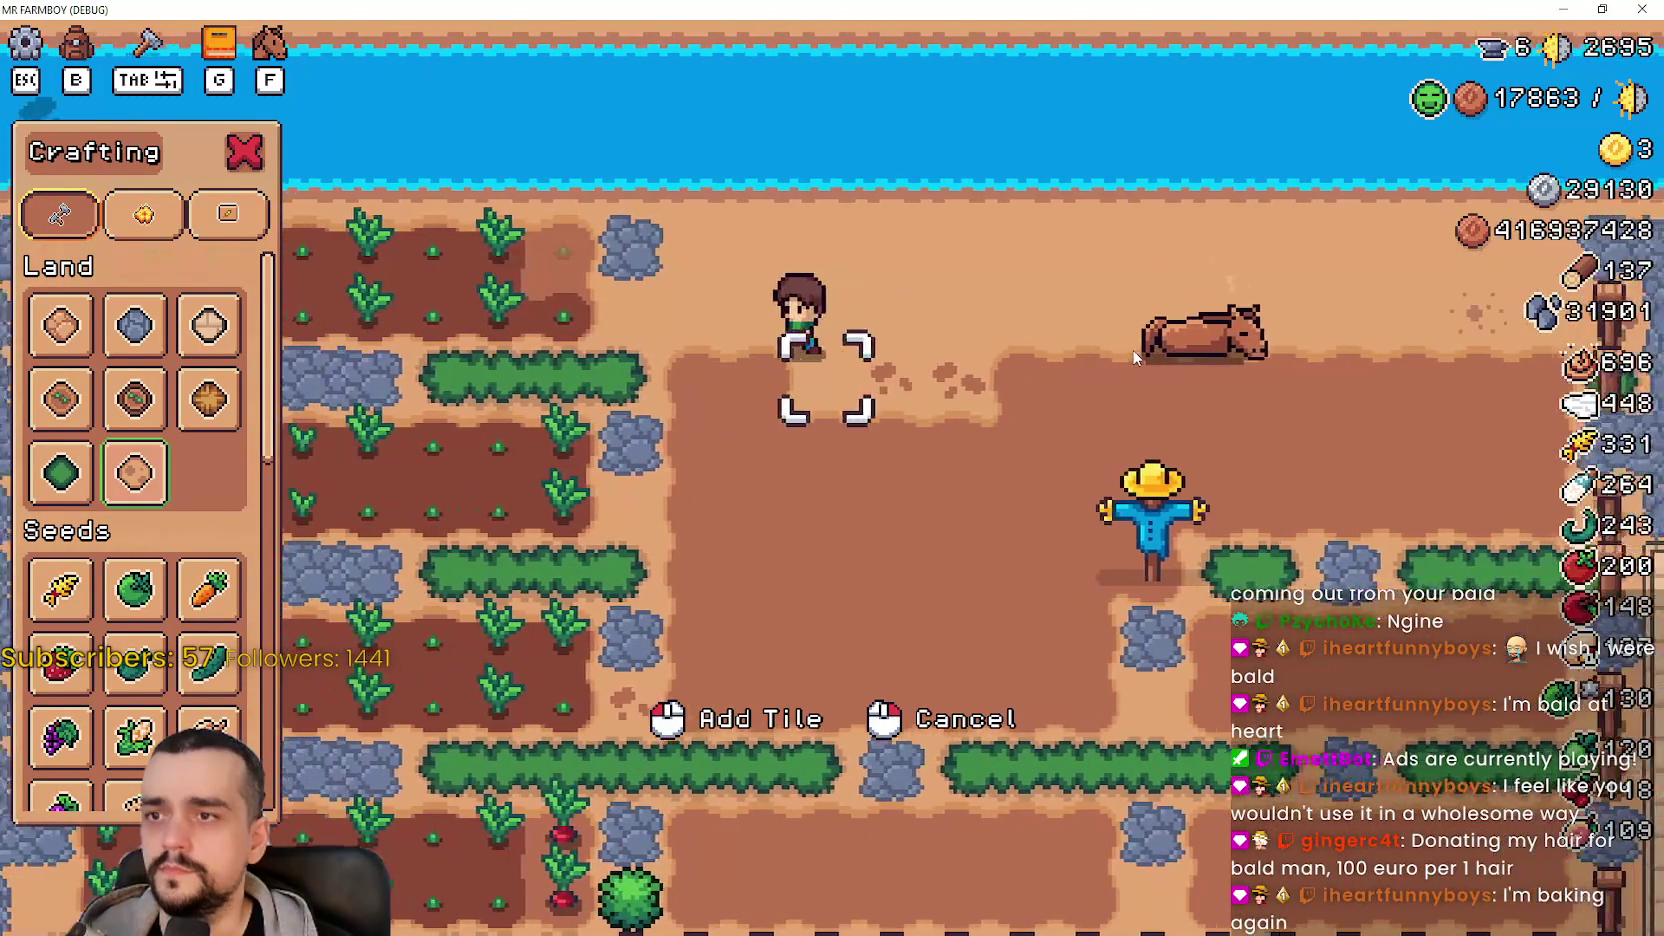
key("d")
key("d")
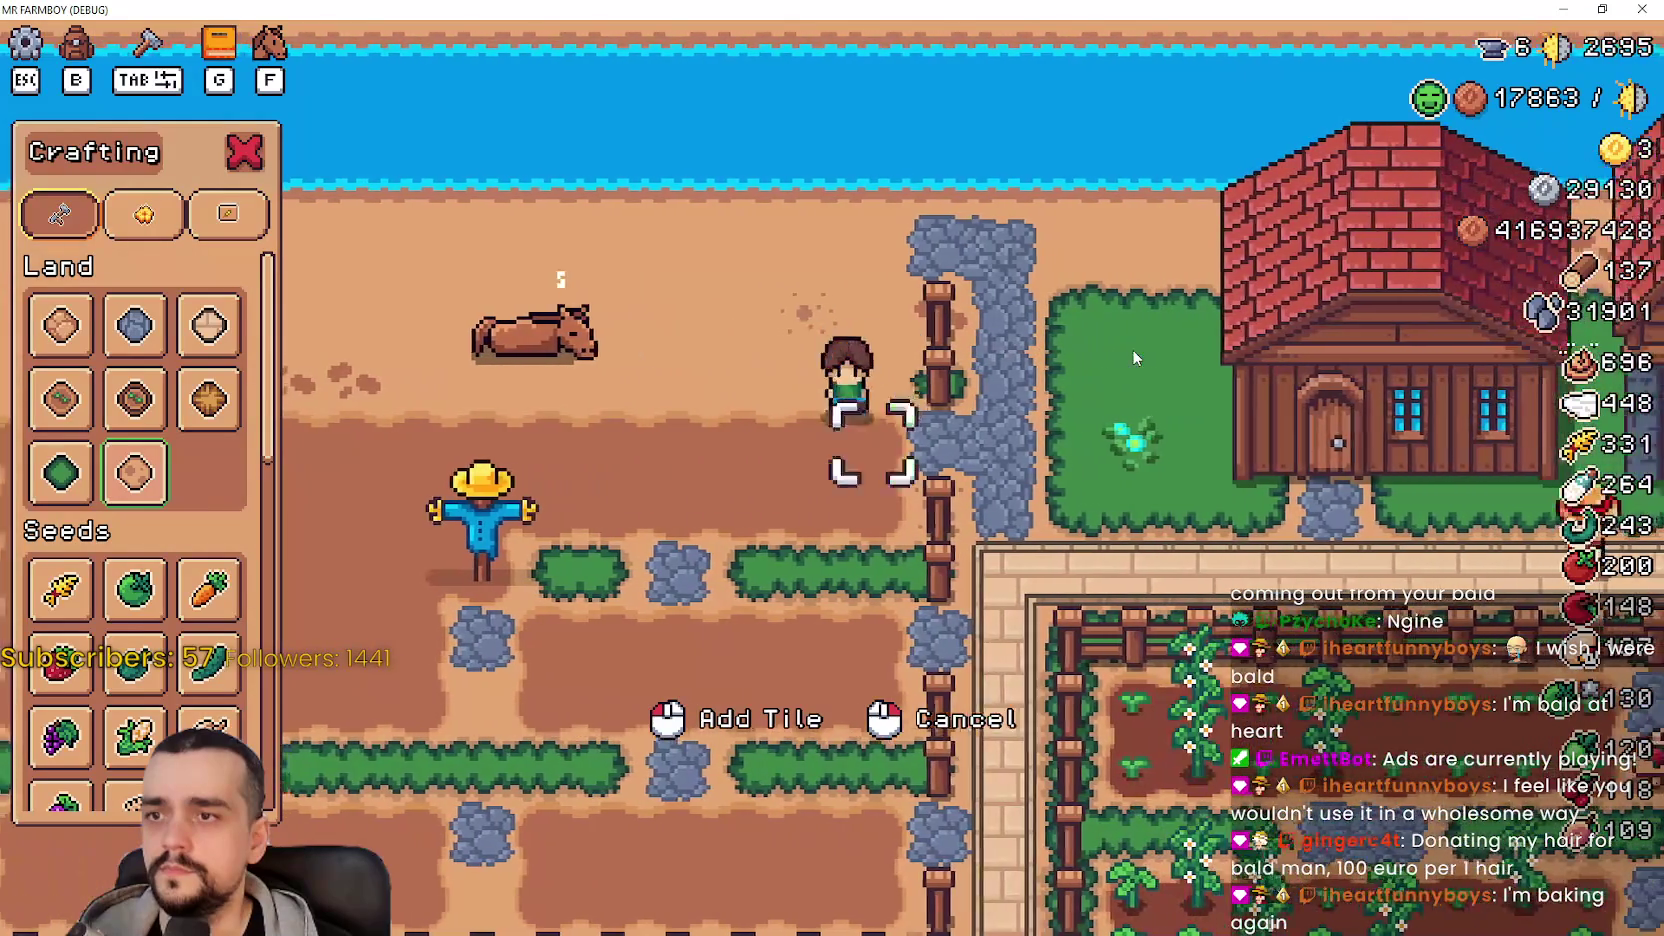
- Till more plots beside the scarecrow and along the lower row, briefly checking the Godot editor
key("a")
key("s")
key("a")
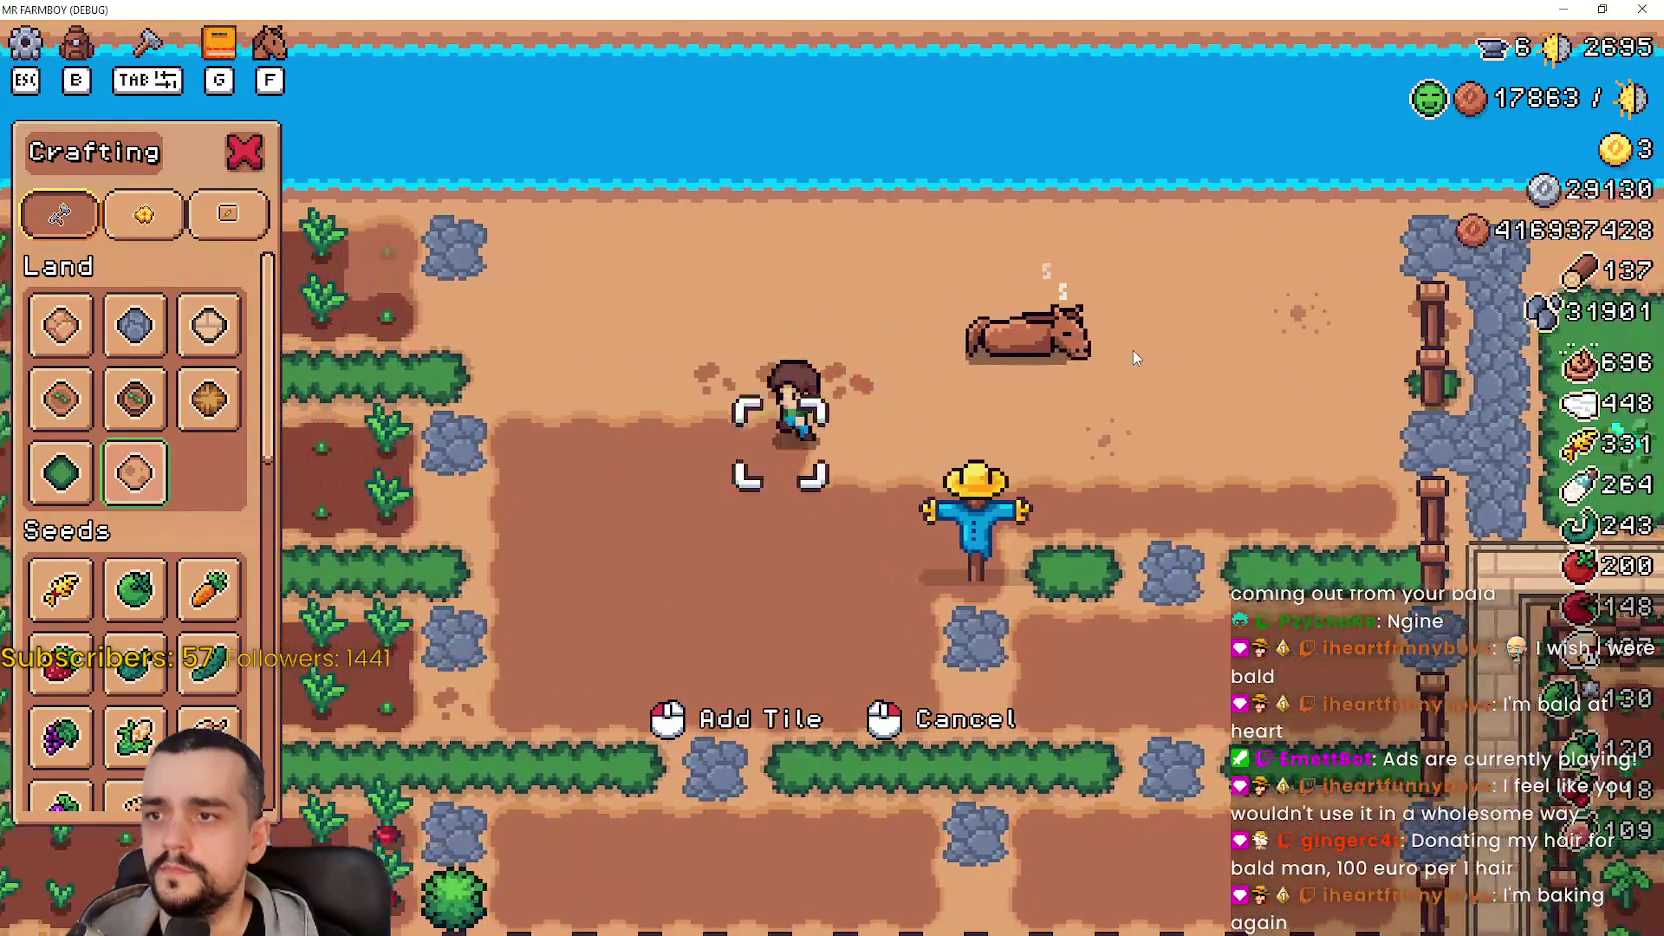
key("d")
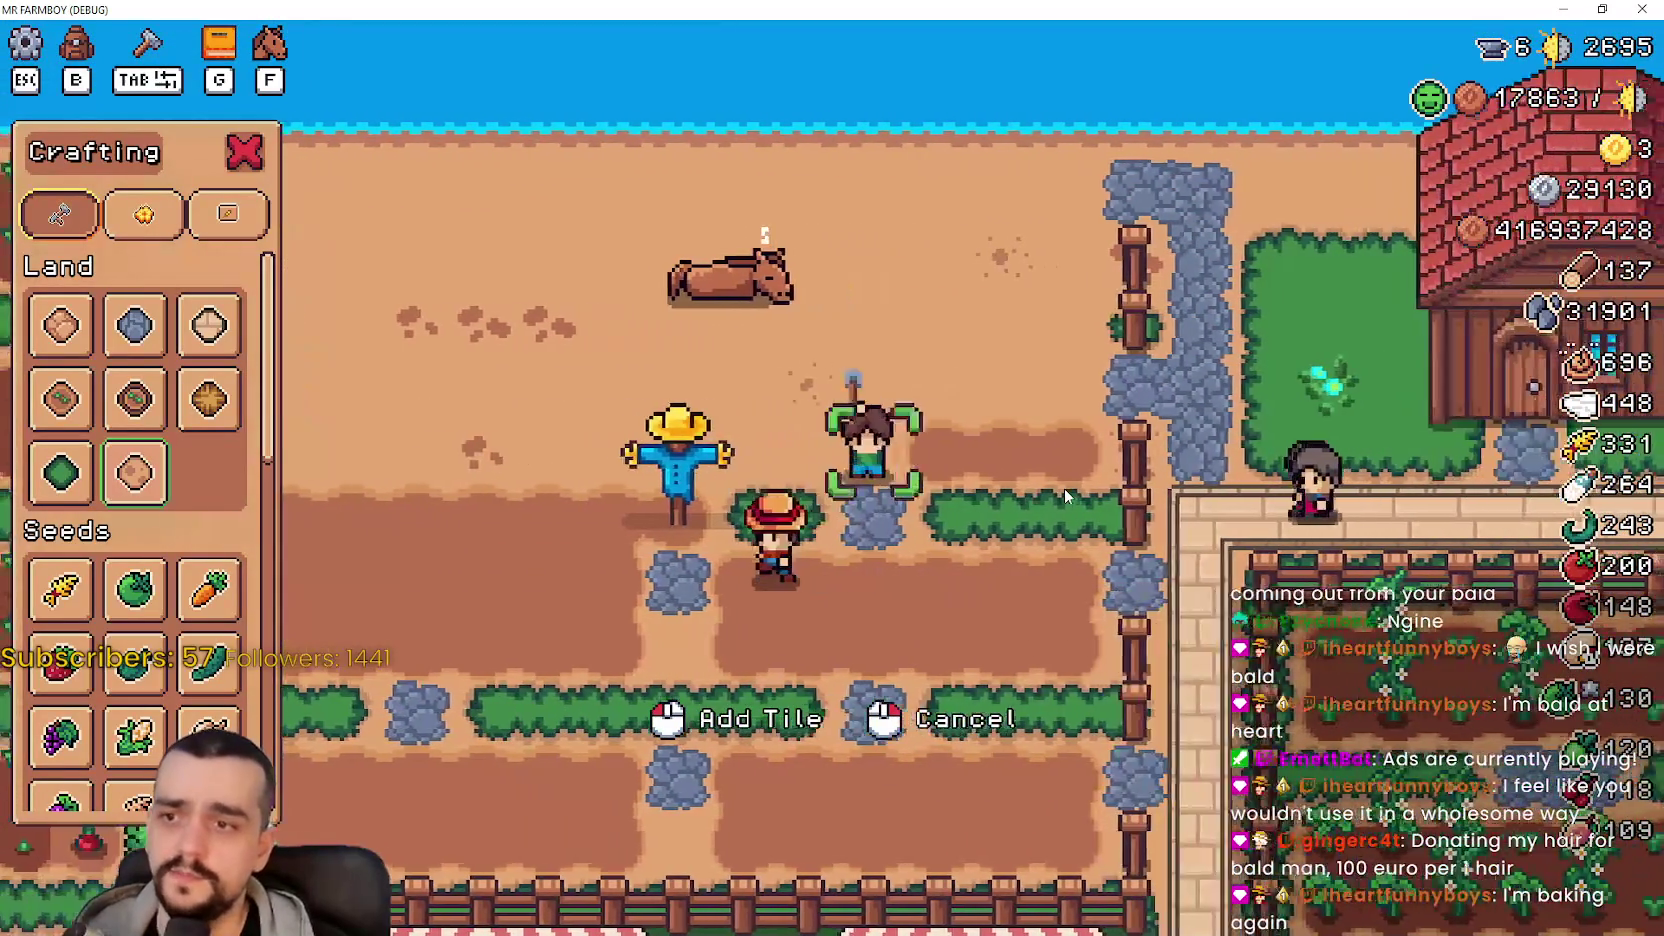
key("a")
key("a")
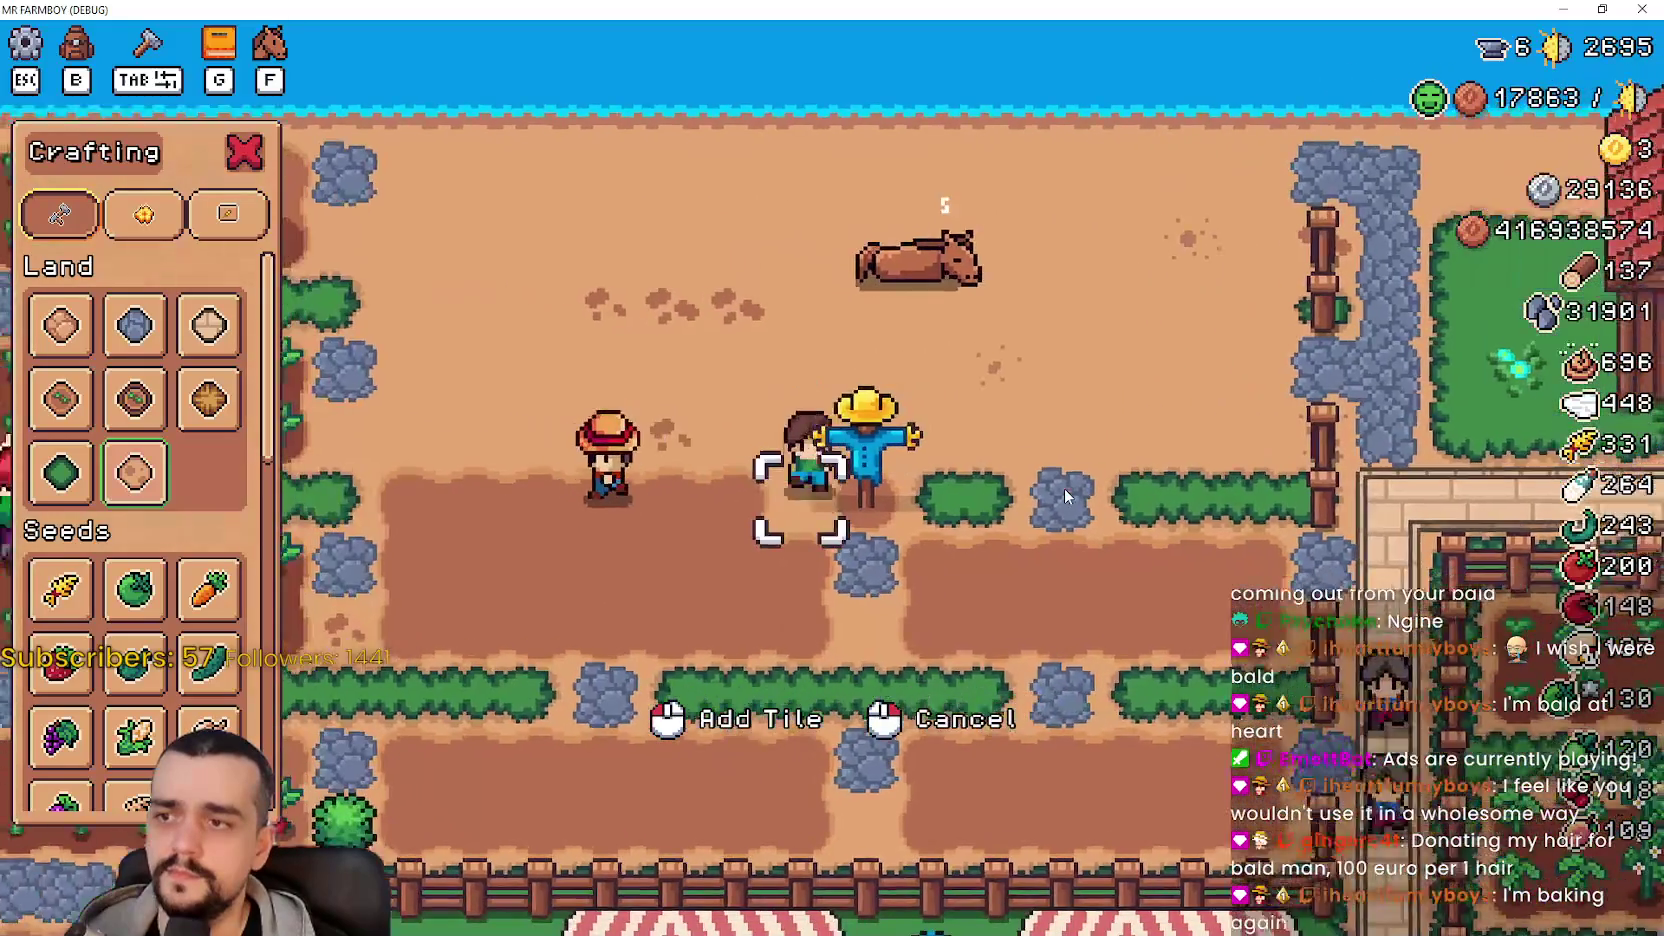
key("s")
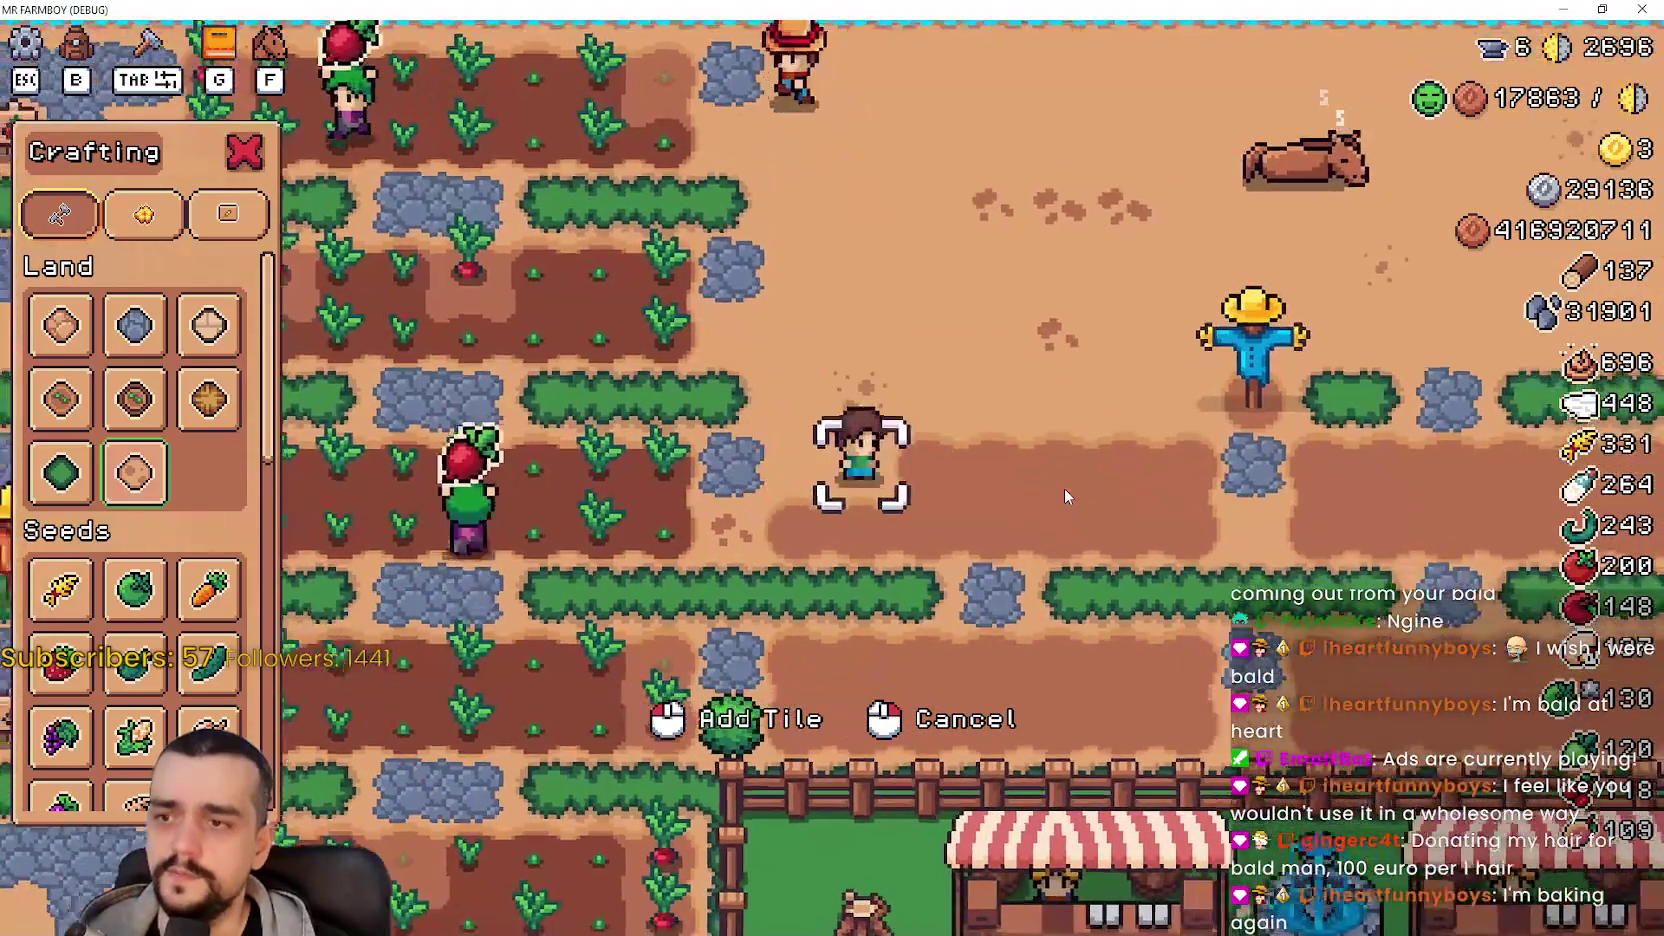
key("d")
key("a")
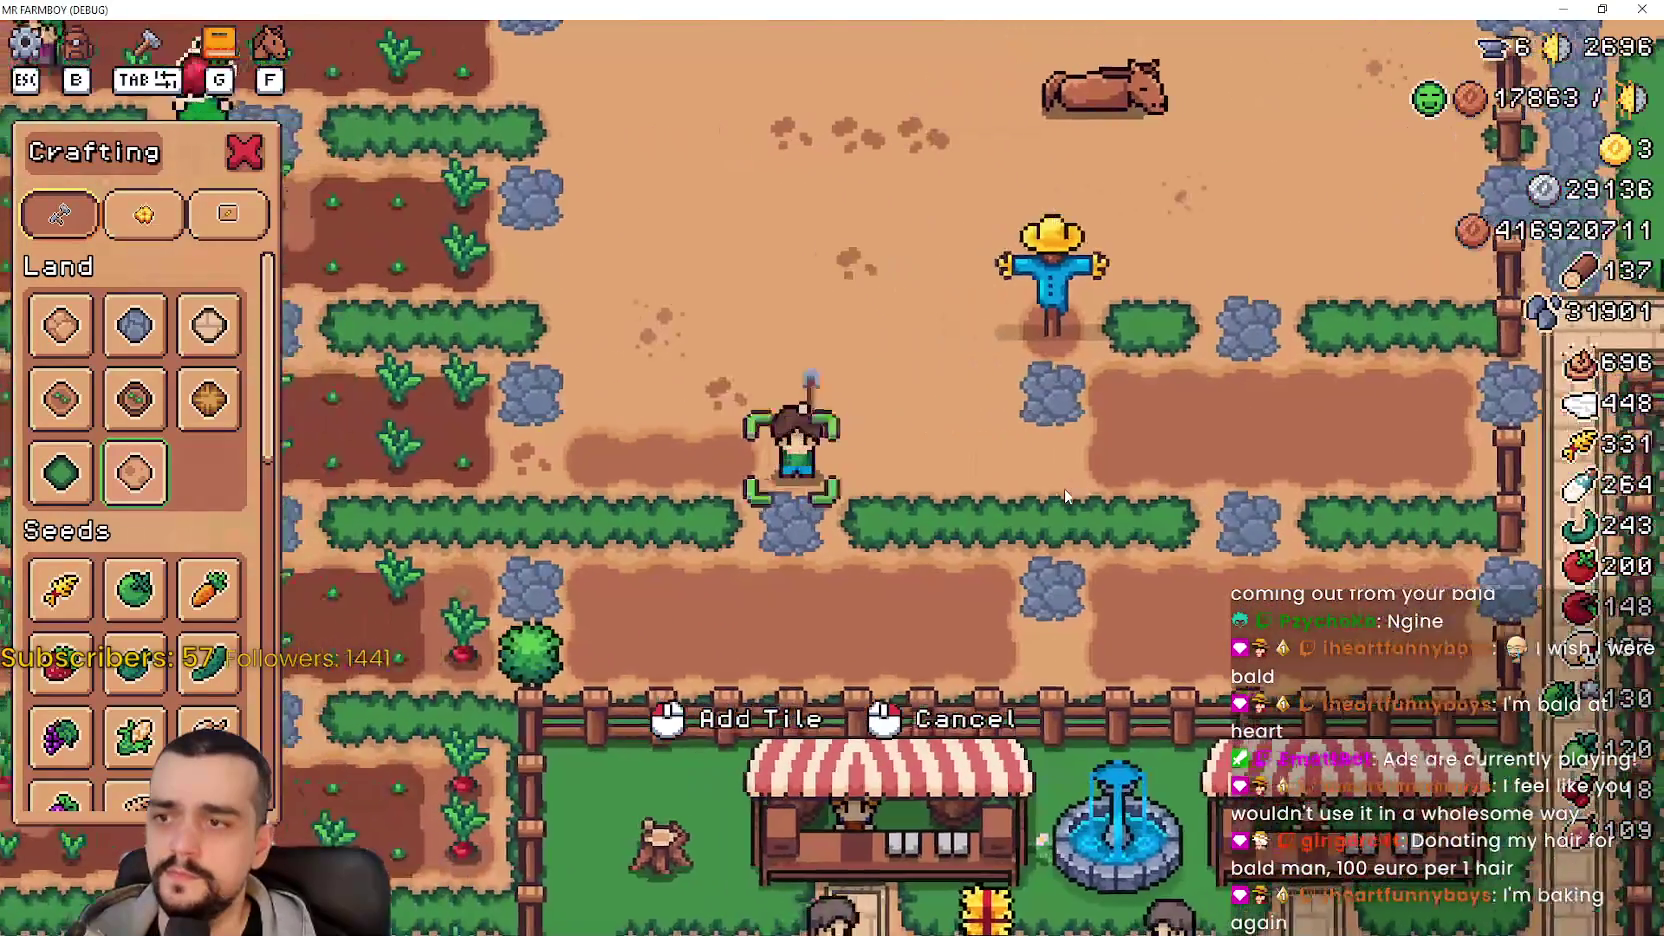
key("w")
key("w")
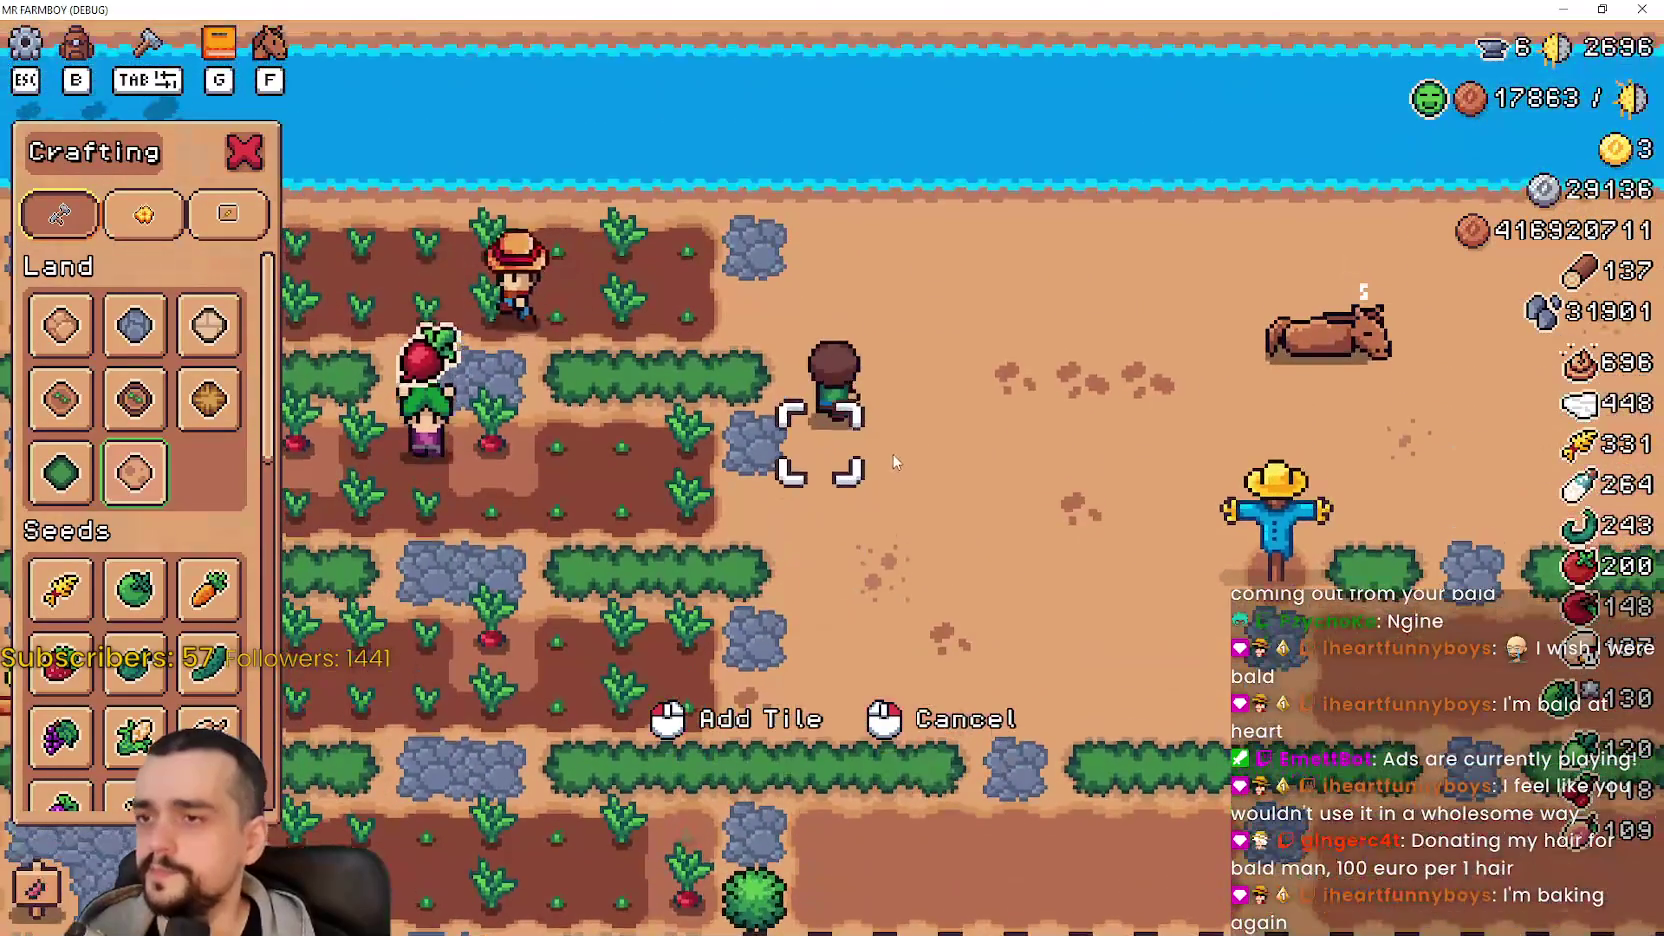
key("alt+Tab")
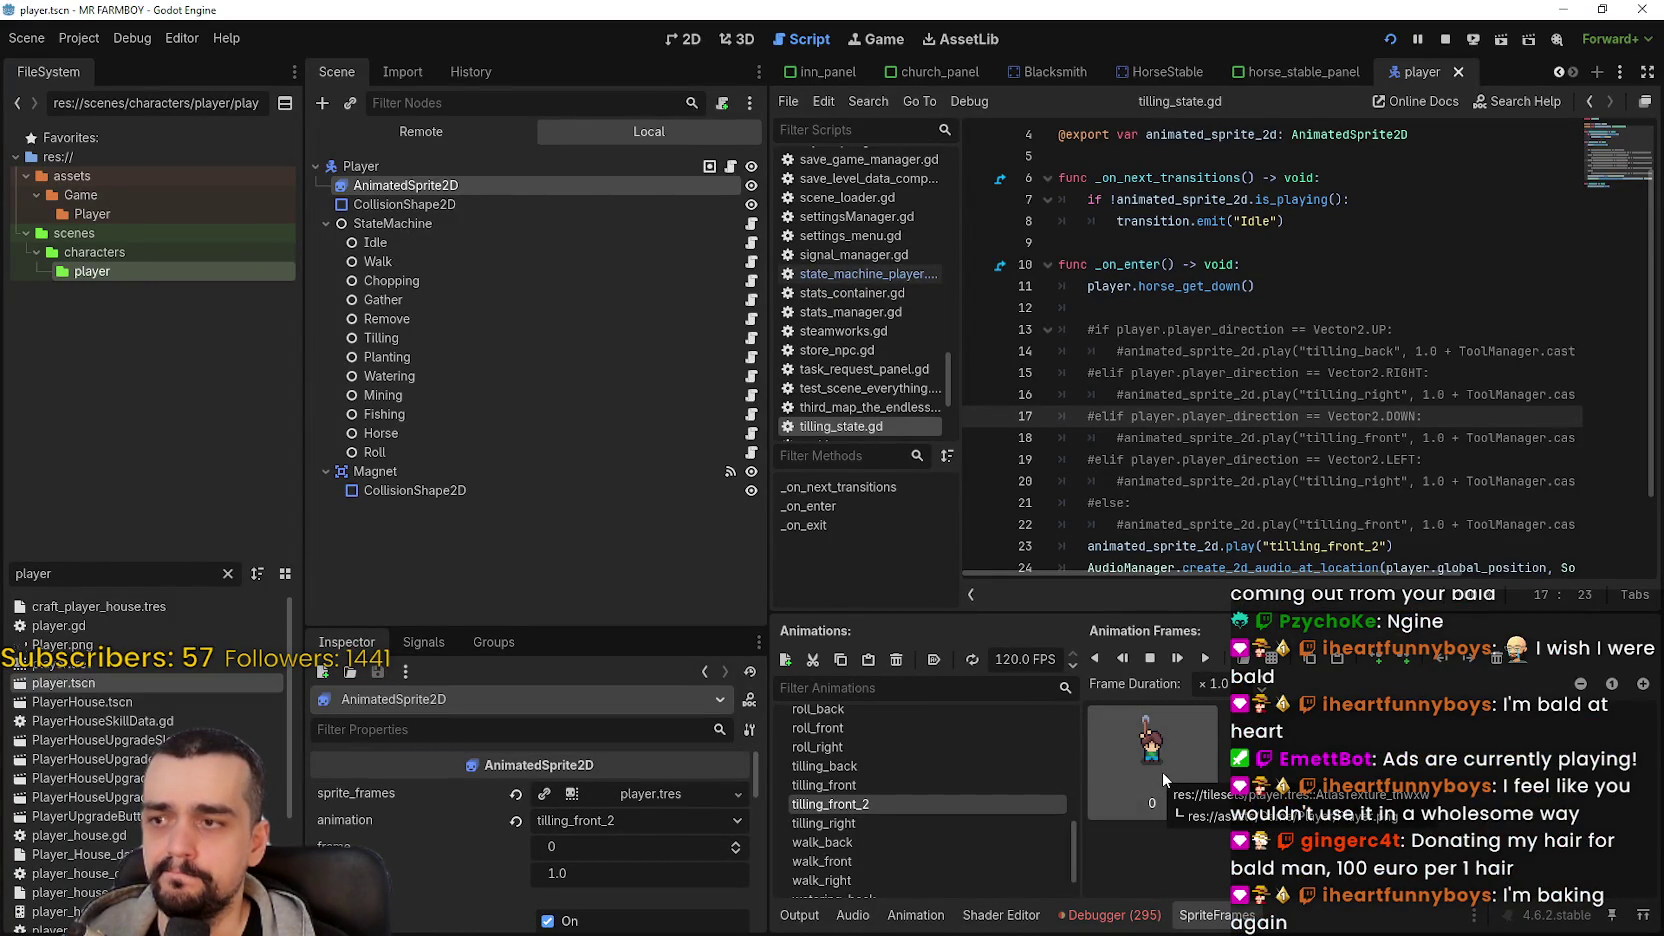
key("alt+Tab")
- Walk the farmer along the top of the grass field between the water and the house
key("d")
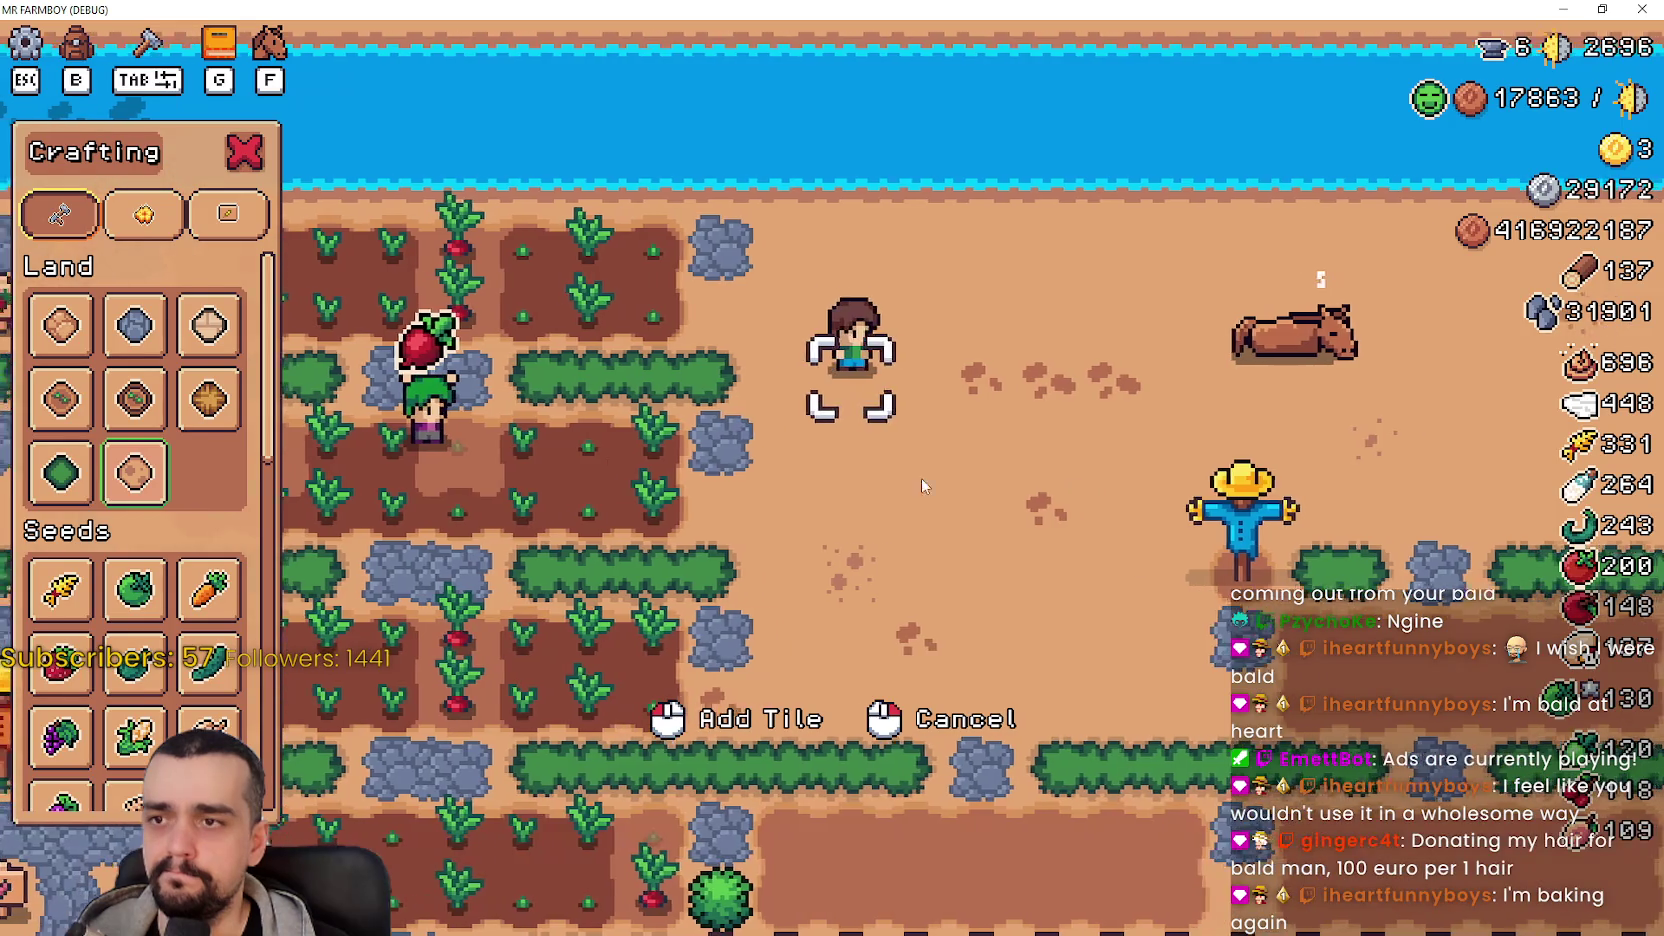
key("w")
key("d")
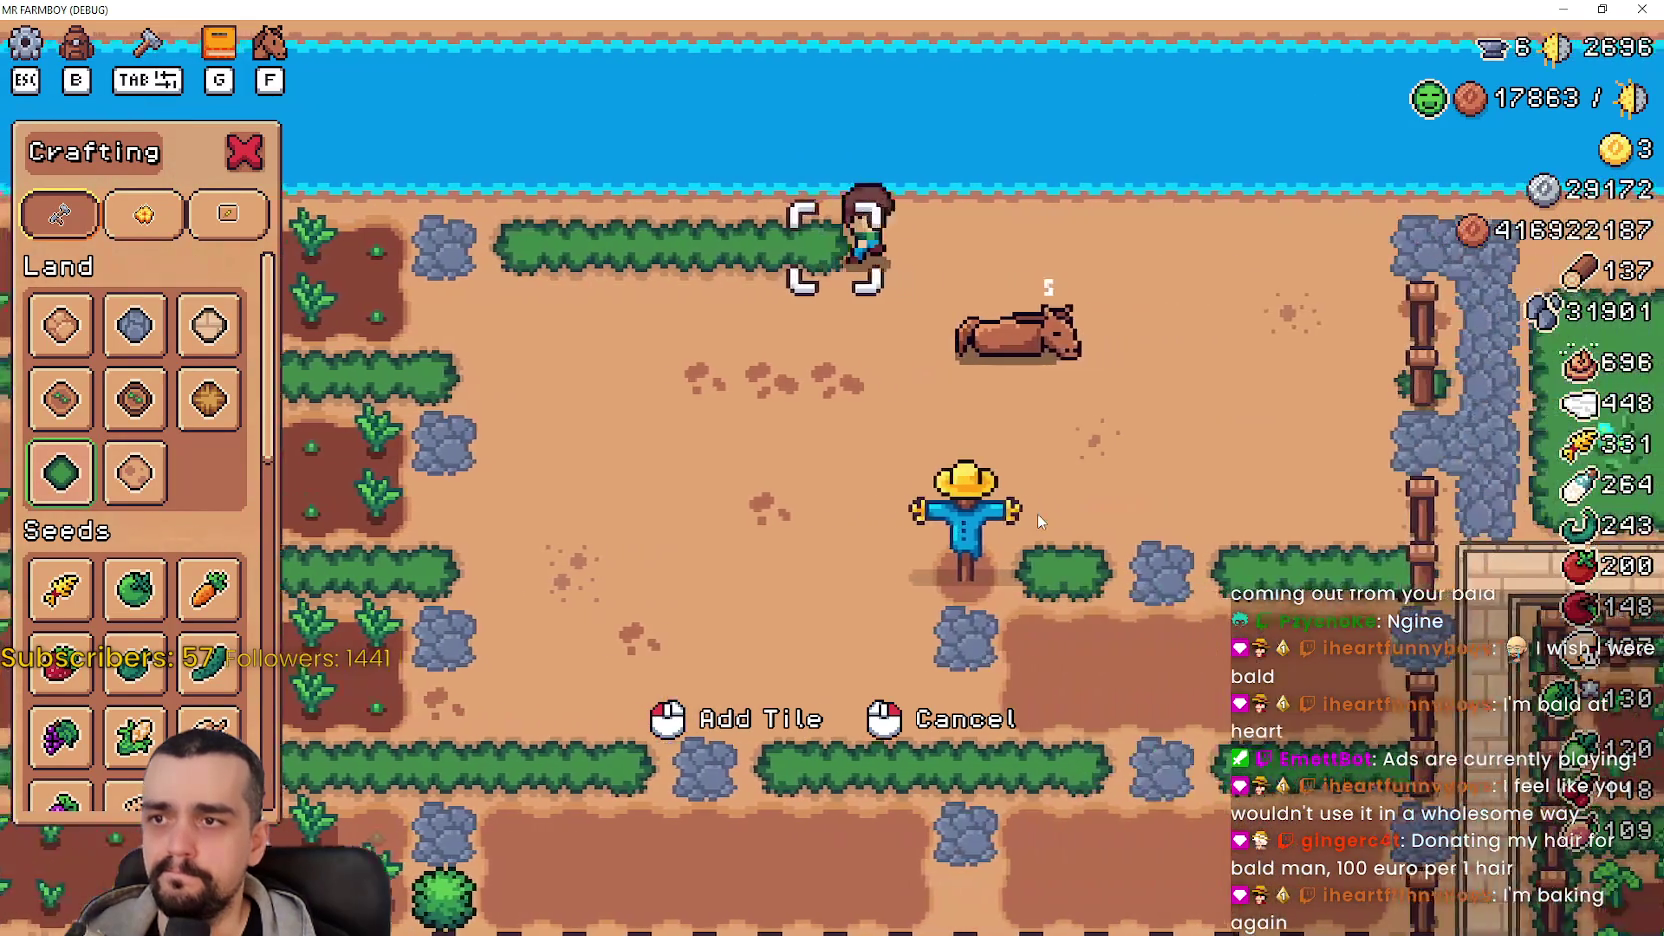
key("d")
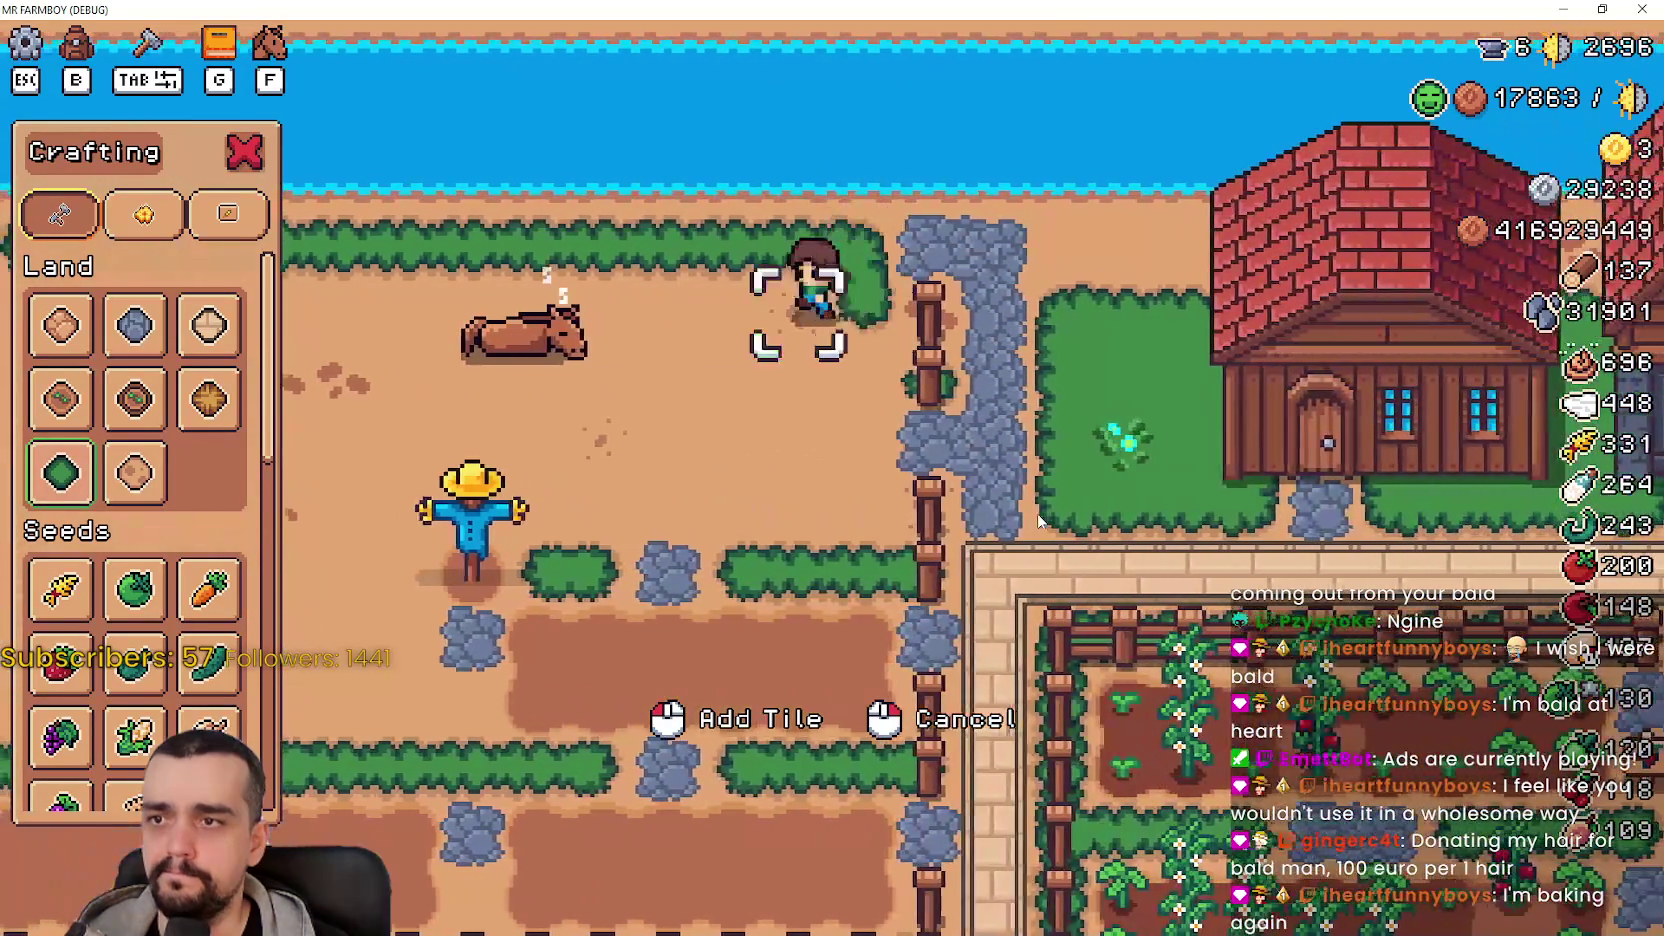
key("a")
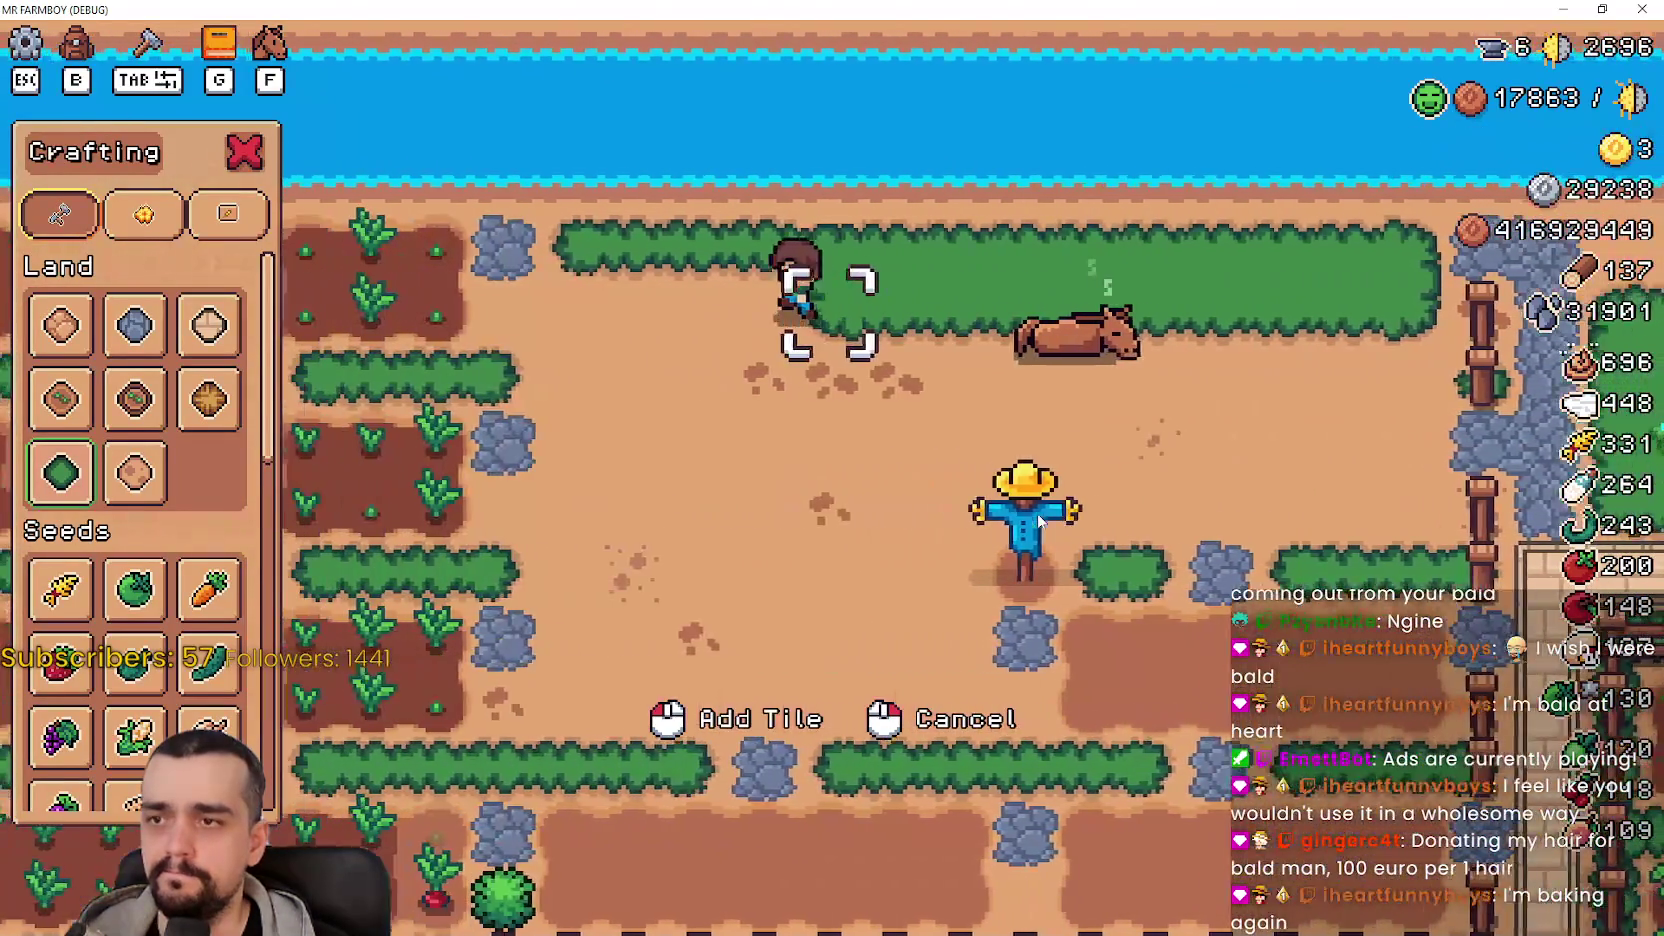
key("a")
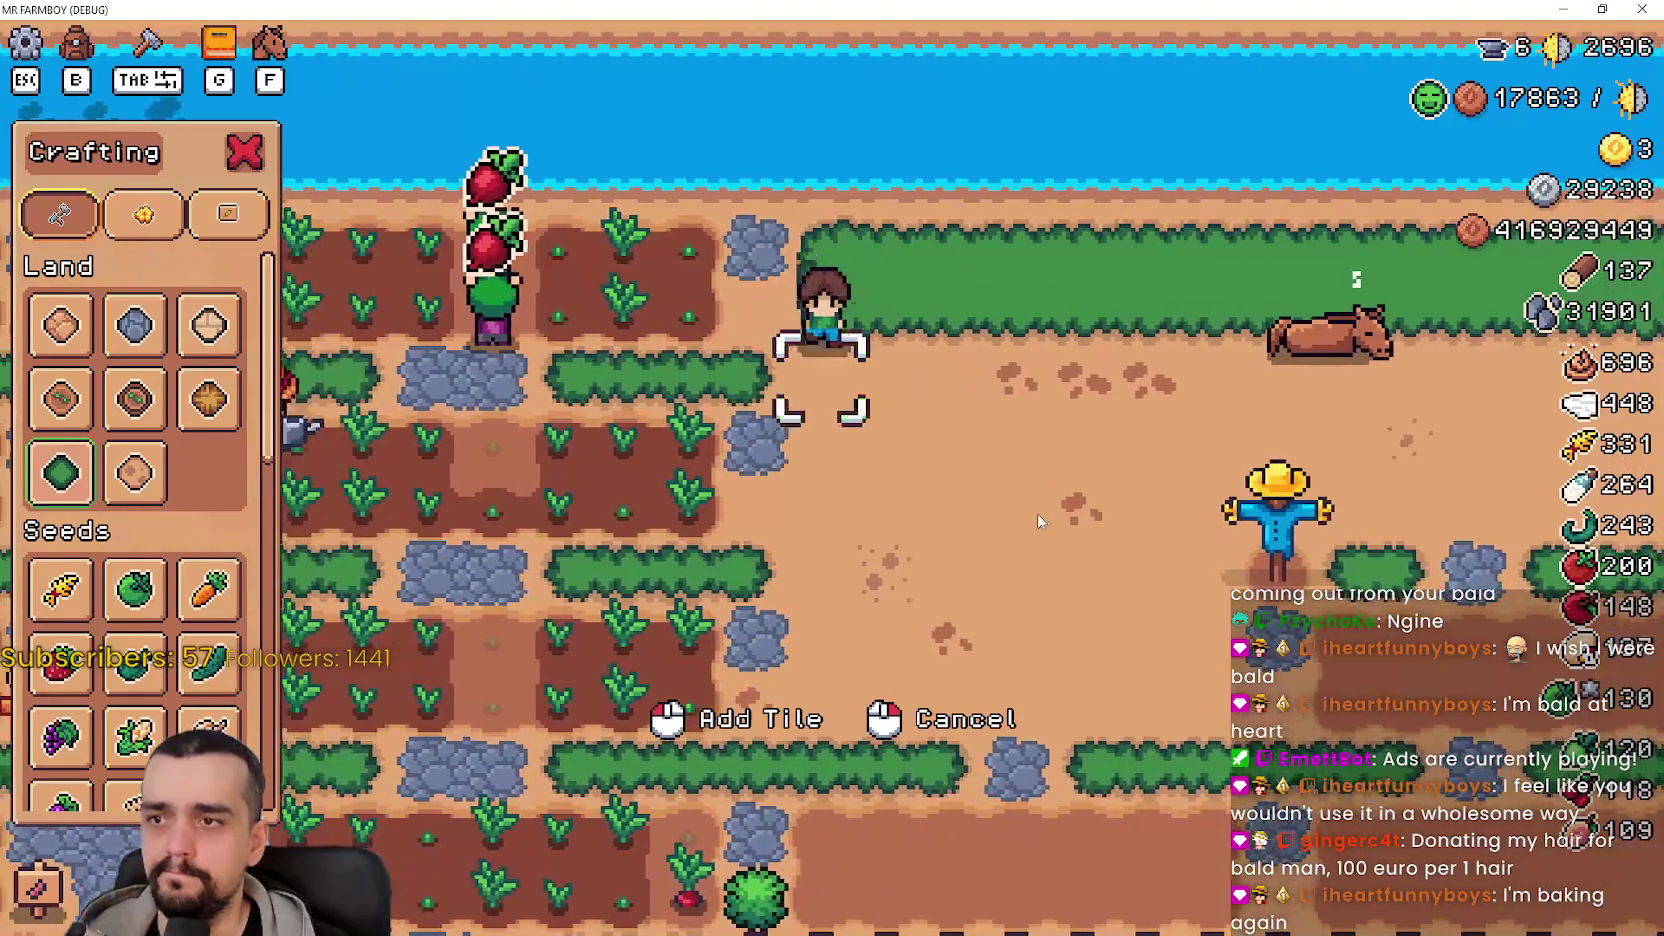
key("d")
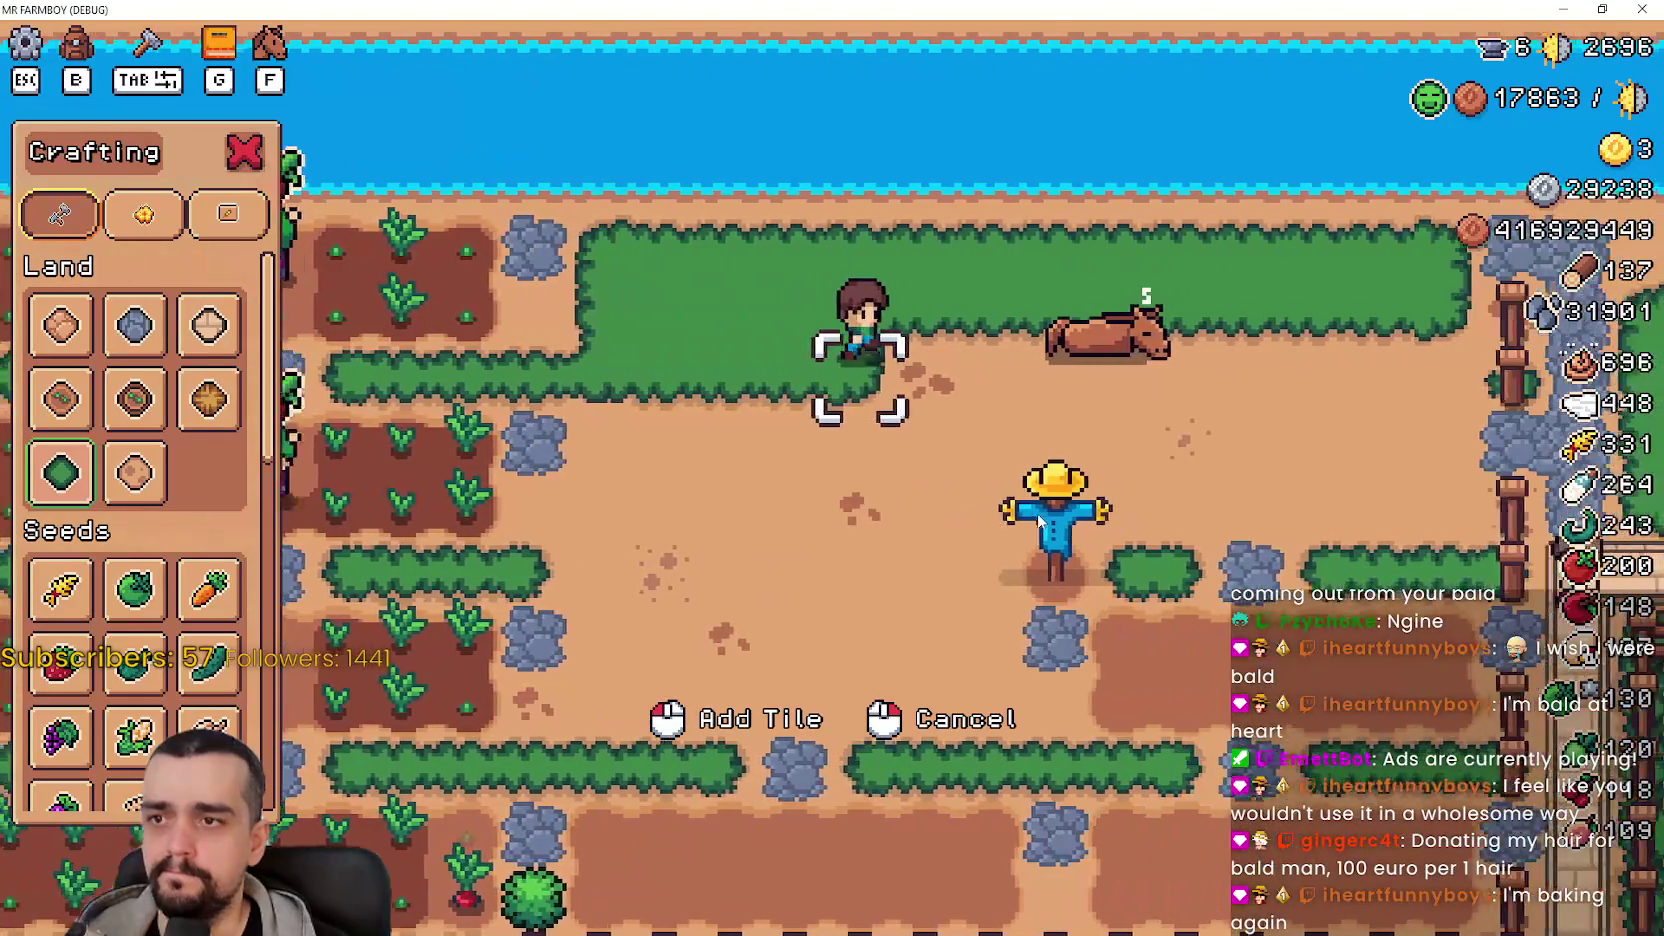
key("d")
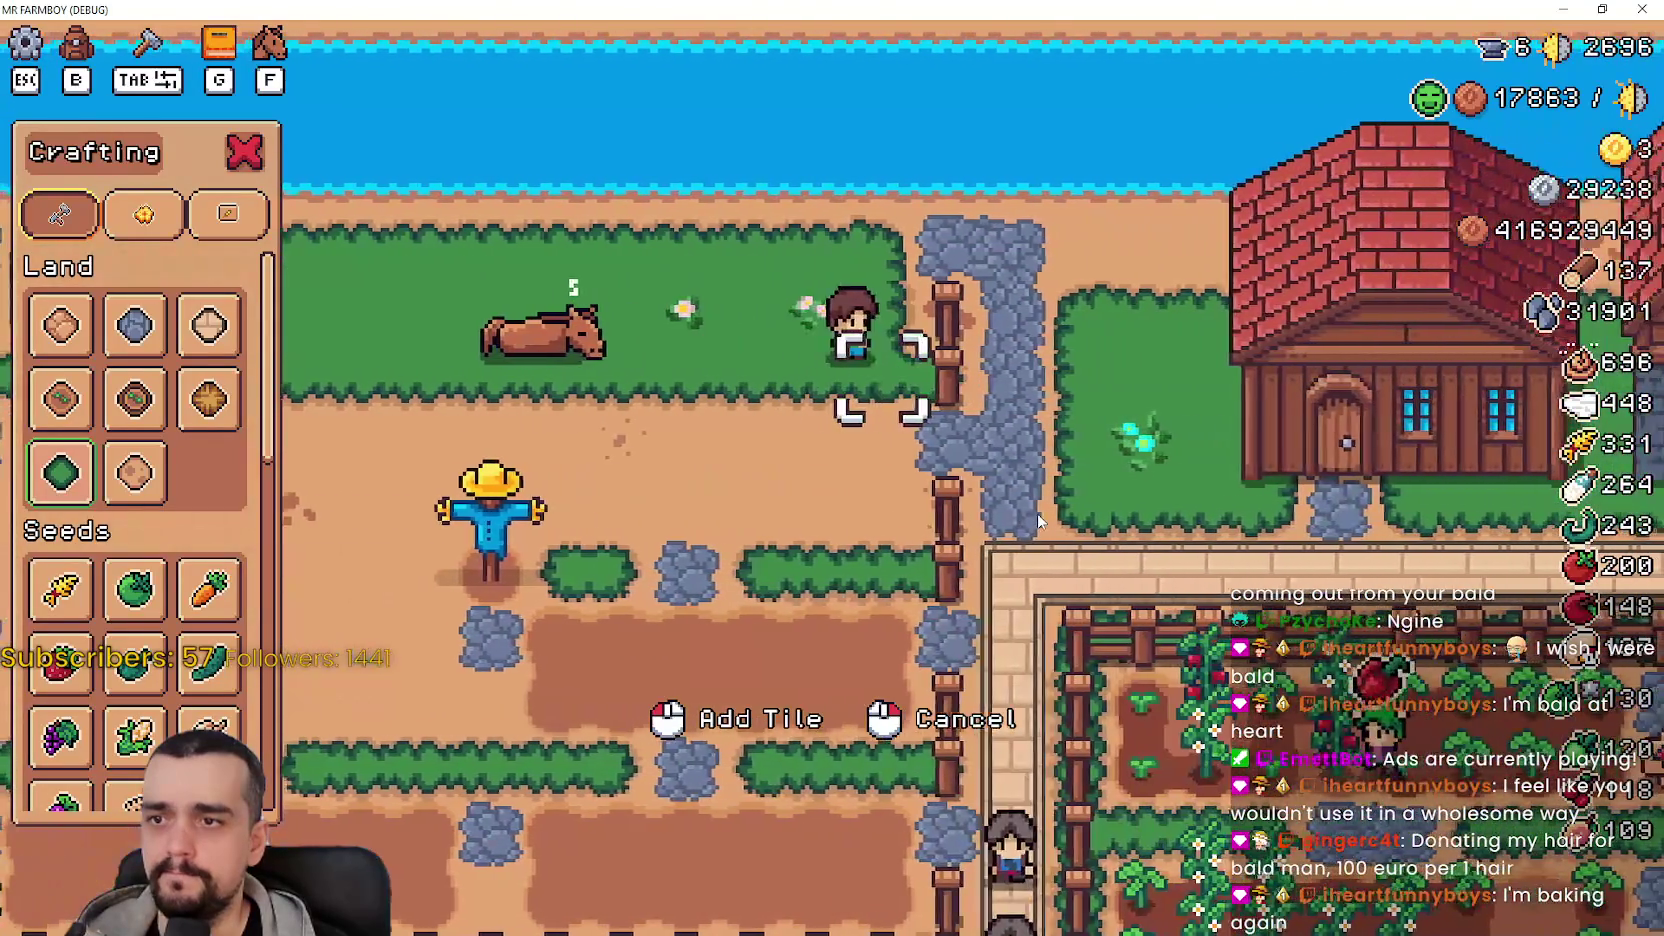
- Extend the grass around the scarecrow, then select the second-row dirt-plot Land tile
key("s")
key("a")
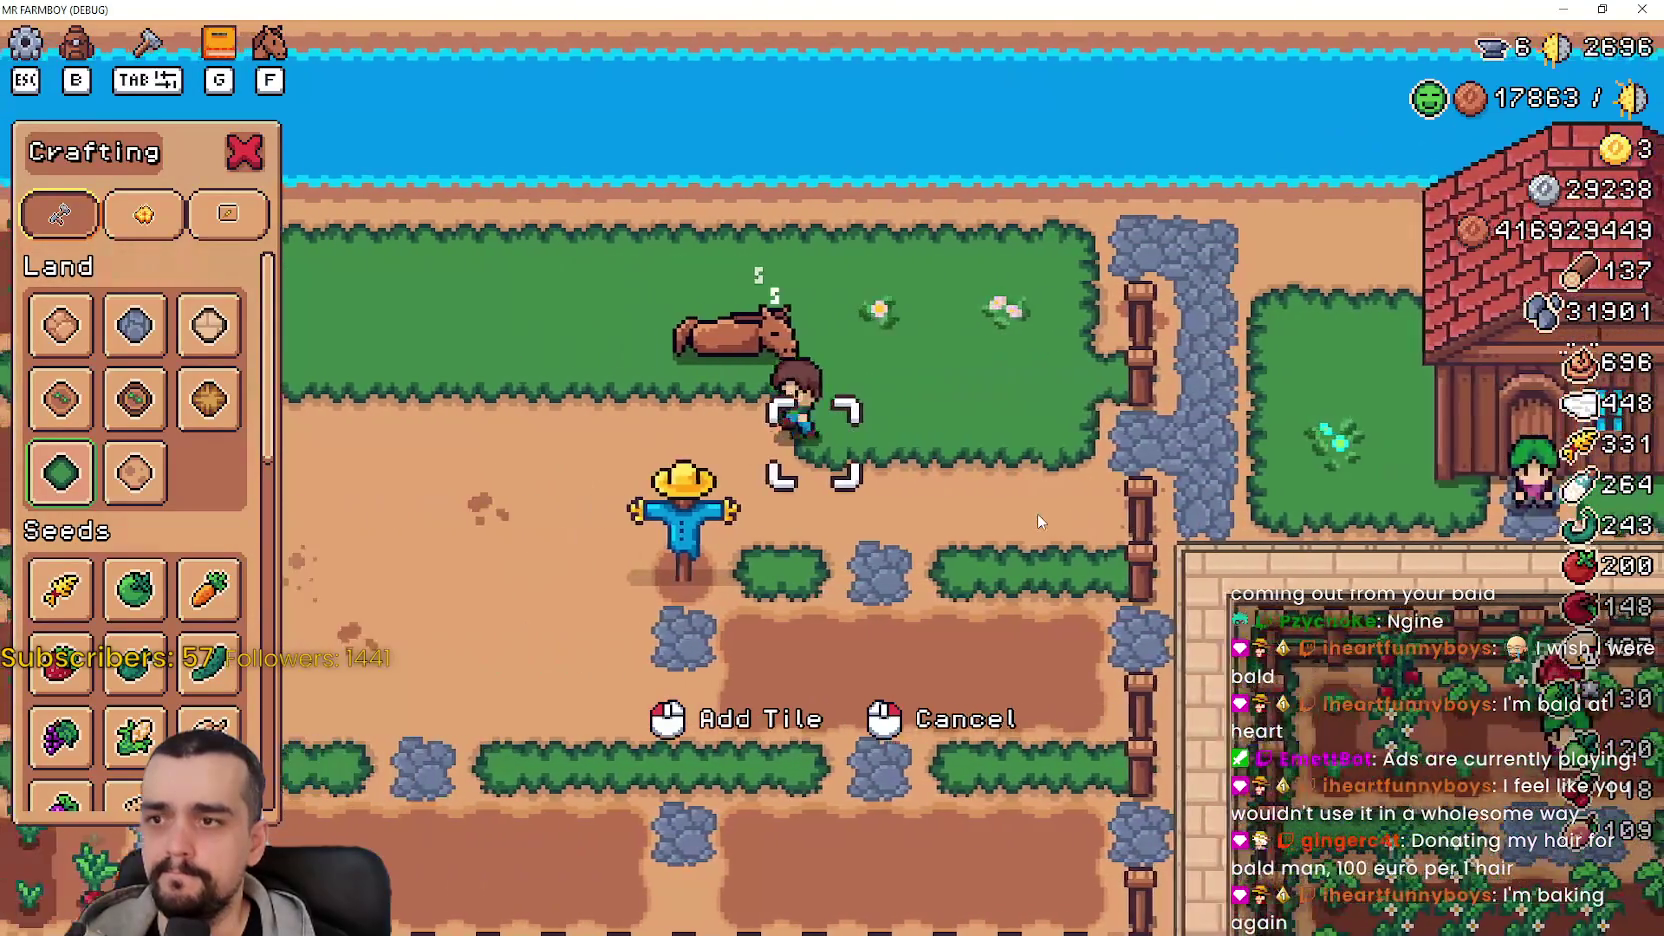
key("a")
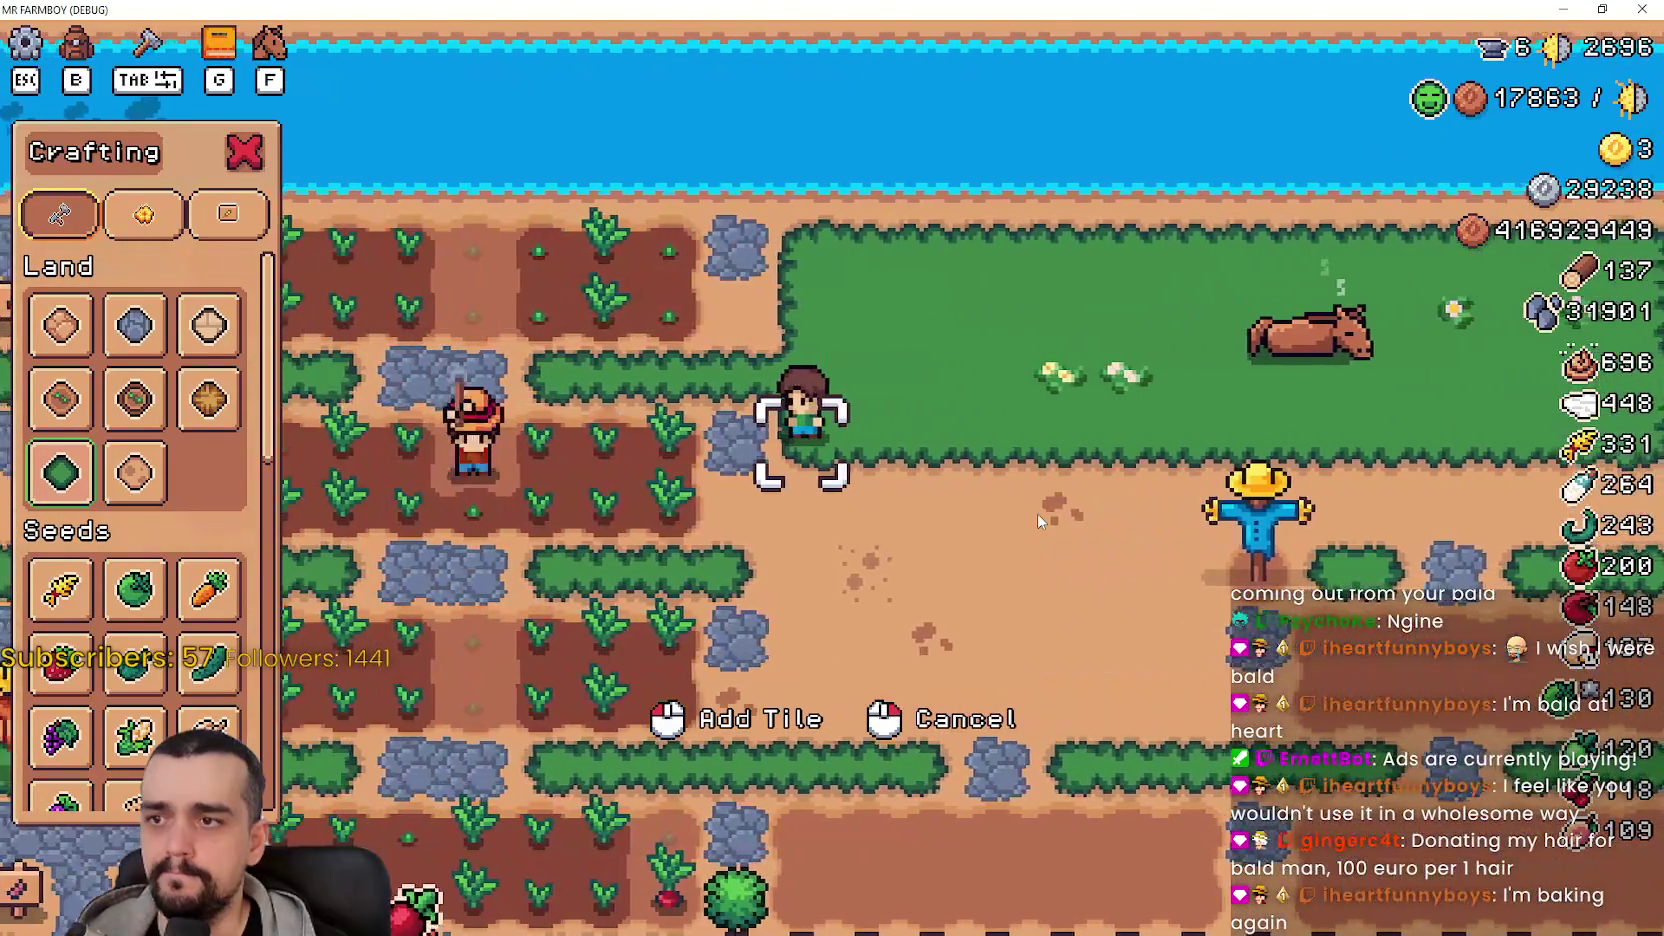
key("a")
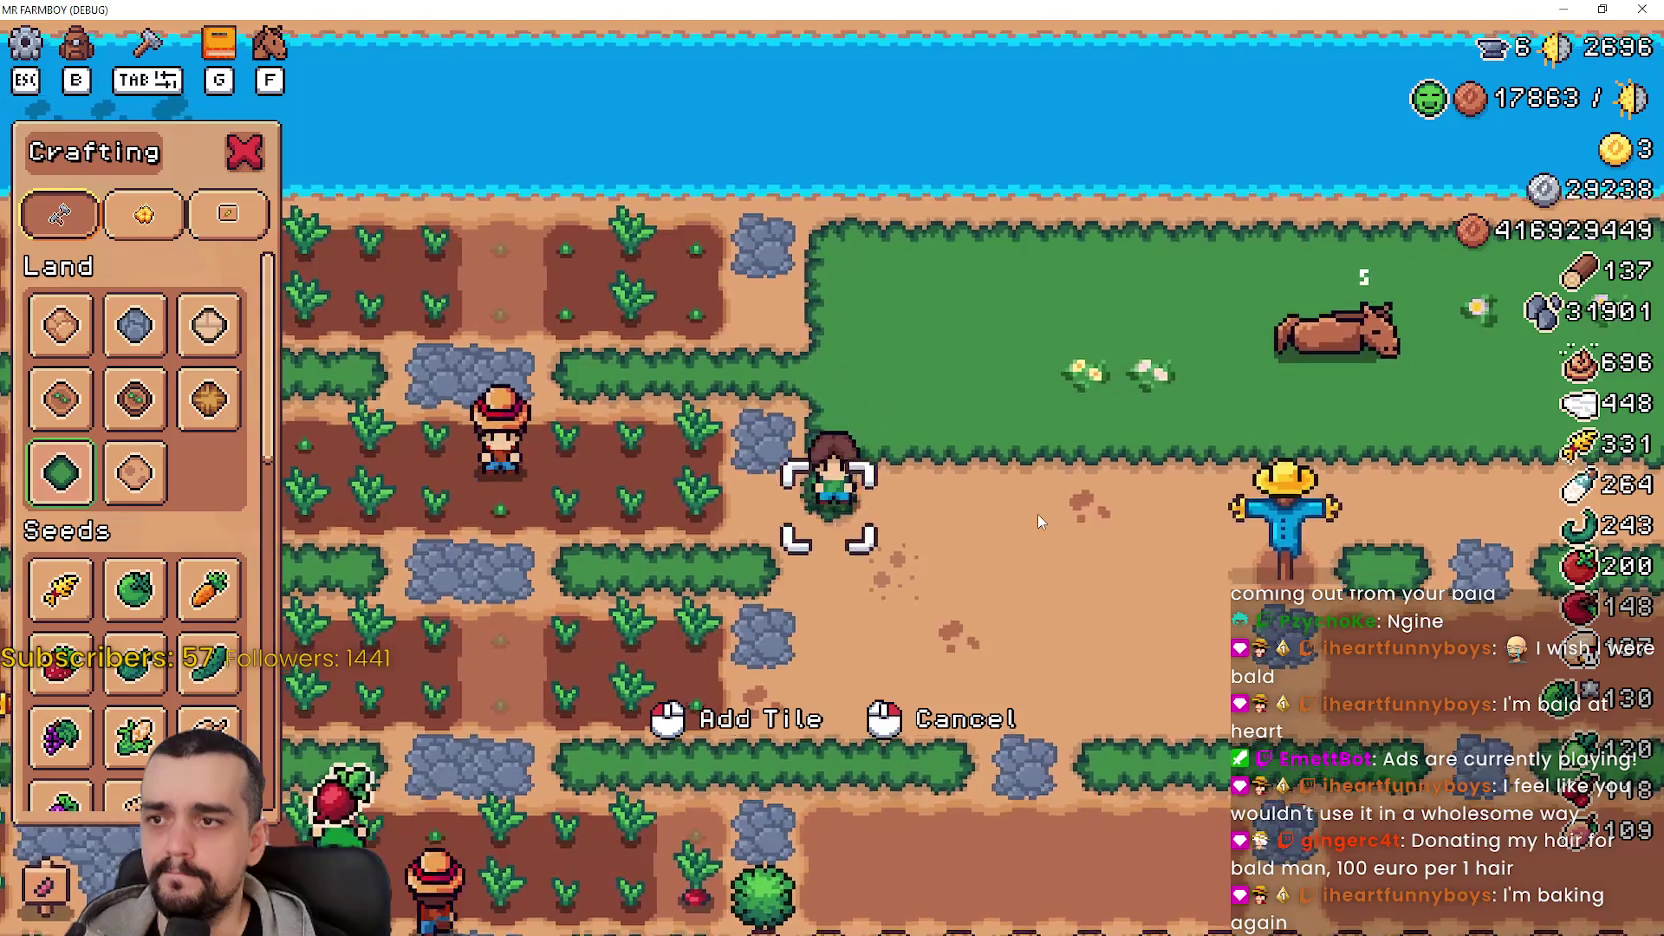
key("d")
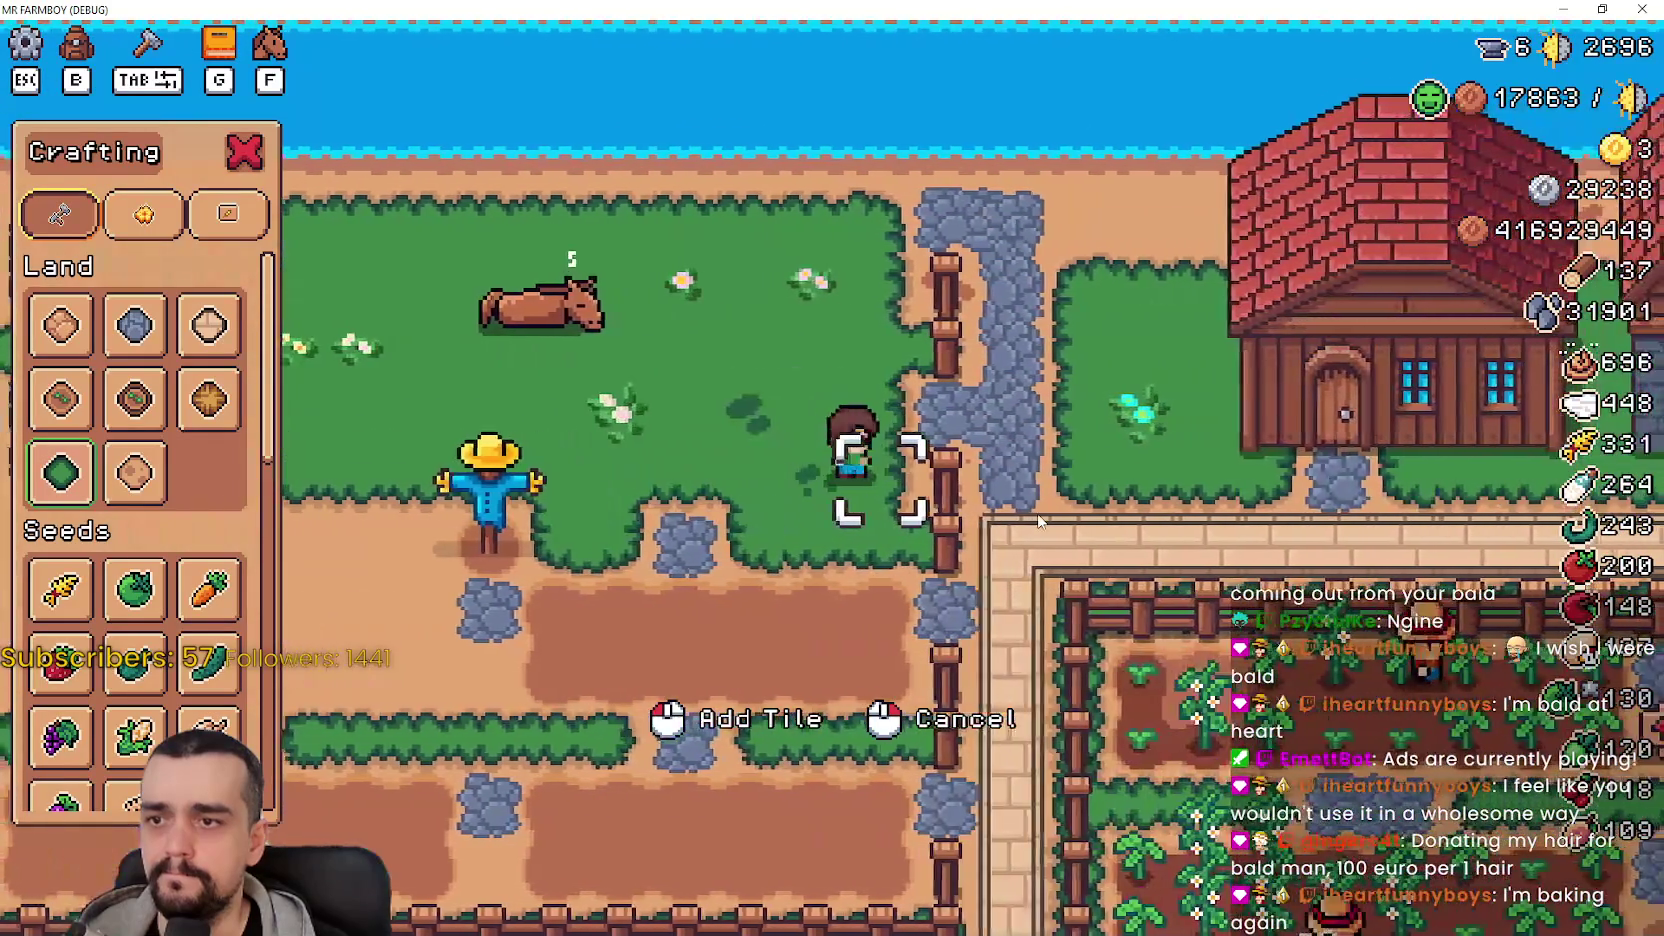
key("a")
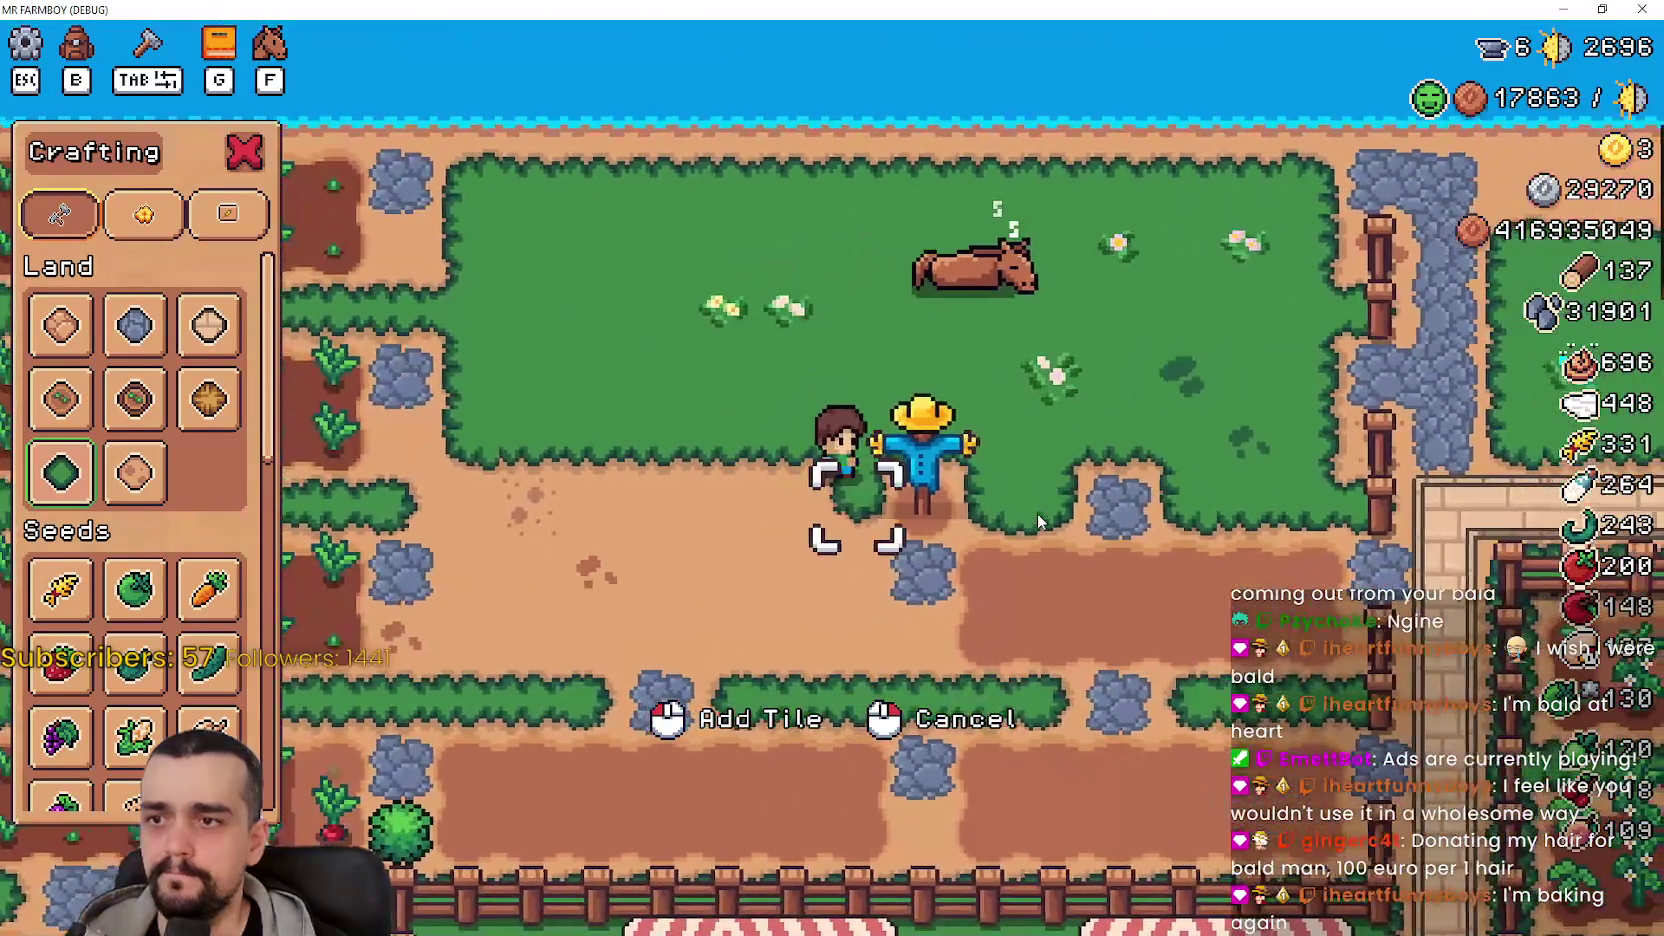
key("a")
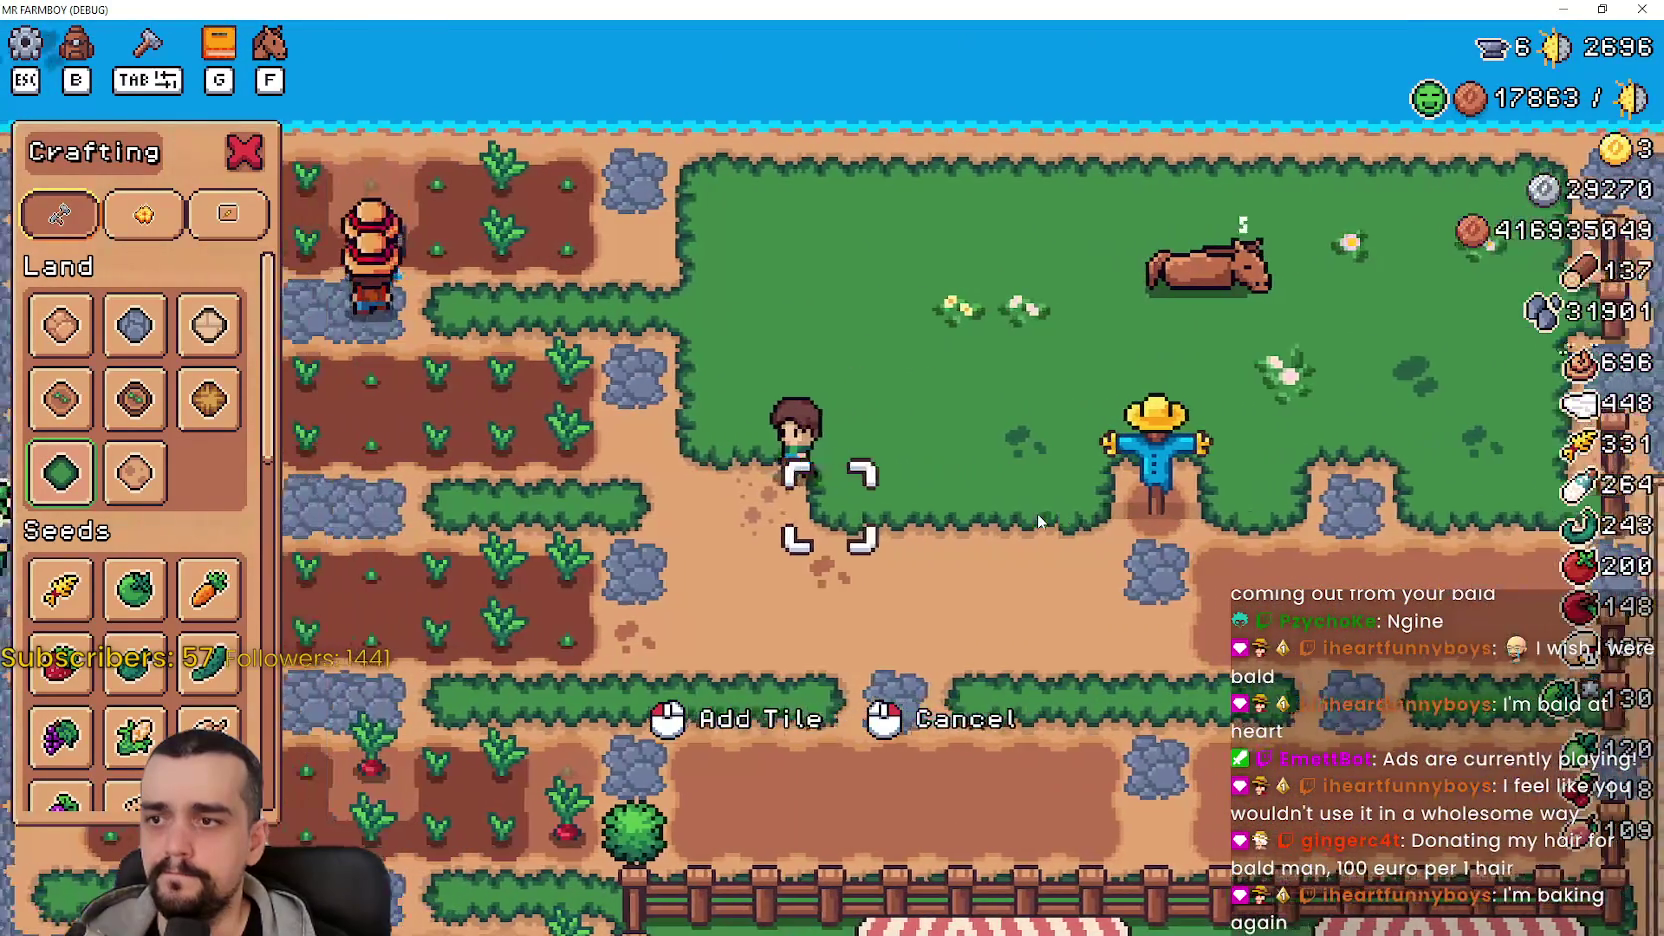
key("s")
key("d")
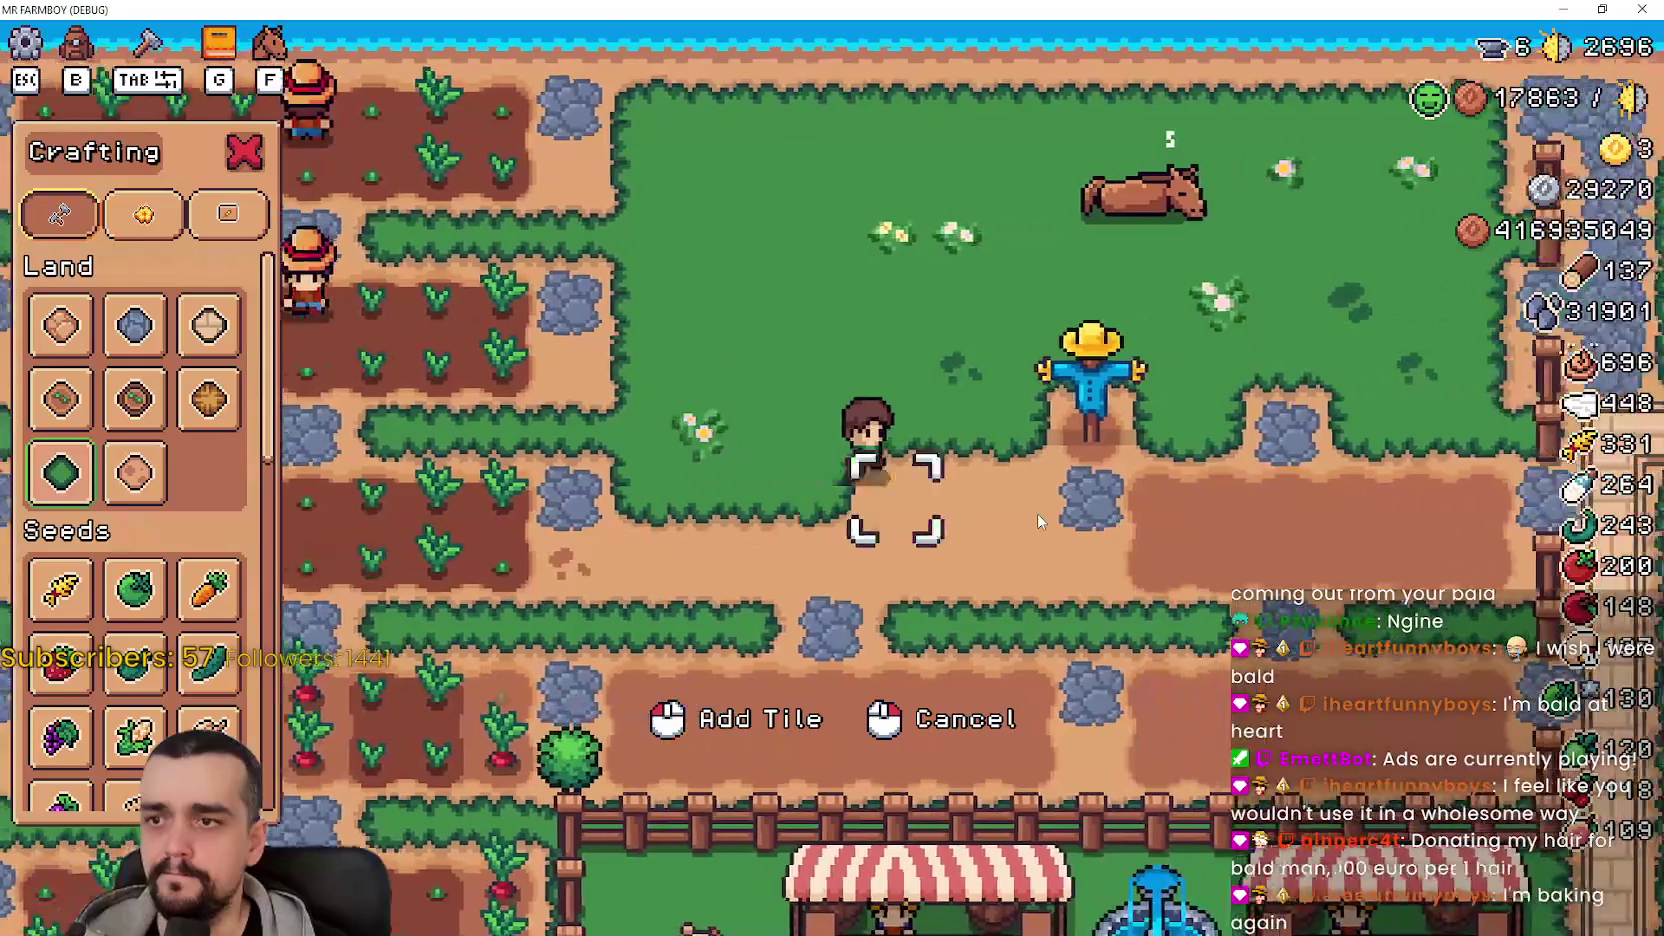
key("a")
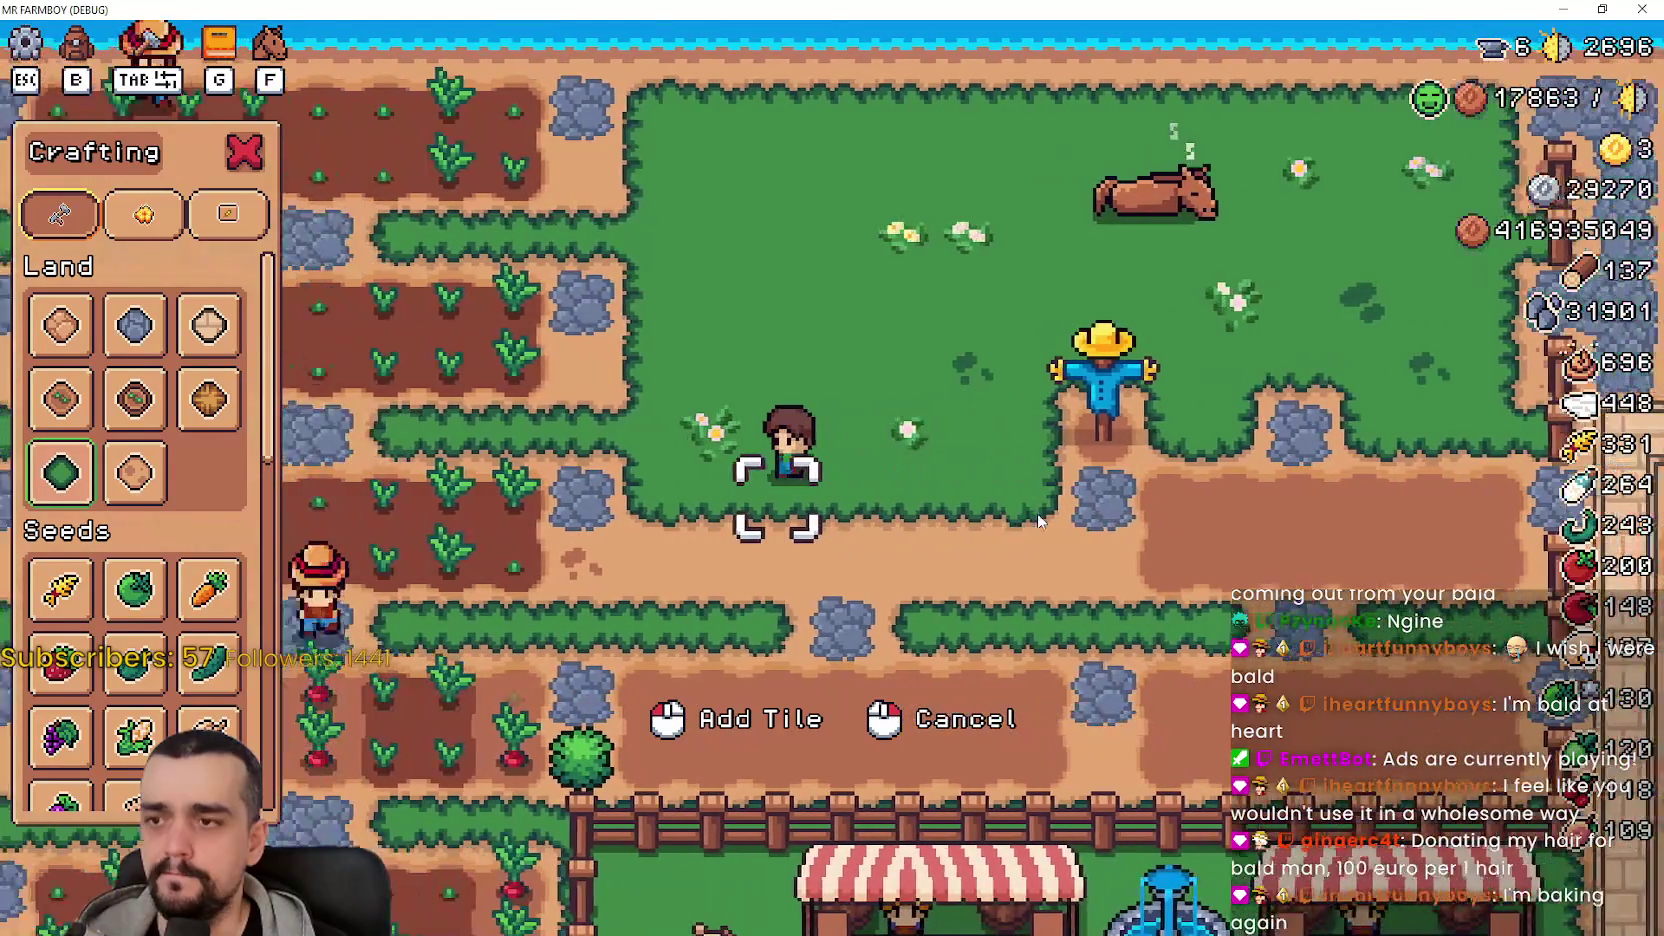
key("s")
key("d")
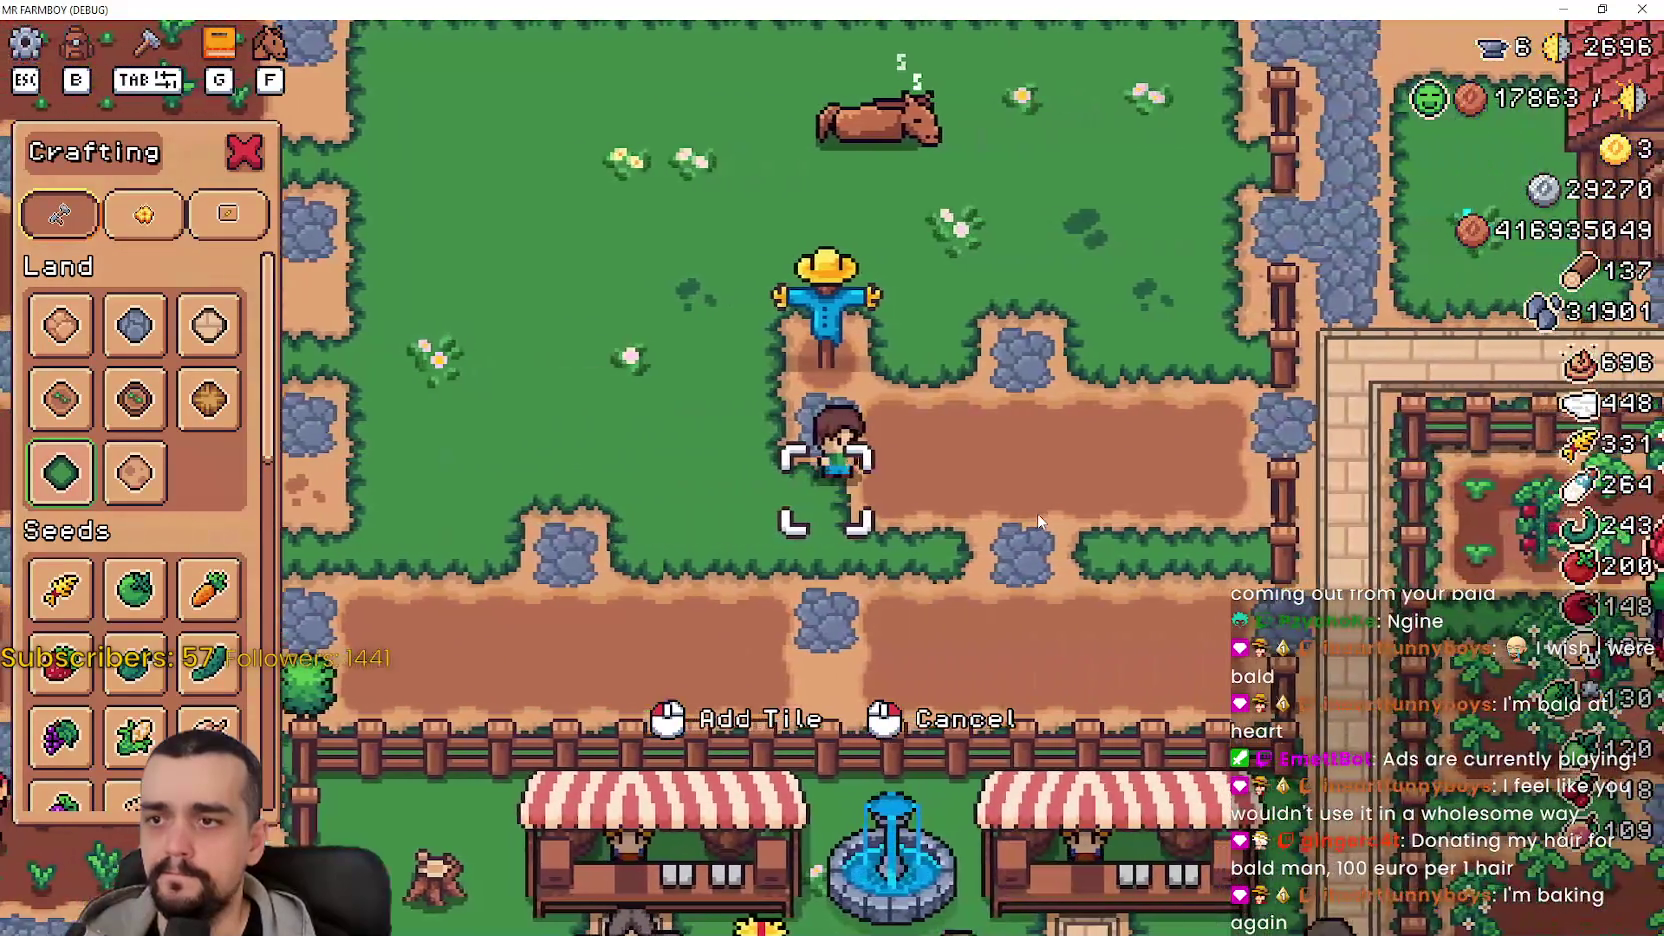
left_click(61, 399)
- Lay dirt-plot tiles on the grass beside the scarecrow along the top row
left_click(926, 549)
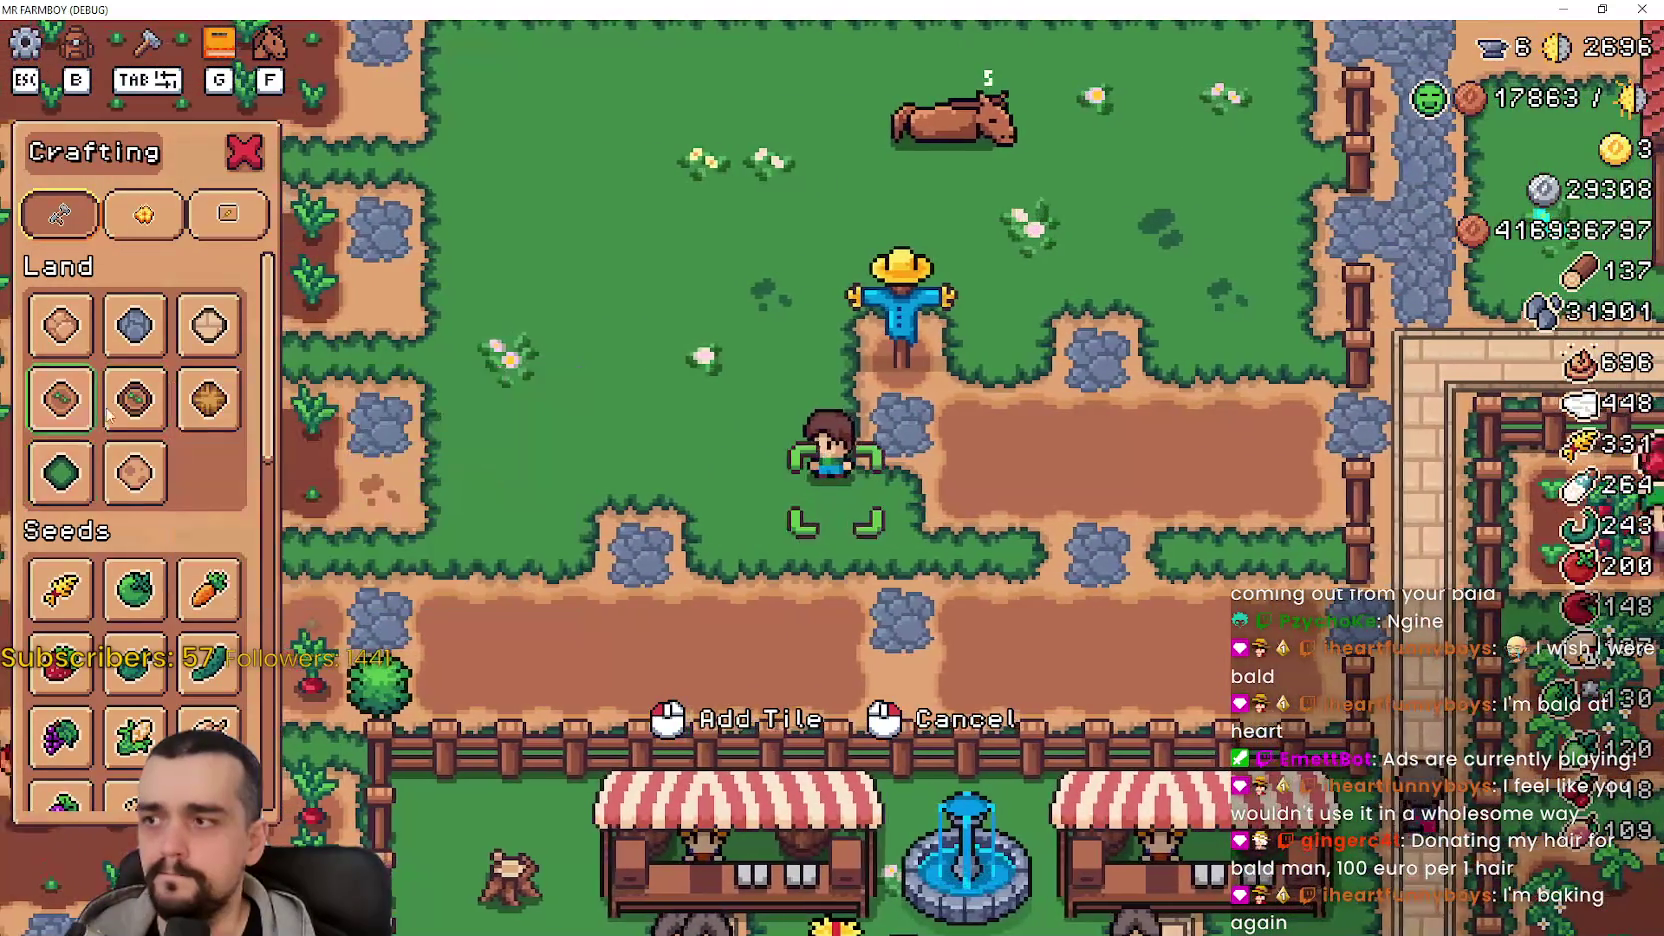
key("a")
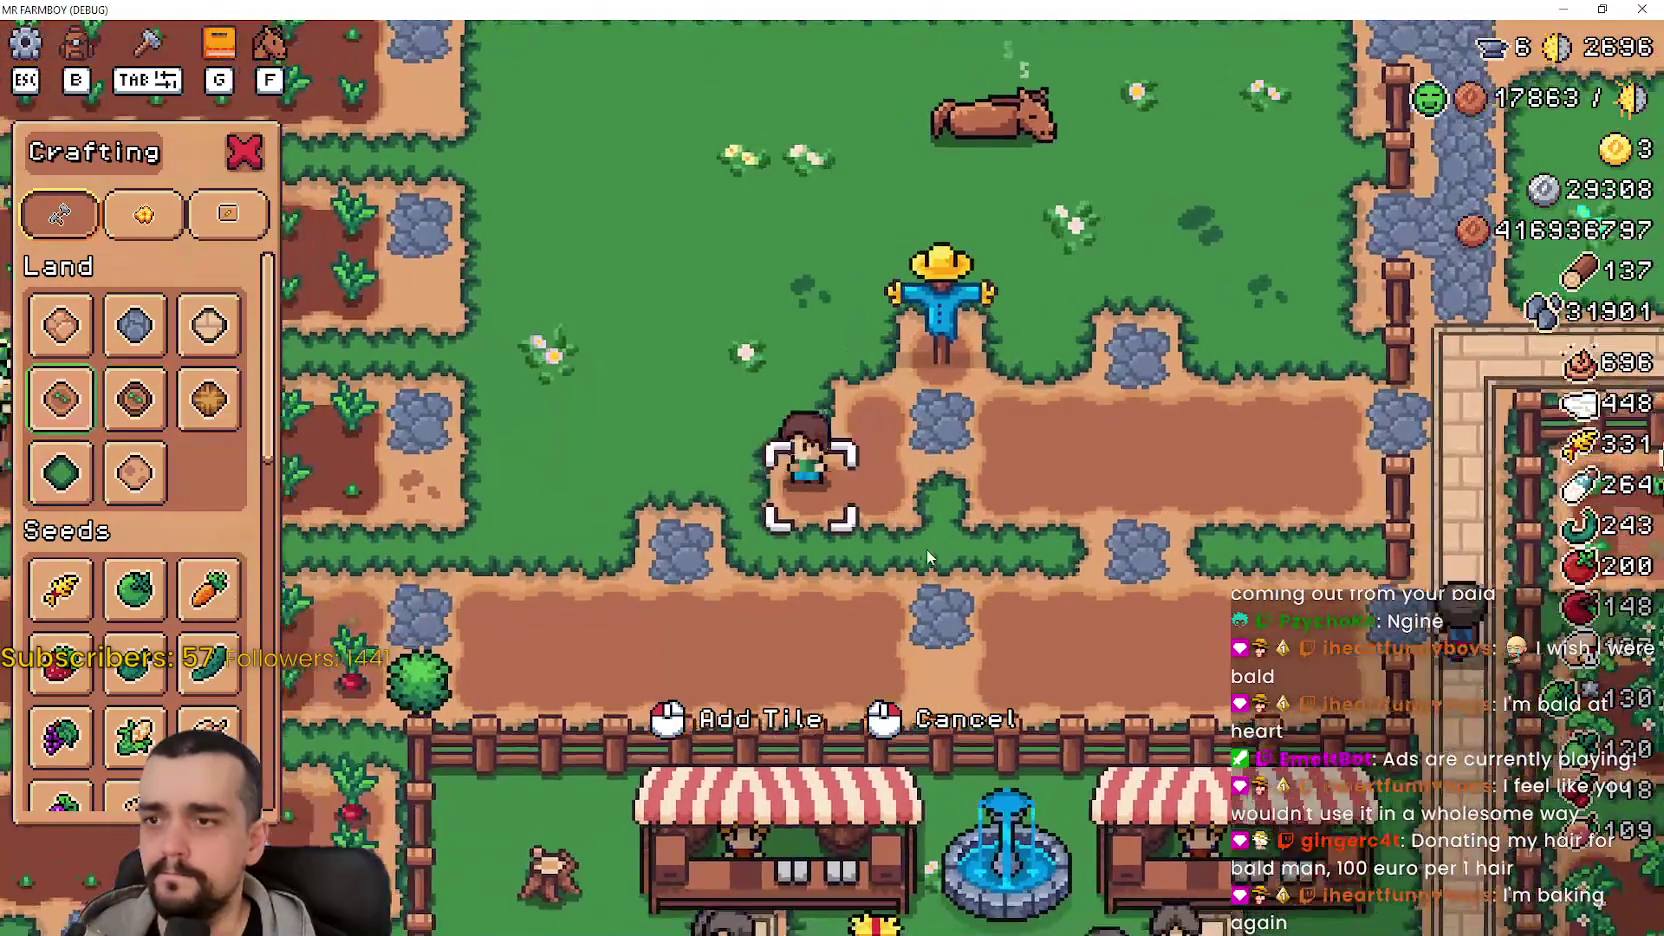
key("a")
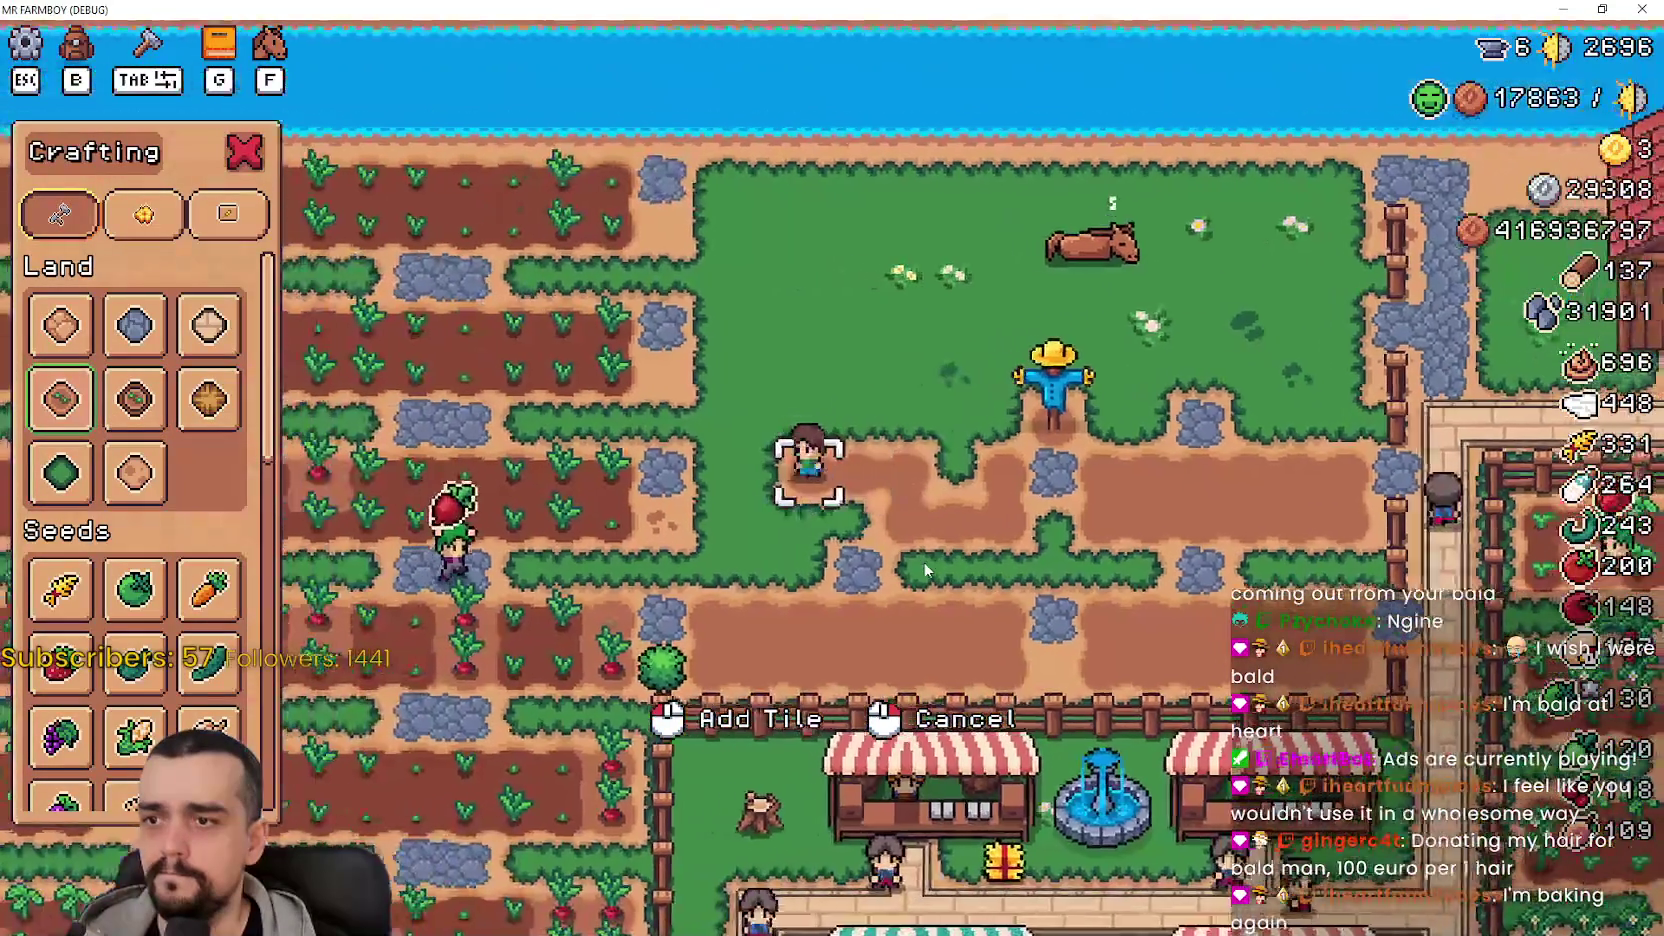
key("d")
key("d")
key("a")
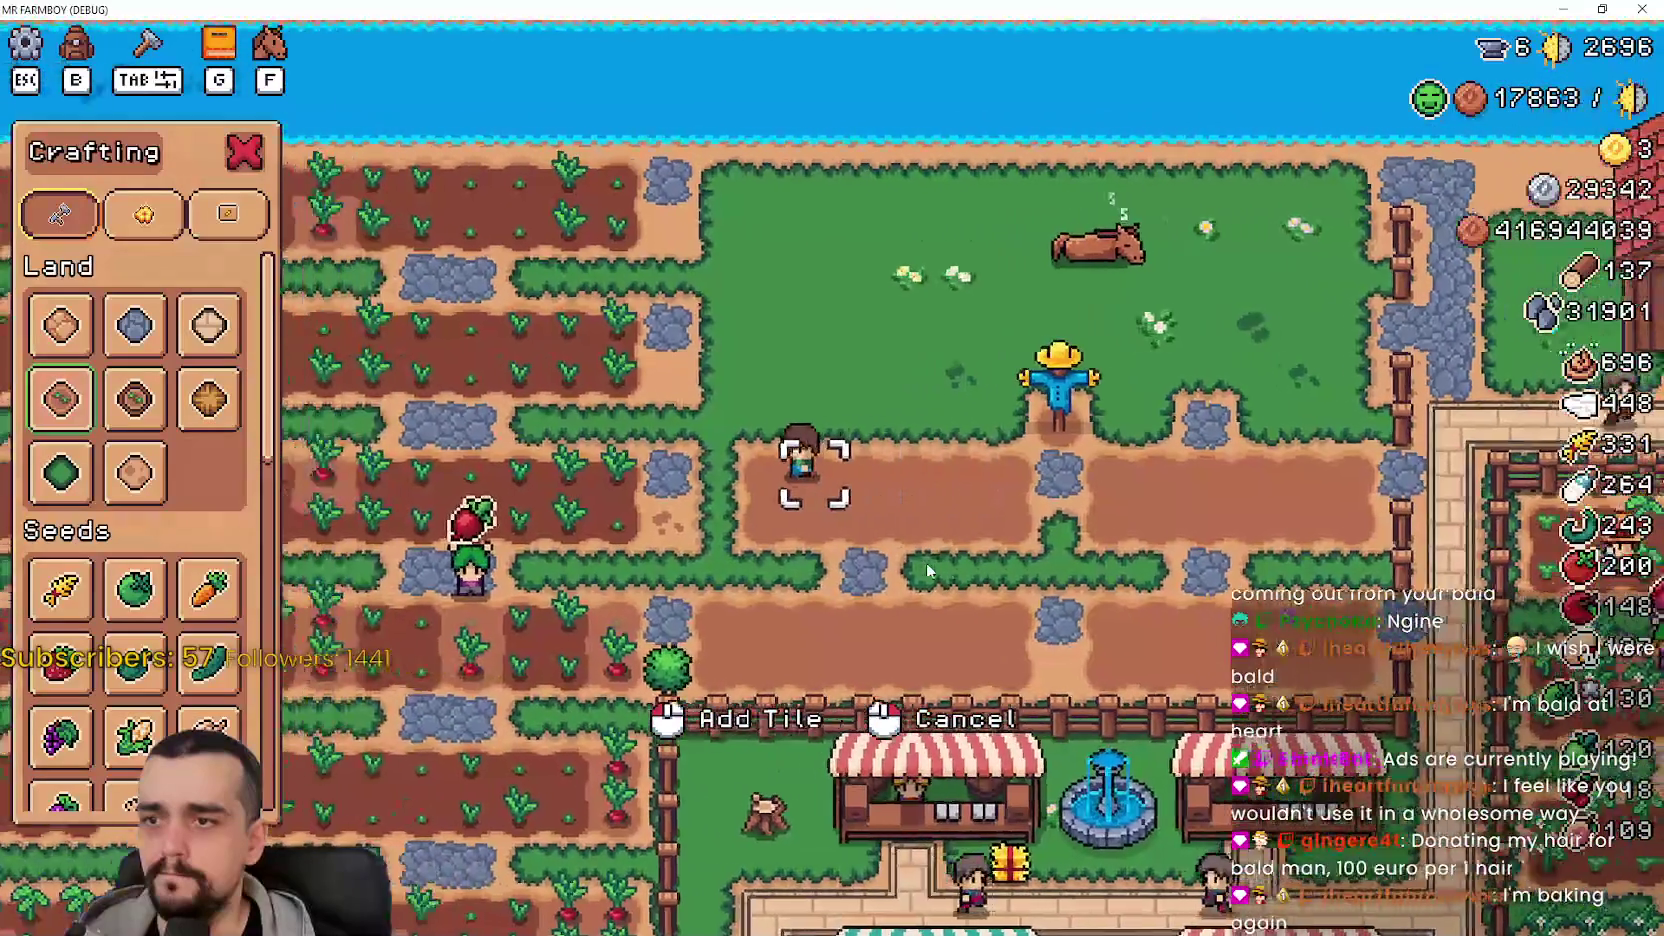
key("d")
key("d")
scroll(923, 562, "down", 2)
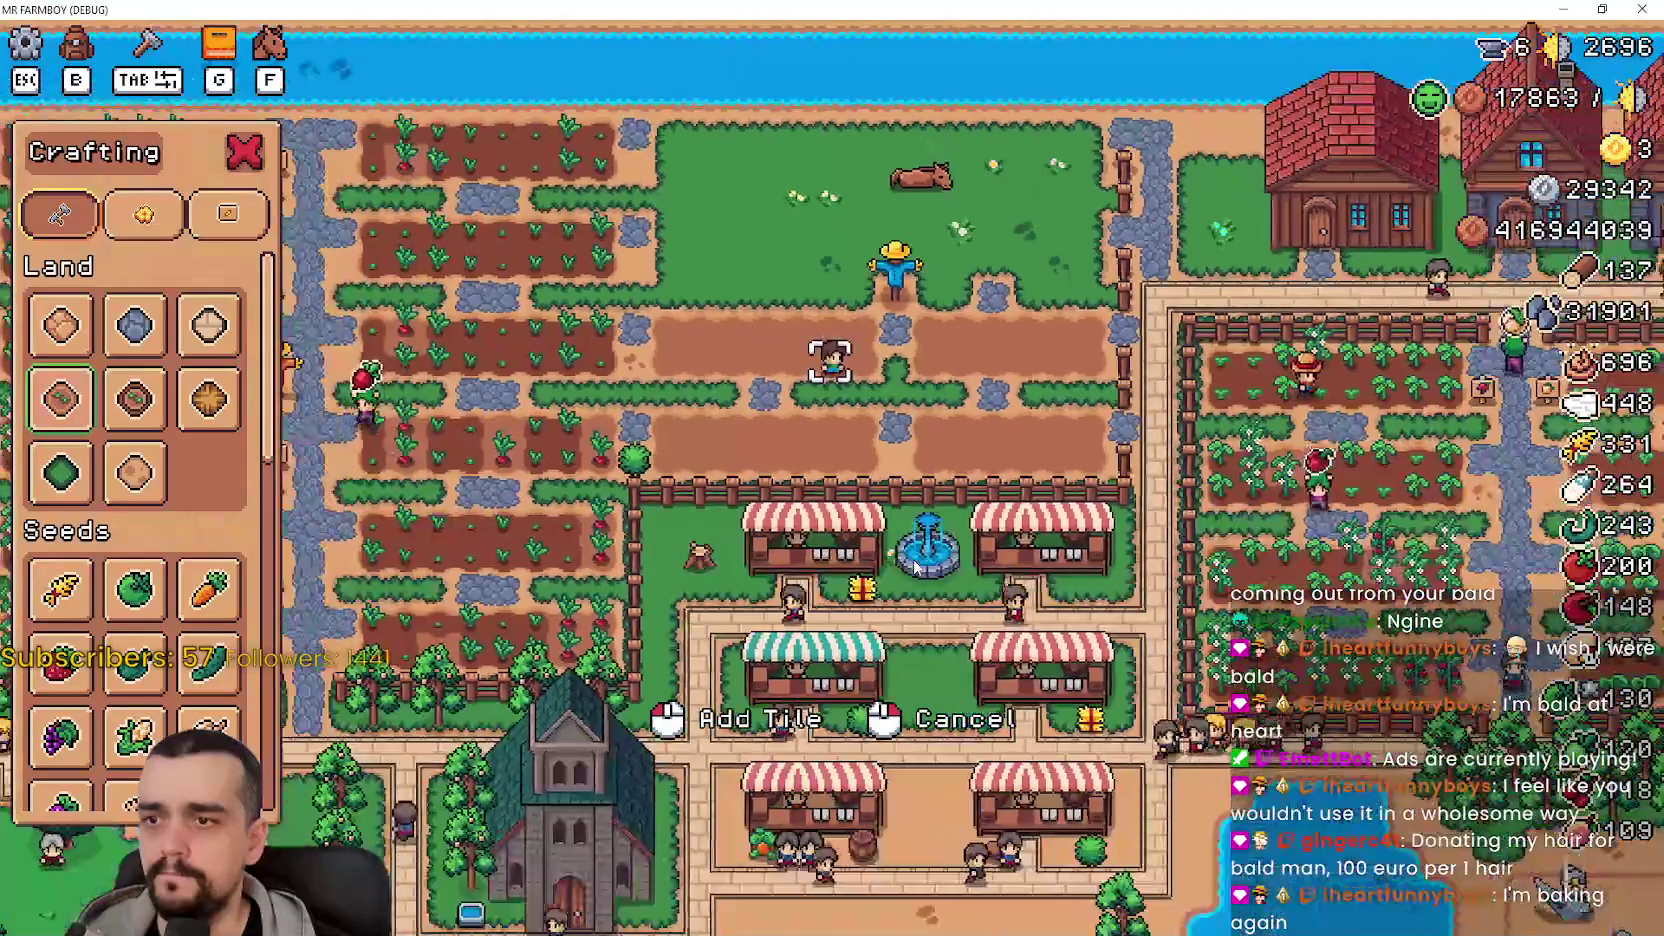
scroll(954, 597, "up", 2)
key("w")
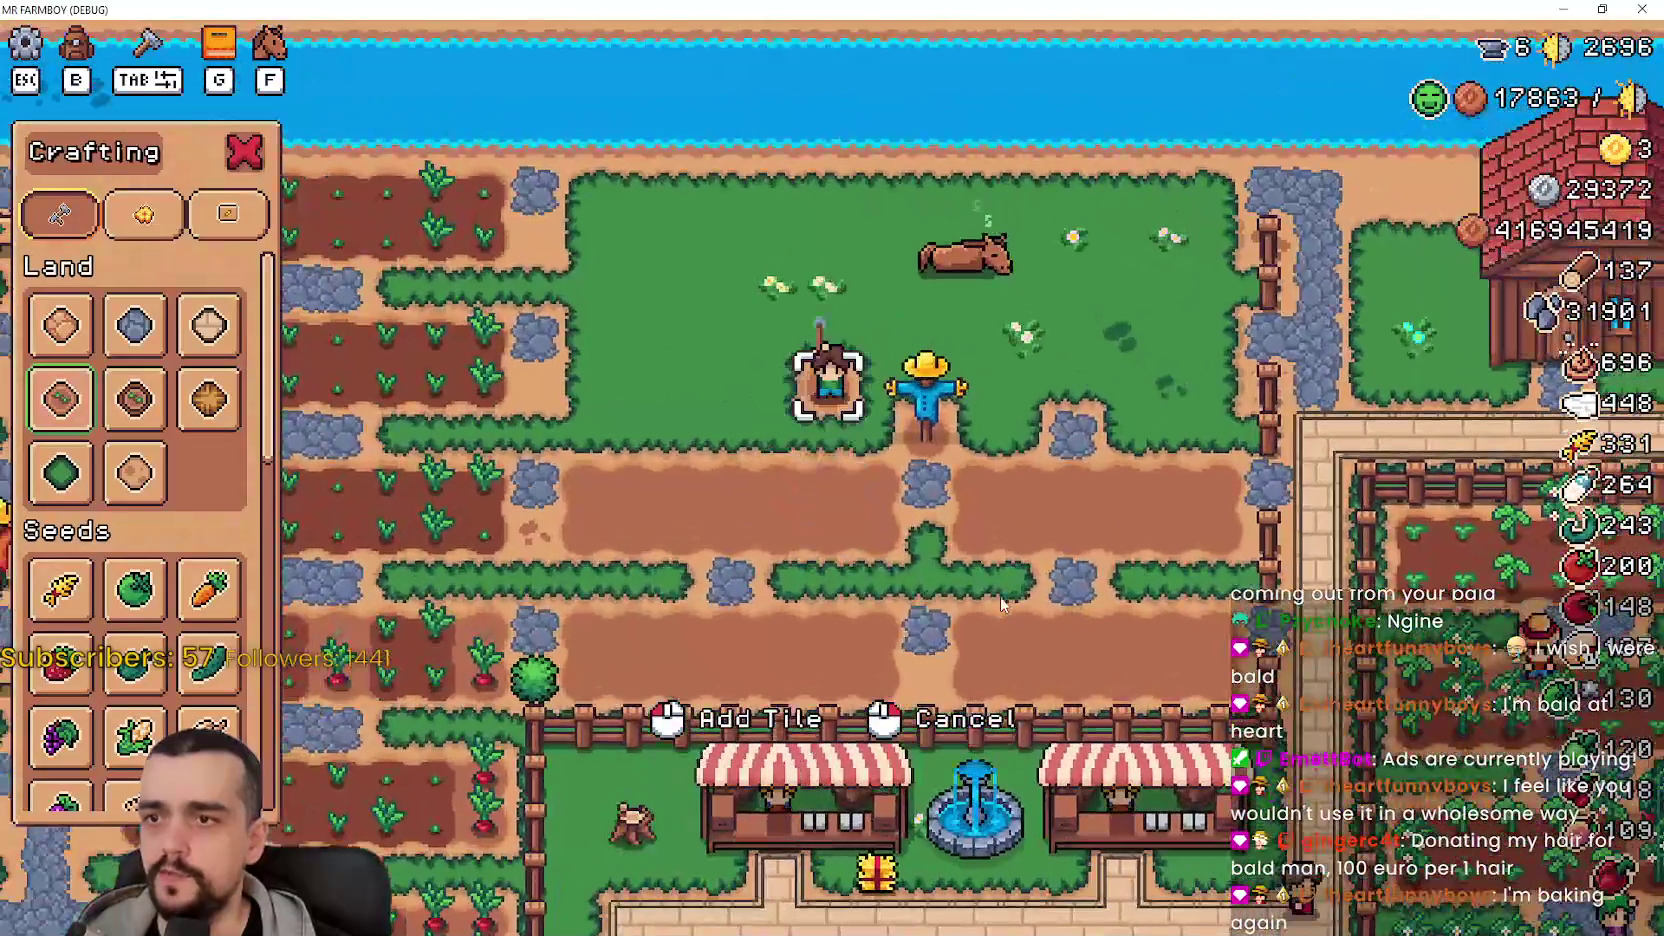
key("a")
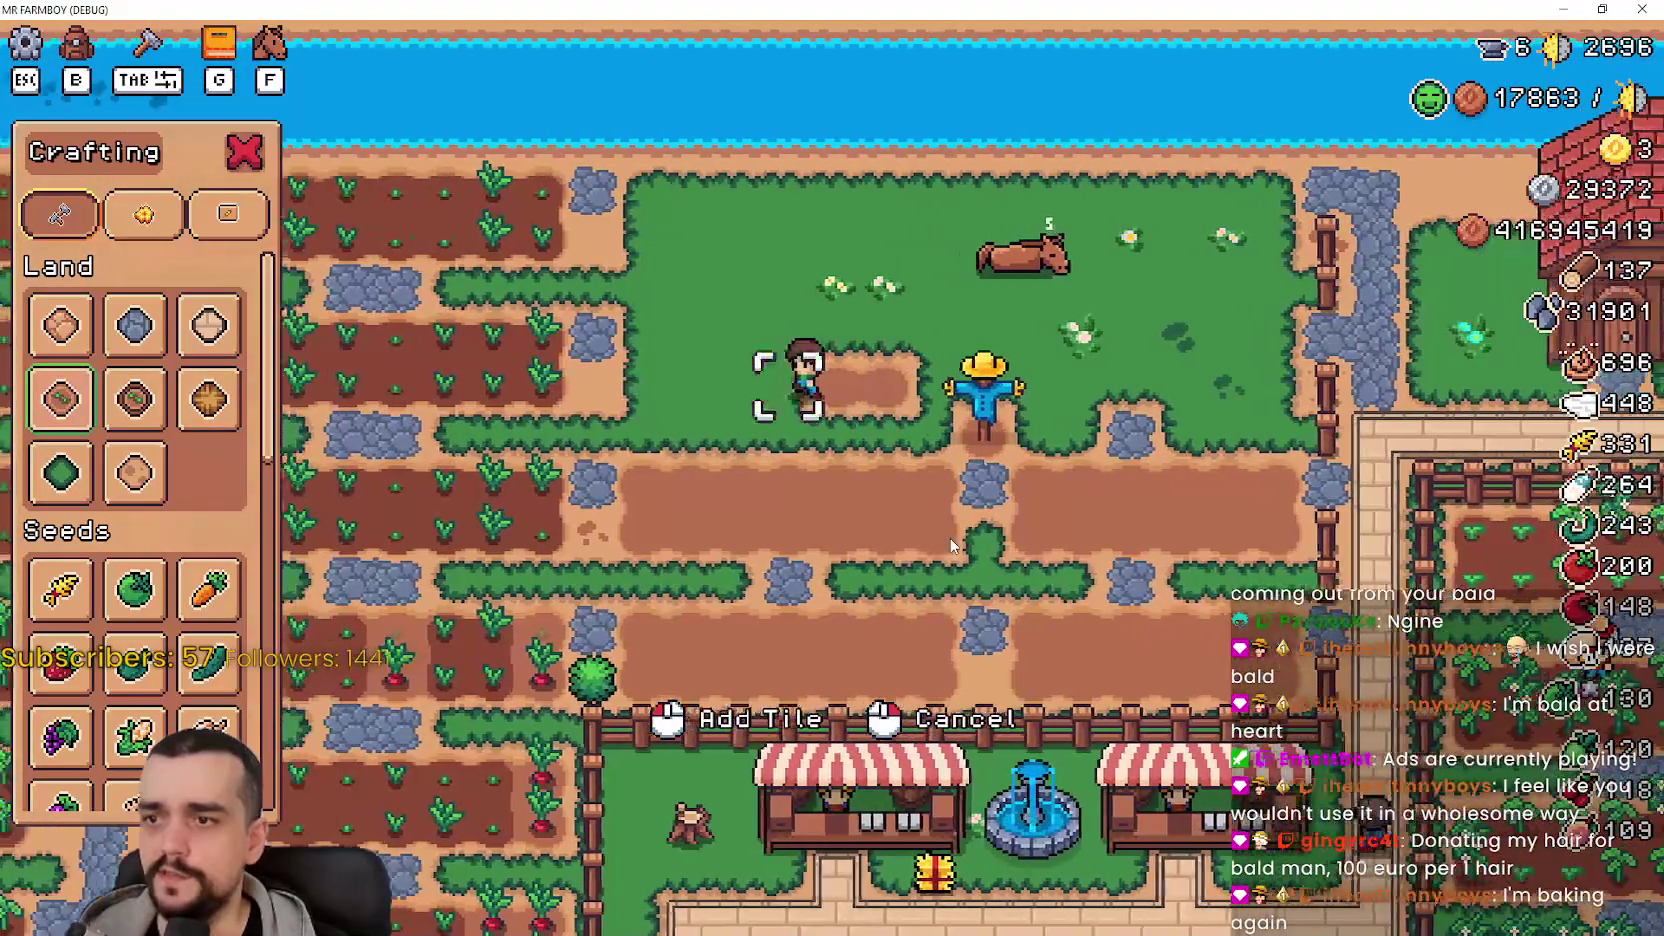
key("w")
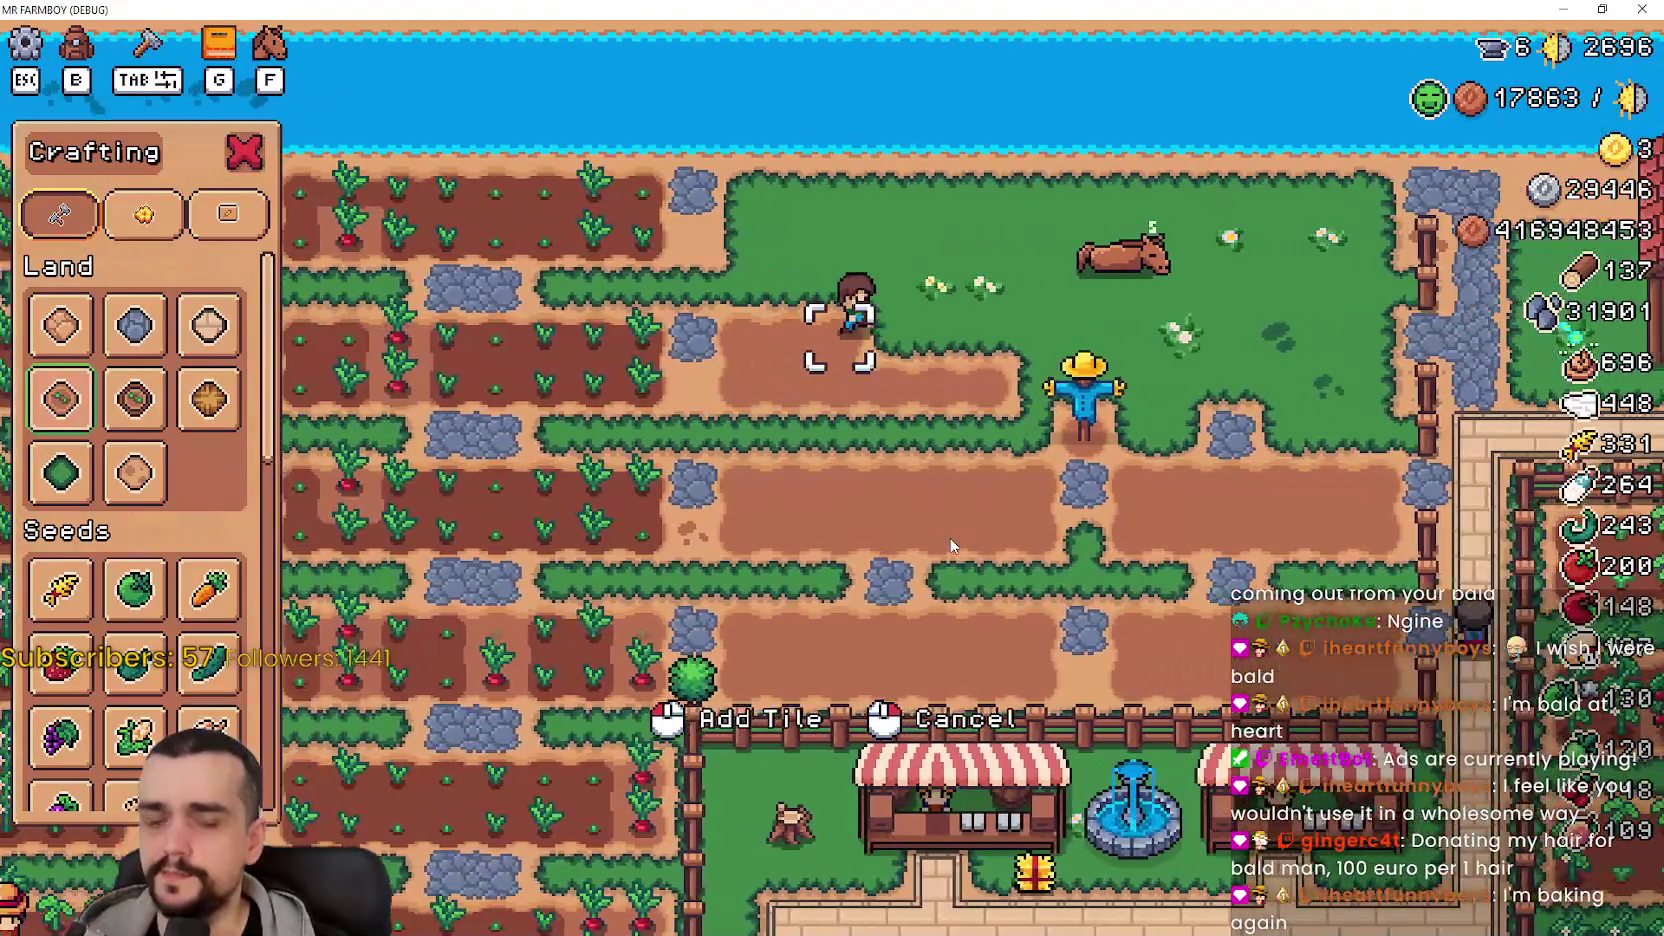
key("d")
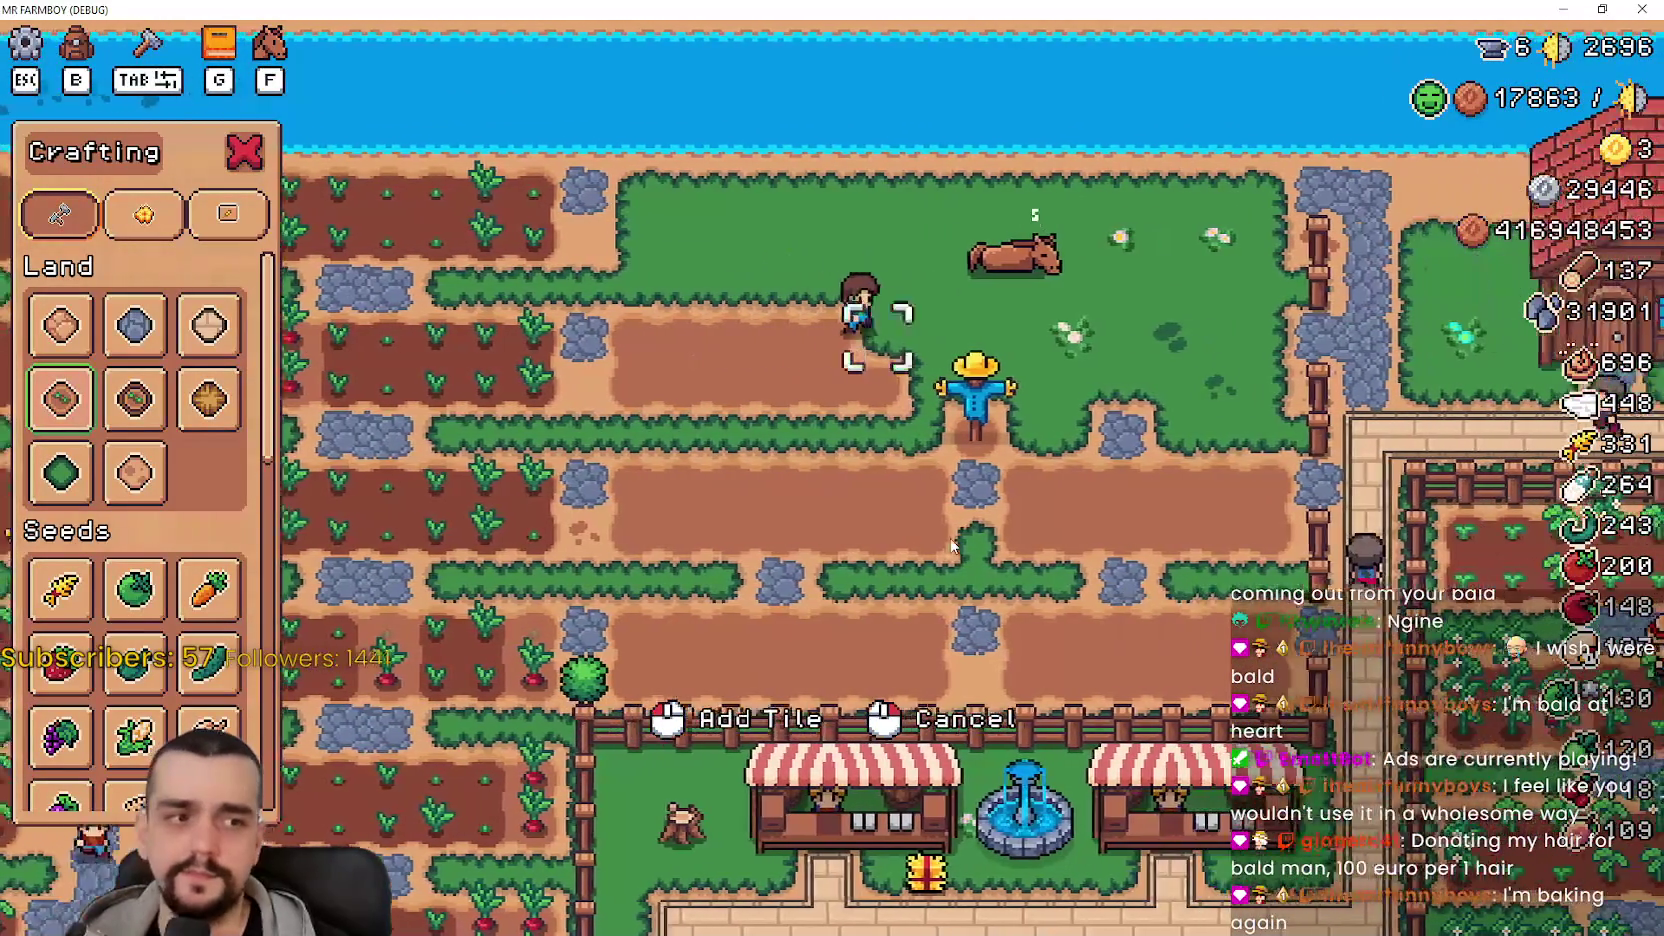
key("w")
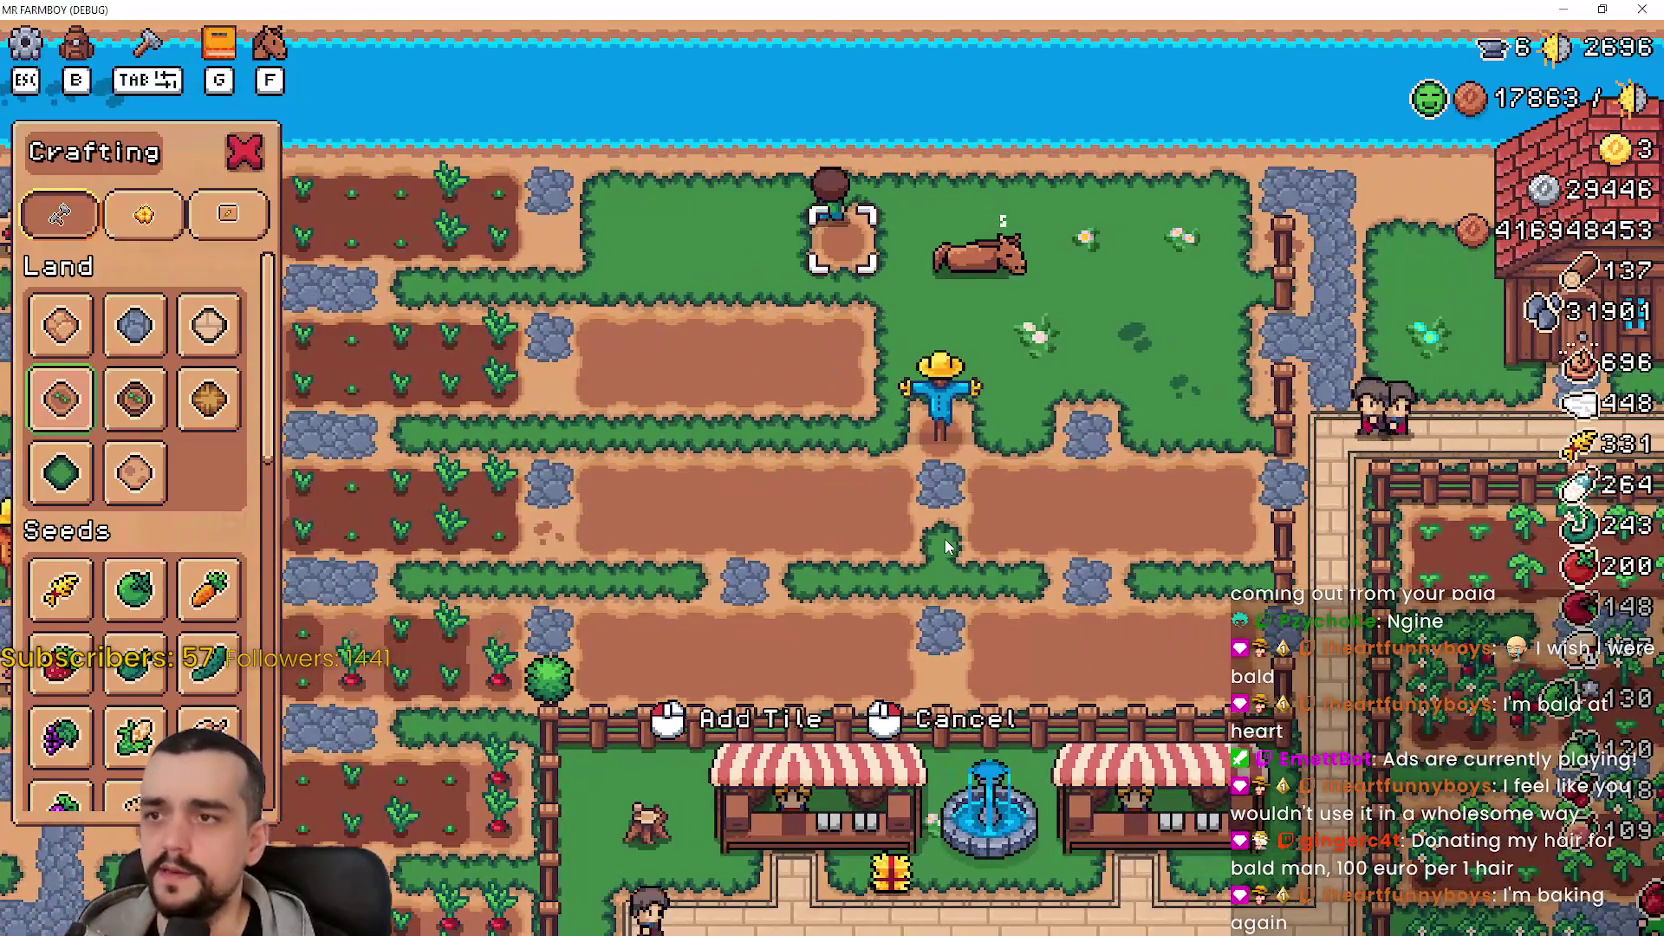
key("a")
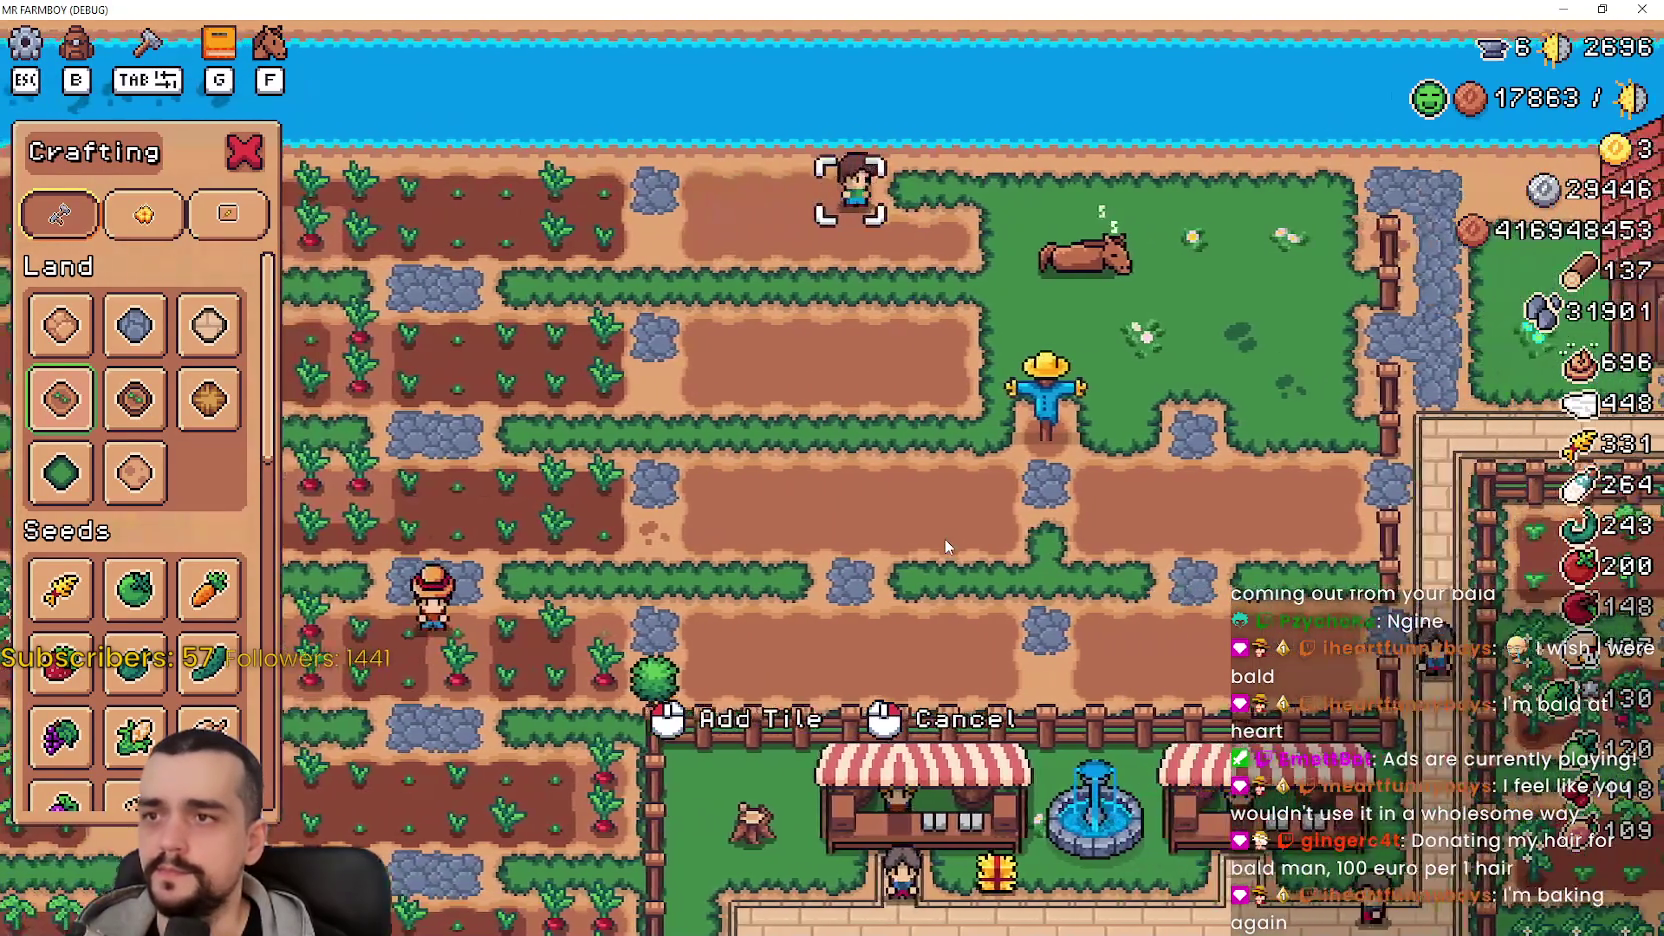
- Extend the dirt plots across the grass toward the fence
key("d")
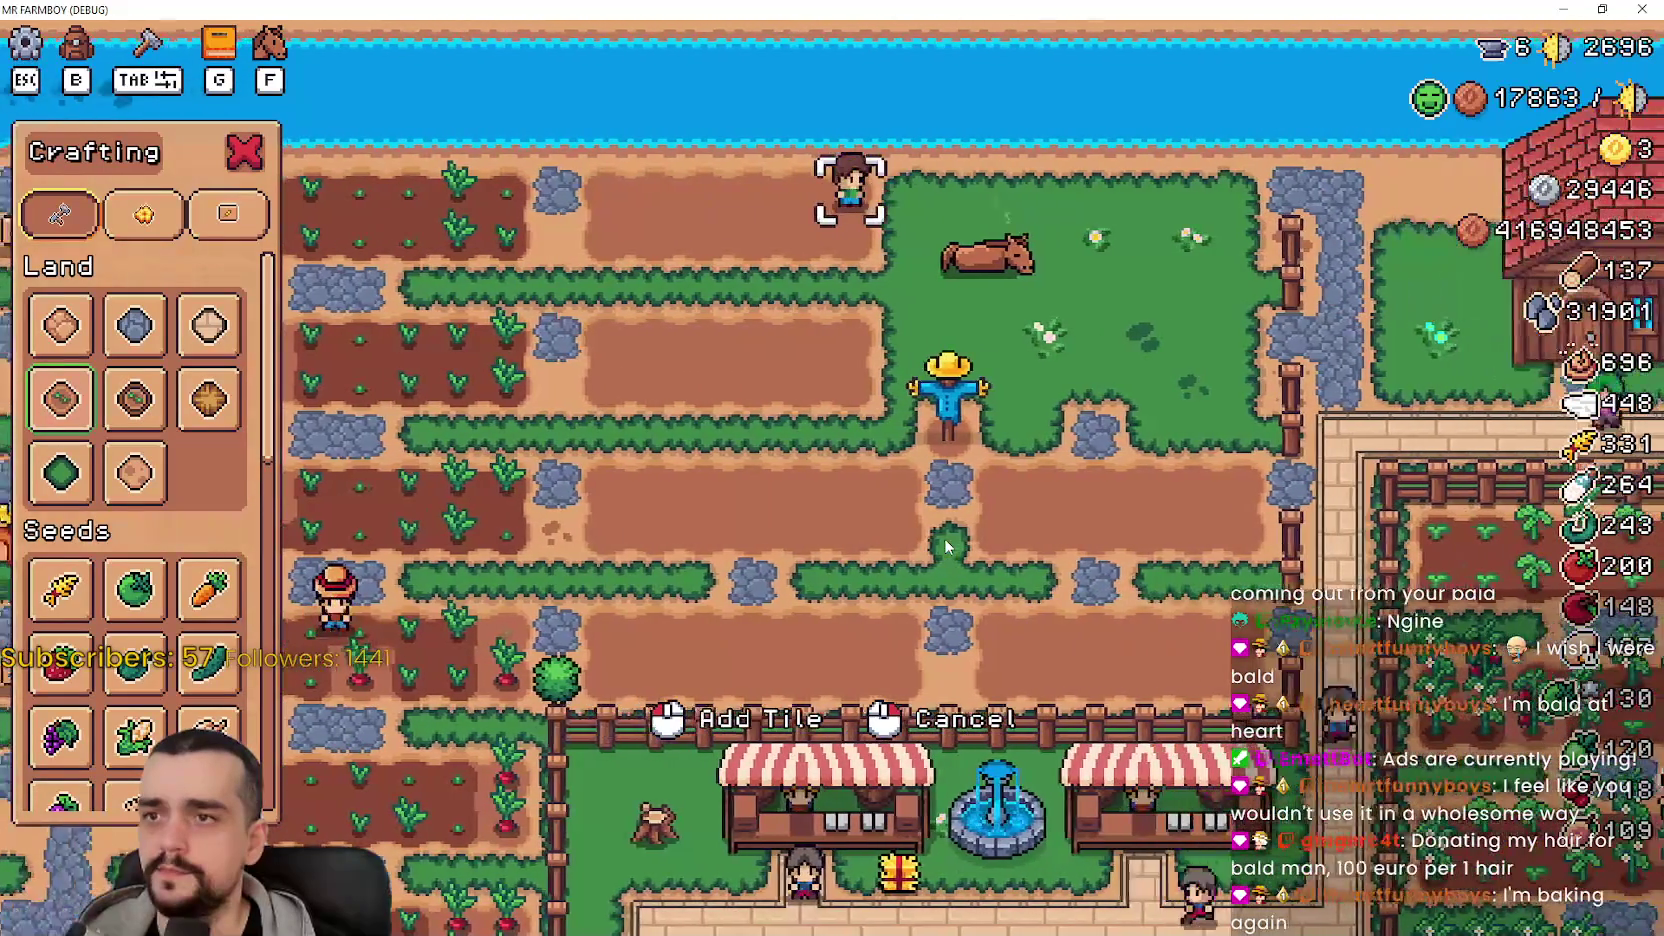
key("s")
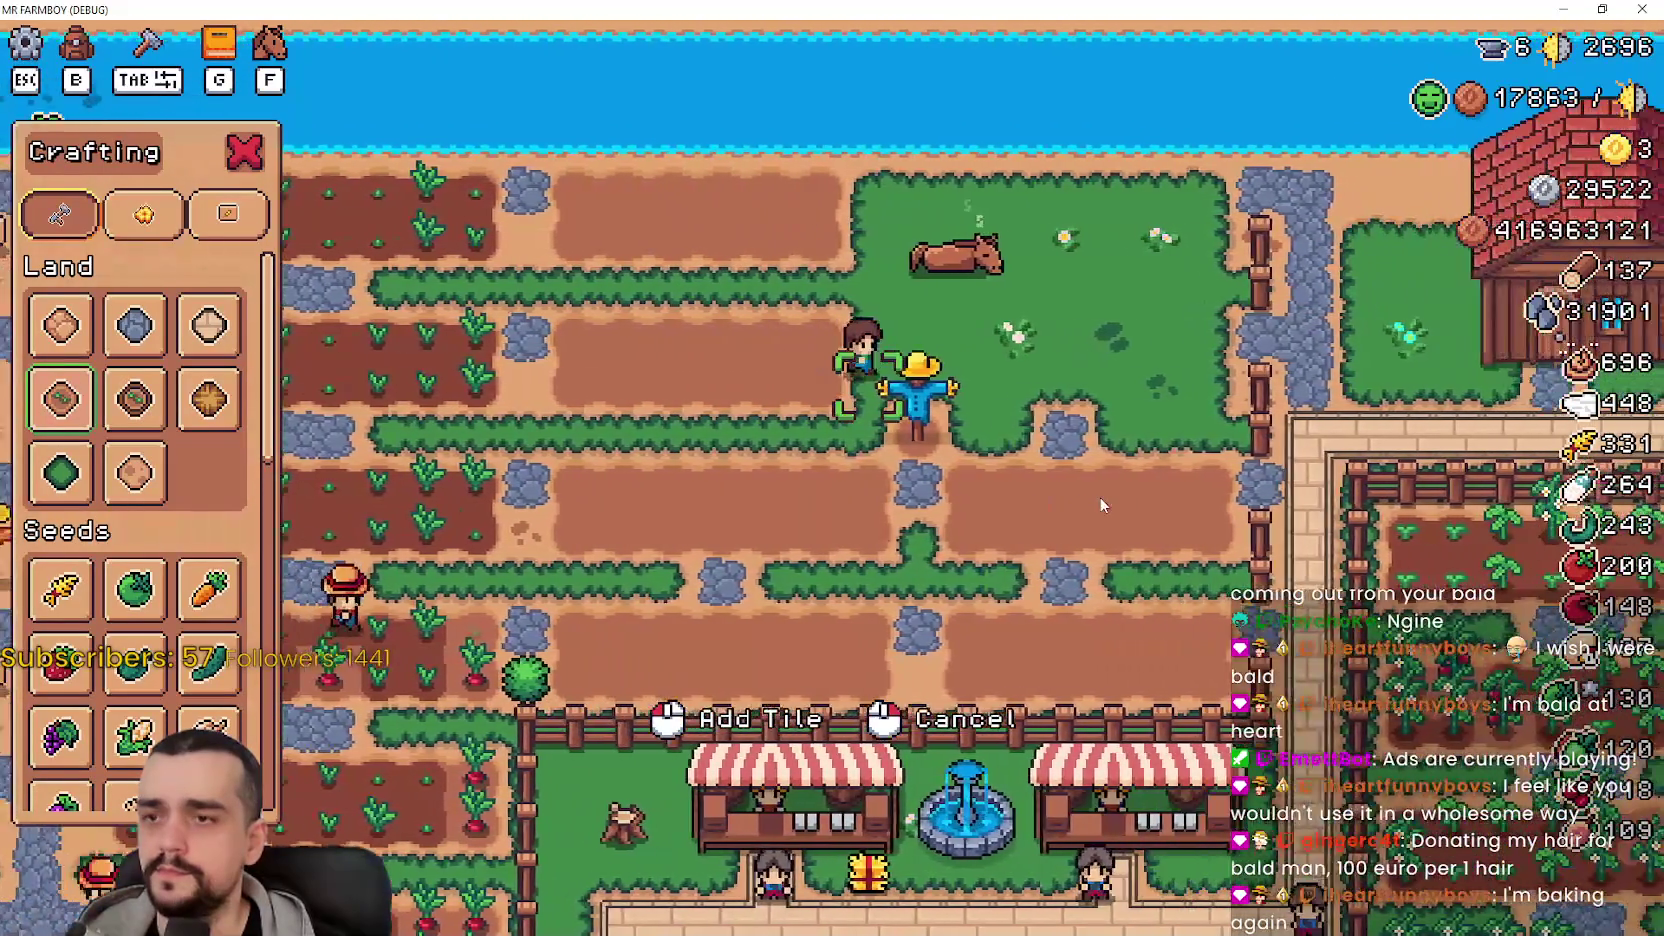
key("d")
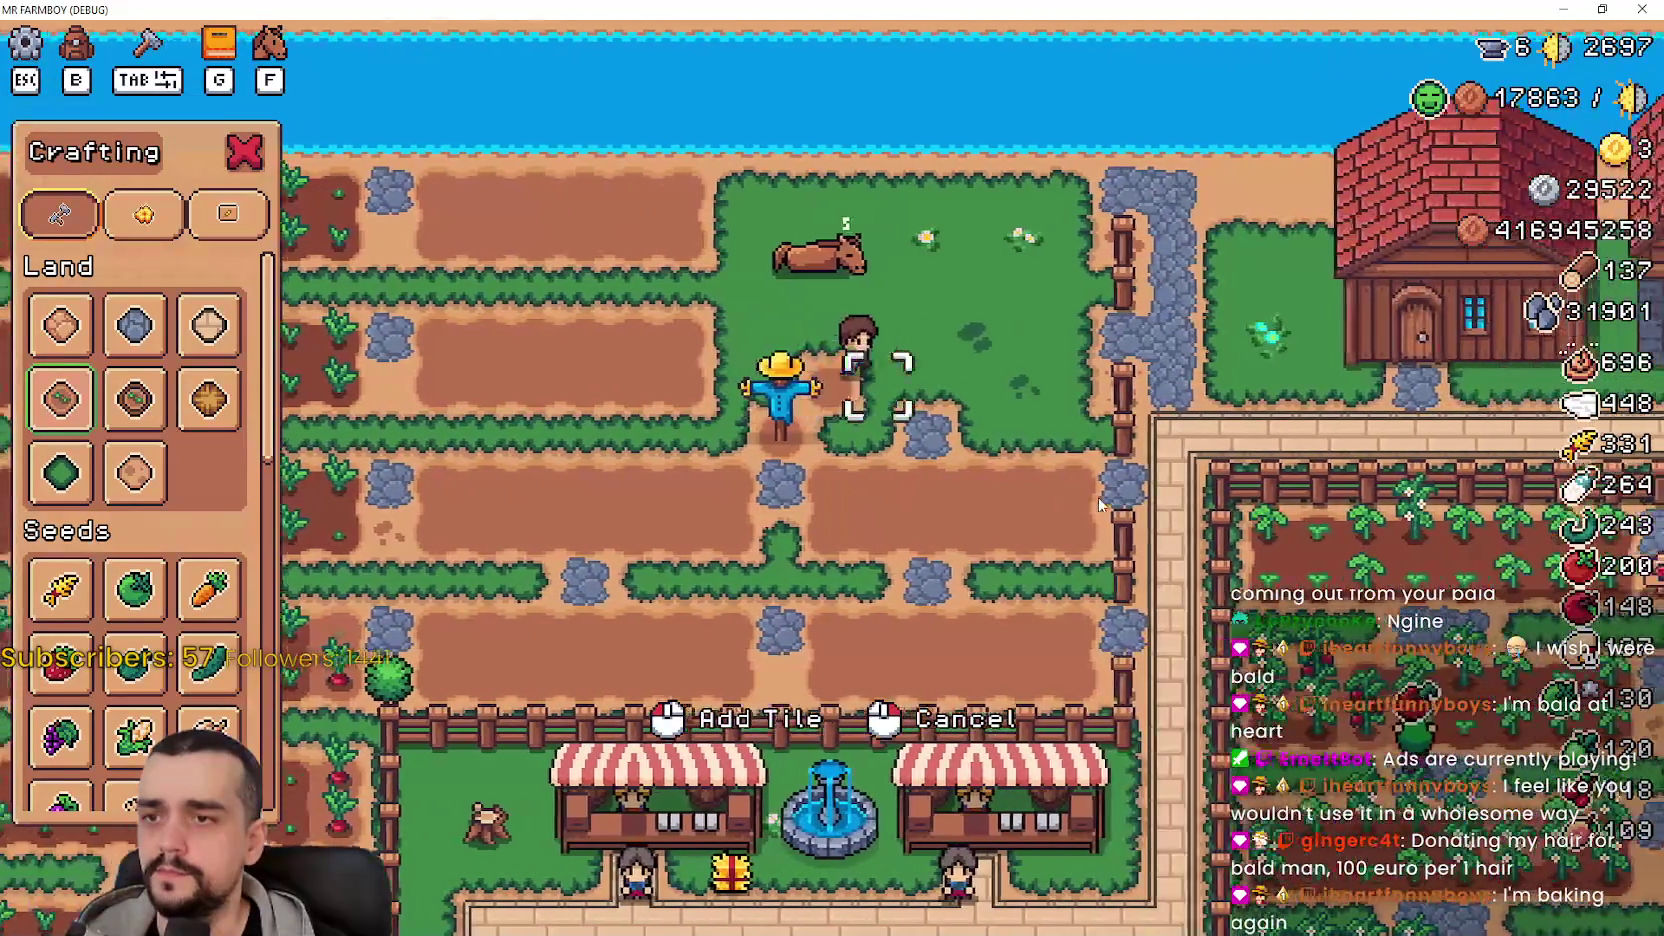
key("w")
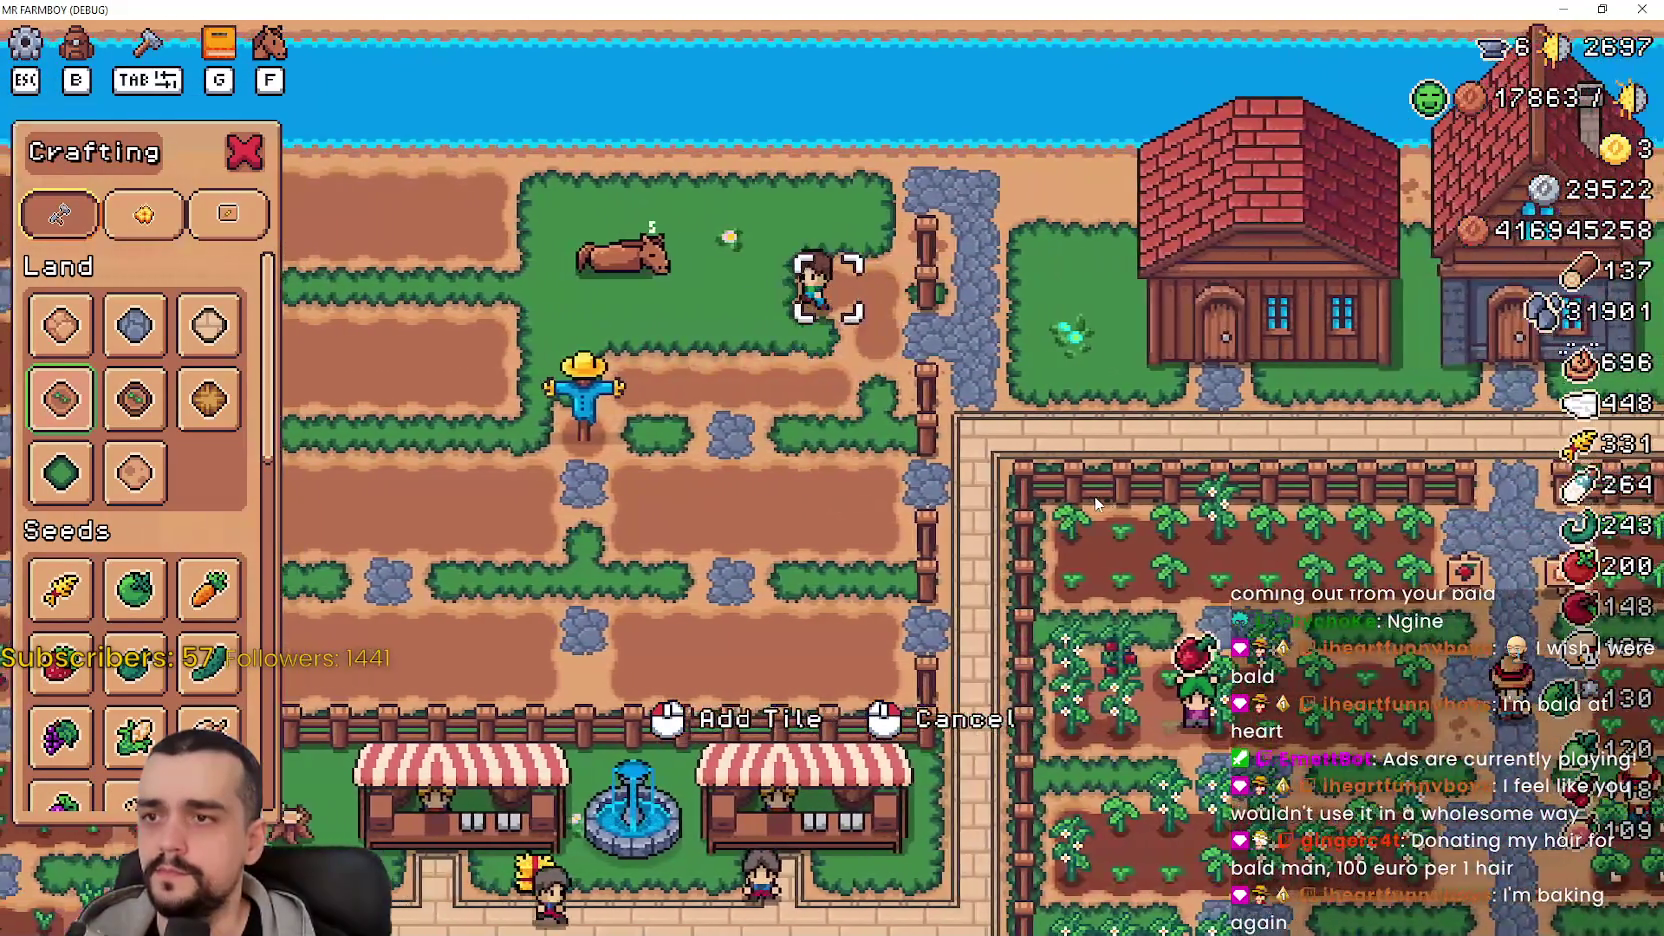
key("a")
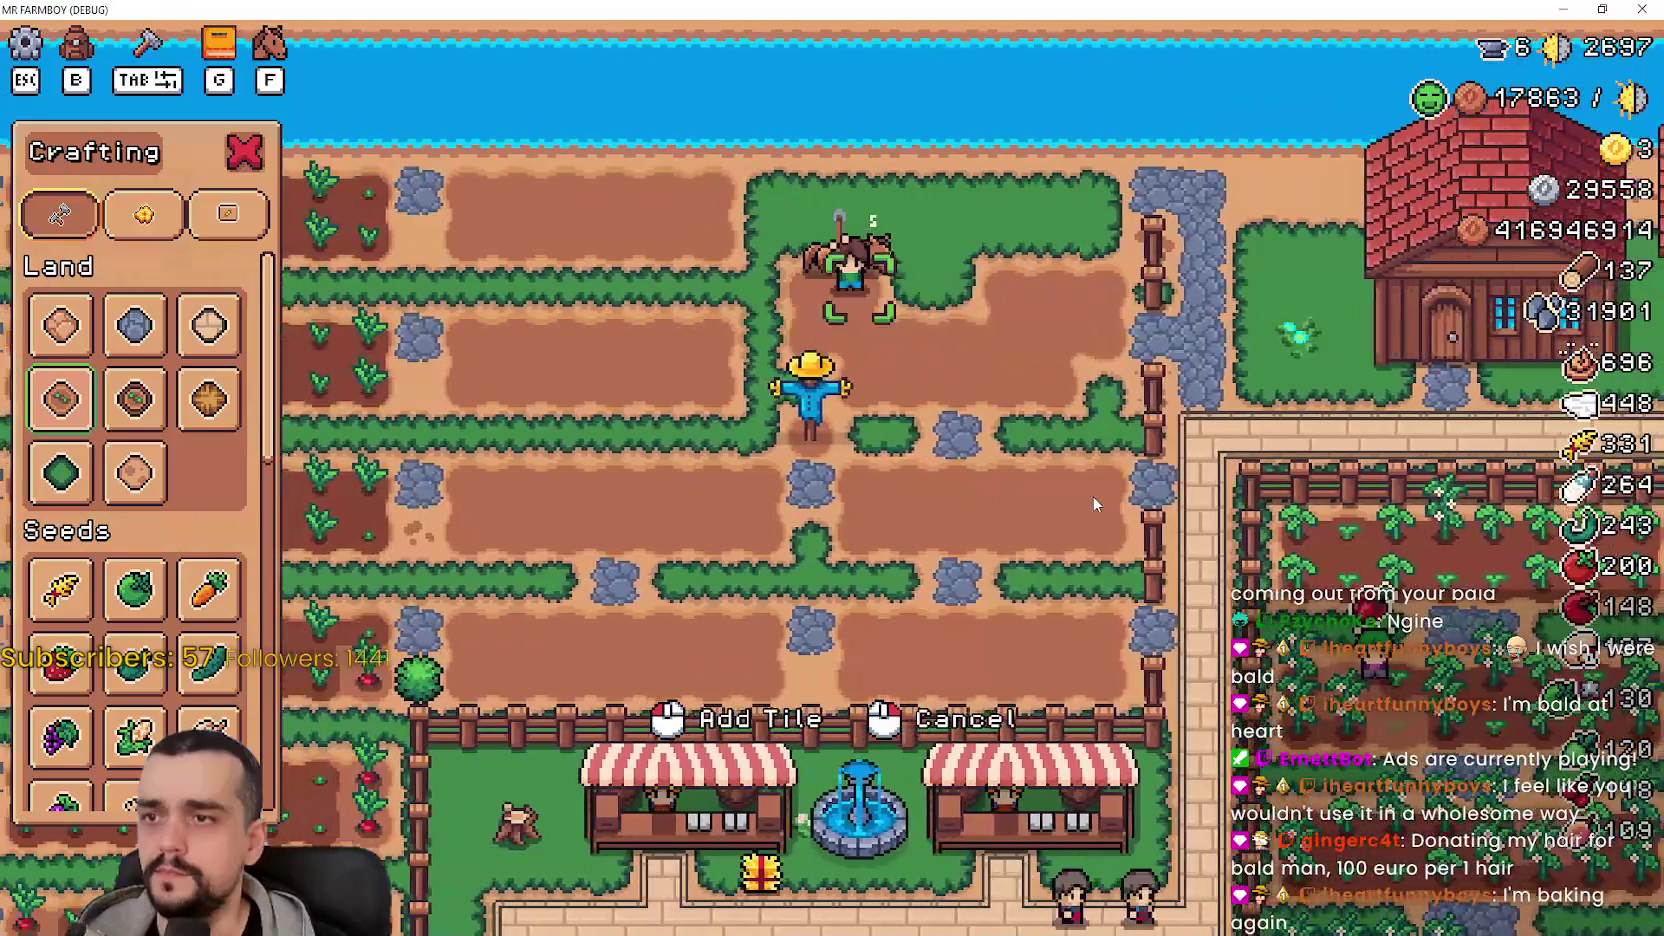
key("d")
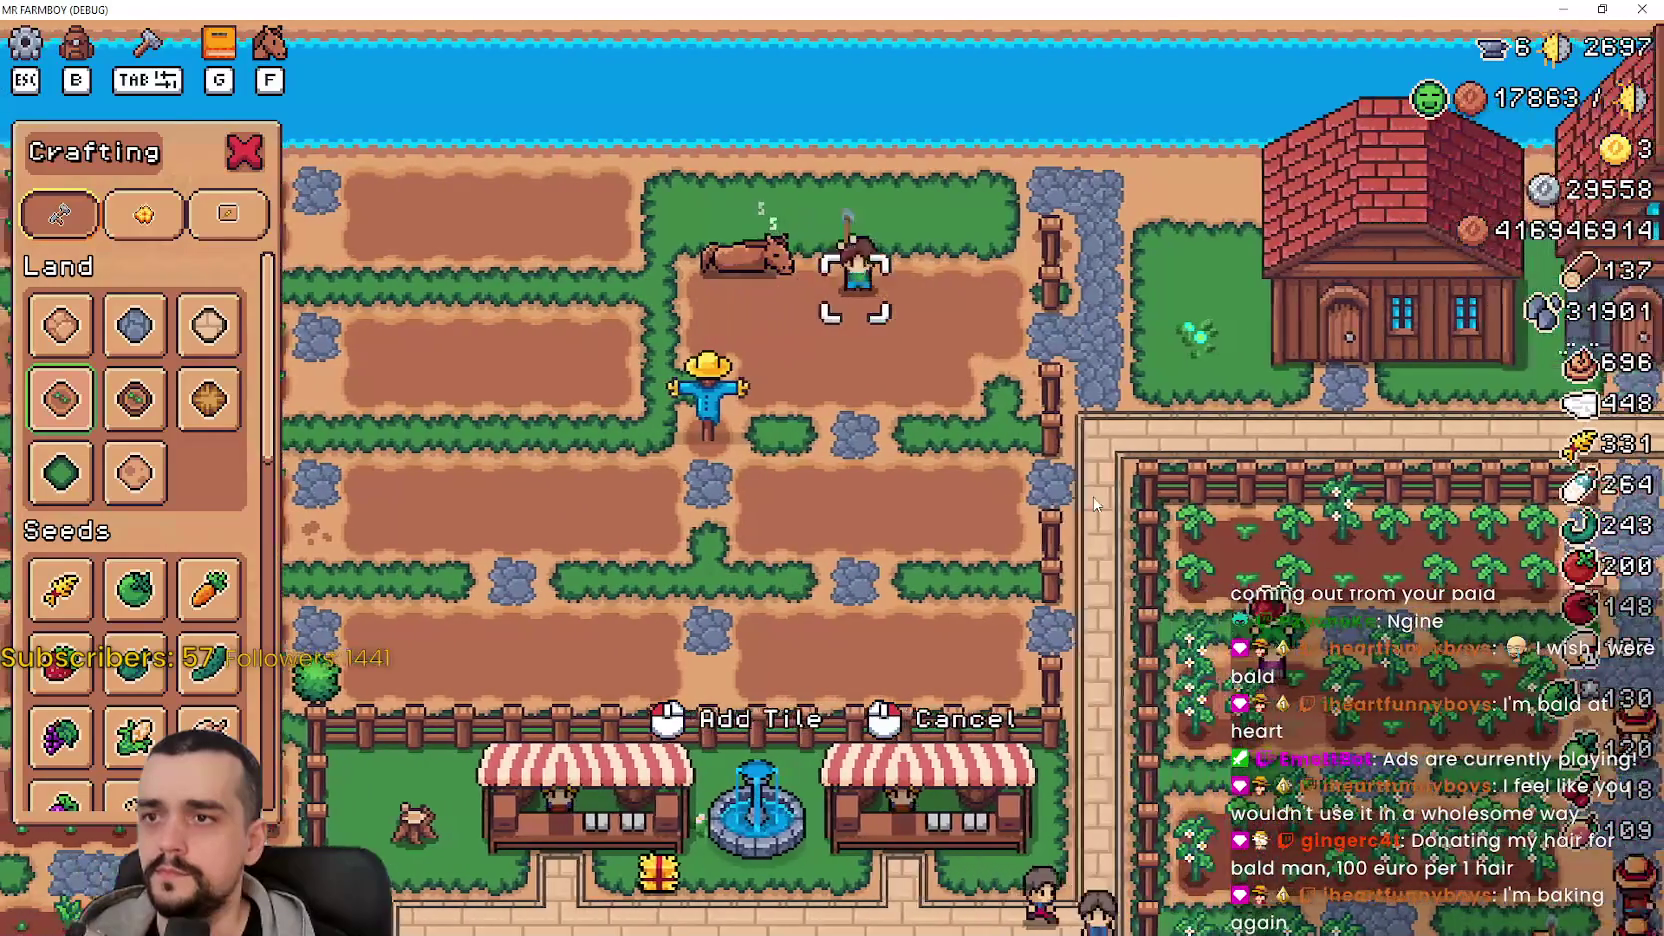
key("w")
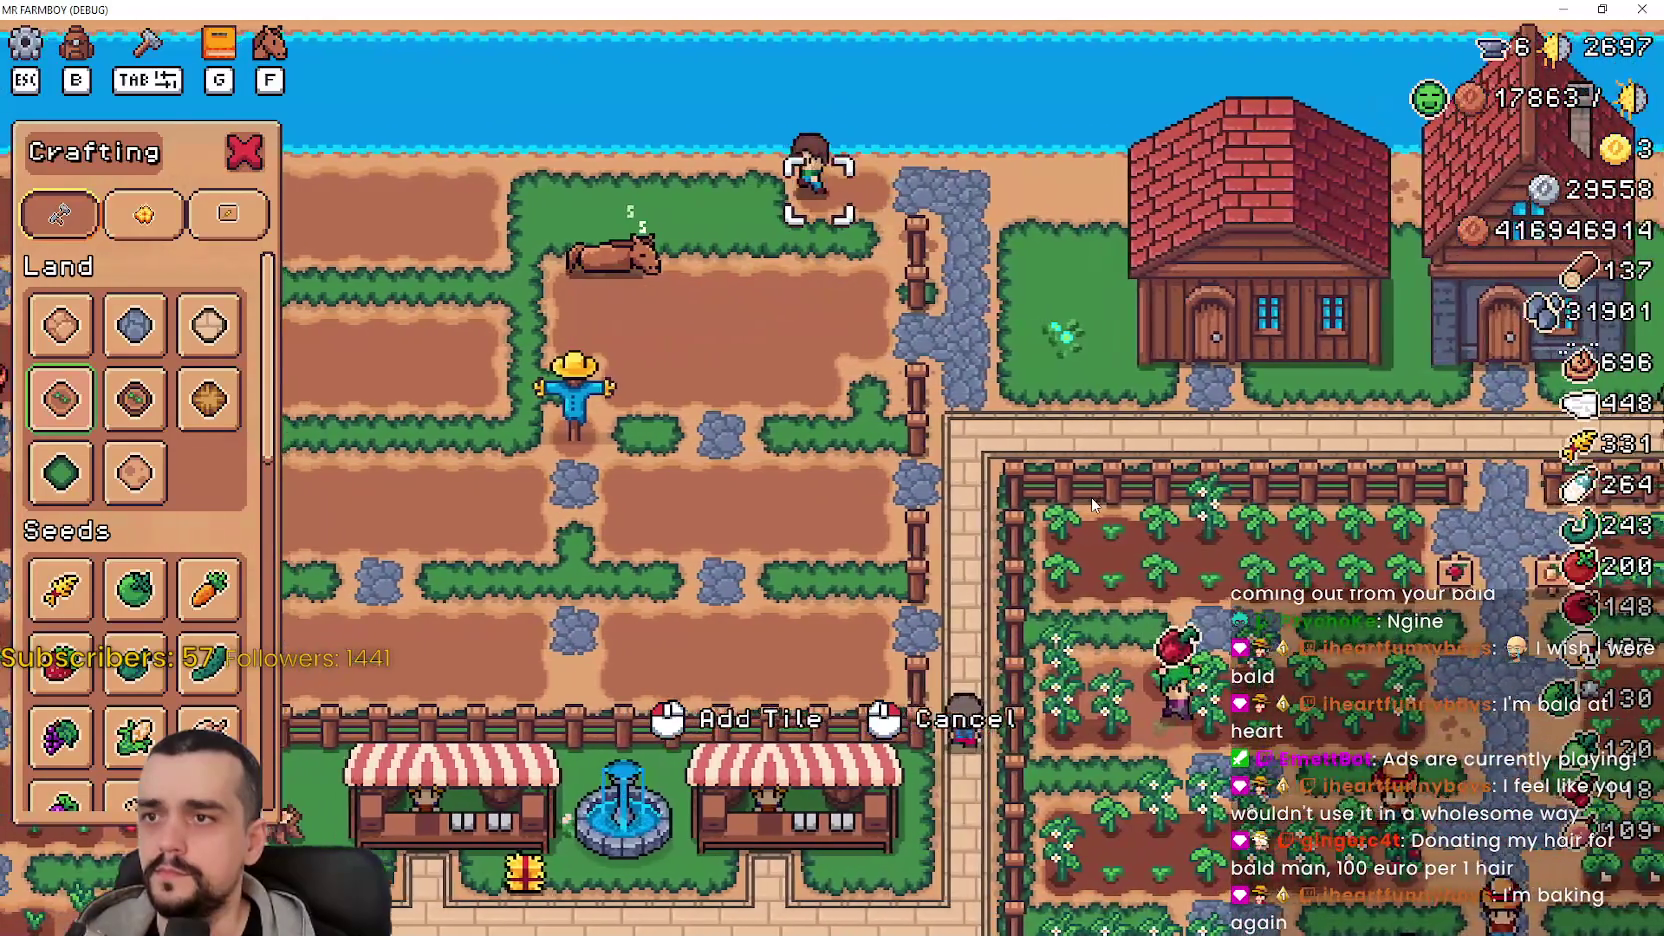
key("a")
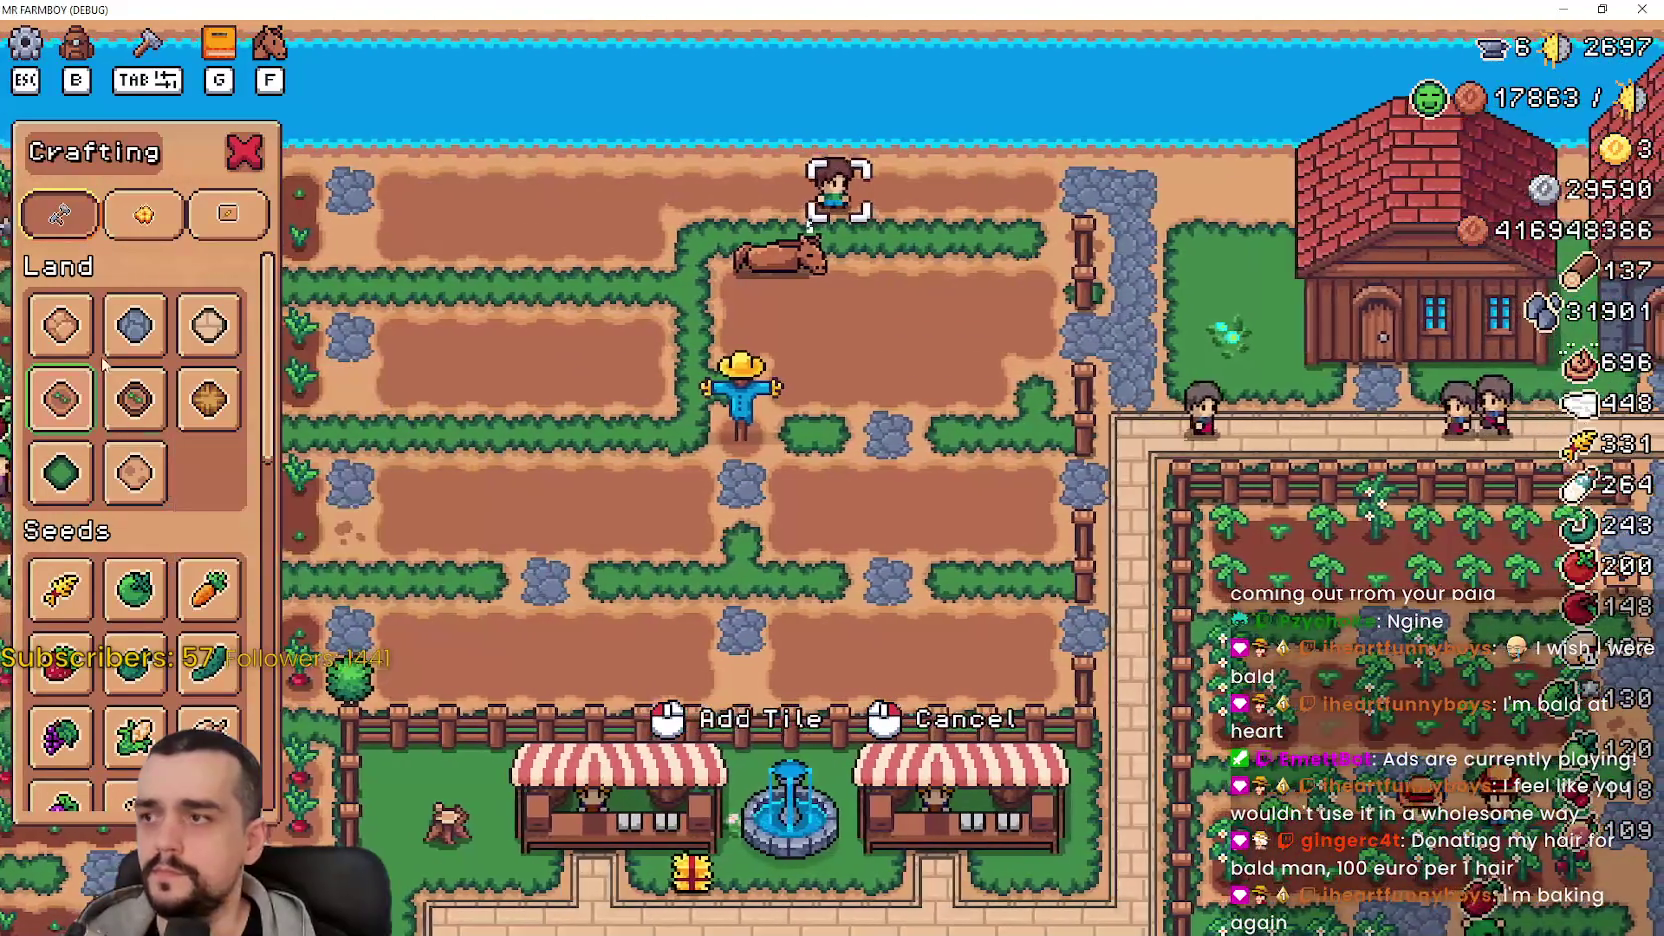
- Select Wheat seeds and start planting them on the tilled plot
left_click(60, 590)
key("a")
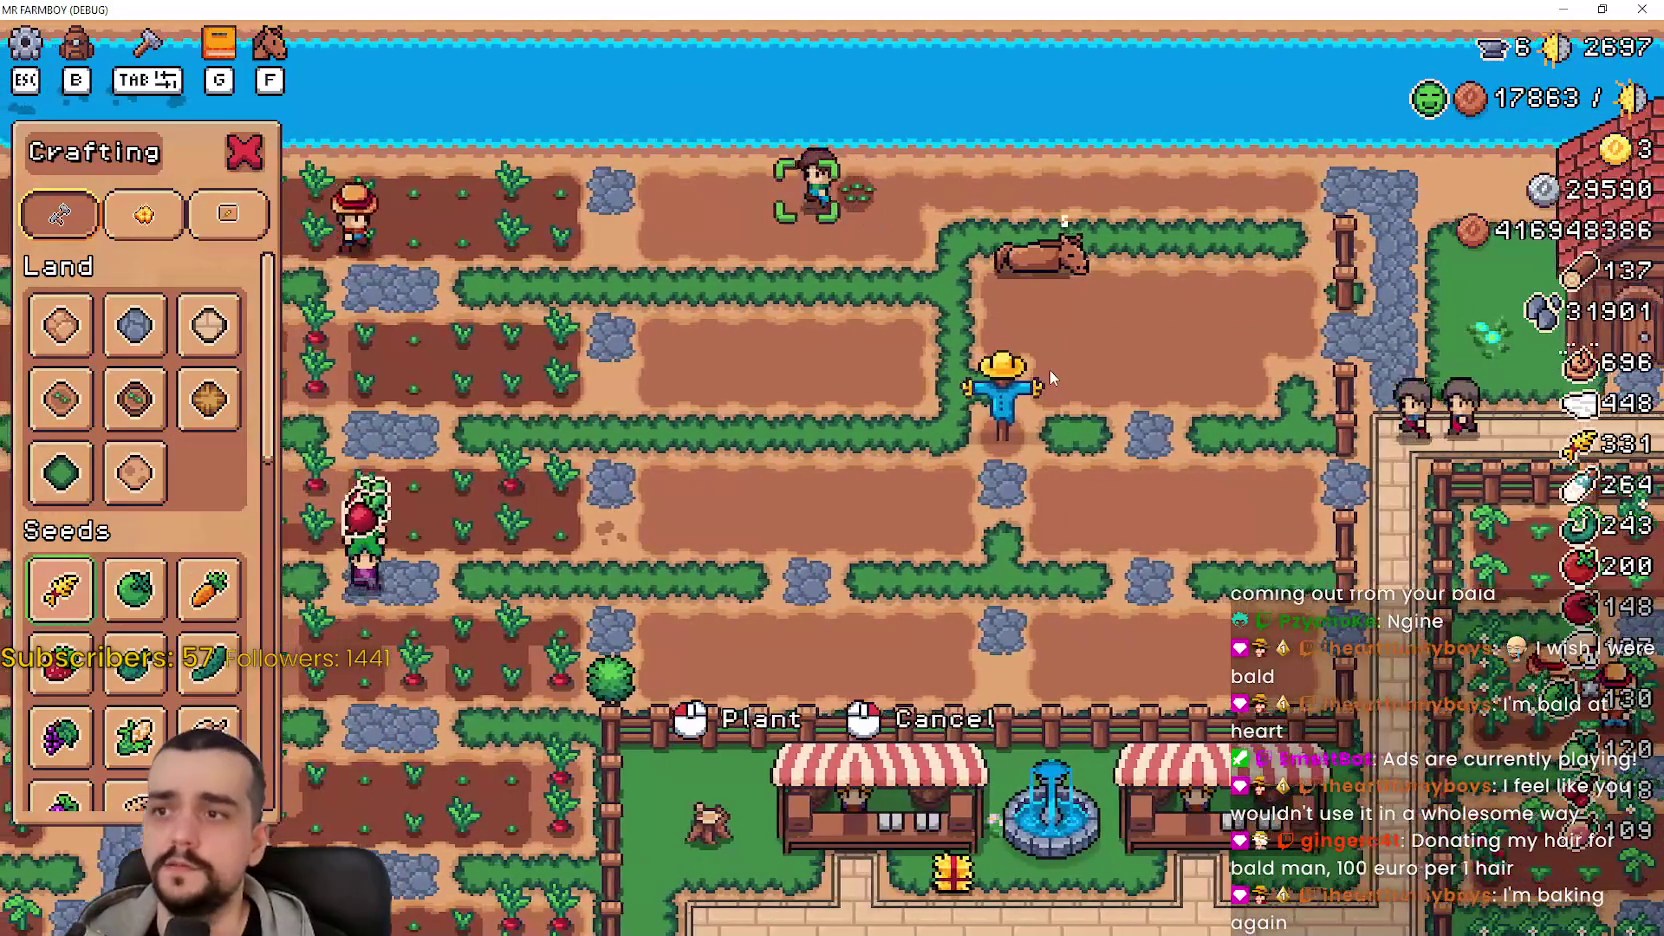
key("s")
scroll(871, 358, "up", 2)
- Leave the game for the Godot editor and scroll down through tilling_state.gd
key("F8")
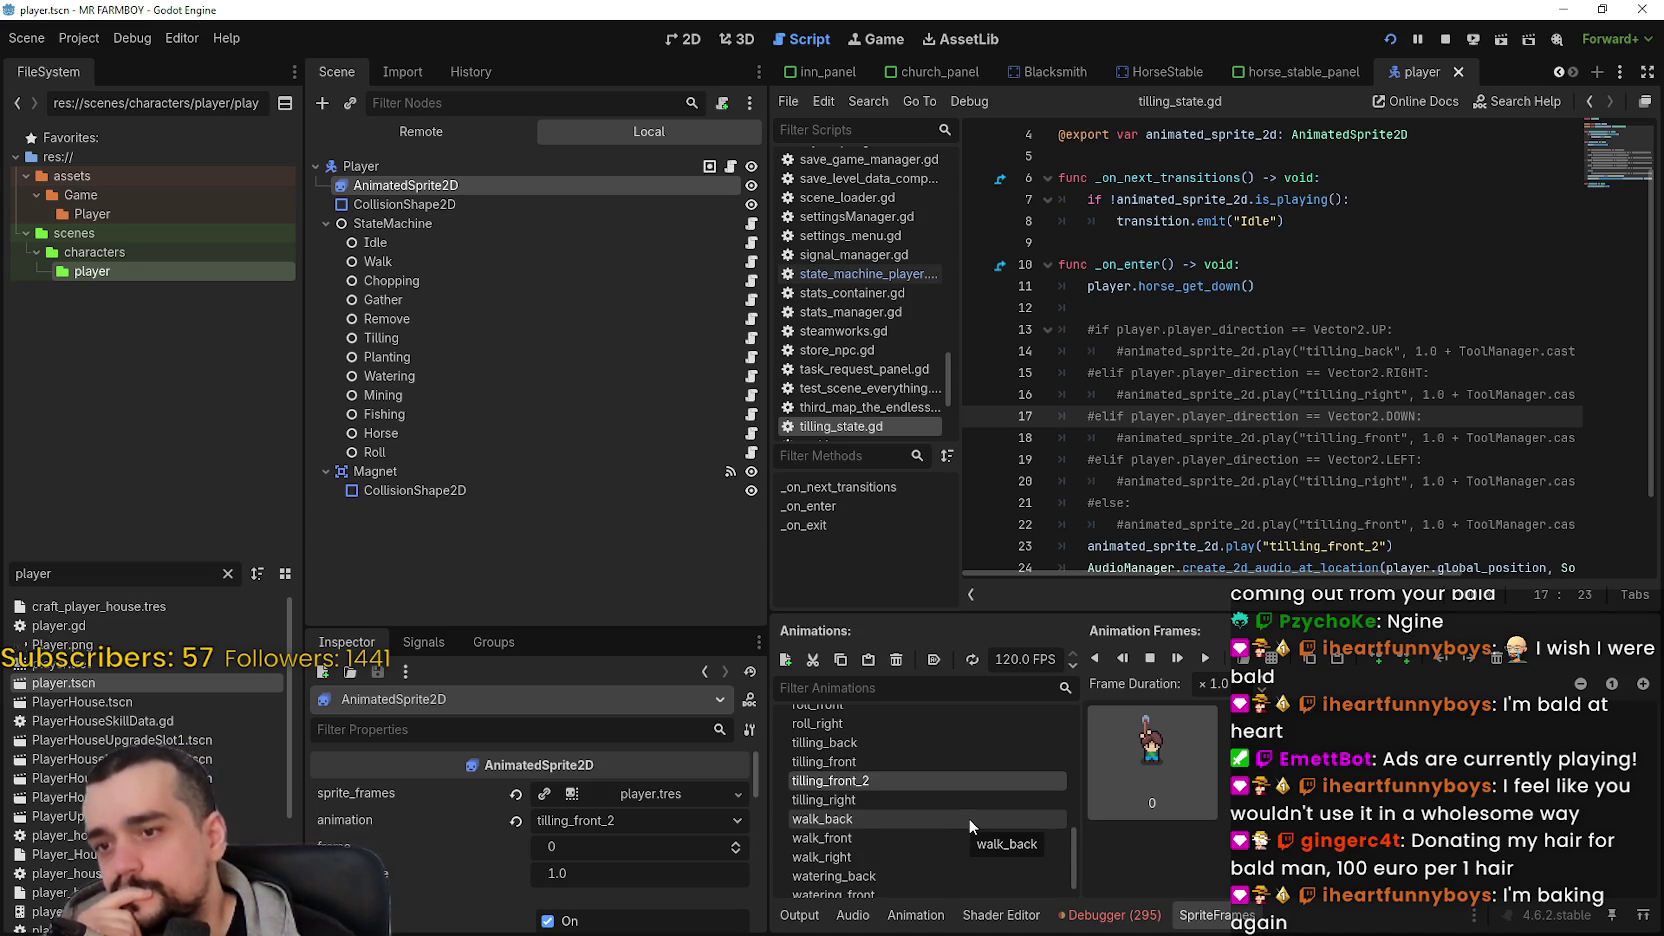
scroll(1141, 430, "down", 2)
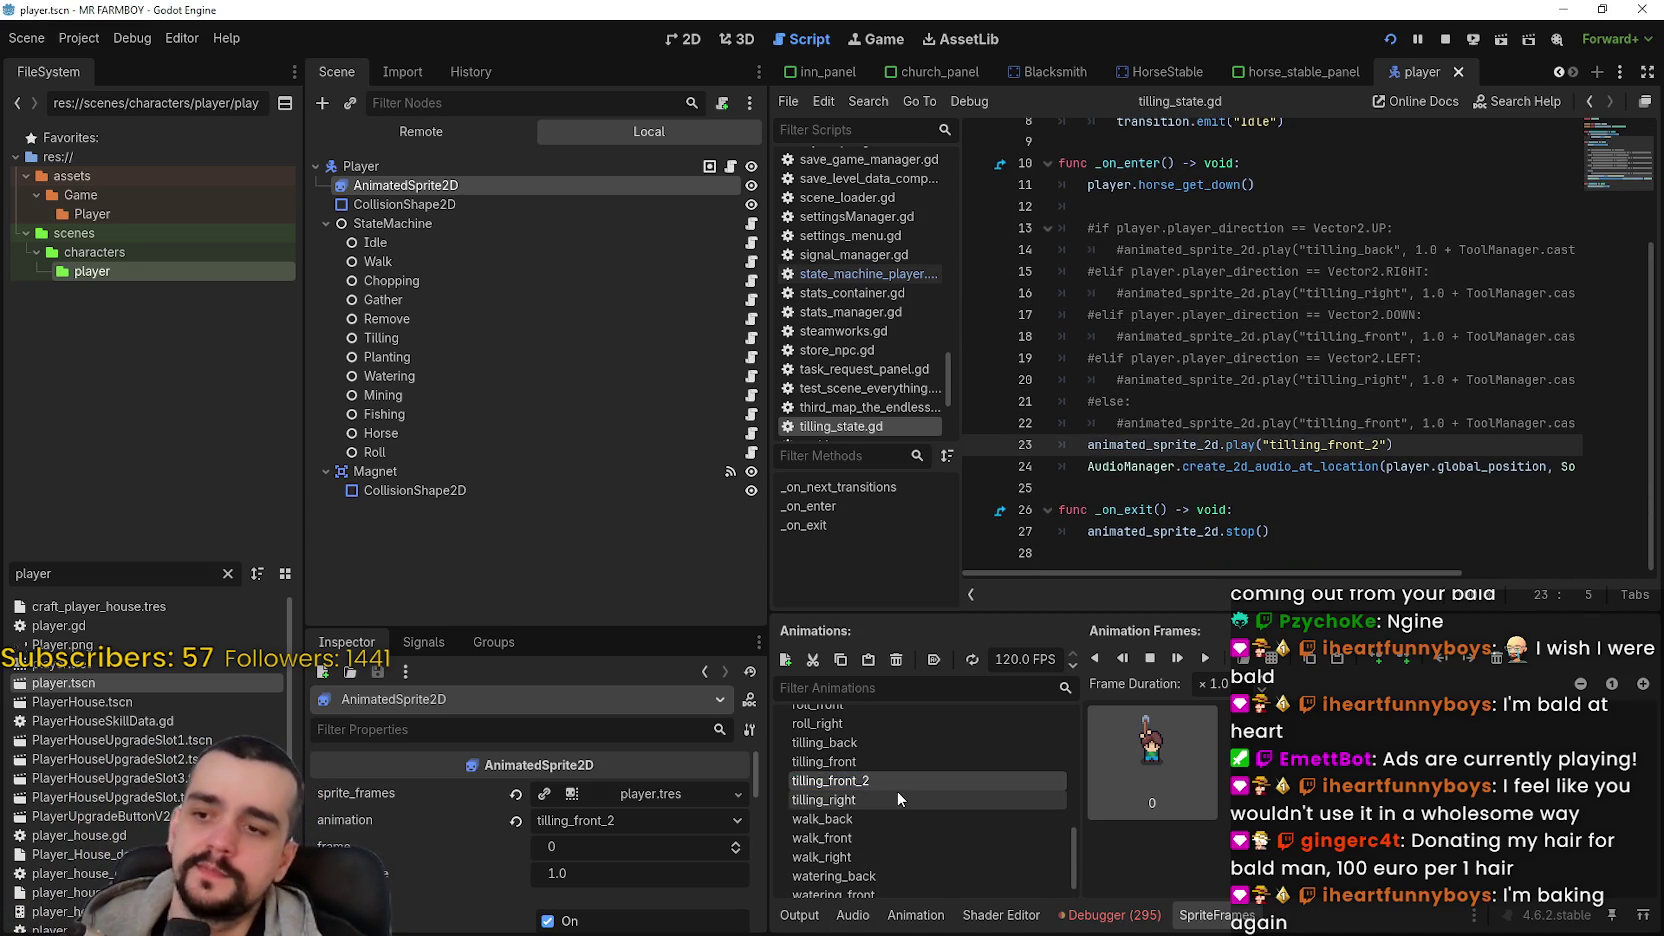
- Stop the game, delete the tilling_front_2 animation, and save the player scene
left_click(1443, 40)
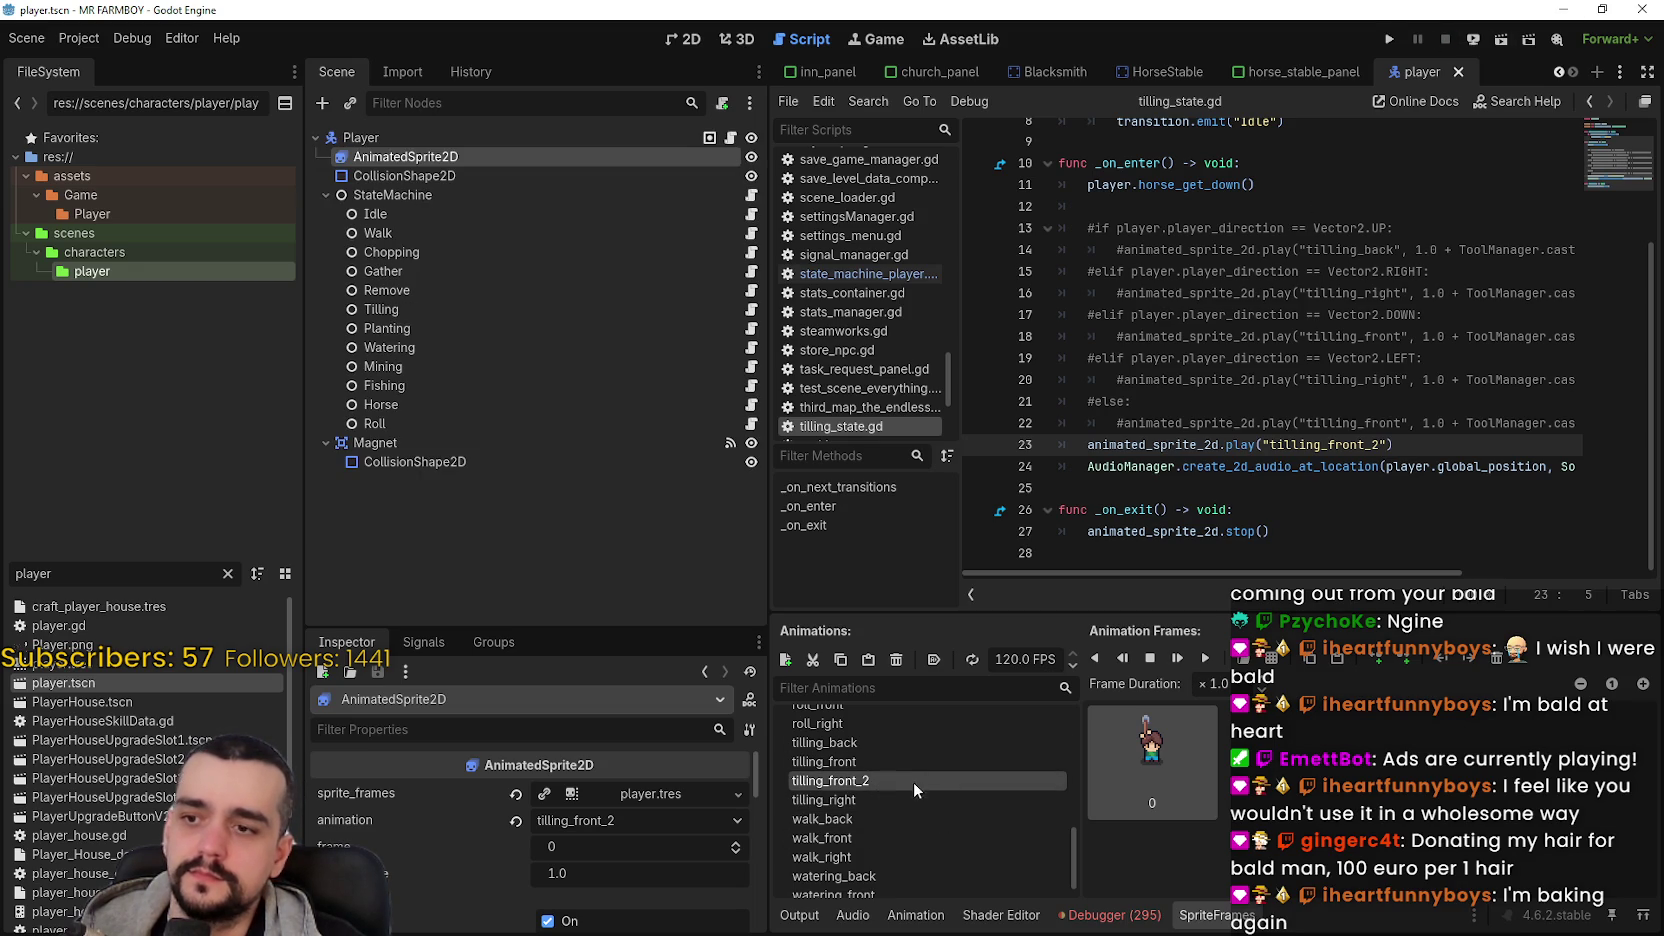
left_click(896, 659)
left_click(783, 487)
left_click(1312, 293)
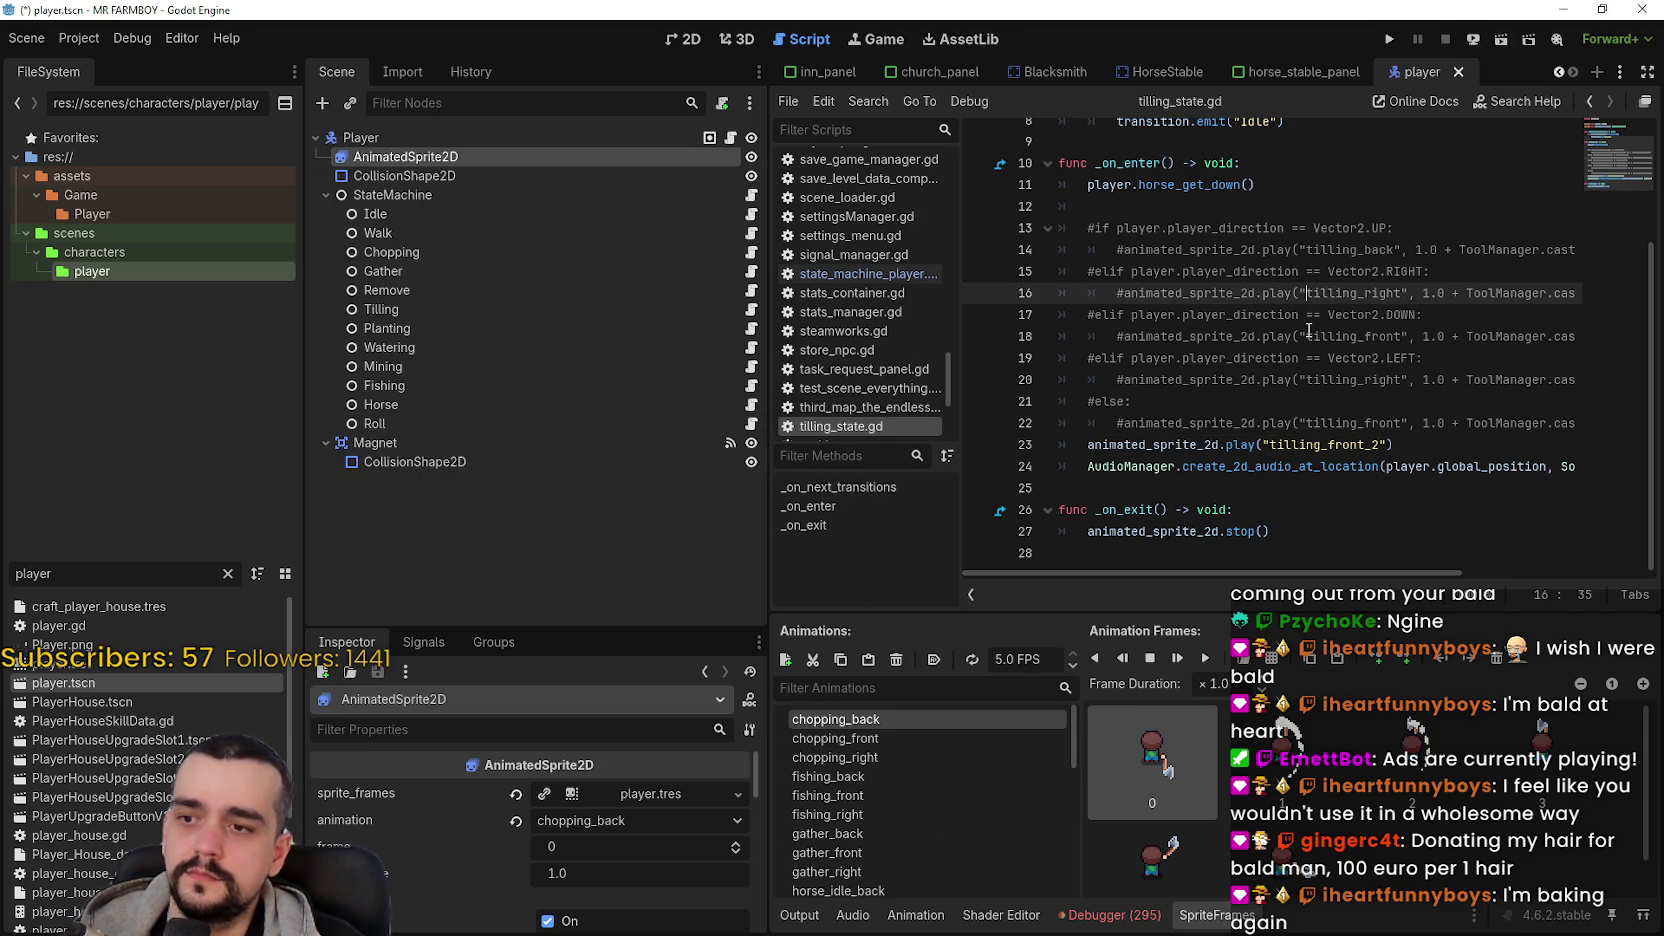
key("ctrl+s")
- Comment out the direct tilling_front_2 call on line 23, restore the direction branches, and save
left_click(1087, 445)
type("#")
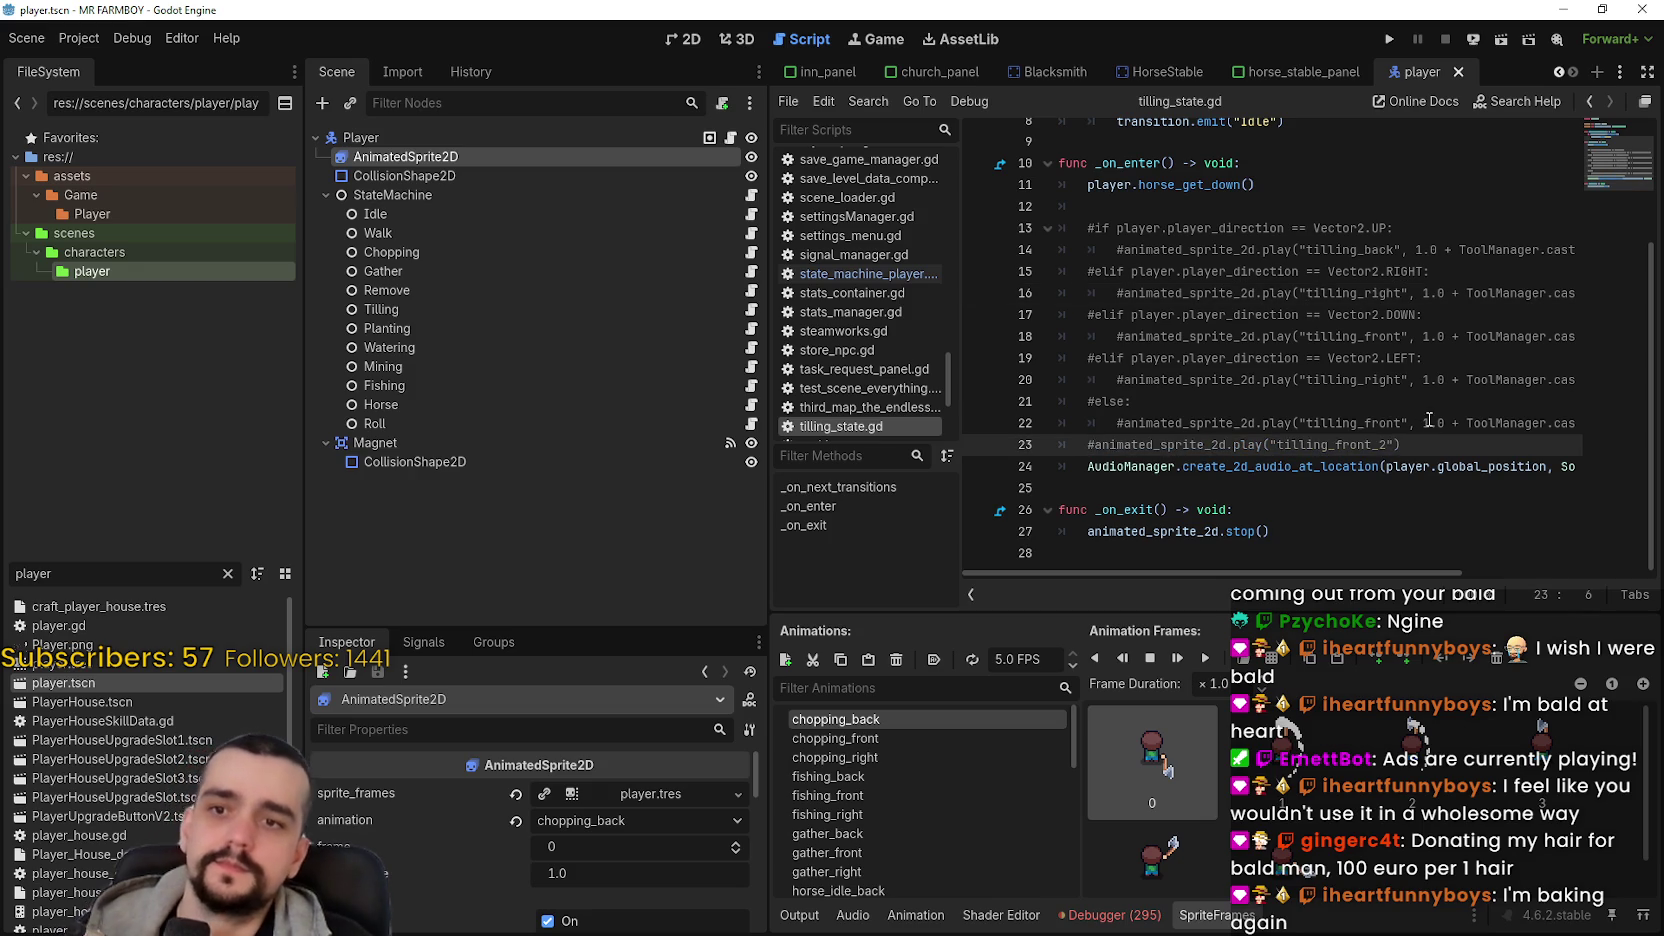
key("Up")
key("End")
key("shift+Up")
key("shift+Up")
key("shift+Up")
key("shift+Up")
key("shift+Home")
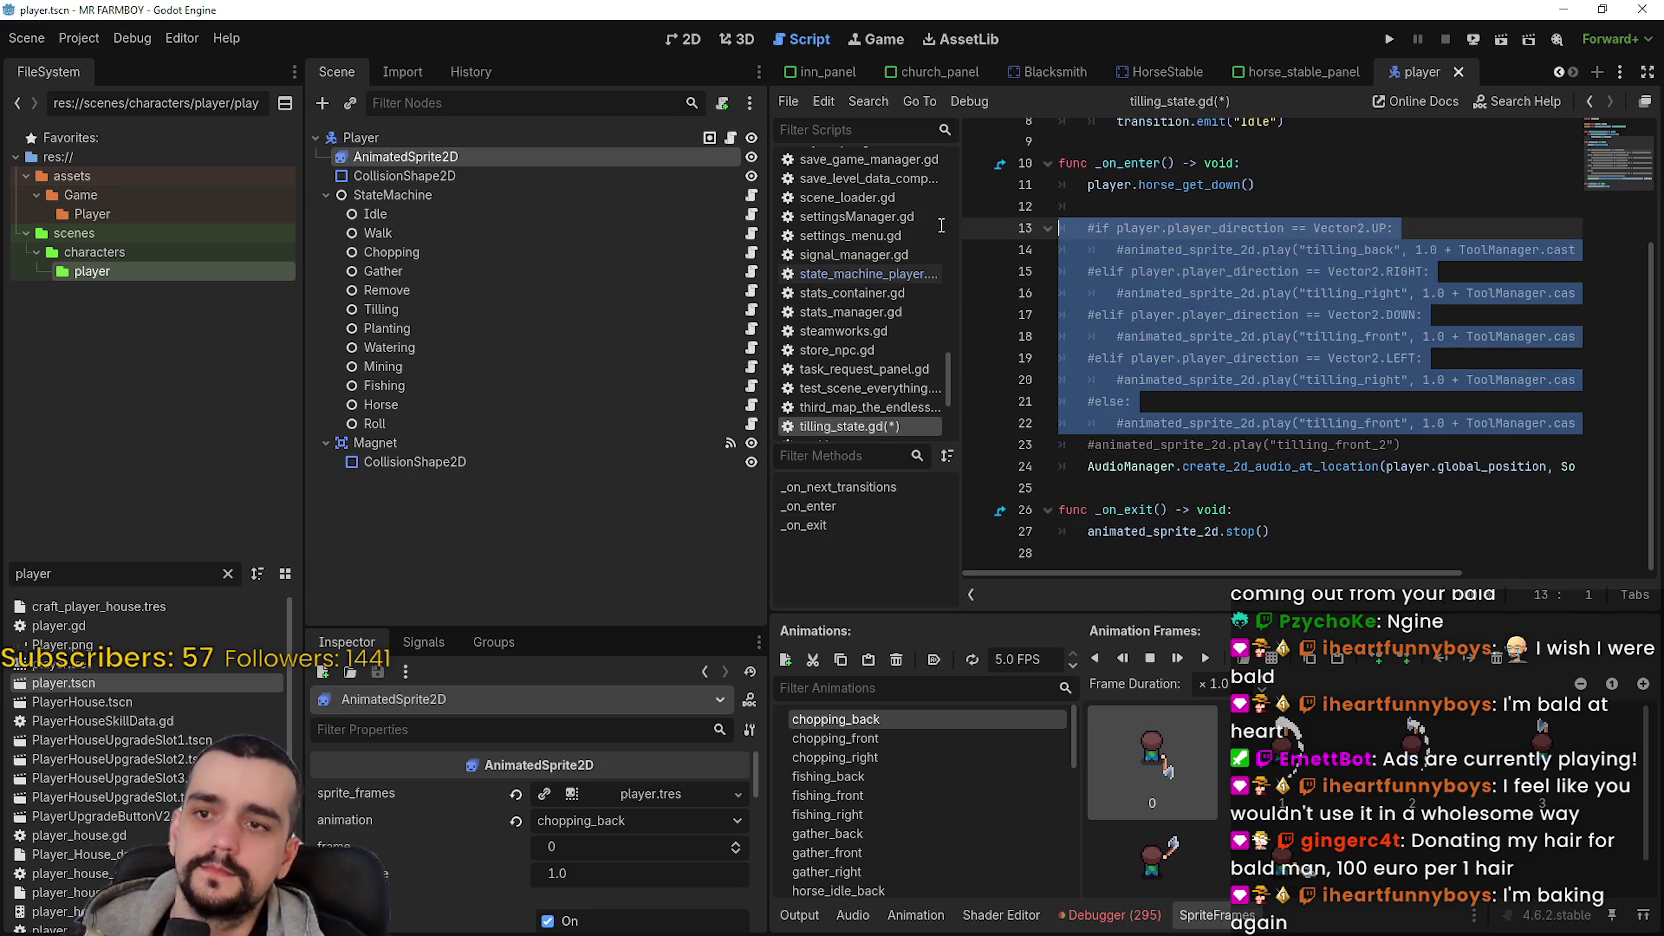
key("ctrl+s")
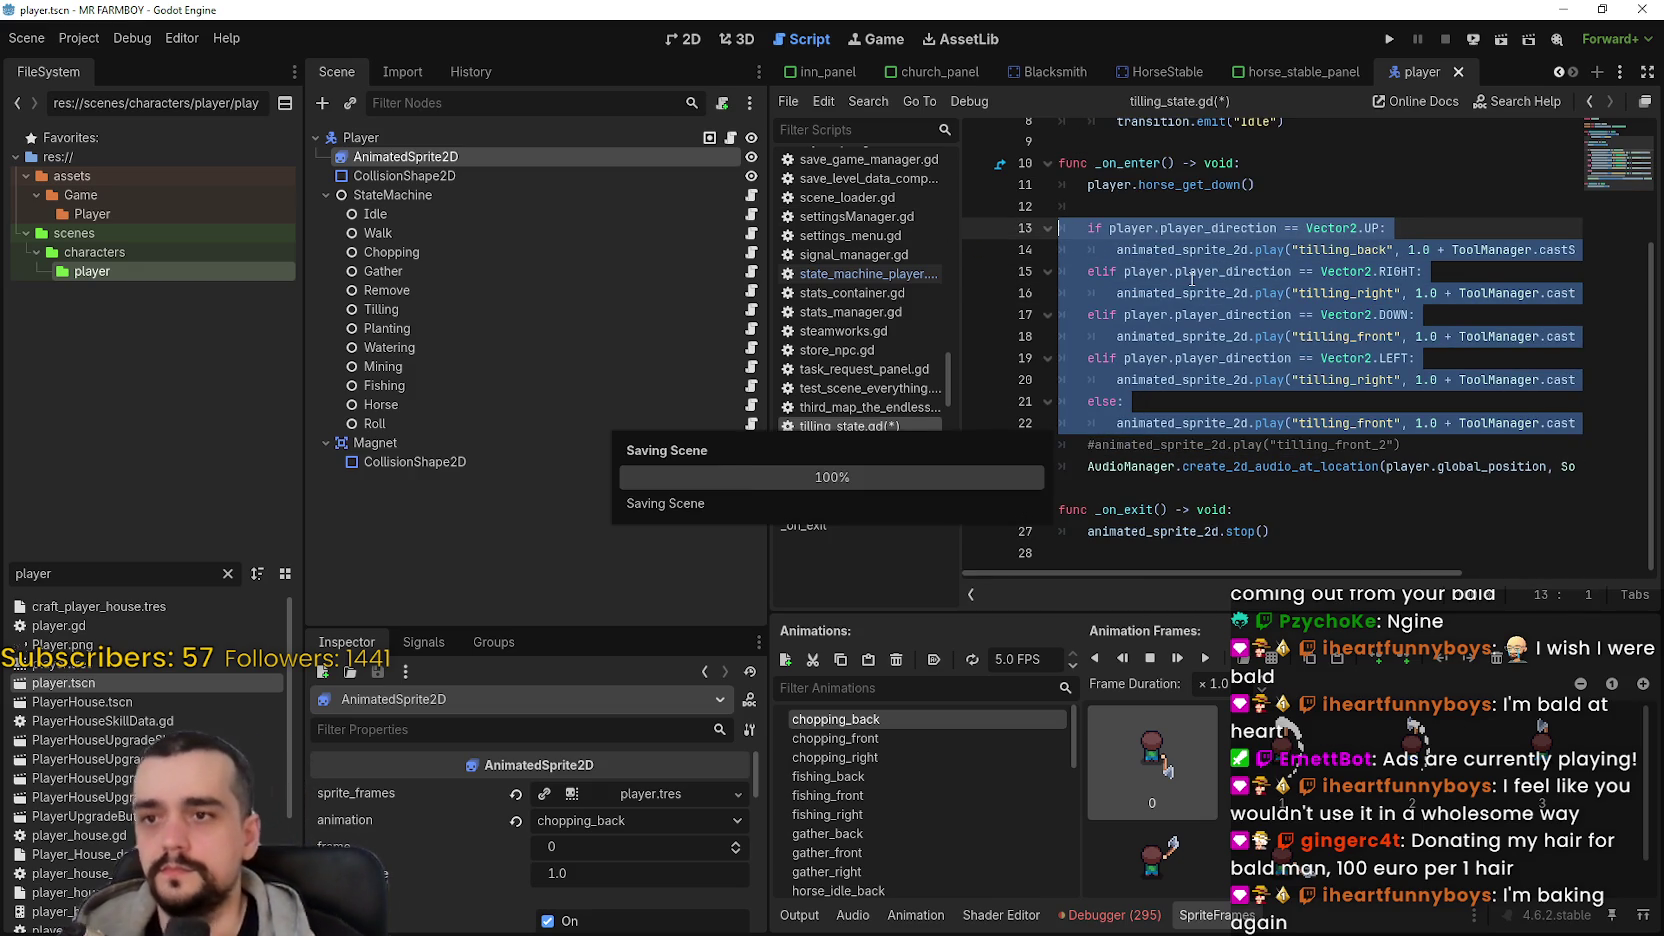
left_click(1247, 423)
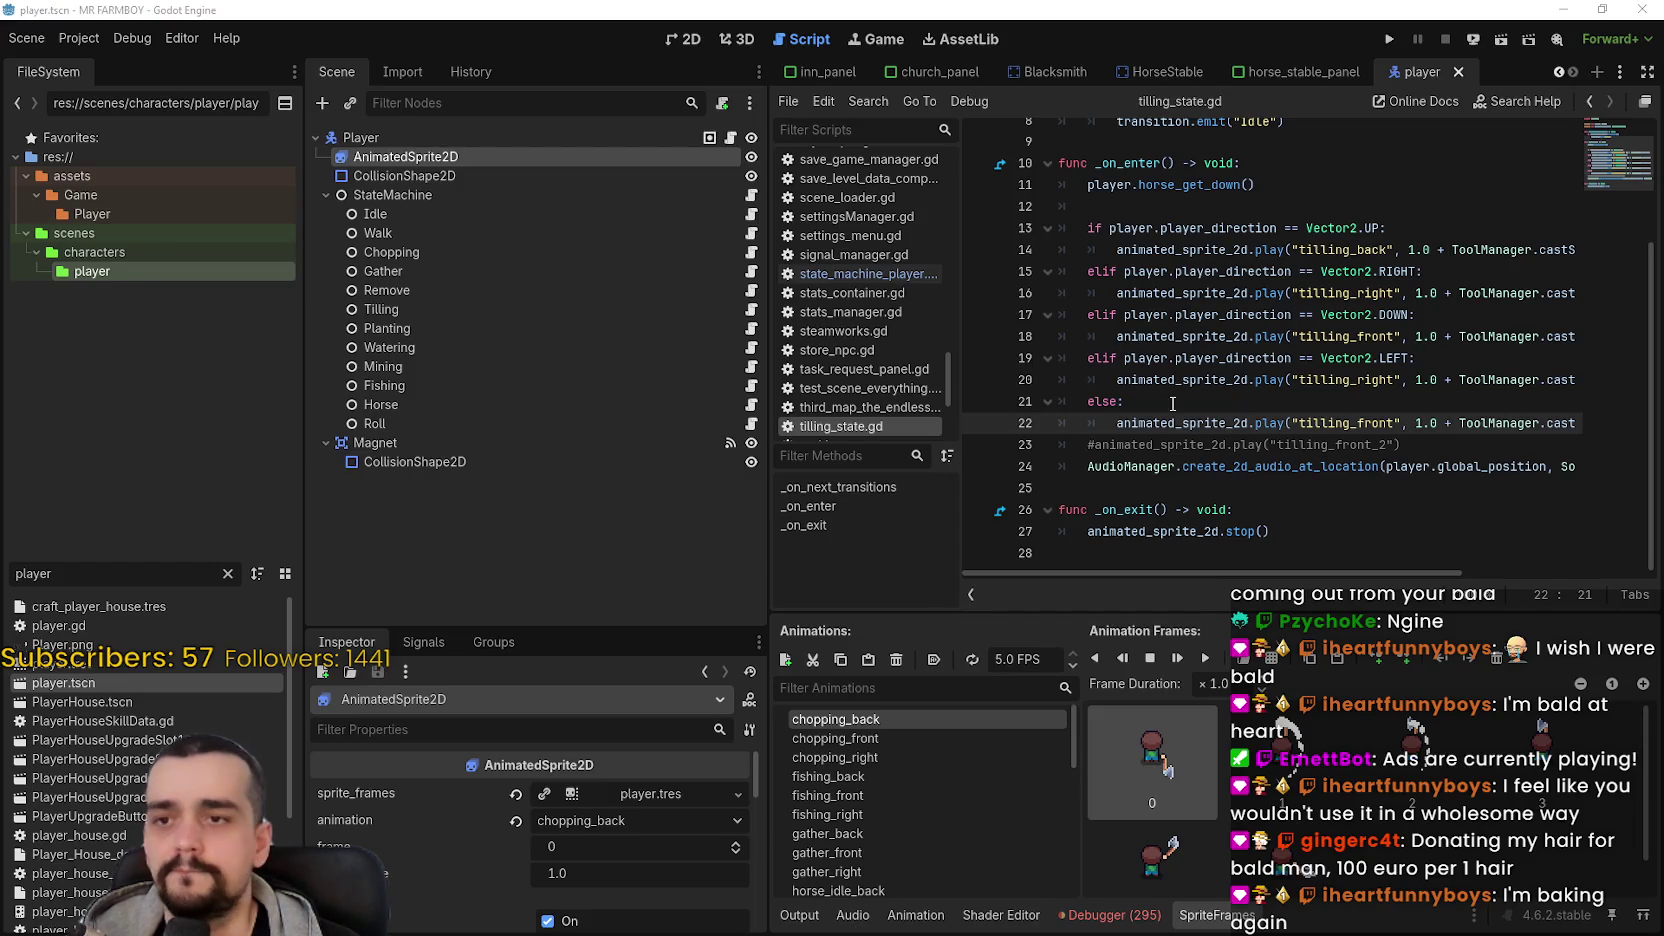
key("Up")
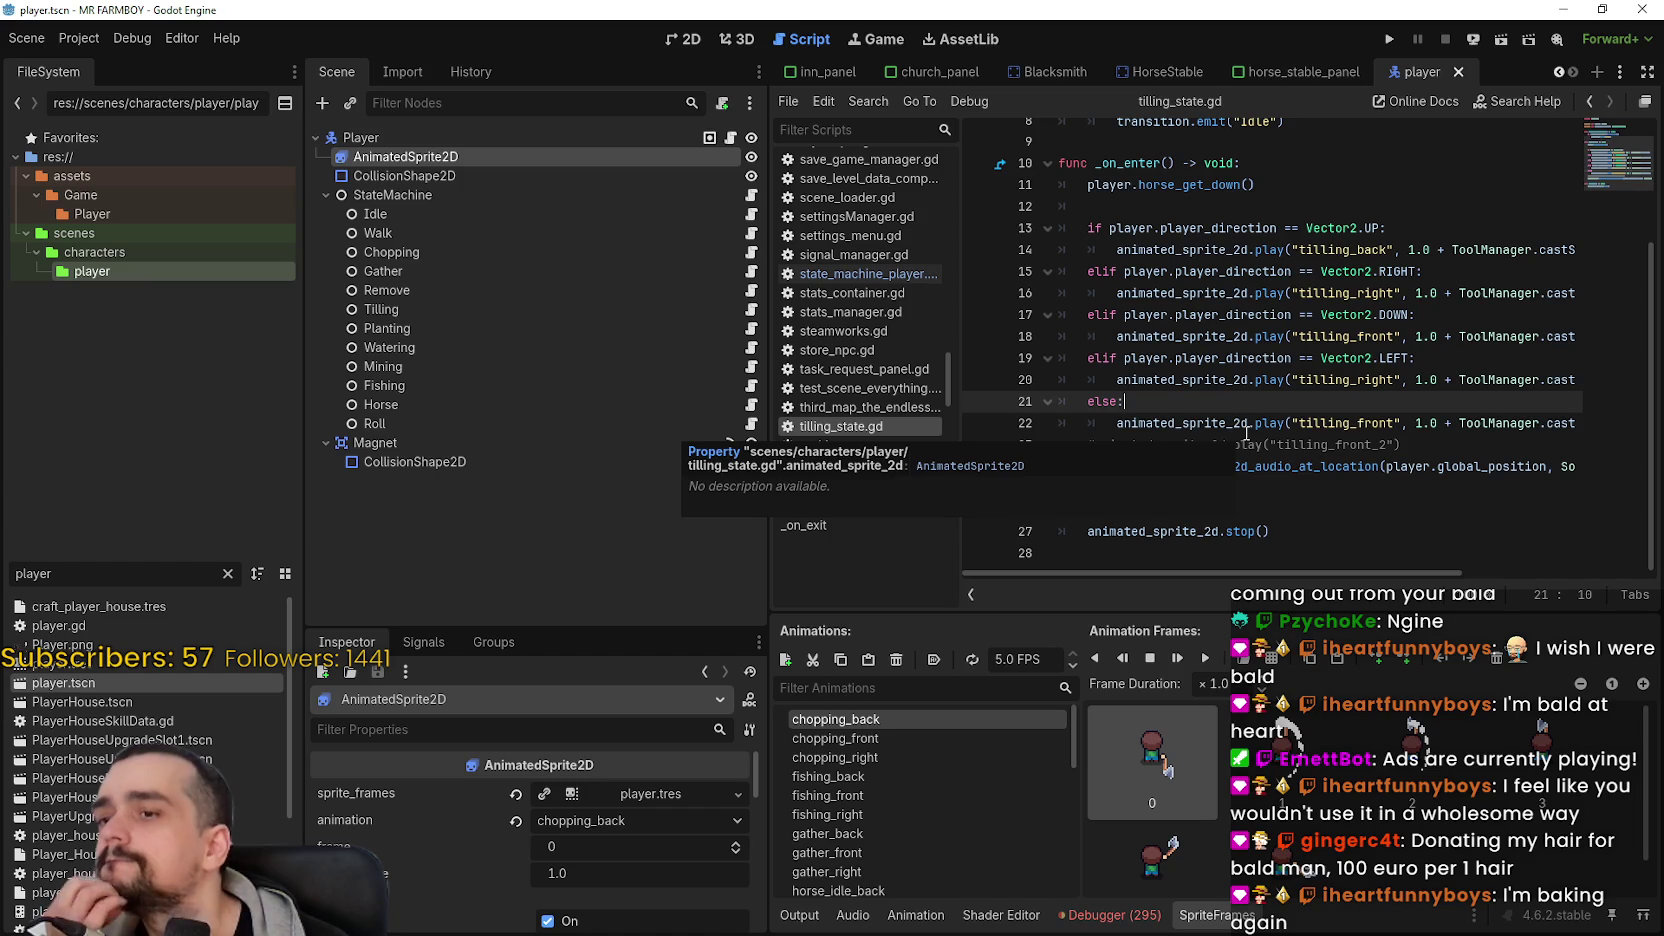
left_click(1417, 447)
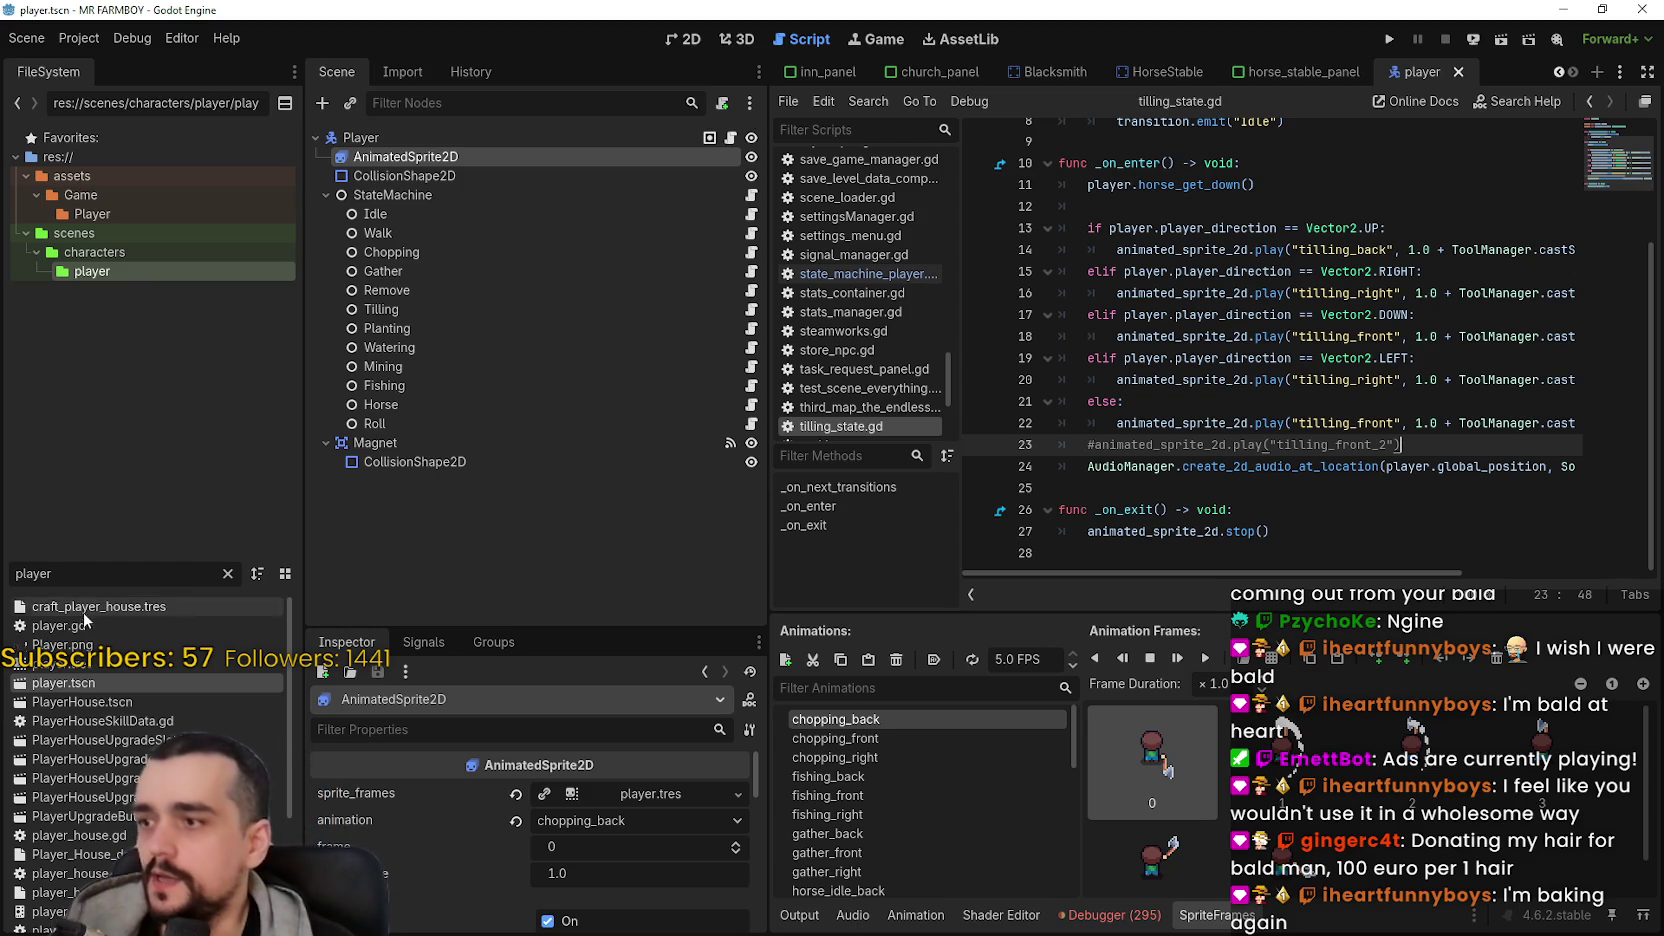
- Filter the FileSystem dock for 'tool' and open tool_manager.gd
double_click(33, 573)
type("tool")
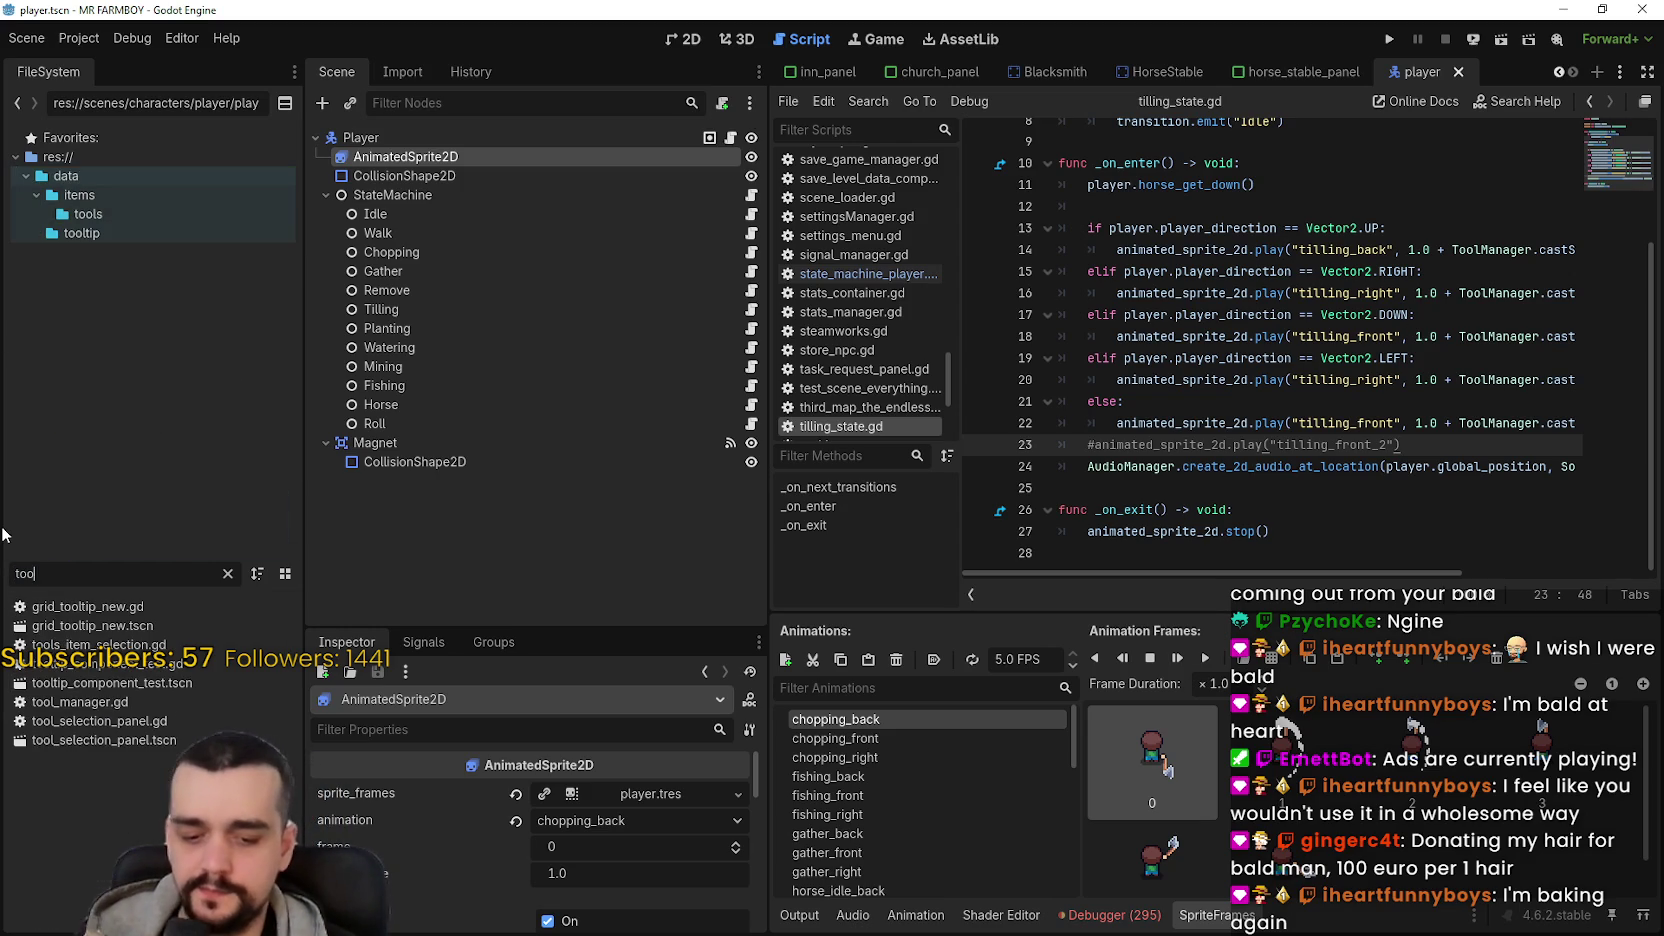
double_click(20, 701)
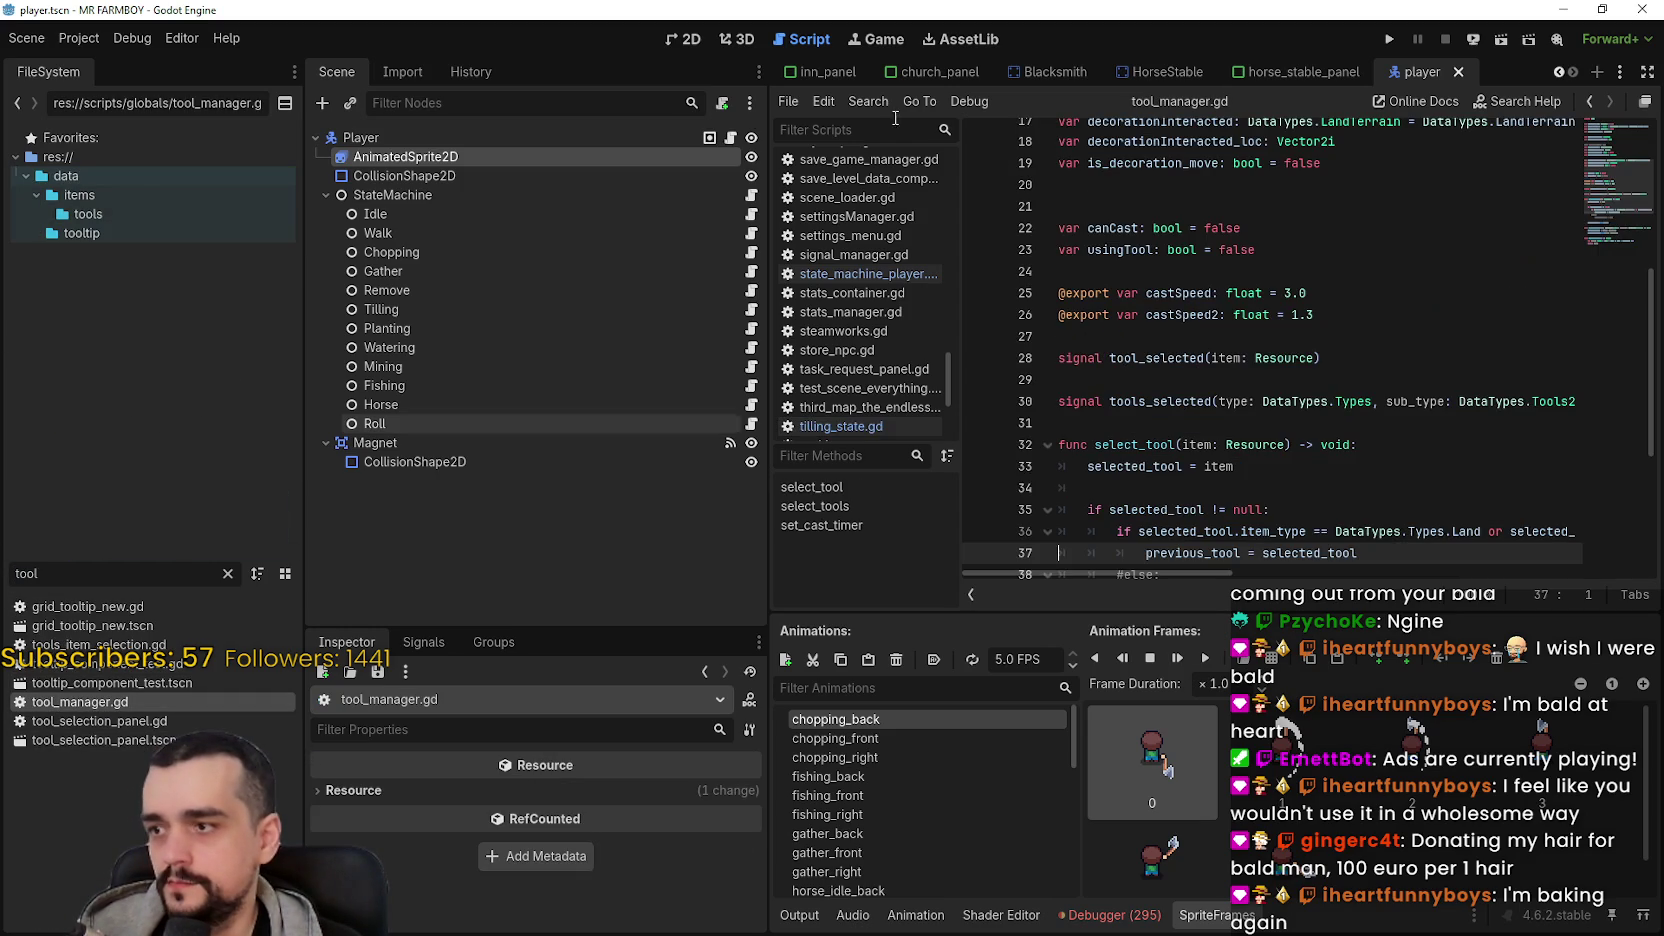
left_click(729, 140)
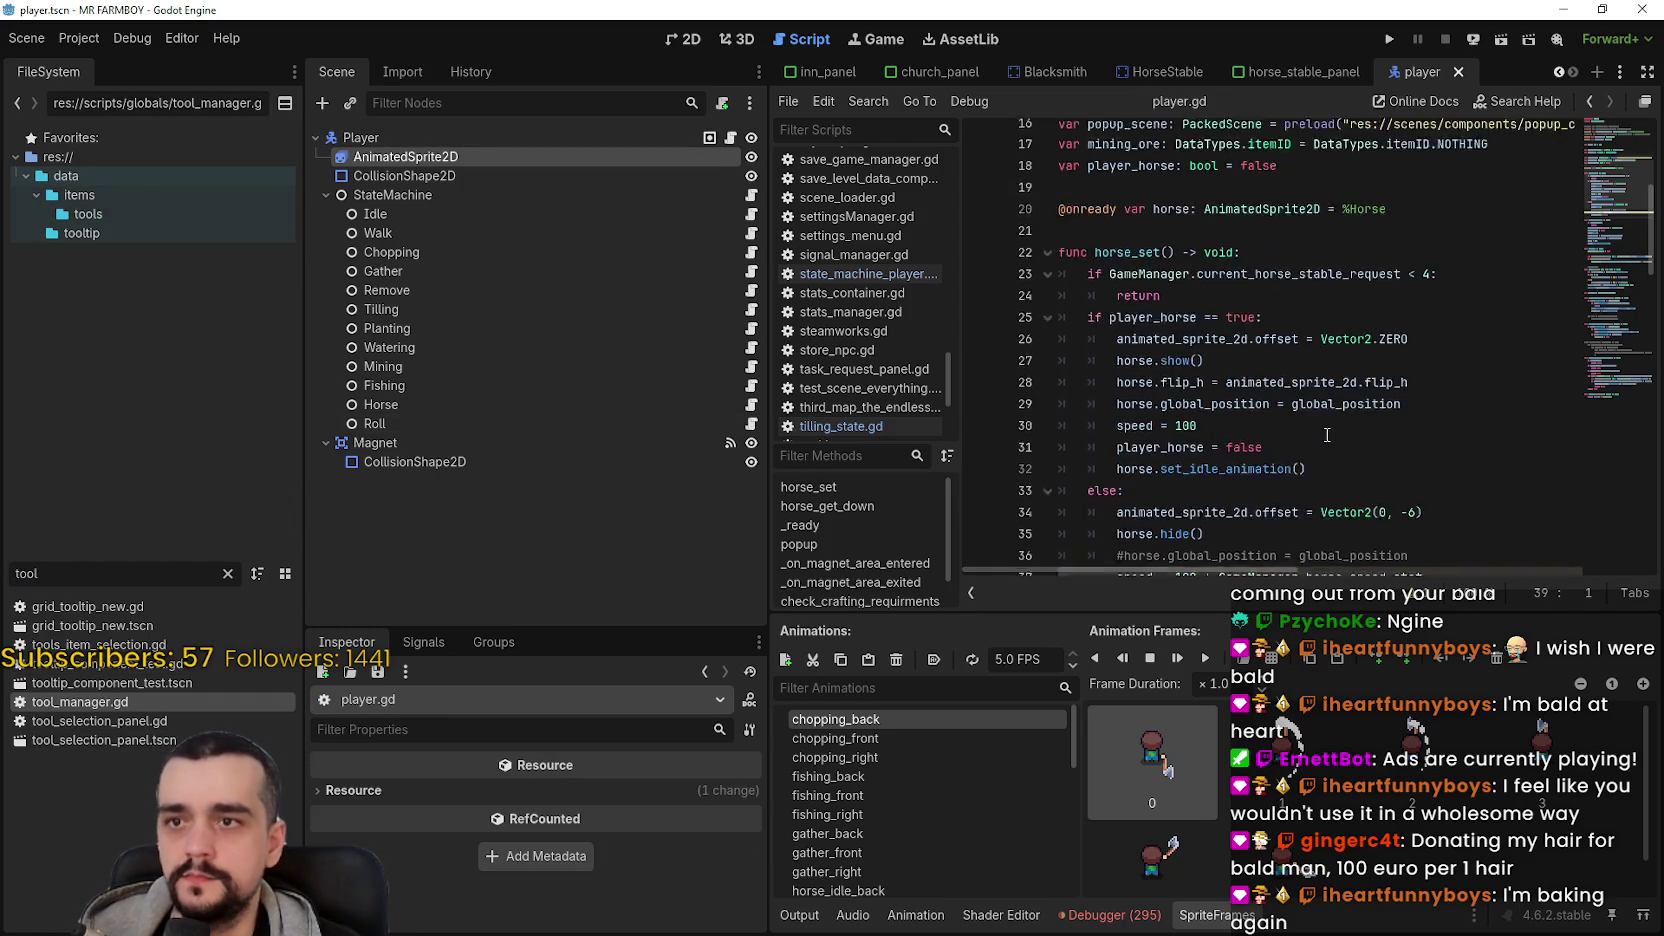
double_click(134, 701)
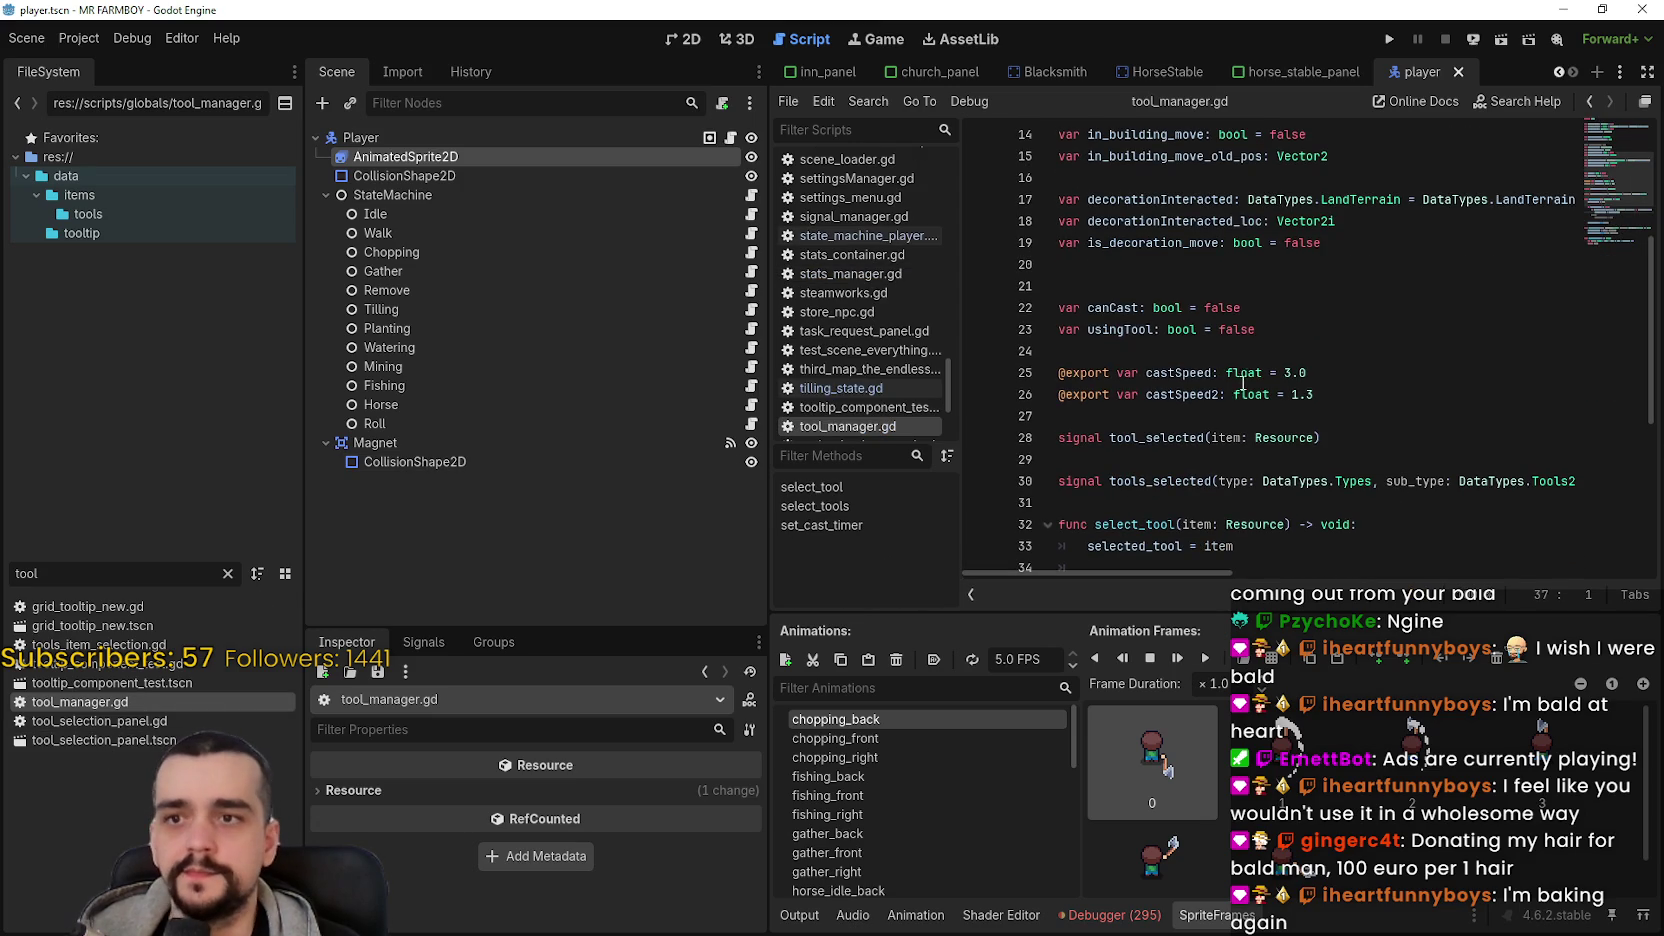
- Review the castSpeed declarations and select the set_cast_timer function name
left_click(1325, 338)
left_click(1329, 393)
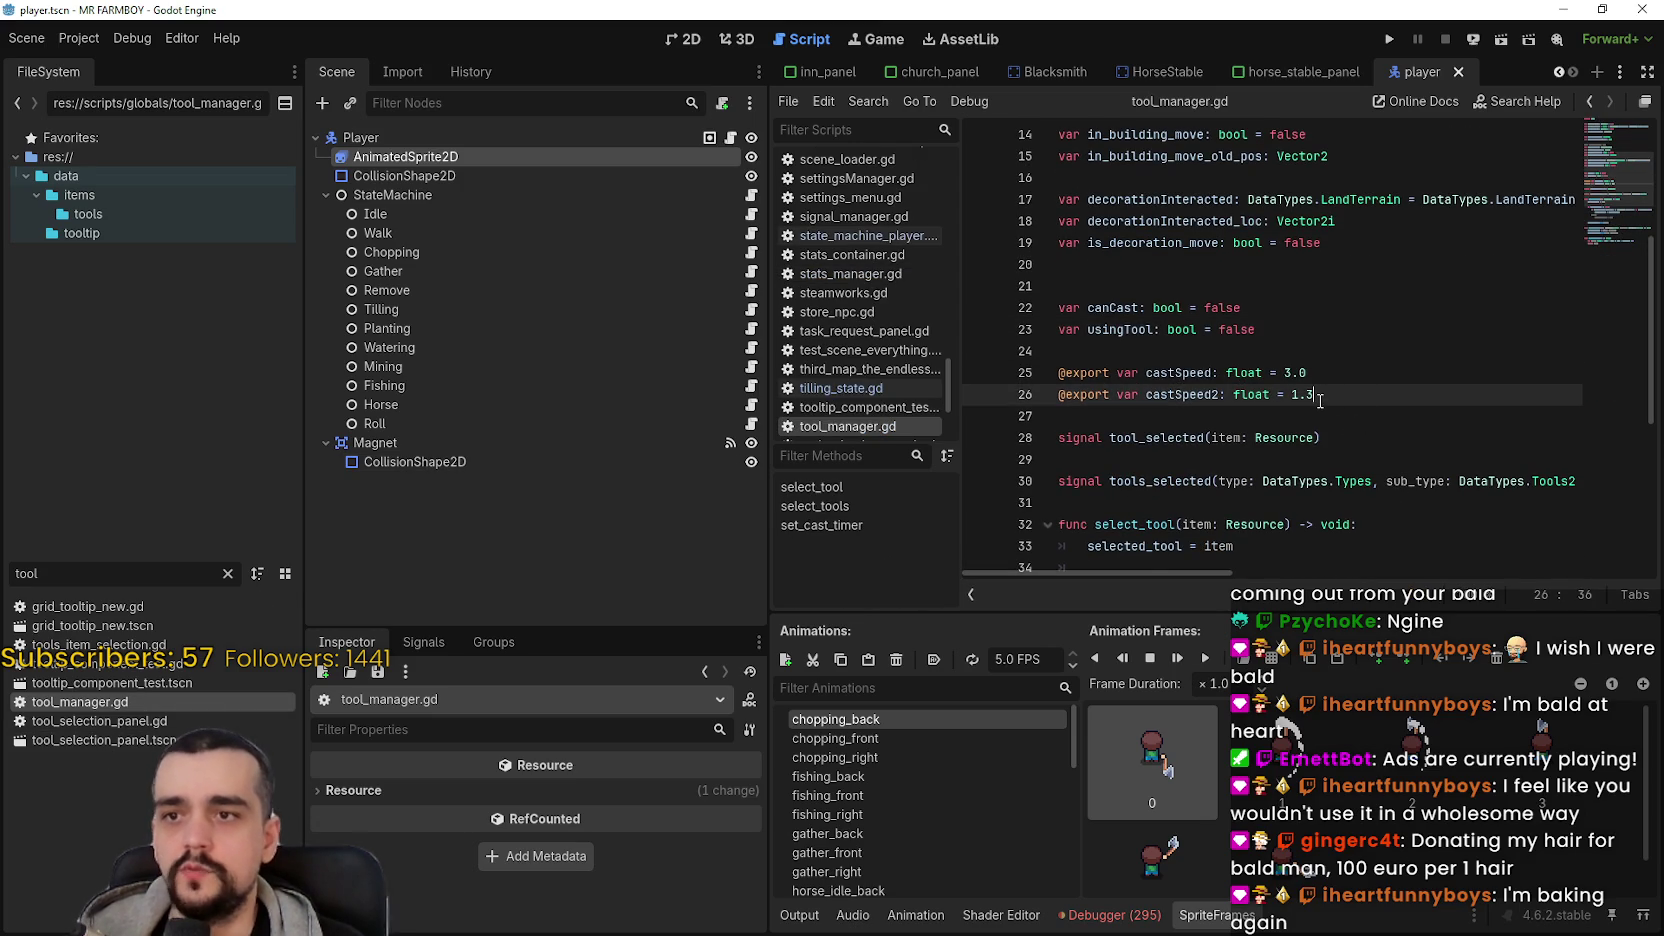
scroll(1325, 397, "up", 1)
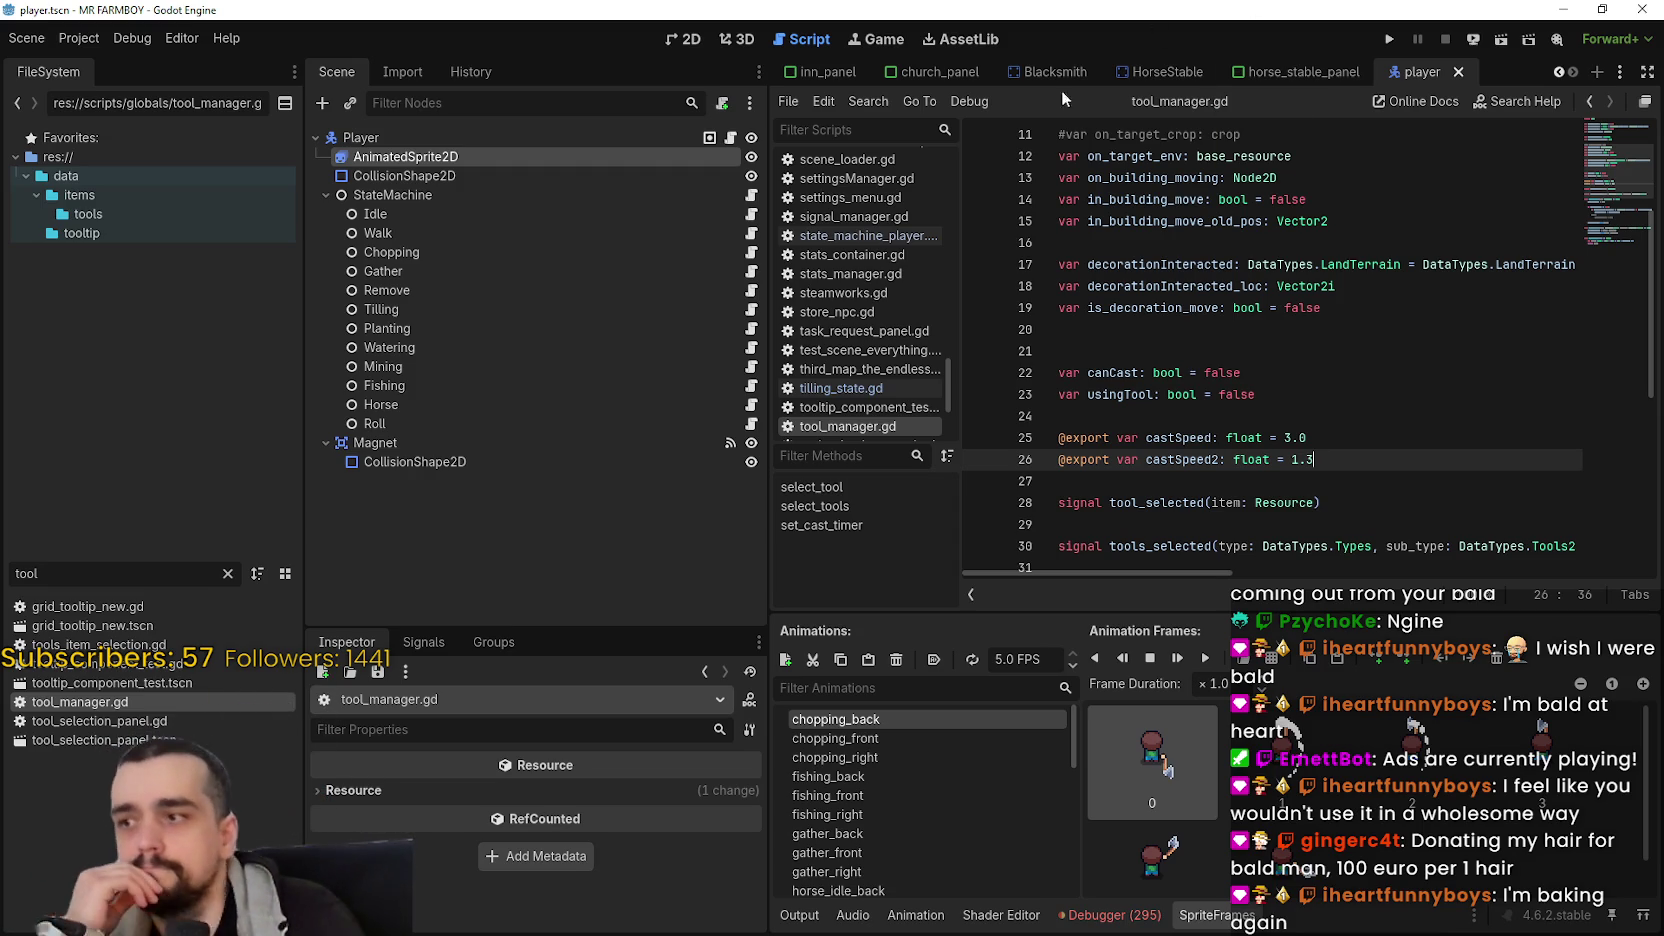
scroll(1373, 417, "down", 5)
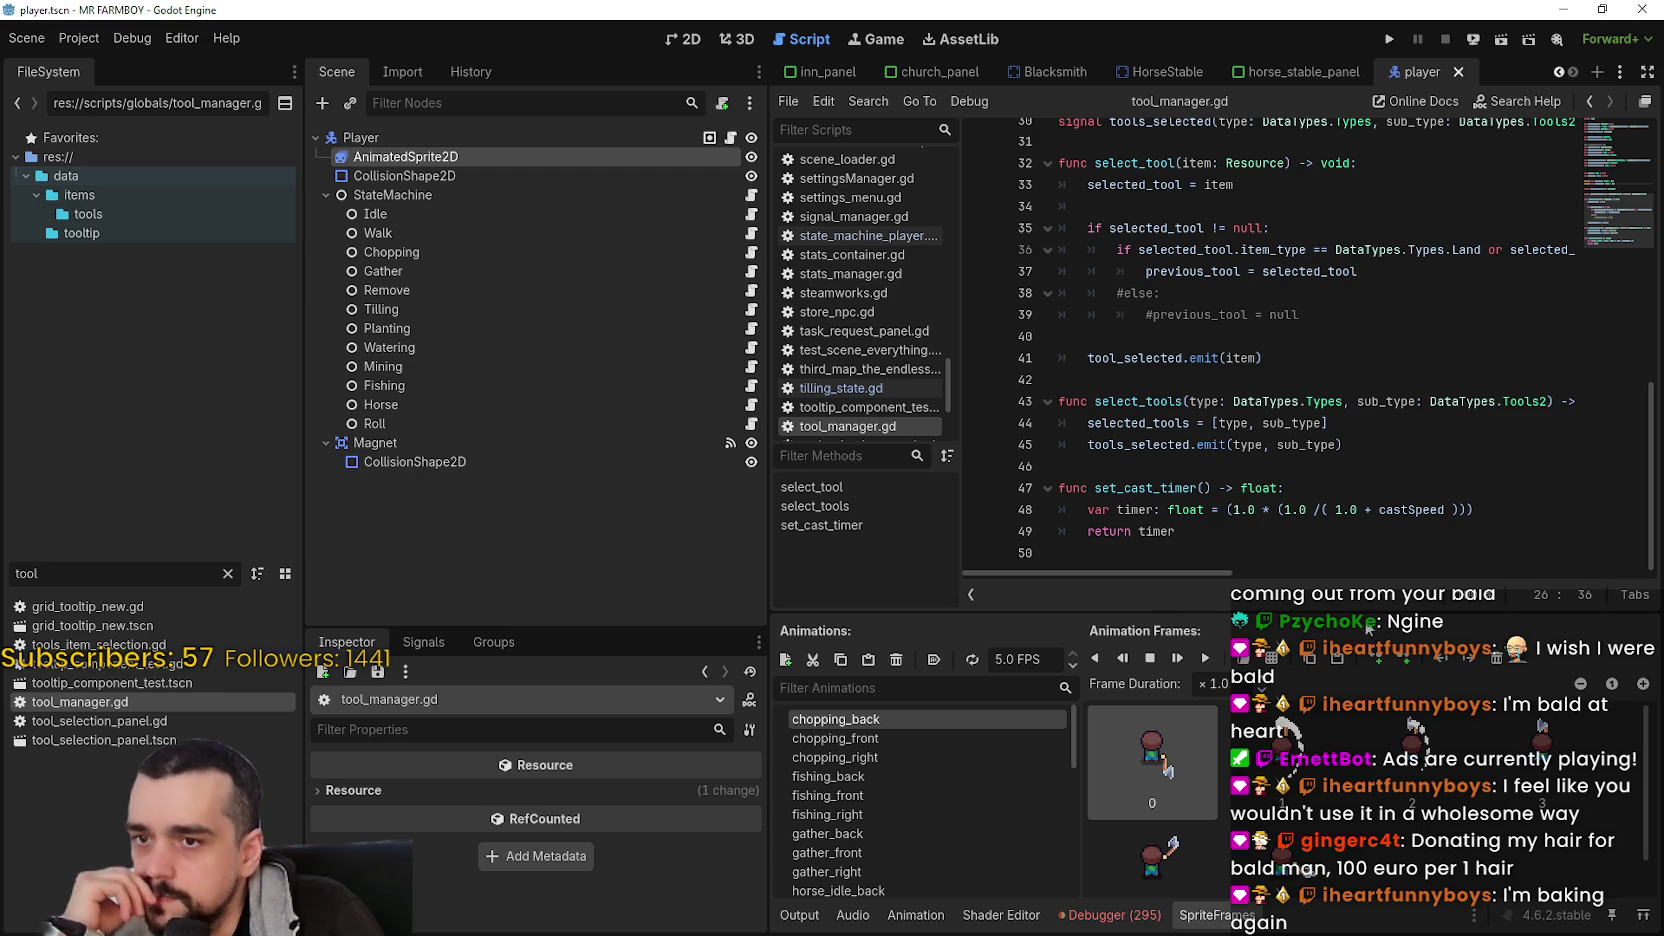
double_click(1117, 489)
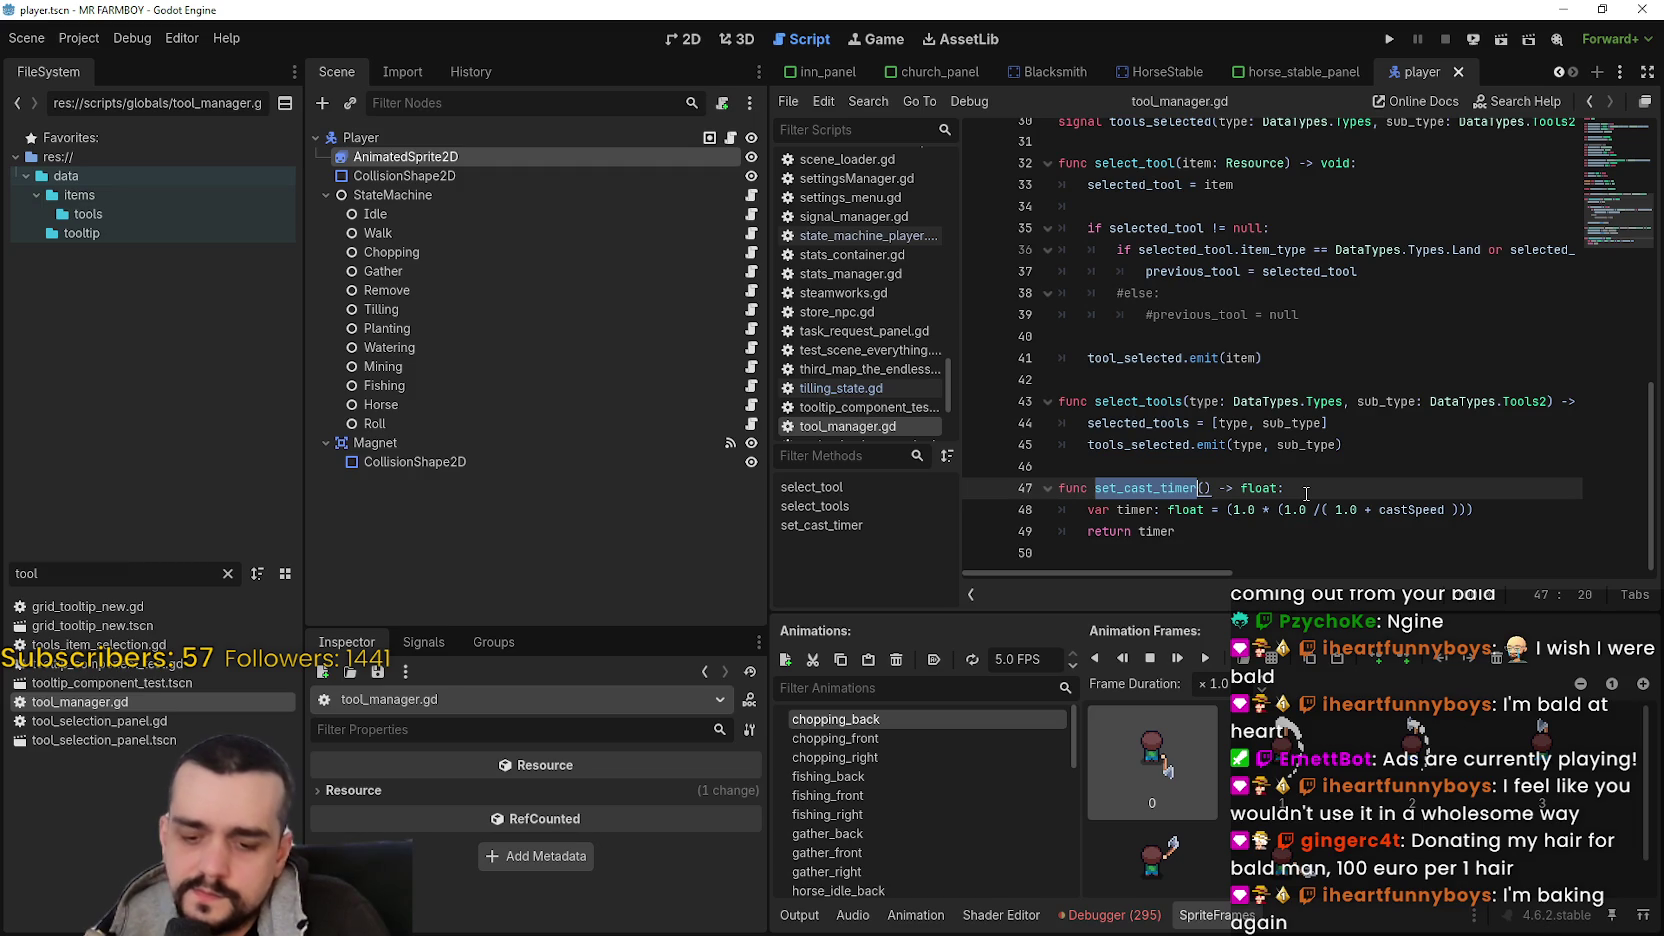
- Find set_cast_timer across the project and open its match in walk_state.gd
key("ctrl+shift+f")
left_click(855, 552)
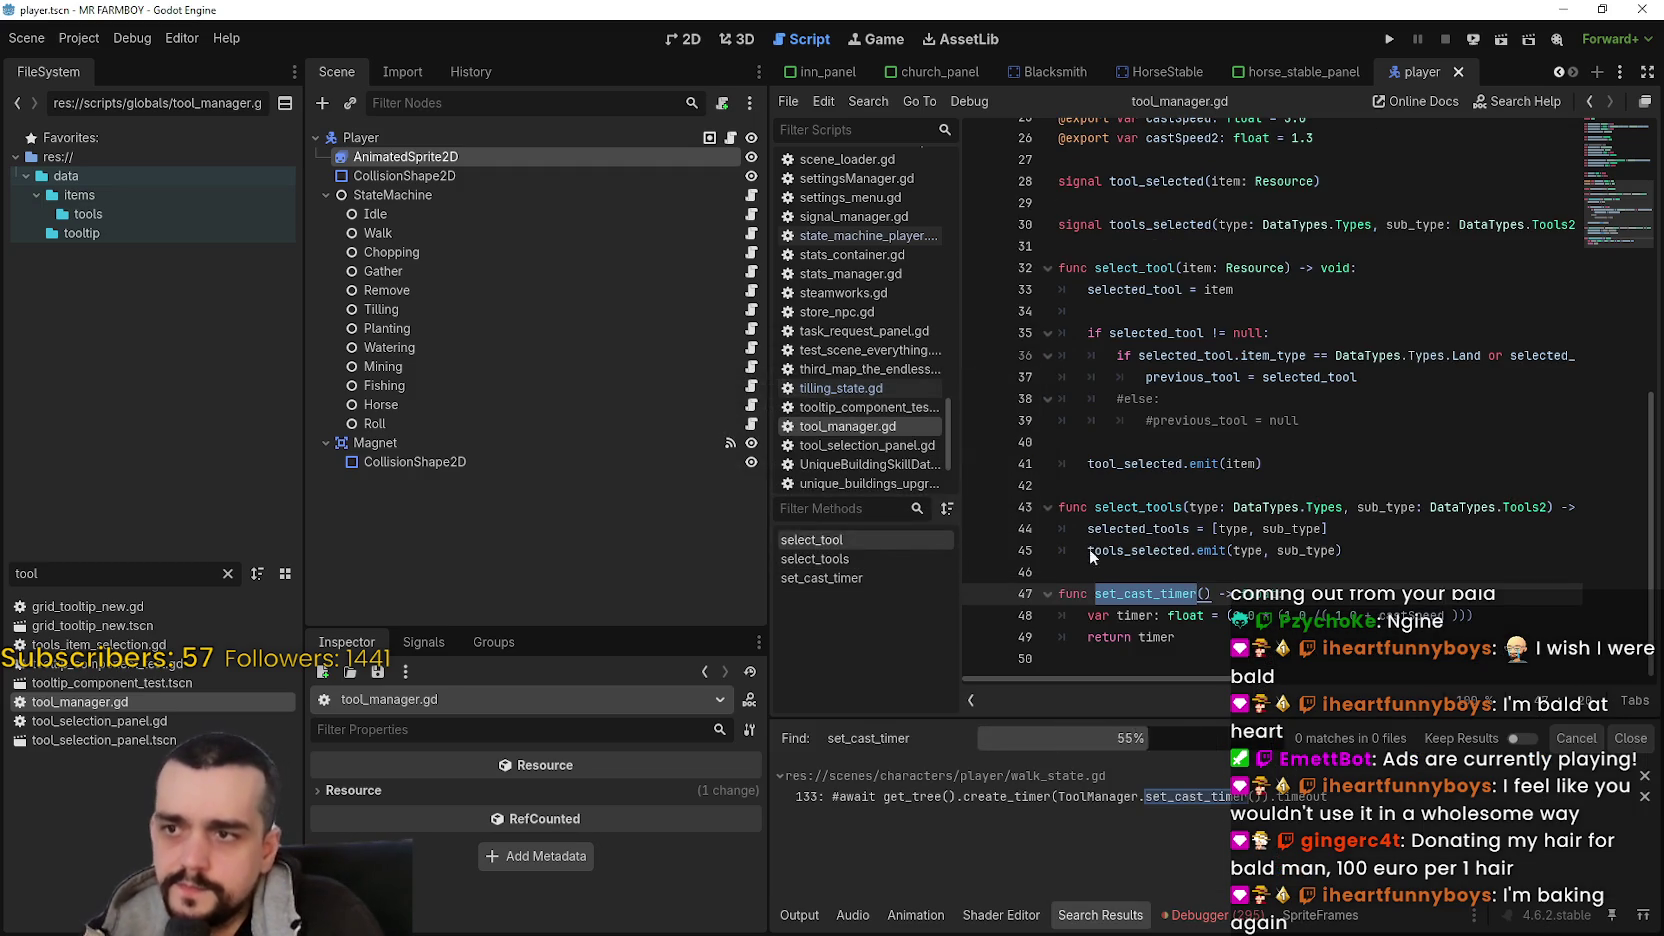
left_click(1175, 796)
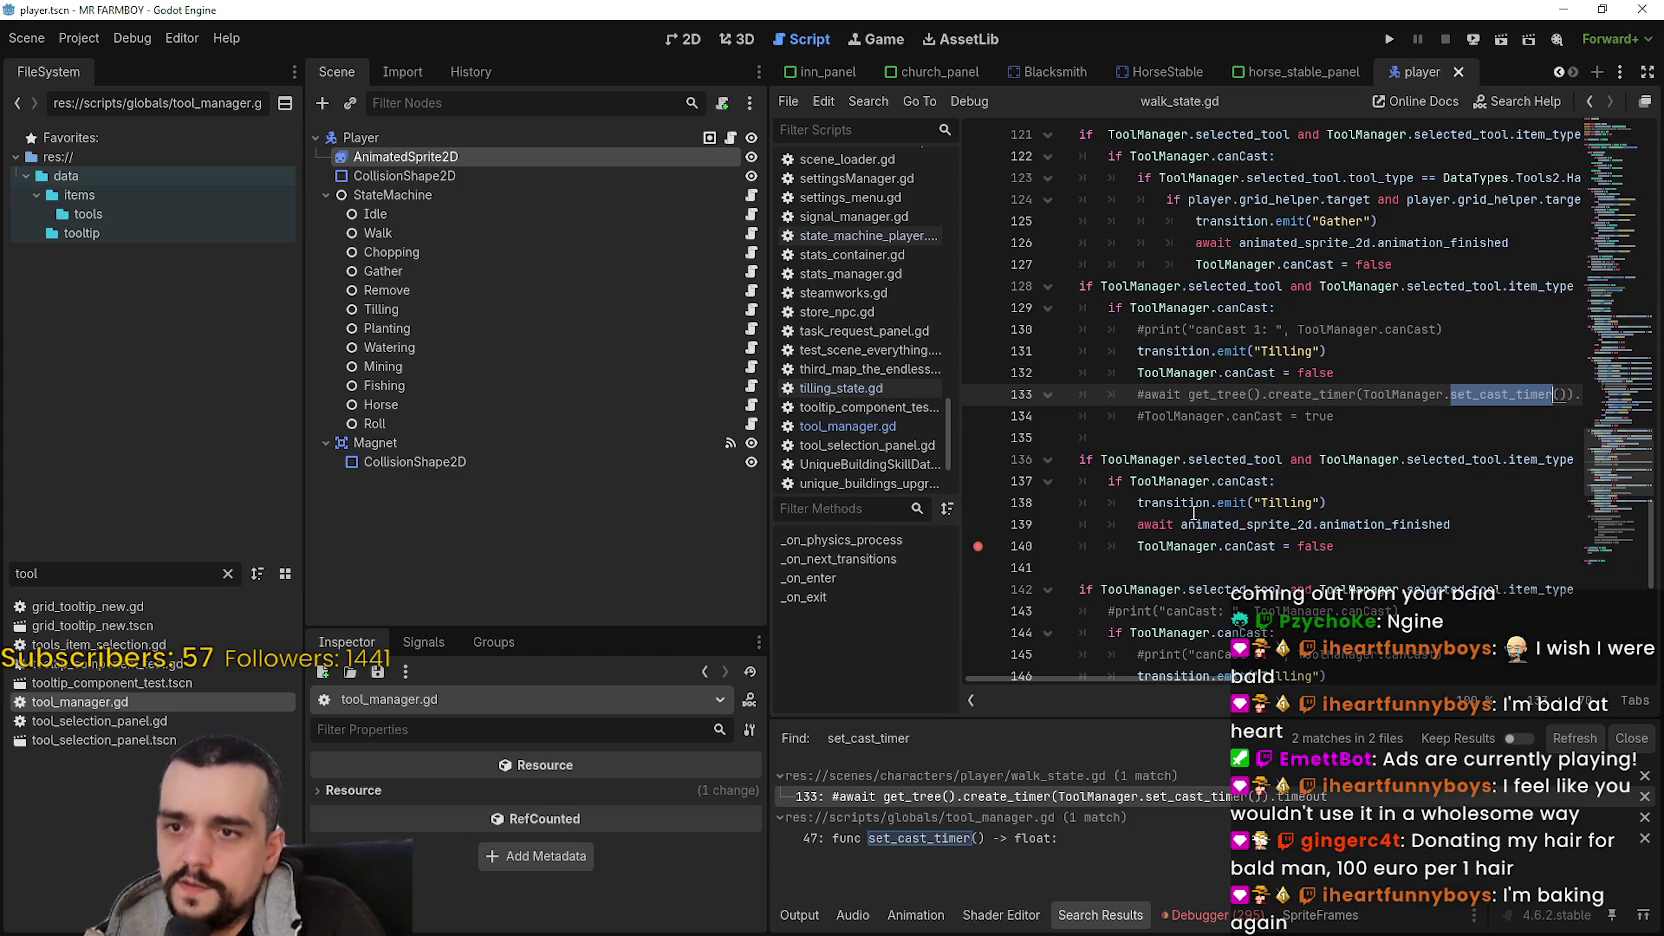
scroll(1192, 512, "down", 3)
scroll(1192, 512, "up", 3)
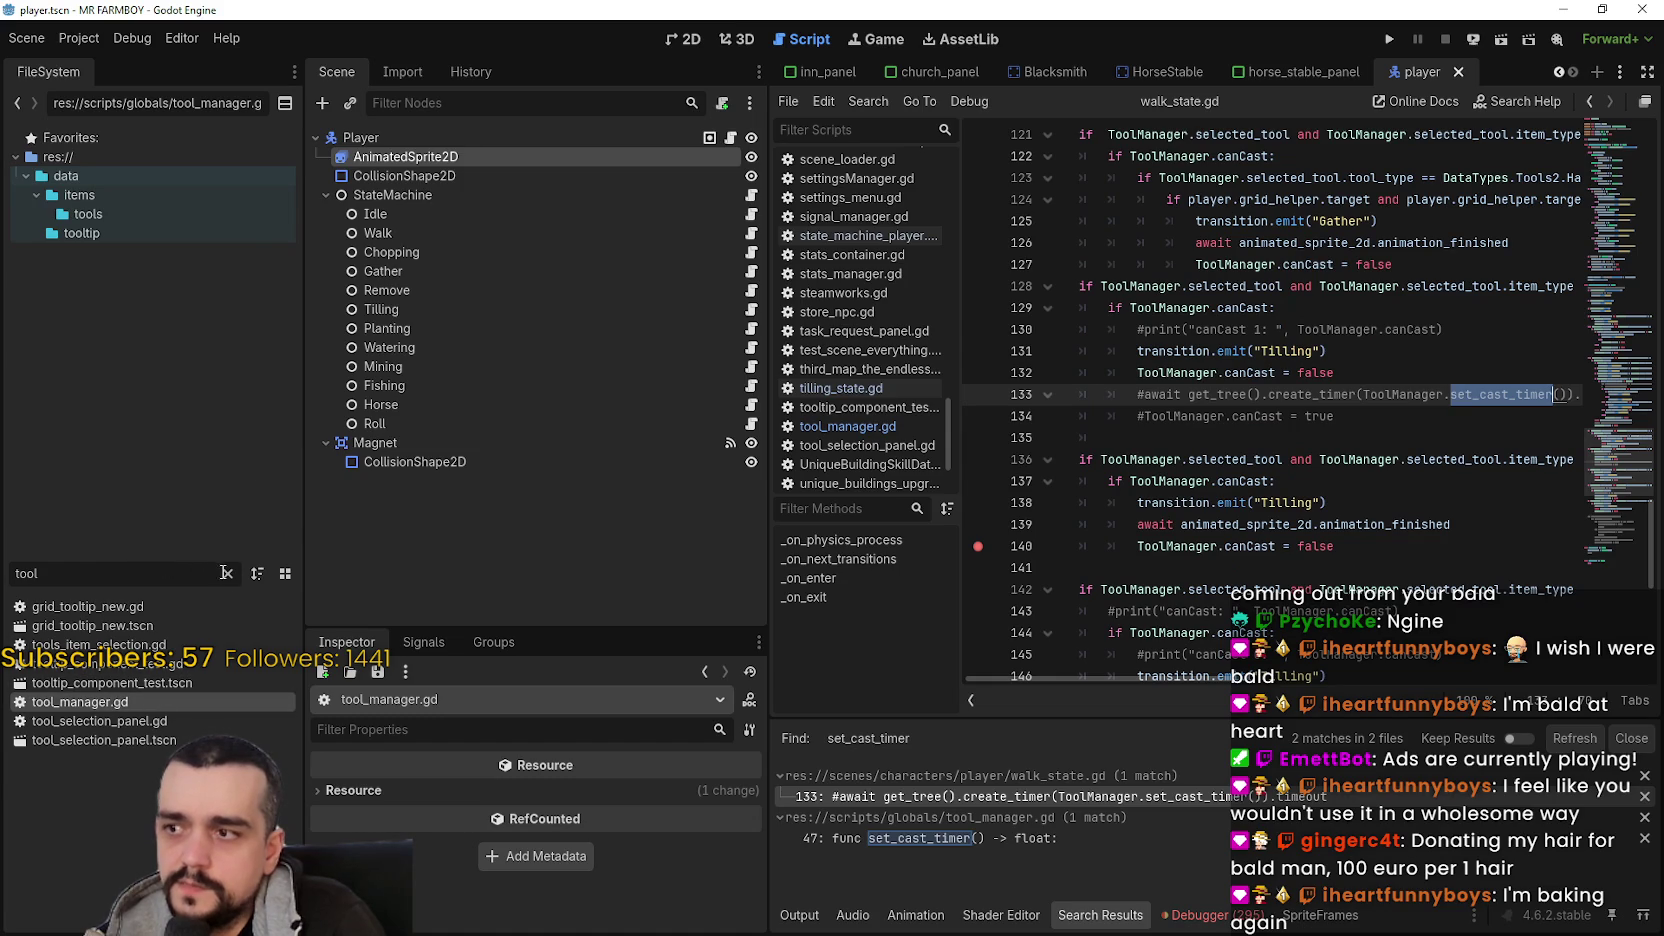
left_click(227, 573)
type("gam")
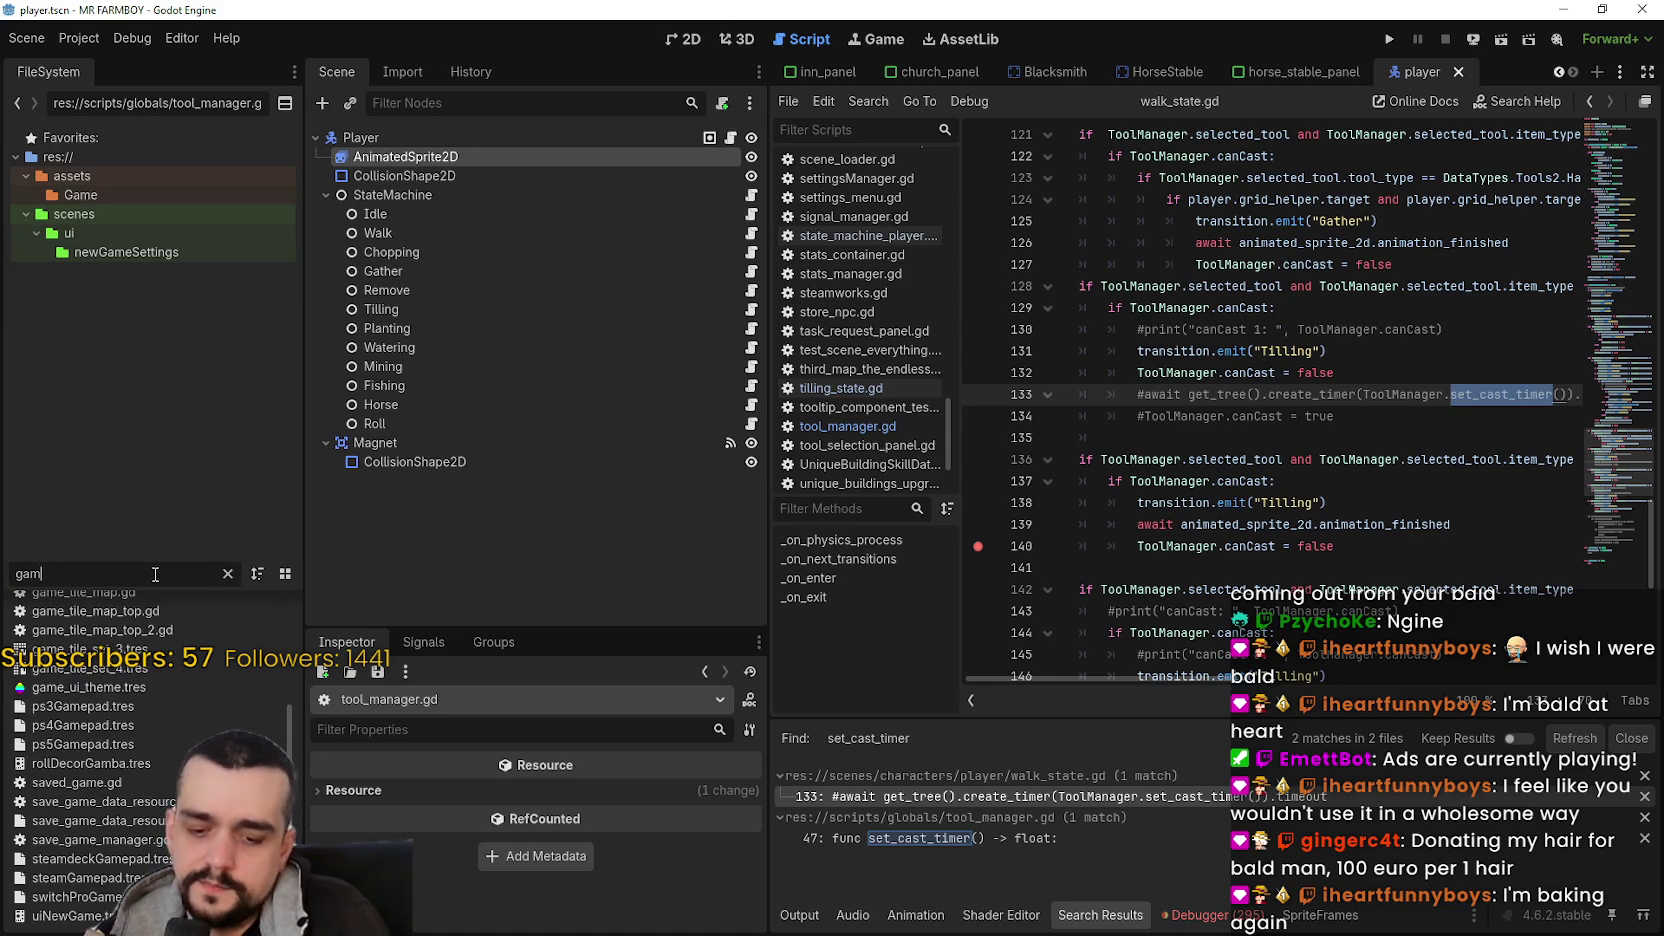
type("e_m")
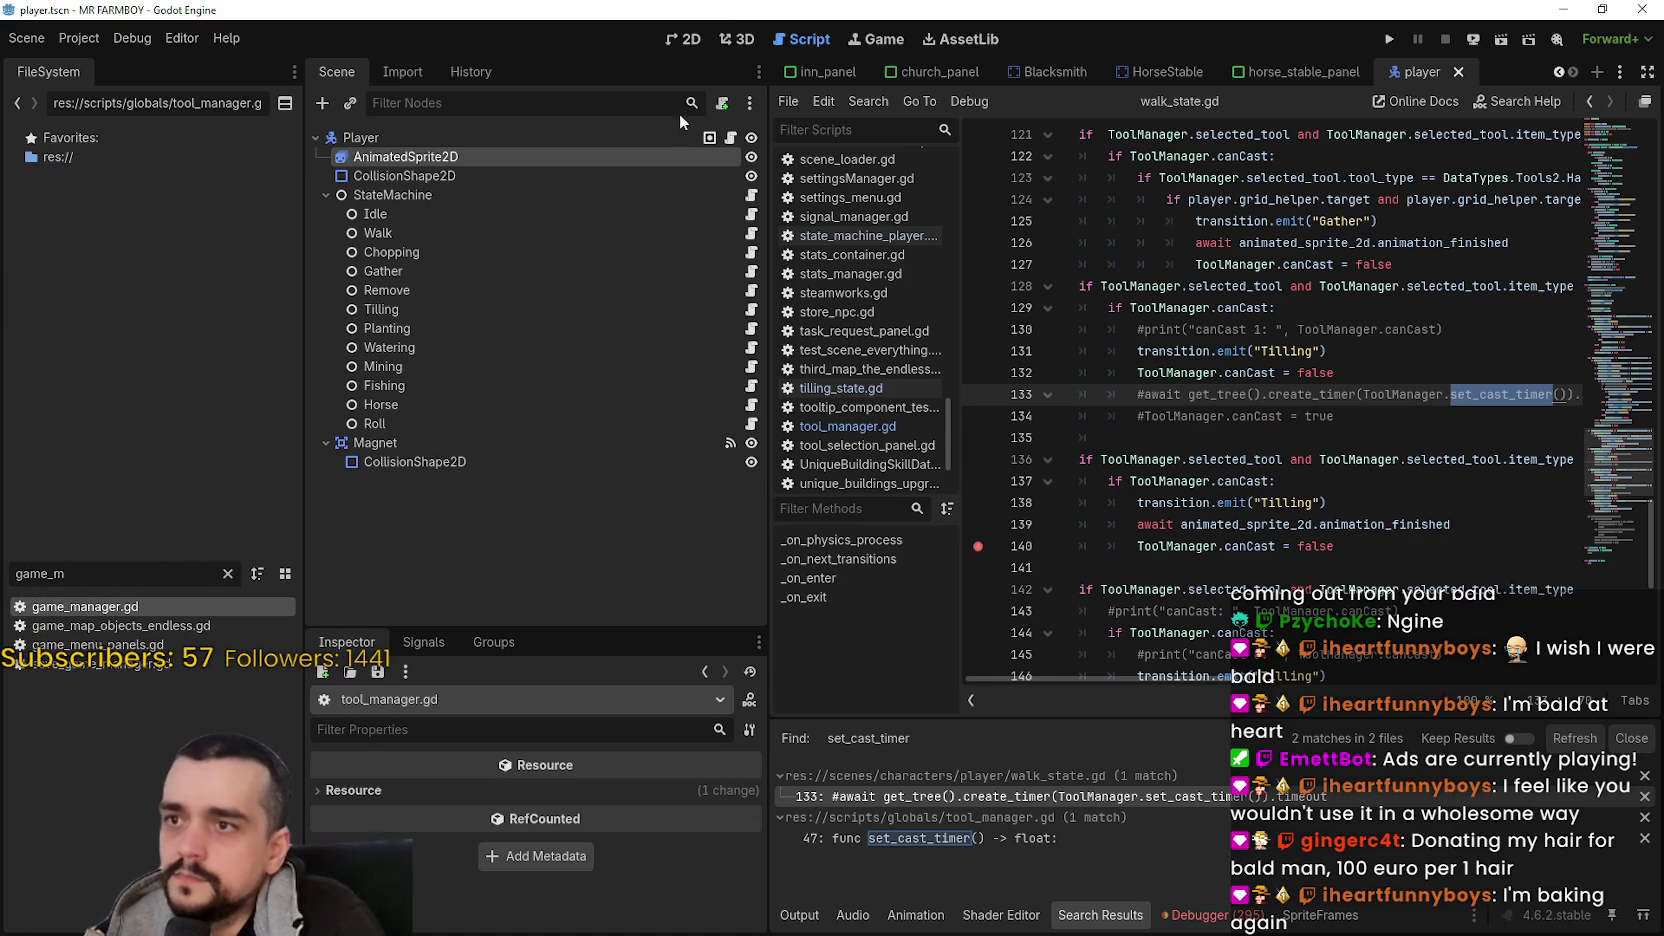
double_click(155, 600)
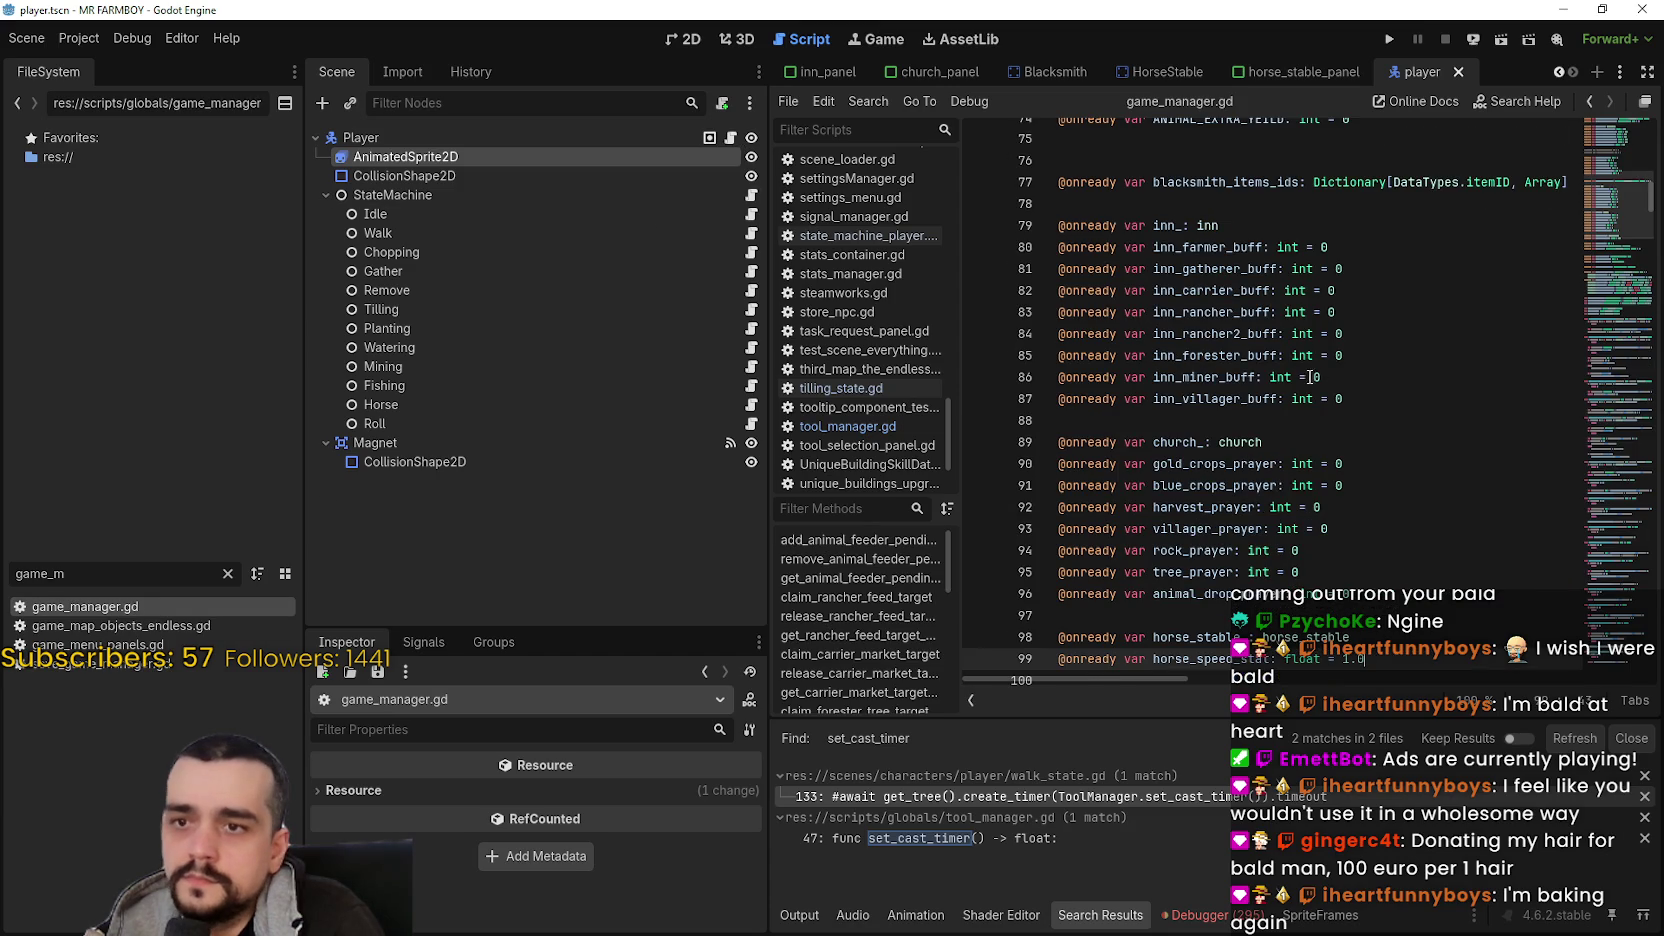
scroll(1313, 378, "down", 4)
key("Return")
type("@")
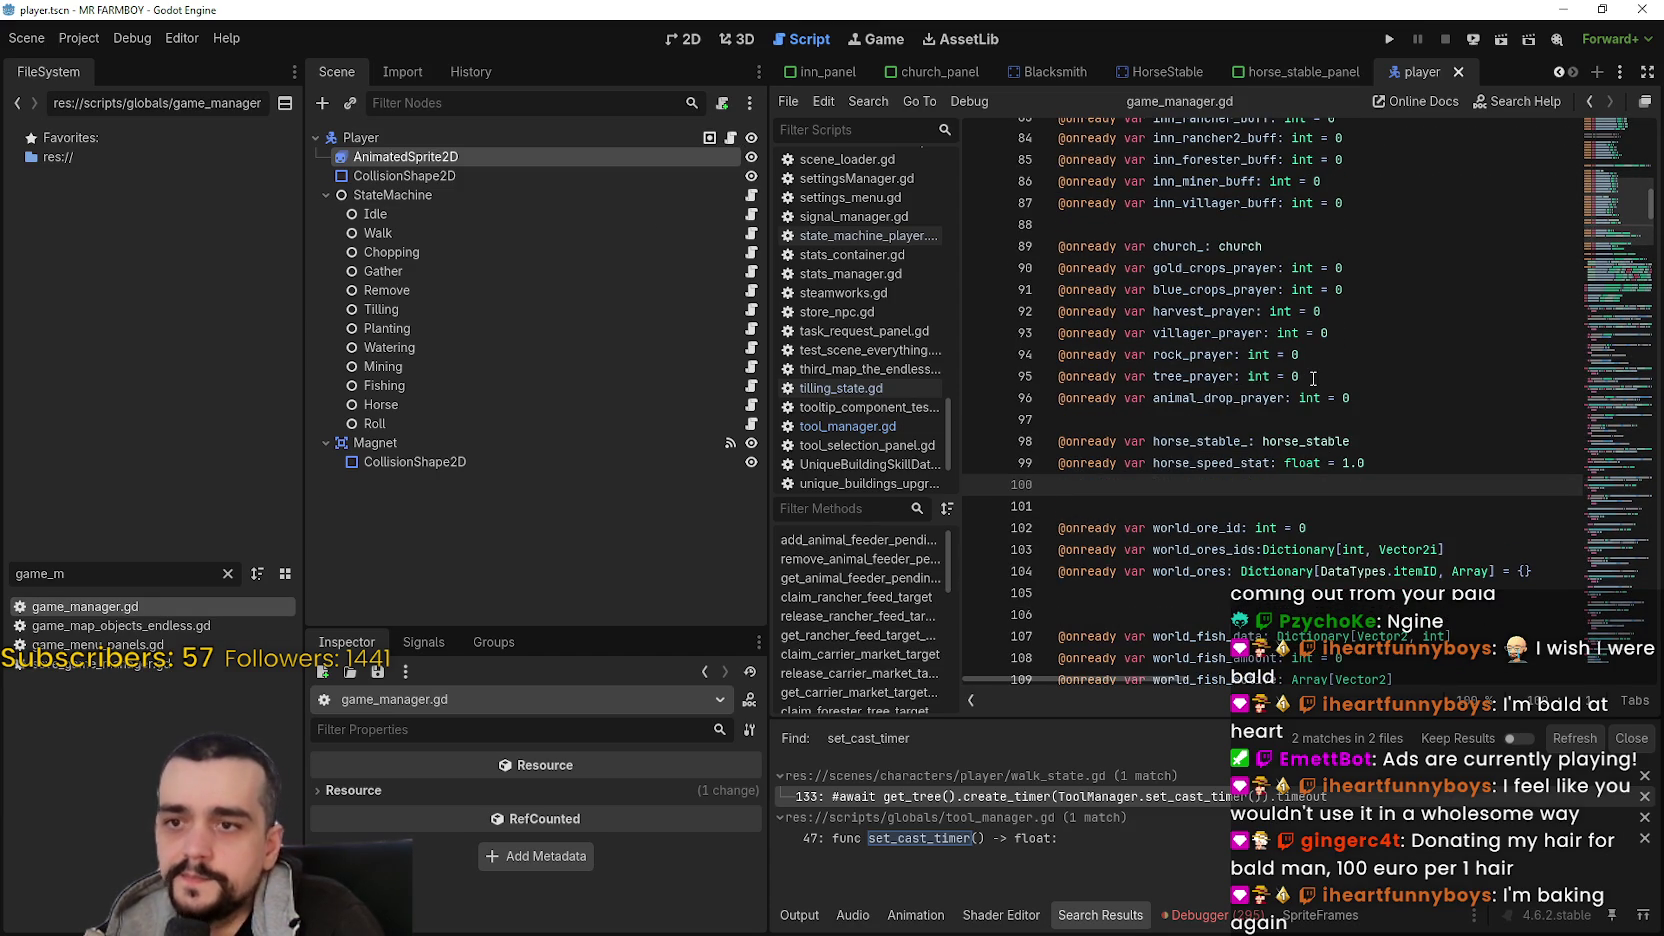
type("expor")
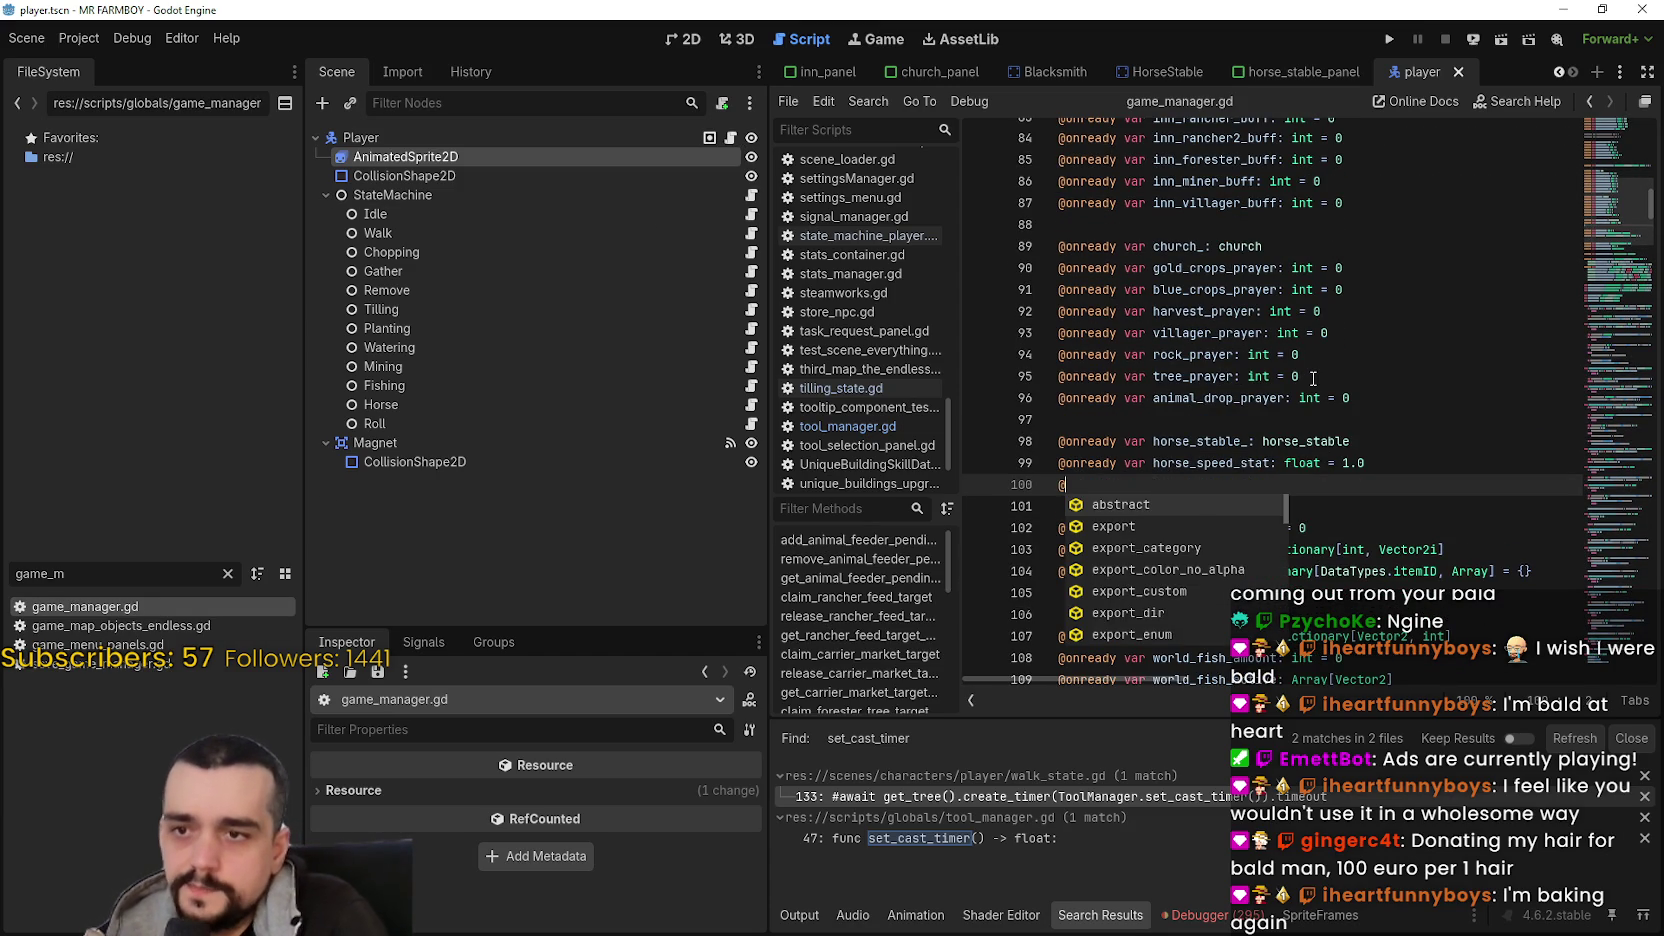
key("BackSpace")
key("BackSpace")
key("BackSpace")
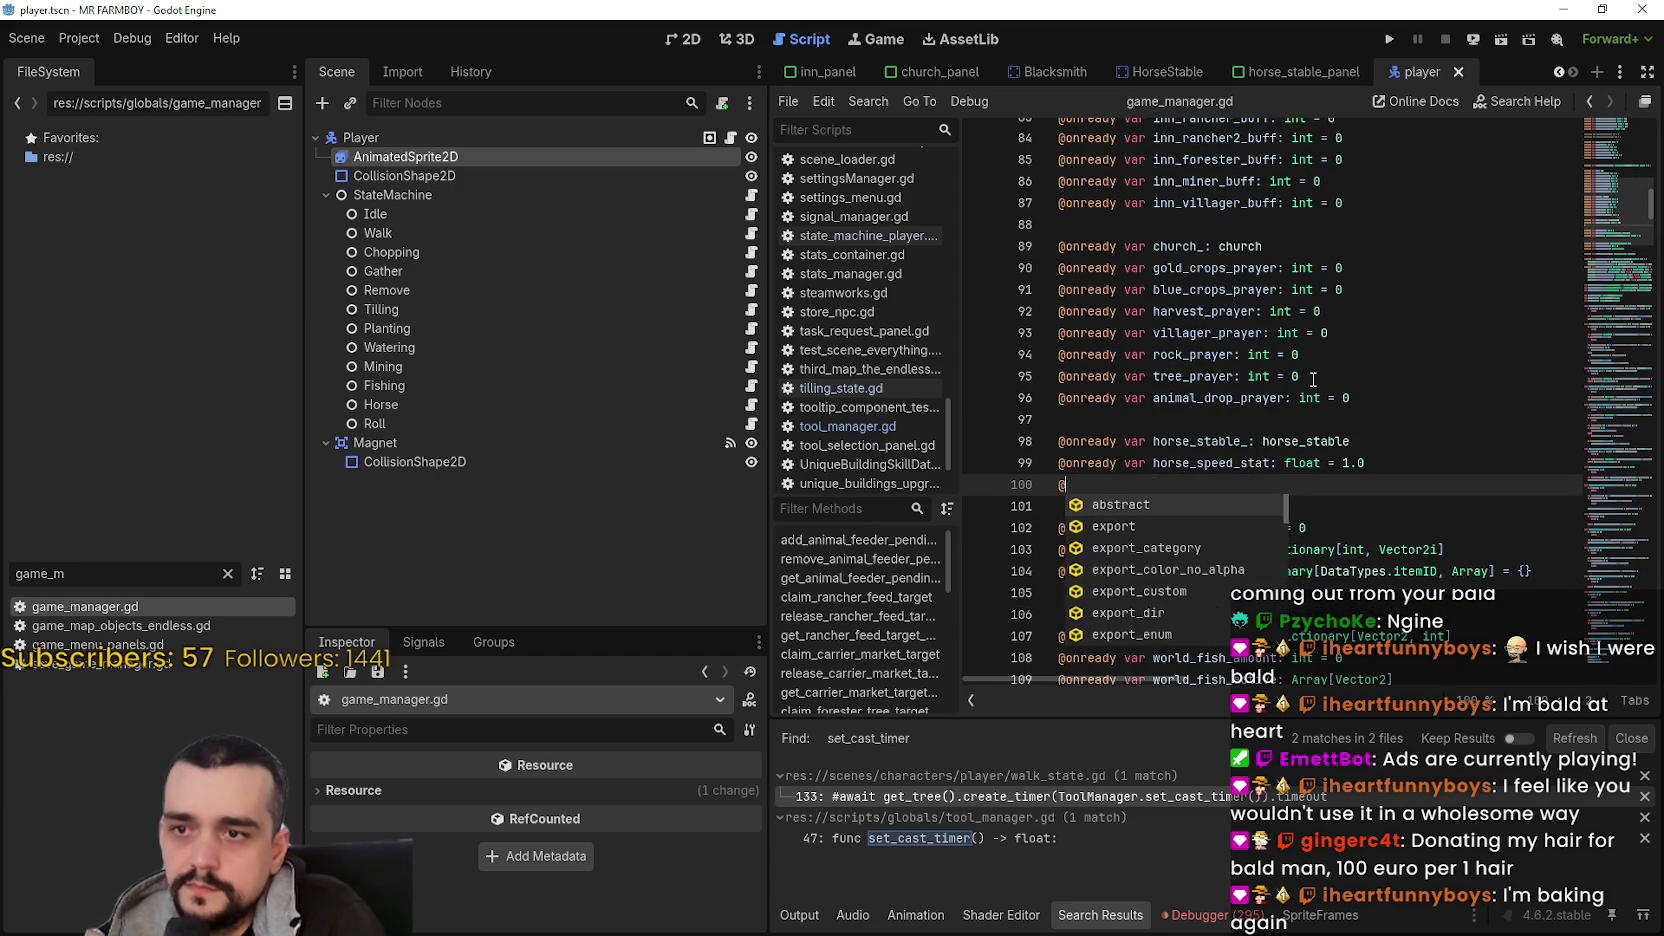
type("onr")
key("Return")
type("var hor")
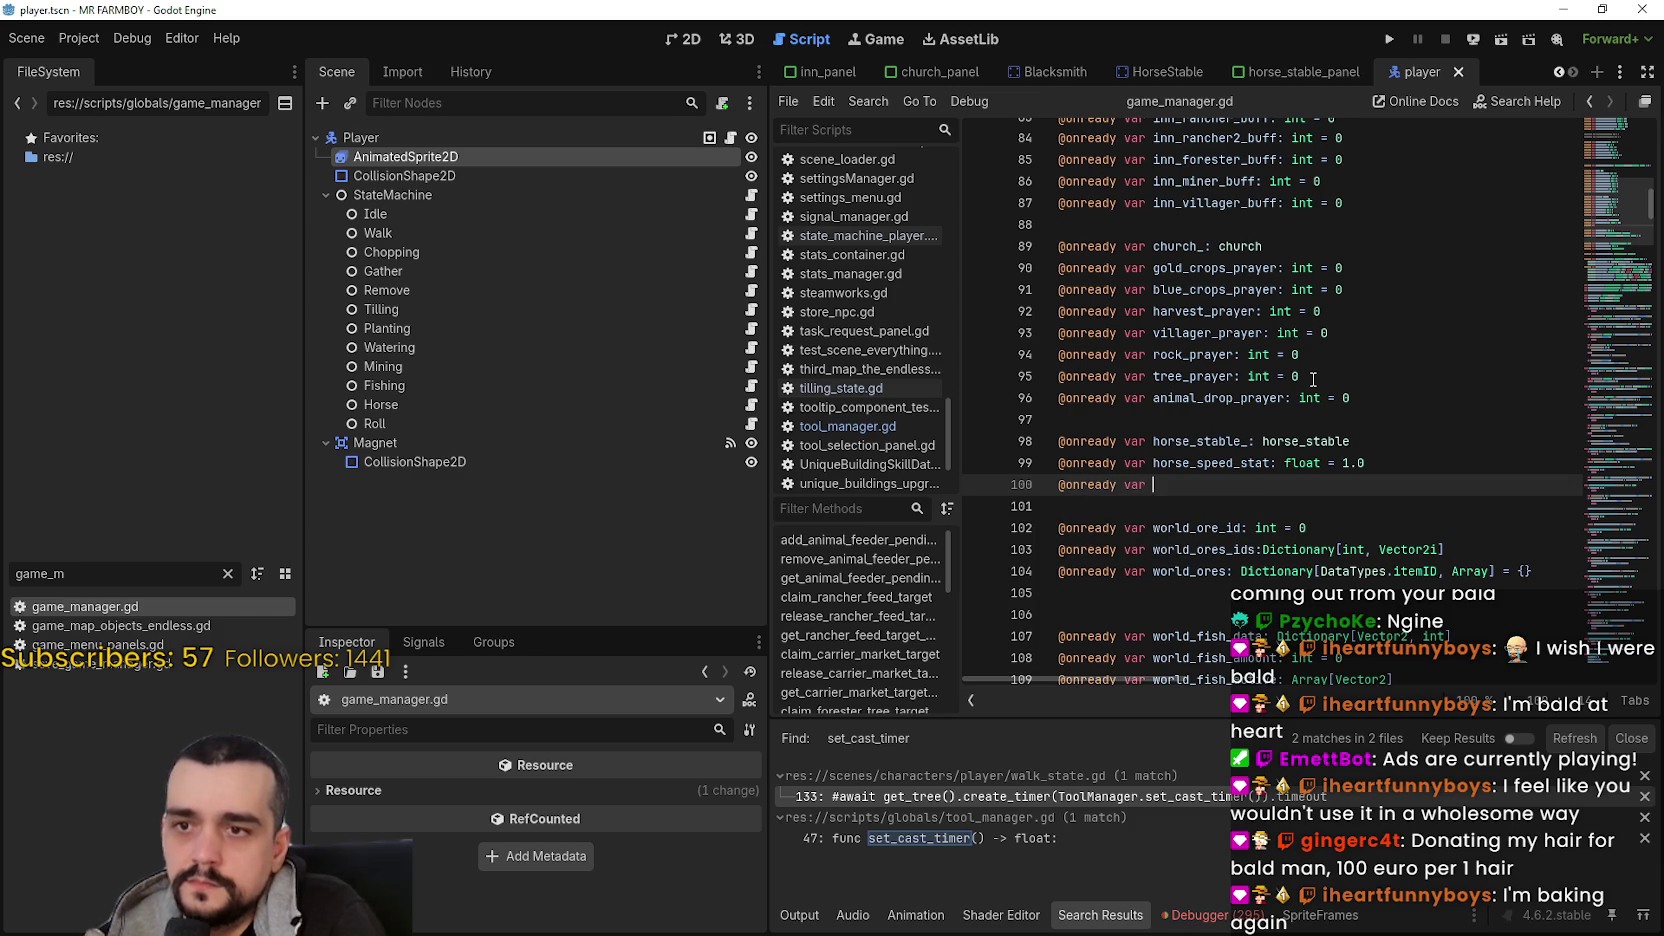
key("BackSpace")
key("BackSpace")
key("BackSpace")
type("til")
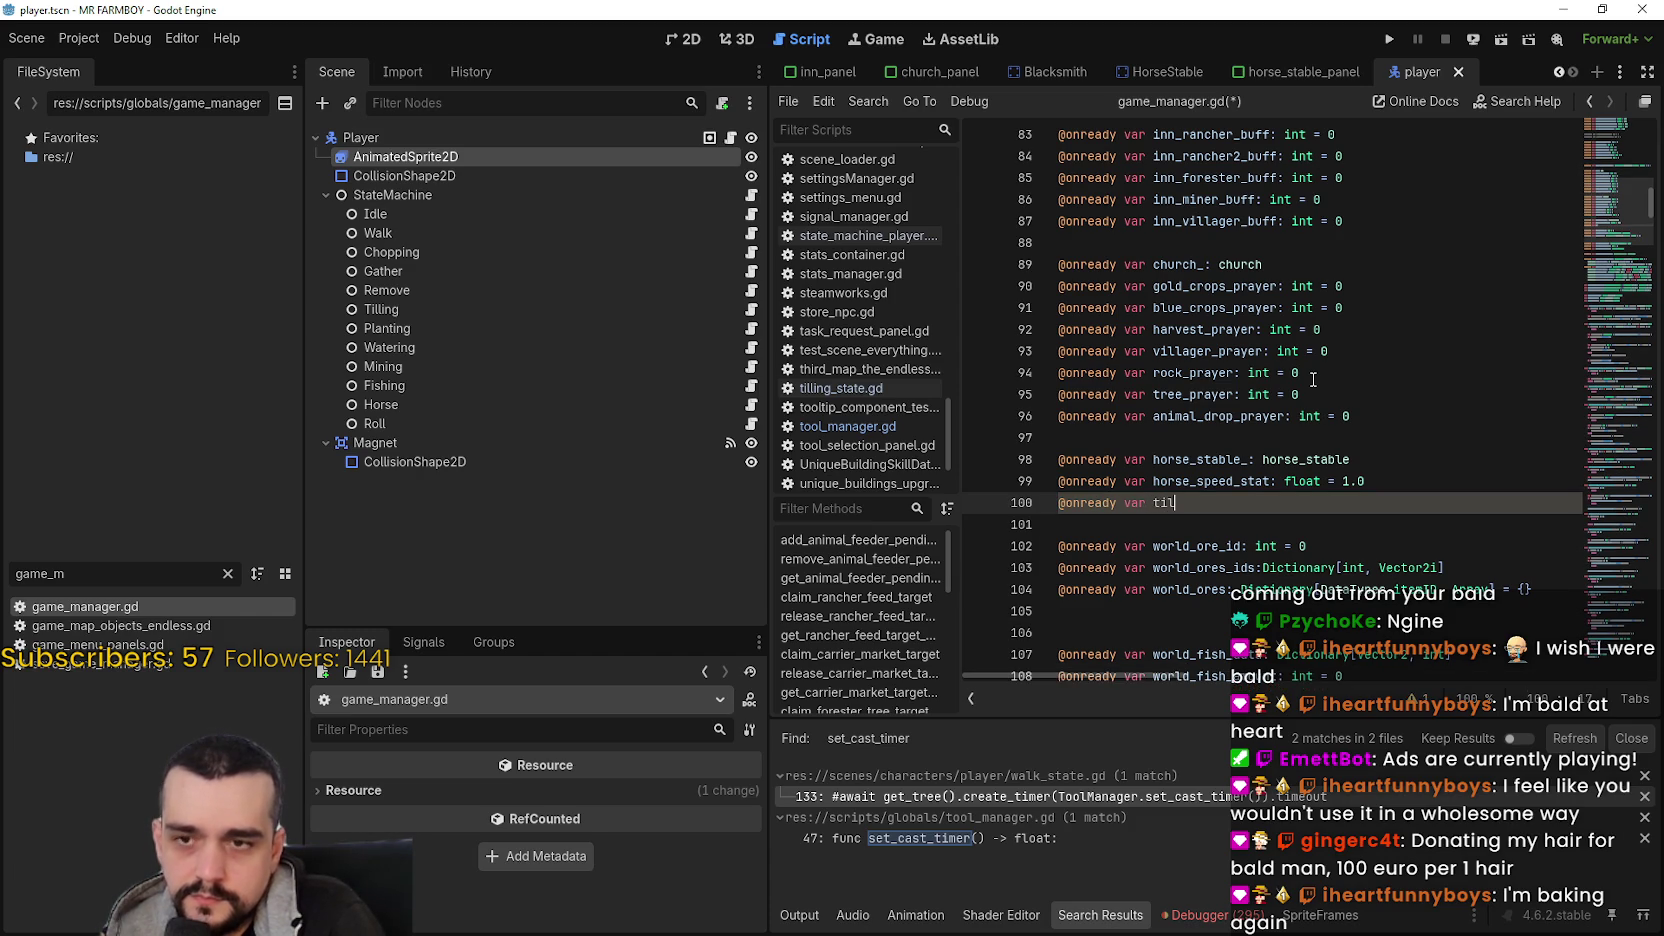
key("BackSpace")
key("BackSpace")
key("BackSpace")
type("e")
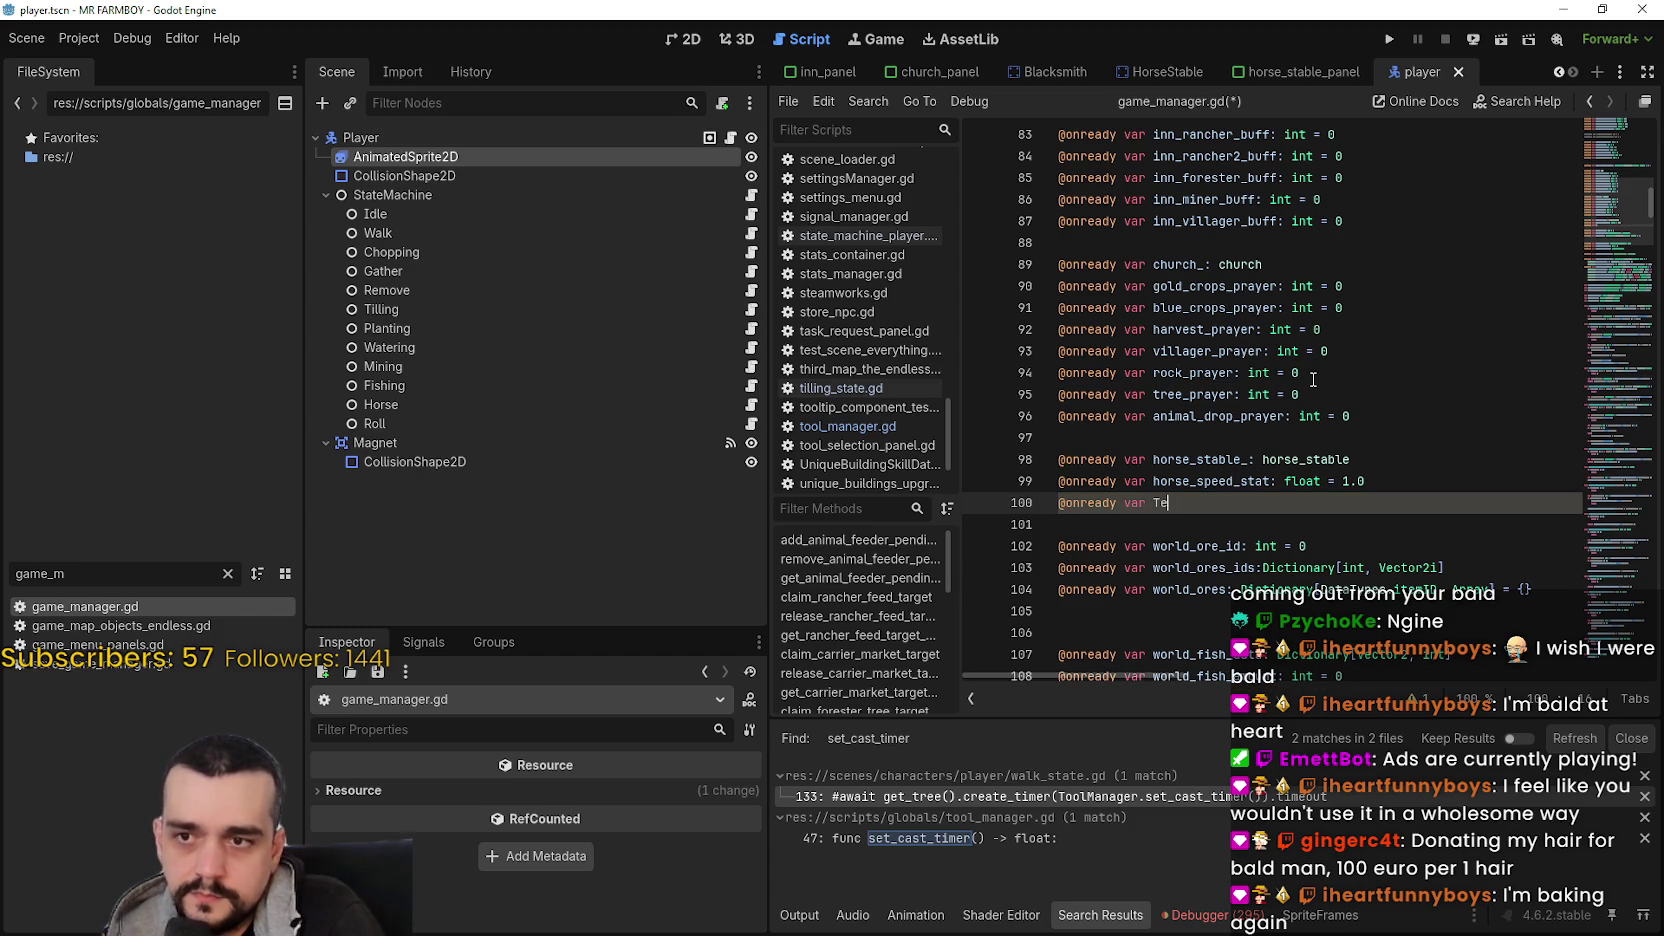
type("rain_")
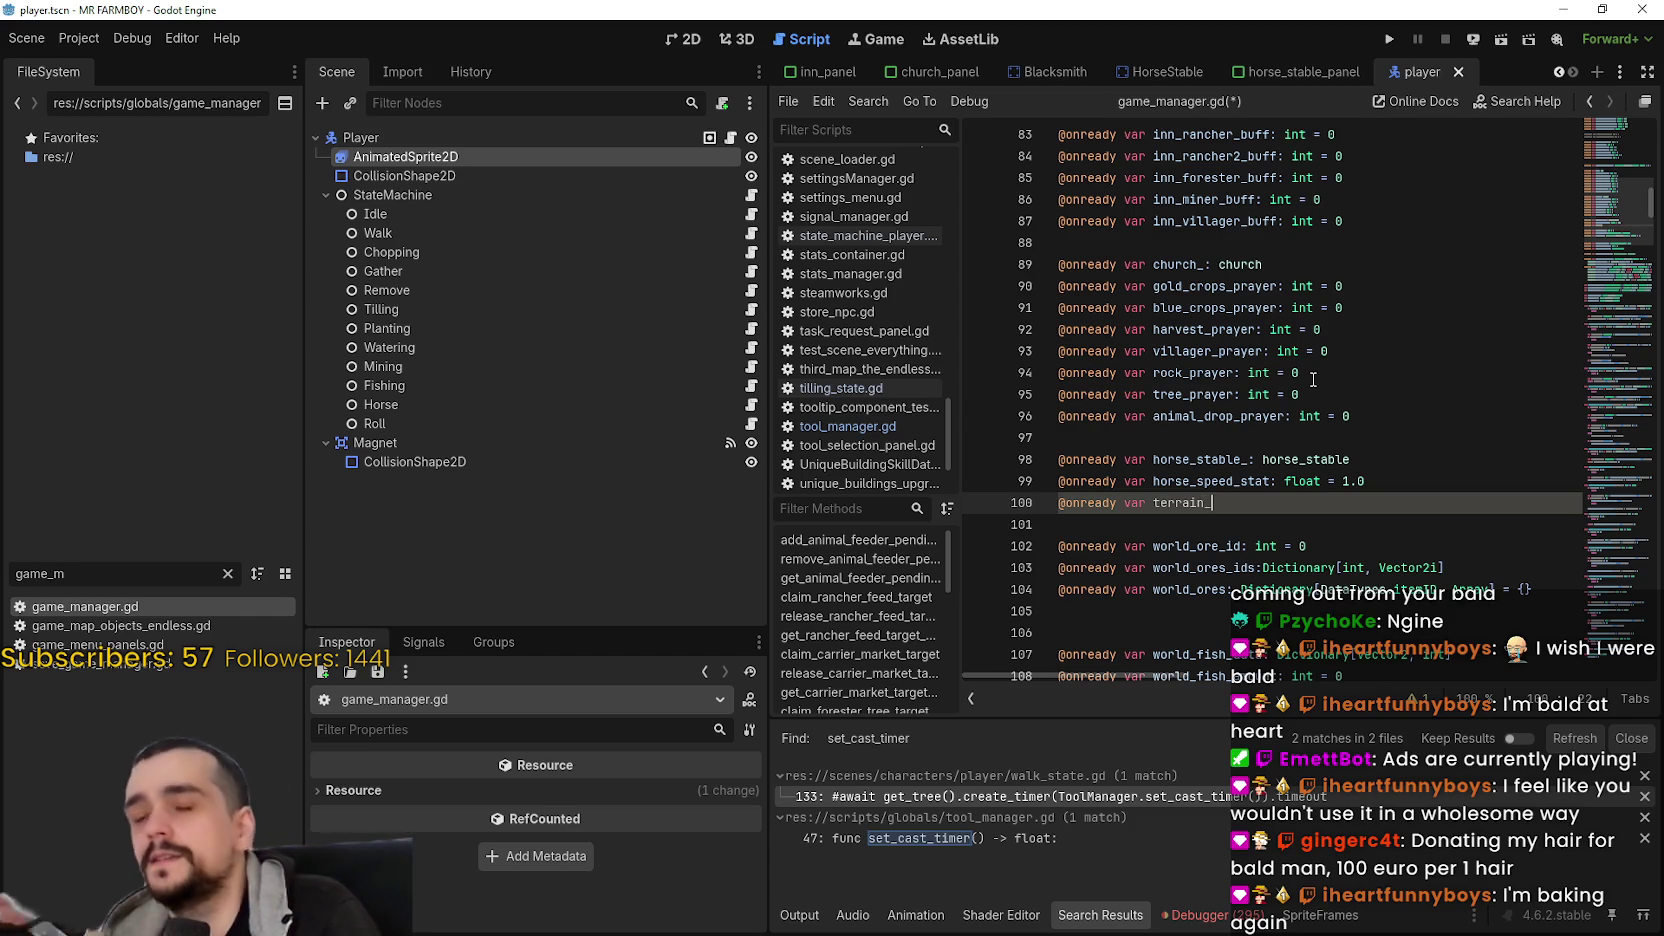
type("placing")
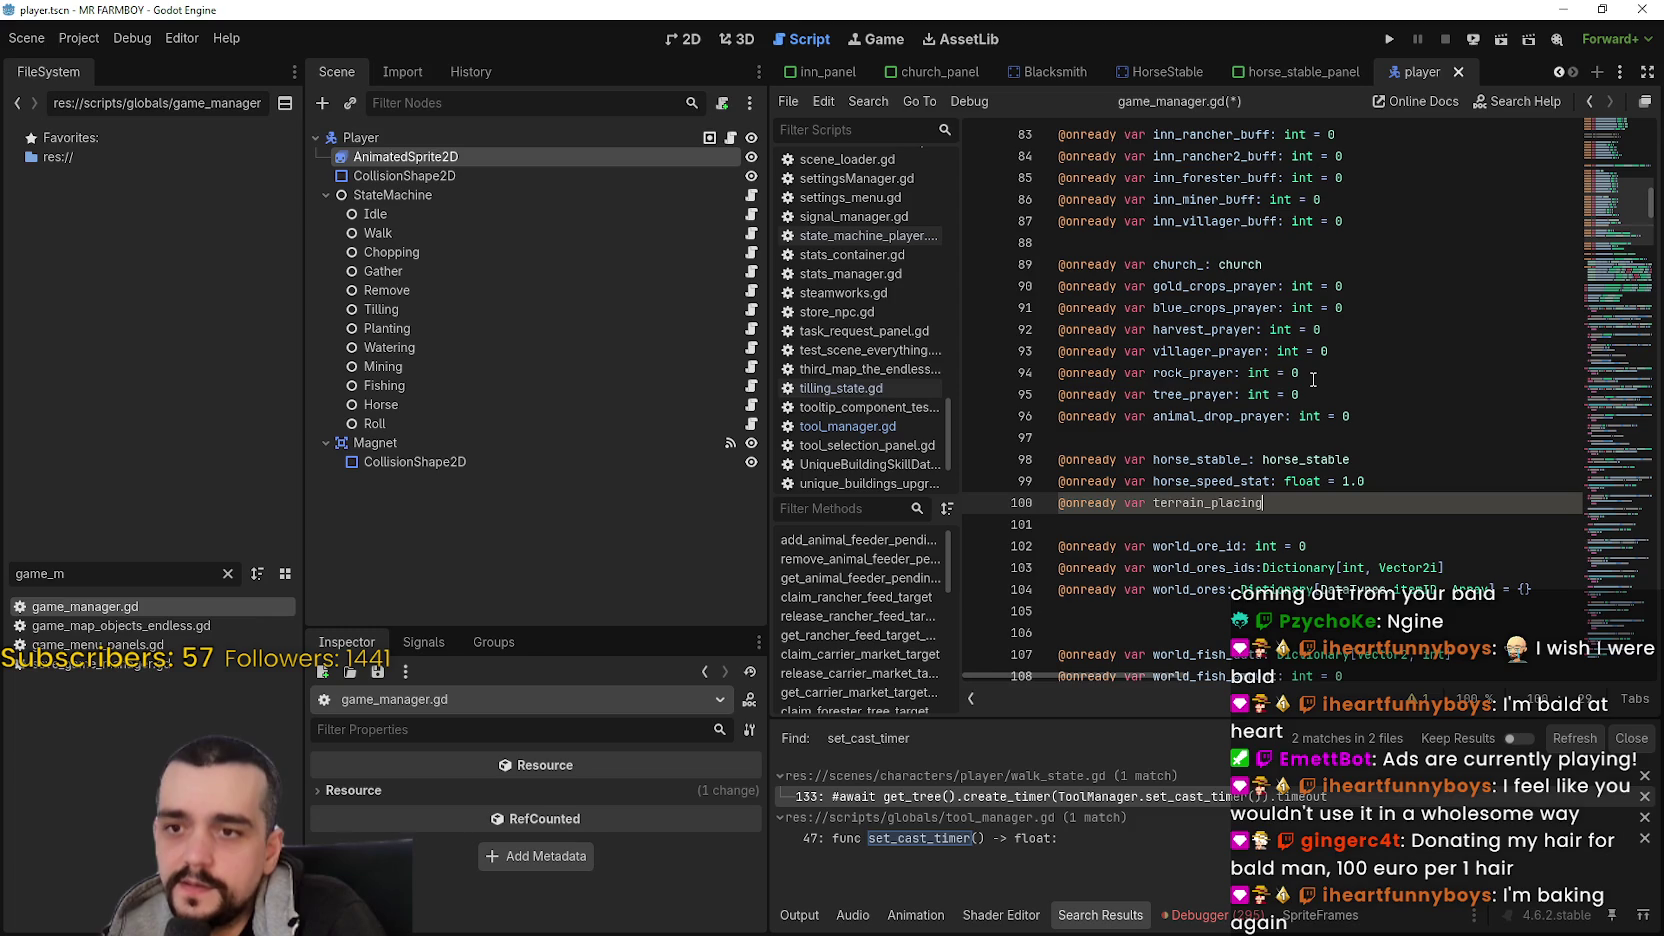
type(": float")
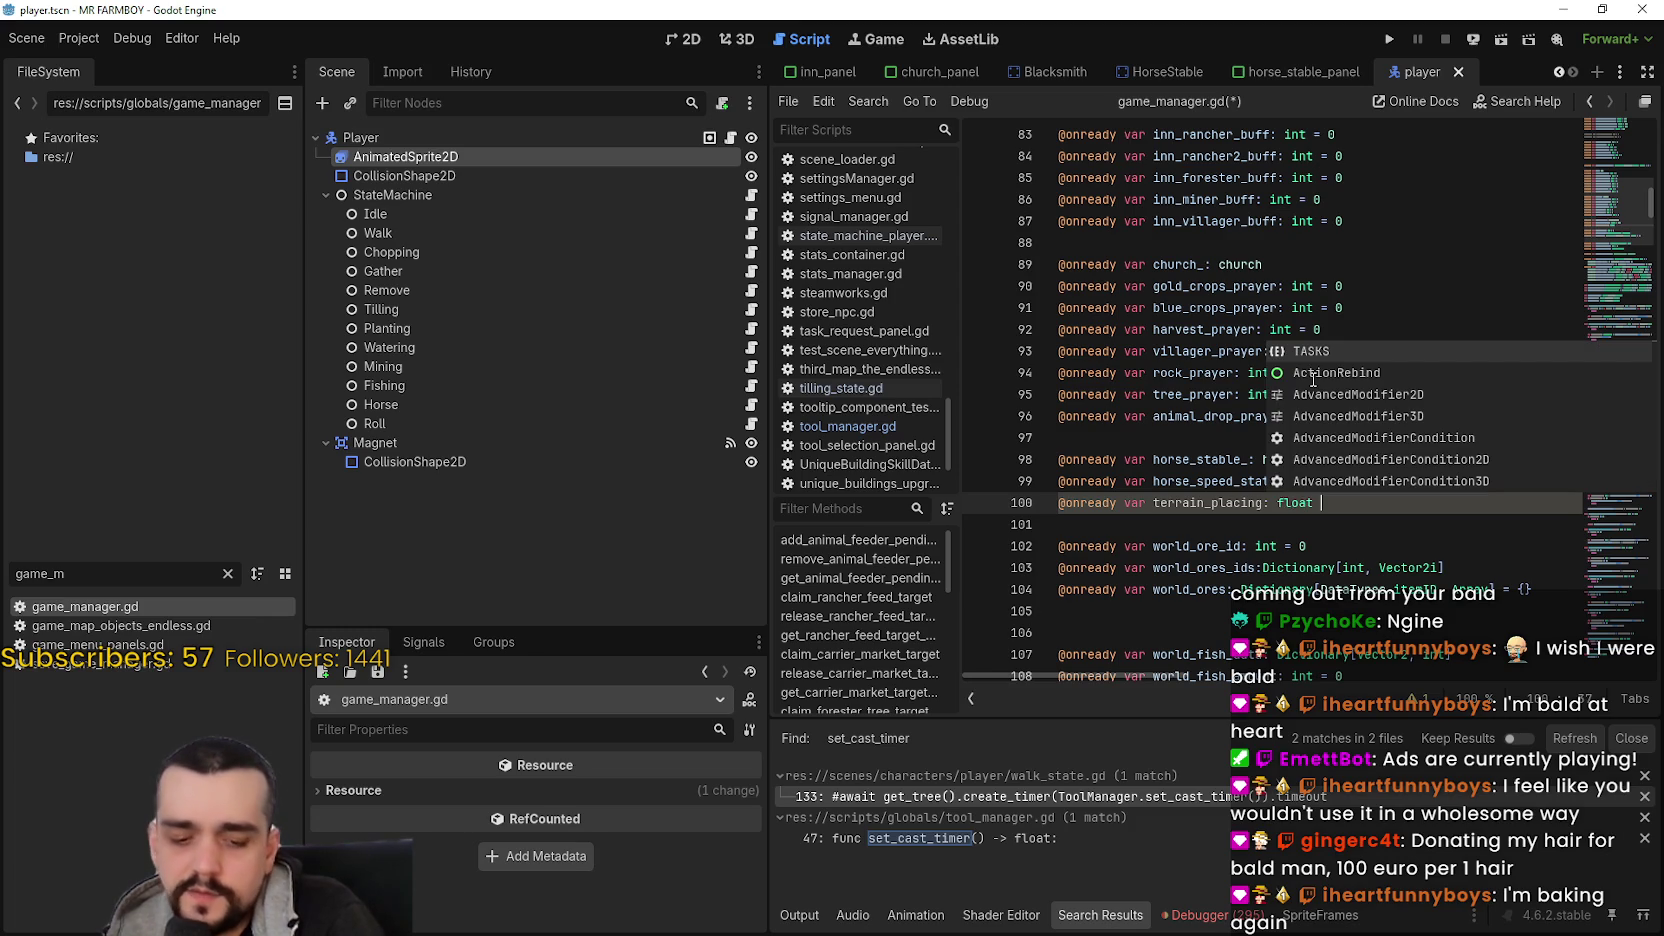
type(" 1/")
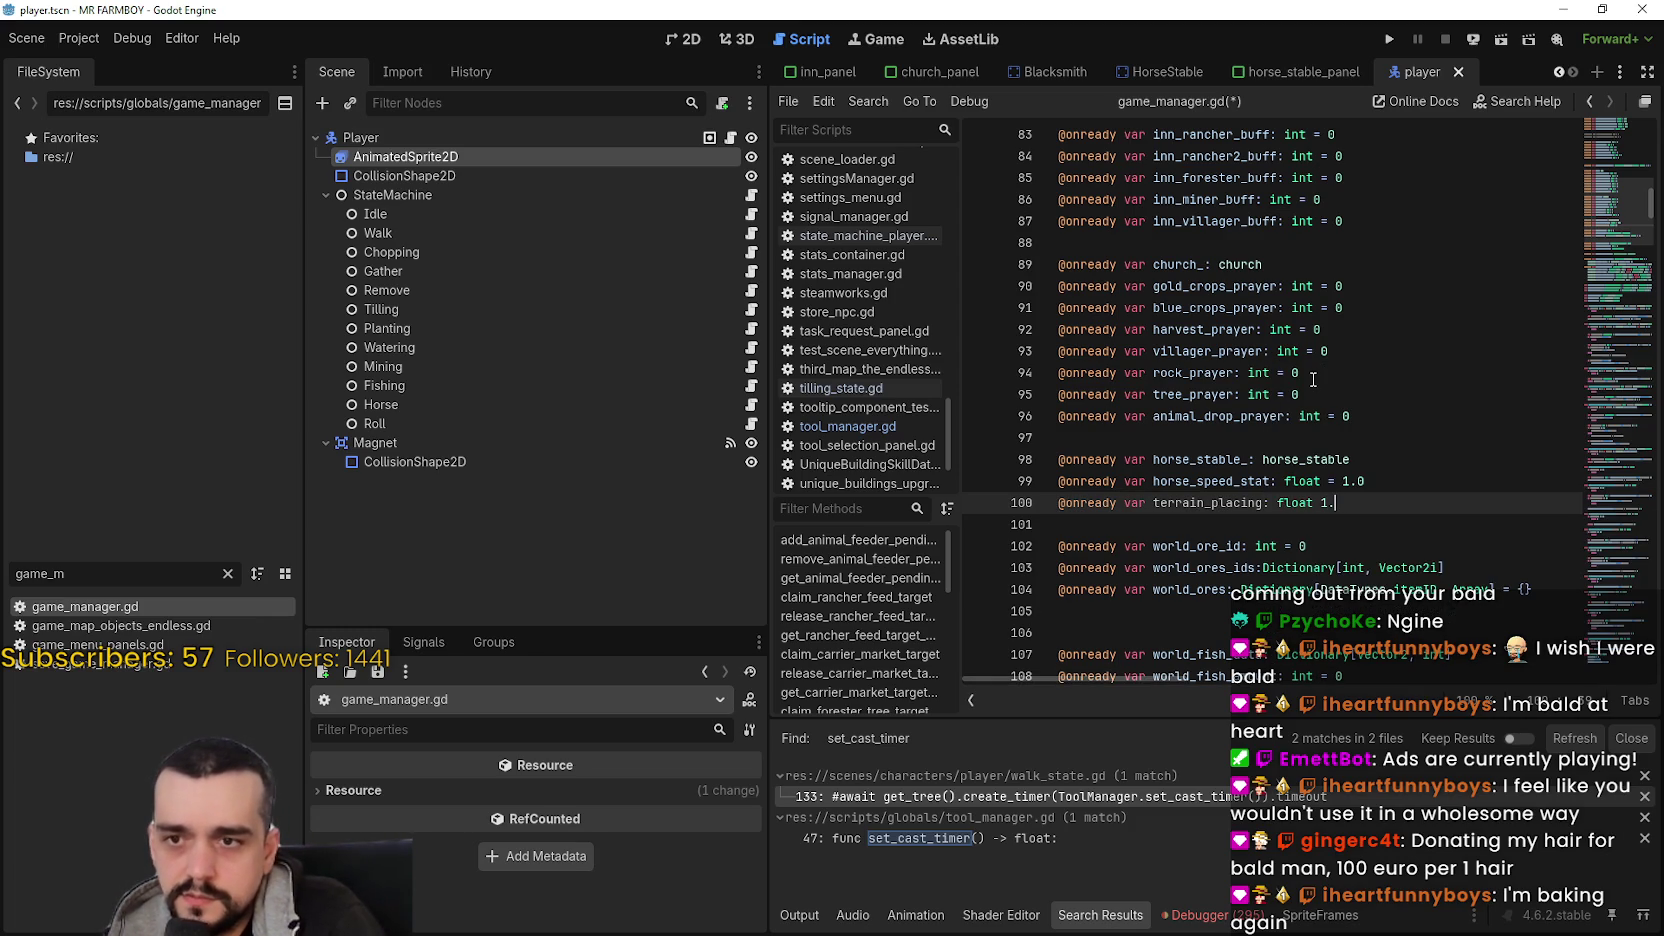
key("Return")
type("@o")
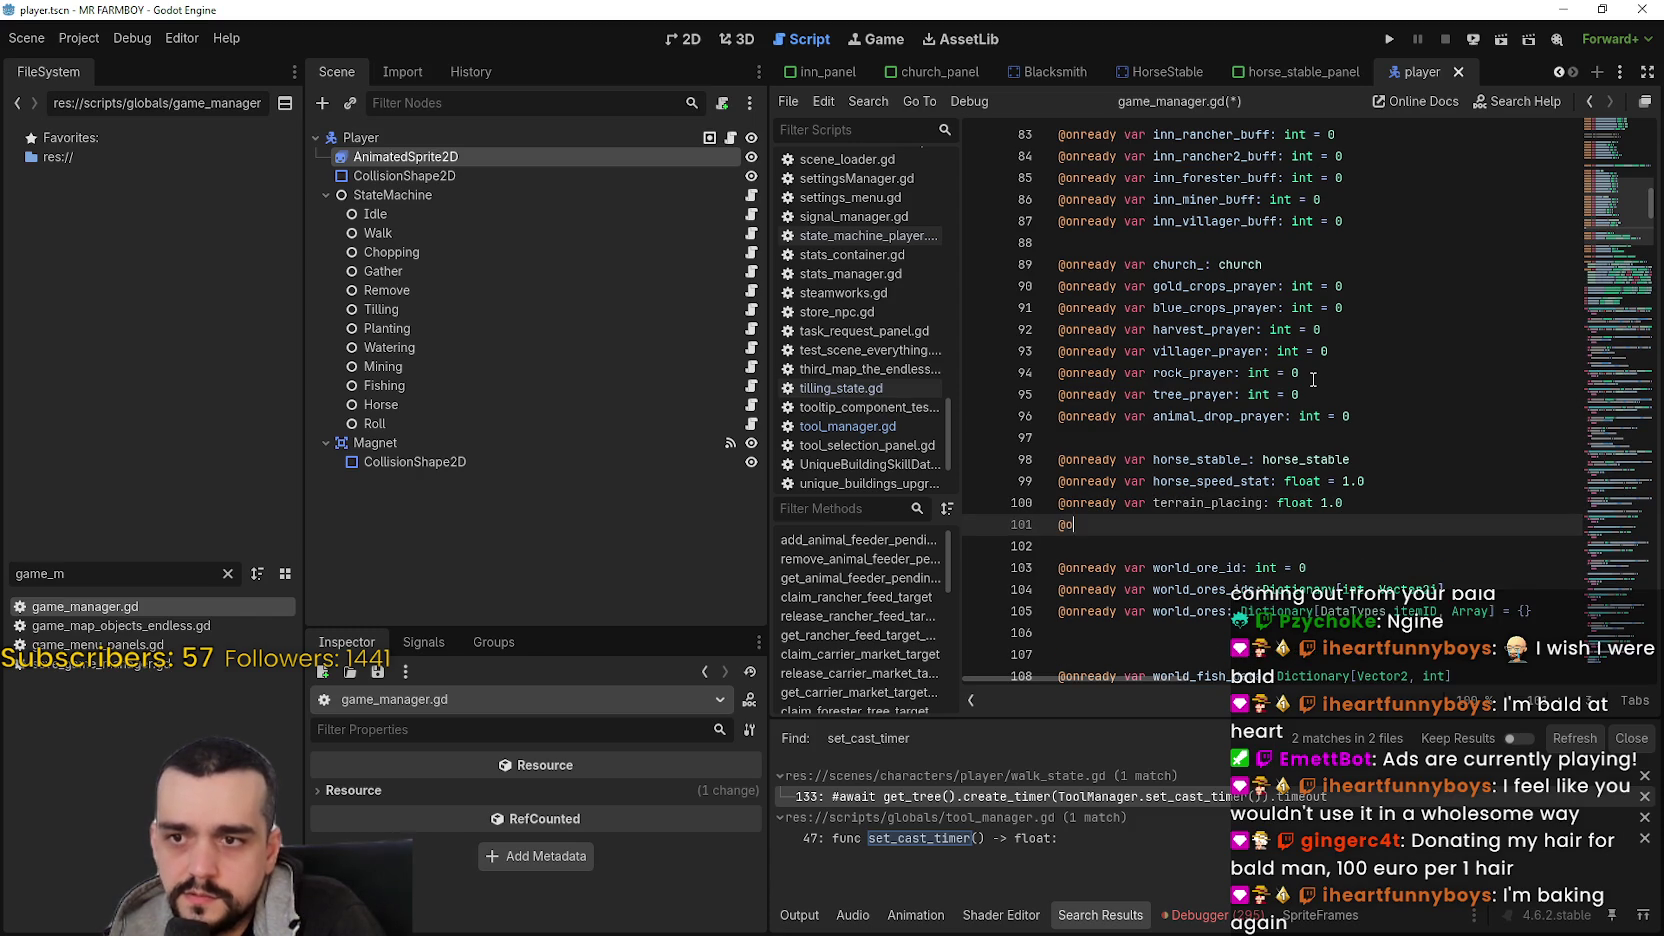
type("nn")
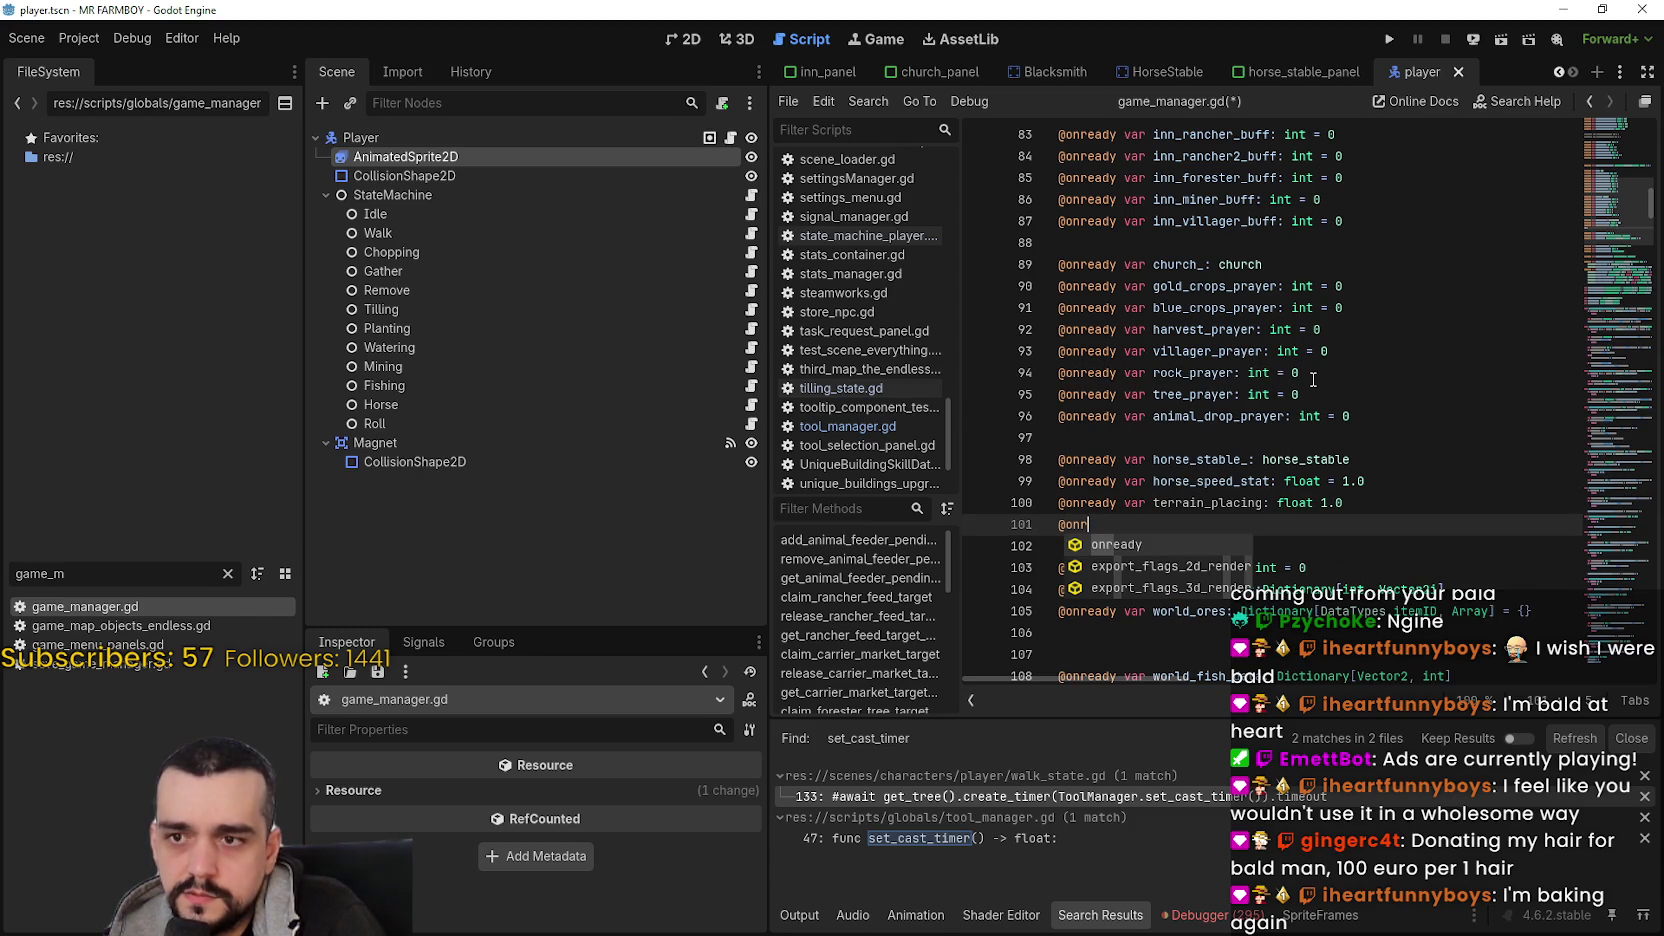
key("Return")
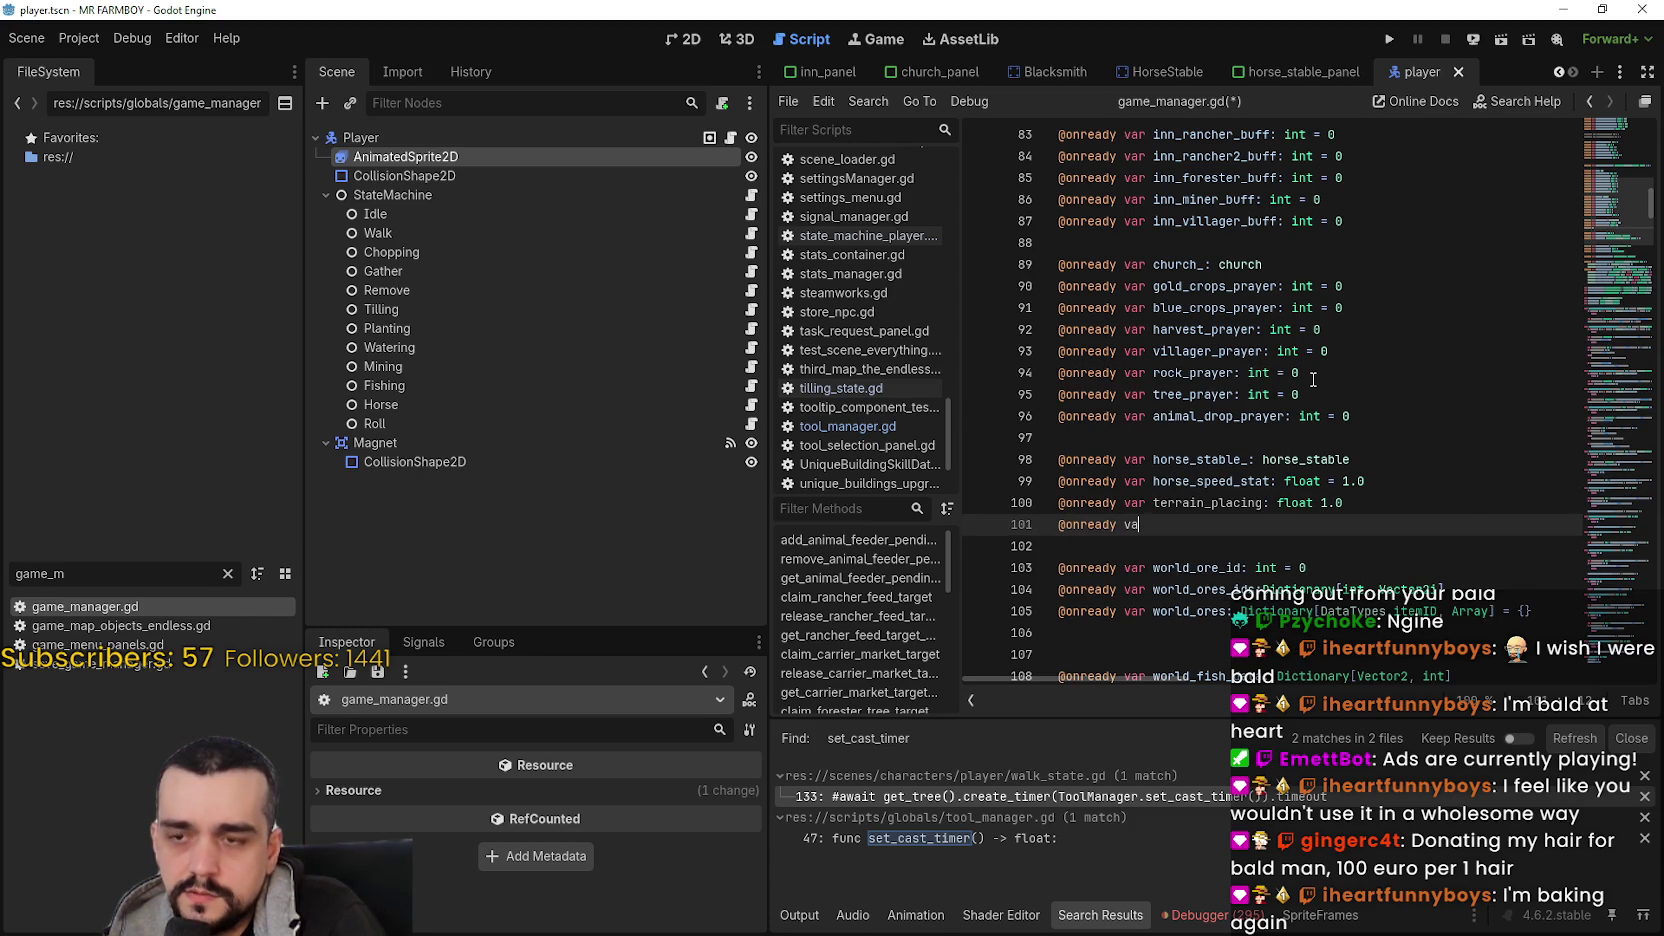
type("r")
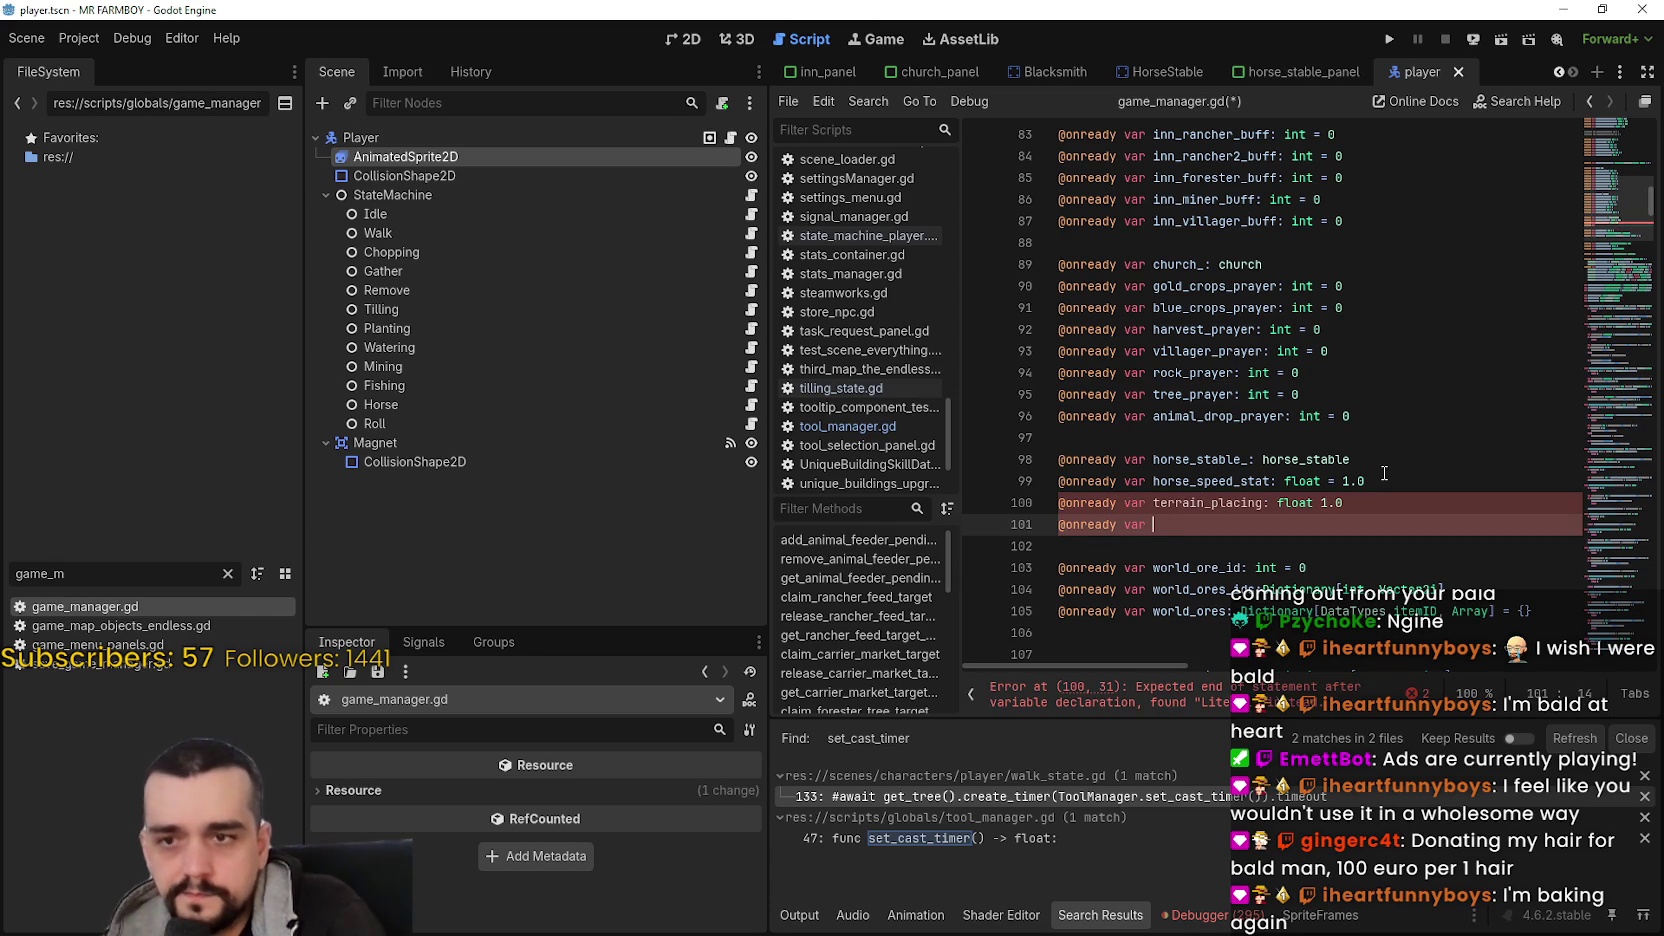
left_click(1322, 503)
type("3")
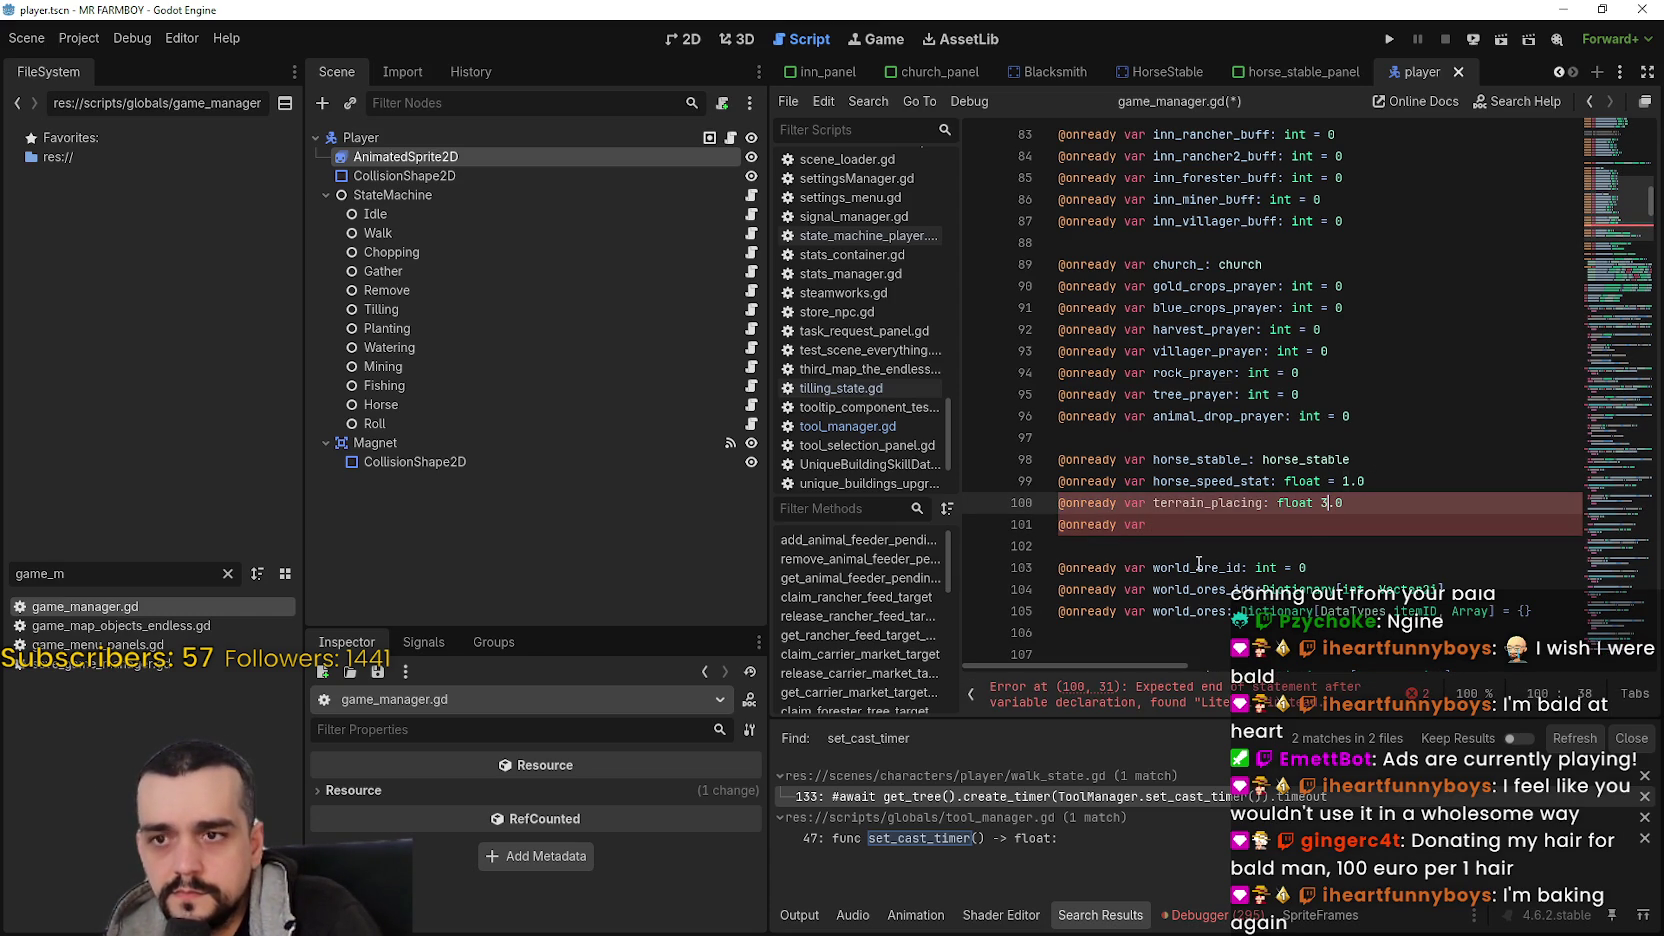
key("Down")
key("Down")
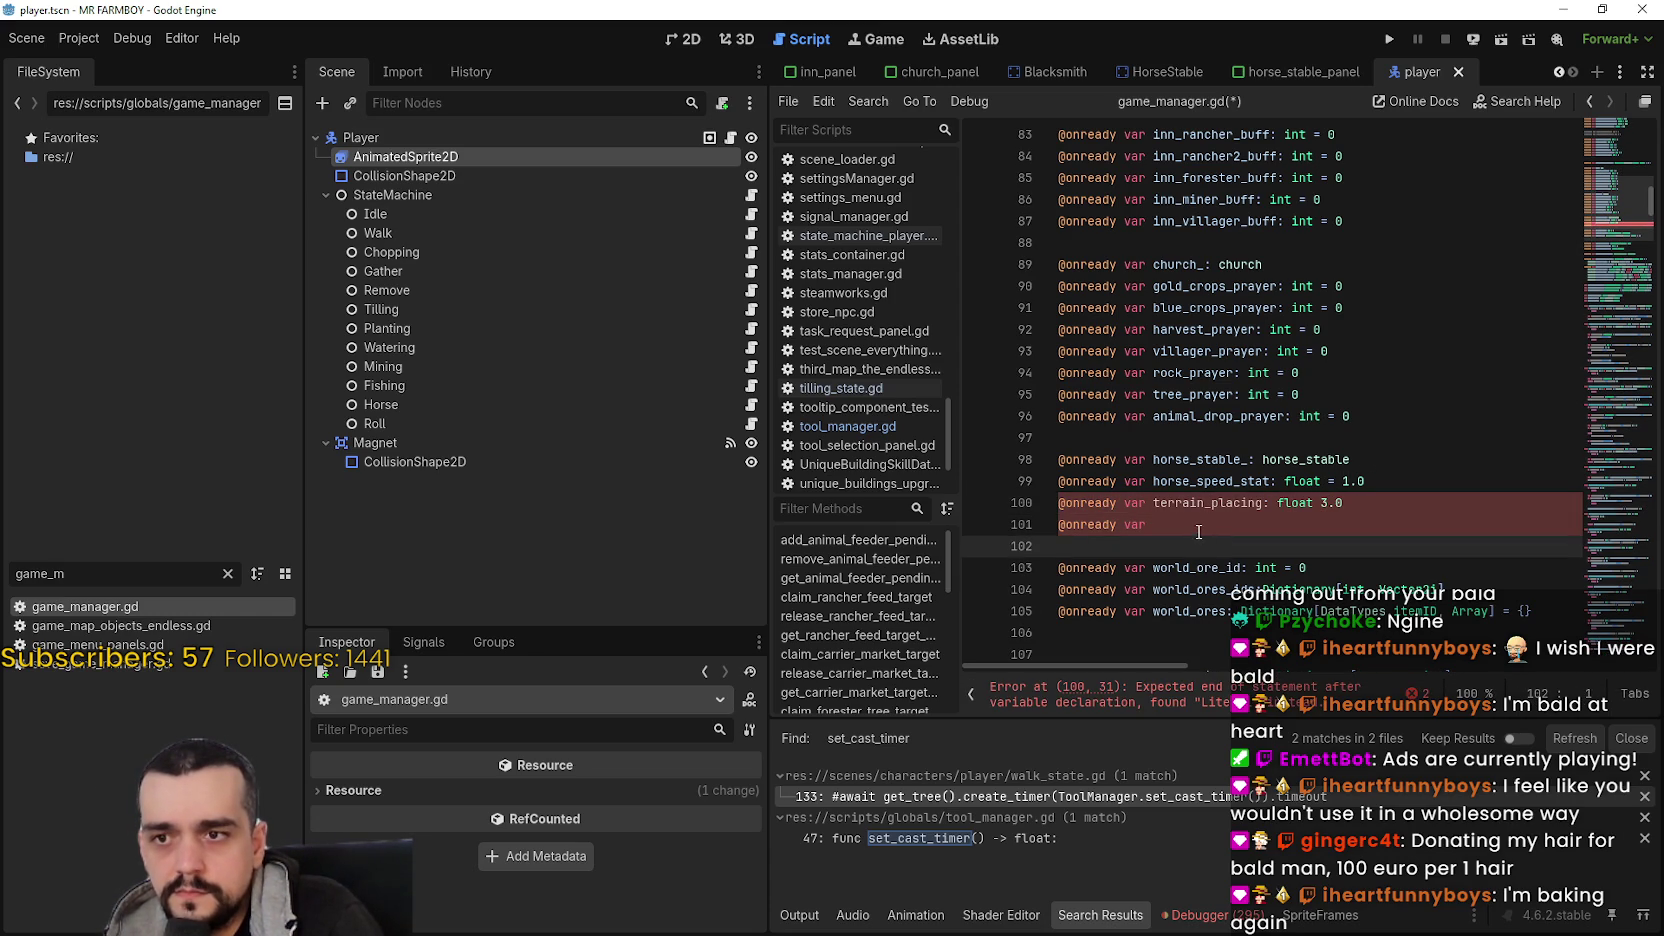
left_click(1199, 532)
left_click(1321, 502)
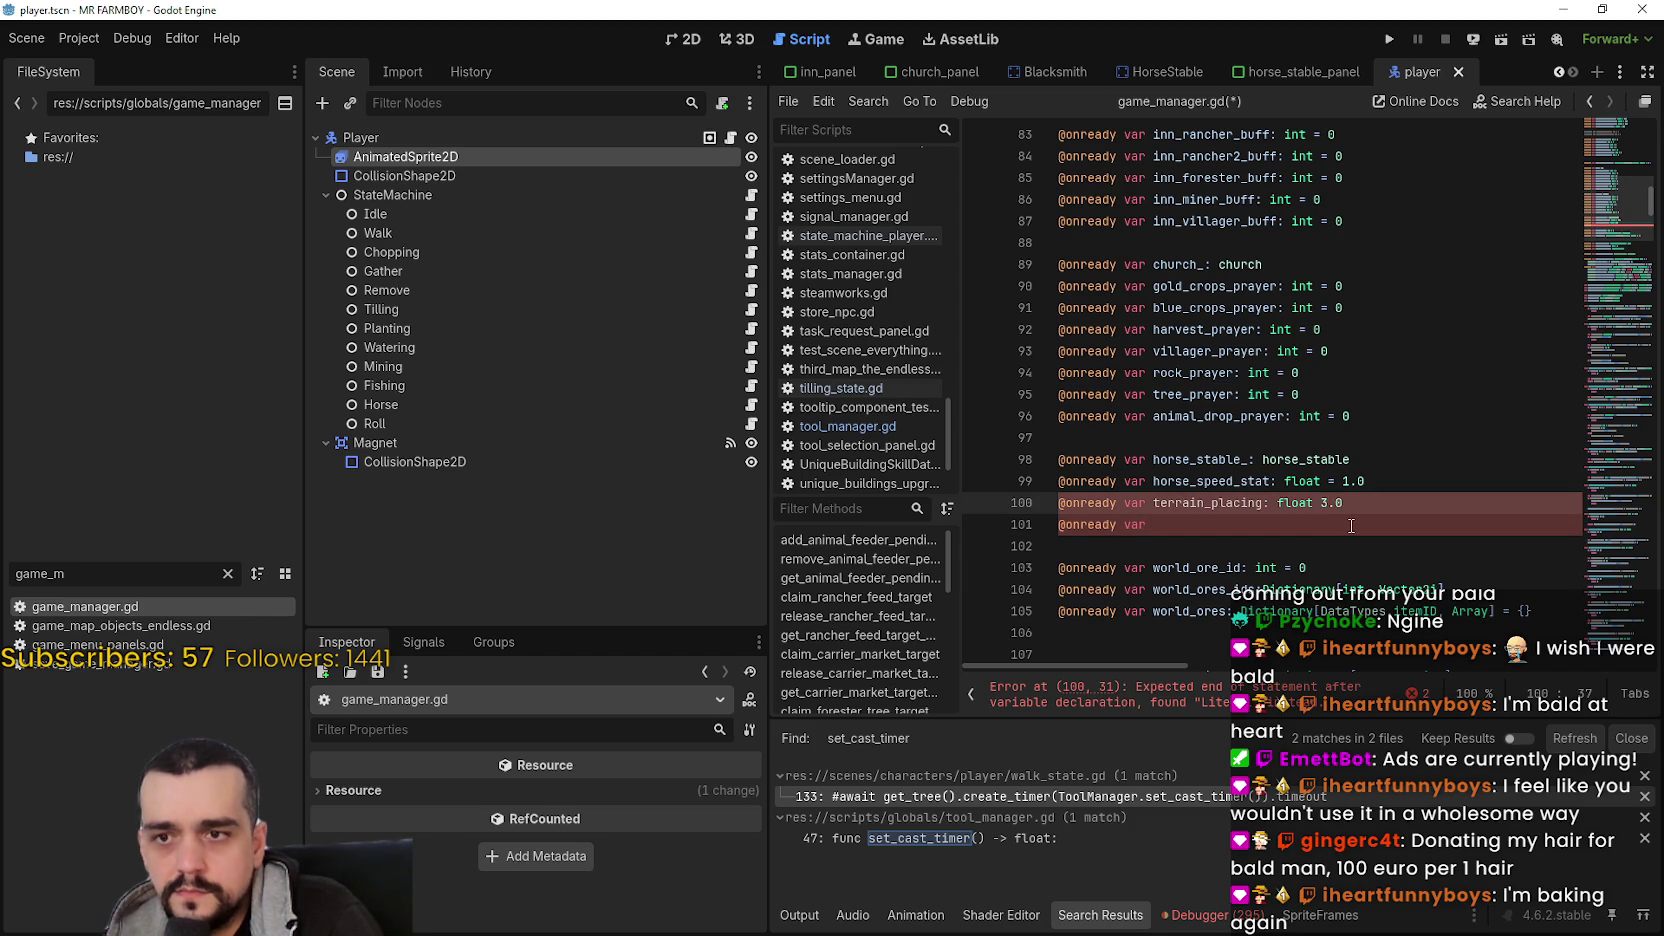
type("=")
left_click(1208, 522)
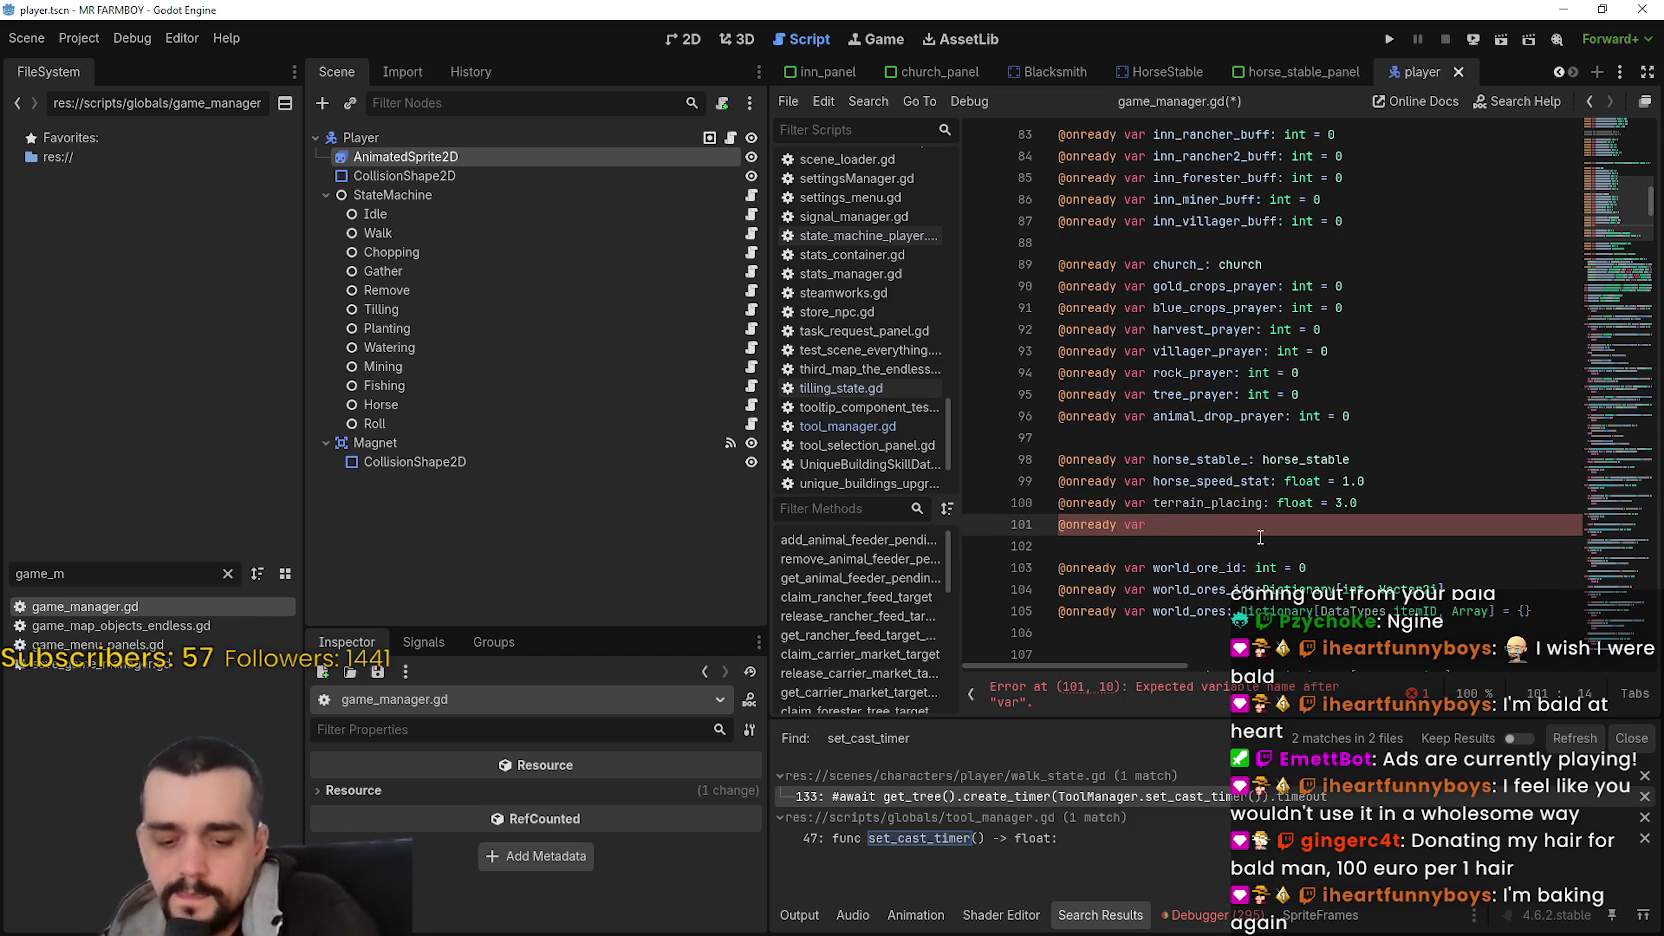
type("planting")
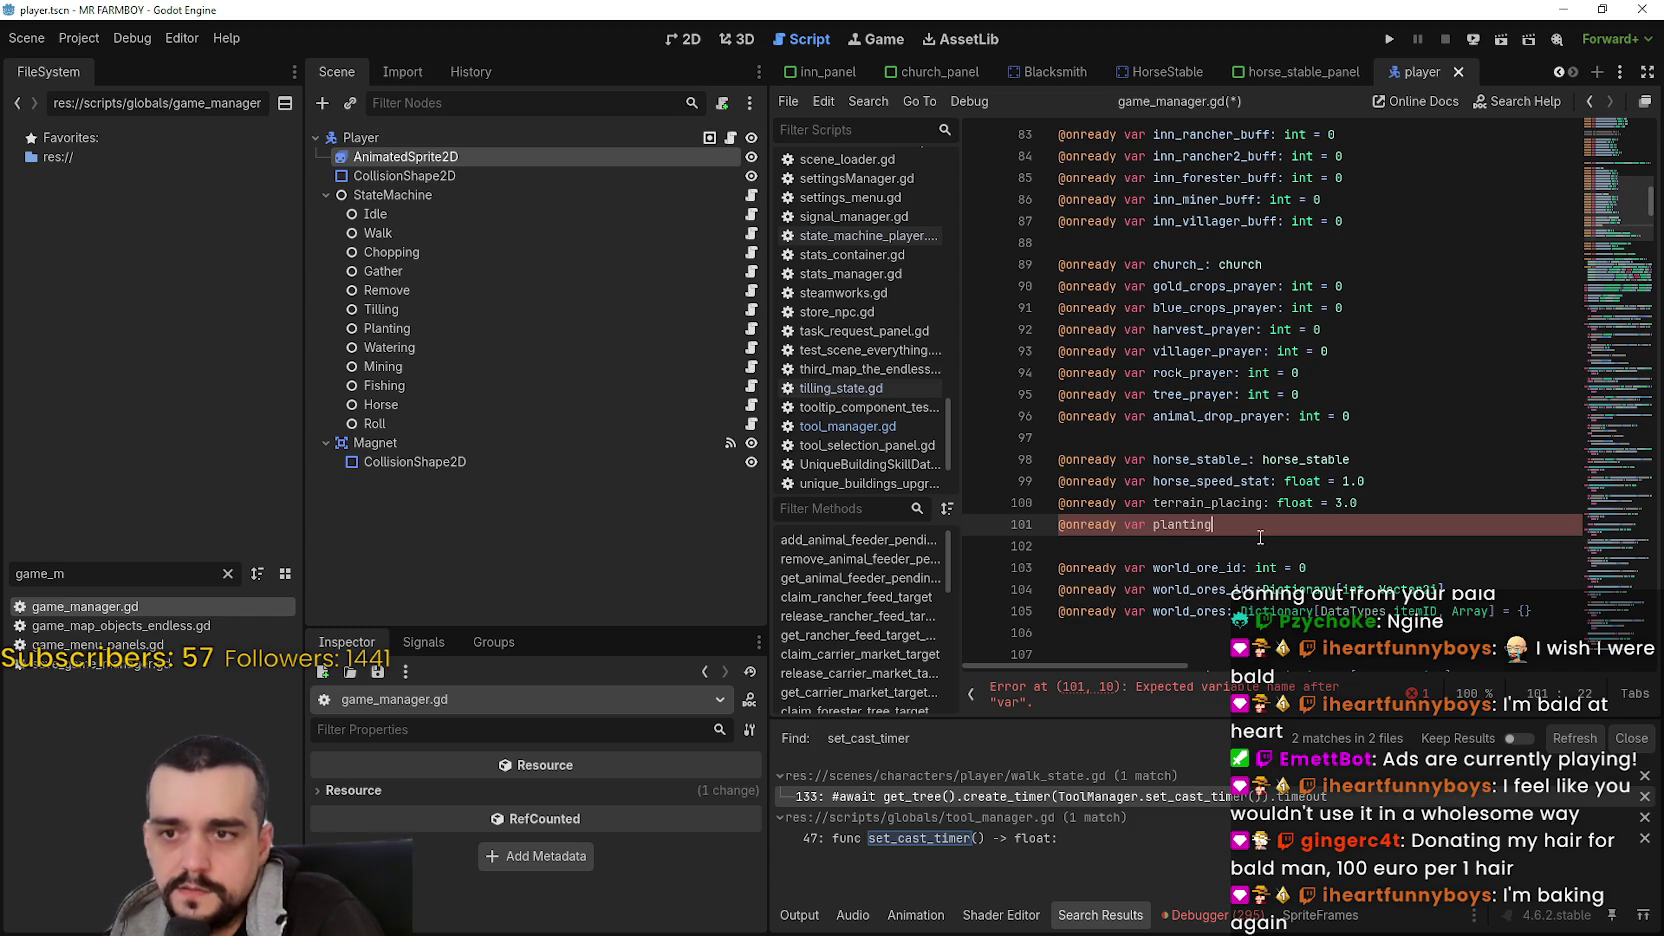
type("_speed")
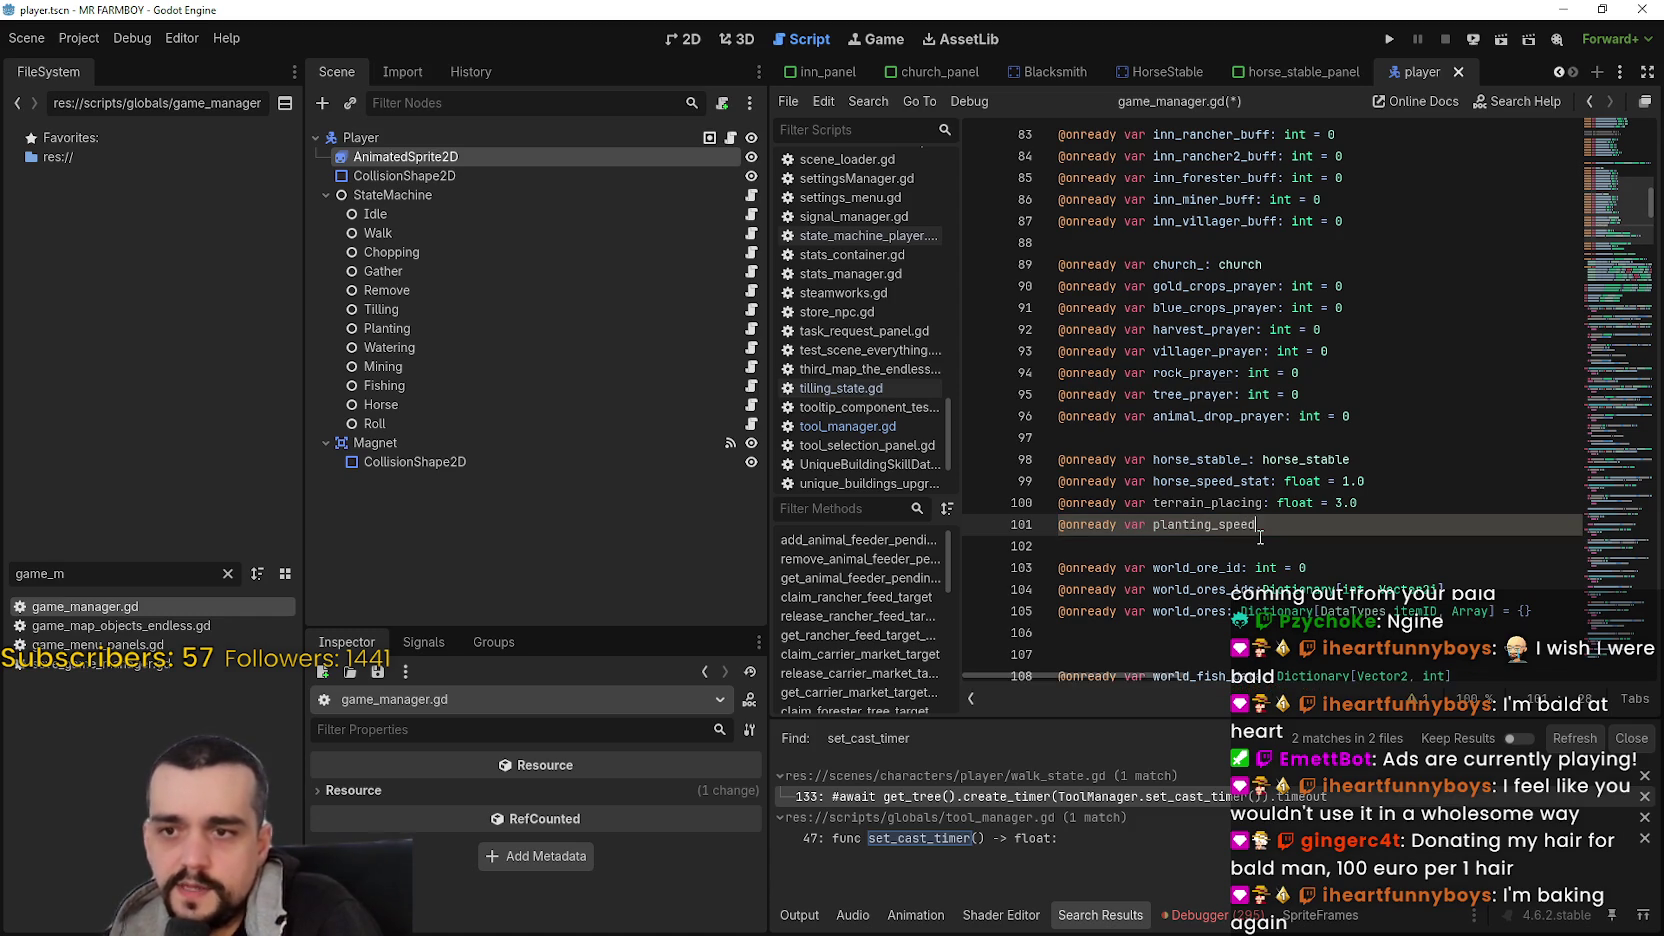
left_click(1266, 484)
left_click(1263, 500)
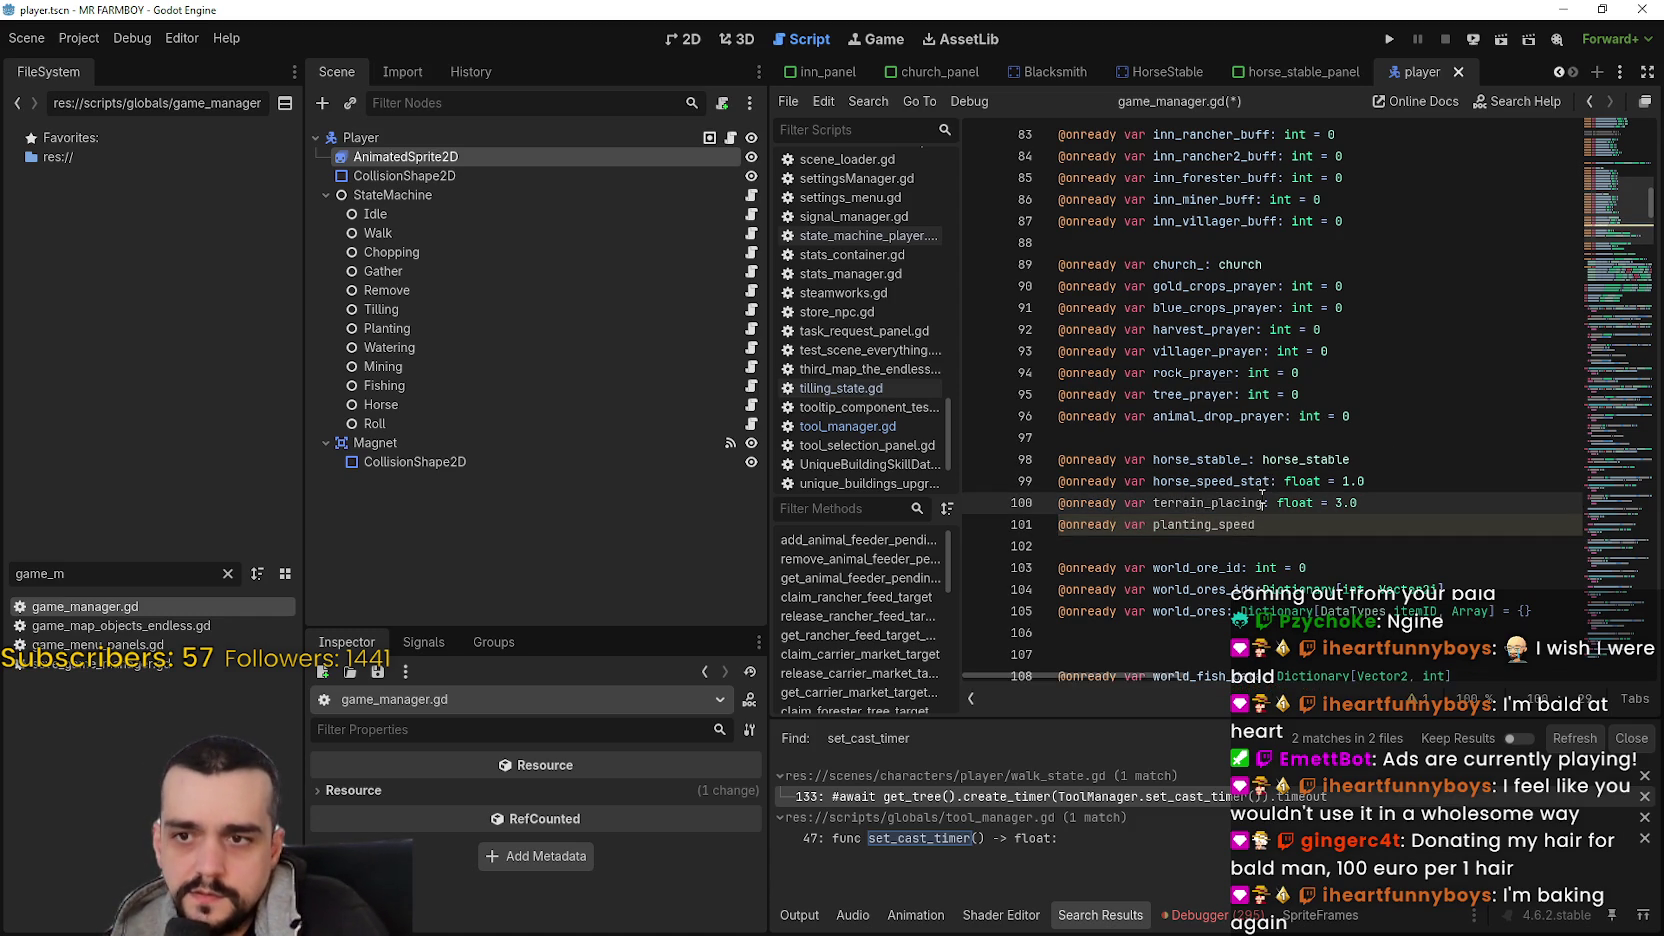
- Rename terrain_placing to land_speed and complete planting_speed as a float set to 3.0
double_click(1181, 501)
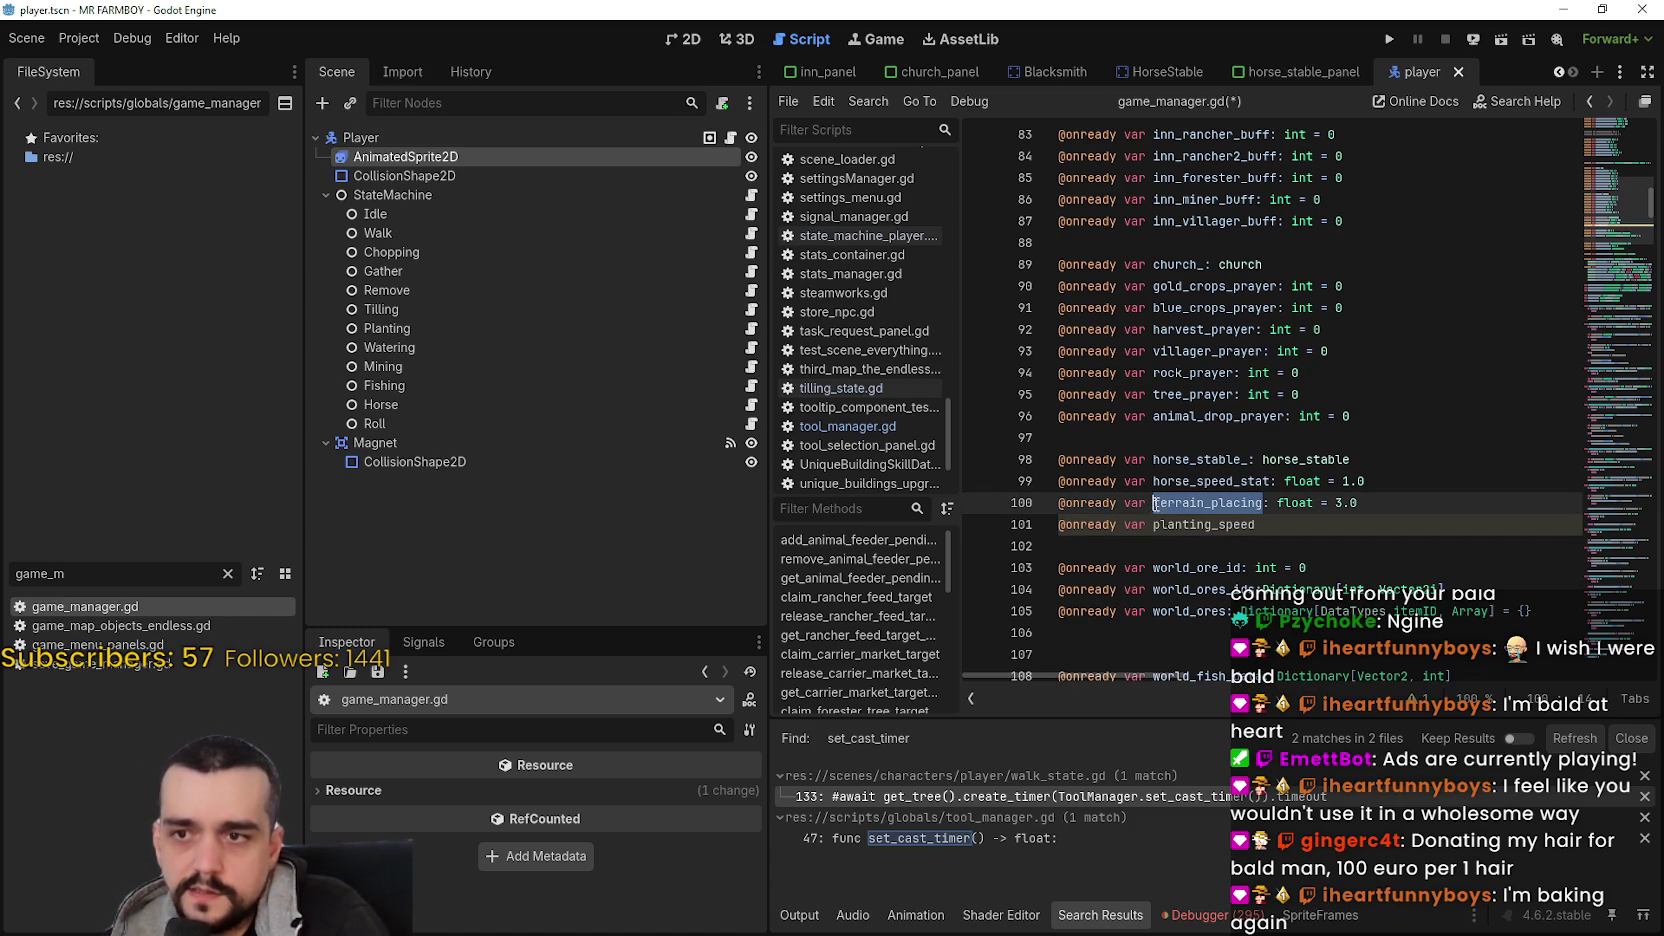
type("land_speed")
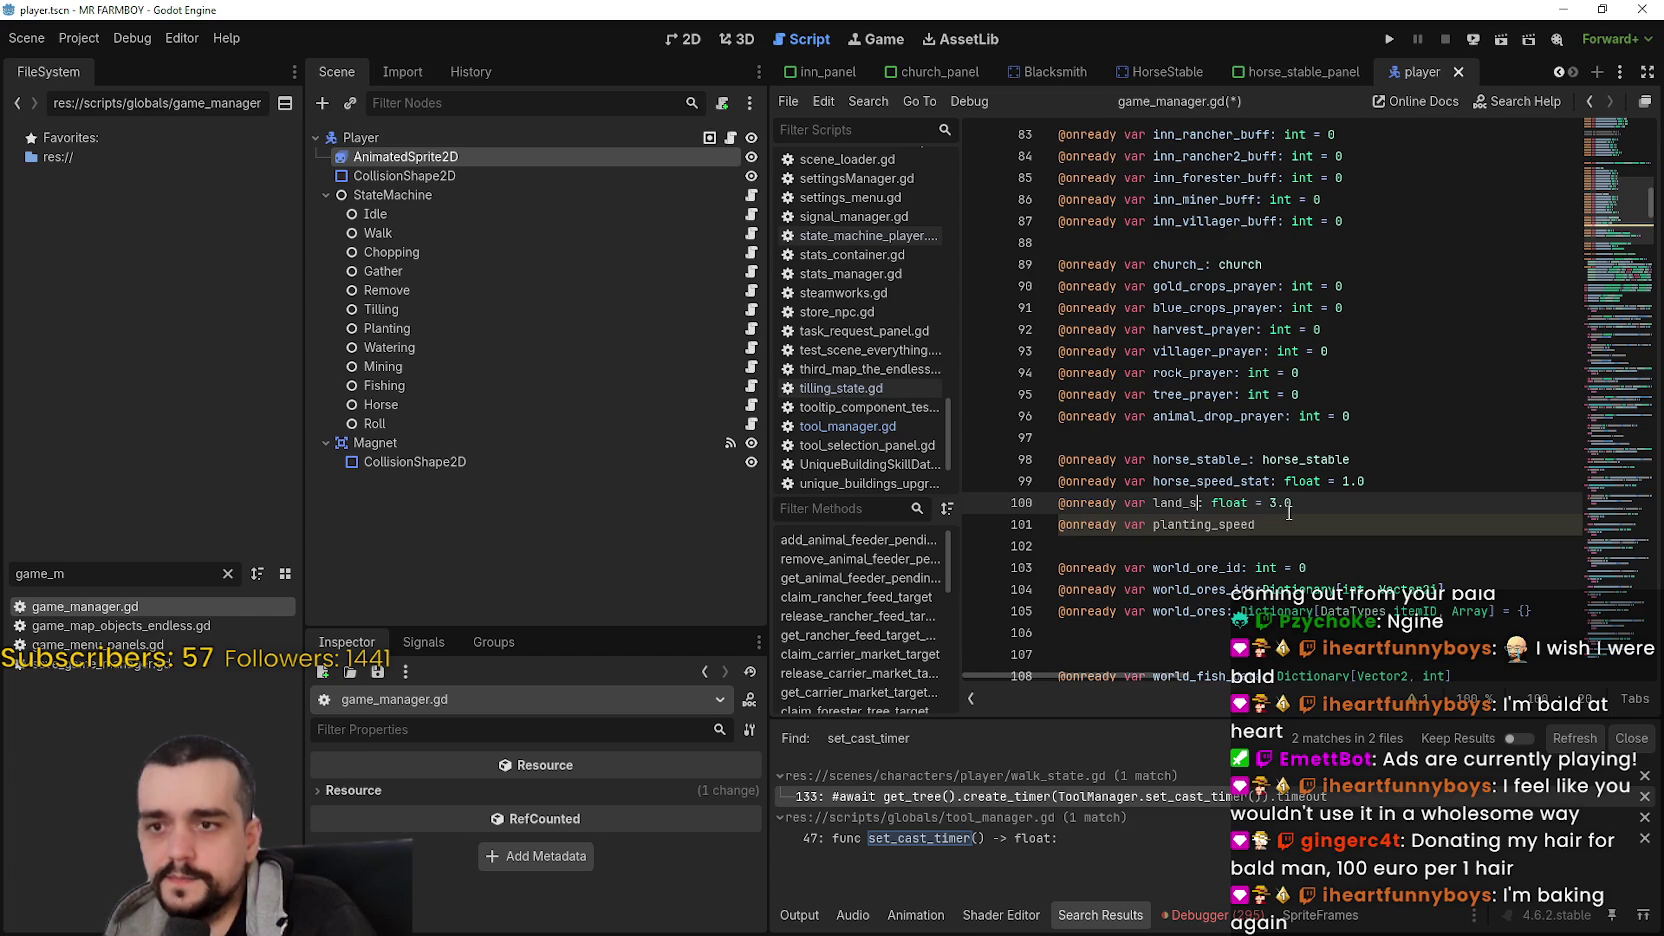
left_click(1327, 517)
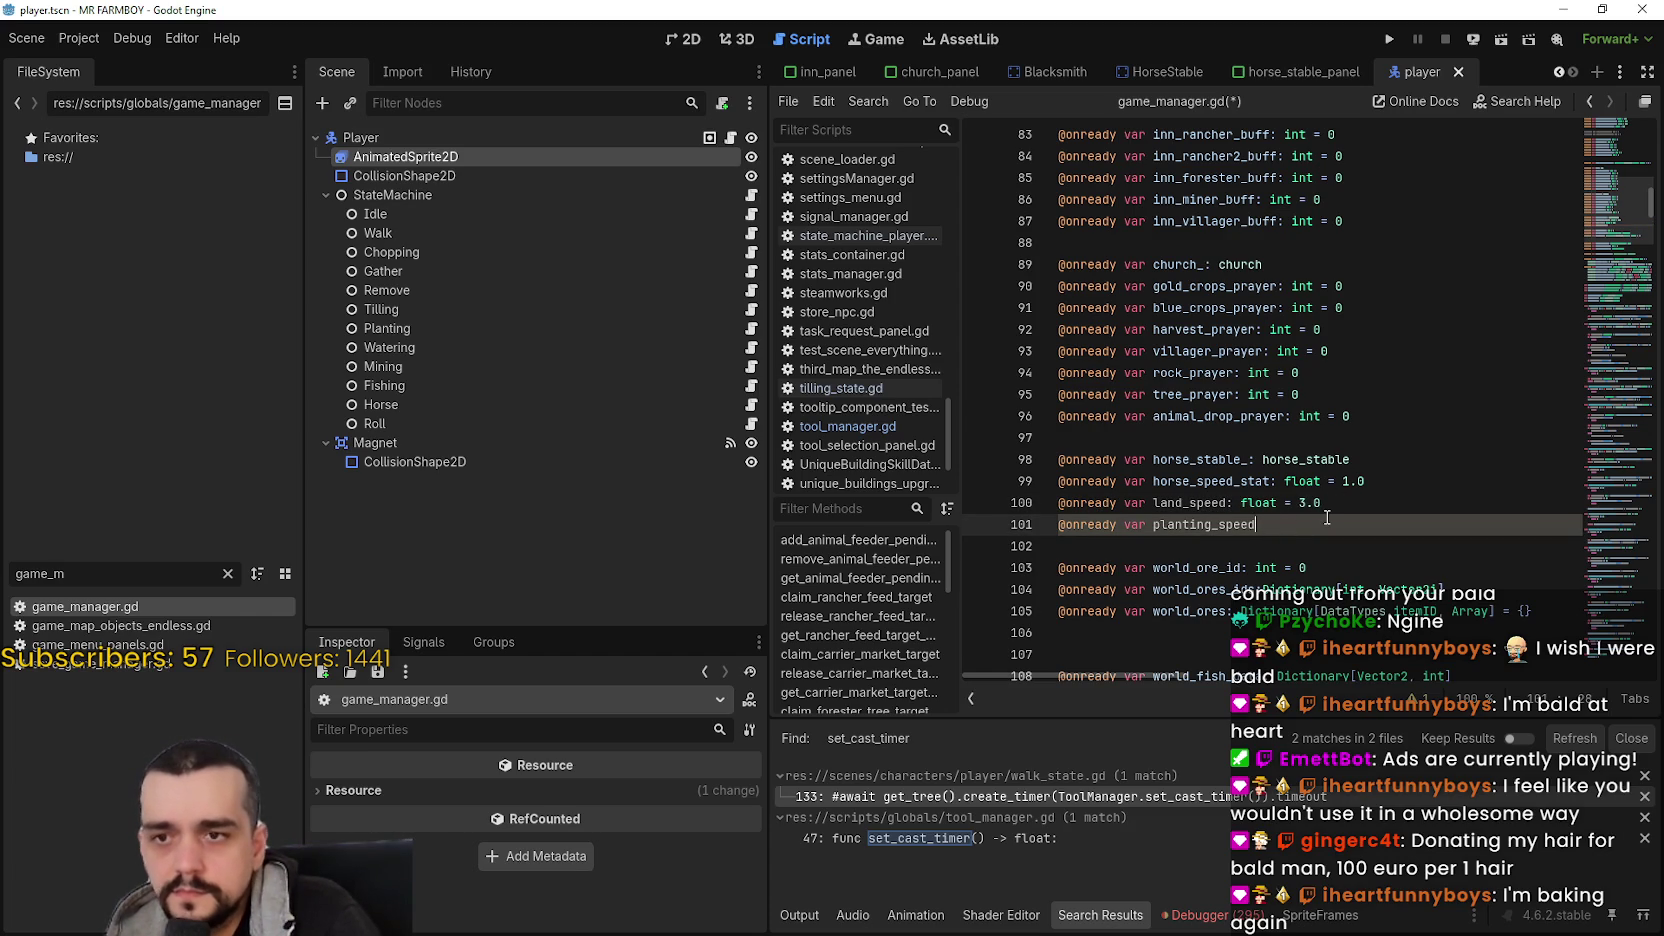
type(": float = 3.0")
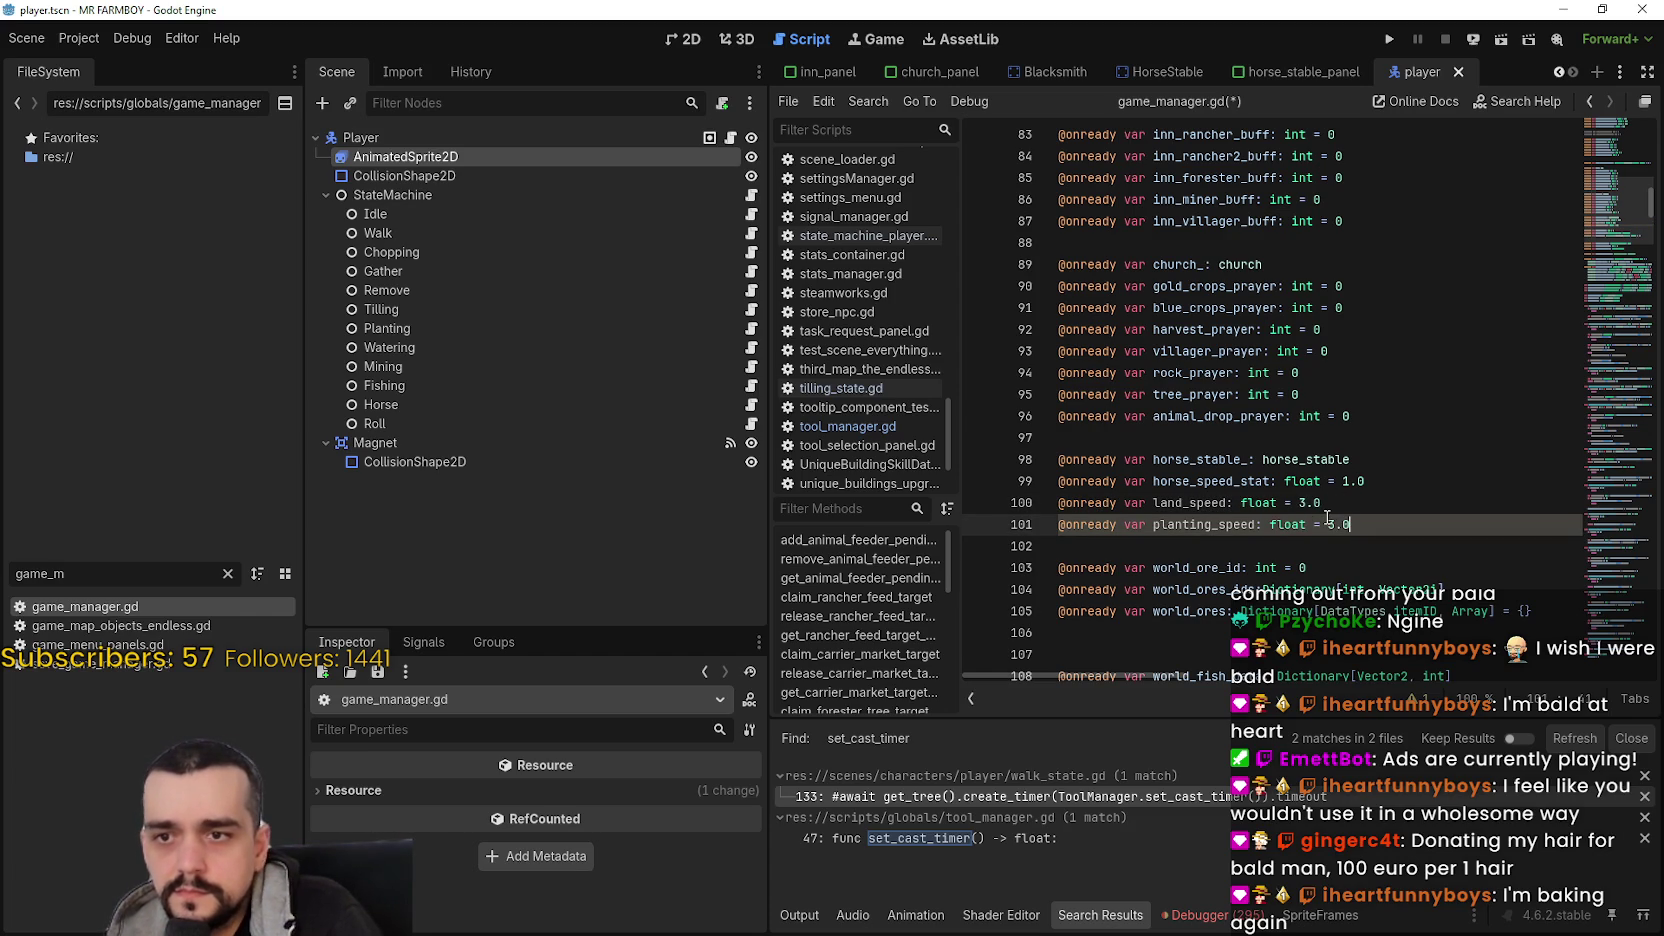
key("Return")
type("@on")
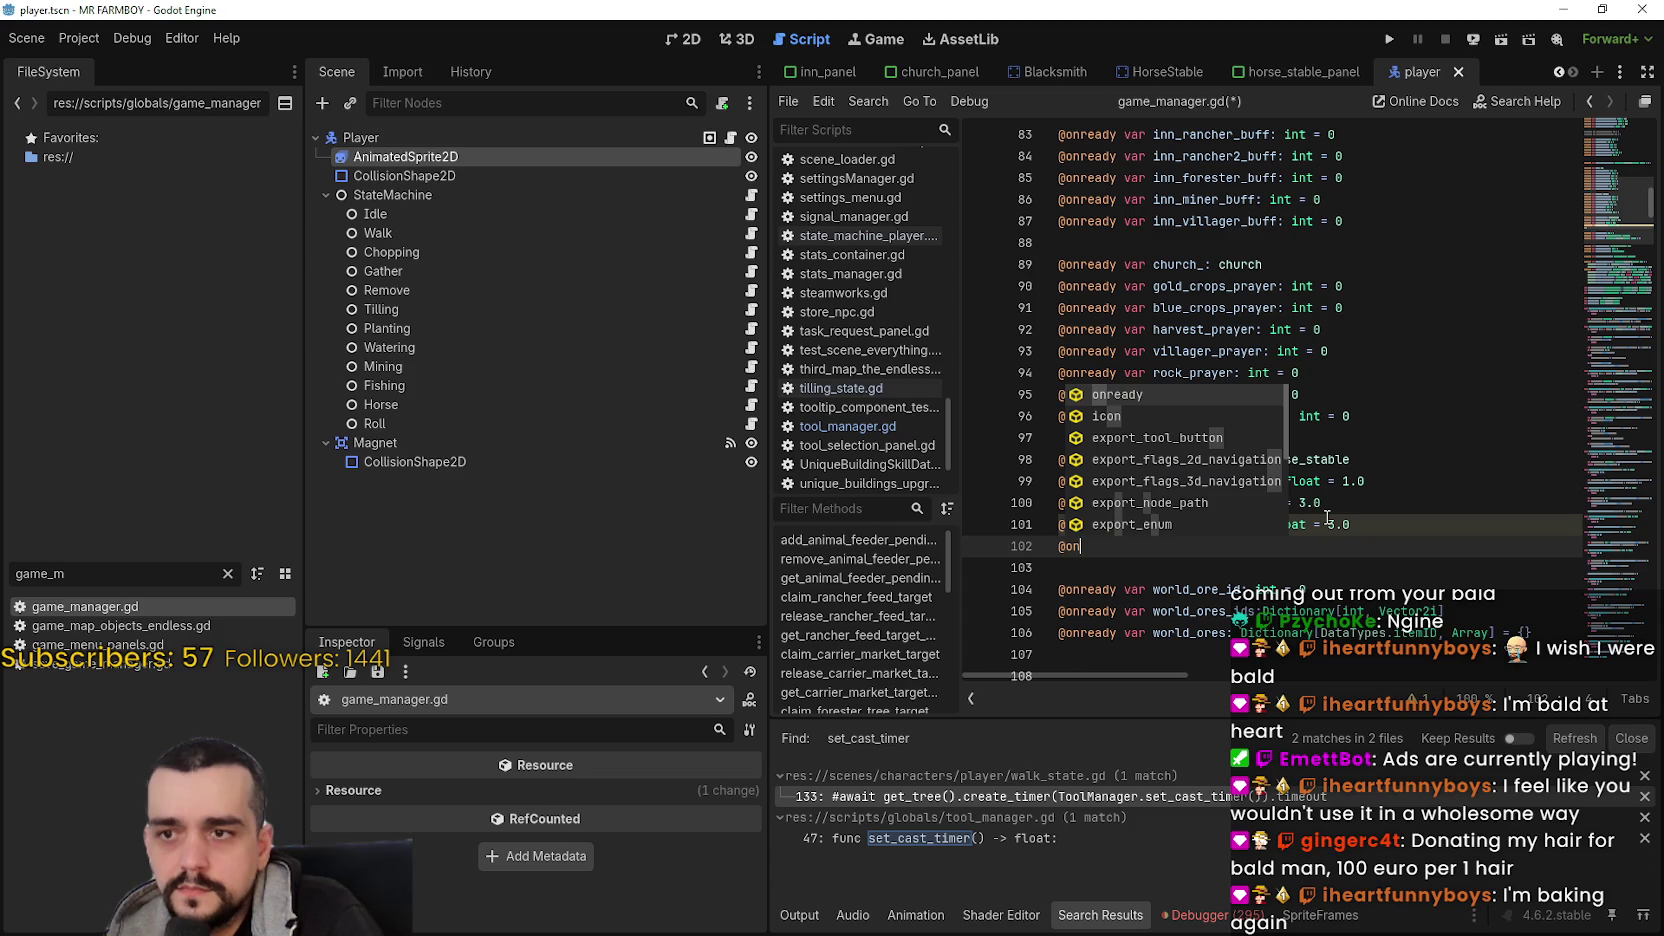
key("Return")
type("var ")
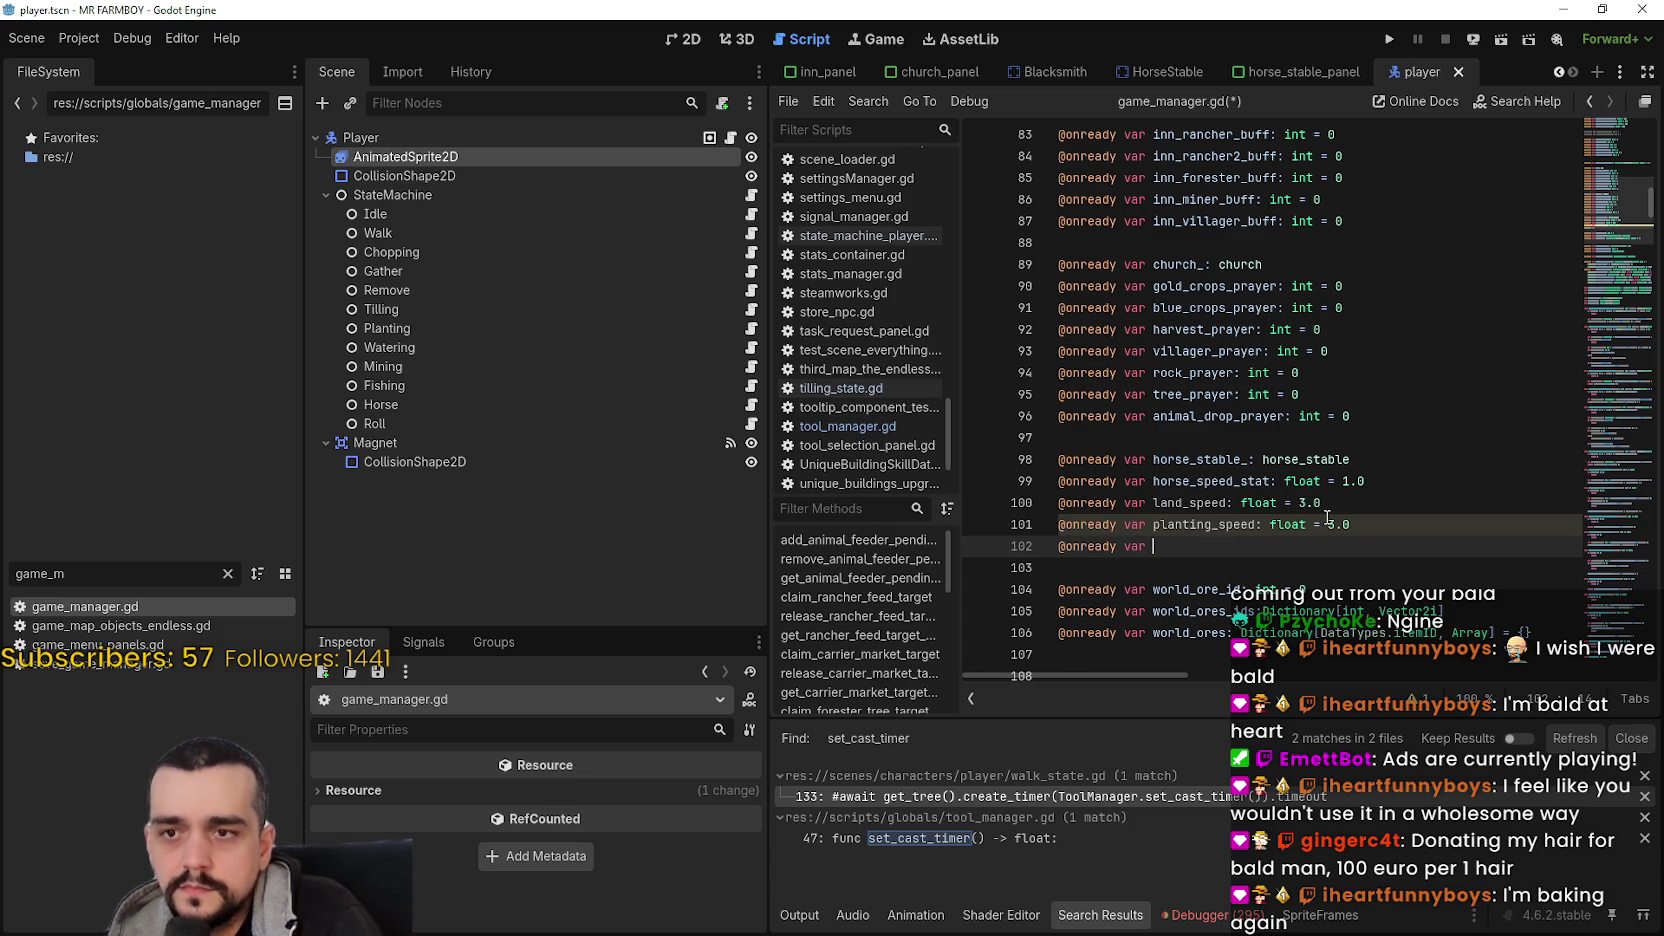
type("watering")
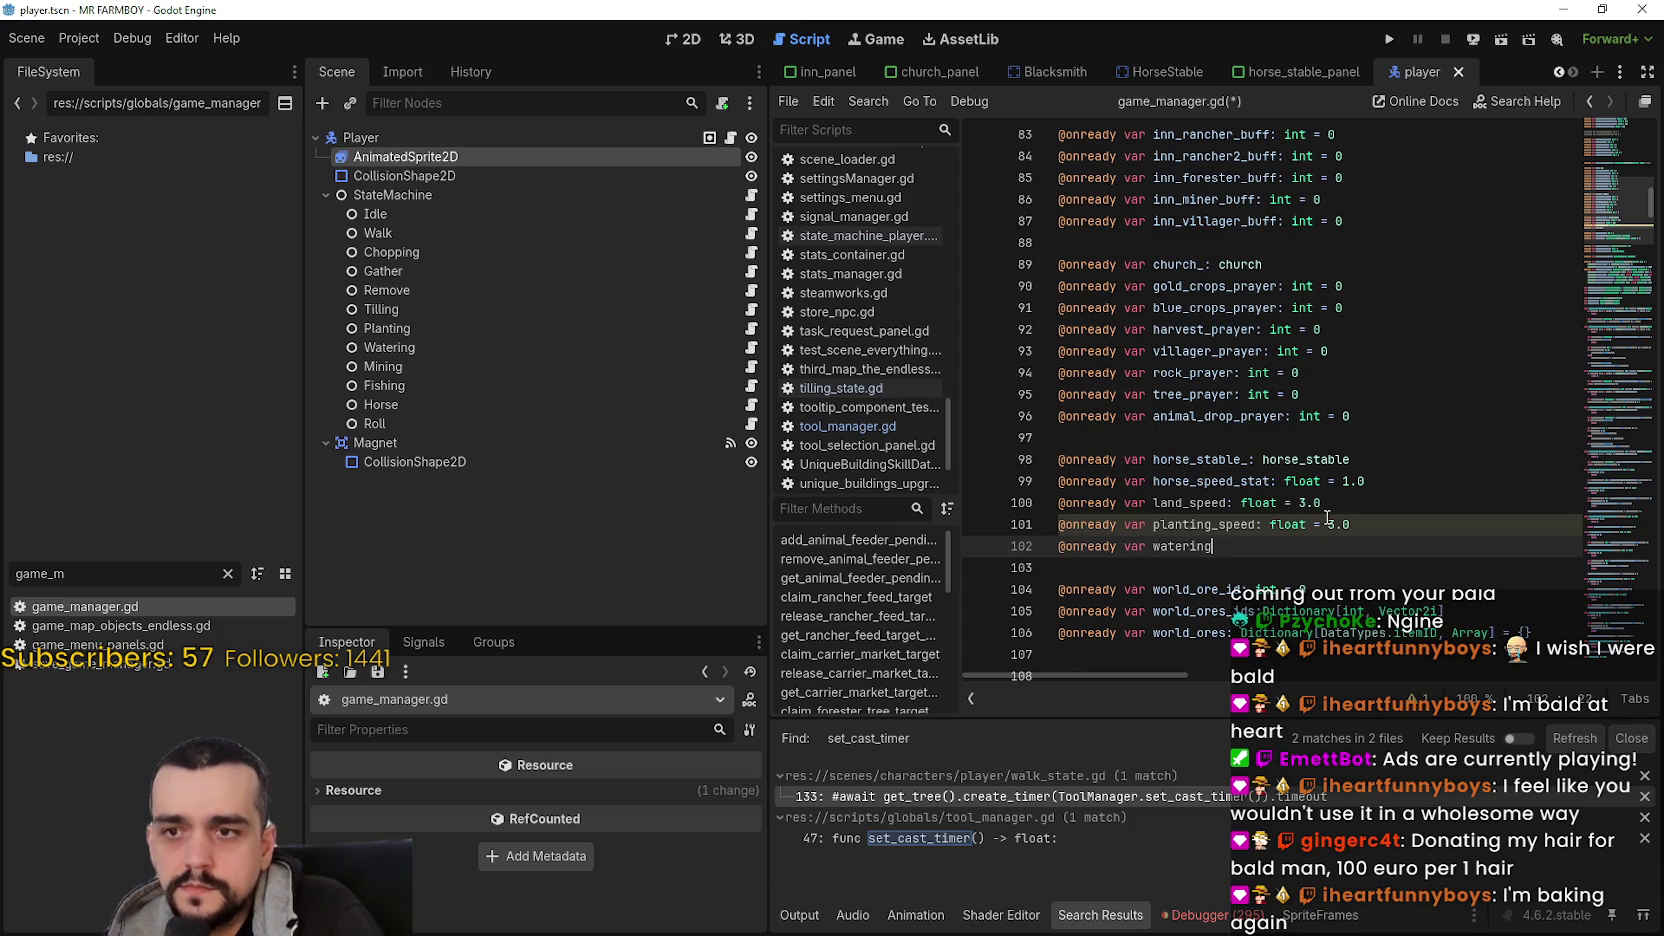
type("_speed: float 3")
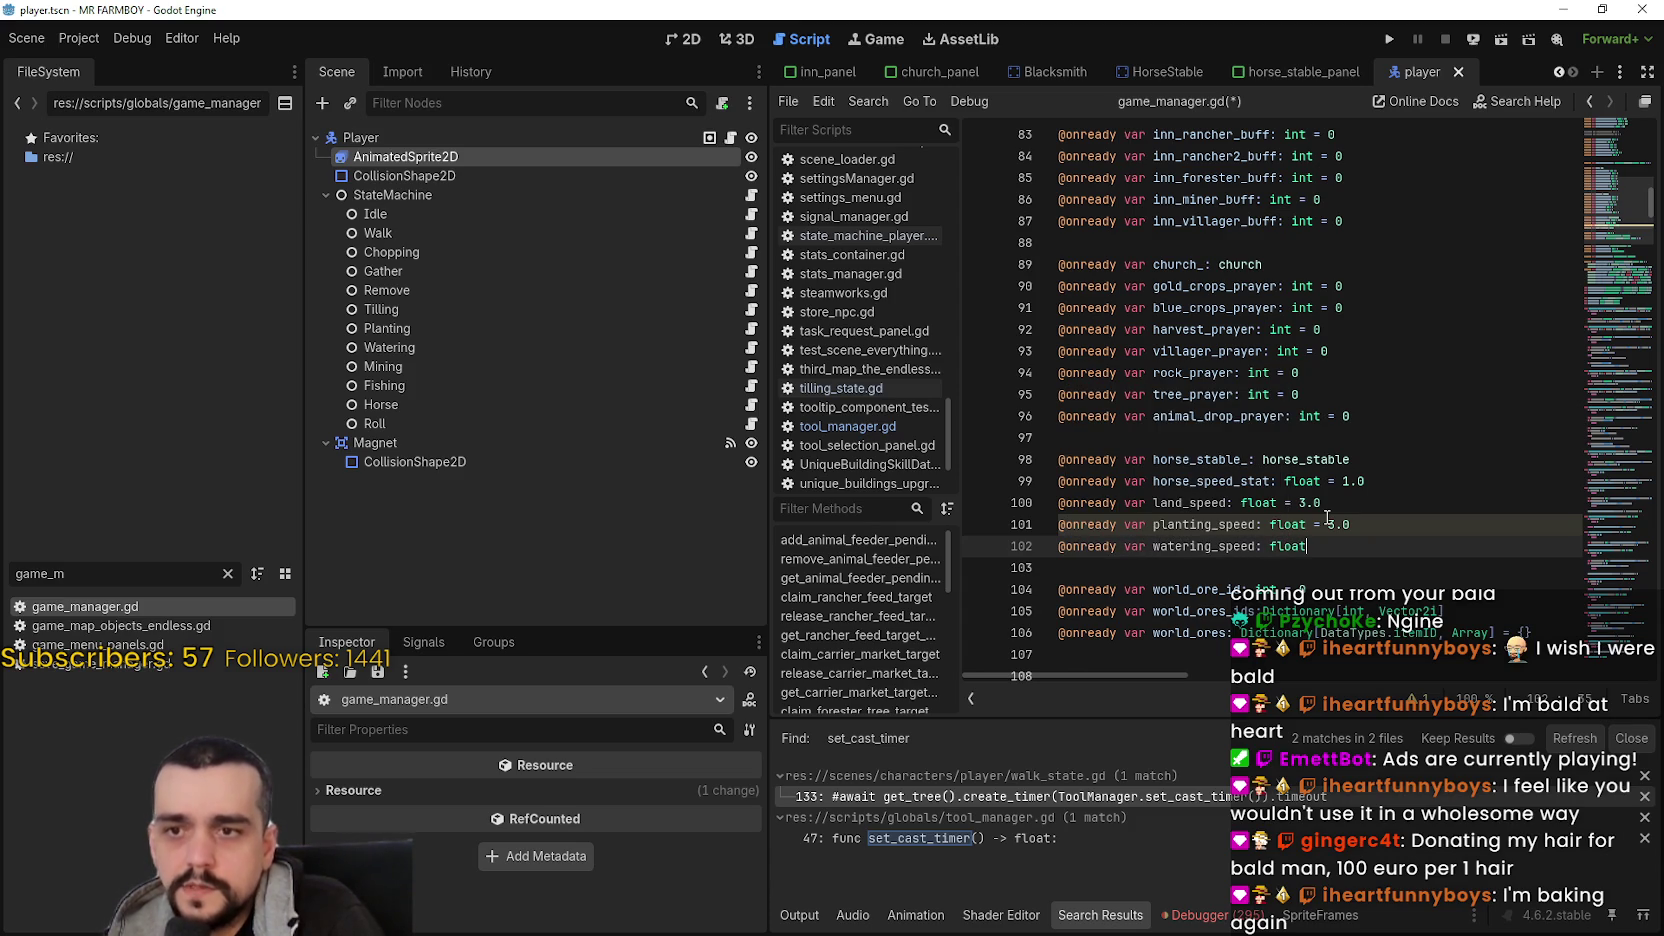
key("BackSpace")
type("=")
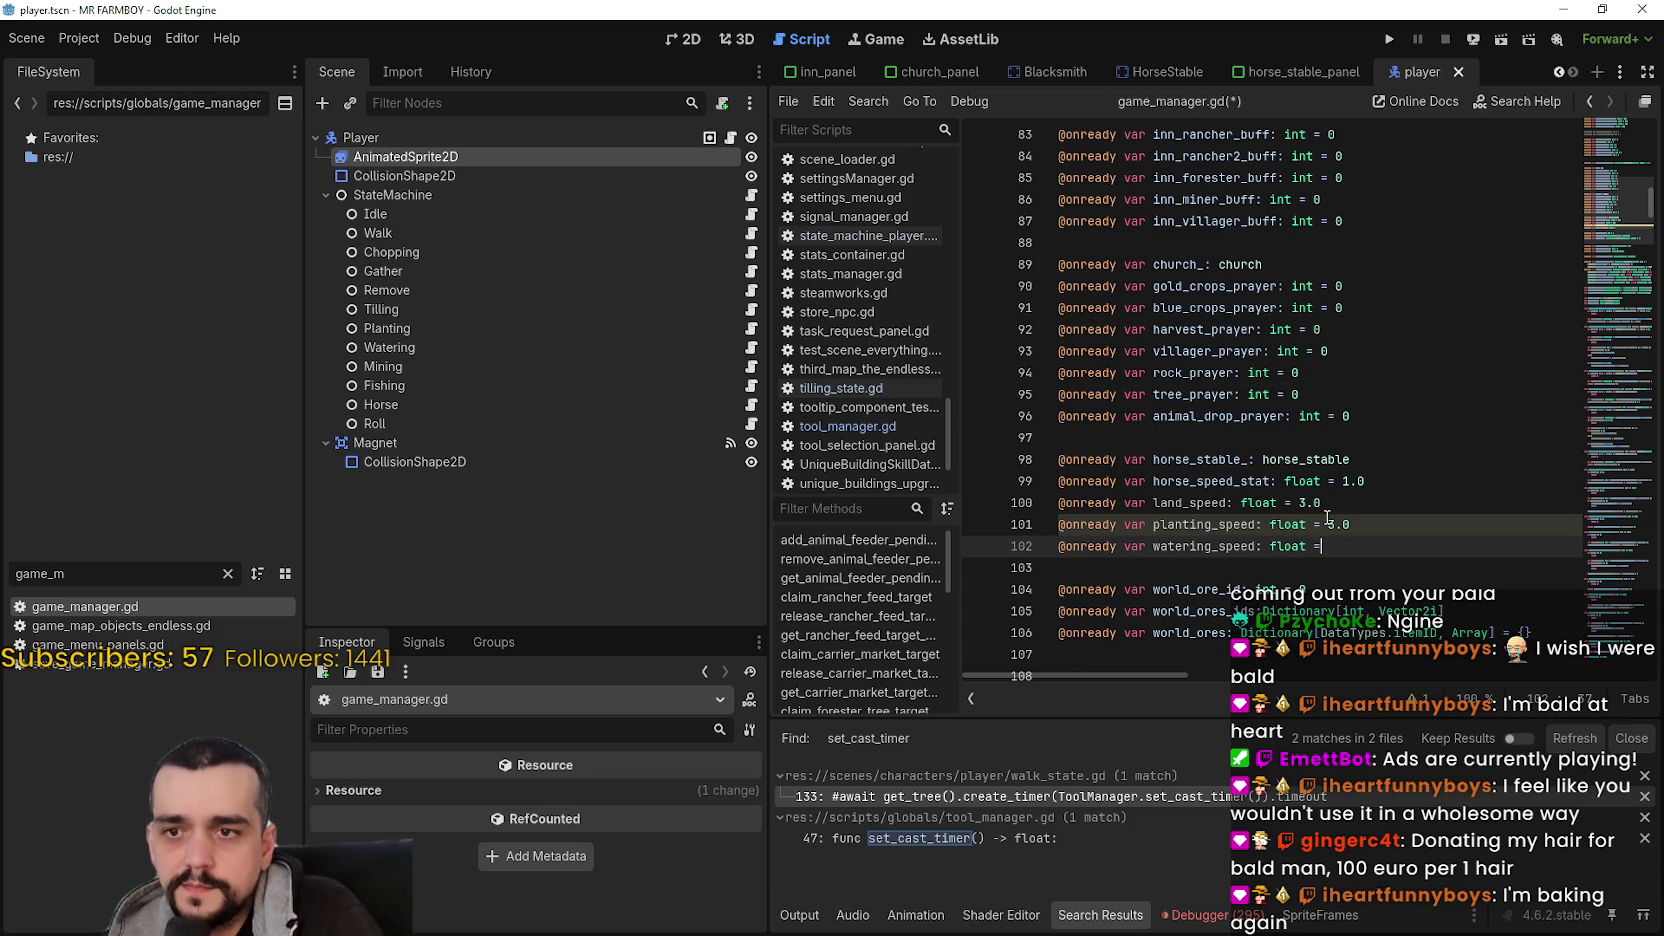
type(" 3.0")
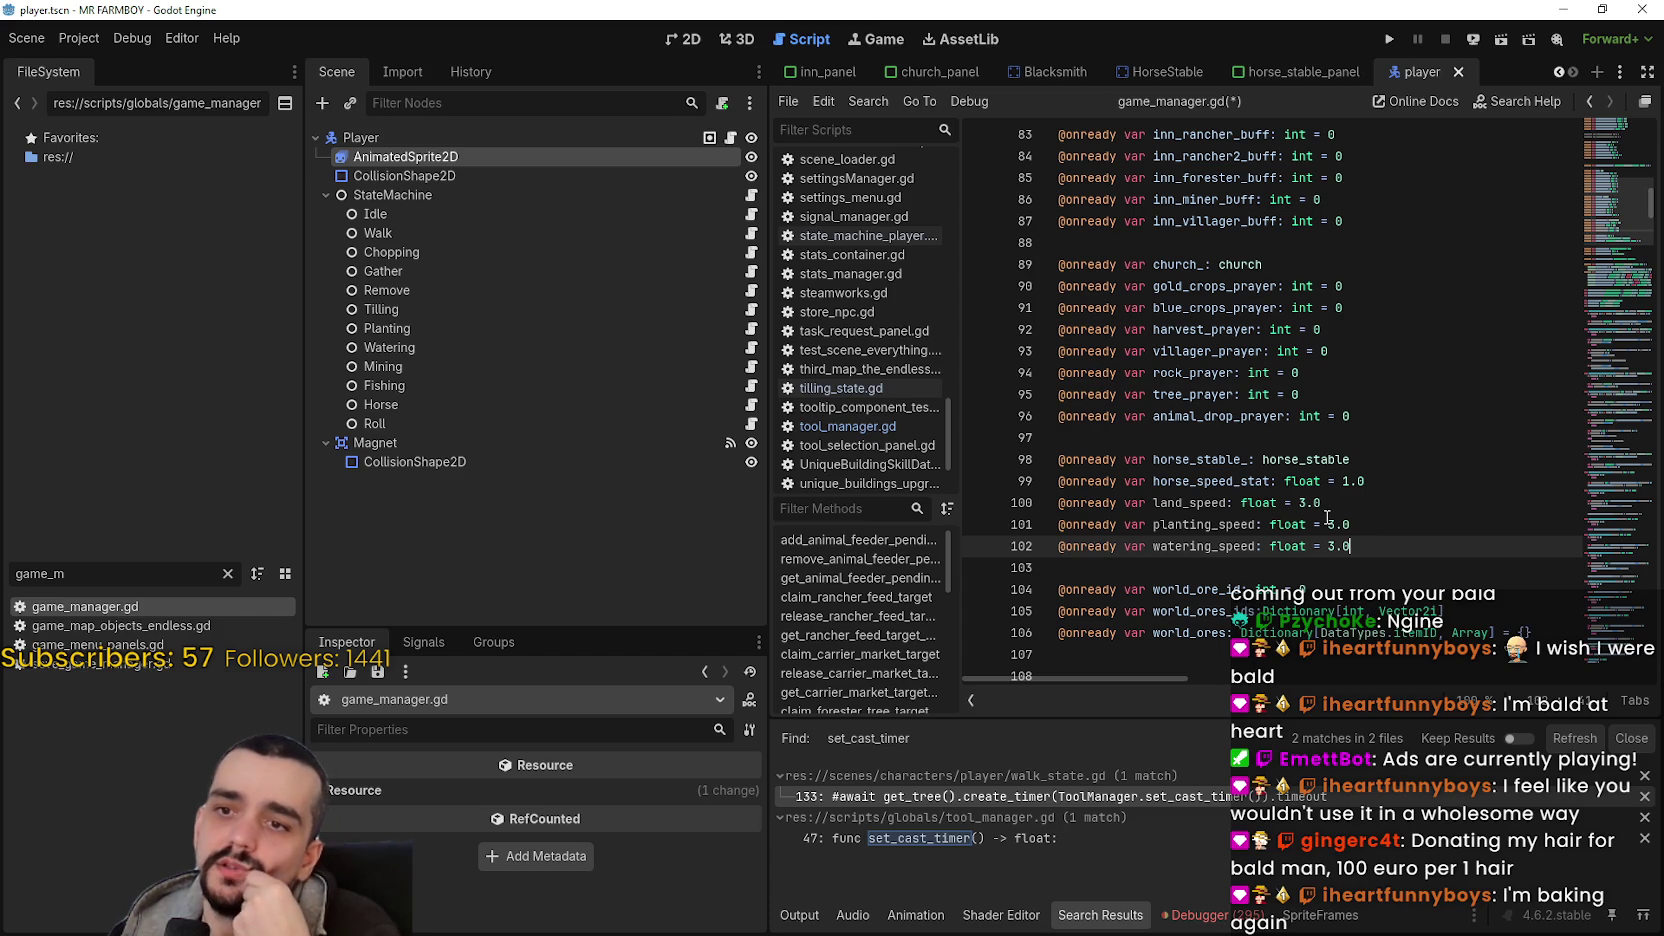
key("ctrl+s")
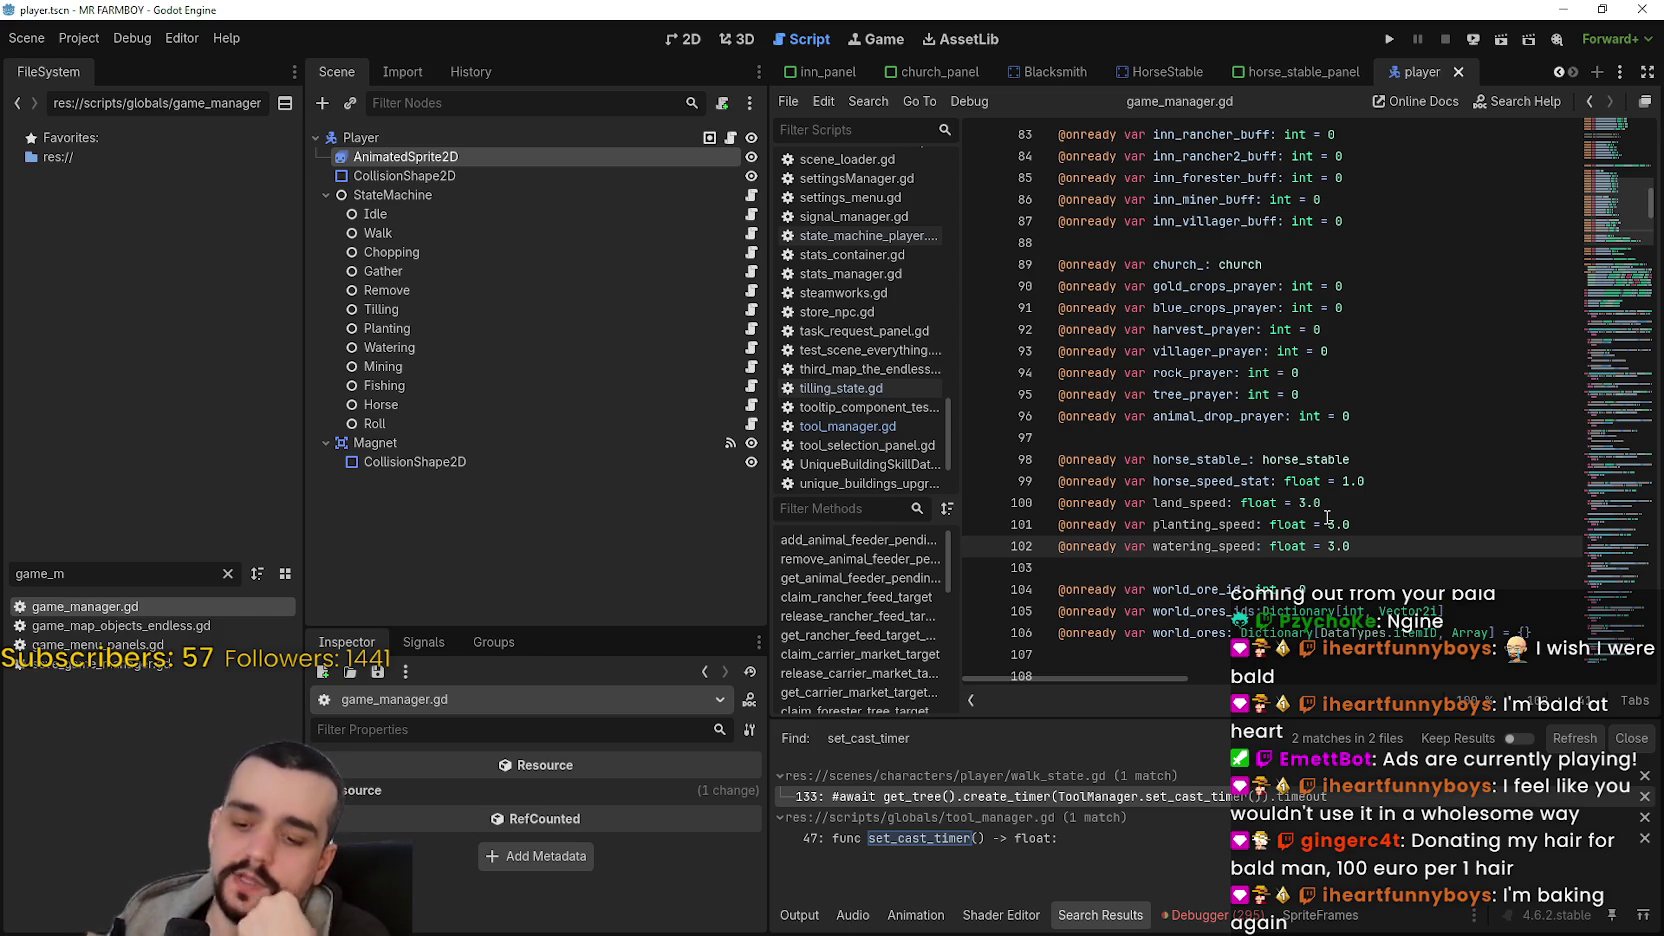
key("ctrl+s")
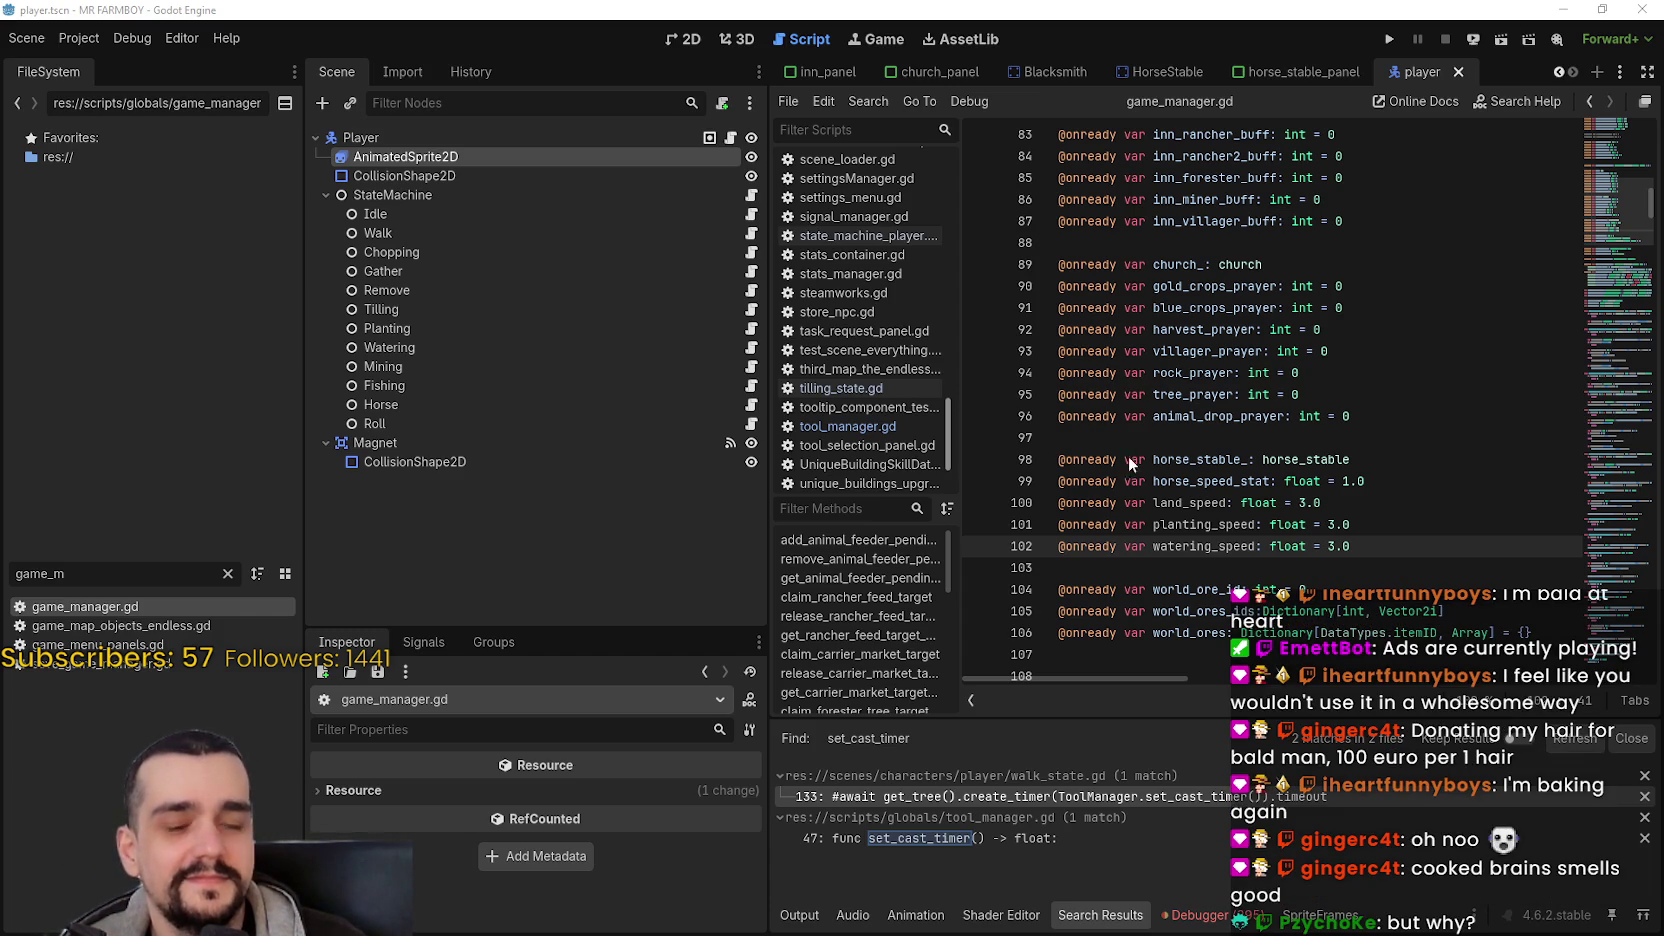
- Insert a blank line after the horse_speed_stat line to separate the new speed variables
left_click(1218, 437)
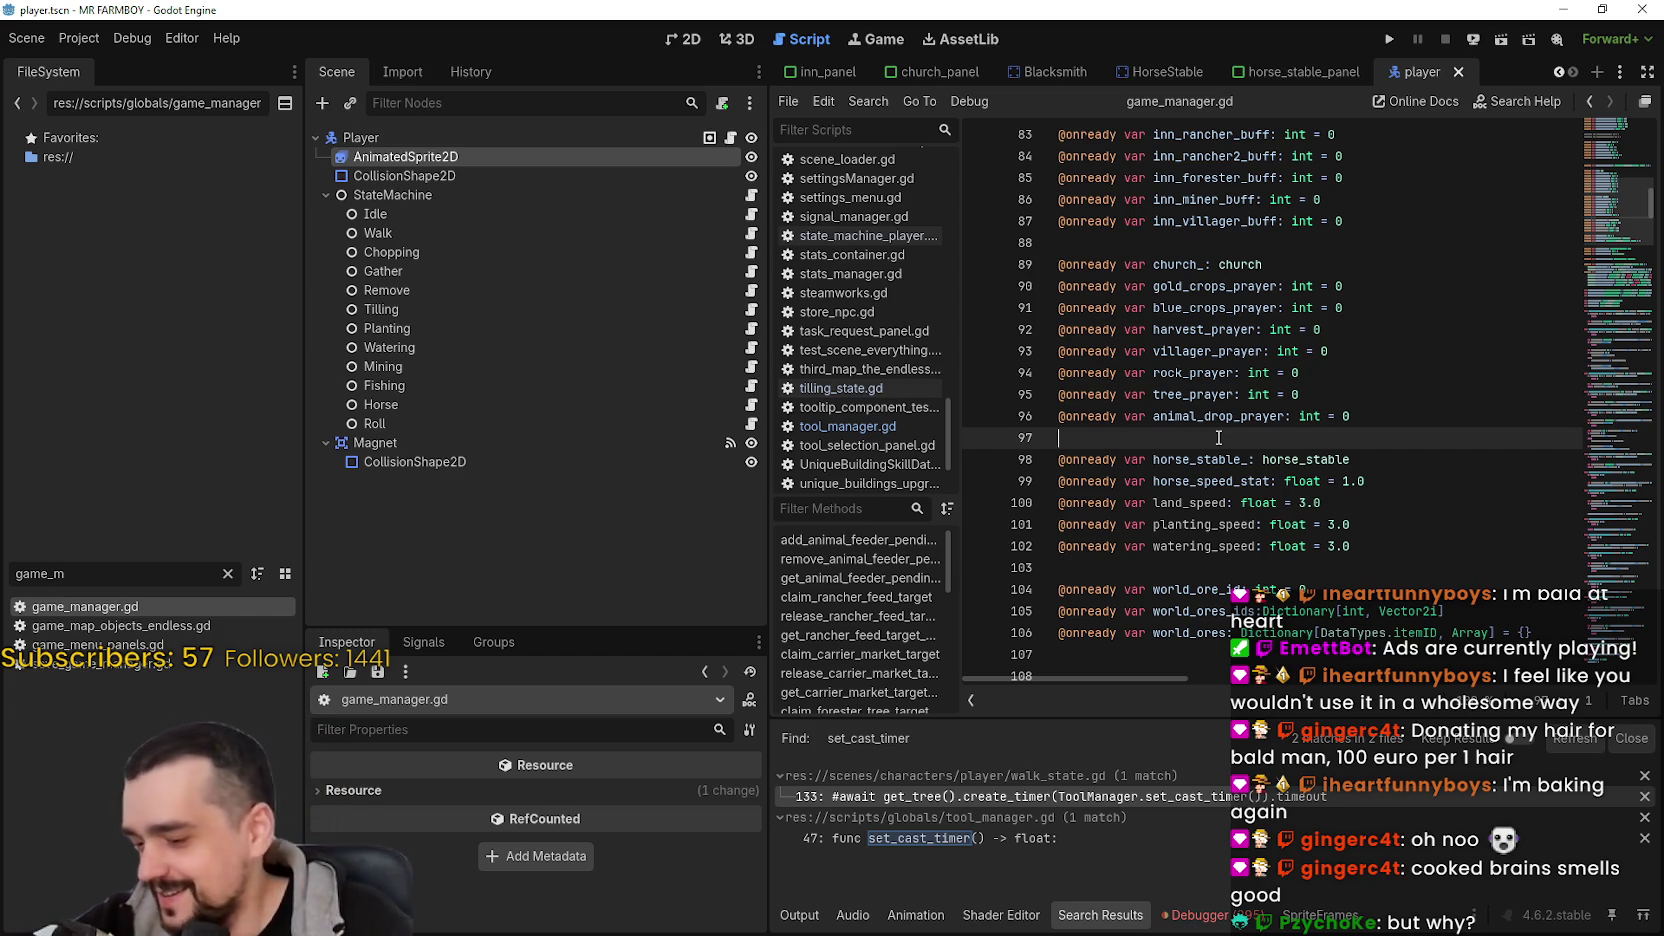
left_click(1189, 396)
mouse_move(1487, 638)
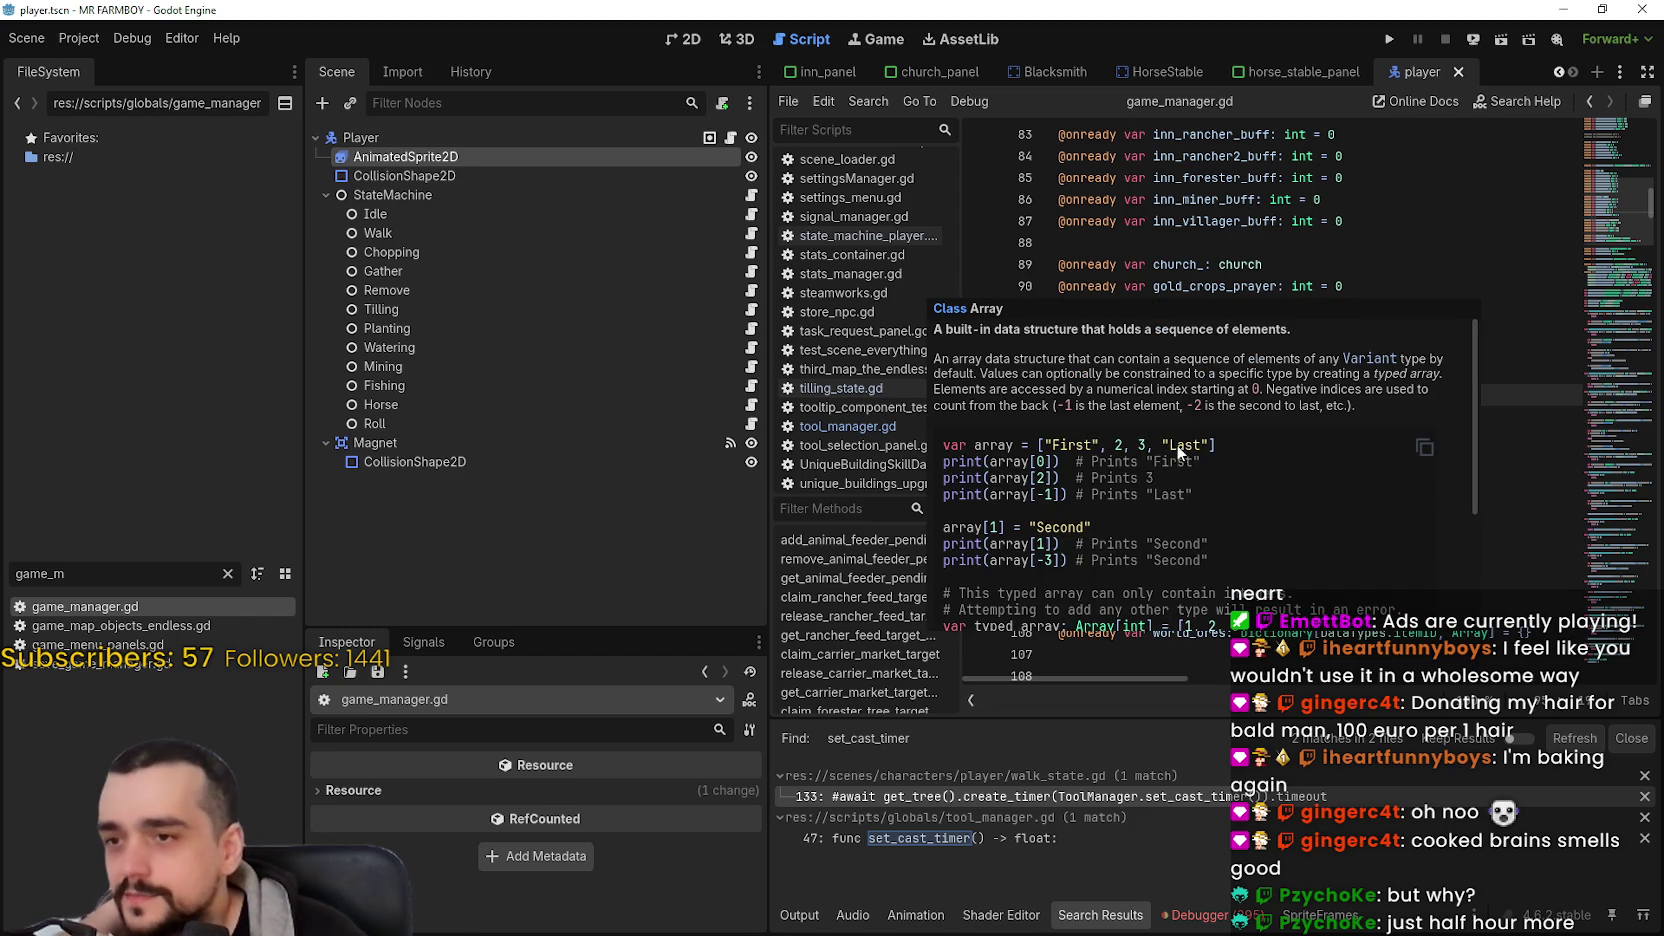
left_click(1321, 262)
left_click(1253, 443)
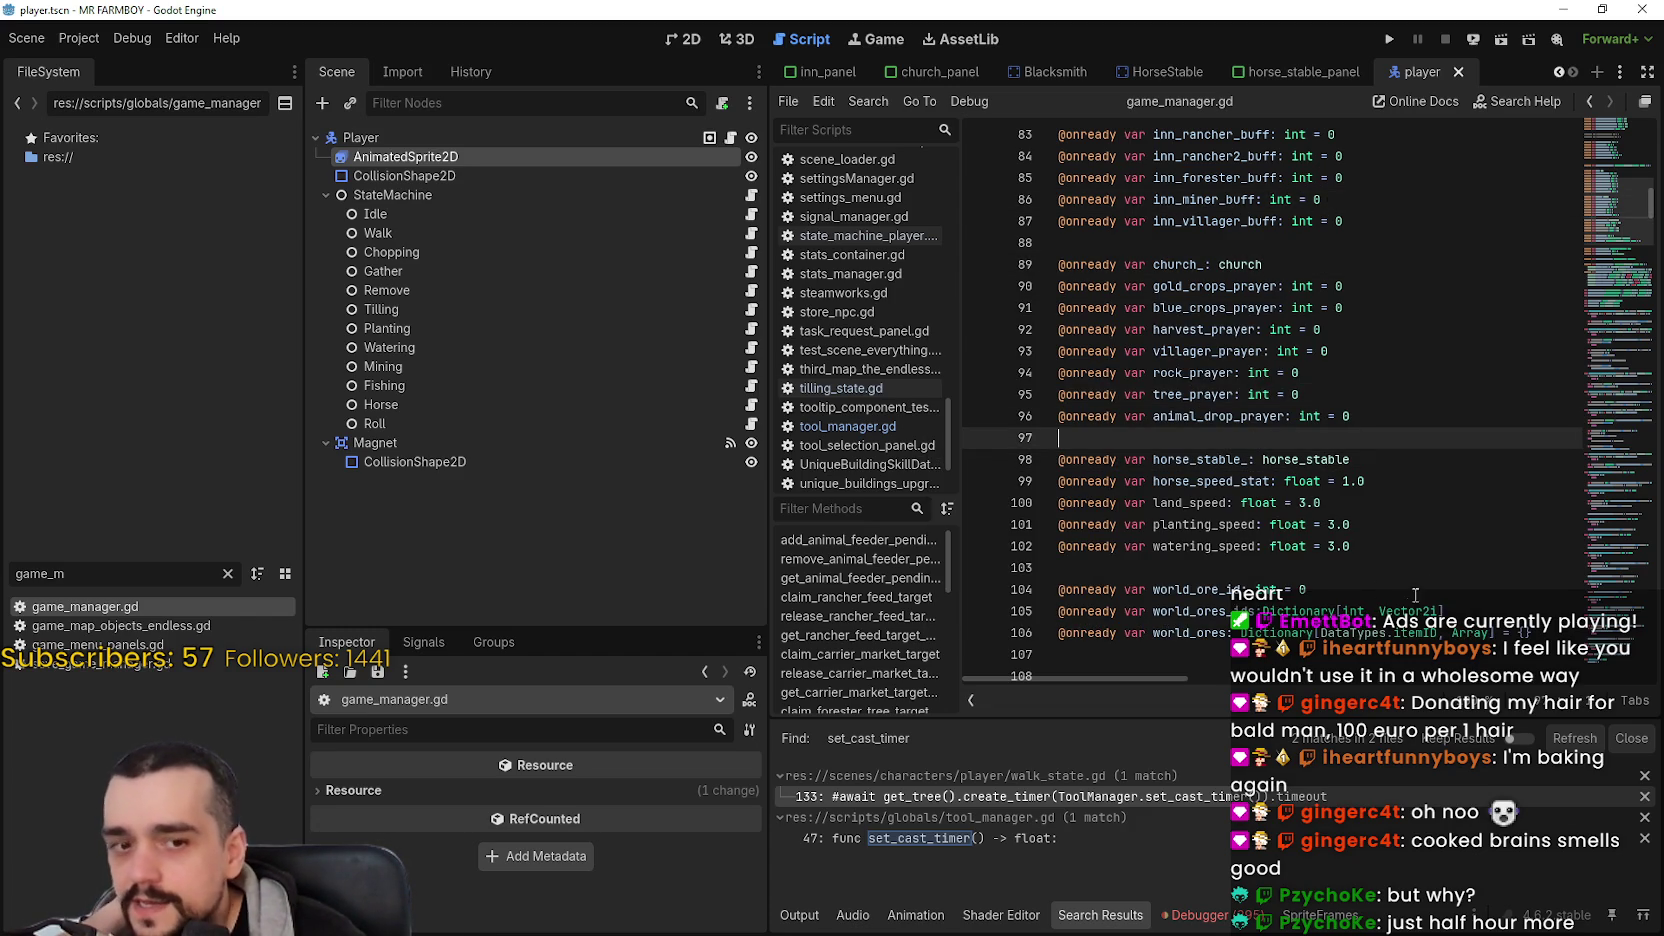
left_click(1395, 520)
left_click(1408, 490)
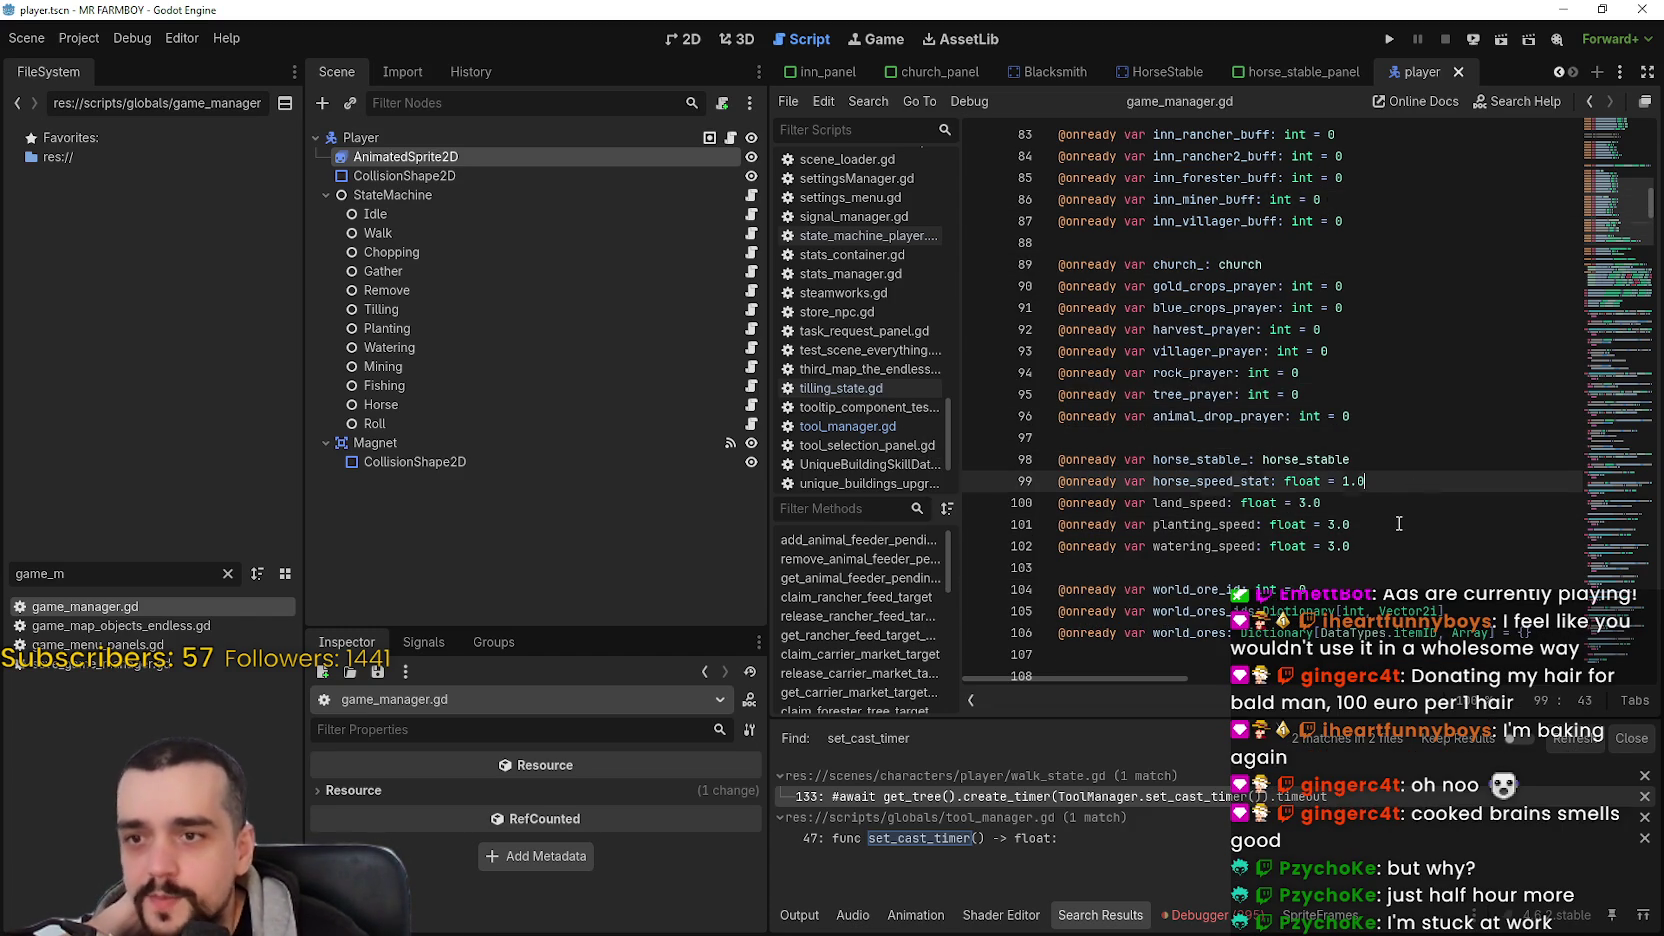
key("Return")
- Save the script and open the Gather state's gather.gd script
key("ctrl+s")
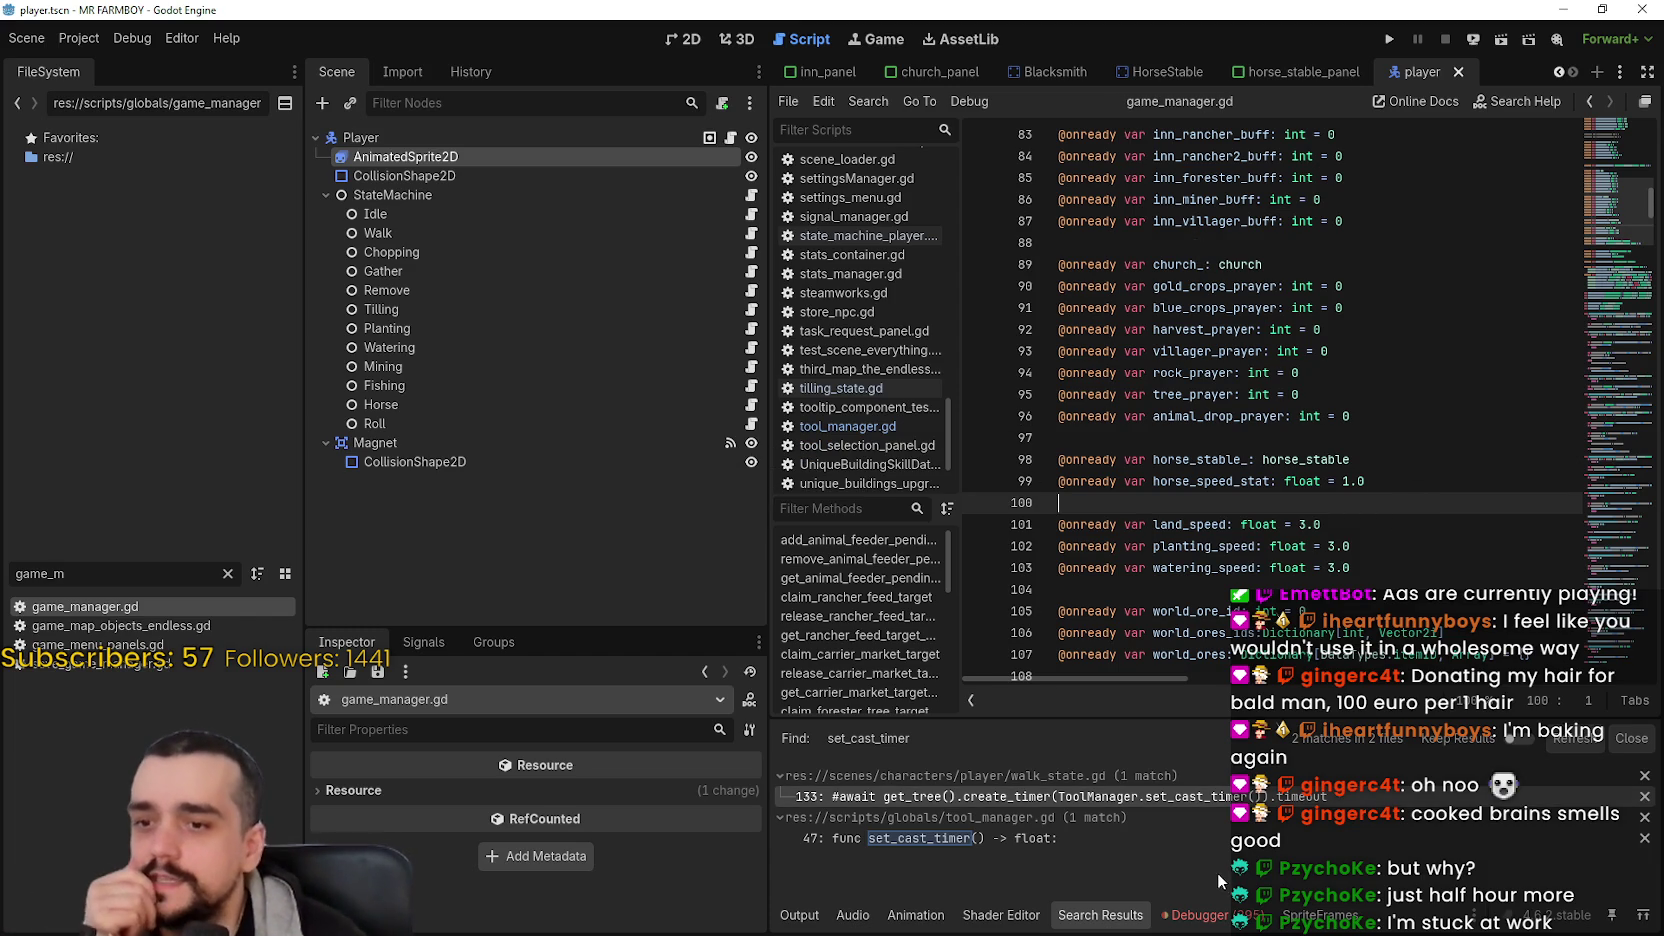
left_click(465, 212)
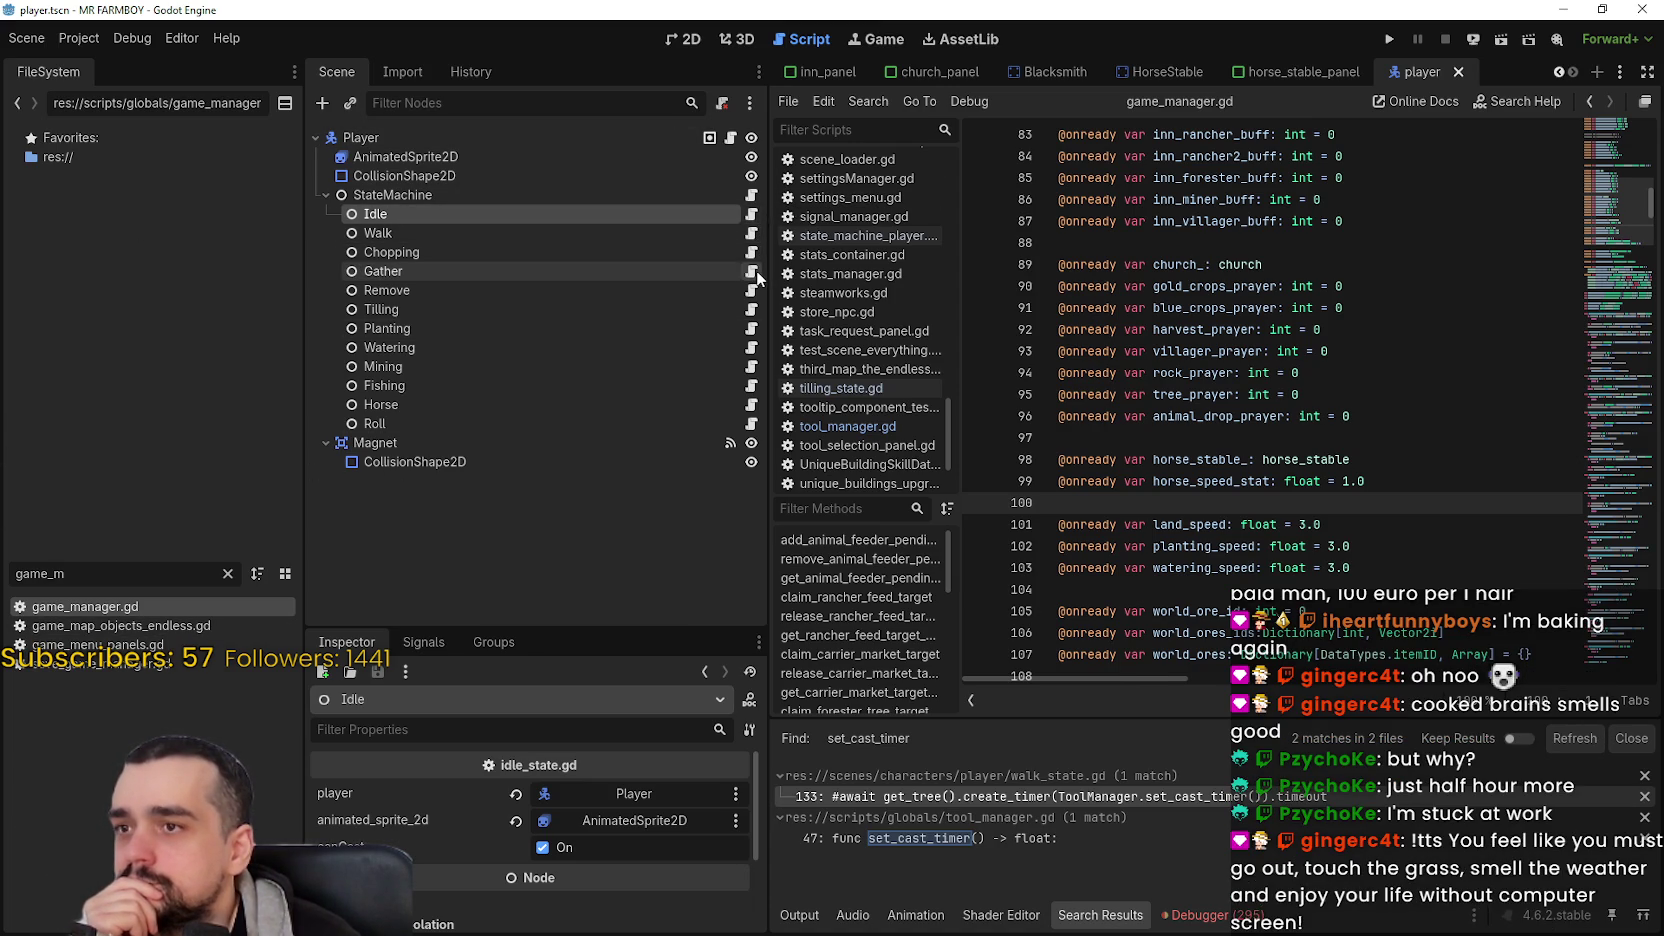
left_click(751, 271)
- Open tilling_state.gd from the Tilling state node
left_click(1175, 221)
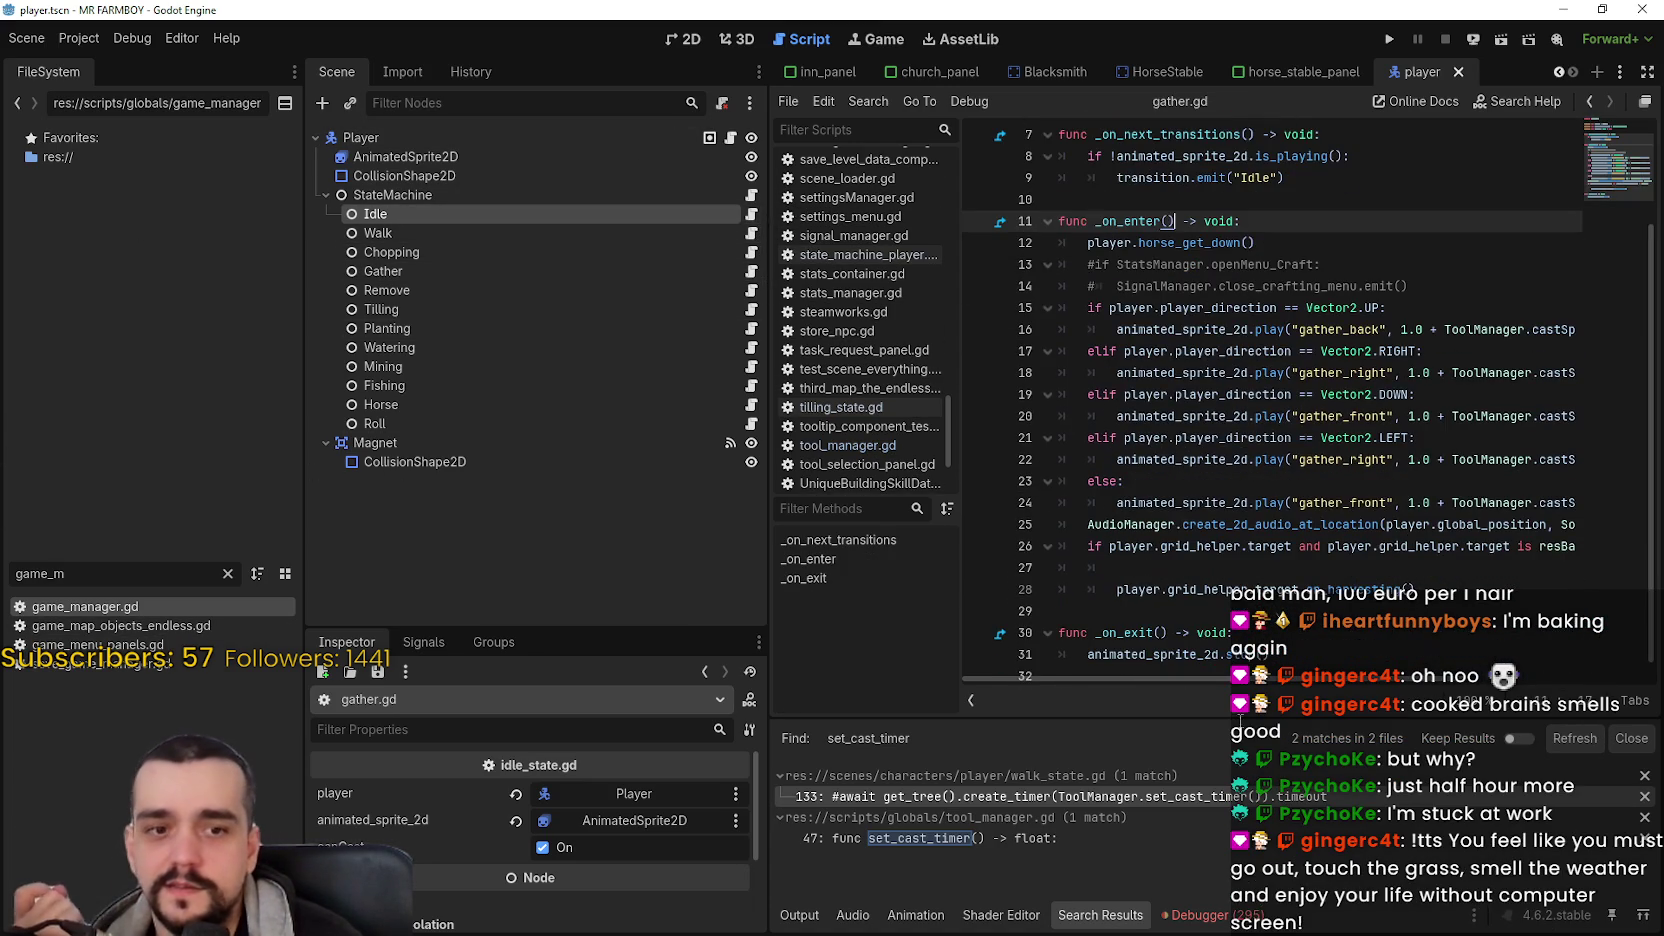
scroll(1234, 678, "right", 5)
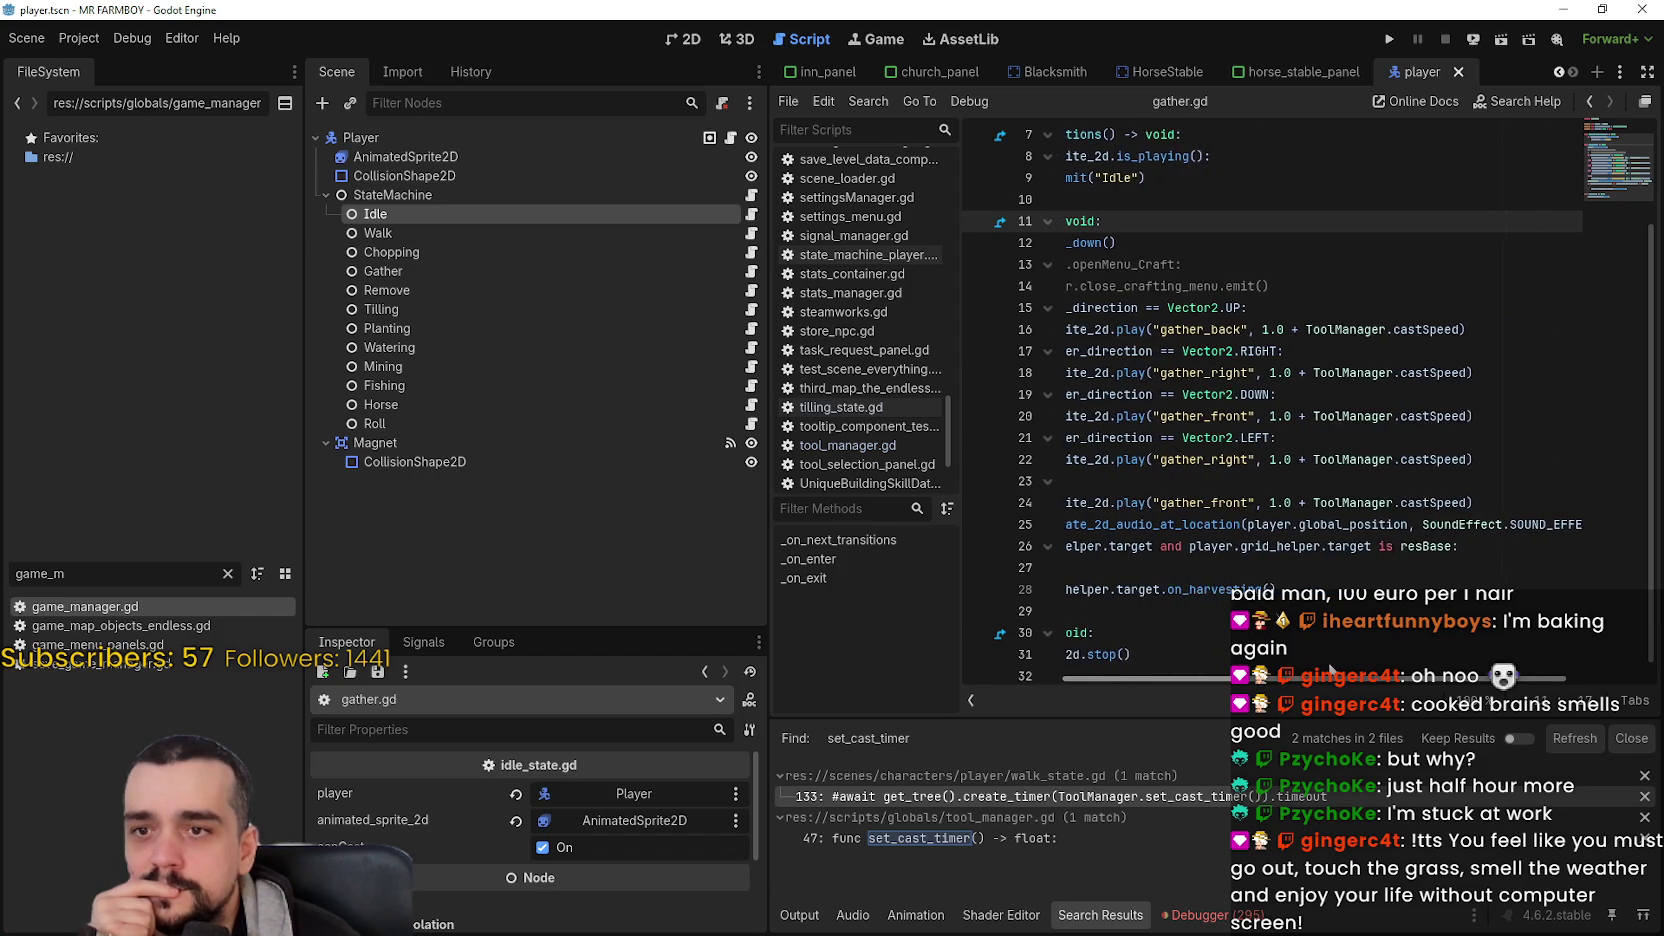
scroll(1464, 672, "left", 5)
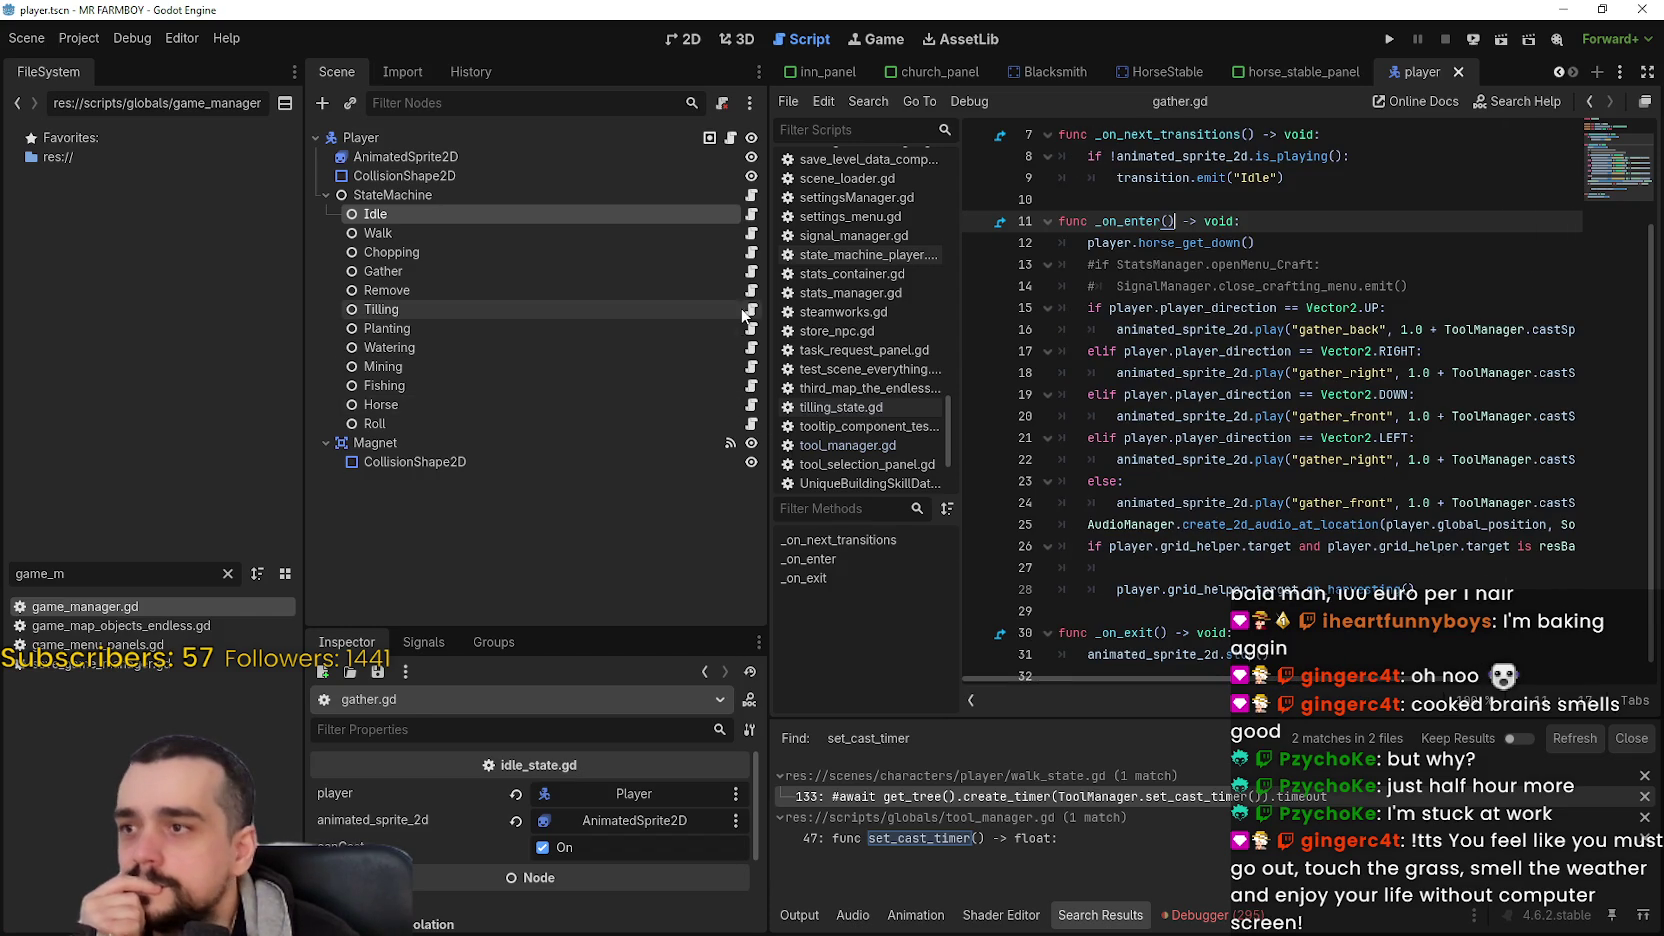
left_click(749, 312)
- Replace ToolManager.castSpeed on line 14 with GameManager.land_speed
double_click(1512, 372)
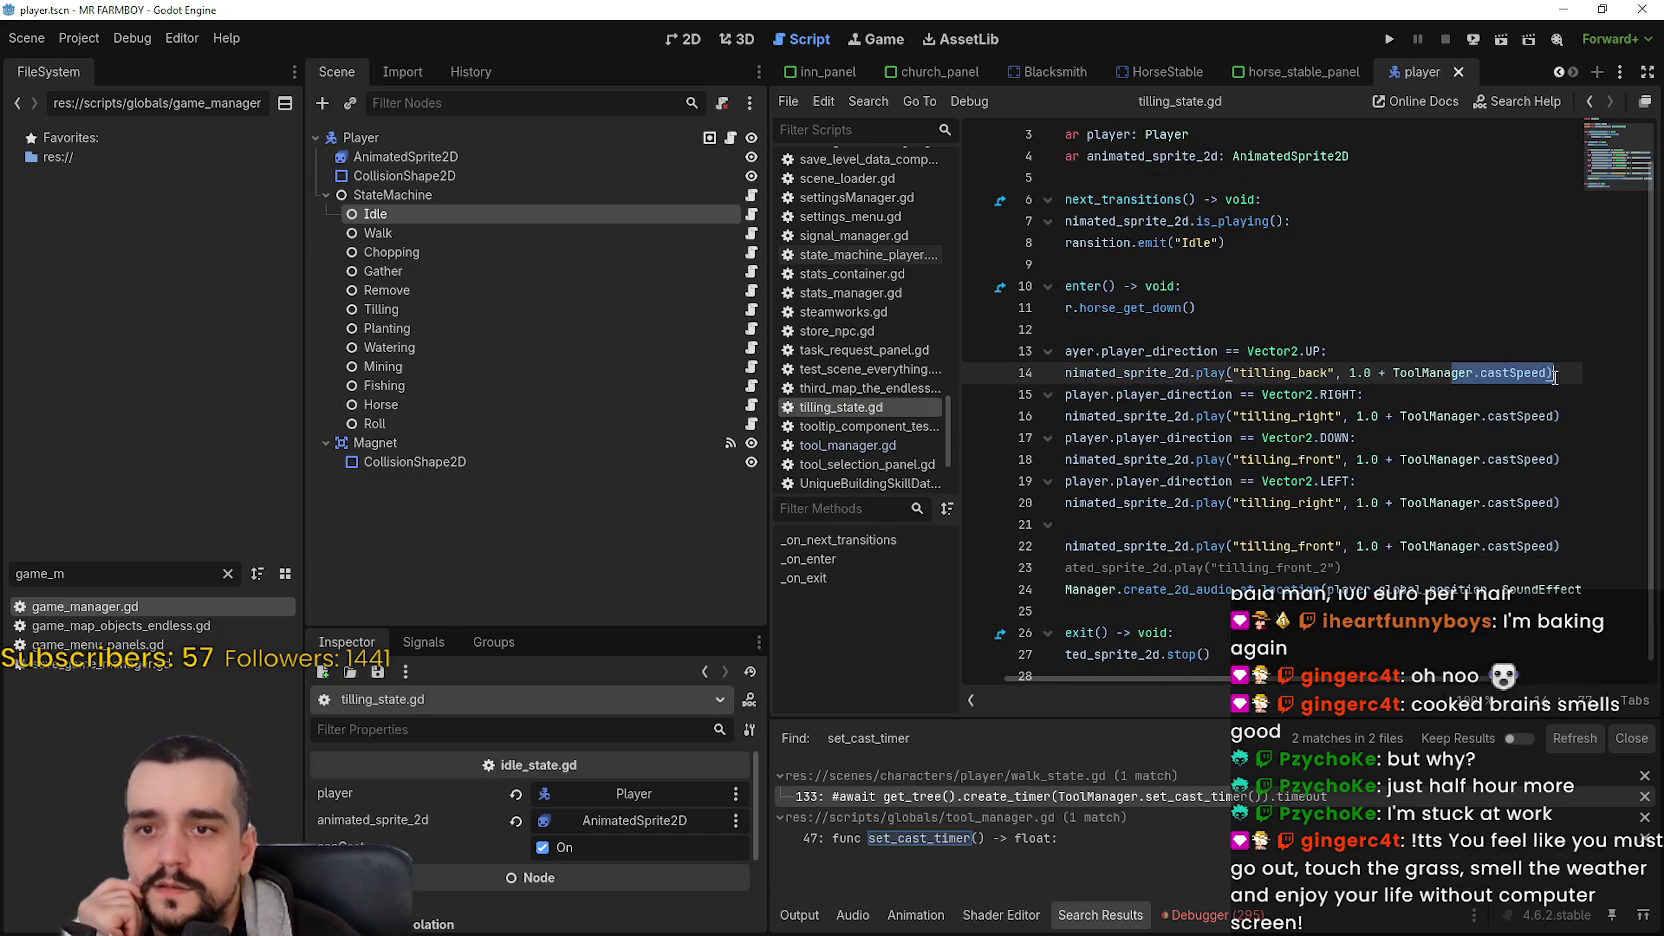
left_click_drag(1440, 372, 1511, 375)
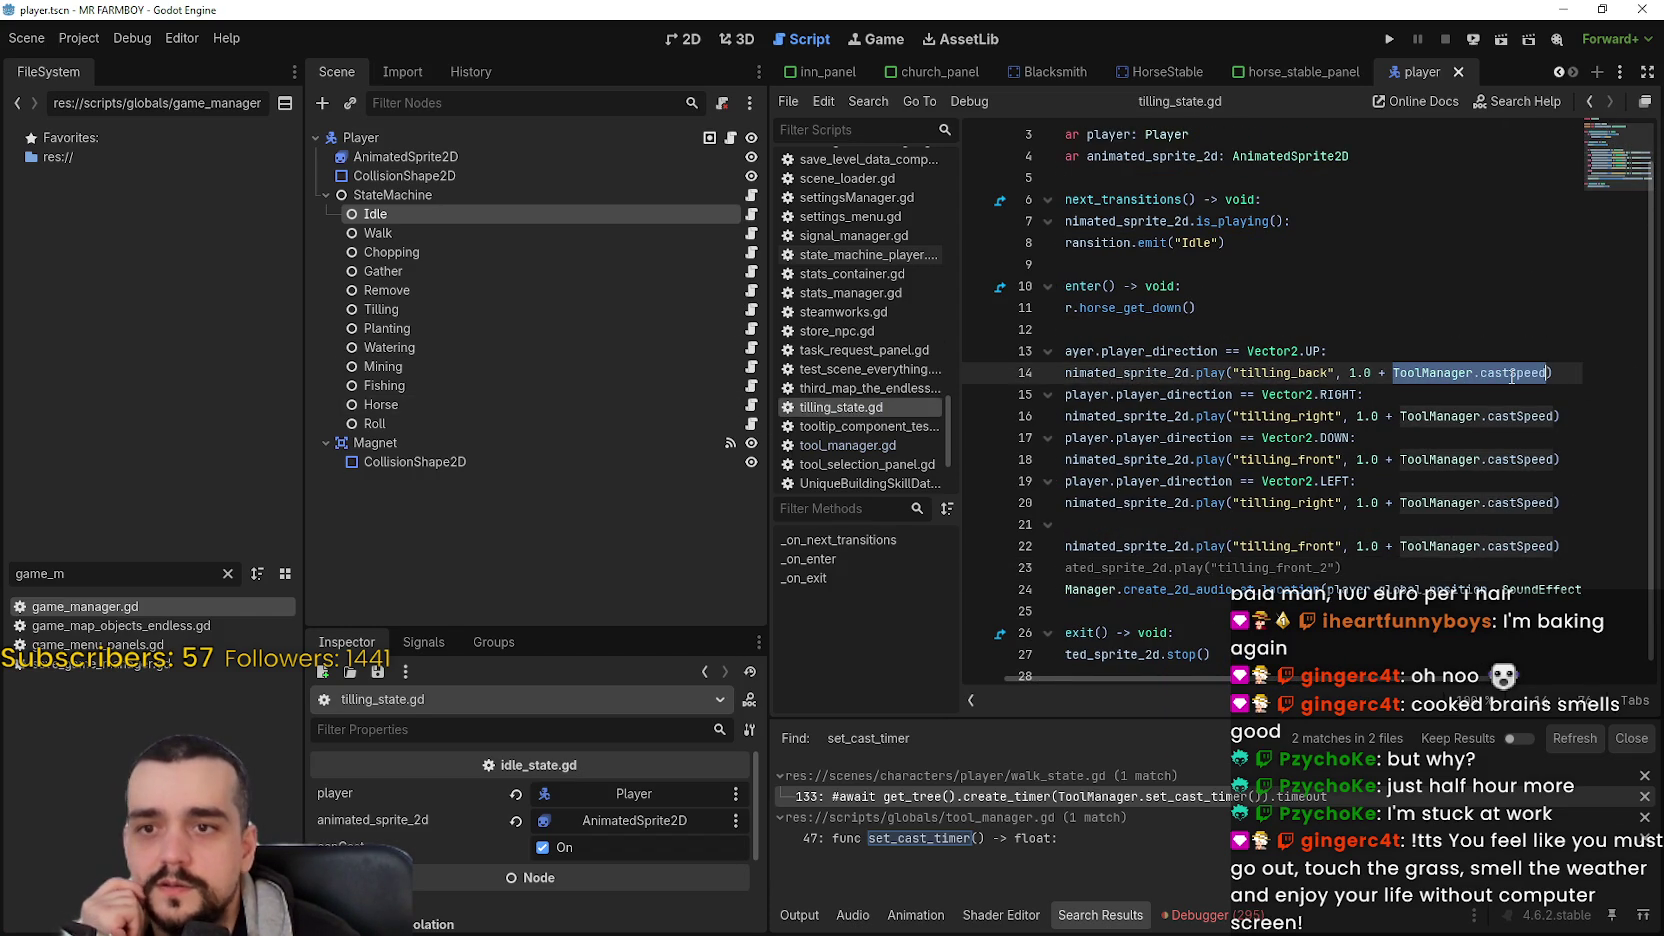
double_click(1464, 375)
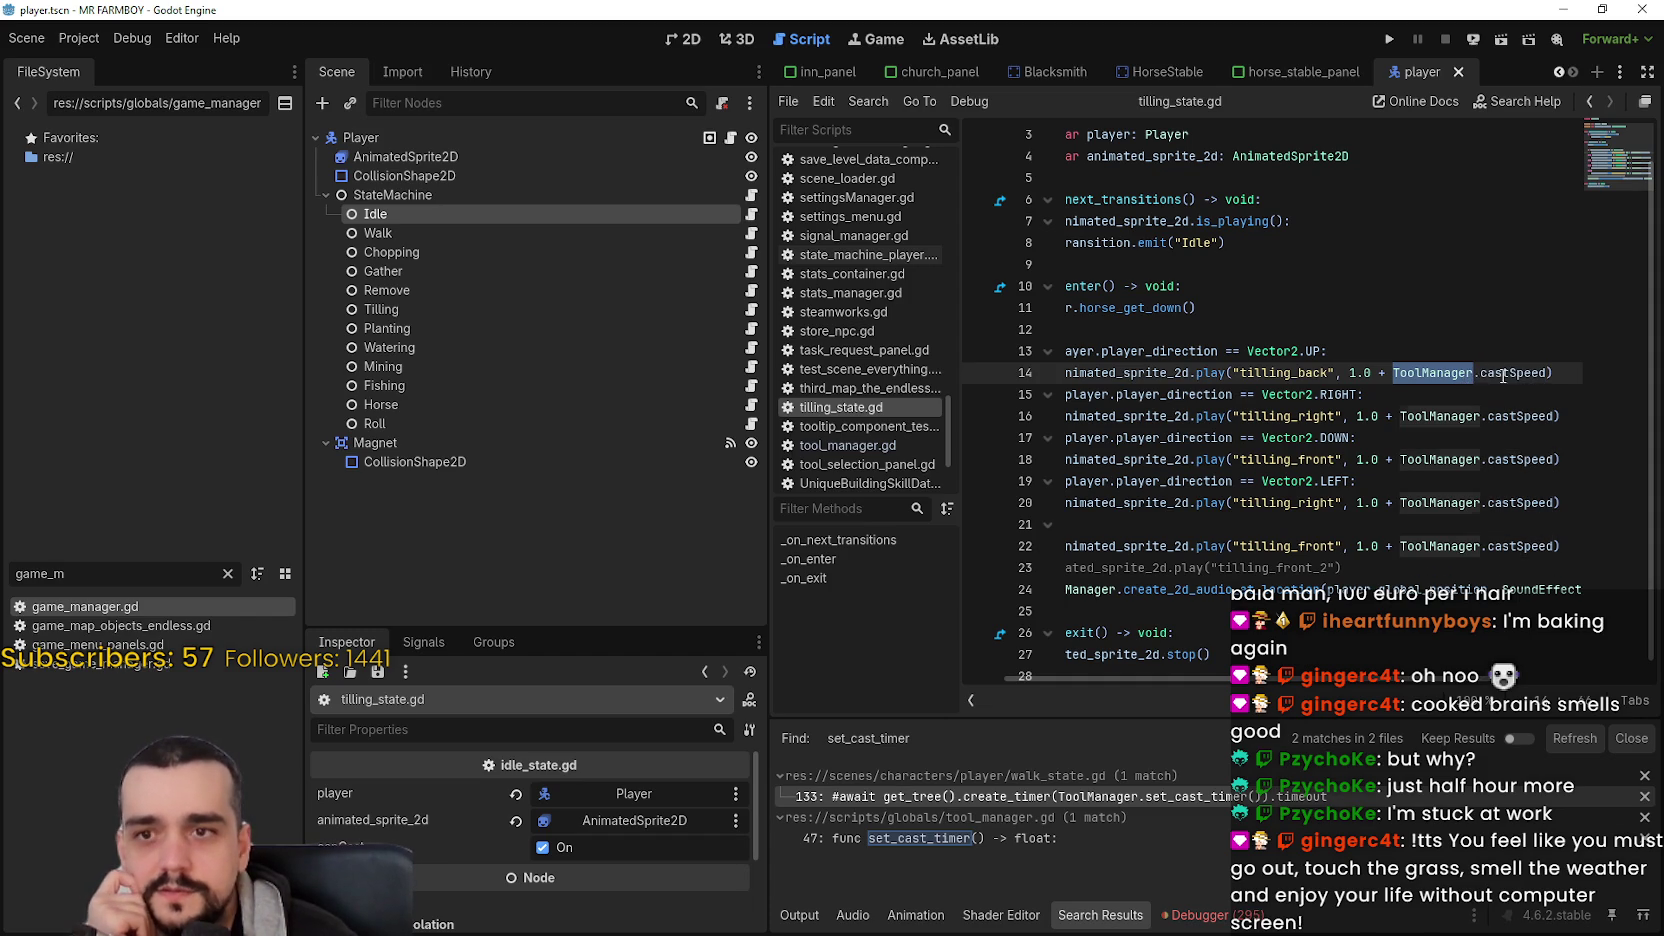
double_click(1504, 377)
left_click_drag(1504, 377, 1446, 369)
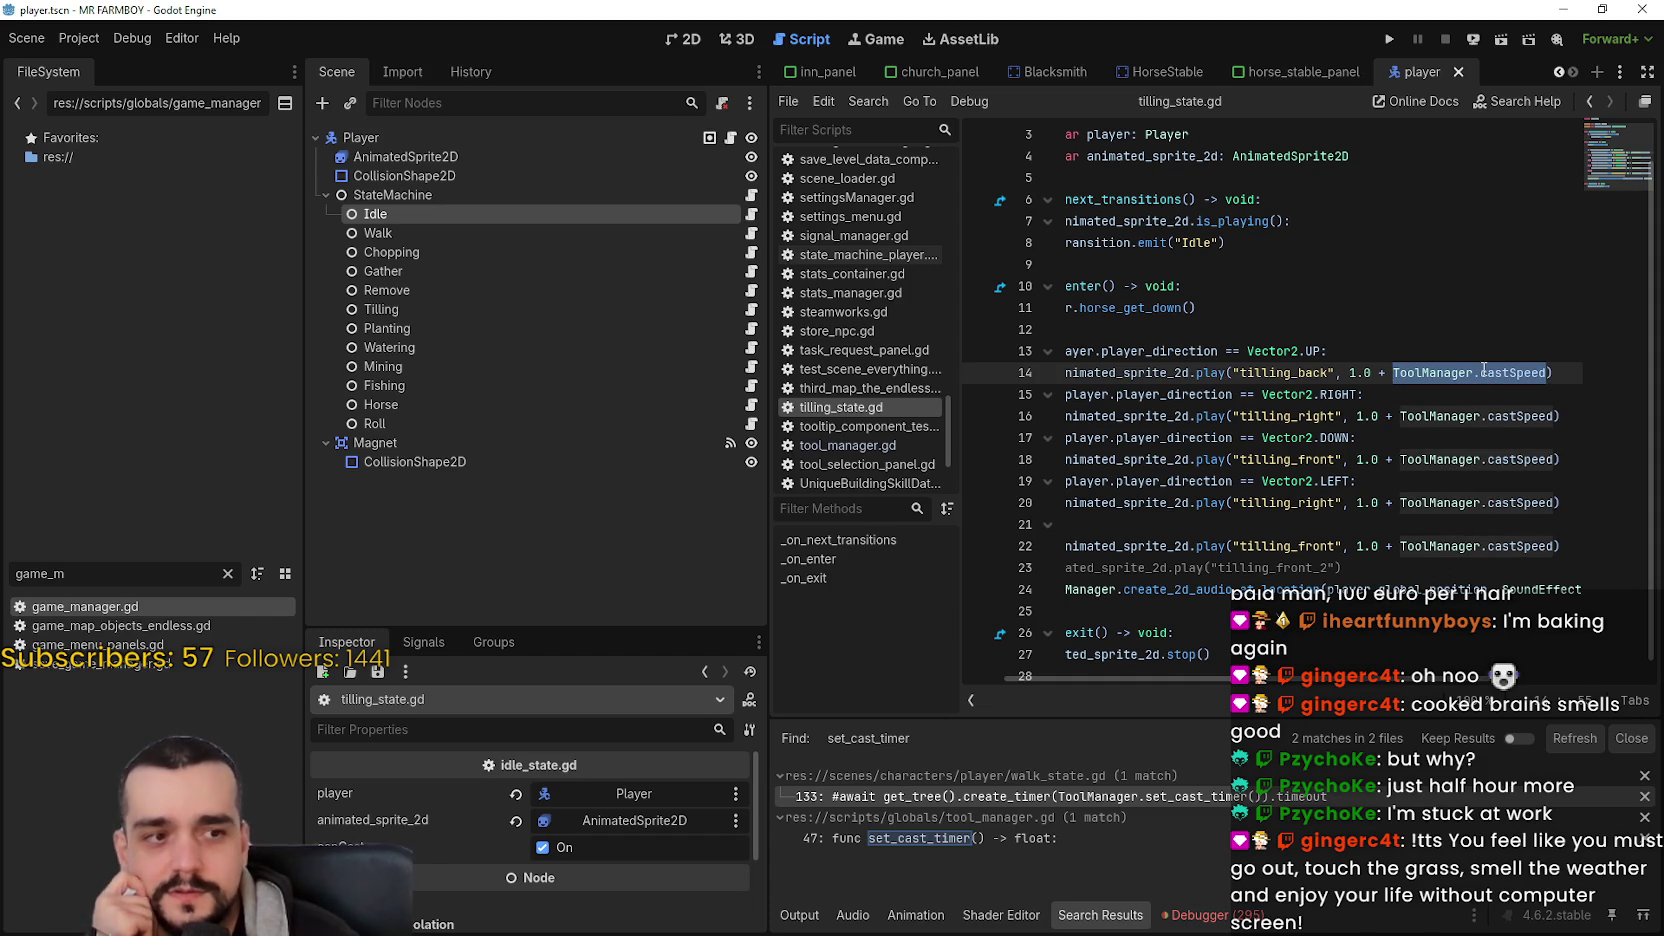
mouse_move(1483, 370)
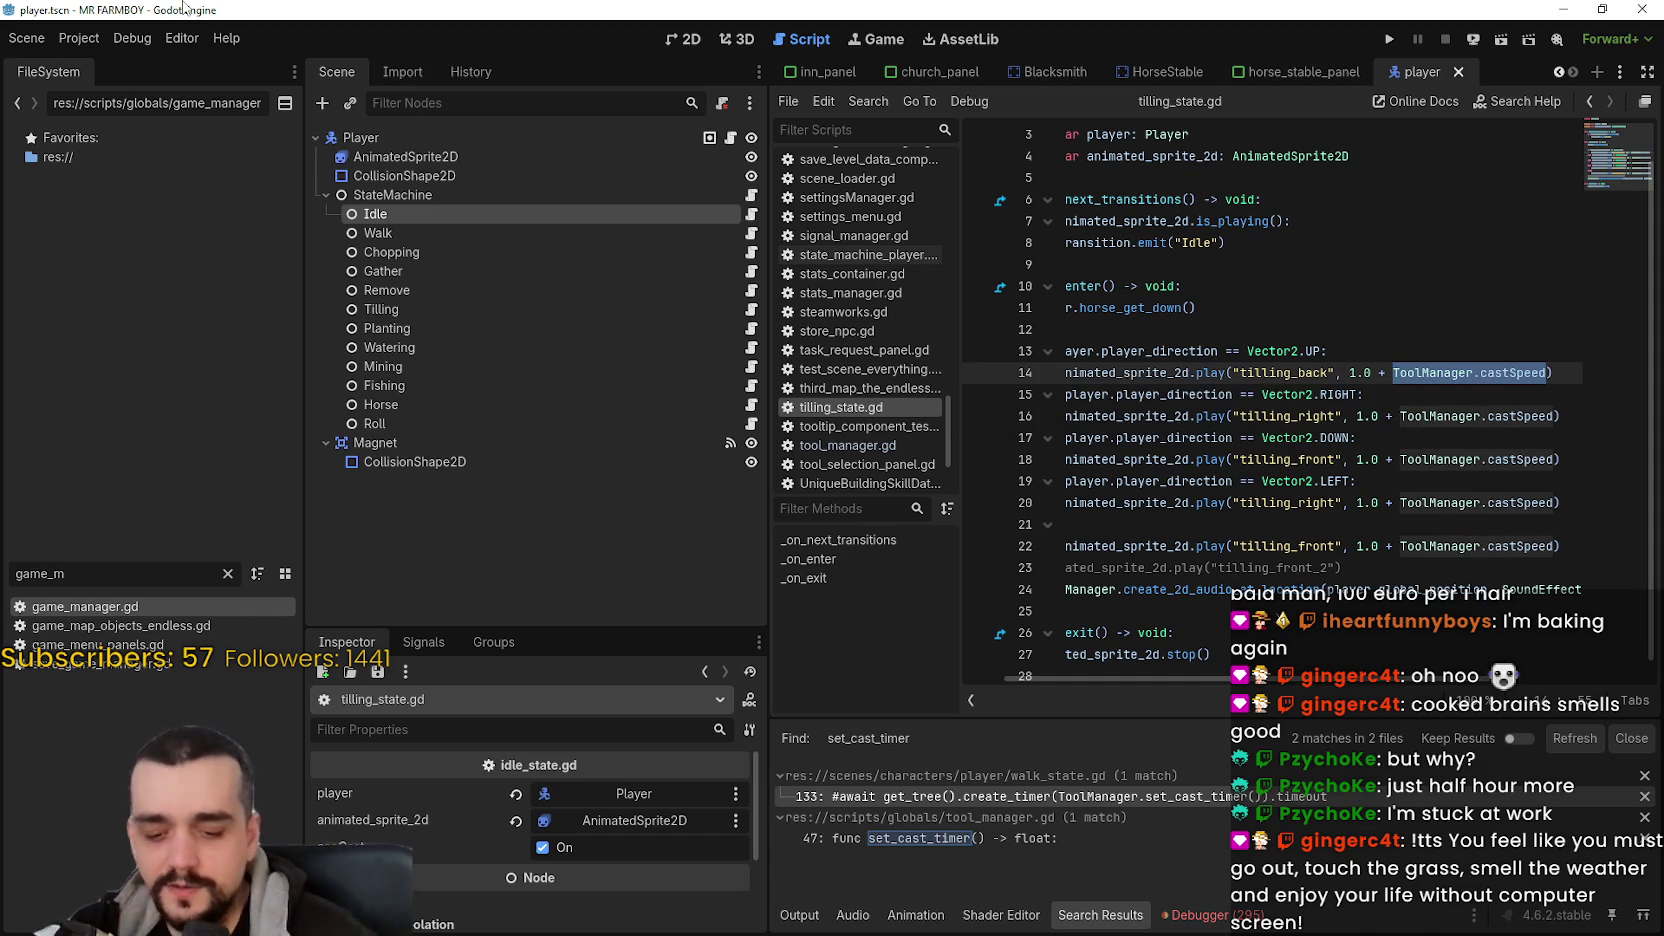
type("GameM")
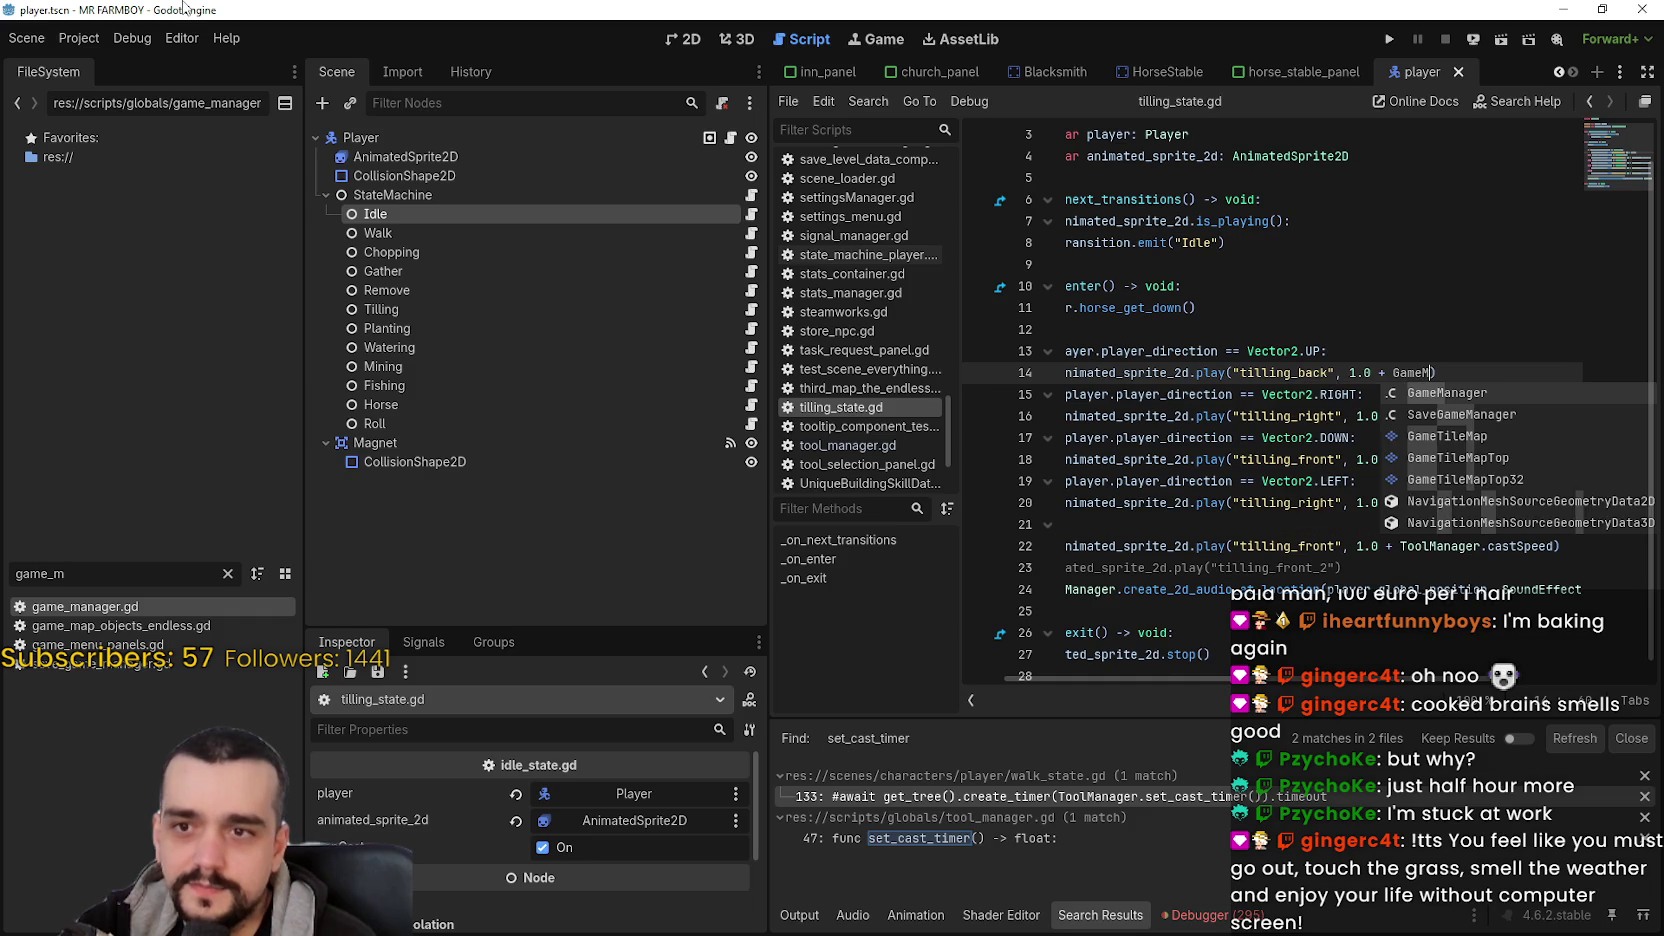
key("Return")
type("/")
key("BackSpace")
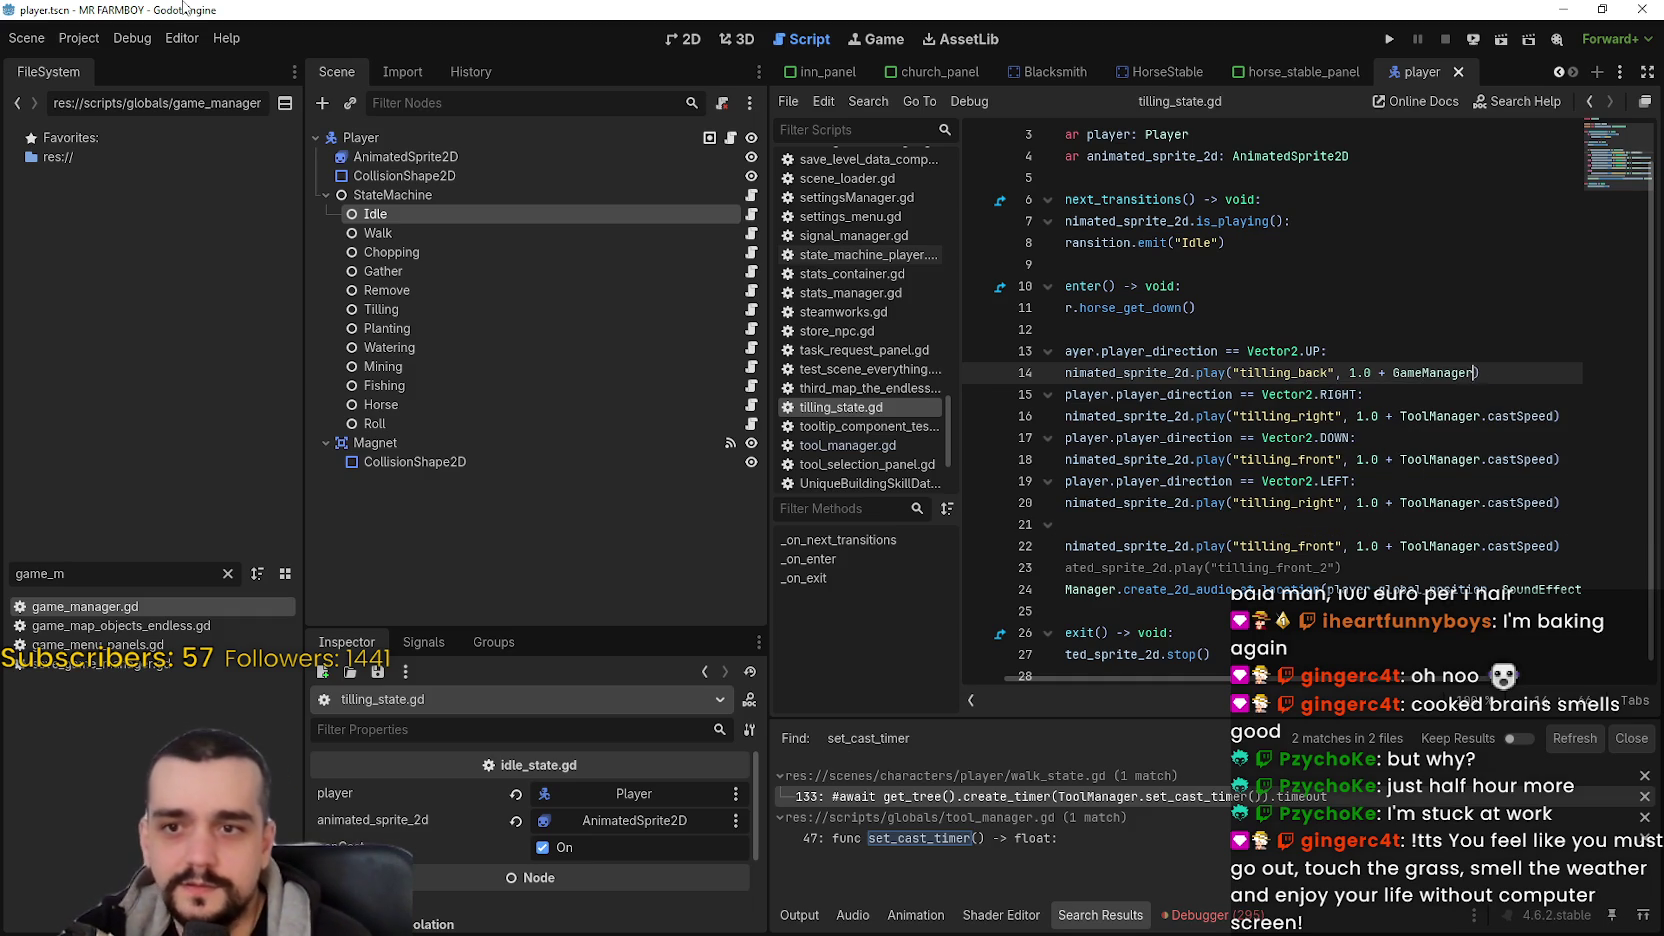
type(".cast")
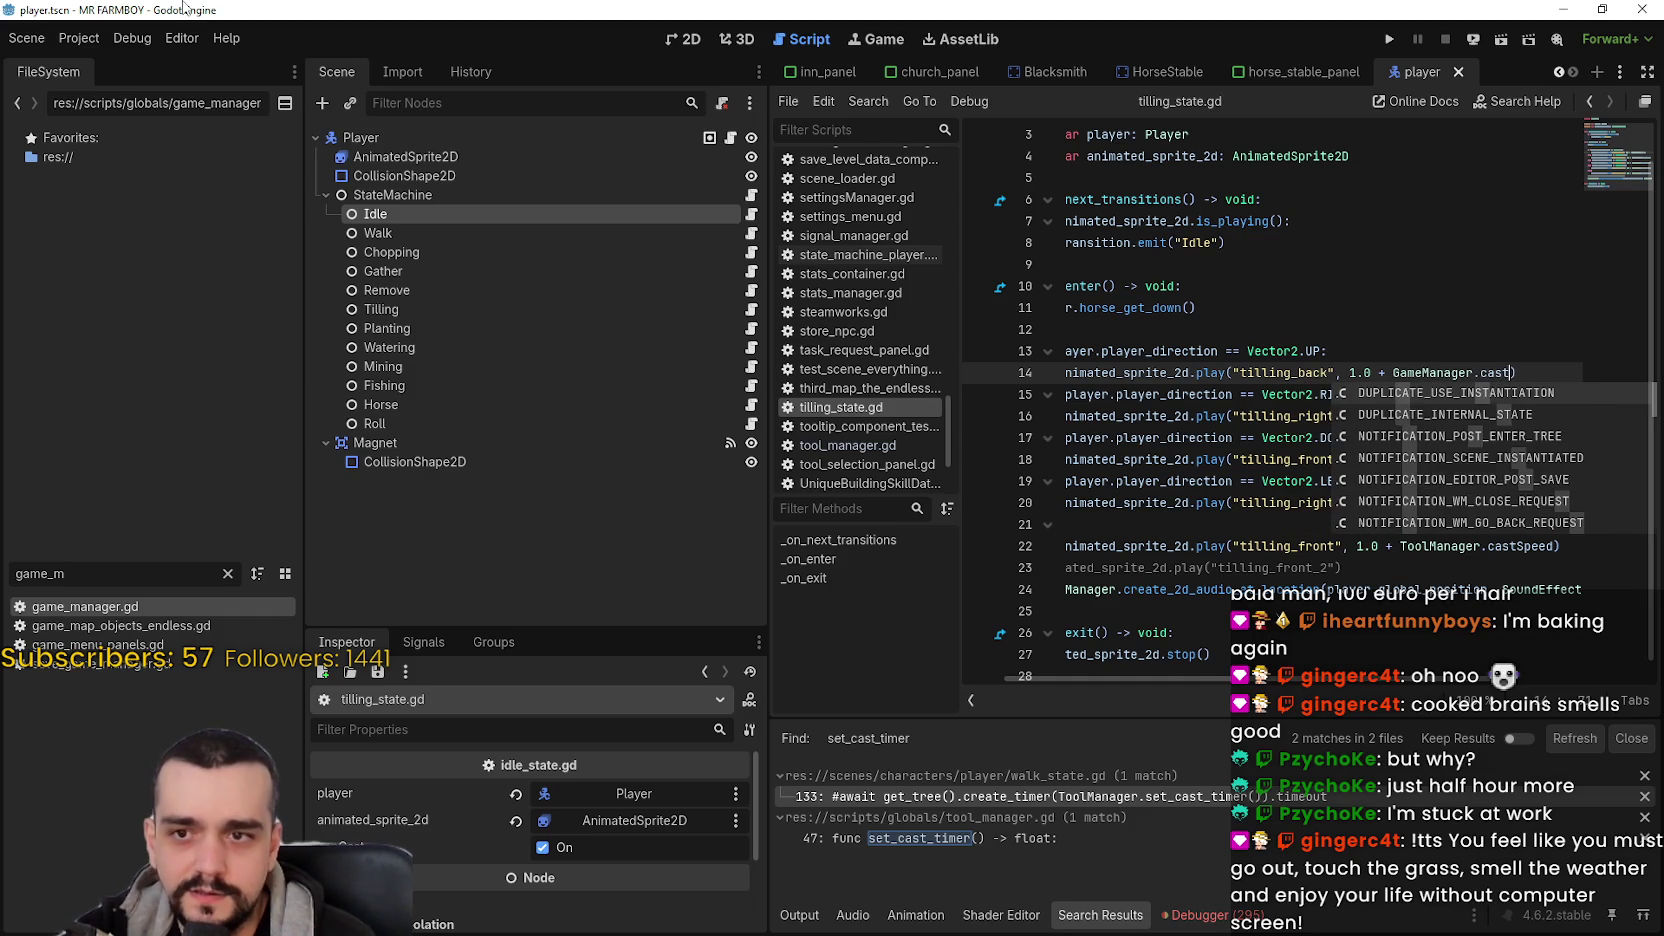
key("BackSpace")
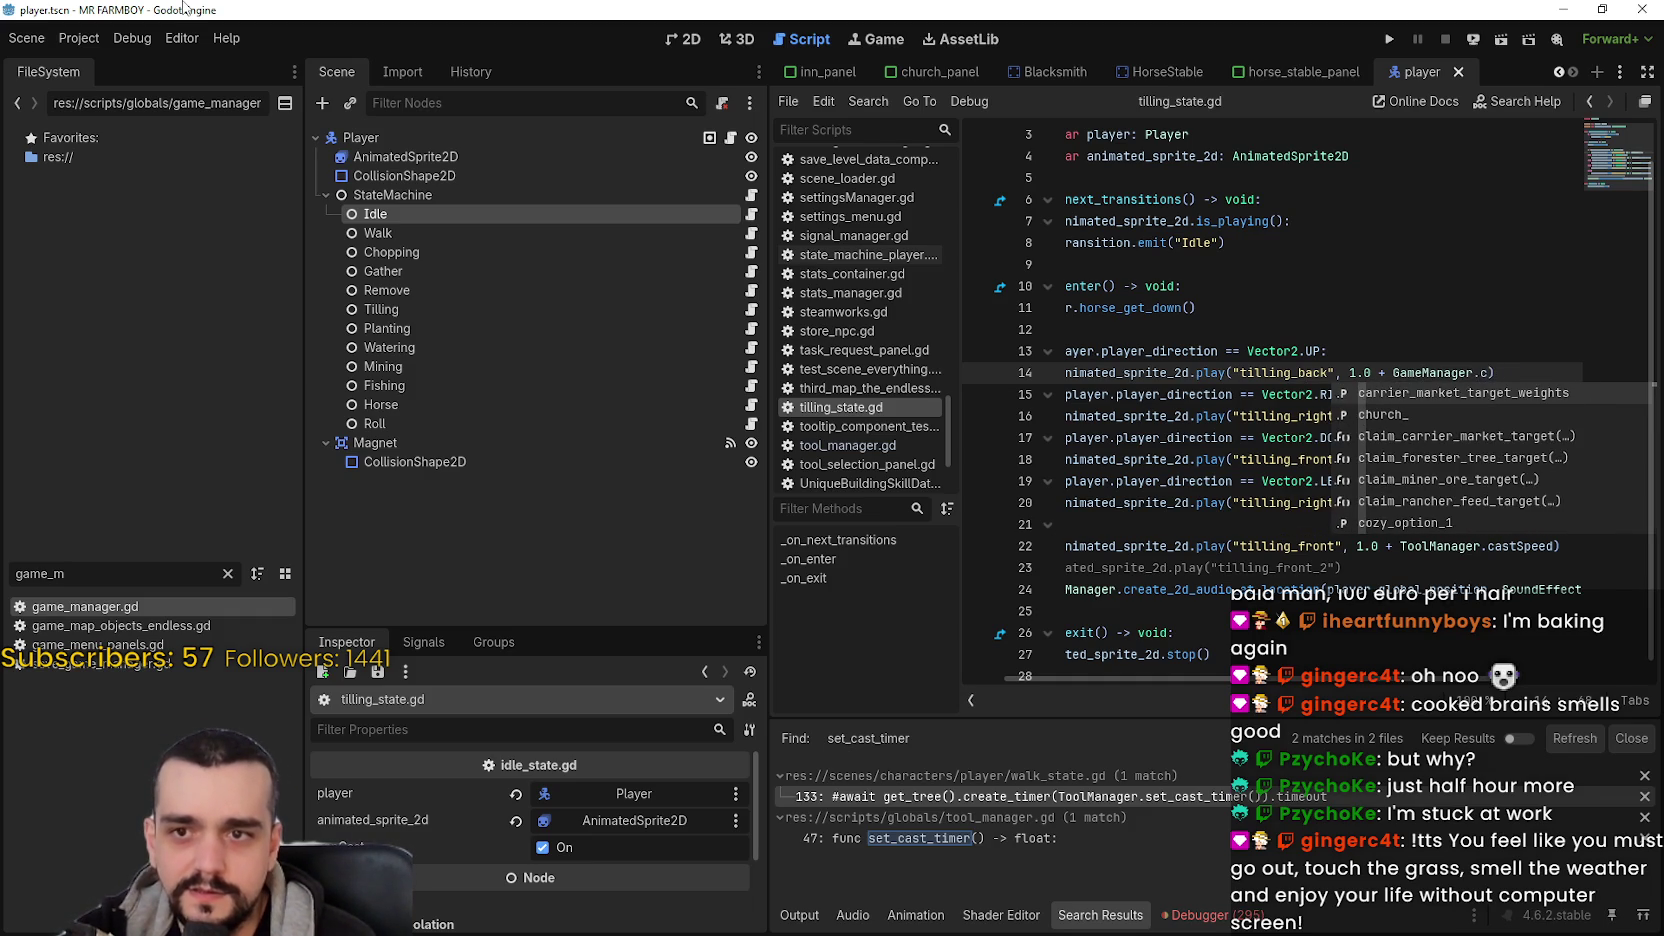
type("ast")
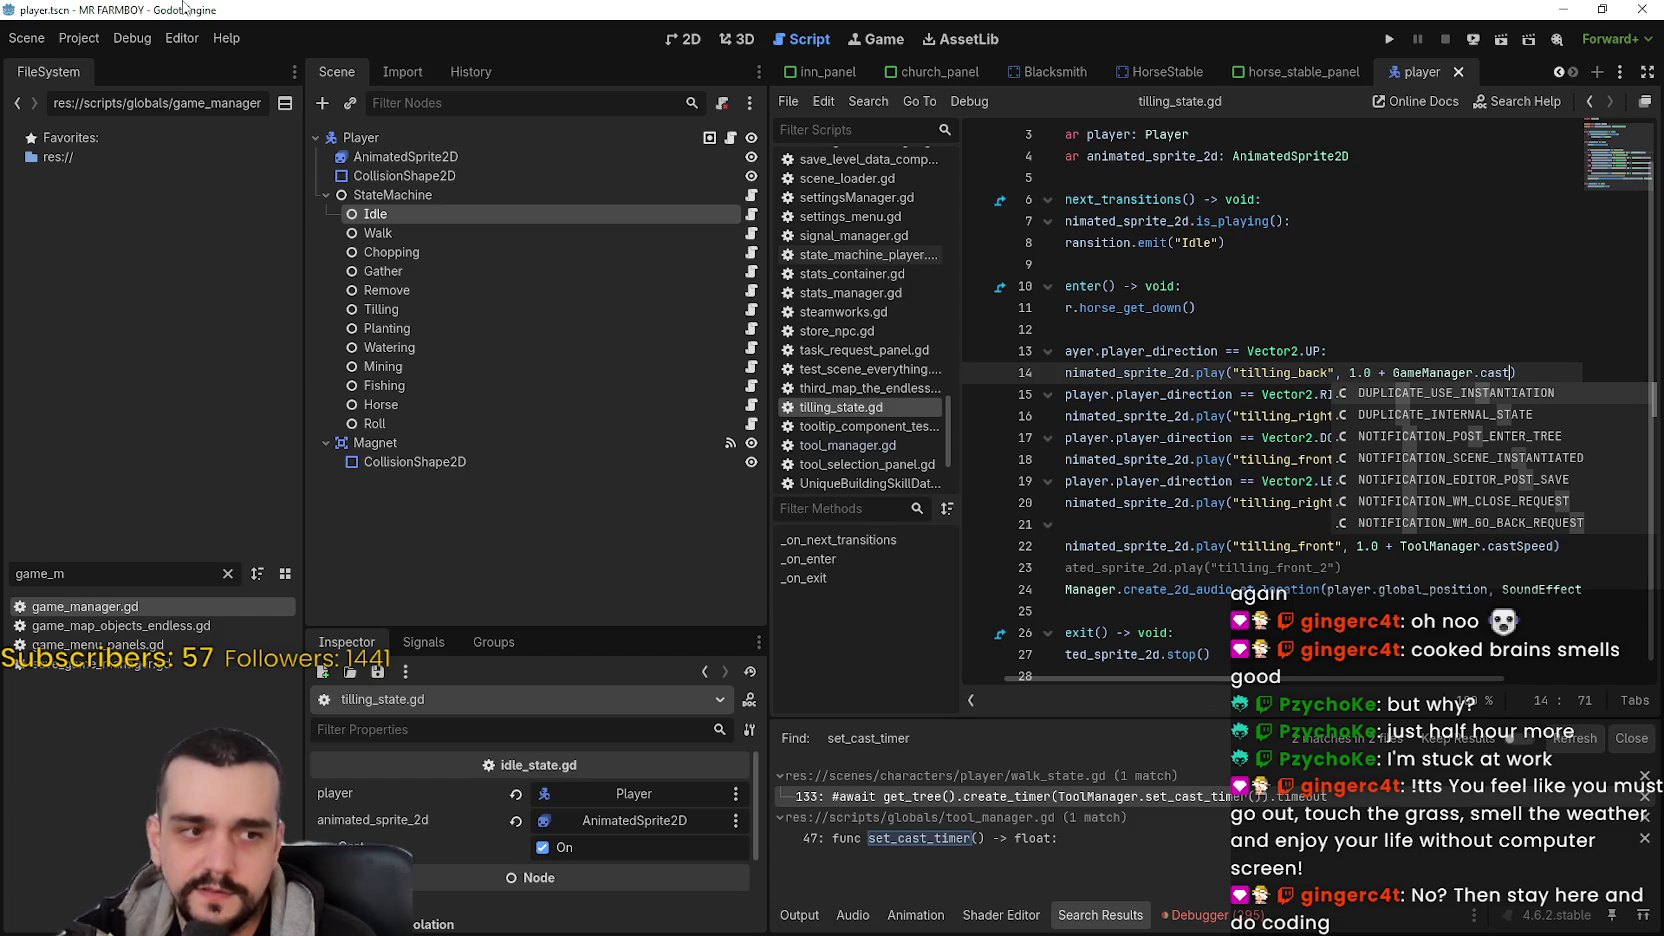
key("BackSpace")
key("BackSpace")
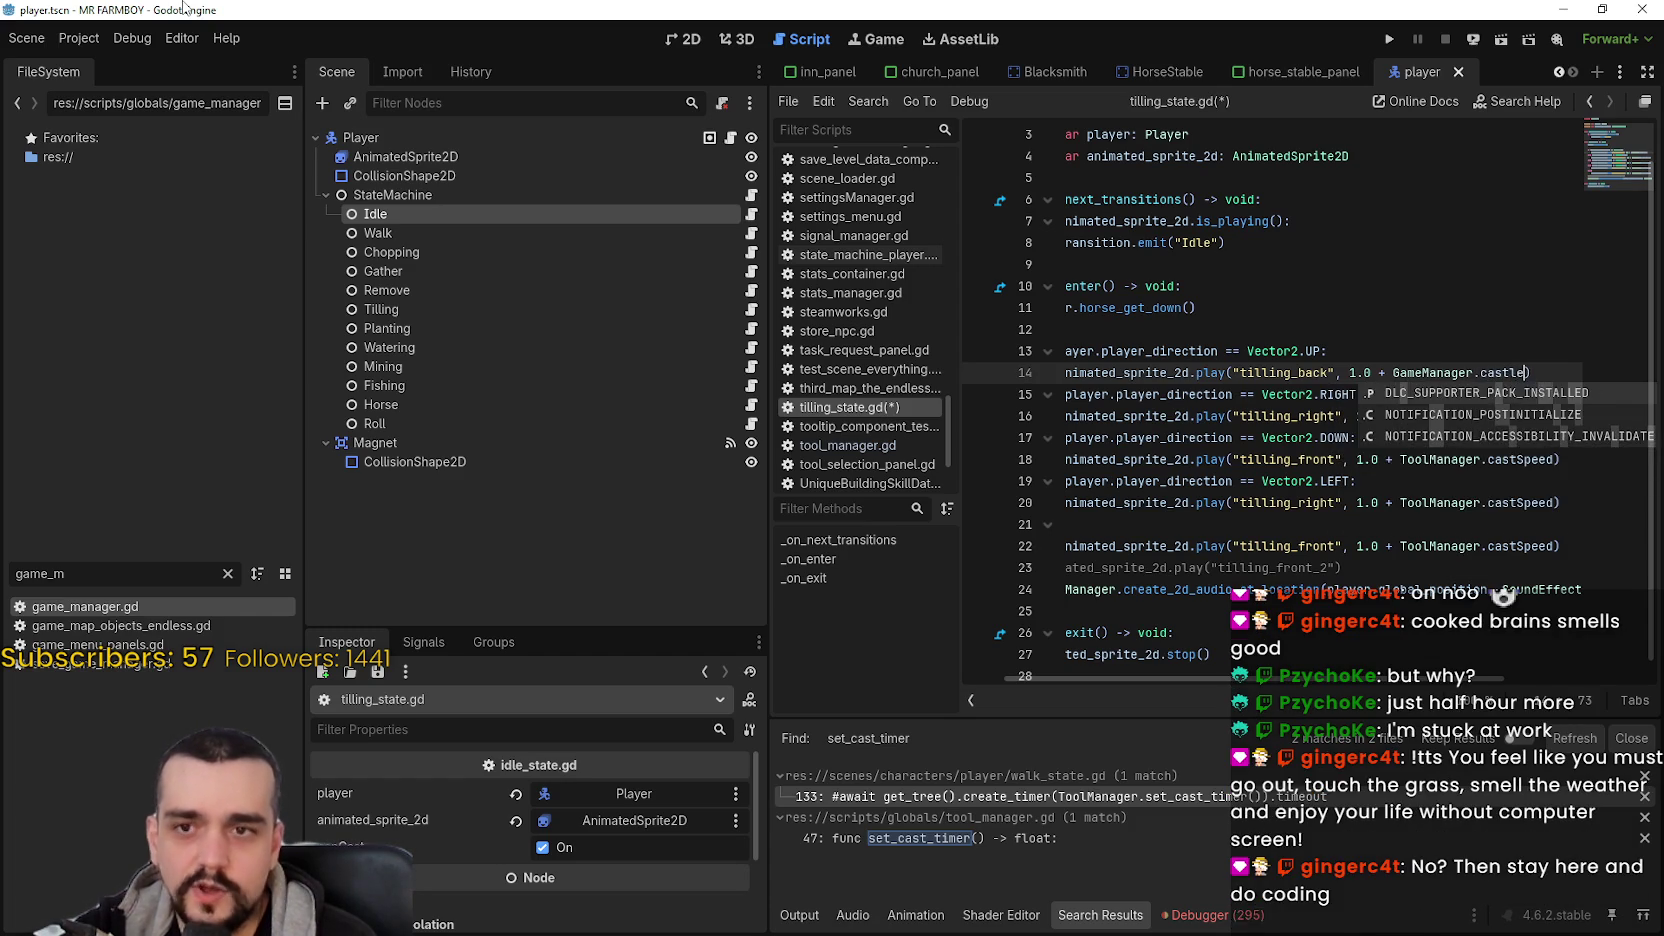
key("BackSpace")
key("BackSpace")
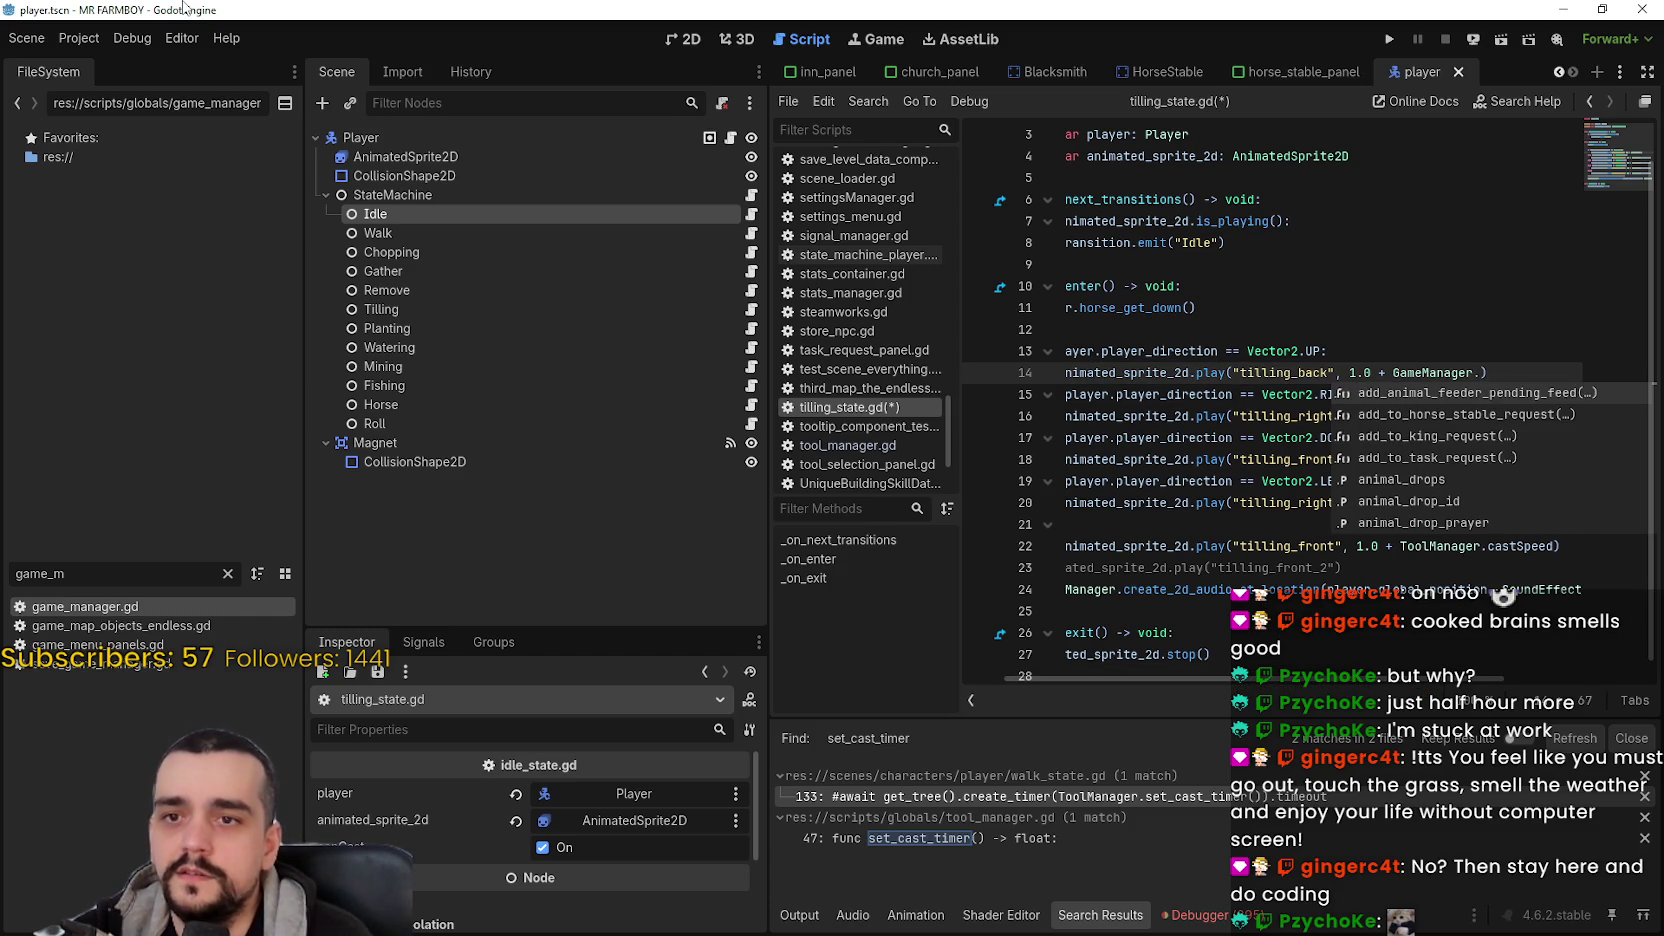
type("land_")
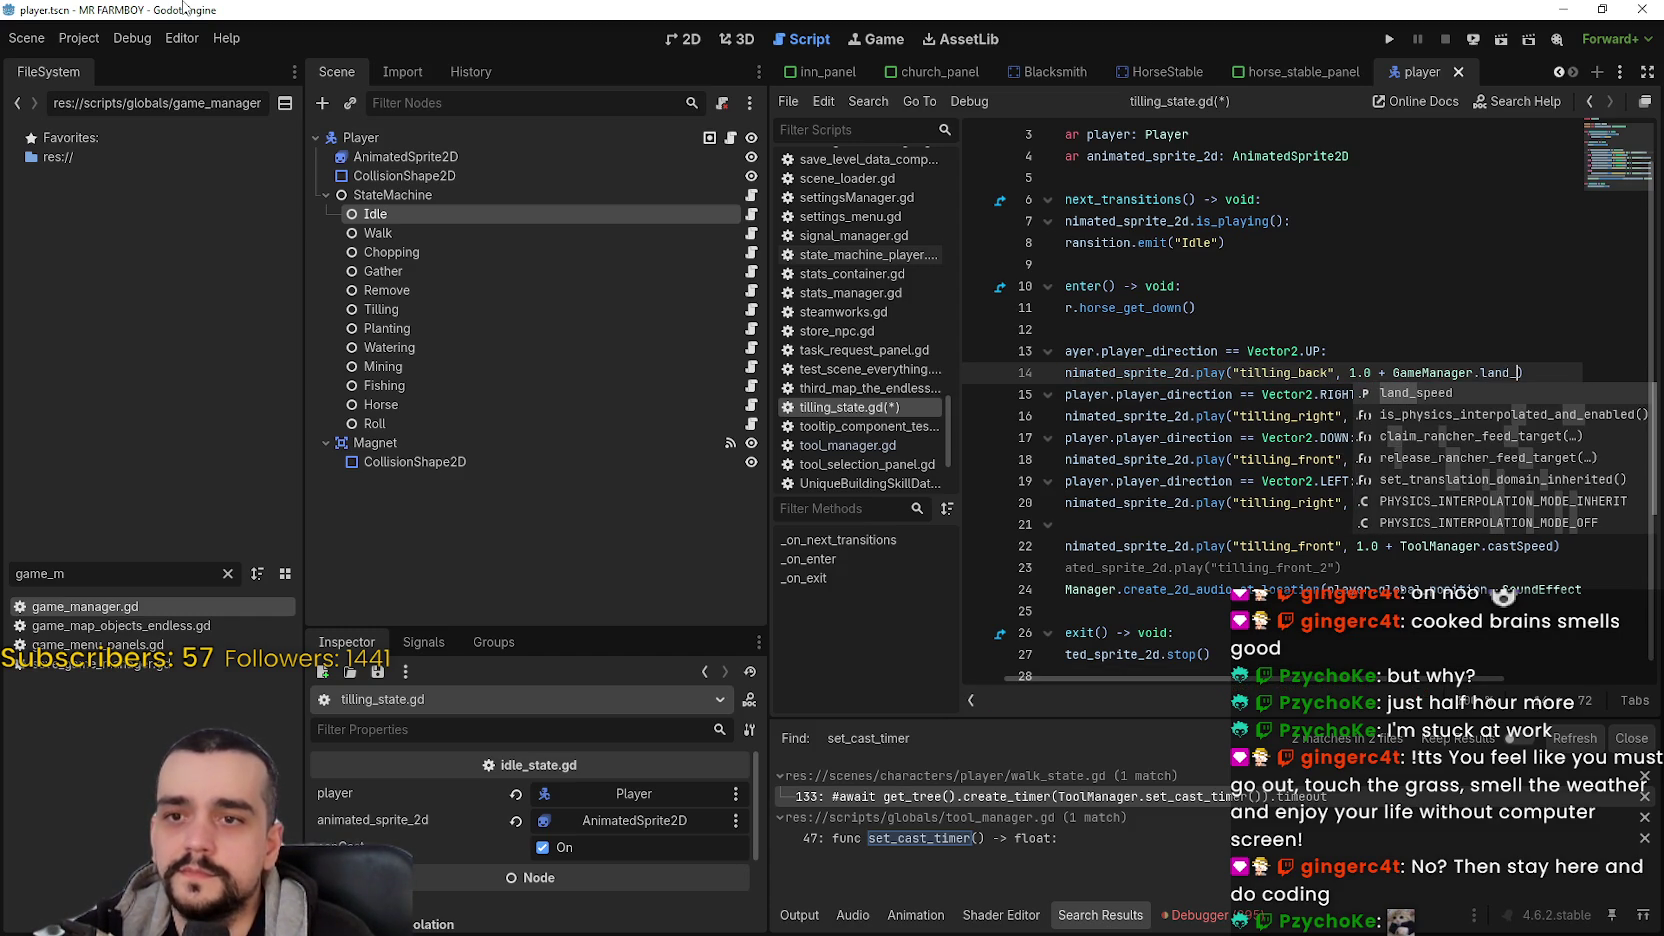
key("Return")
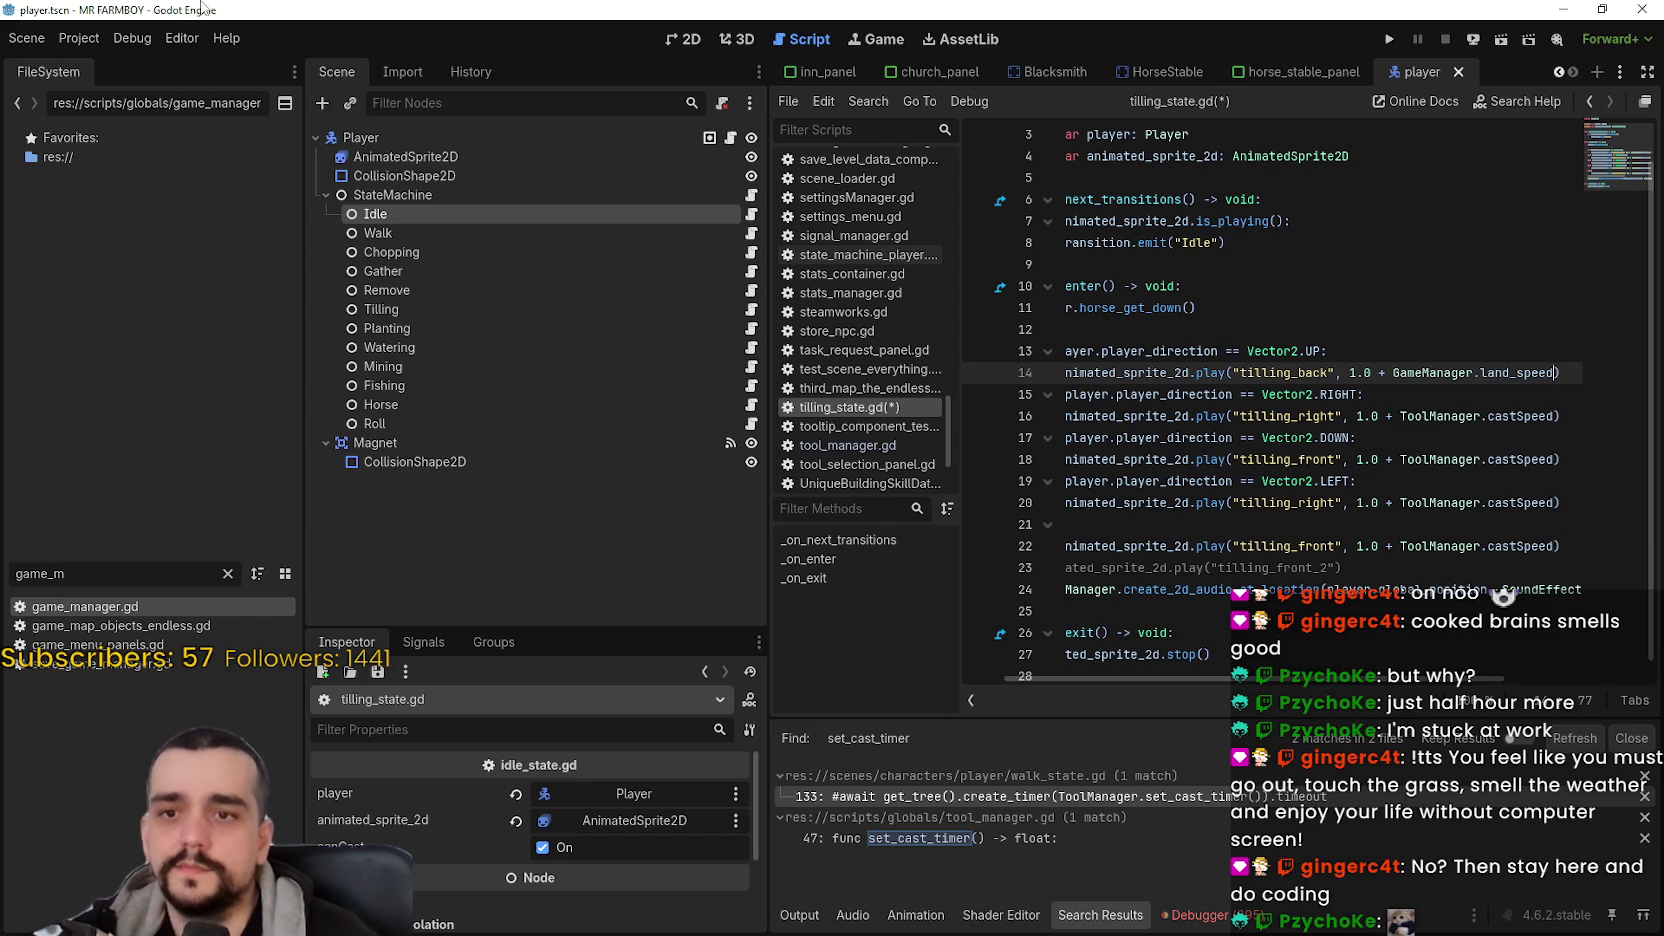
- Copy GameManager.land_speed and paste it over ToolManager.castSpeed on lines 16, 18, 20 and 22
double_click(1517, 377)
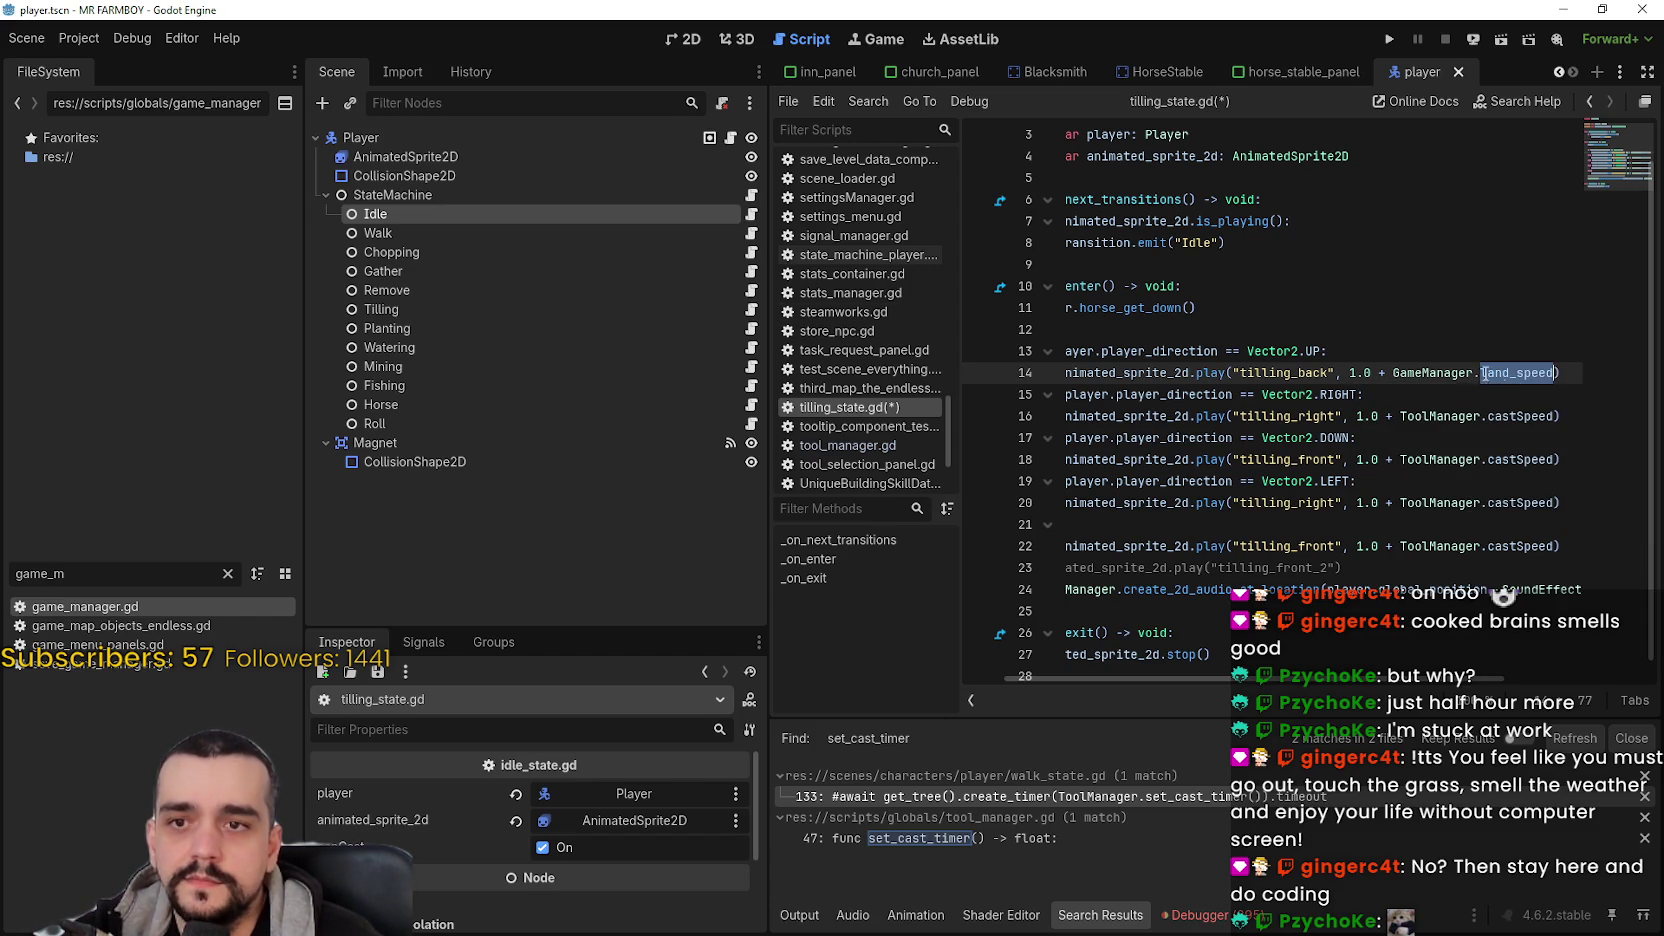
left_click(1394, 373, "shift")
key("ctrl+c")
double_click(1501, 418)
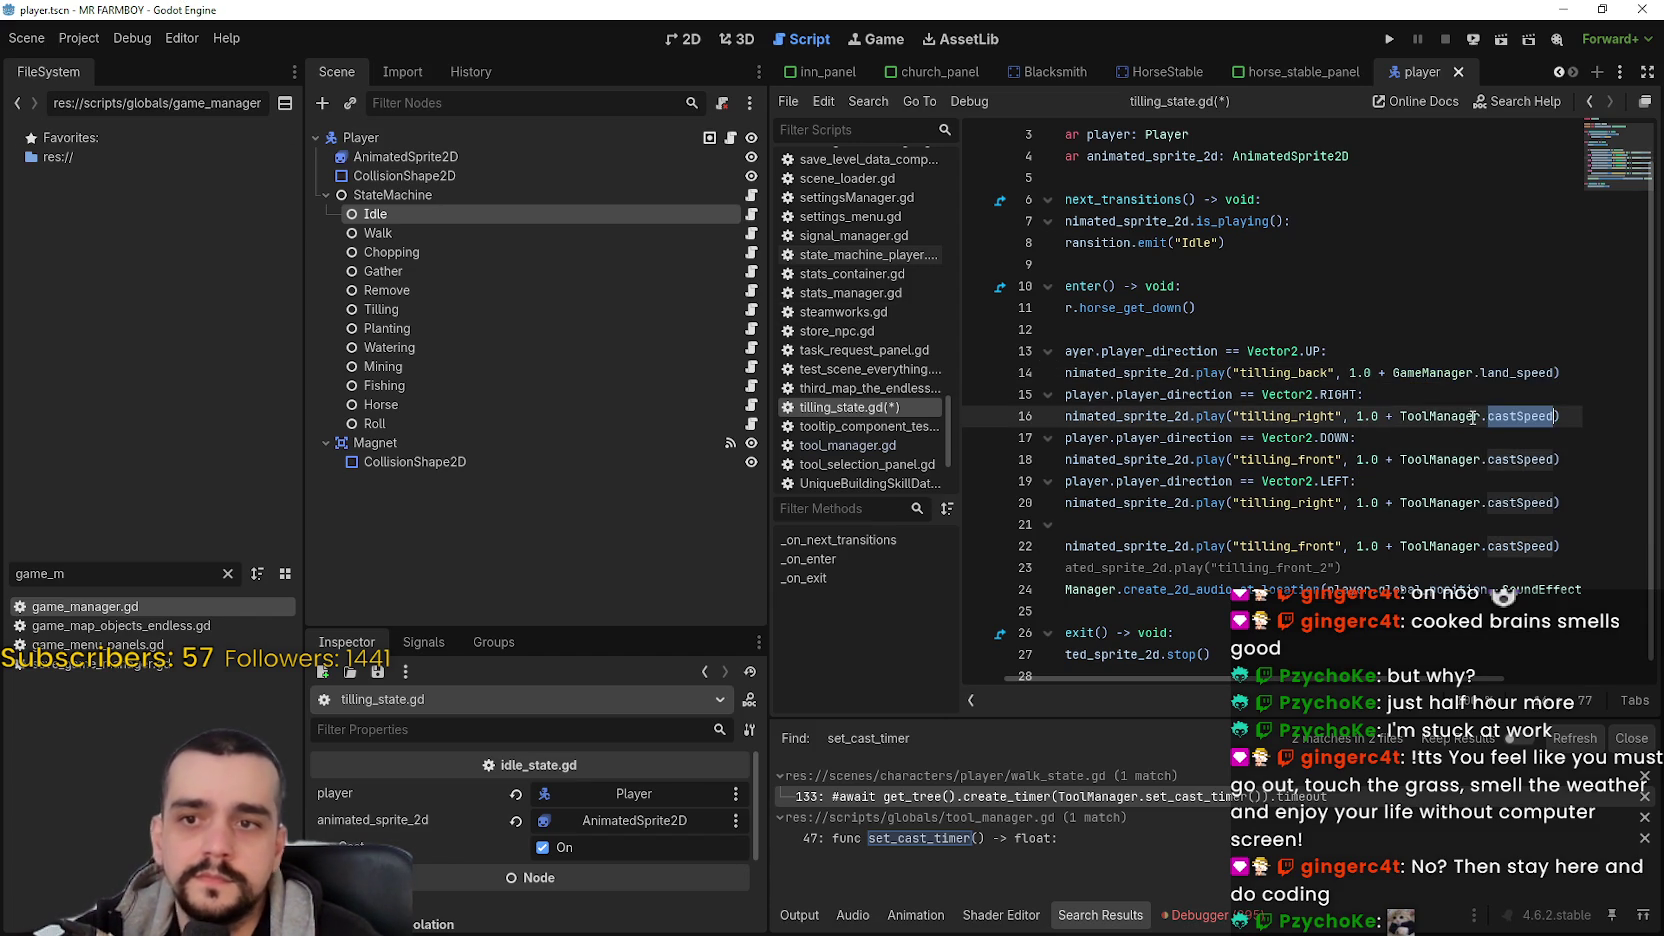
left_click(1399, 416, "shift")
key("ctrl+v")
double_click(1510, 460)
left_click(1393, 460, "shift")
key("ctrl+v")
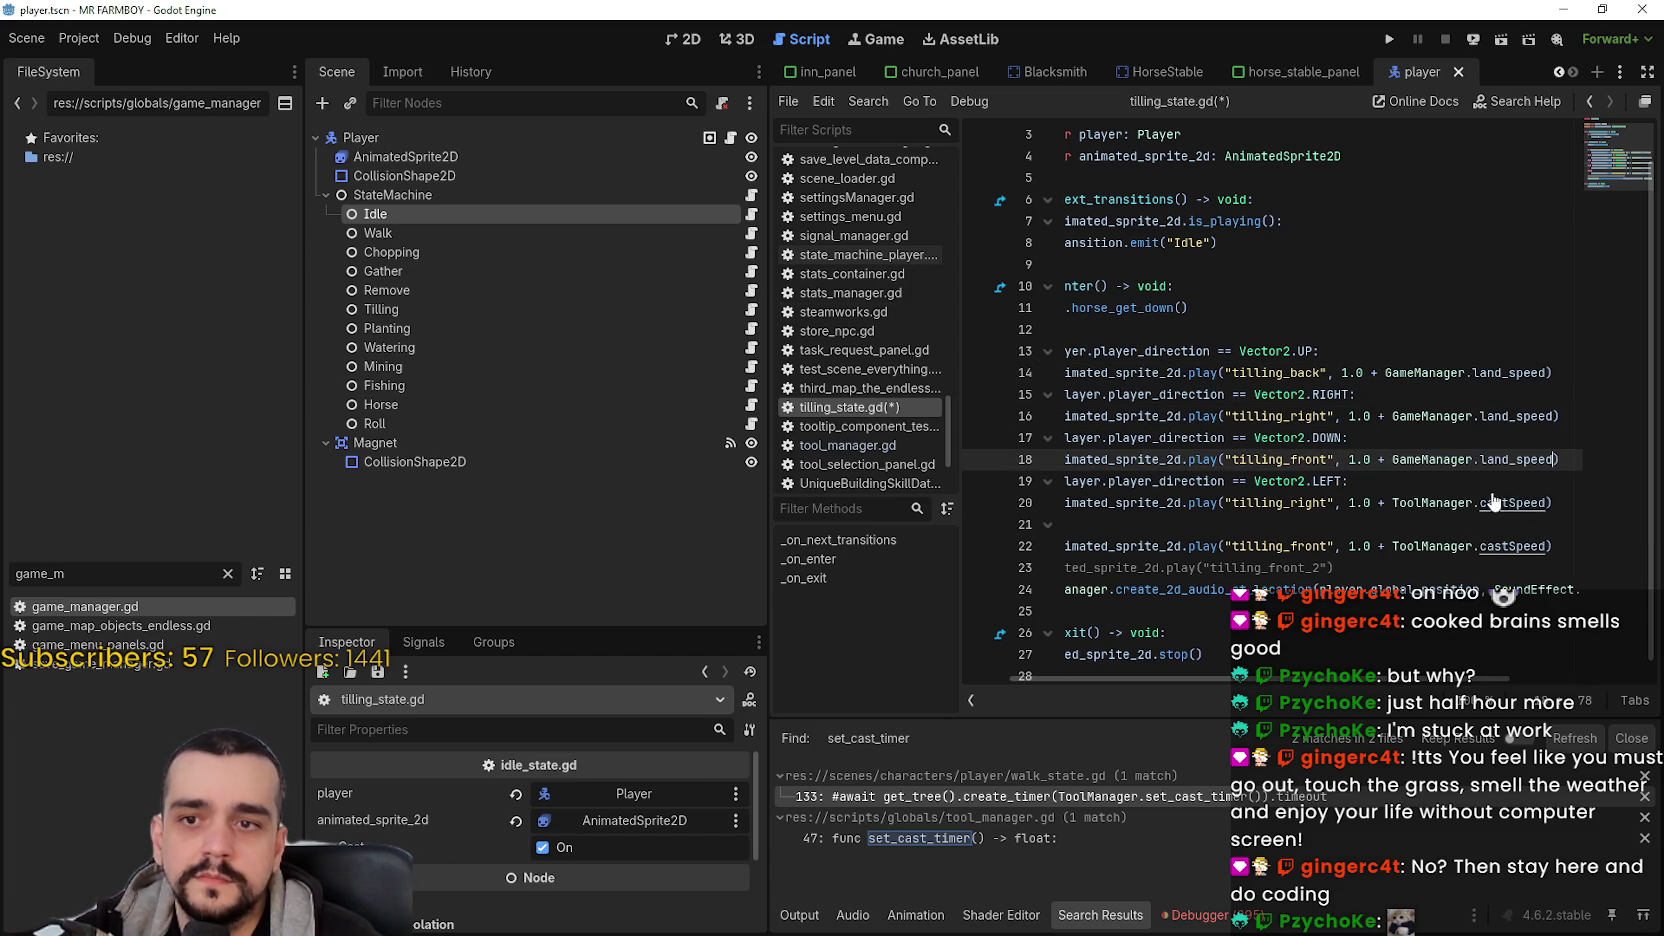
double_click(1510, 503)
left_click(1393, 503, "shift")
key("ctrl+v")
left_click(1495, 546)
double_click(1495, 546)
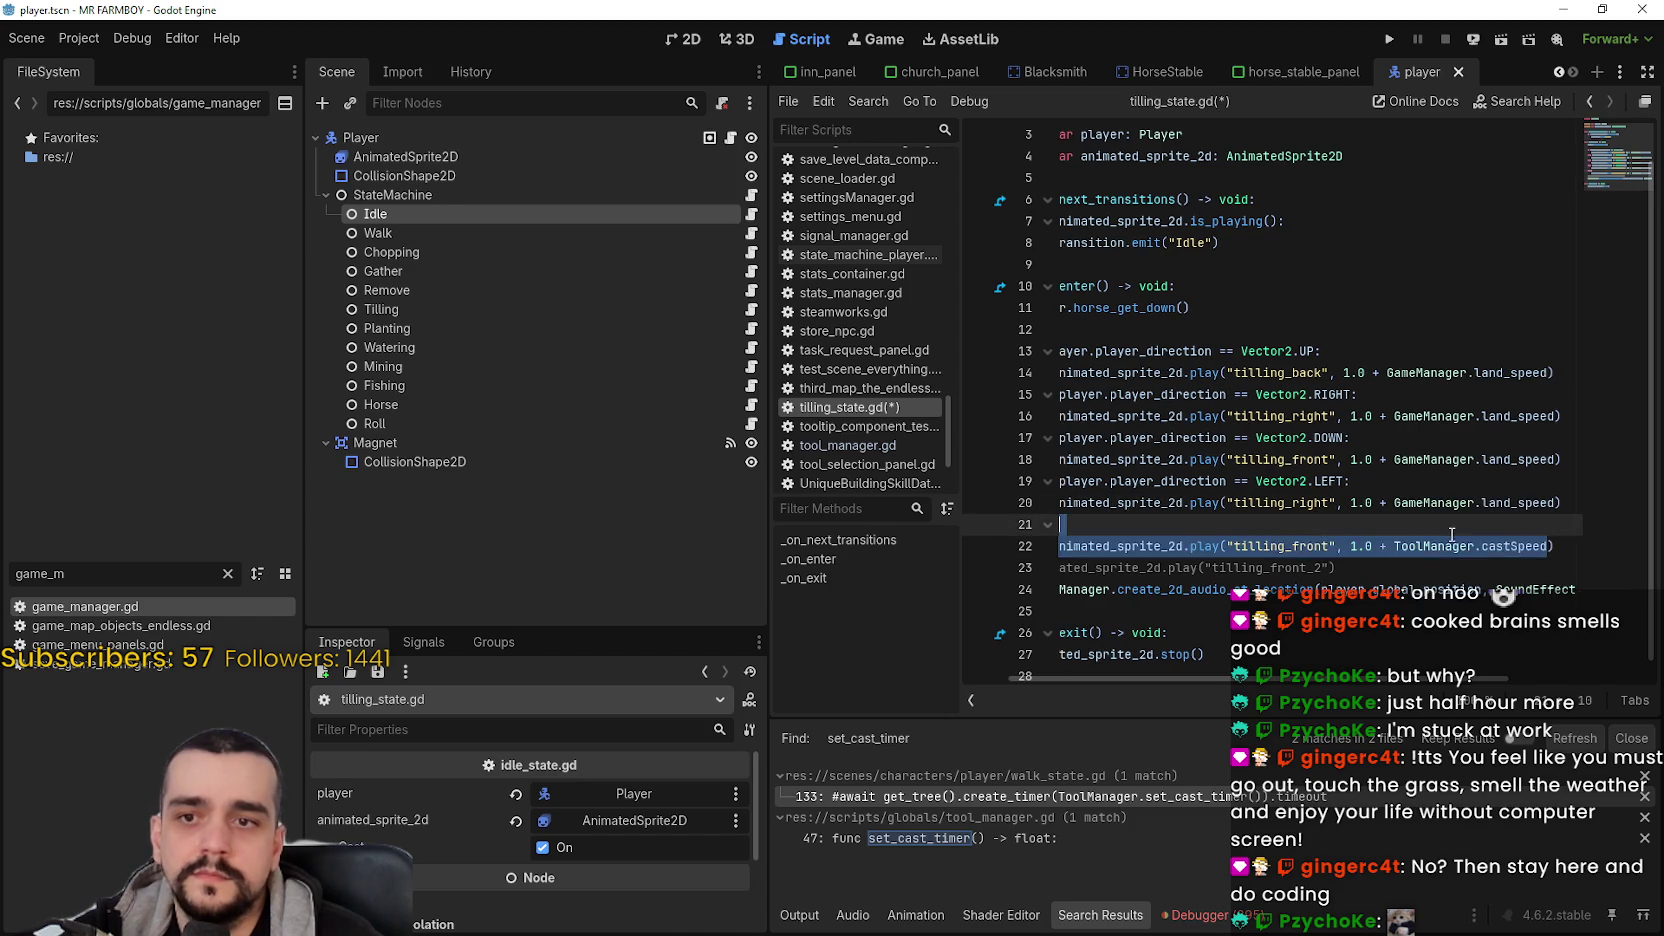
left_click(1393, 528, "shift")
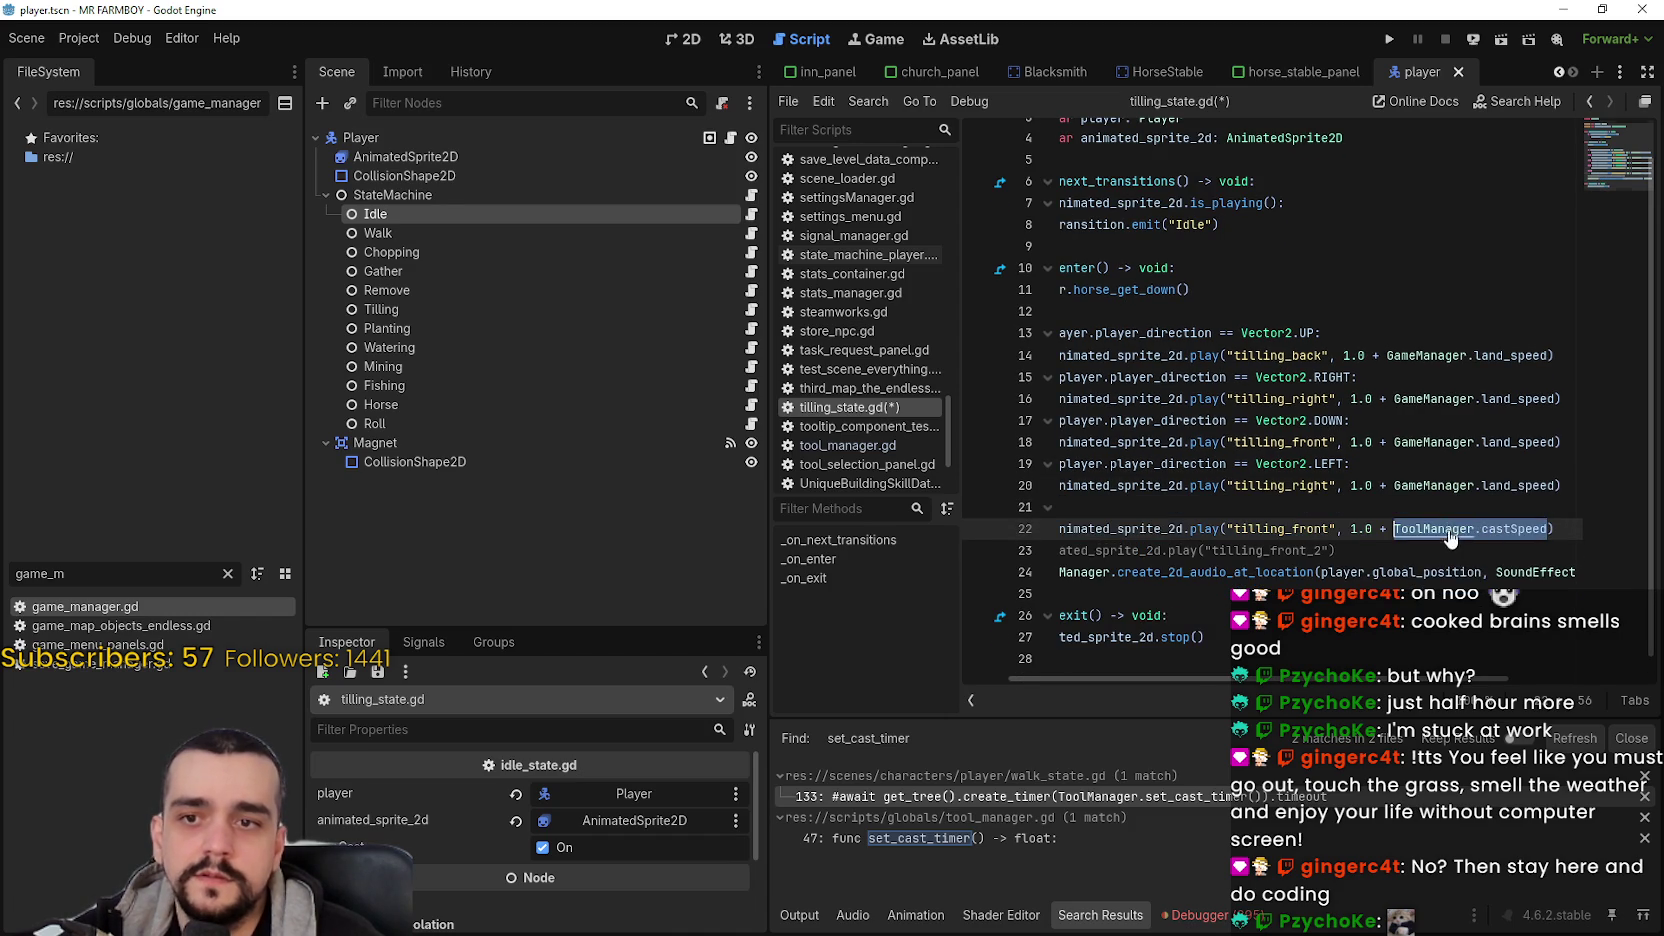
key("ctrl+v")
- Save tilling_state.gd and review the edited animation lines
left_click_drag(1060, 507, 1125, 529)
left_click(1225, 510)
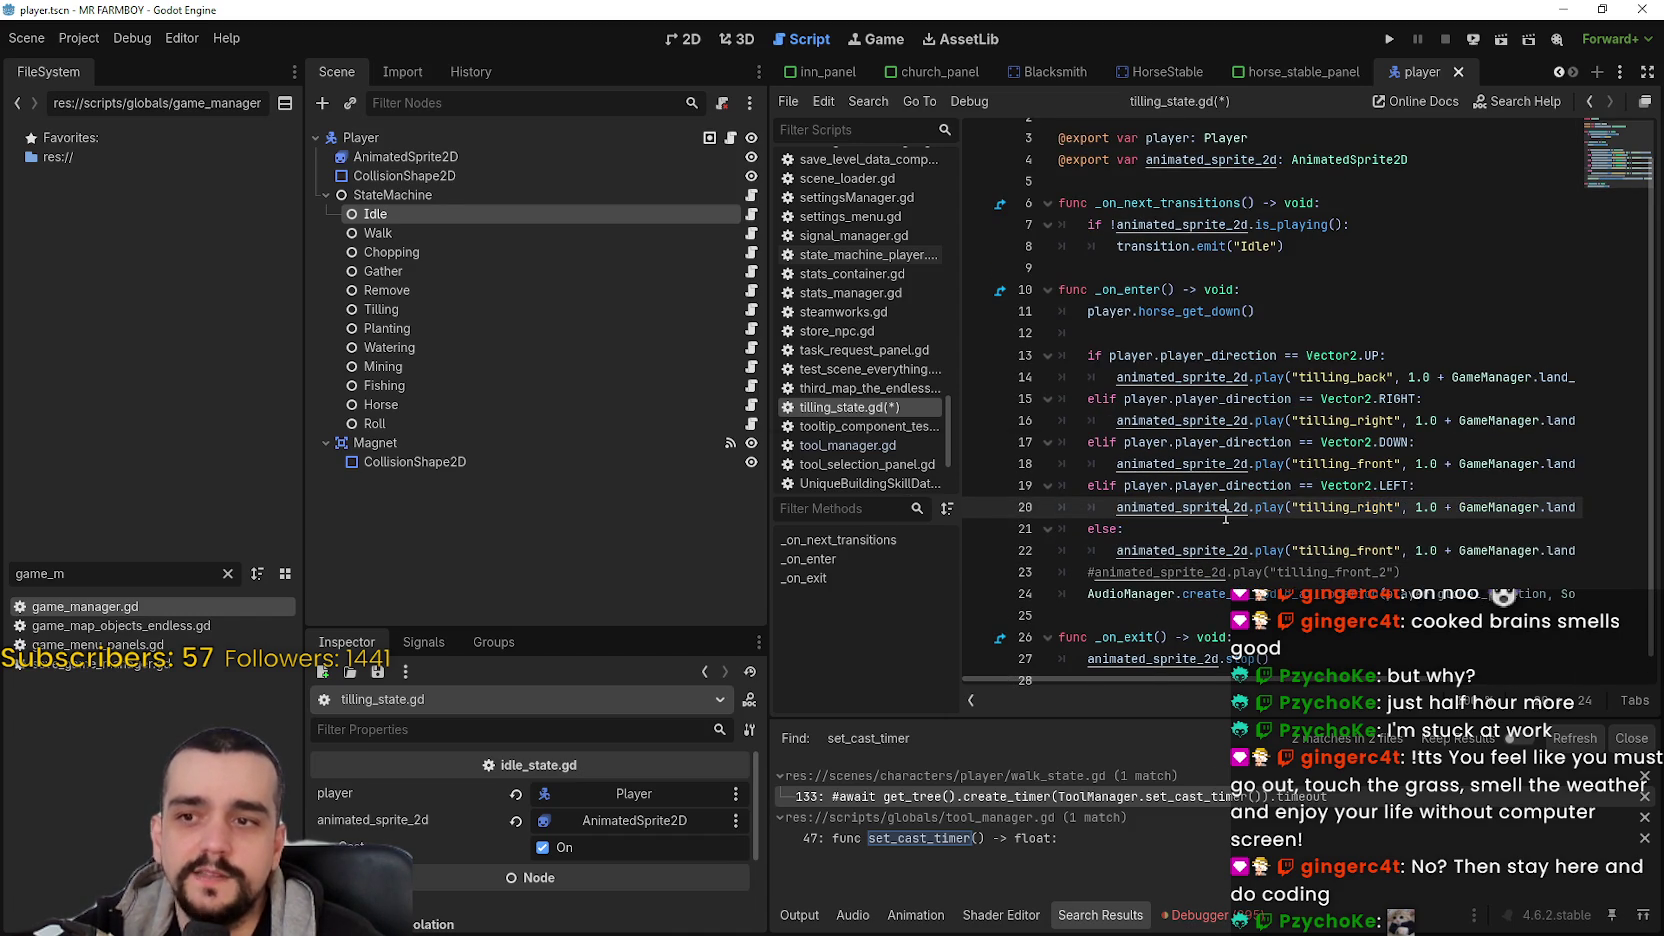
key("ctrl+s")
left_click(1445, 550)
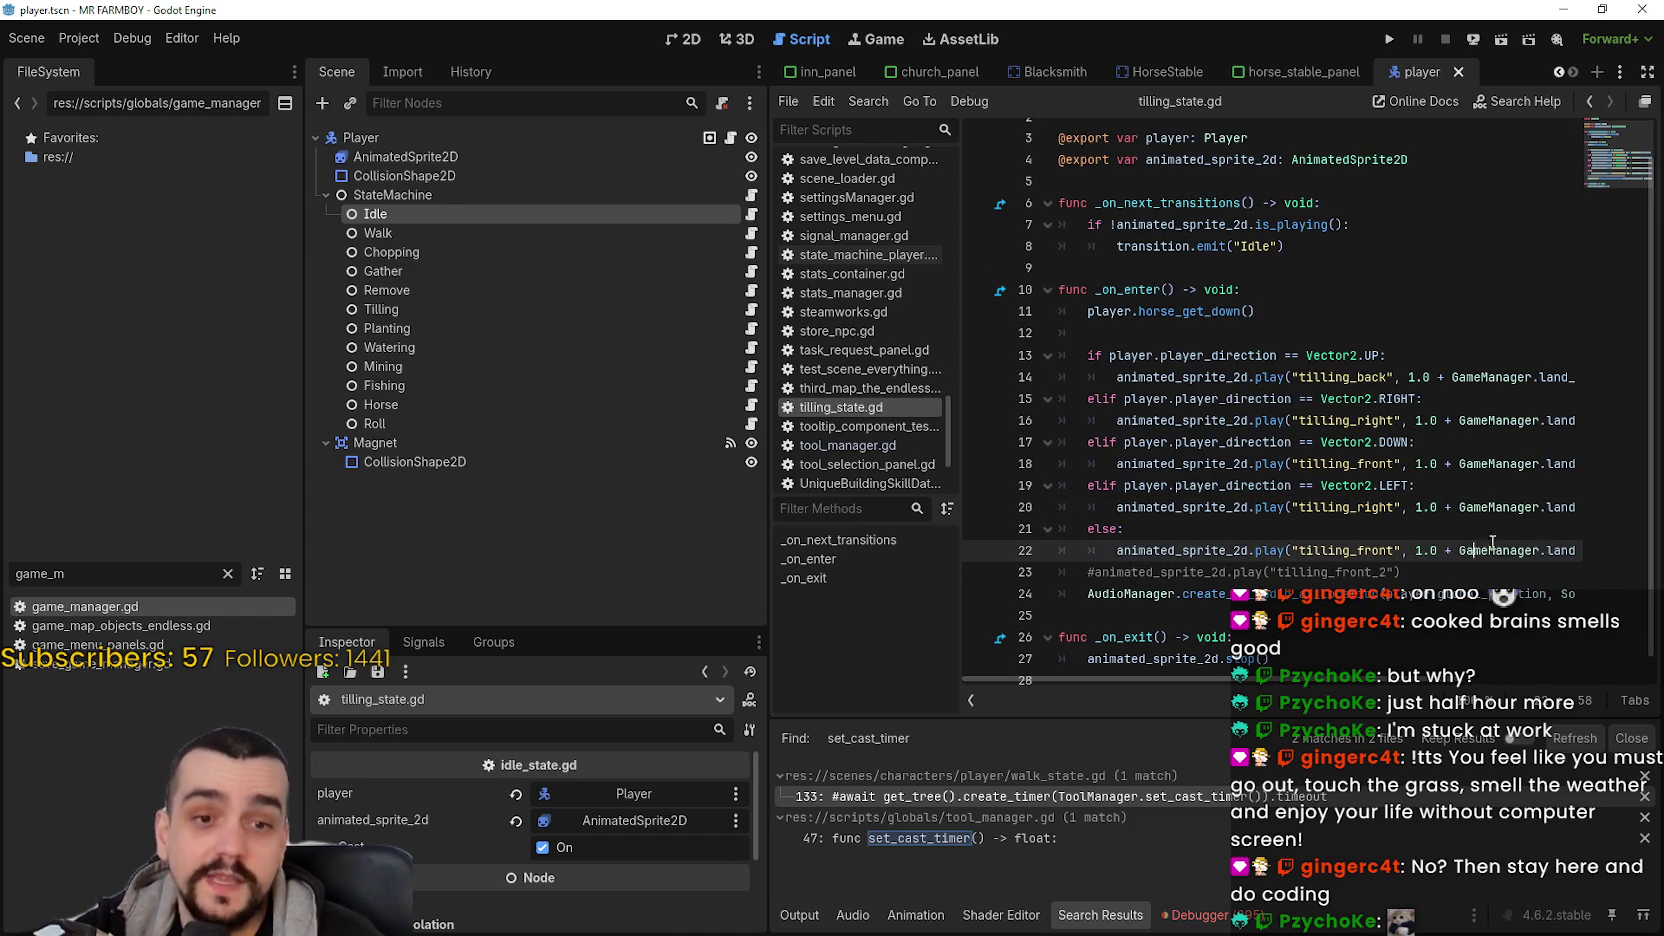
left_click(1475, 539)
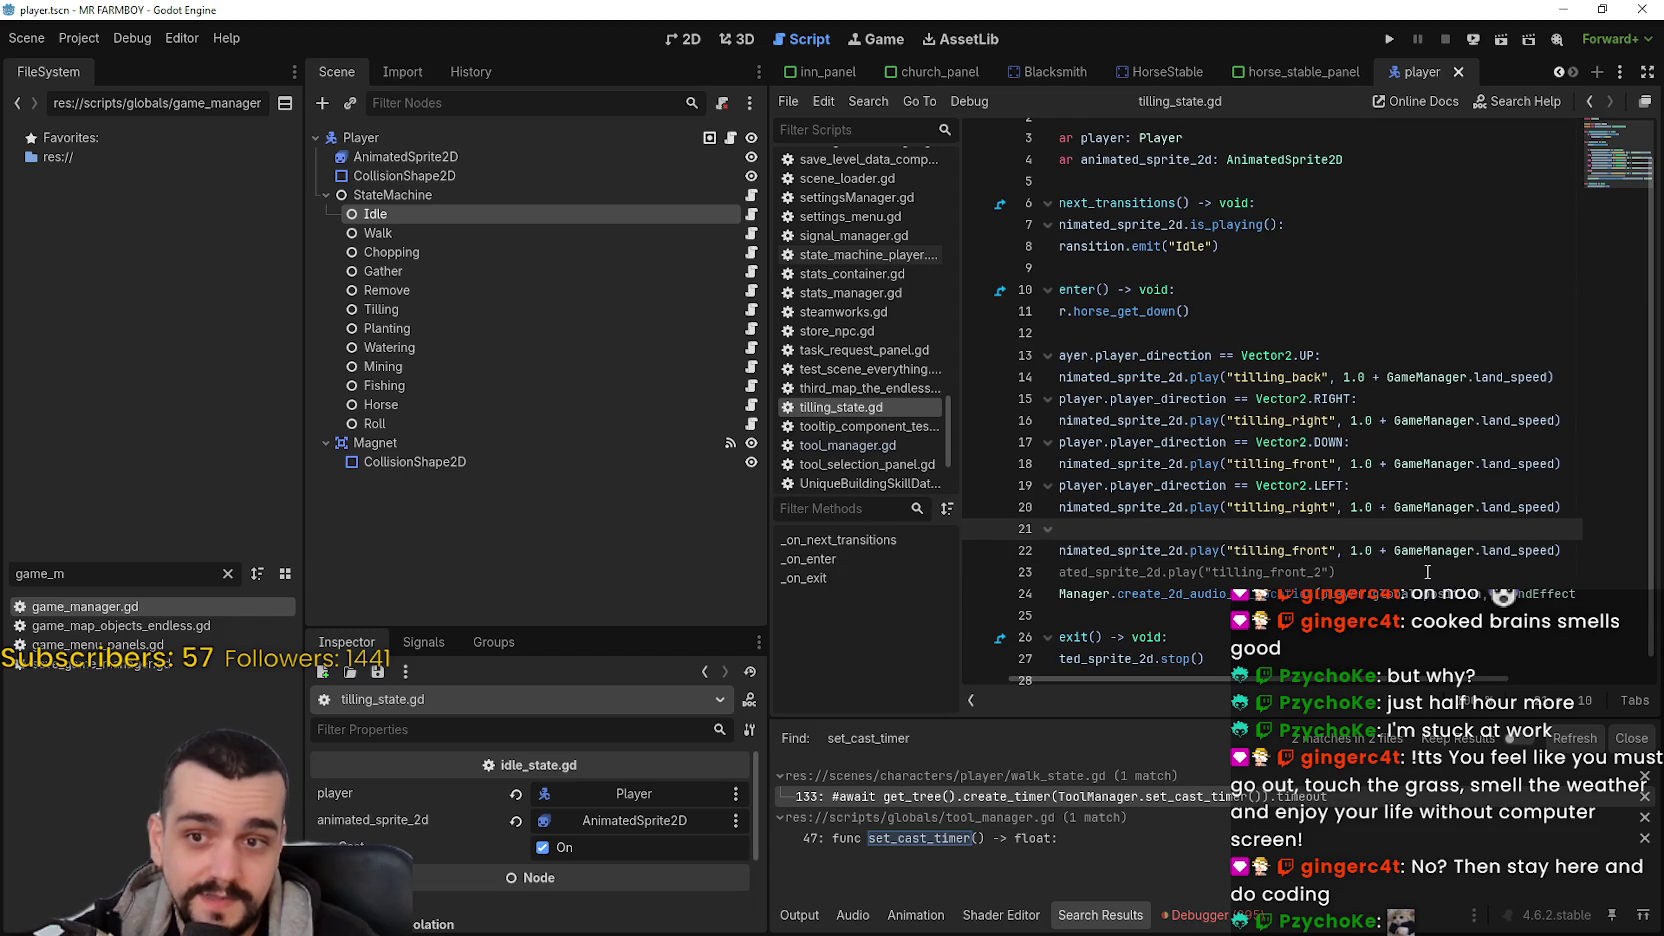
scroll(1360, 551, "down", 1)
left_click(1386, 593)
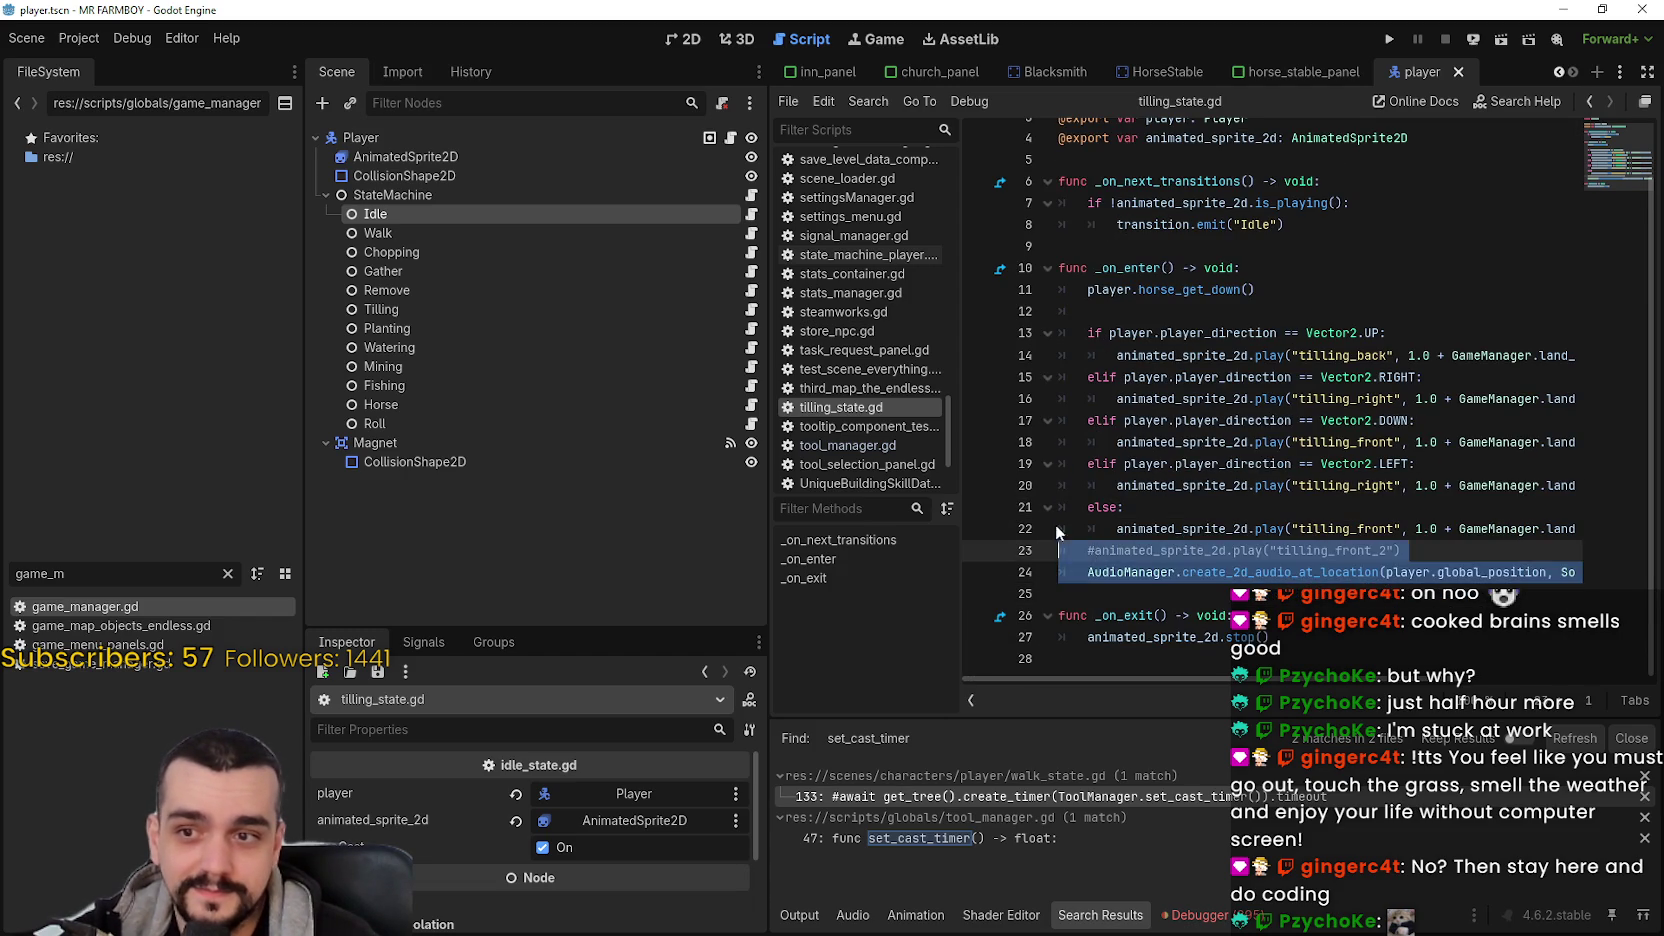
left_click(1208, 510)
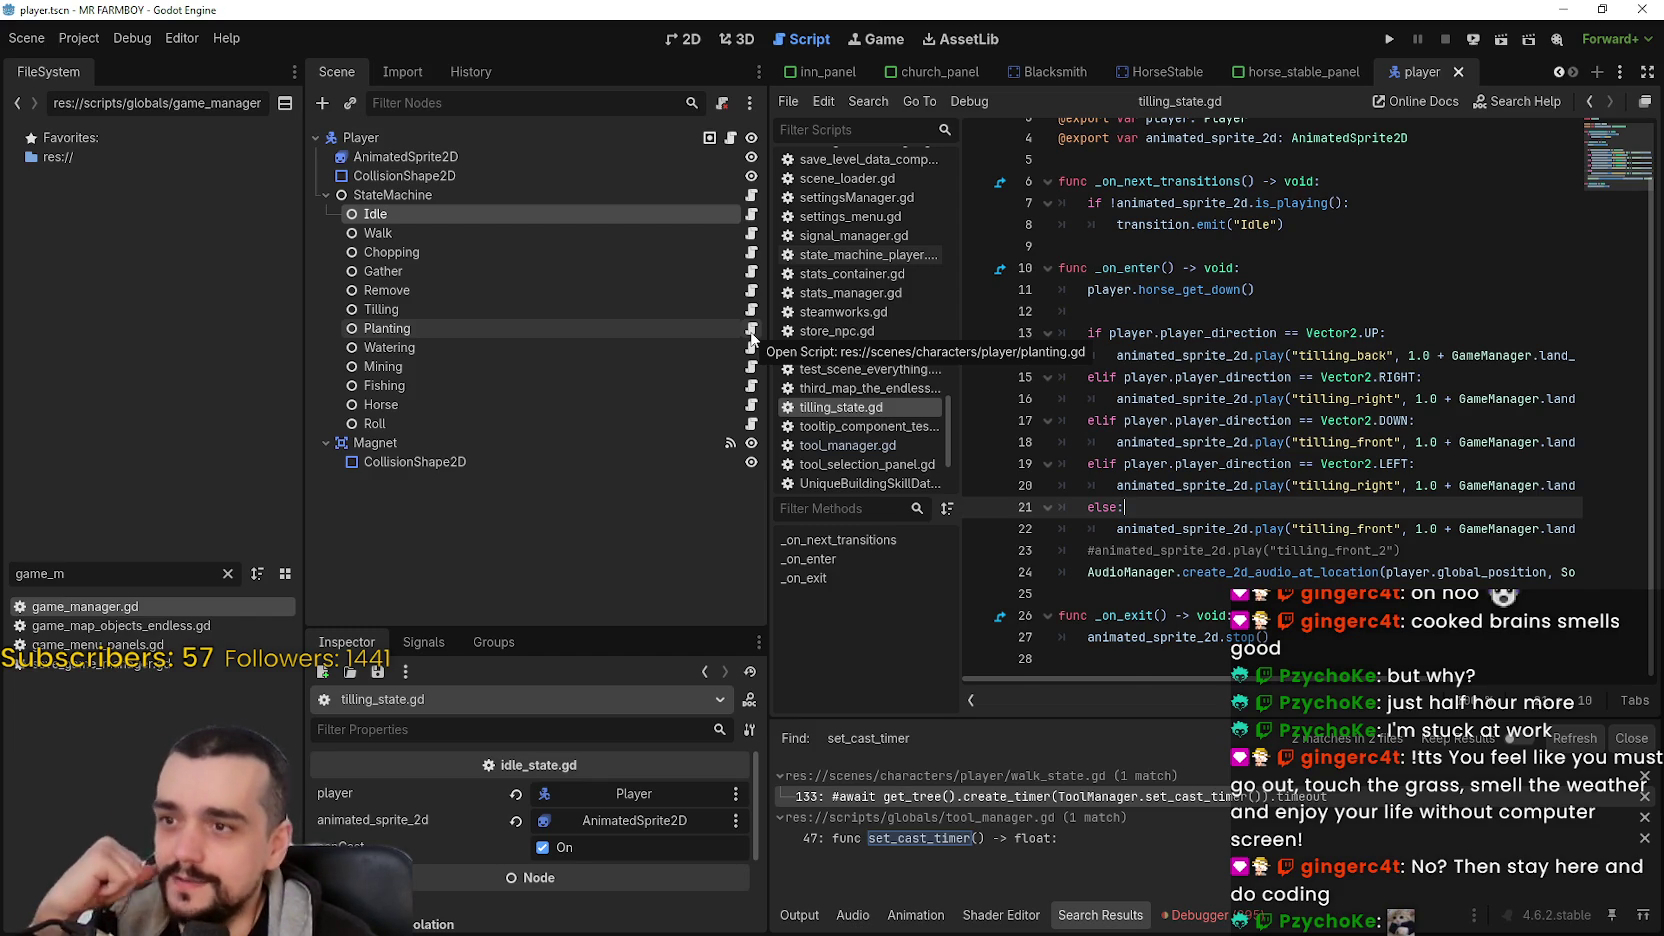
- Select the GameManager.land_speed reference in tilling_state.gd for reuse in planting.gd
left_click(751, 331)
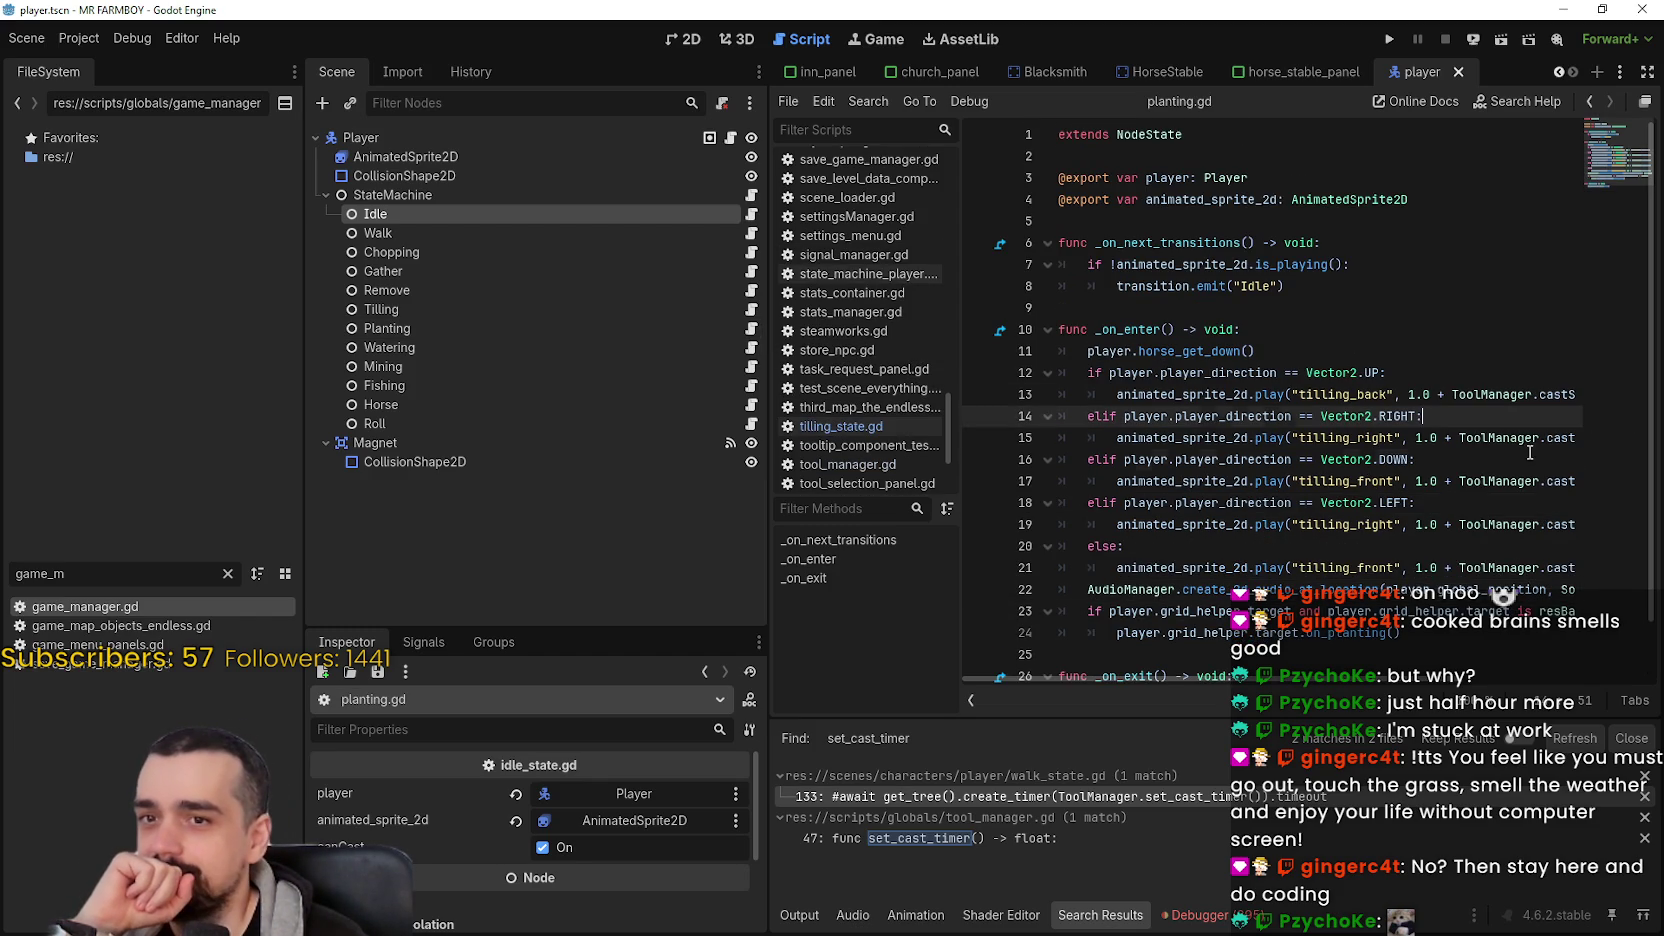
key("Down")
key("End")
key("Down")
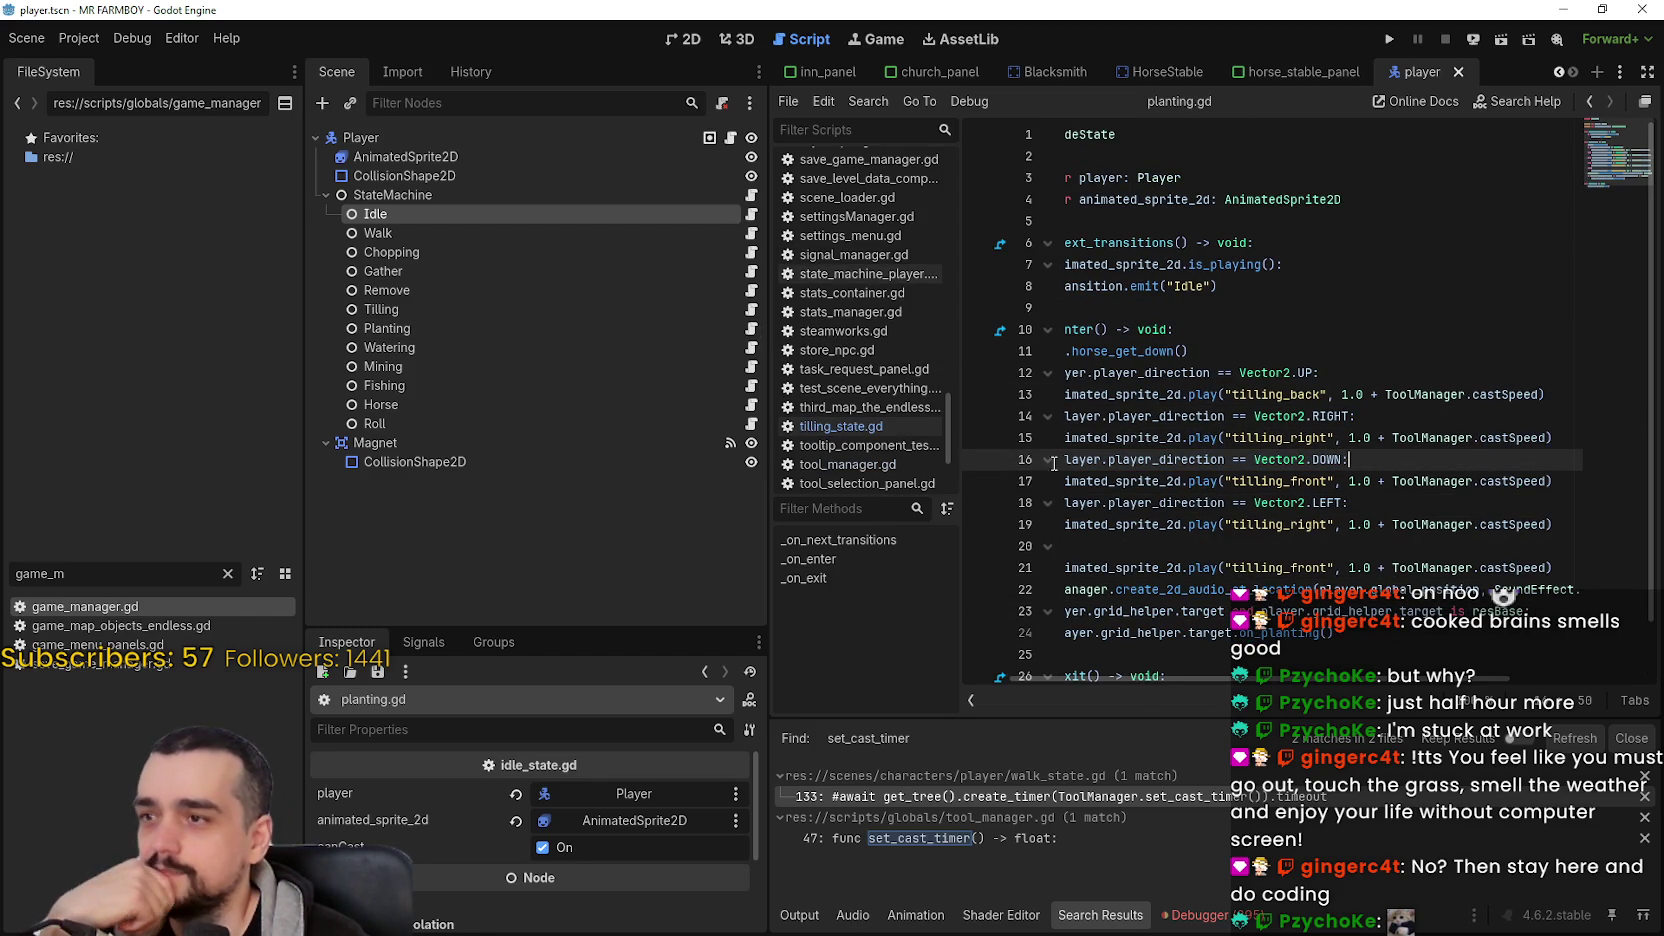
left_click(751, 312)
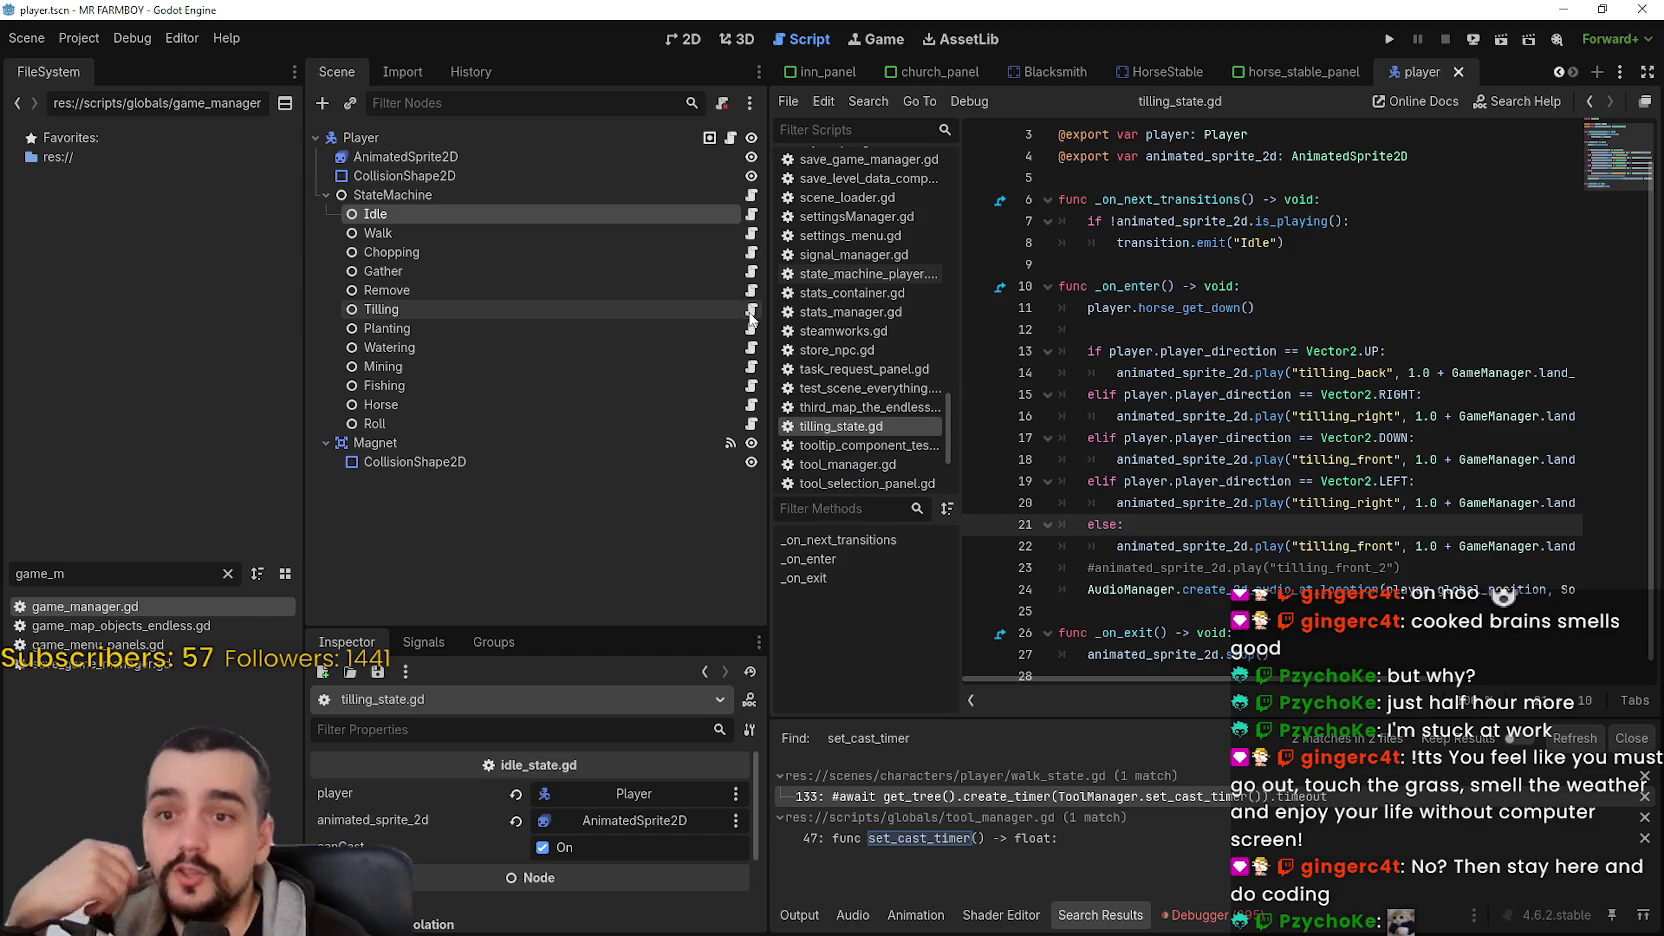
left_click_drag(1531, 372, 1585, 374)
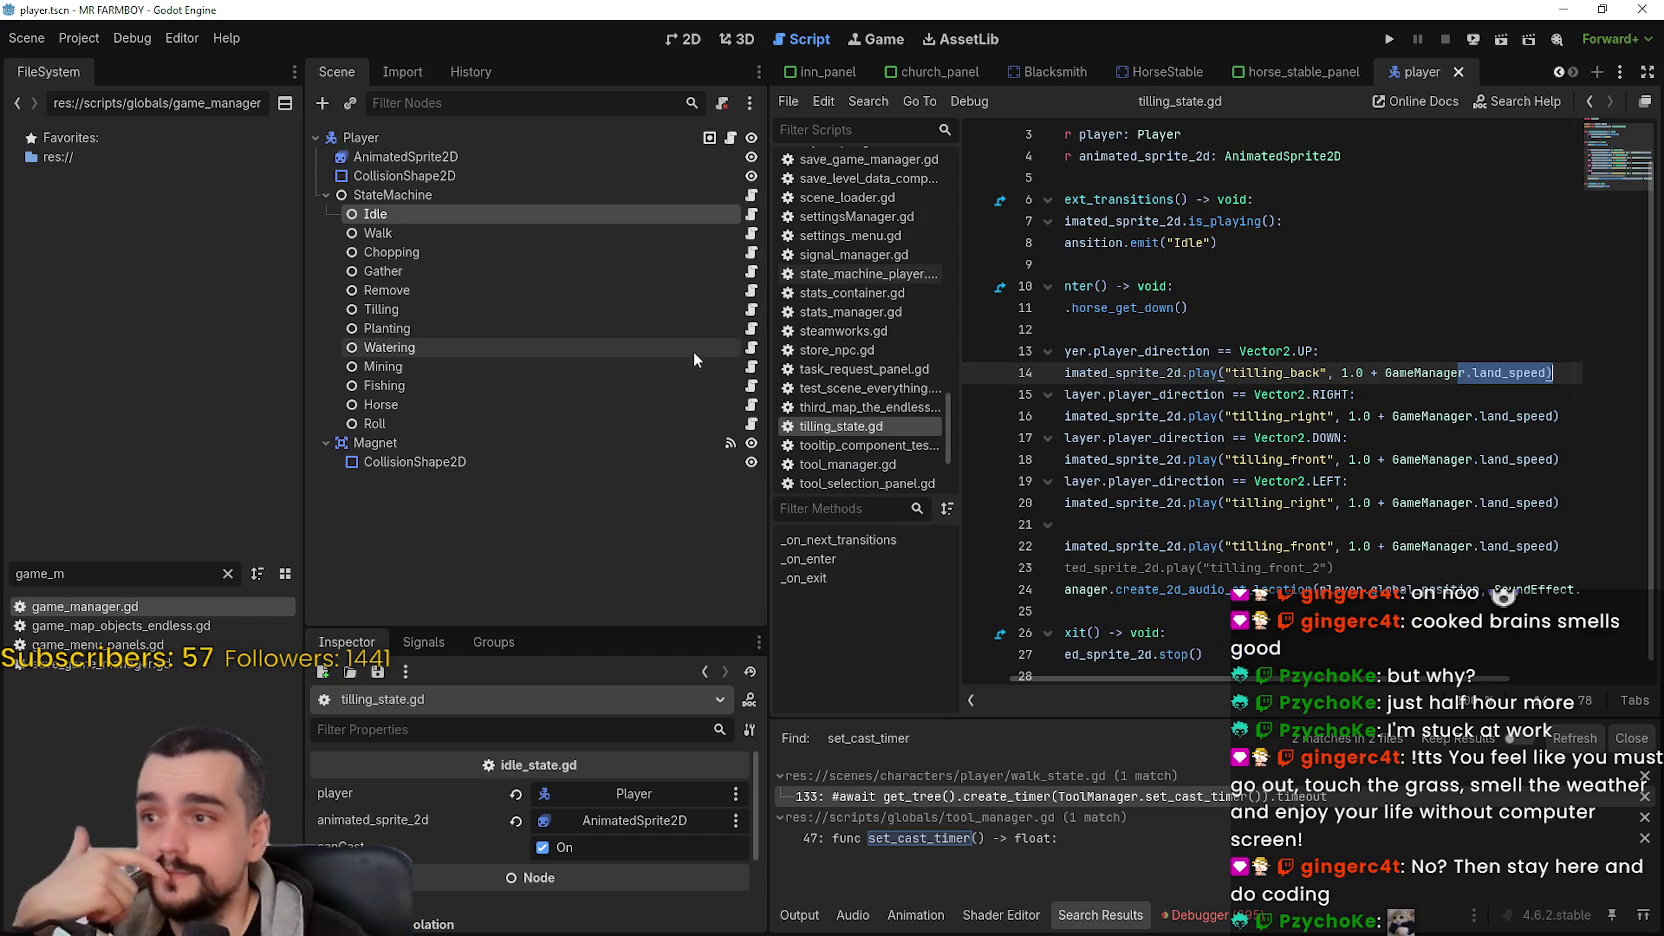
- In planting.gd, change line 13's ToolManager.castSpeed to GameManager.planting_speed and copy it
left_click(751, 328)
double_click(1483, 394)
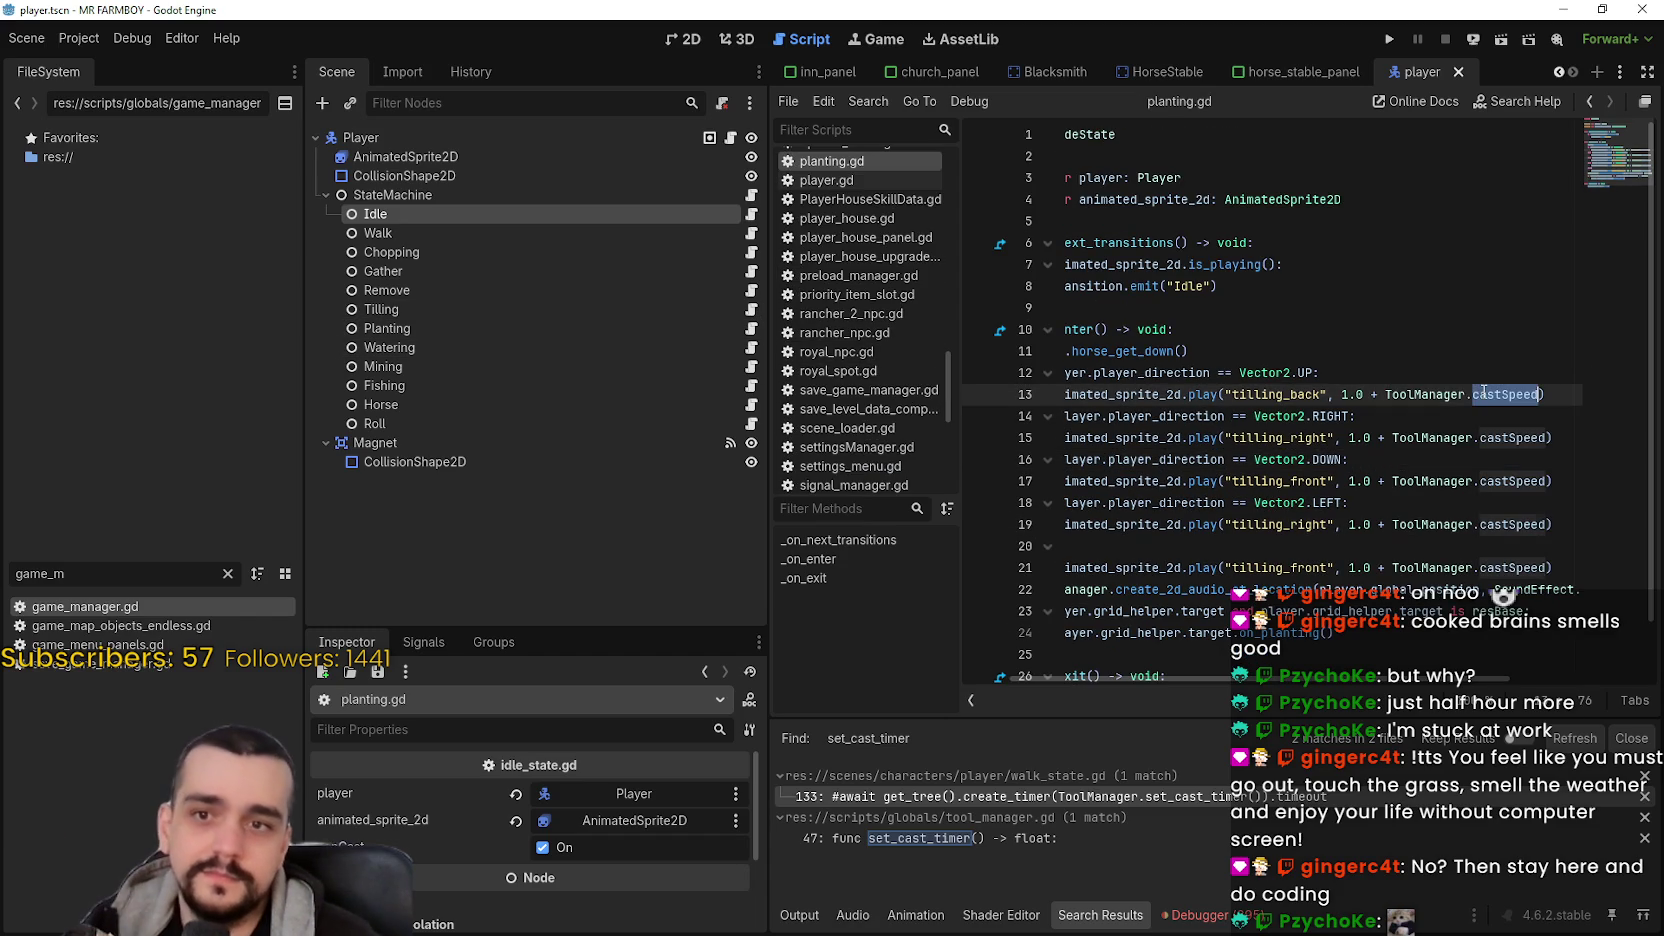
left_click_drag(1476, 397, 1440, 400)
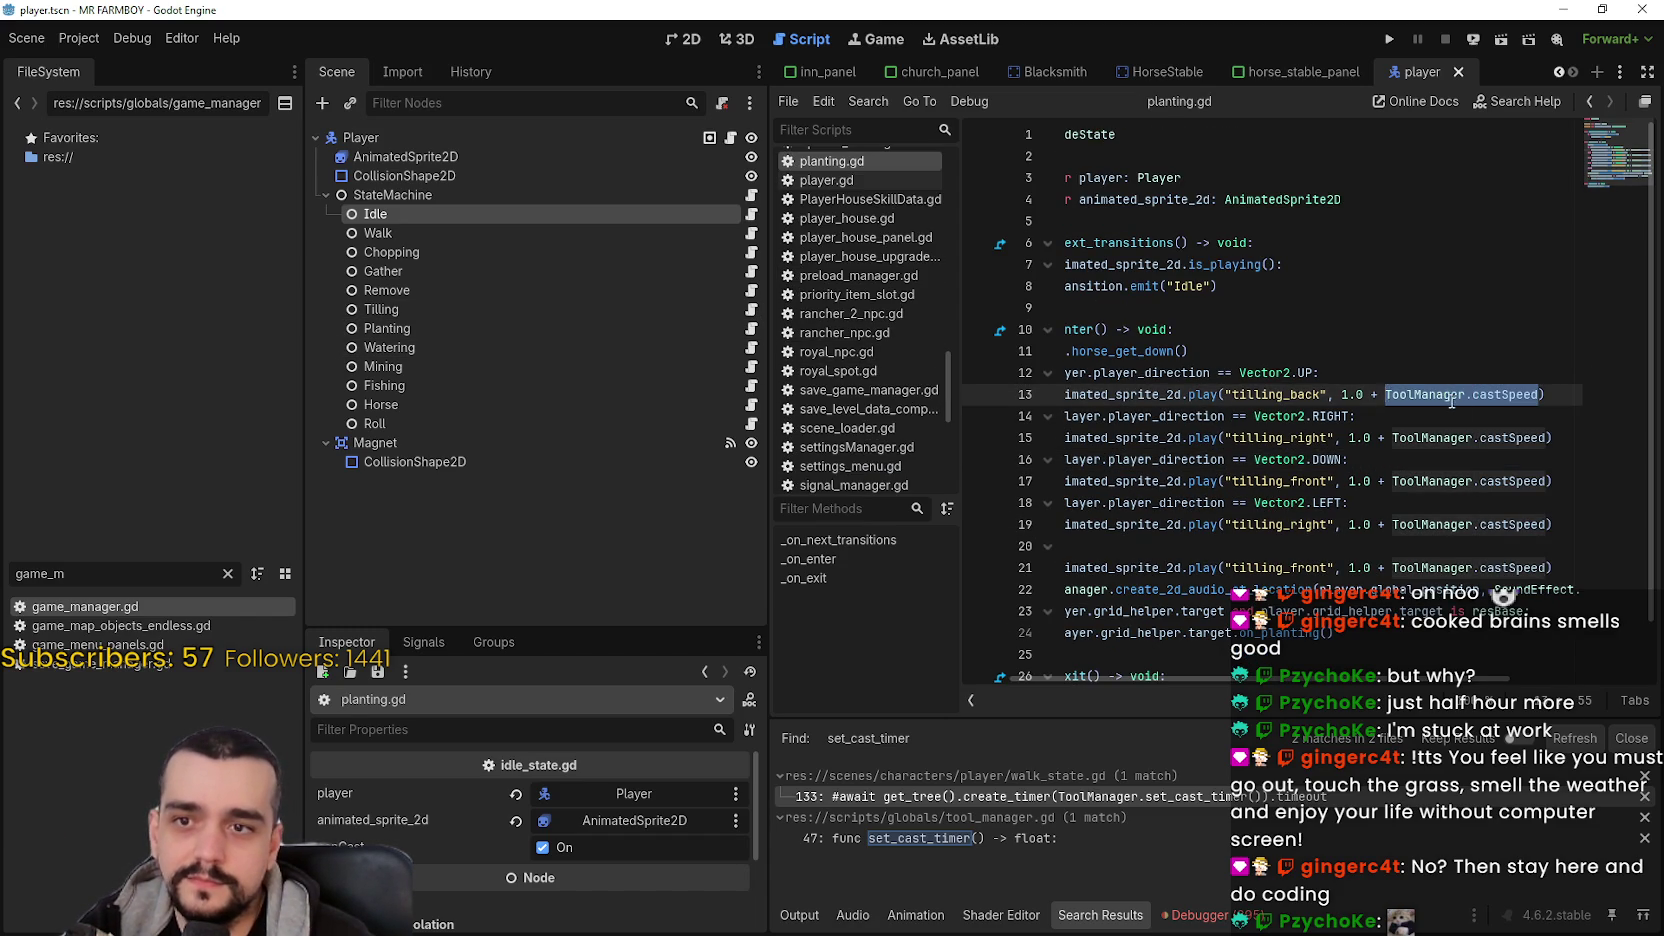
type("GameManager.land_speed")
key("ctrl+shift+Left")
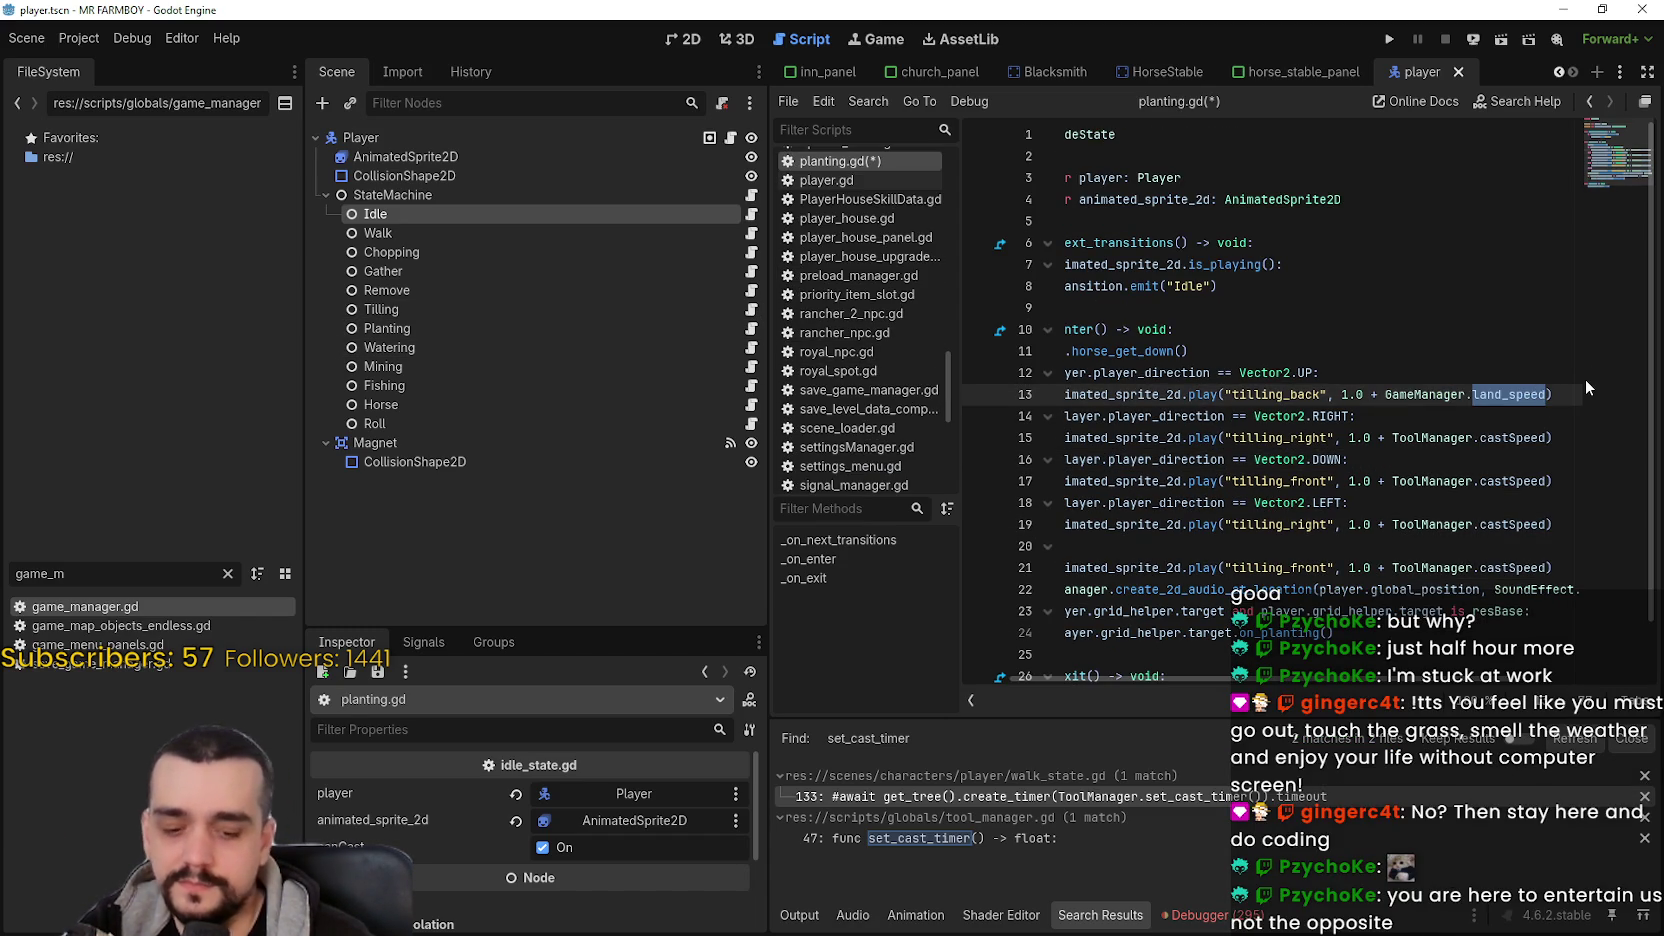
type("plant")
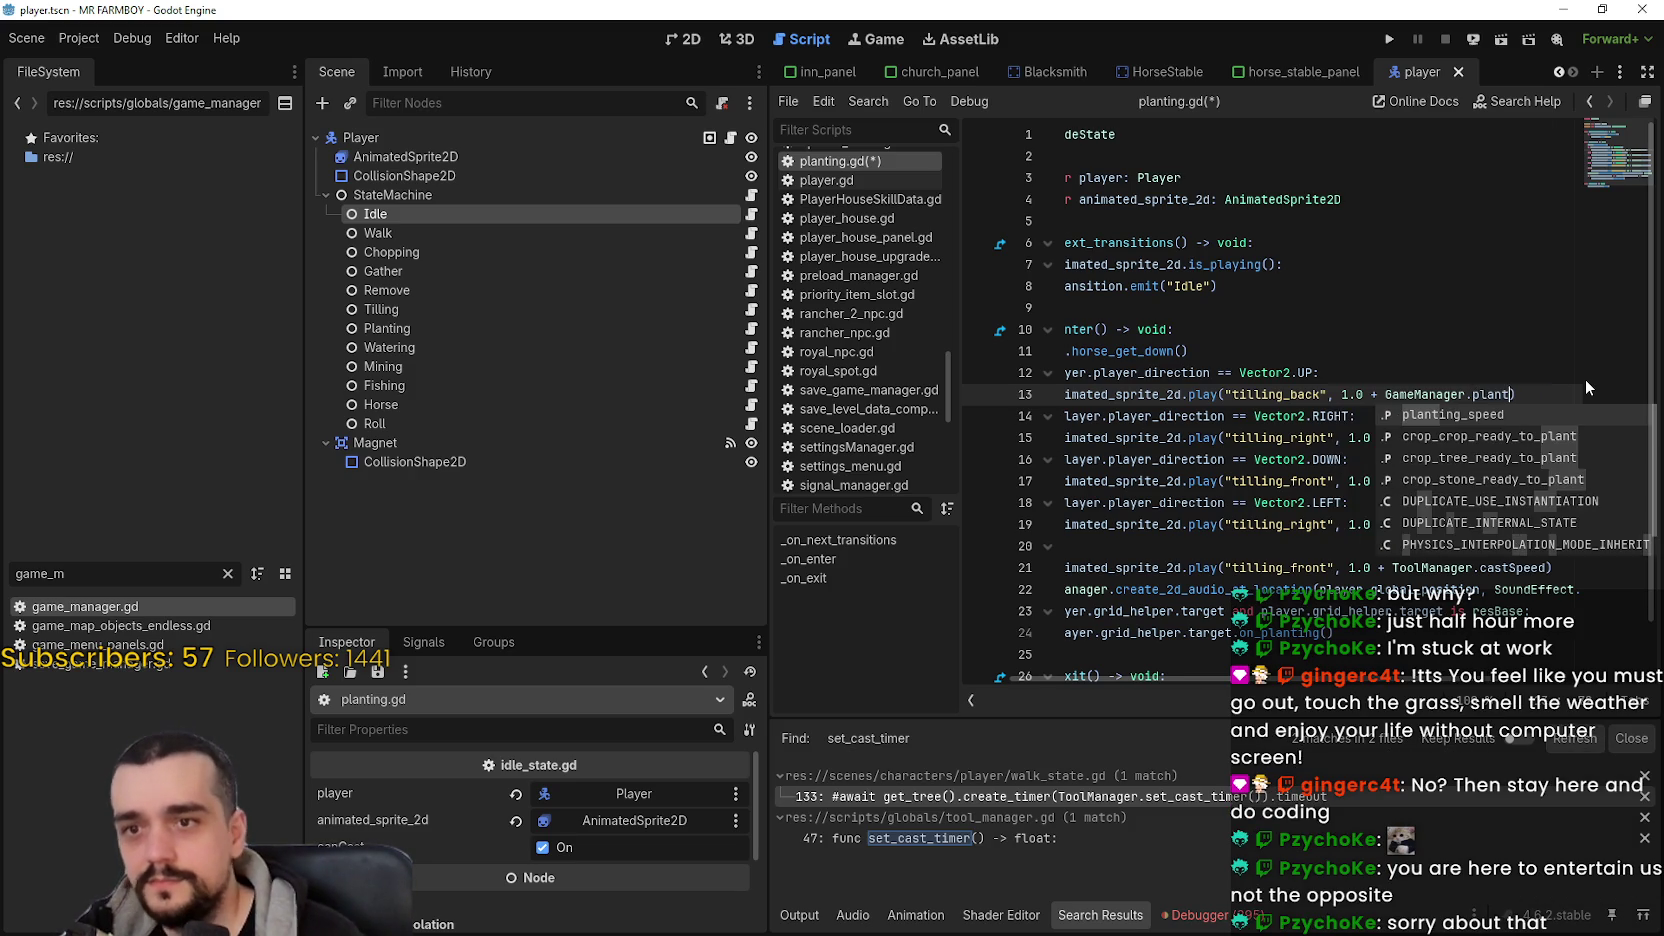
key("Return")
key("ctrl+shift+Left")
key("ctrl+shift+Left")
key("ctrl+shift+Left")
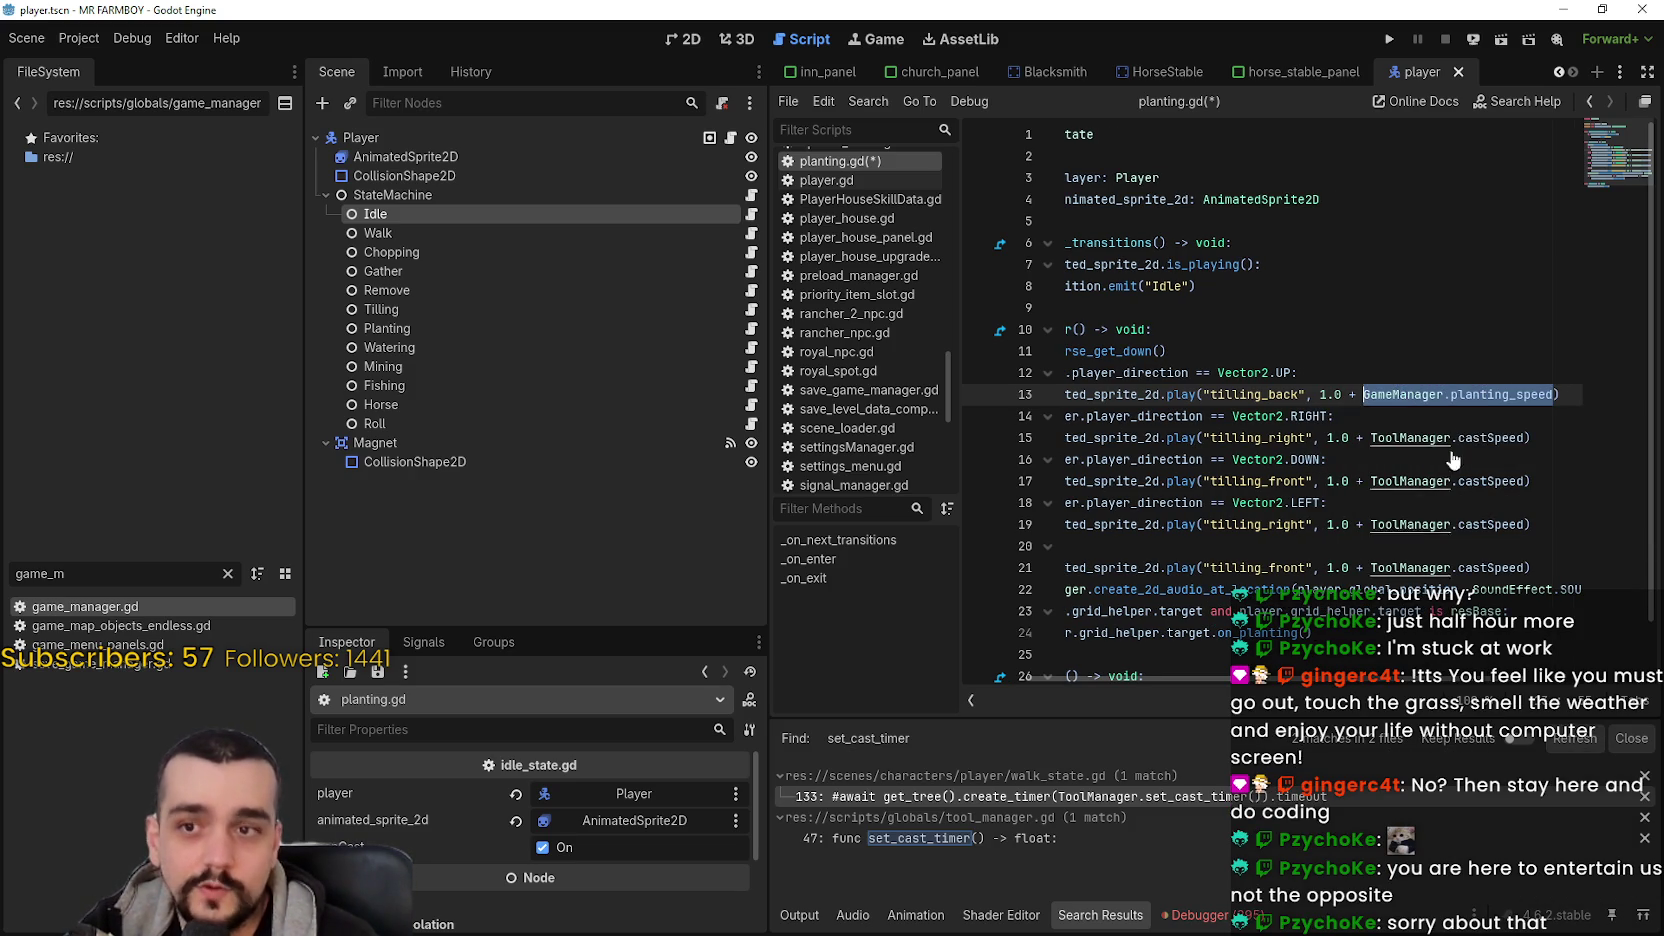
key("ctrl+c")
- Paste GameManager.planting_speed over ToolManager.castSpeed on lines 15, 17, 19 and 21
double_click(1486, 438)
key("ctrl+shift+Left")
key("ctrl+shift+Left")
key("ctrl+v")
double_click(1483, 482)
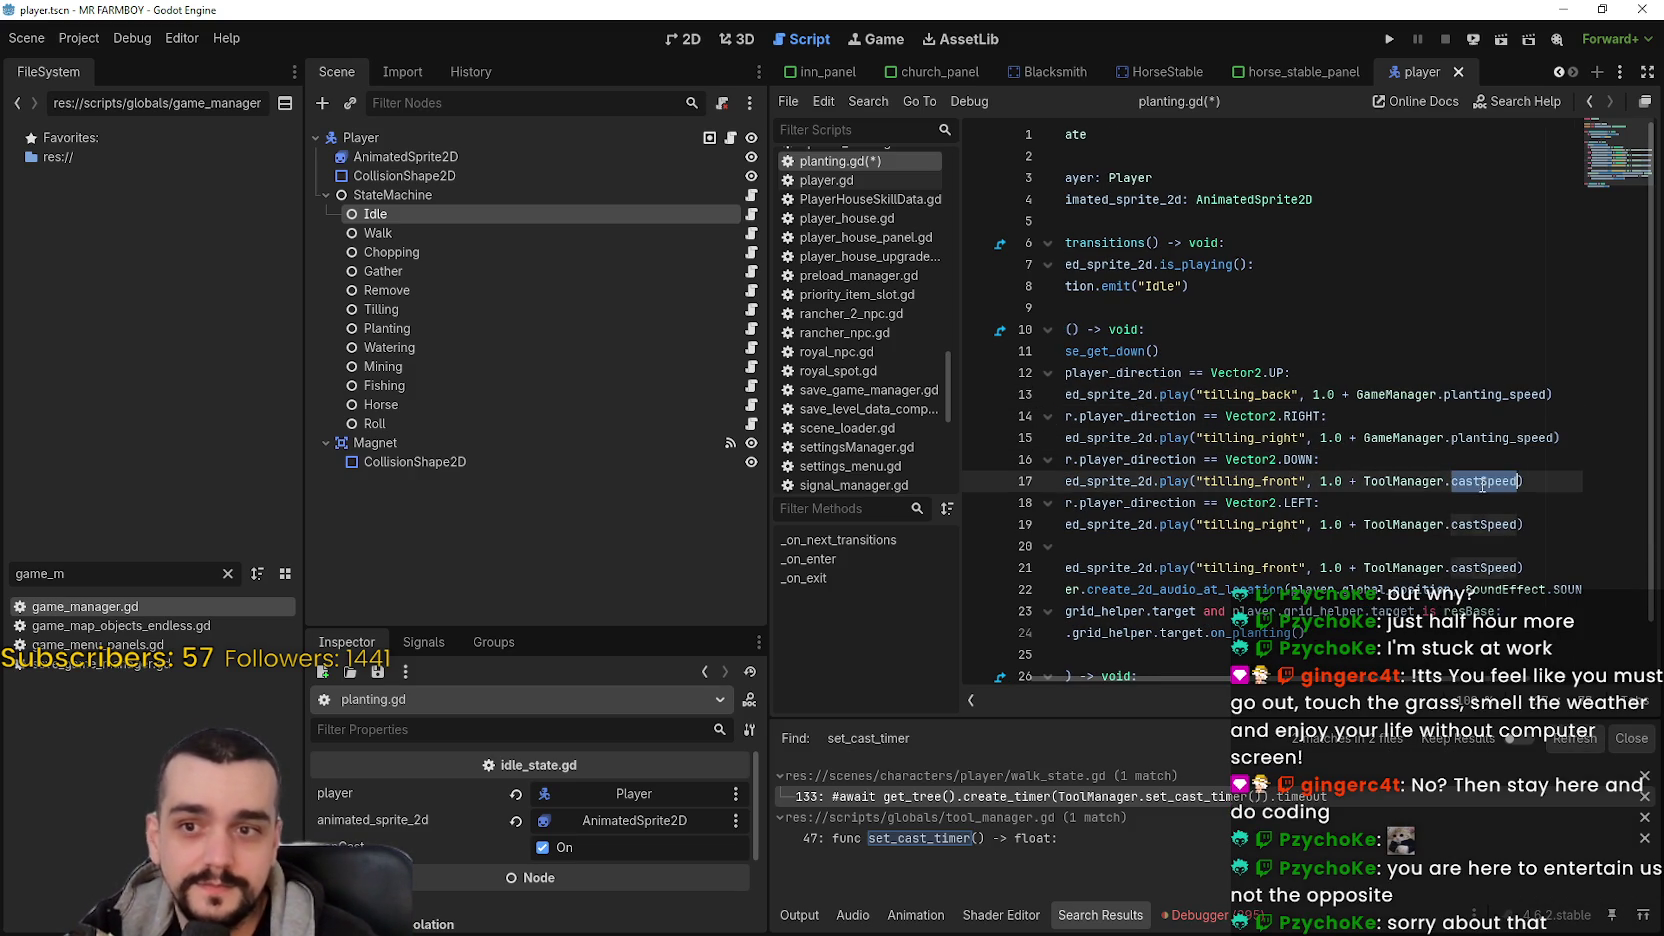
key("ctrl+shift+Left")
key("ctrl+shift+Left")
key("ctrl+v")
double_click(1466, 524)
key("ctrl+shift+Left")
key("ctrl+shift+Left")
key("ctrl+v")
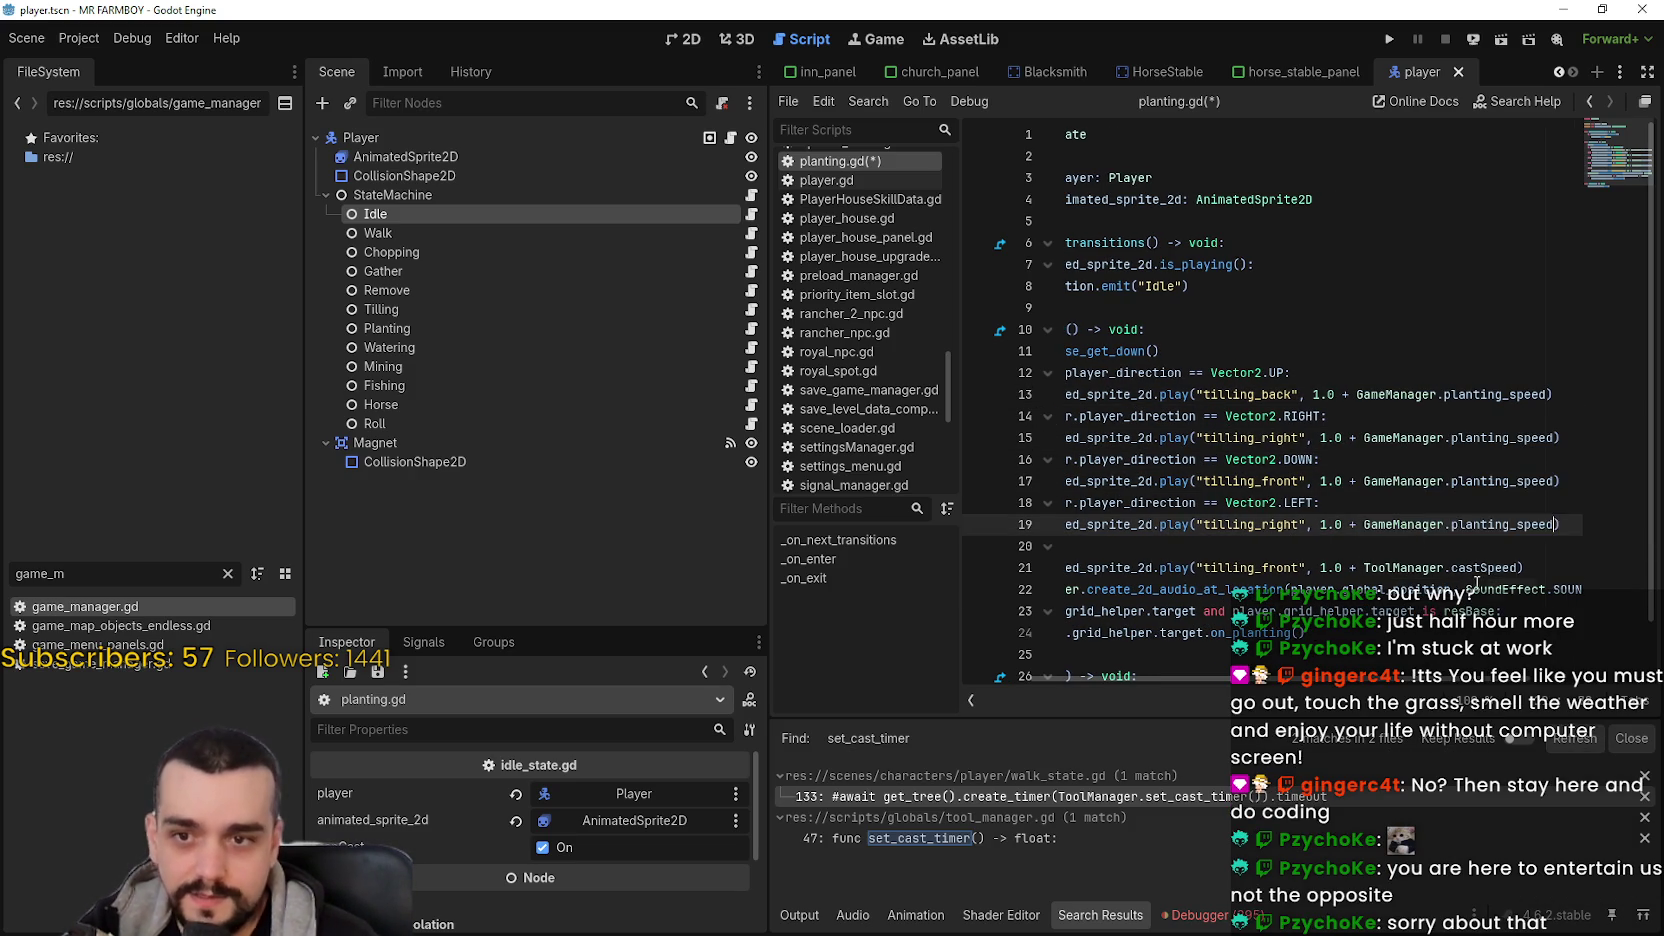
double_click(1480, 567)
key("ctrl+shift+Left")
key("ctrl+shift+Left")
key("ctrl+v")
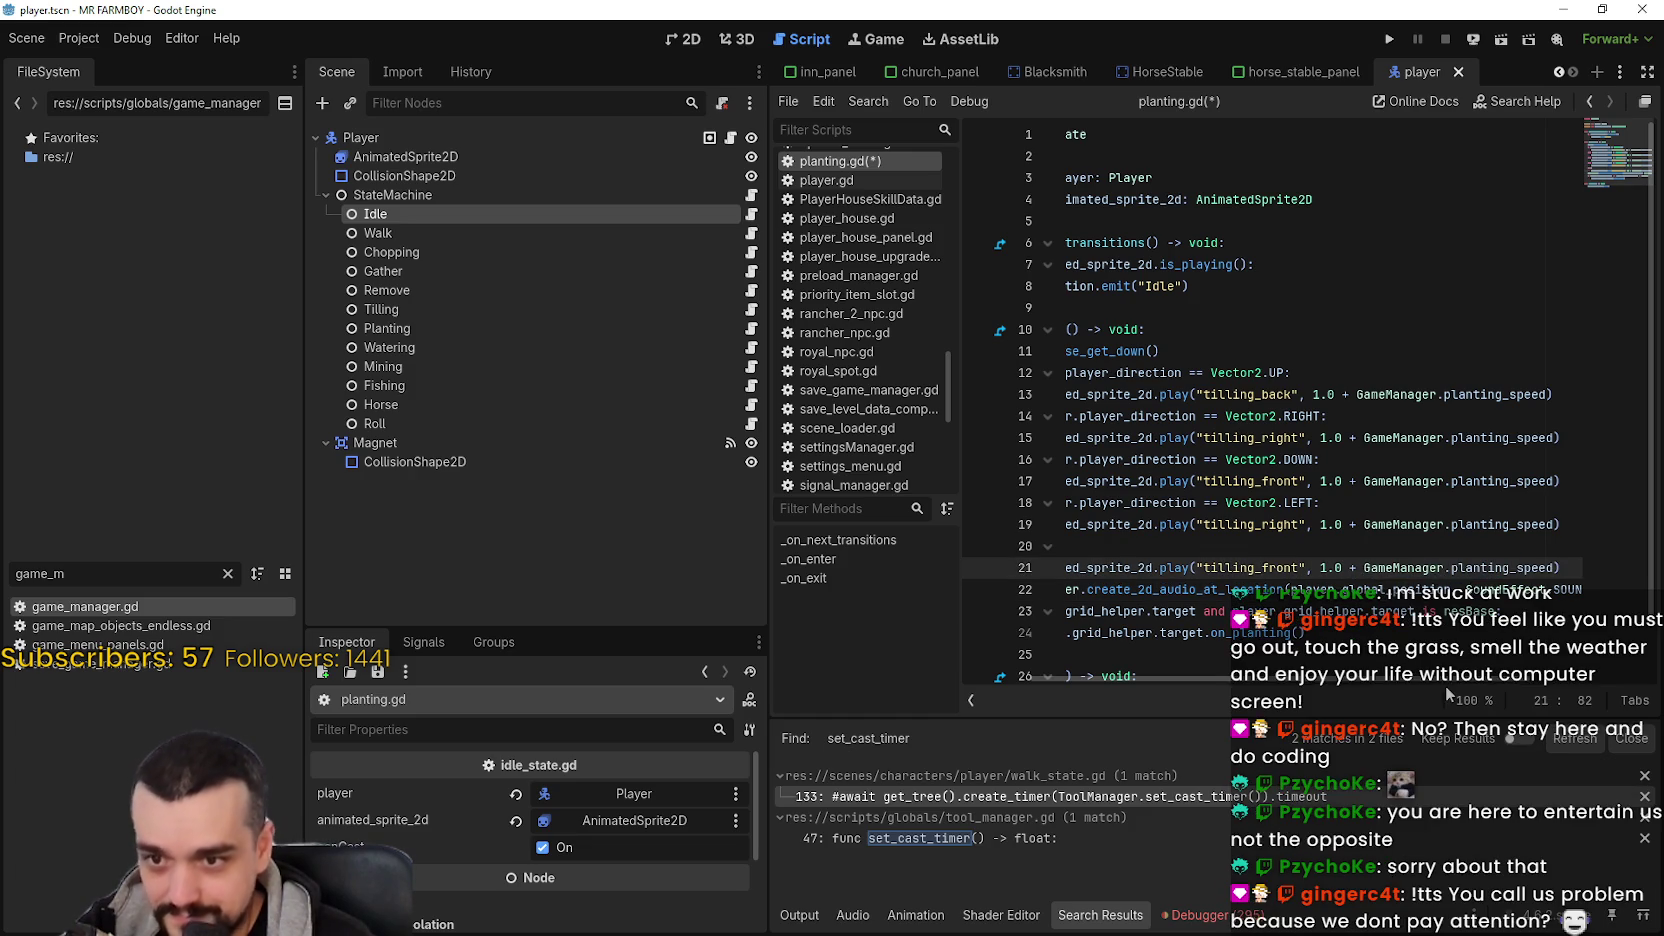
- Save planting.gd and look over the edited lines
scroll(1446, 685, "left", 3)
left_click(1201, 652)
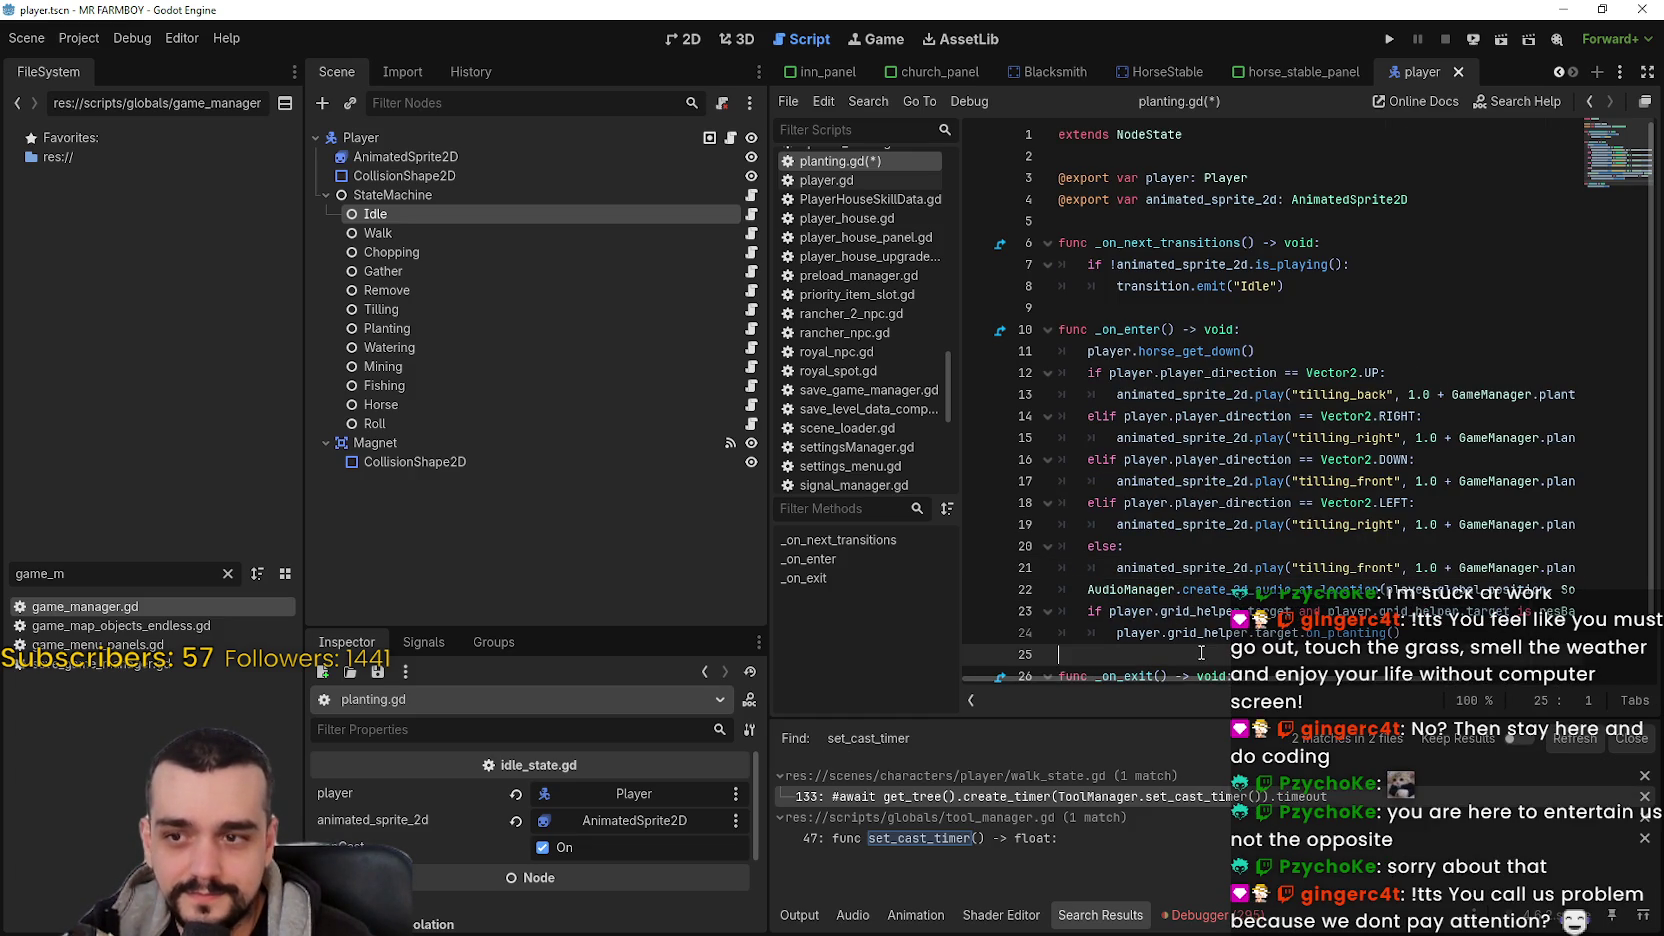
key("ctrl+s")
left_click(1257, 547)
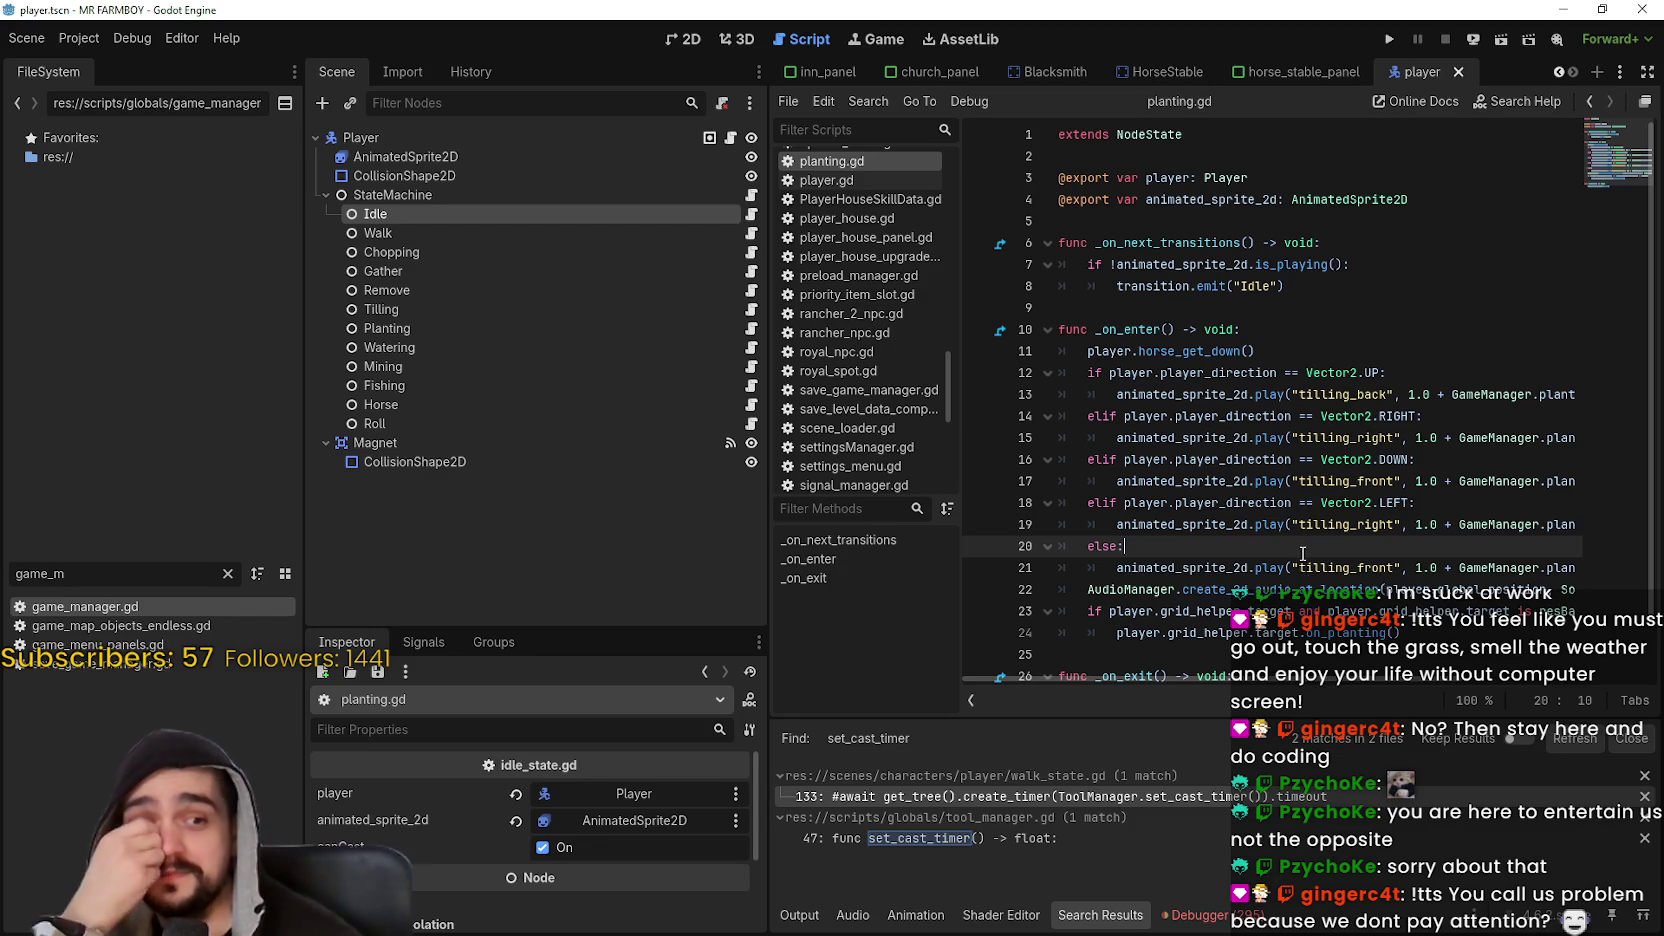
left_click(1208, 307)
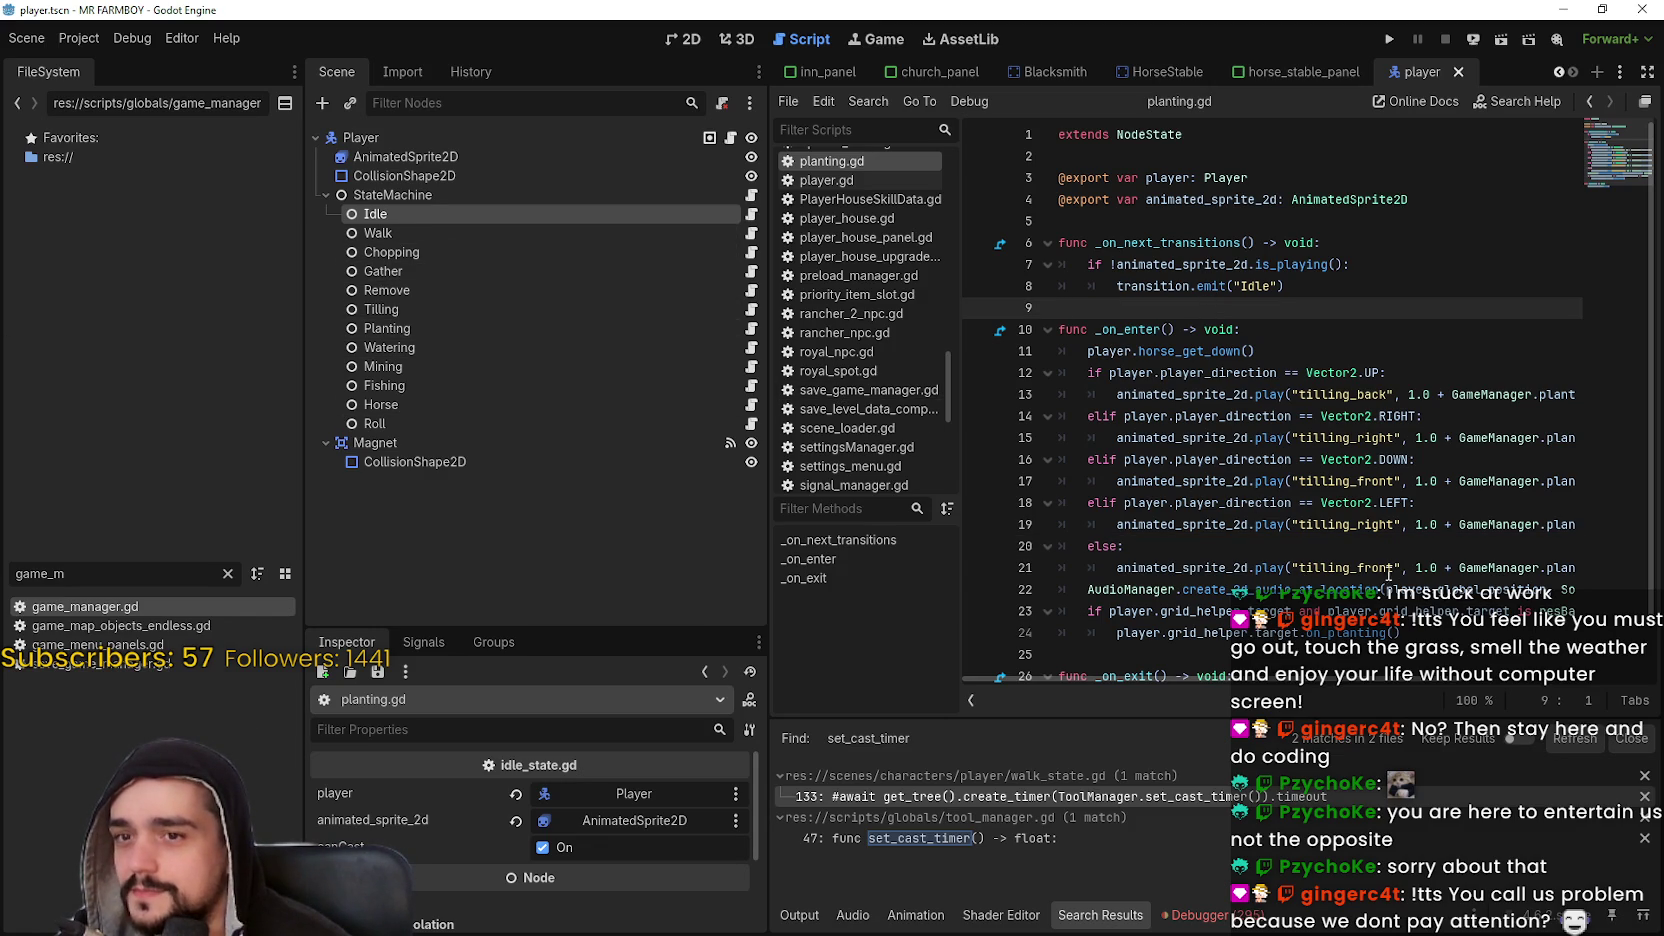
left_click(1375, 567)
left_click_drag(1312, 678, 1497, 678)
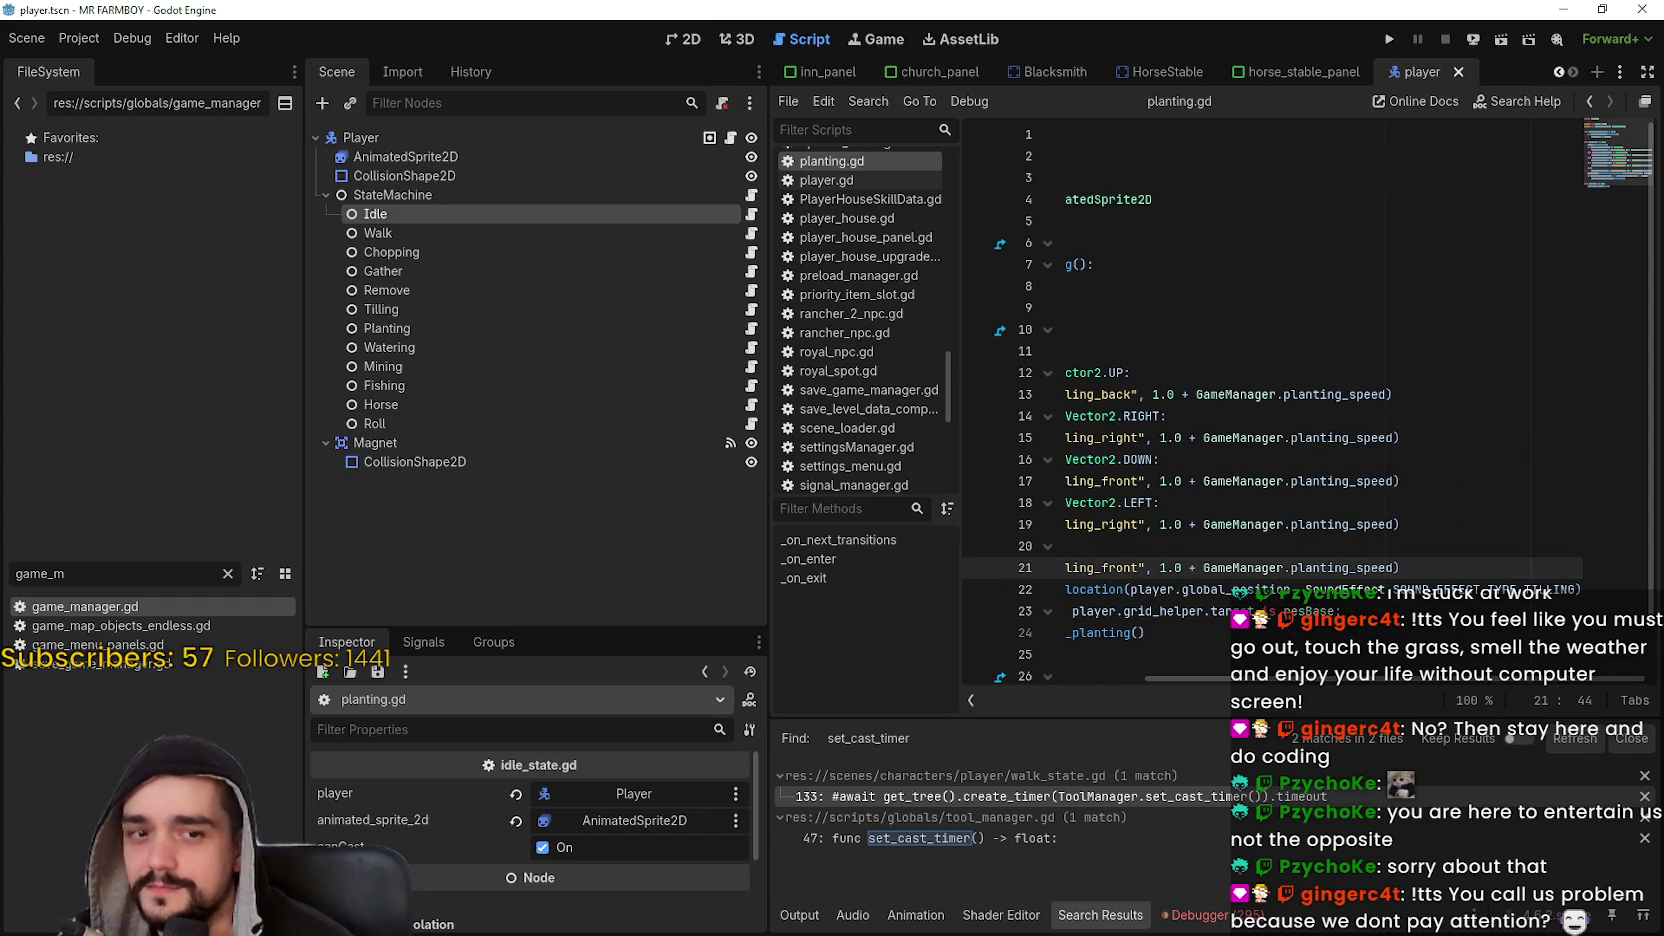
- Open watering_state.gd from the Watering state node
left_click(465, 368)
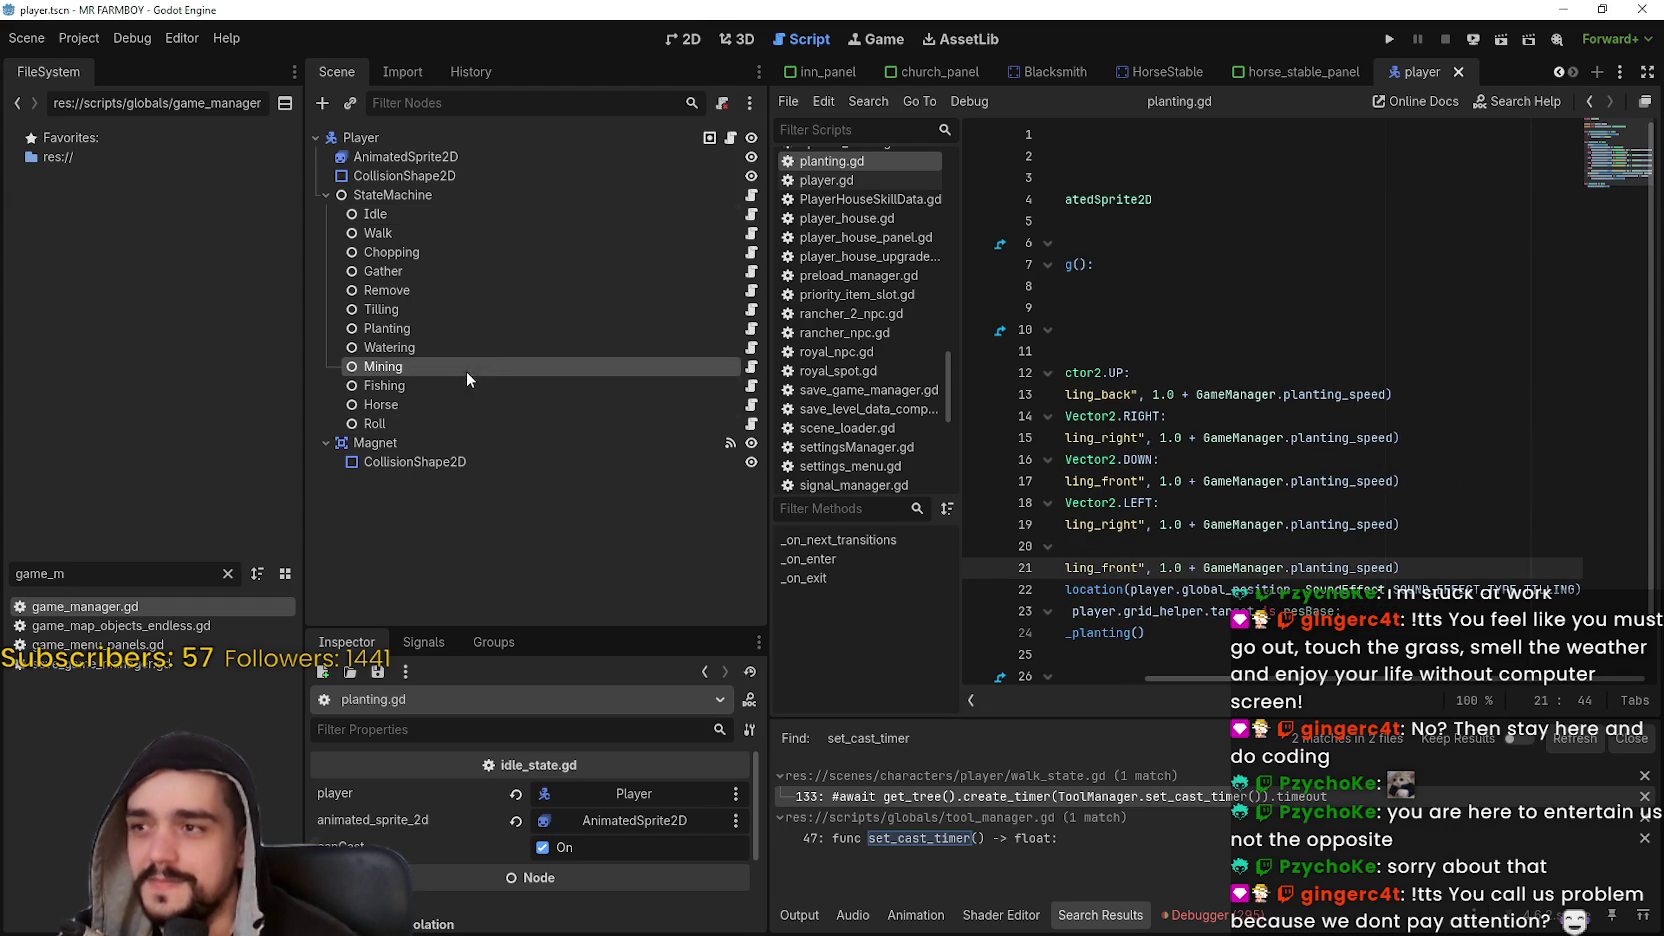
left_click(660, 347)
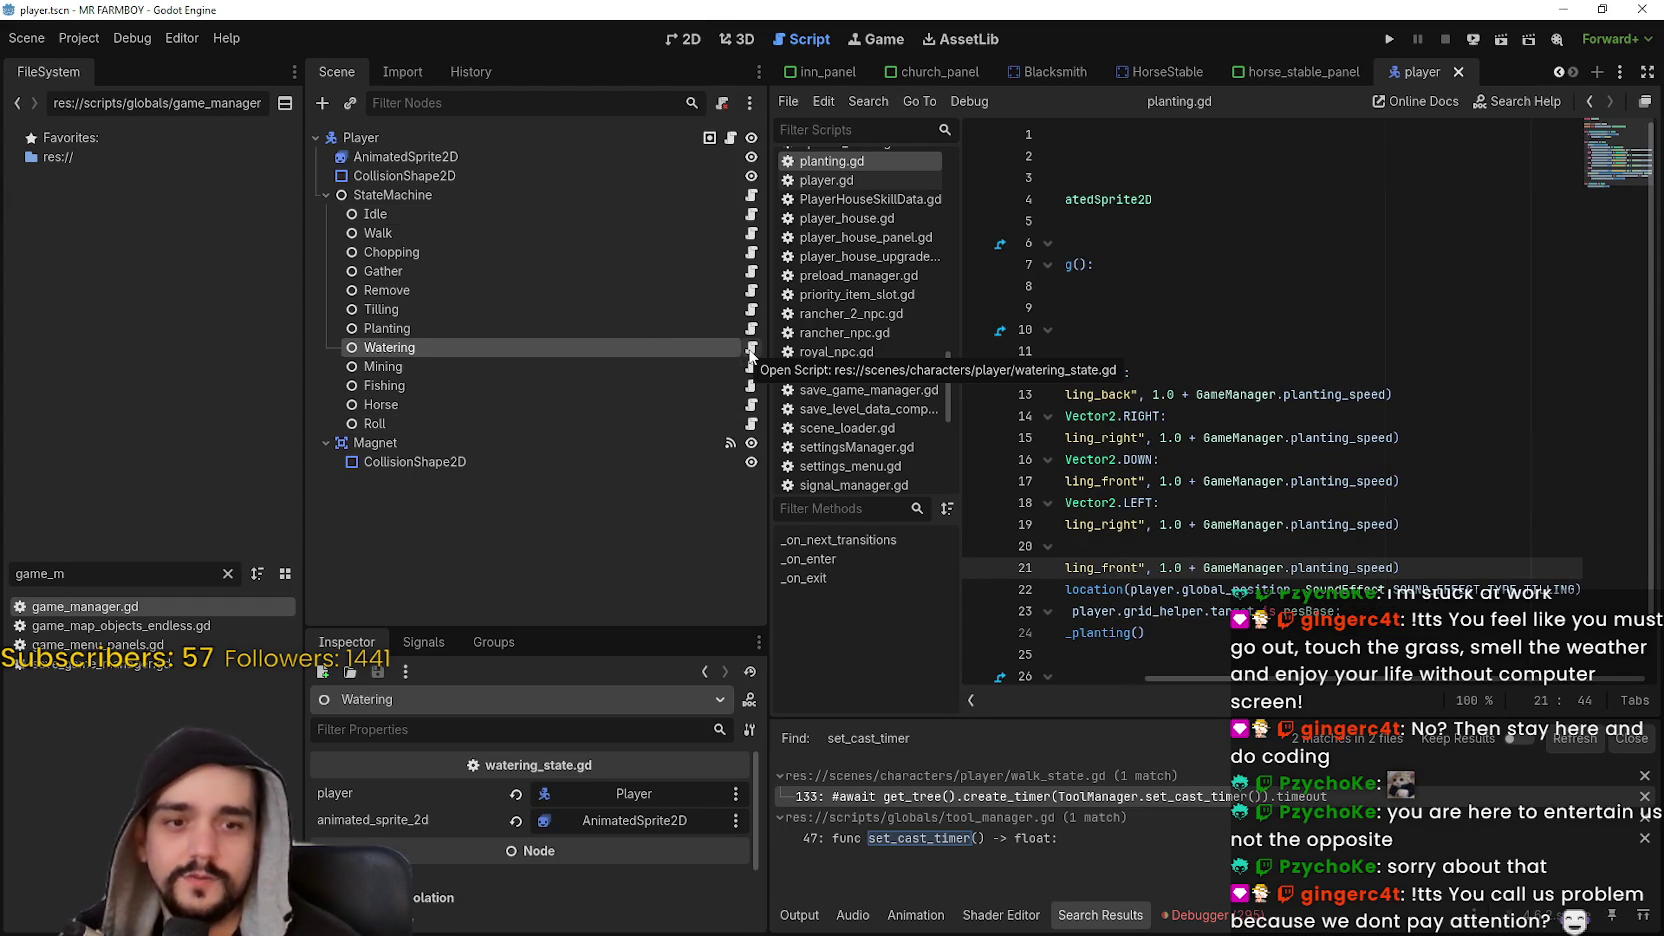
double_click(1334, 395)
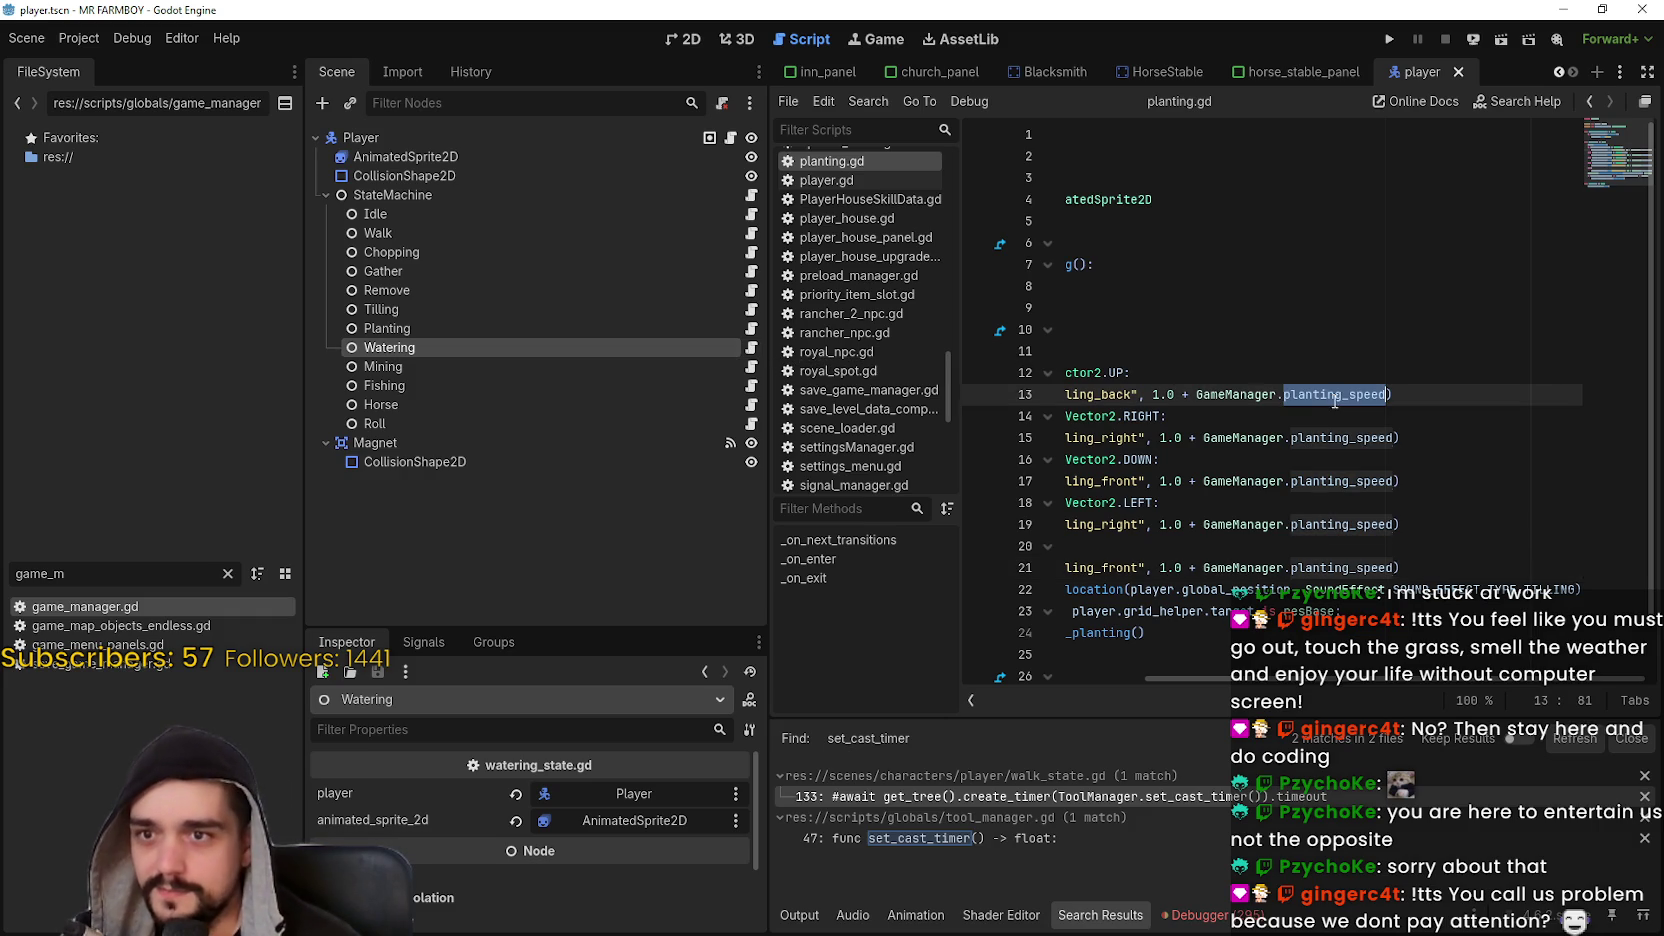
left_click(751, 347)
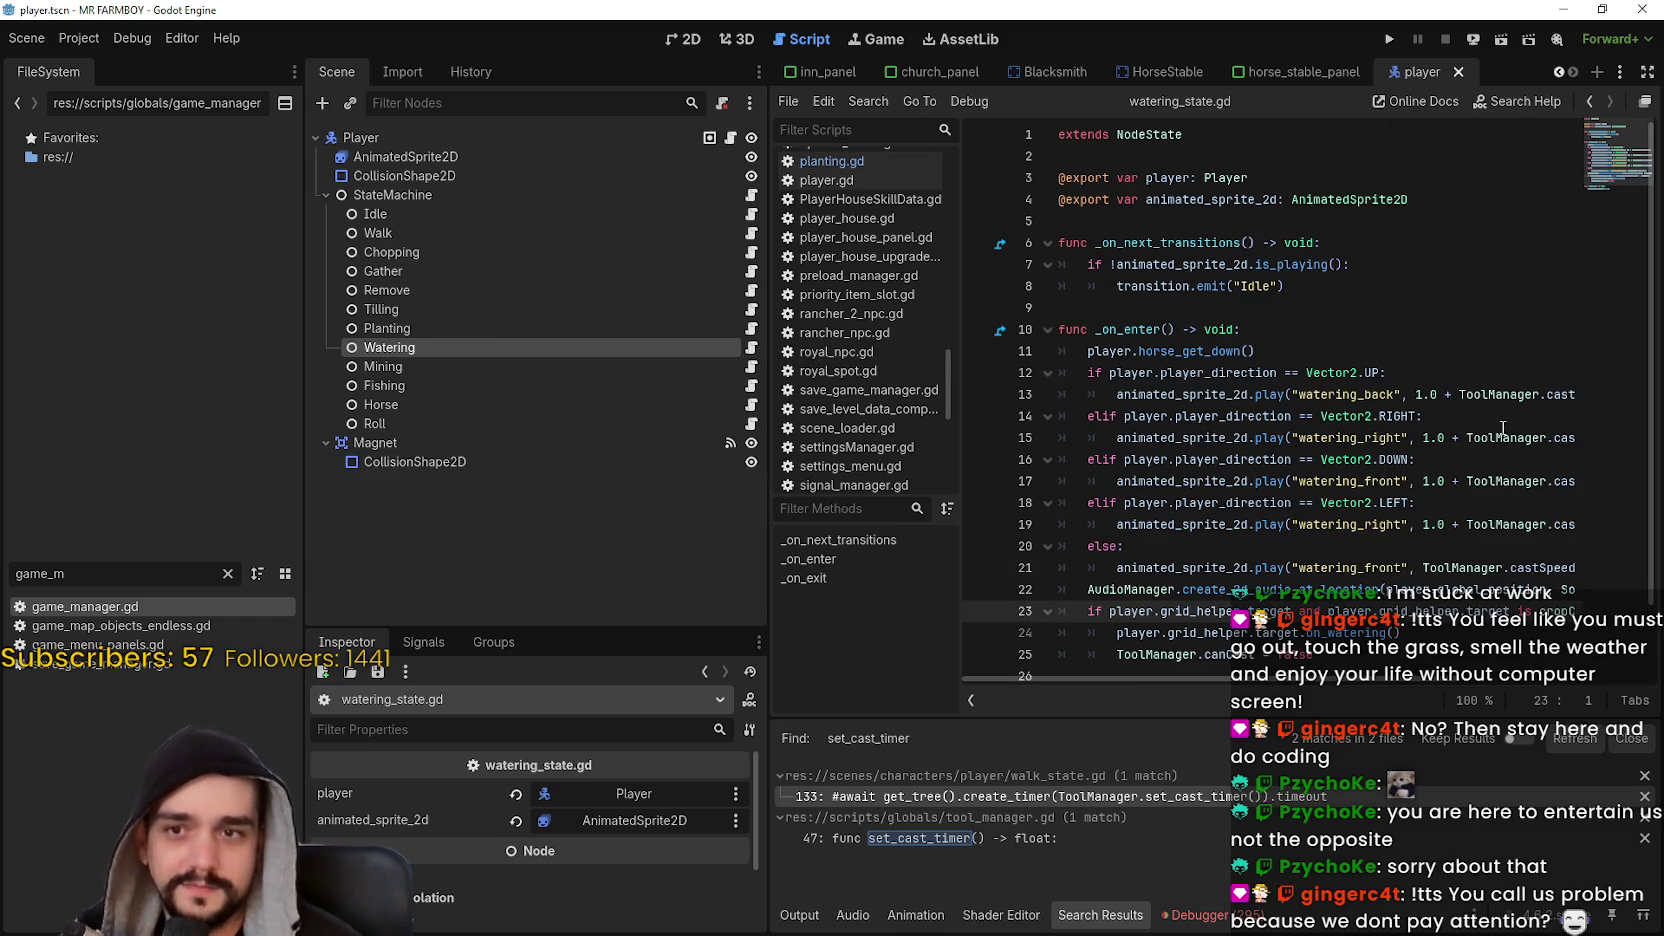
- Change ToolManager to GameManager on line 13, then switch to the YouTube Music window
double_click(1466, 395)
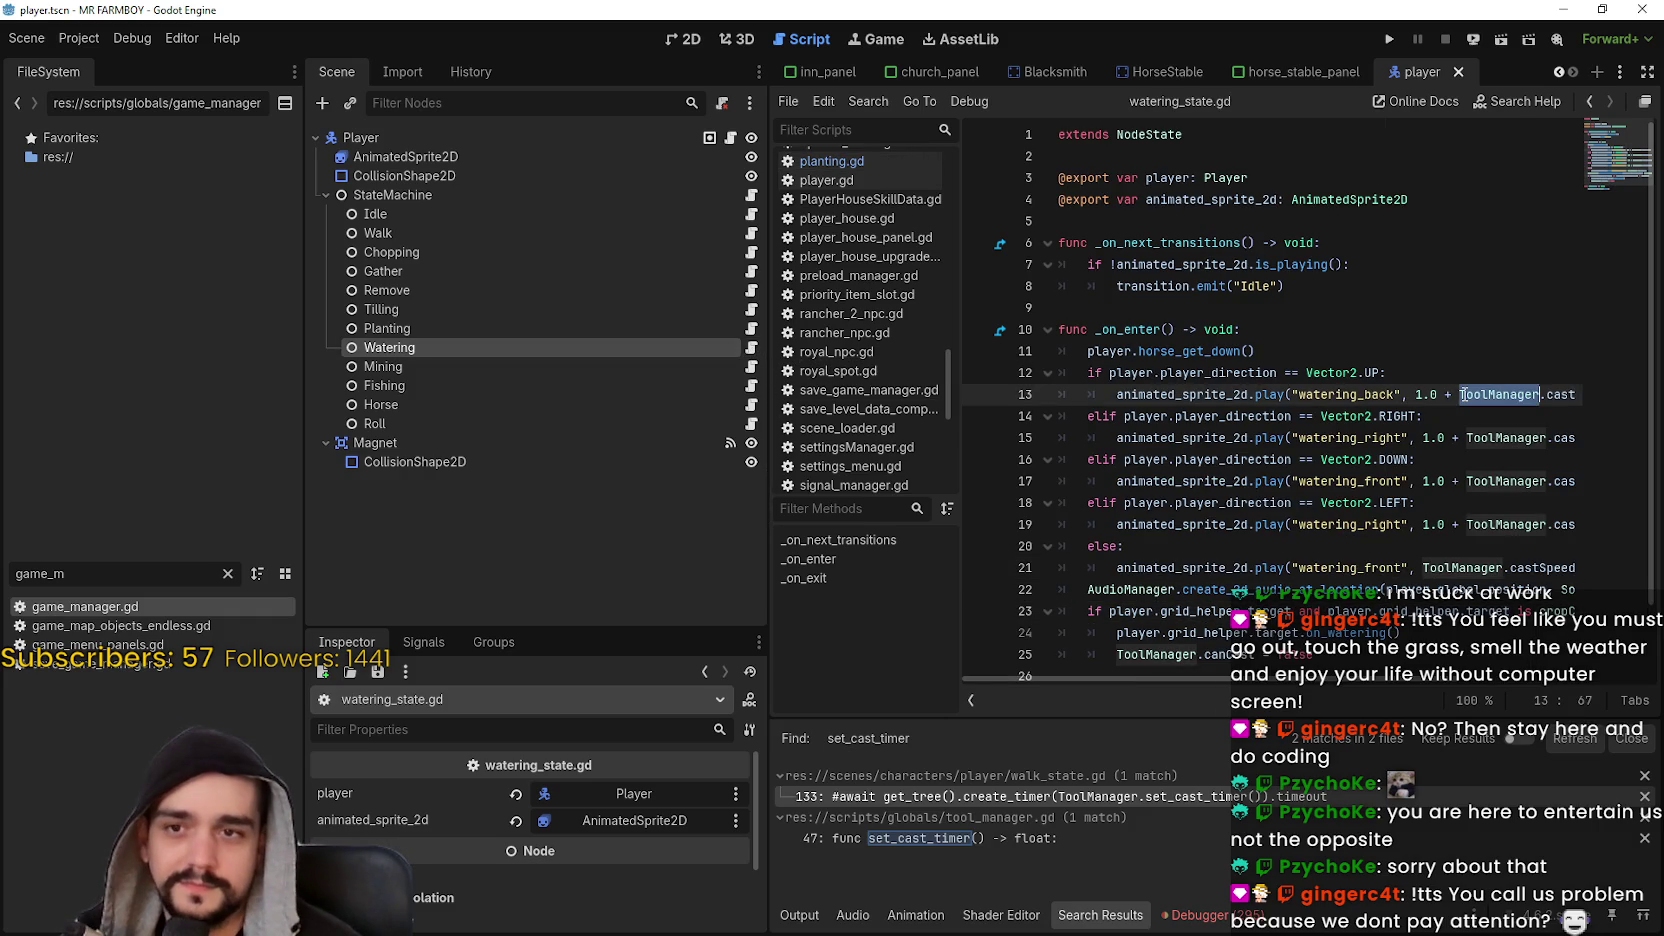
type("sam")
key("Return")
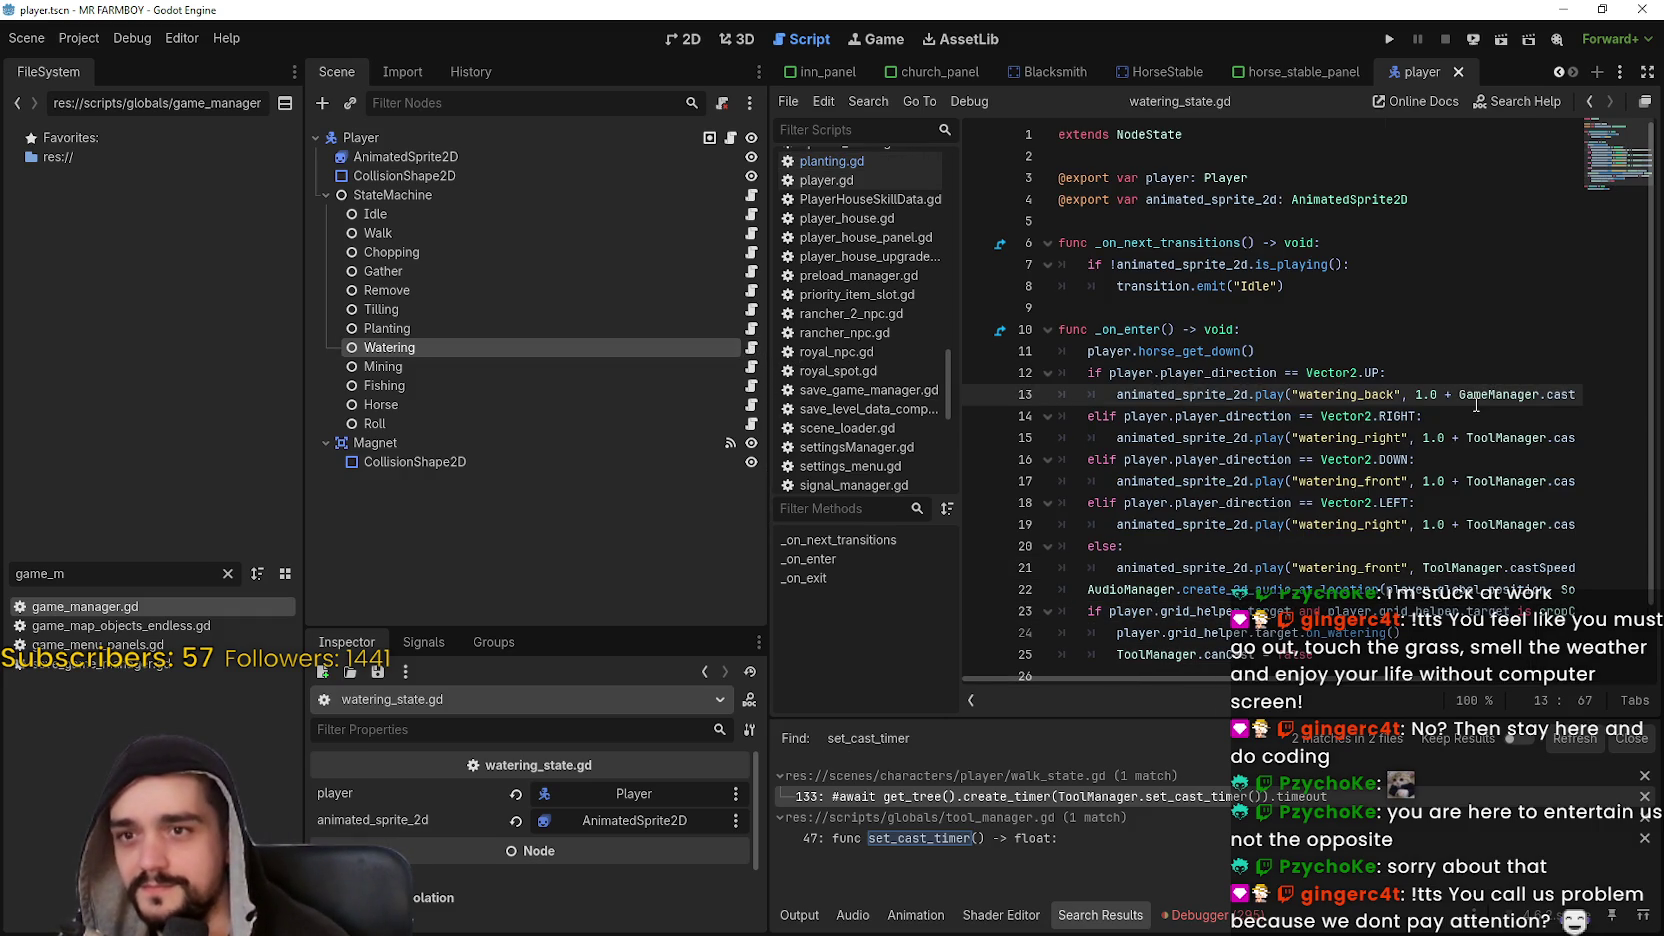
double_click(1508, 395)
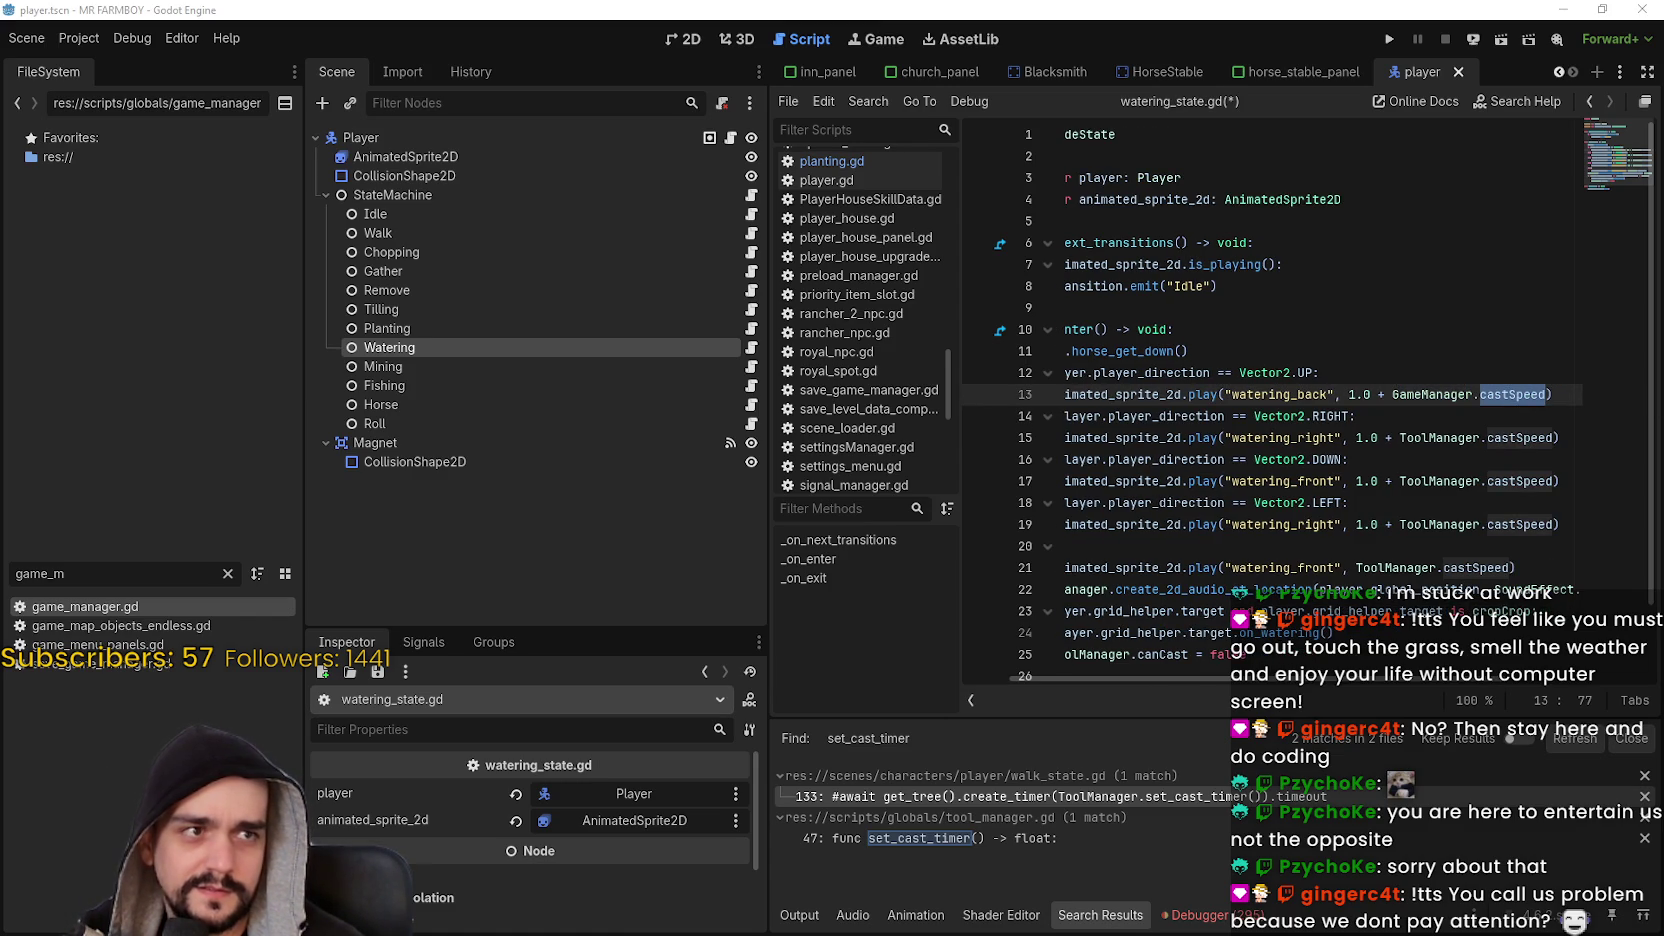
key("super+shift+Left")
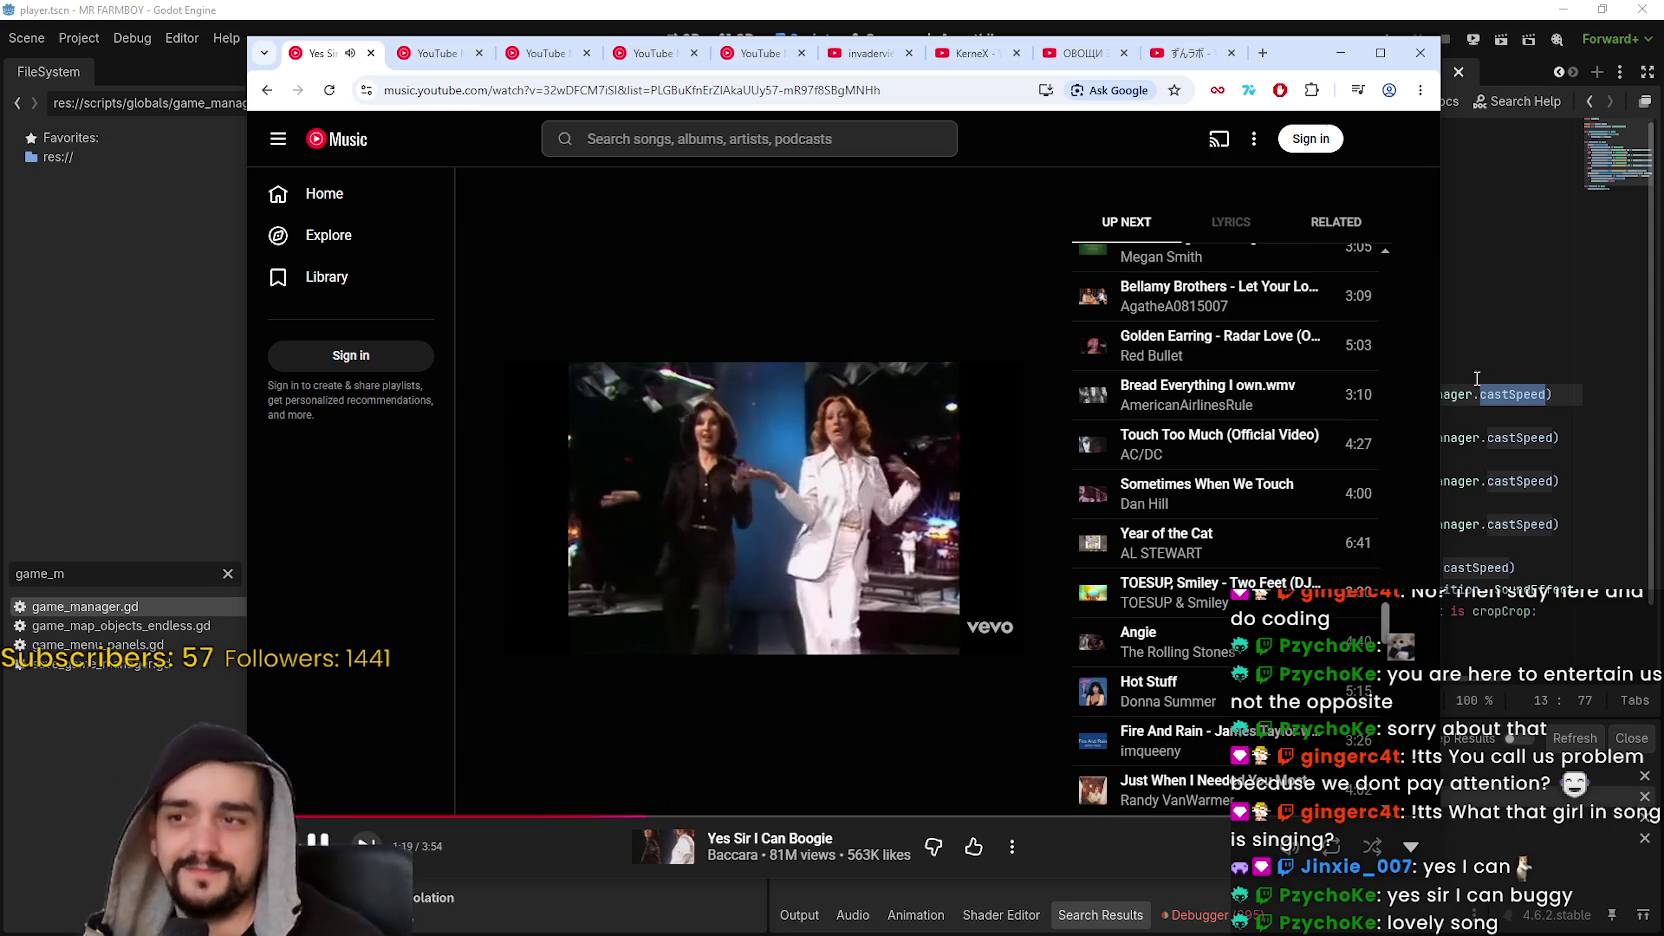
- Minimize the YouTube Music Chrome window so watering_state.gd is visible again
mouse_move(1354, 307)
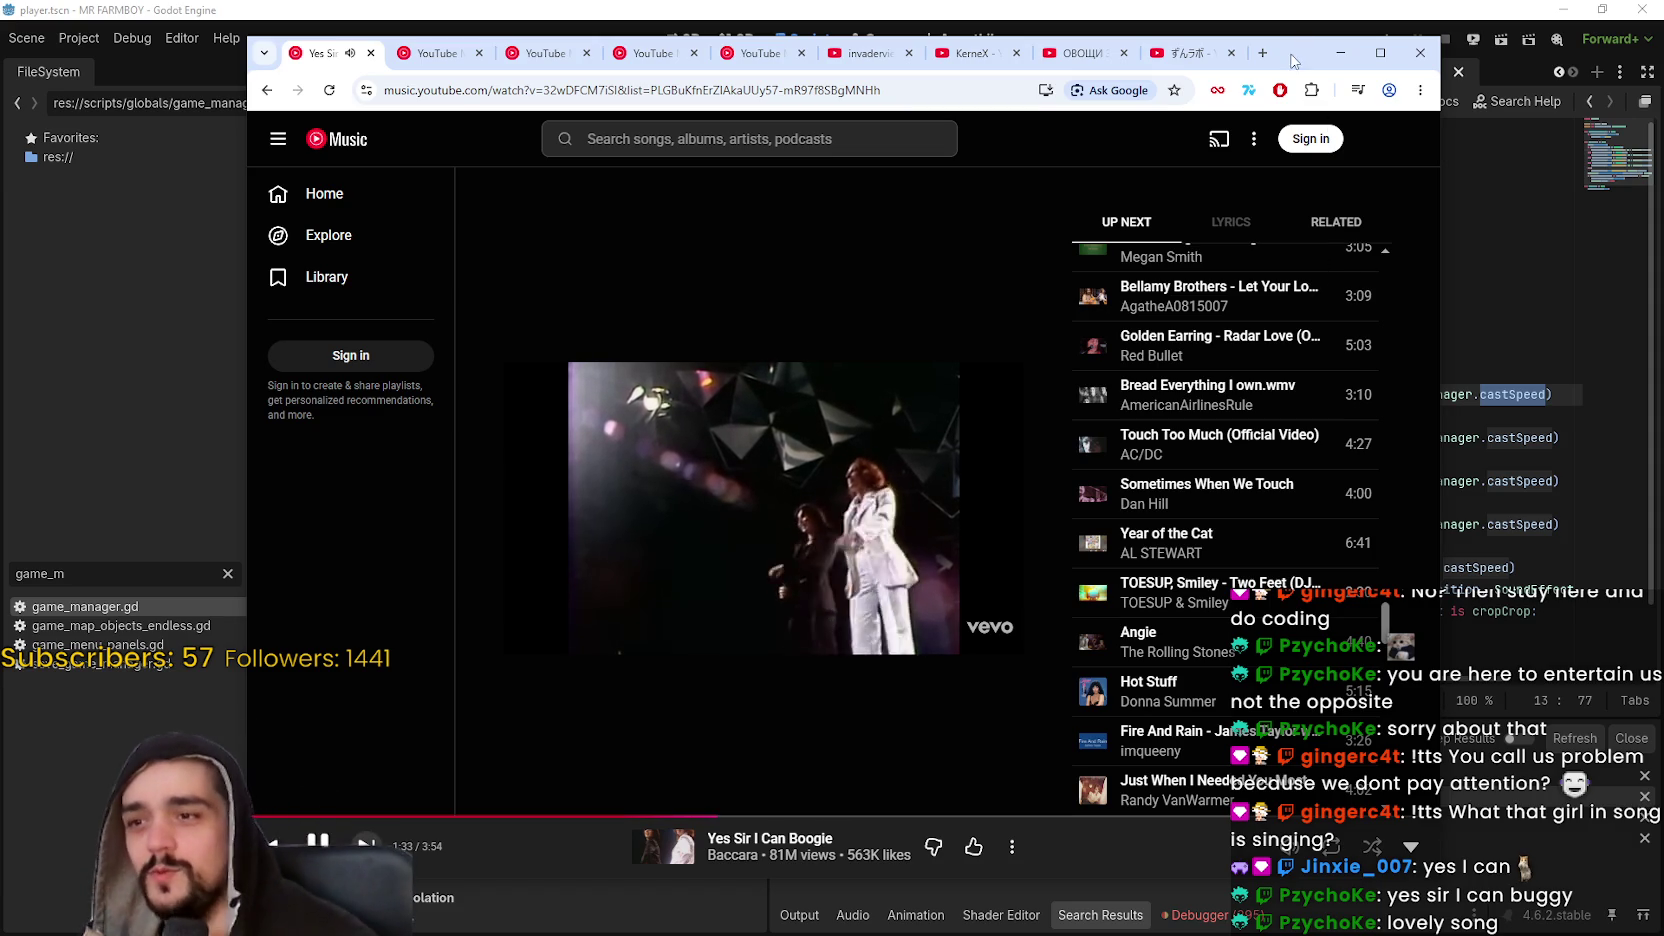
left_click(1340, 52)
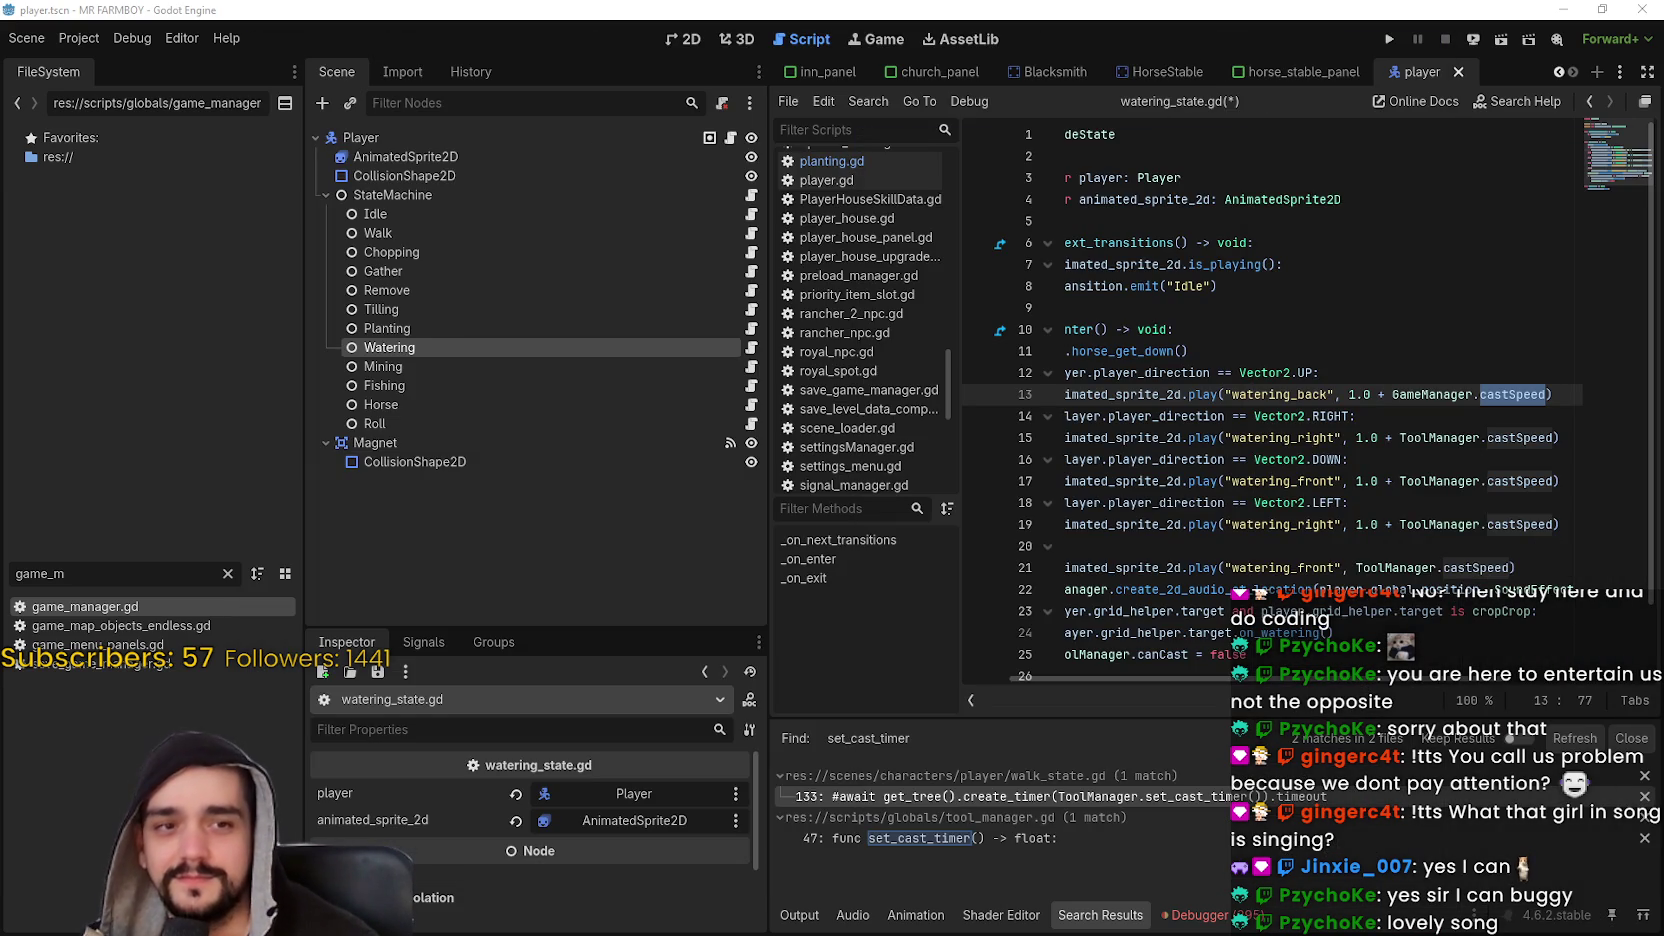
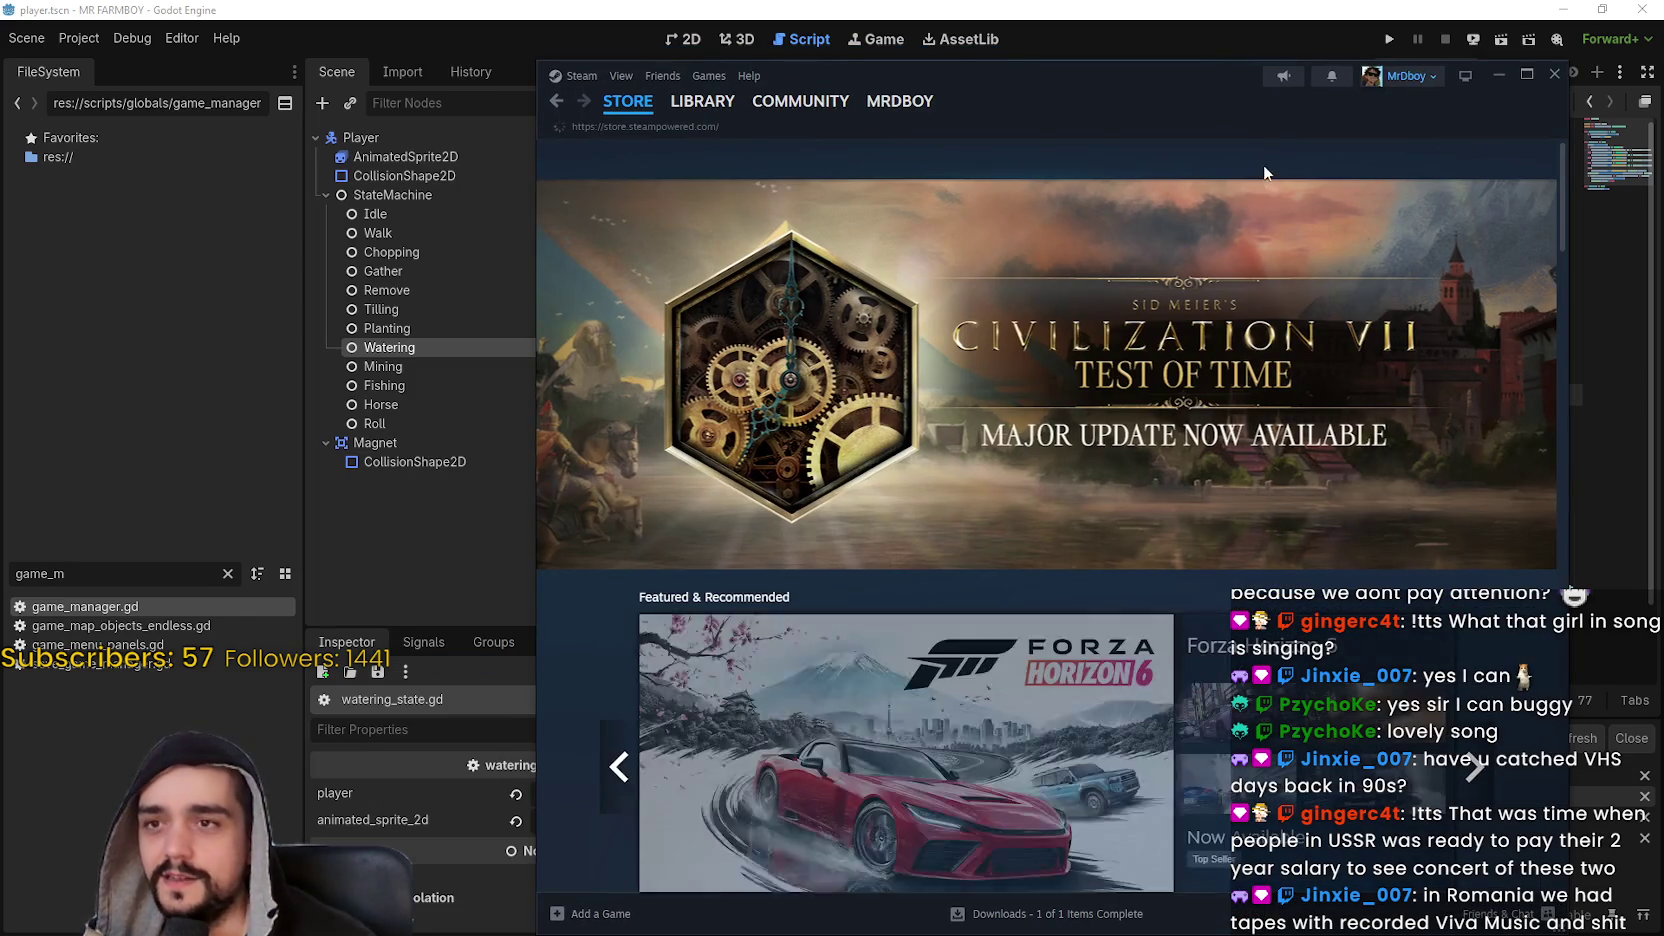
- Search the Steam store for 'rogue core' and scroll Deep Rock Galactic: Rogue Core's page to the Buy sections
left_click(1264, 162)
type("rogue core")
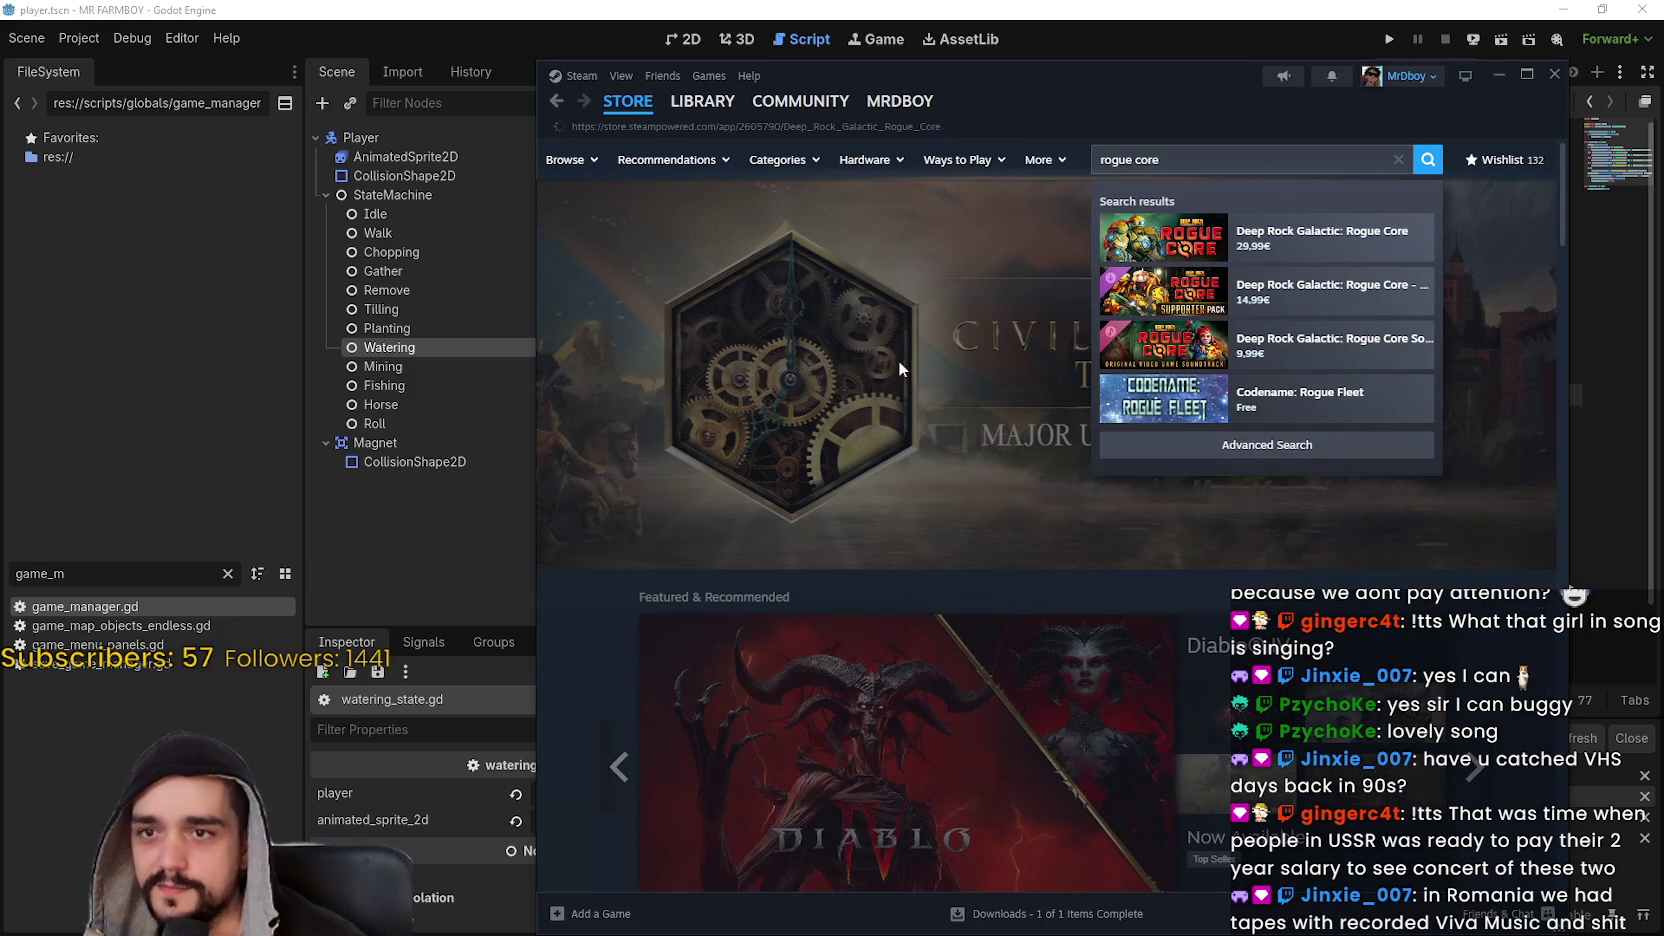
scroll(942, 577, "down", 1)
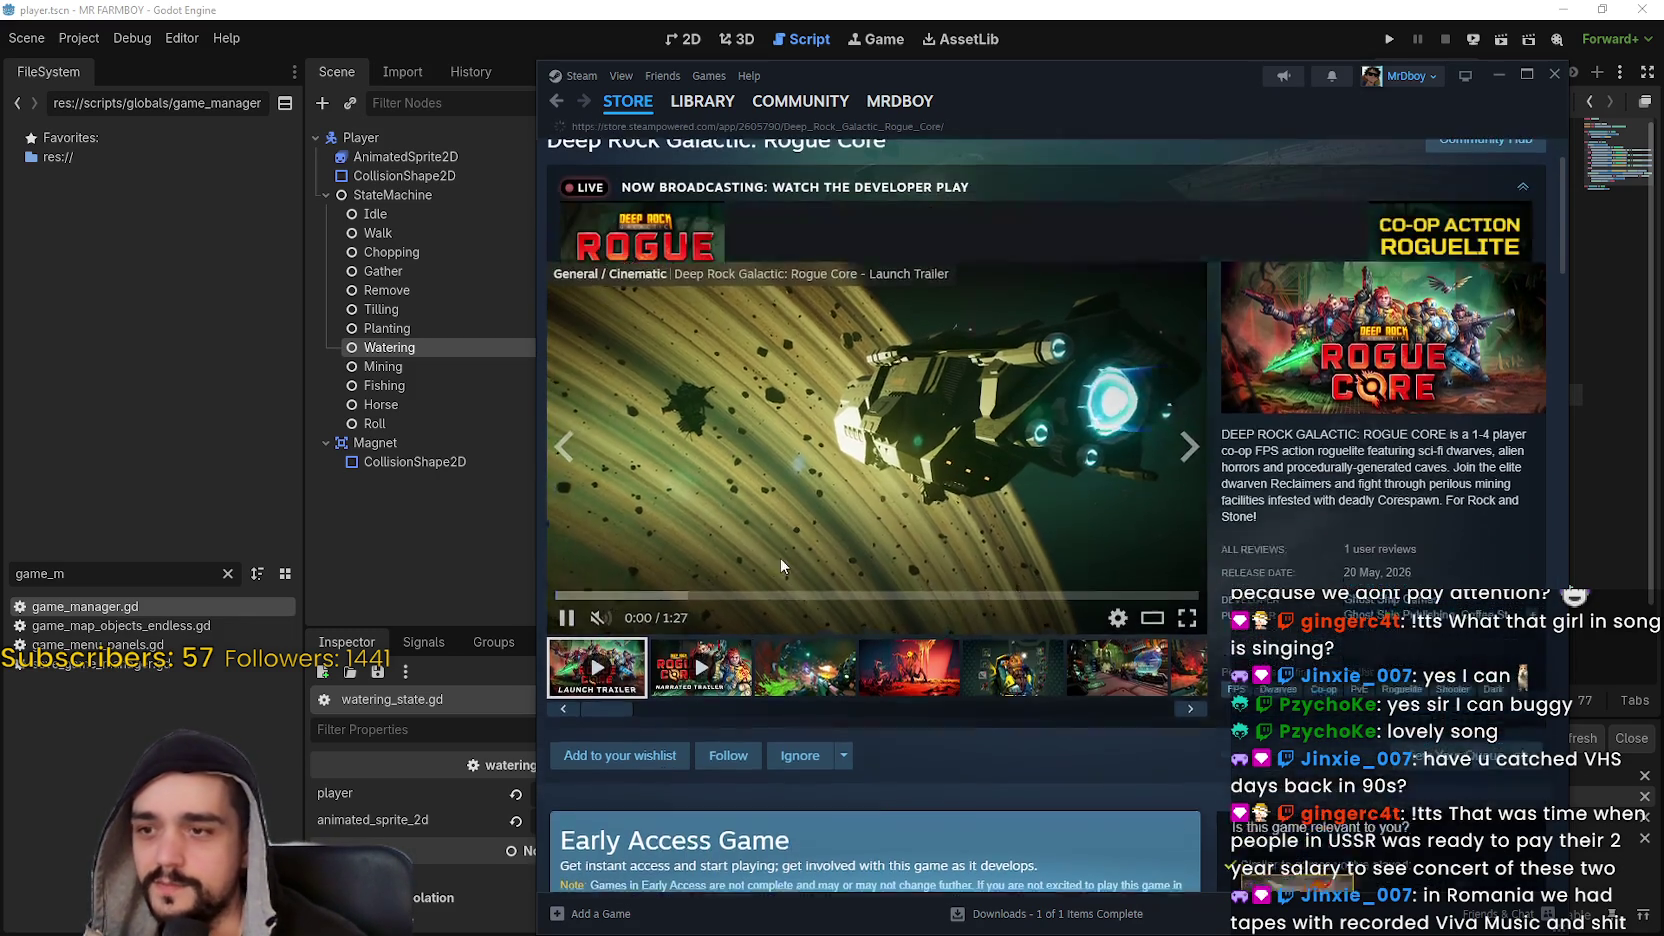
scroll(786, 590, "down", 2)
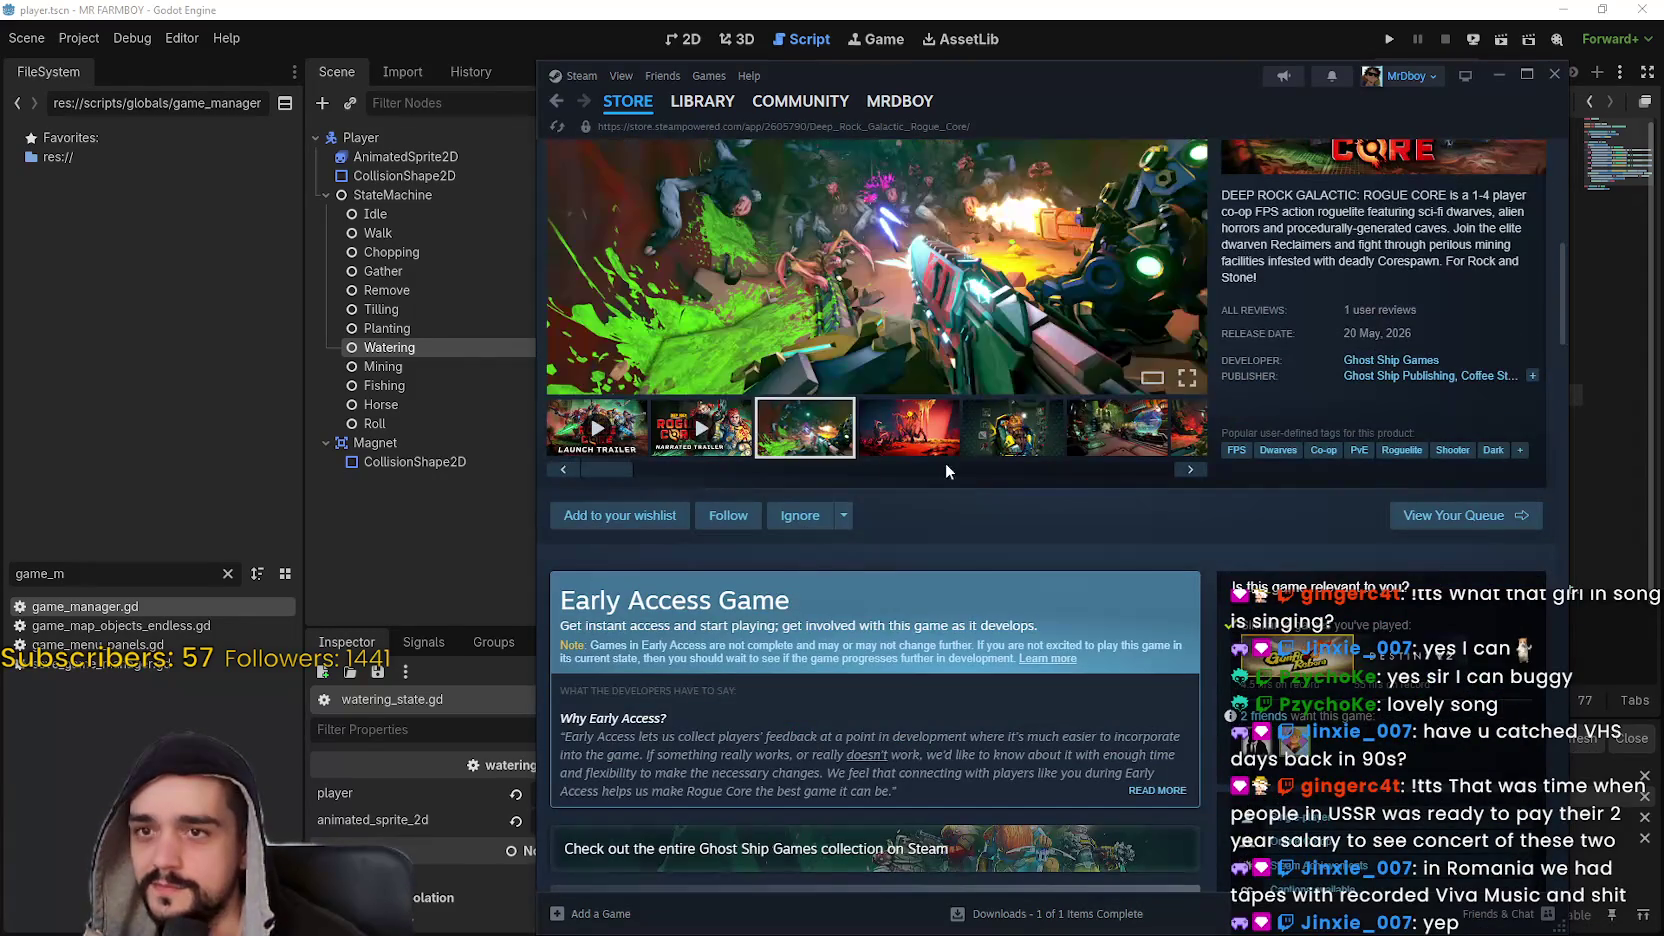
scroll(965, 538, "down", 5)
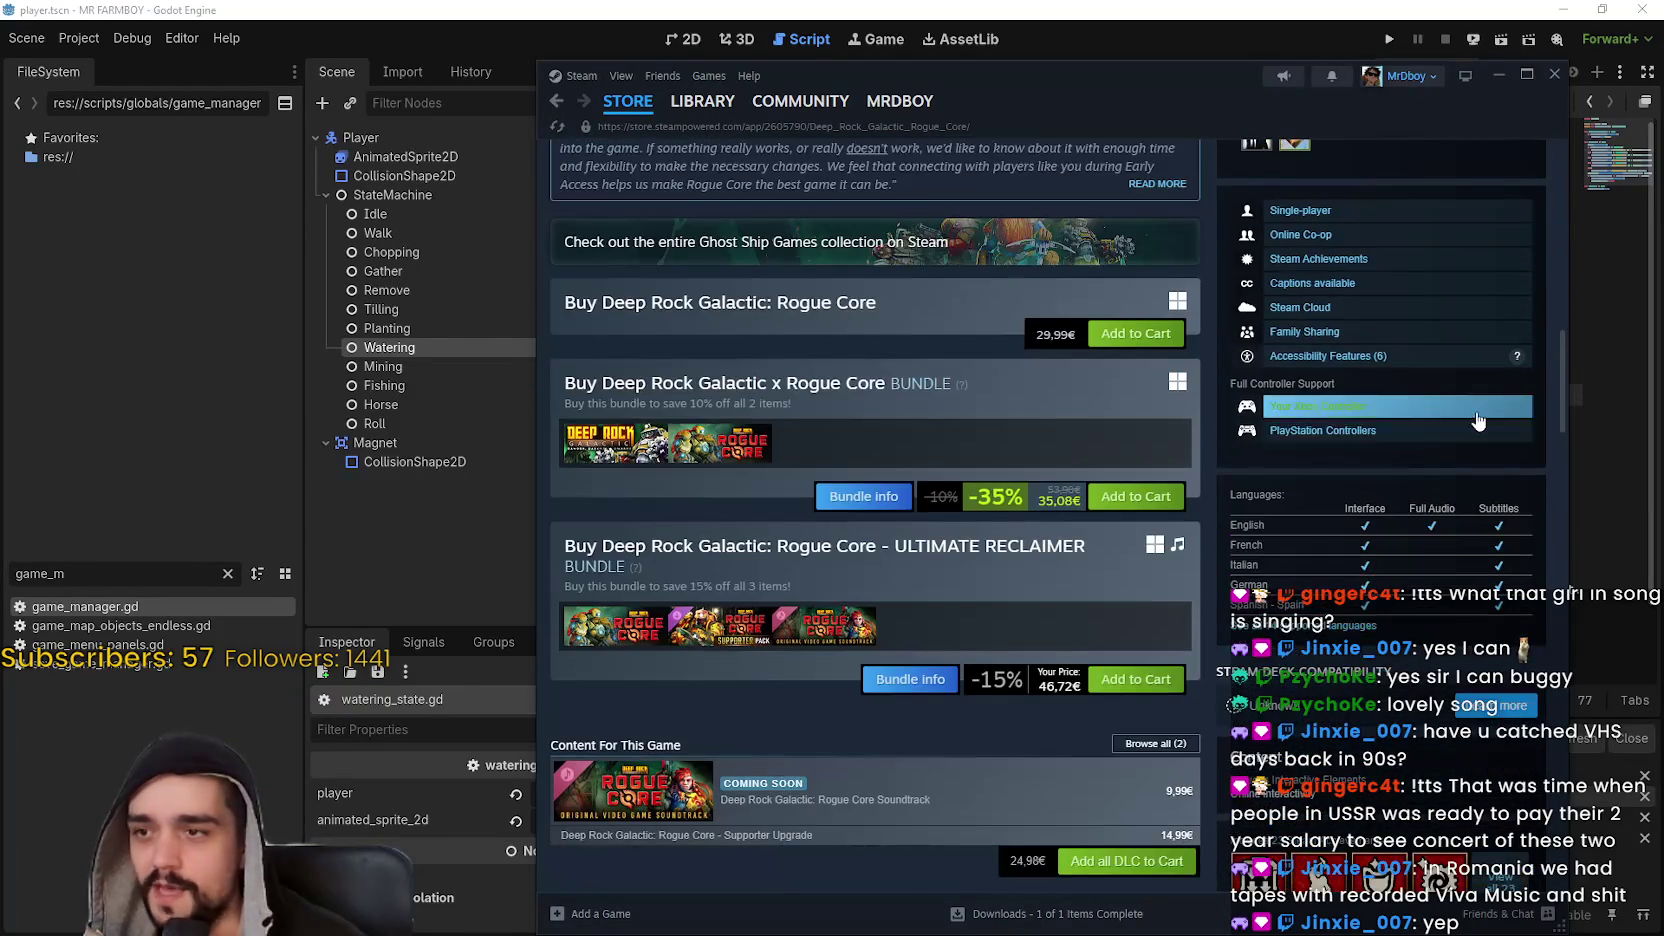
scroll(1545, 350, "up", 10)
- Scroll through Rogue Core's community hub reviews, announcements and discussion threads
left_click(1510, 210)
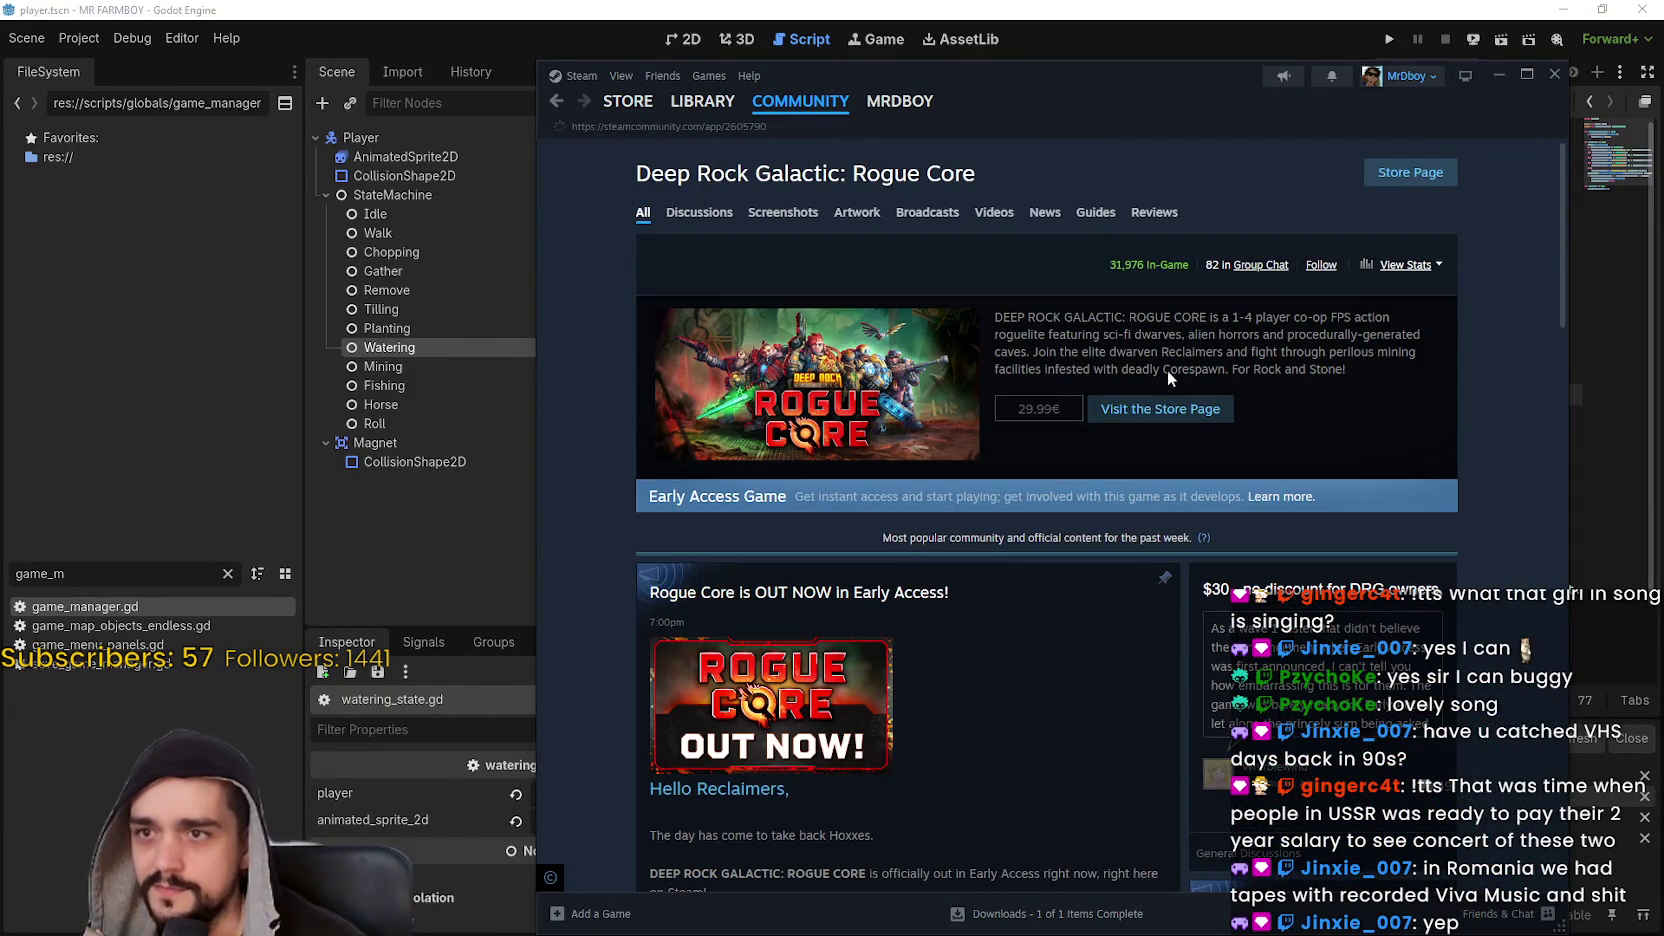
scroll(1342, 415, "down", 4)
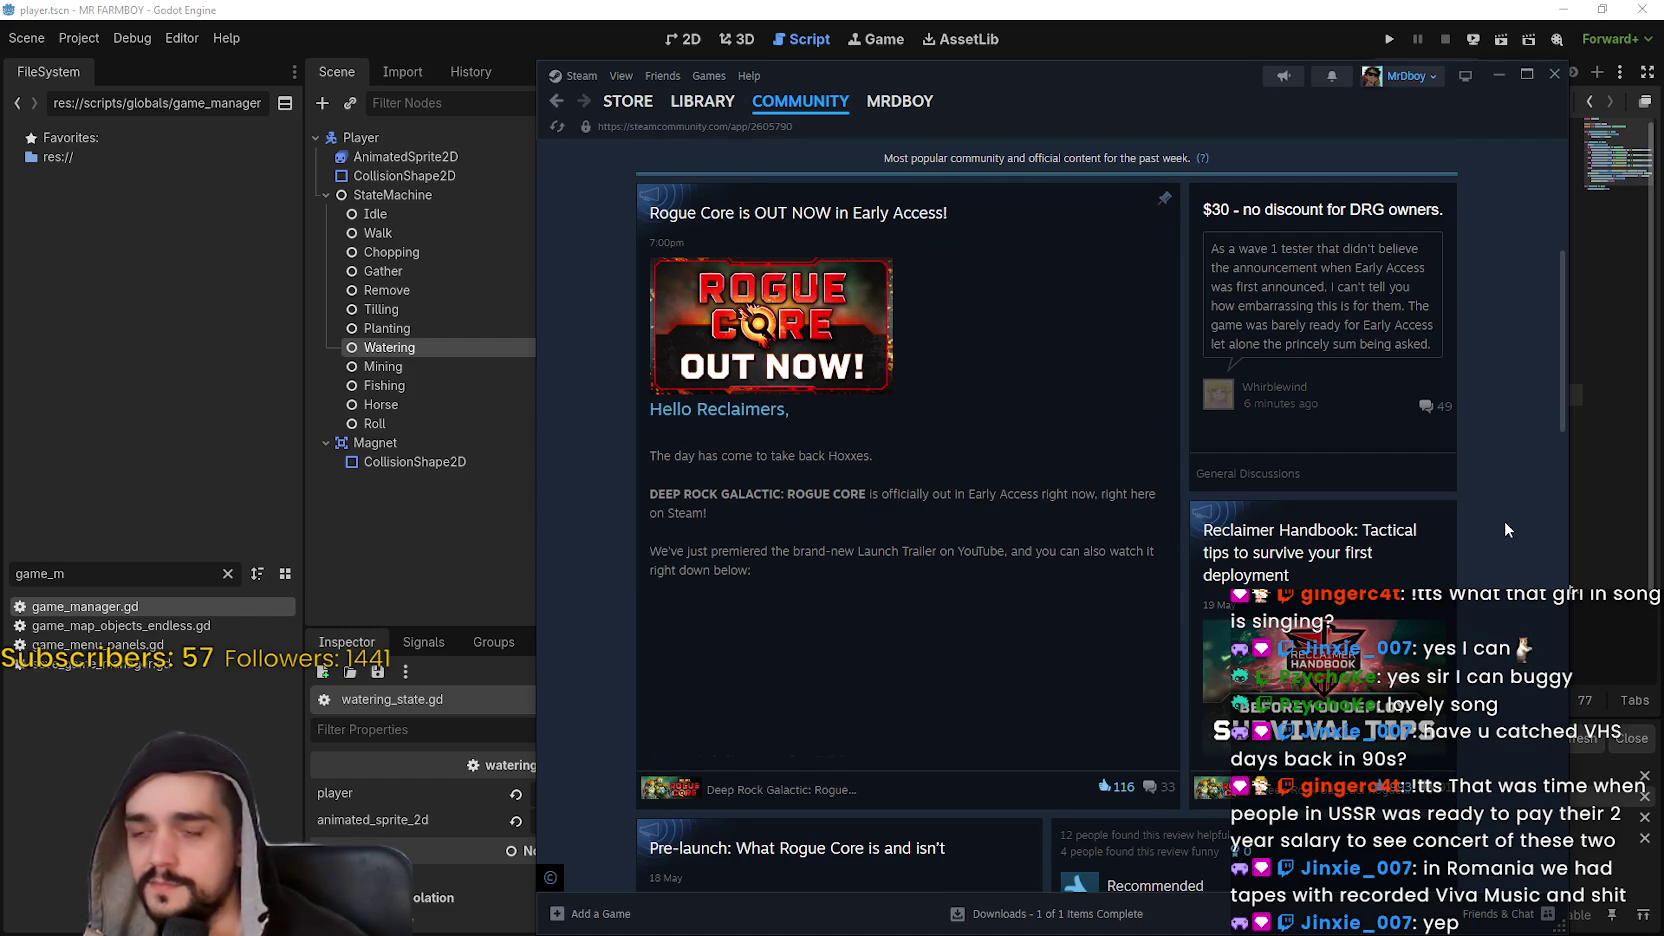
scroll(1503, 520, "down", 2)
scroll(1487, 515, "down", 2)
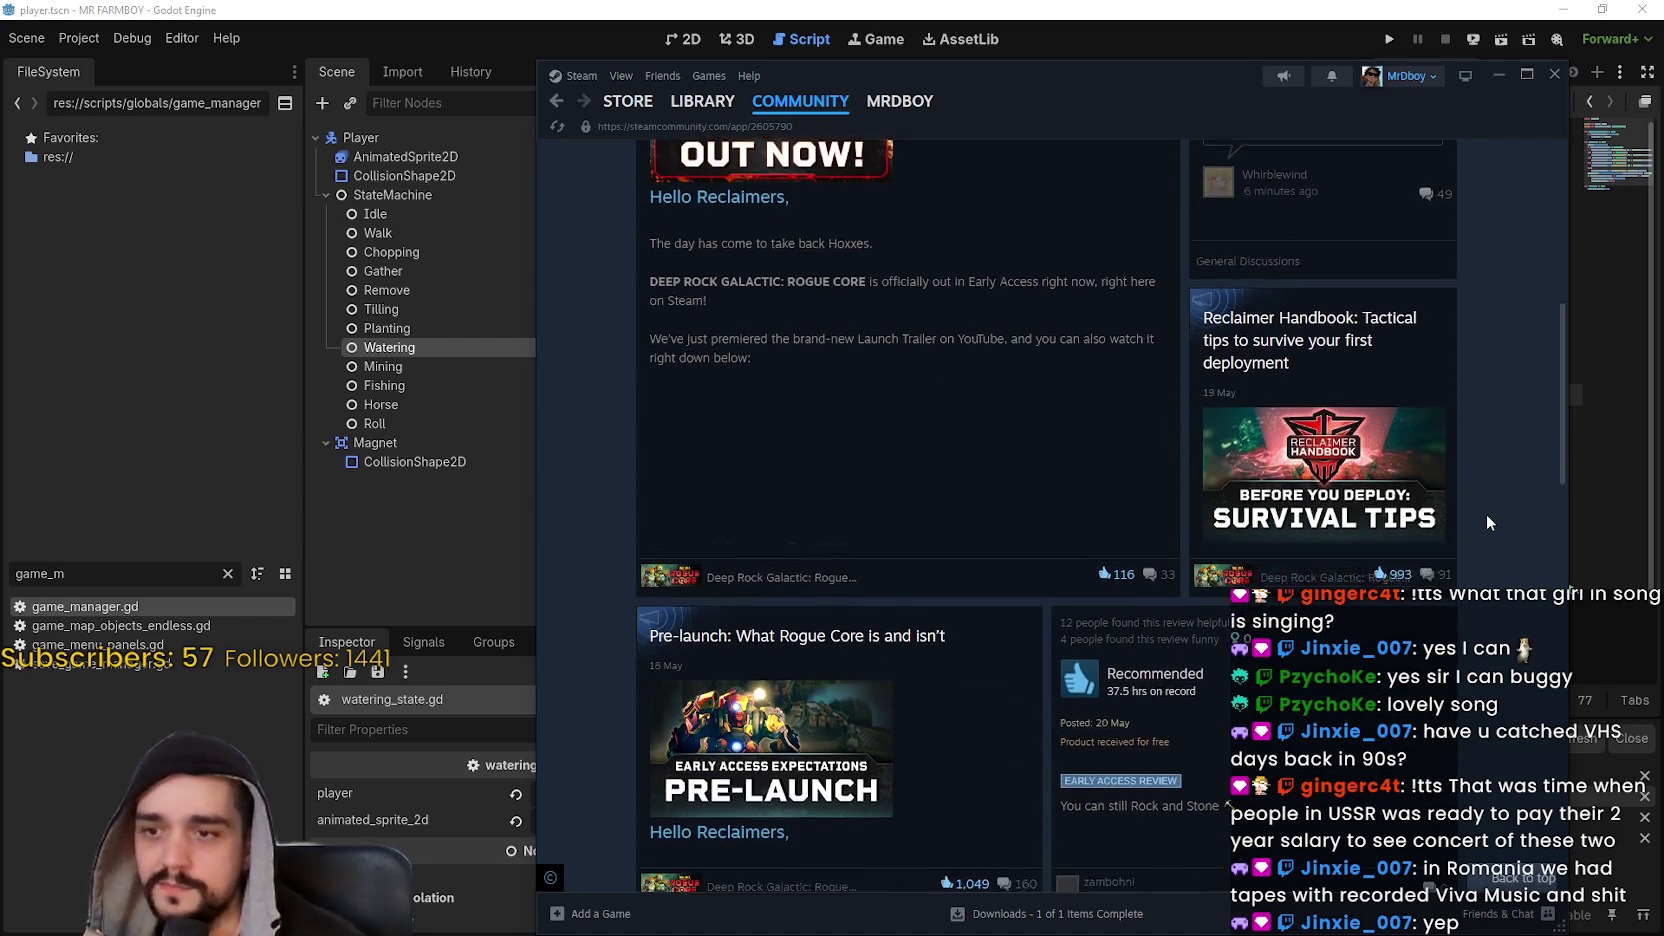
scroll(1483, 514, "down", 3)
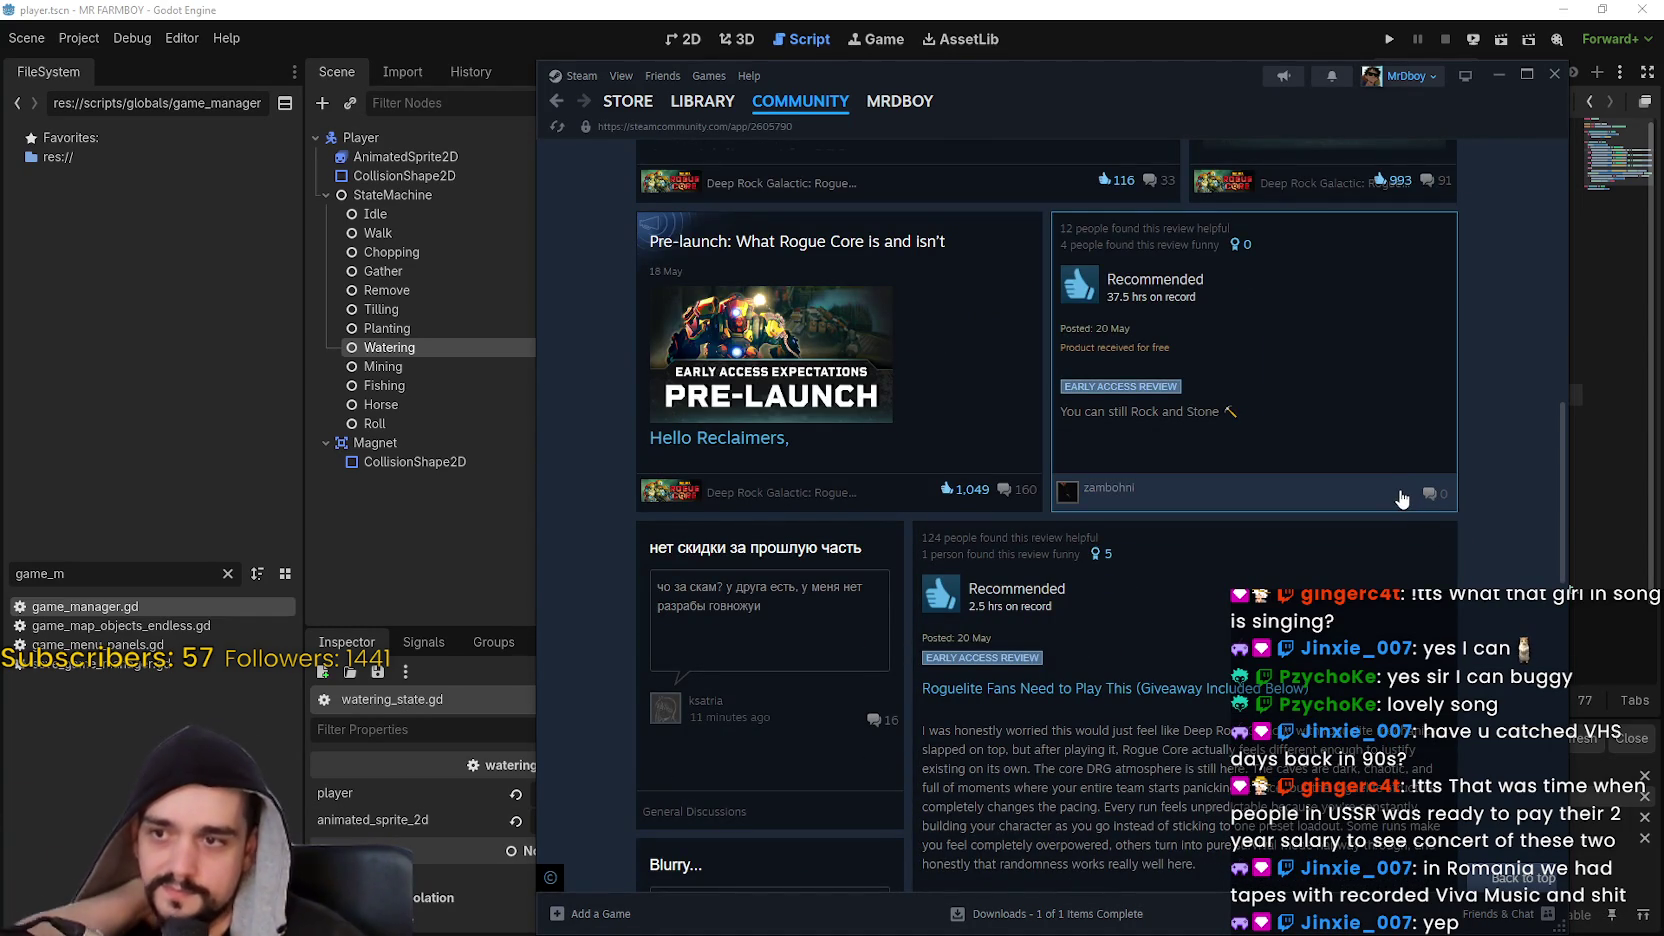
scroll(1392, 490, "down", 2)
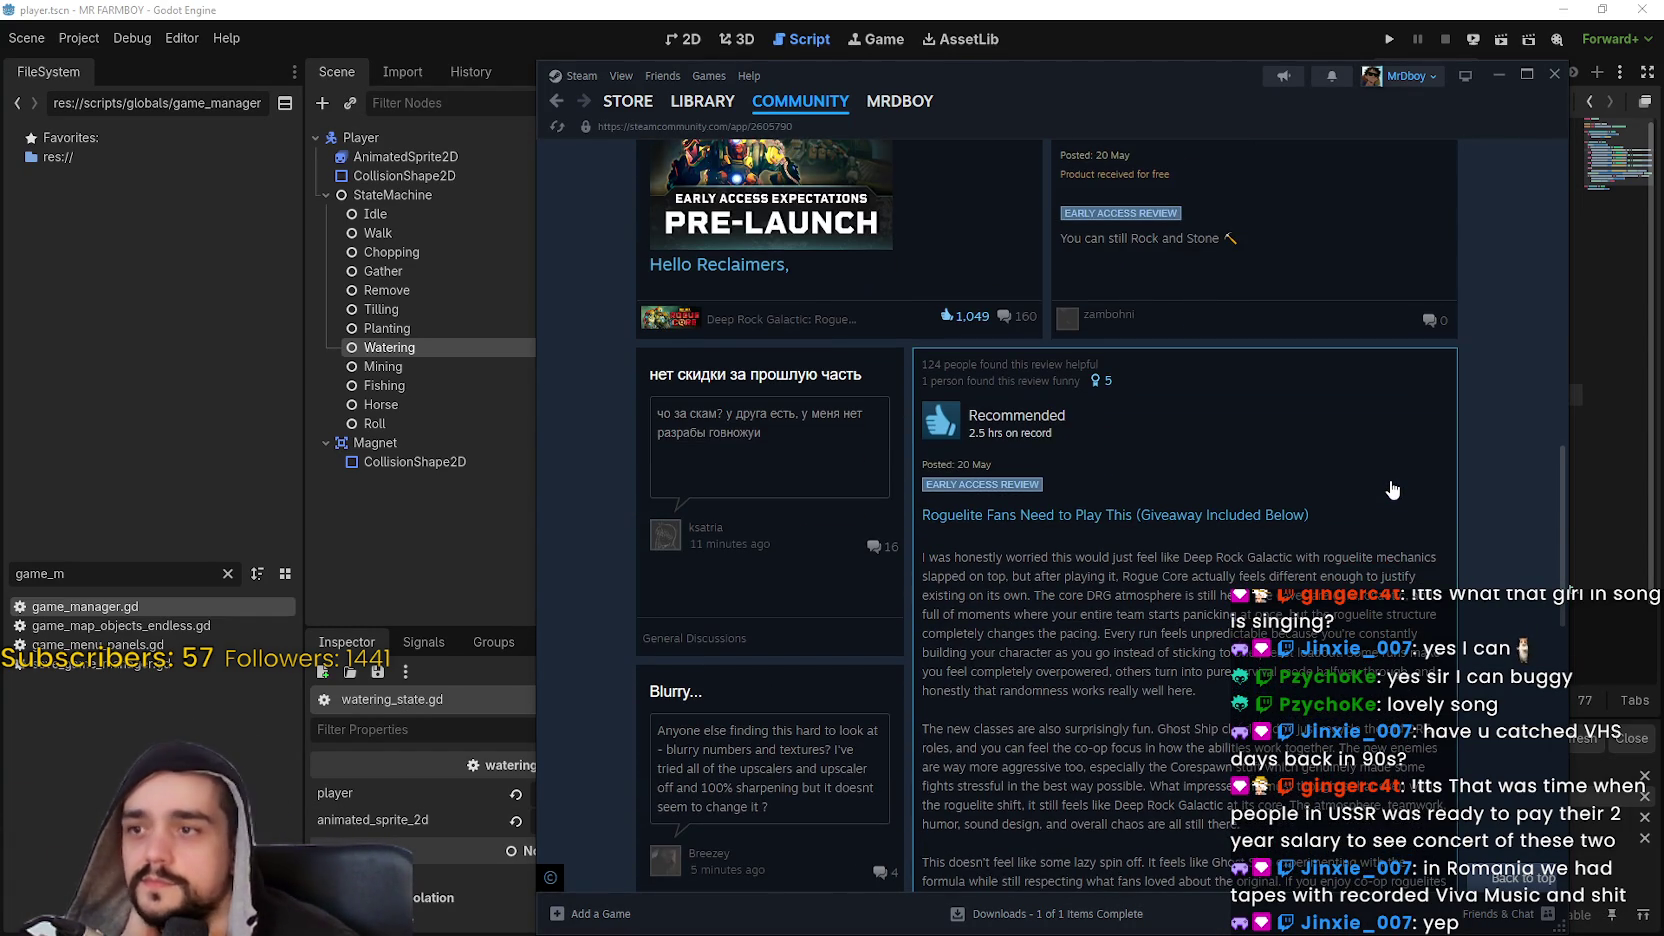
scroll(1392, 490, "down", 10)
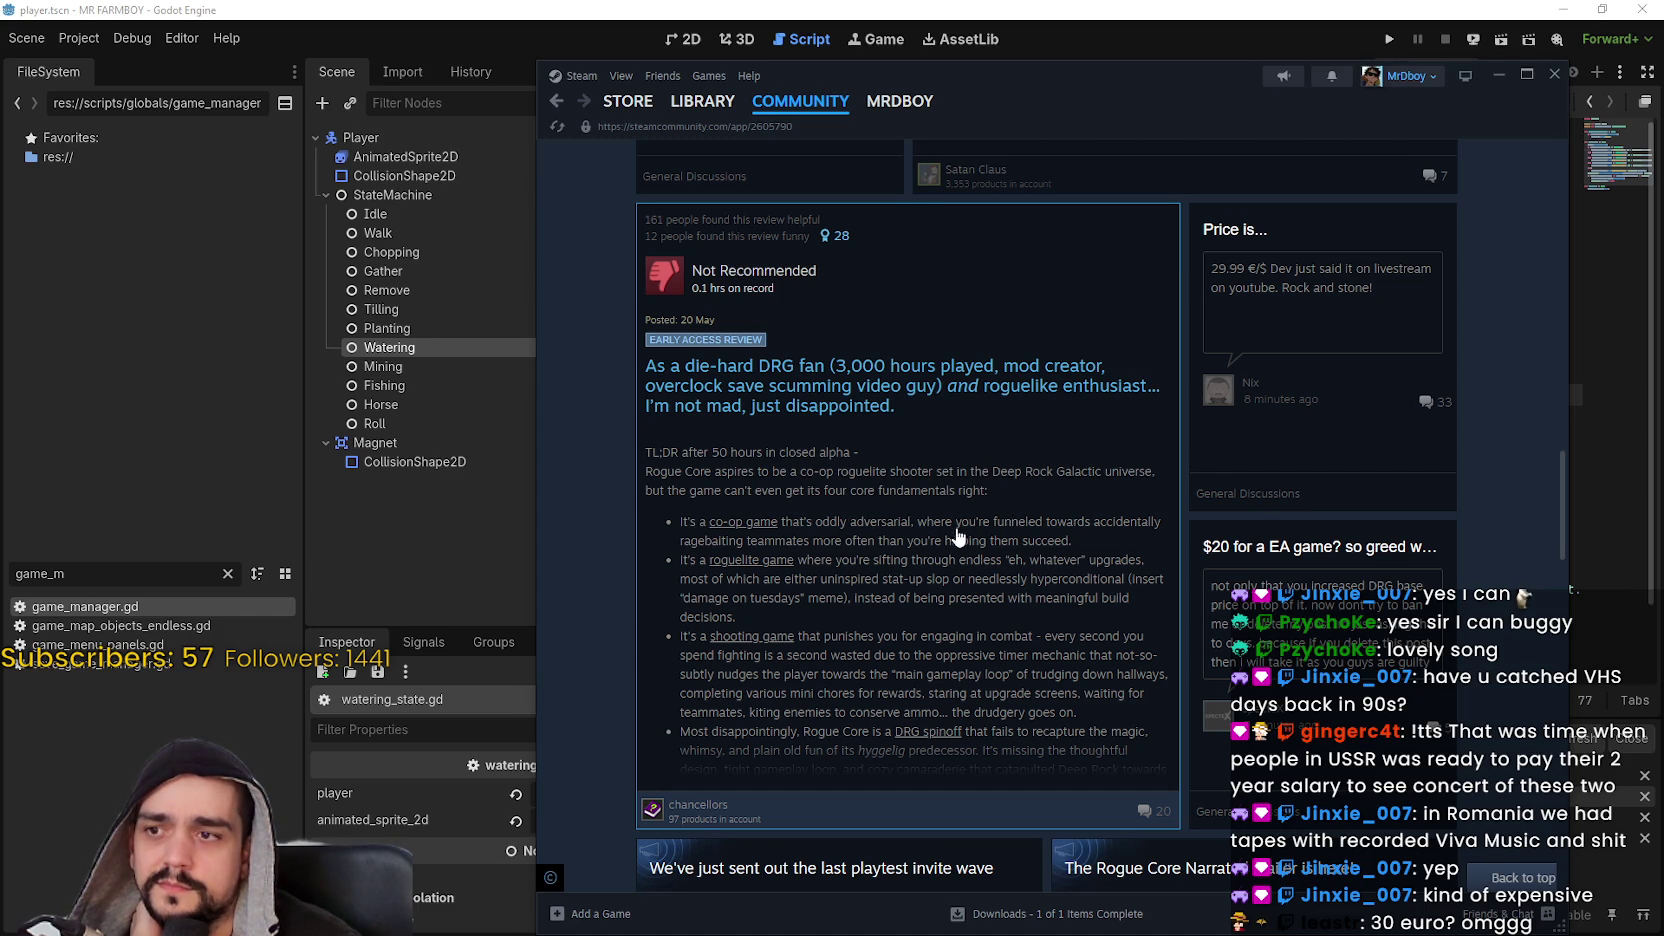
scroll(968, 537, "down", 1)
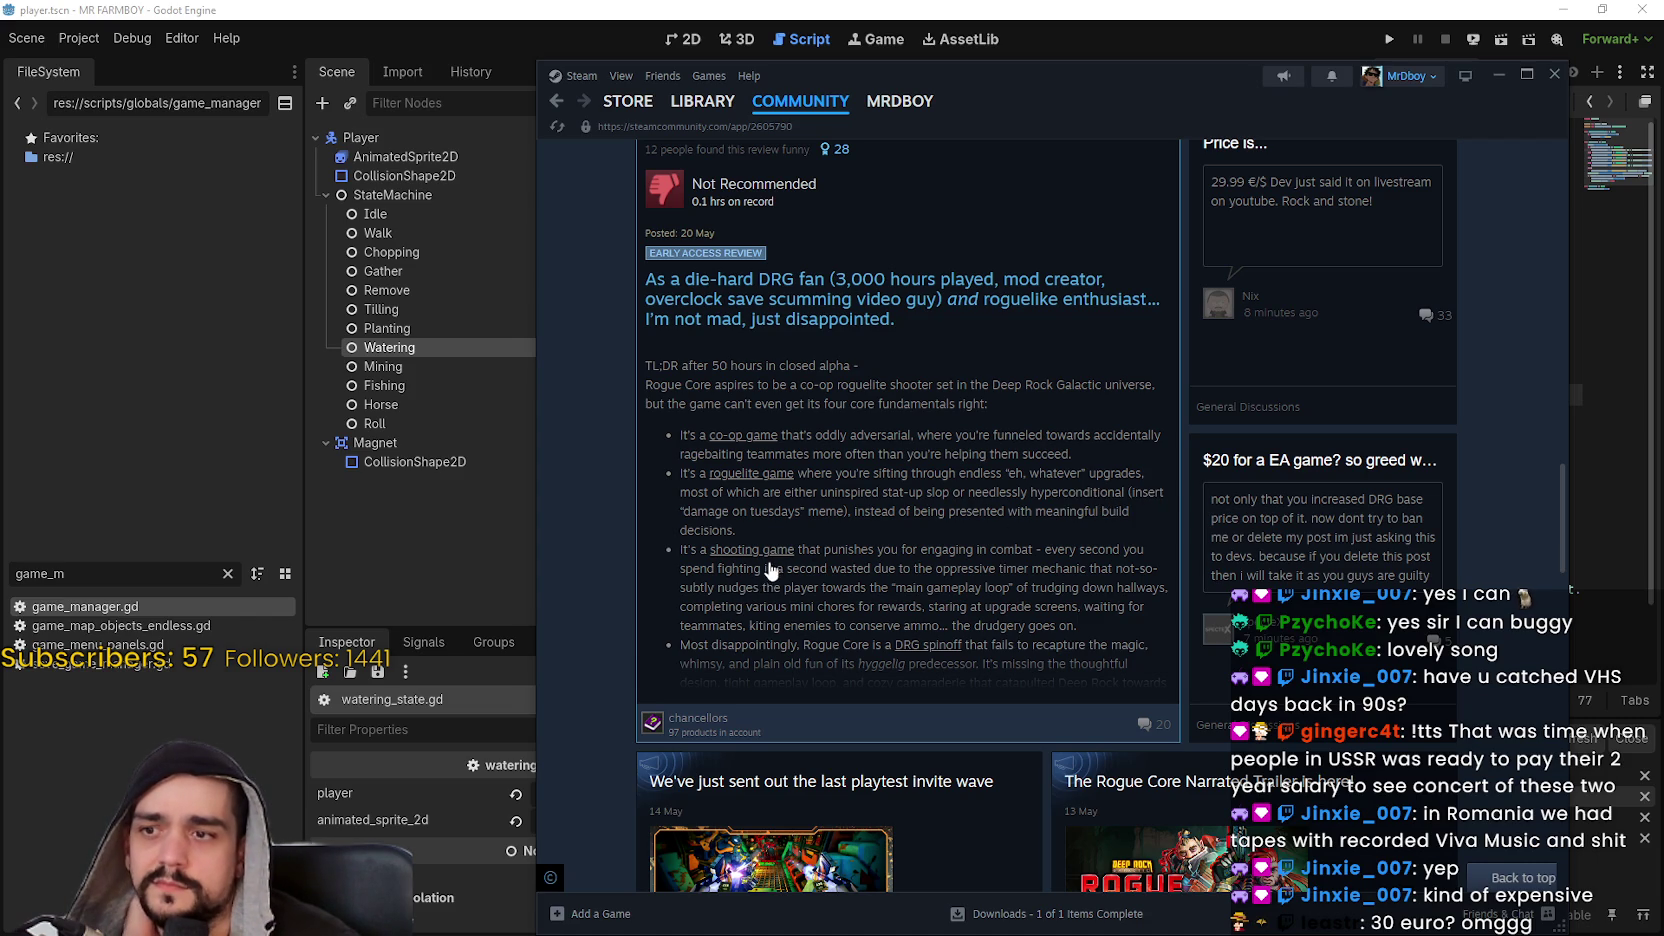
scroll(770, 570, "down", 4)
scroll(777, 495, "down", 6)
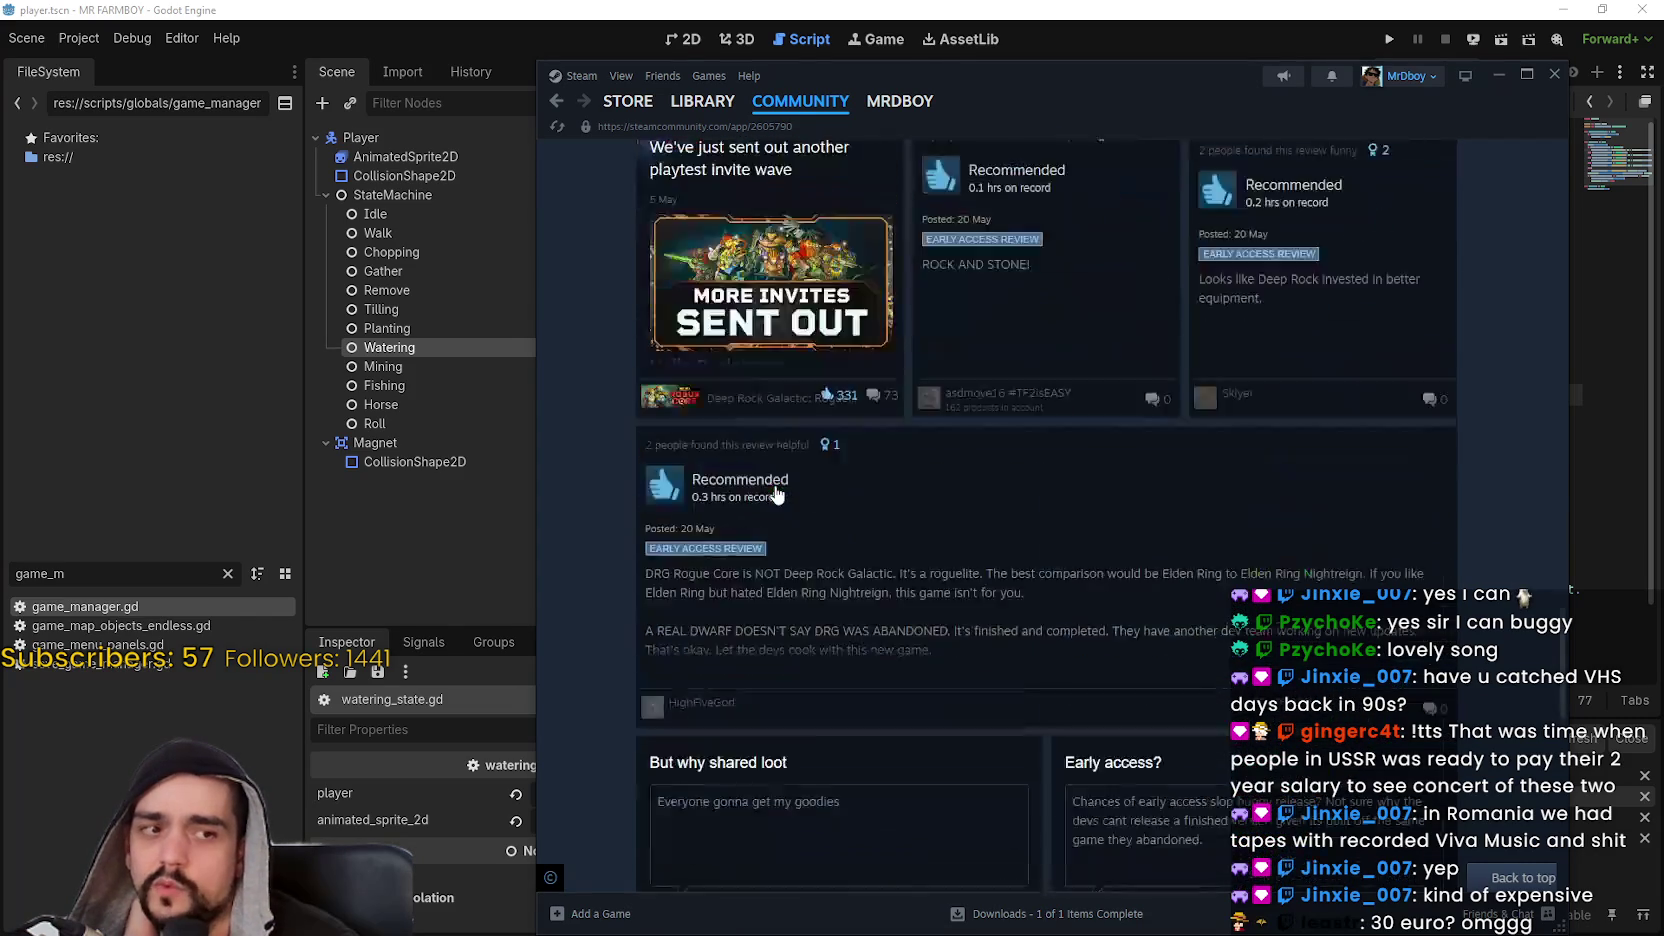
scroll(780, 492, "down", 5)
scroll(785, 492, "down", 3)
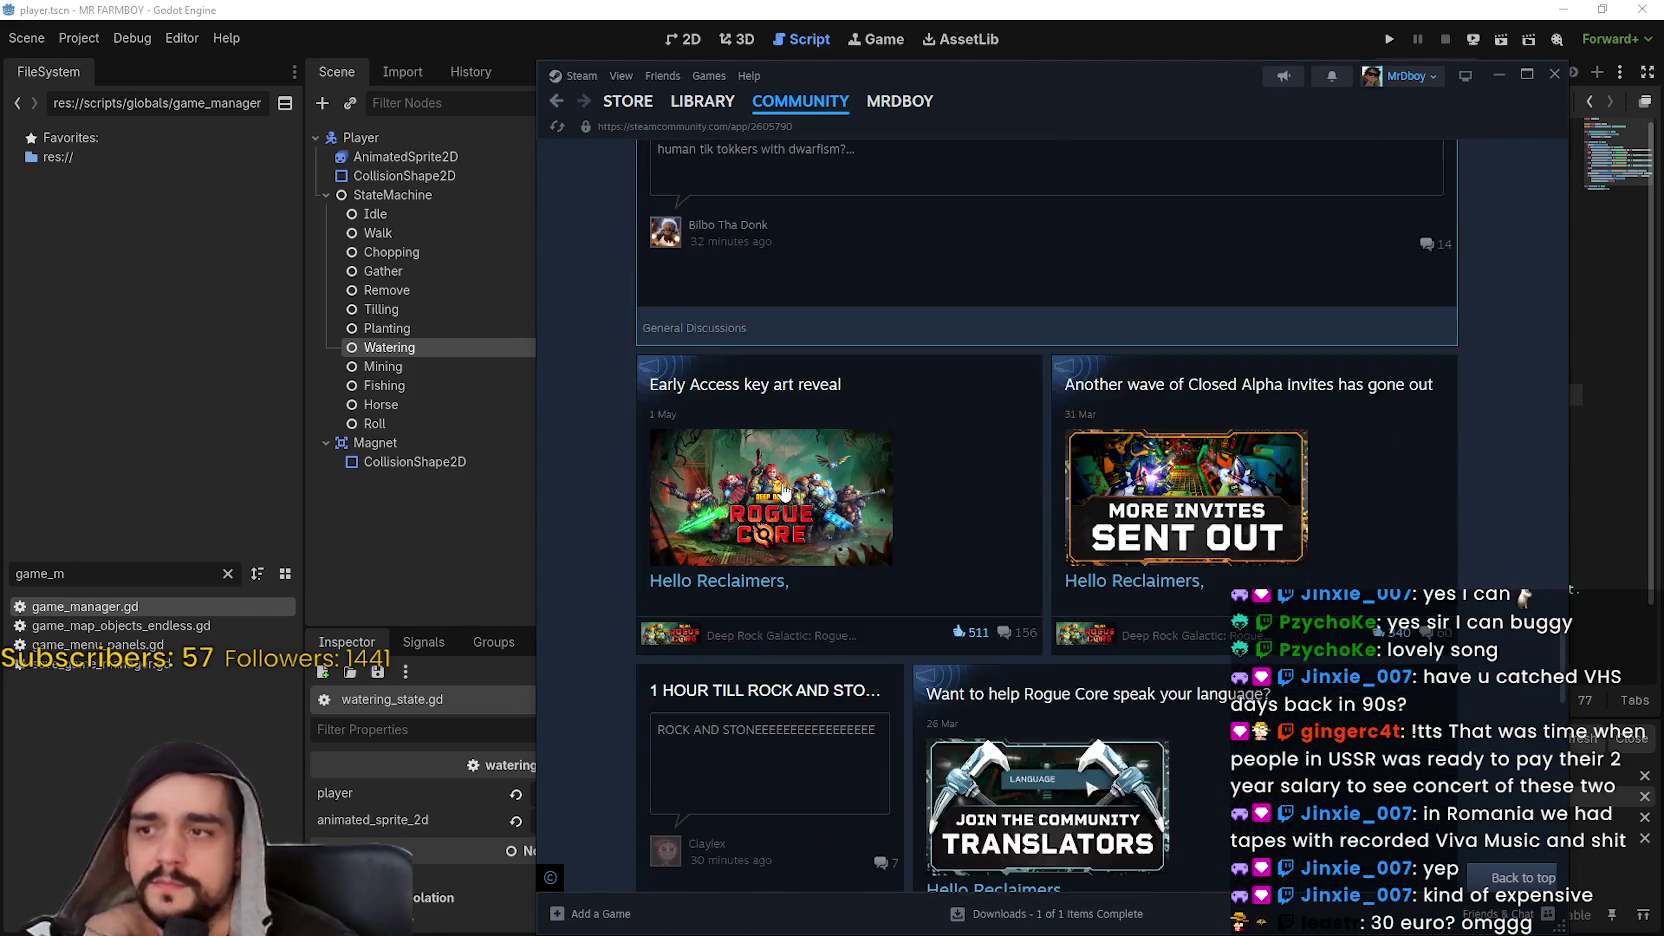
scroll(800, 520, "down", 10)
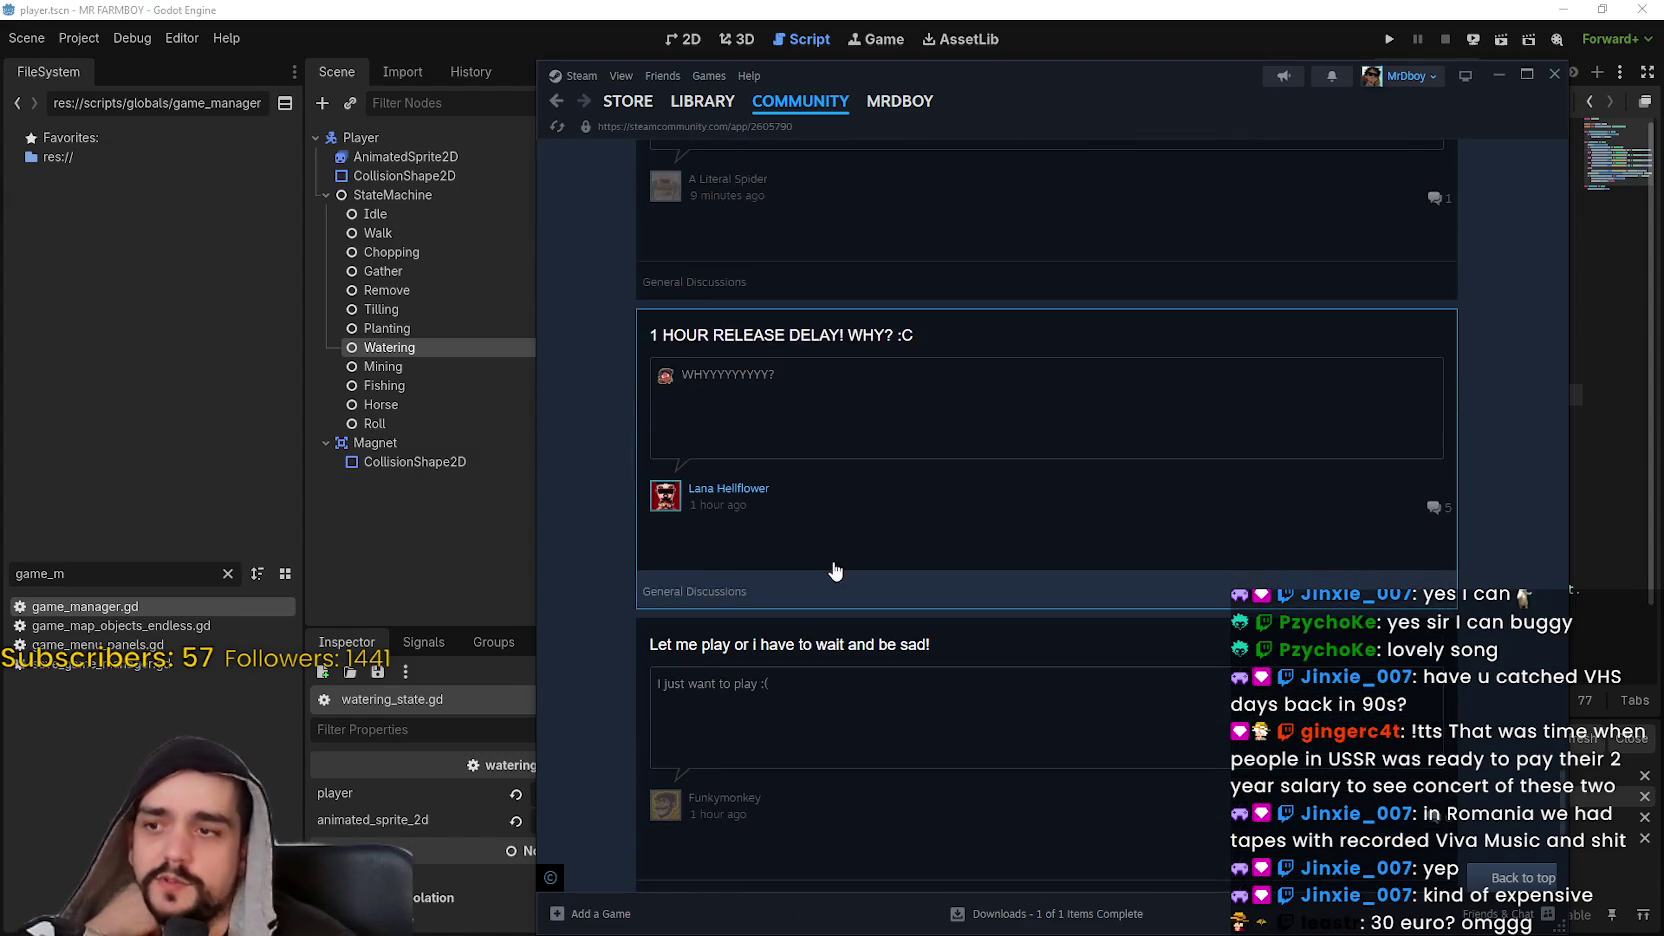
scroll(835, 570, "down", 12)
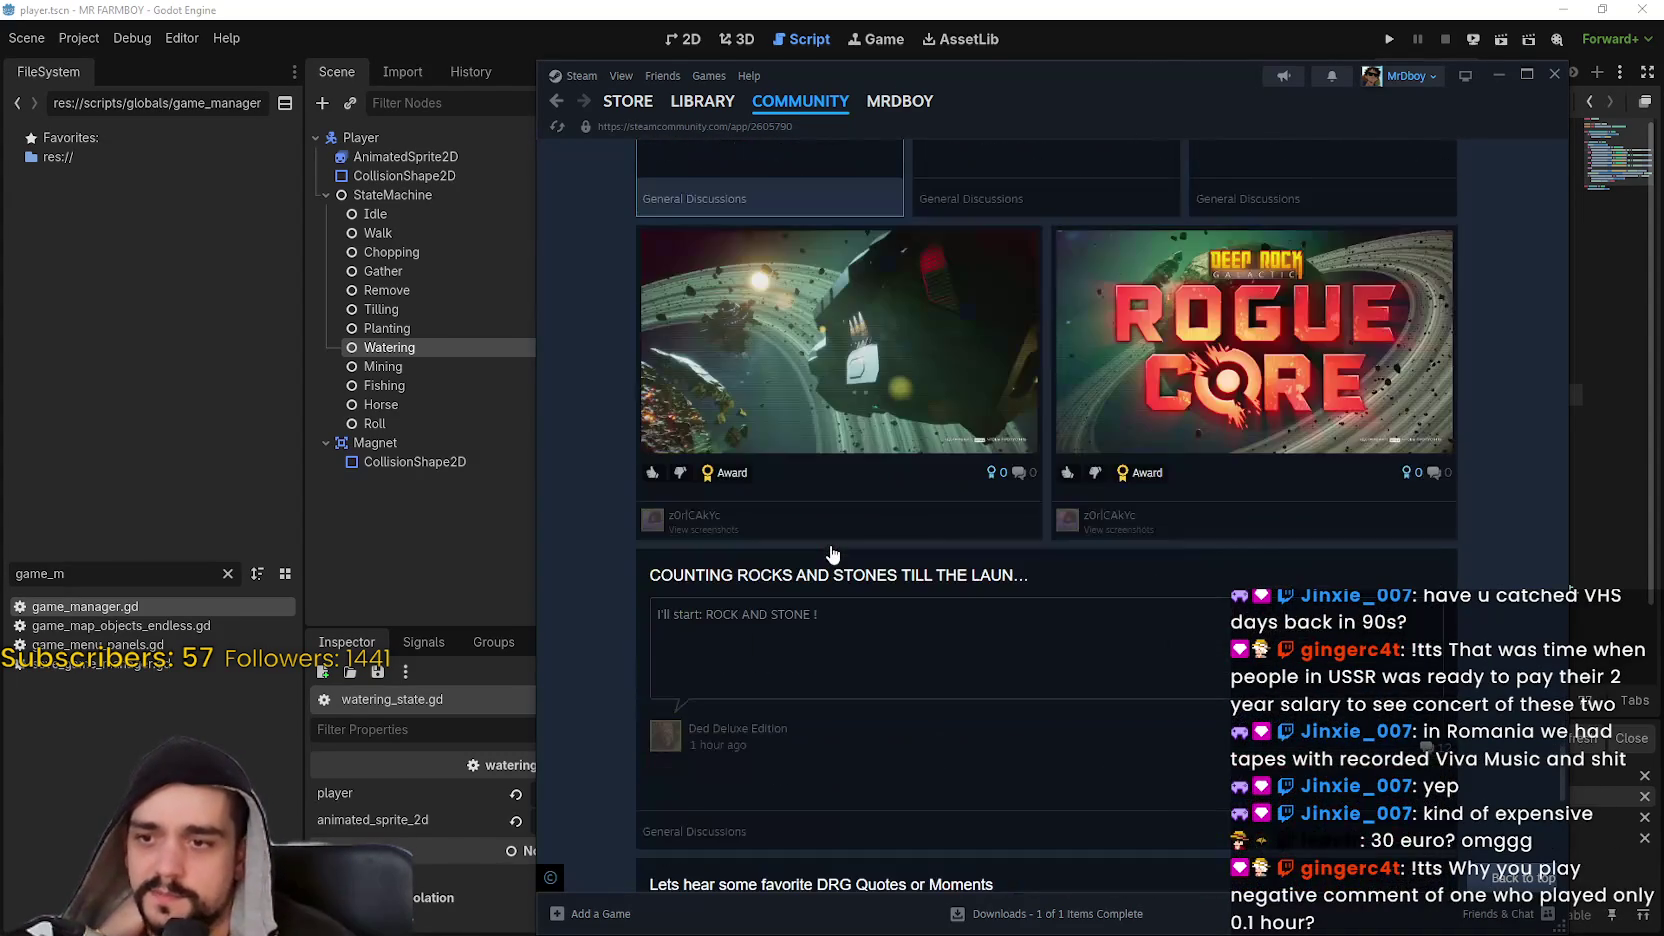
scroll(831, 546, "down", 6)
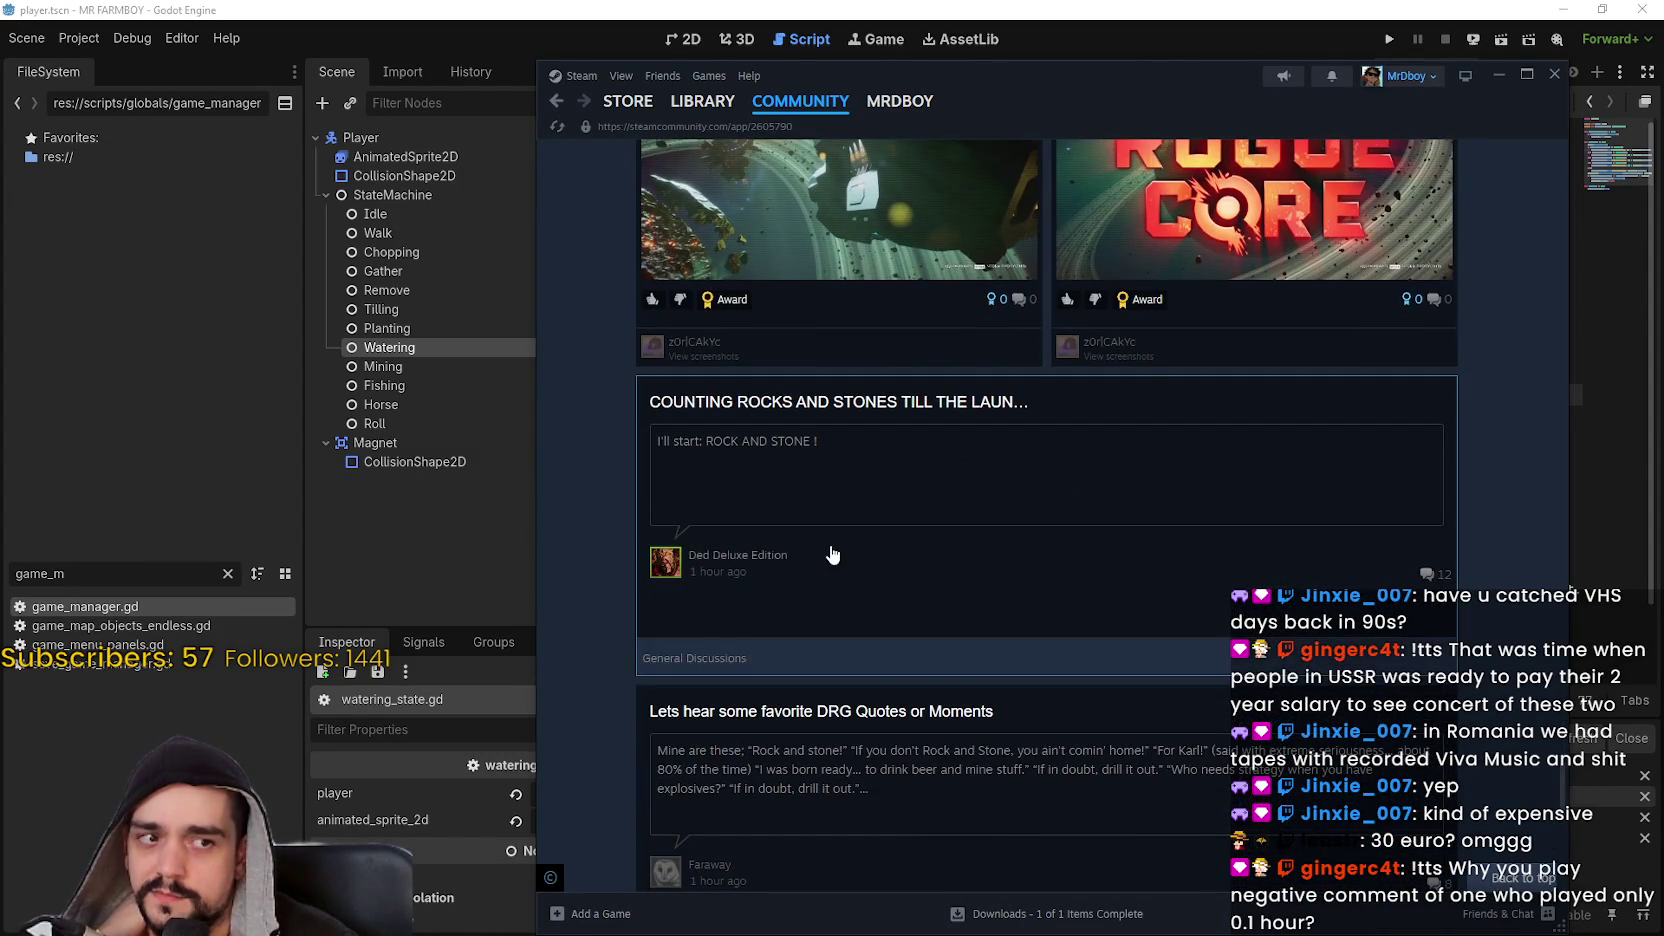
scroll(830, 554, "down", 3)
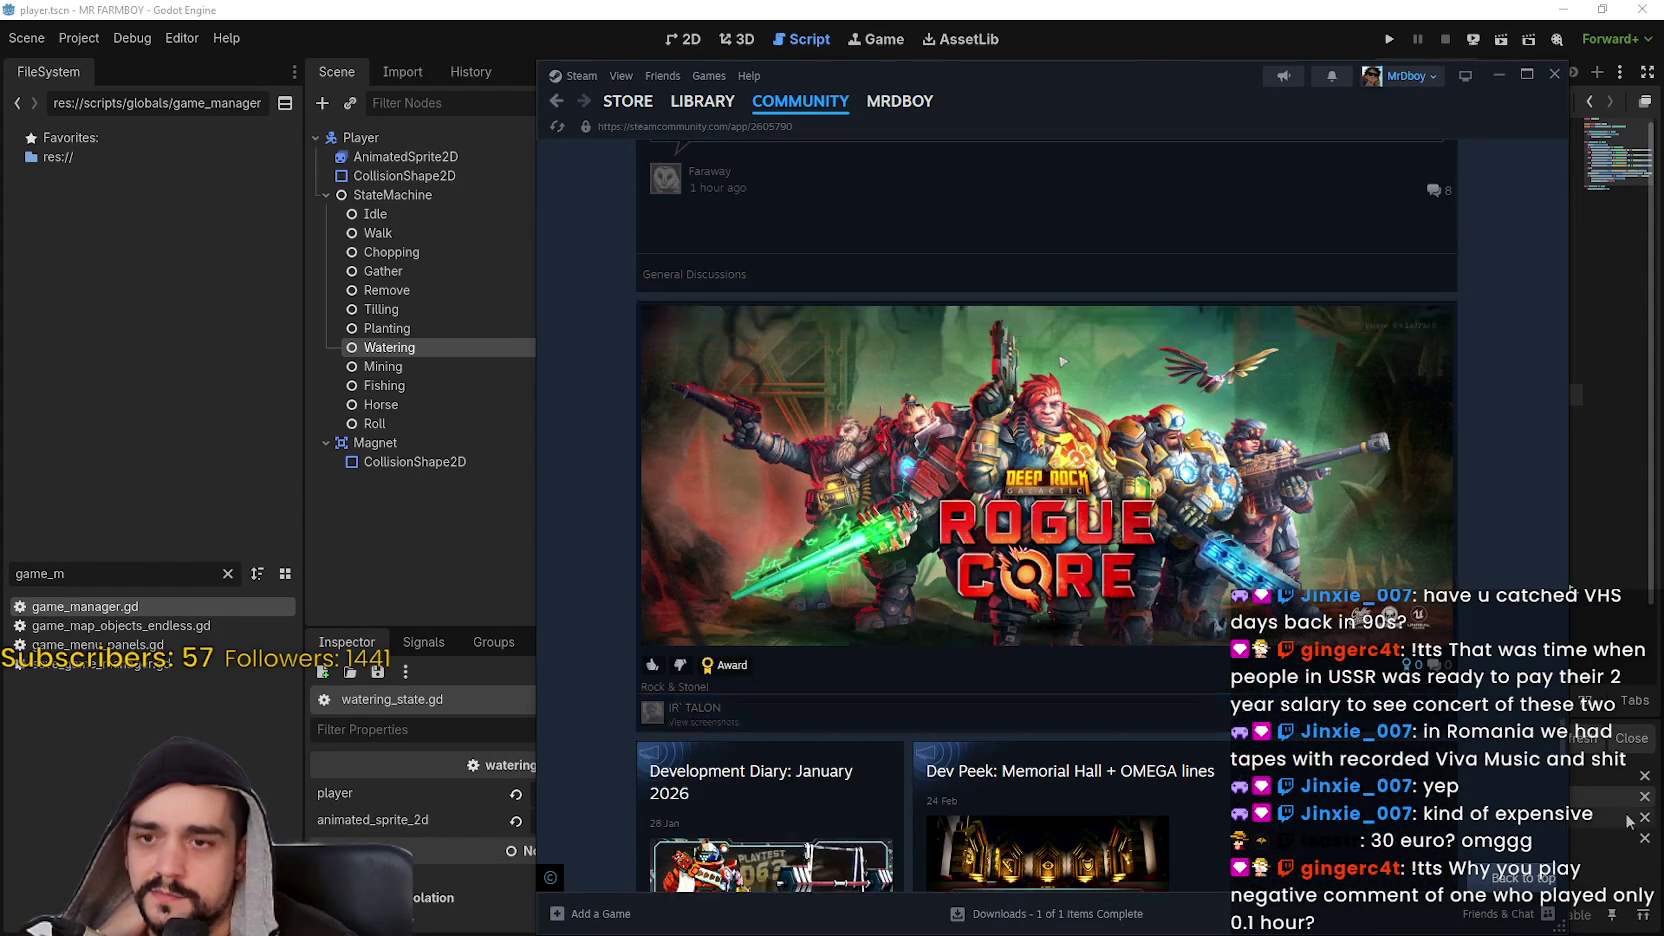
scroll(830, 554, "up", 2)
scroll(1061, 474, "up", 15)
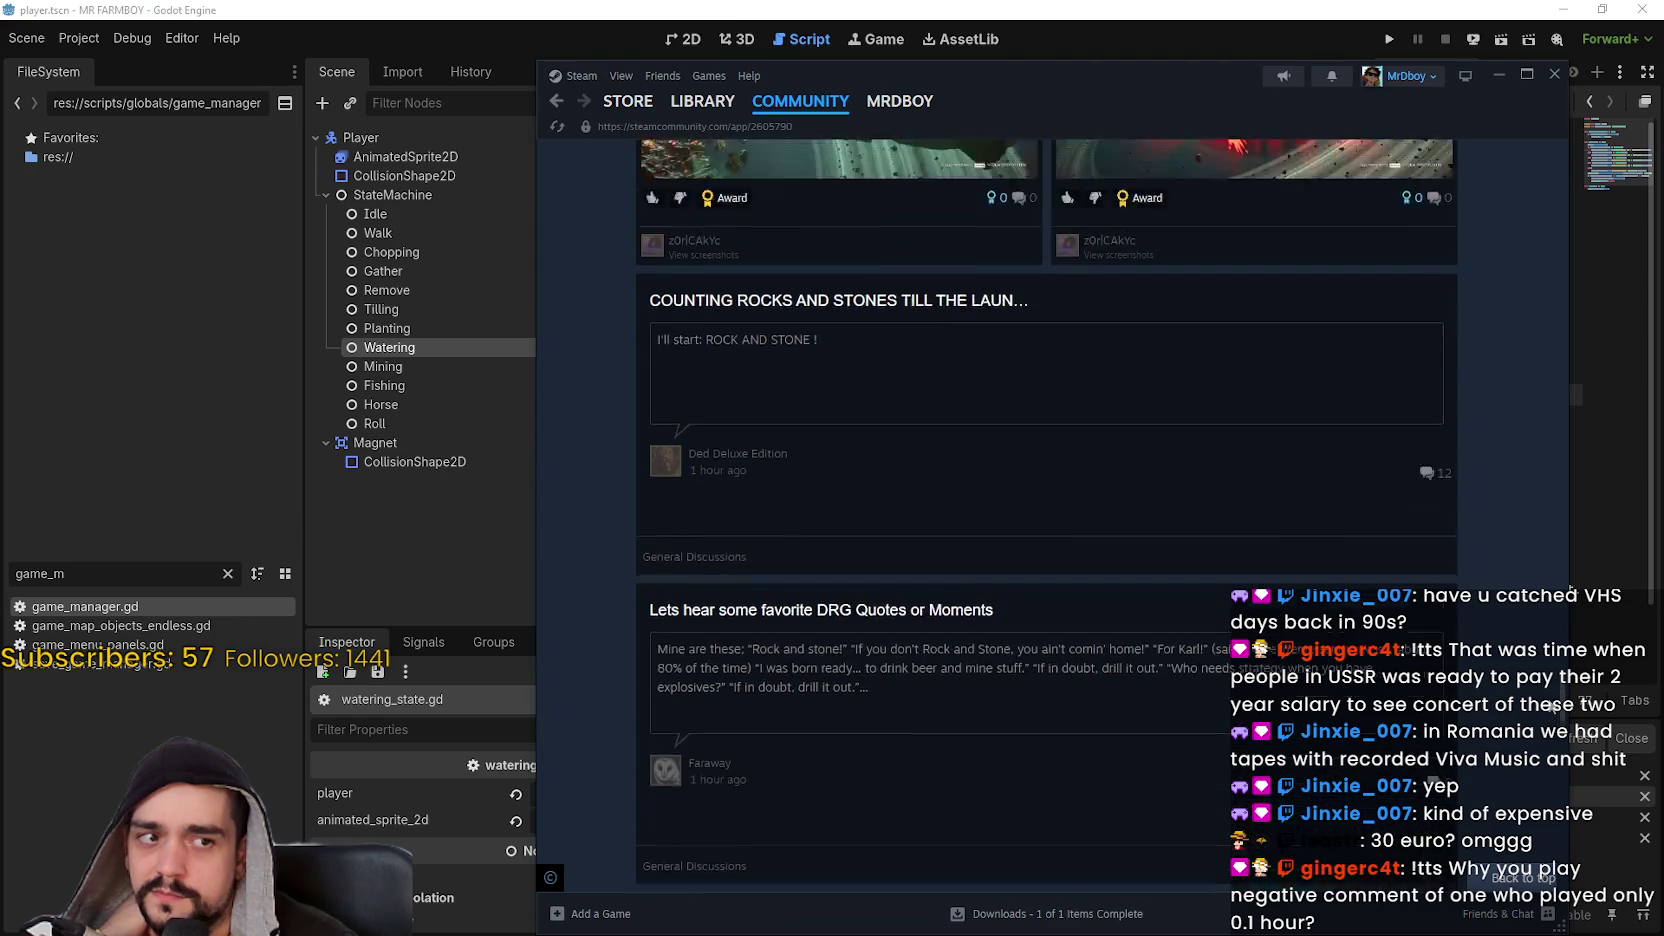
scroll(1524, 442, "up", 10)
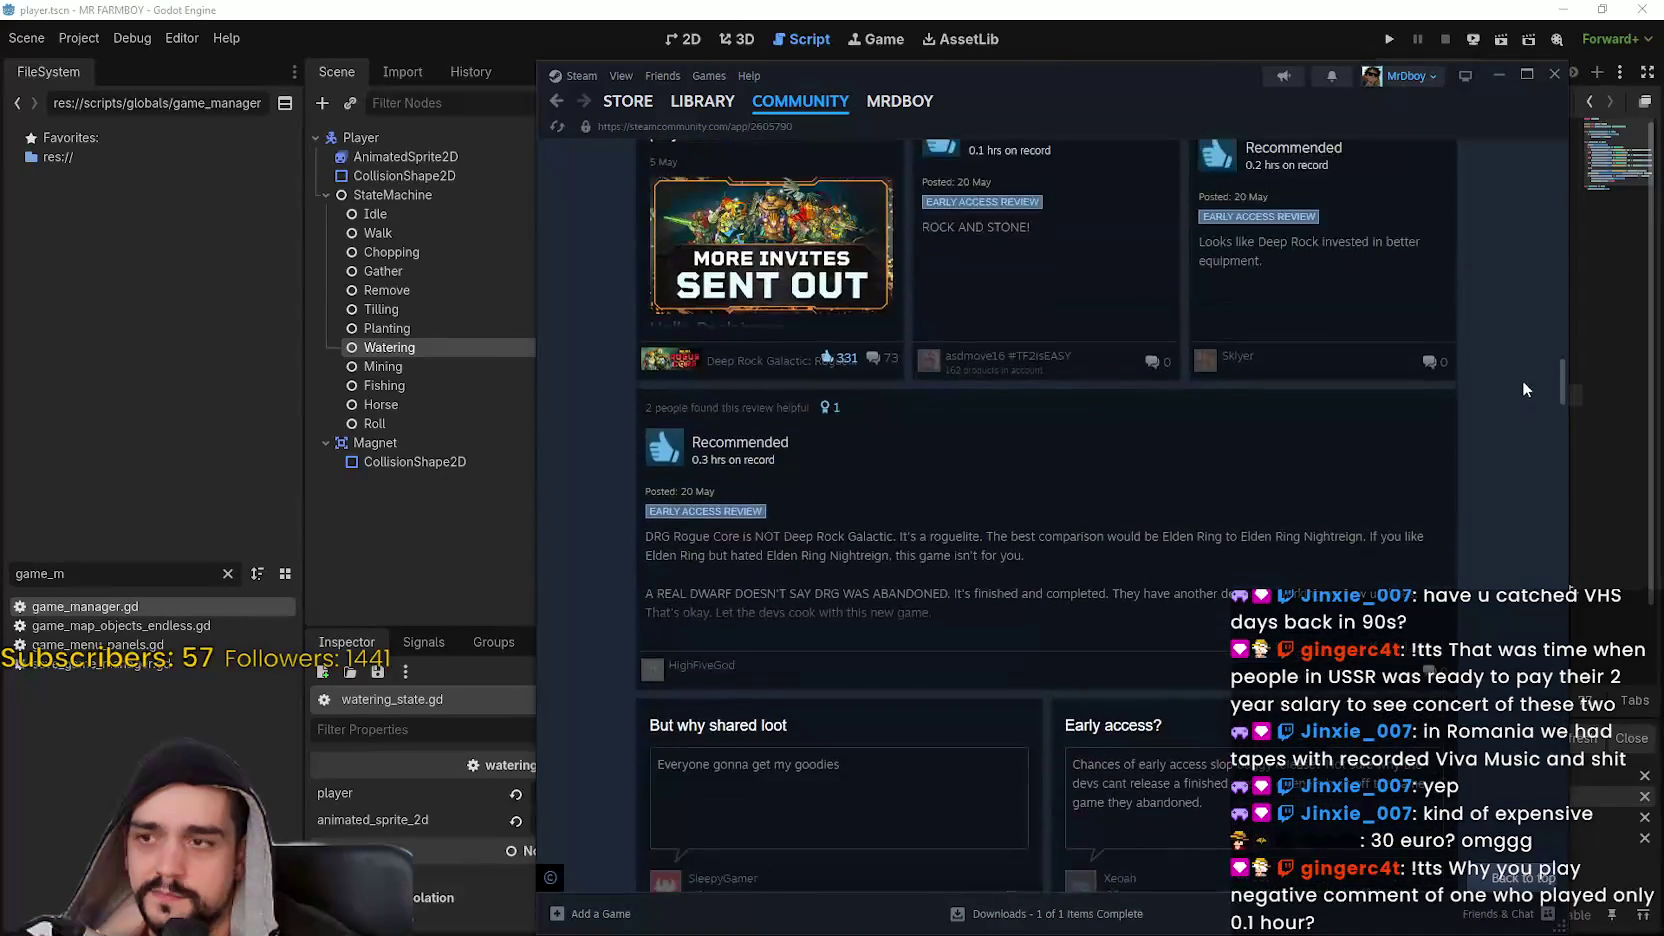
scroll(1527, 305, "down", 1)
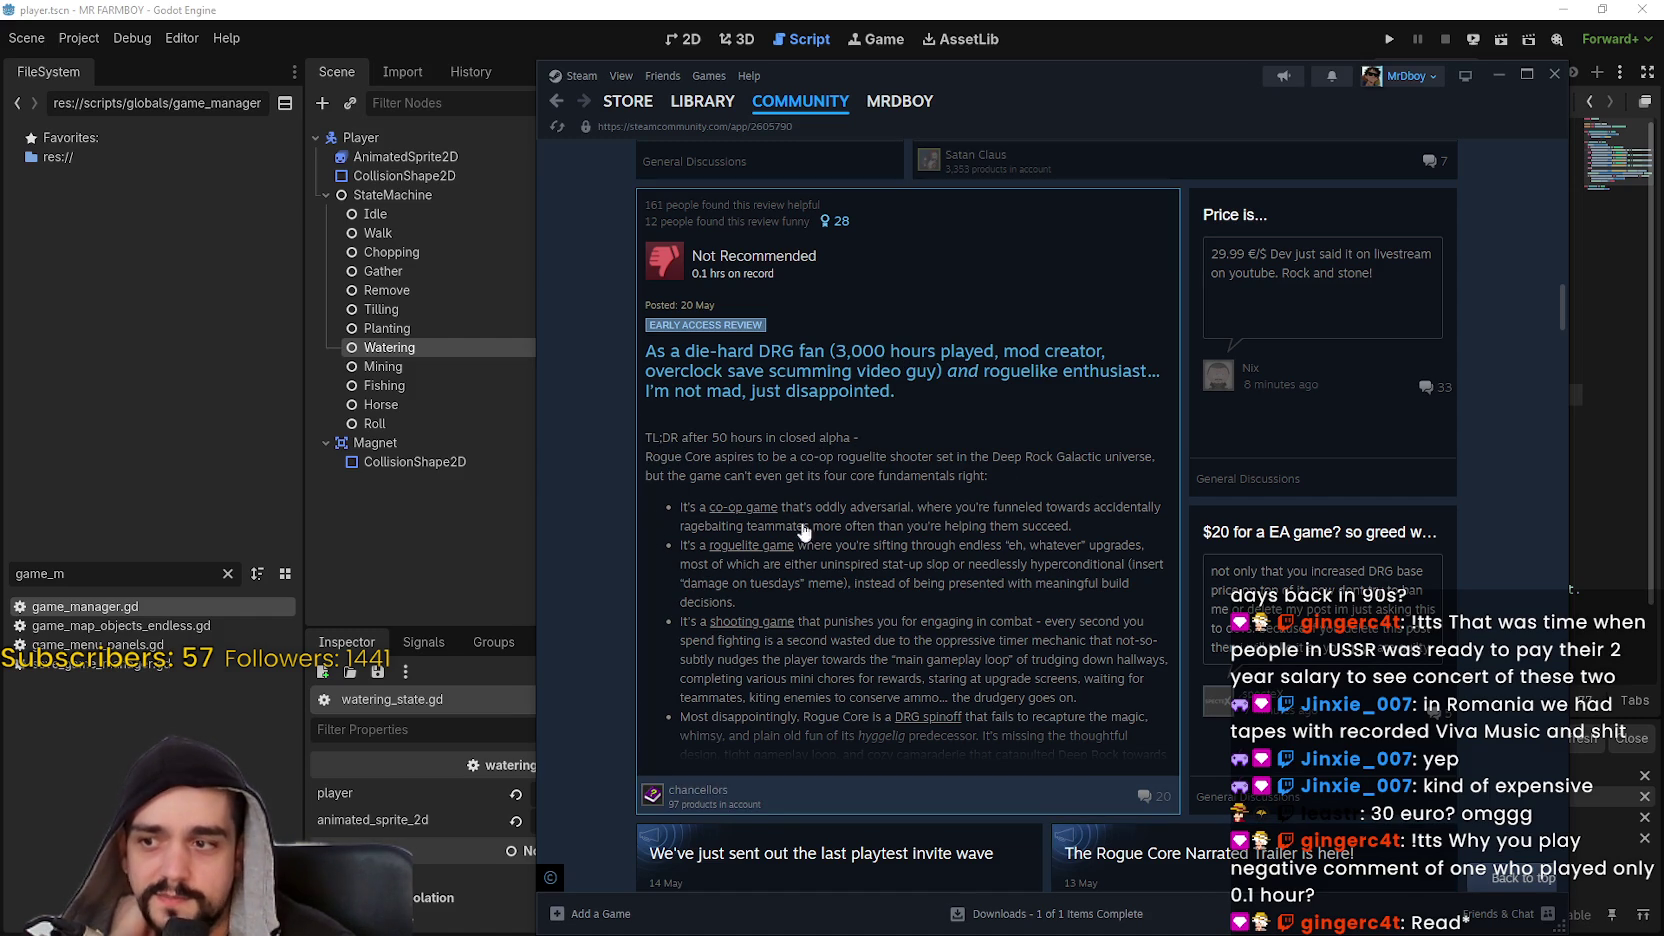
mouse_move(679, 798)
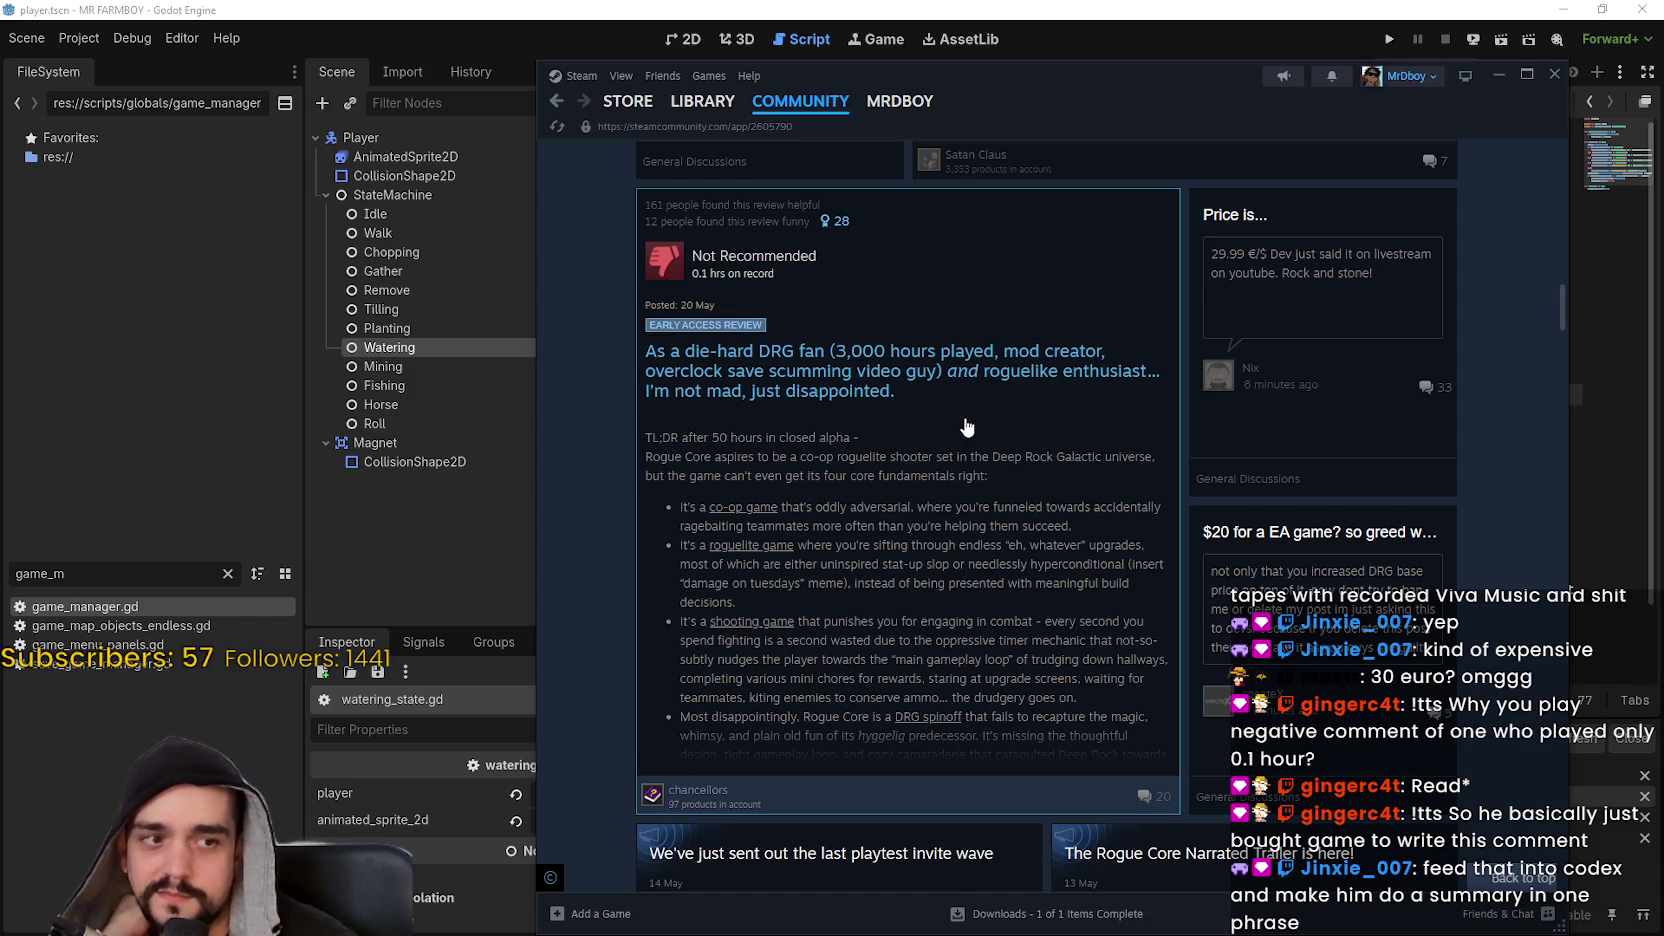
scroll(883, 468, "up", 5)
scroll(1145, 672, "down", 7)
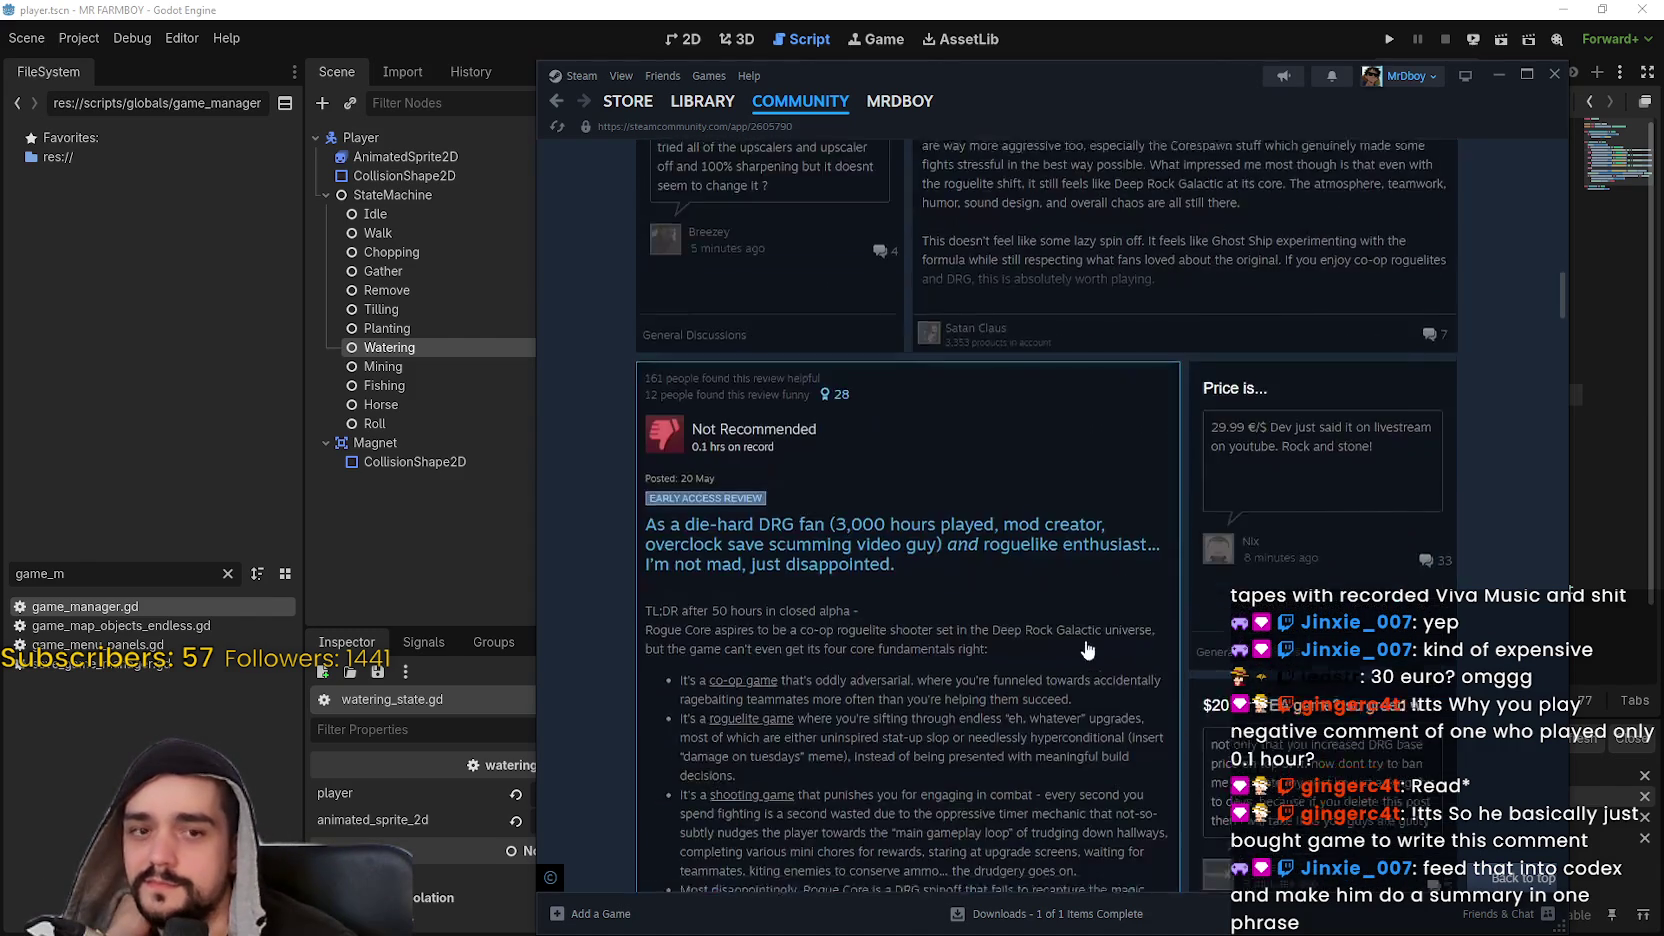
scroll(1001, 535, "up", 2)
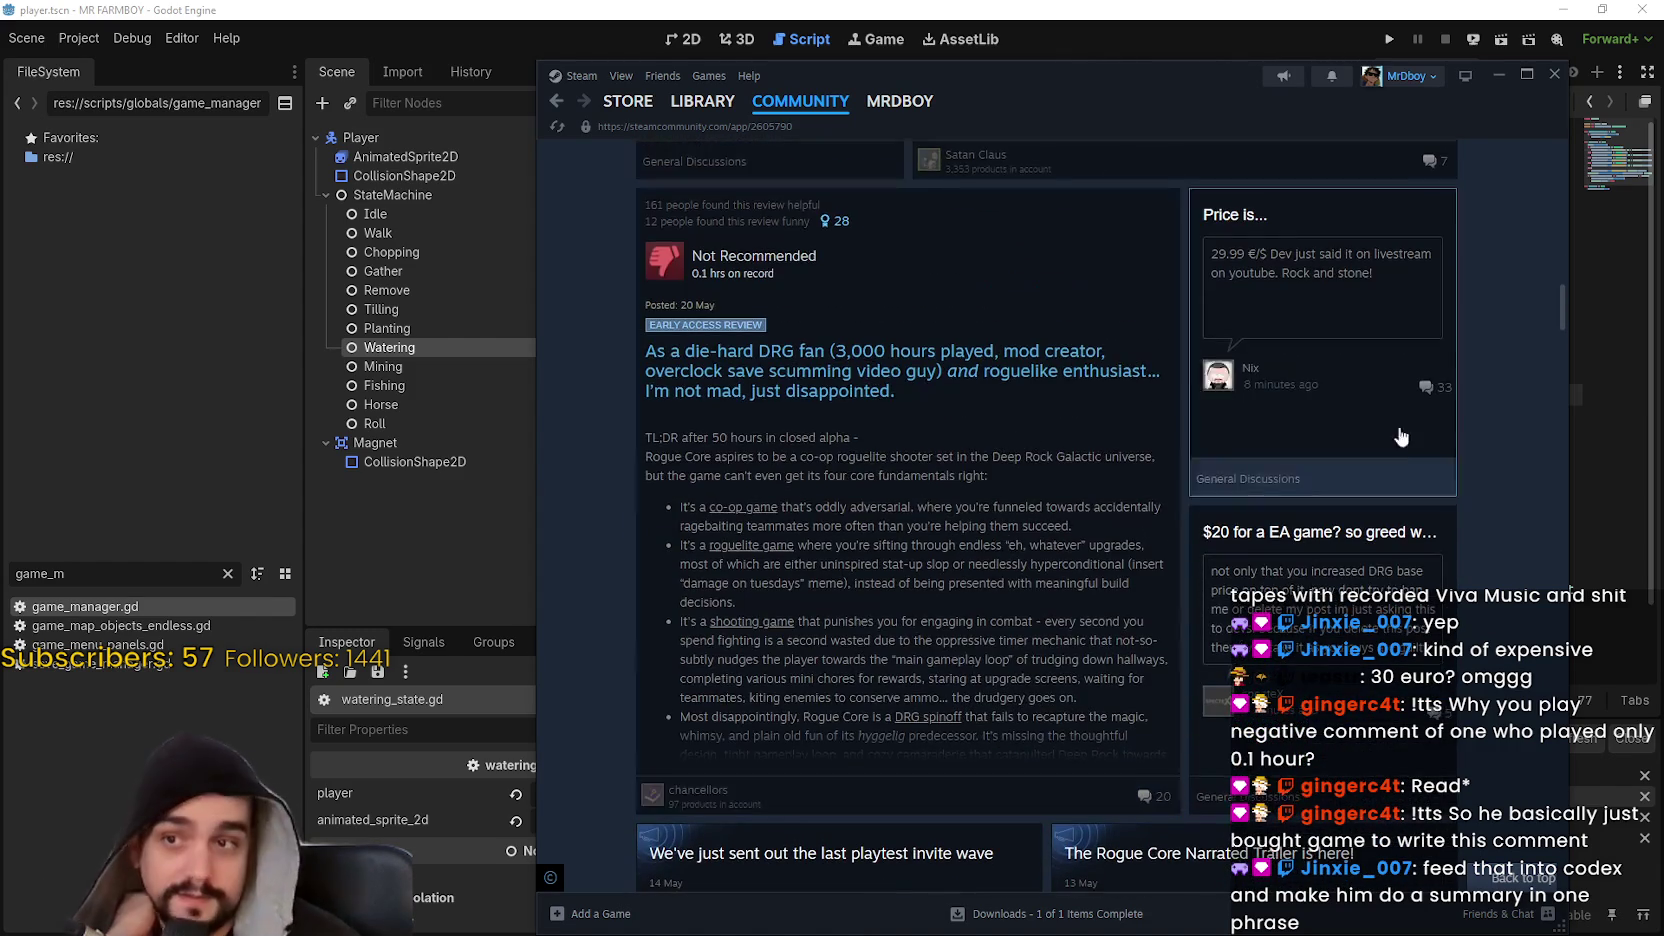
left_click_drag(1557, 289, 1520, 100)
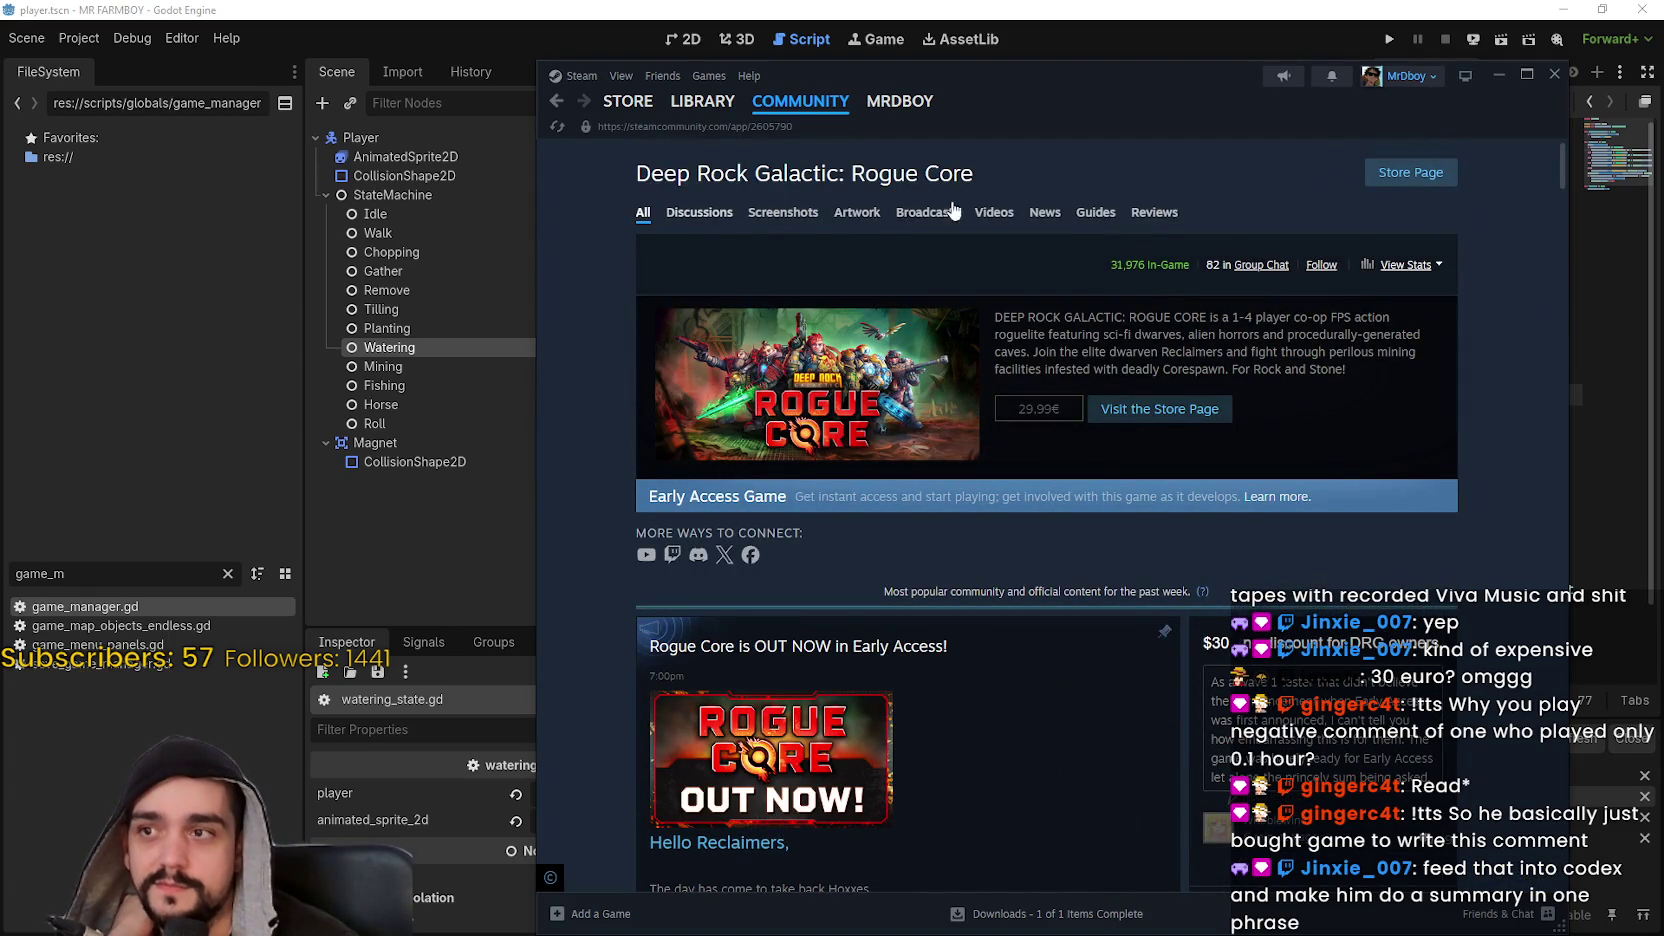
- Go back to the store front and open Forza Horizon 6's community hub
left_click(1400, 173)
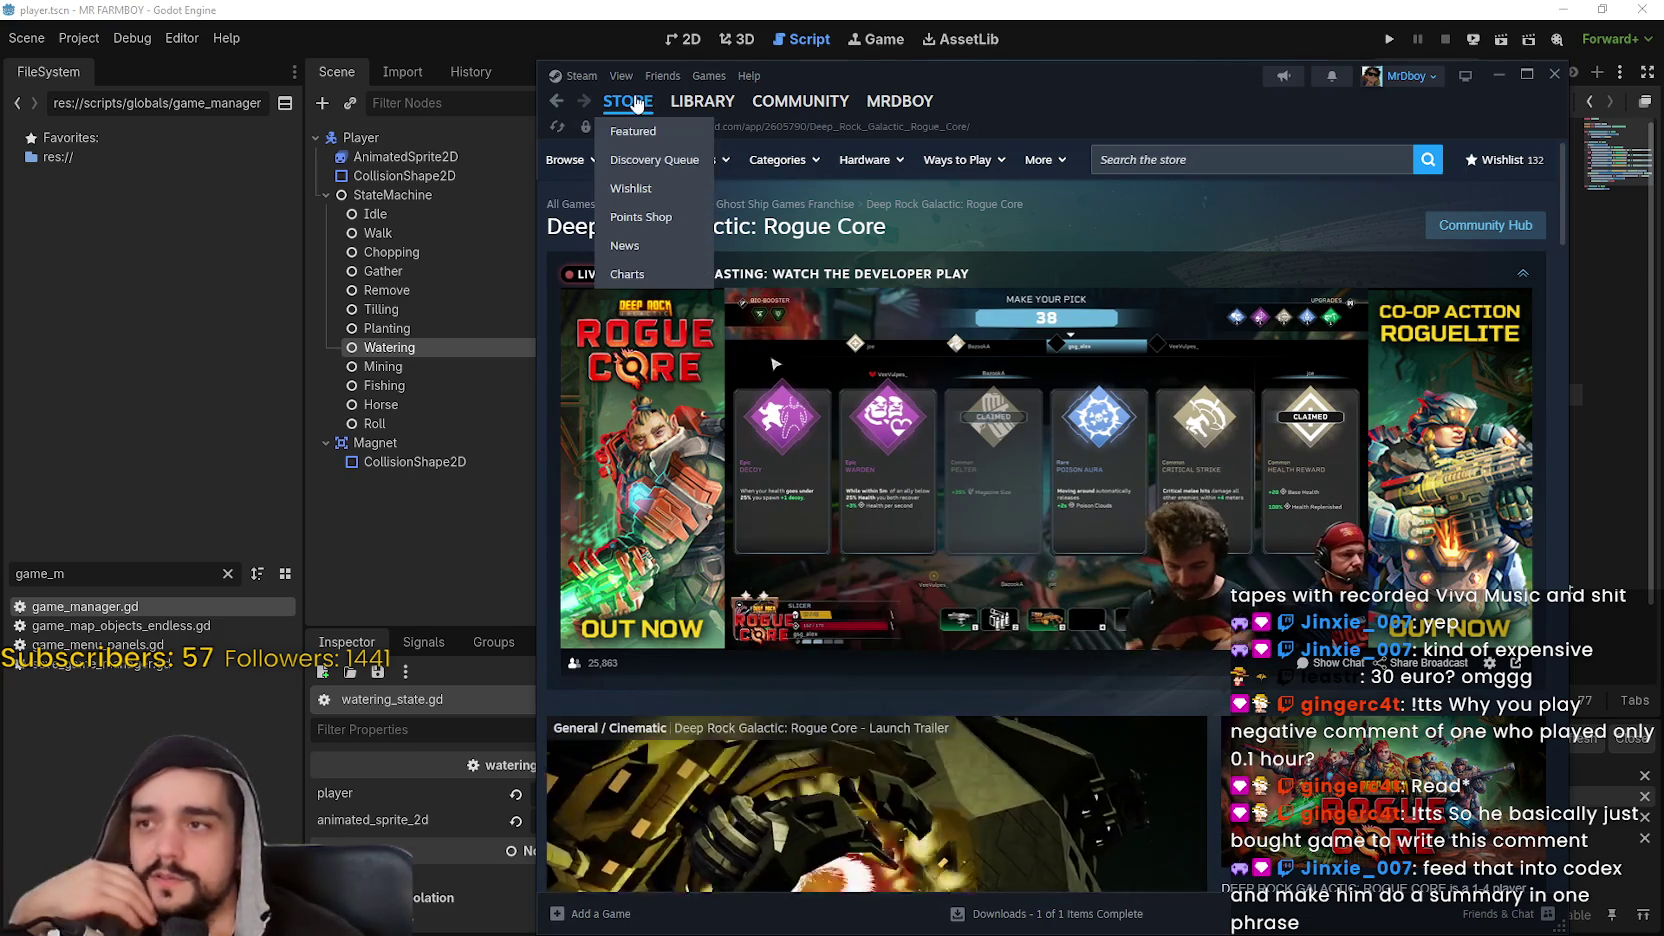
left_click(628, 101)
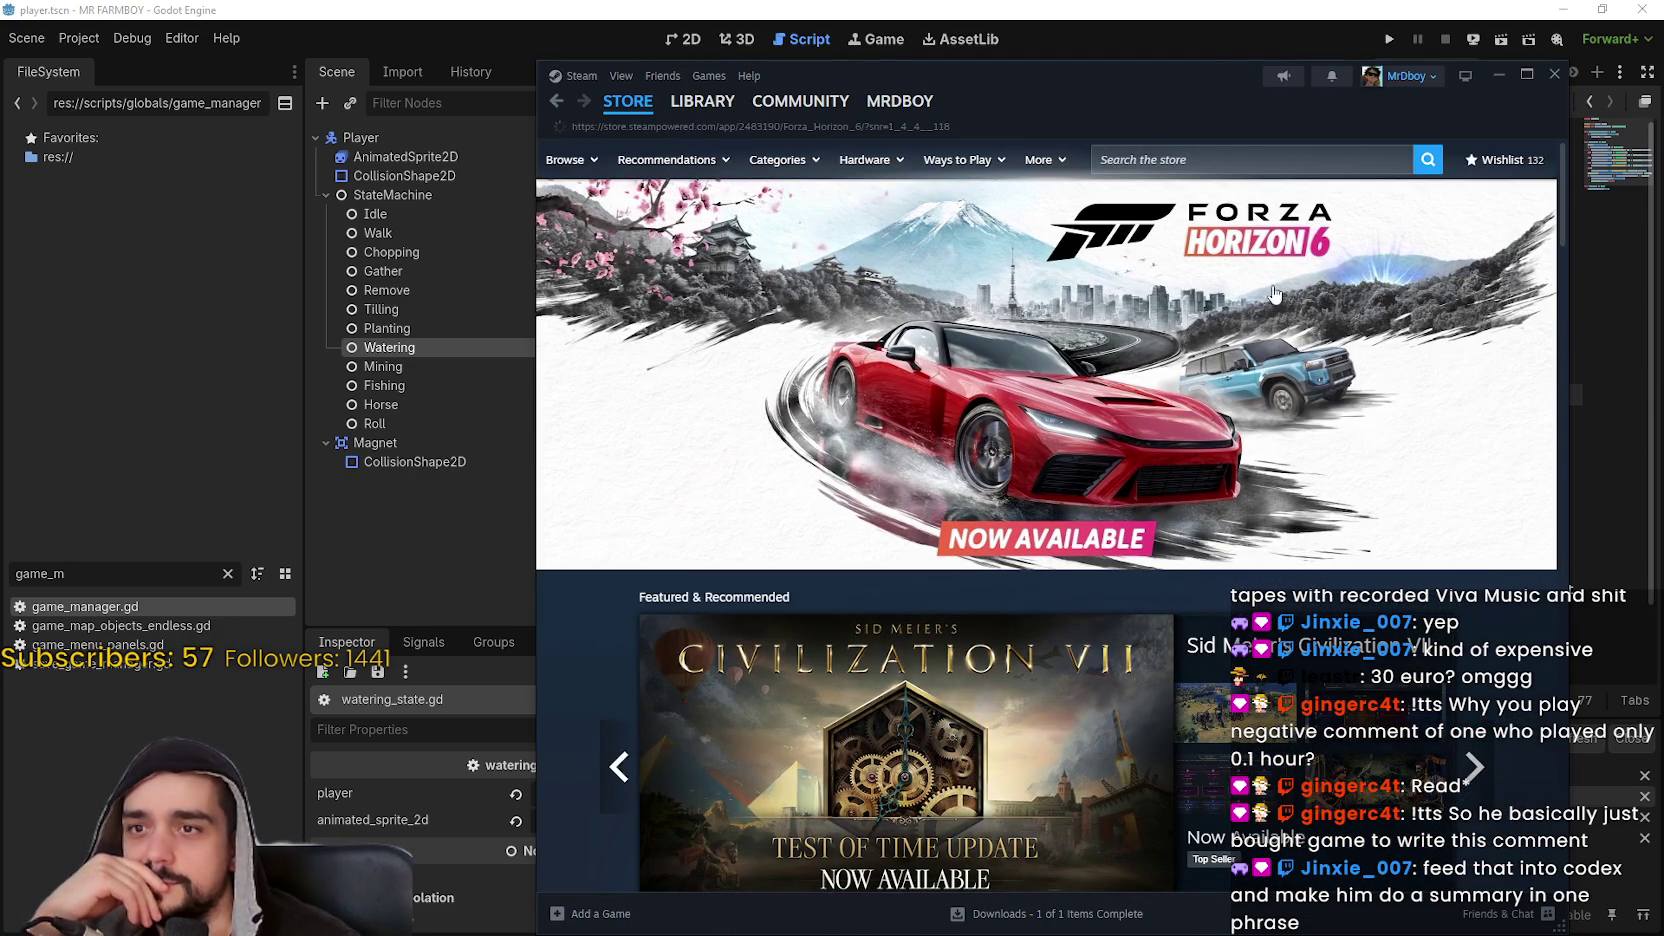
left_click(1207, 350)
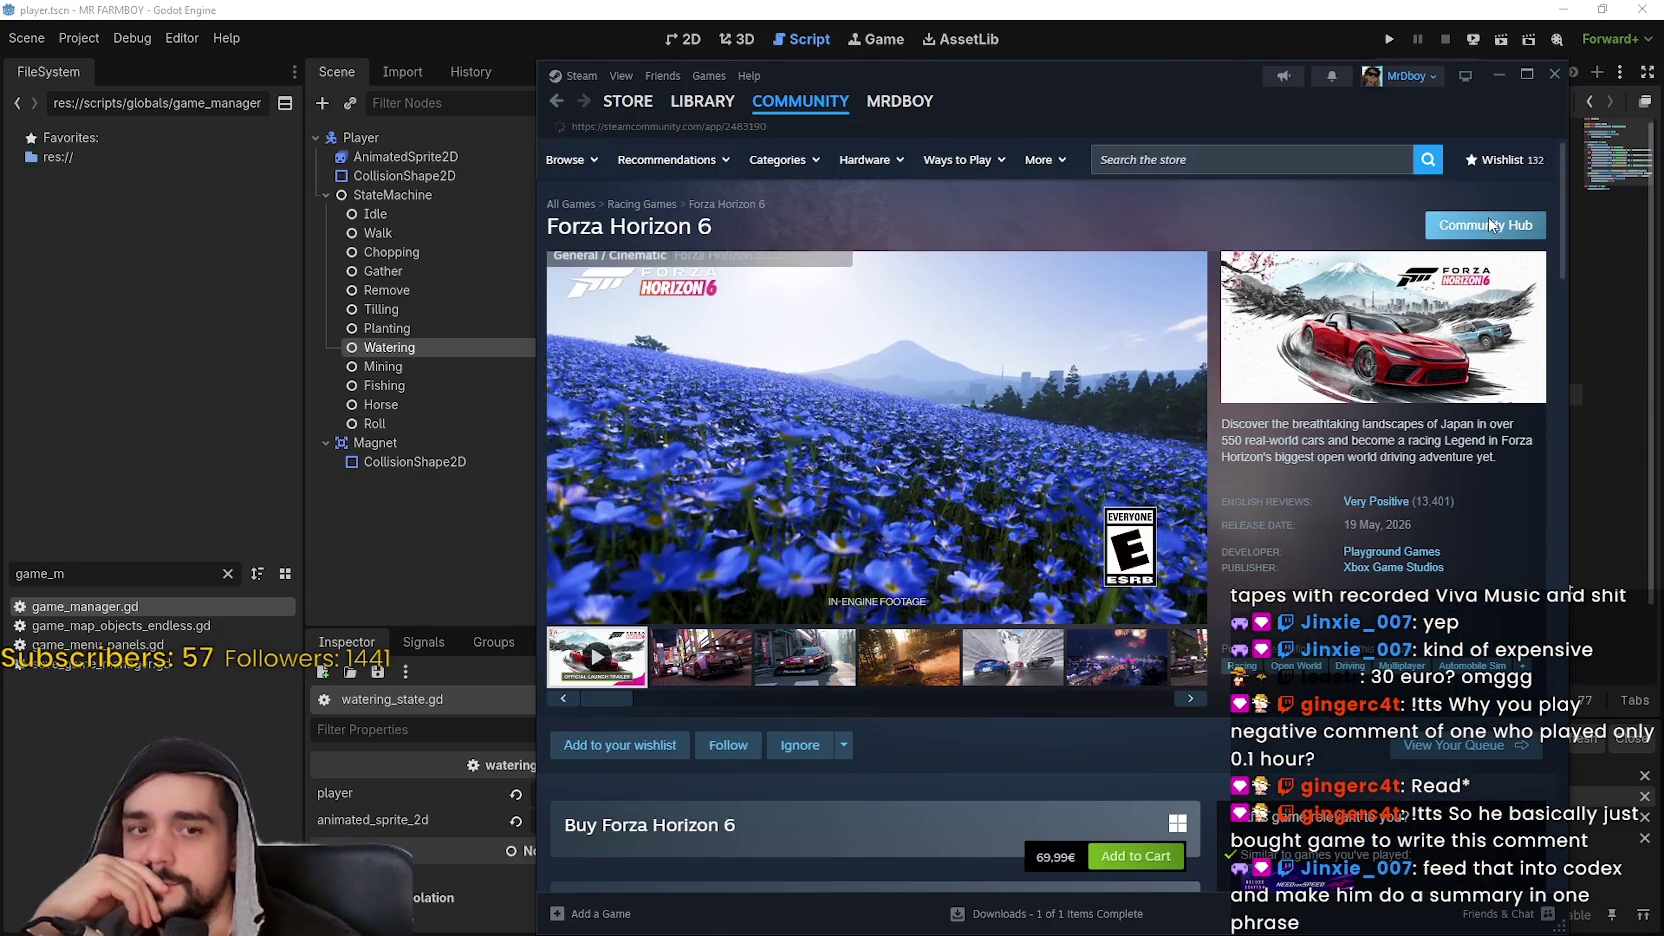
left_click(1488, 222)
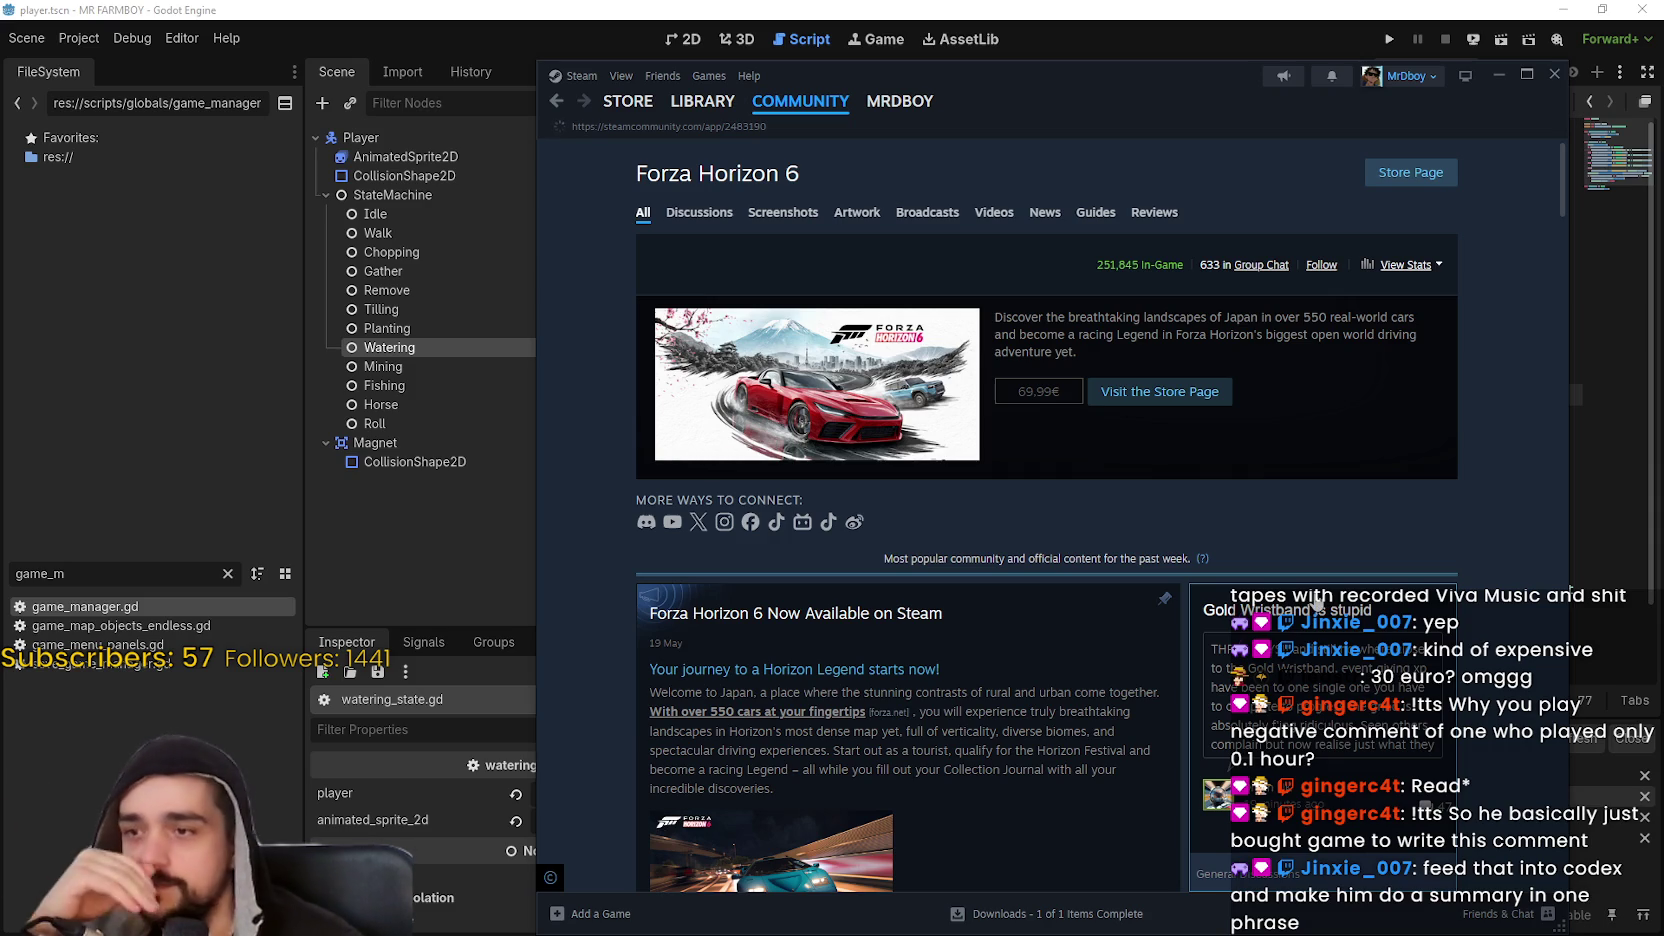
- Highlight Forza Horizon 6's 251,845 in-game player count, then return to the store page
triple_click(1124, 270)
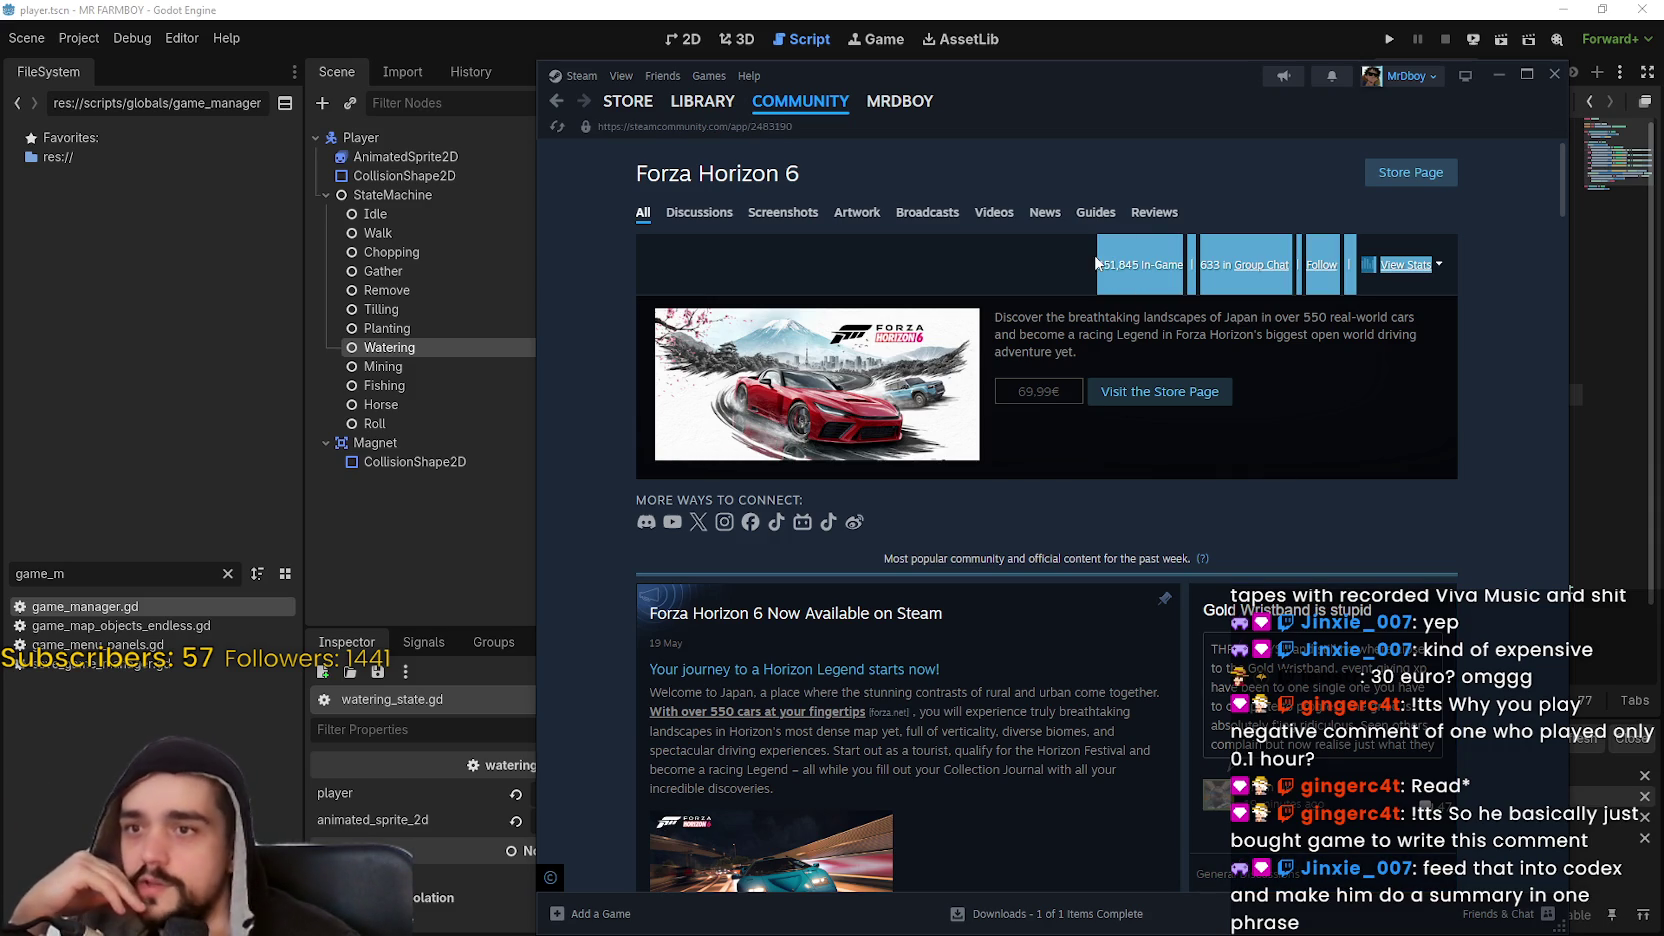
left_click_drag(1162, 281, 1175, 275)
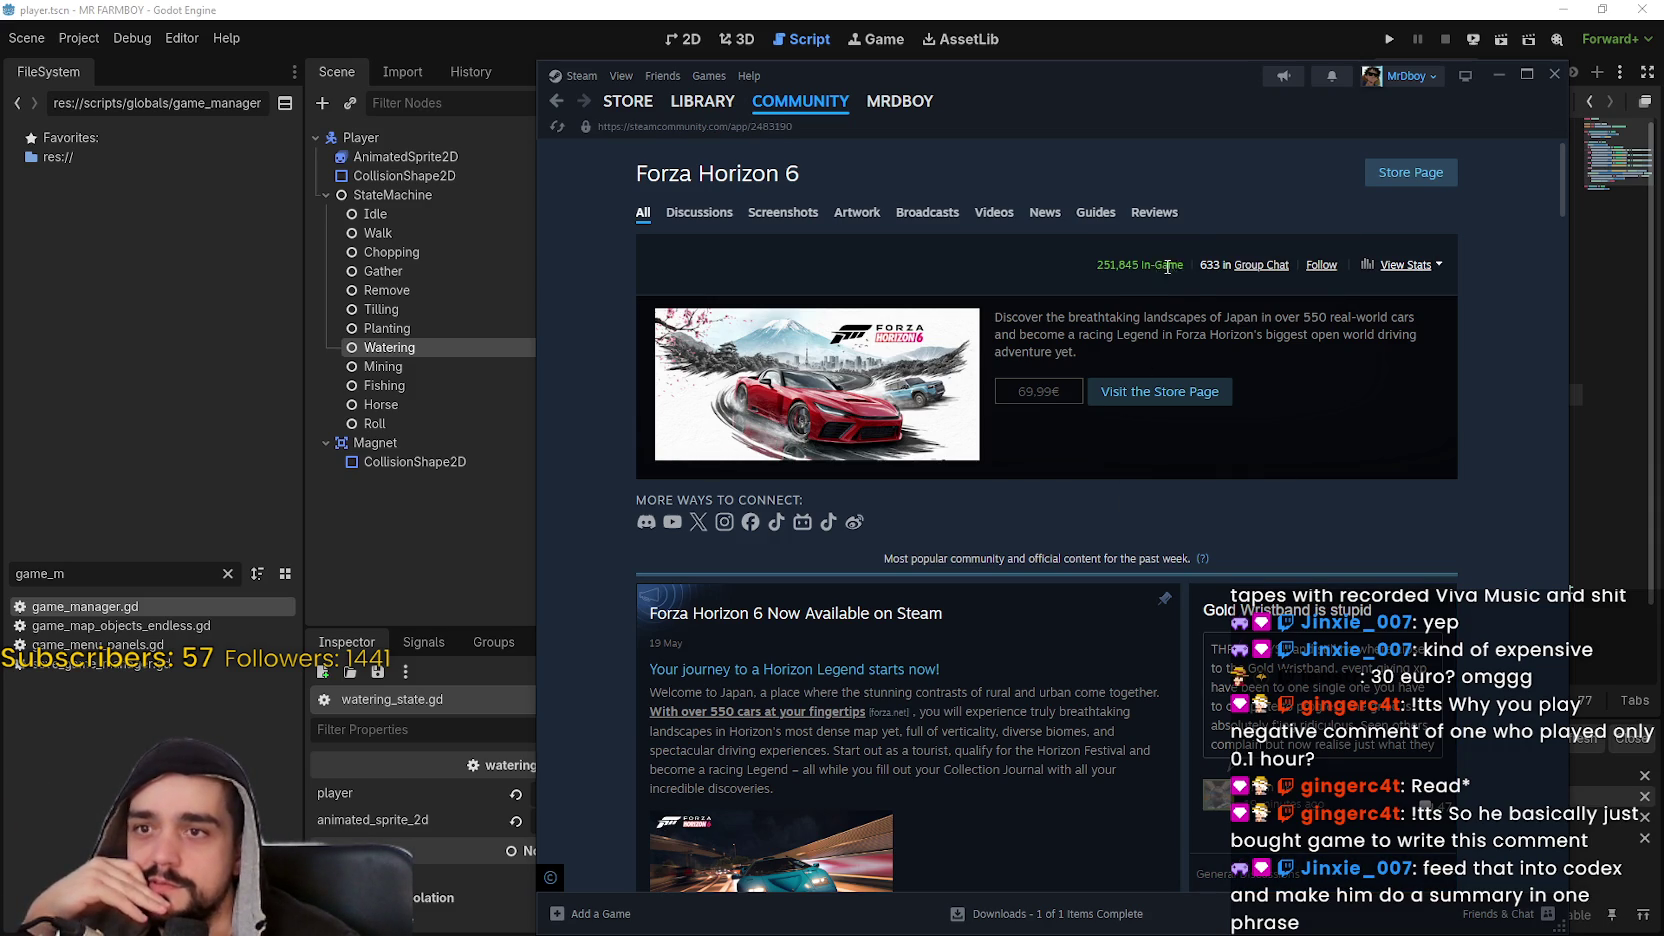
double_click(1110, 263)
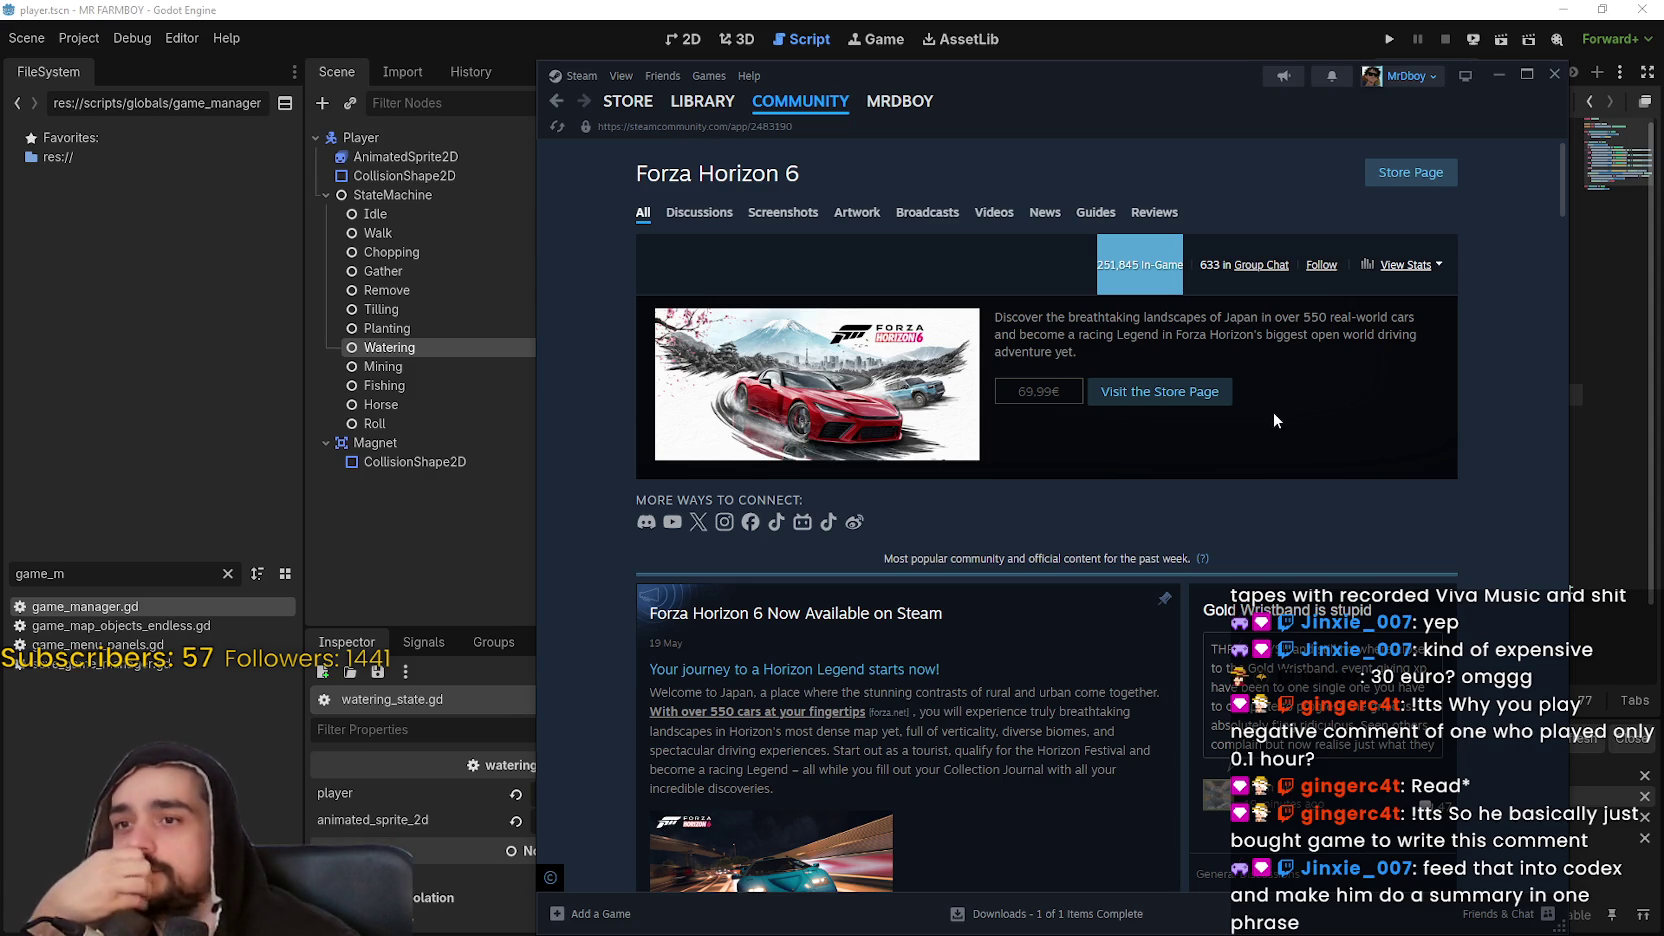
left_click(628, 101)
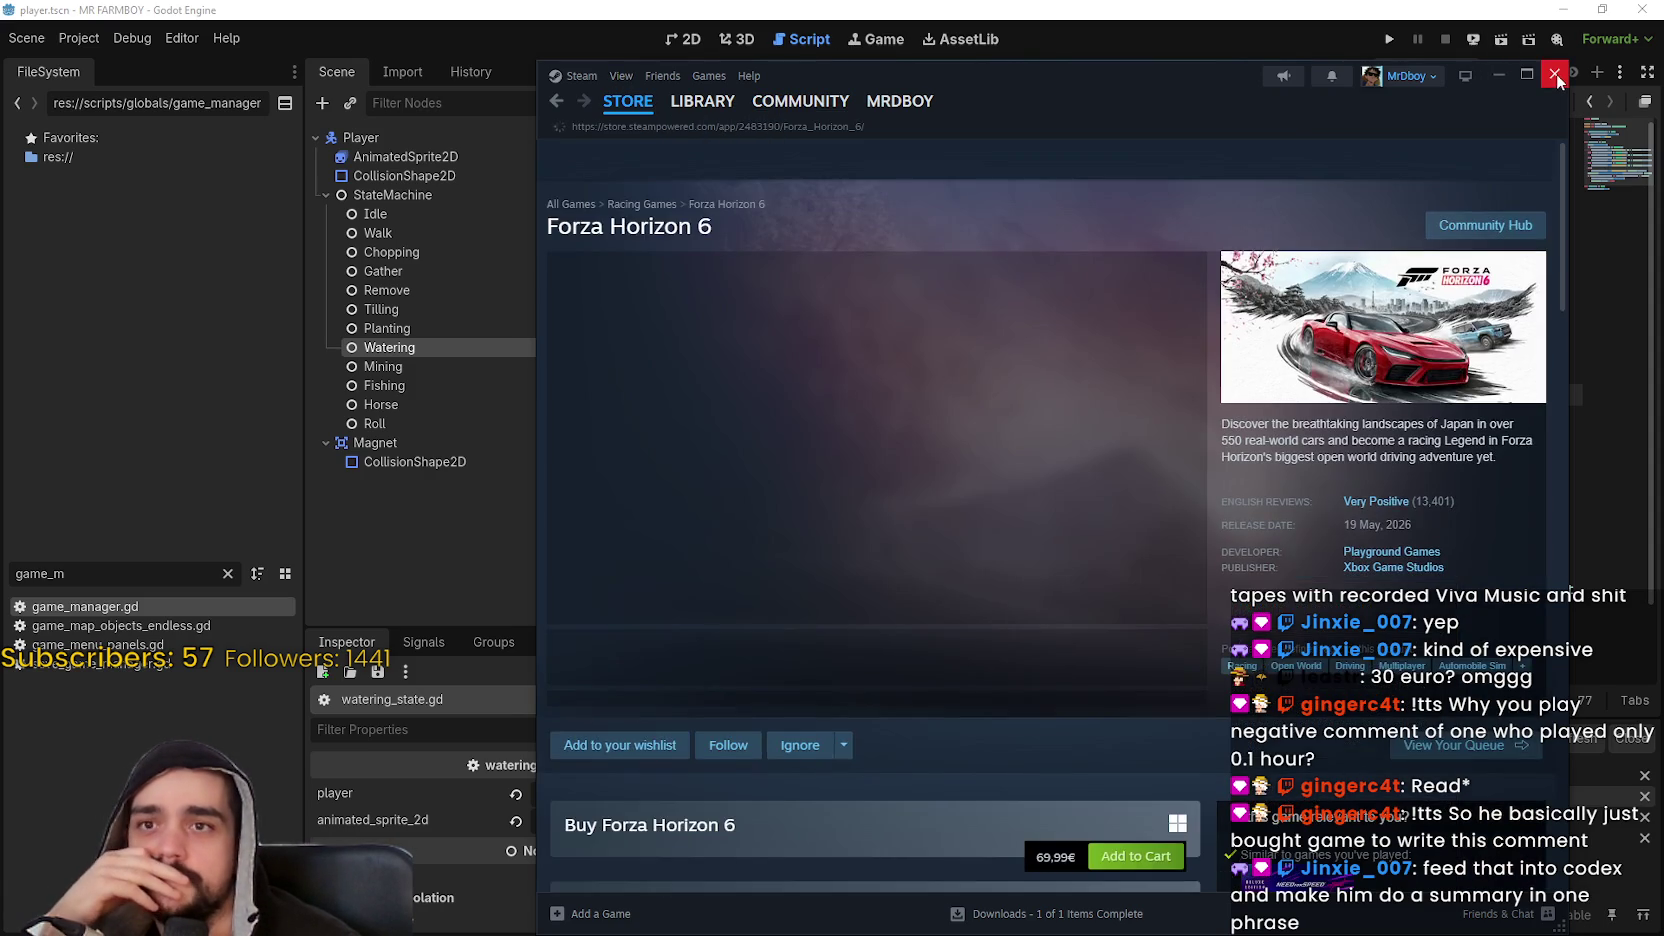
left_click(1552, 78)
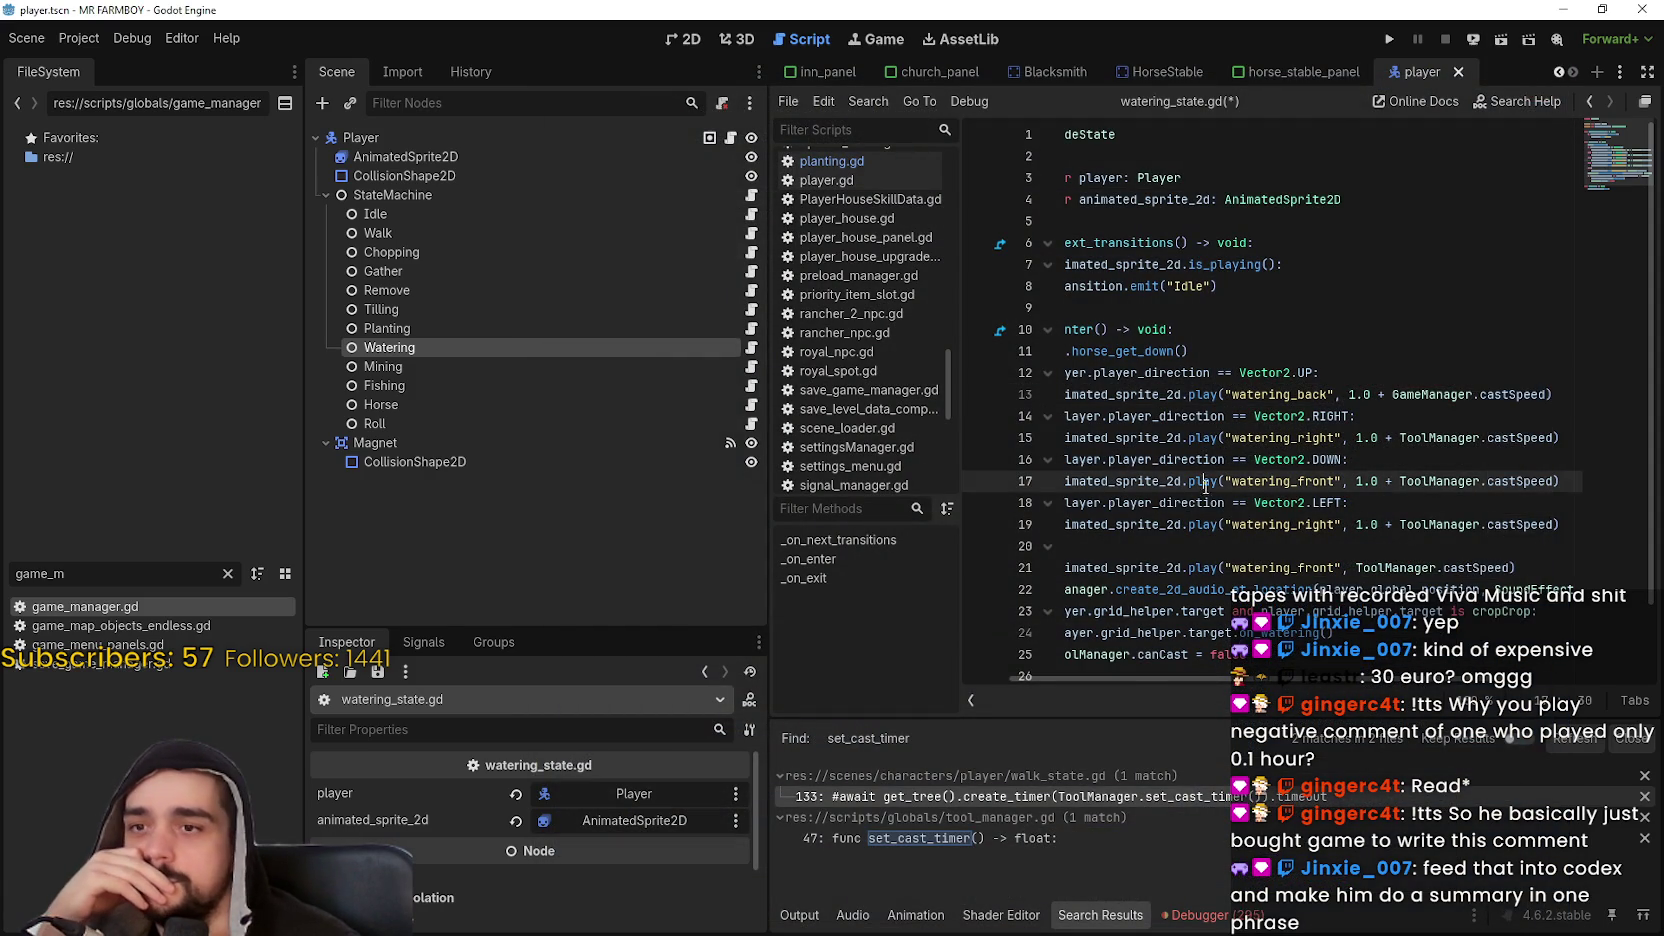
left_click_drag(1206, 482, 1300, 545)
left_click(1350, 570)
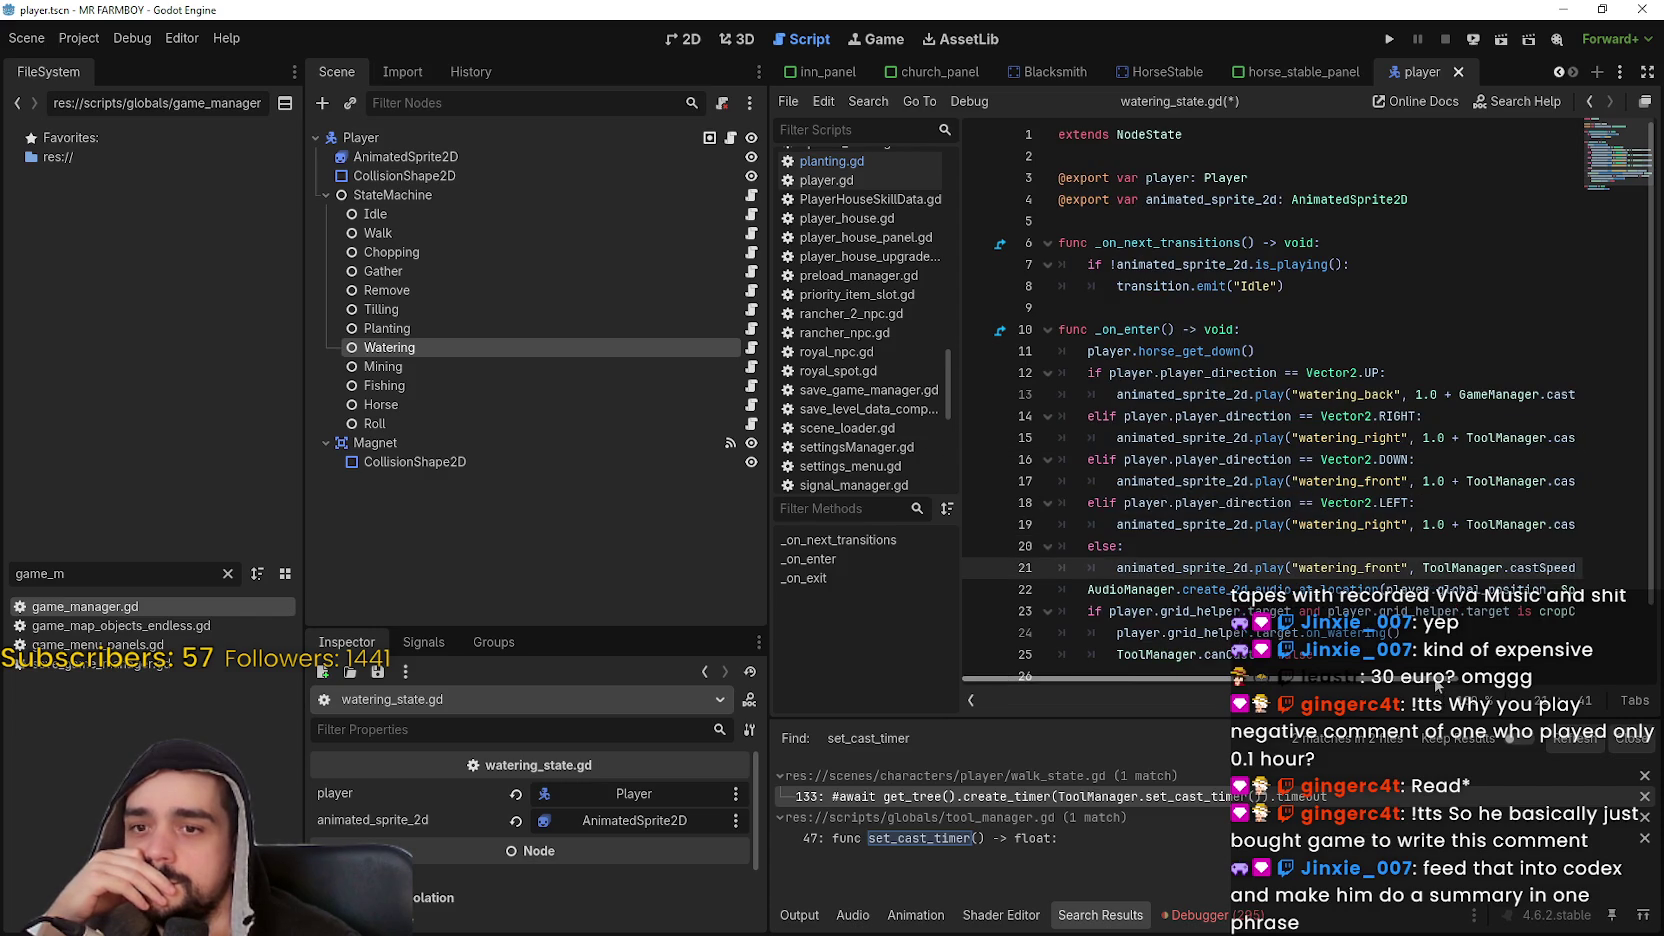
left_click_drag(1440, 679, 1625, 680)
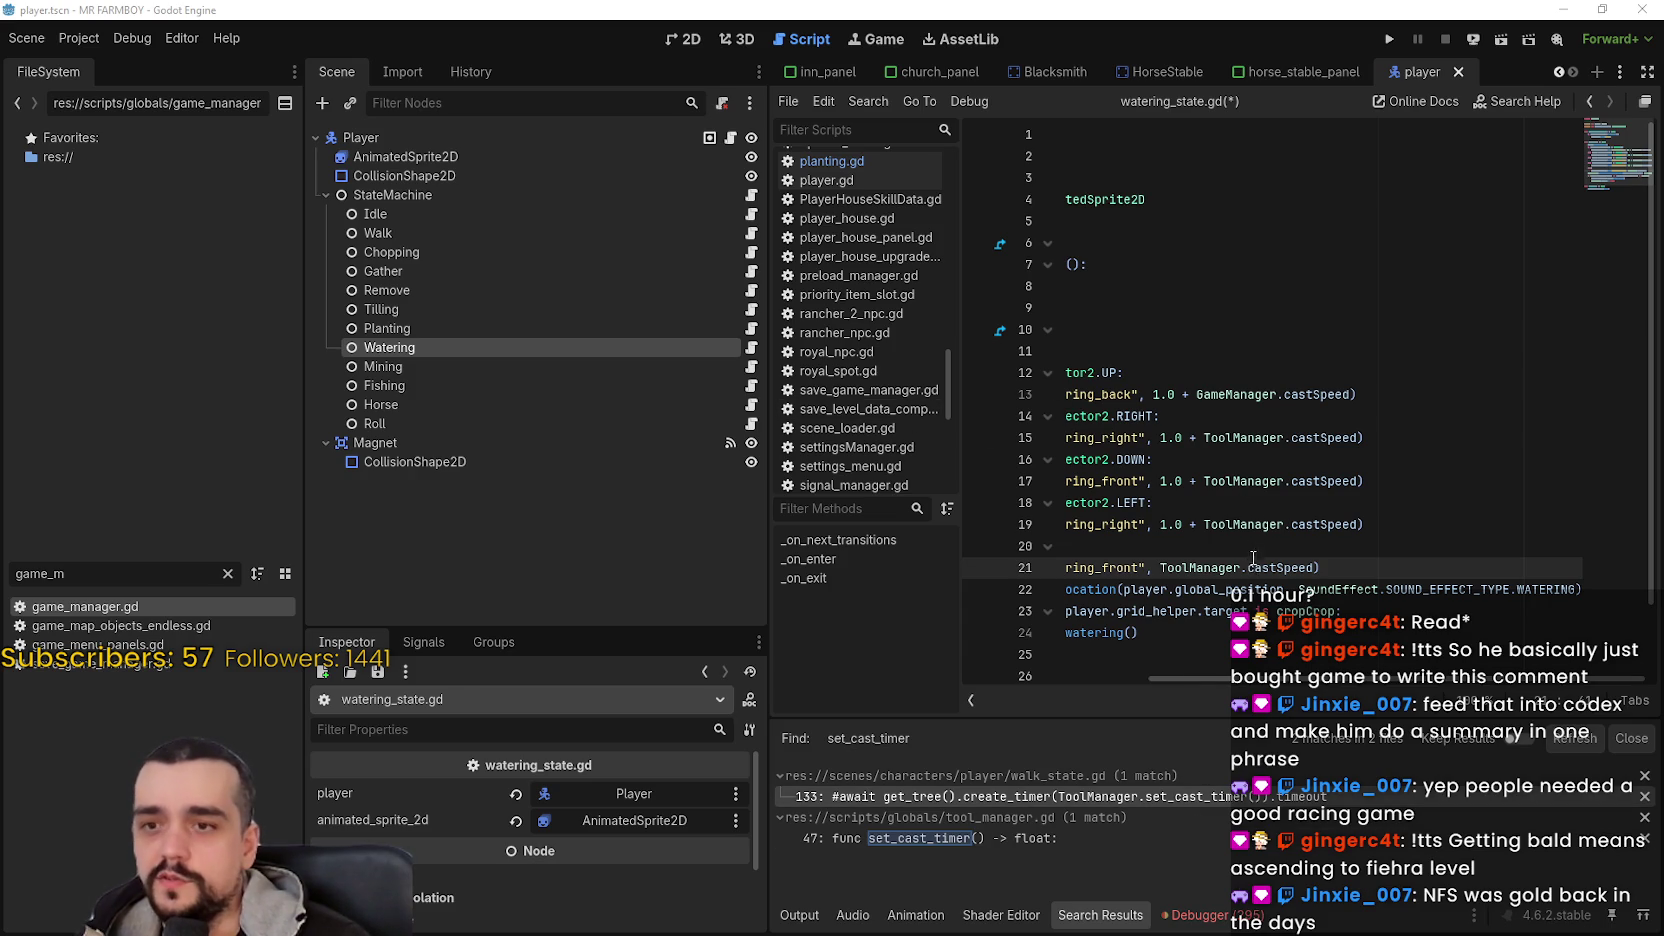
left_click(1218, 548)
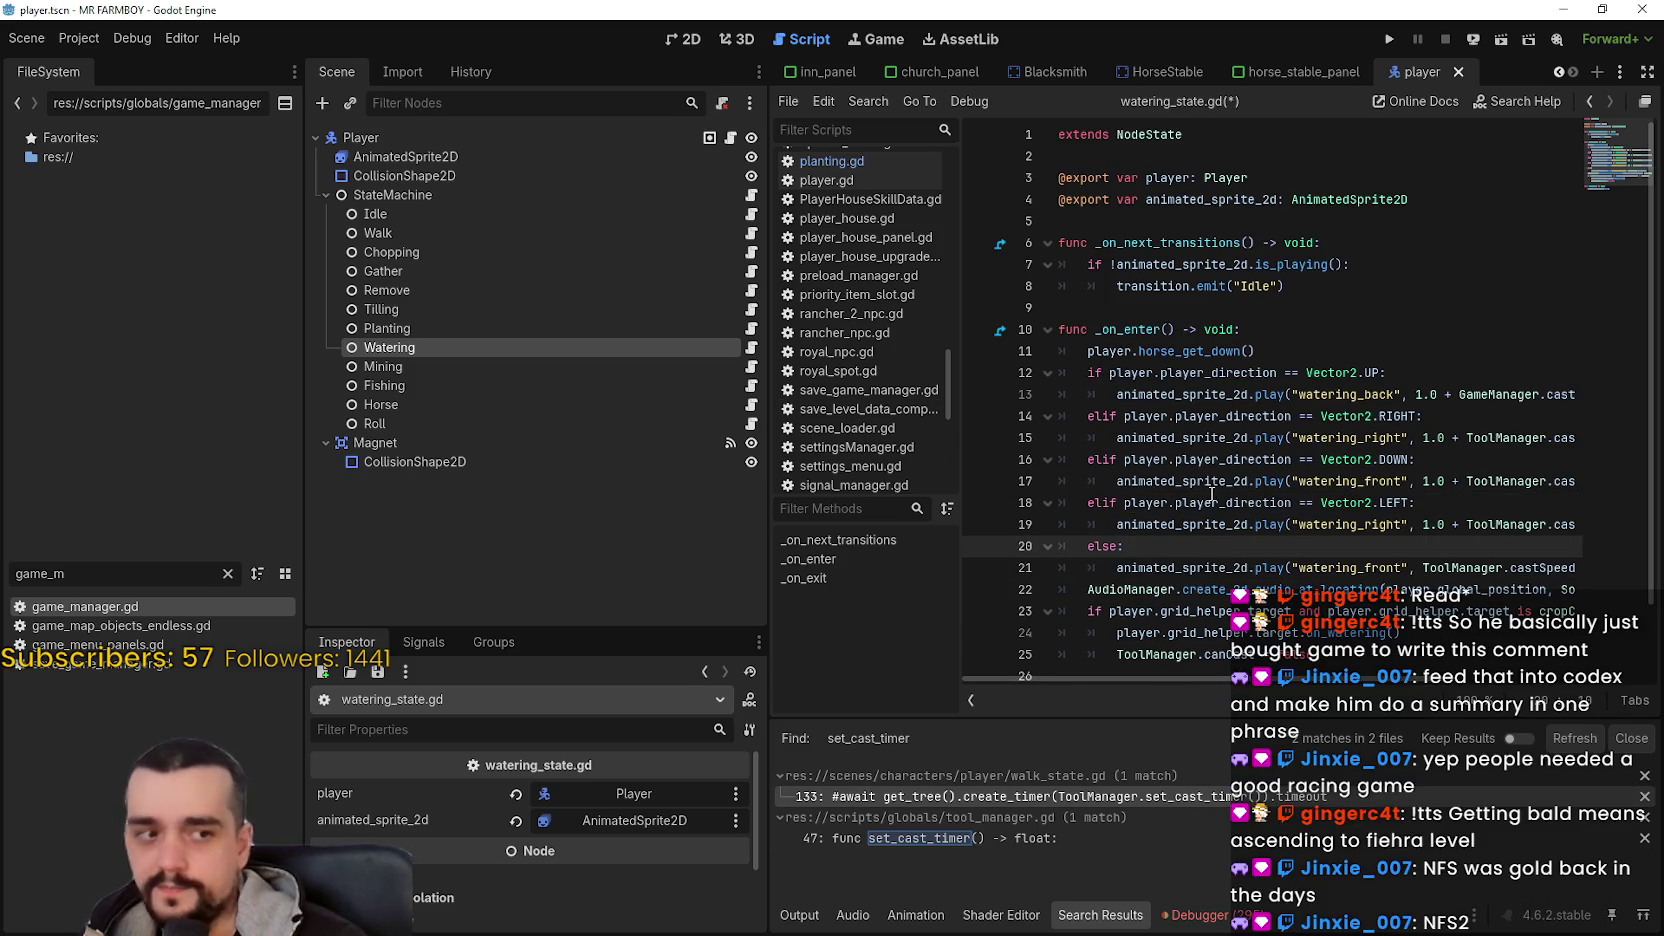
mouse_move(1211, 494)
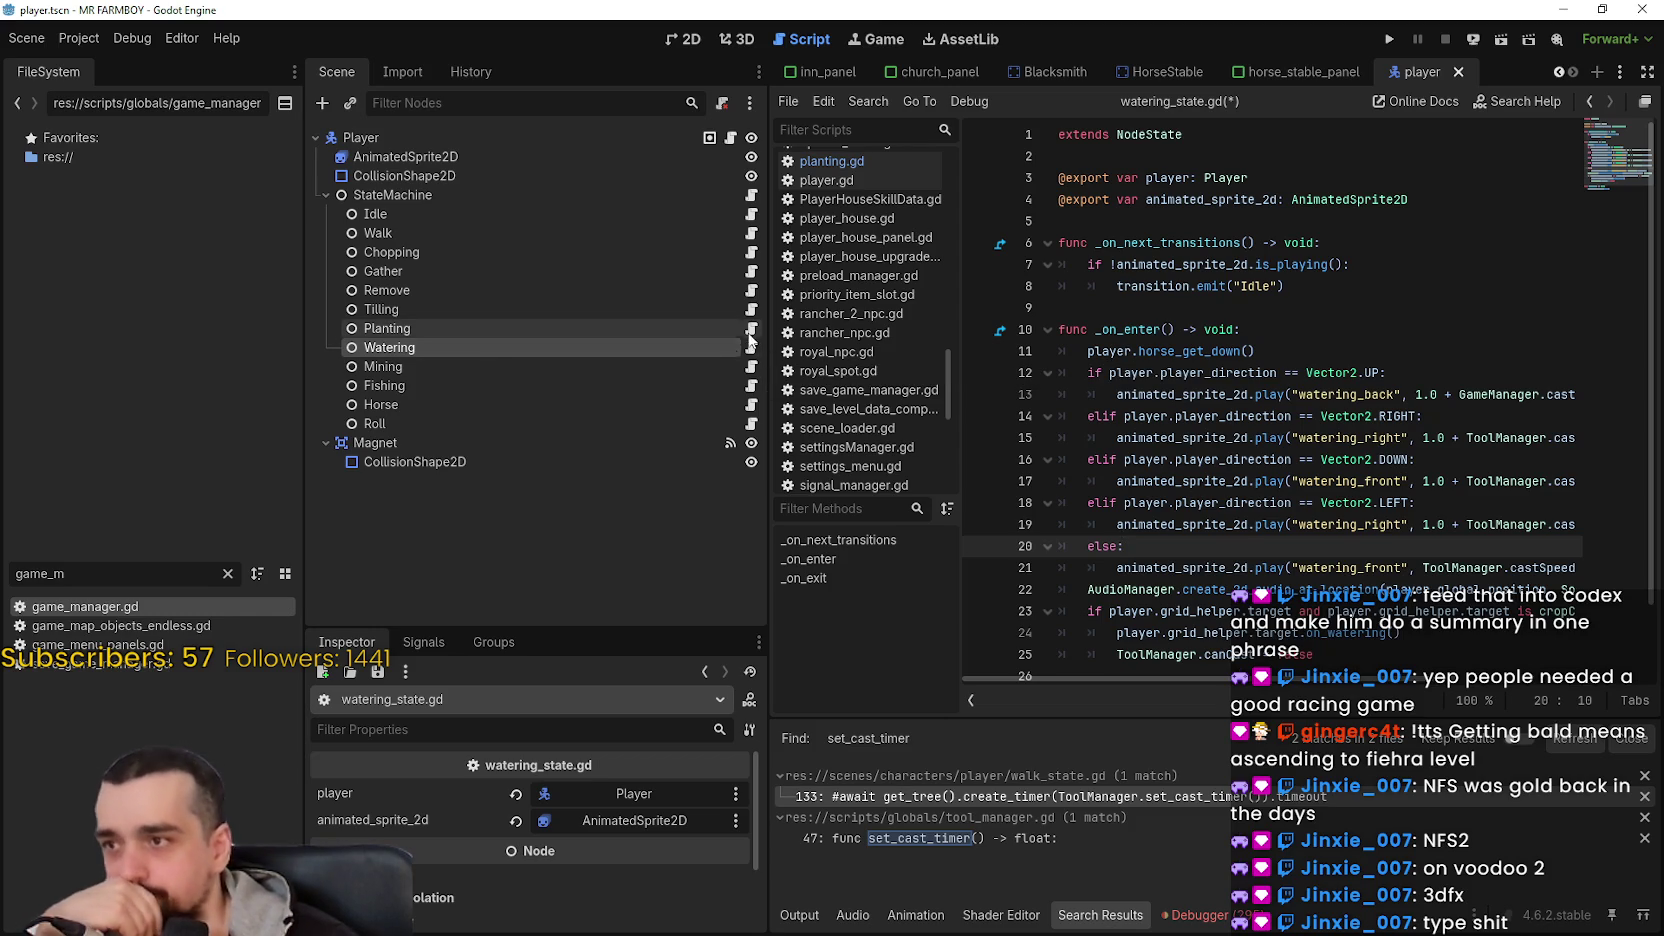
- Open planting.gd and inspect its direction branches and the planting_speed reference on line 13
left_click(754, 352)
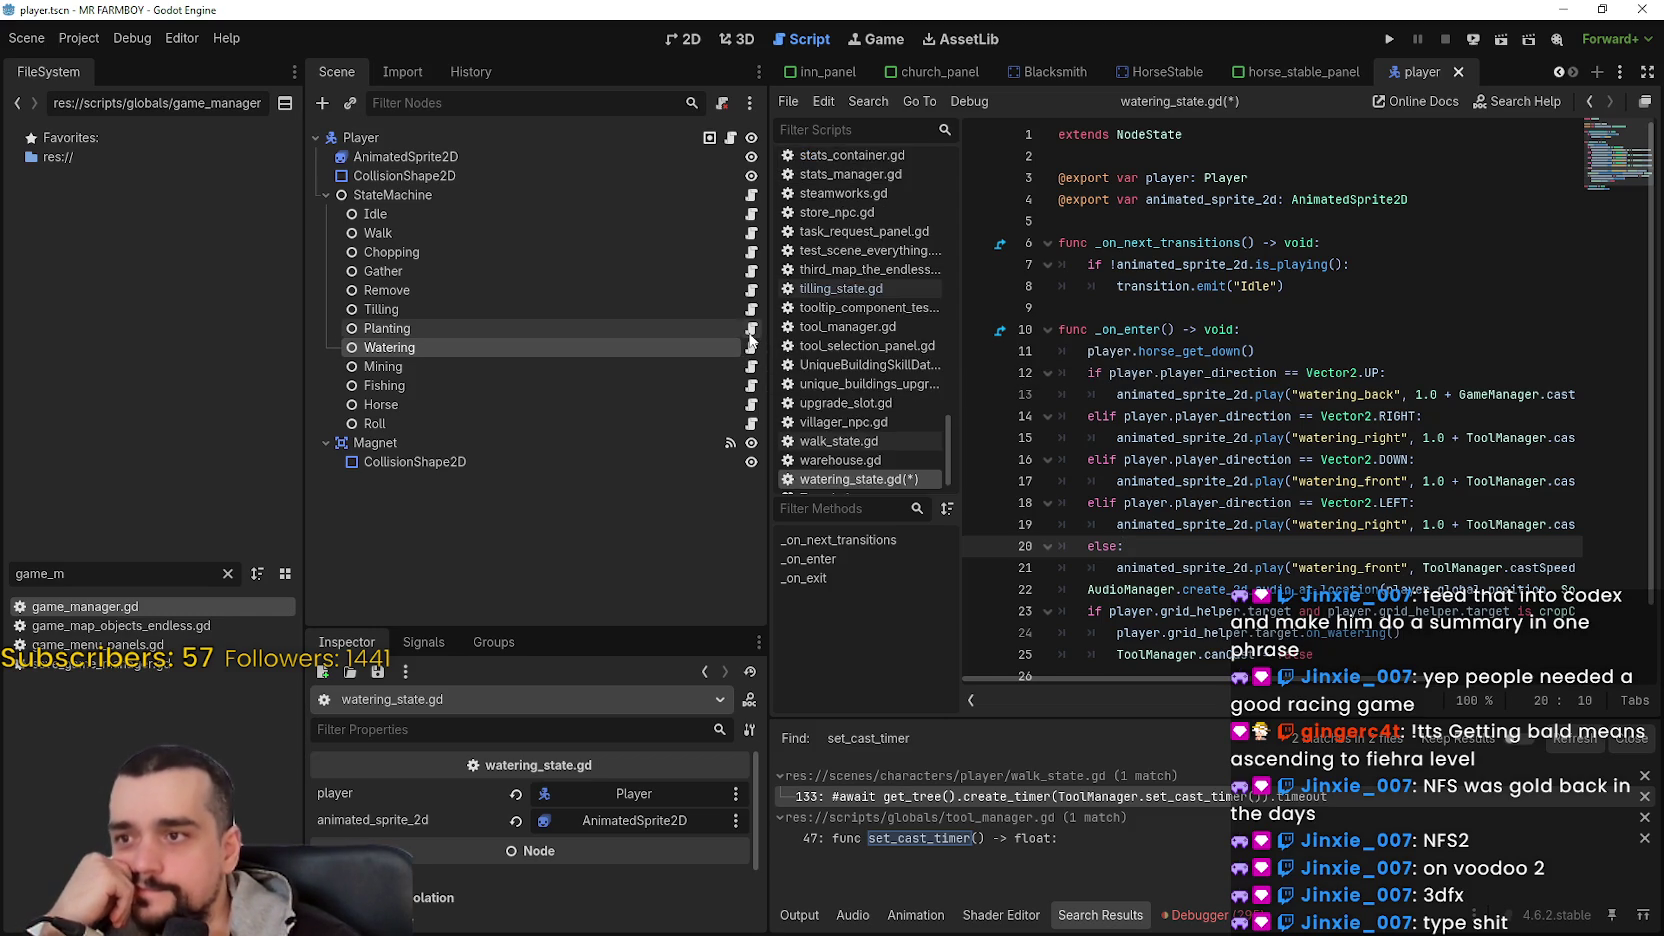
key("alt+Left")
scroll(1300, 500, "left", 5)
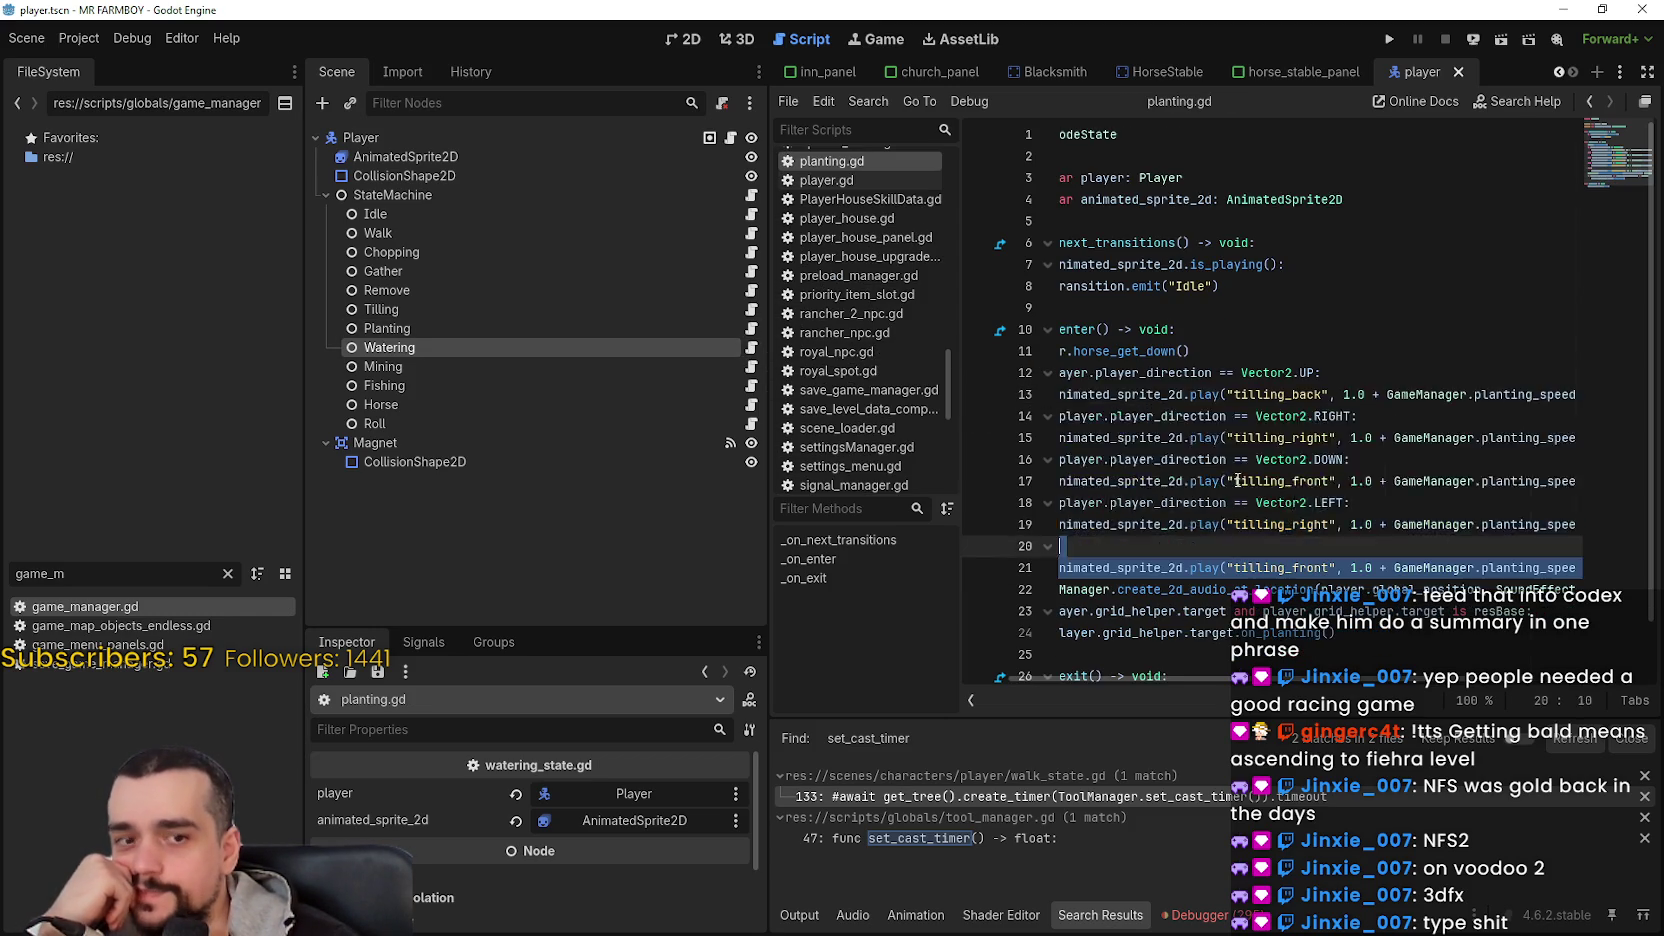
left_click(1197, 444)
mouse_move(1092, 552)
left_mouse_down()
mouse_move(1000, 465)
mouse_move(1000, 375)
left_mouse_up()
left_click(1175, 459)
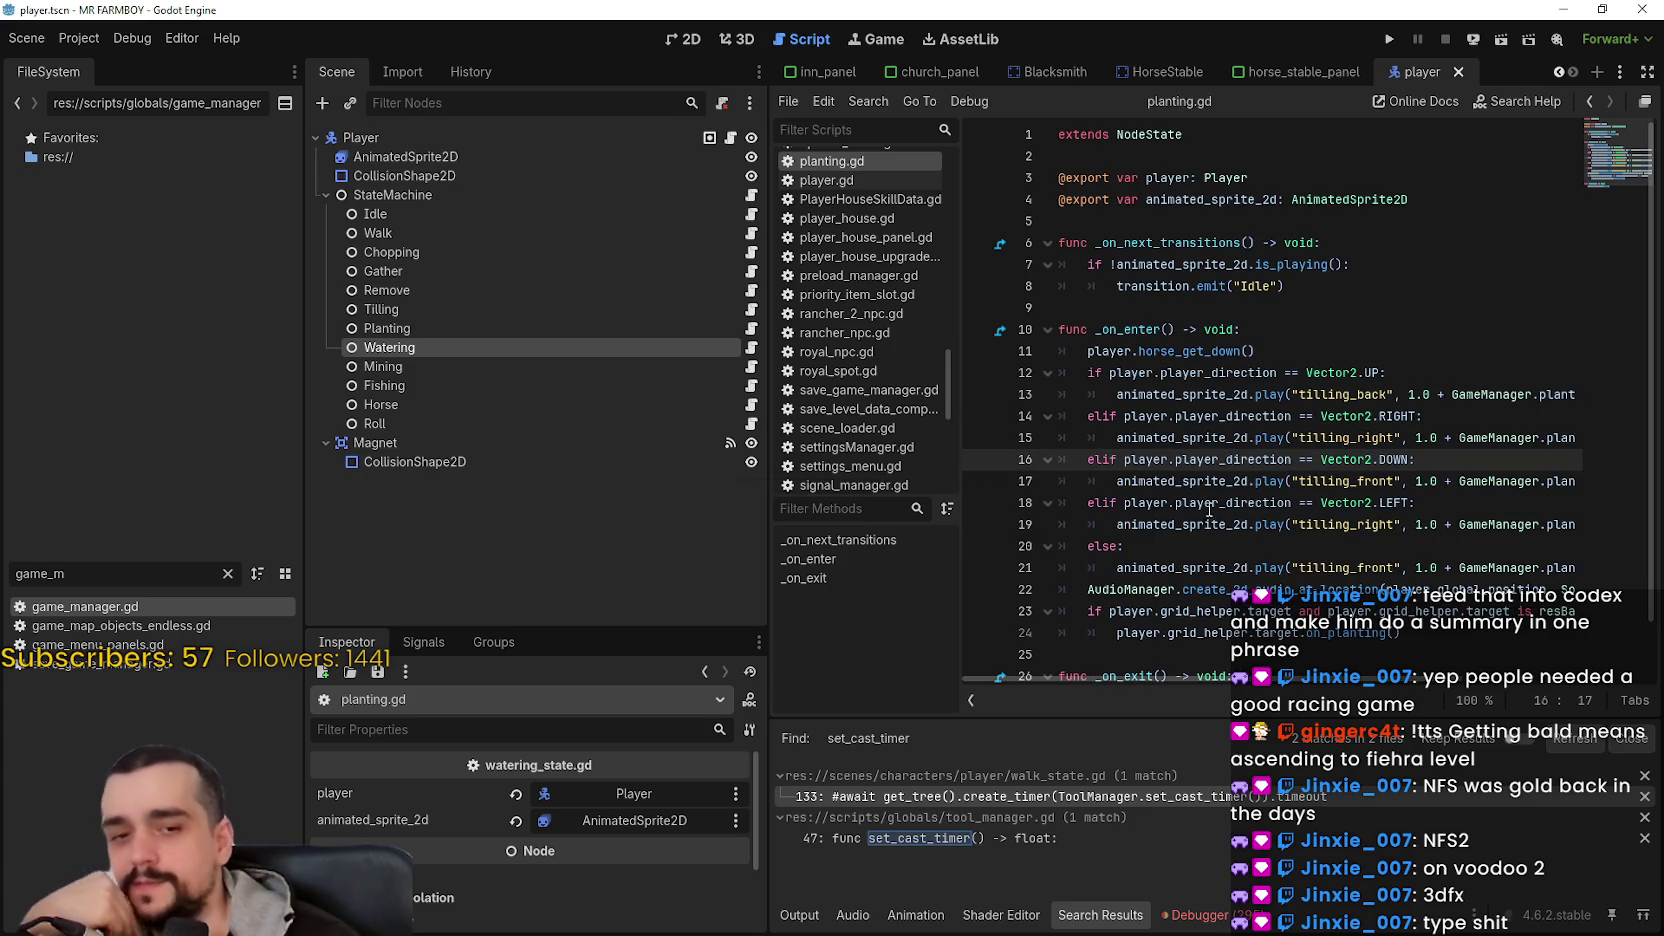
left_click_drag(1440, 394, 1621, 399)
left_click(1557, 398)
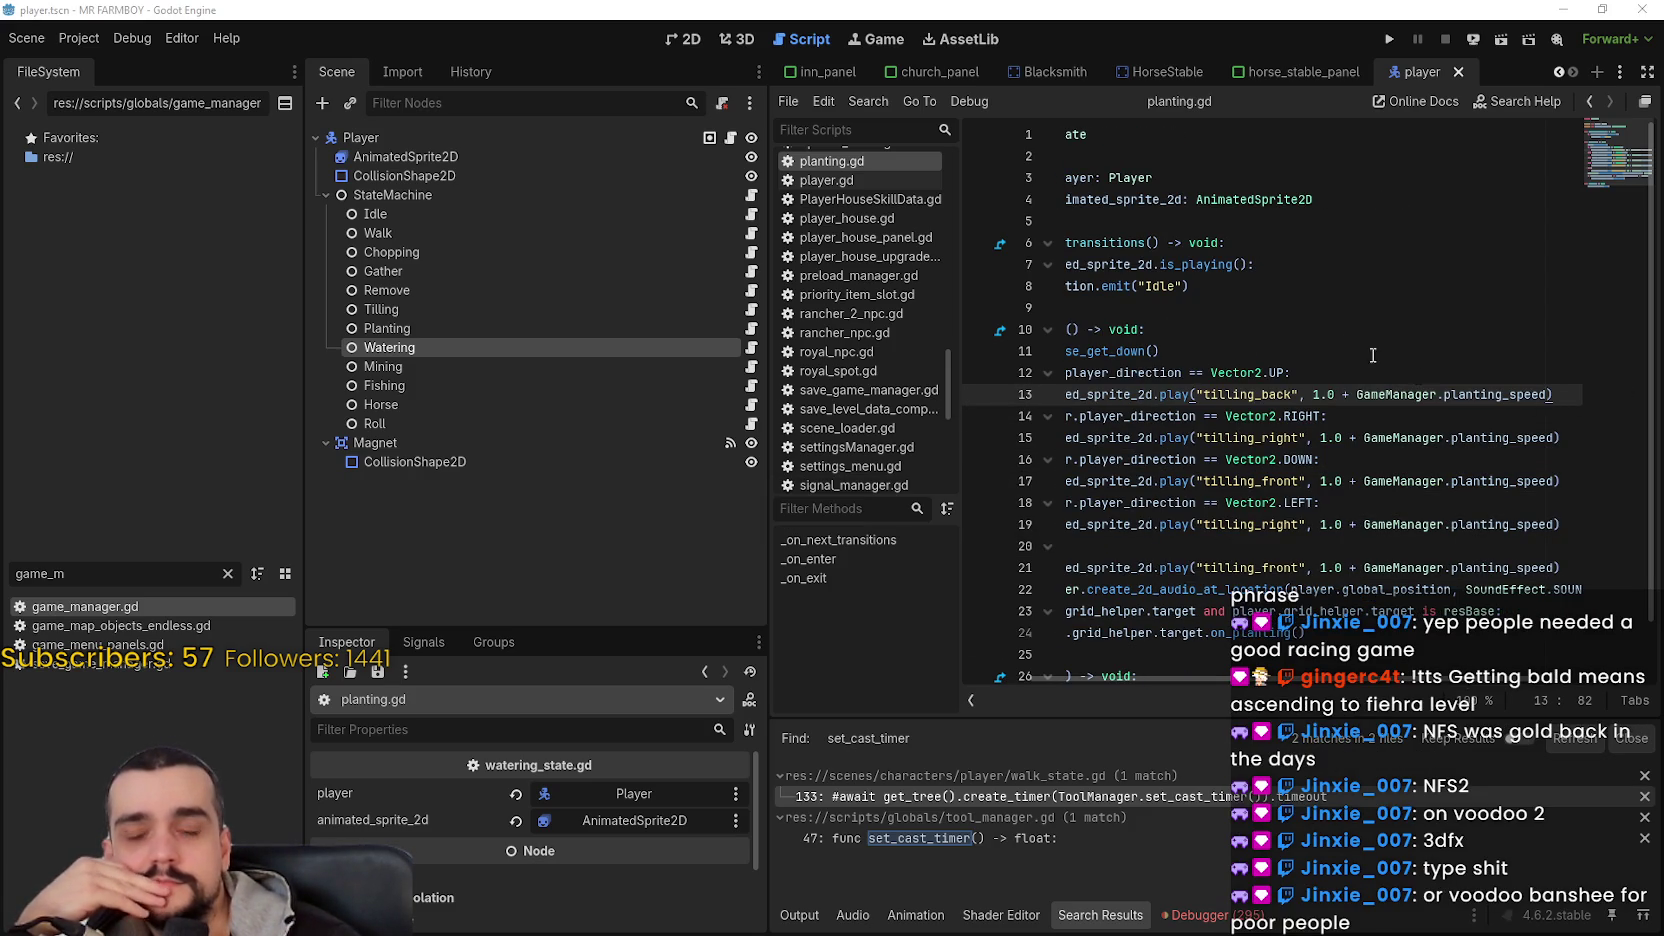
- Review the enter function's player_direction == Vector2.UP check in planting.gd
left_click(1300, 416)
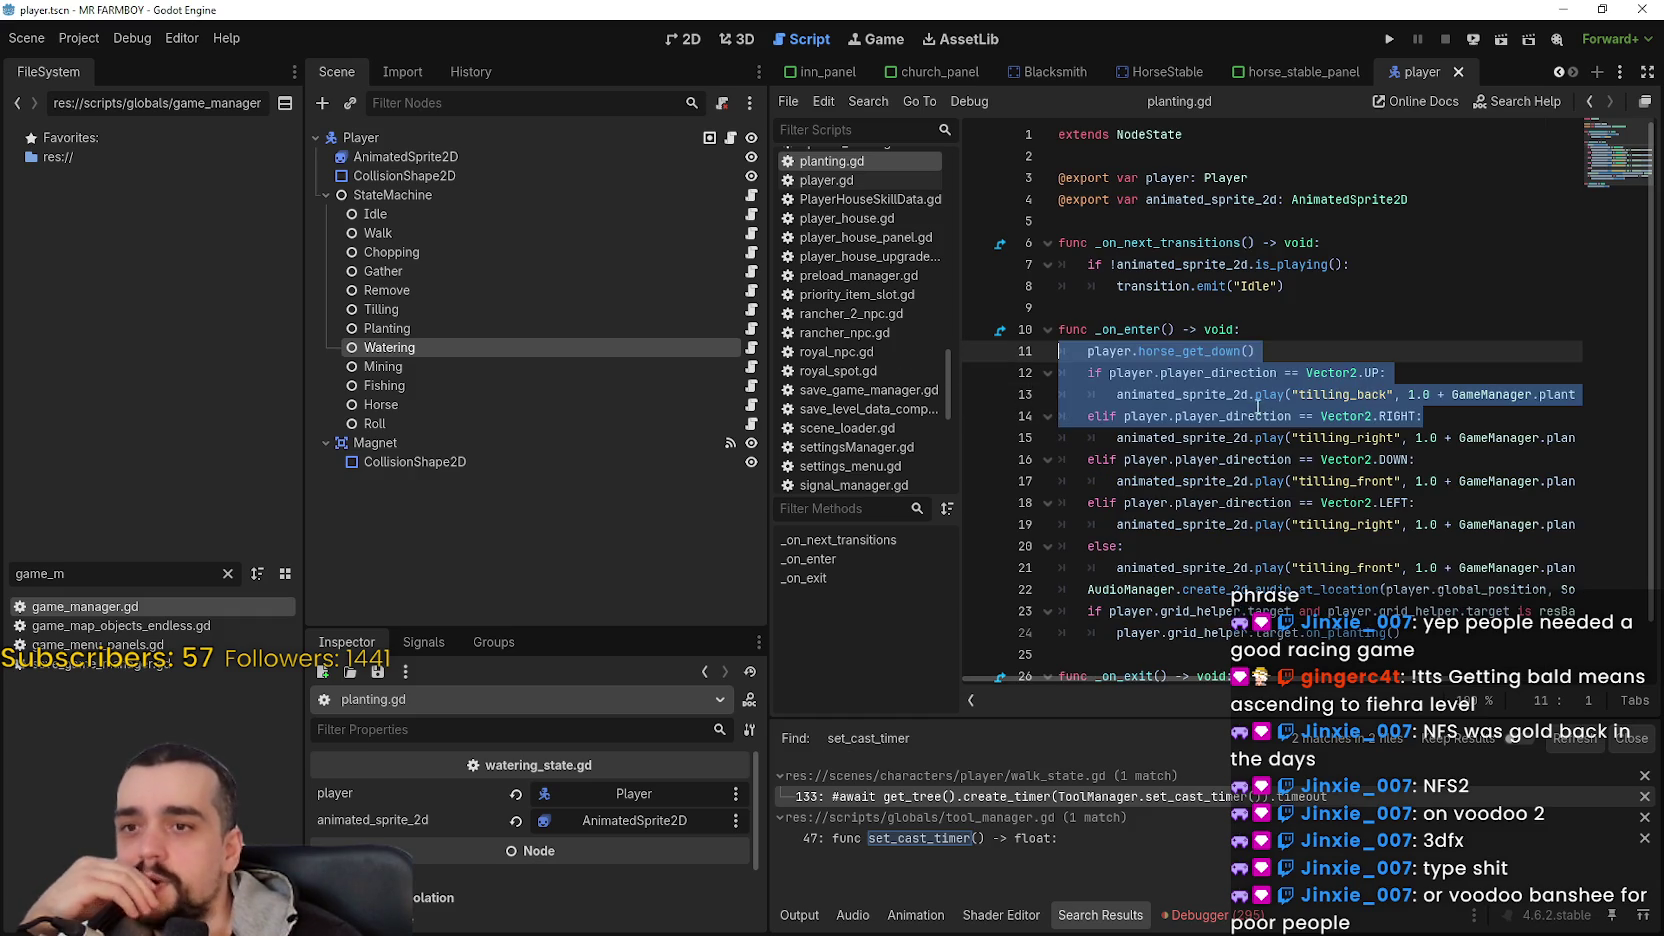
left_click(1280, 414)
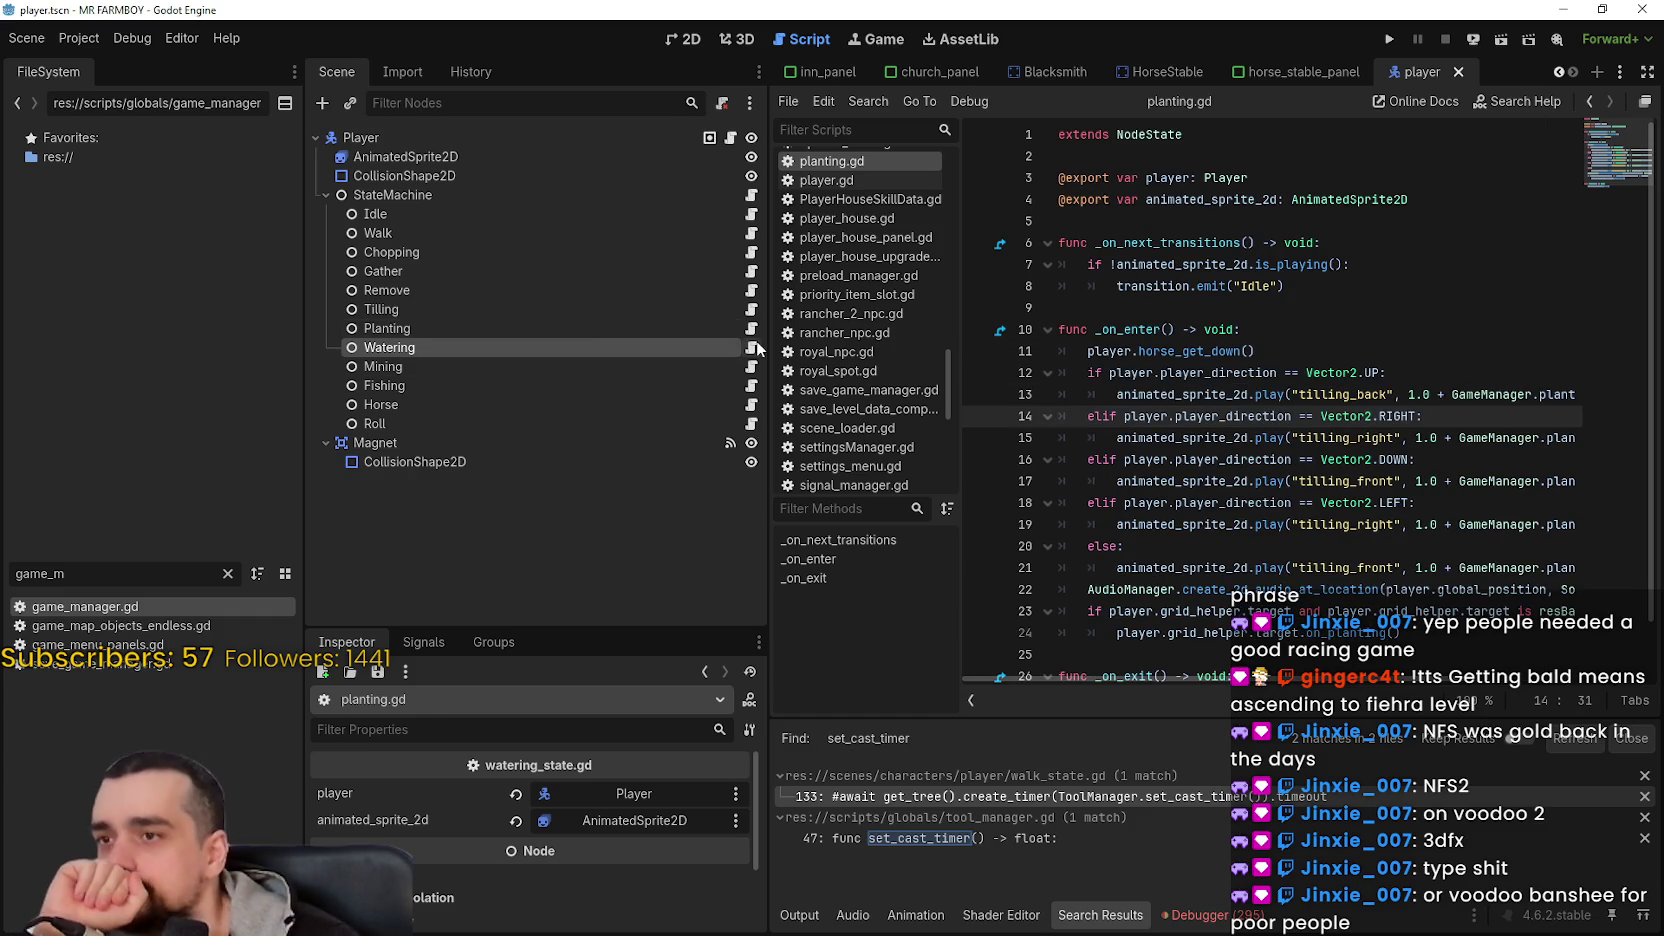
left_click(758, 347)
left_click(748, 330)
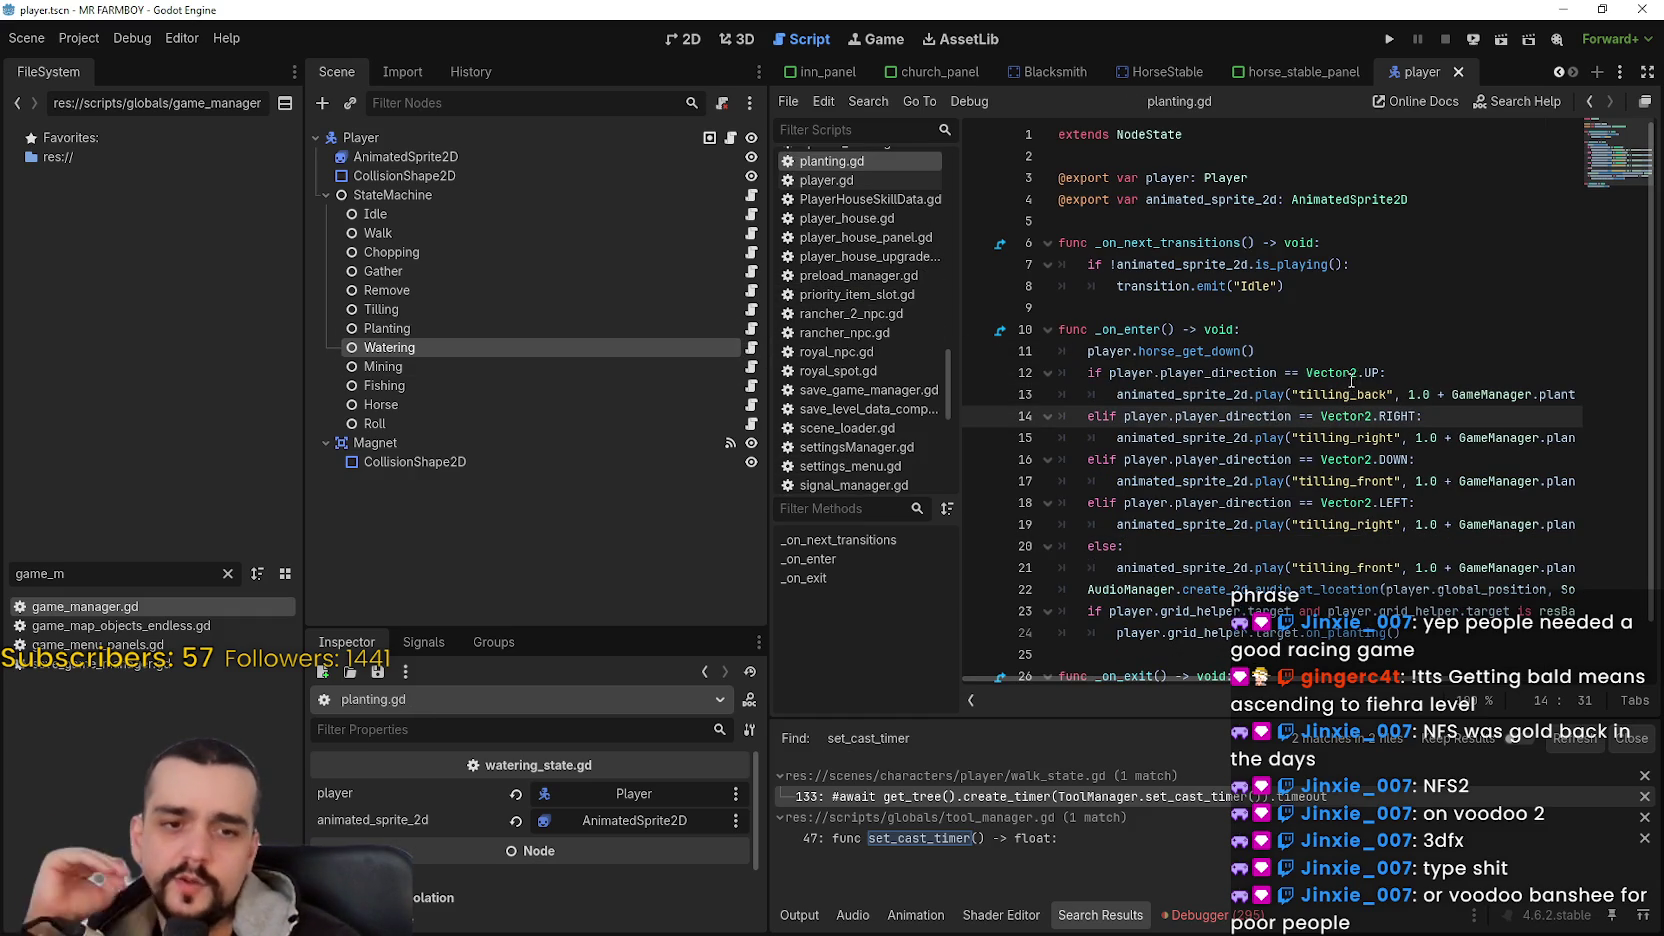
left_click(1433, 370)
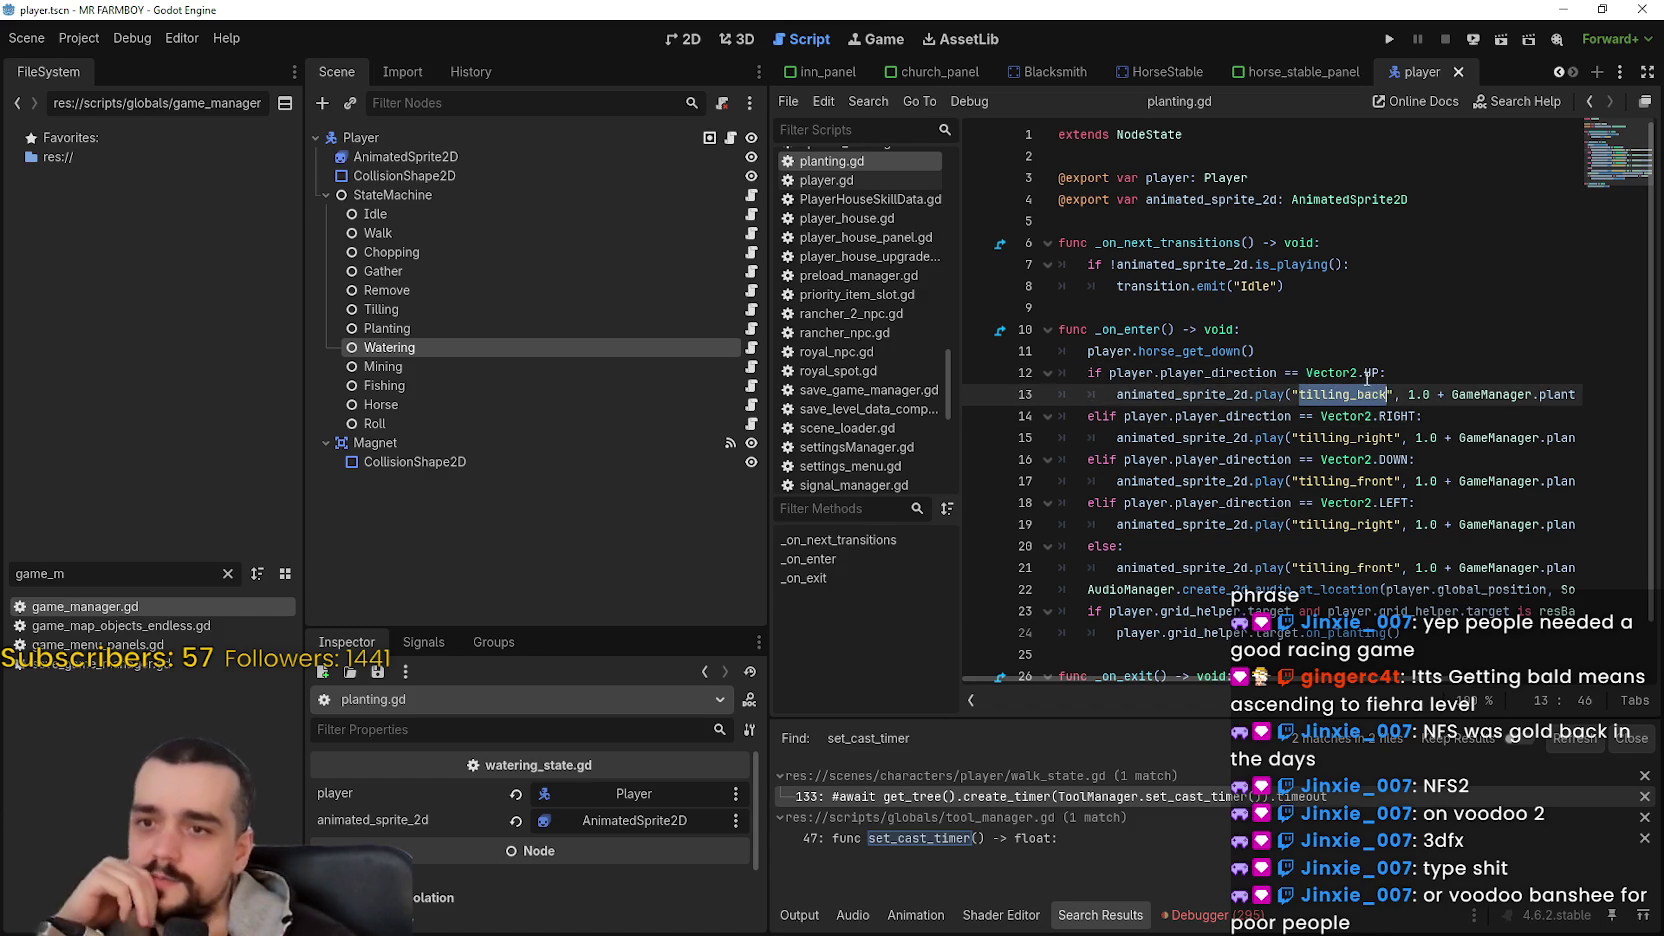
mouse_move(1380, 372)
left_mouse_down()
mouse_move(1112, 372)
mouse_move(1373, 374)
mouse_move(1196, 372)
left_mouse_up()
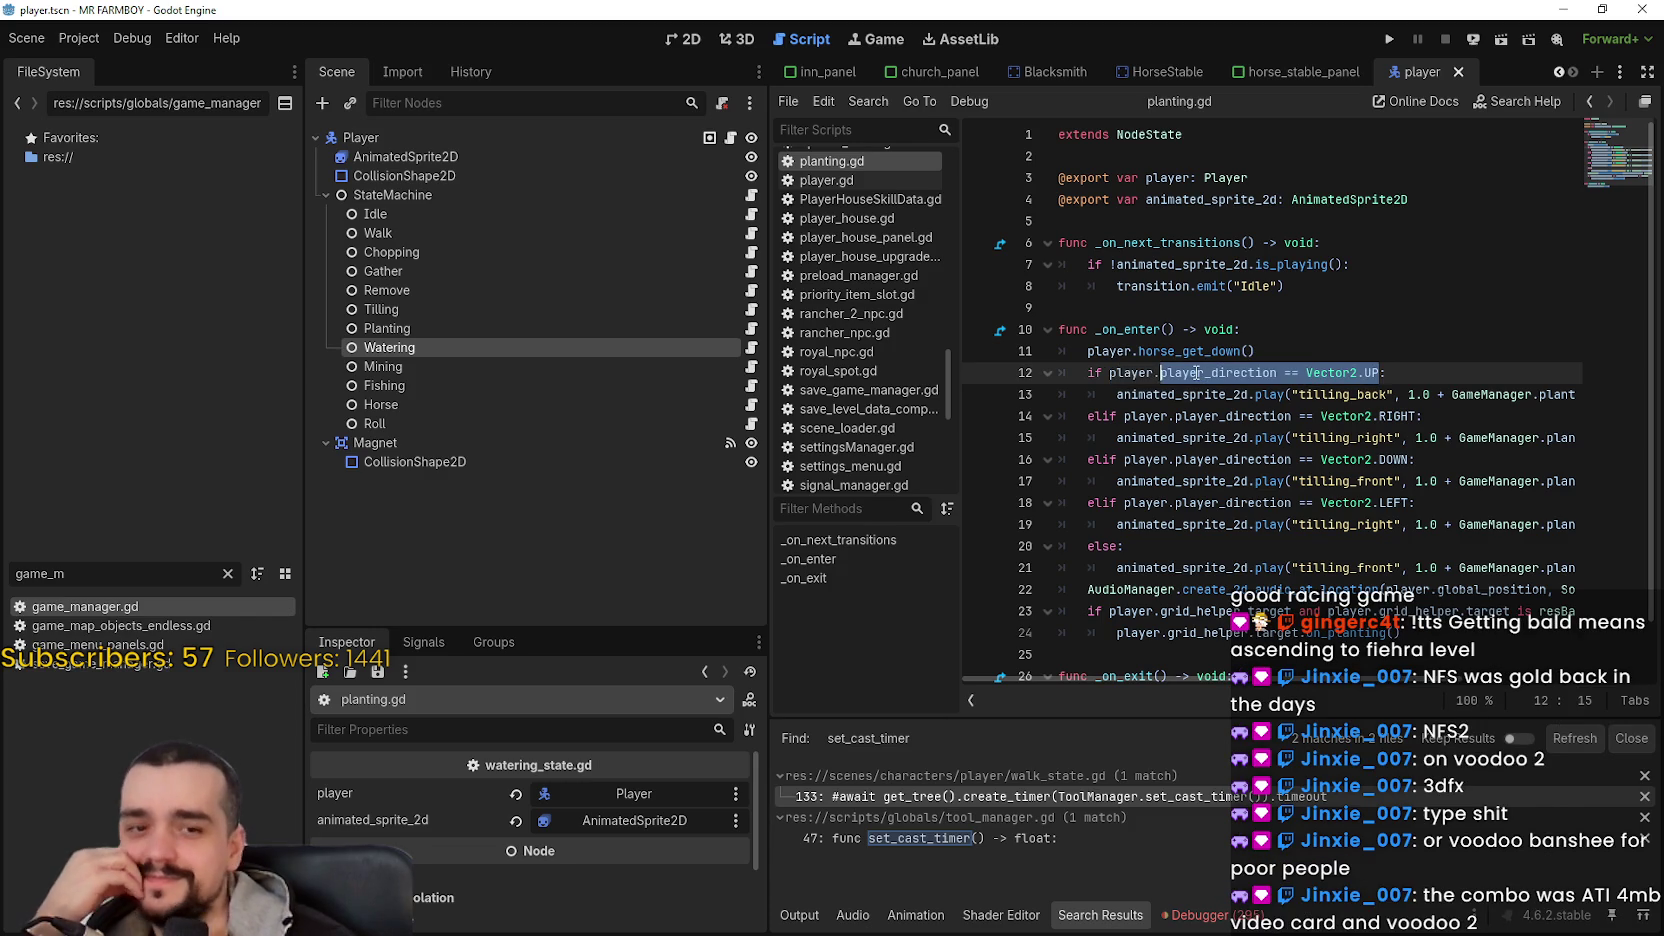
left_click(1205, 372)
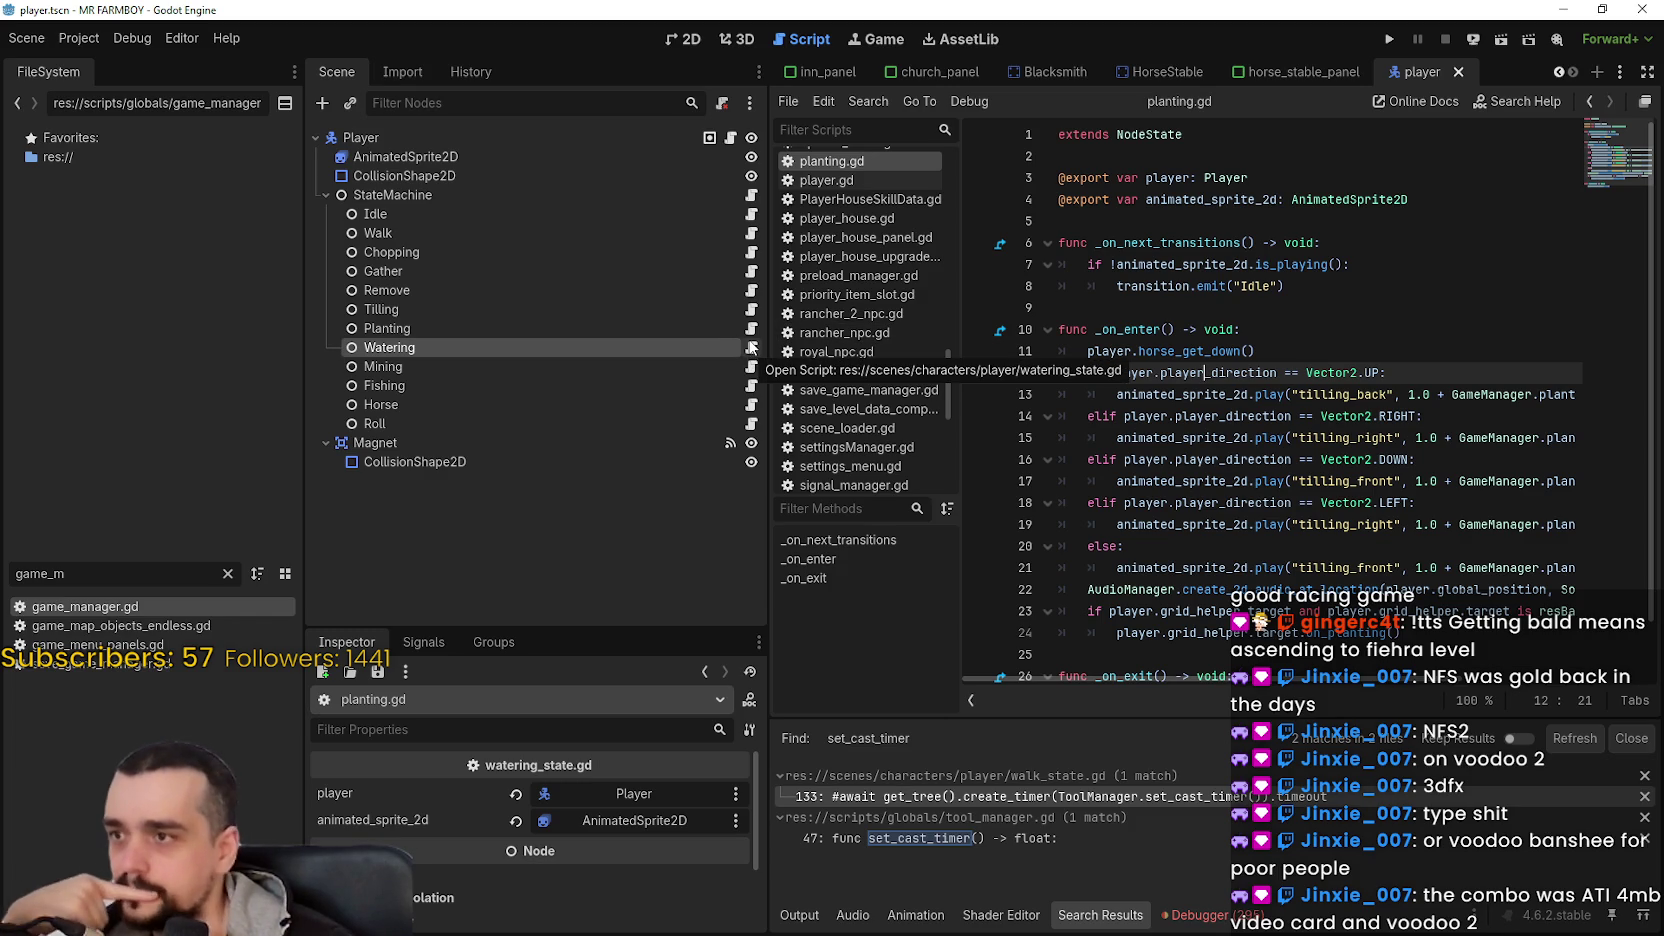
- Open tilling_state.gd and look over lines 10–13 of its enter function
left_click(756, 310)
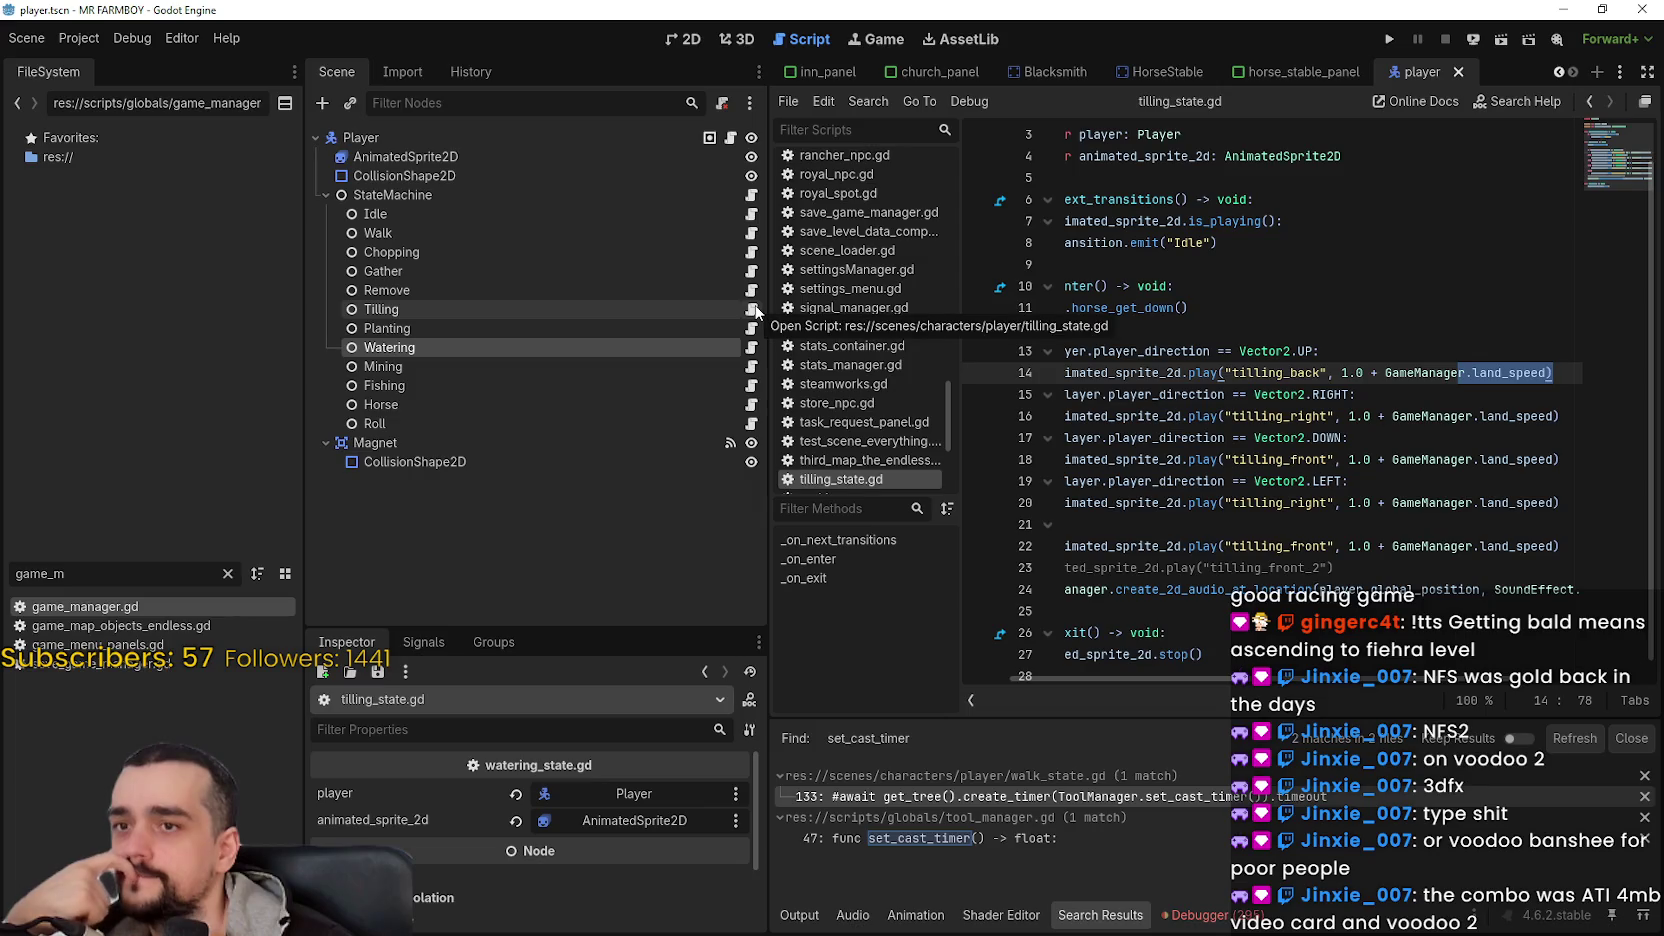
left_click_drag(1351, 351, 991, 310)
left_click(1320, 355)
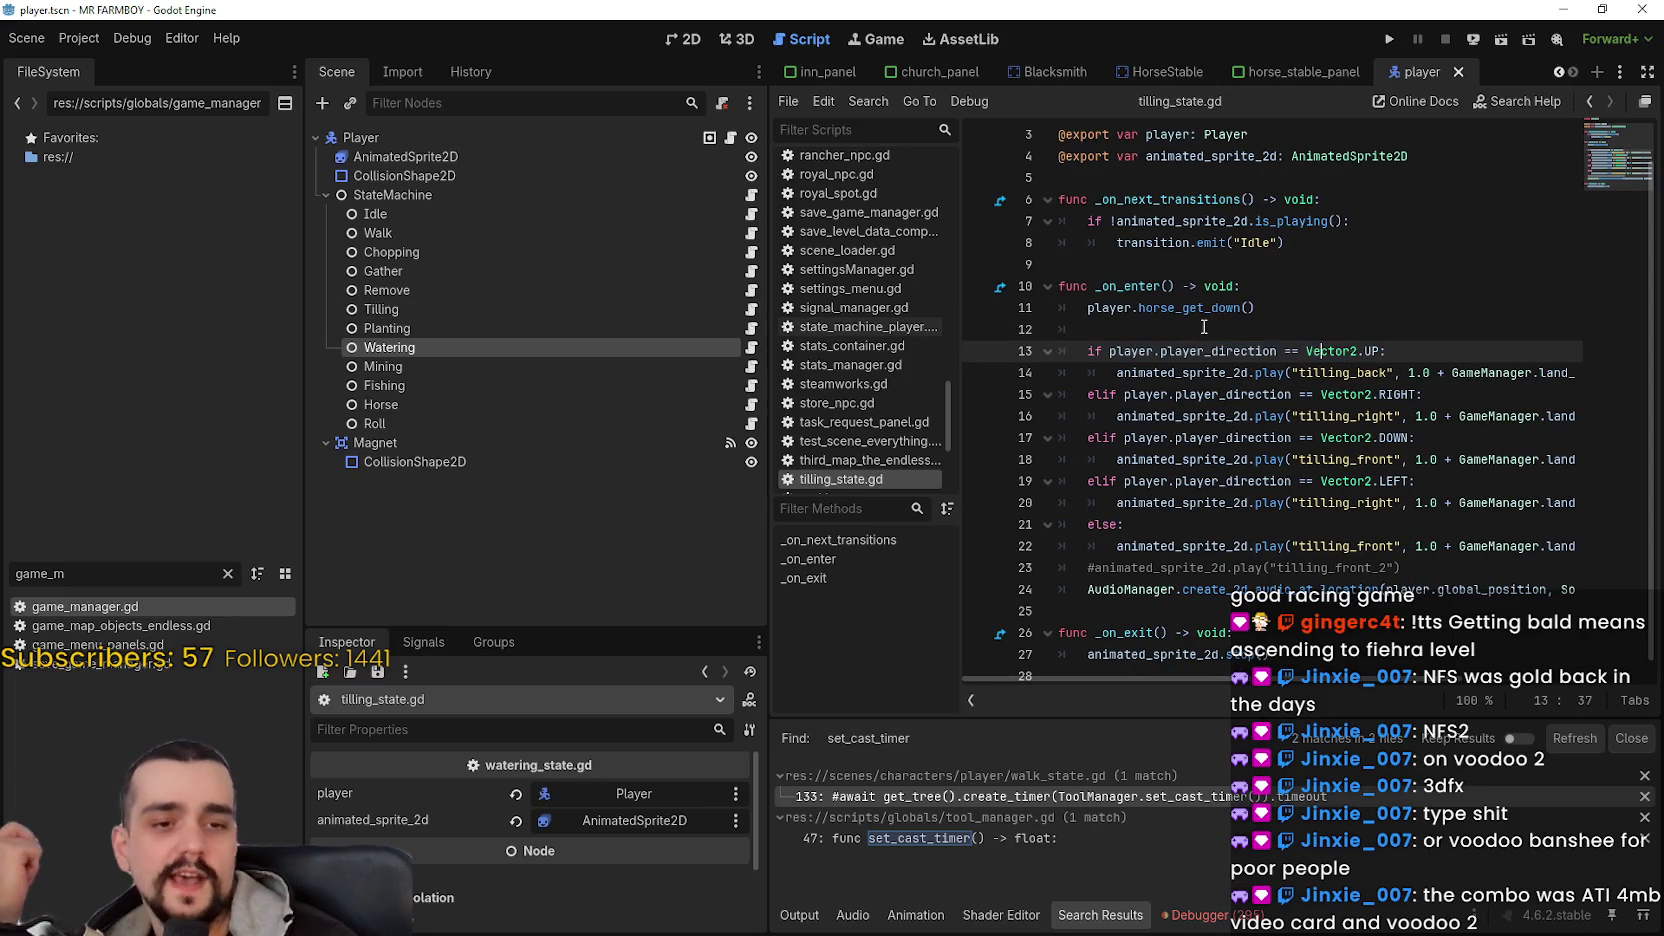
left_click_drag(1409, 343, 1017, 307)
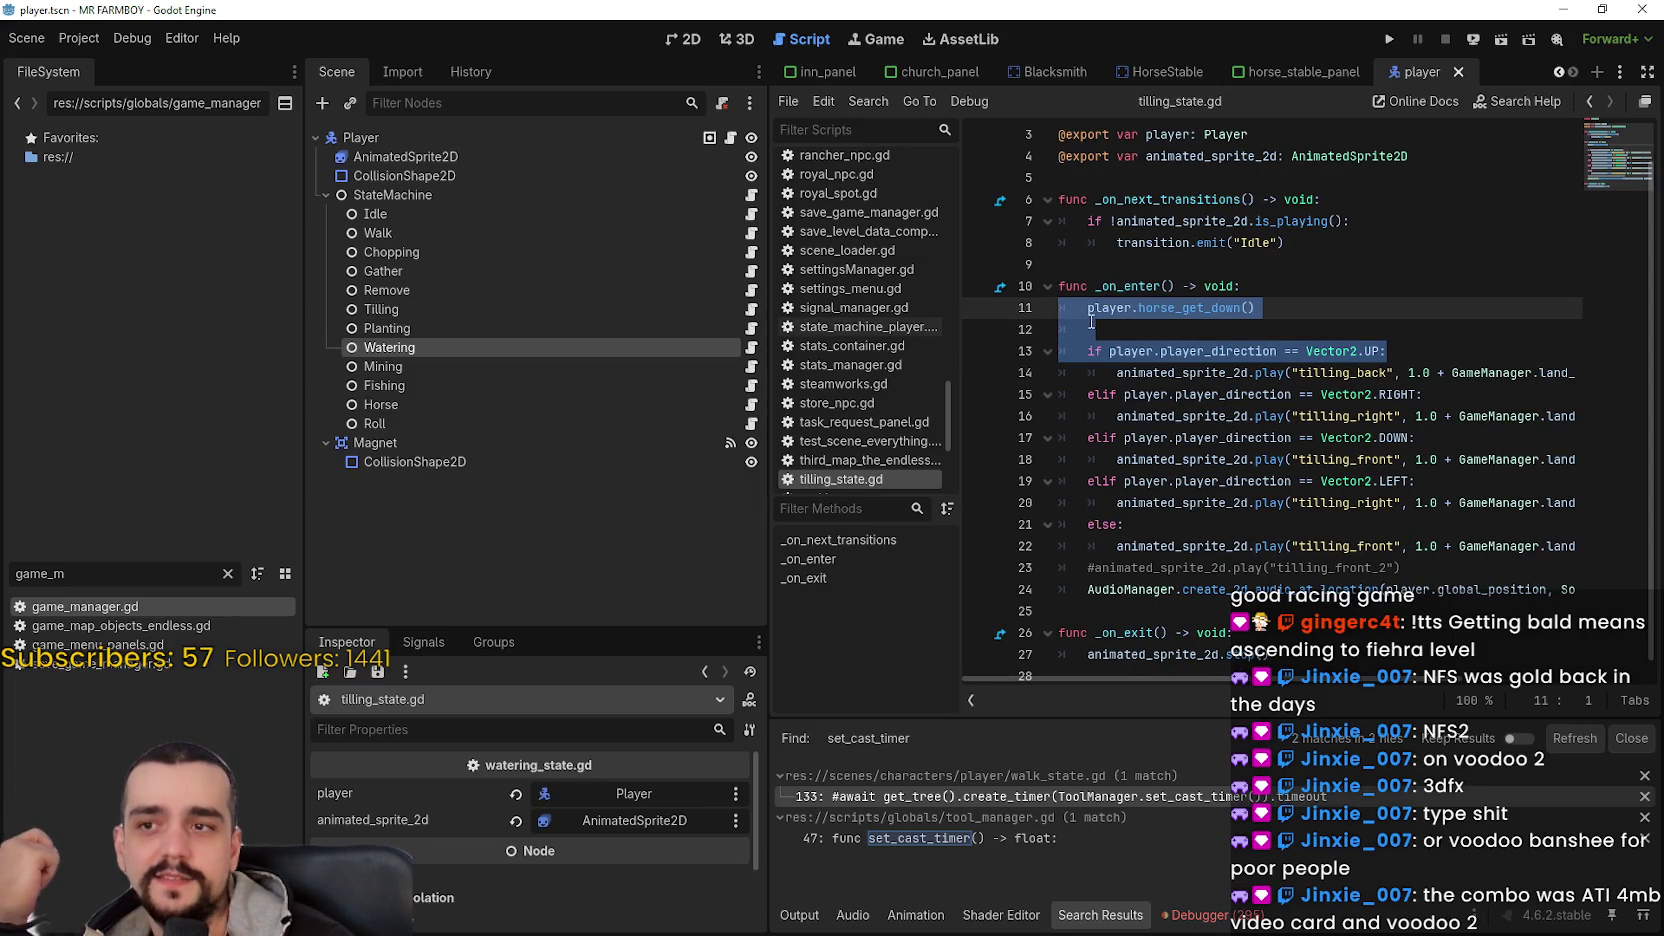
left_click_drag(1143, 334, 1010, 280)
left_click_drag(1395, 351, 1004, 288)
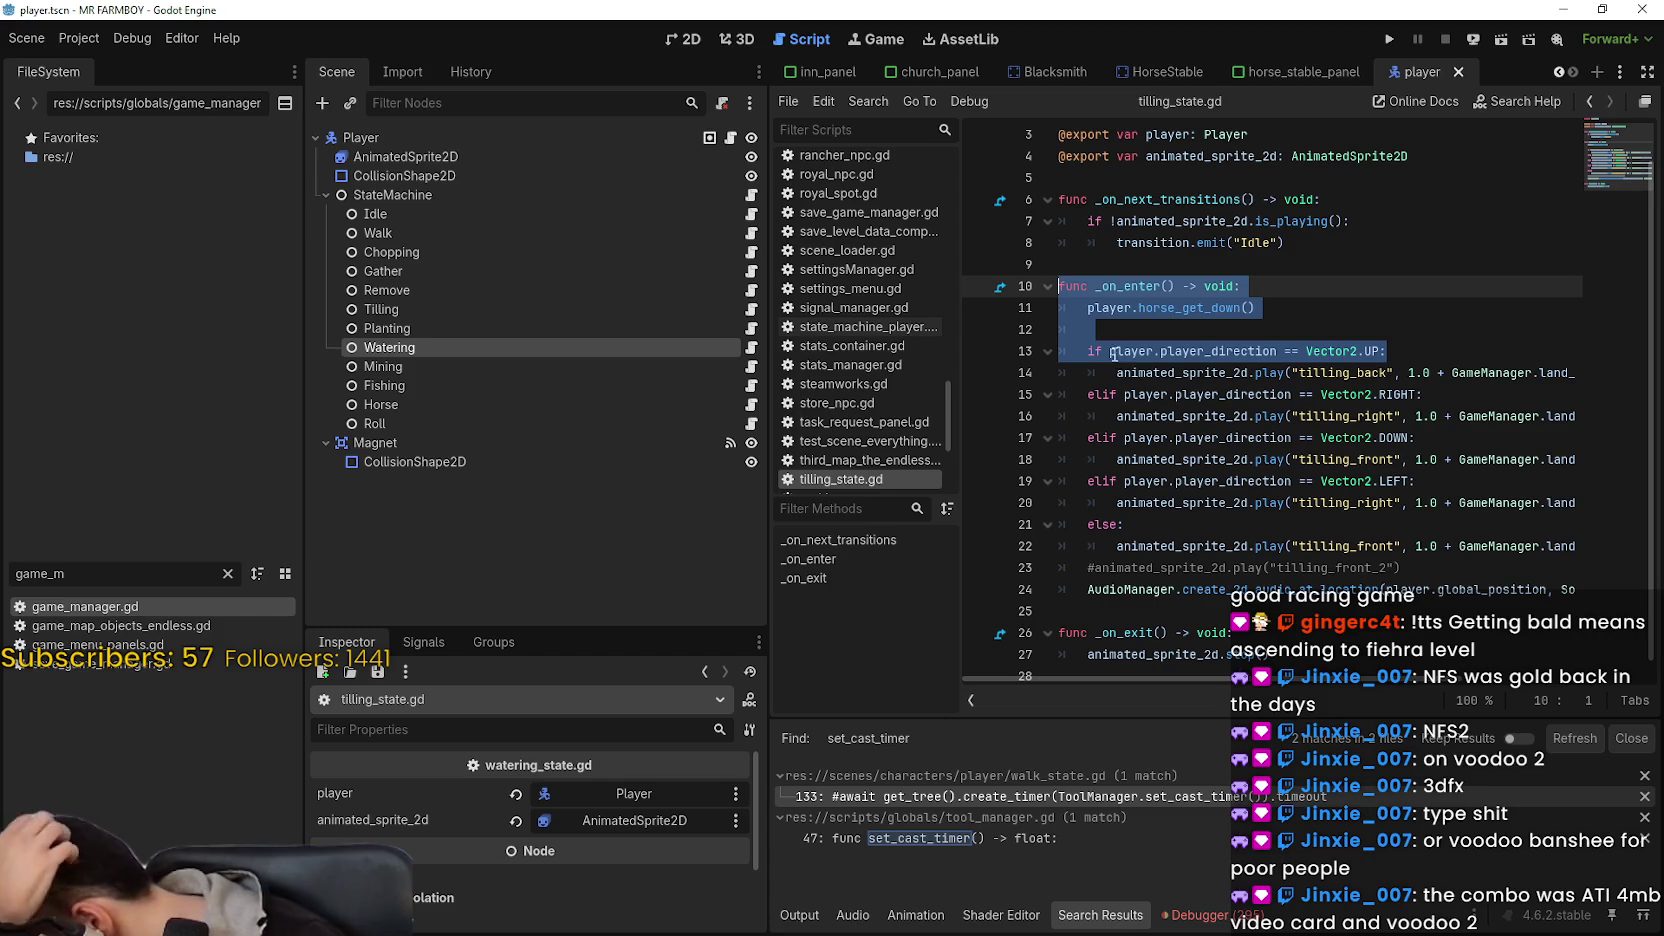
left_click_drag(1418, 352, 1047, 262)
left_click(1421, 370)
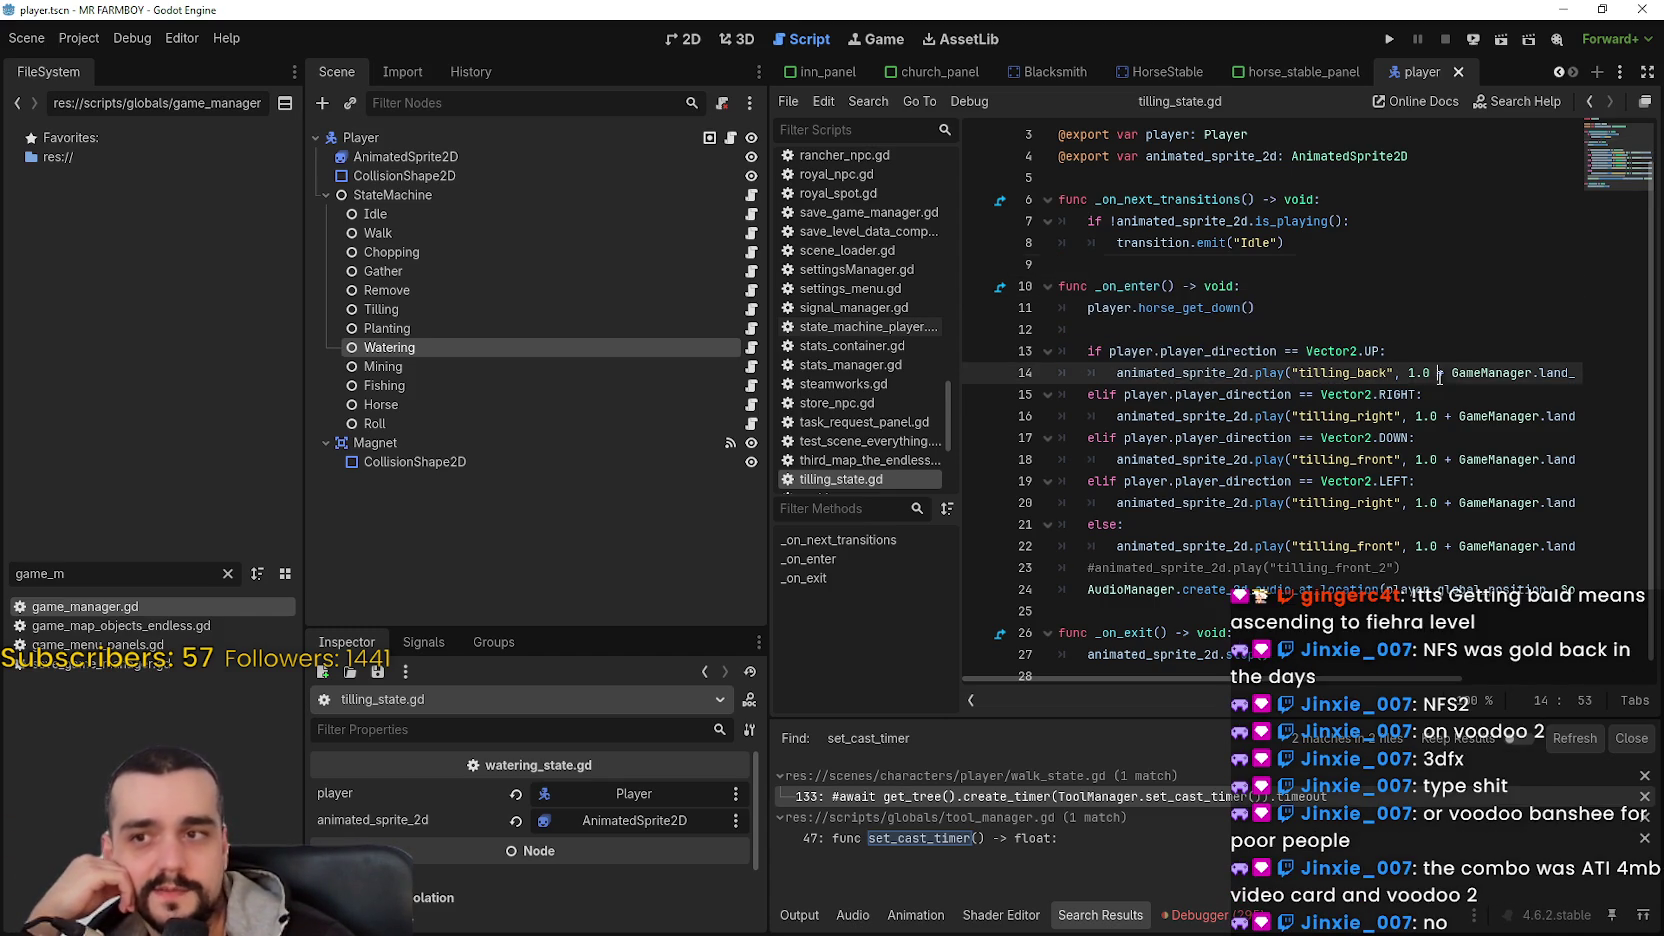
- Delete the stray indentation on blank line 12 of the tilling enter function
left_click(1212, 351)
left_click_drag(1146, 323, 1060, 328)
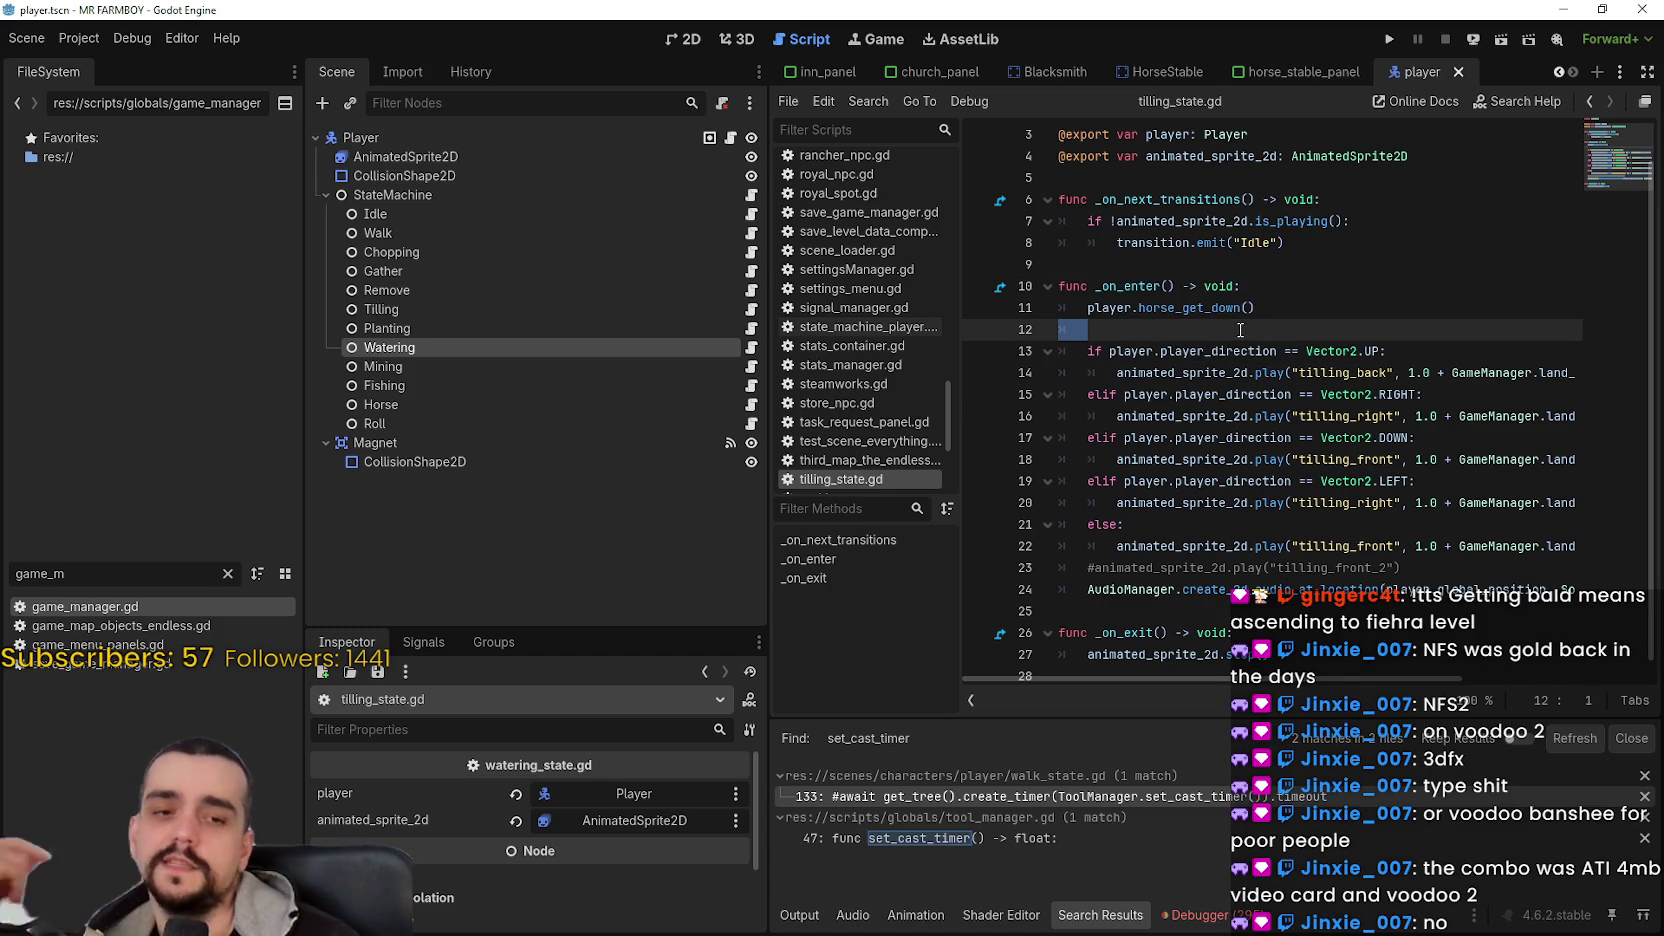
key("BackSpace")
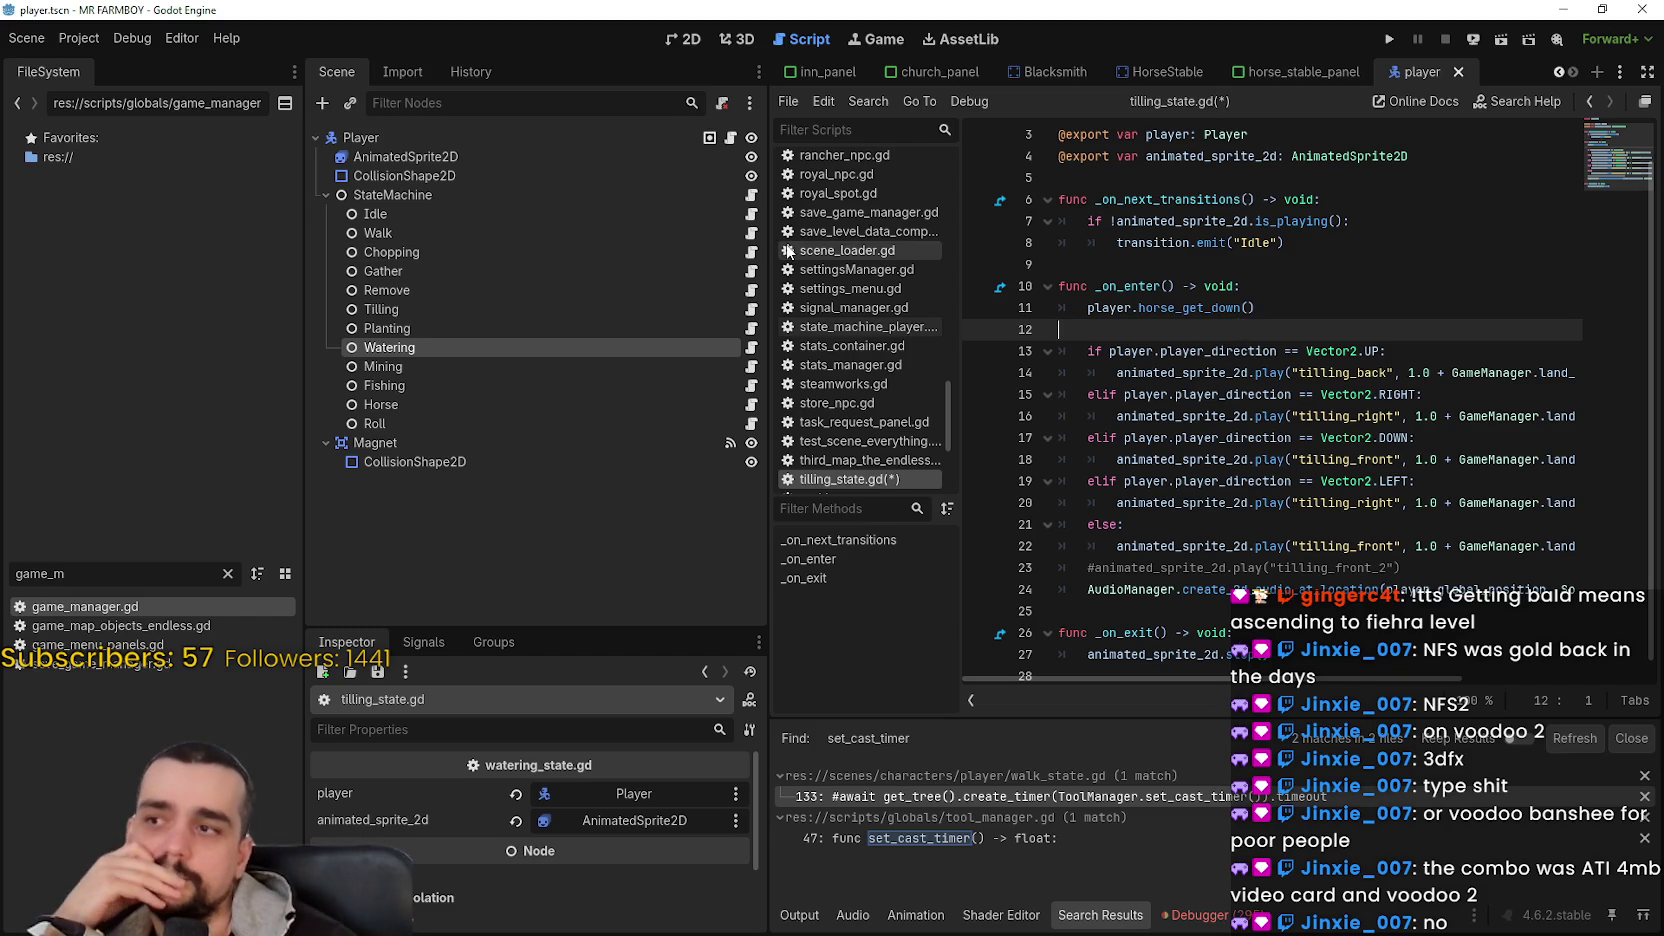
left_click(752, 253)
- Look over chopping_state.gd down to line 36, then switch to watering_state.gd
left_click(1276, 360)
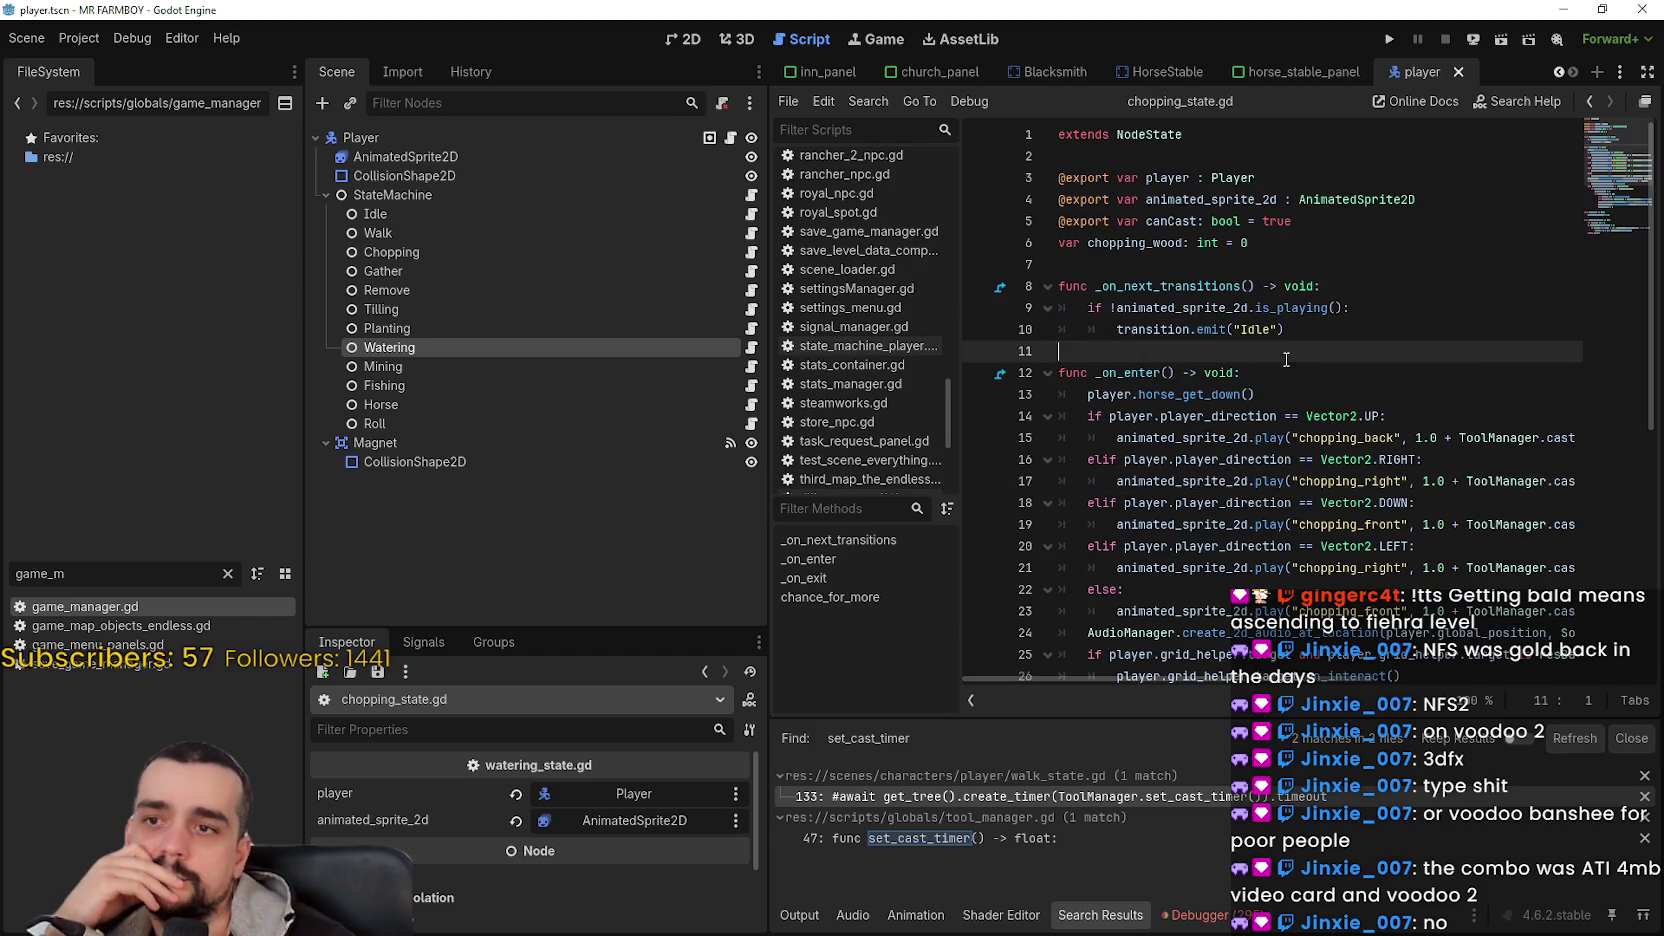
scroll(1333, 455, "down", 1)
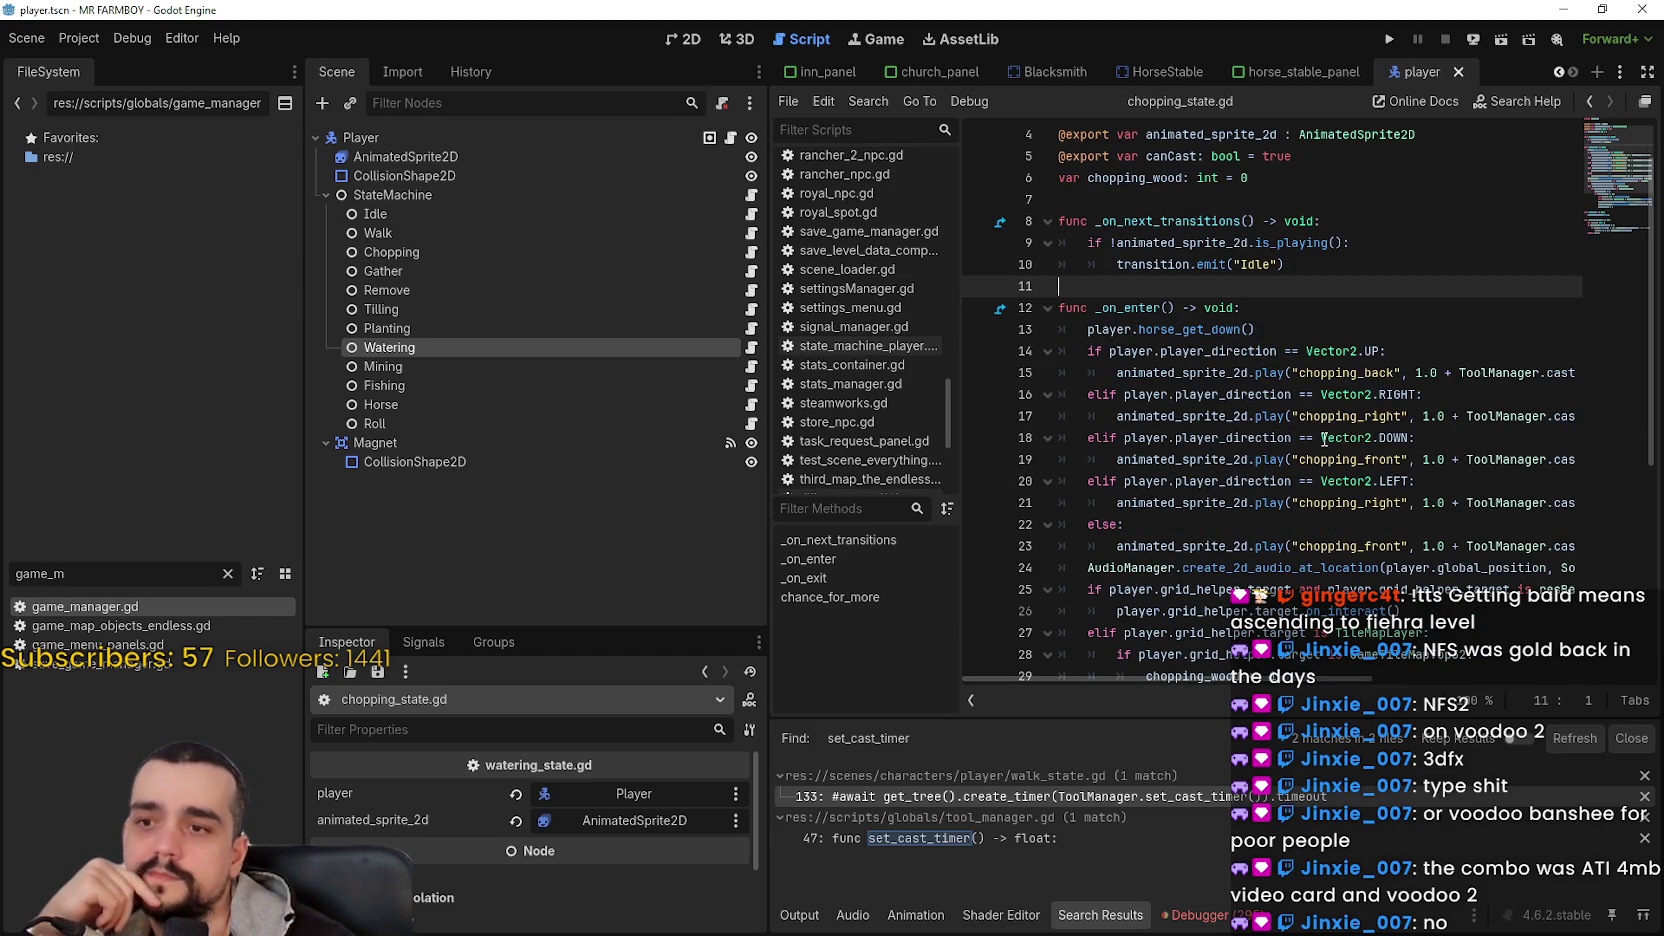
scroll(1324, 438, "down", 2)
scroll(1376, 560, "down", 3)
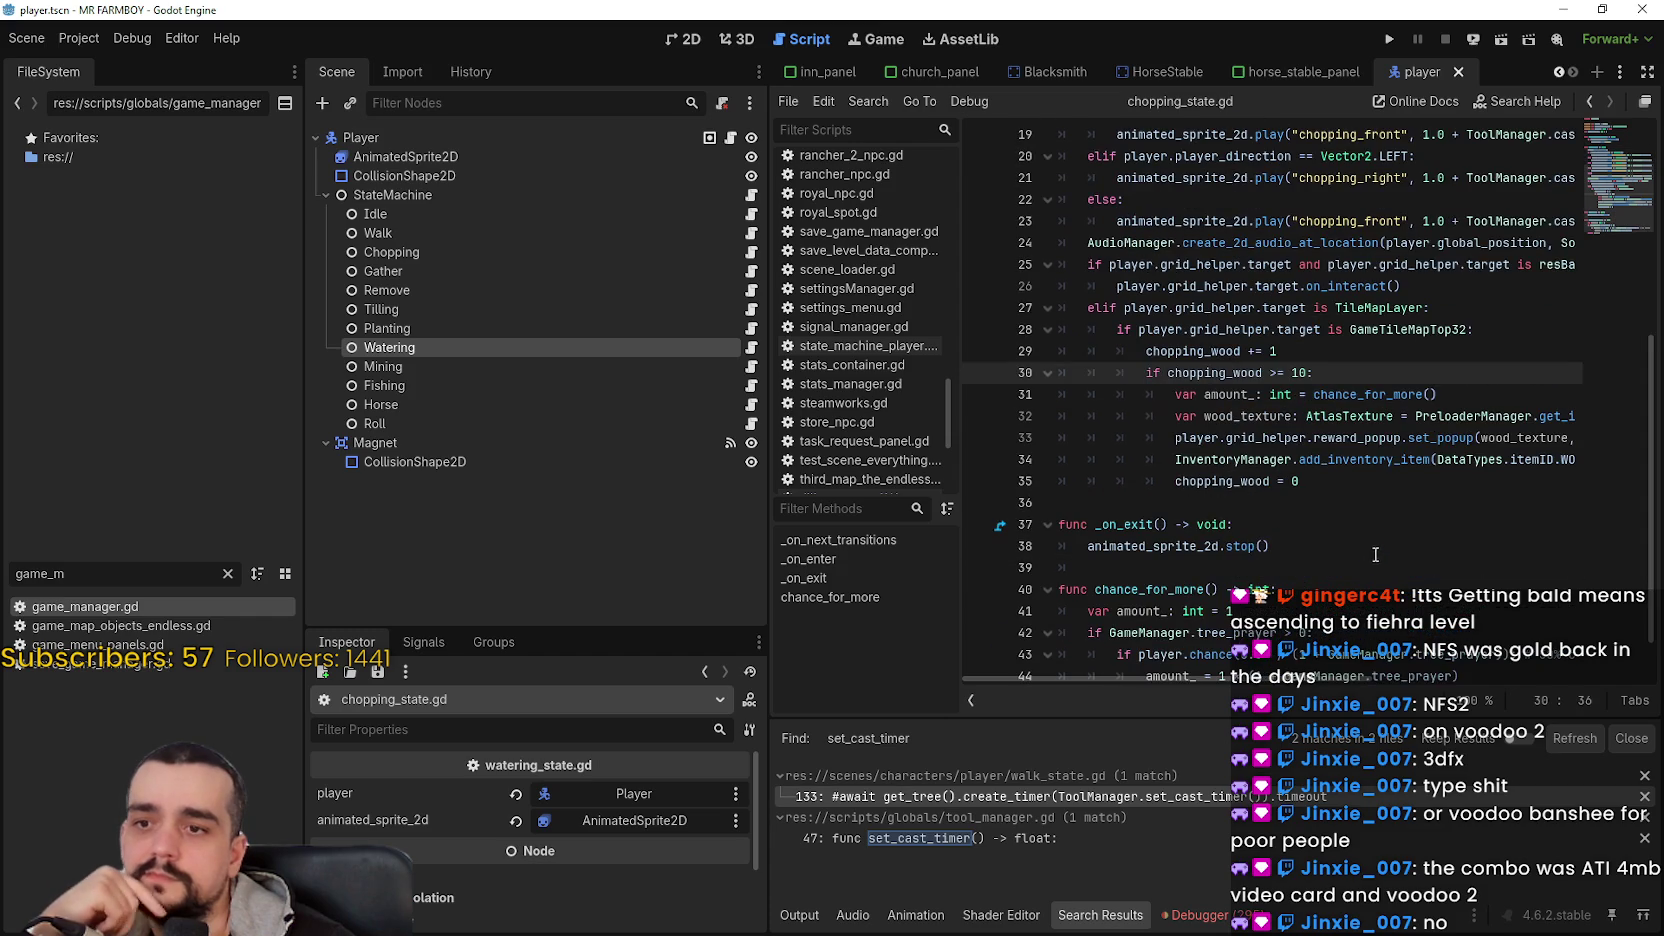
left_click(1371, 502)
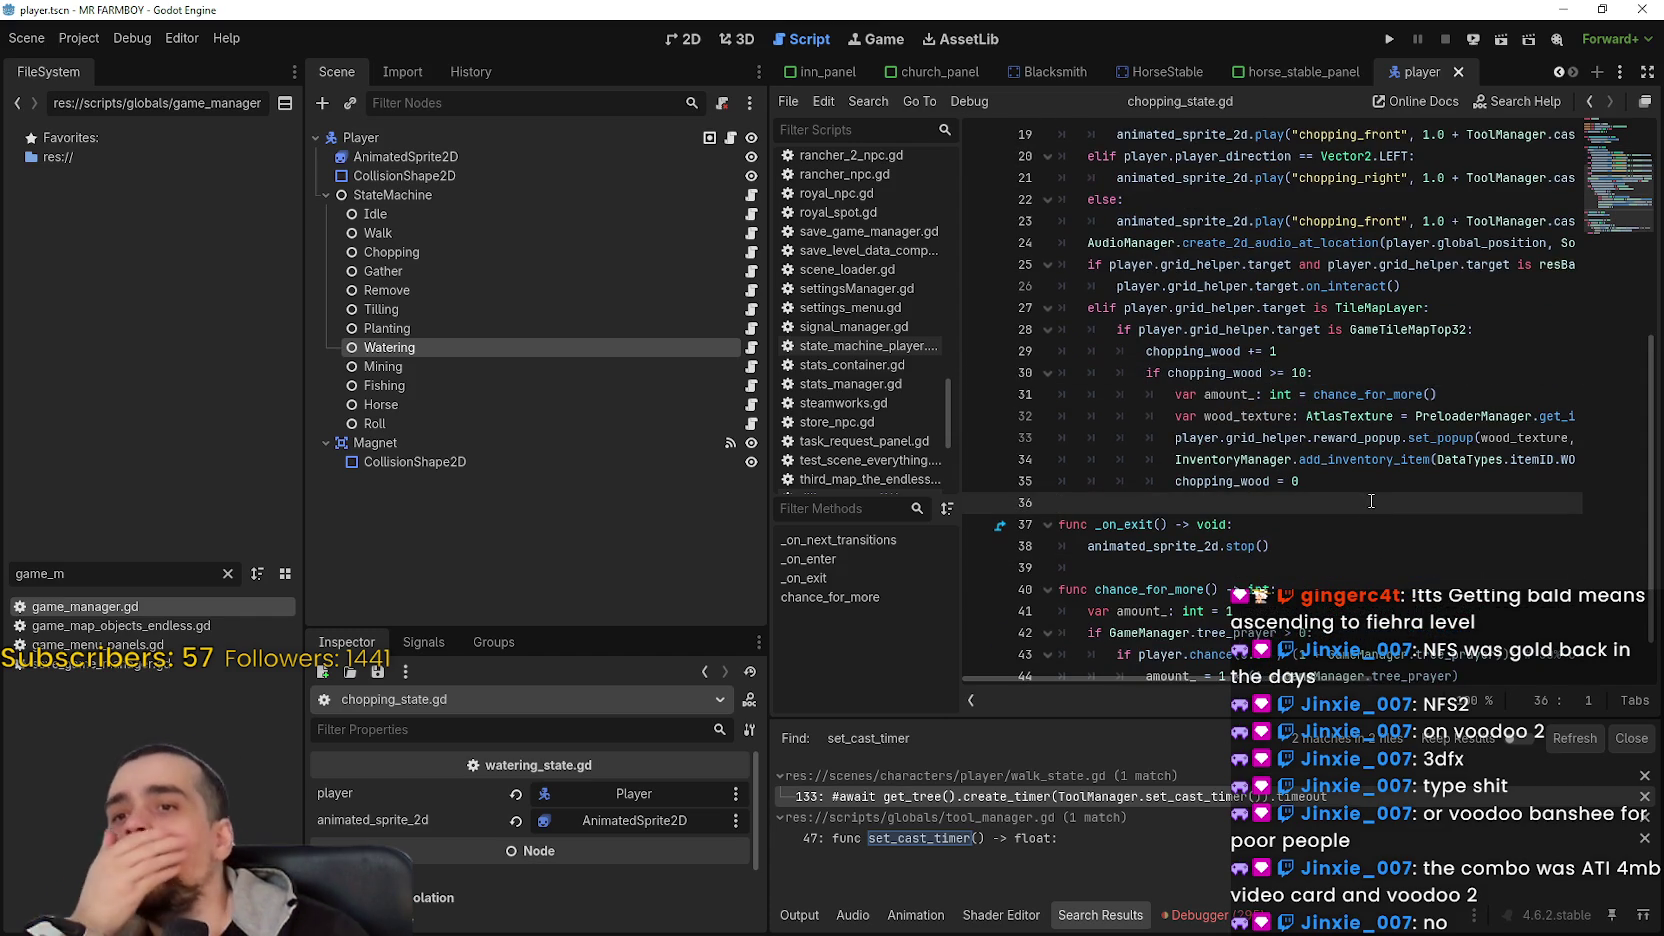
scroll(1366, 498, "up", 4)
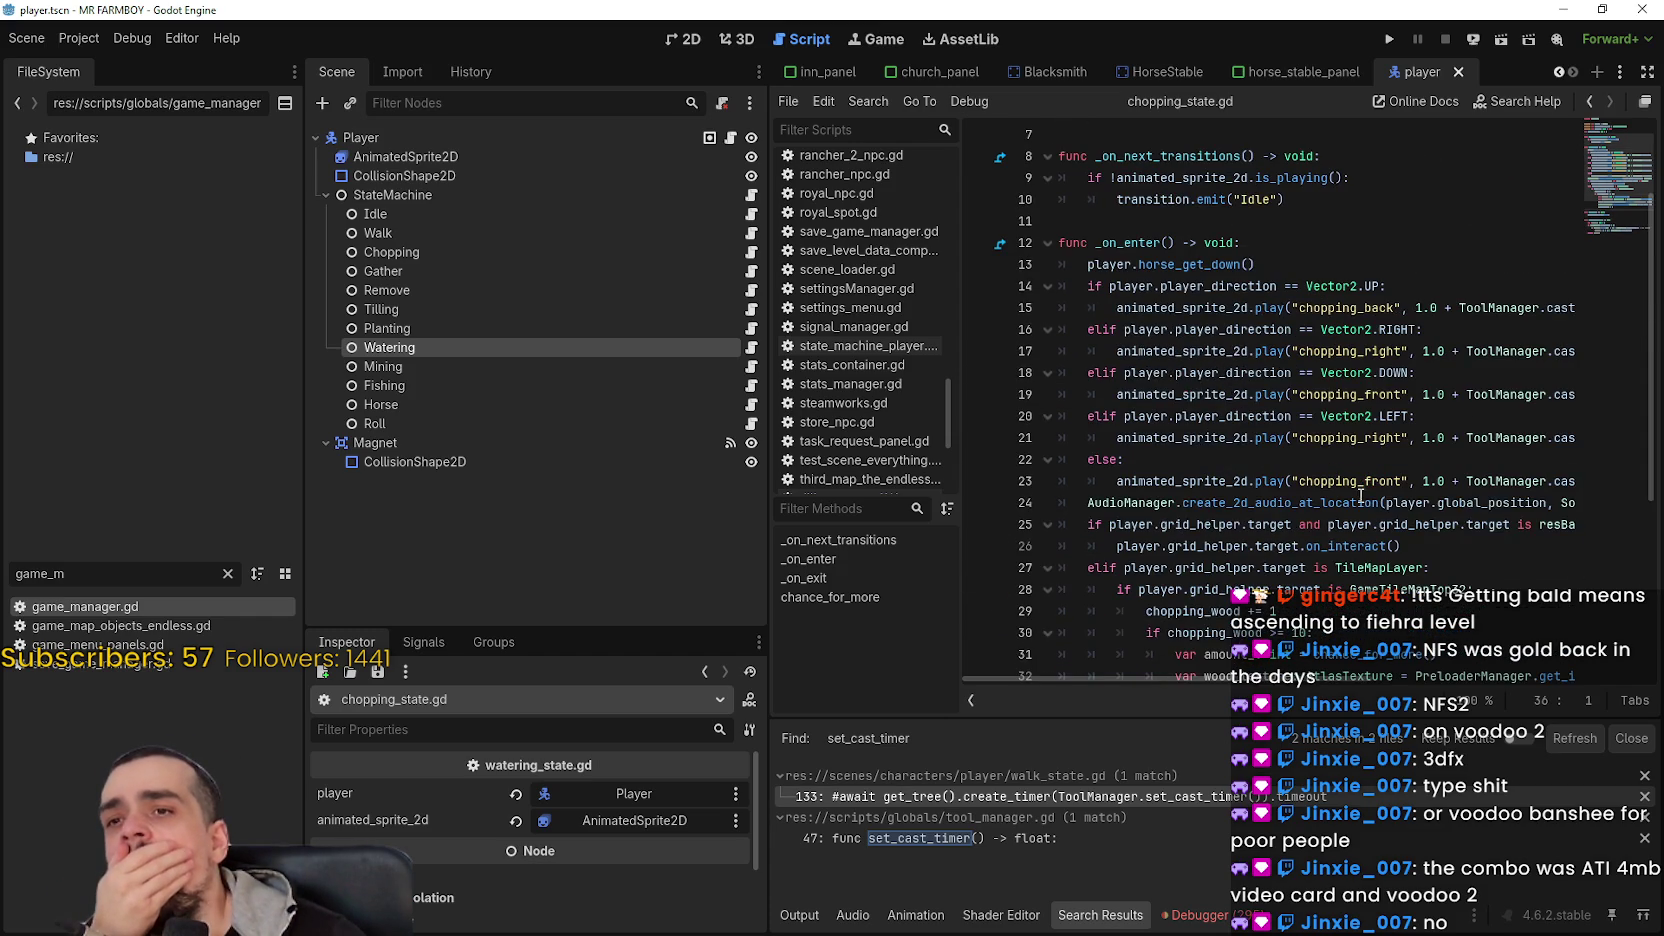
left_click(1303, 453)
scroll(1275, 405, "up", 2)
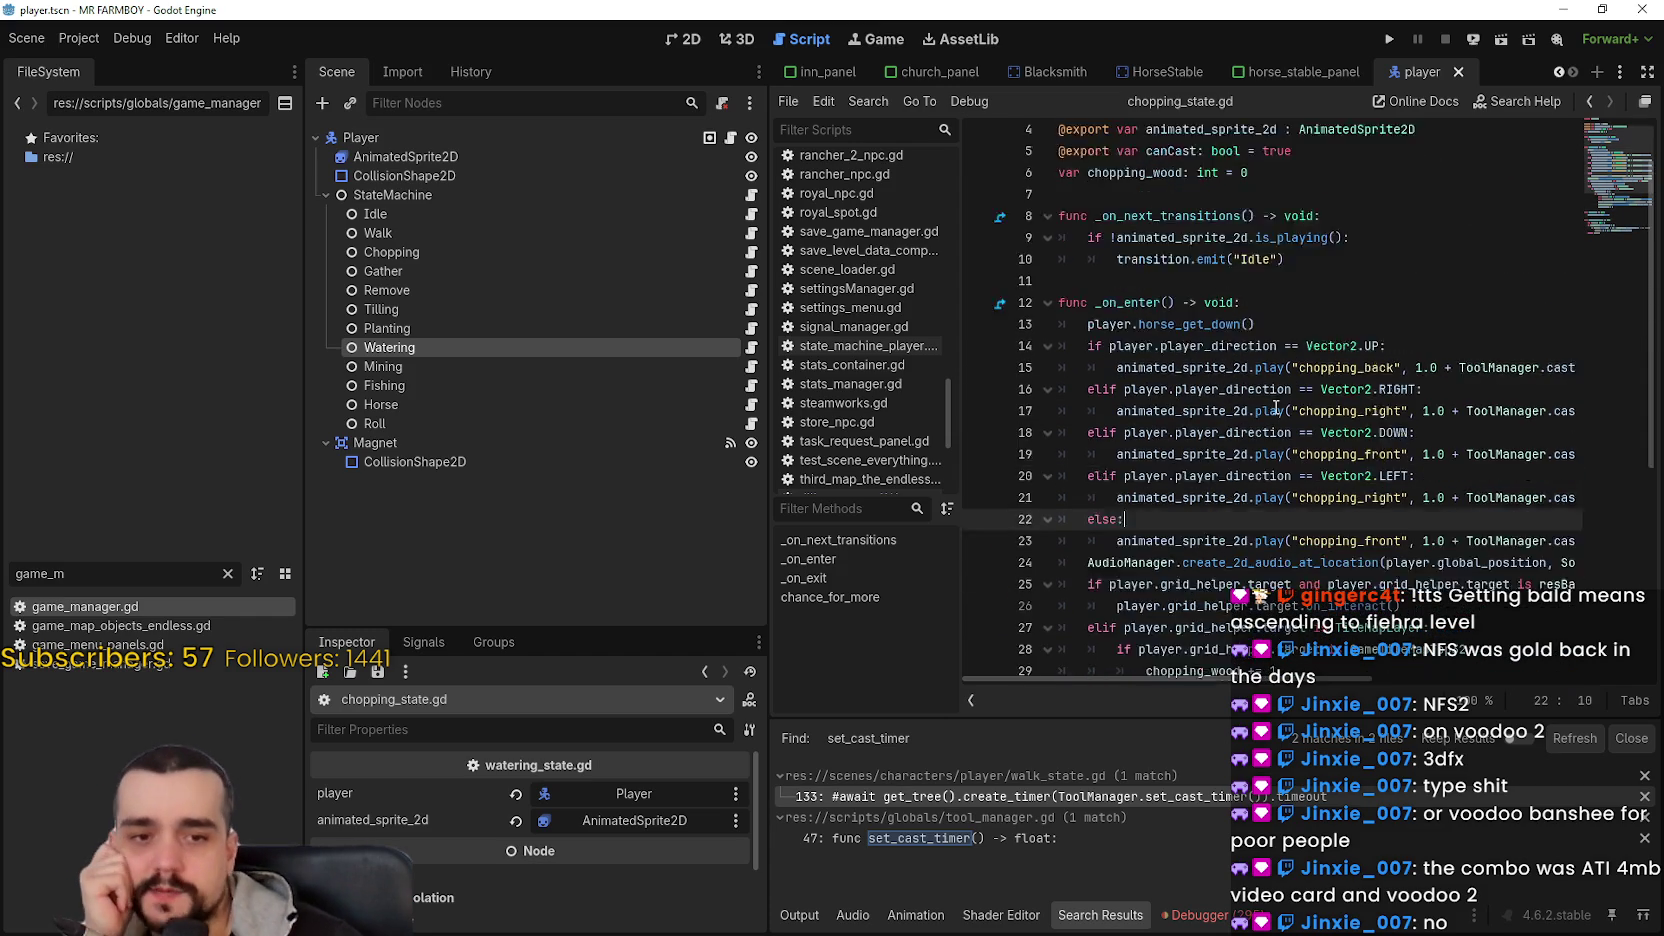
left_click(1246, 350)
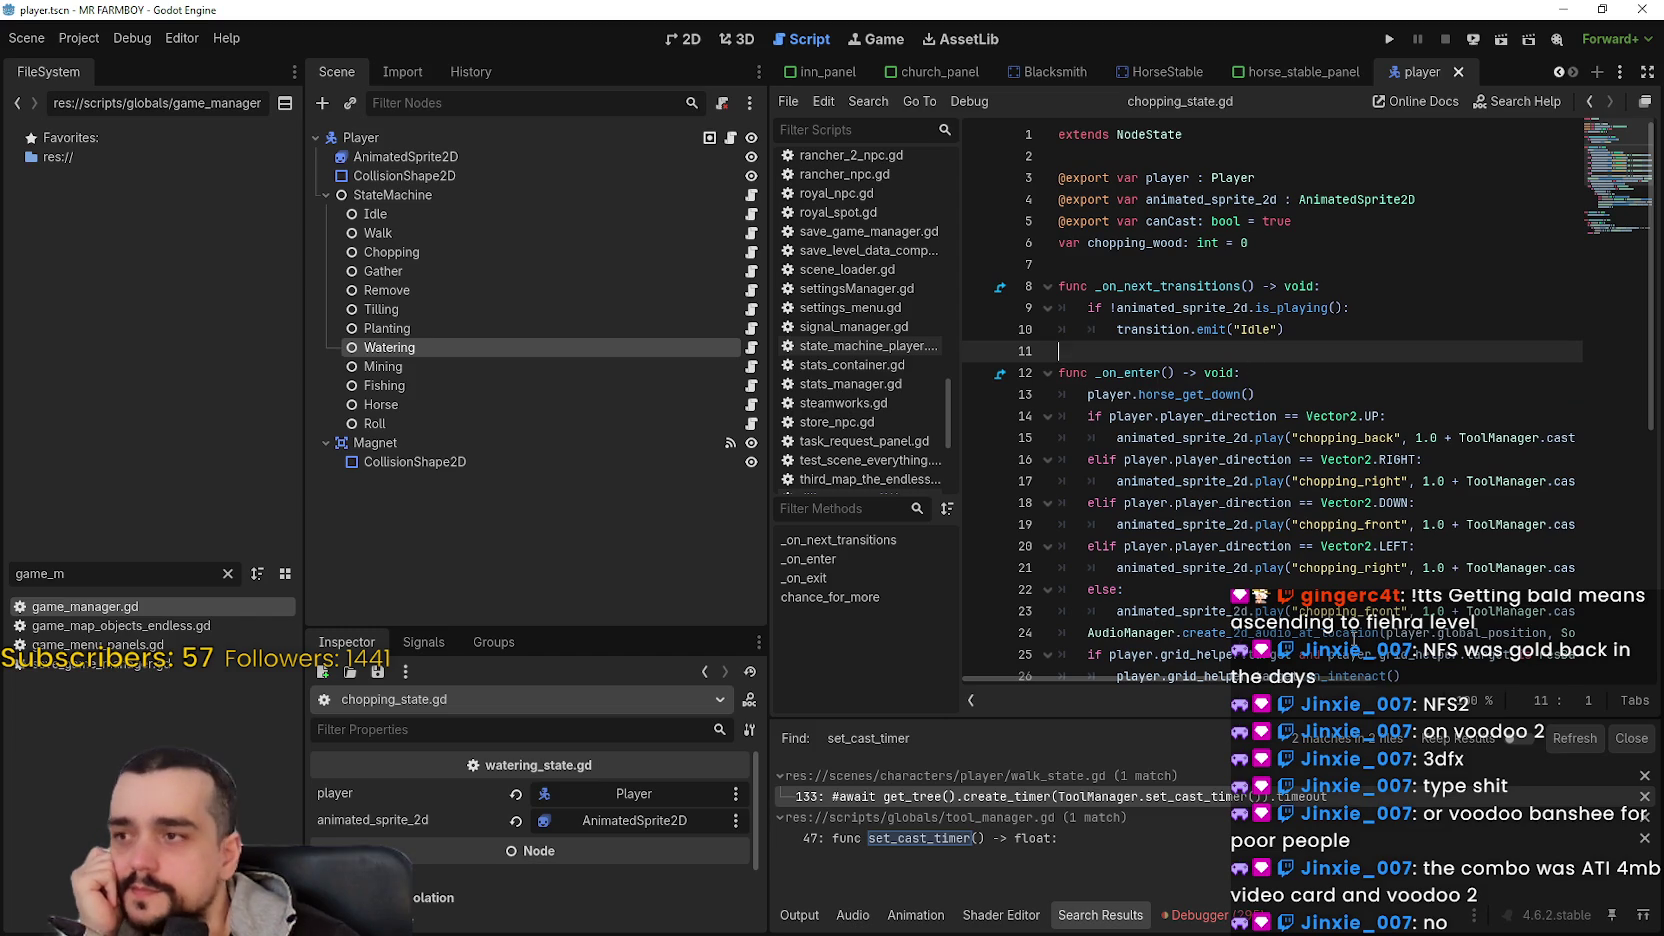
mouse_move(1312, 677)
left_mouse_down()
mouse_move(1400, 666)
mouse_move(682, 367)
left_mouse_up()
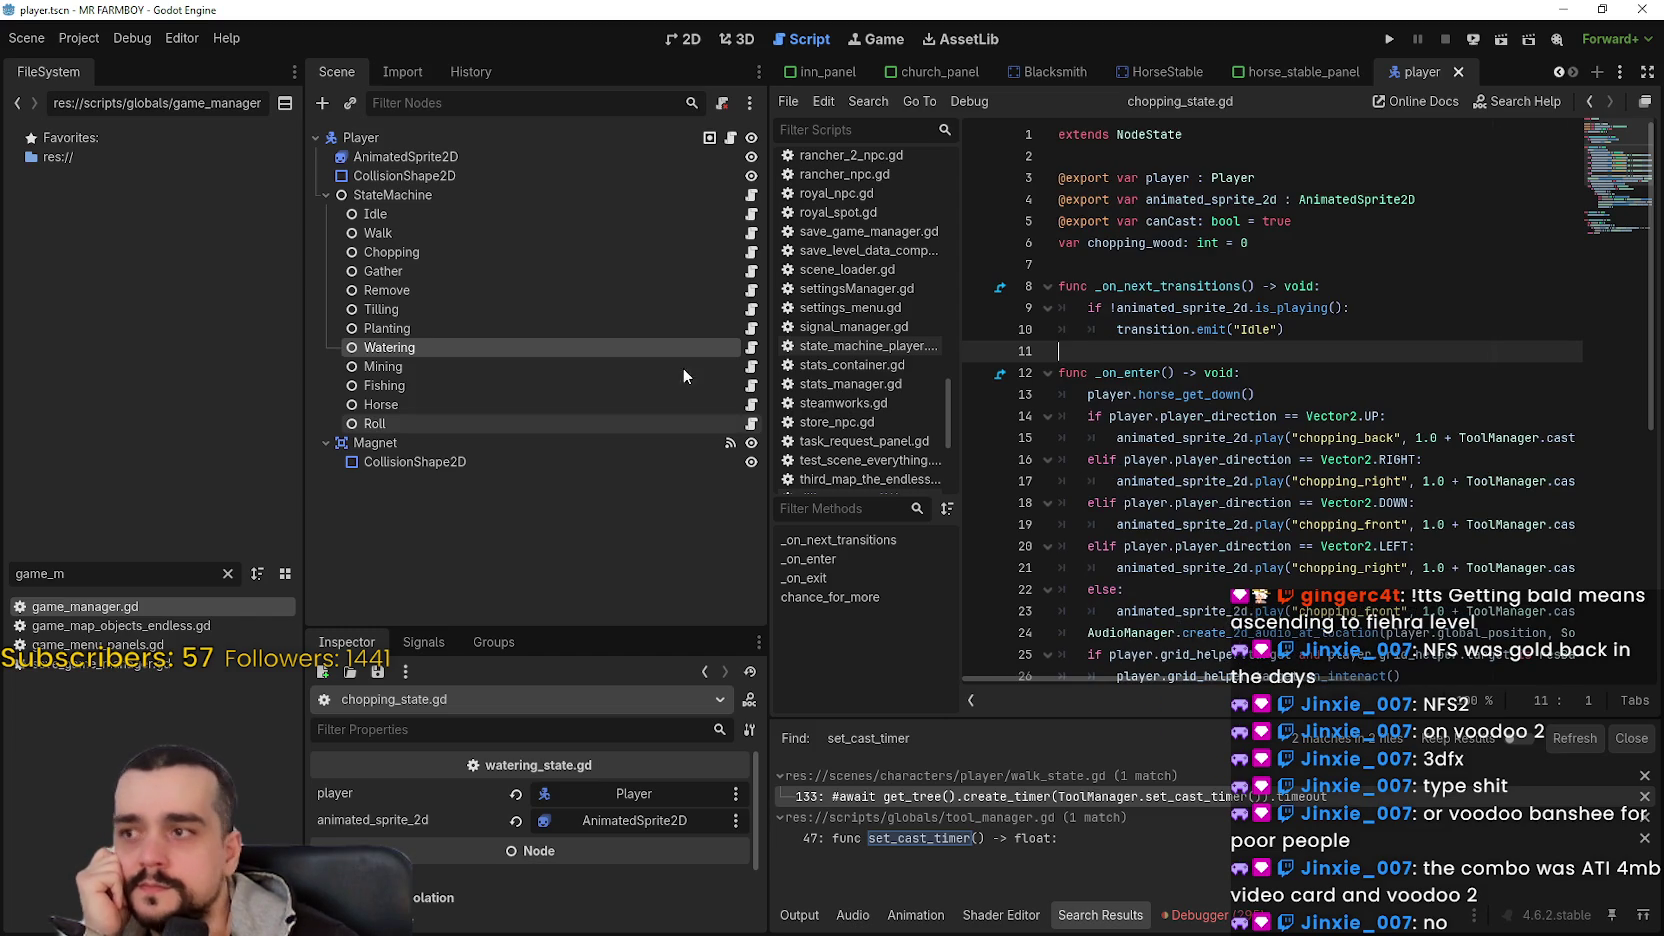
left_click(751, 347)
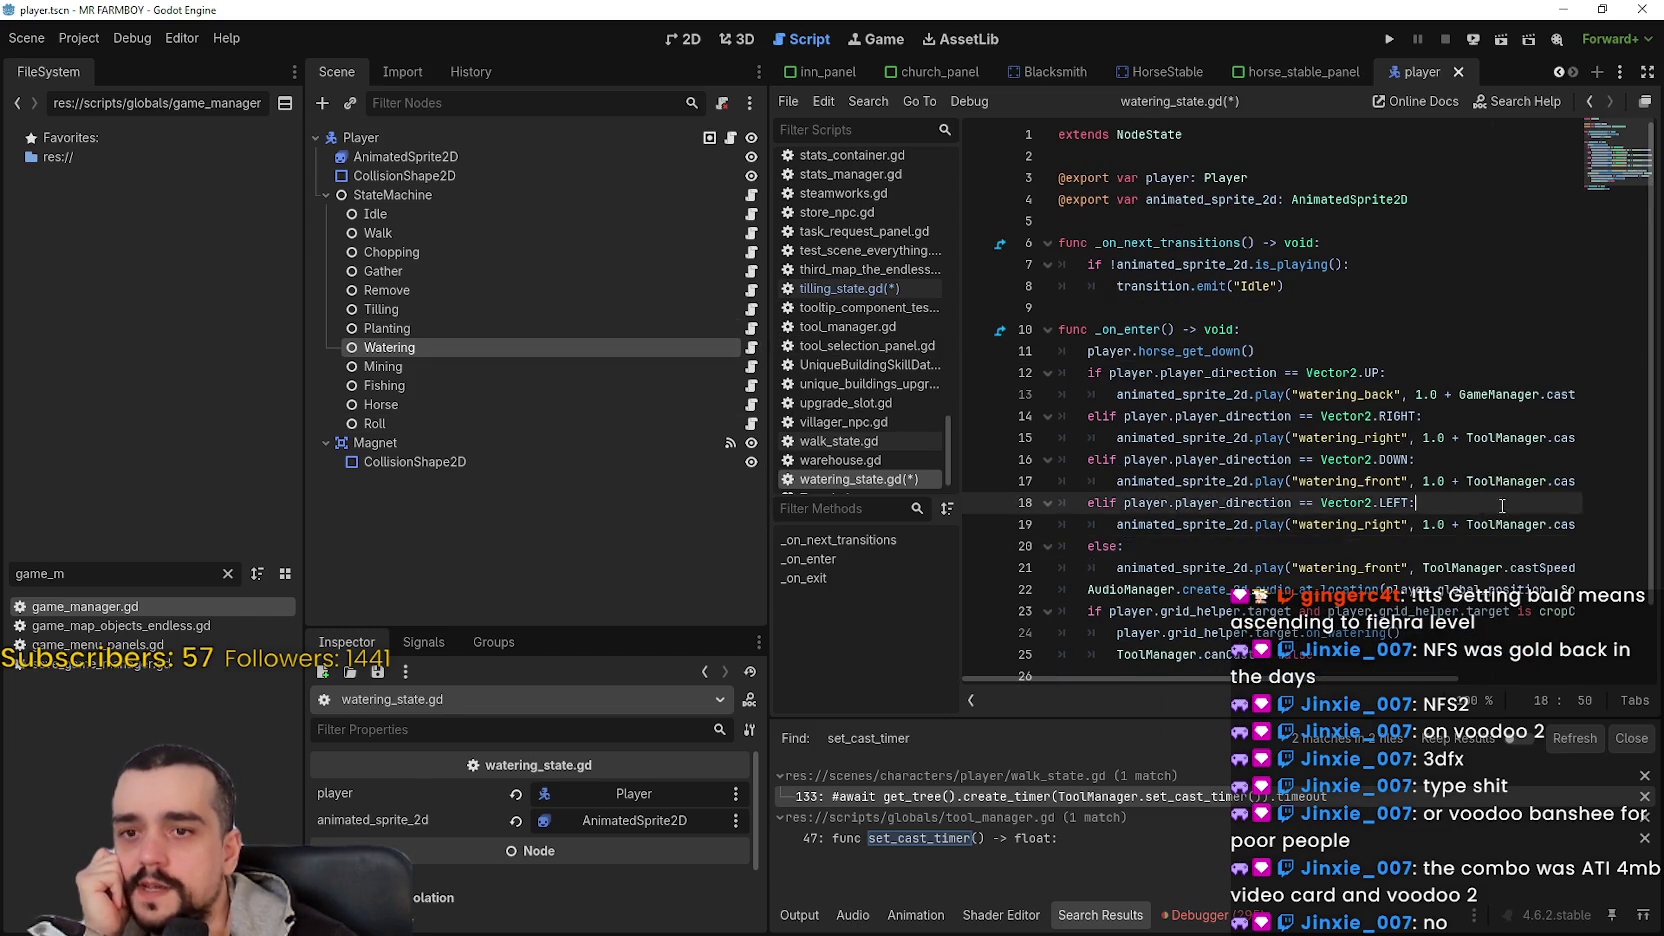
- Rename castSpeed to watering_speed in line 13's GameManager reference
double_click(1510, 394)
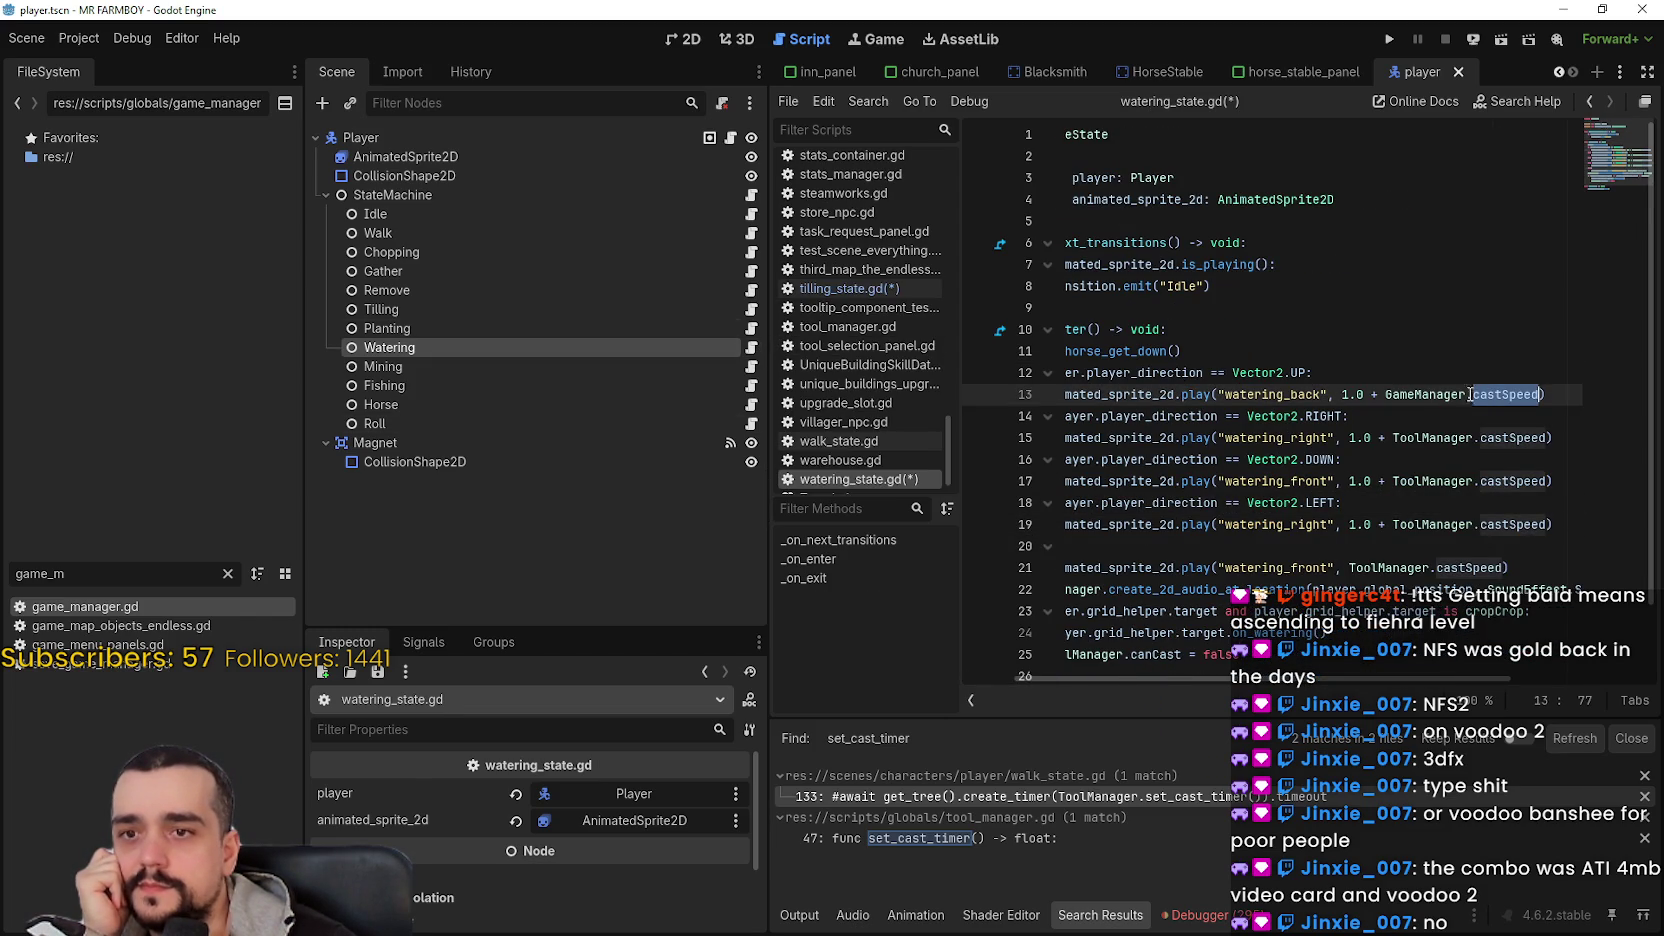
double_click(1420, 394)
left_click(1494, 415)
double_click(1505, 394)
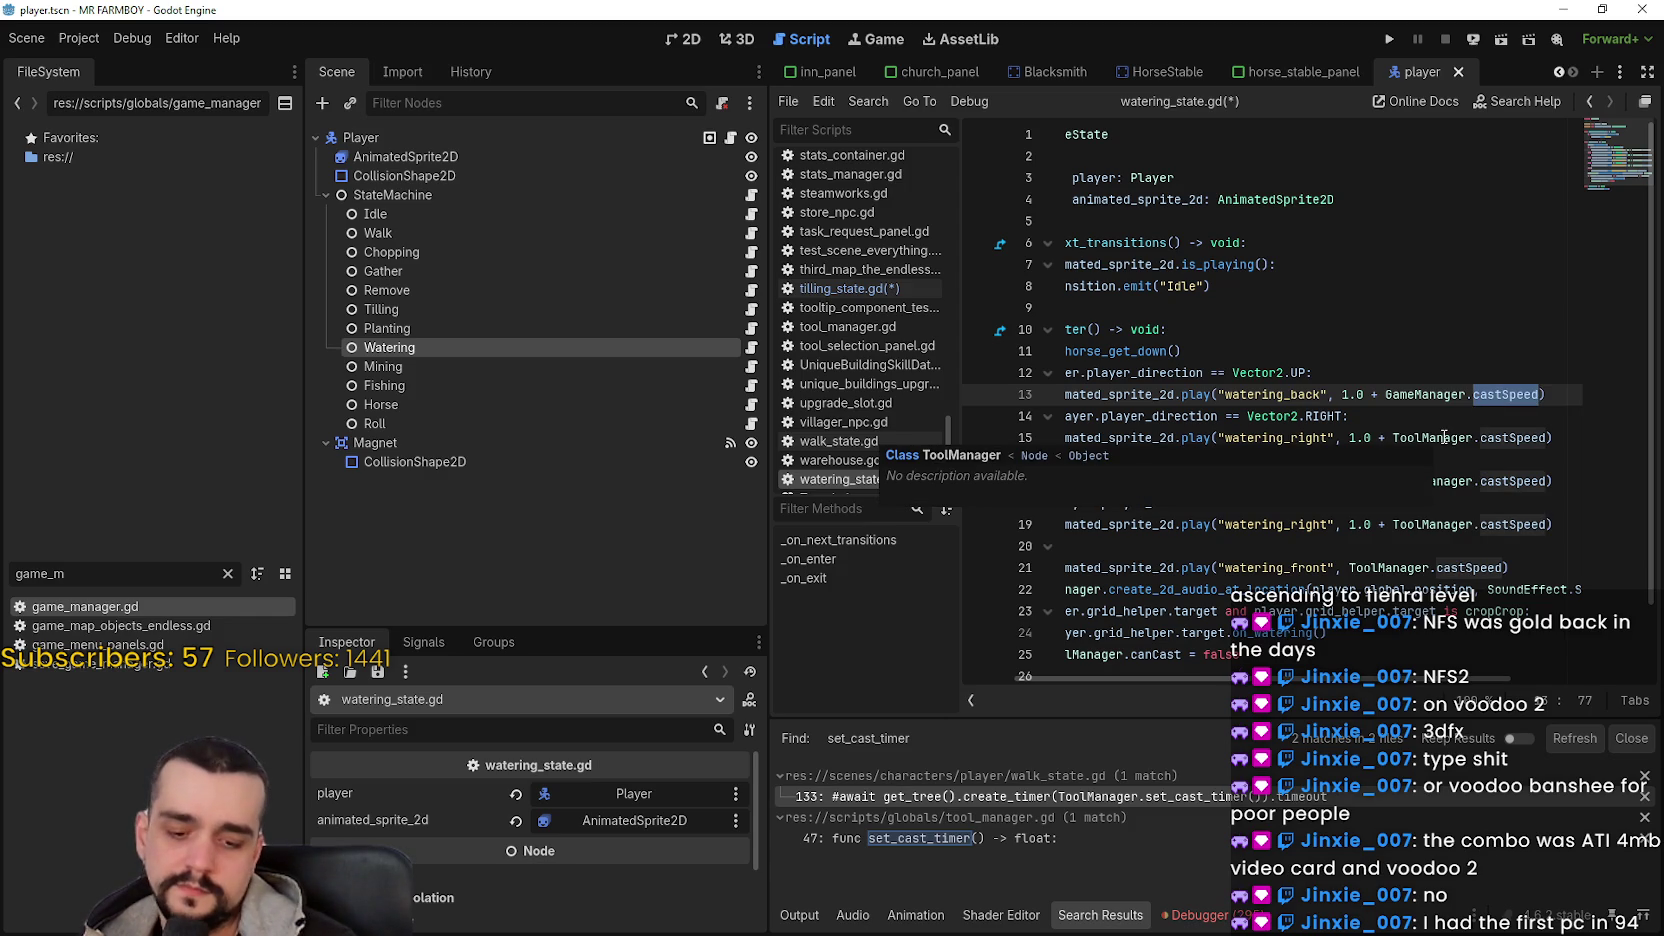
type("watering_speed")
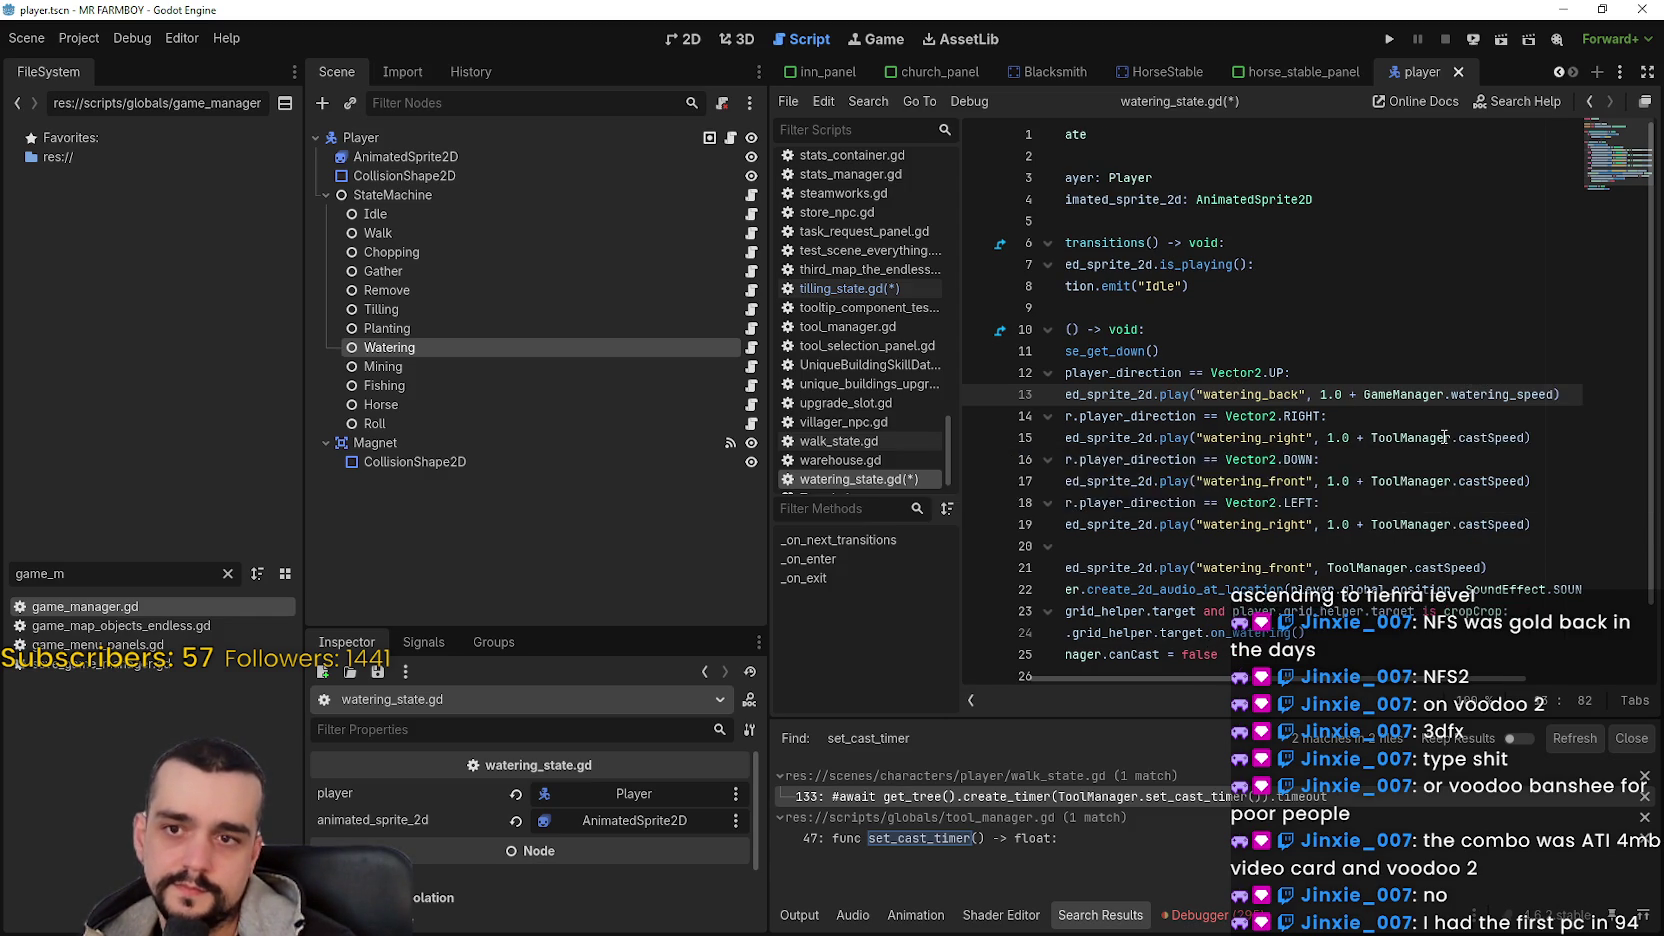
double_click(1505, 394)
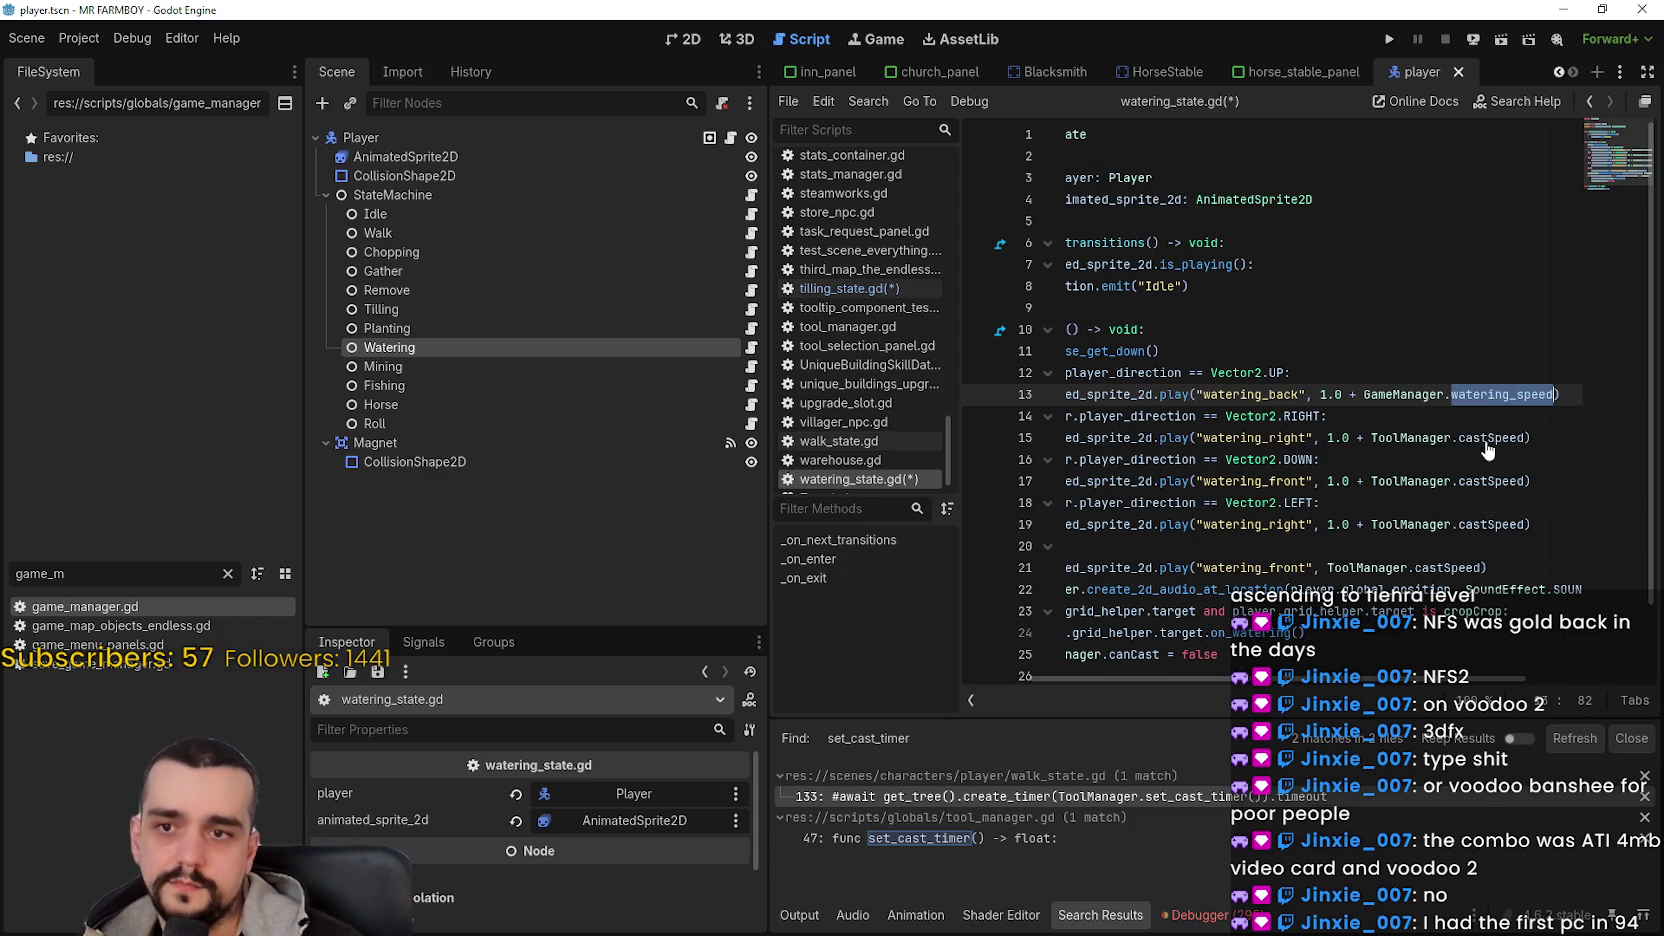
- Replace ToolManager.castSpeed with GameManager.watering_speed on lines 15, 17 and 19
double_click(1490, 437)
mouse_move(1490, 437)
left_mouse_down()
mouse_move(1440, 437)
mouse_move(1428, 518)
left_mouse_up()
type("GameManager.watering_speed")
left_click(1450, 481)
double_click(1450, 481)
type("GameManager.watering_speed")
left_click(1450, 524)
double_click(1450, 524)
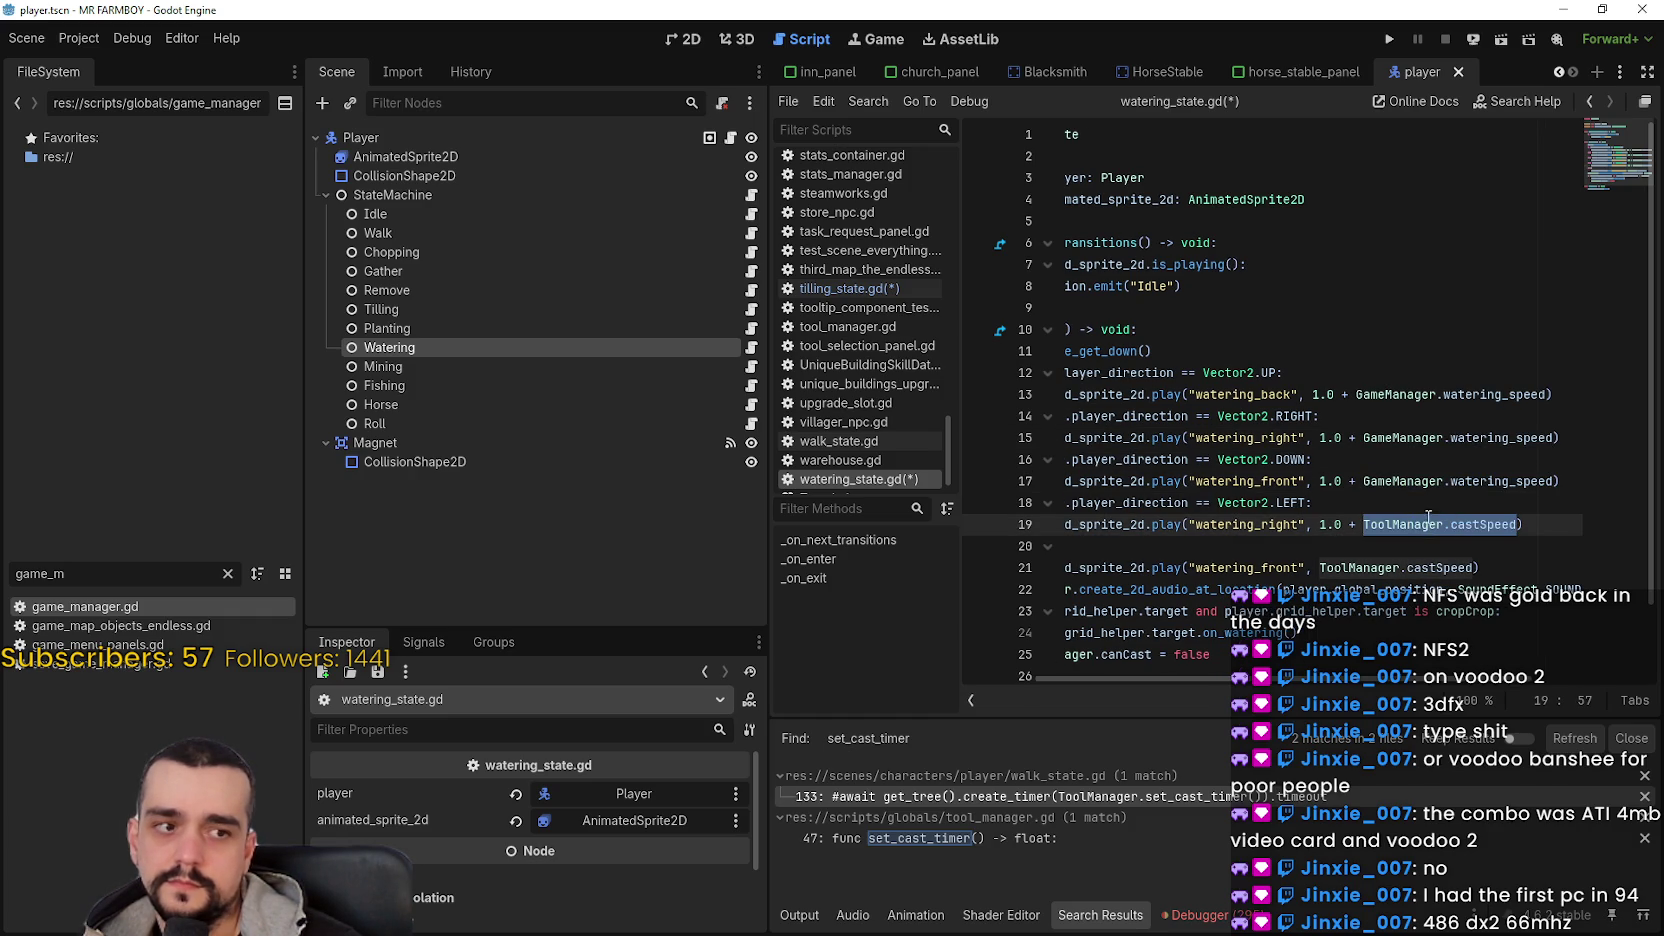
type("GameManager.watering_speed")
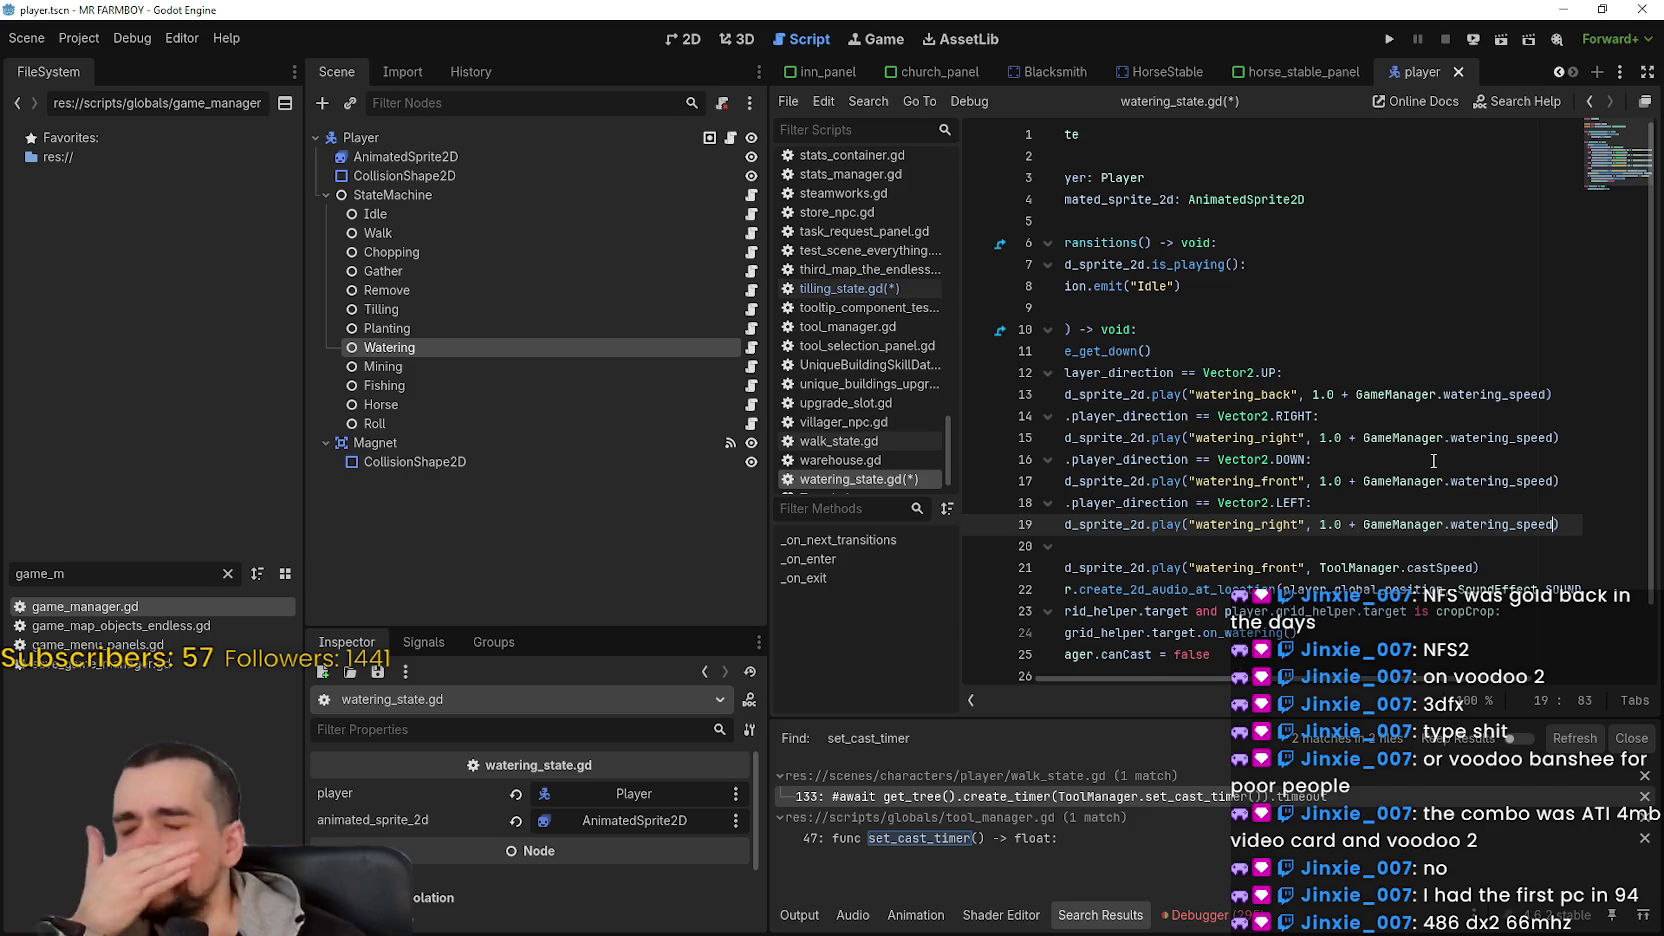
- Replace line 21's ToolManager.castSpeed with GameManager.watering_speed and save the scripts
left_click(1411, 502)
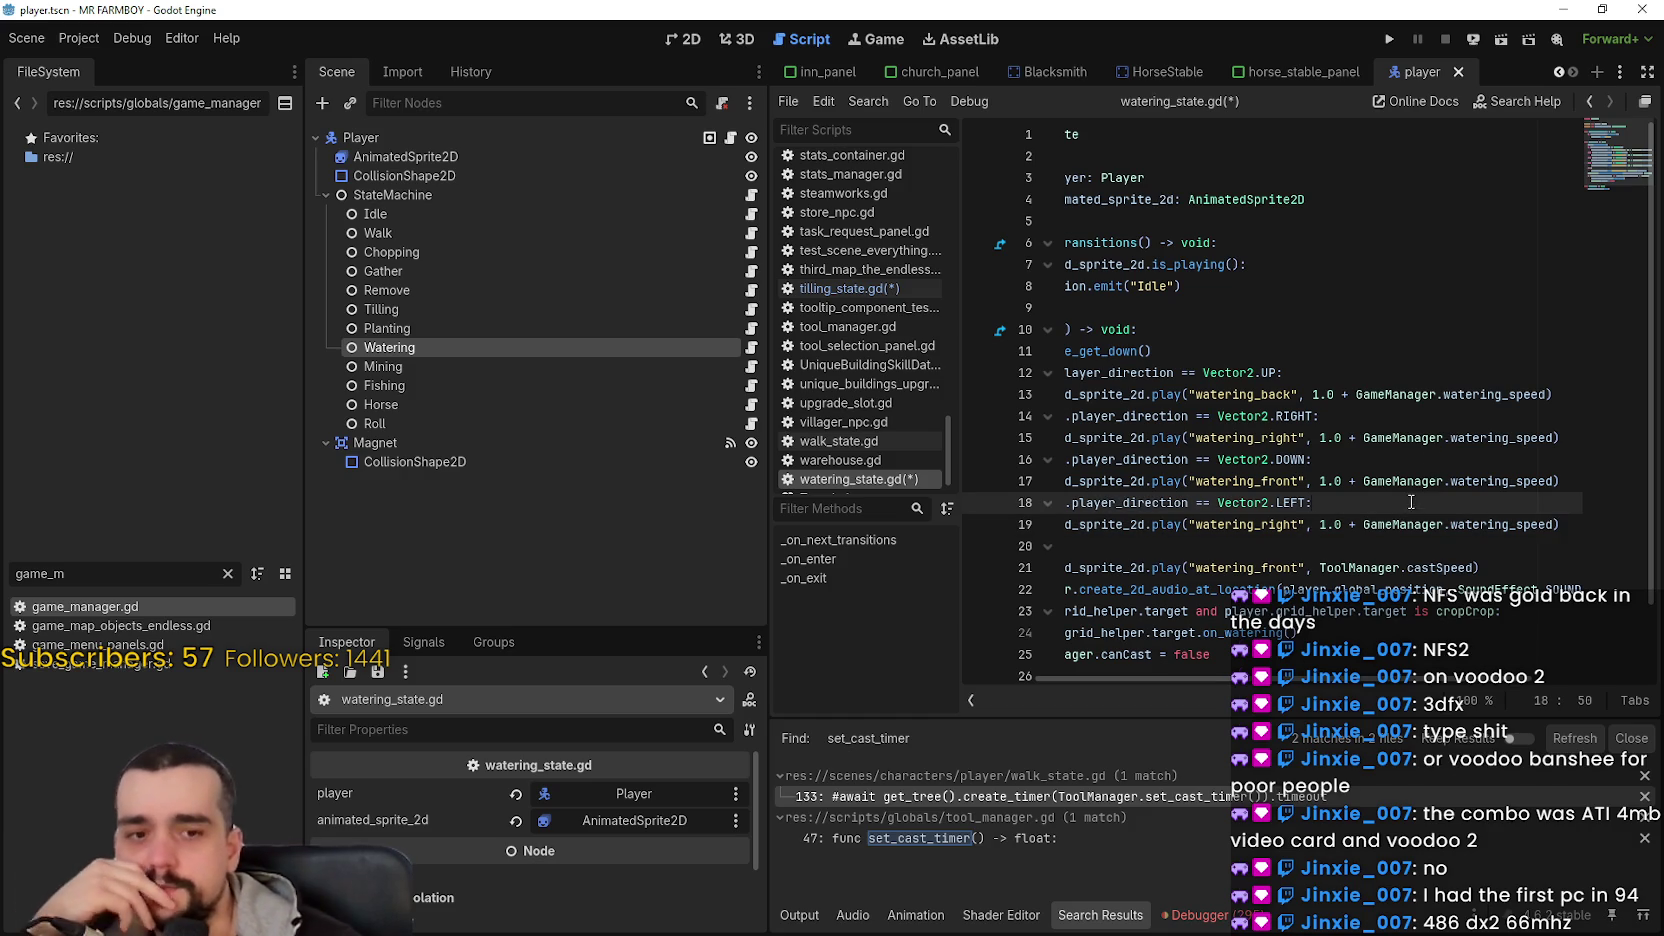
left_click(1447, 542)
left_click_drag(1228, 524, 1060, 416)
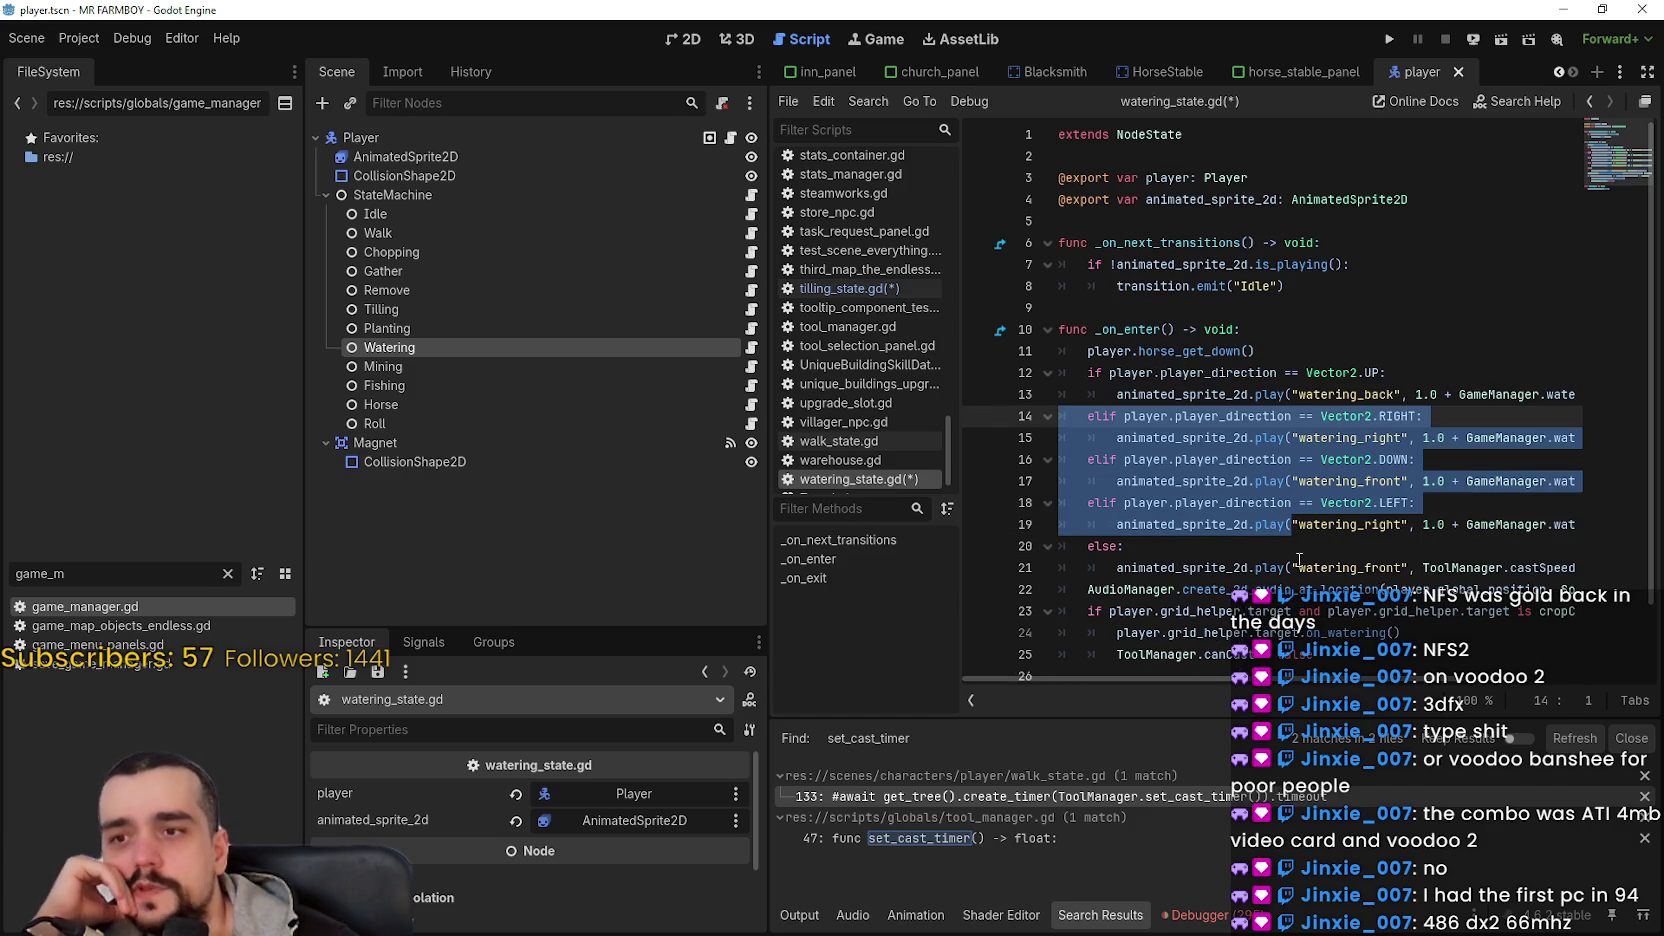
left_click_drag(1545, 568, 1588, 568)
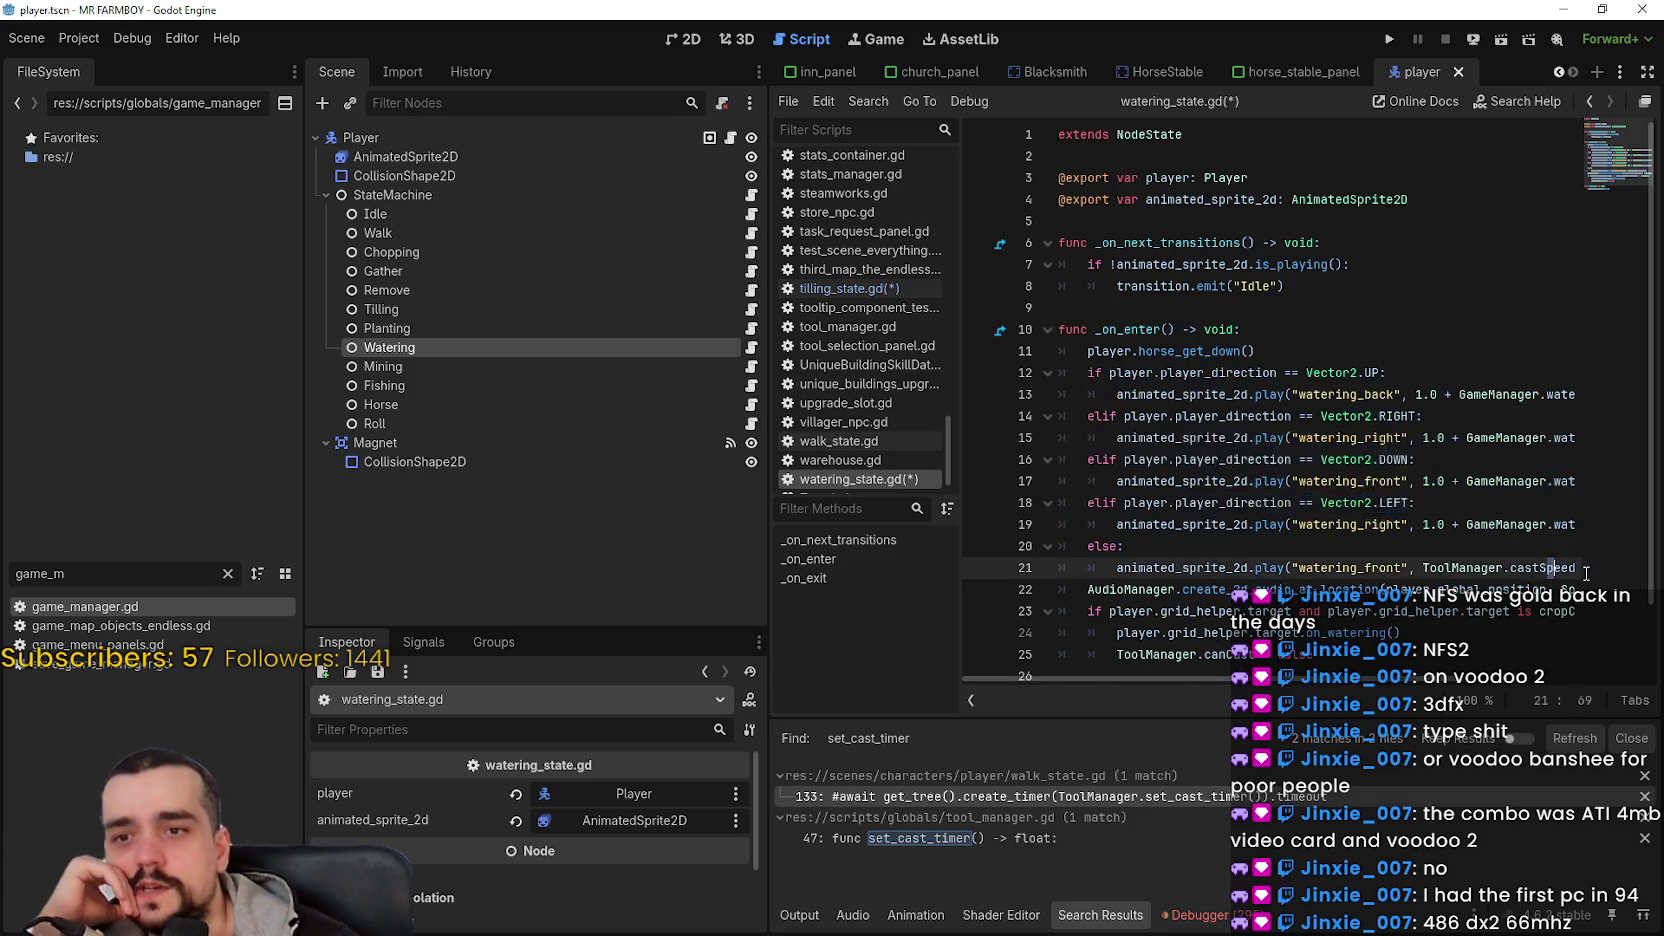
left_click(1480, 567)
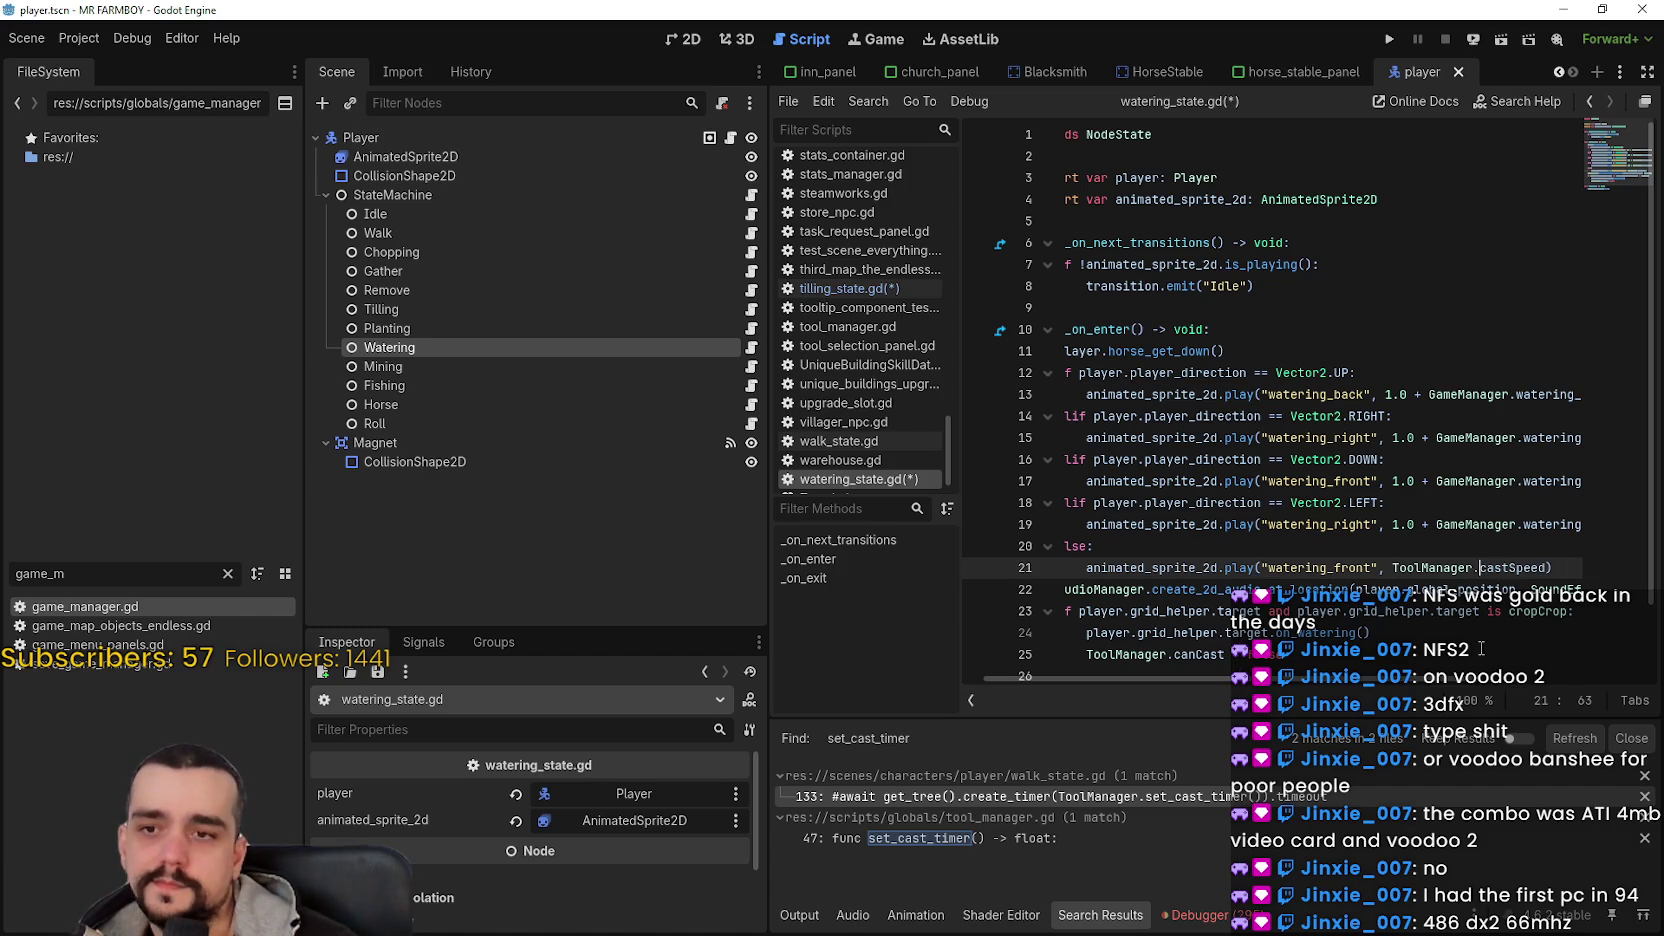
double_click(1472, 567)
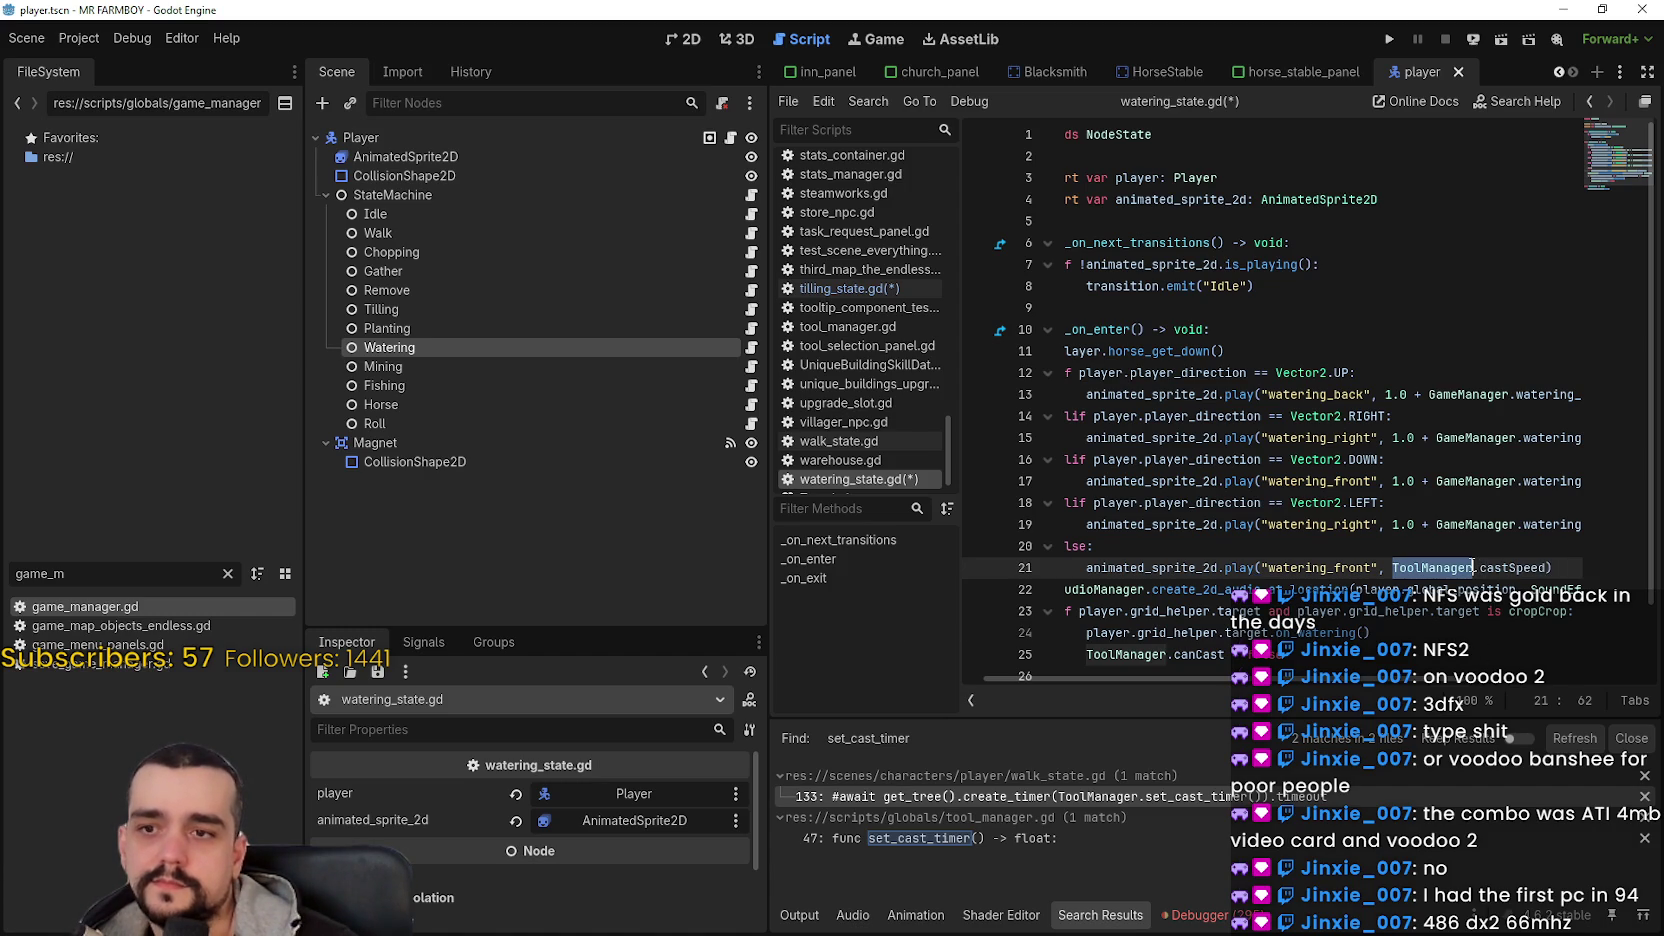
left_click_drag(1472, 567, 1516, 567)
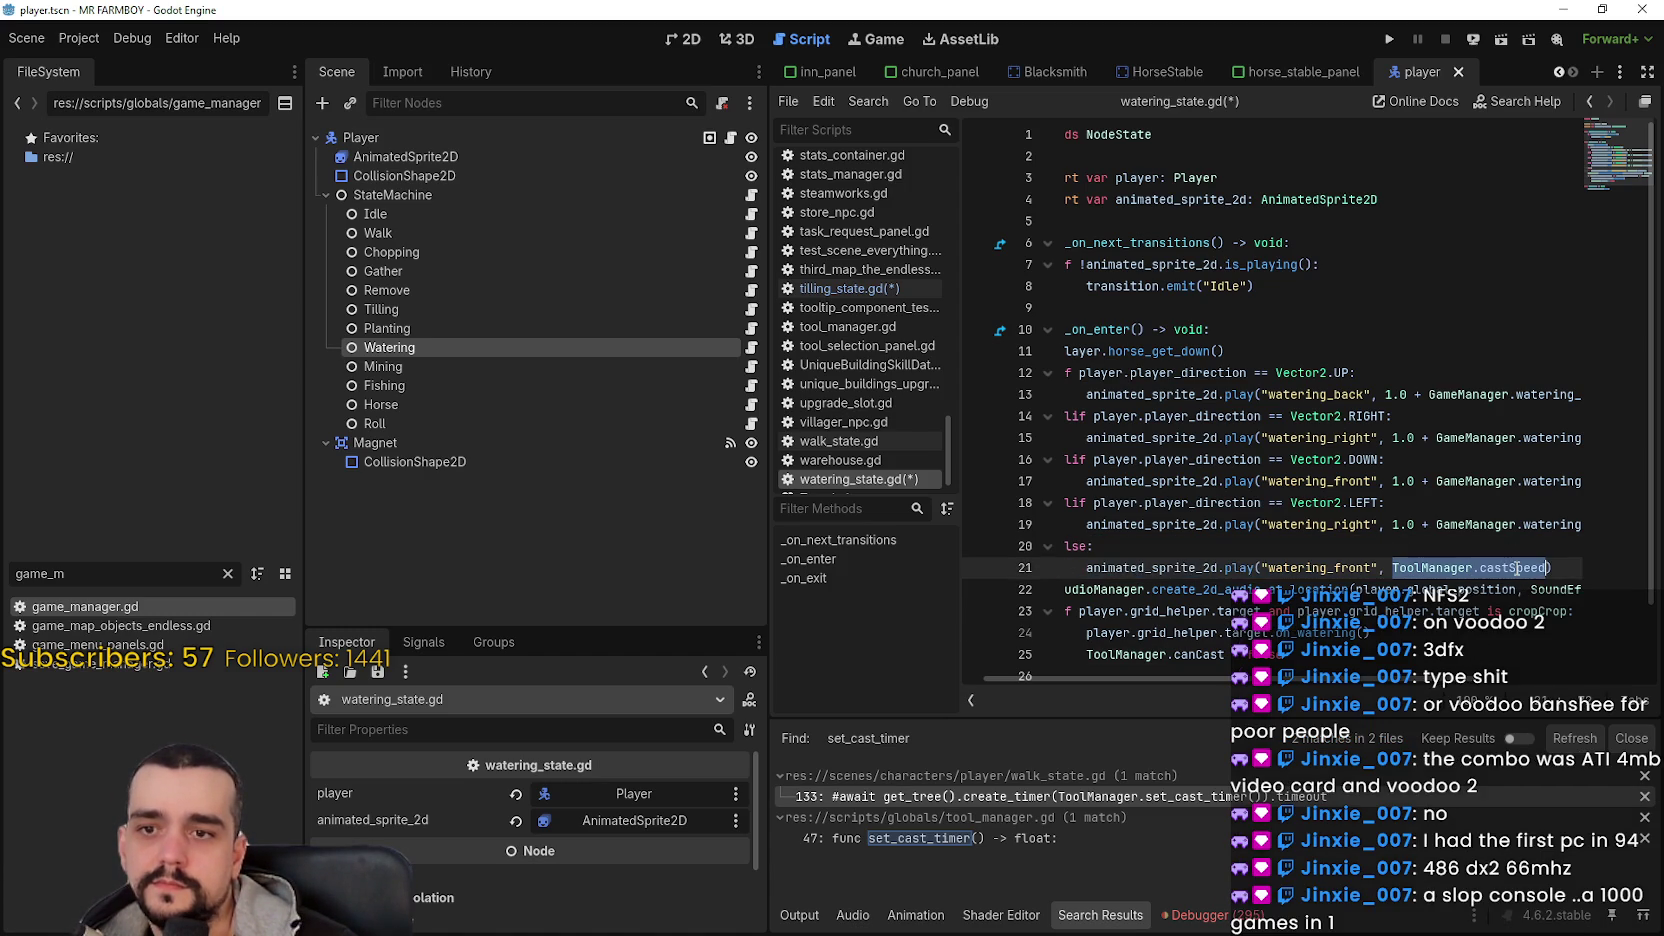
type("GameManager.watering_speed")
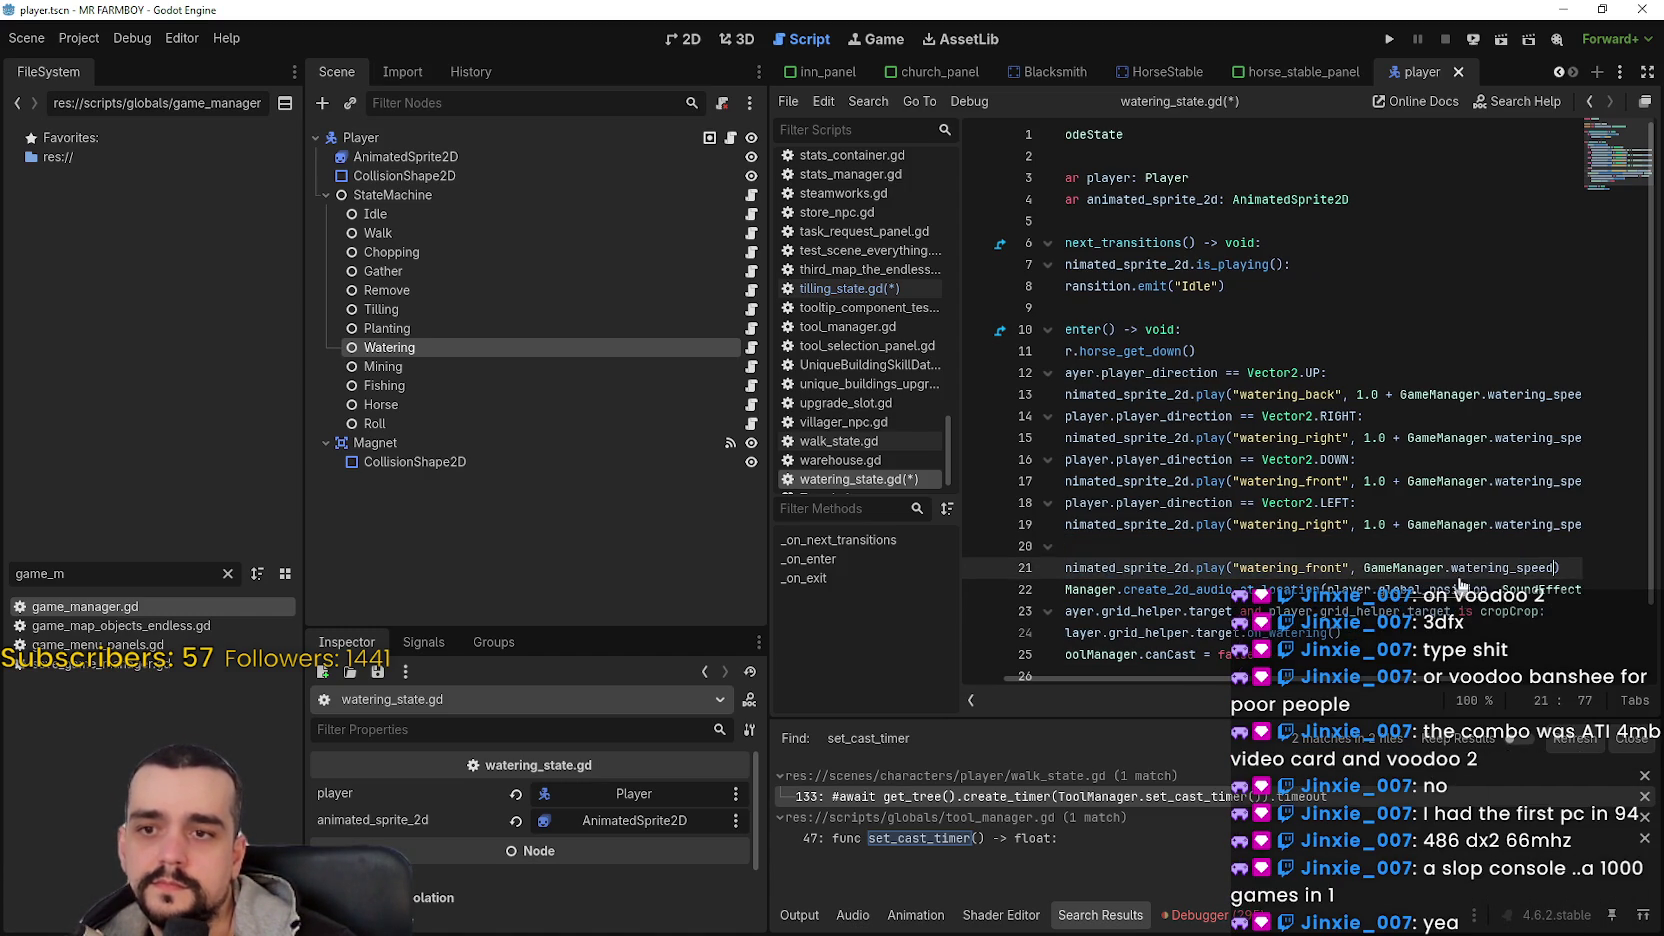
left_click(1449, 546)
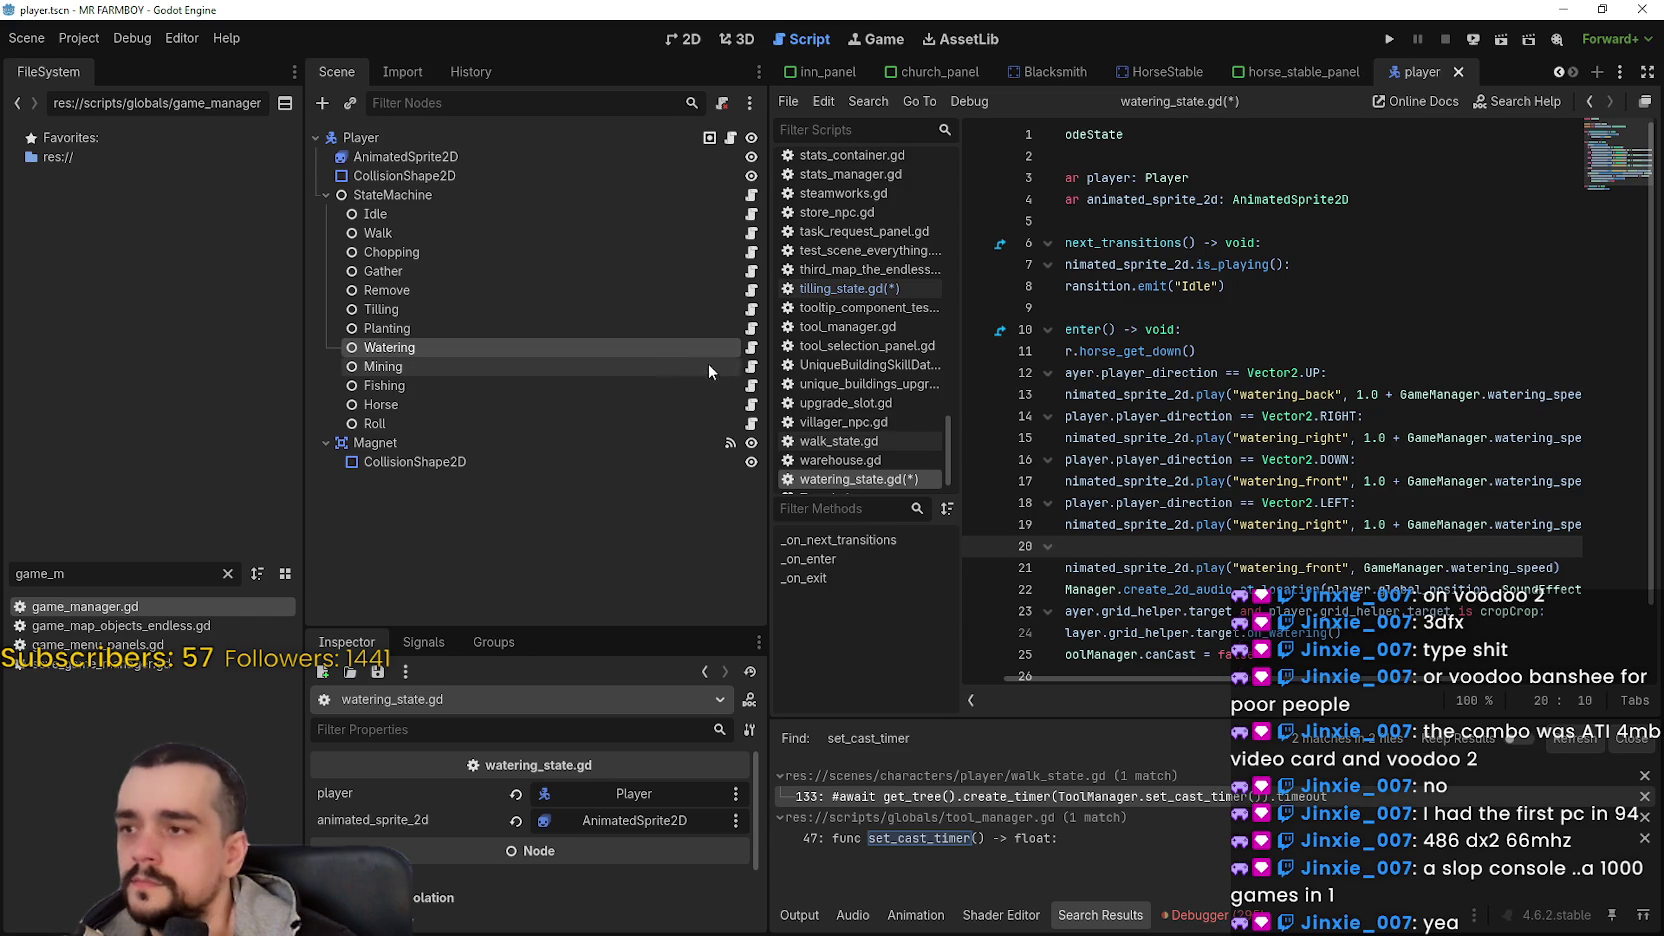
key("ctrl+s")
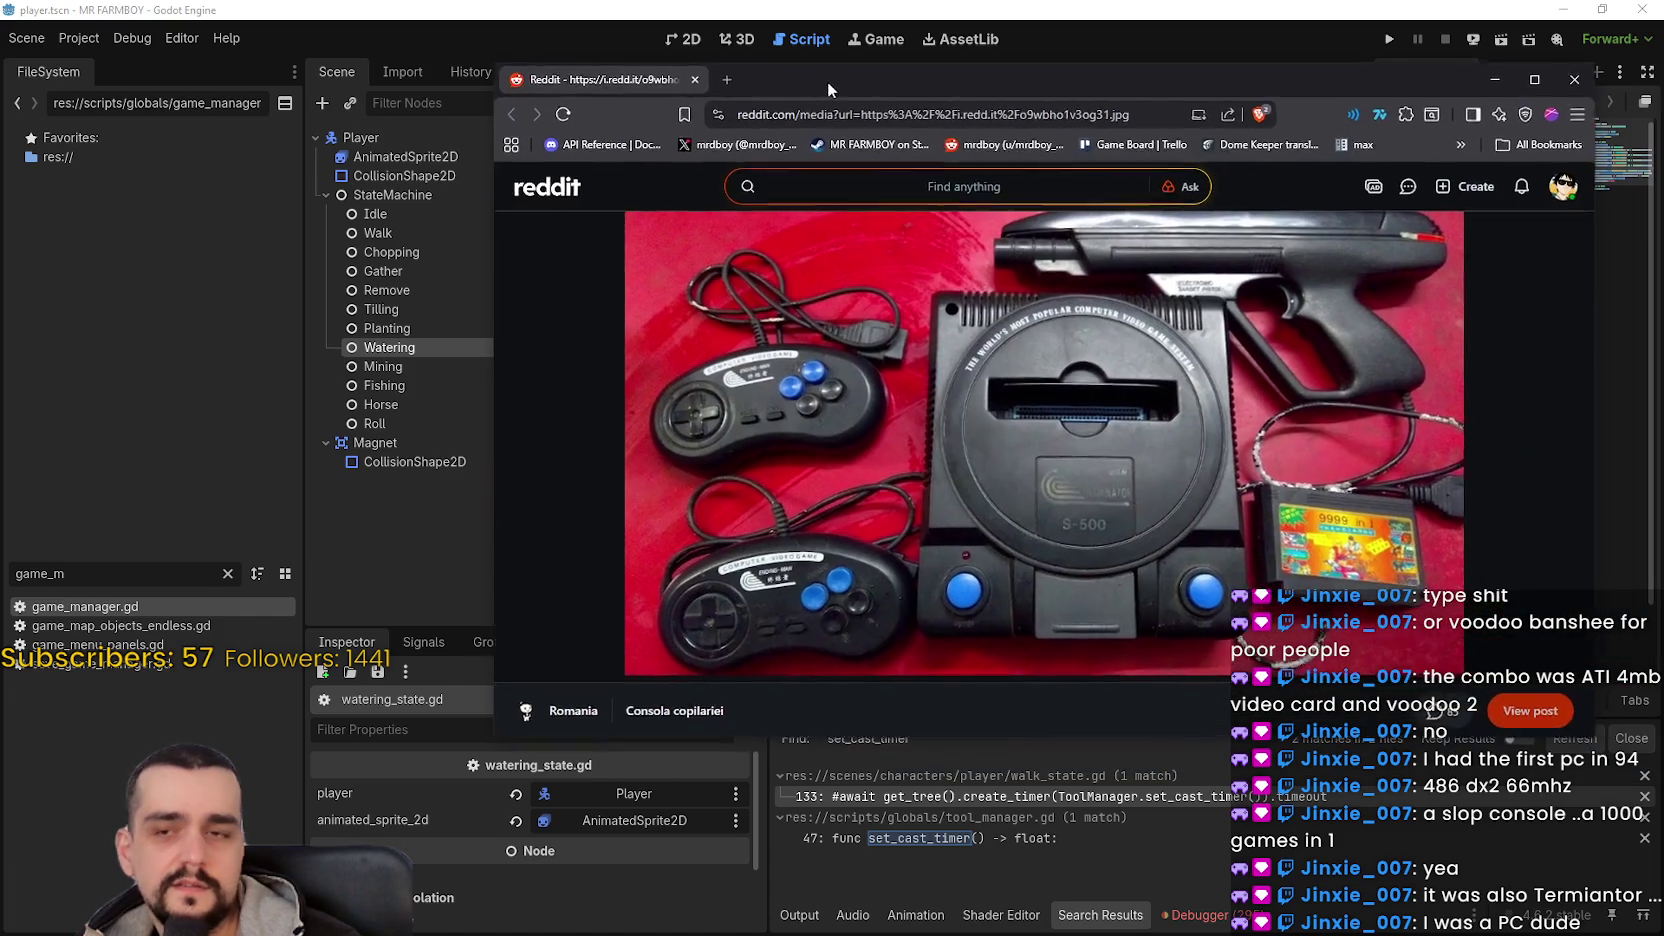
- Drag the Reddit browser window over the Godot editor
left_click_drag(827, 81, 644, 51)
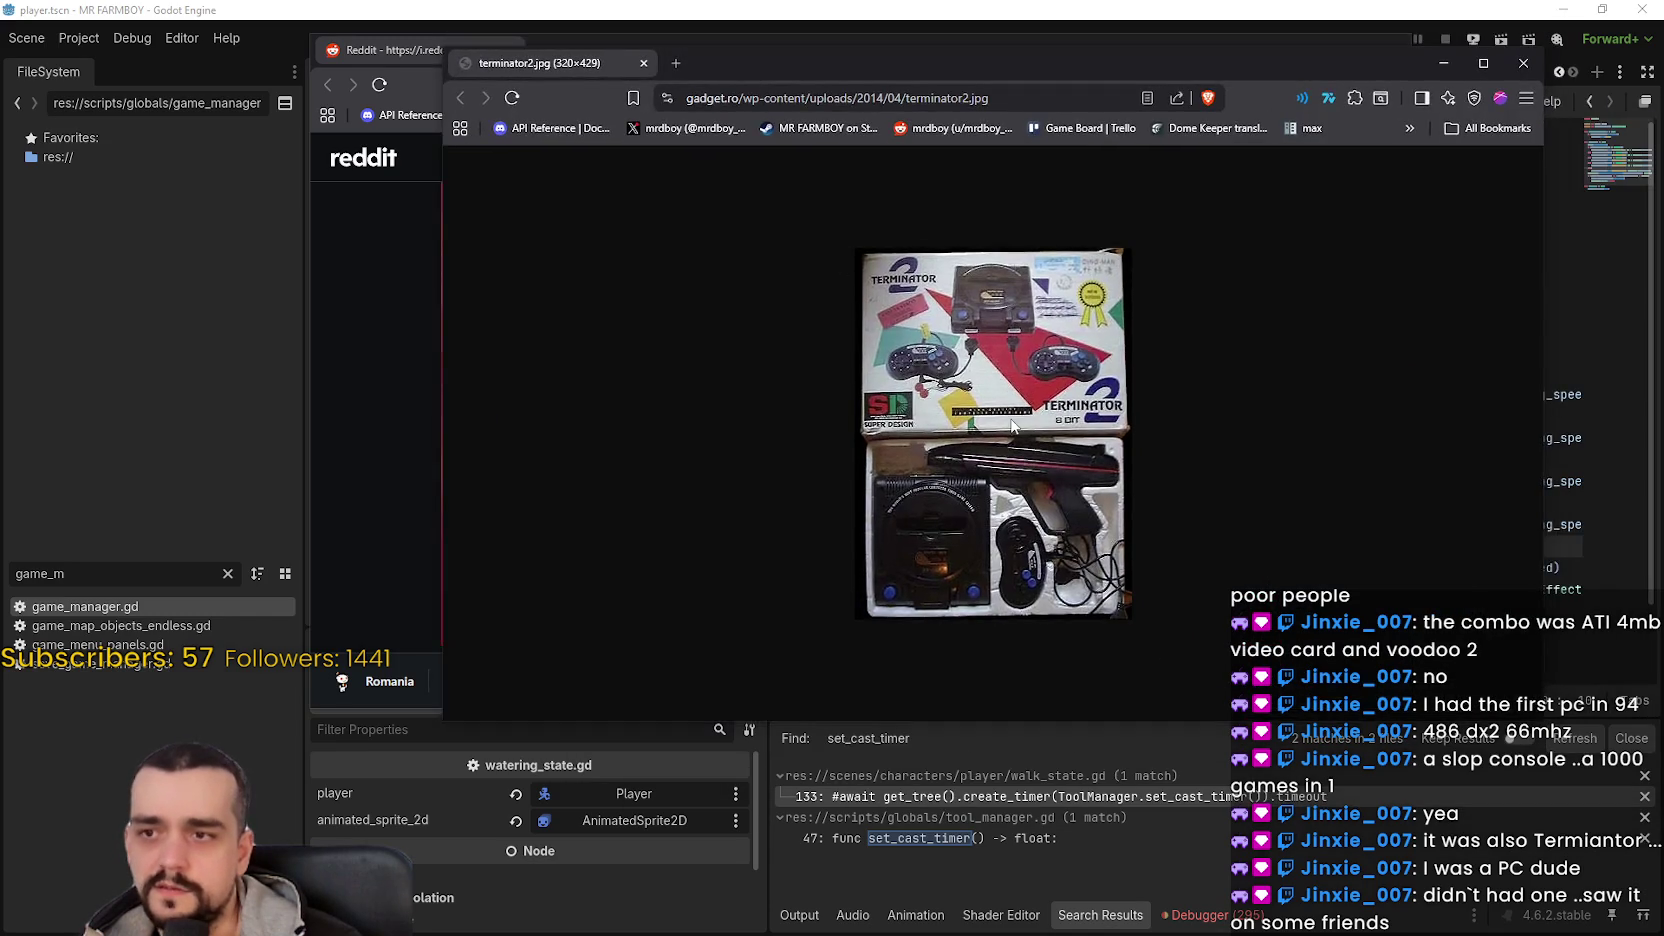
- Zoom into and scroll the Terminator 2 console photo, then close both browser windows
key("ctrl+plus")
key("ctrl+plus")
key("ctrl+plus")
key("ctrl+plus")
key("ctrl+plus")
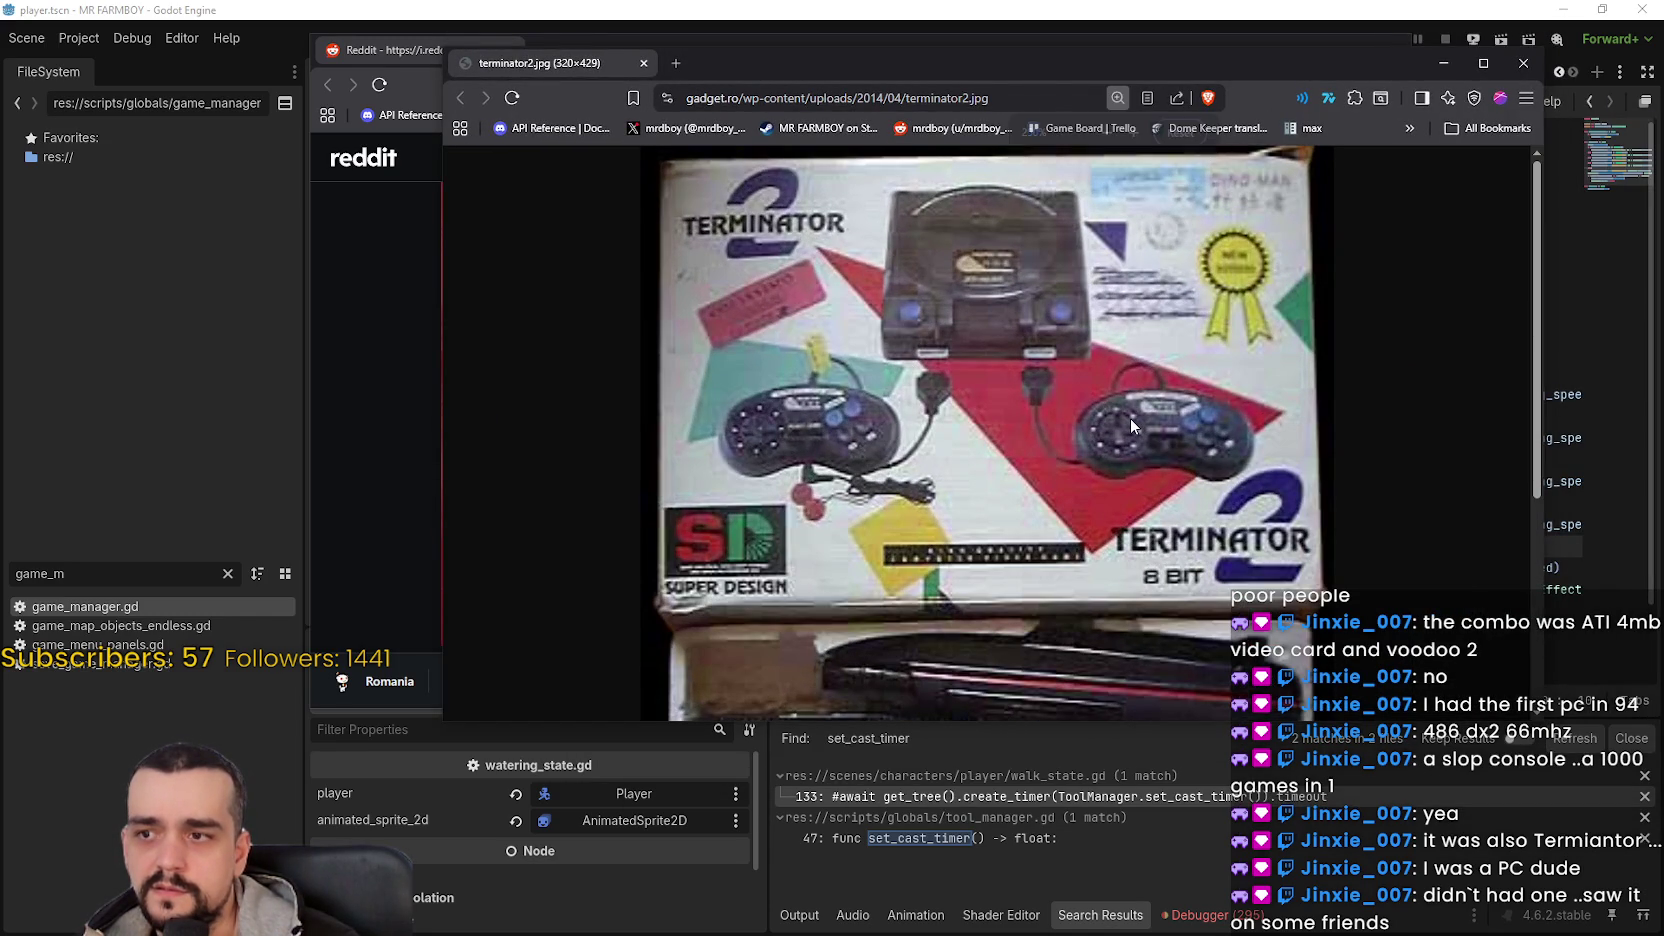
scroll(990, 358, "down", 3)
scroll(990, 362, "down", 1)
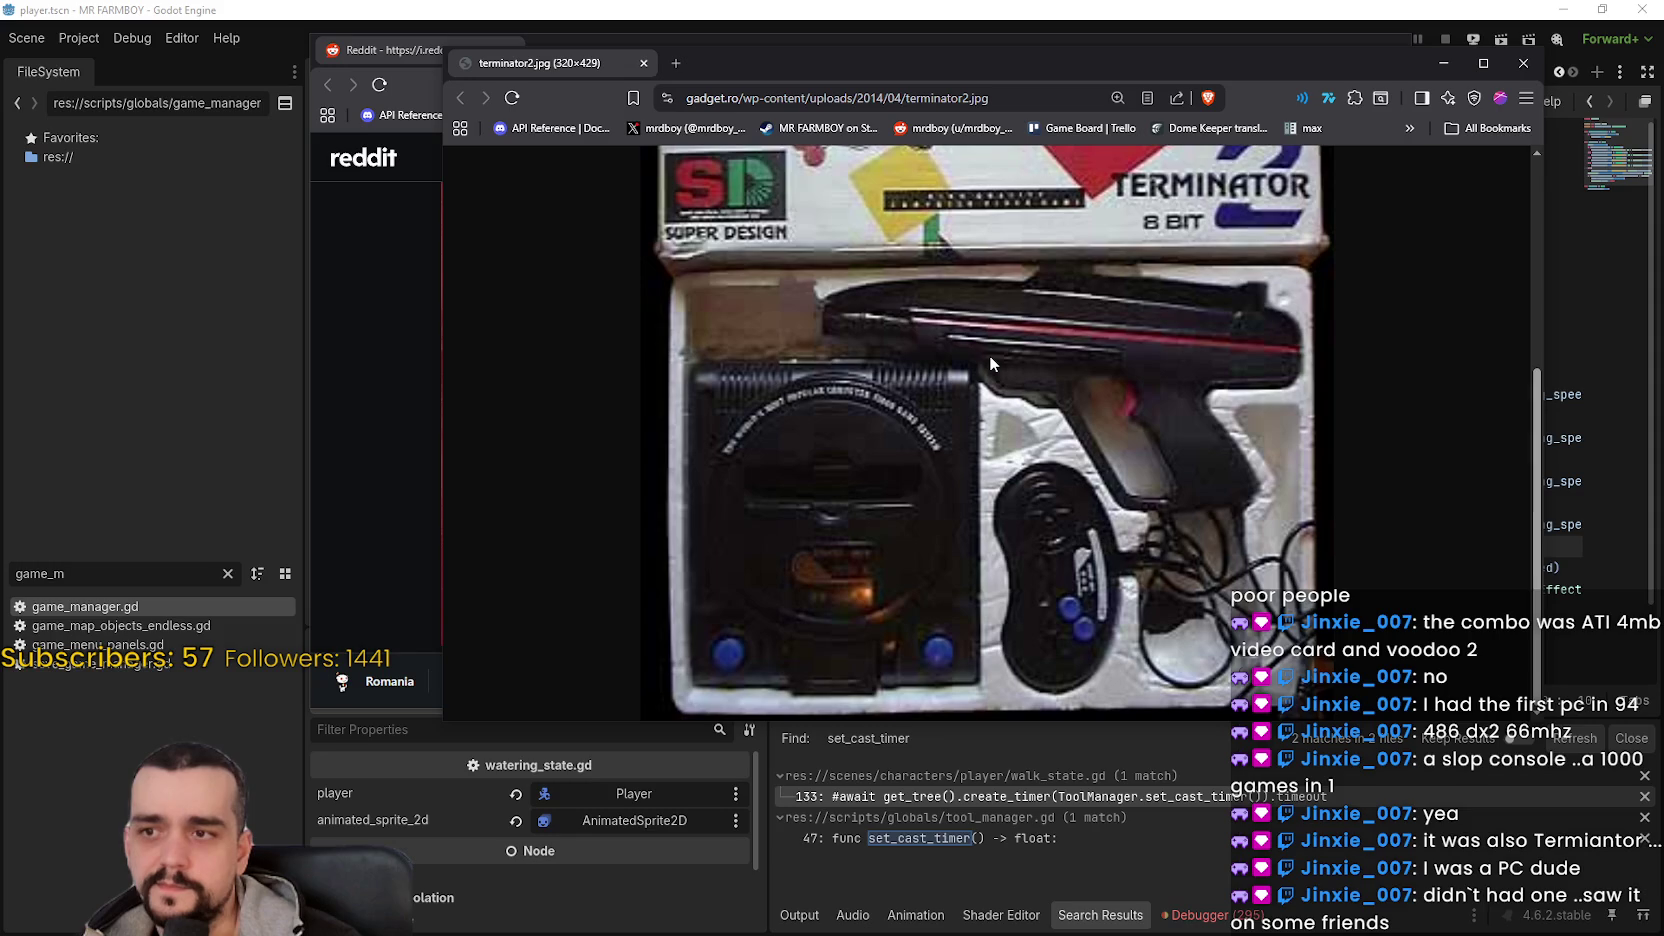
scroll(989, 355, "up", 2)
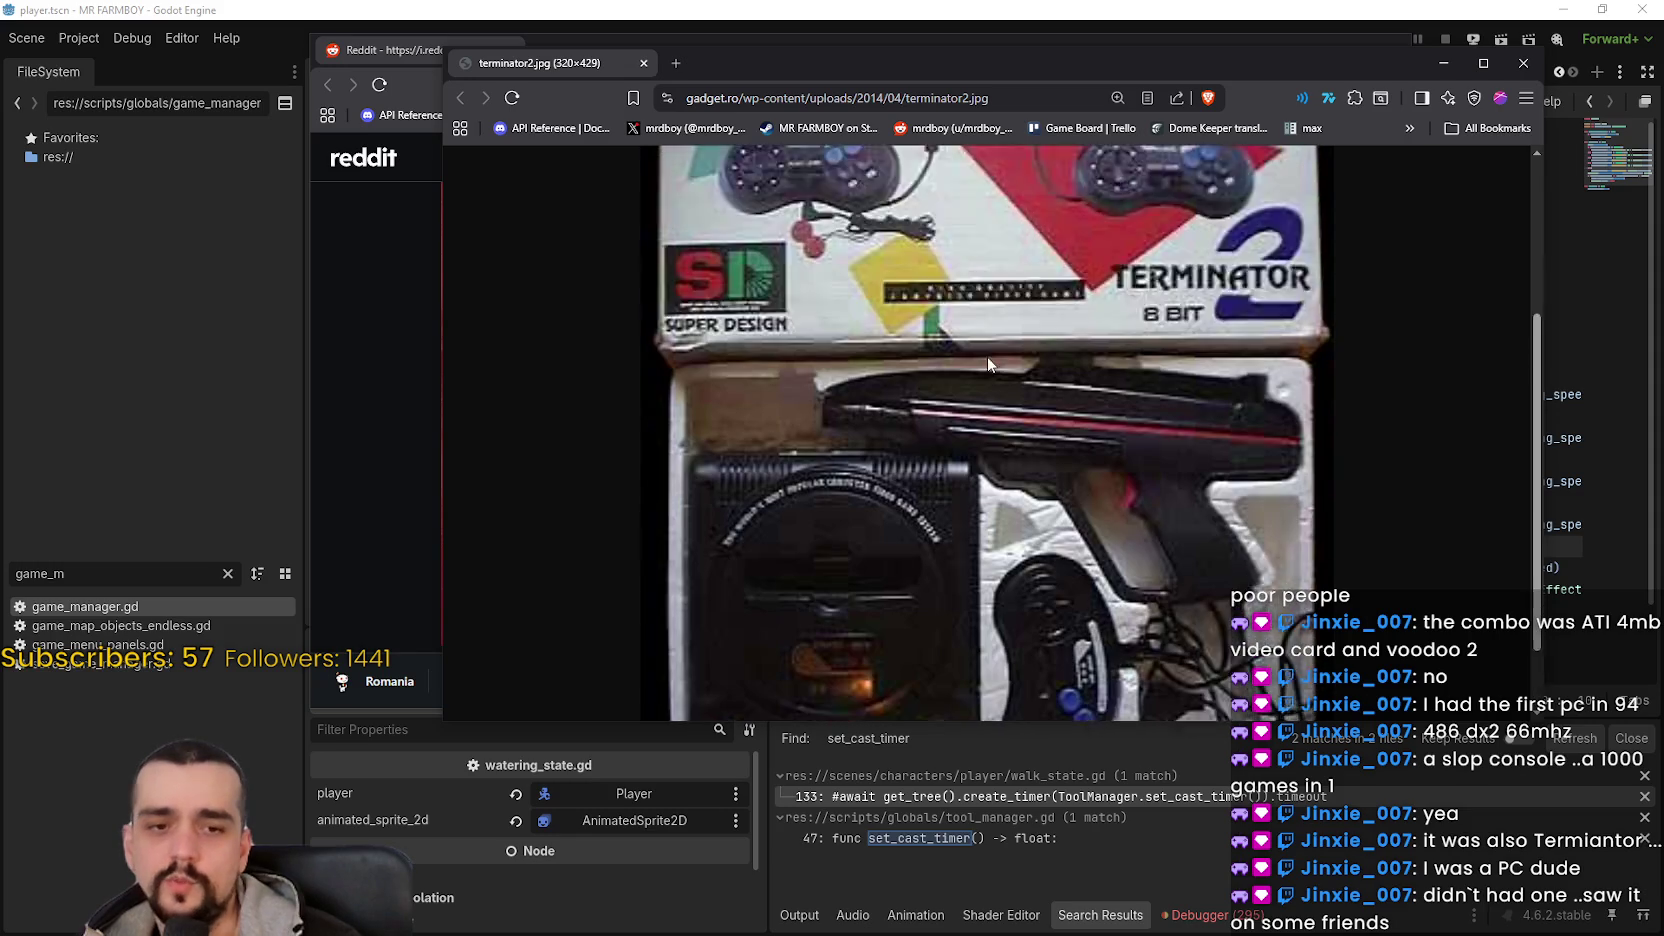
scroll(987, 356, "down", 2)
scroll(987, 354, "up", 4)
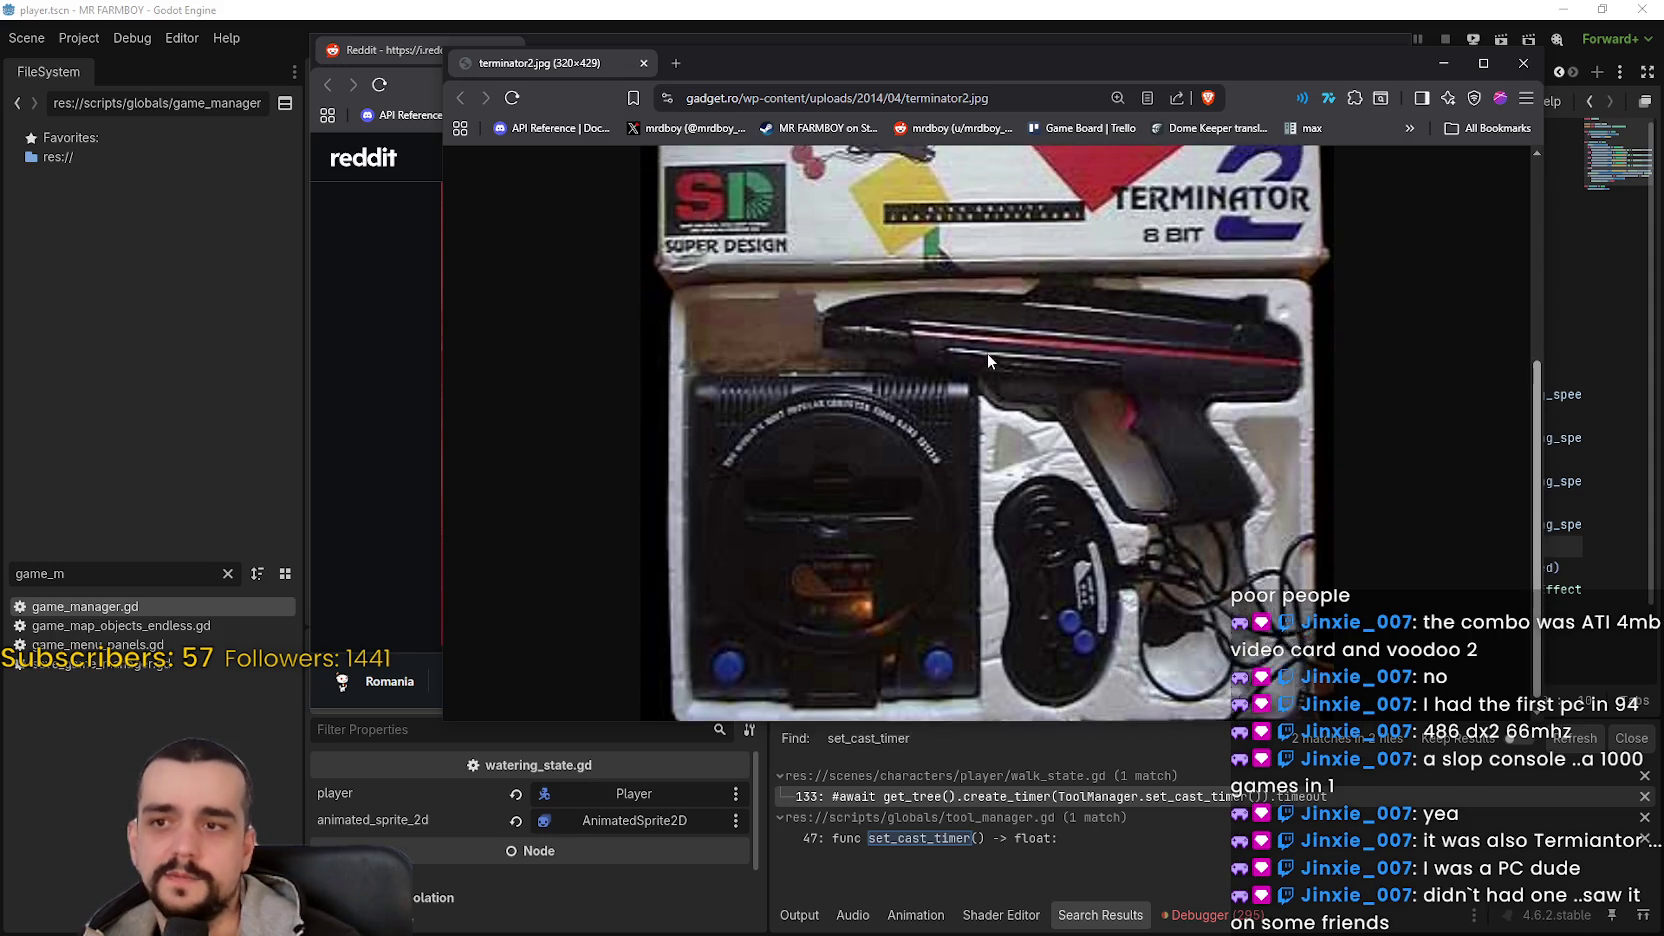
scroll(985, 363, "down", 3)
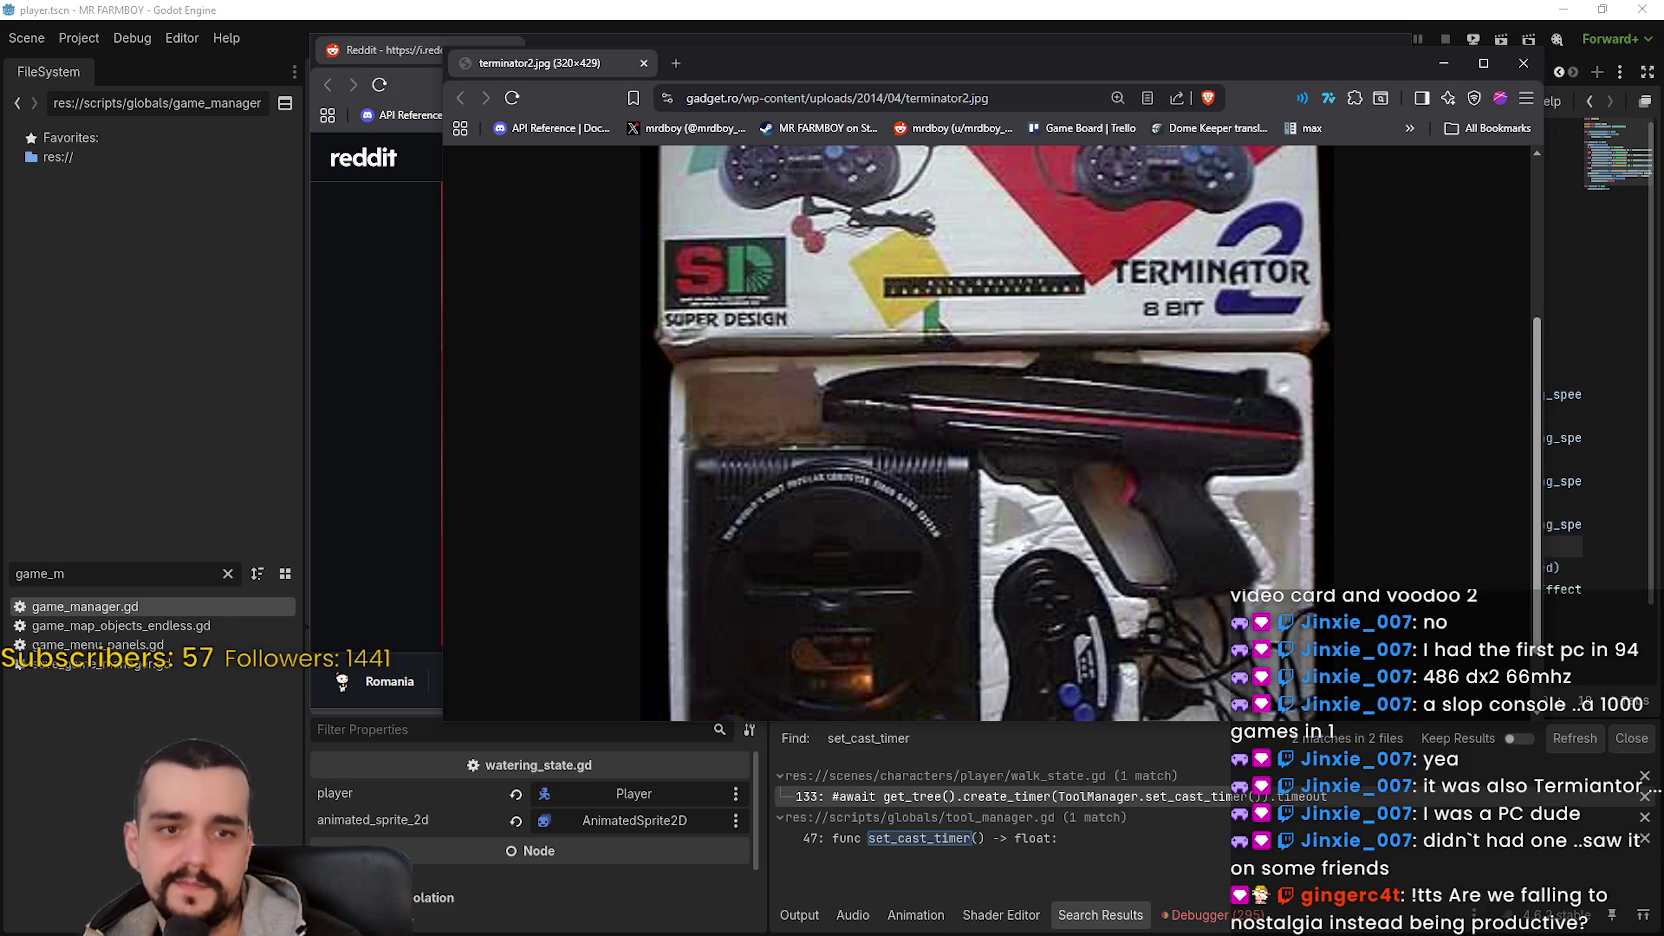
left_click(1523, 63)
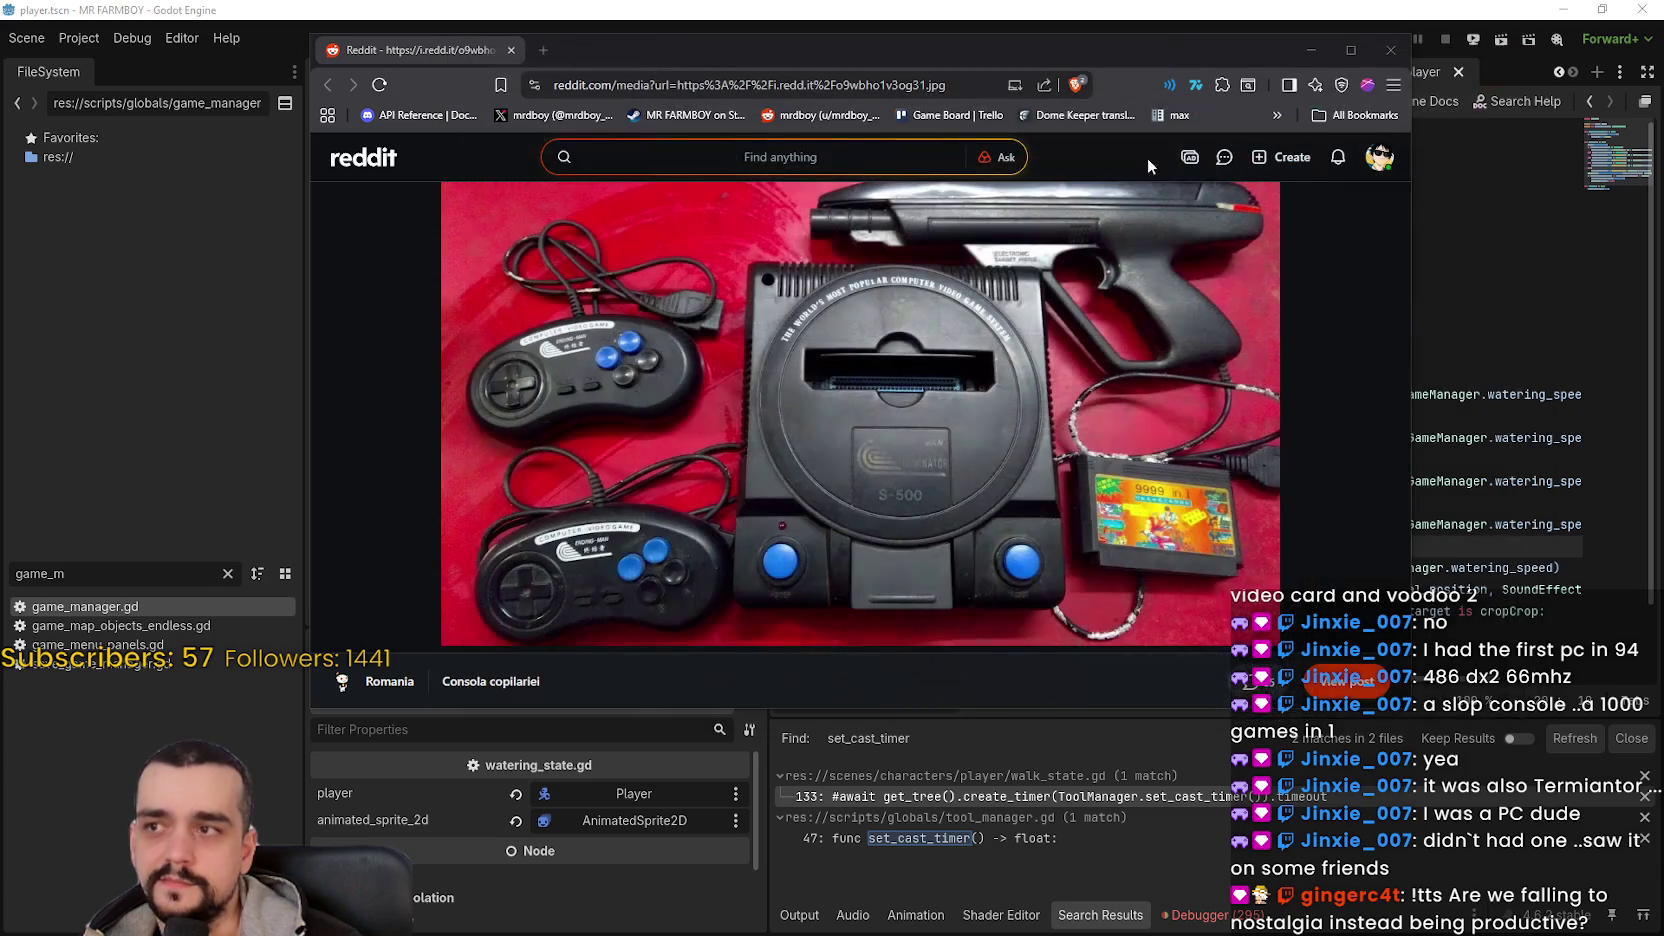
left_click(1401, 52)
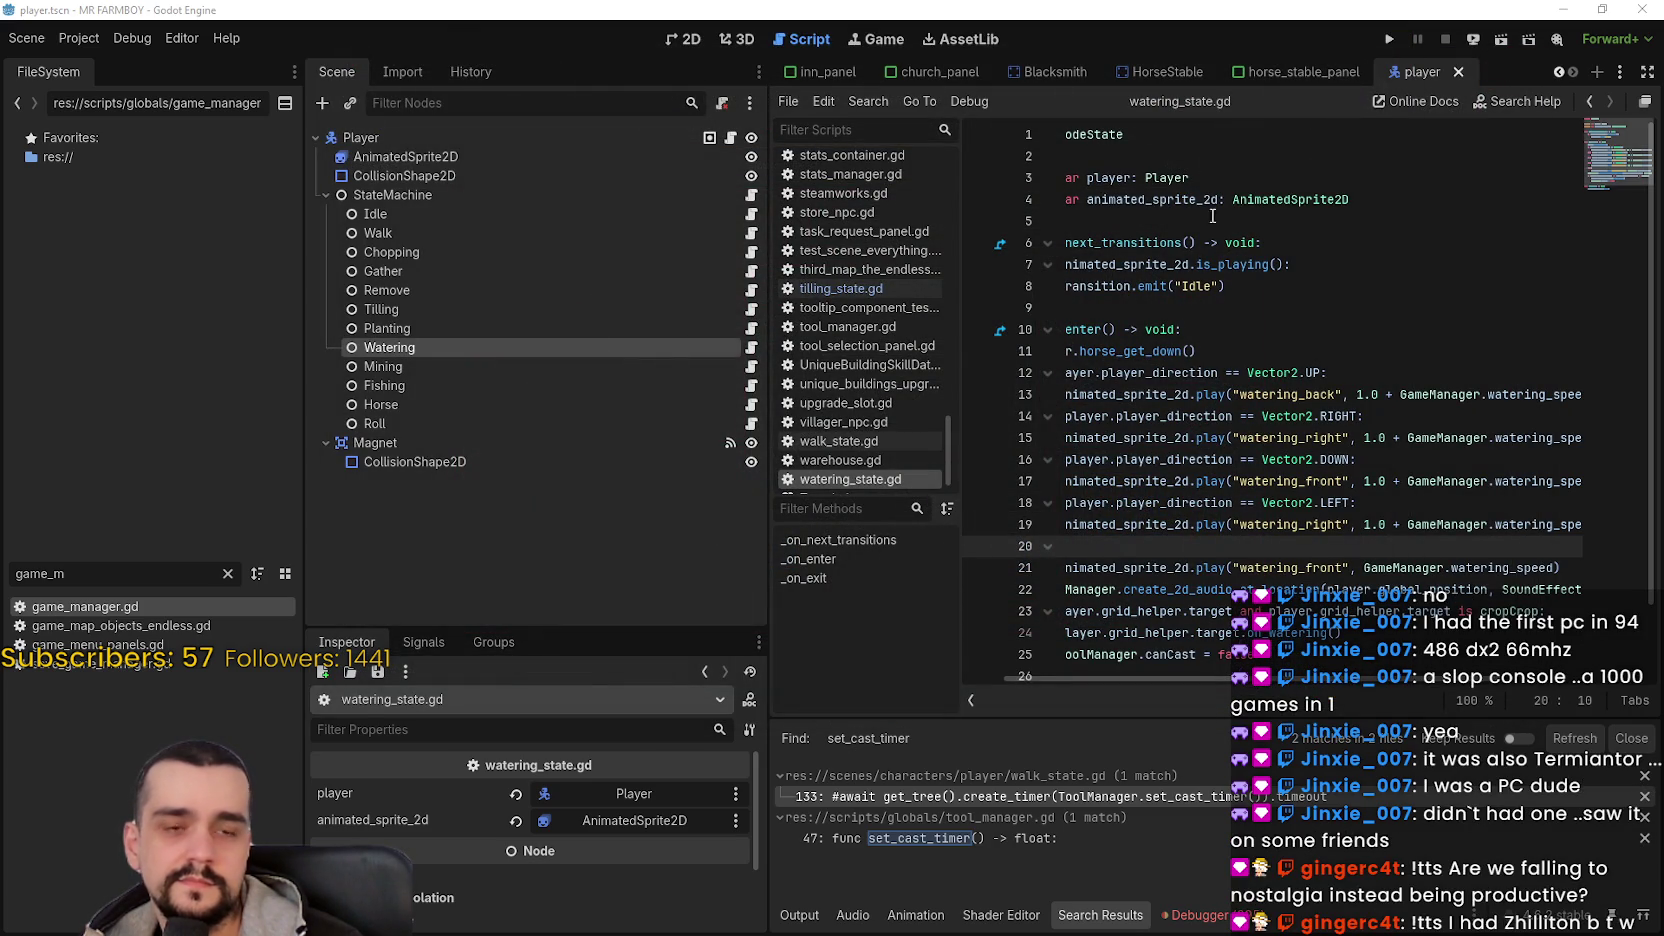
- Select the '1.0 +' speed offset on line 21 of the planting state script
left_click(1258, 416)
mouse_move(1267, 363)
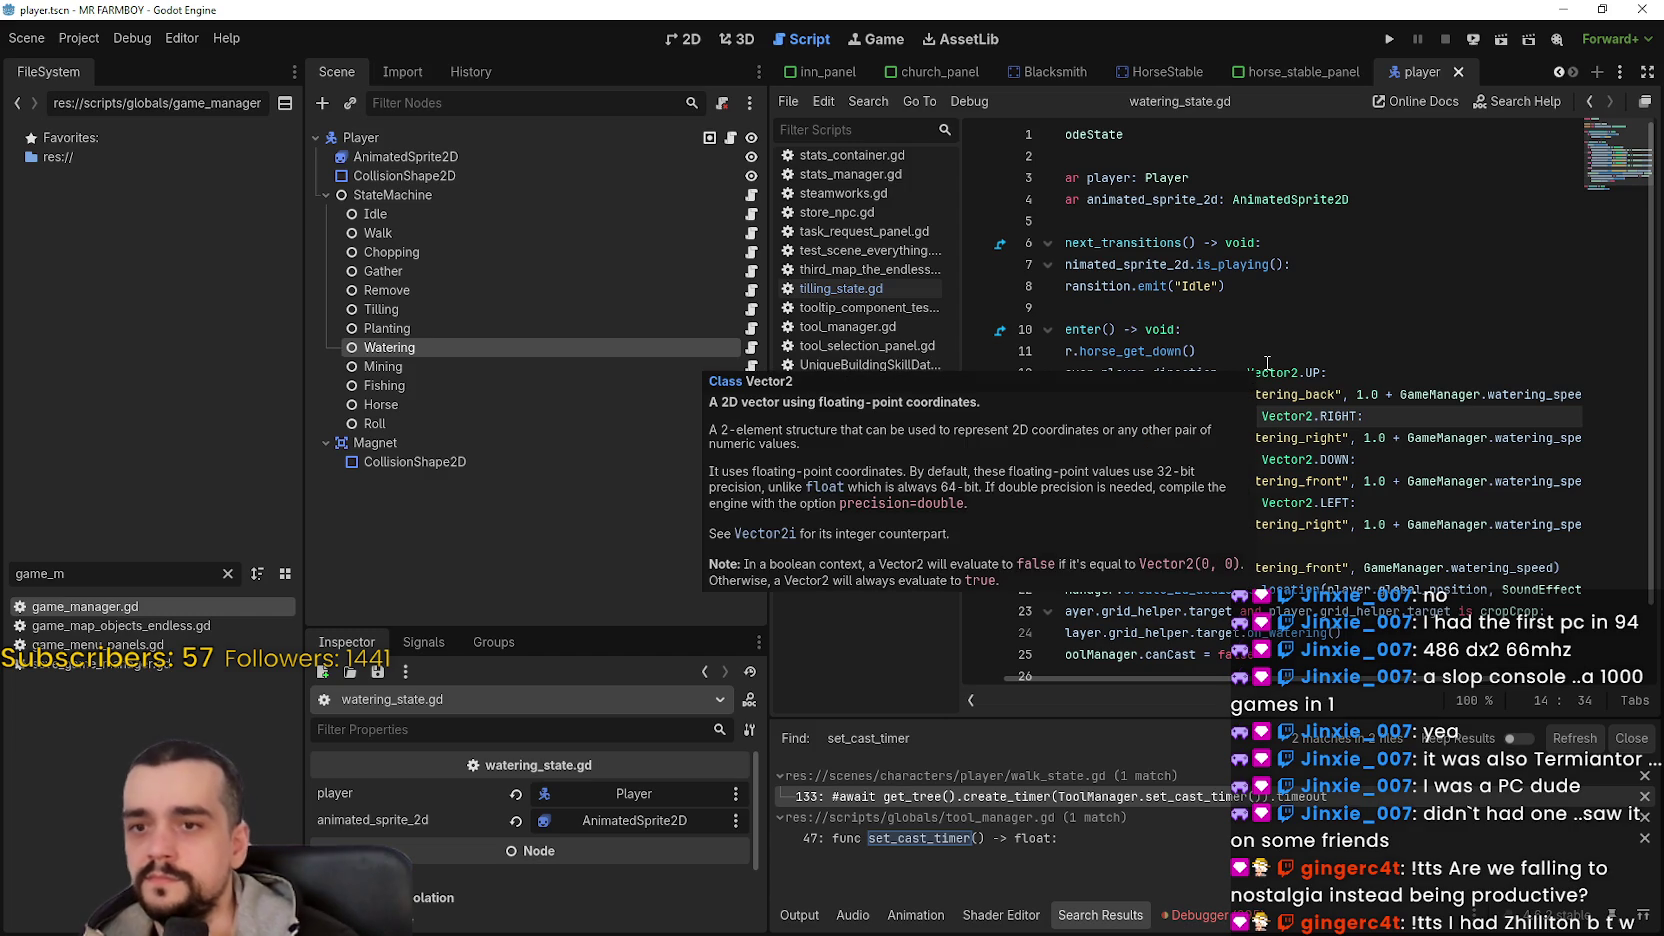
left_click(750, 330)
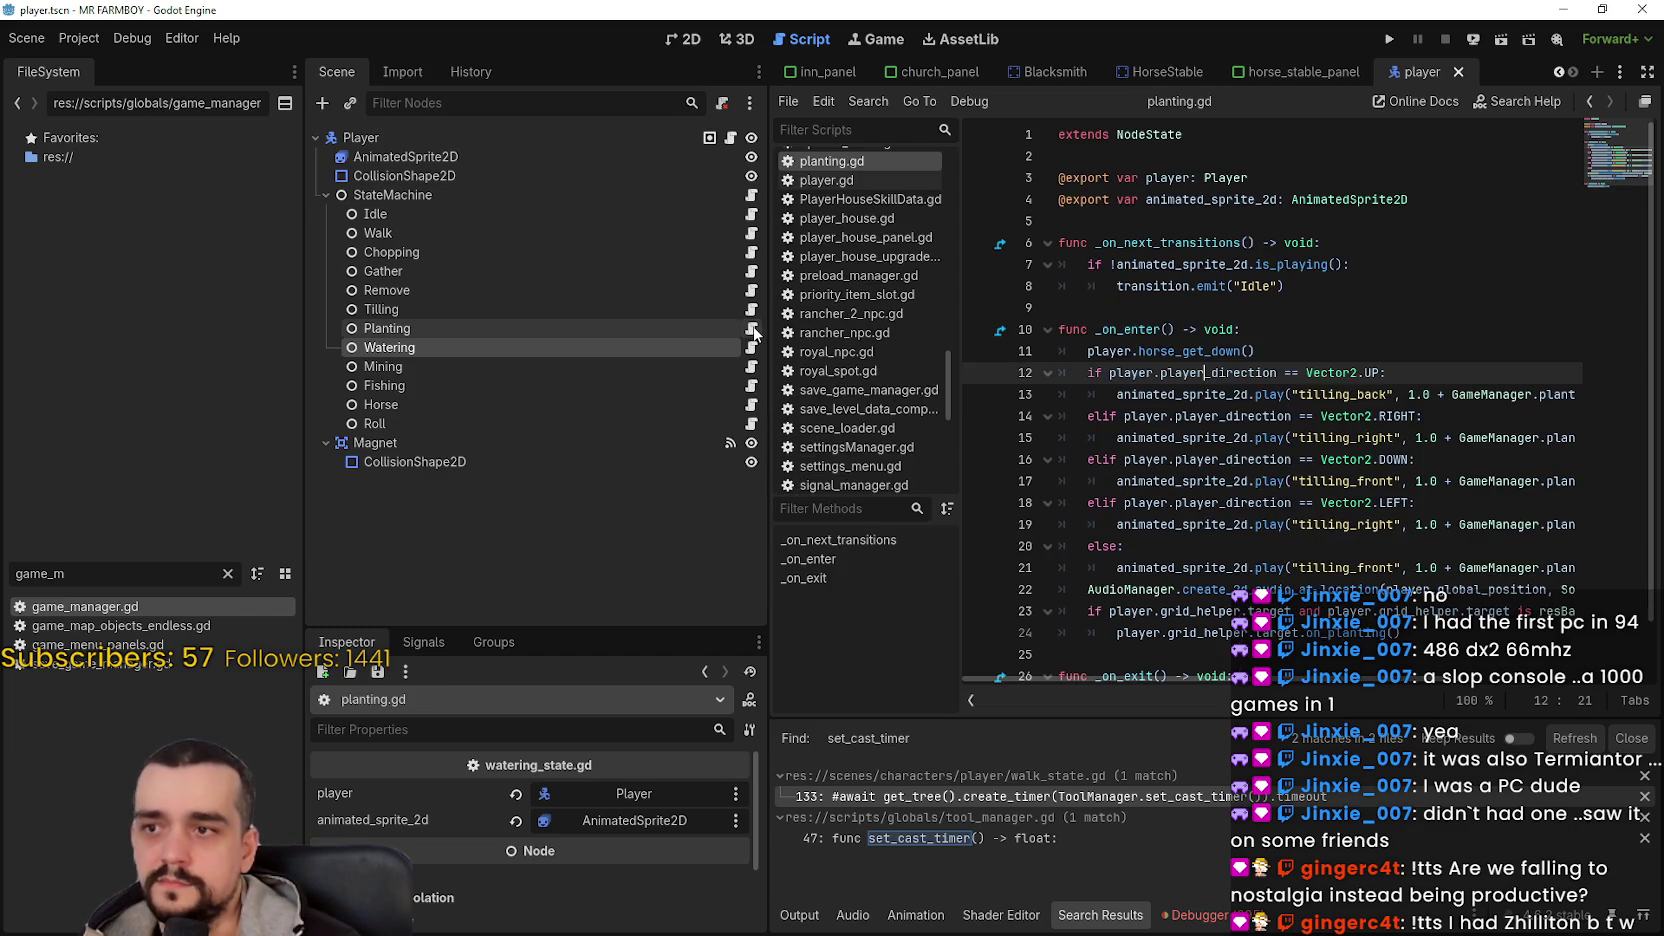
mouse_move(1413, 697)
left_mouse_down()
mouse_move(1570, 690)
mouse_move(1420, 688)
mouse_move(1332, 655)
left_mouse_up()
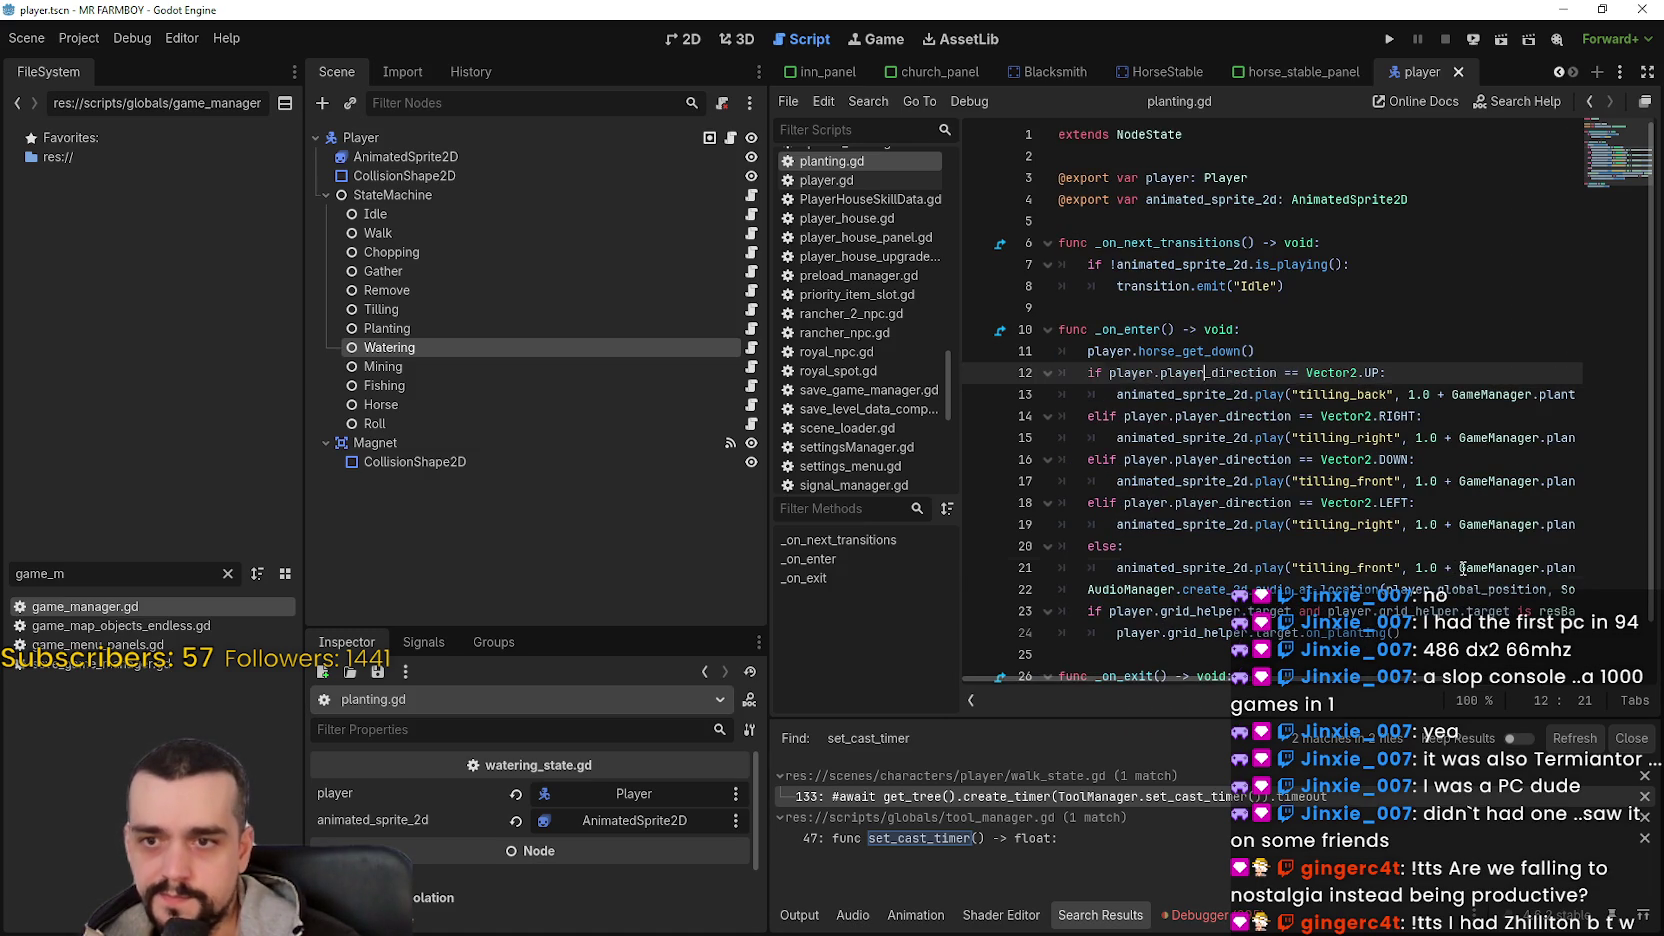
left_click_drag(1458, 567, 1407, 567)
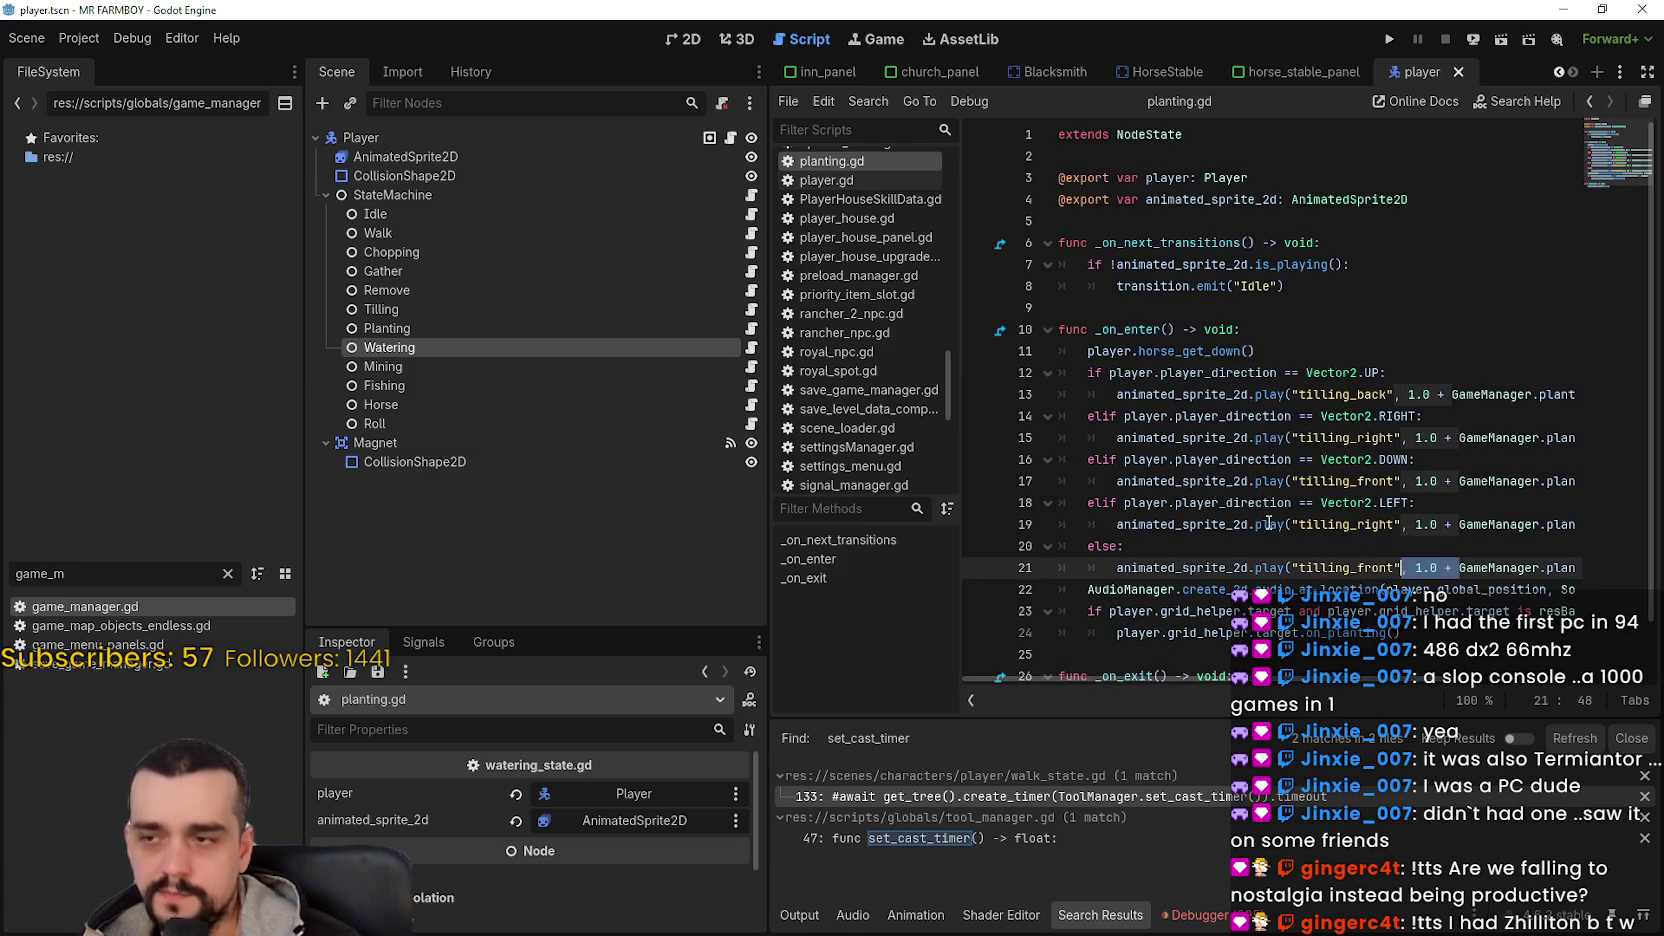
- Insert '1.0 +' into watering_state.gd's watering_front call on line 21 and save
left_click(753, 349)
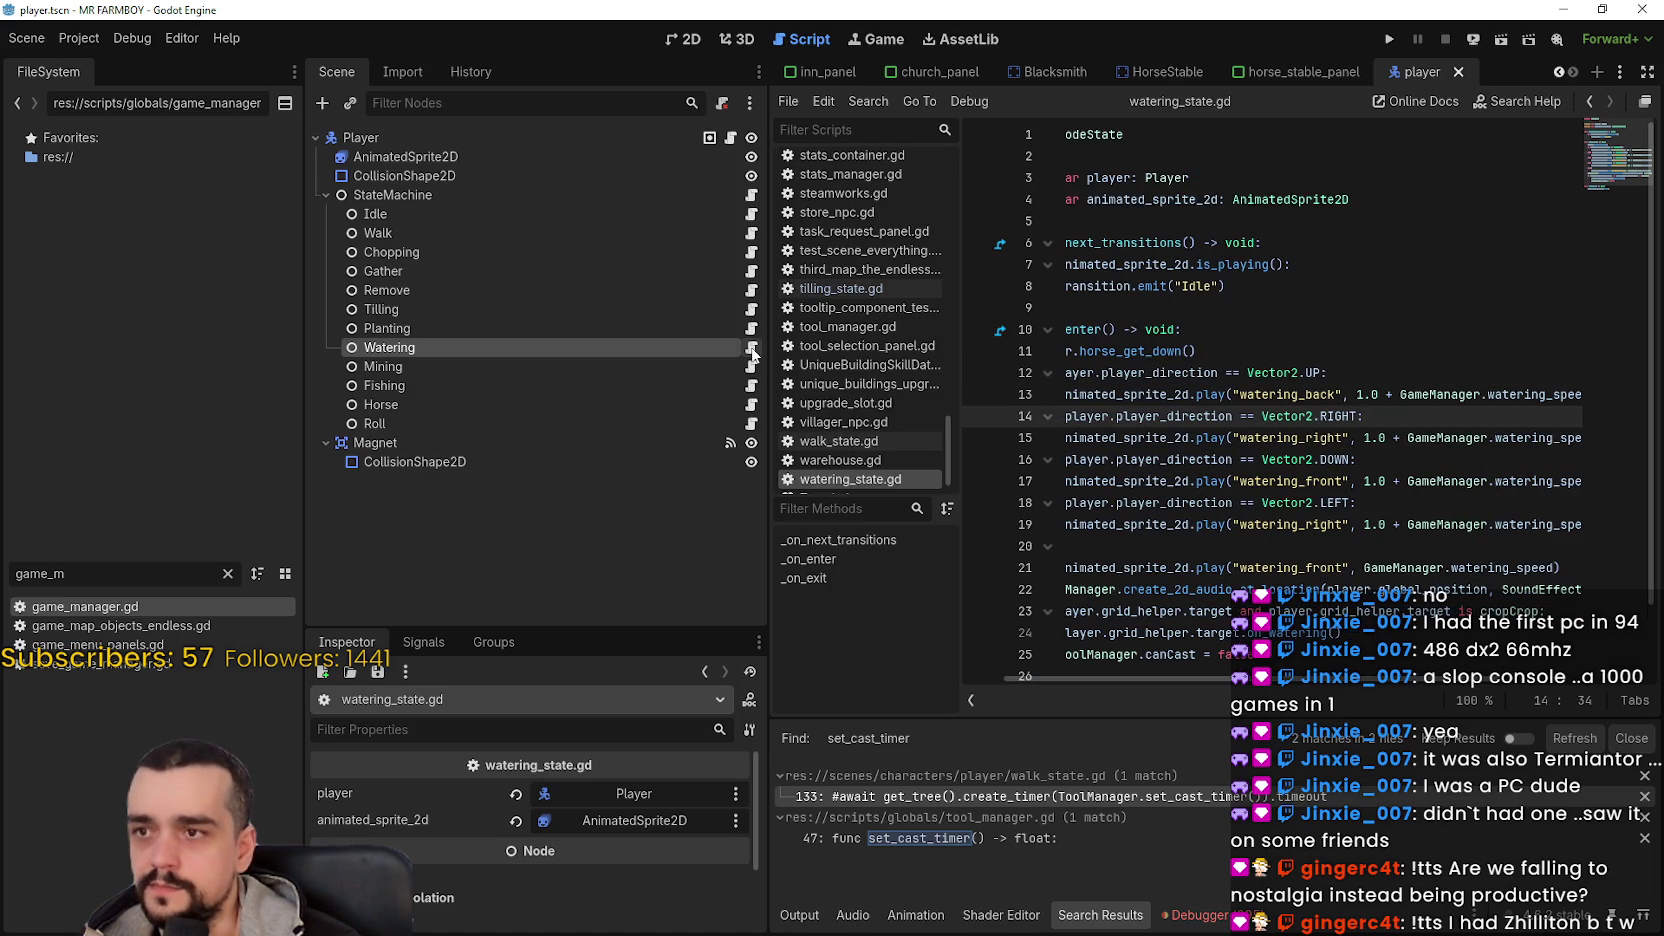
left_click(1350, 567)
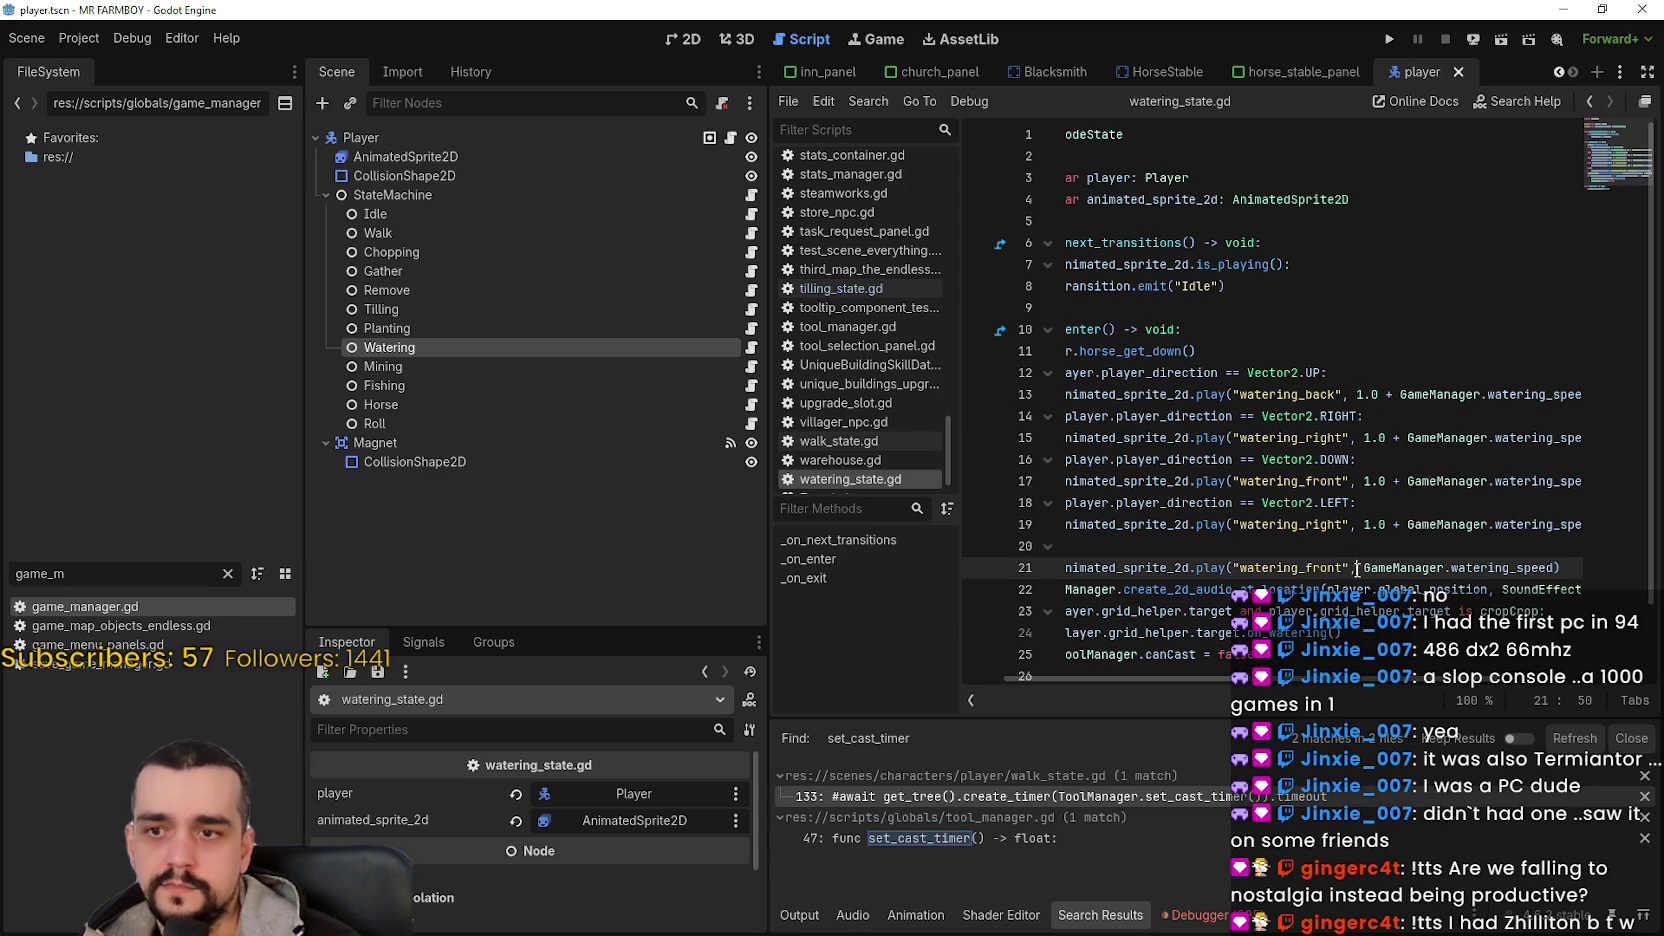
type(", 1.0 +")
key("BackSpace")
key("BackSpace")
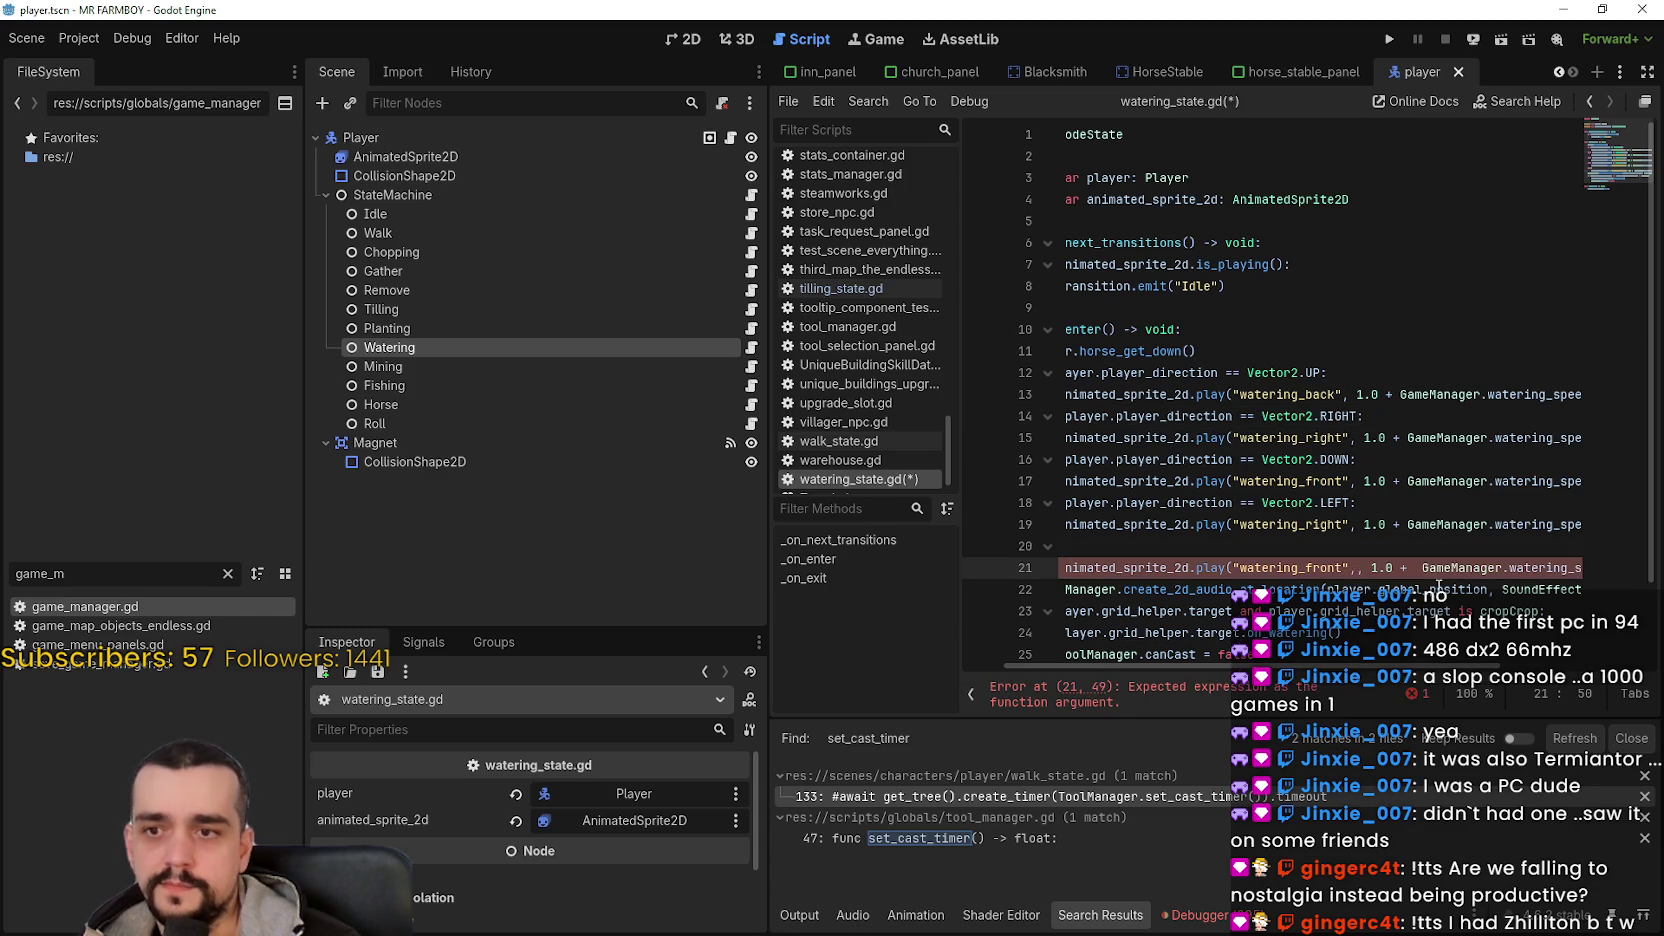
key("ctrl+s")
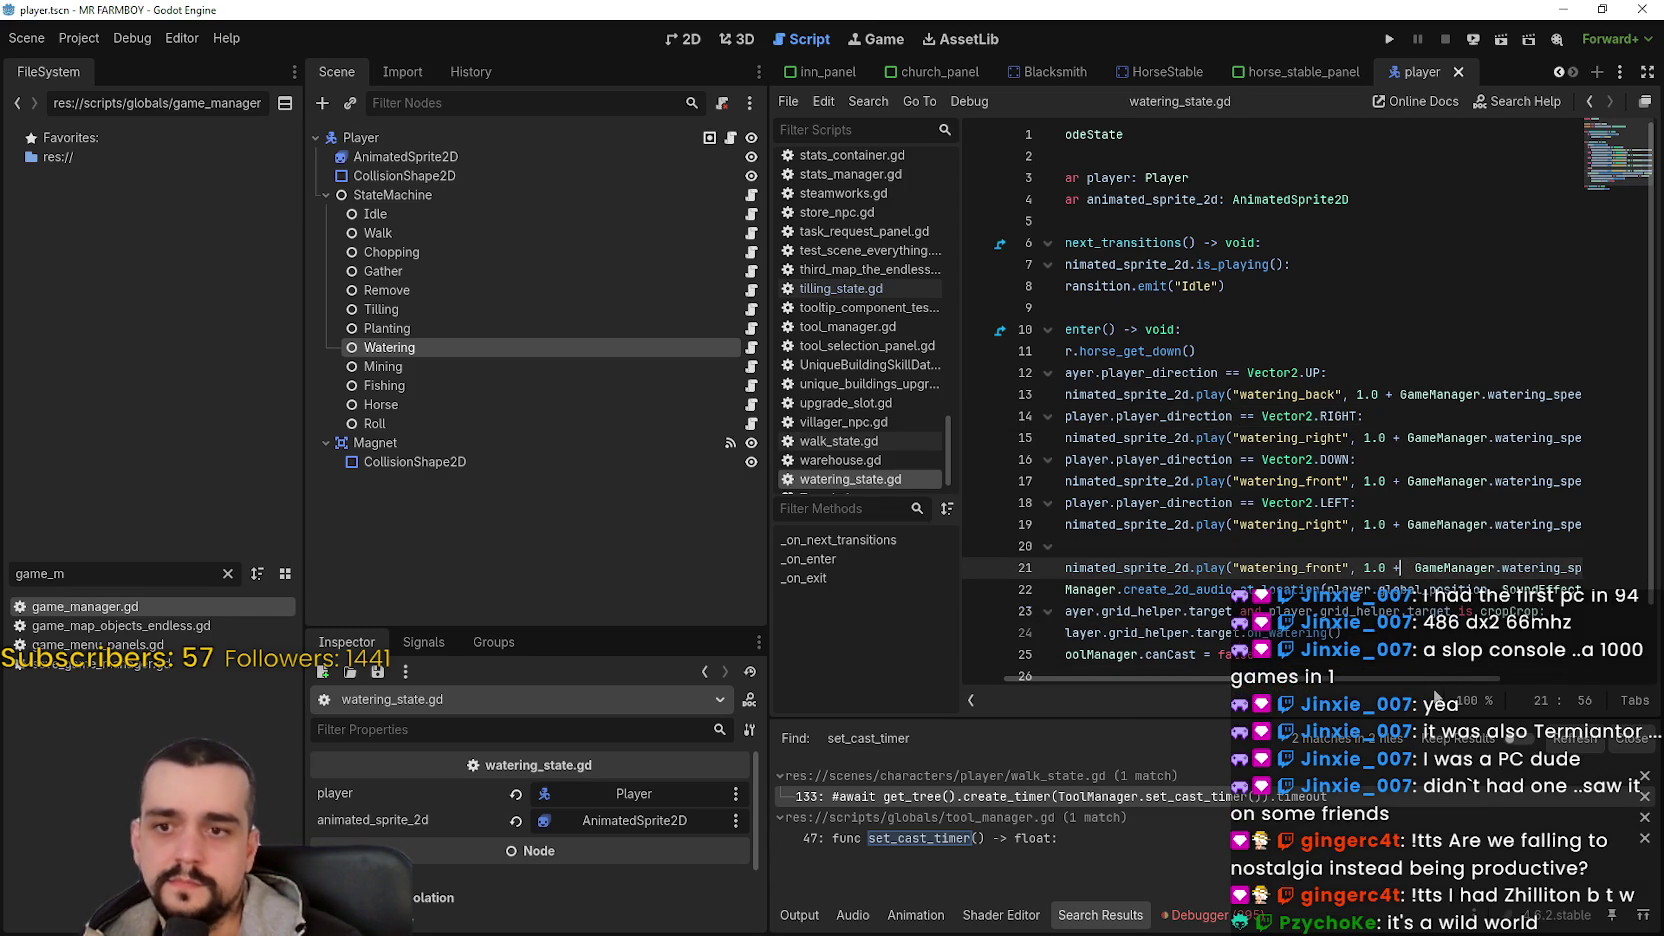
left_click_drag(1433, 679, 1547, 679)
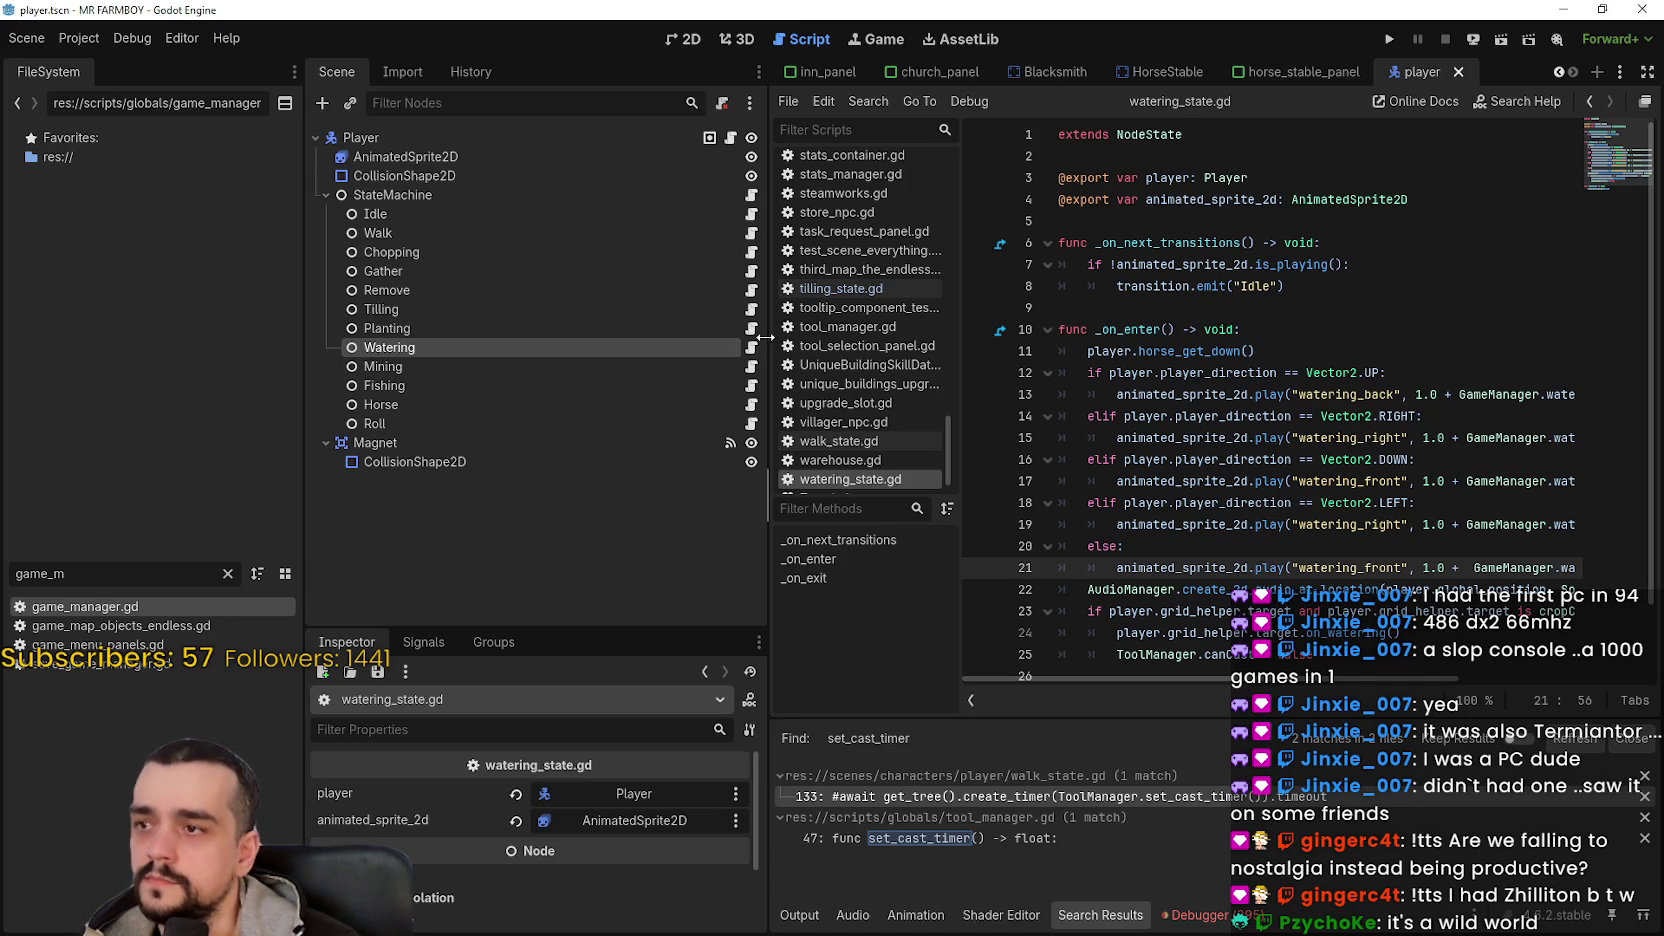
- Compare the speed code in tilling_state.gd and planting.gd, ending back on tilling_state.gd
left_click(840, 288)
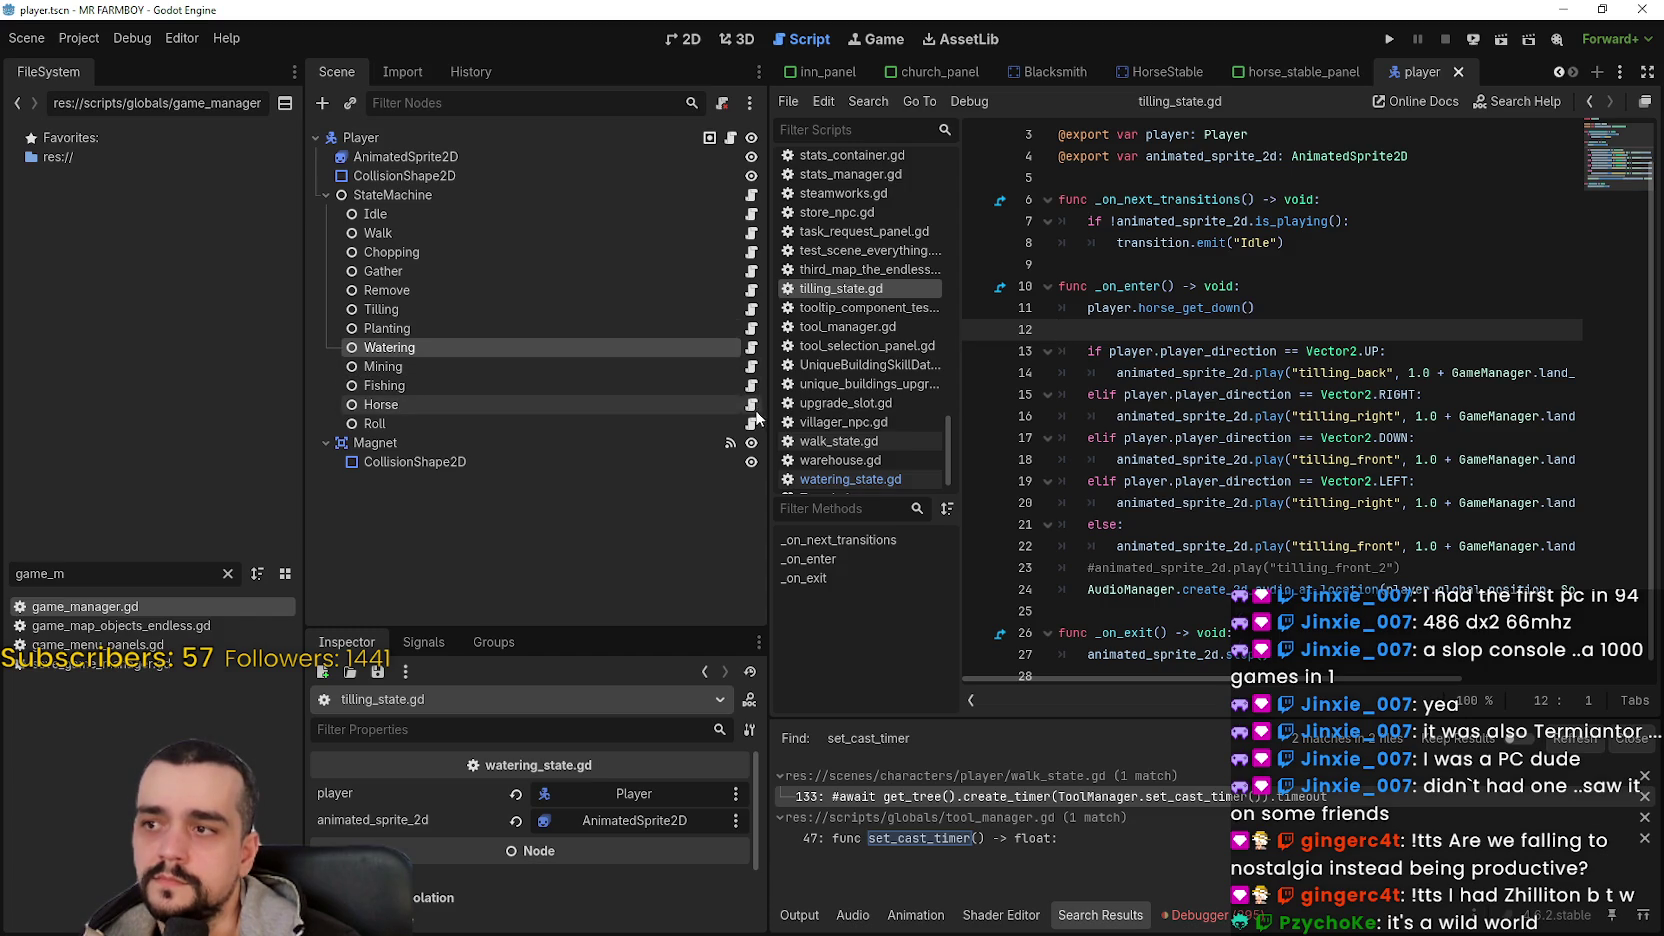
left_click(750, 333)
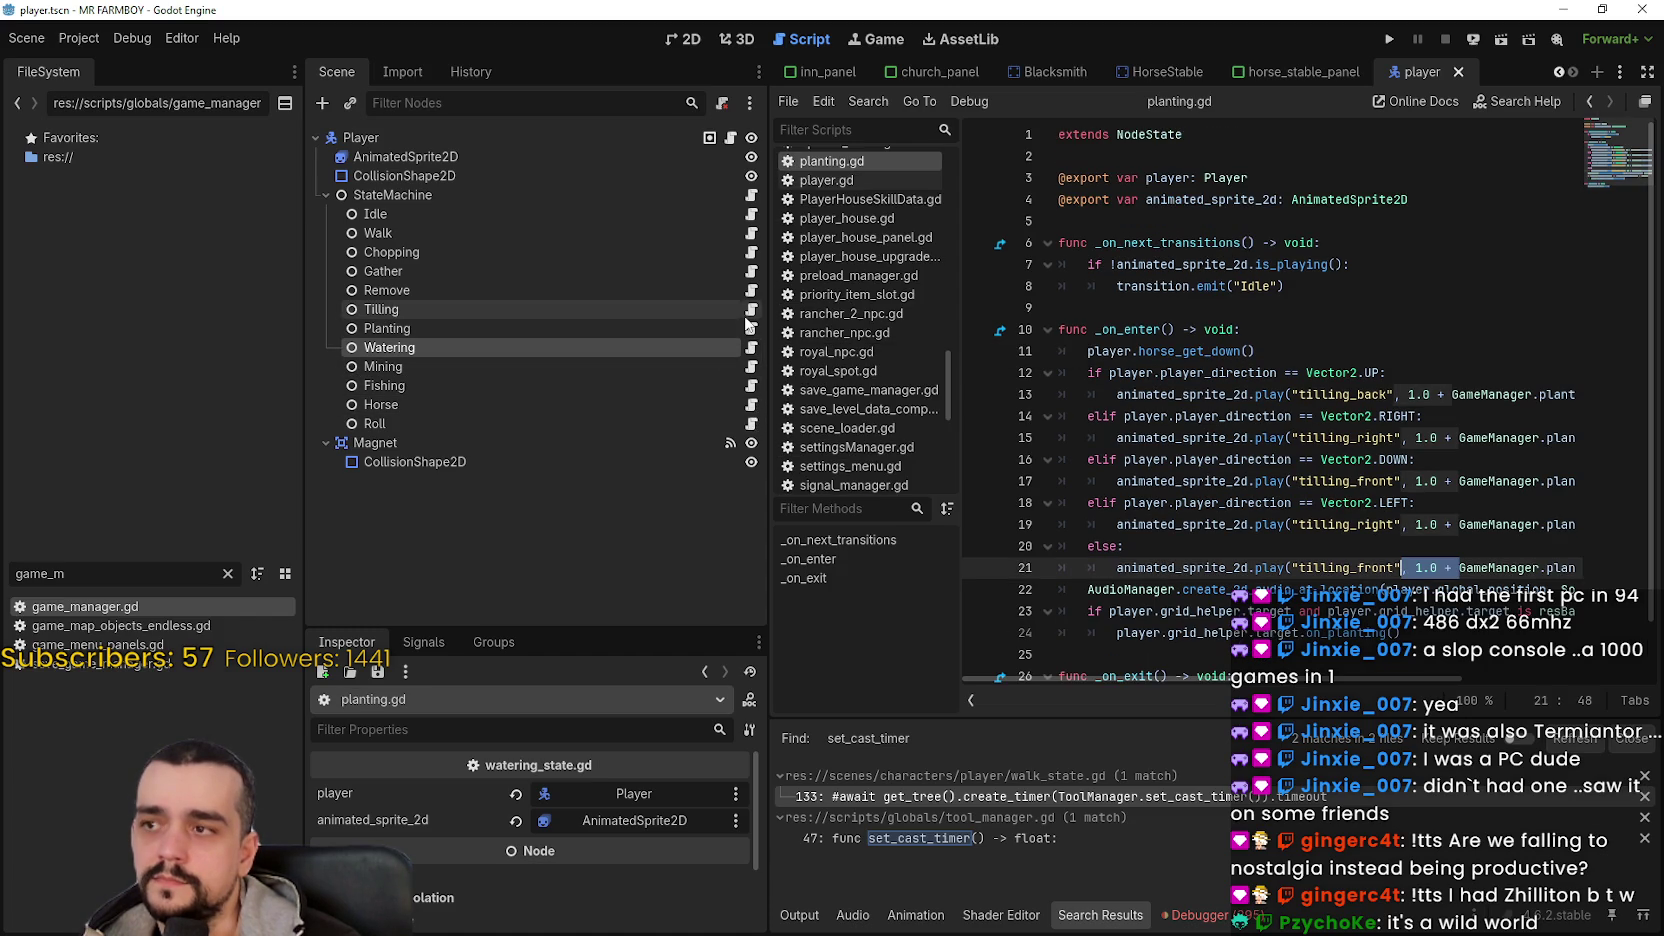
left_click(749, 313)
- Save the project with tilling_state.gd's _on_enter speed code in view
left_click(1211, 274)
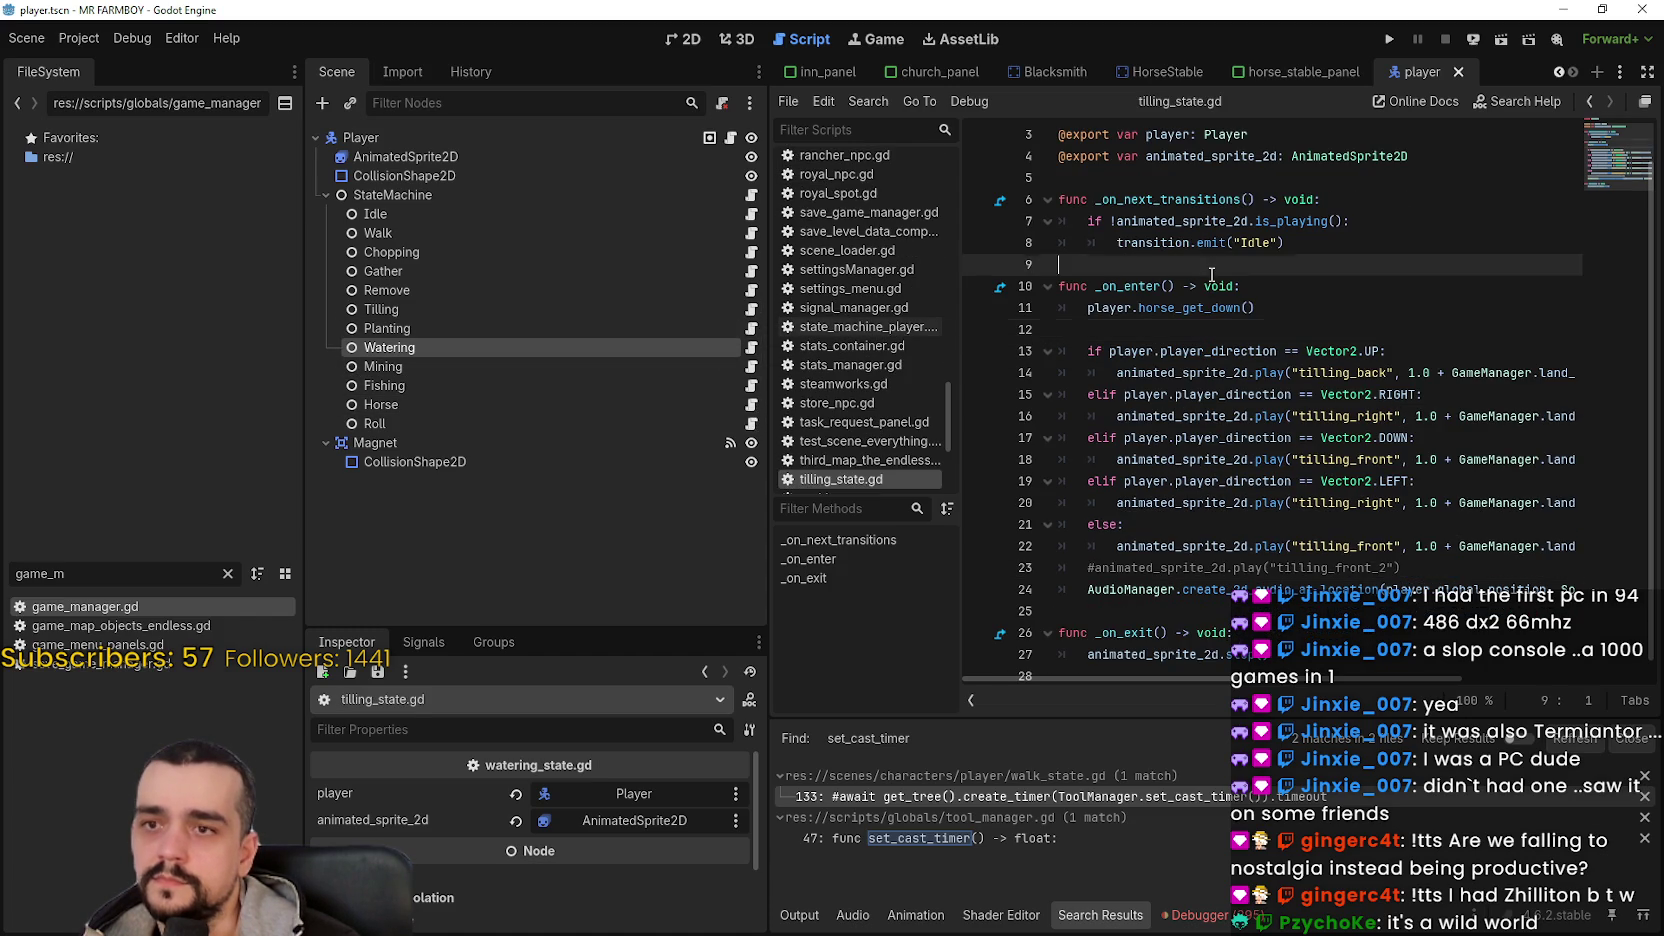
key("ctrl+s")
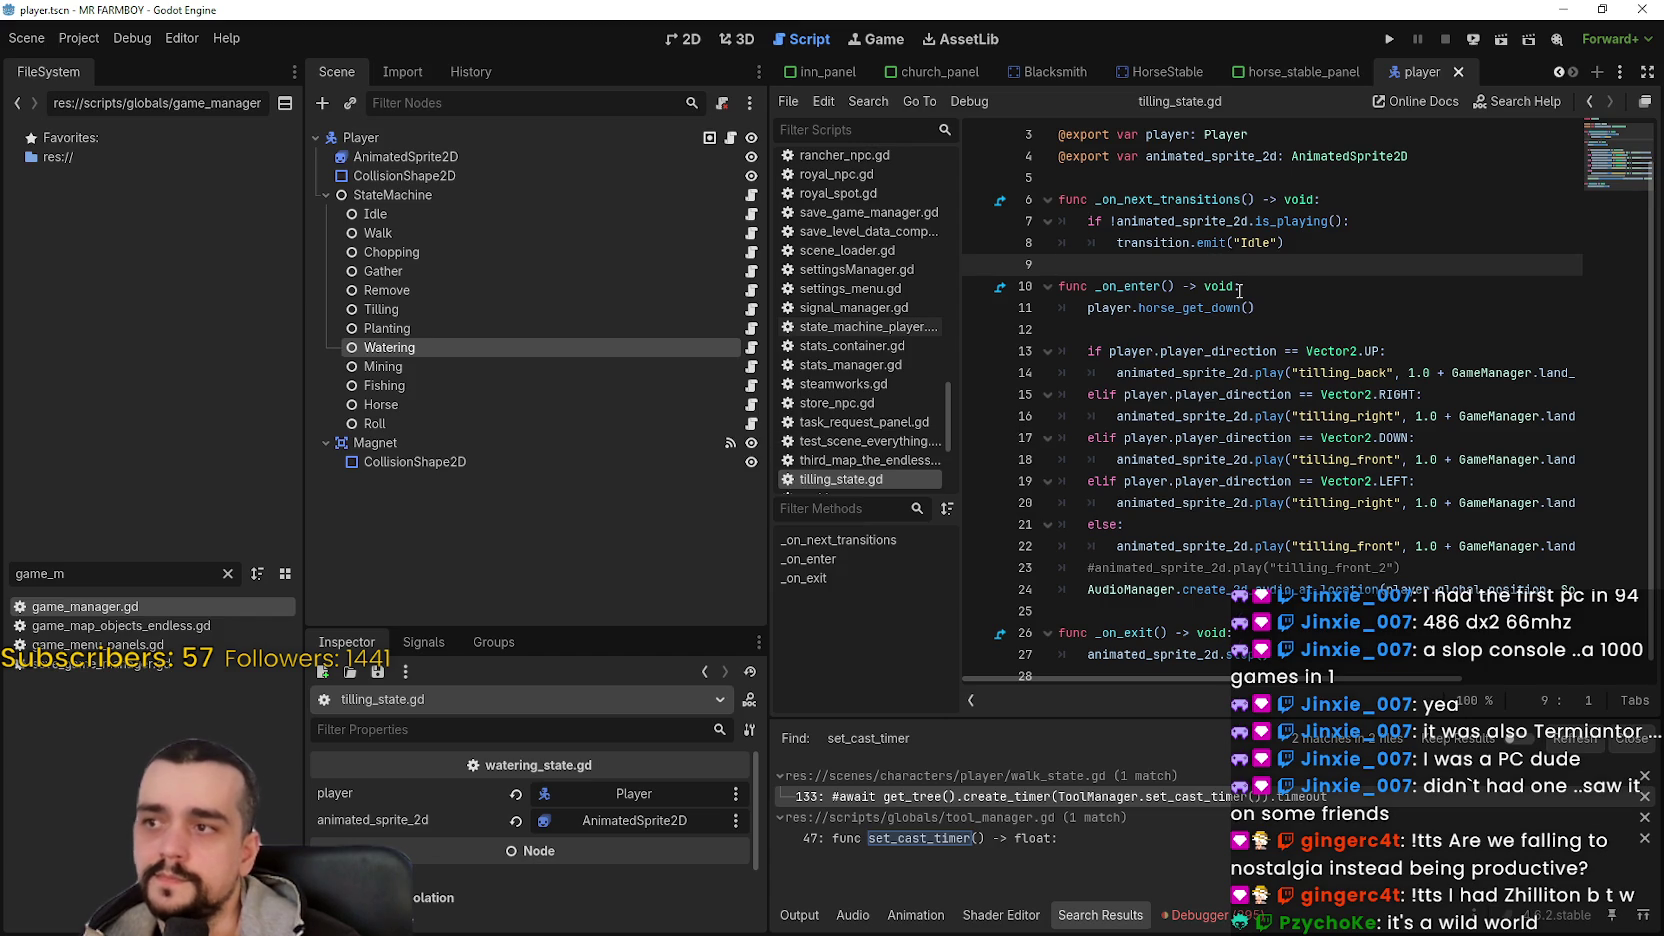
left_click(1270, 310)
left_click(1271, 334)
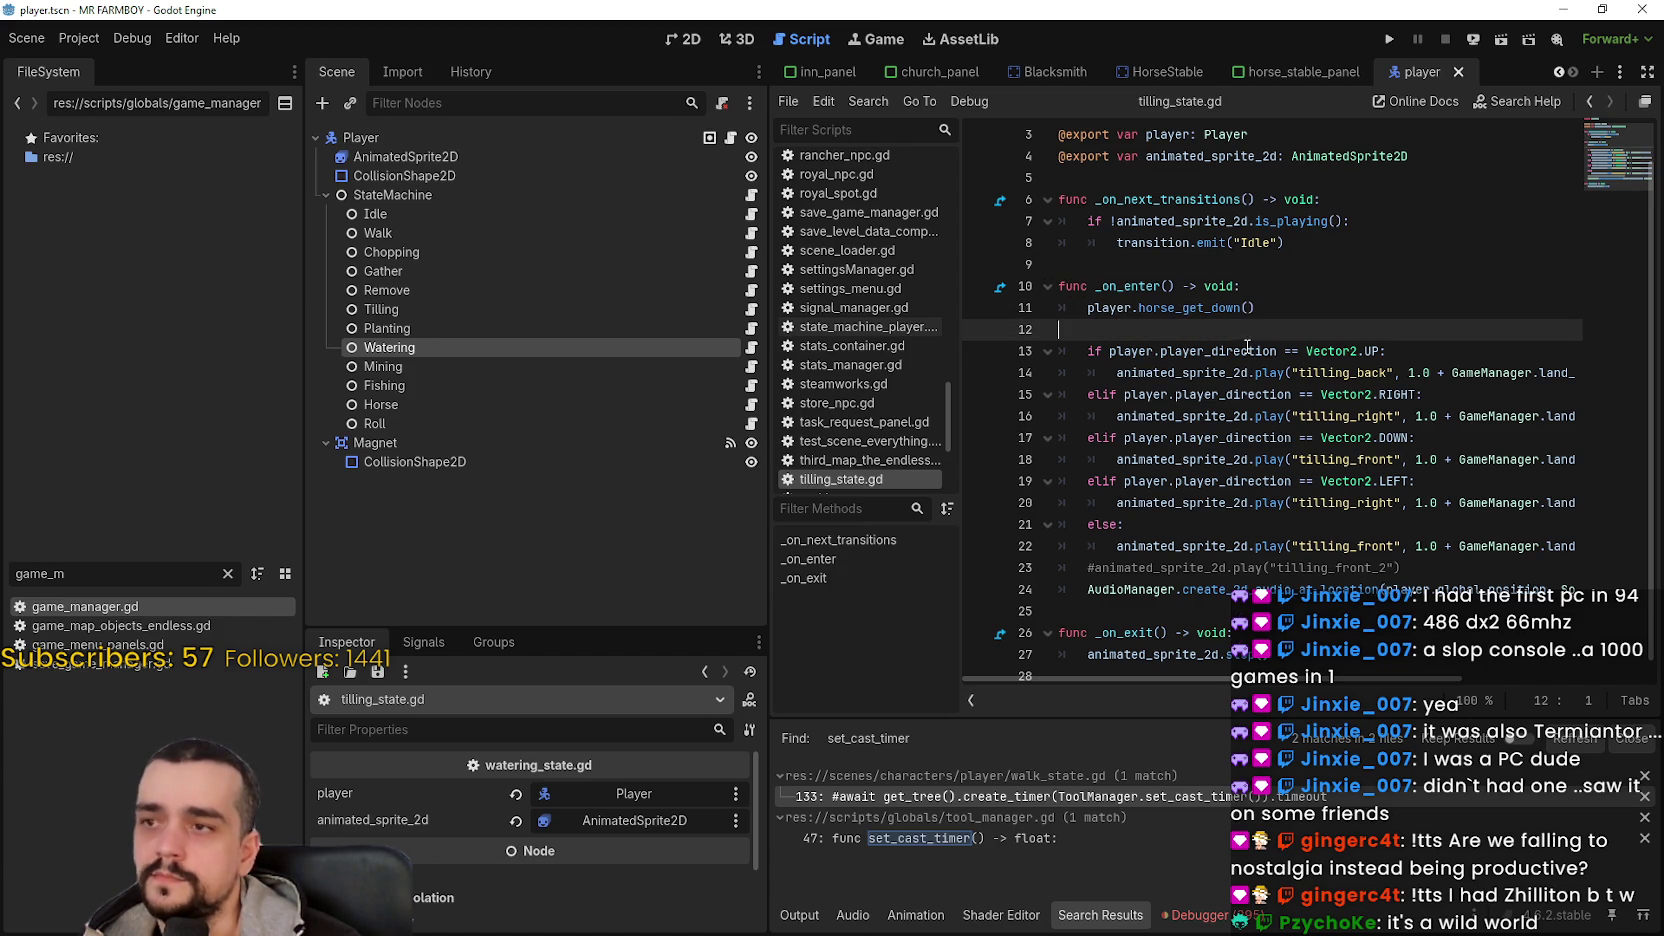
key("ctrl+s")
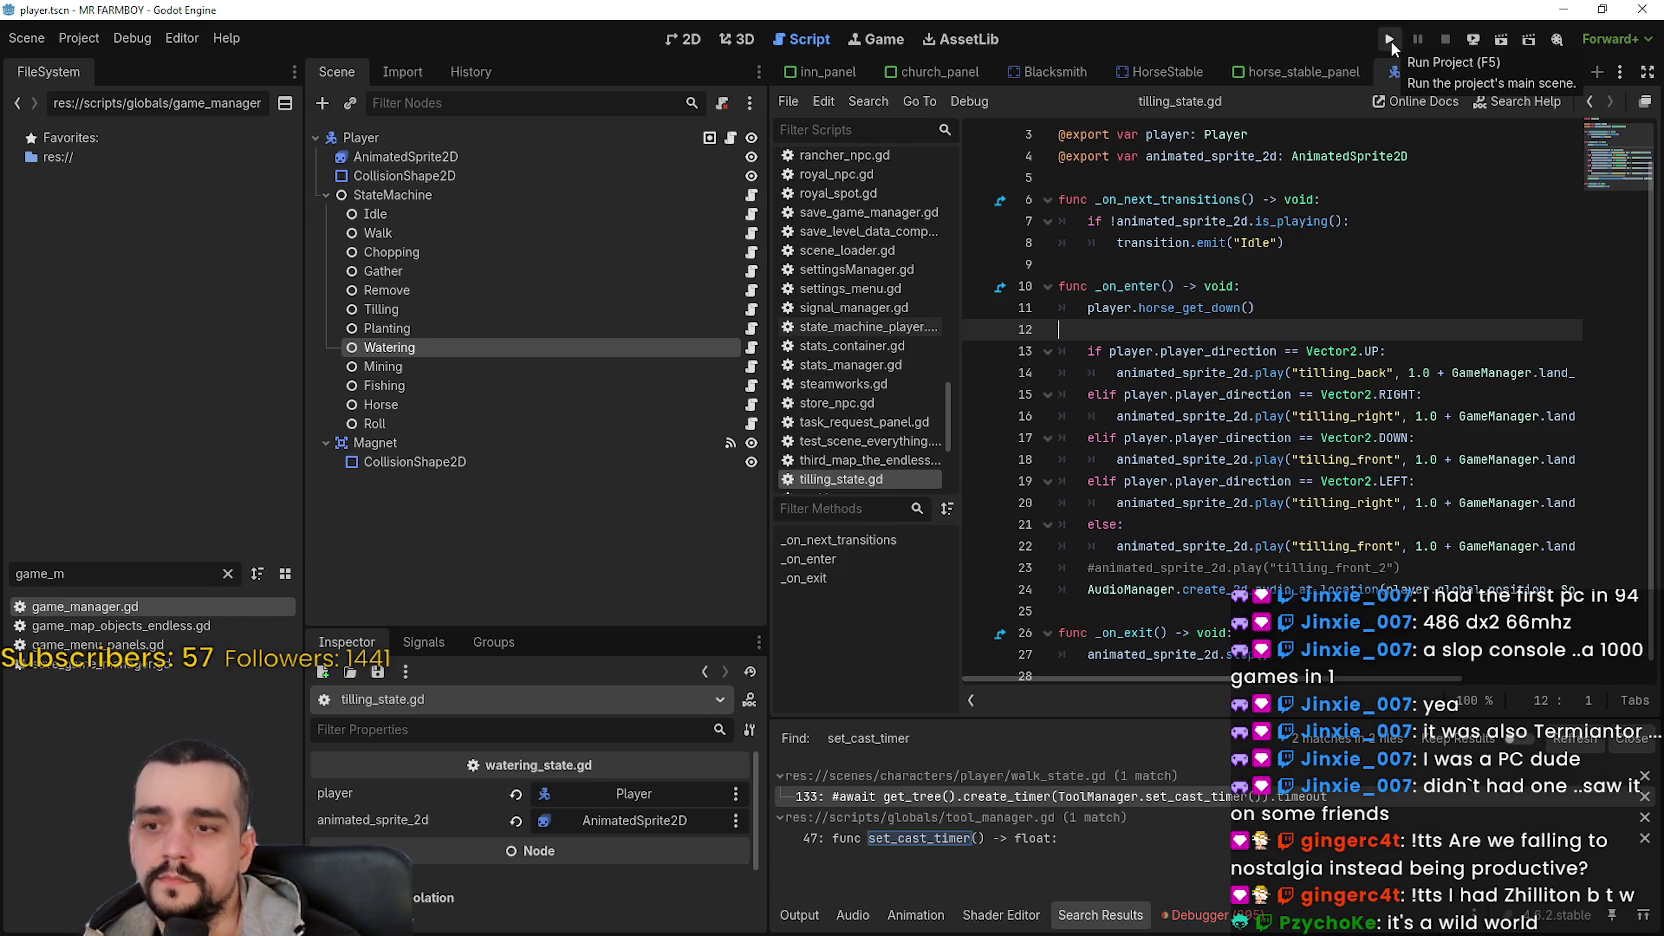
- Run the project, maximize the game window, and continue into Save 1
left_click(1391, 42)
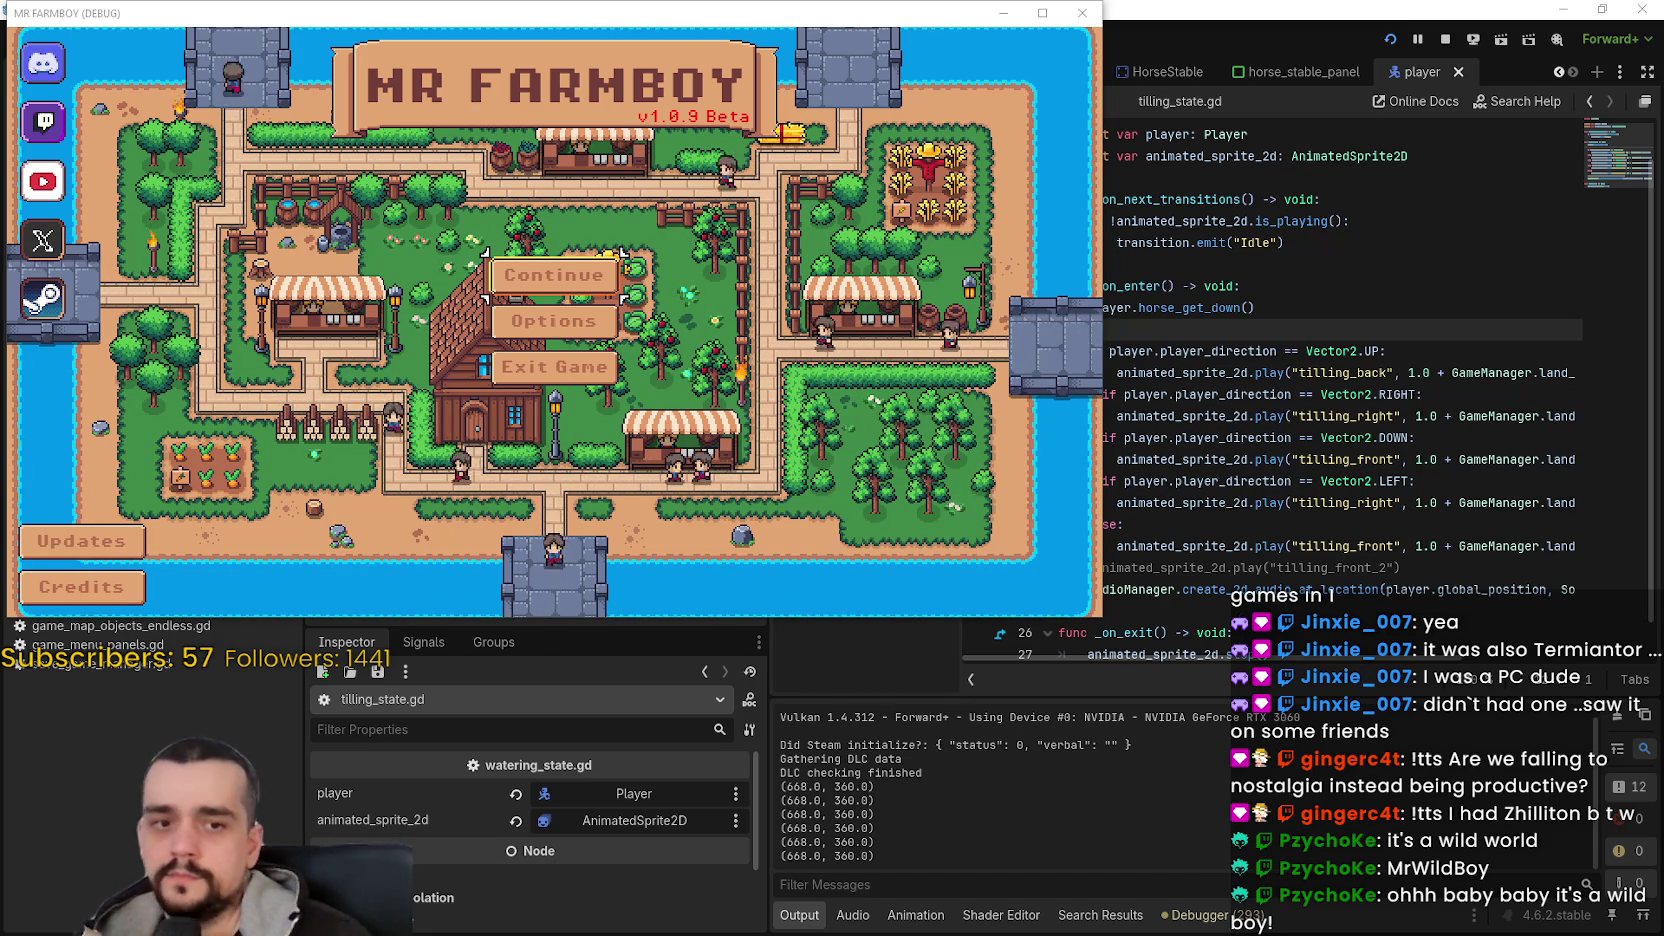
left_click(1059, 5)
key("Return")
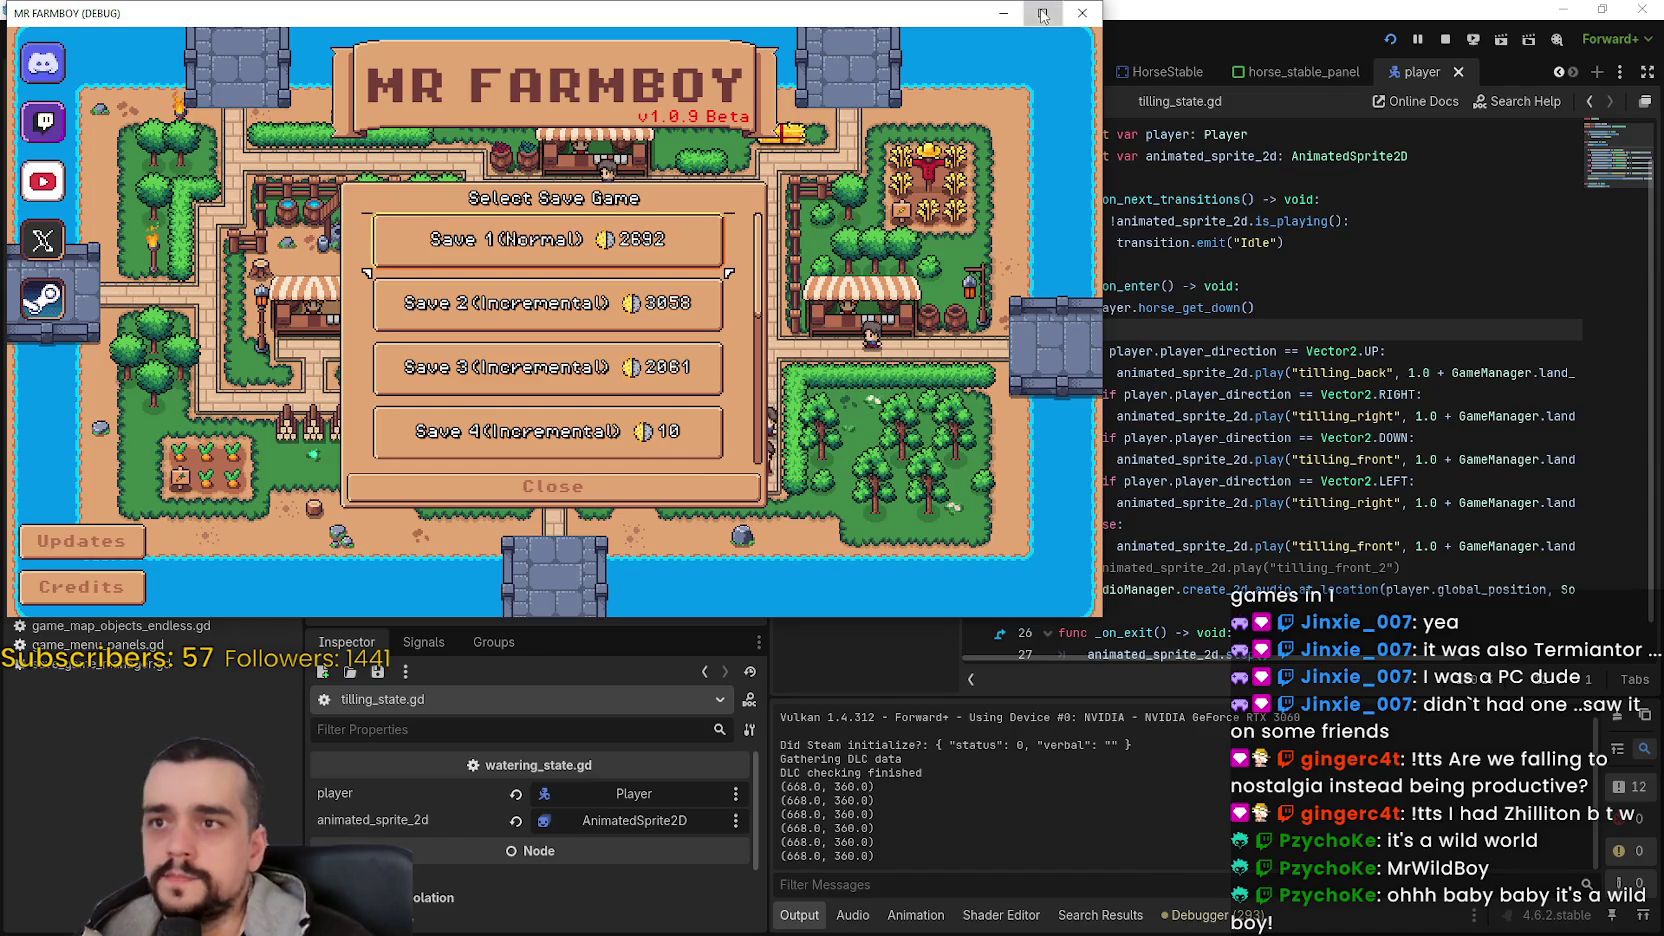
left_click(1043, 15)
key("Return")
key("Return")
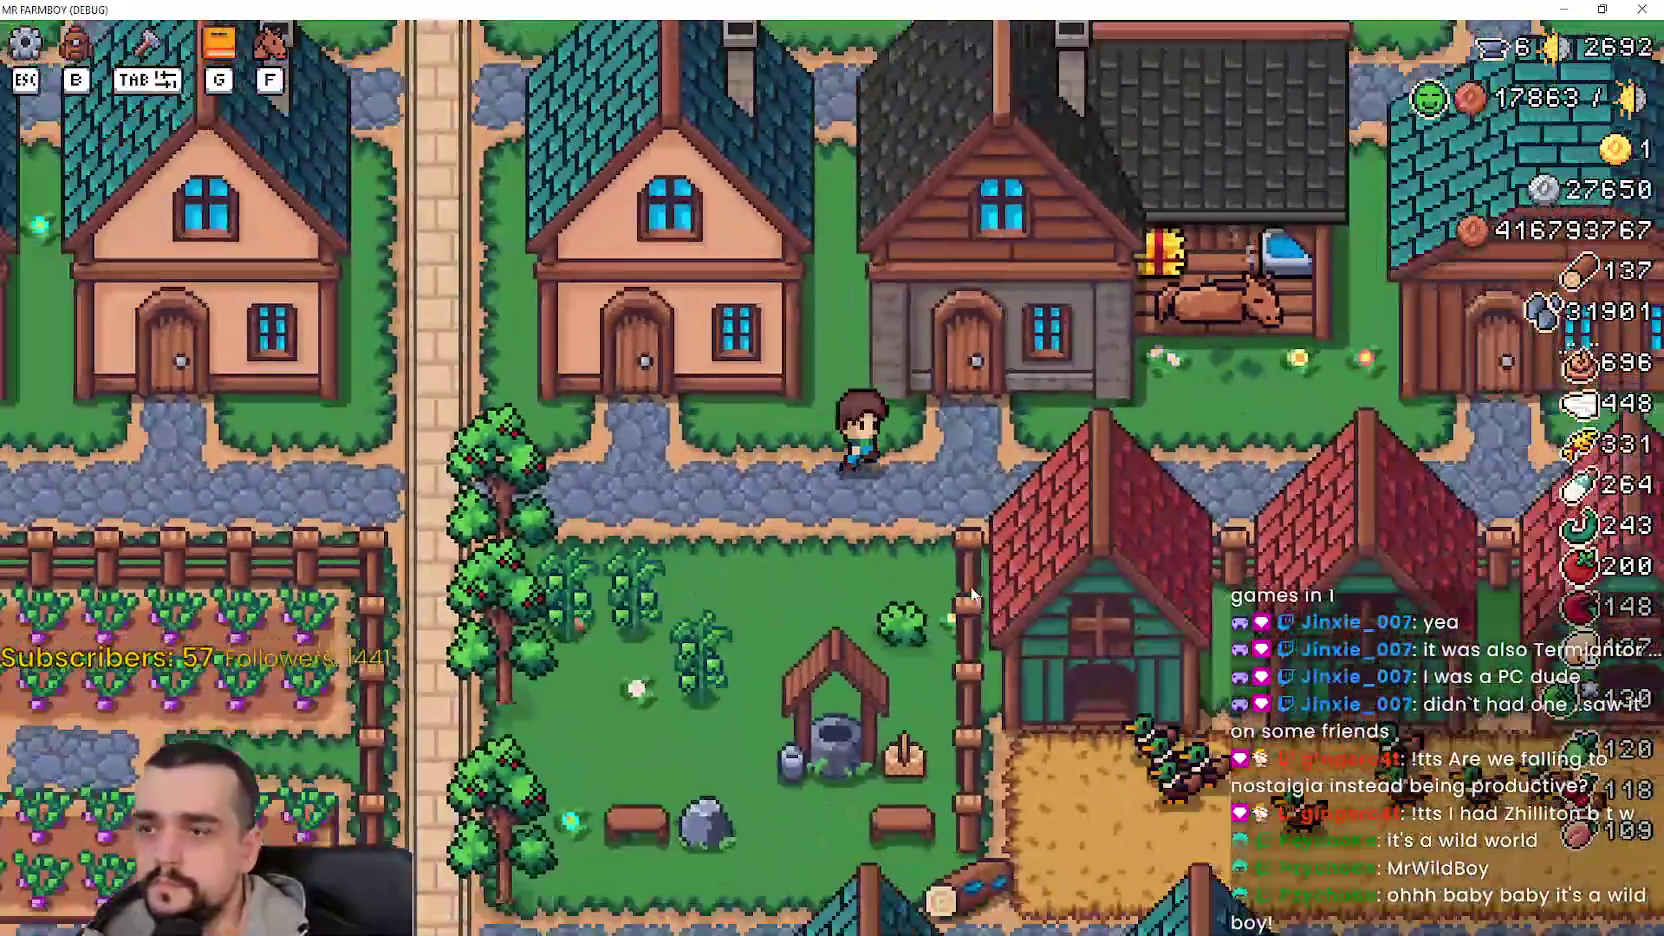
- Review the Horse Stable upgrades in the Player House panel, then close it
left_click(948, 590)
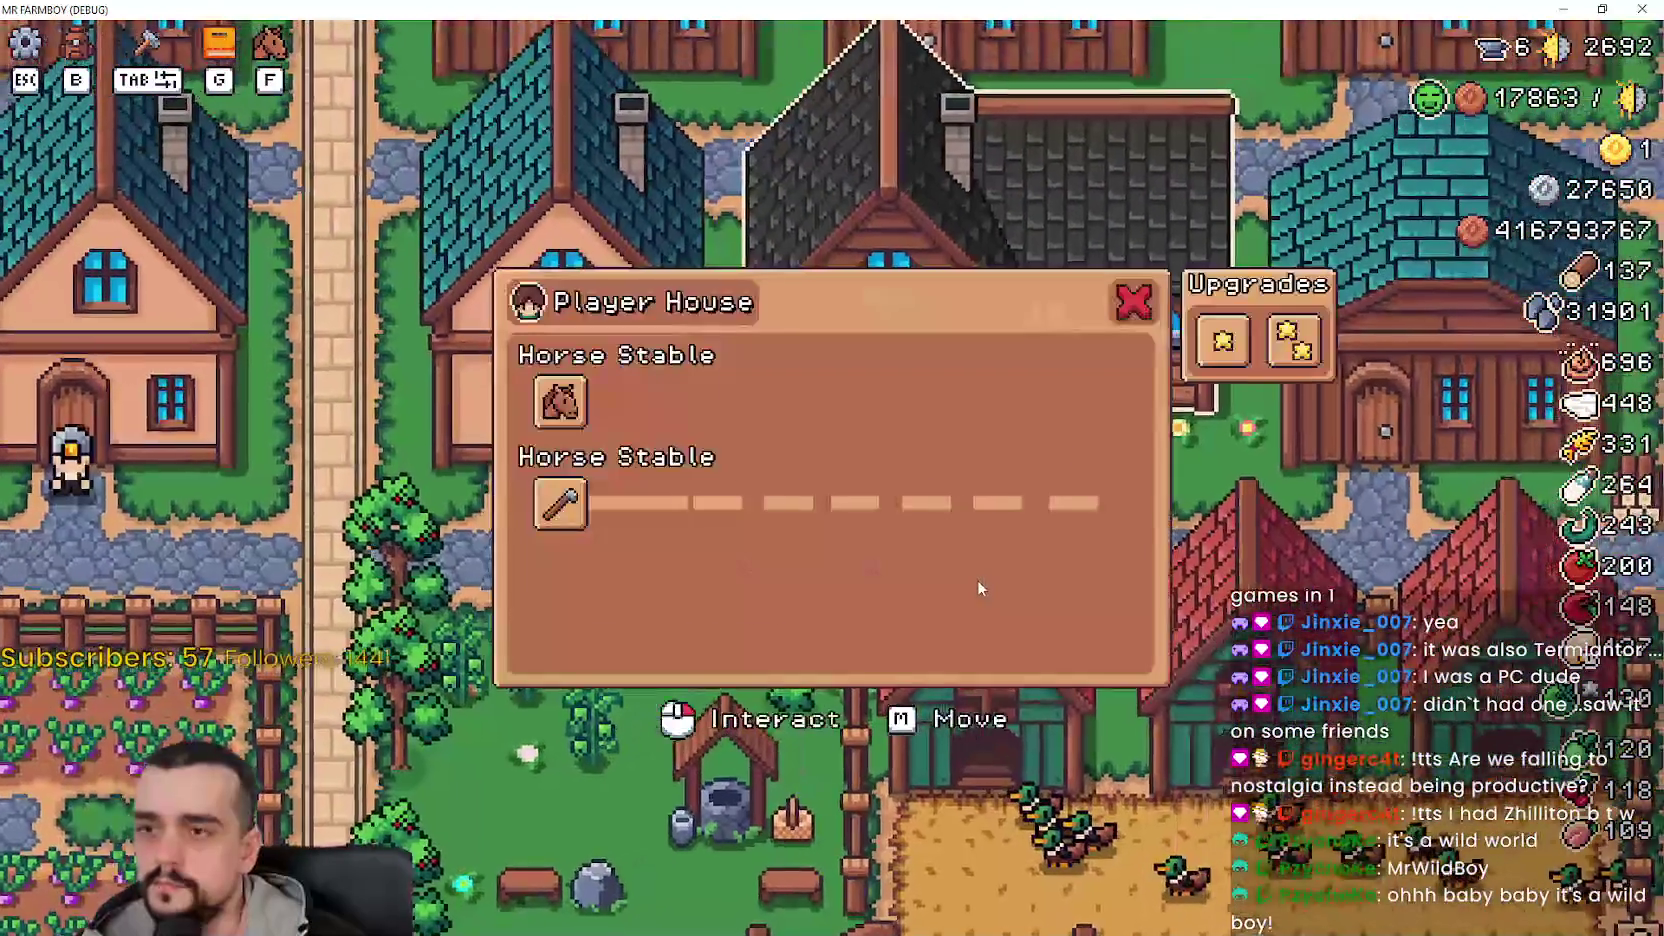
mouse_move(549, 517)
key("Escape")
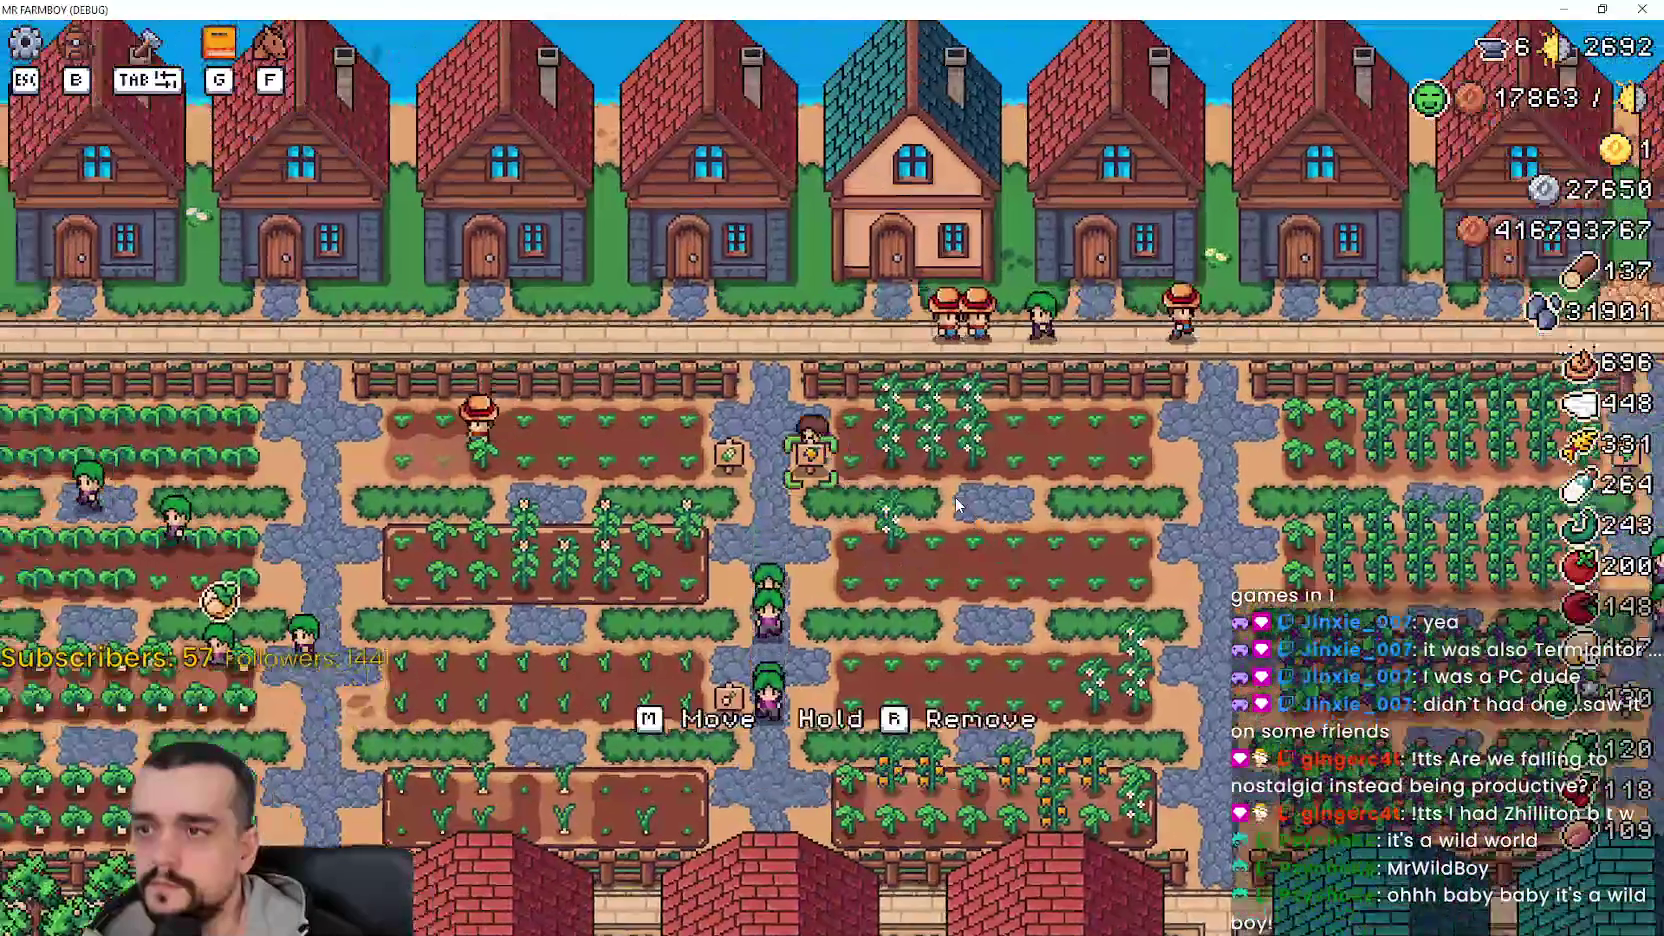
- Ride the horse from the village street to the fields' top row and dismount
key("f")
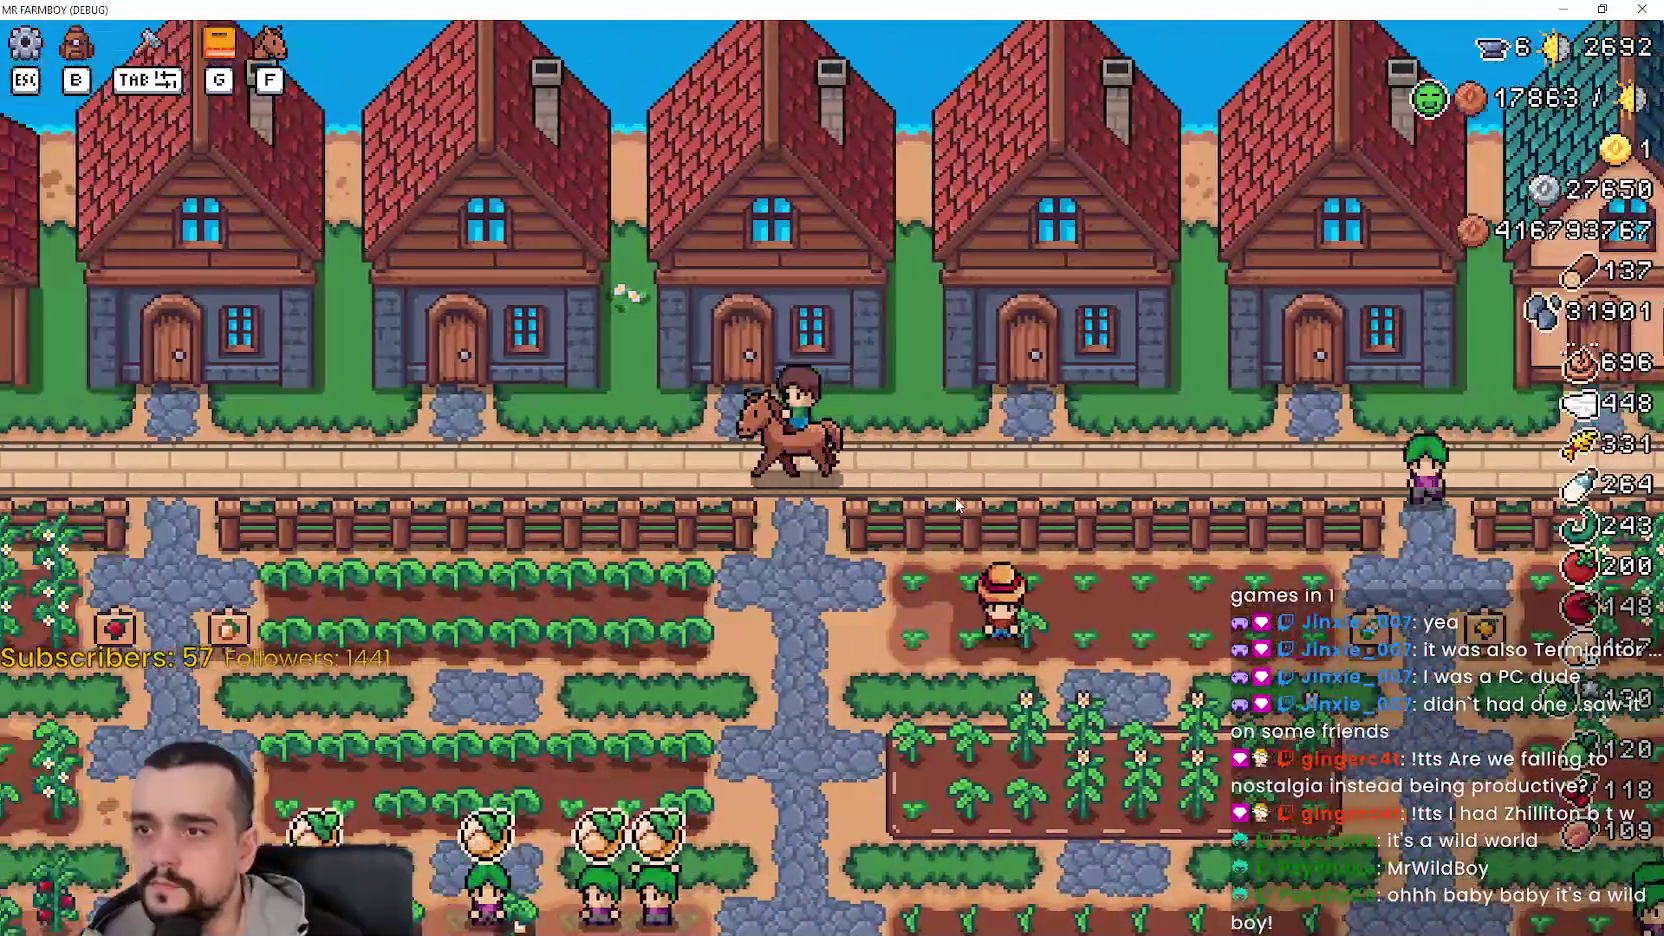
key("a")
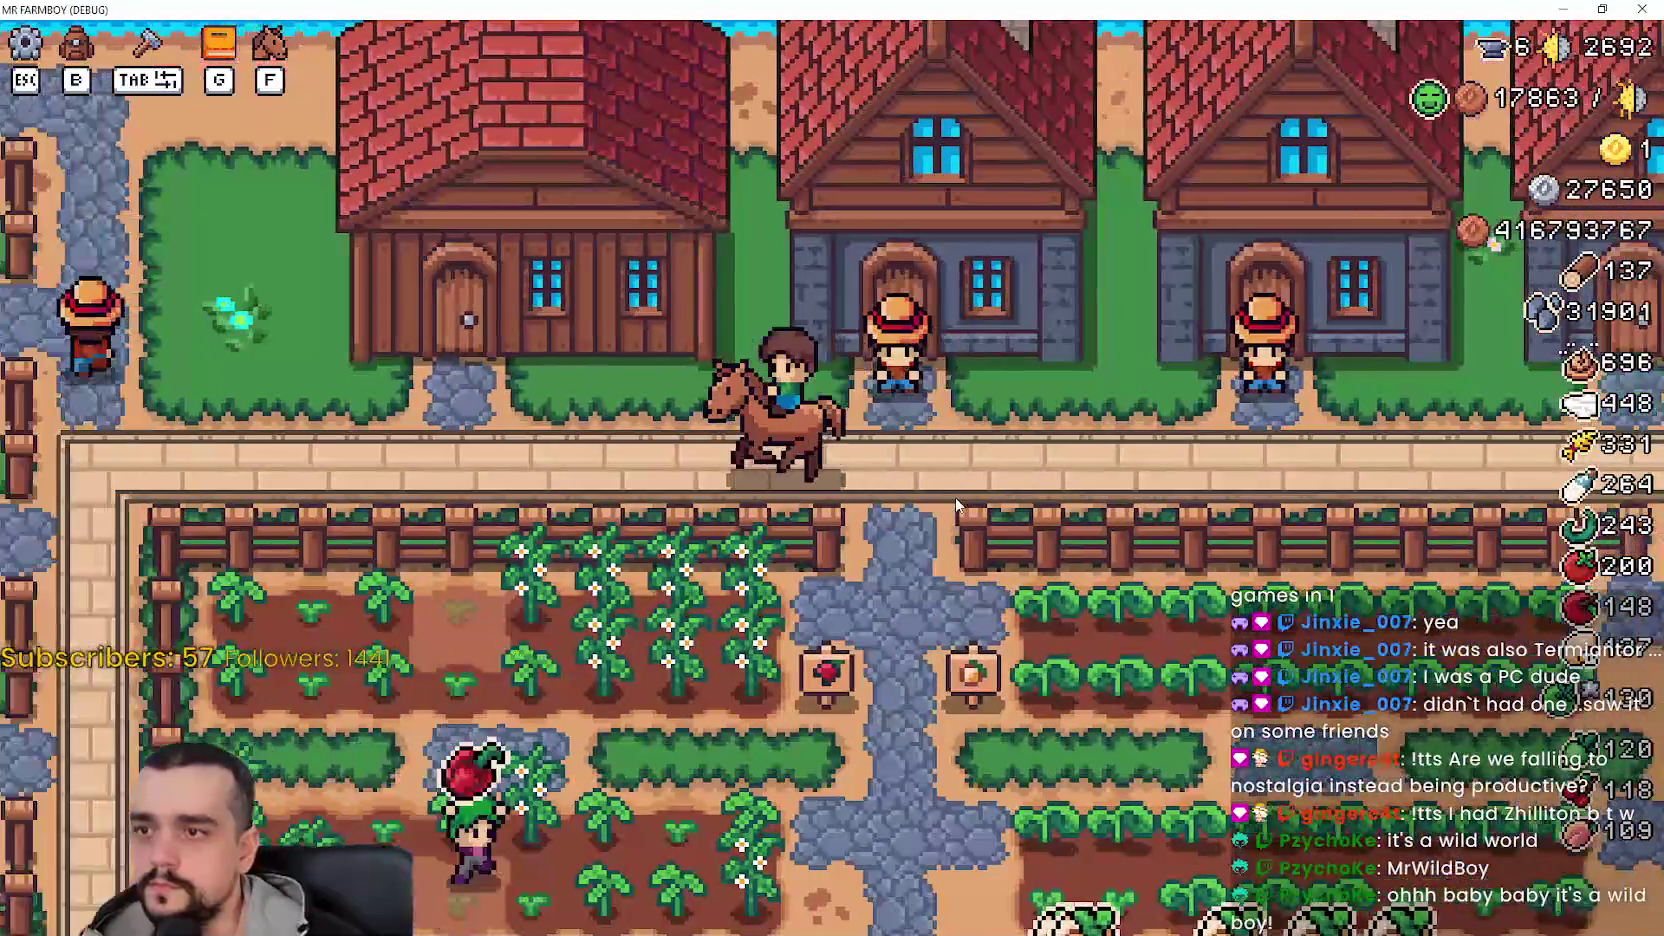
key("a")
scroll(956, 497, "up", 2)
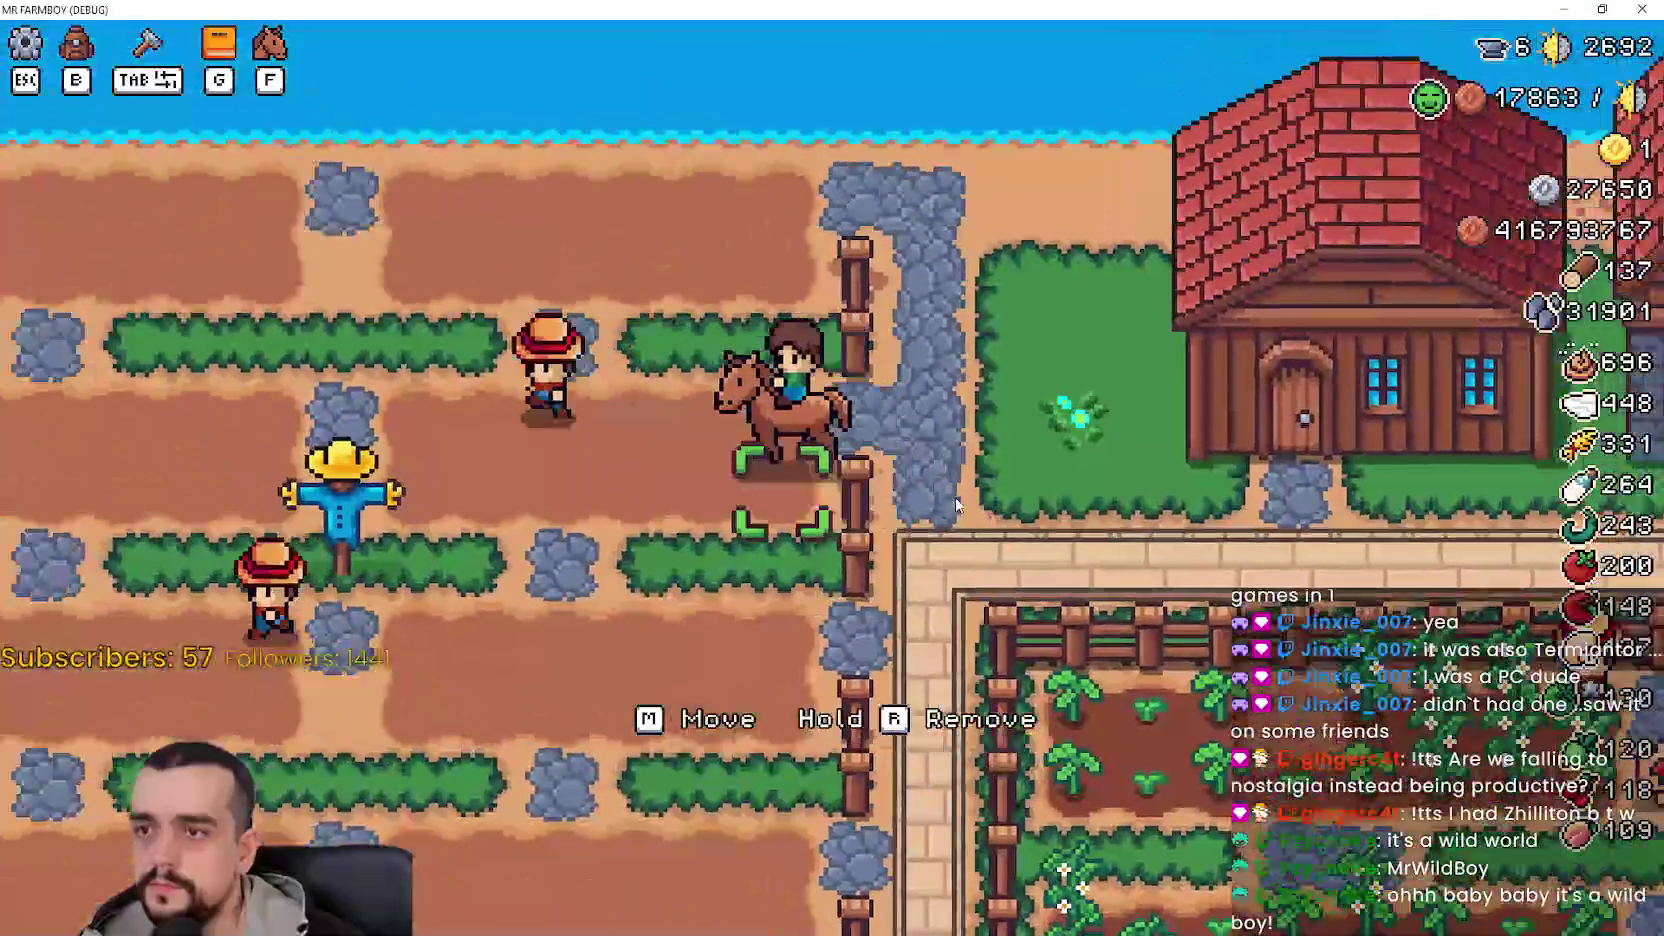
key("a")
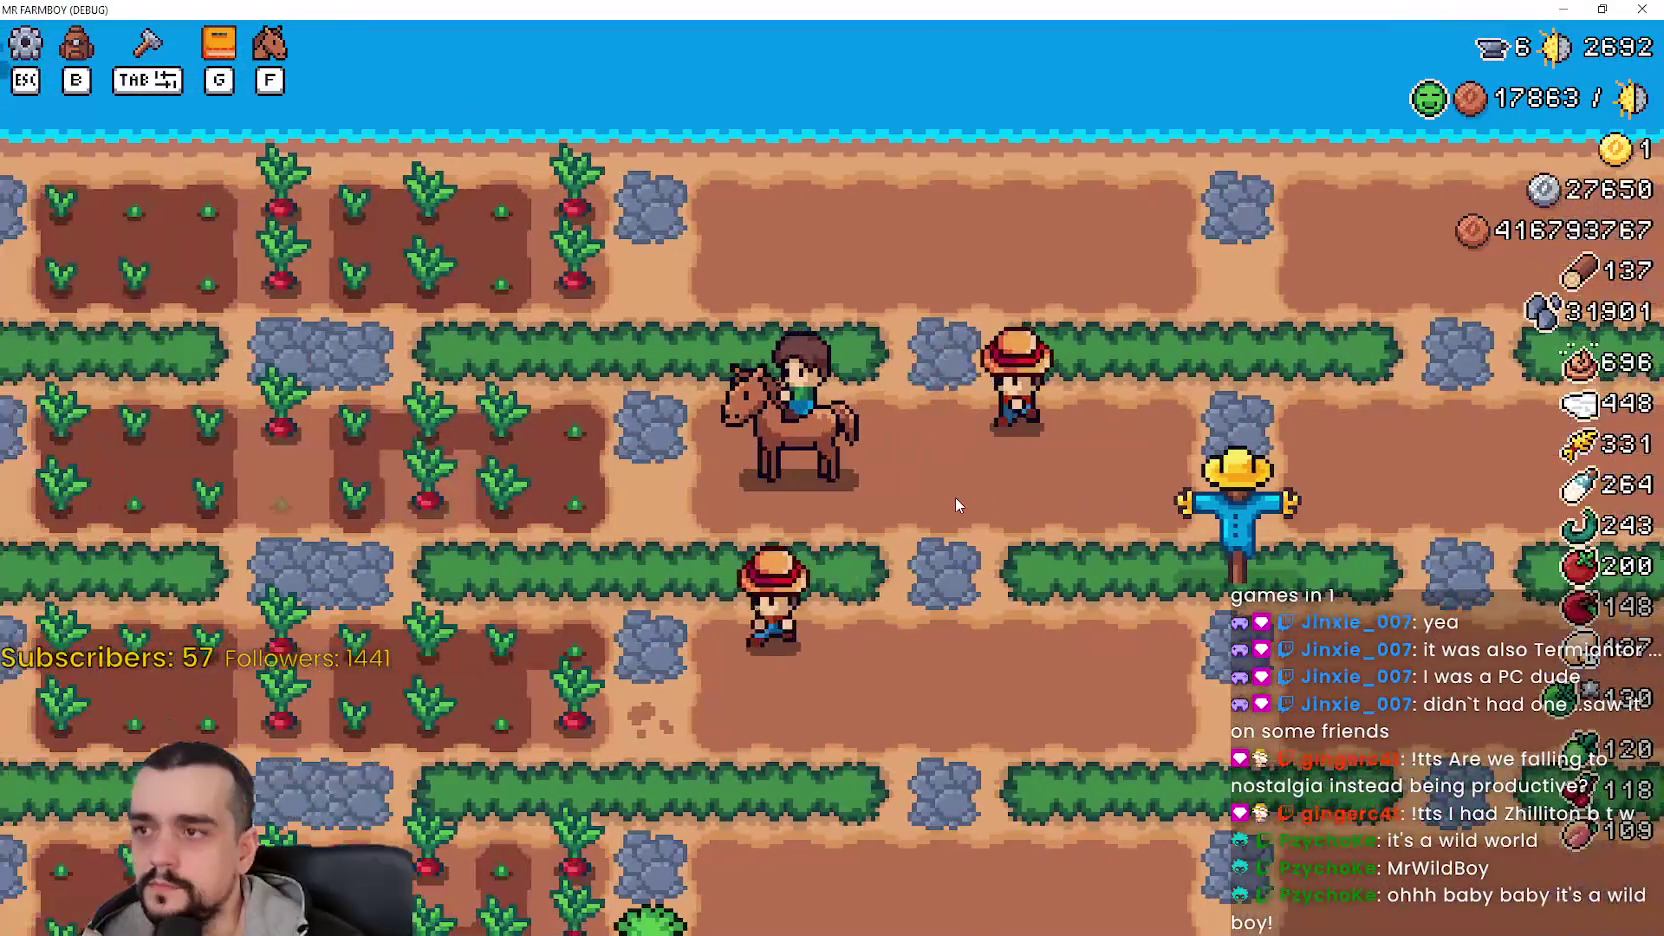
scroll(956, 497, "down", 2)
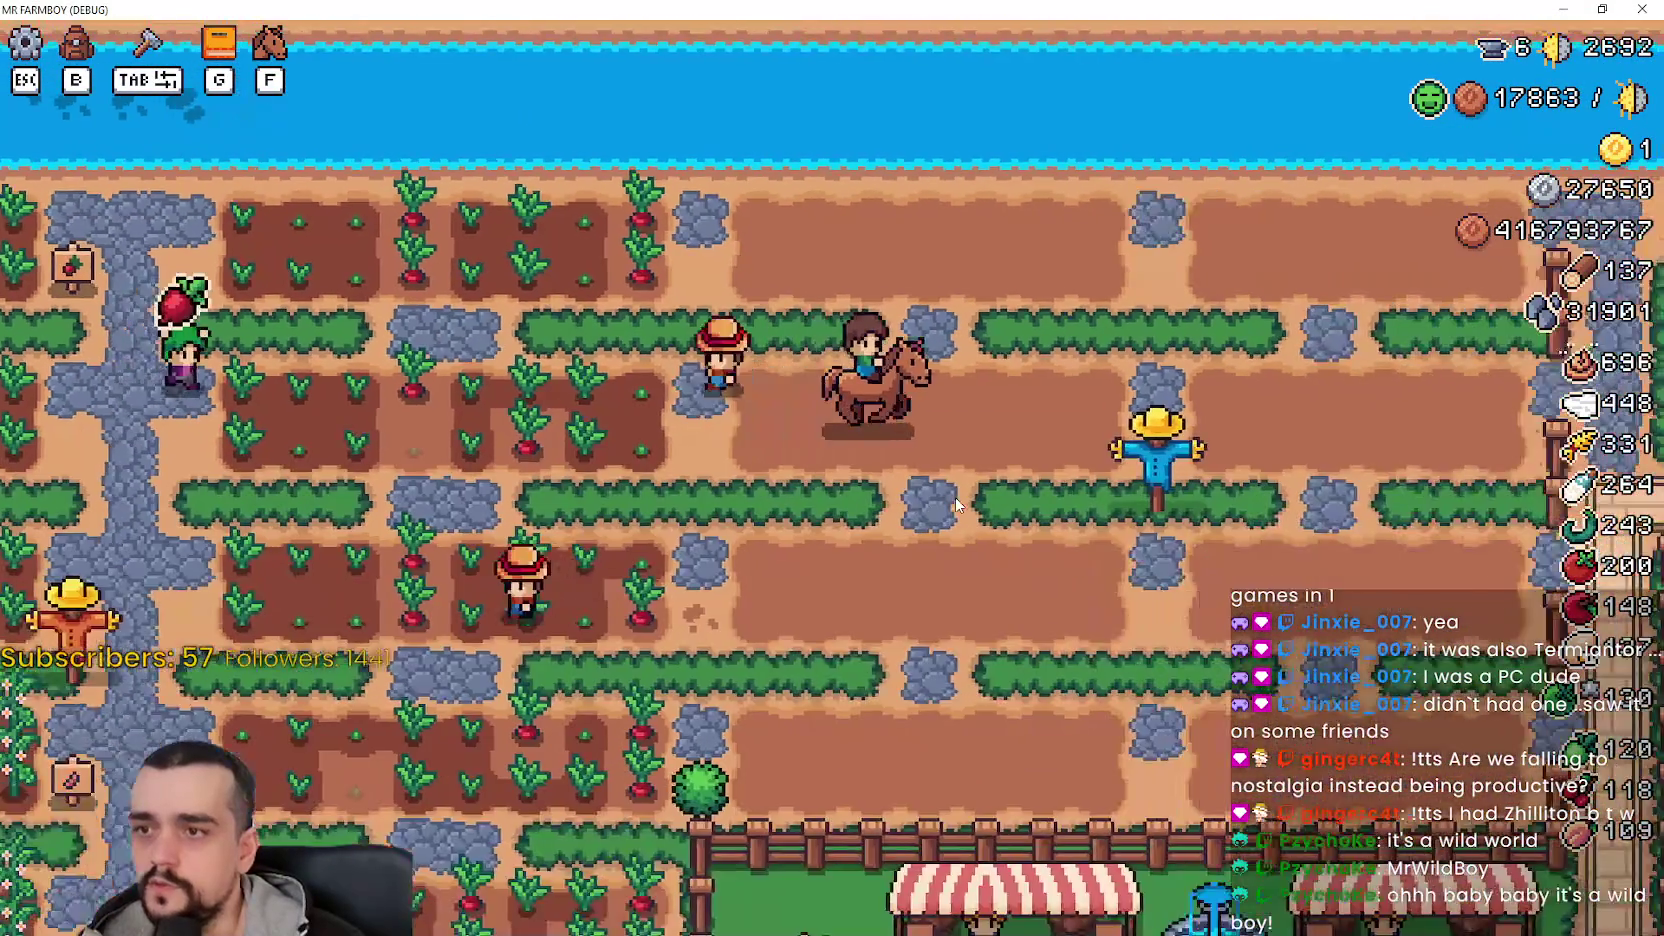
key("w")
scroll(972, 484, "up", 2)
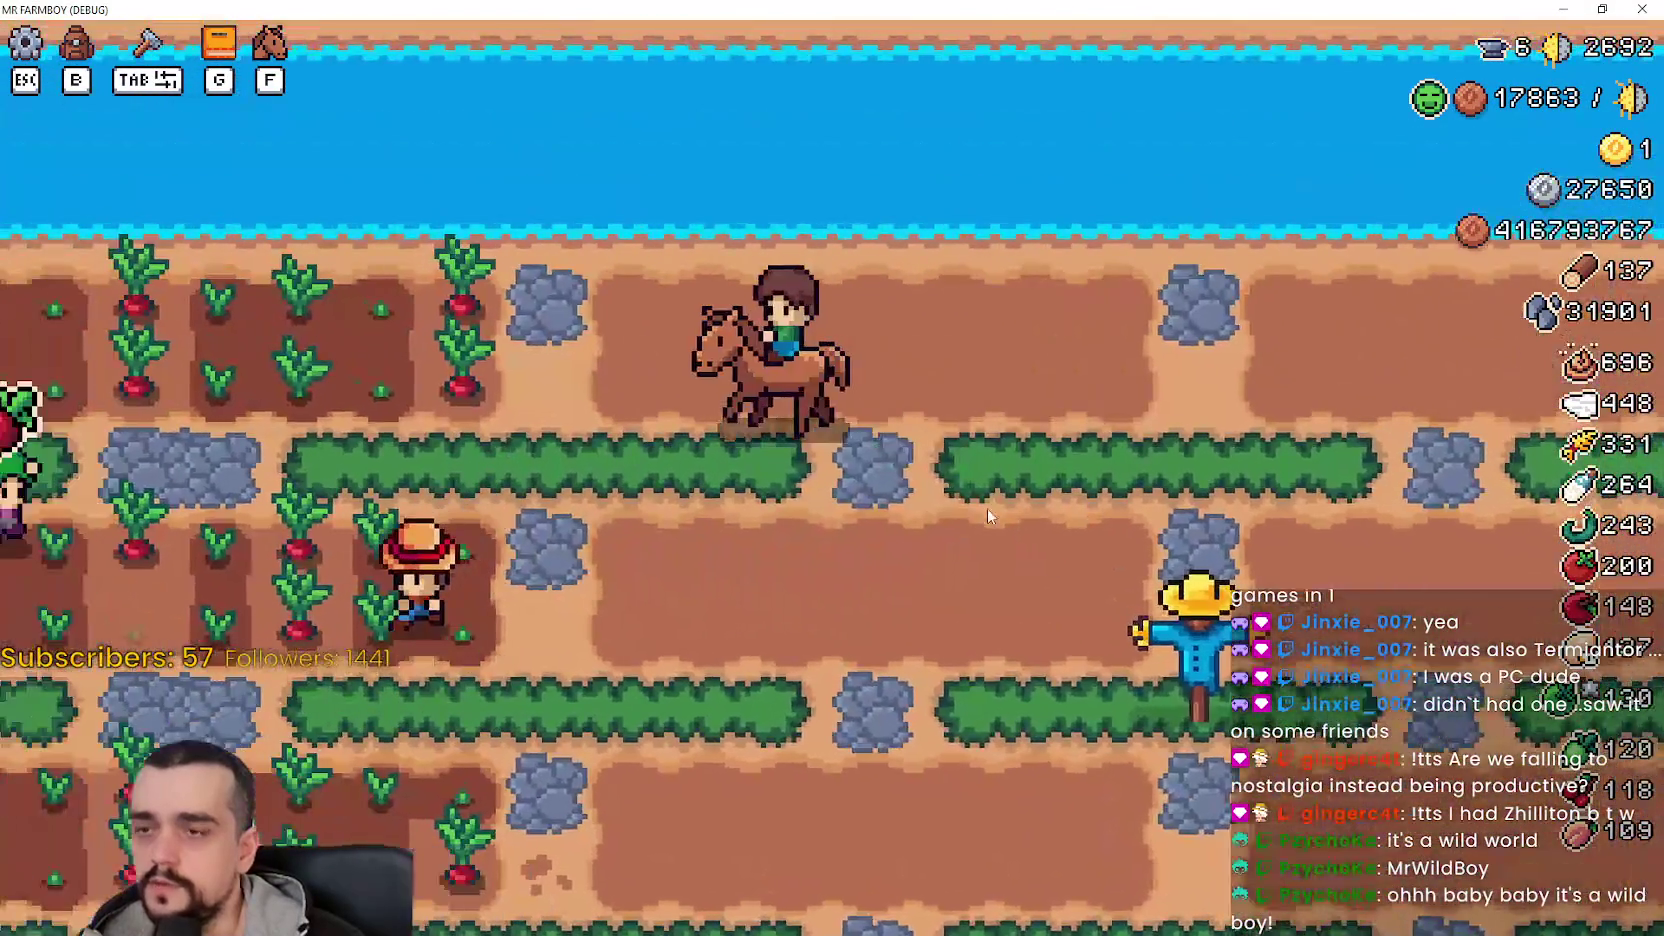
key("d")
key("Tab")
key("Tab")
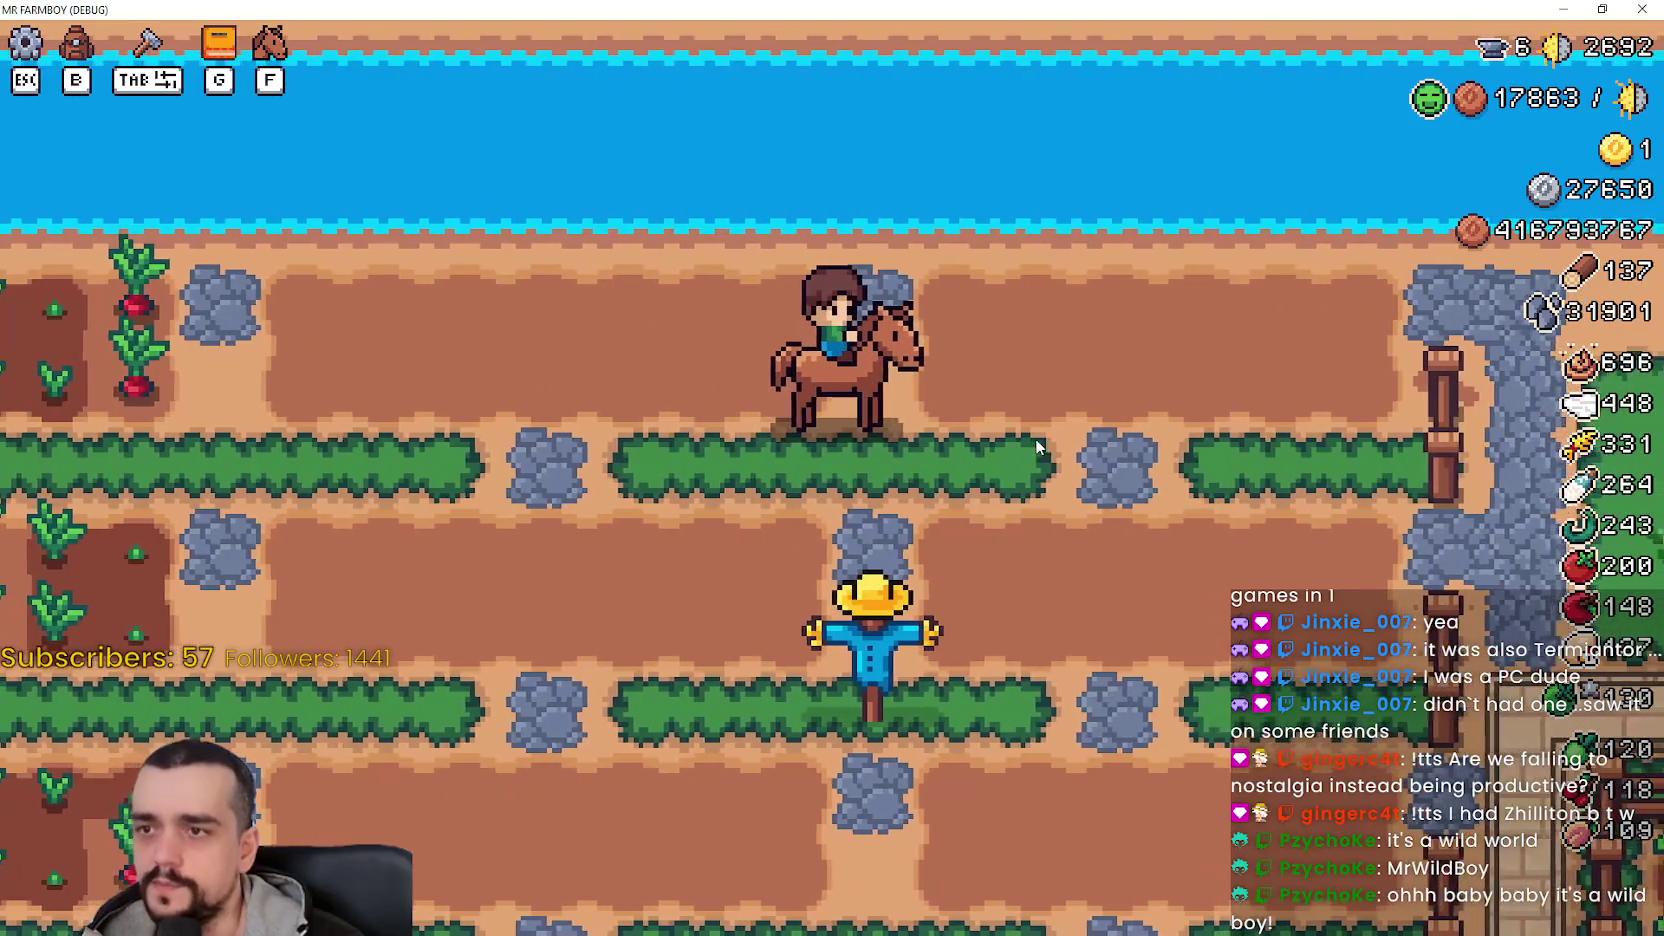
key("a")
key("f")
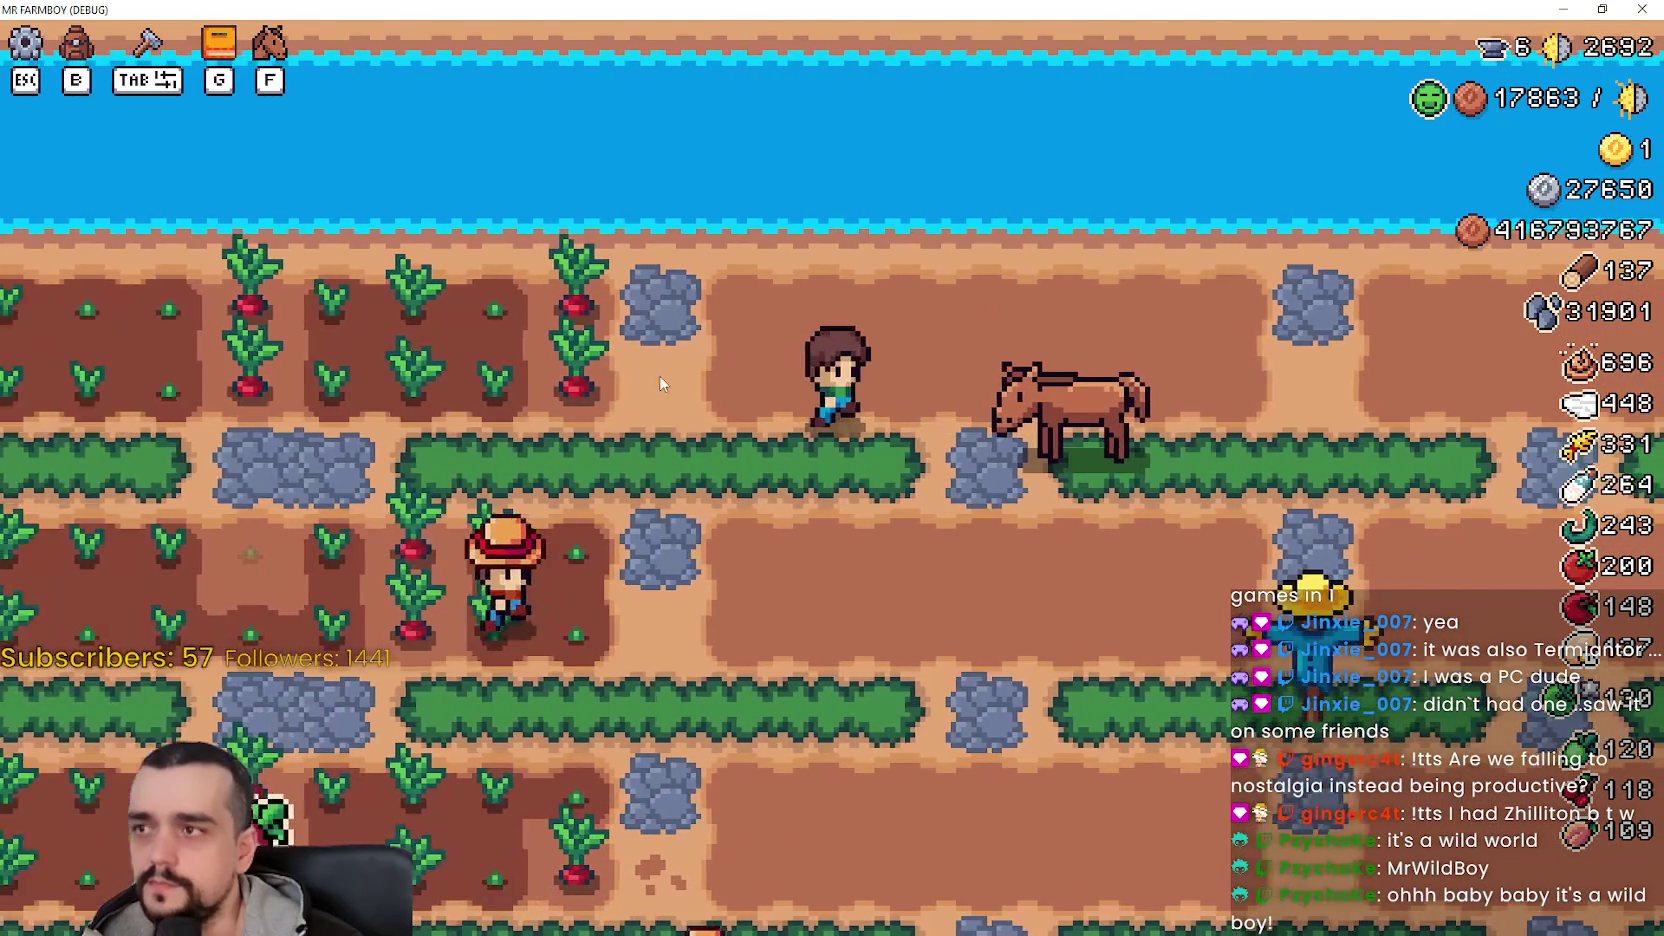
- Pick Road Tile in the Crafting panel and place a cobblestone road tile in the field
key("Tab")
key("d")
scroll(135, 600, "down", 2)
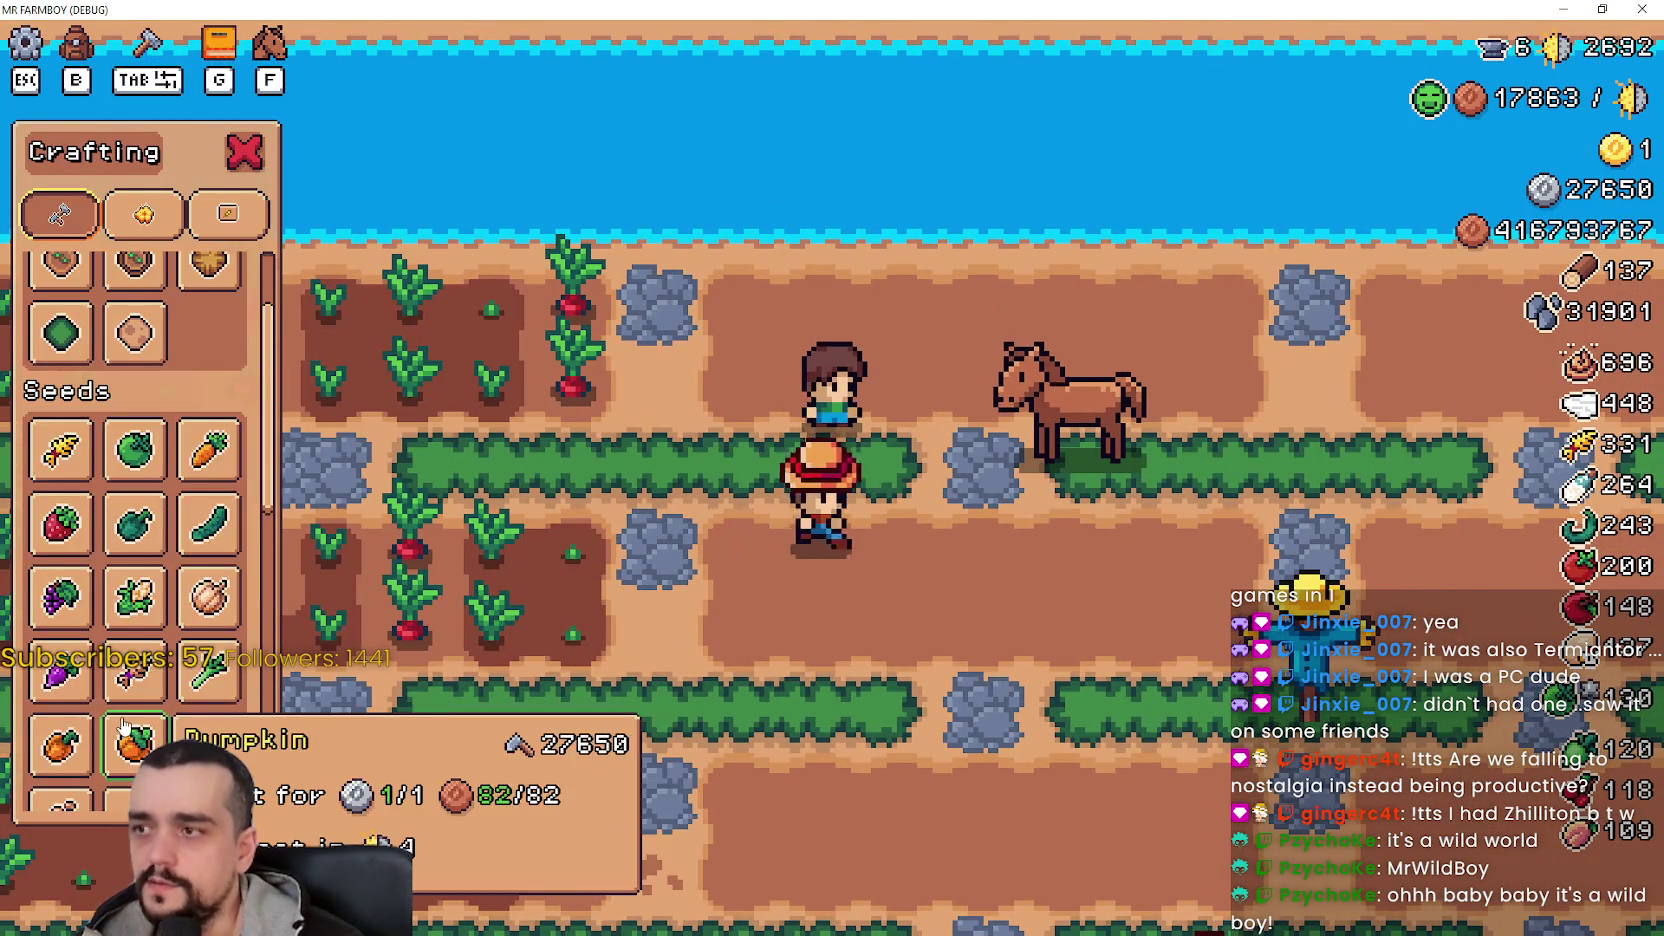
scroll(135, 460, "up", 2)
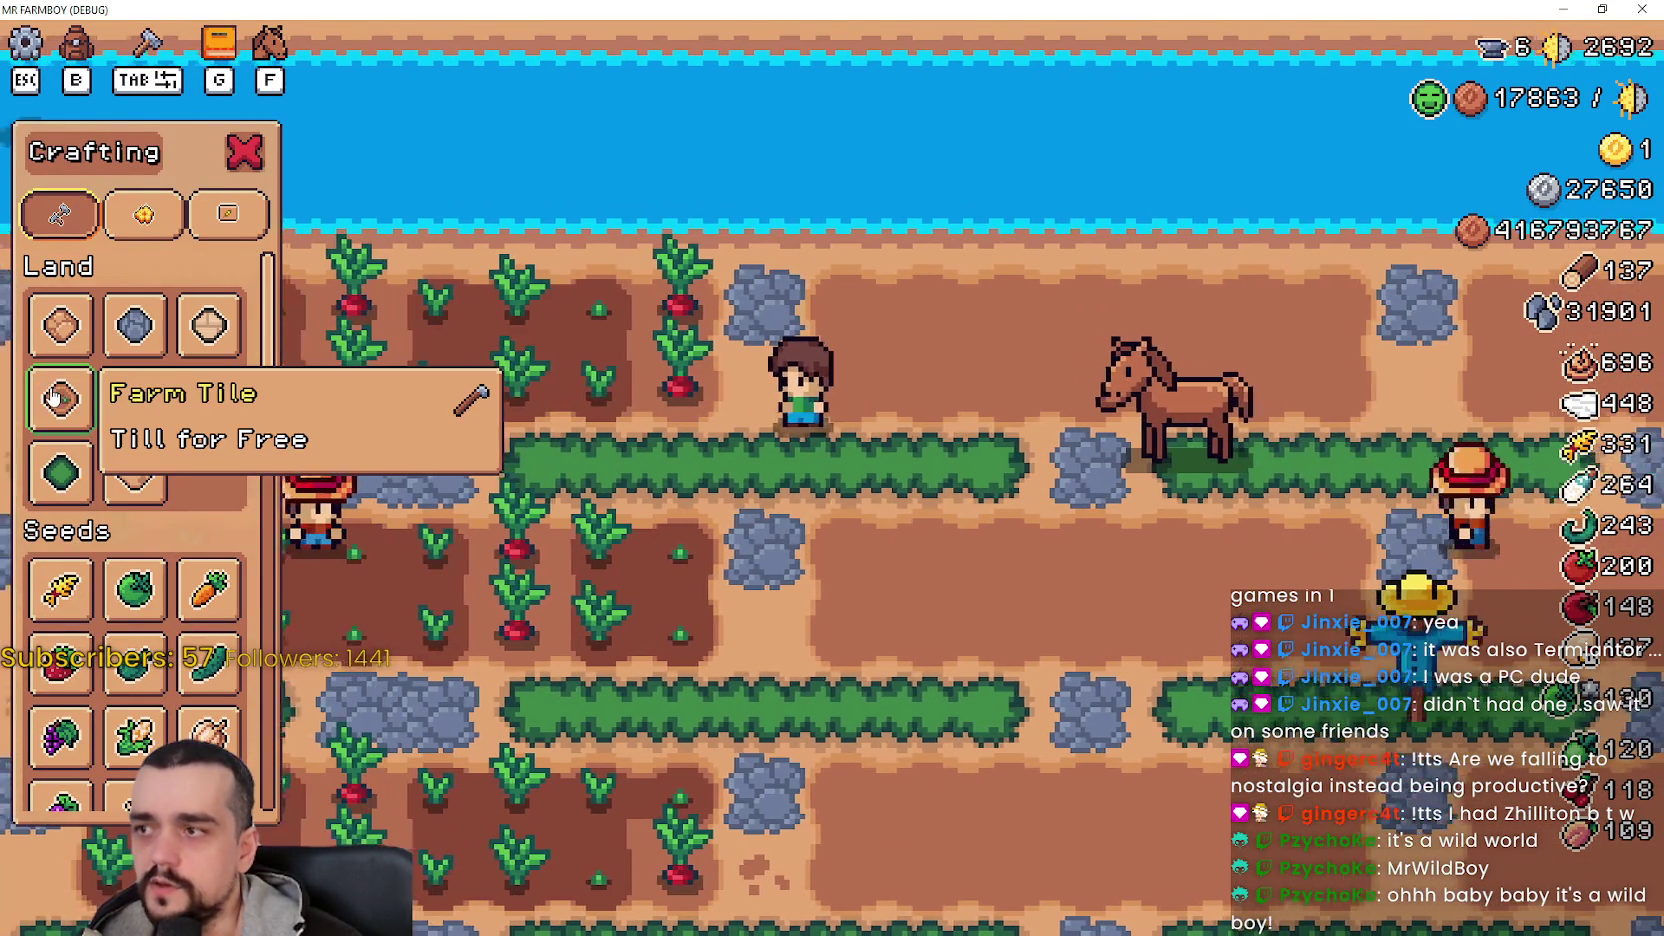
left_click(60, 395)
left_click(60, 330)
key("w")
left_click(826, 503)
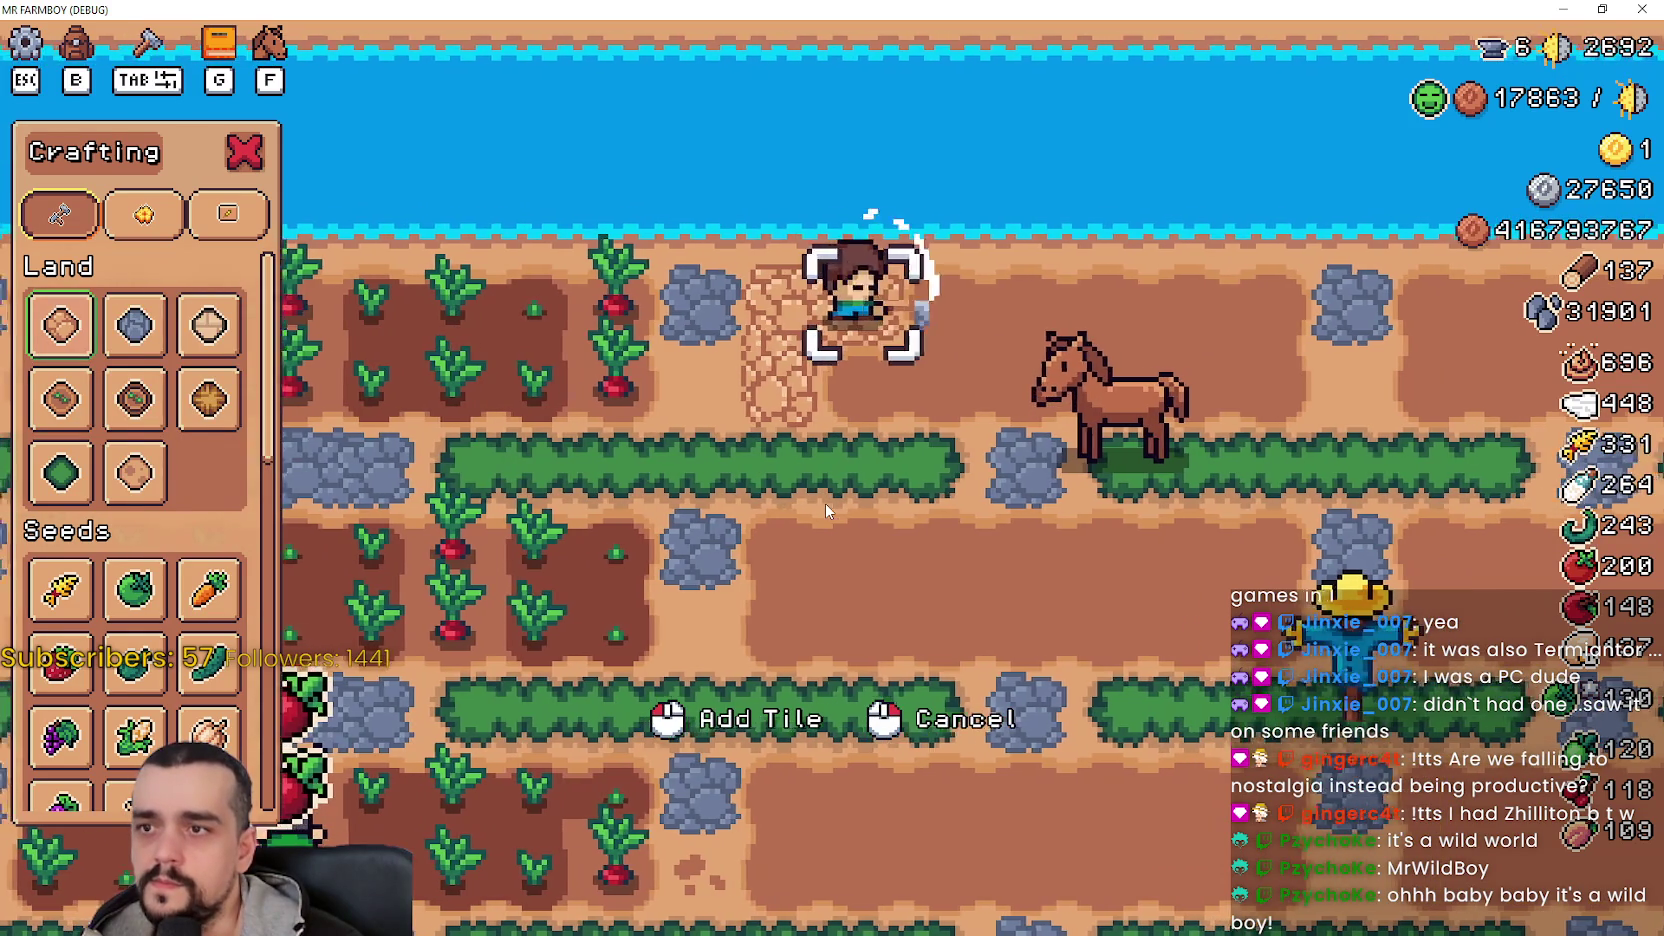
left_click(826, 503)
key("s")
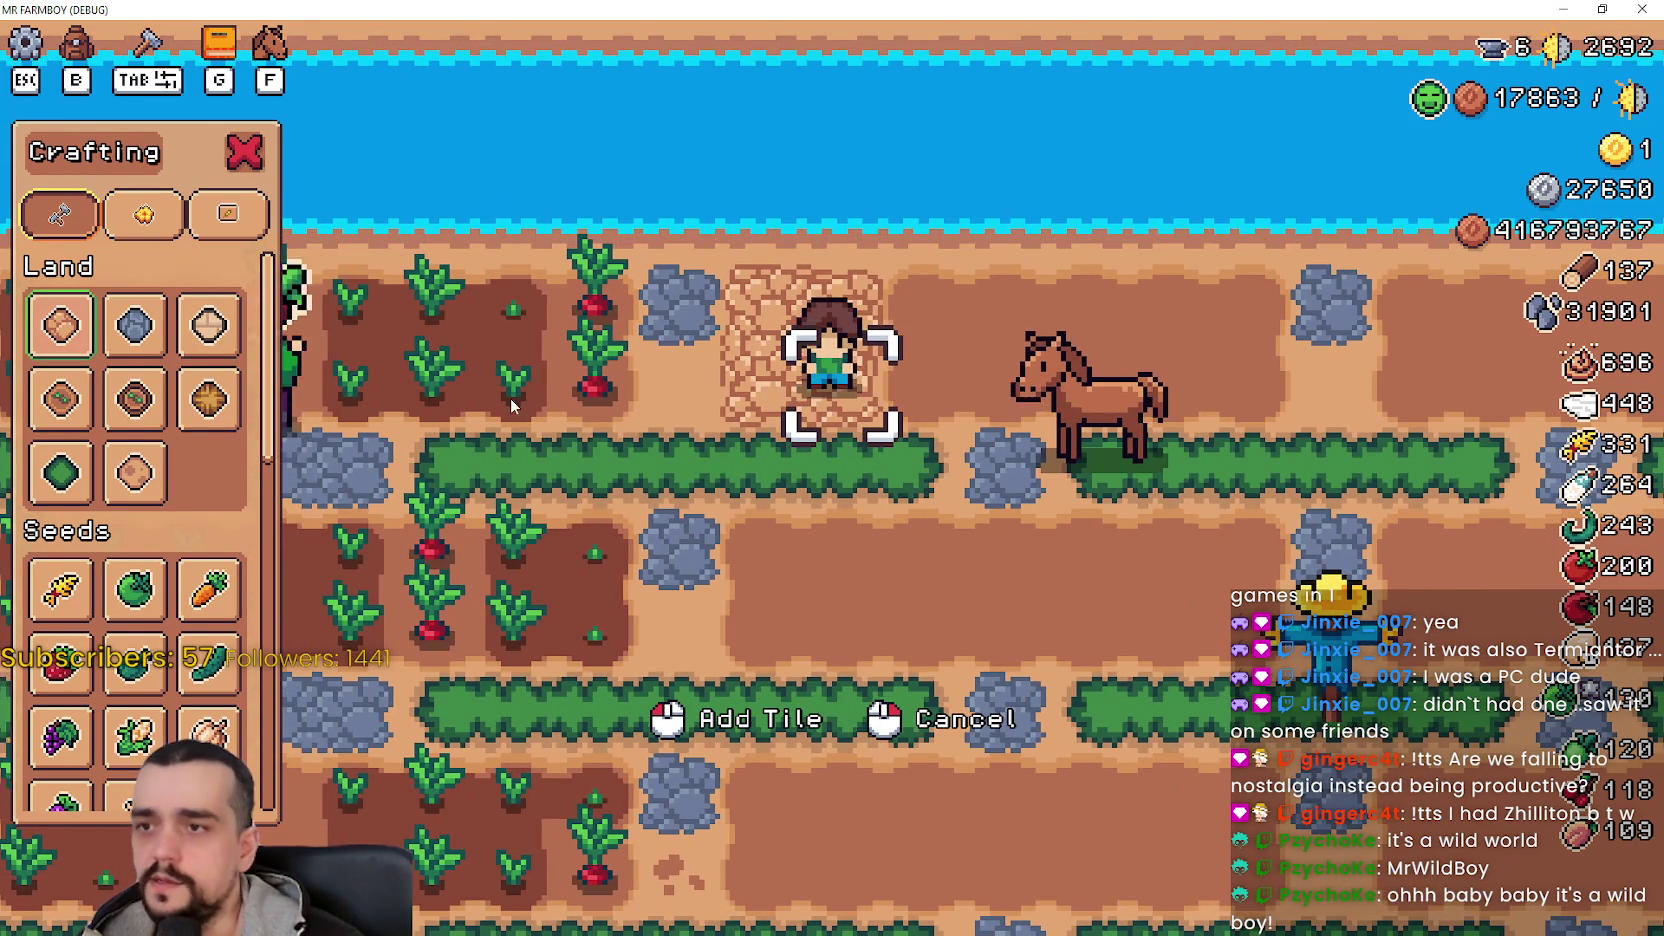
key("d")
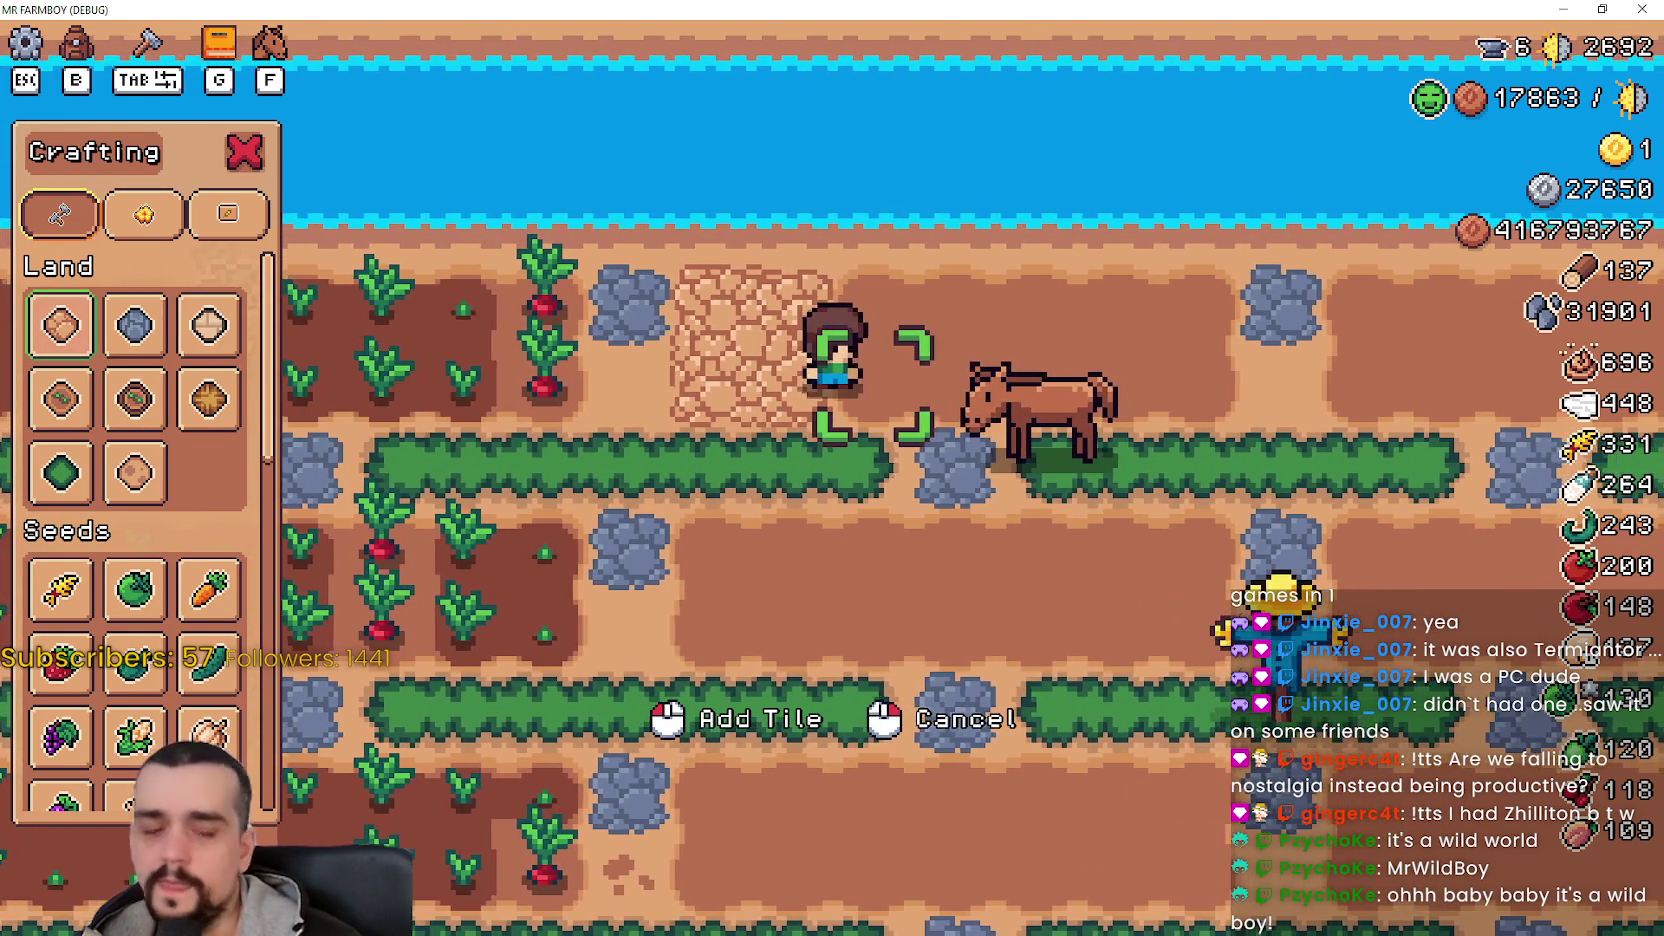
key("alt+Tab")
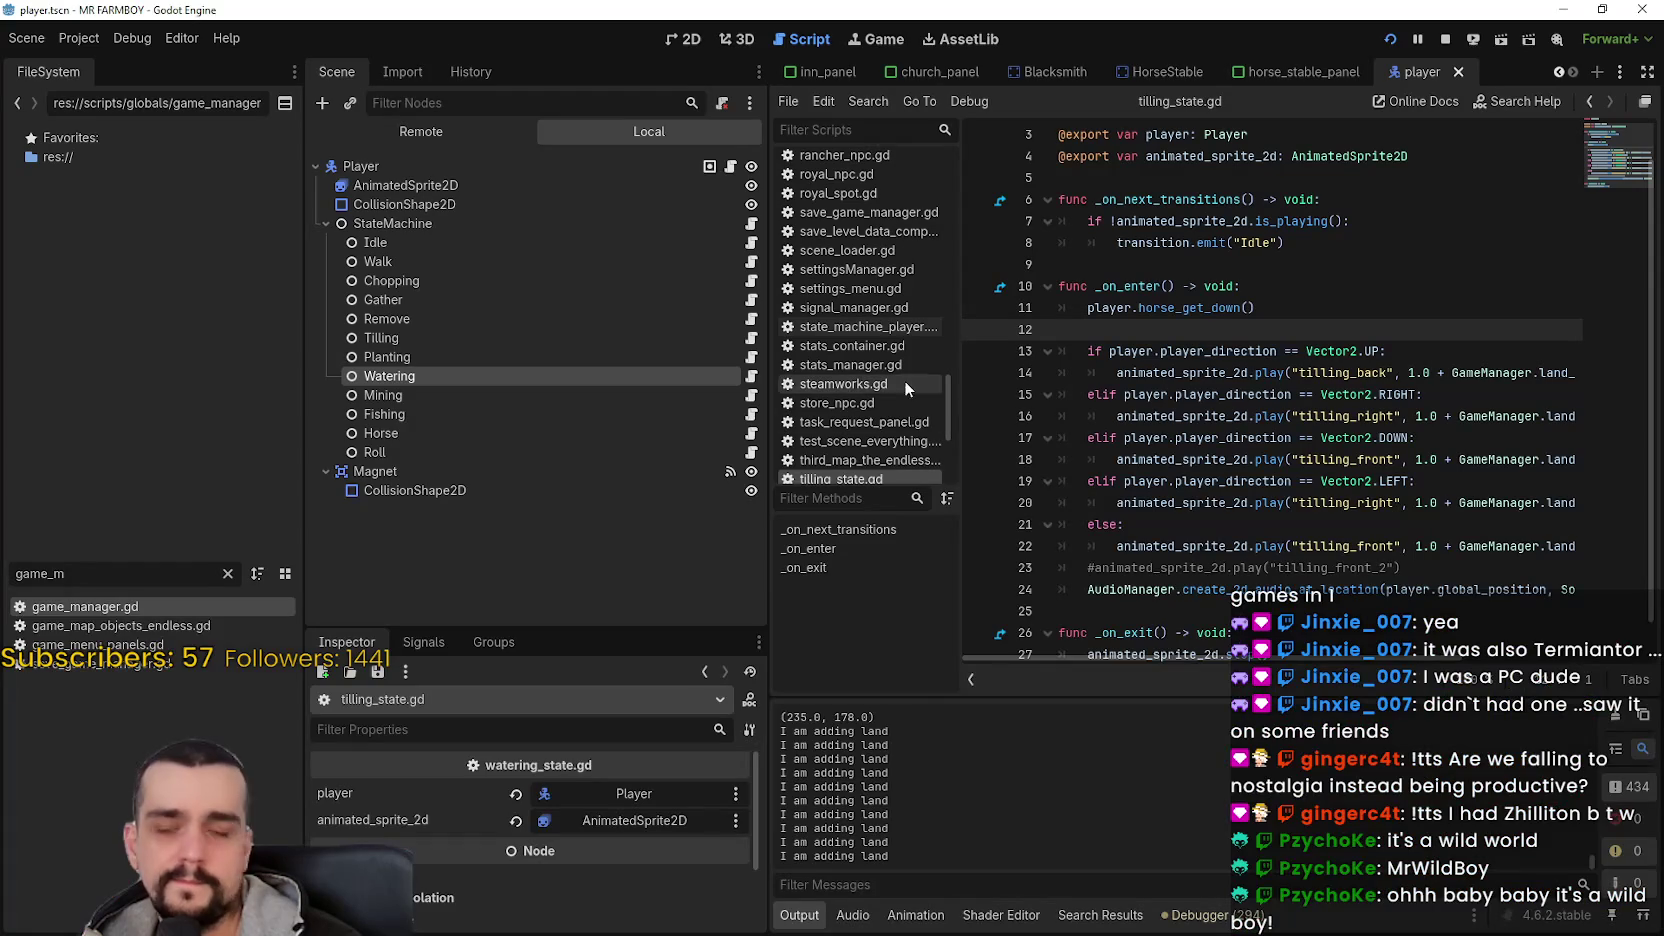
- Select the live GameManager, filter the Inspector by 'speed', and change land_speed to 30
left_click(1341, 522)
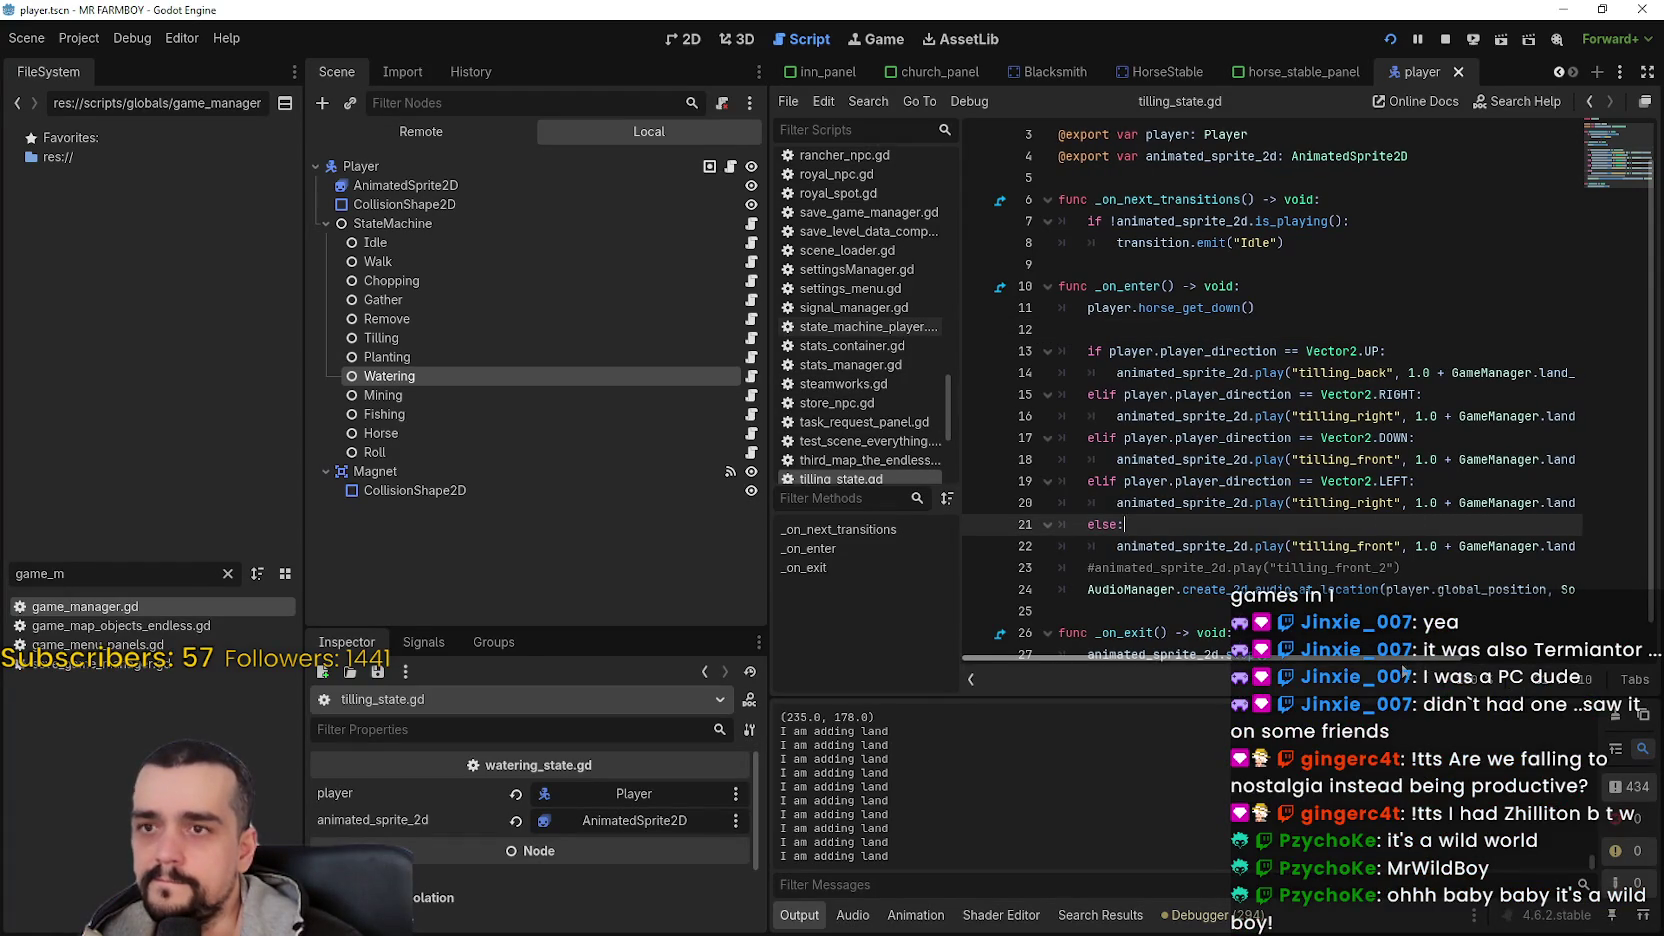
left_click(421, 131)
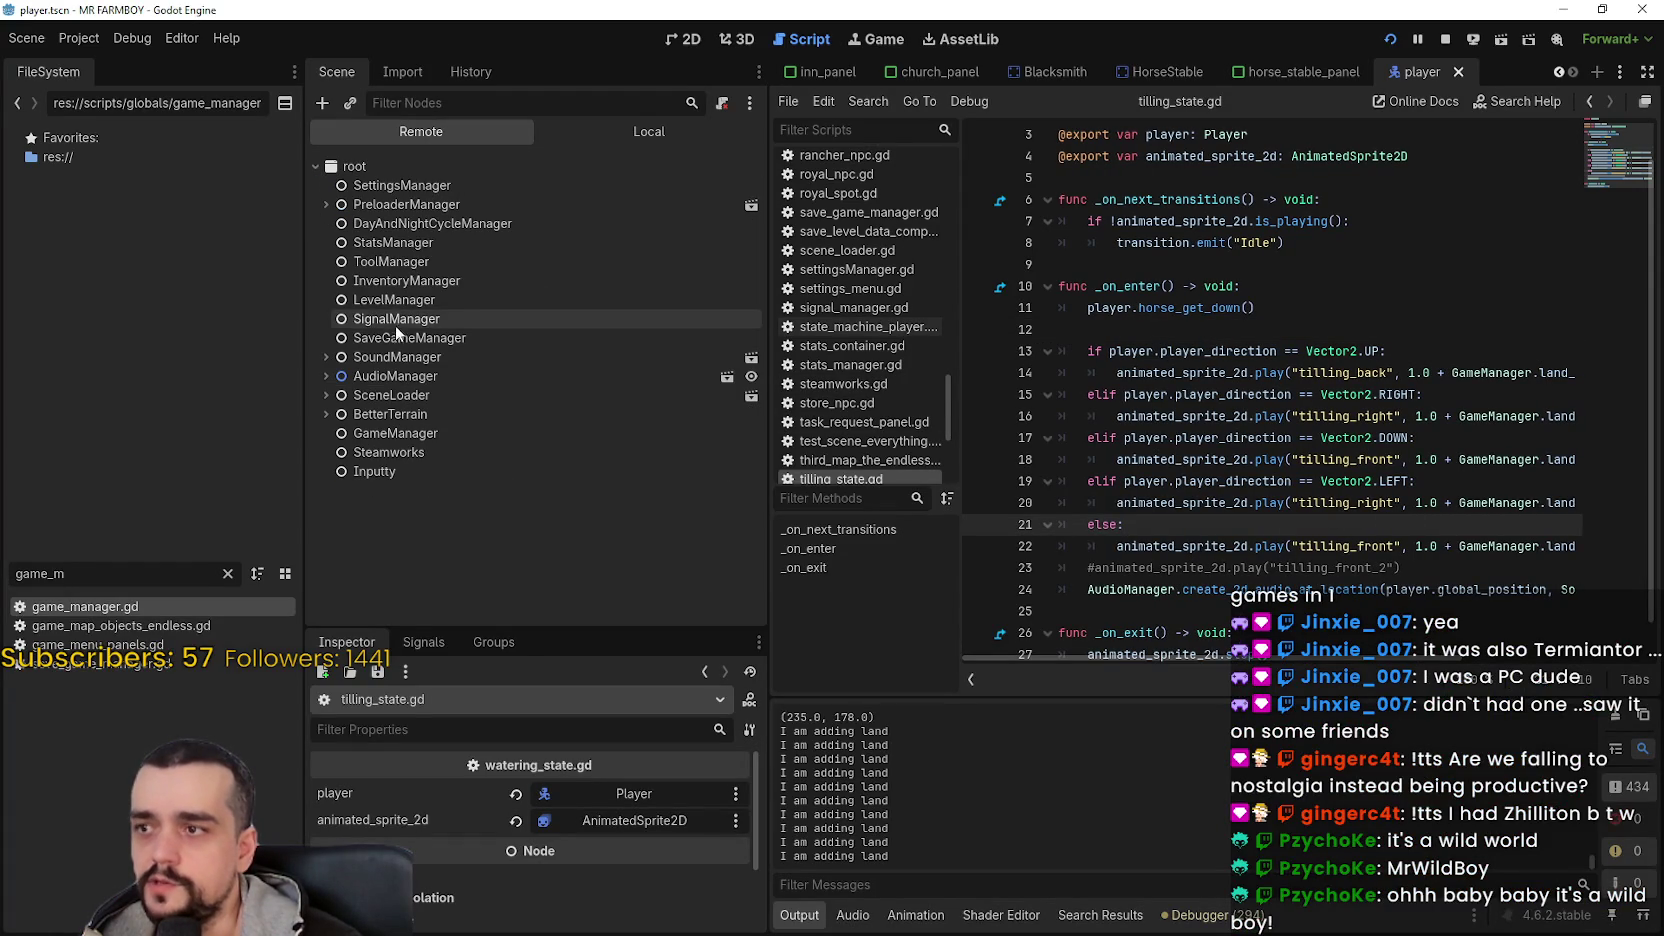
left_click(420, 433)
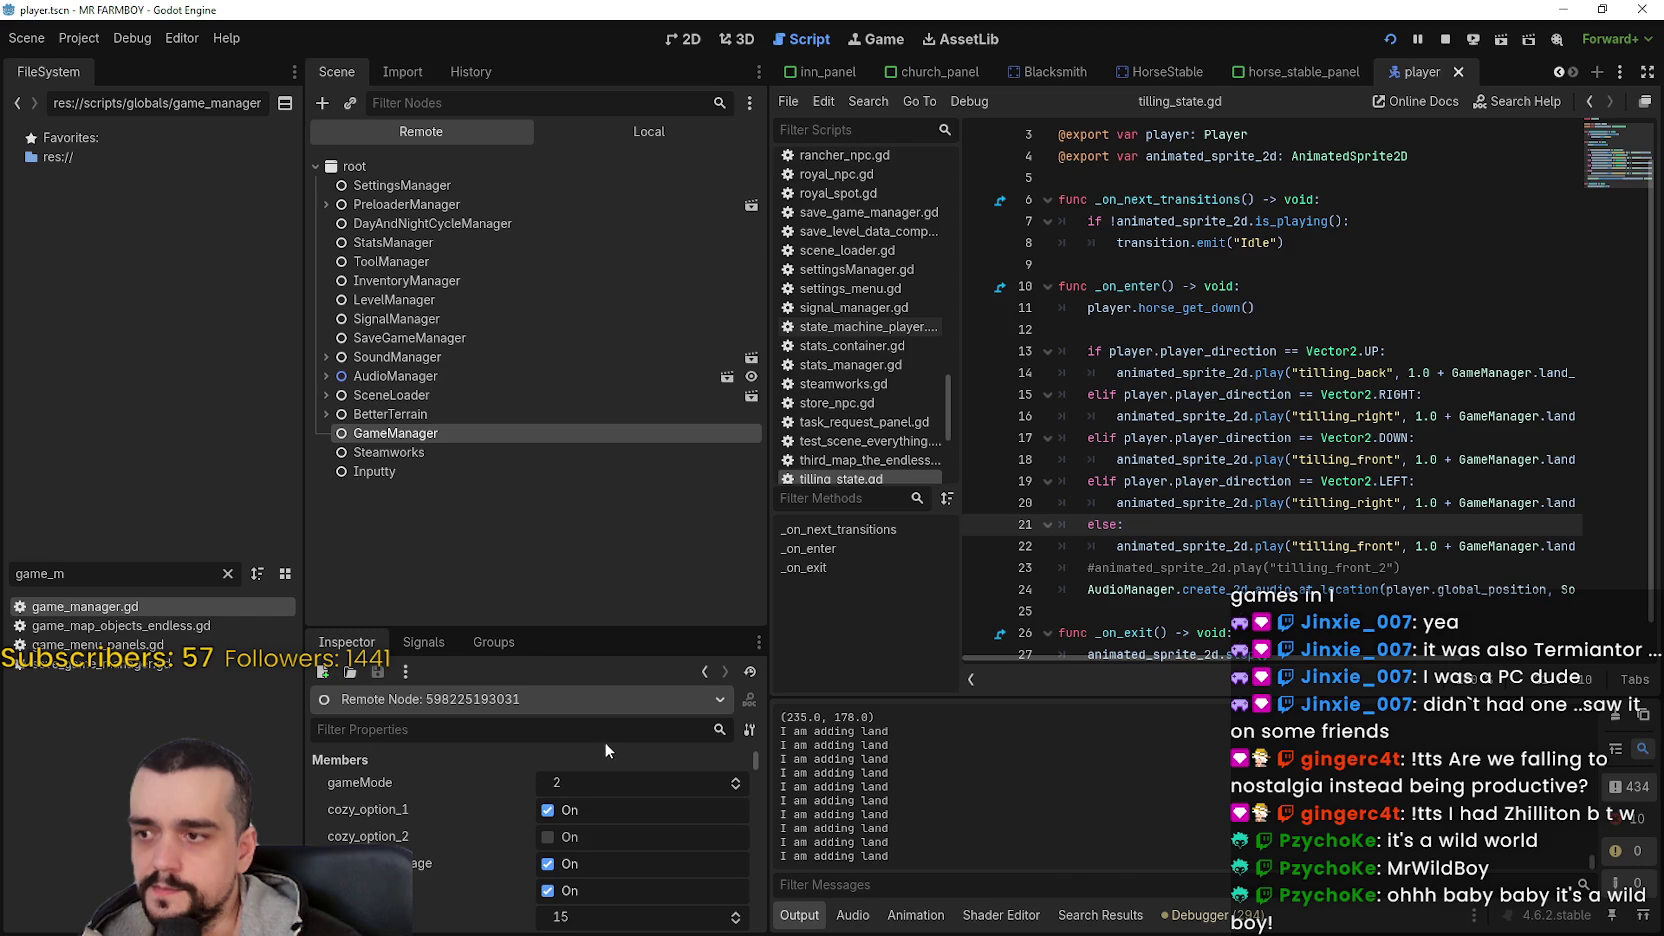
left_click(606, 715)
type("sp")
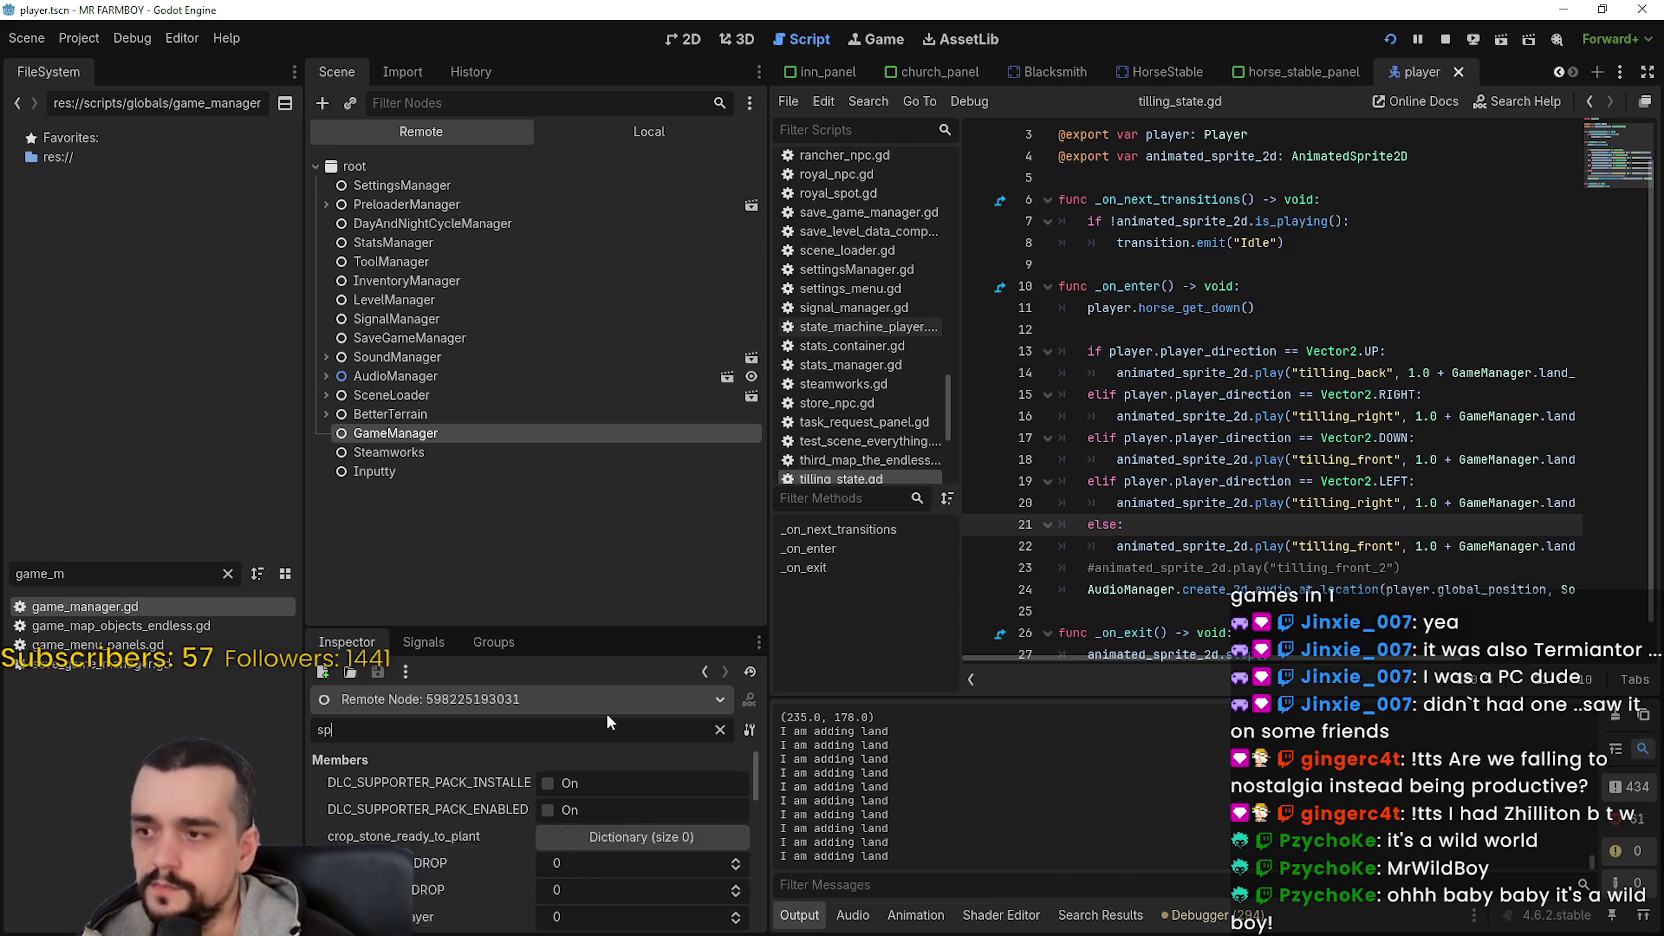
type("eed")
scroll(610, 810, "down", 2)
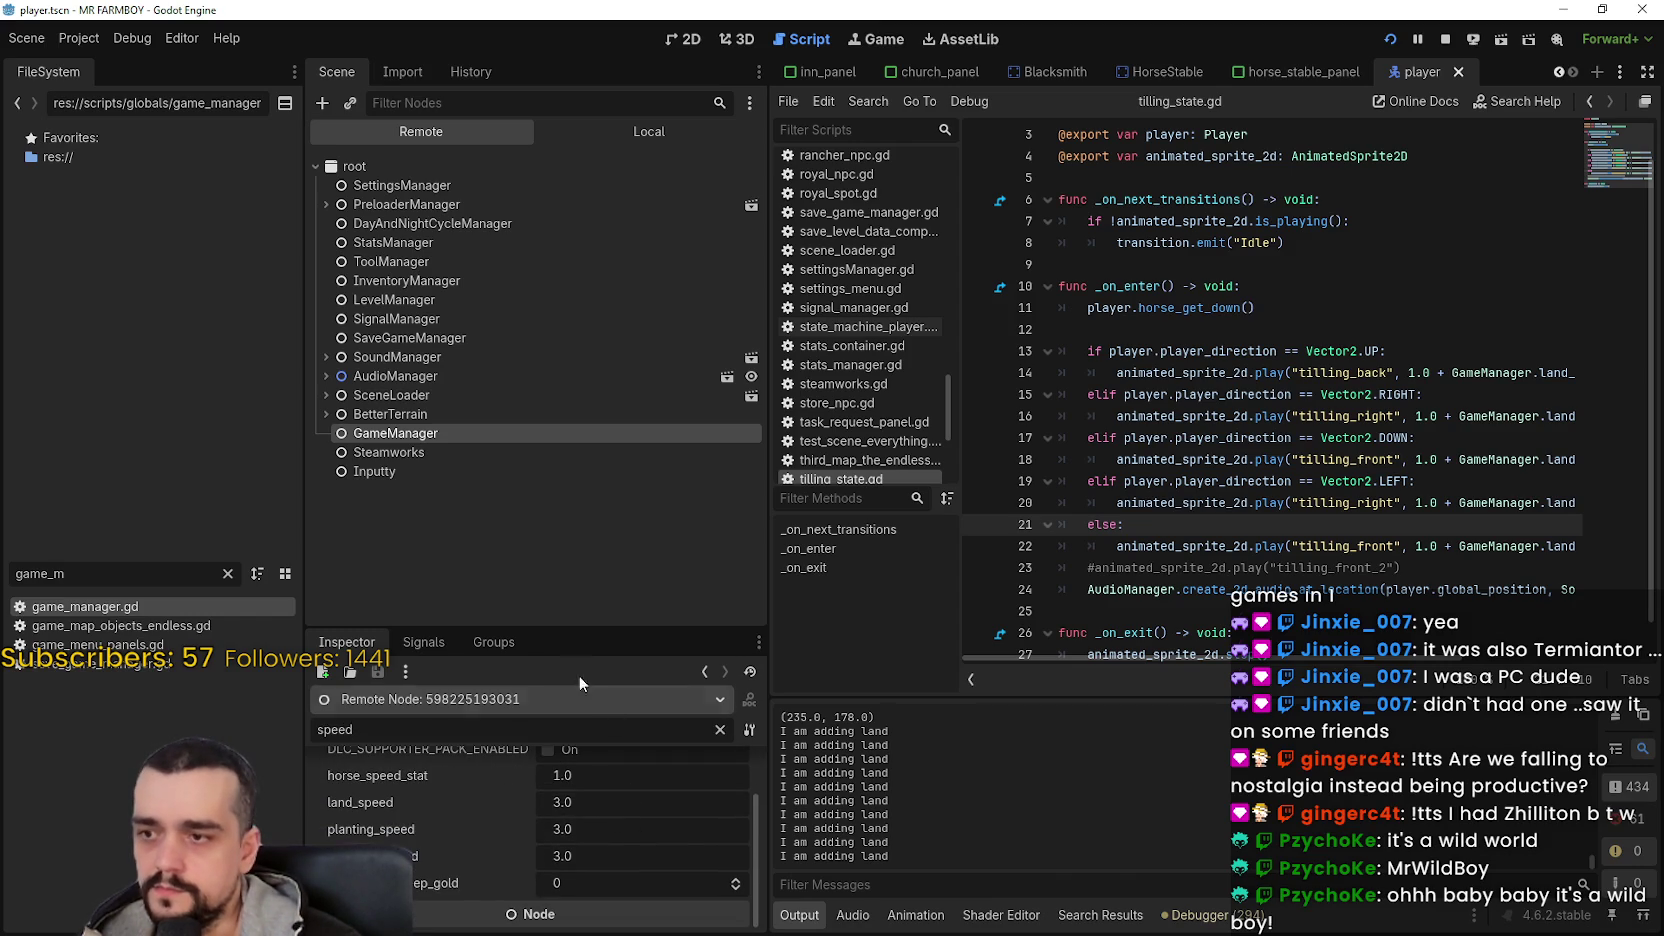
mouse_move(555, 627)
left_mouse_down()
mouse_move(558, 560)
mouse_move(600, 466)
left_mouse_up()
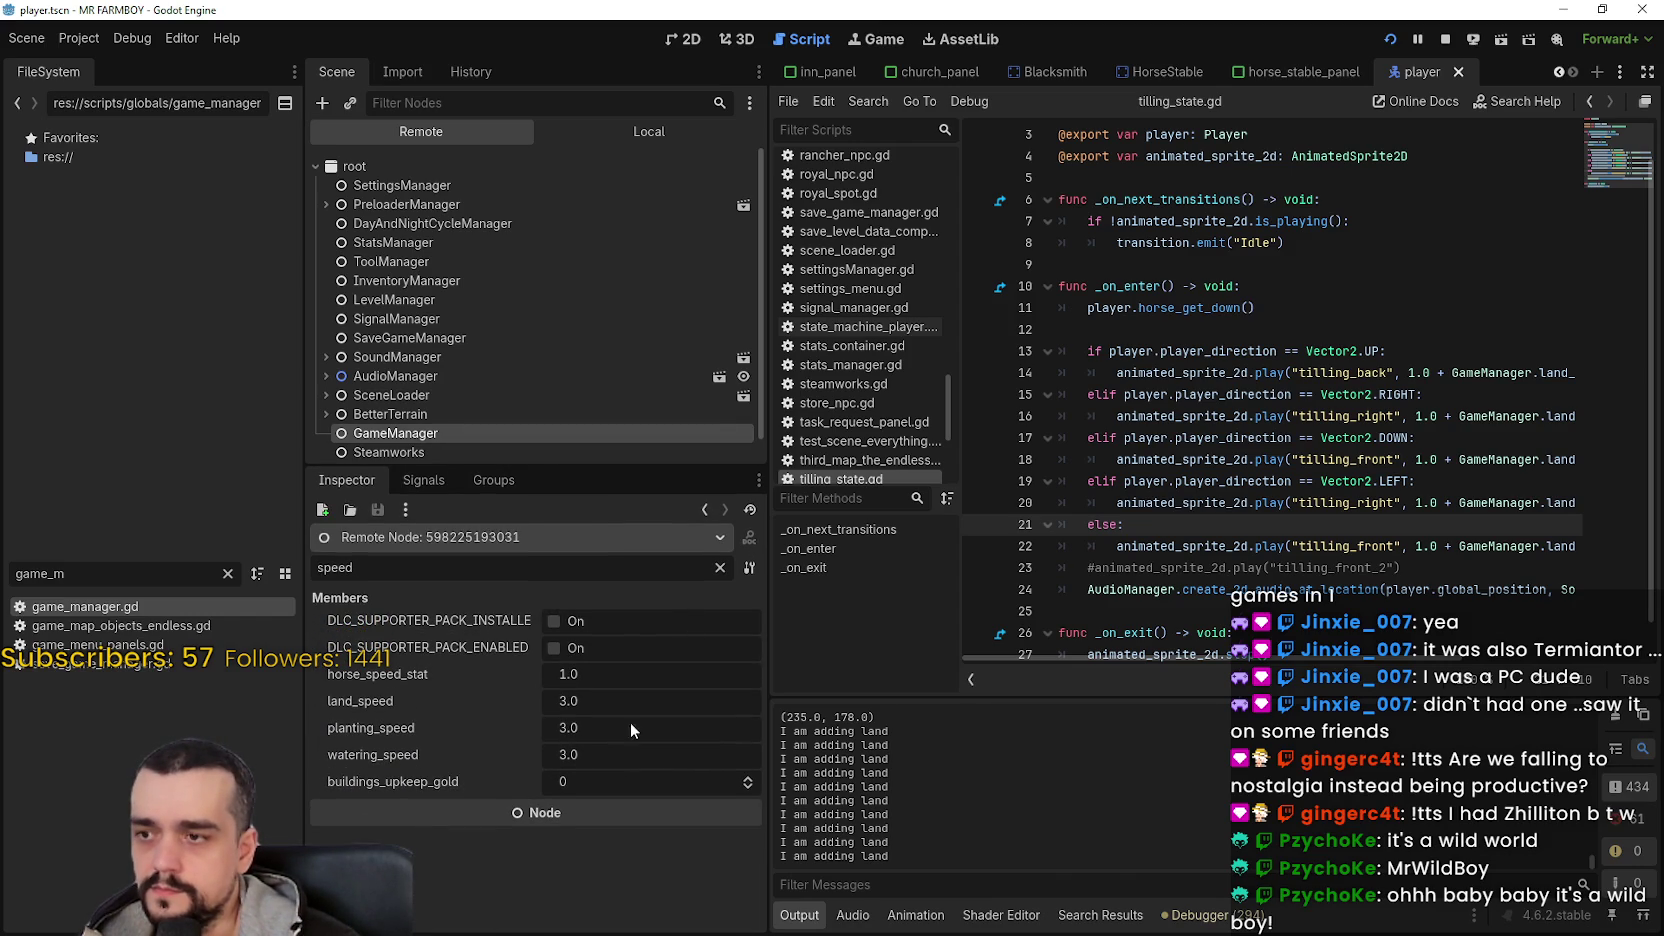
left_click(570, 703)
type("30")
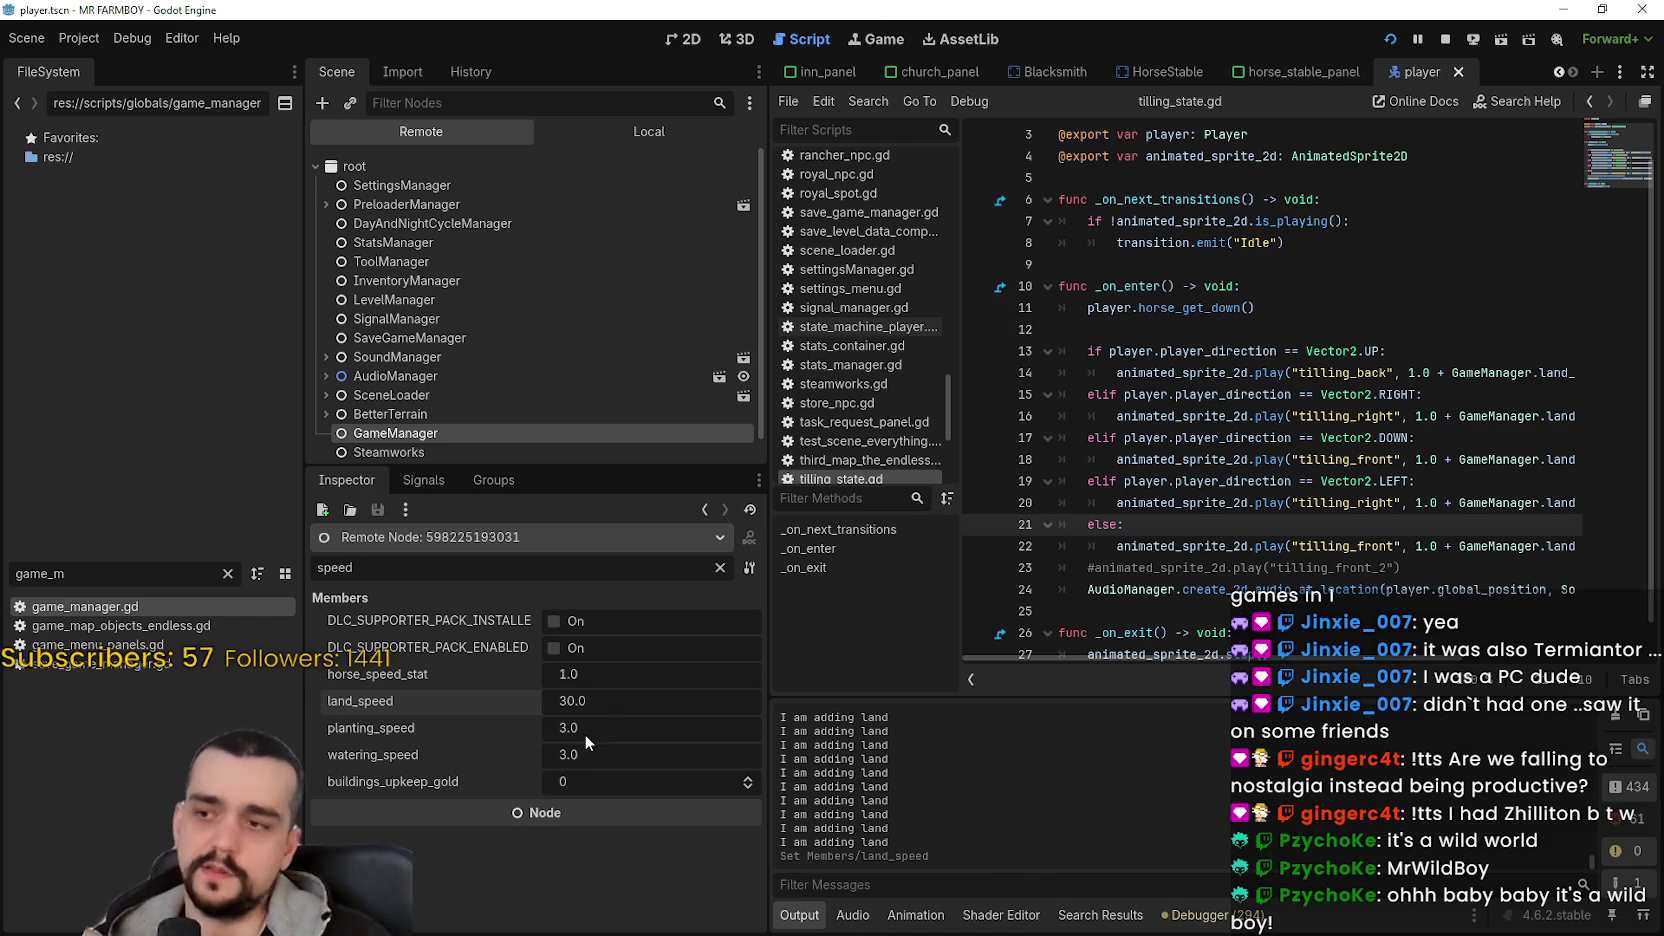
- Back in the game, walk the farmer past the fence toward the crops
key("alt+Tab")
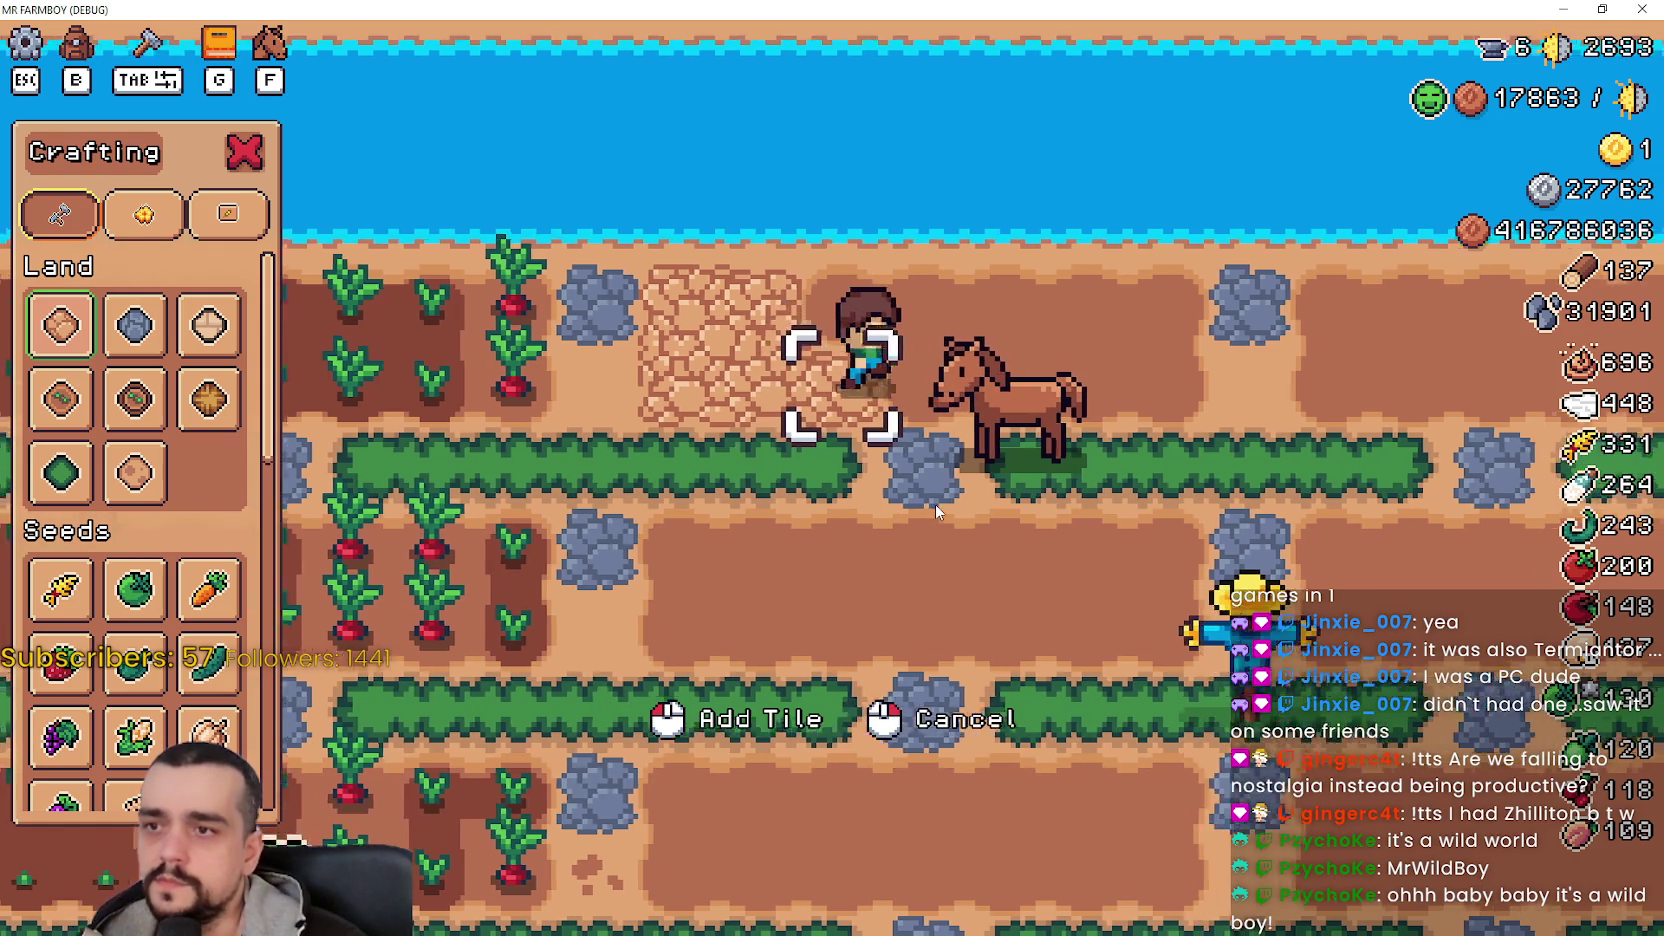
key("f")
key("f")
key("a")
key("w")
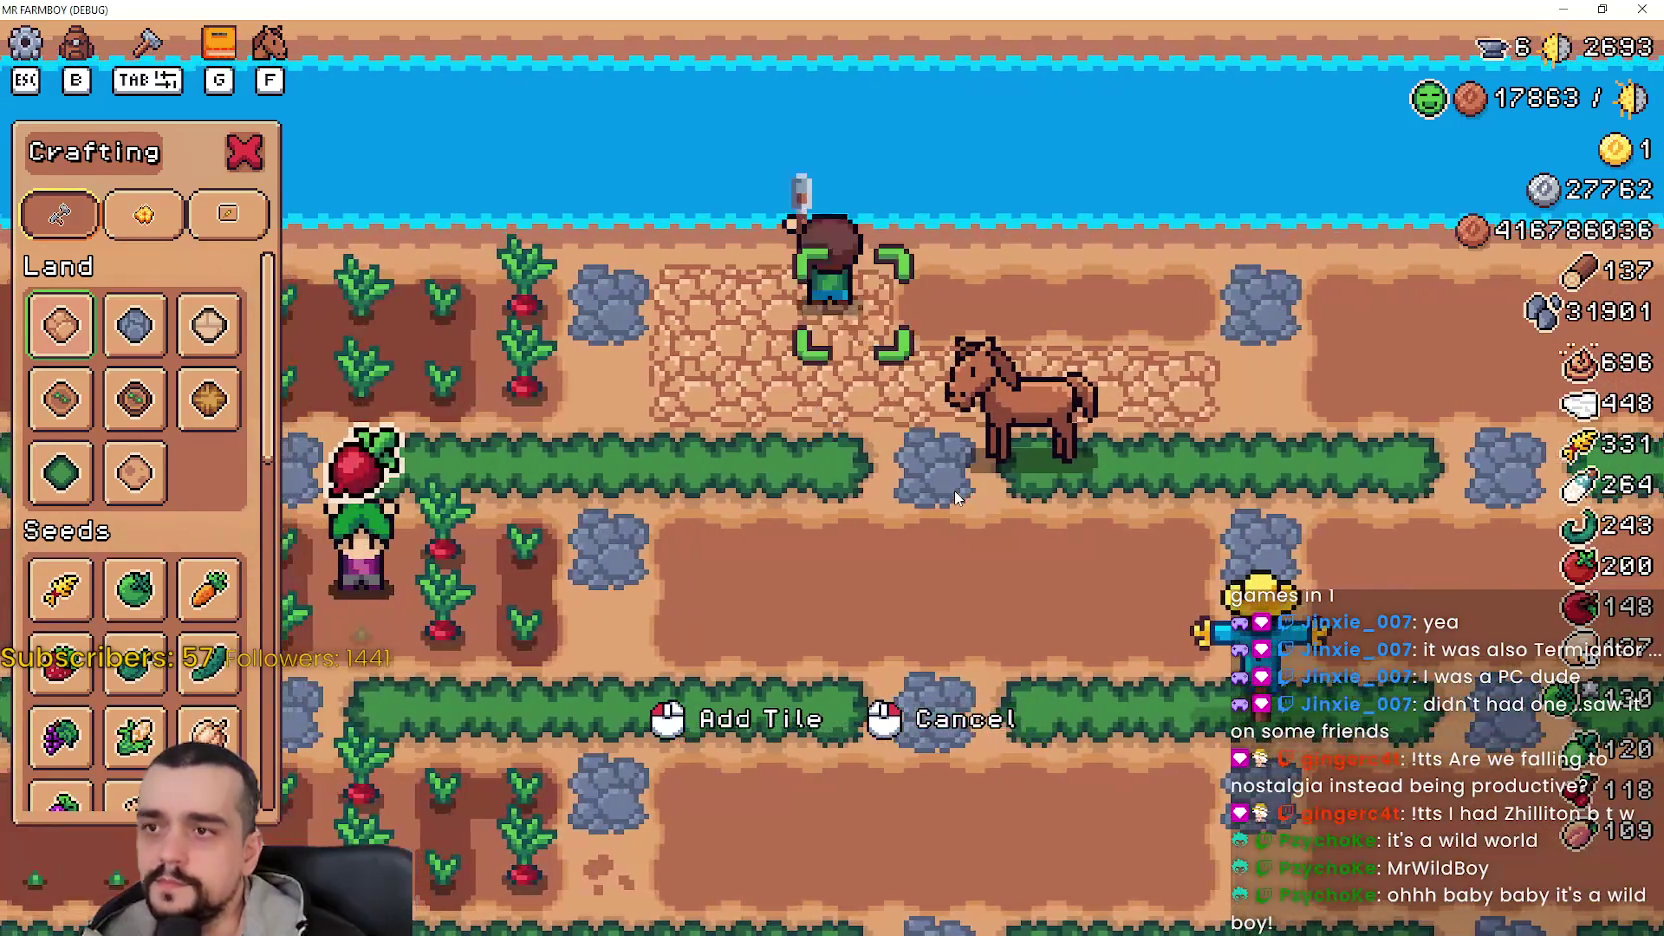
key("d")
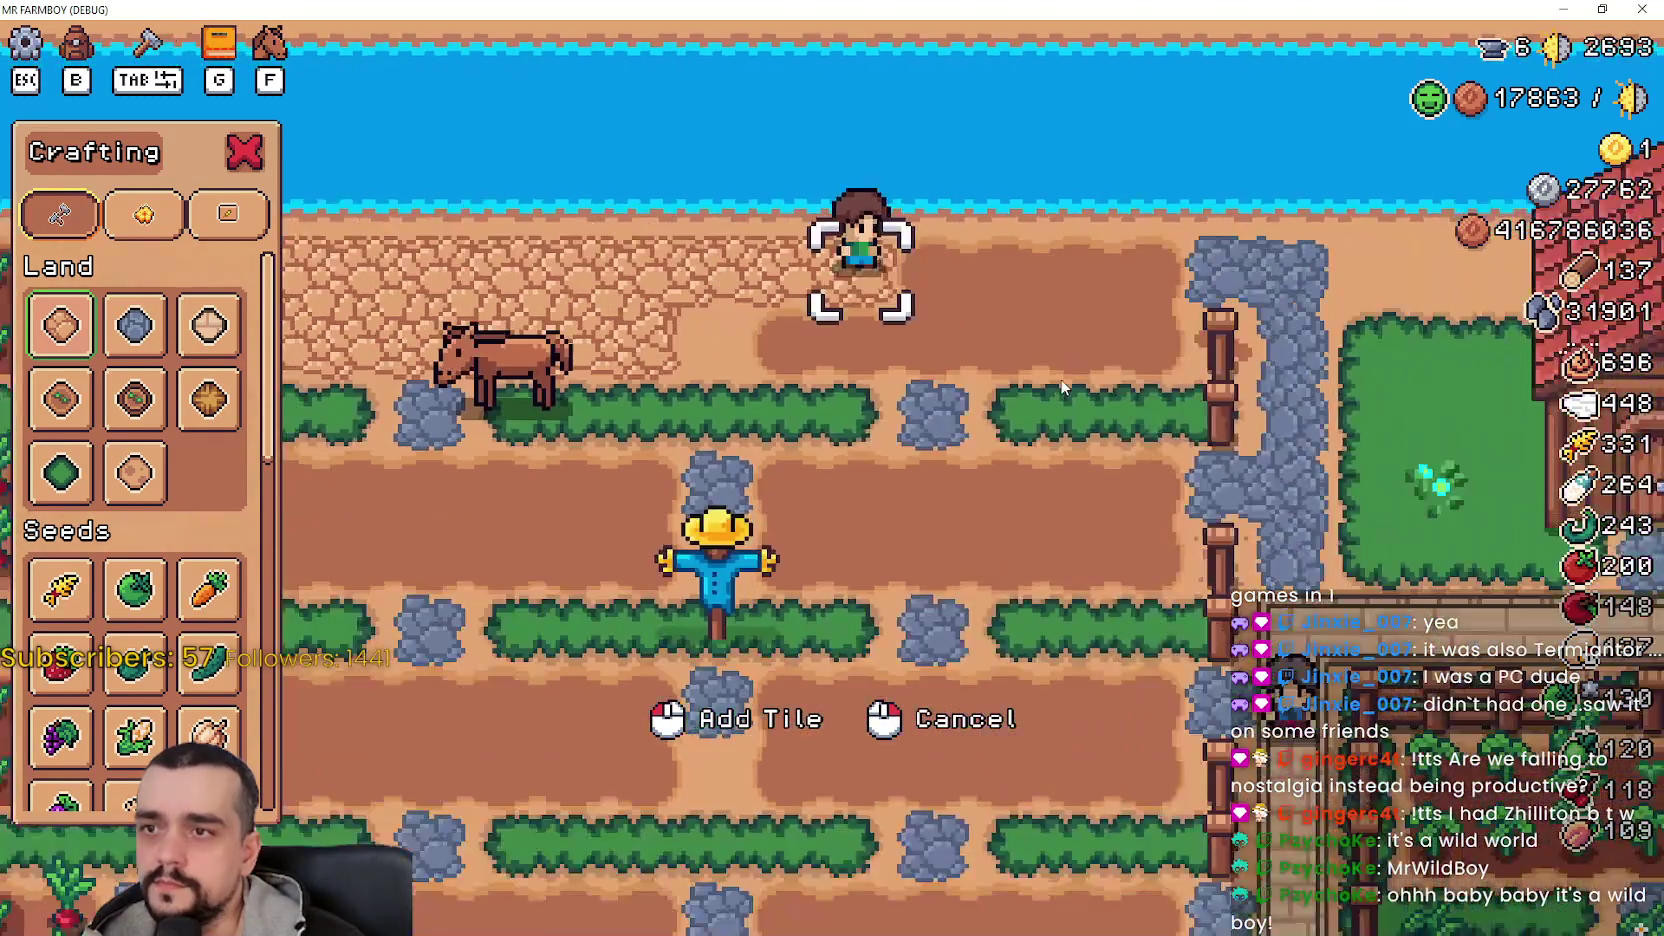
key("d")
key("s")
key("a")
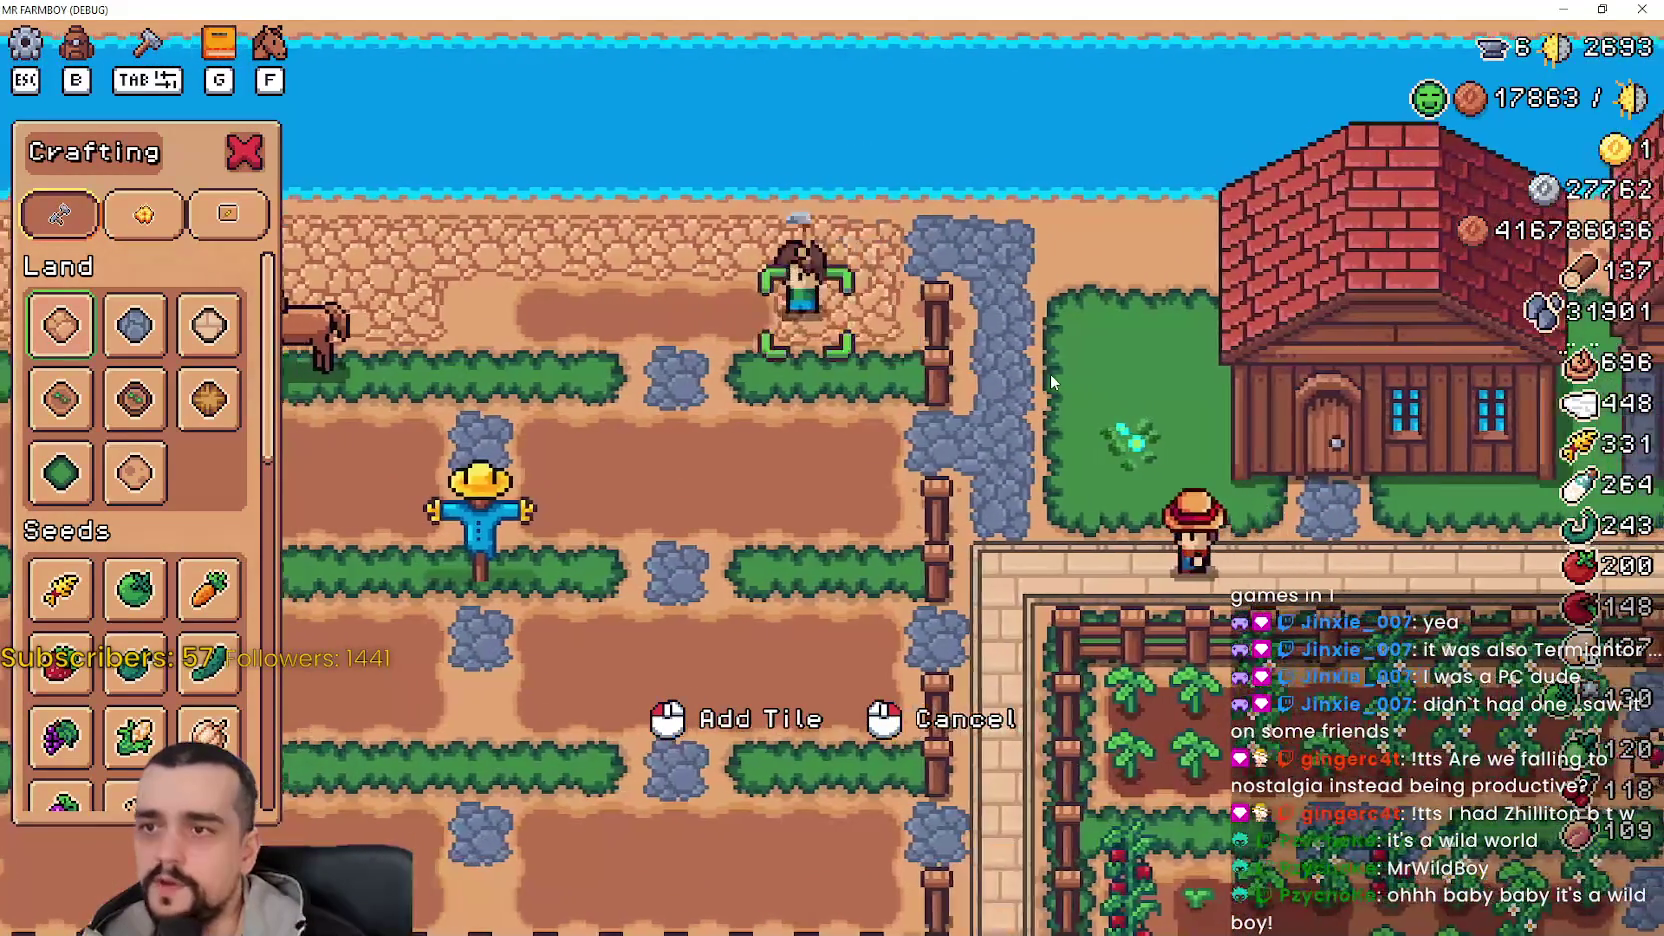
key("s")
key("a")
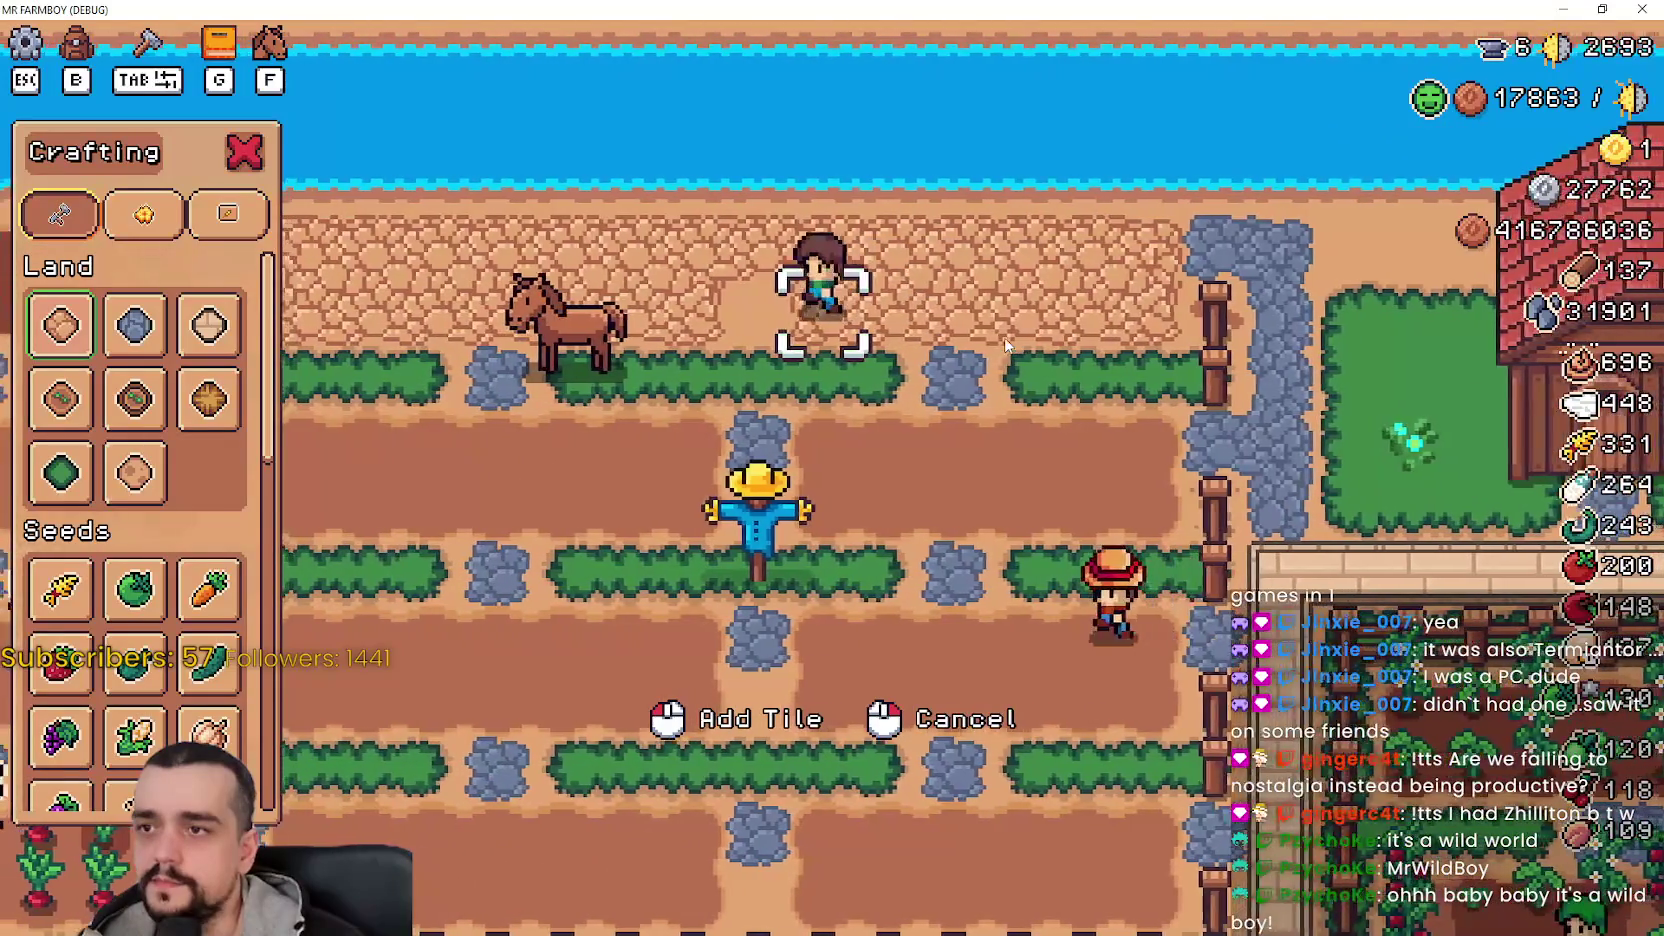
key("a")
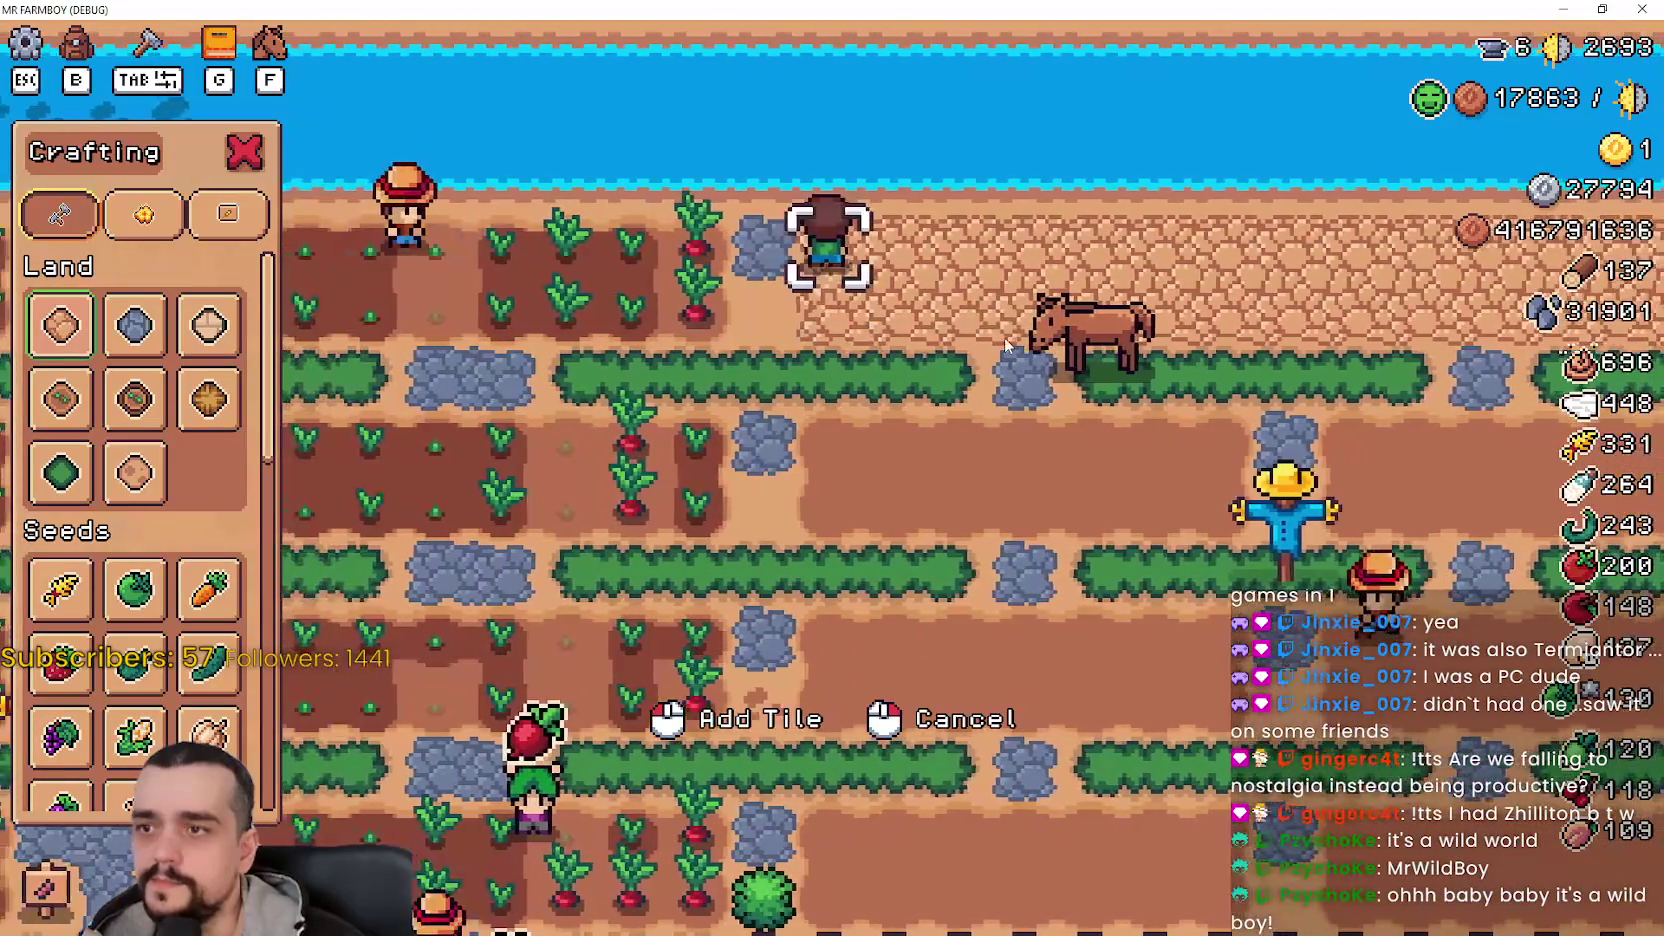
key("a")
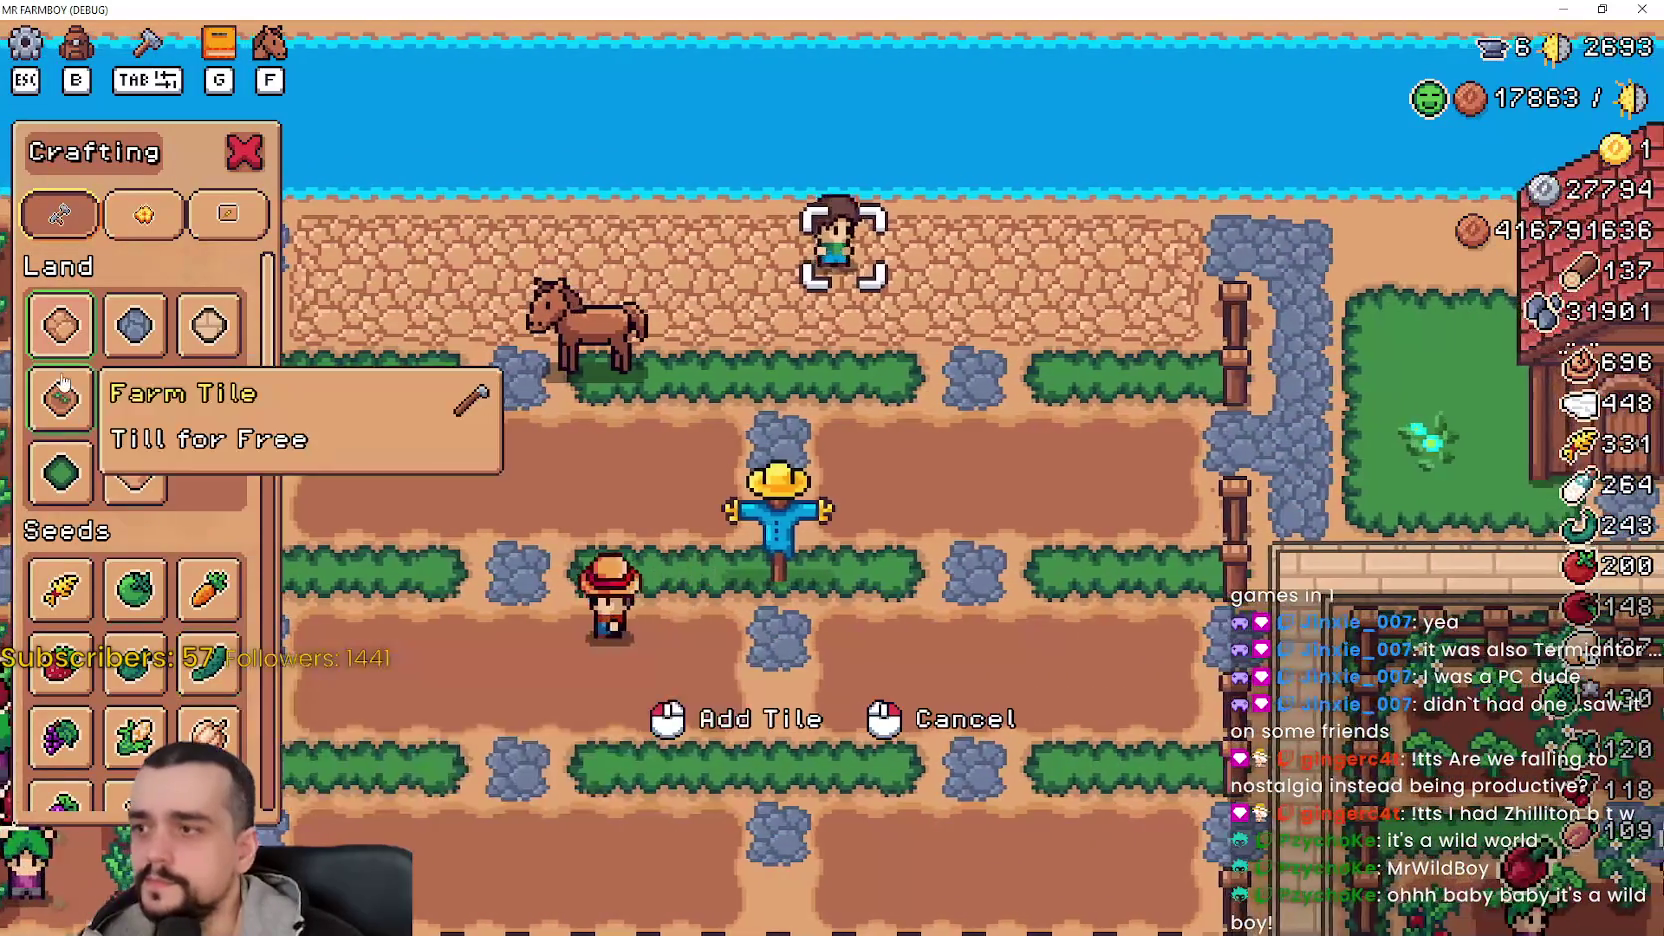
key("a")
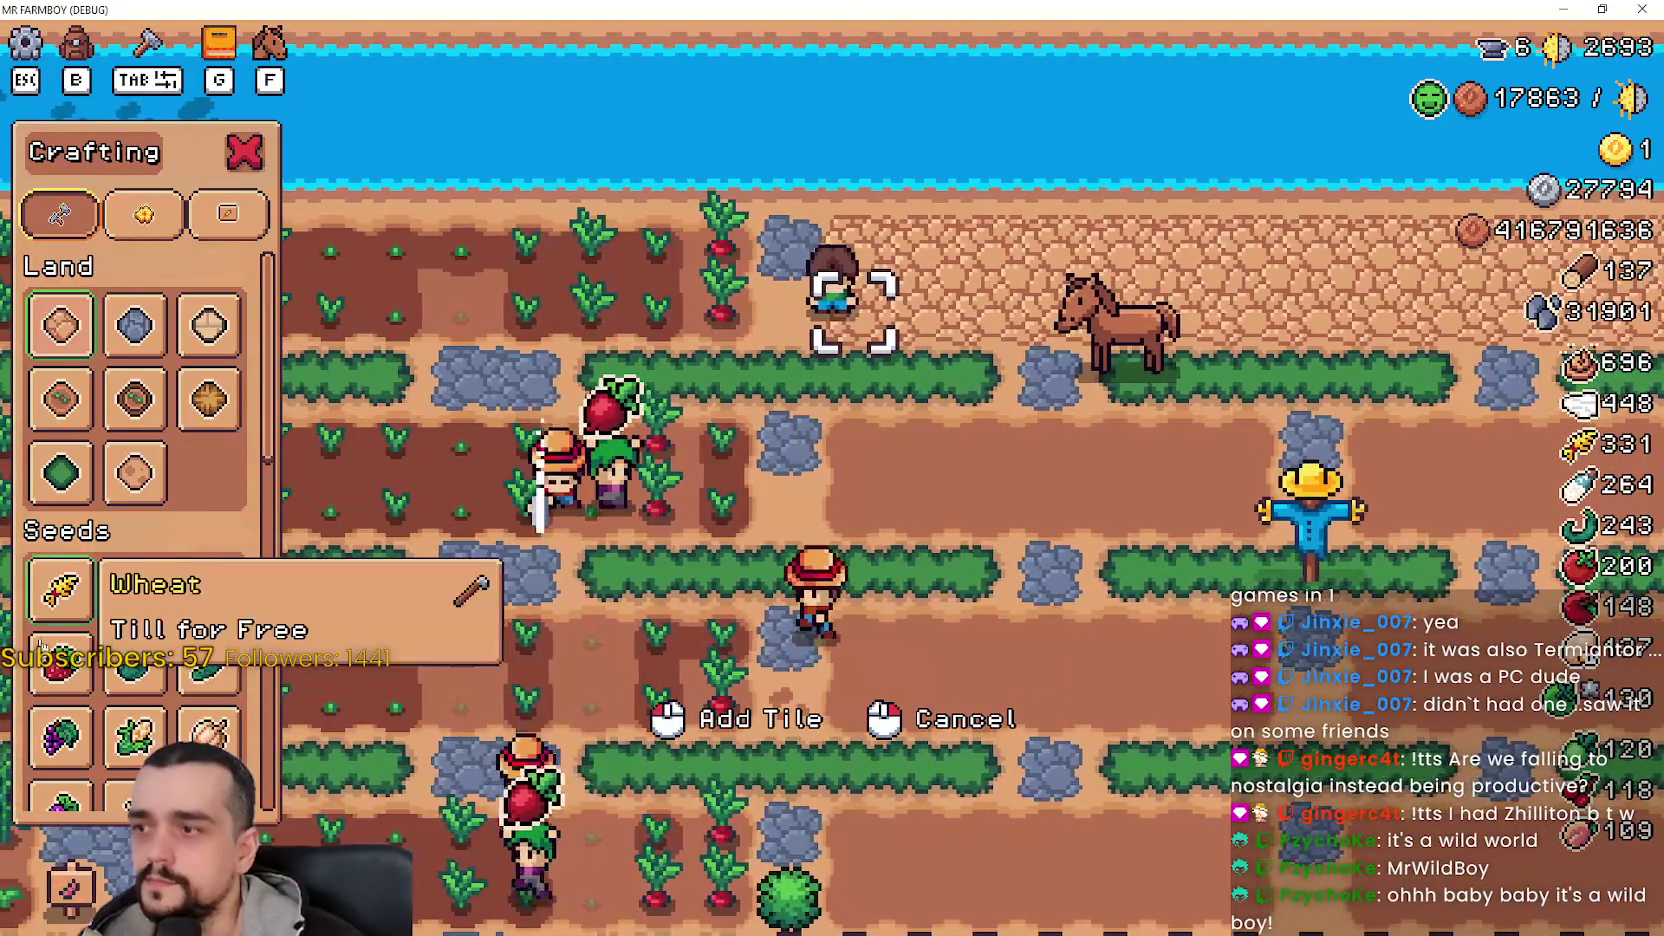
- Select the Road Tile and walk the farmer right toward the house and back
left_click(134, 470)
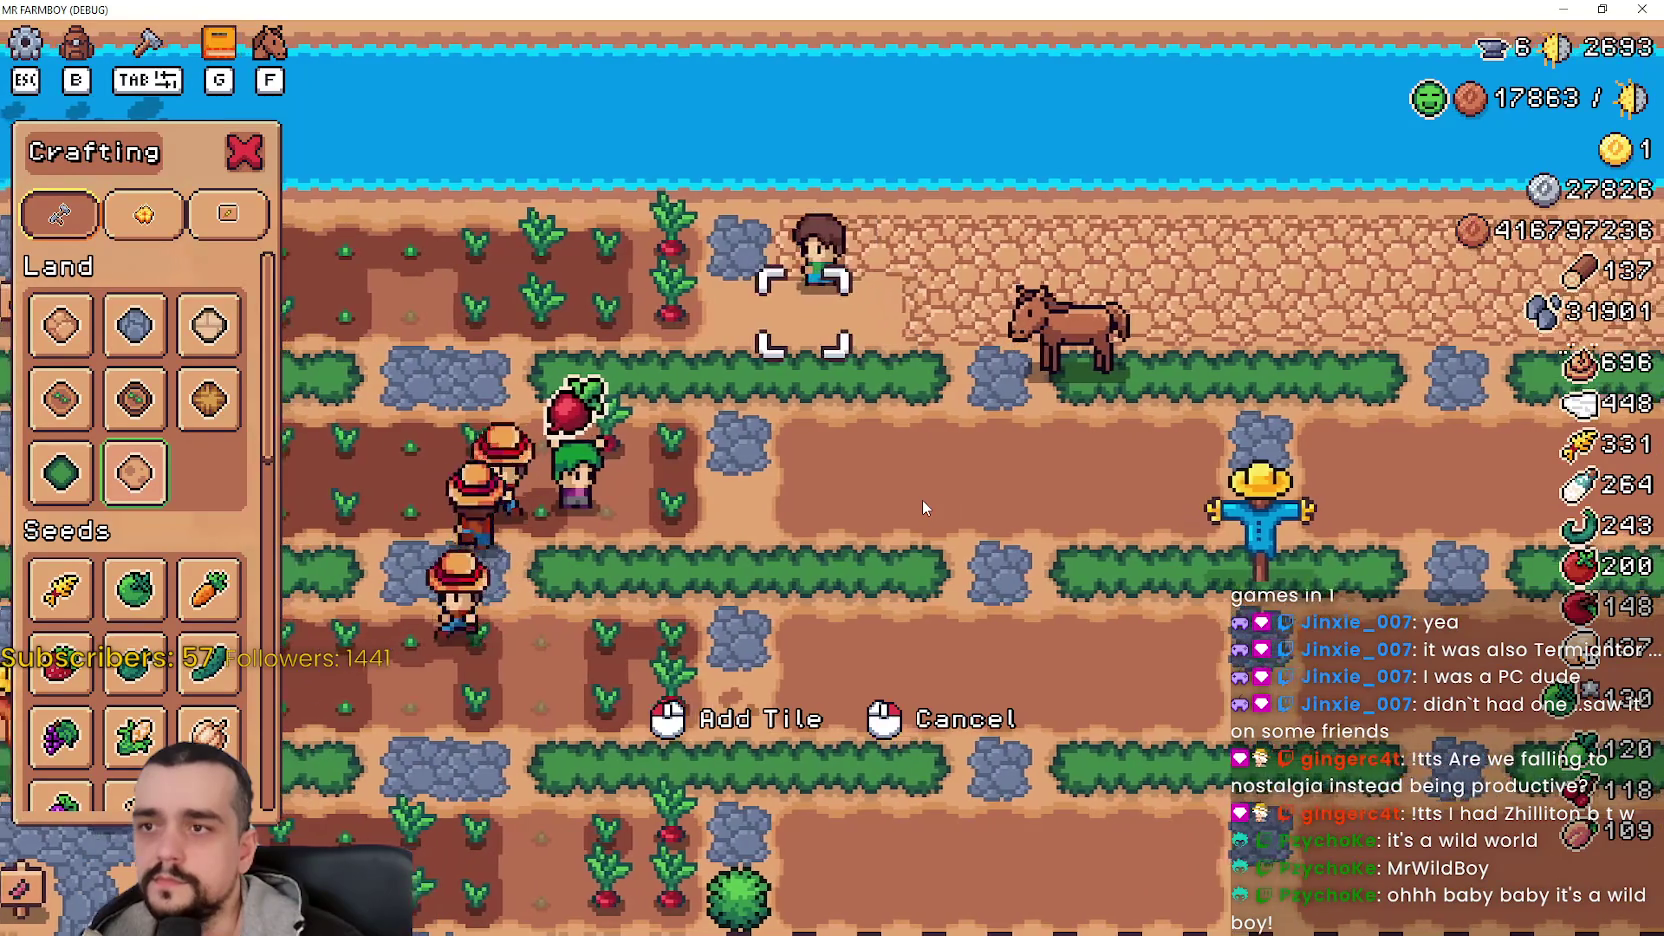
key("d")
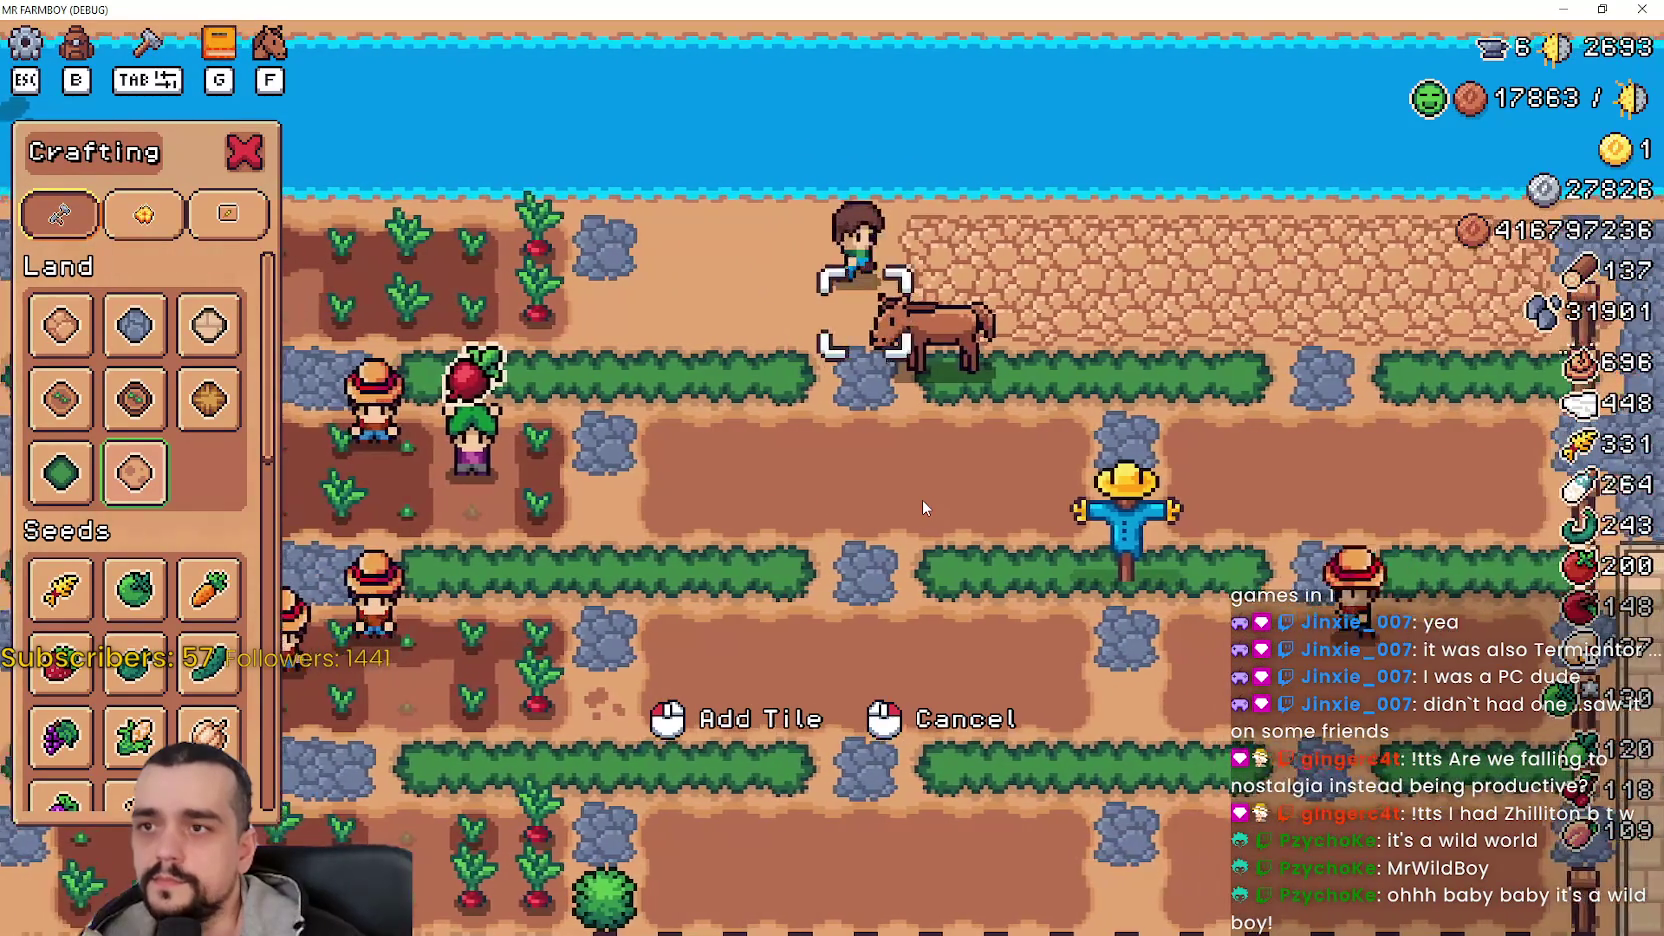
key("d")
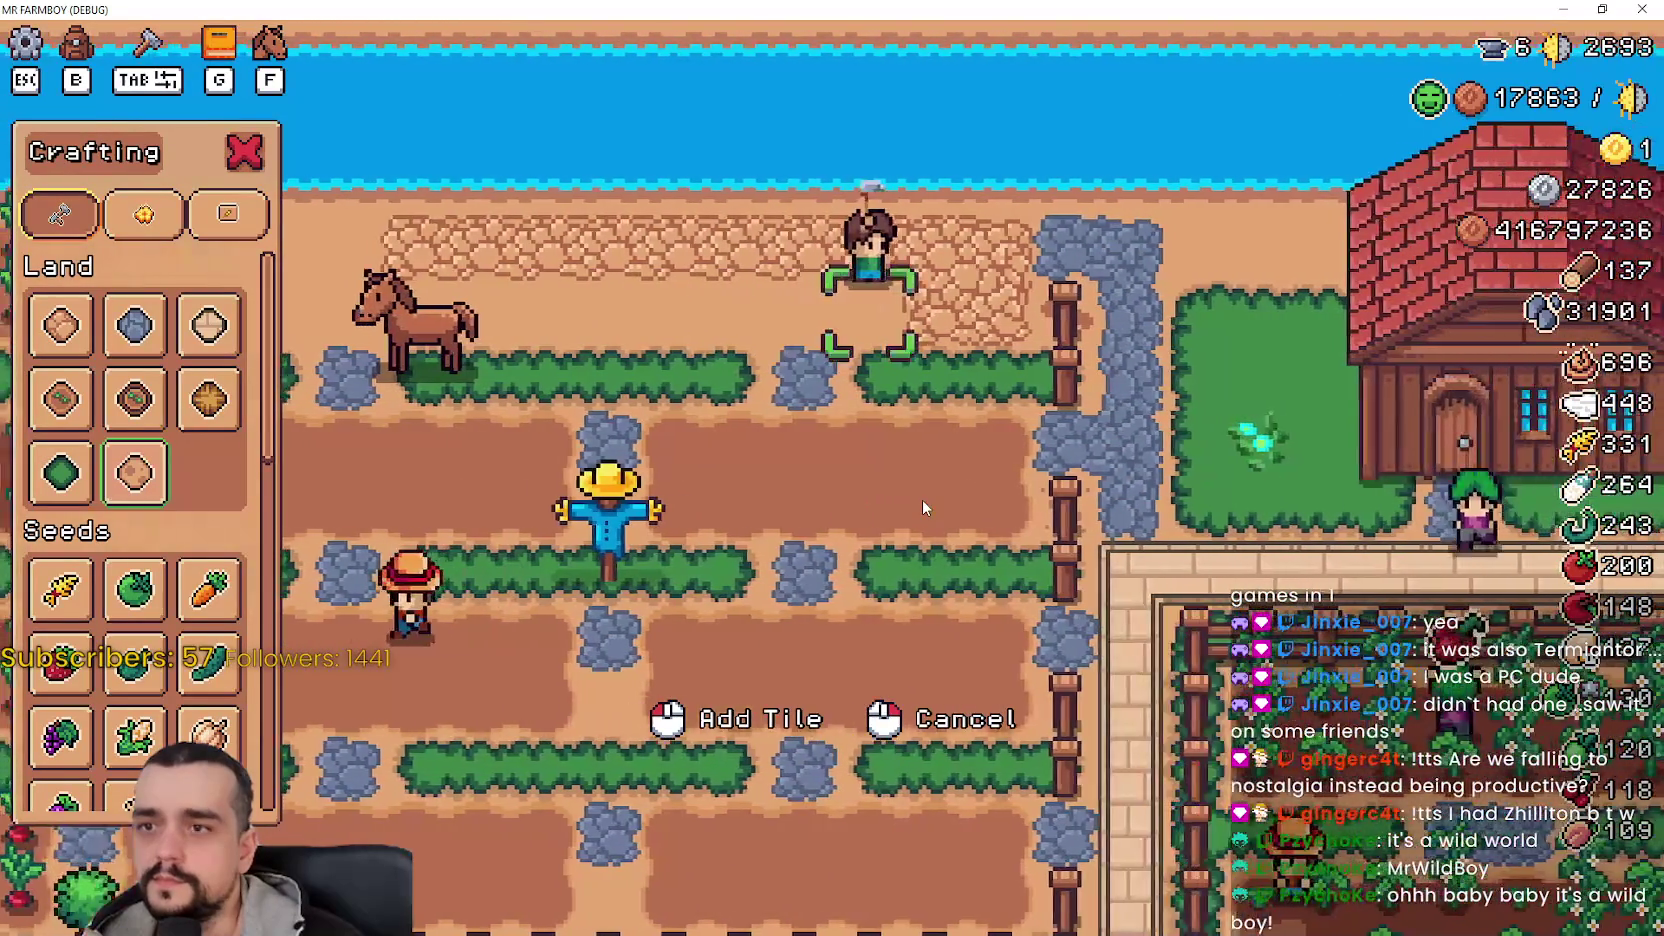
key("a")
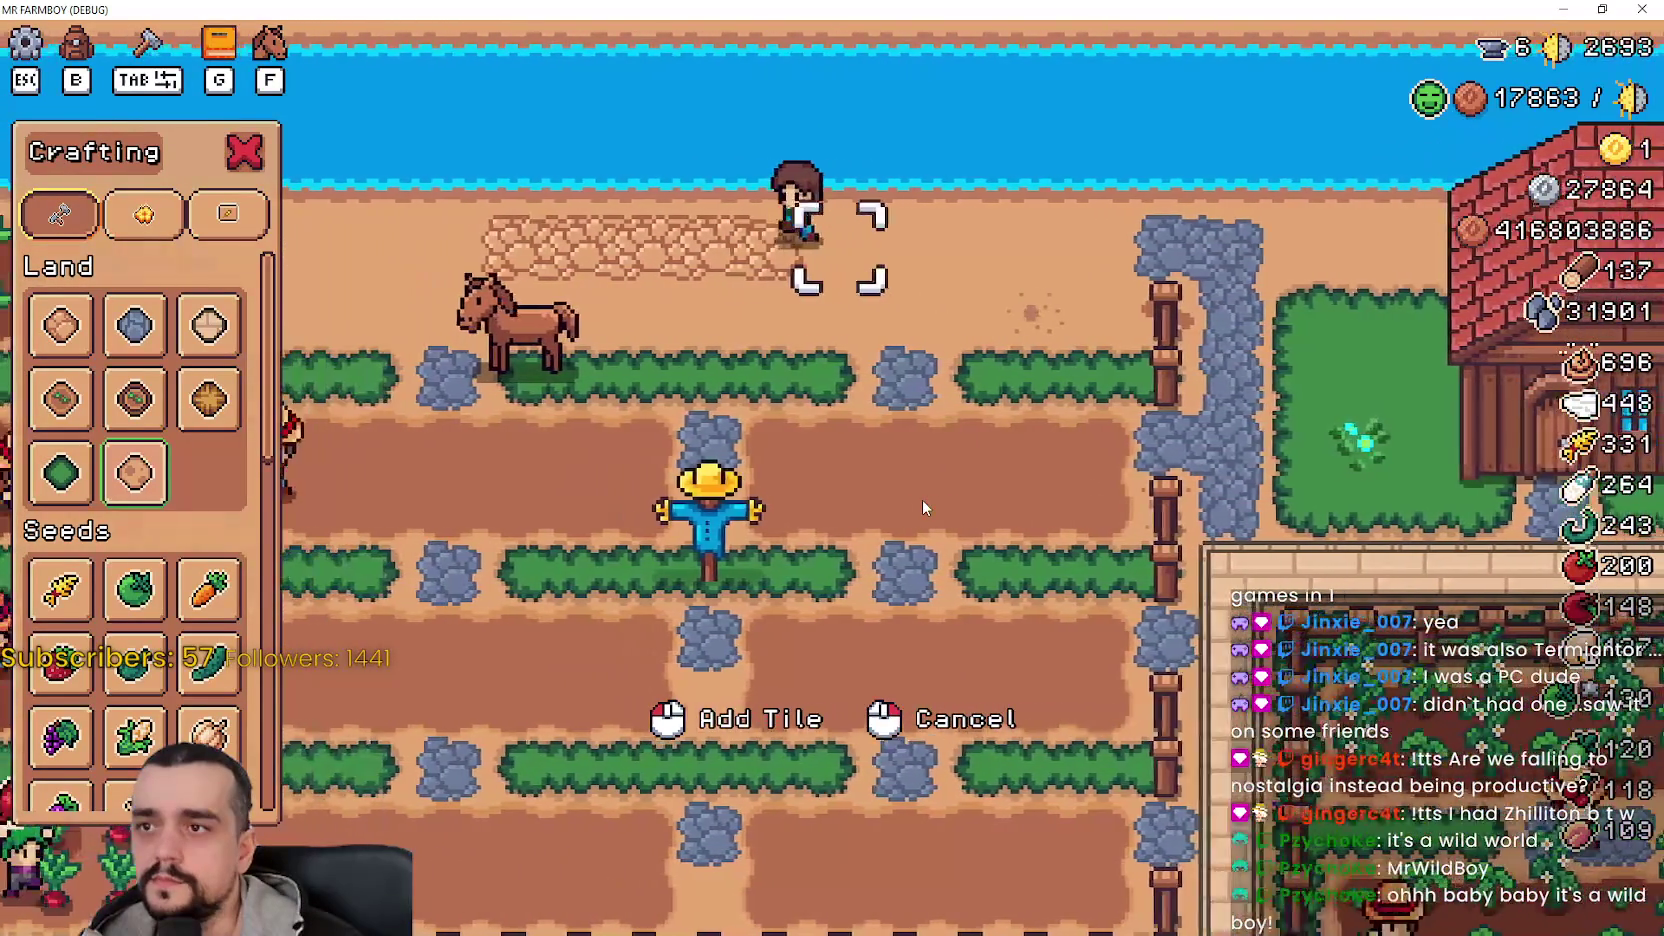
key("a")
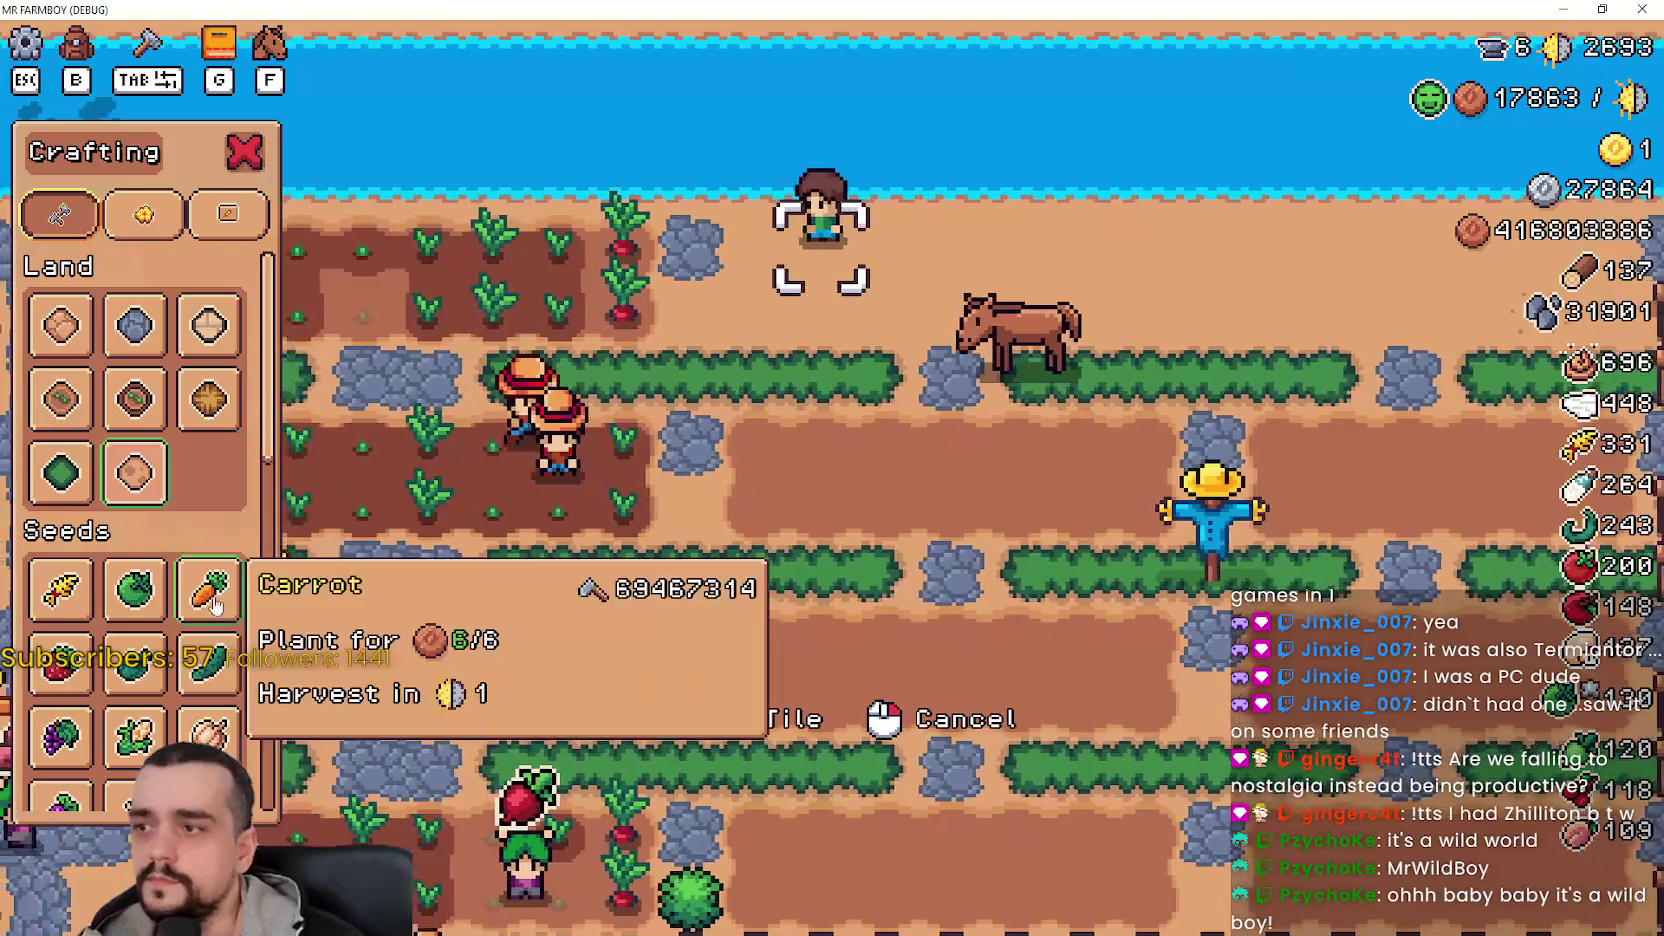
- Choose Grass Tile and lay long grass strips across the field at the boosted land speed
left_click(61, 473)
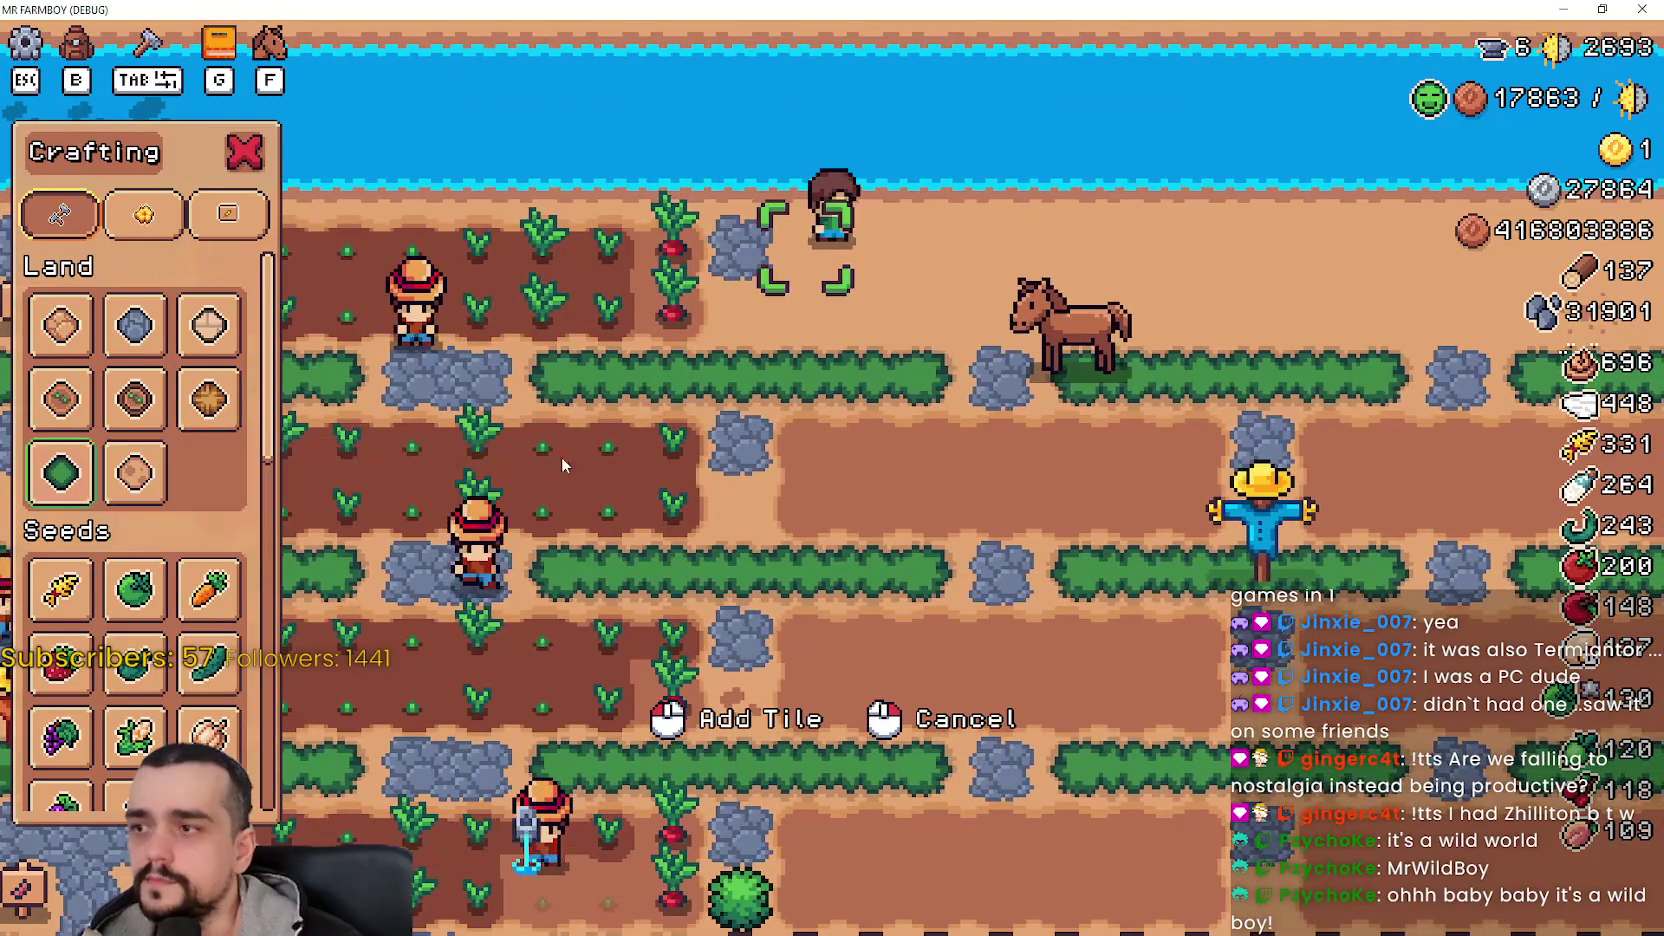
left_click(864, 394)
key("d")
left_click(864, 394)
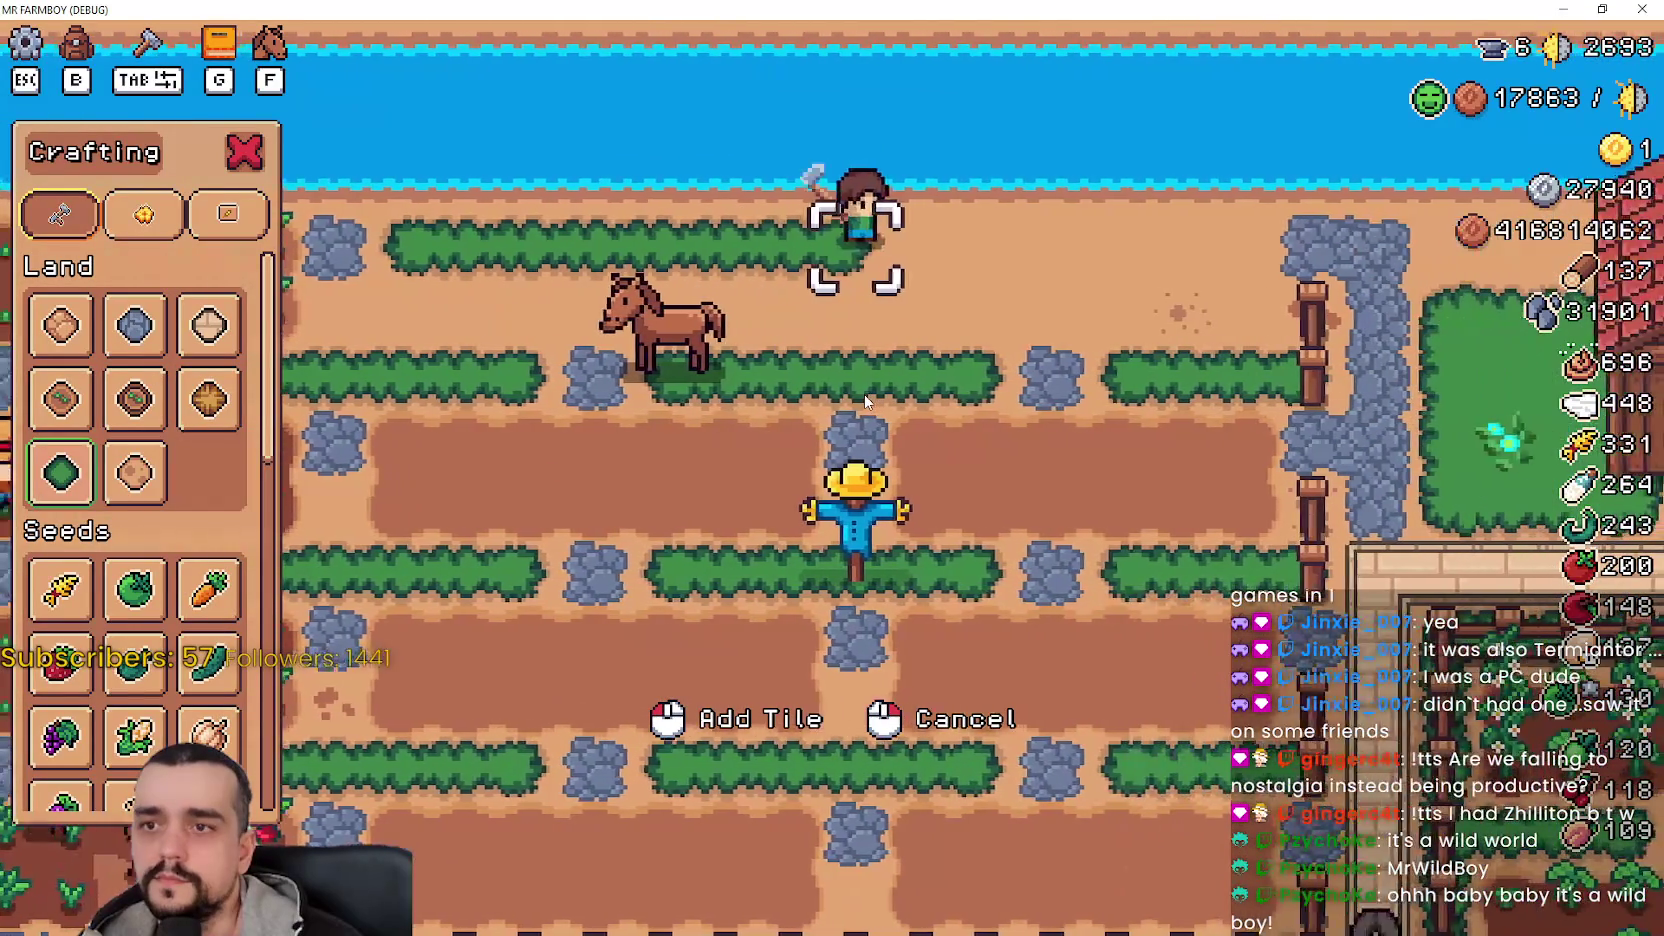
key("d")
key("s")
left_click(864, 394)
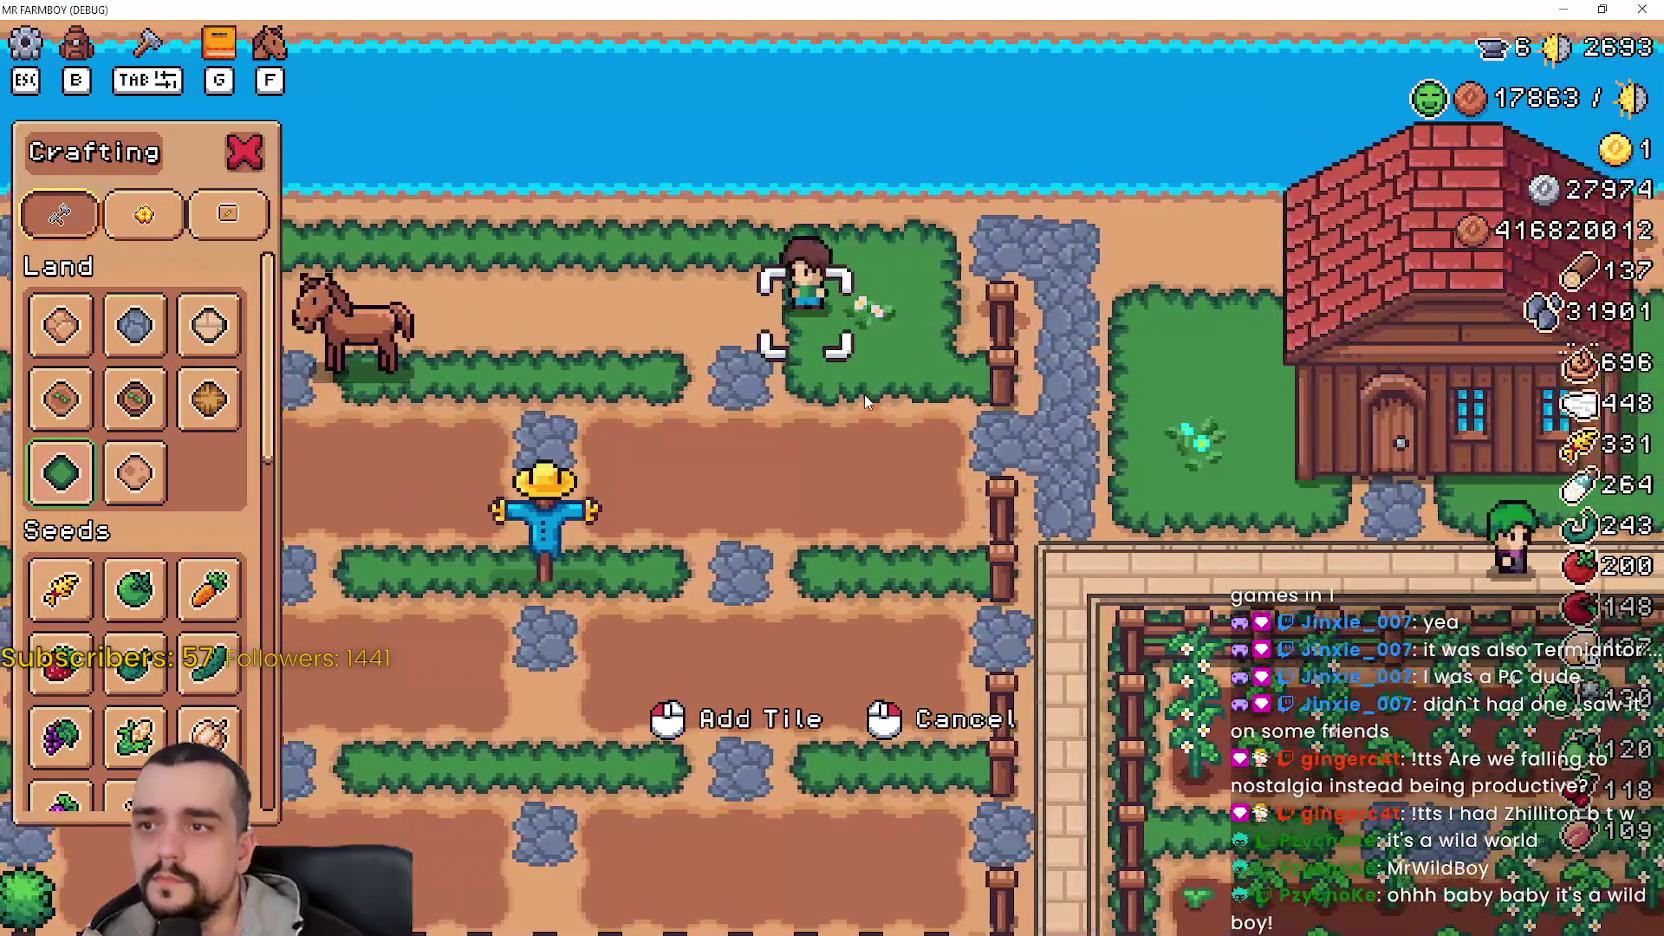
key("a")
left_click(864, 394)
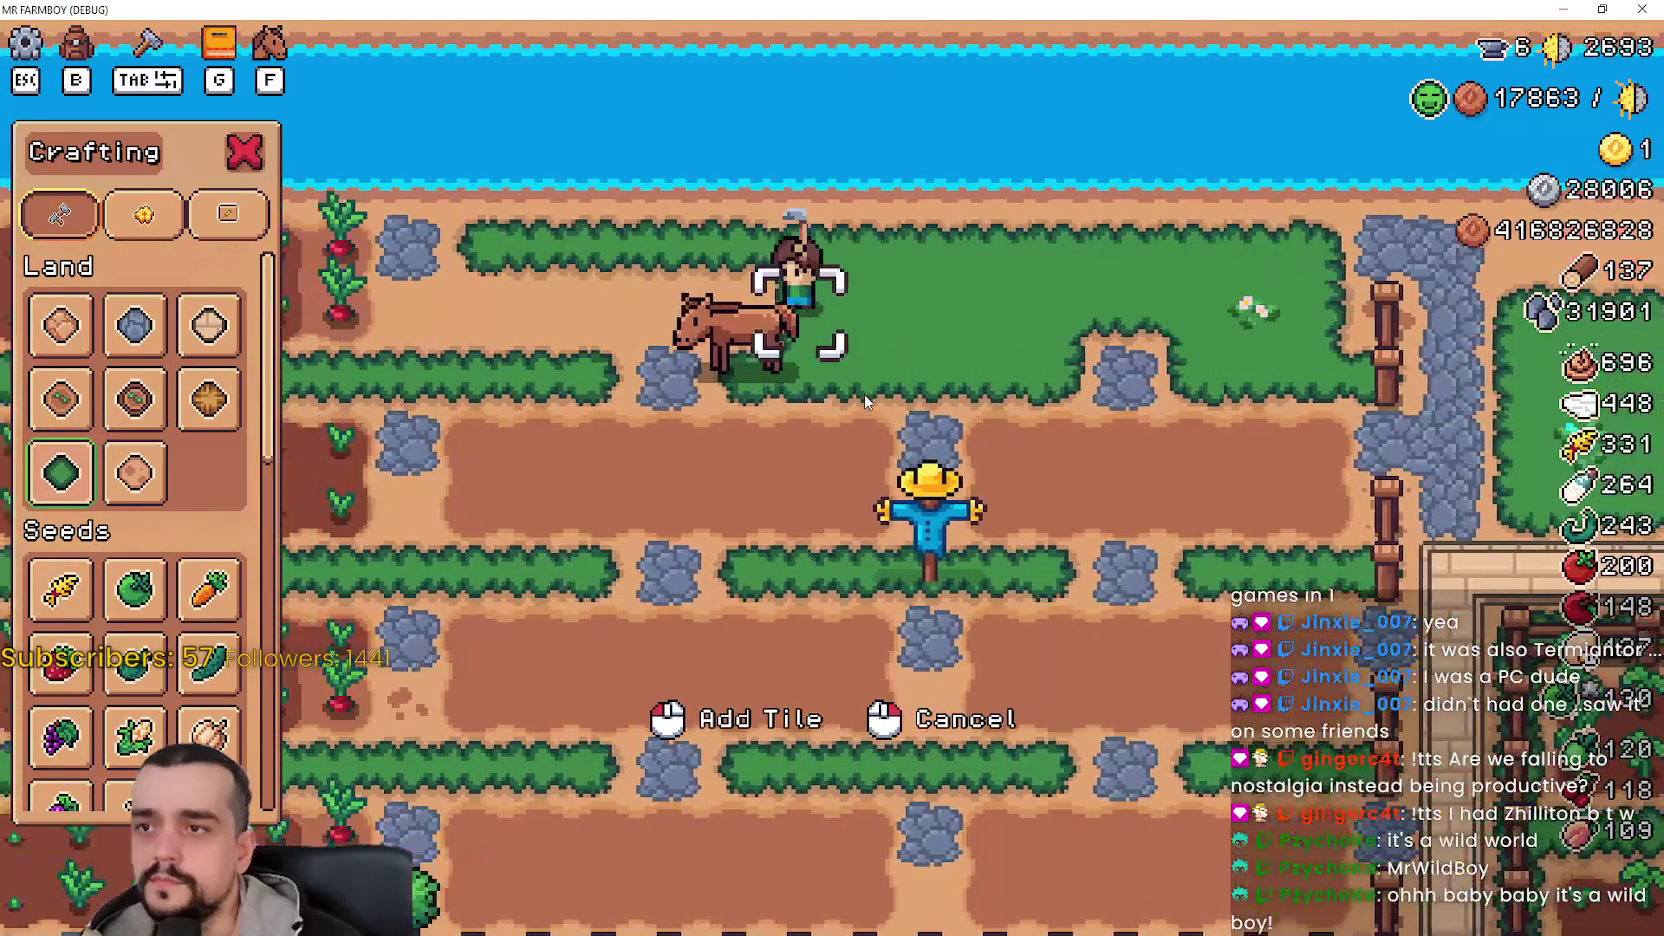
key("a")
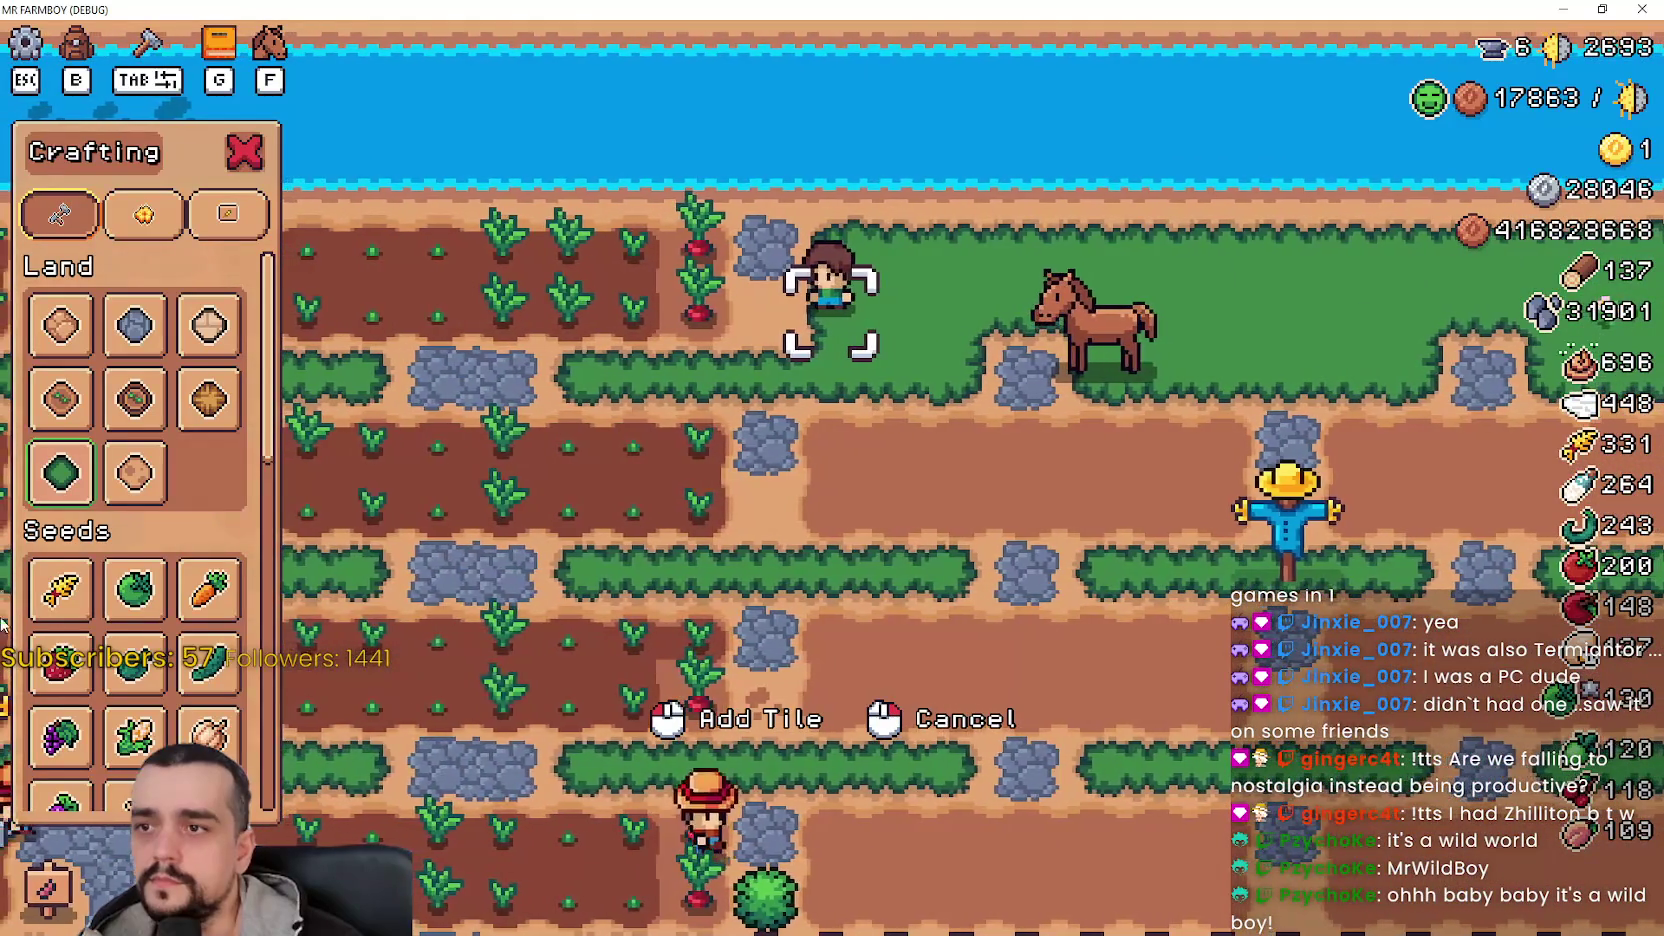
- Walk the farmer across the field and select the Wheat seed
mouse_move(122, 572)
scroll(122, 572, "down", 2)
scroll(124, 525, "up", 2)
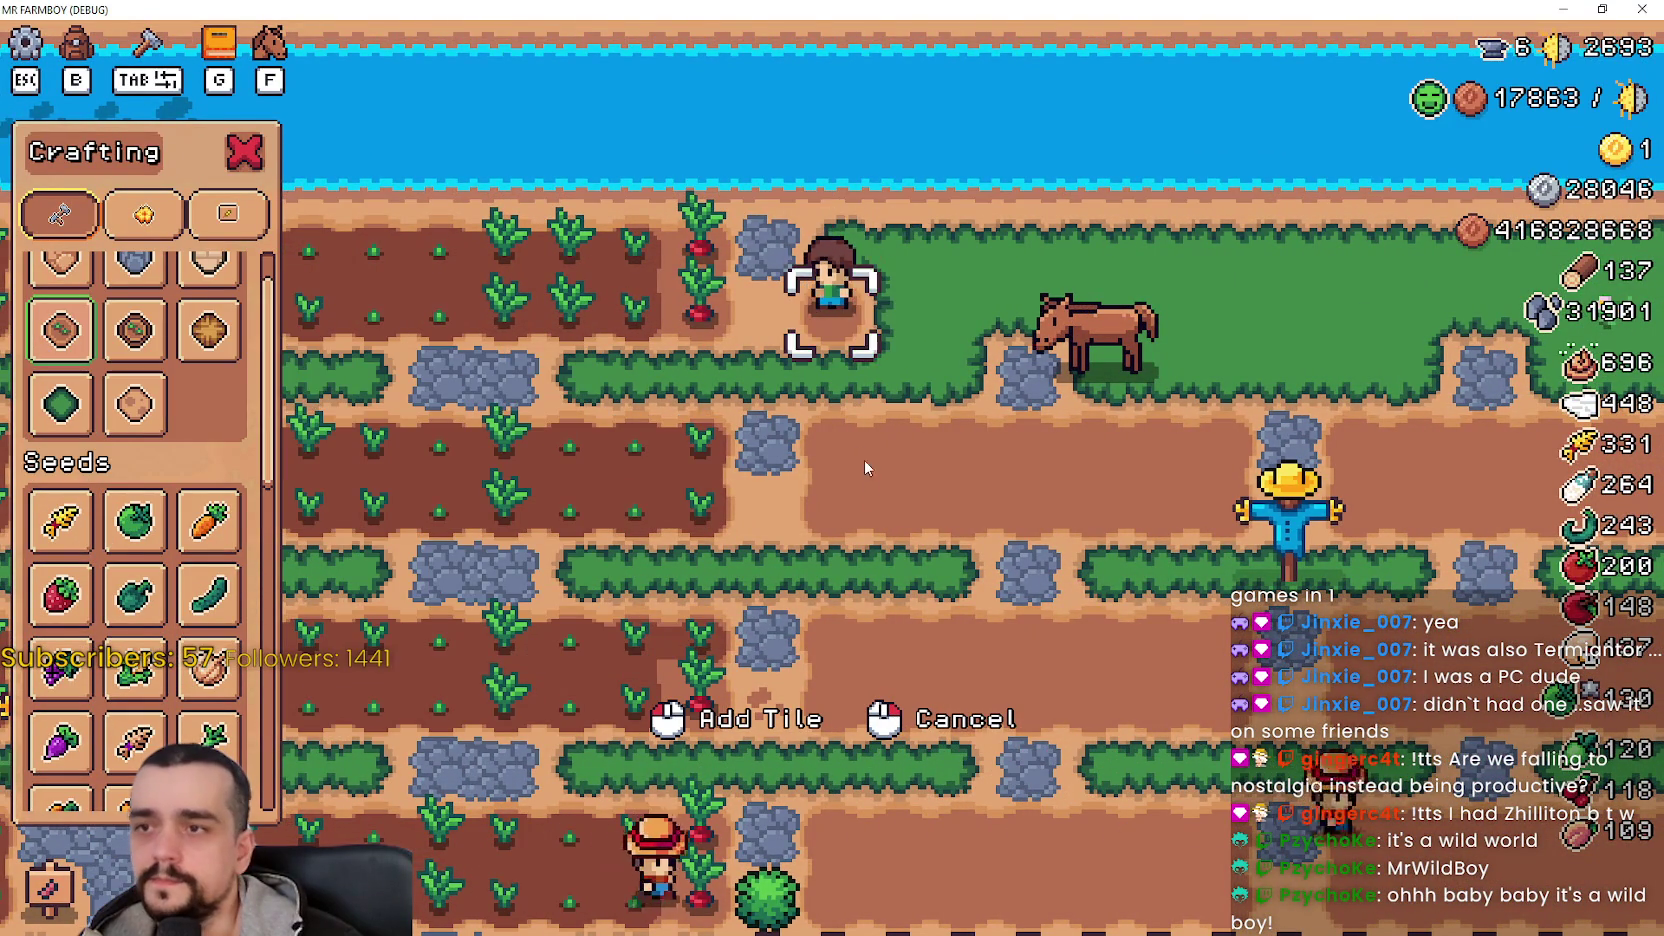
key("d")
key("w")
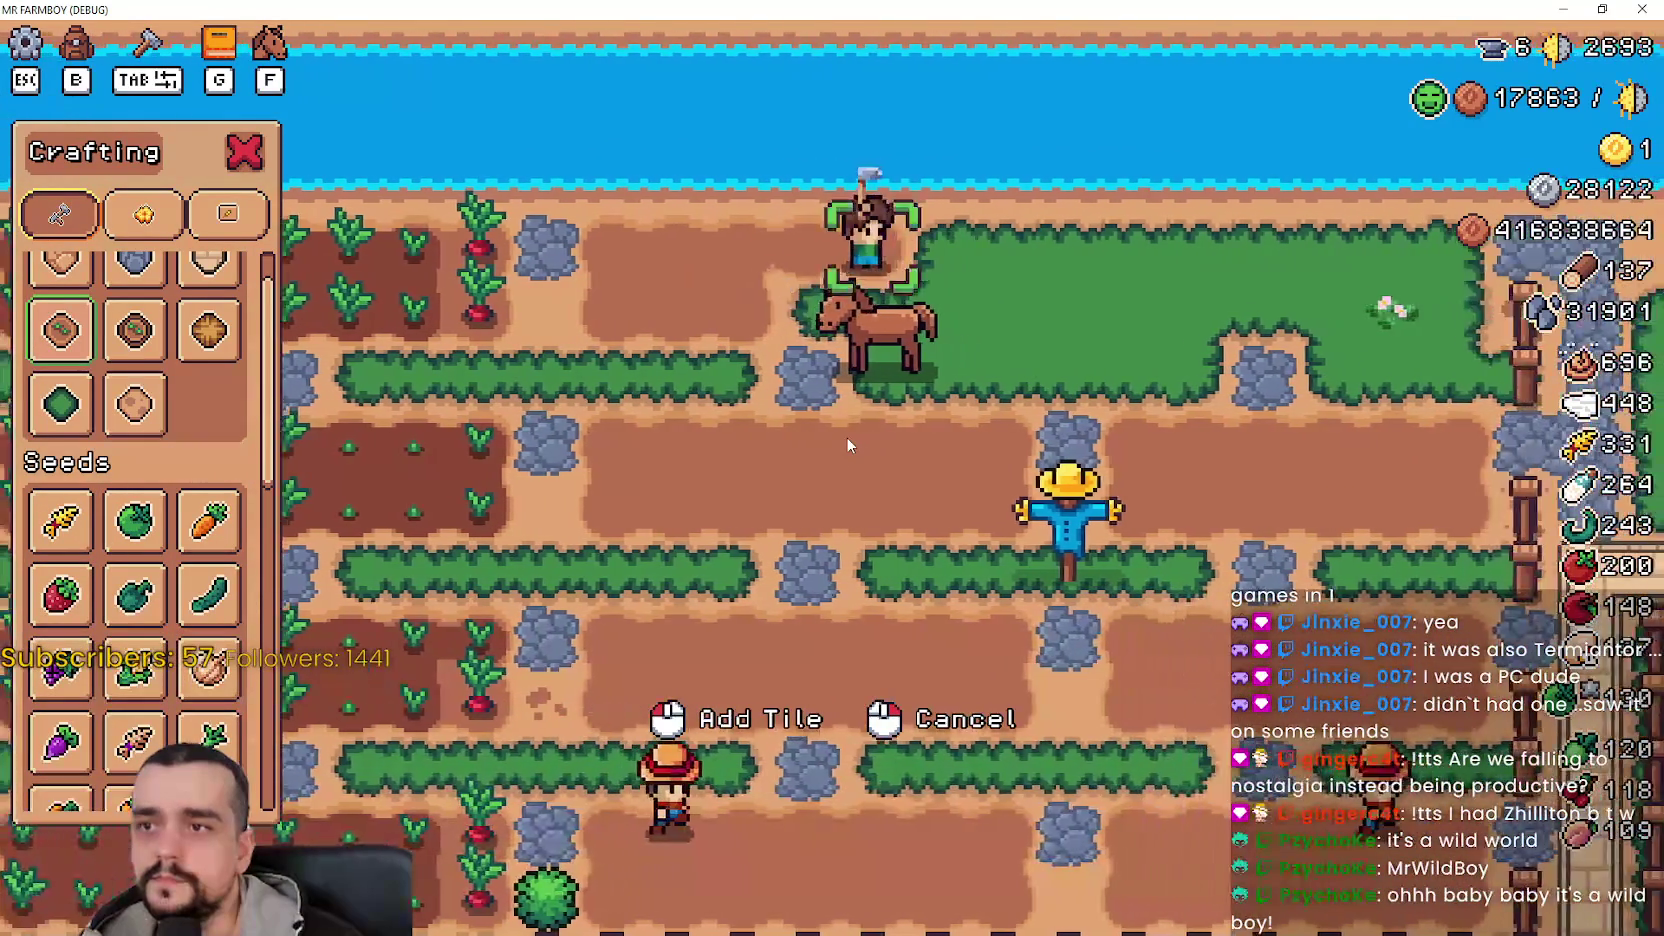
key("d")
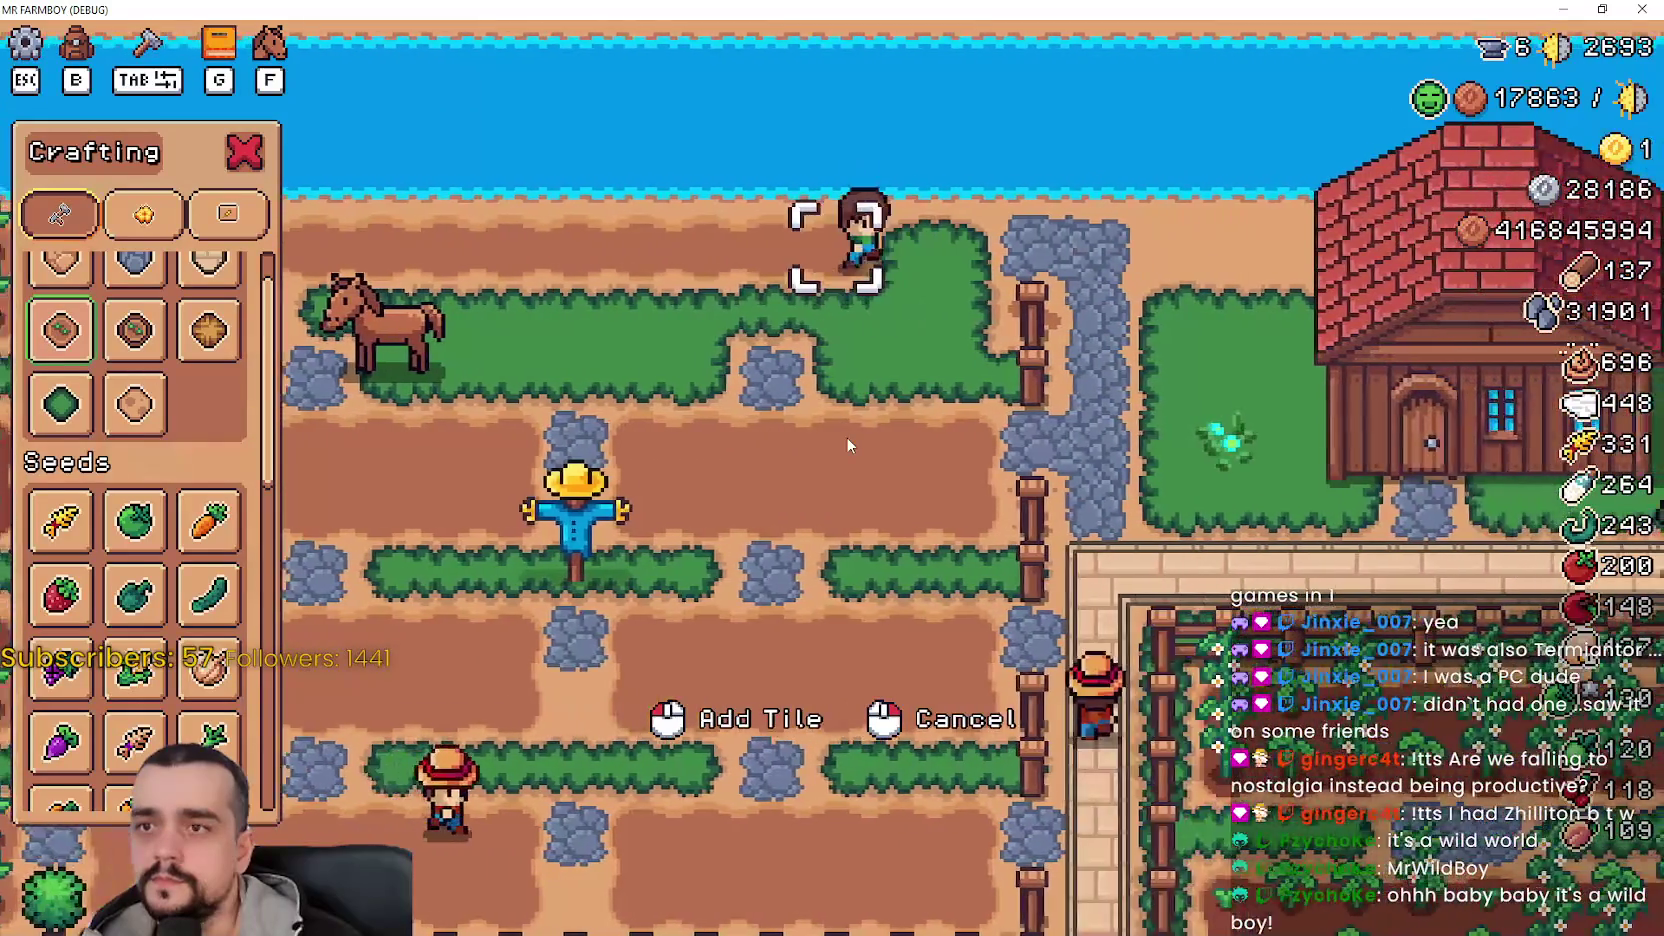
key("a")
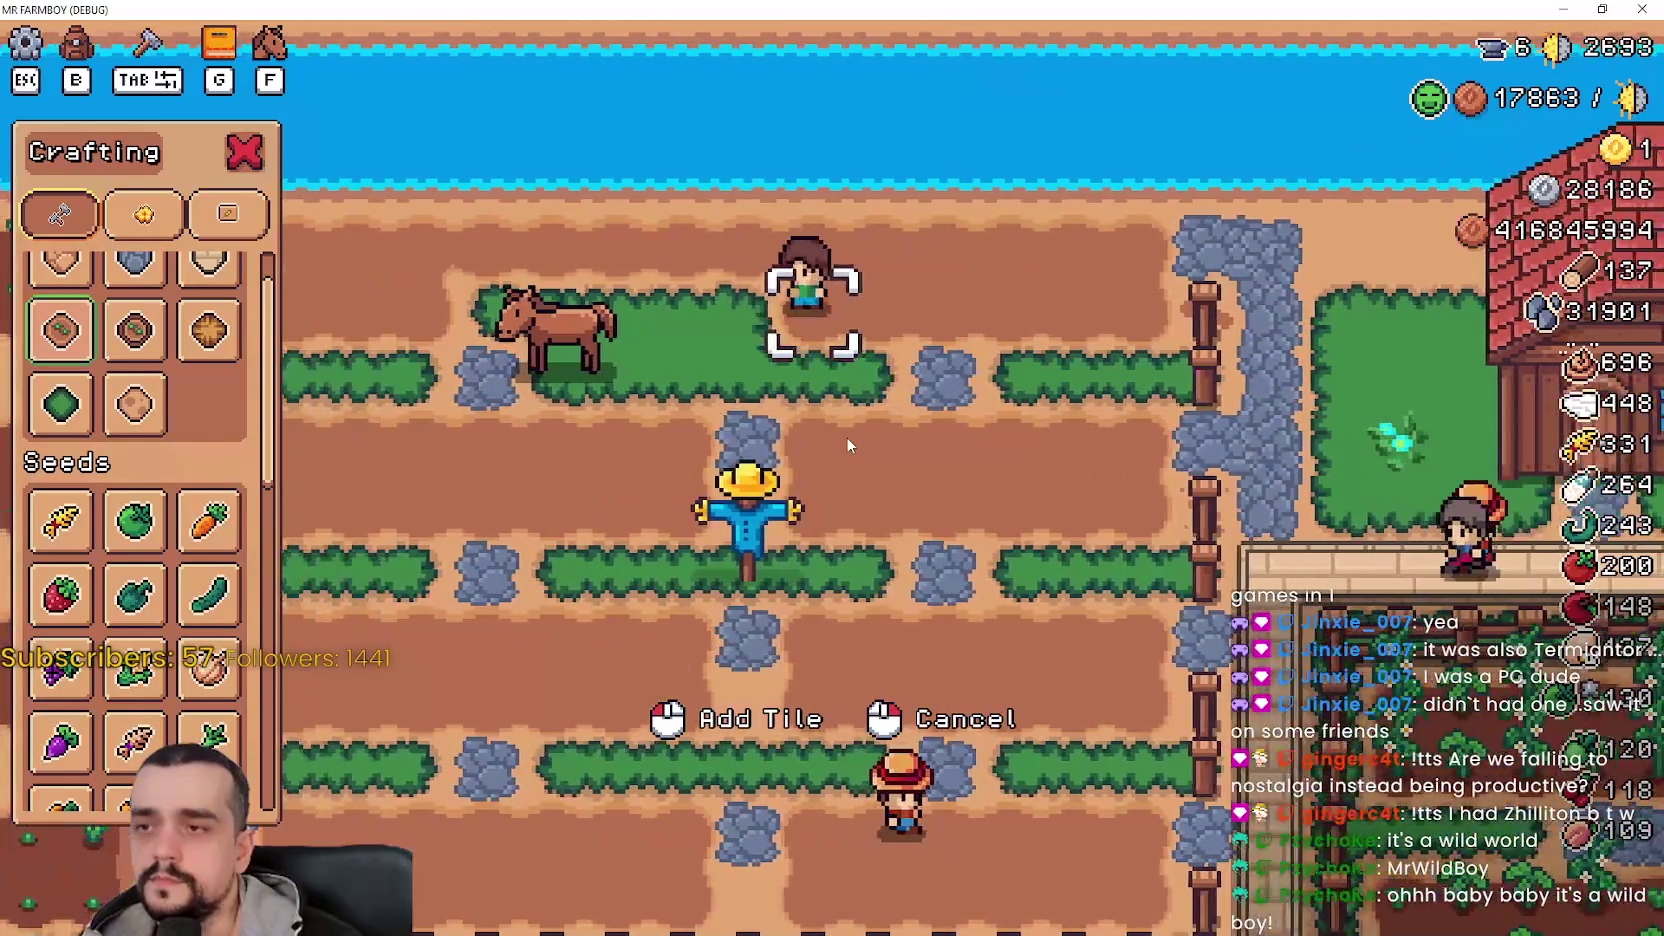
key("a")
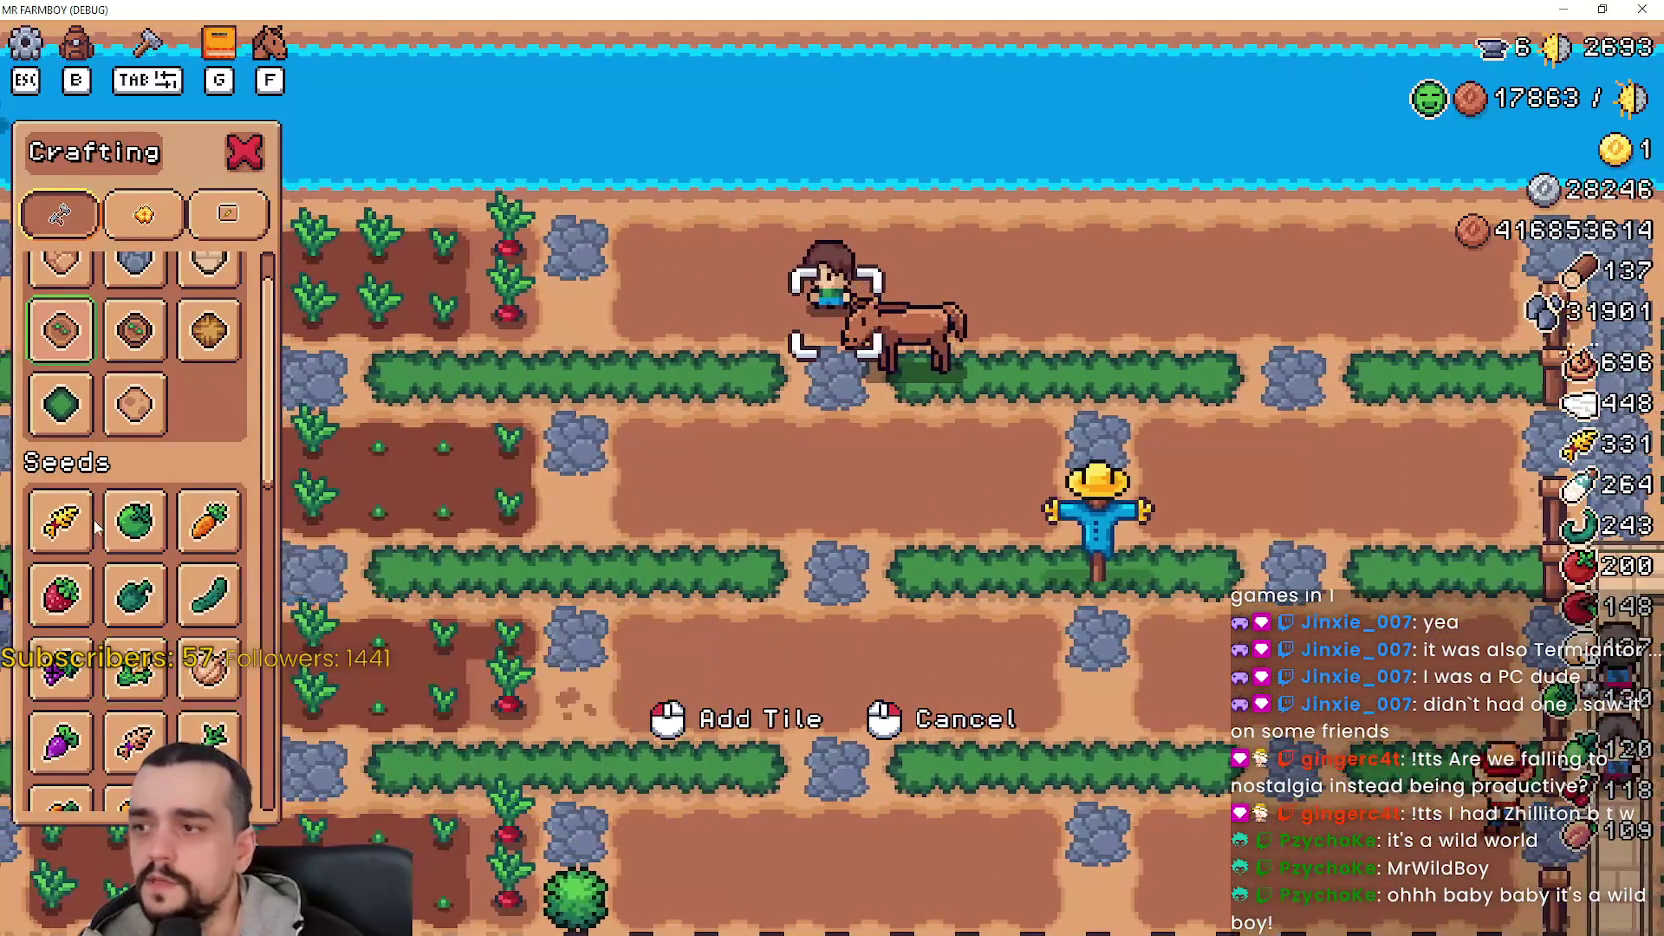
left_click(75, 522)
key("w")
key("a")
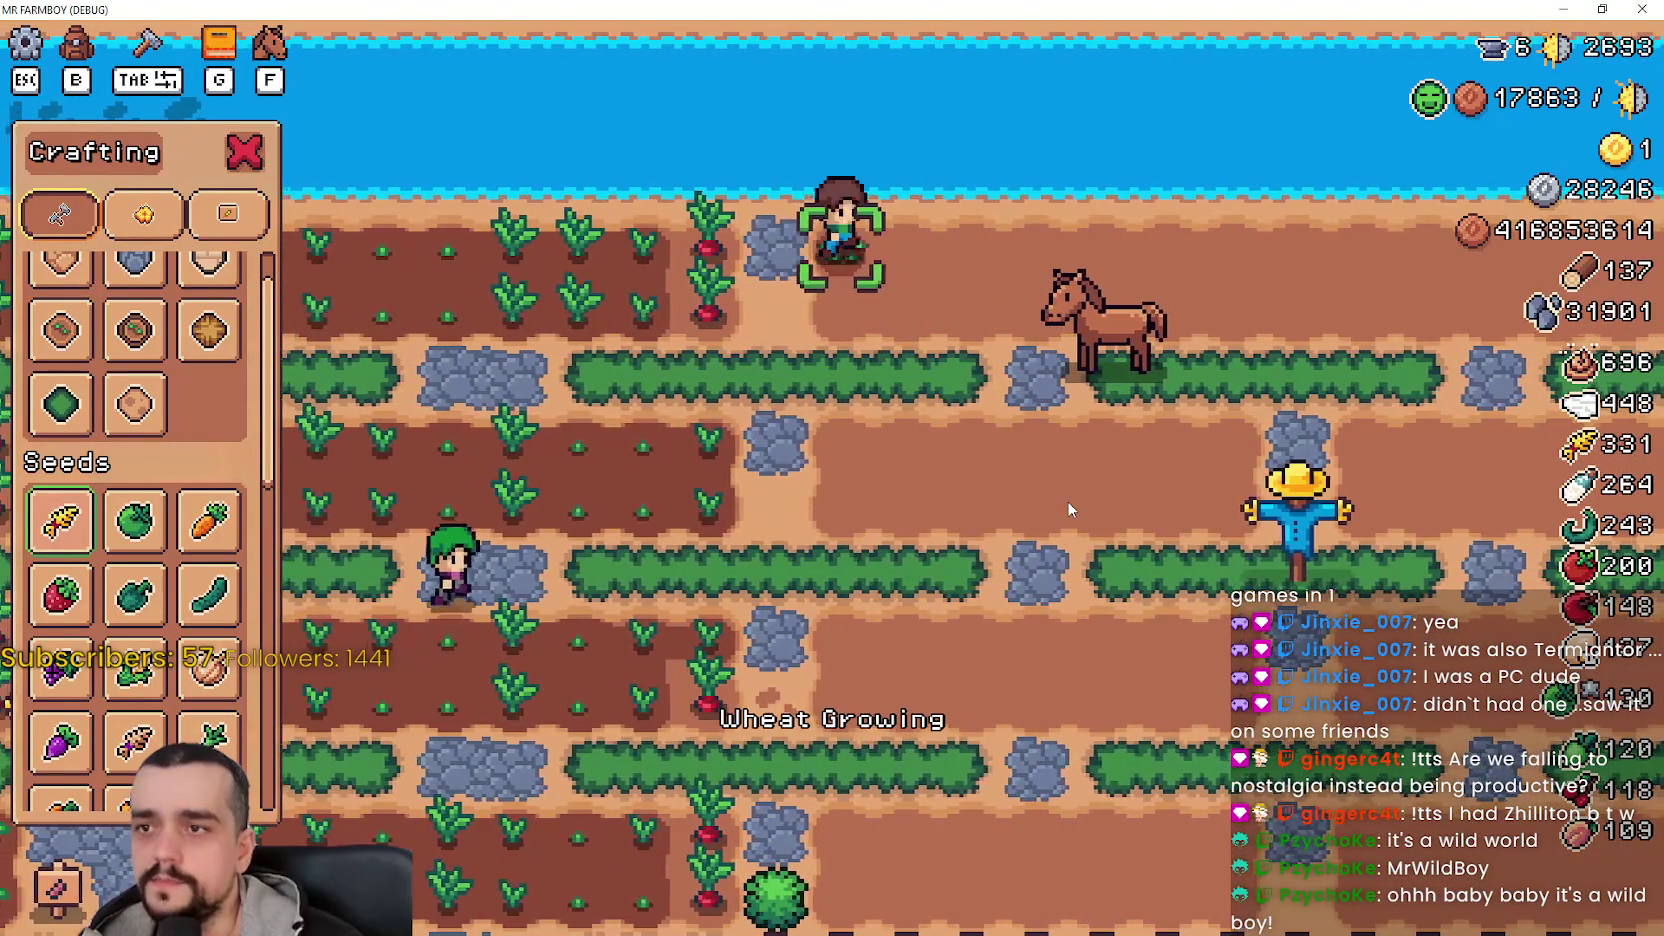
- Check land_speed 30, planting_speed 10 and watering_speed 20 in the Remote inspector, then return to the game
key("alt+Tab")
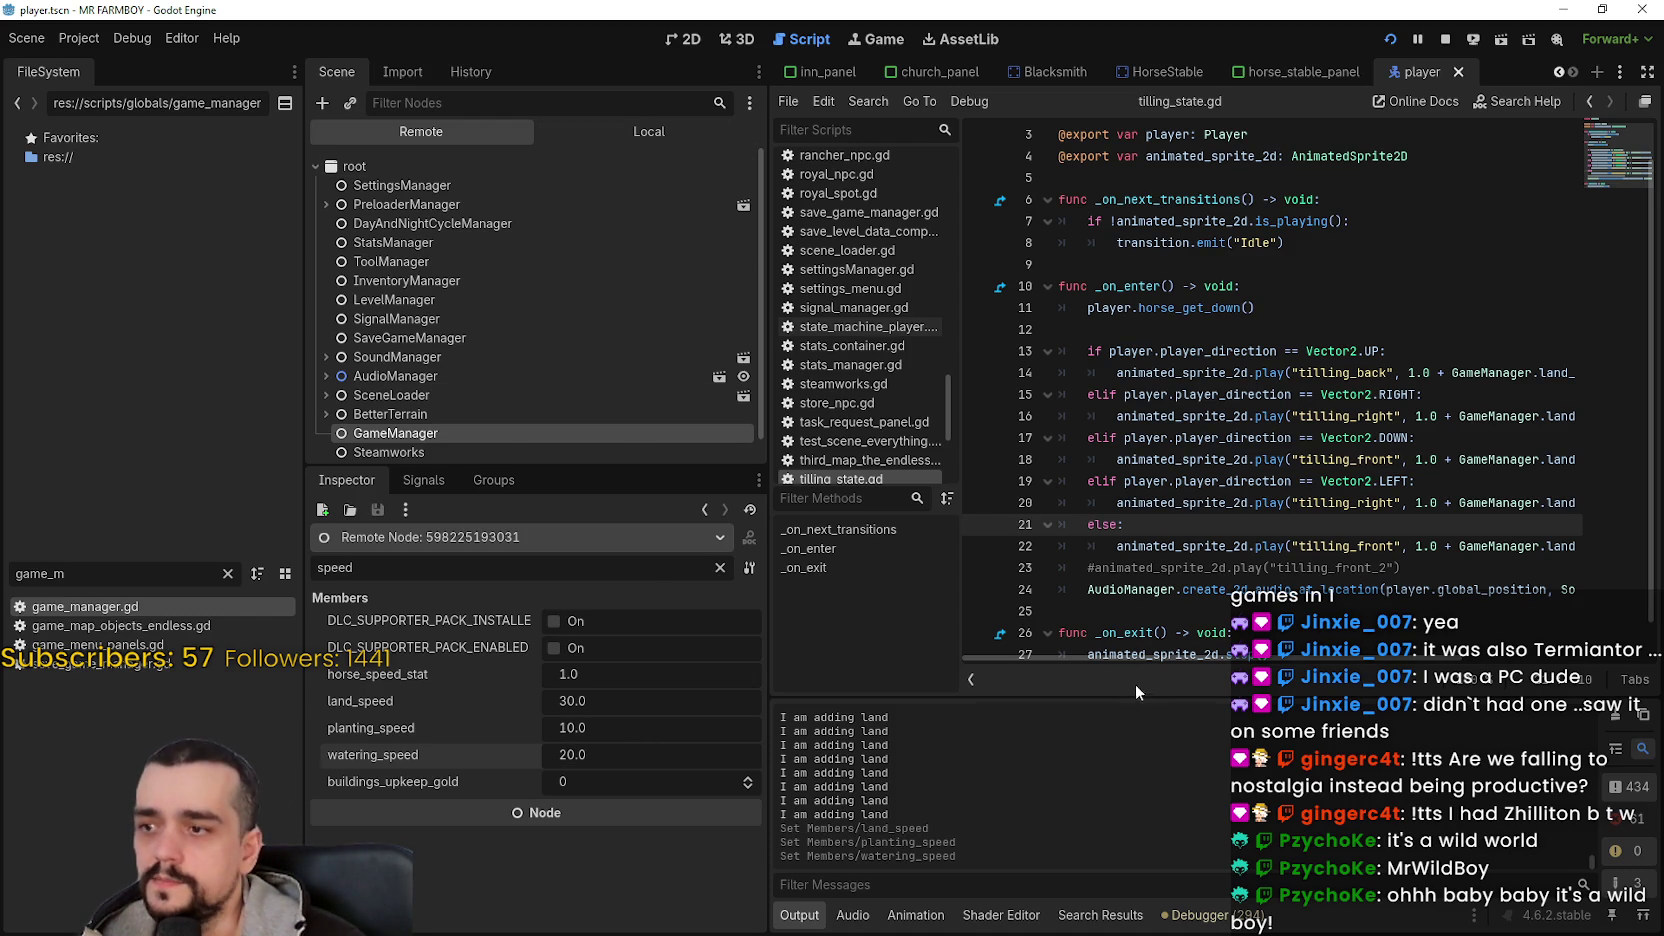
key("alt+Tab")
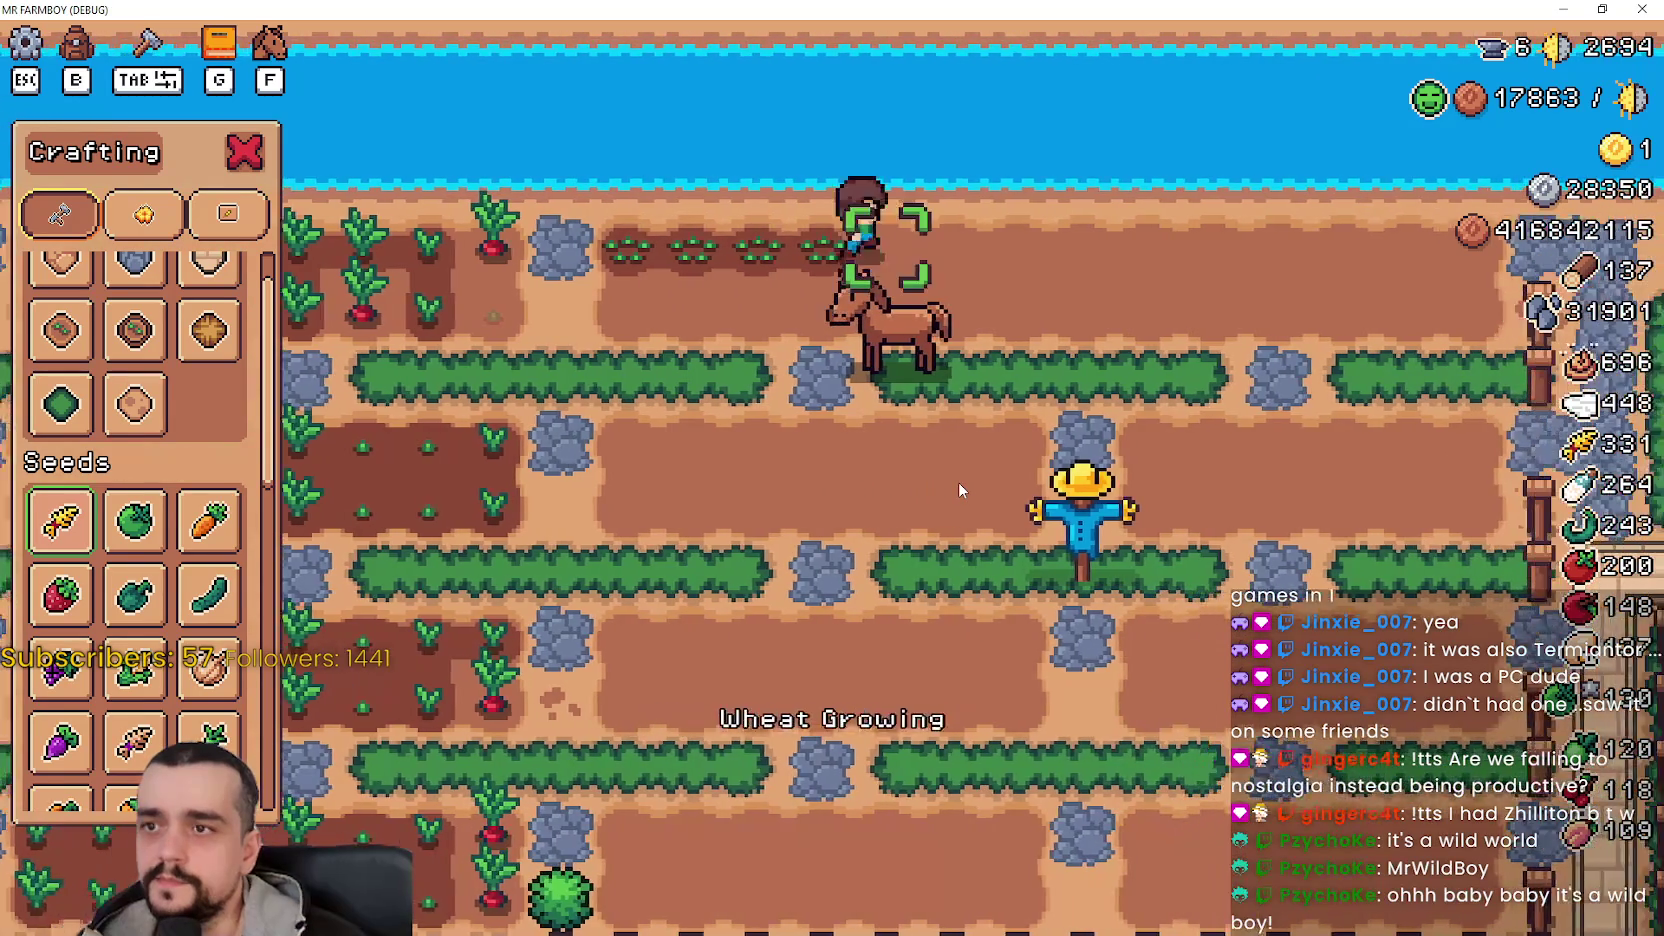
- Plant wheat along the top and middle tilled rows
key("d")
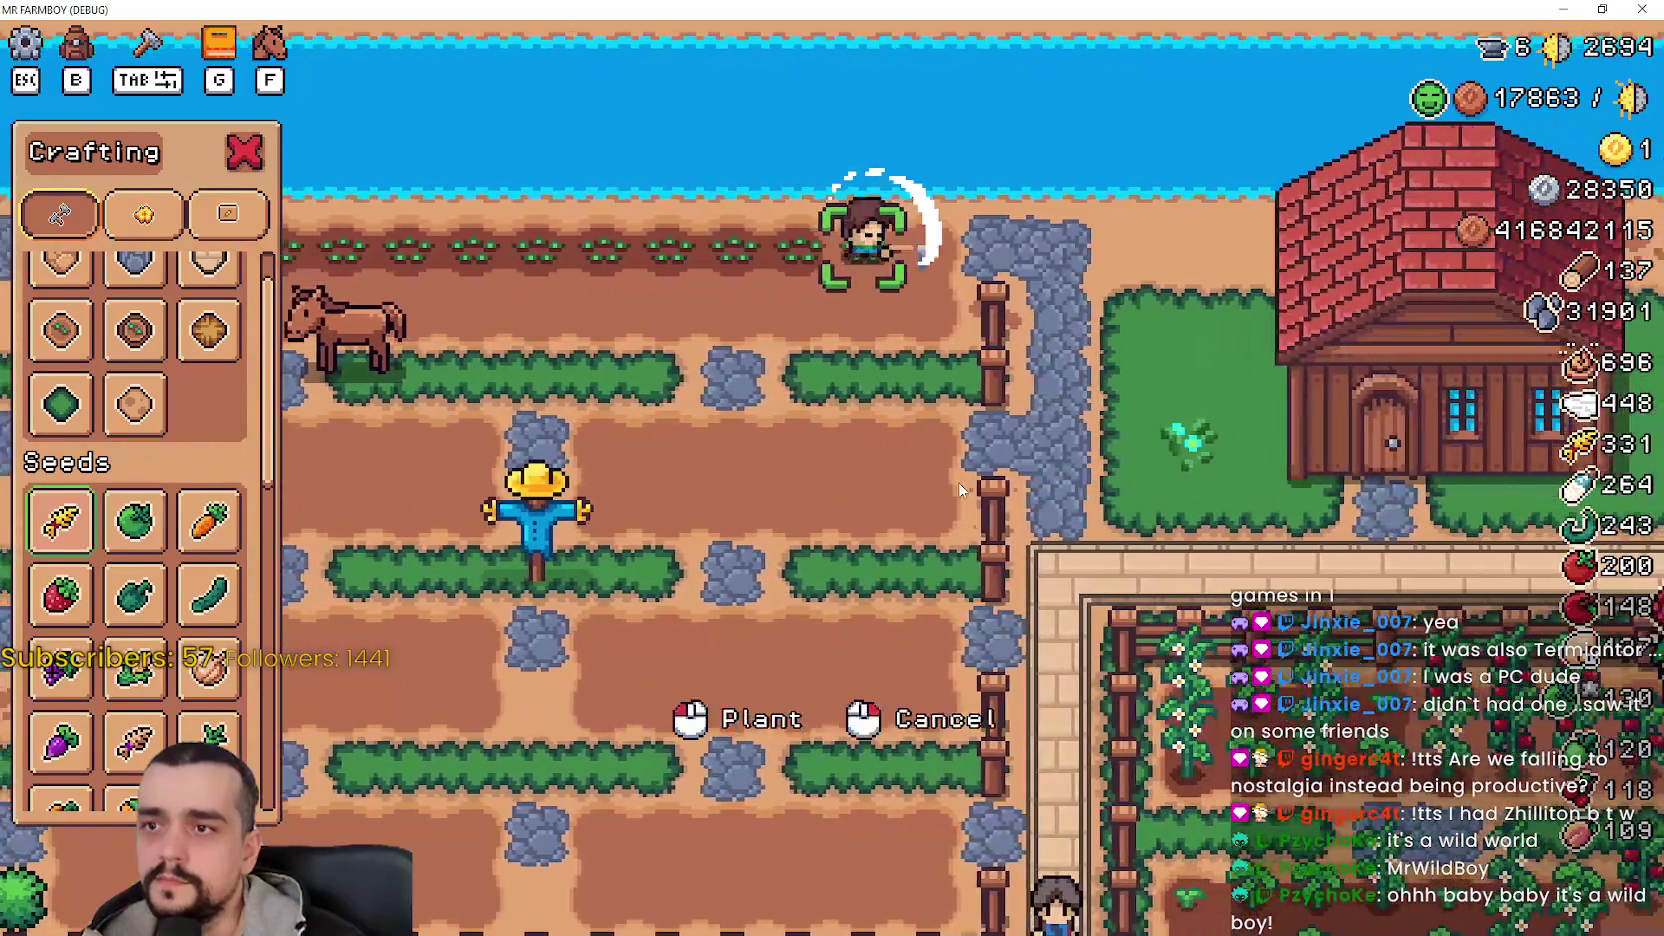
key("s")
left_click(958, 482)
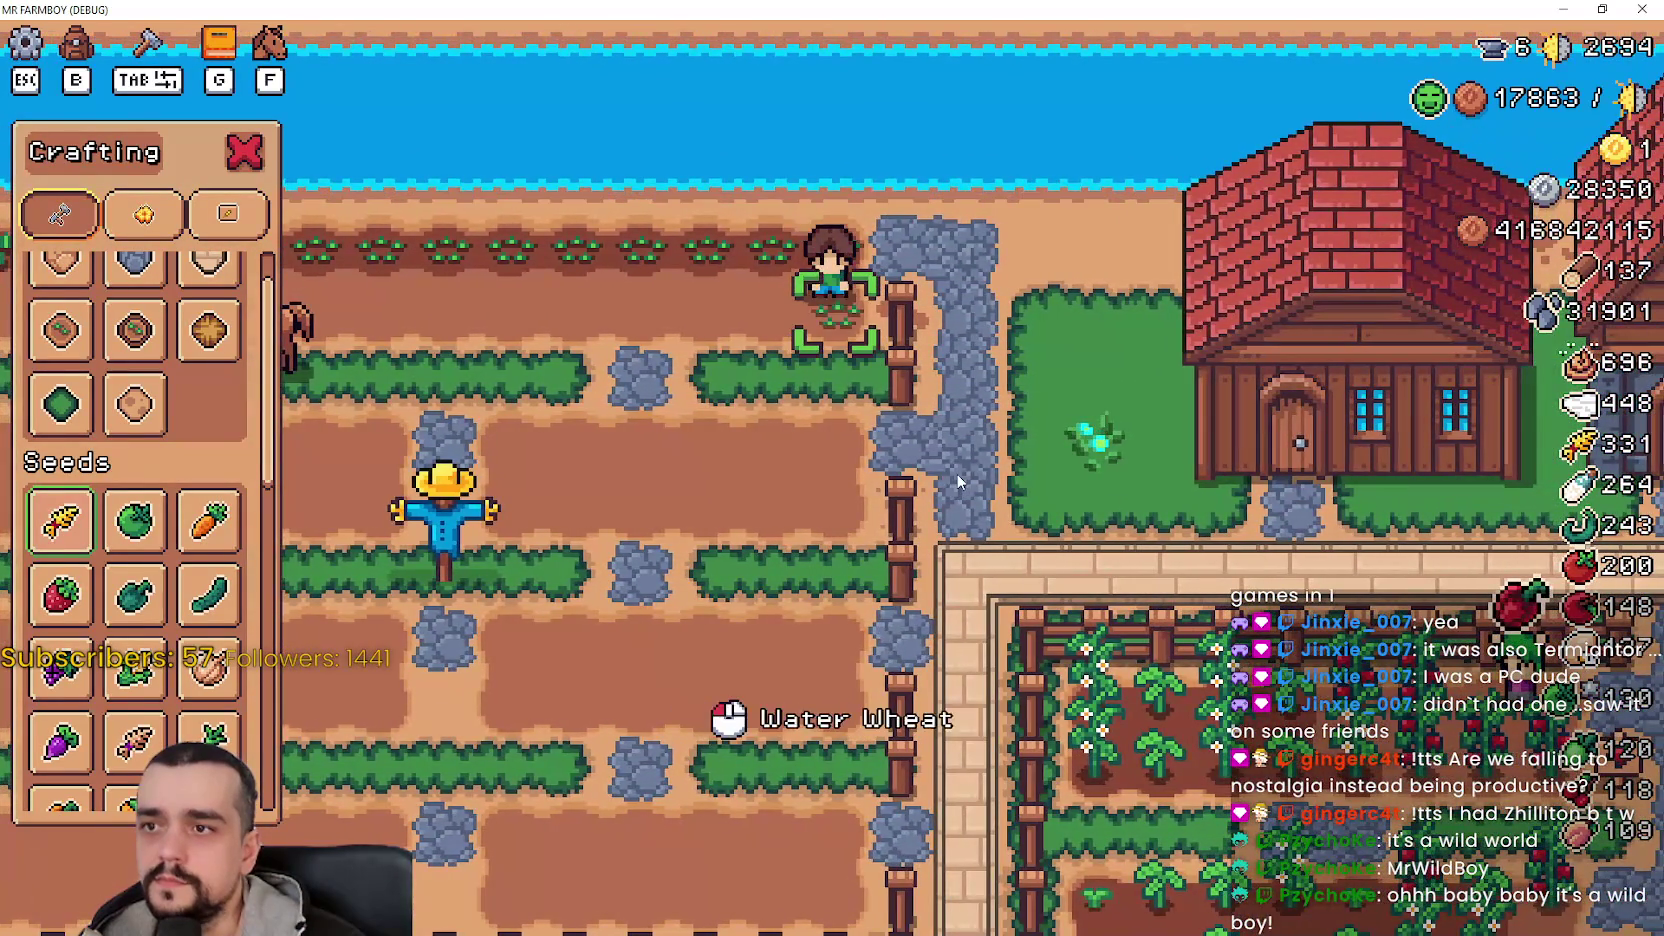
key("a")
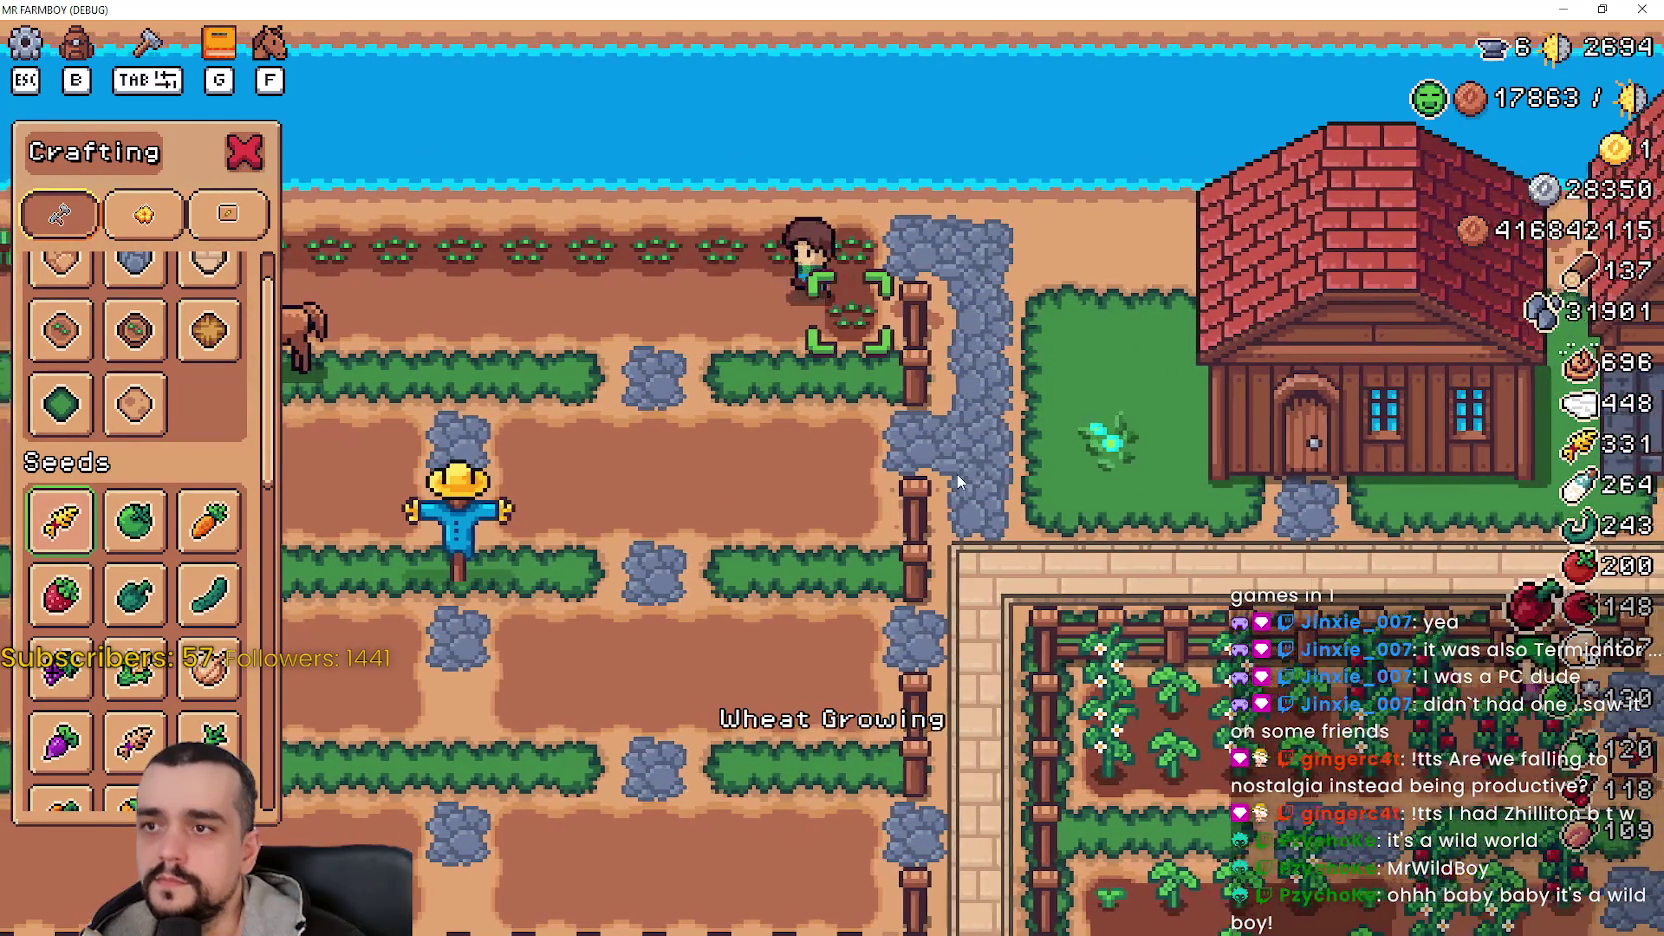
left_click(958, 482)
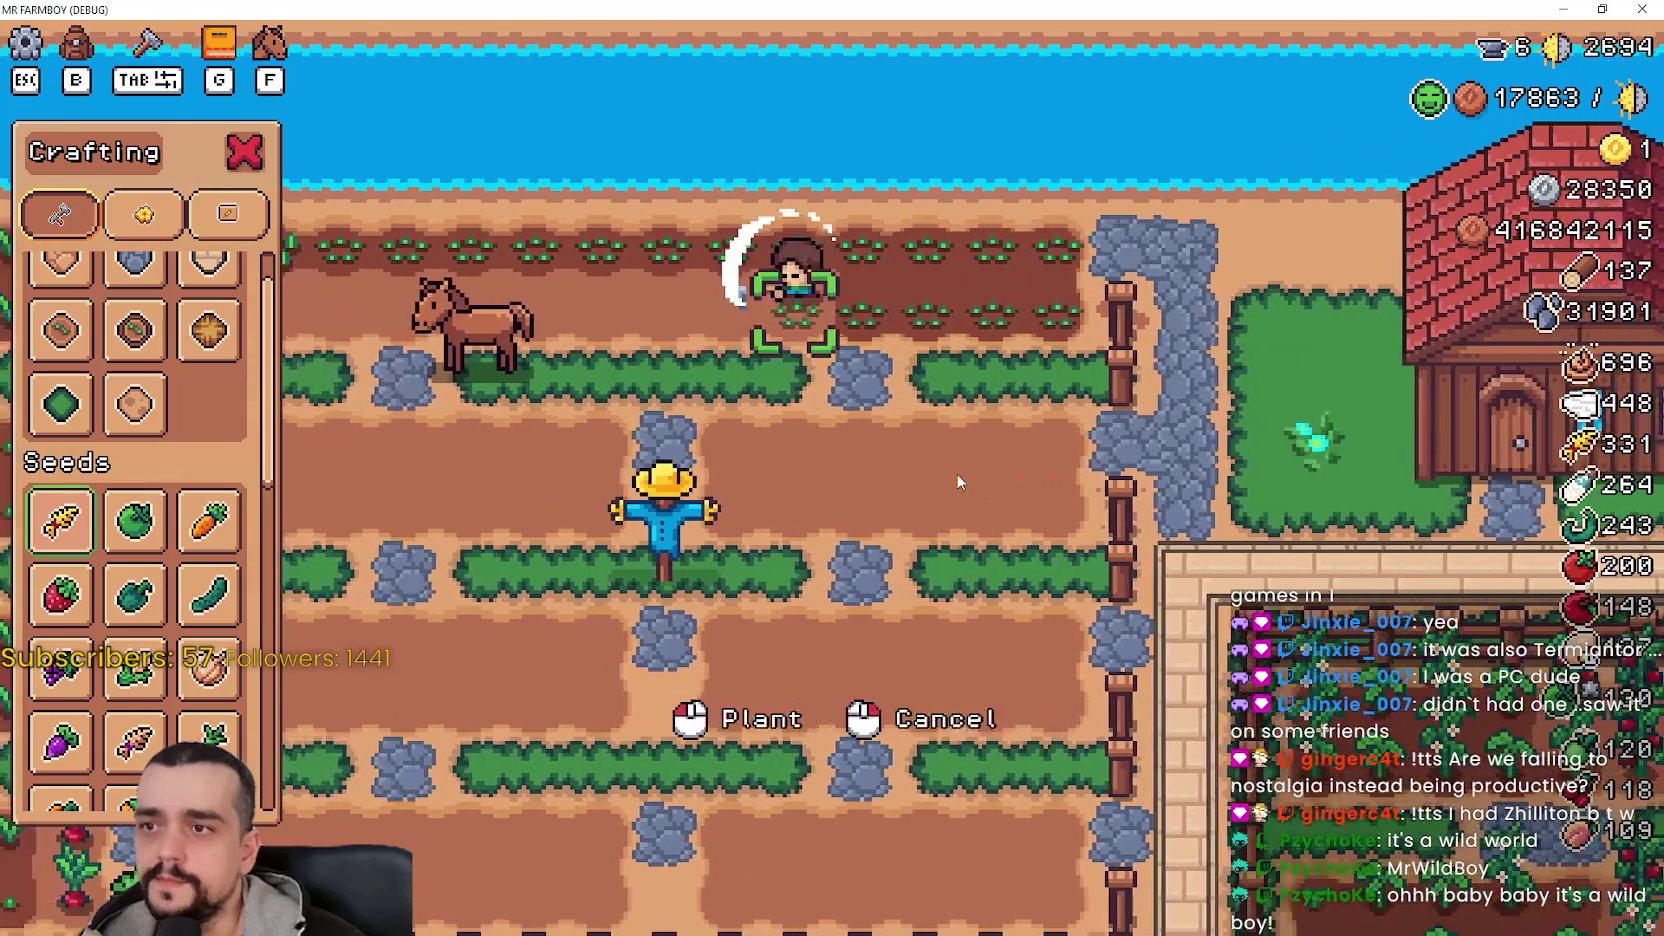
left_click(958, 482)
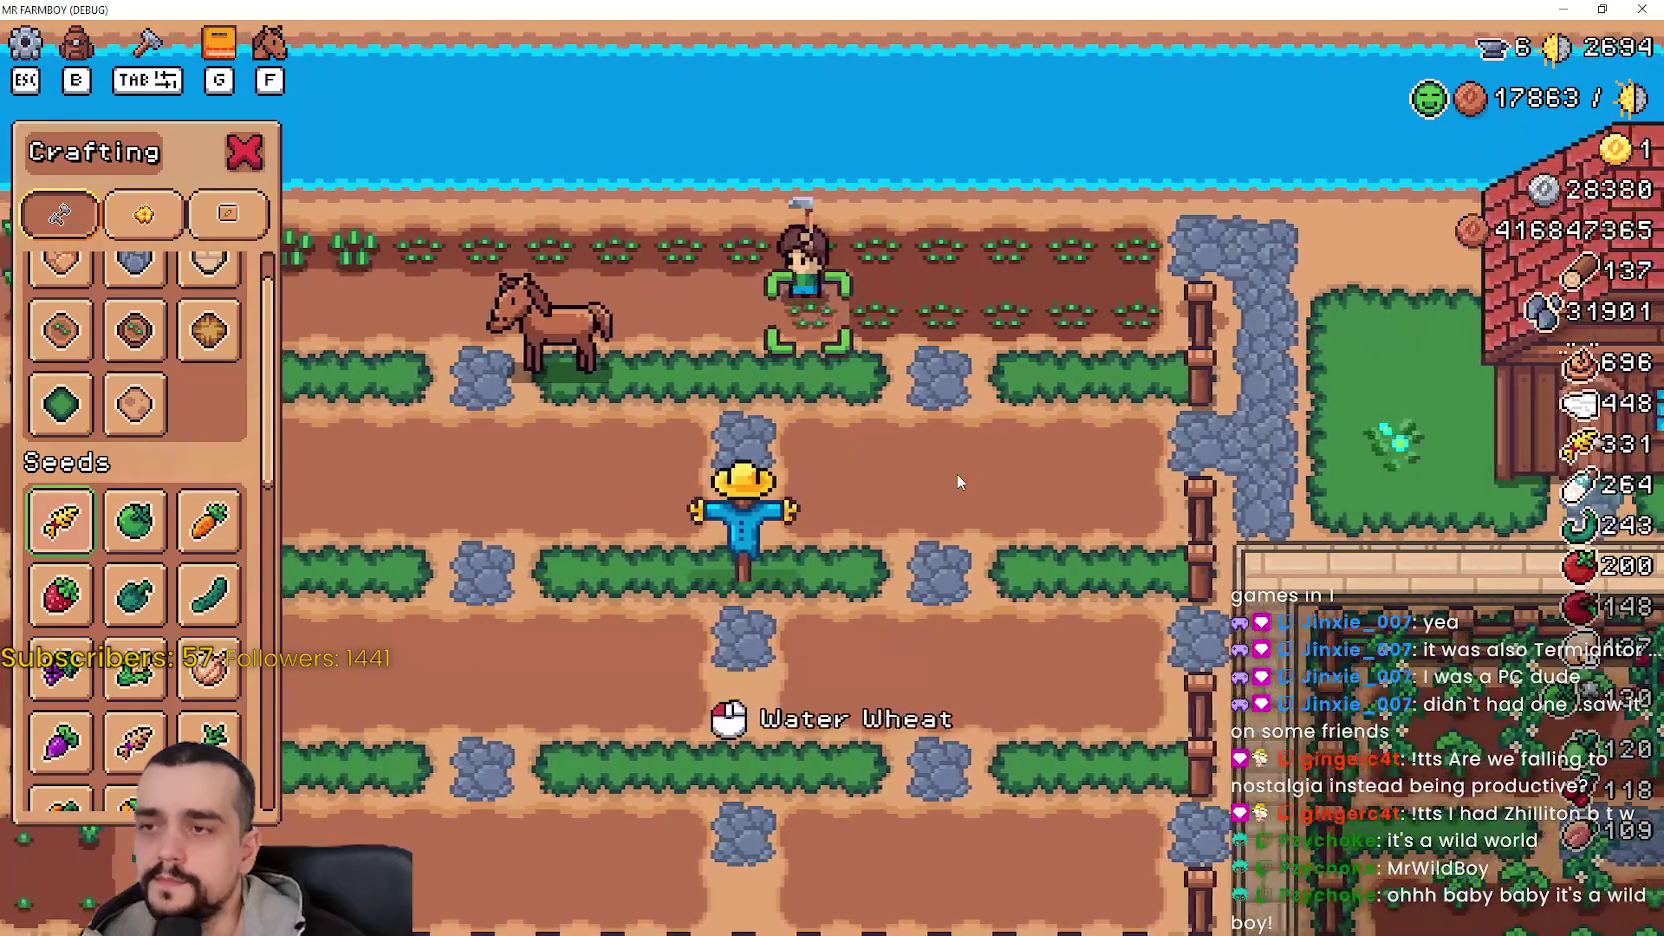
key("a")
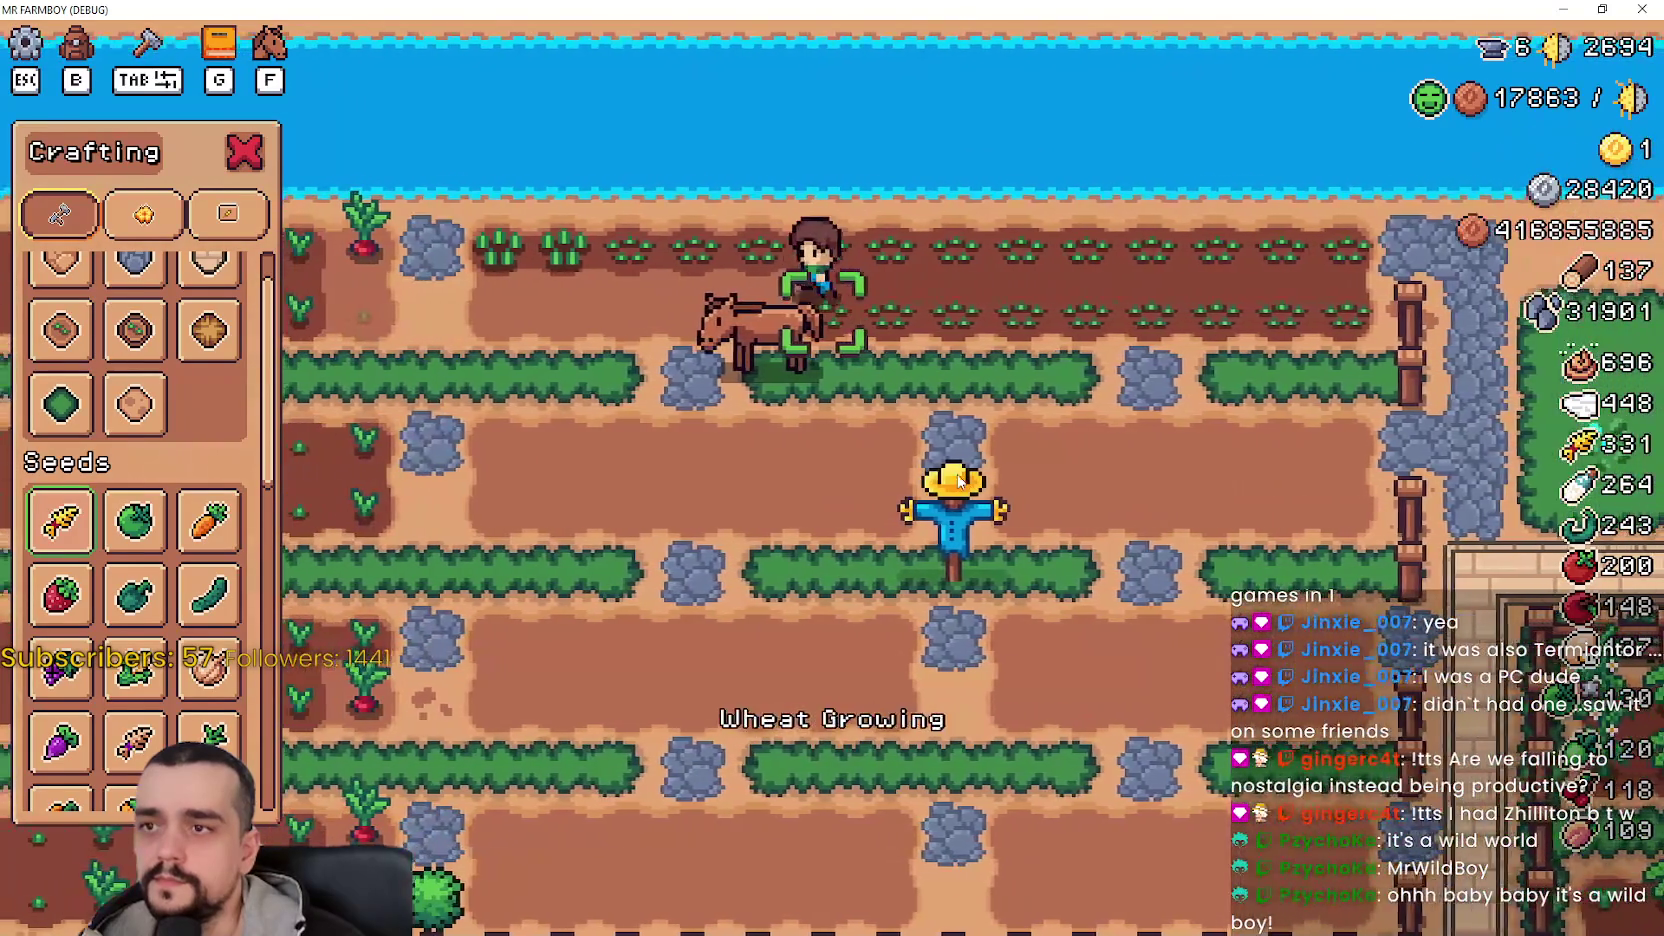
key("a")
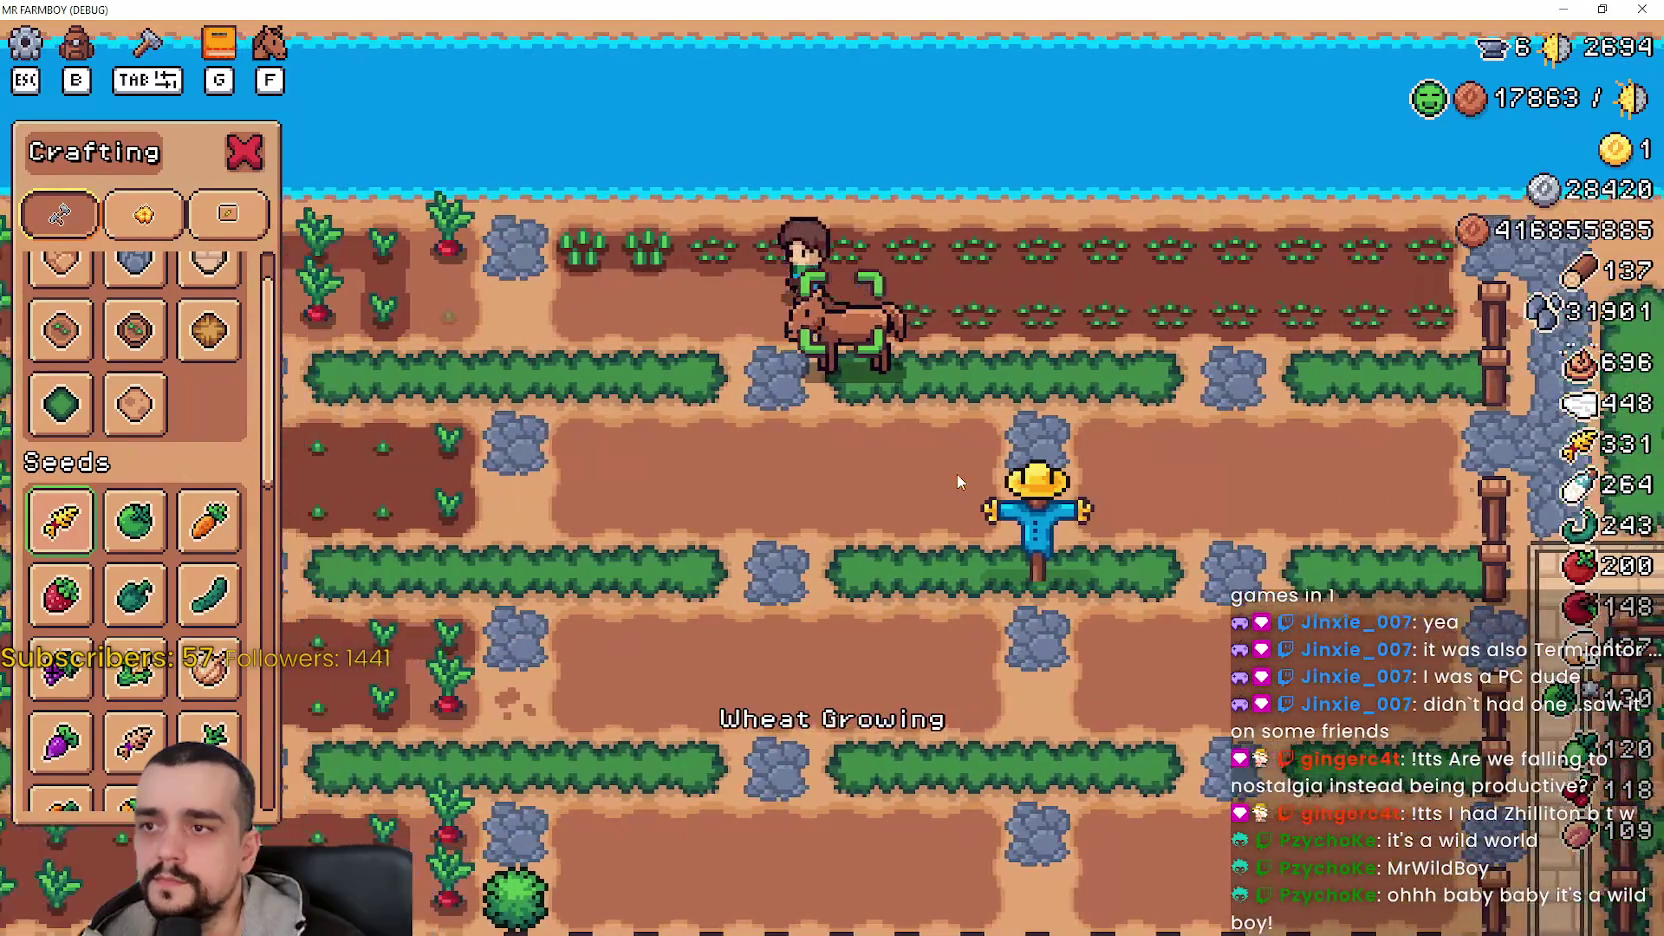
left_click(958, 482)
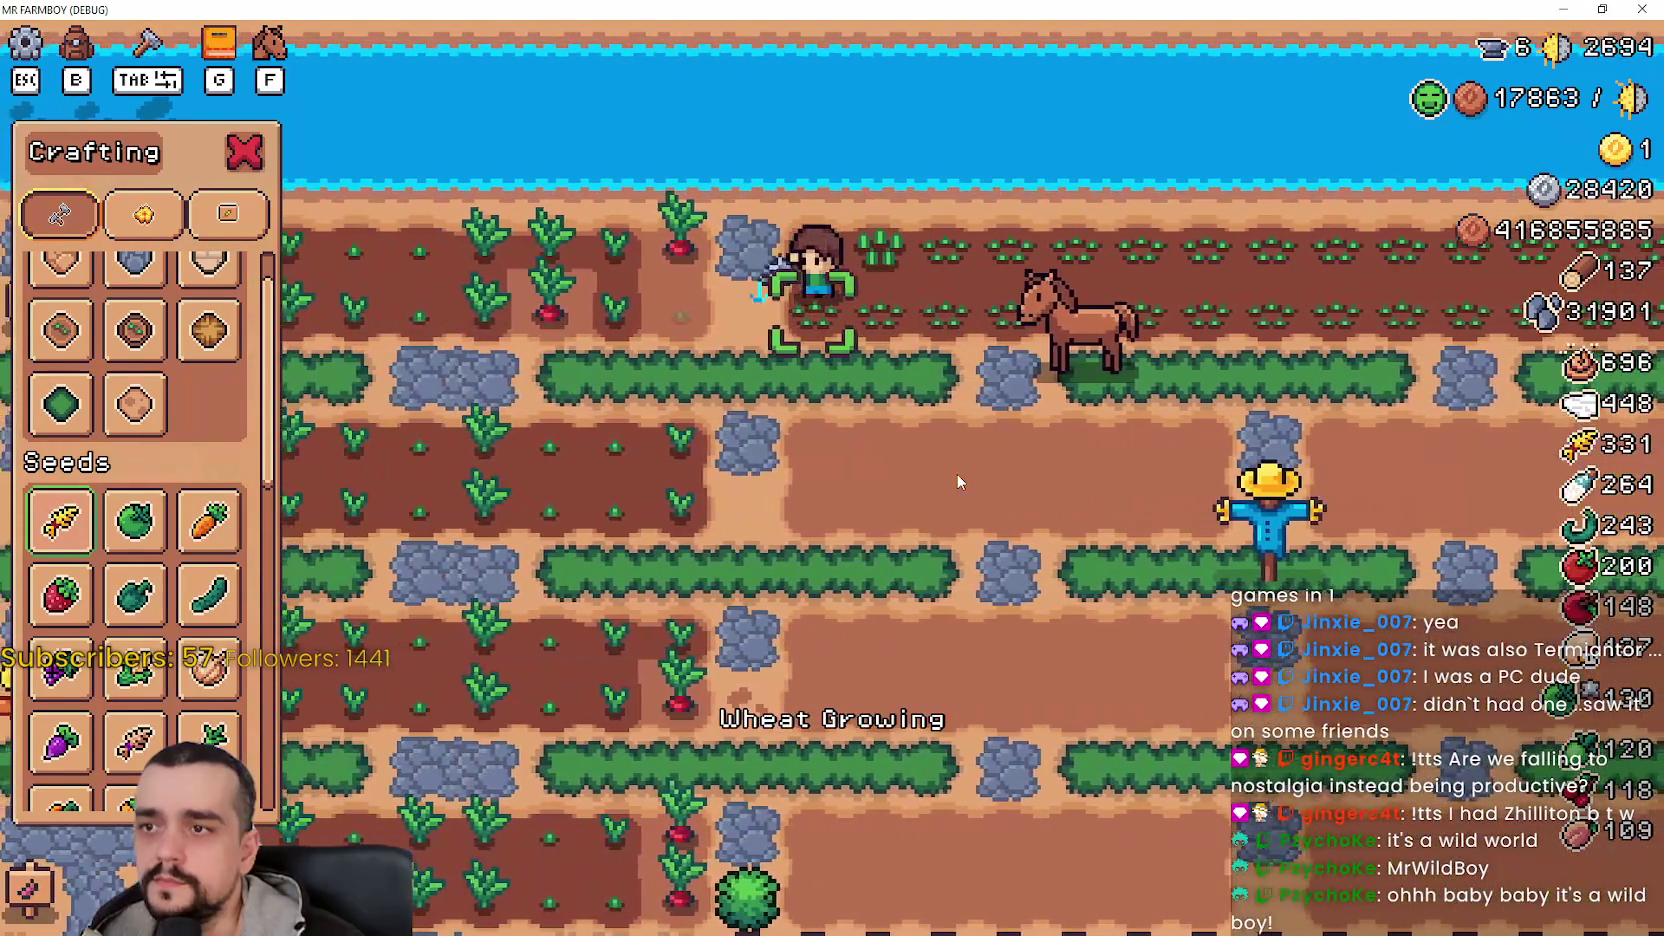
key("s")
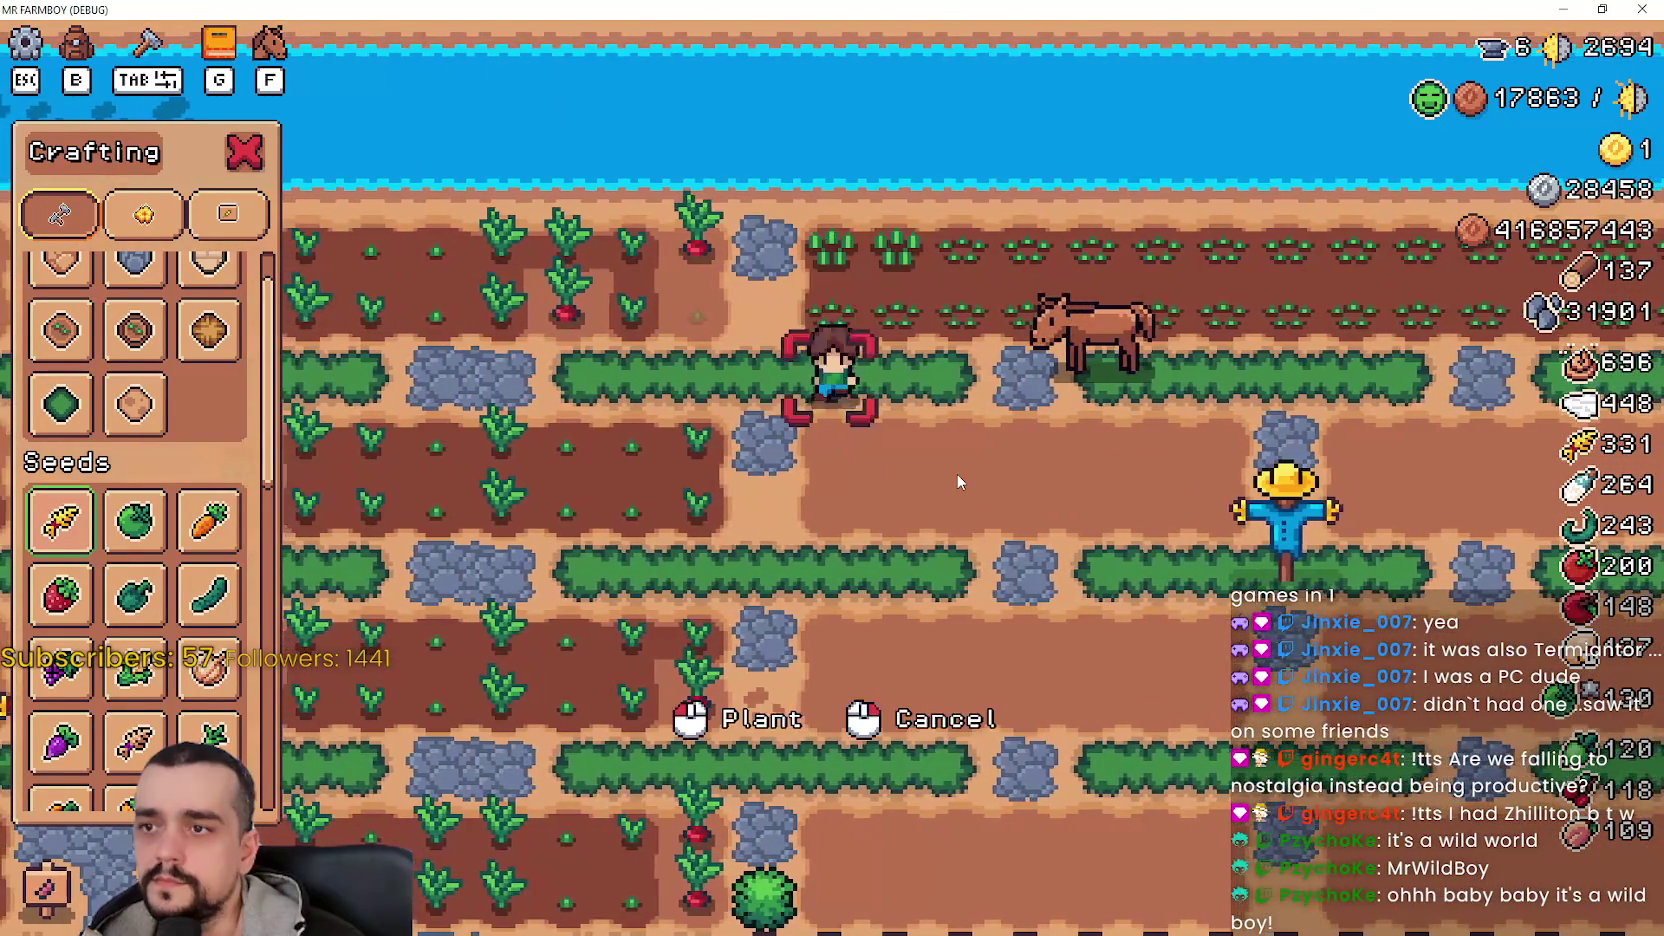
left_click(956, 473)
key("d")
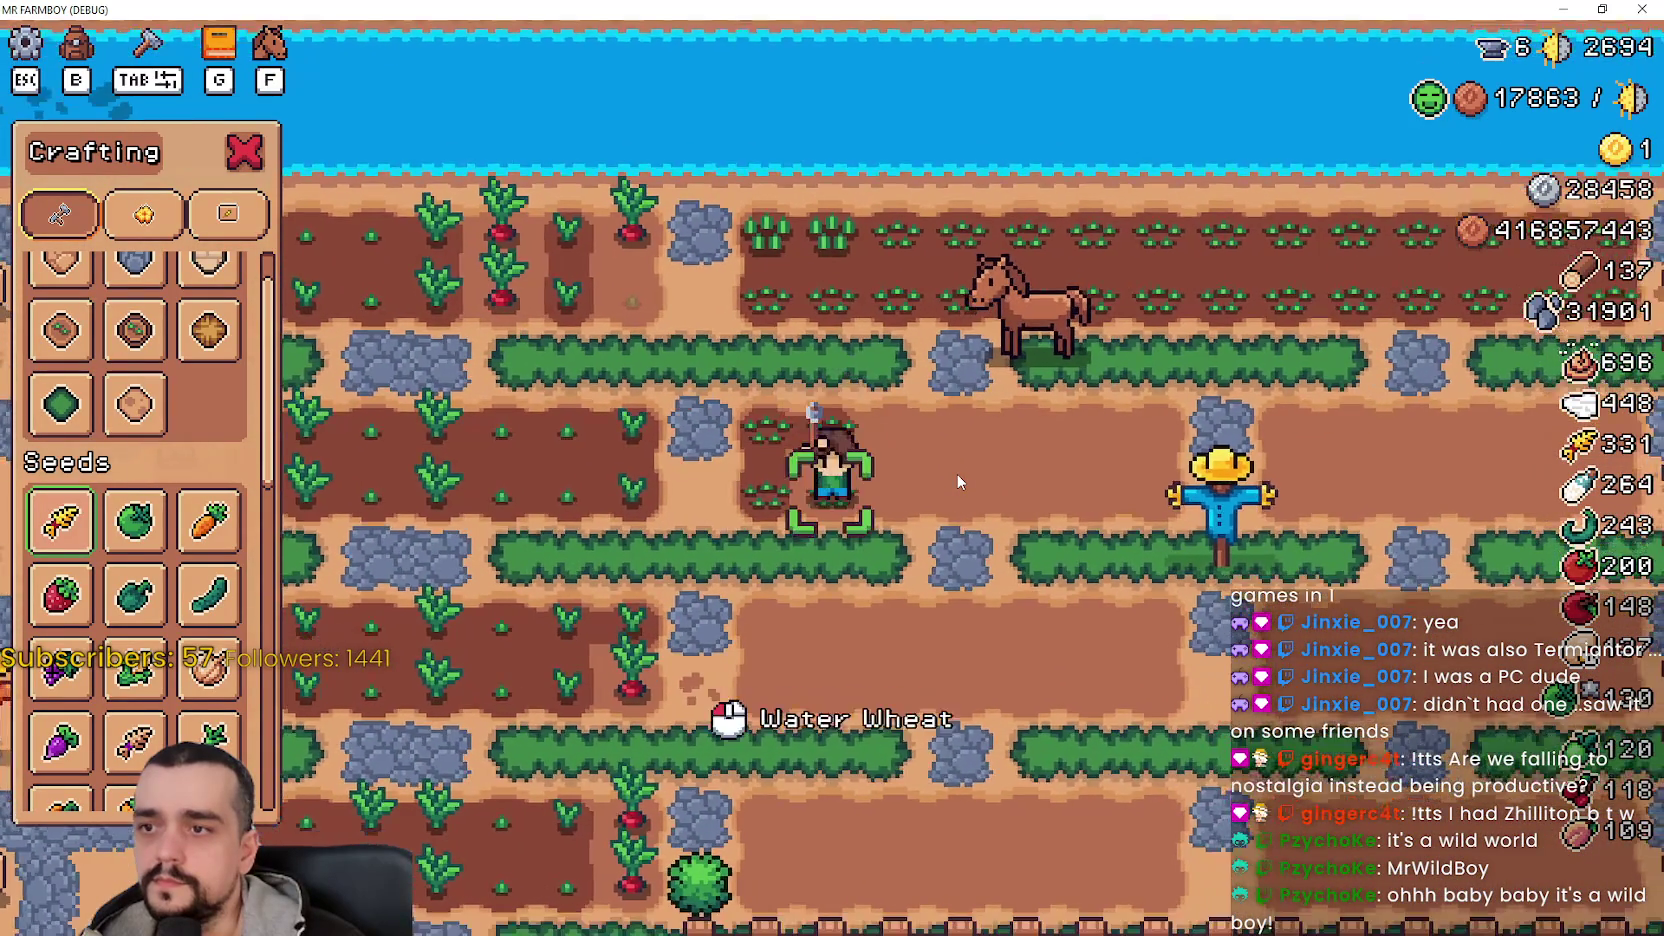
left_click(956, 473)
left_click(956, 473)
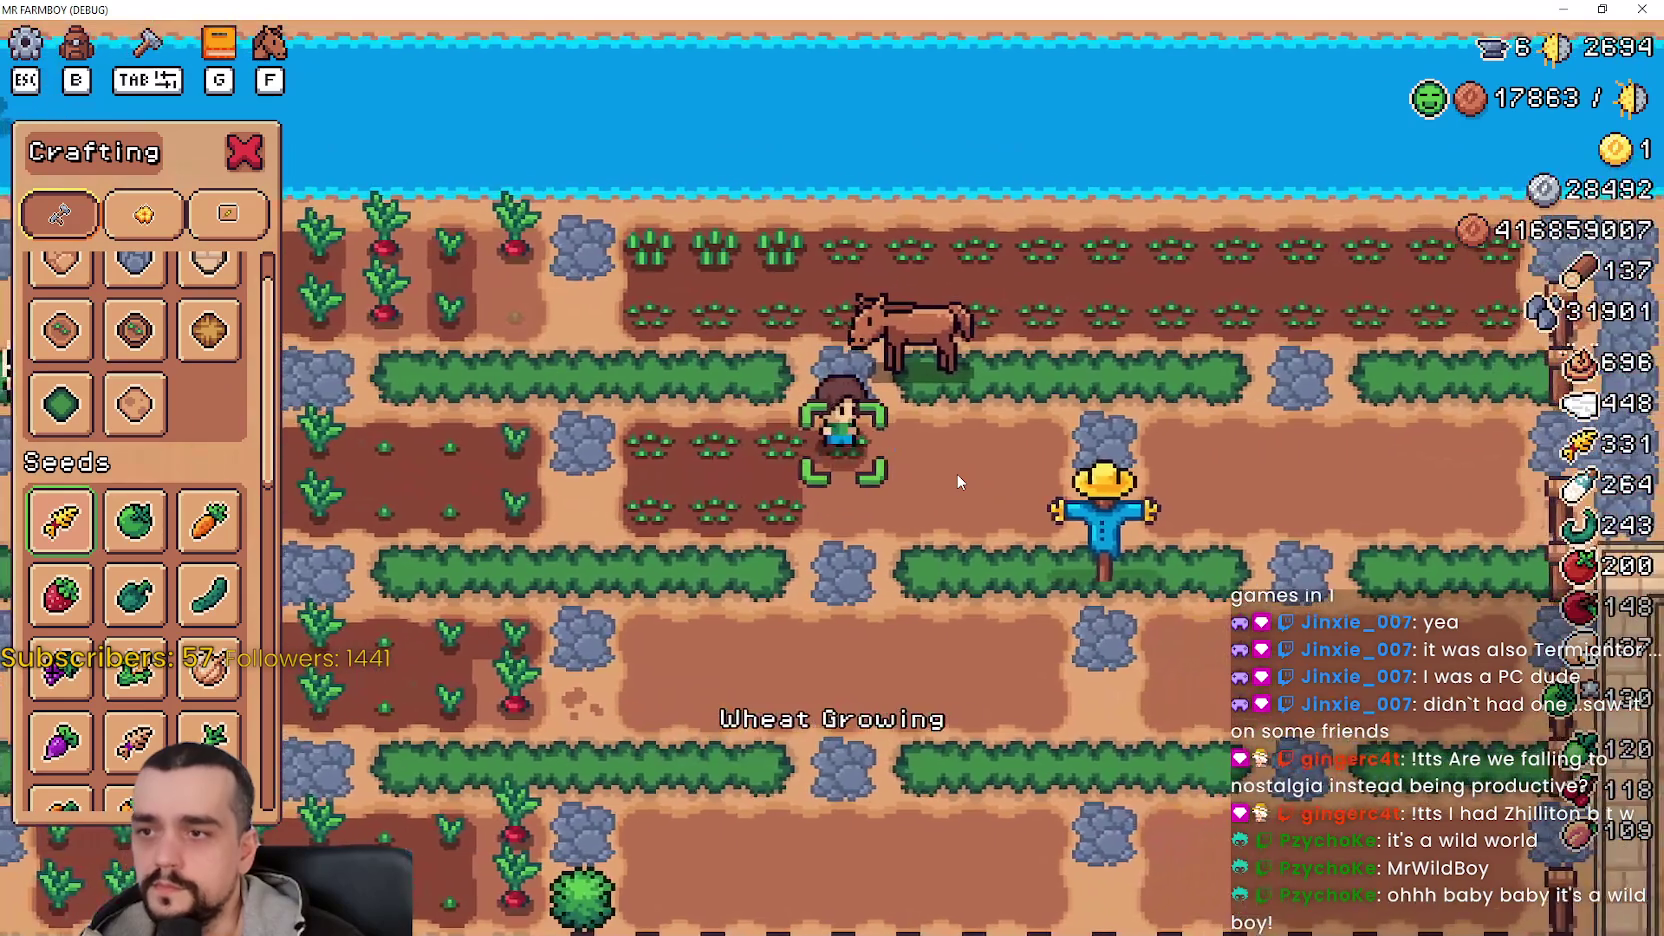
- Walk along the seedling row and water the new wheat seedlings
scroll(956, 482, "down", 3)
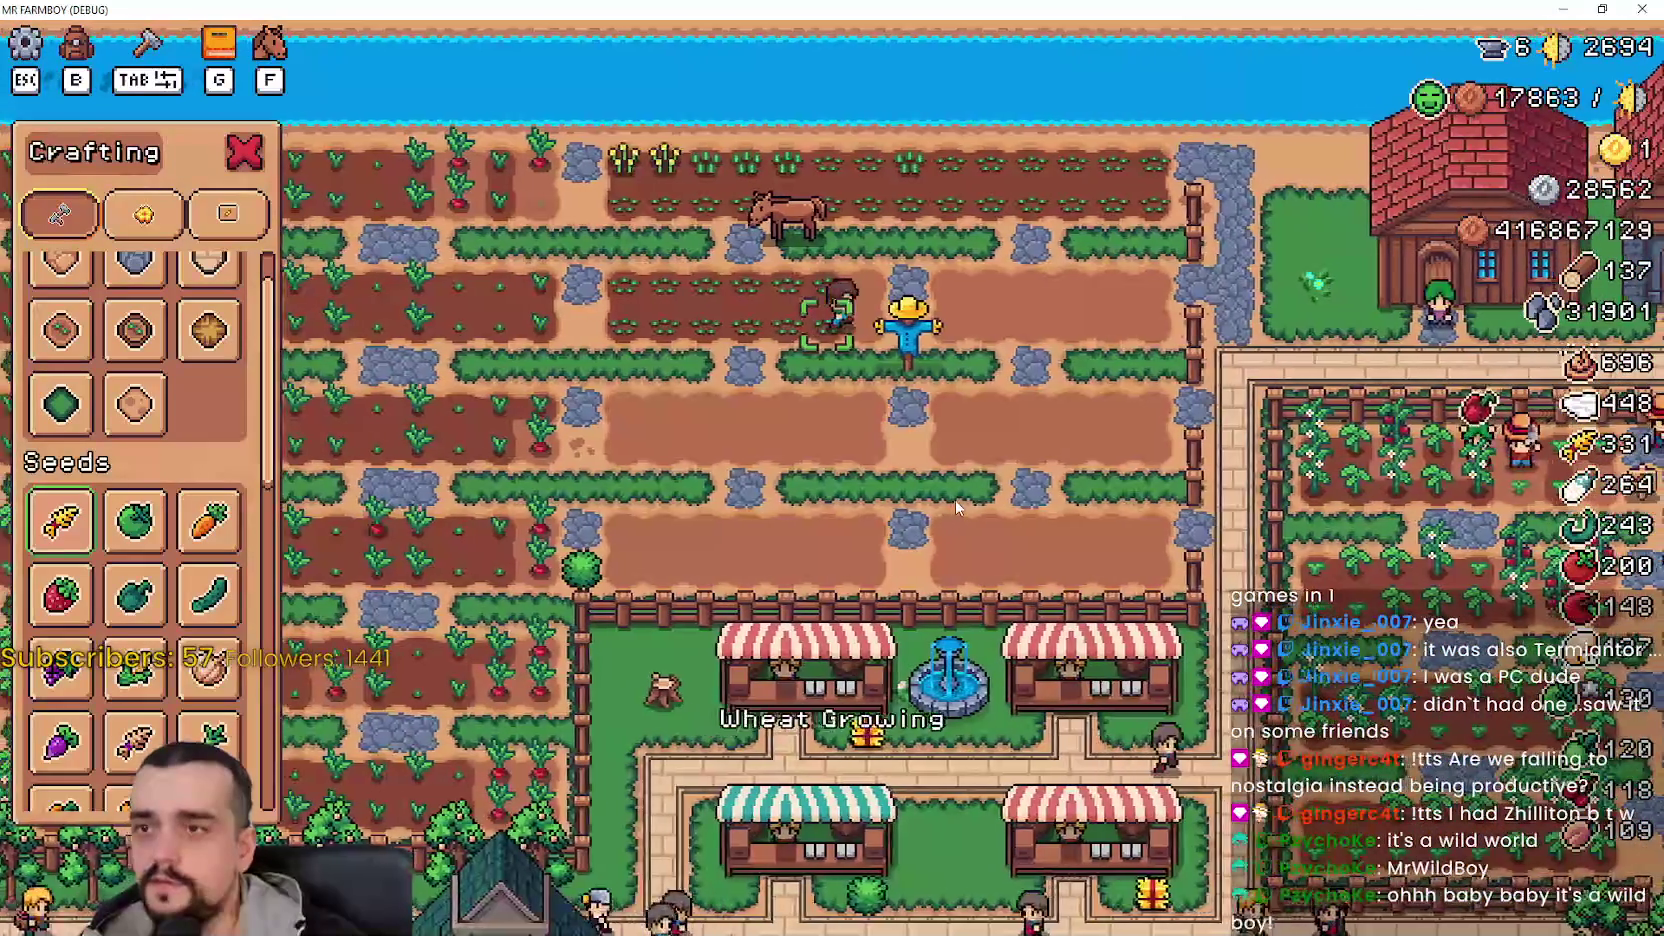
key("w")
key("d")
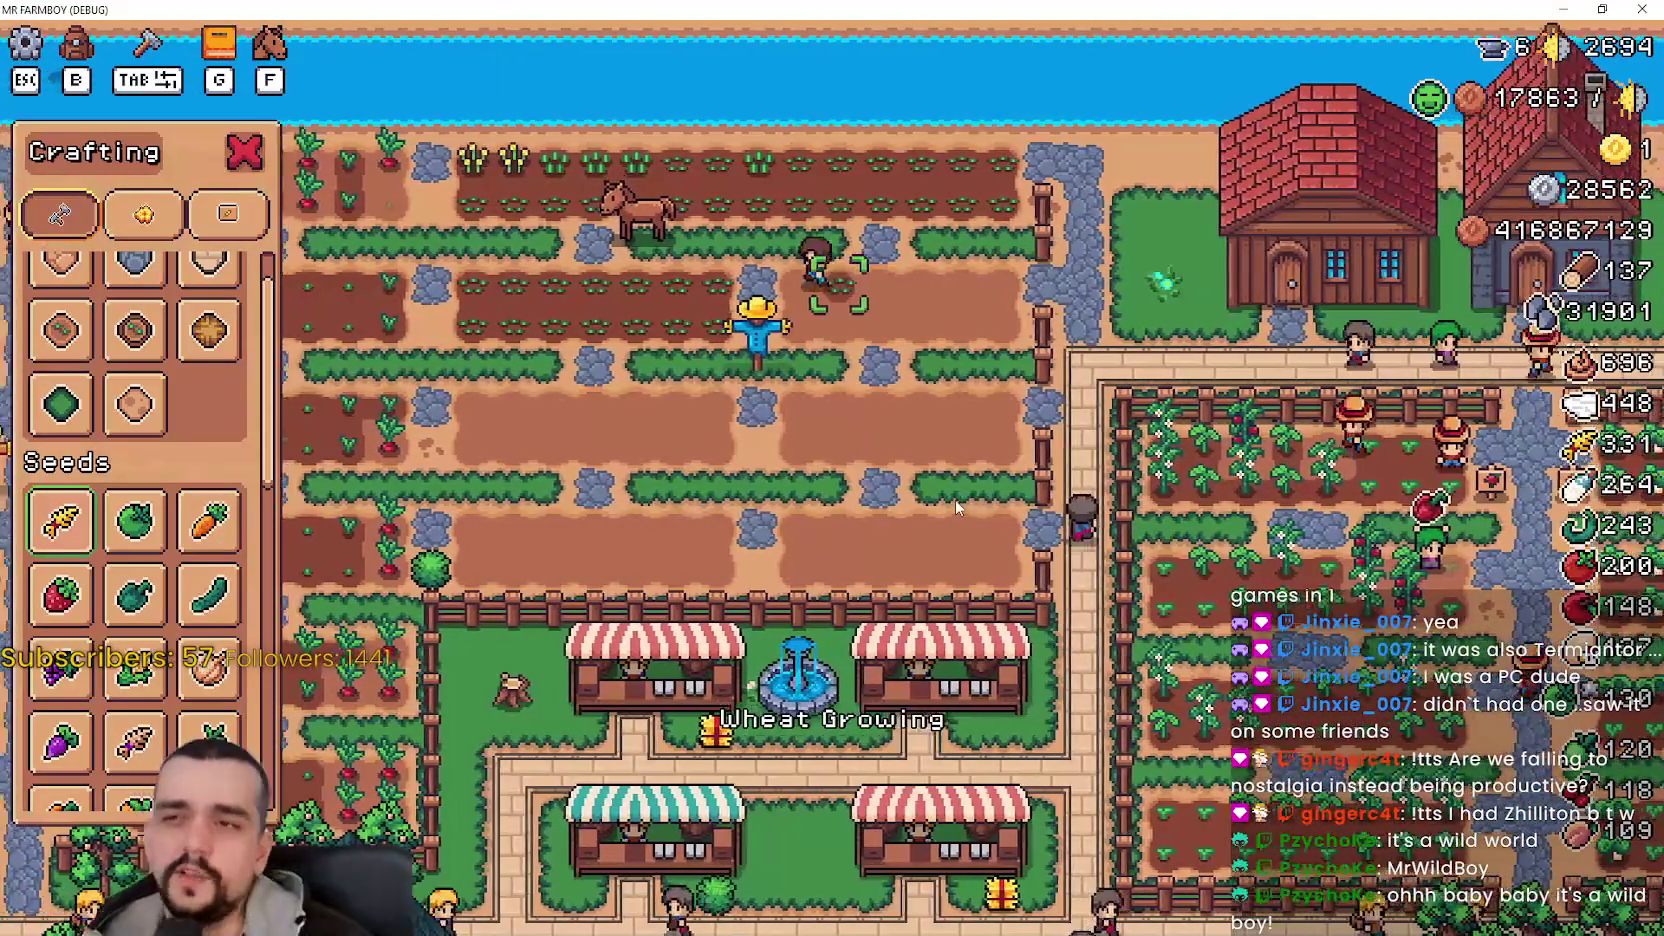
key("a")
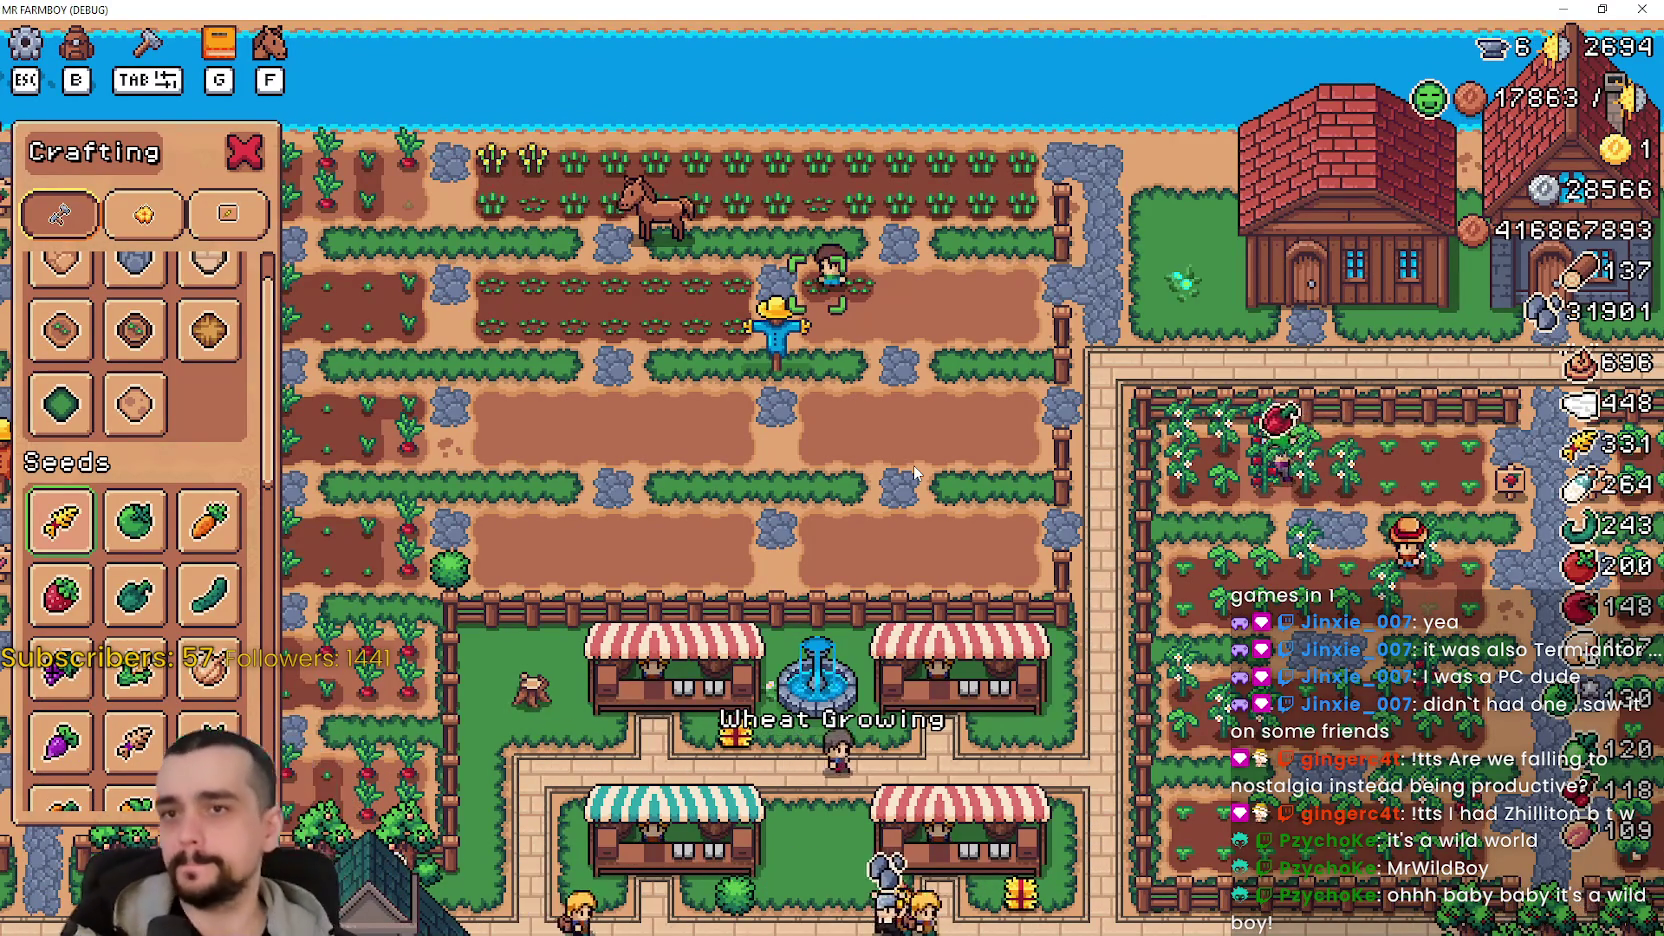
scroll(993, 445, "up", 2)
key("d")
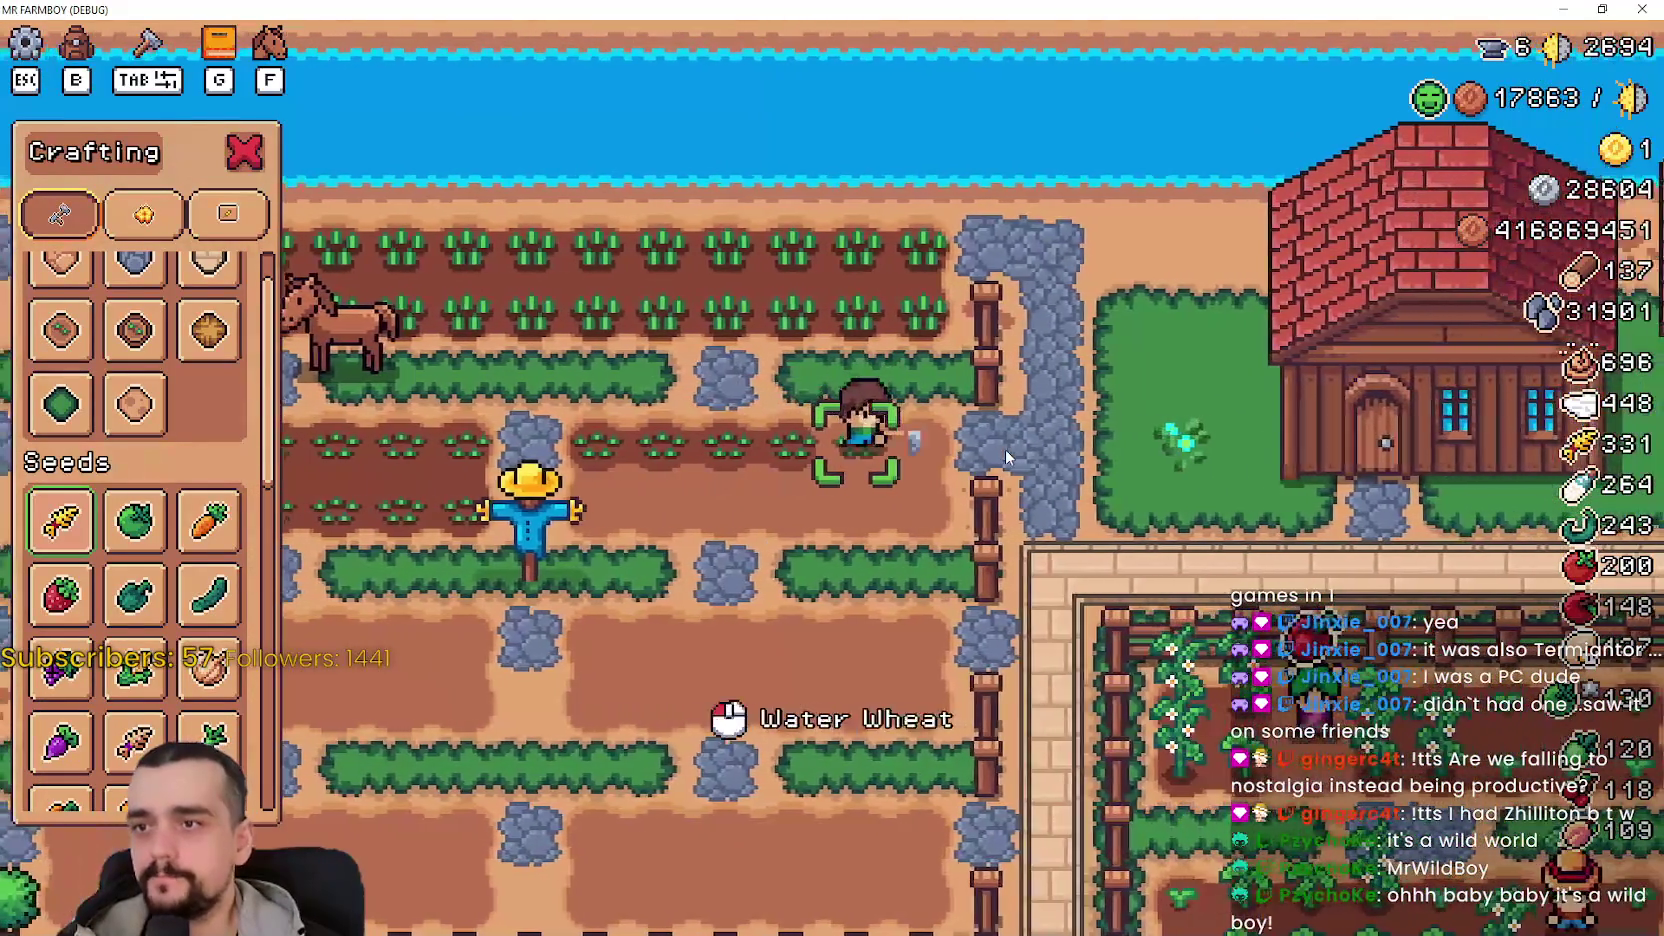
key("a")
key("s")
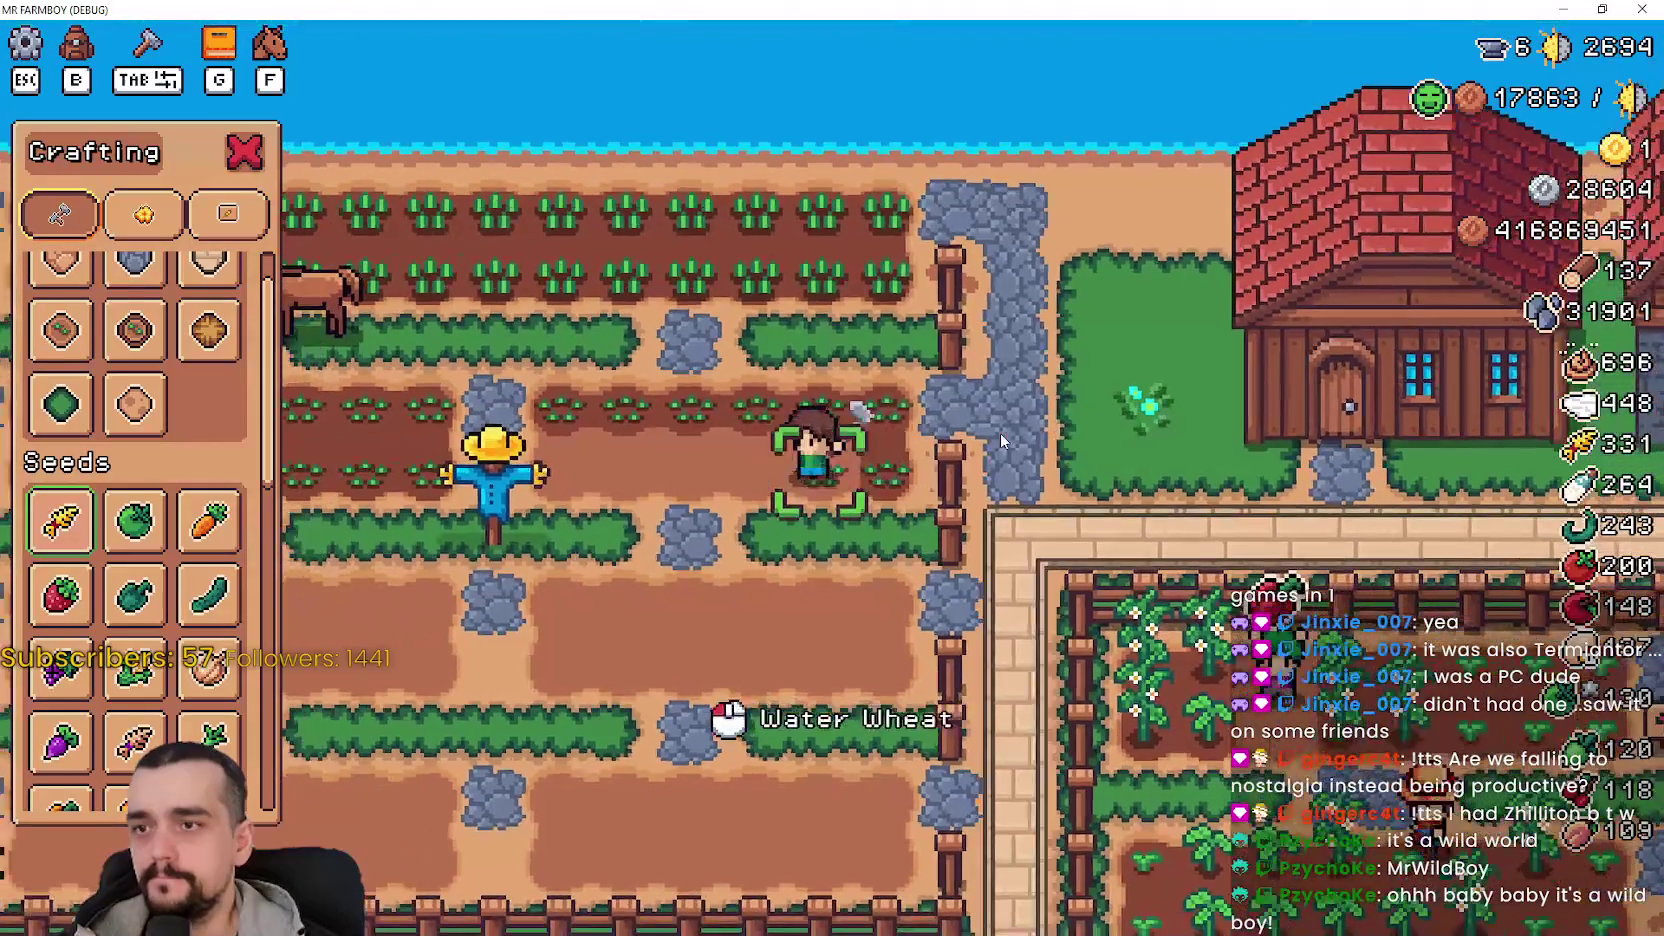
left_click(1000, 445)
key("a")
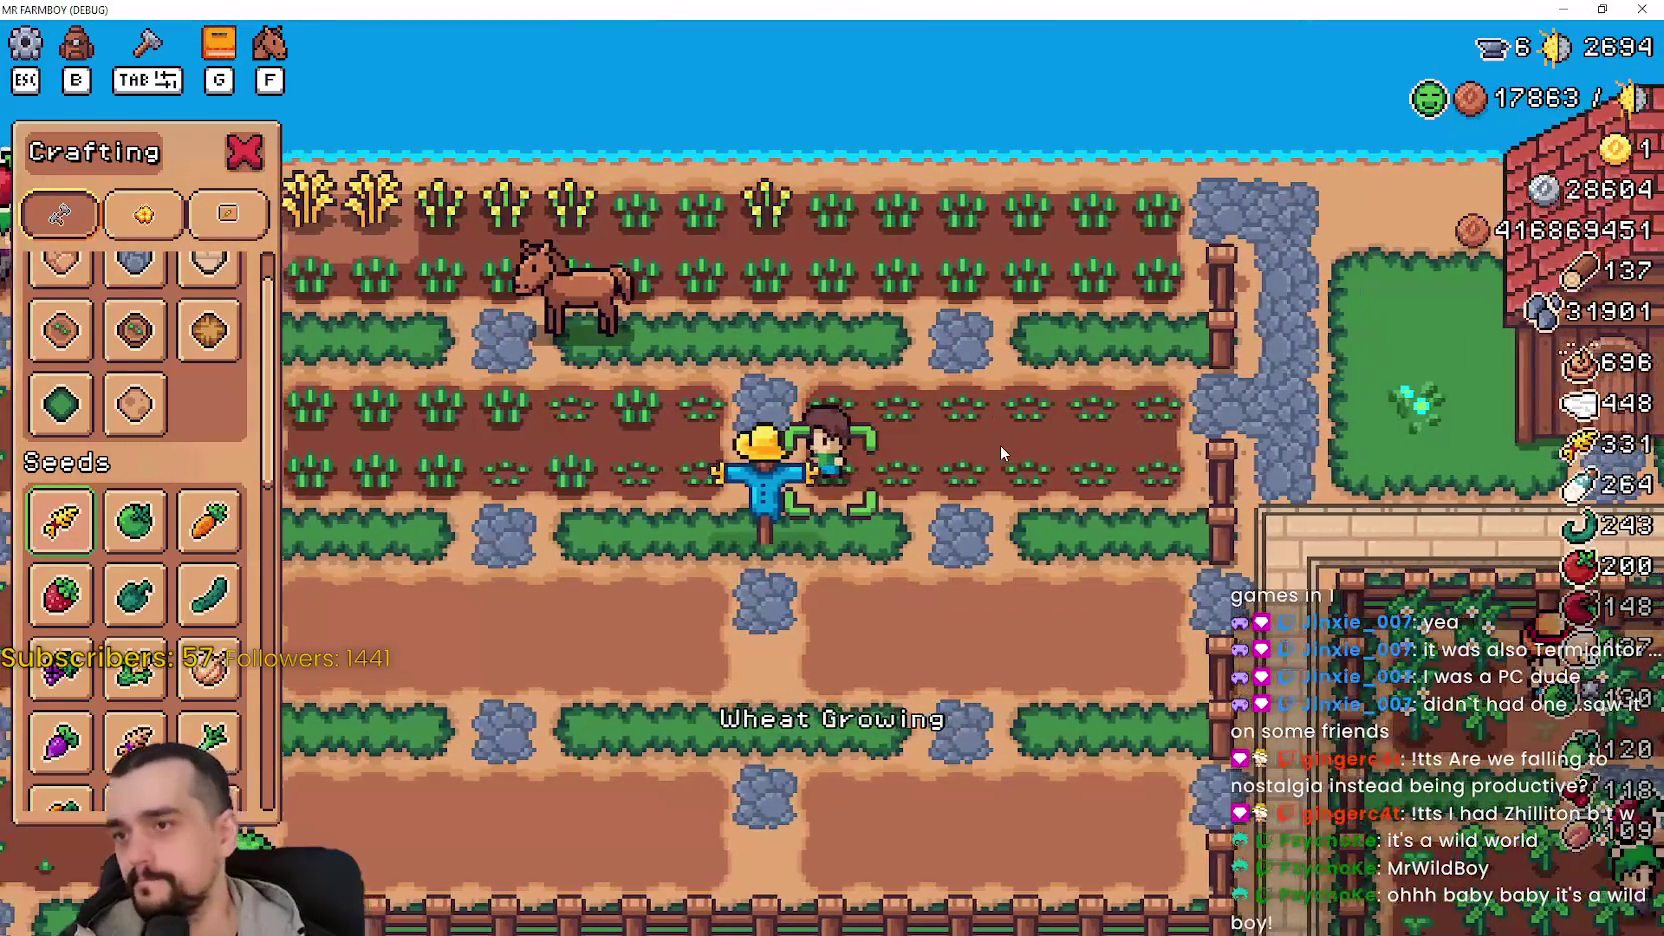
key("alt+Tab")
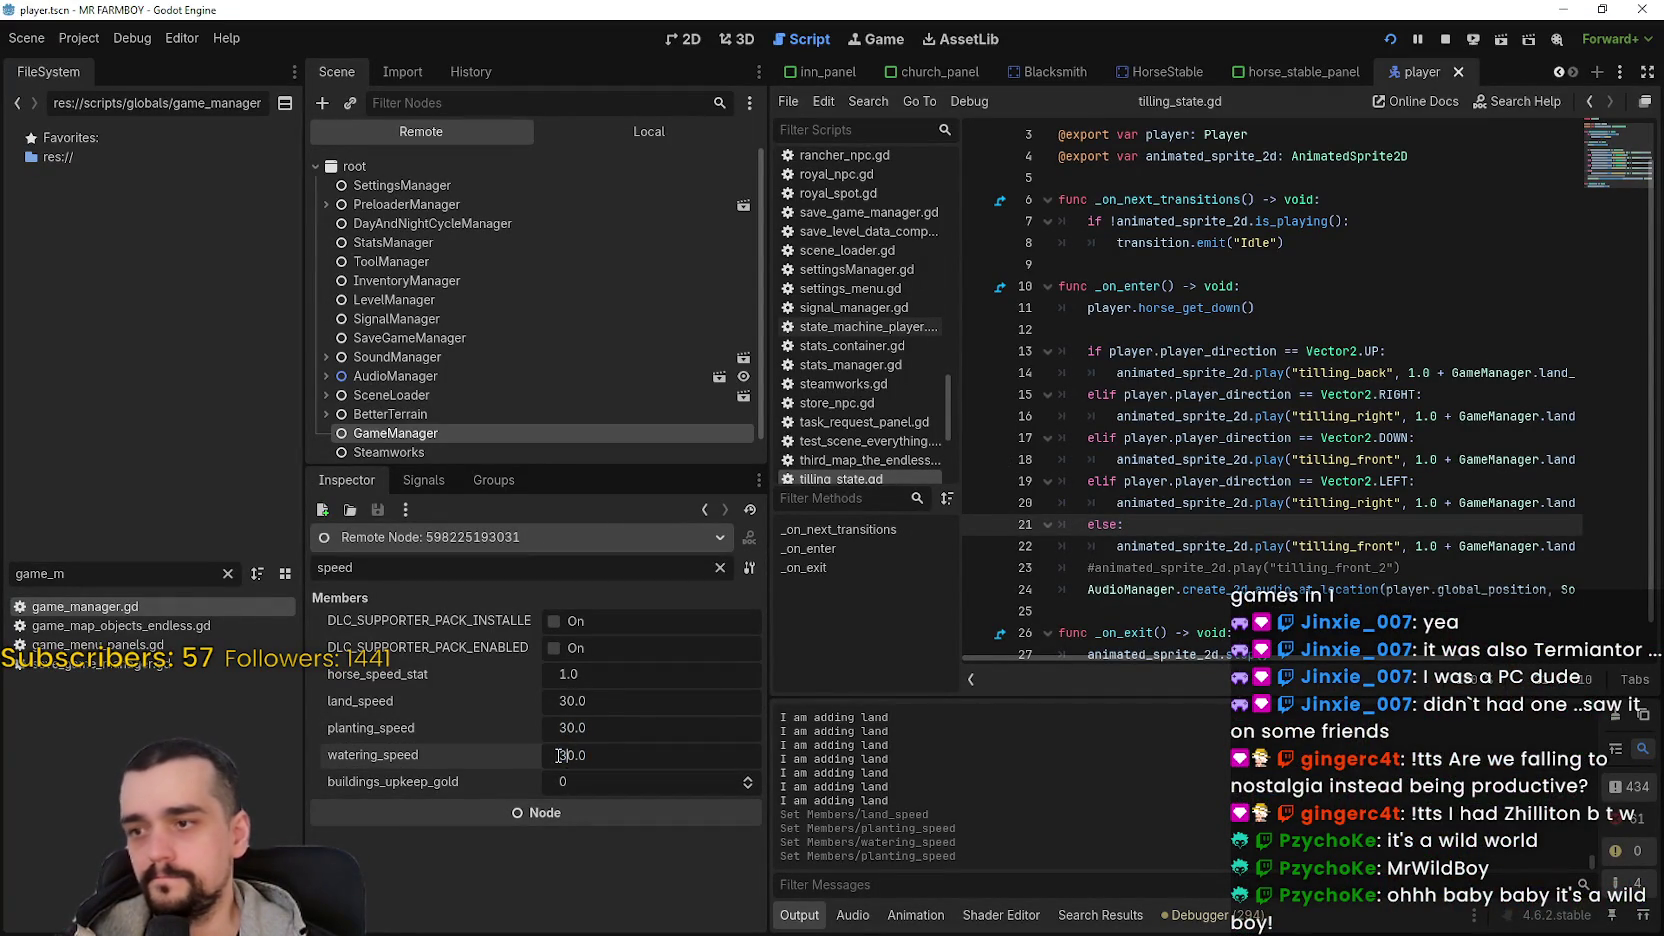
- Plant wheat along two more tilled rows at planting speed 30
key("alt+Tab")
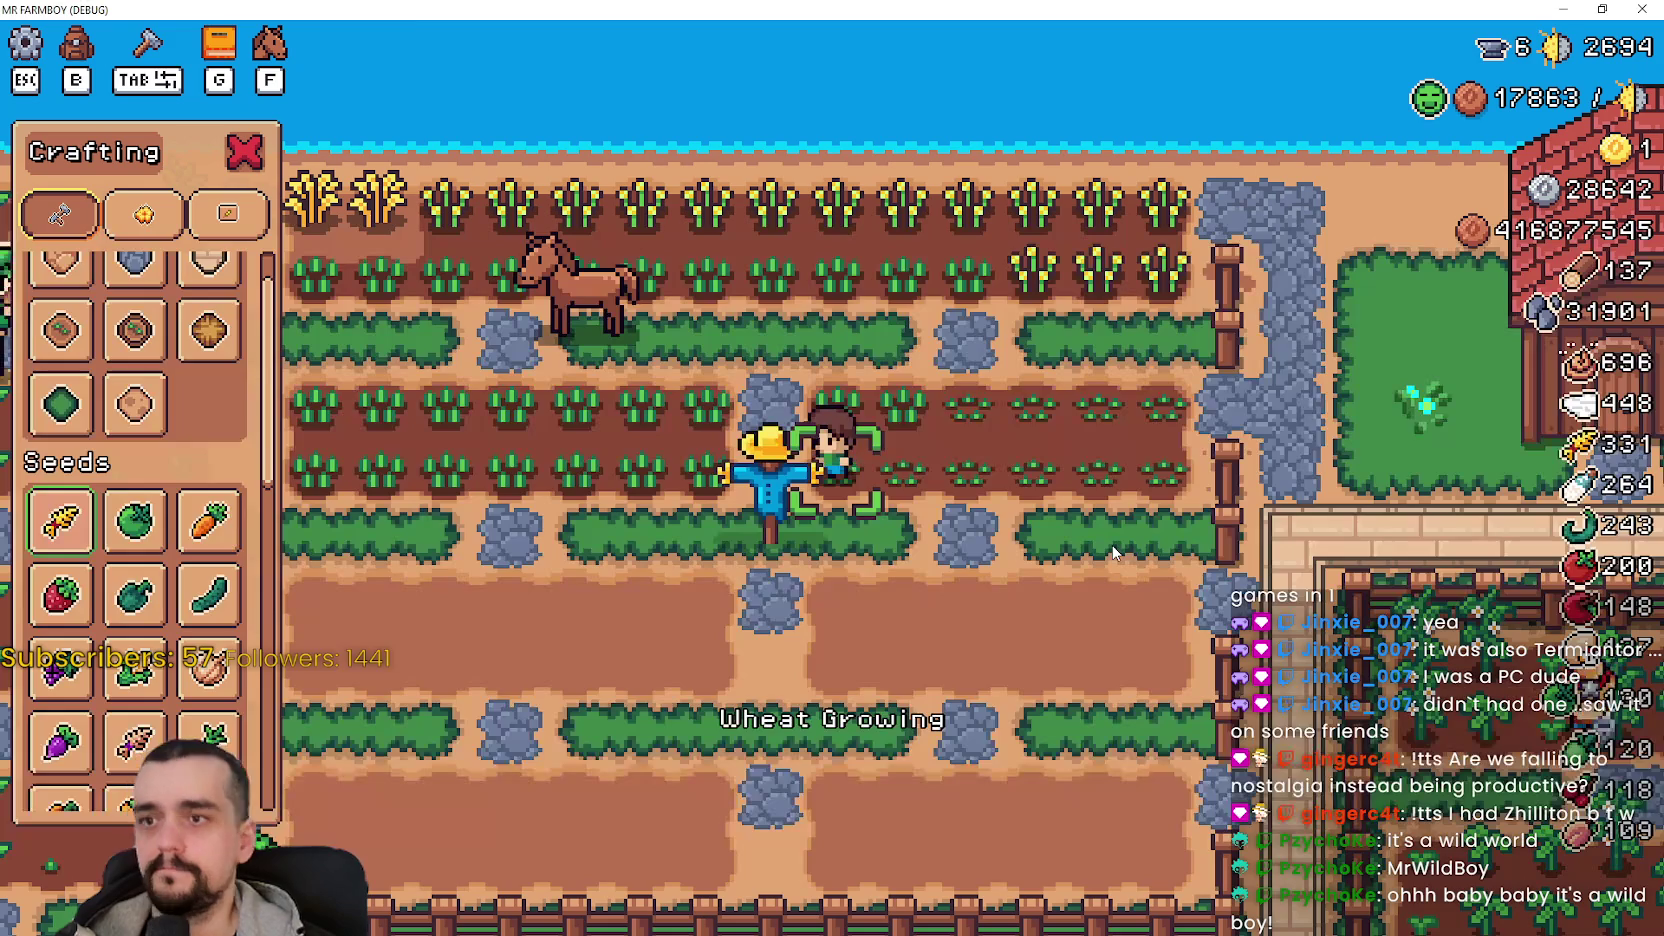
key("s")
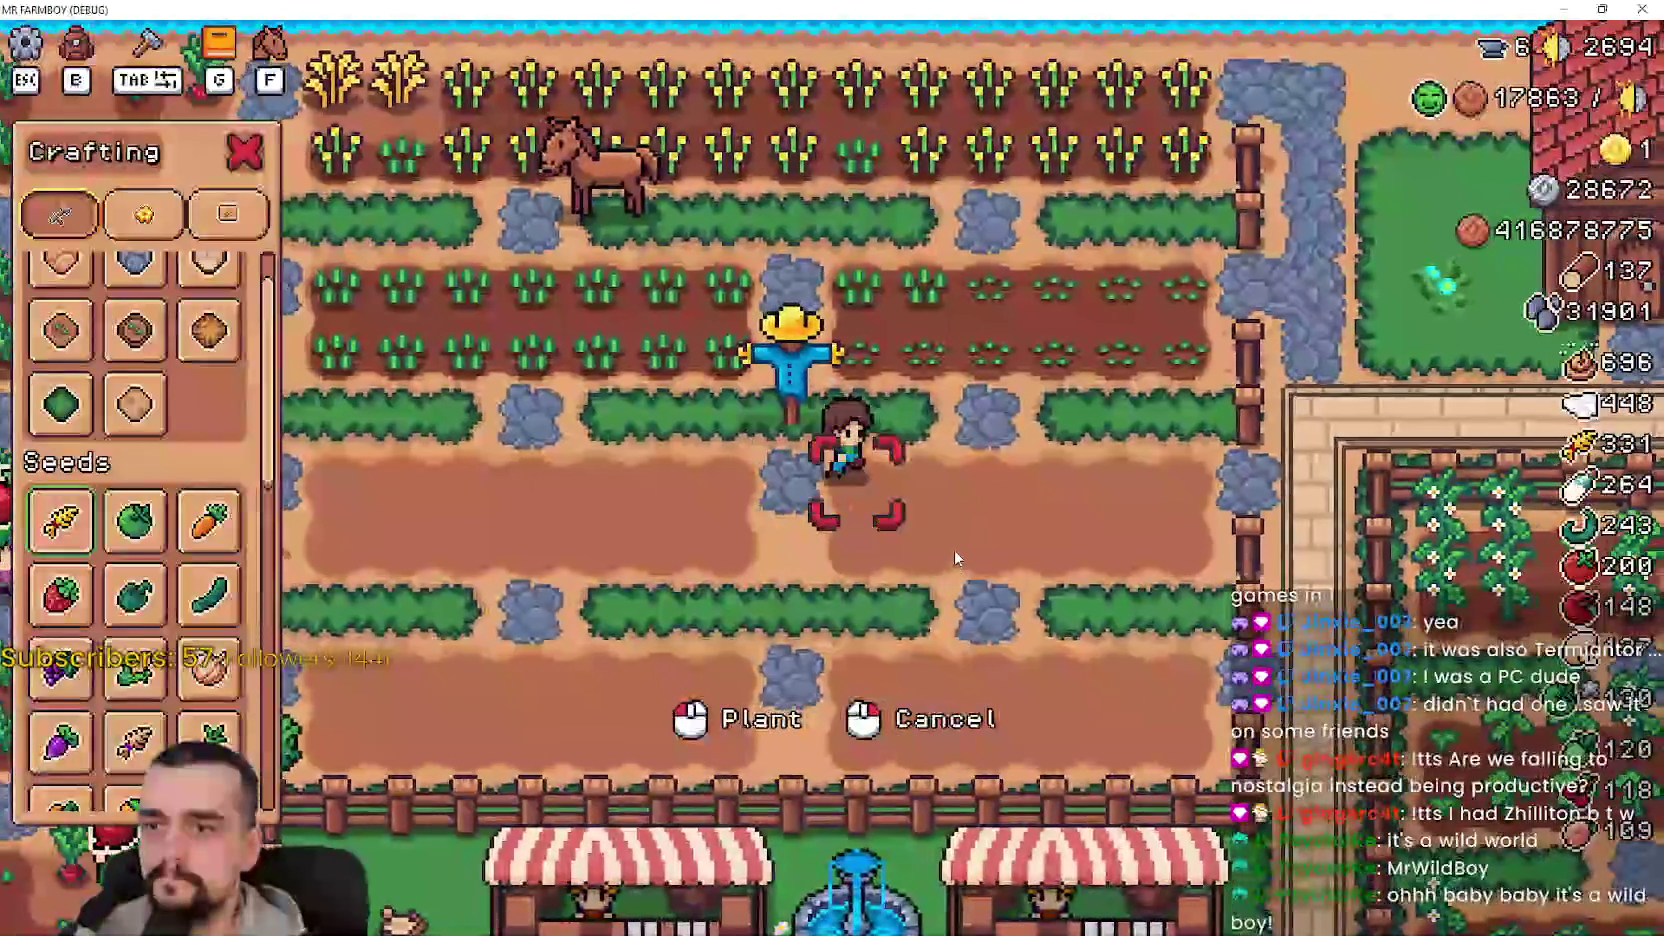
key("d")
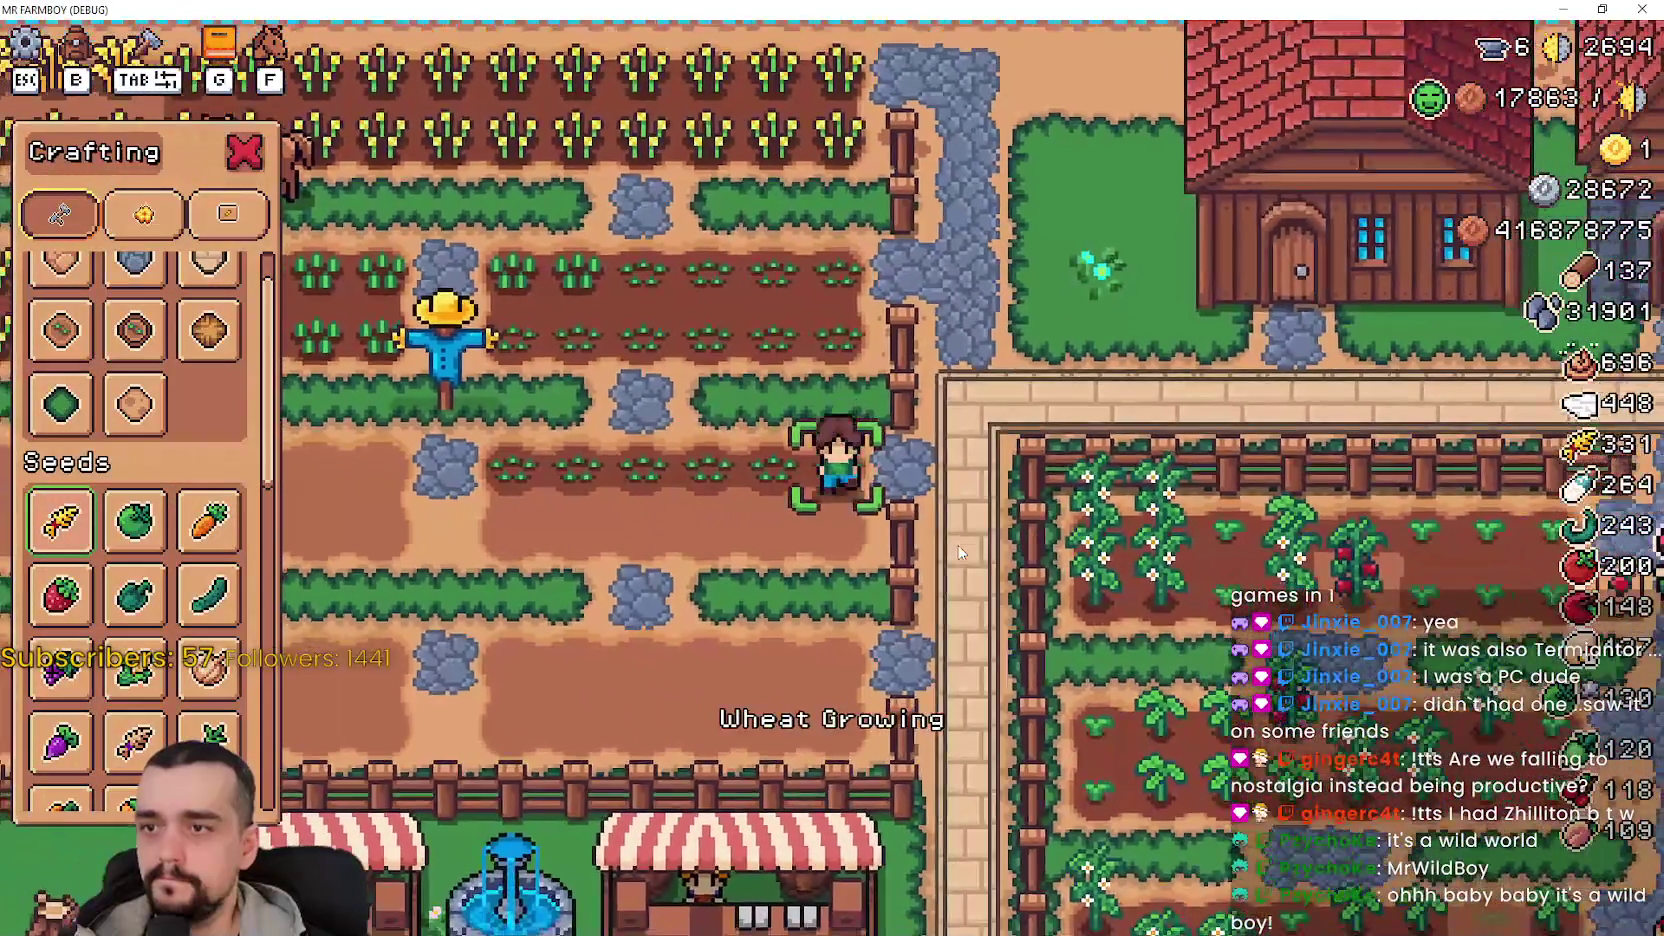
key("s")
key("a")
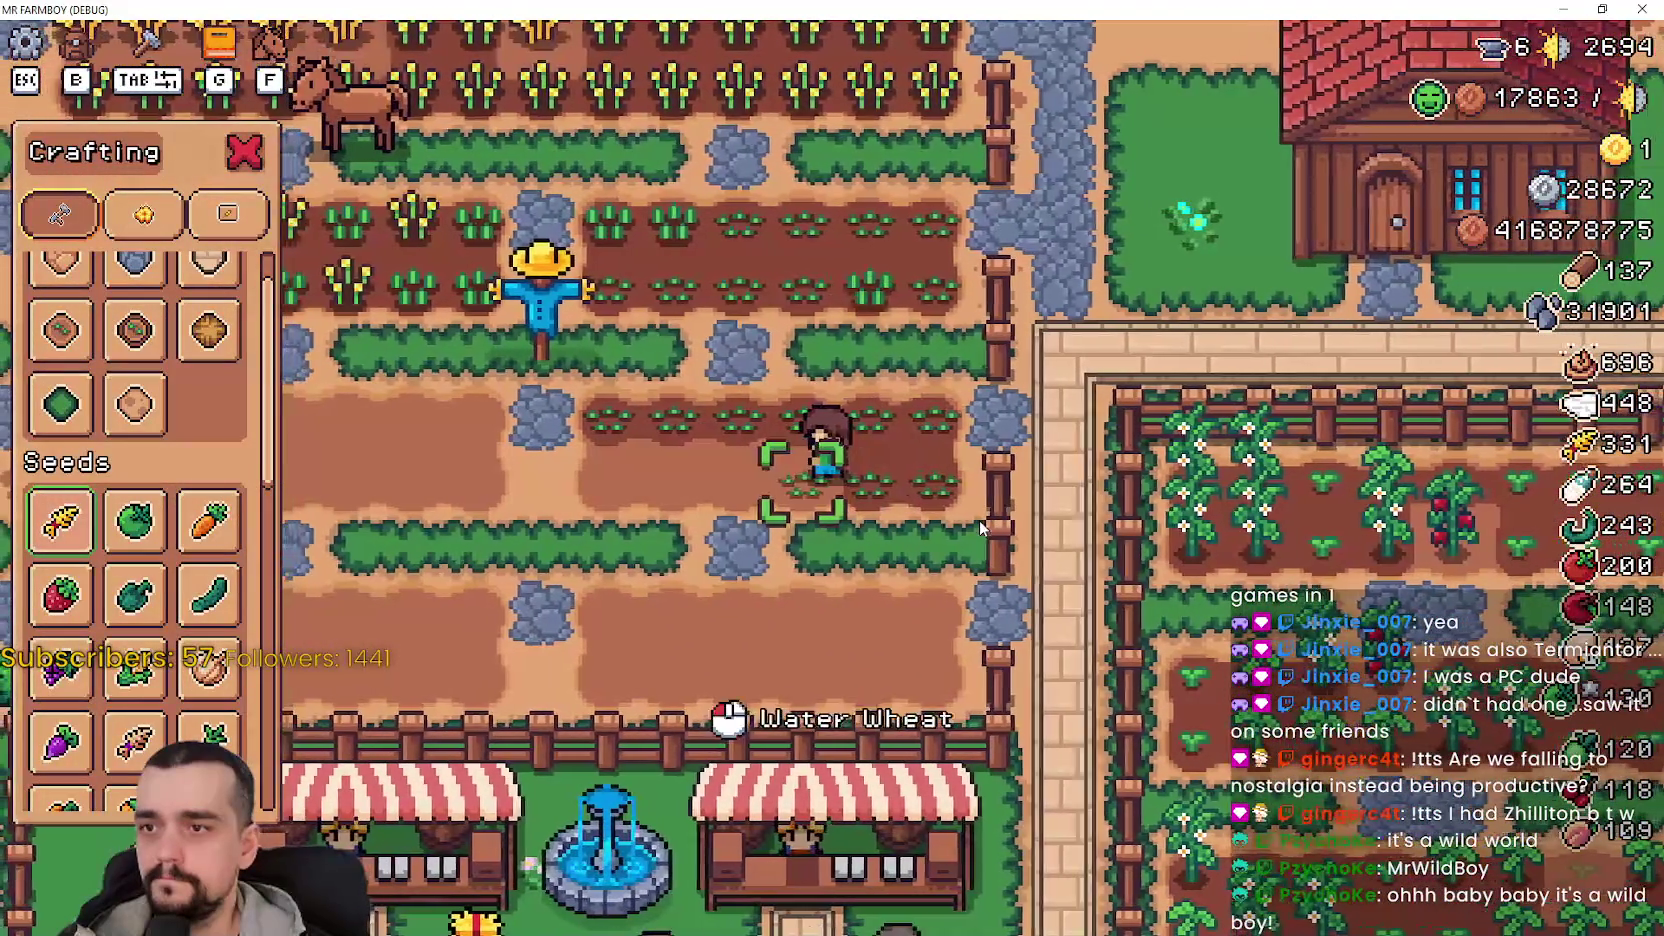
key("a")
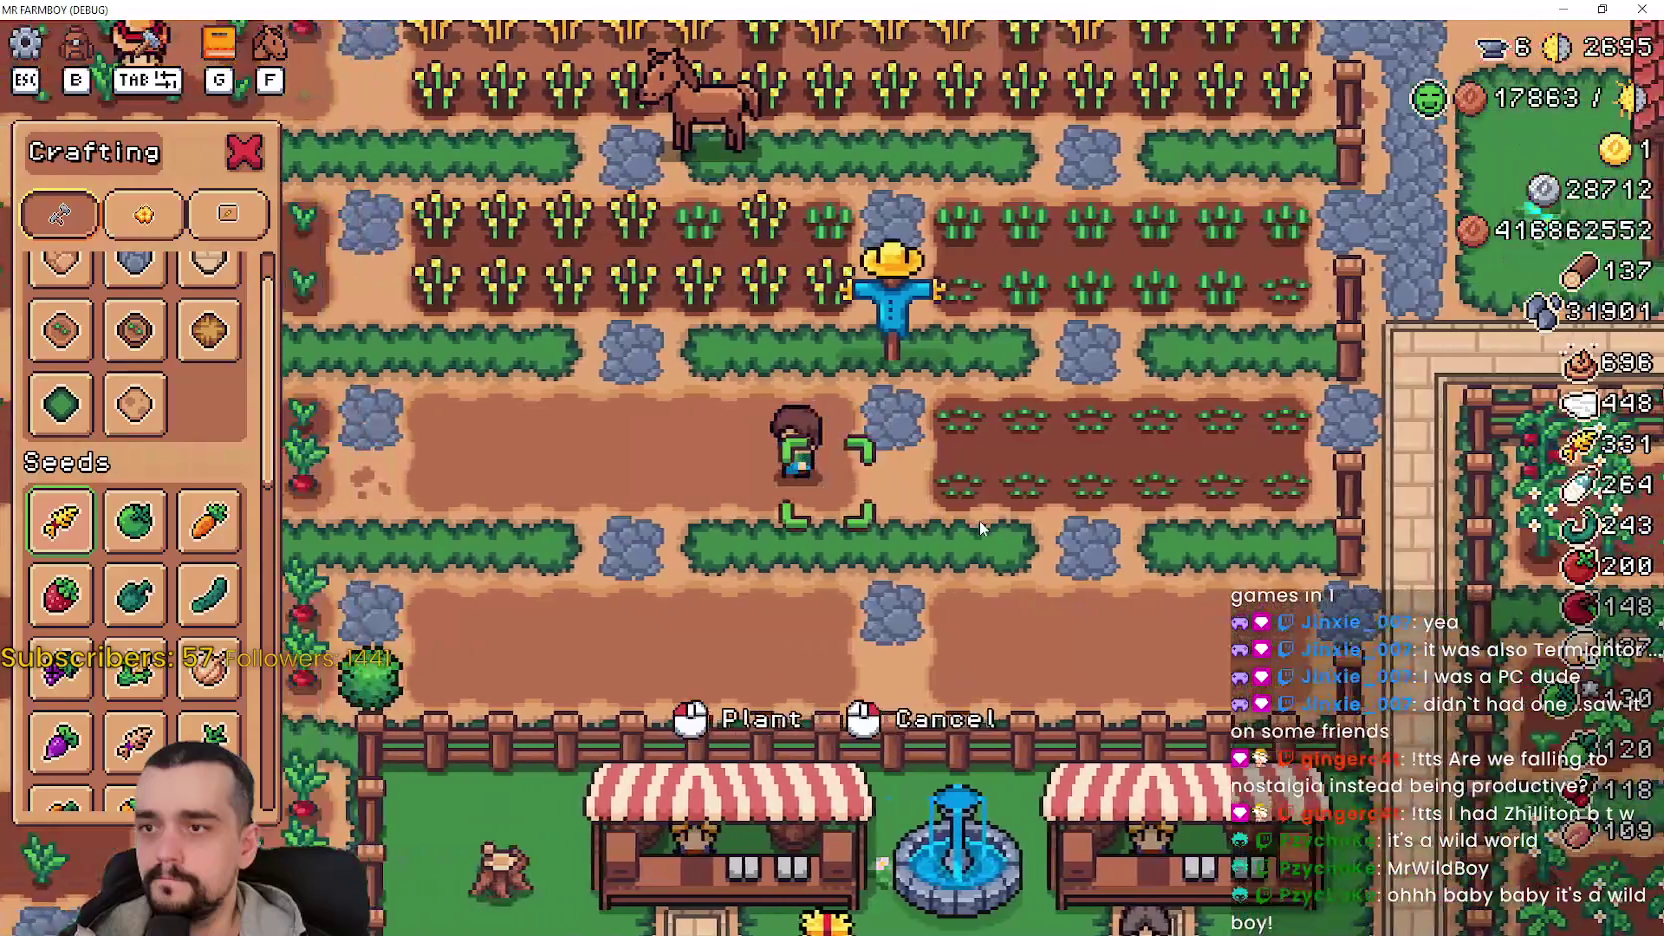
key("a")
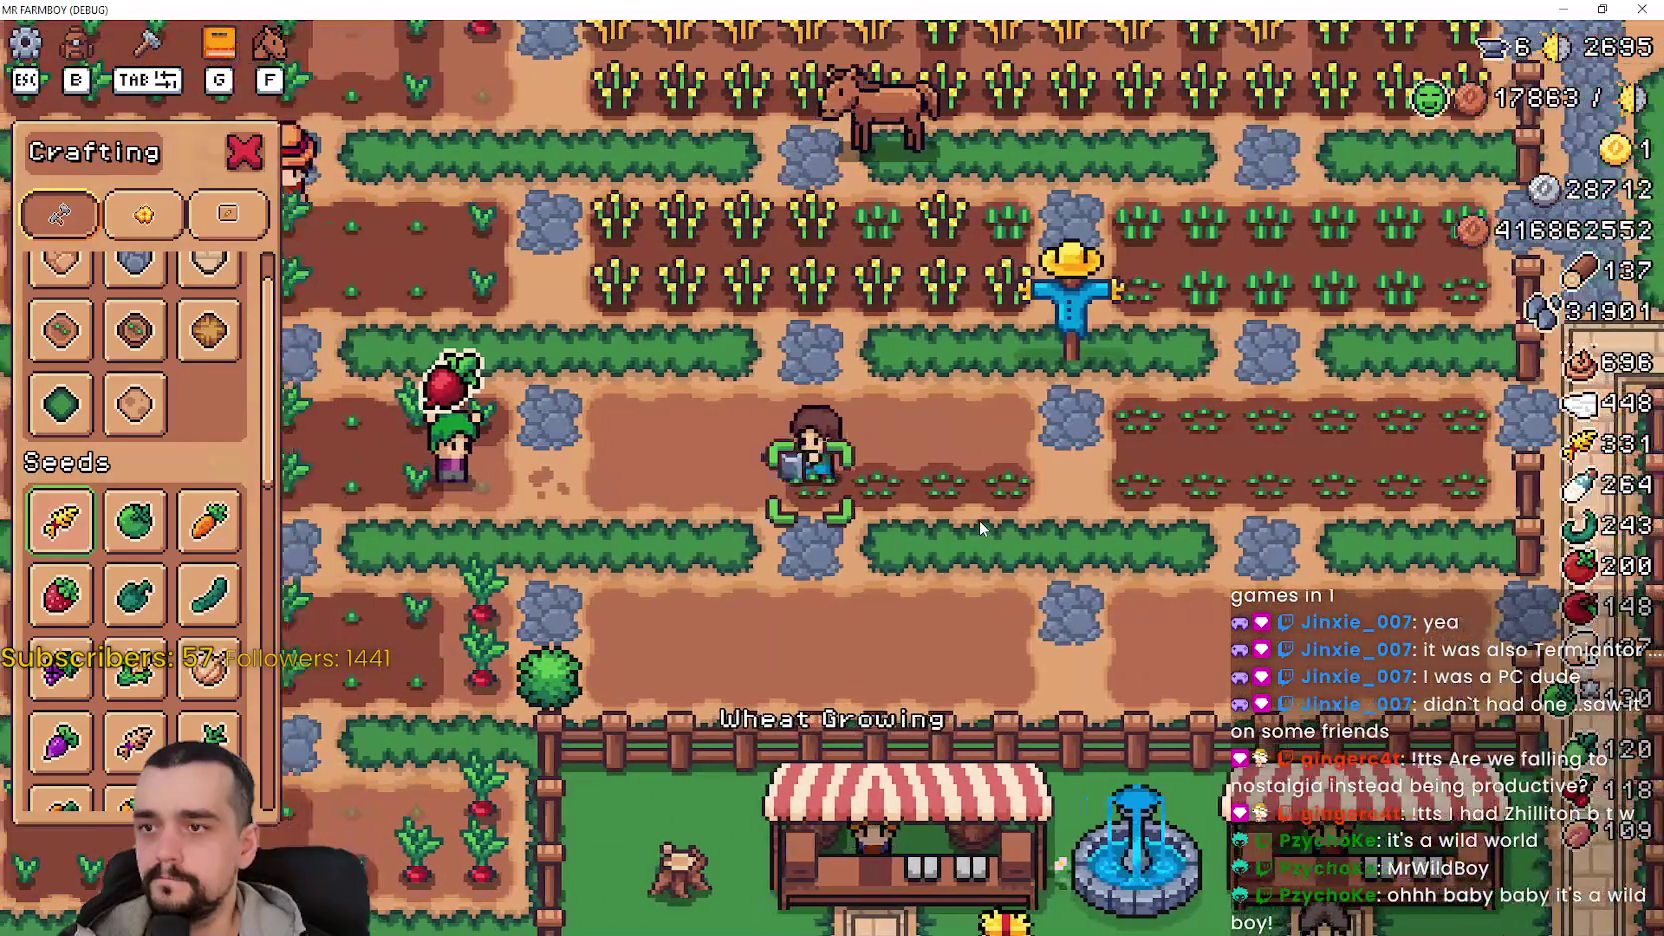
key("w")
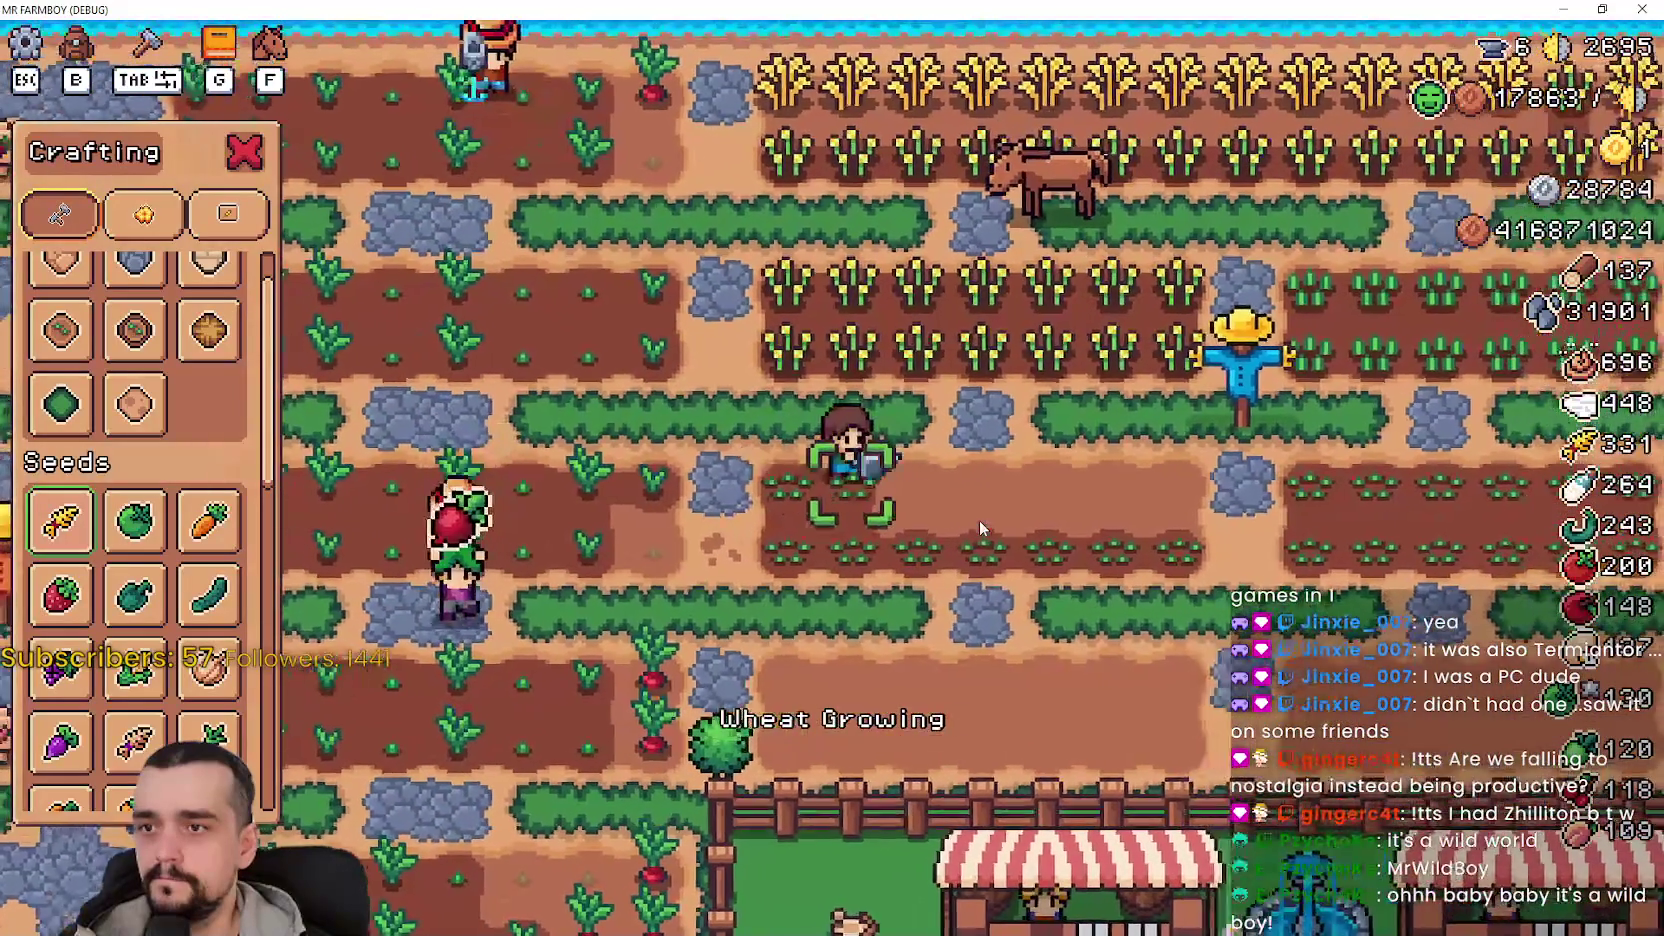
- Water the newly seeded row while walking right to its unplanted end tile
key("d")
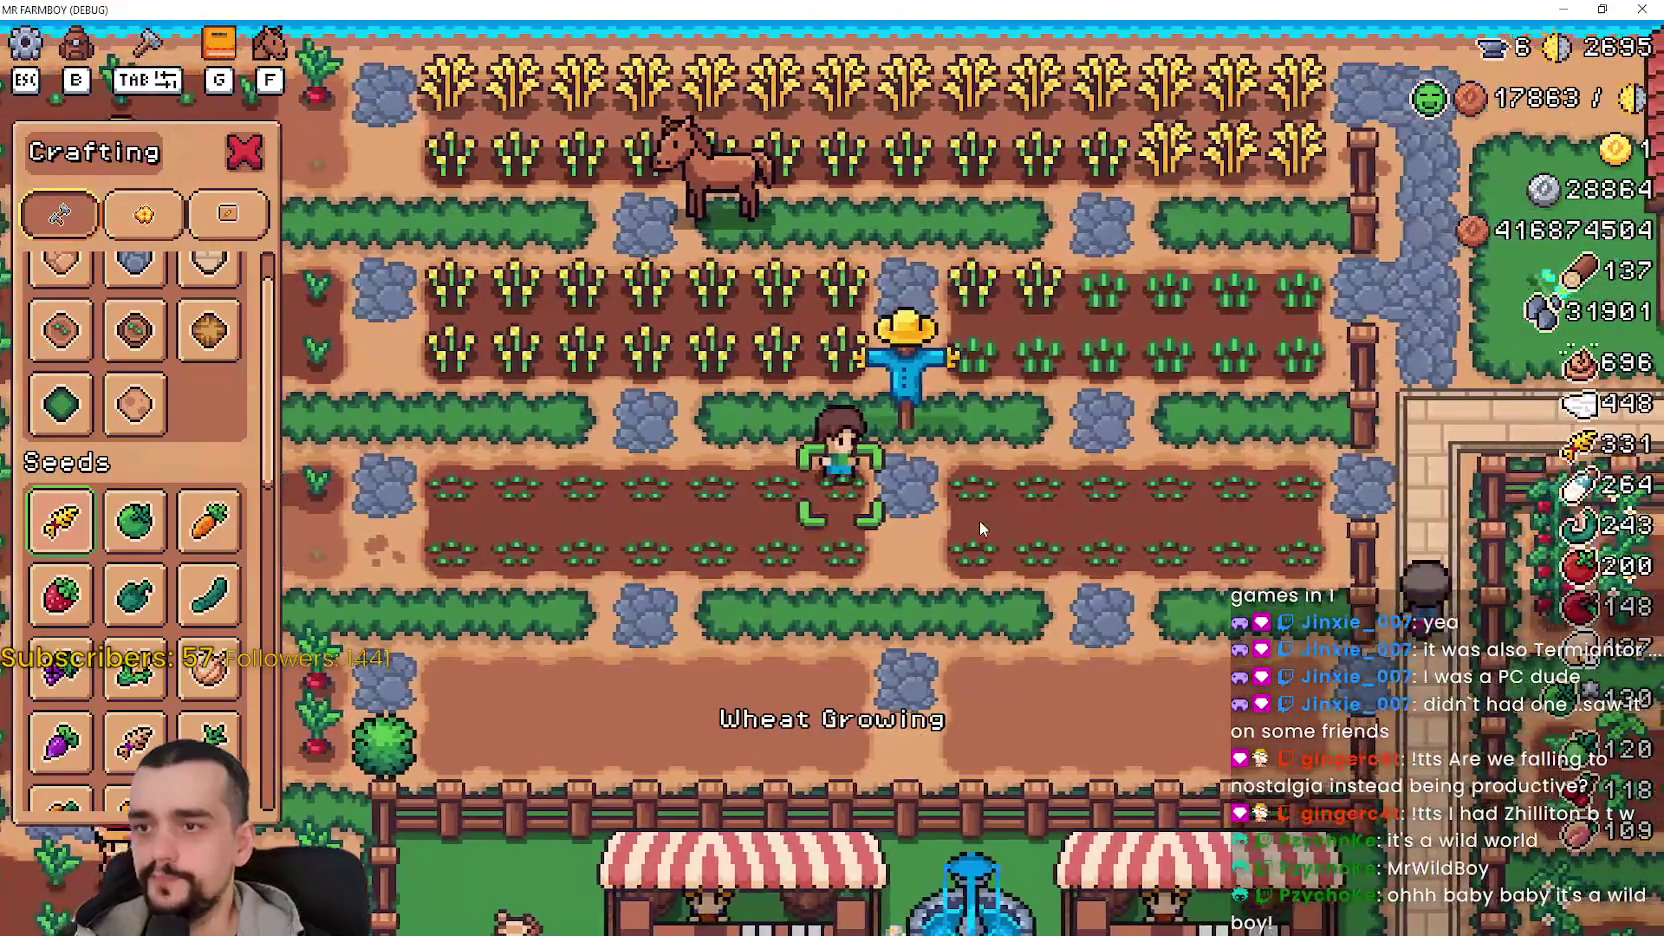
key("s")
key("a")
key("s")
key("d")
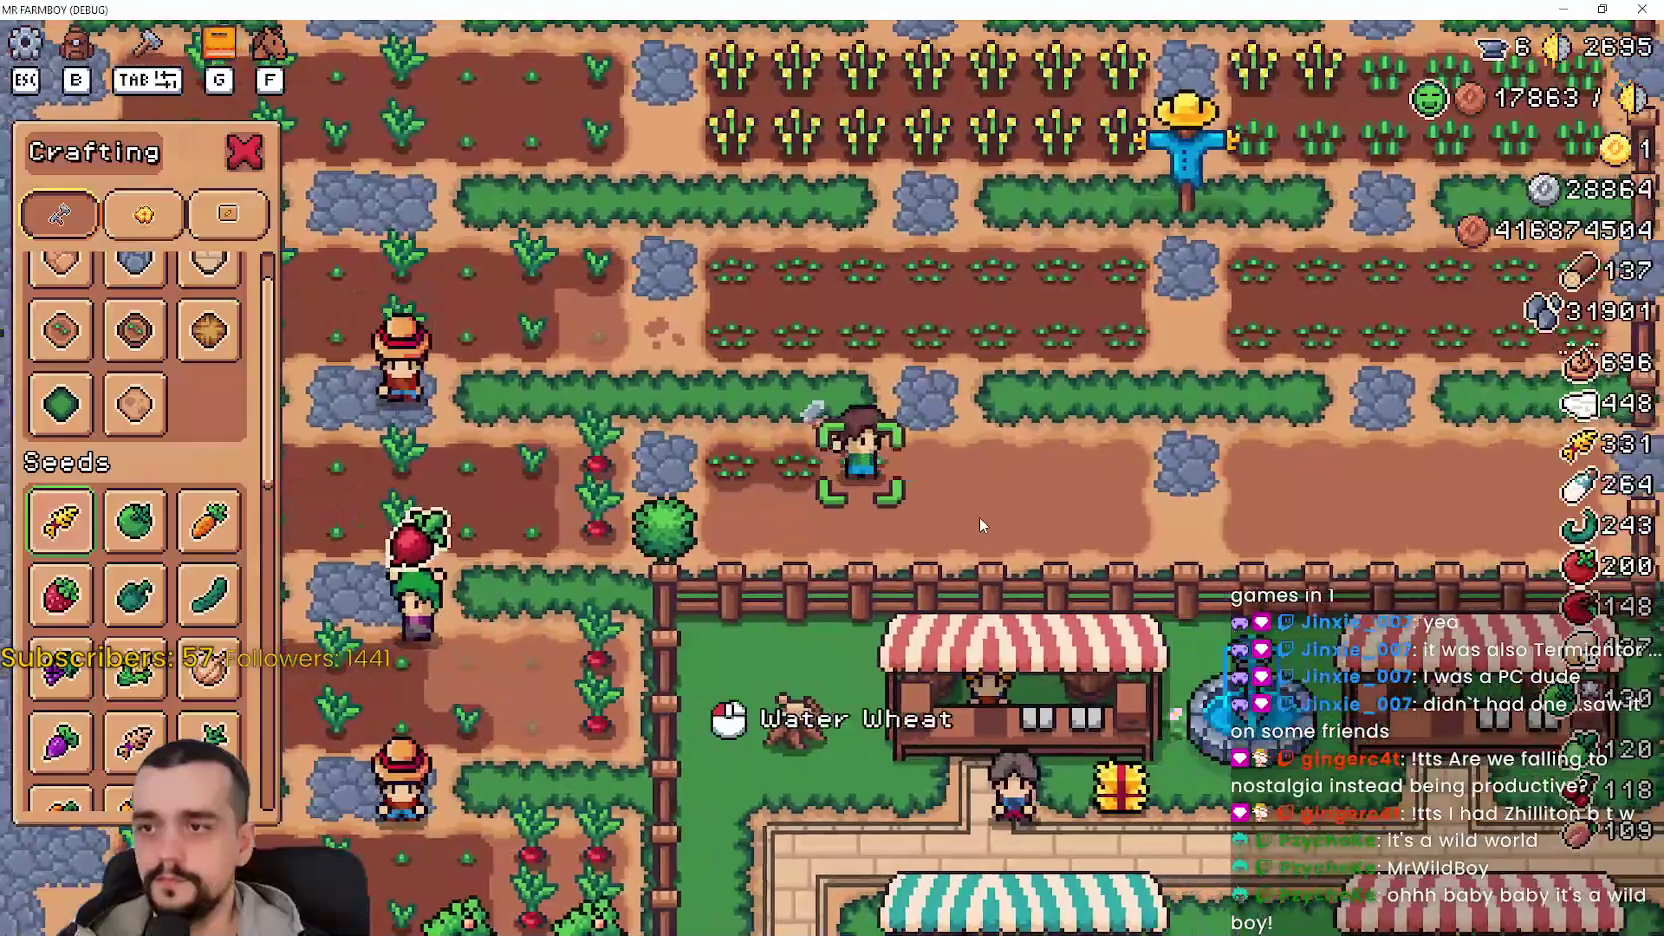
key("d")
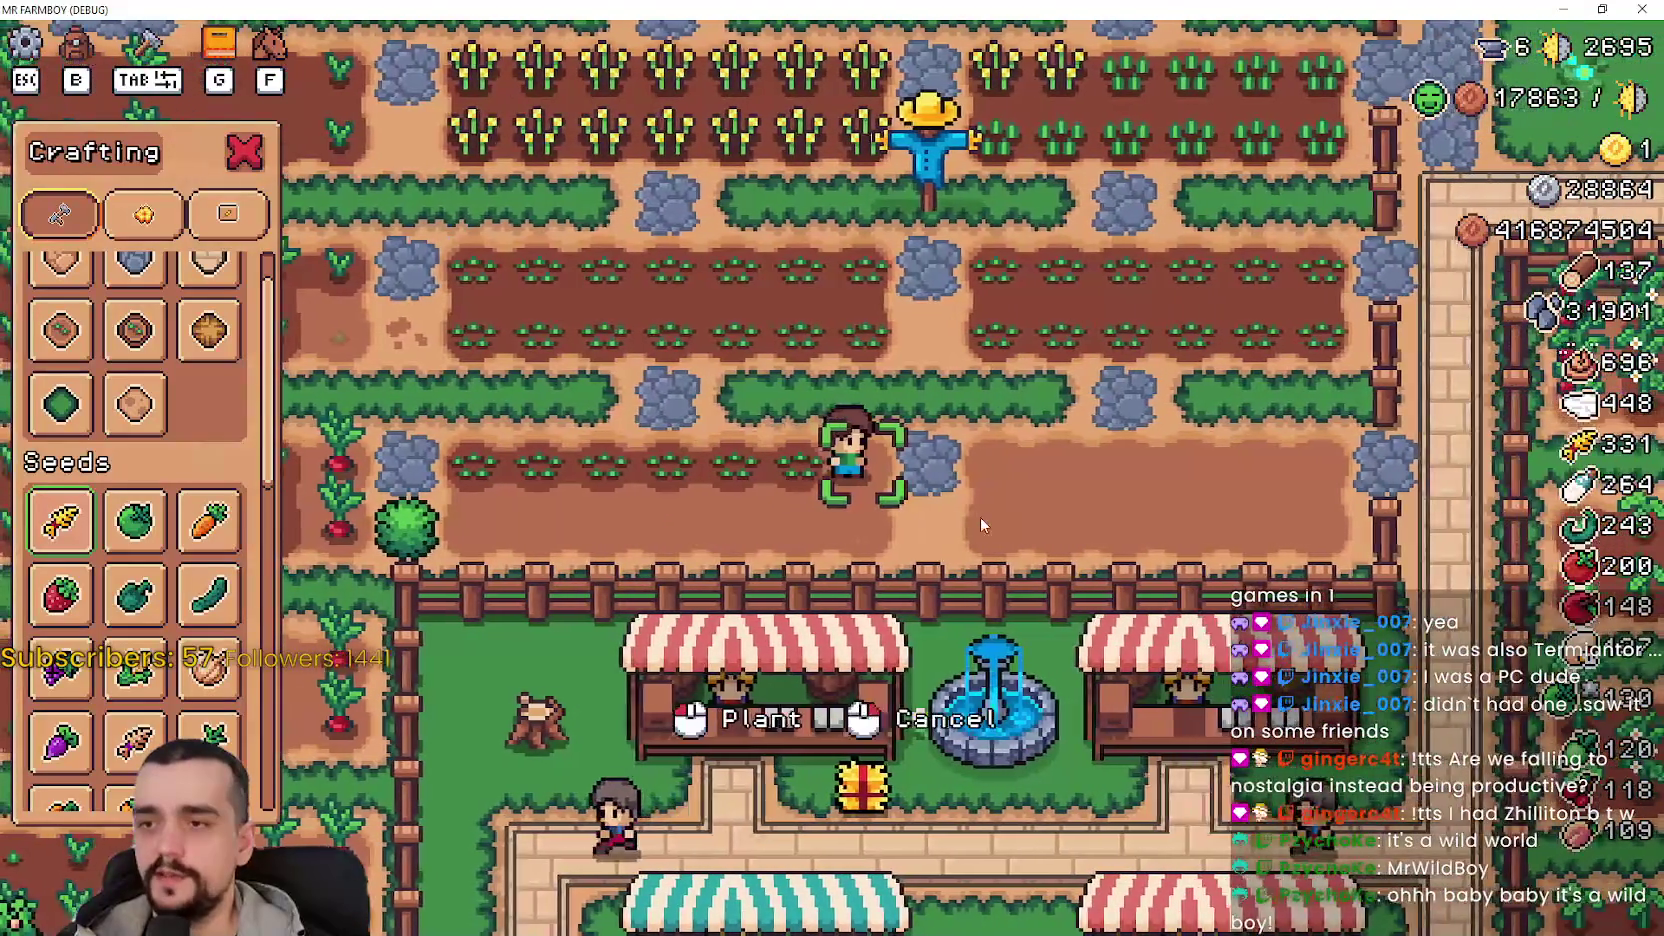
key("d")
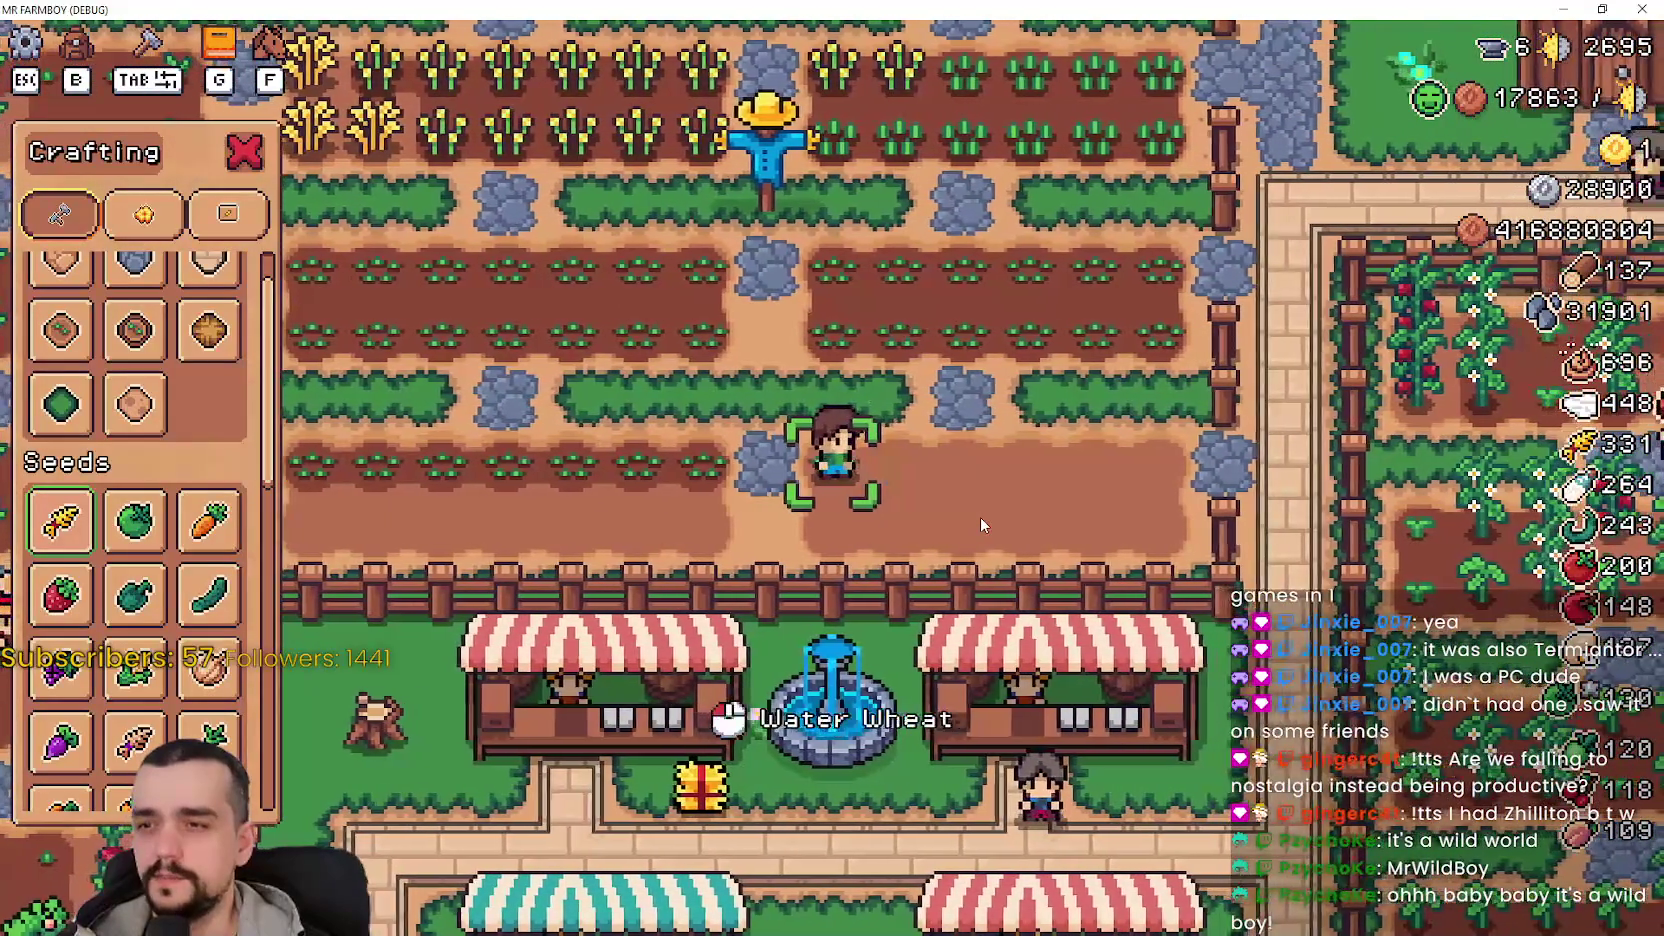
key("d")
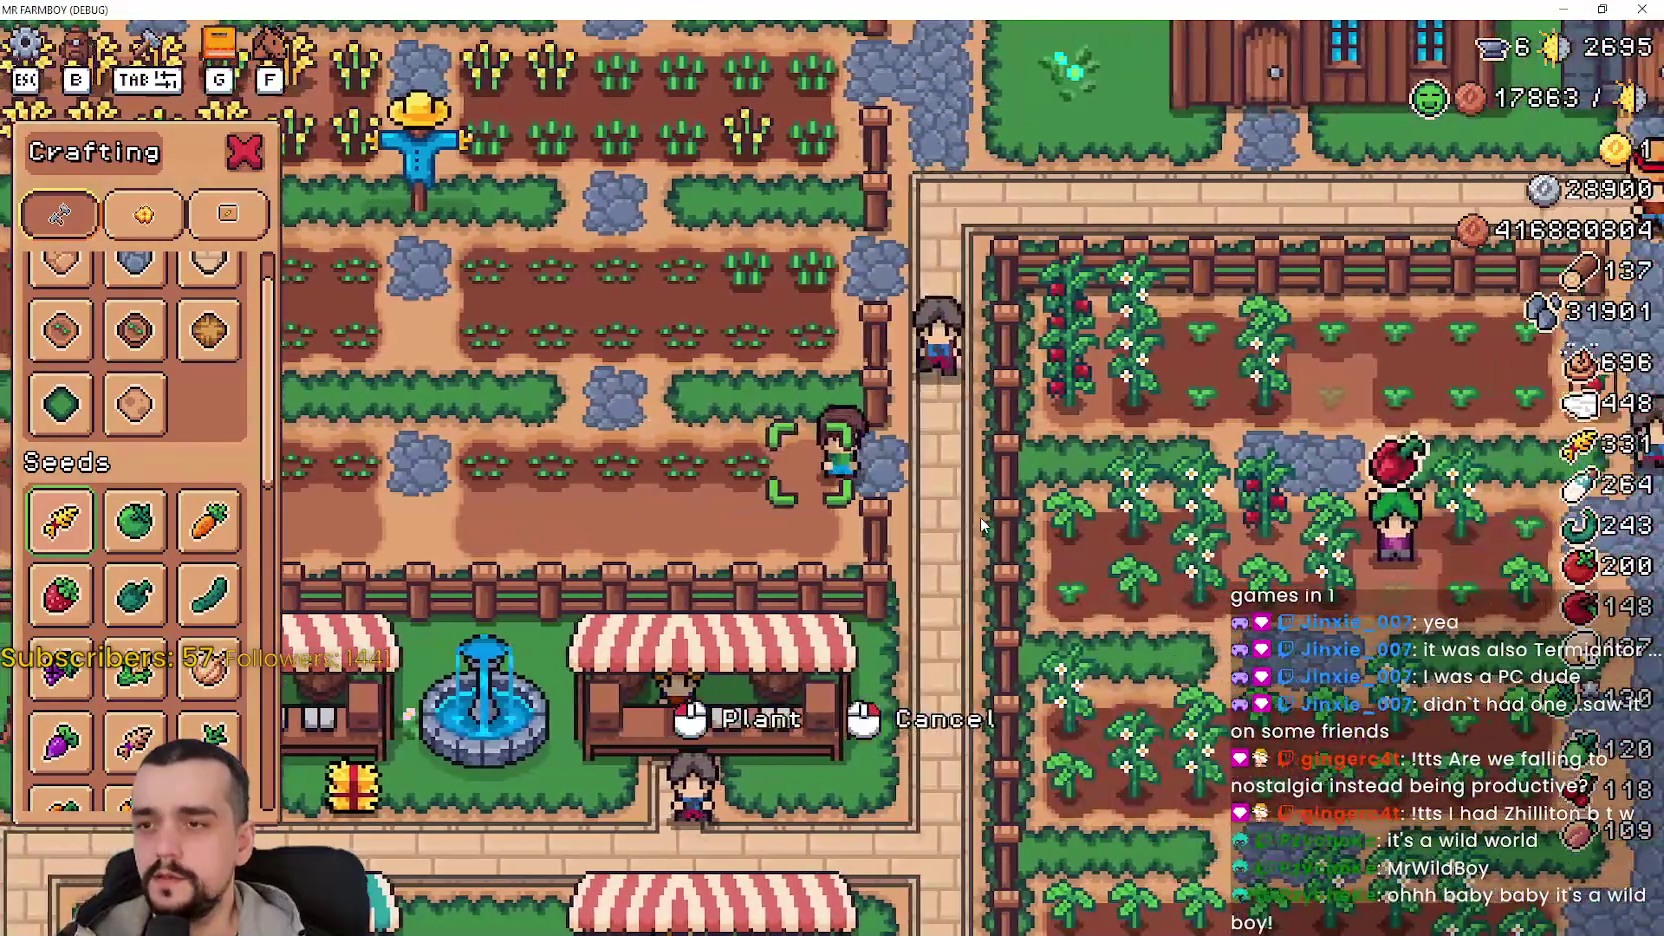
key("alt+Tab")
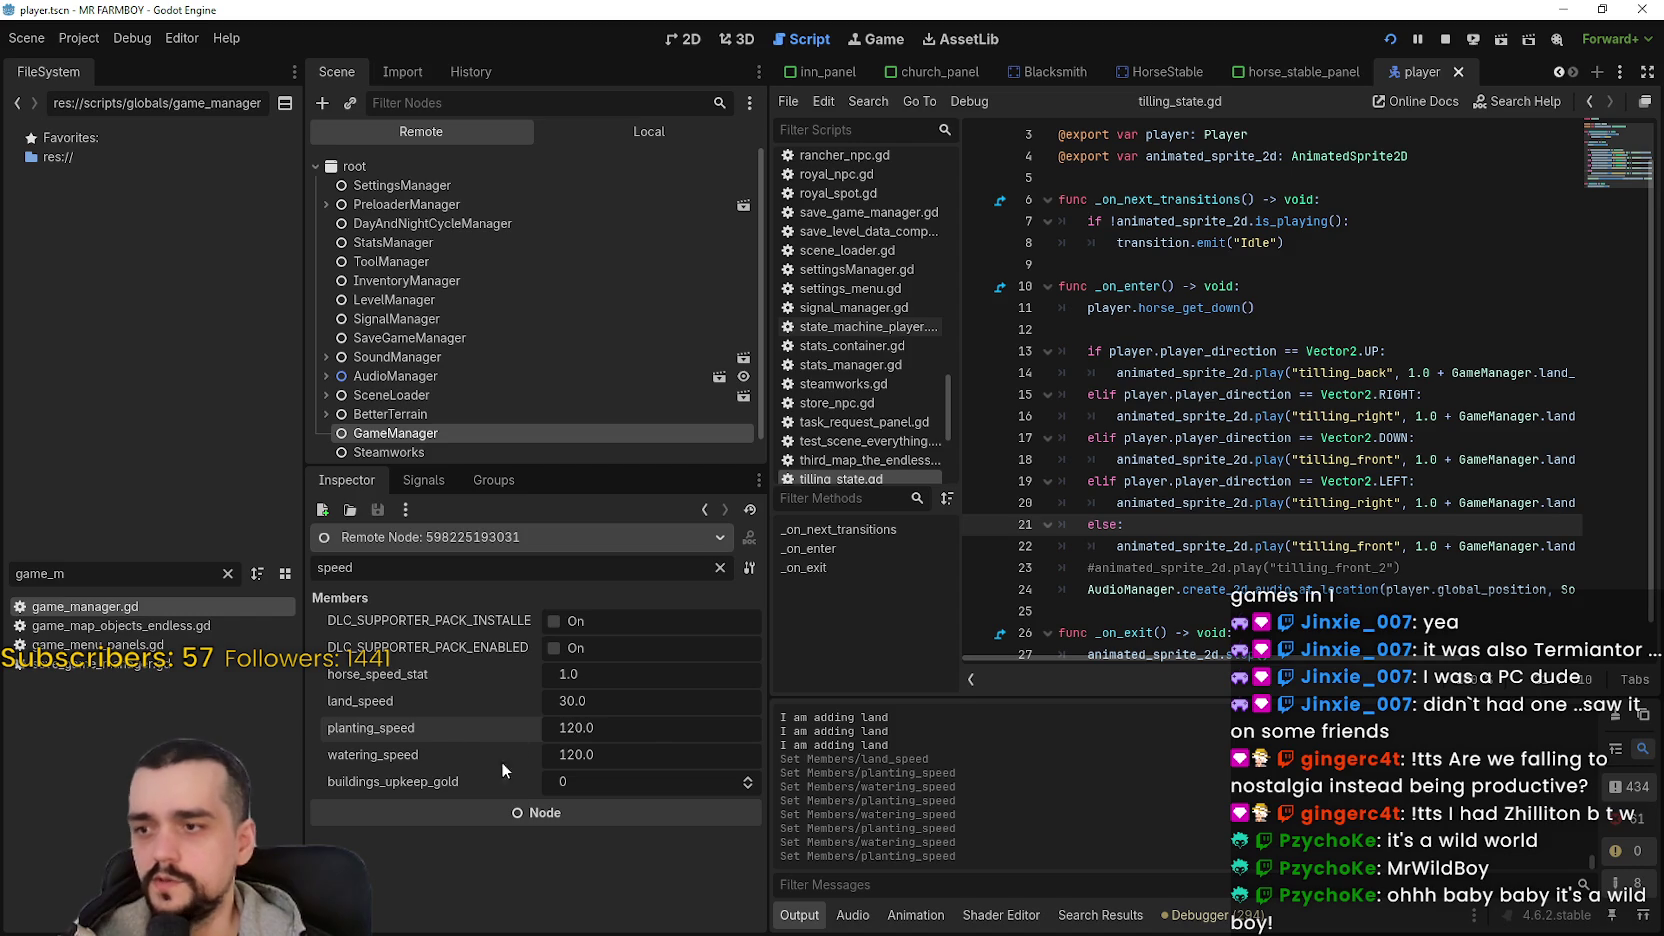
- Bring MR FARMBOY back to the front, where the farmer gets a Plant prompt on the field
key("alt+Tab")
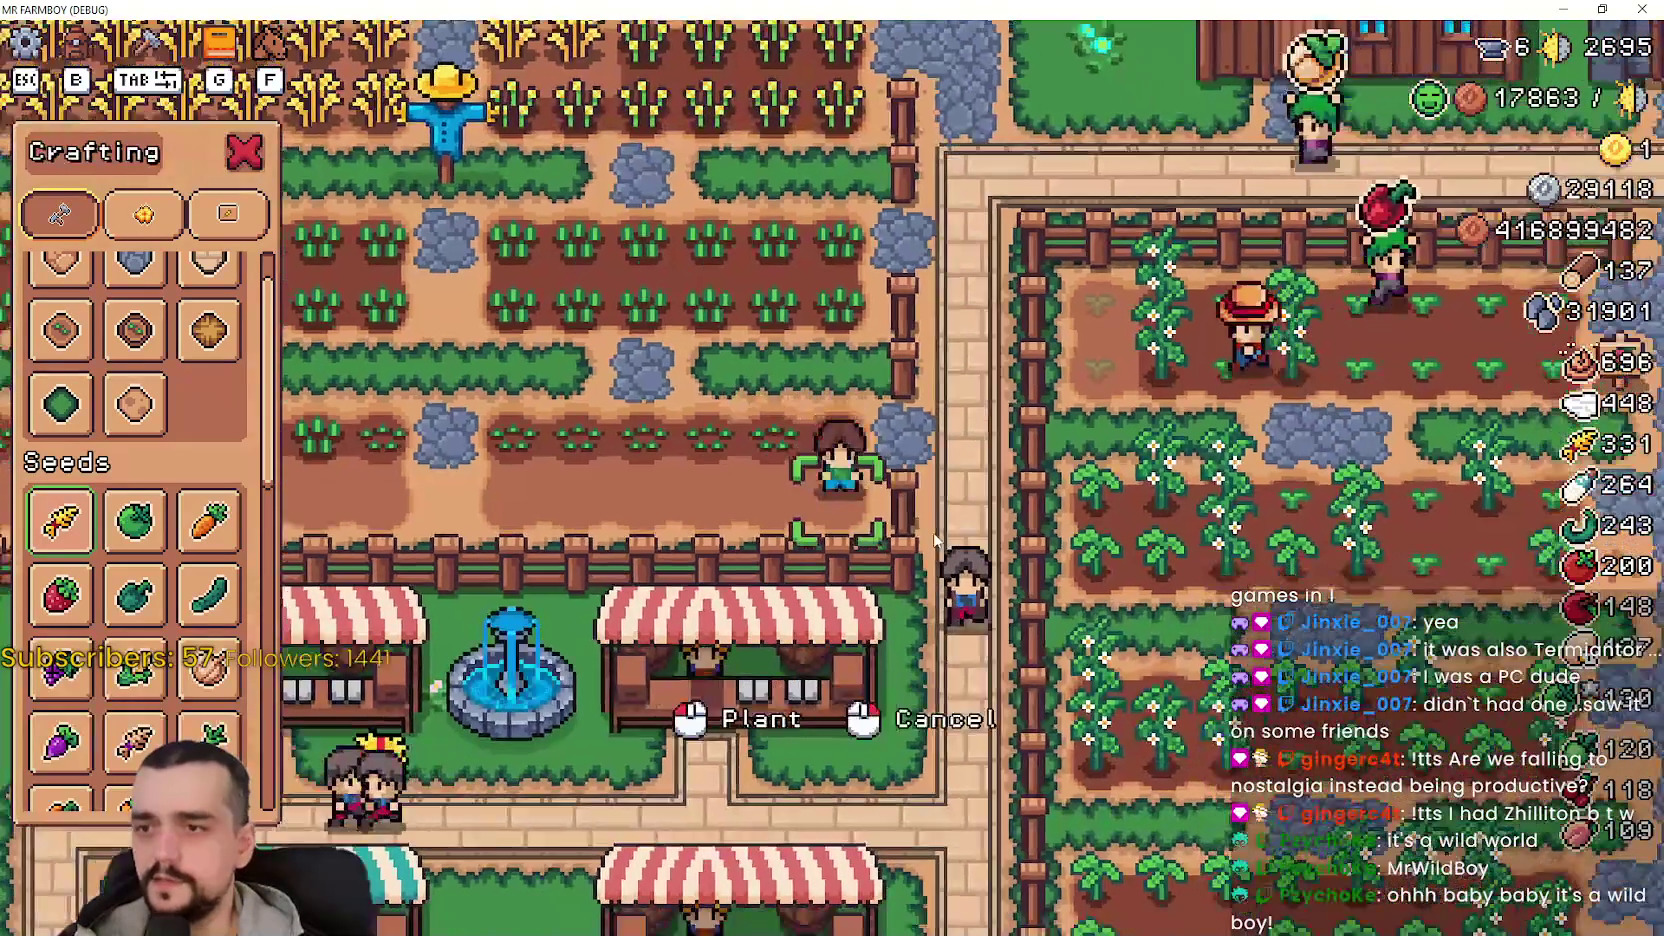
- Water the tilled soil row heading left, then move up into the ripe wheat field
key("a")
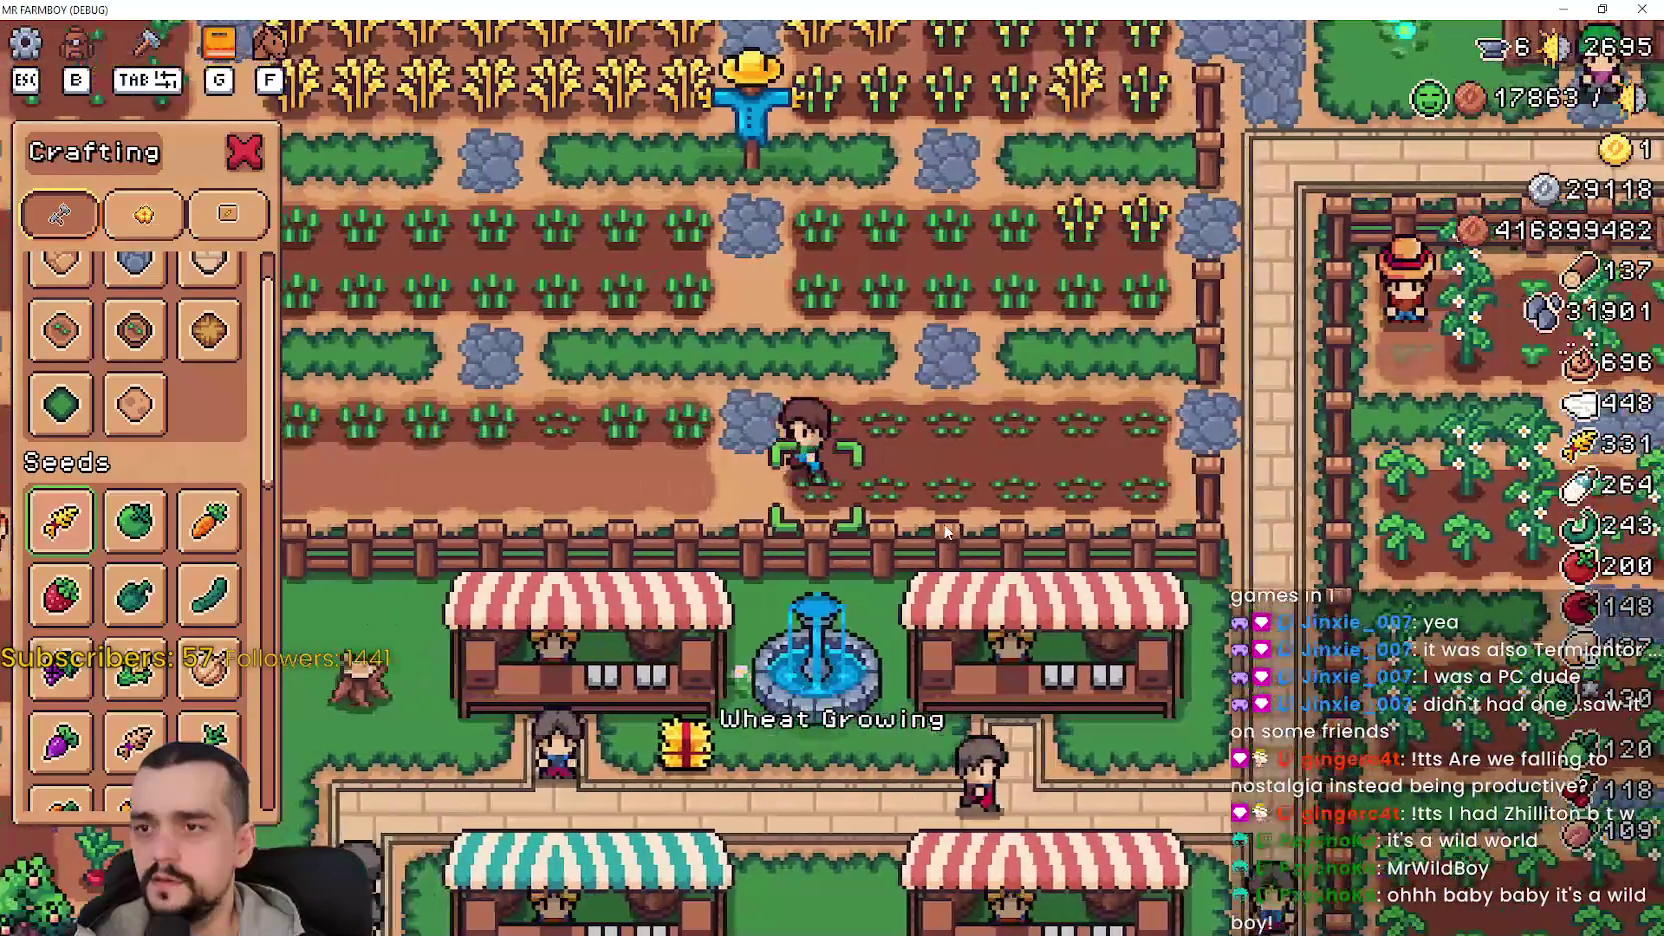
key("a")
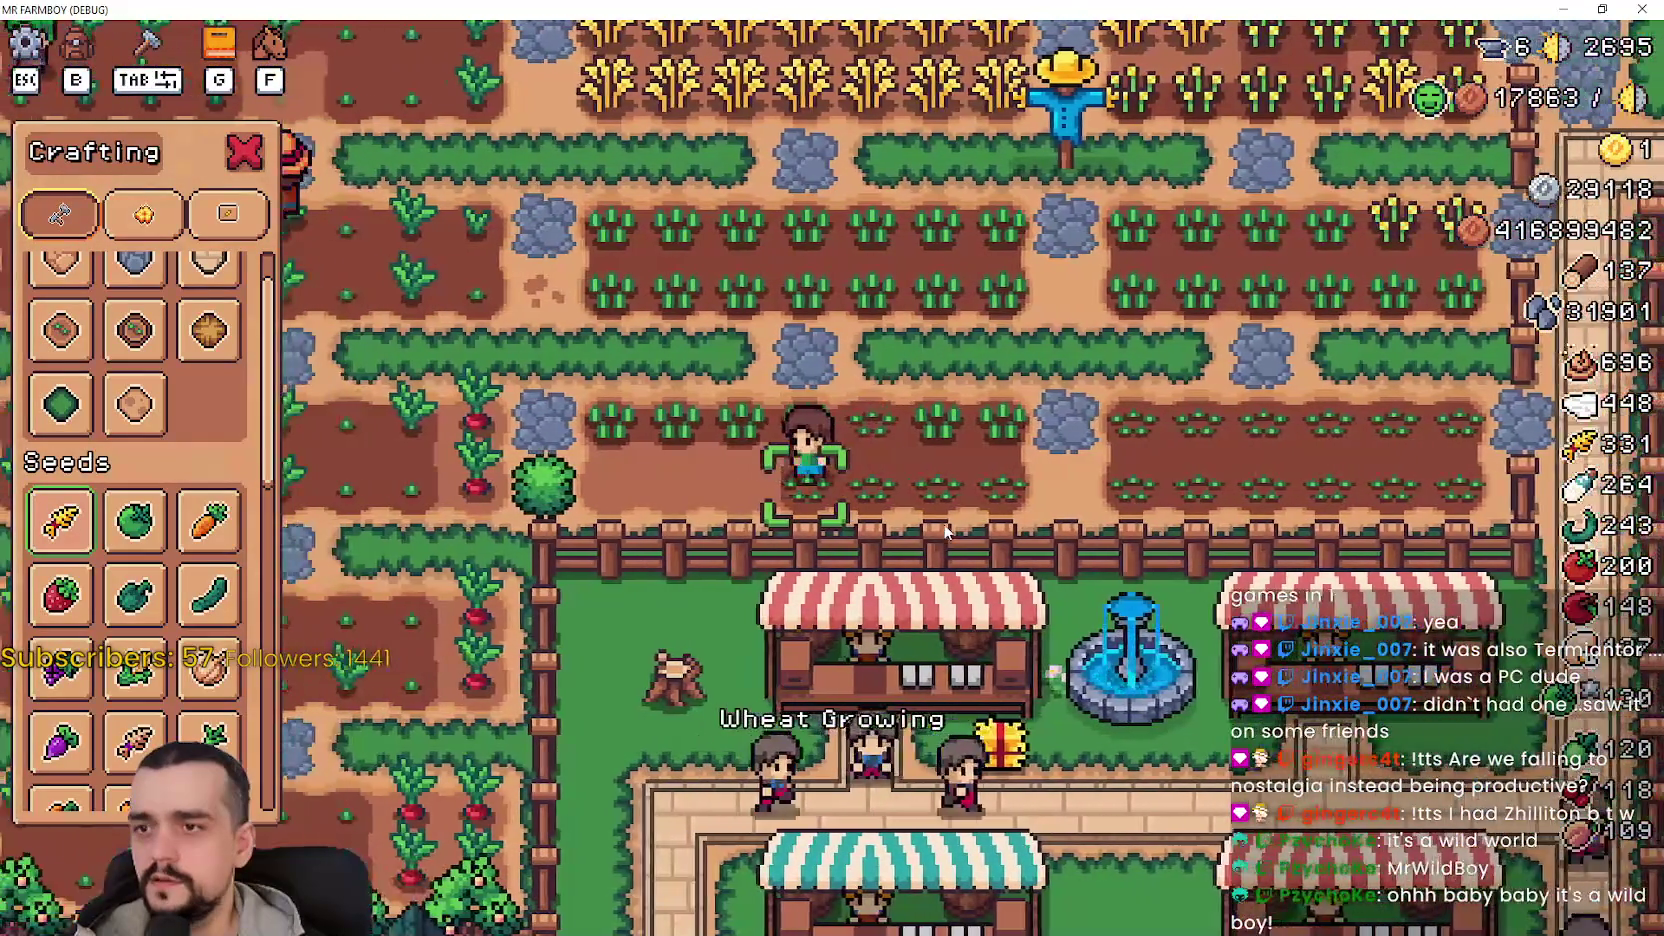
key("w")
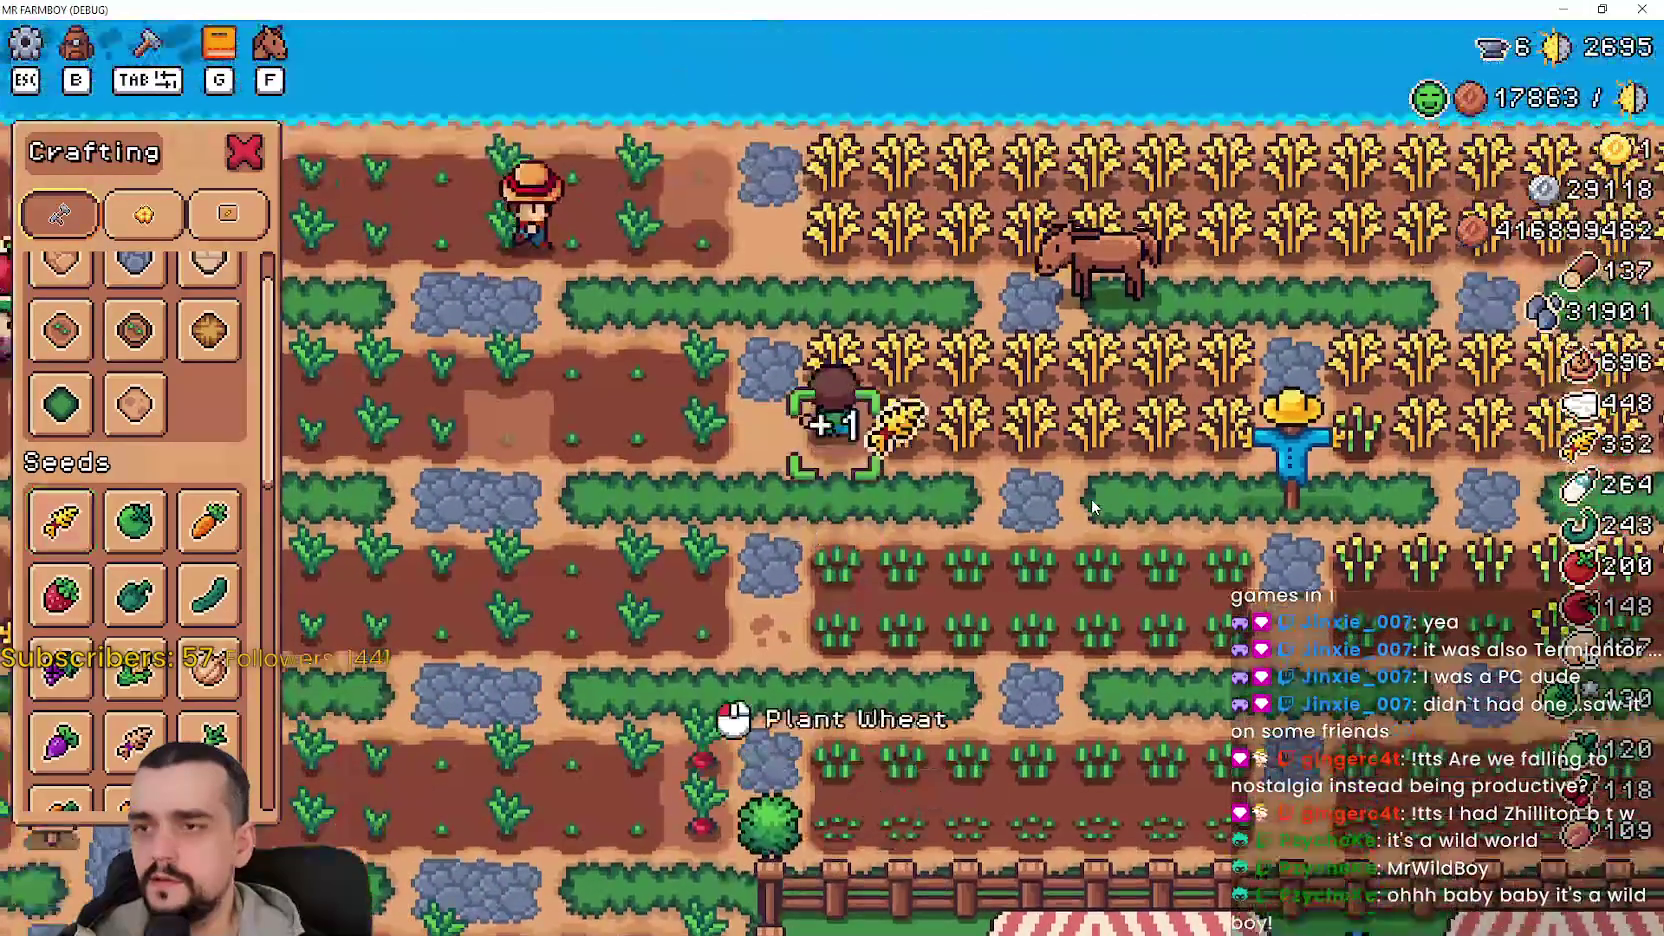
- Harvest the upper ripe wheat row, walking right along it and back
key("d")
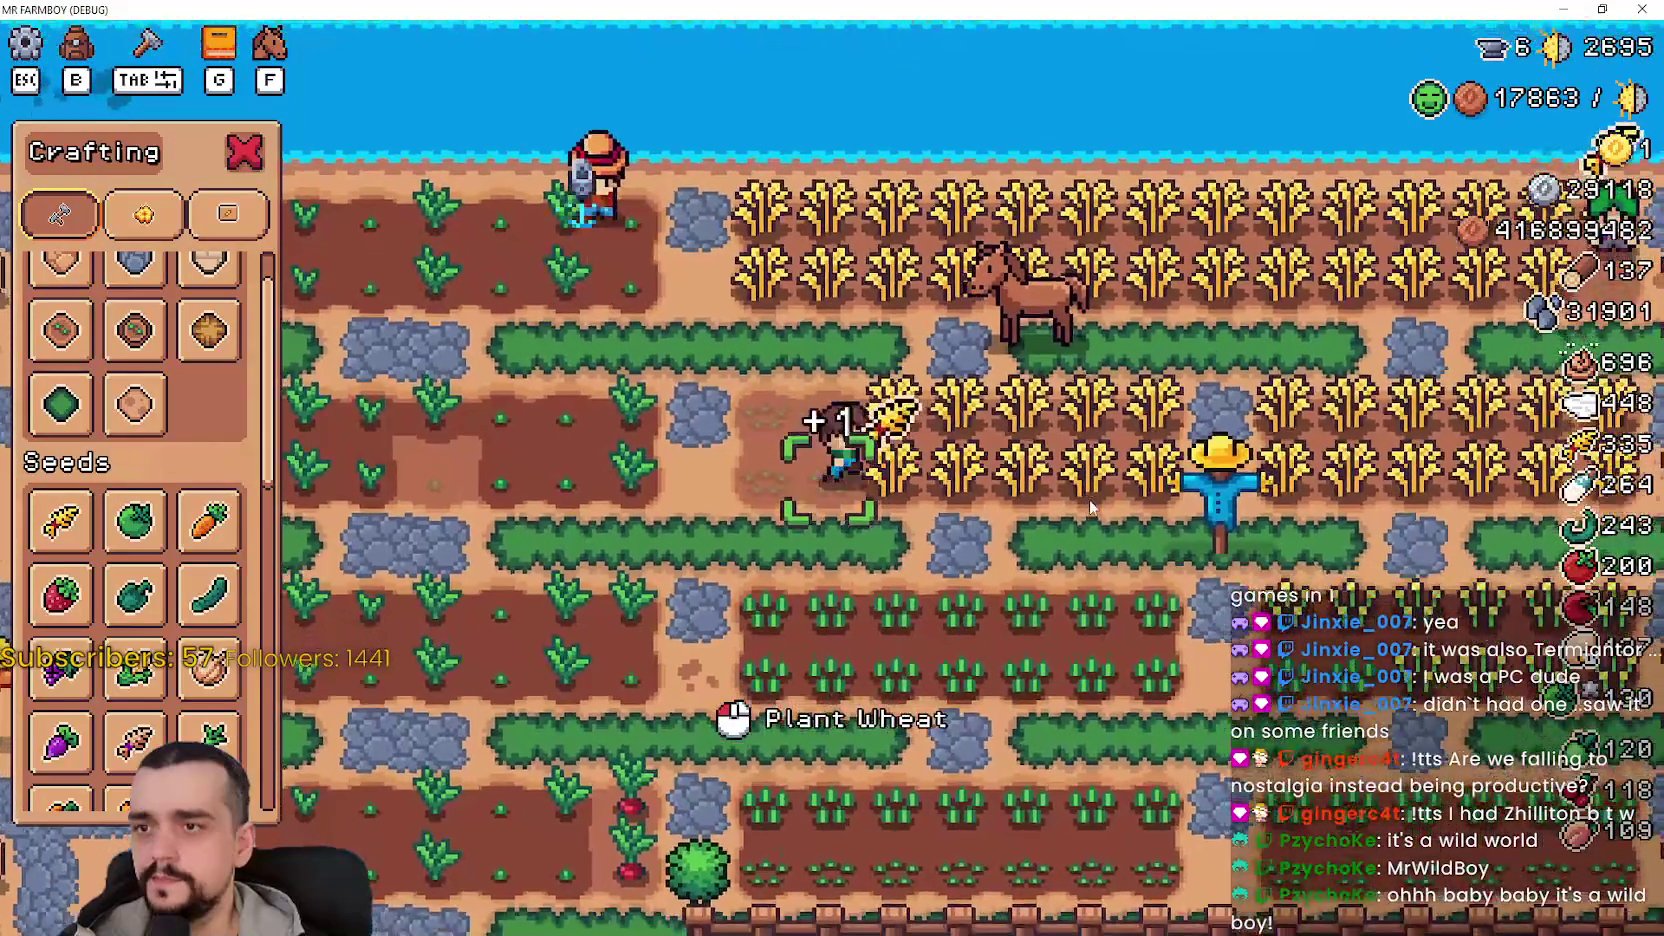
key("d")
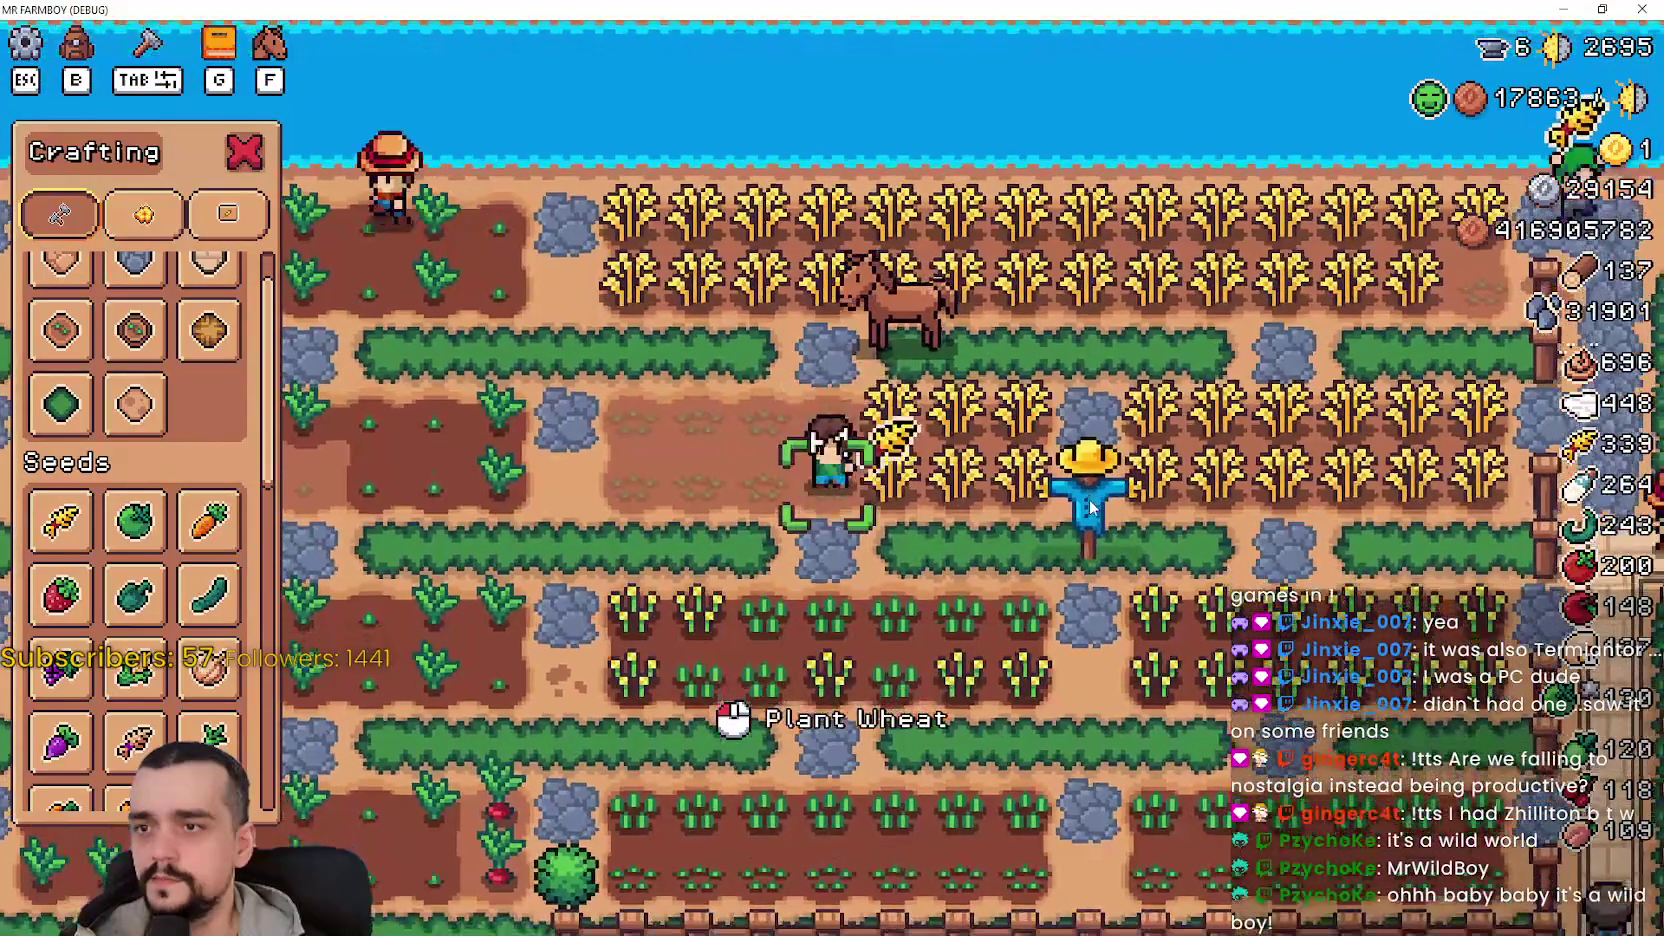
key("d")
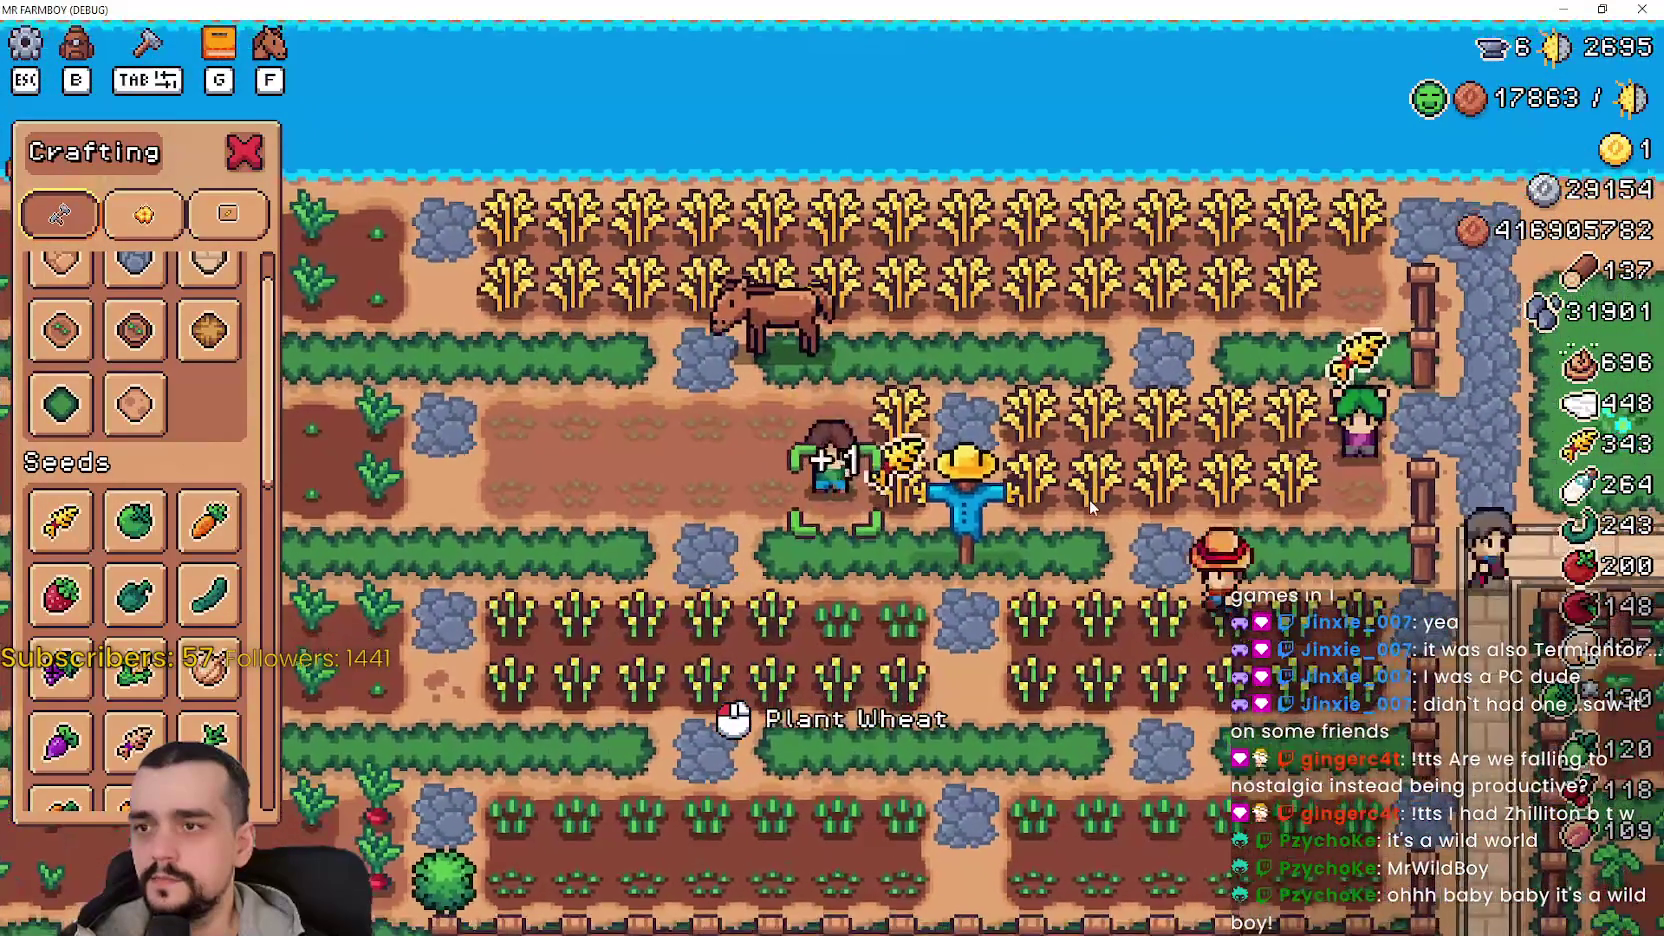
key("d")
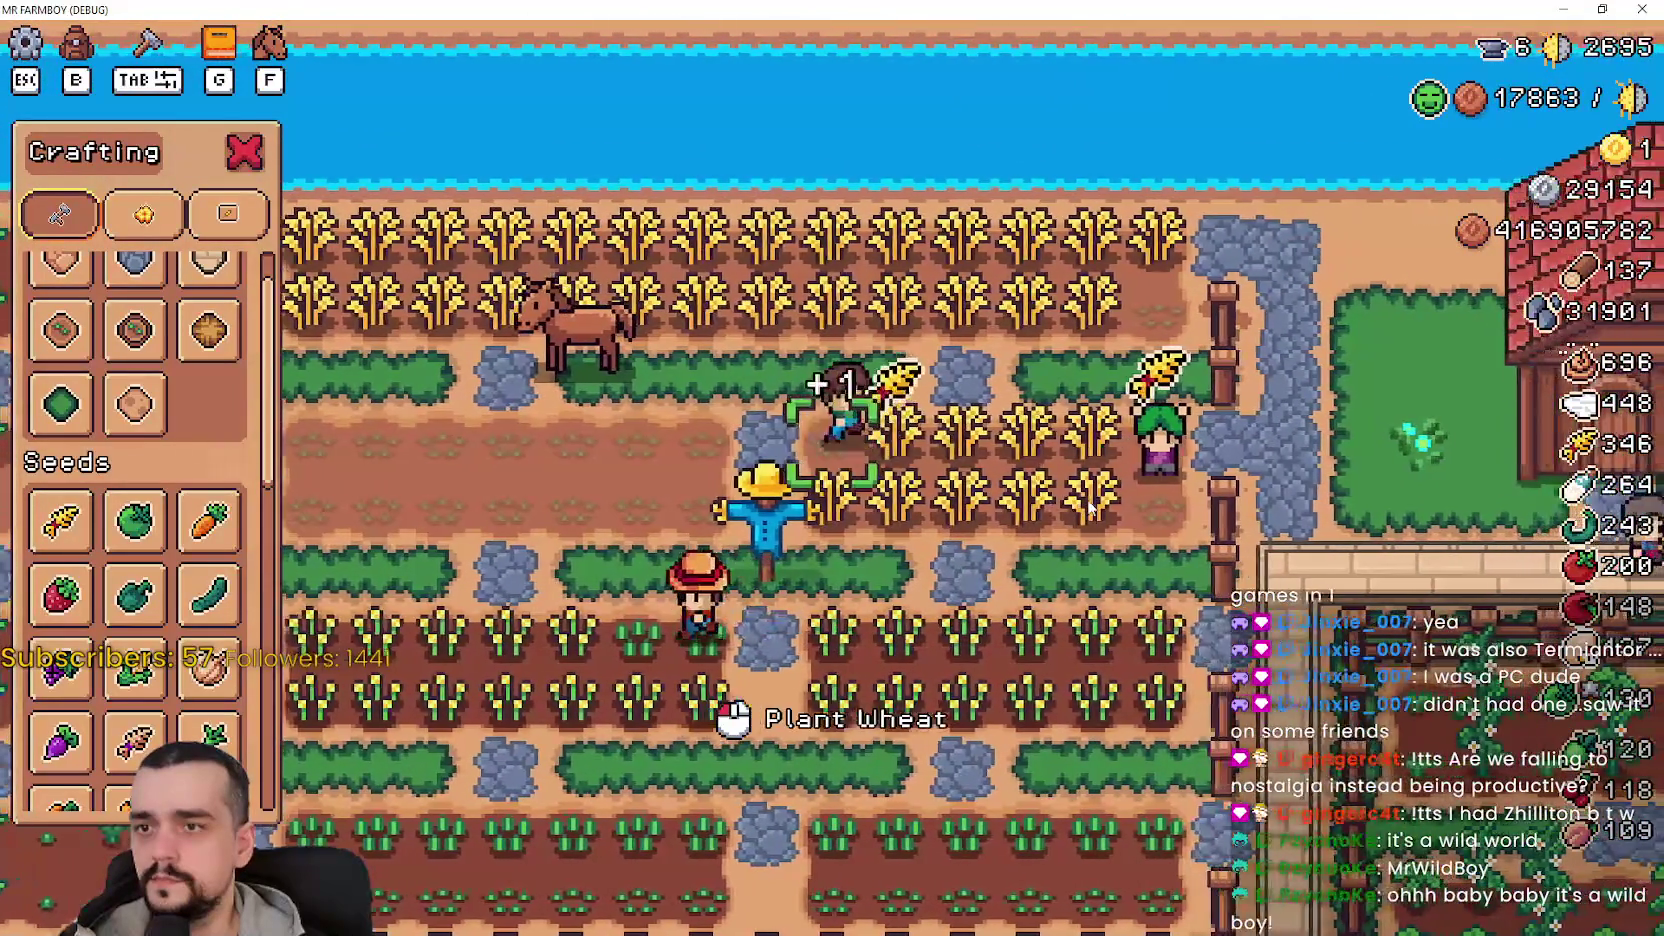
key("d")
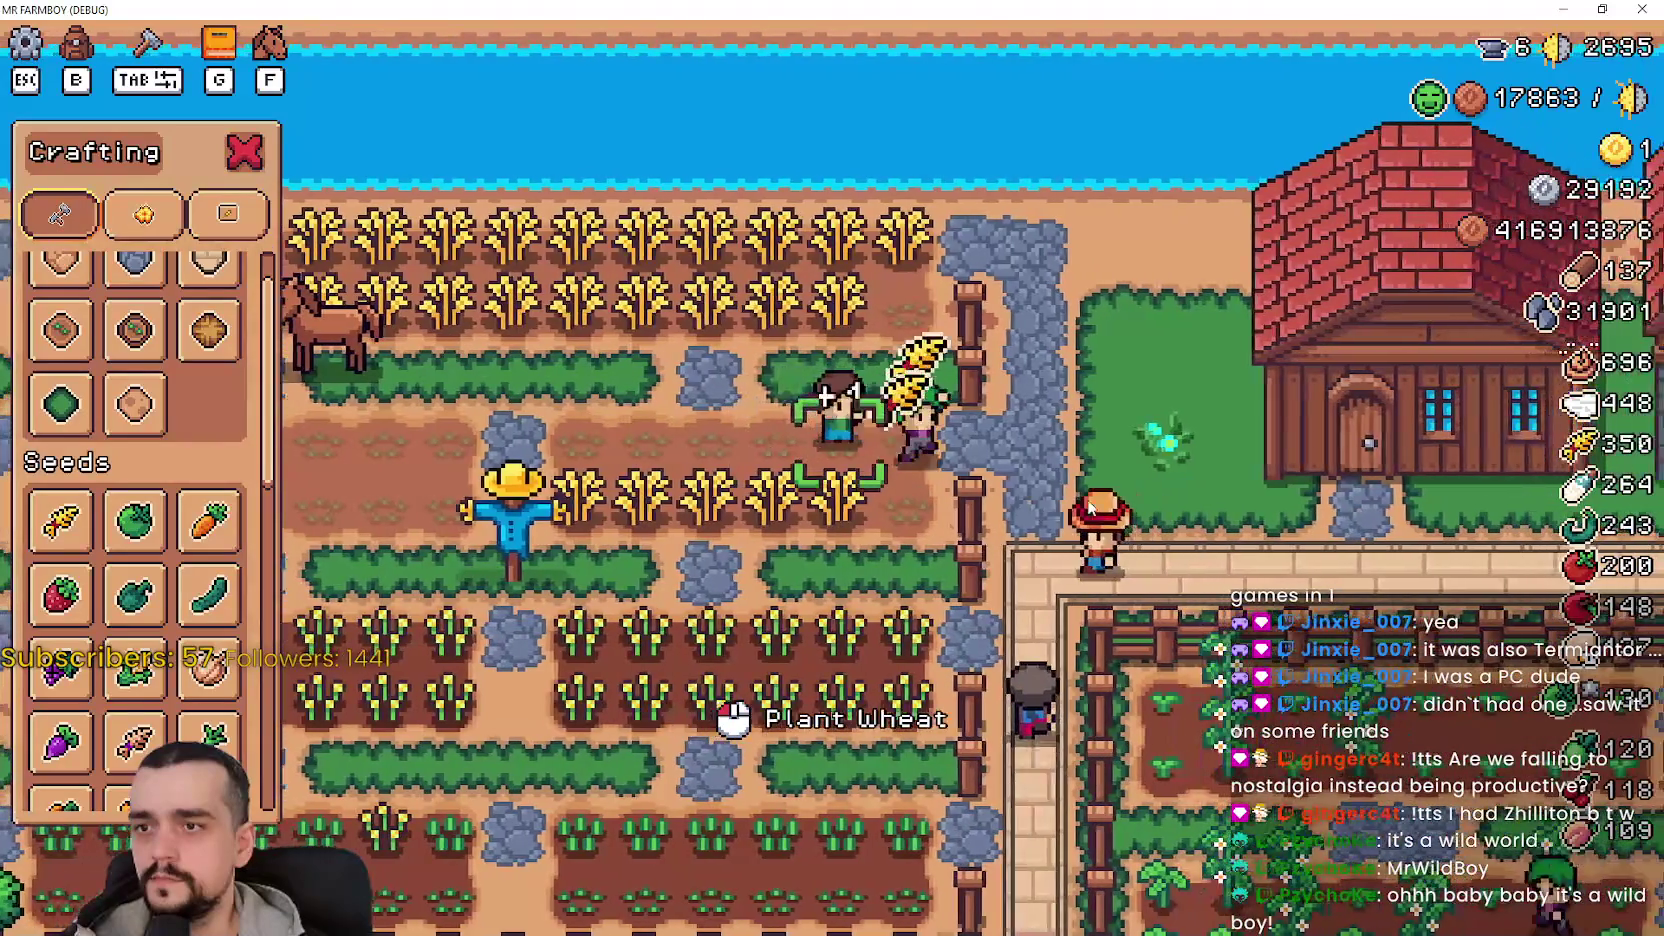
key("a")
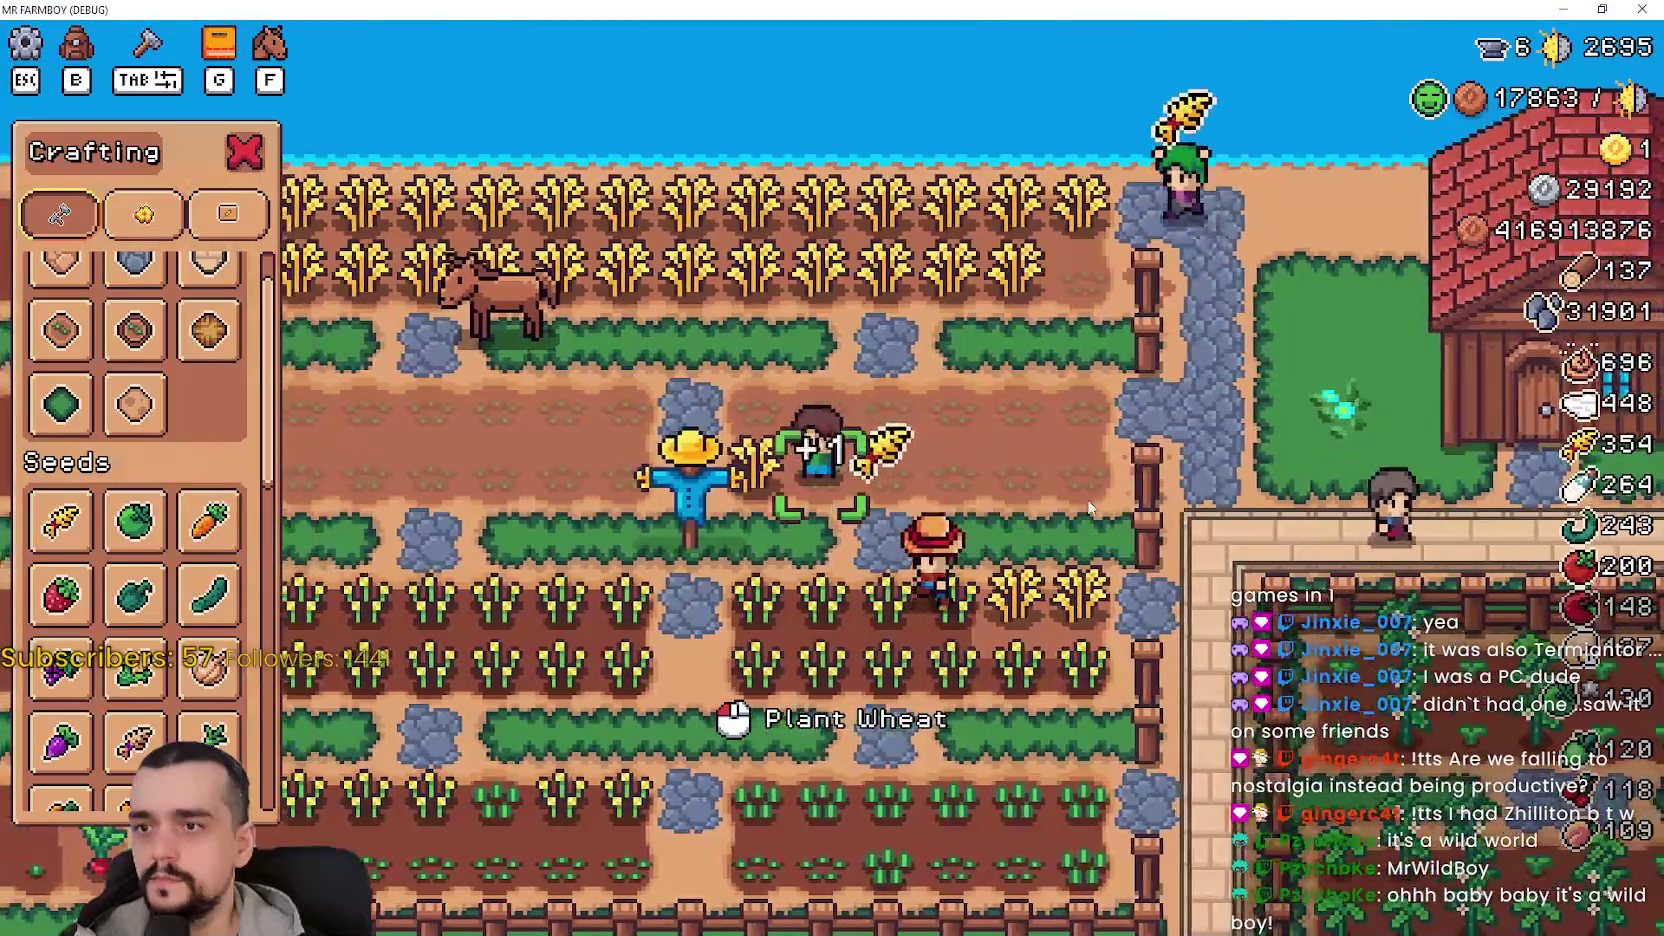
key("d")
key("s")
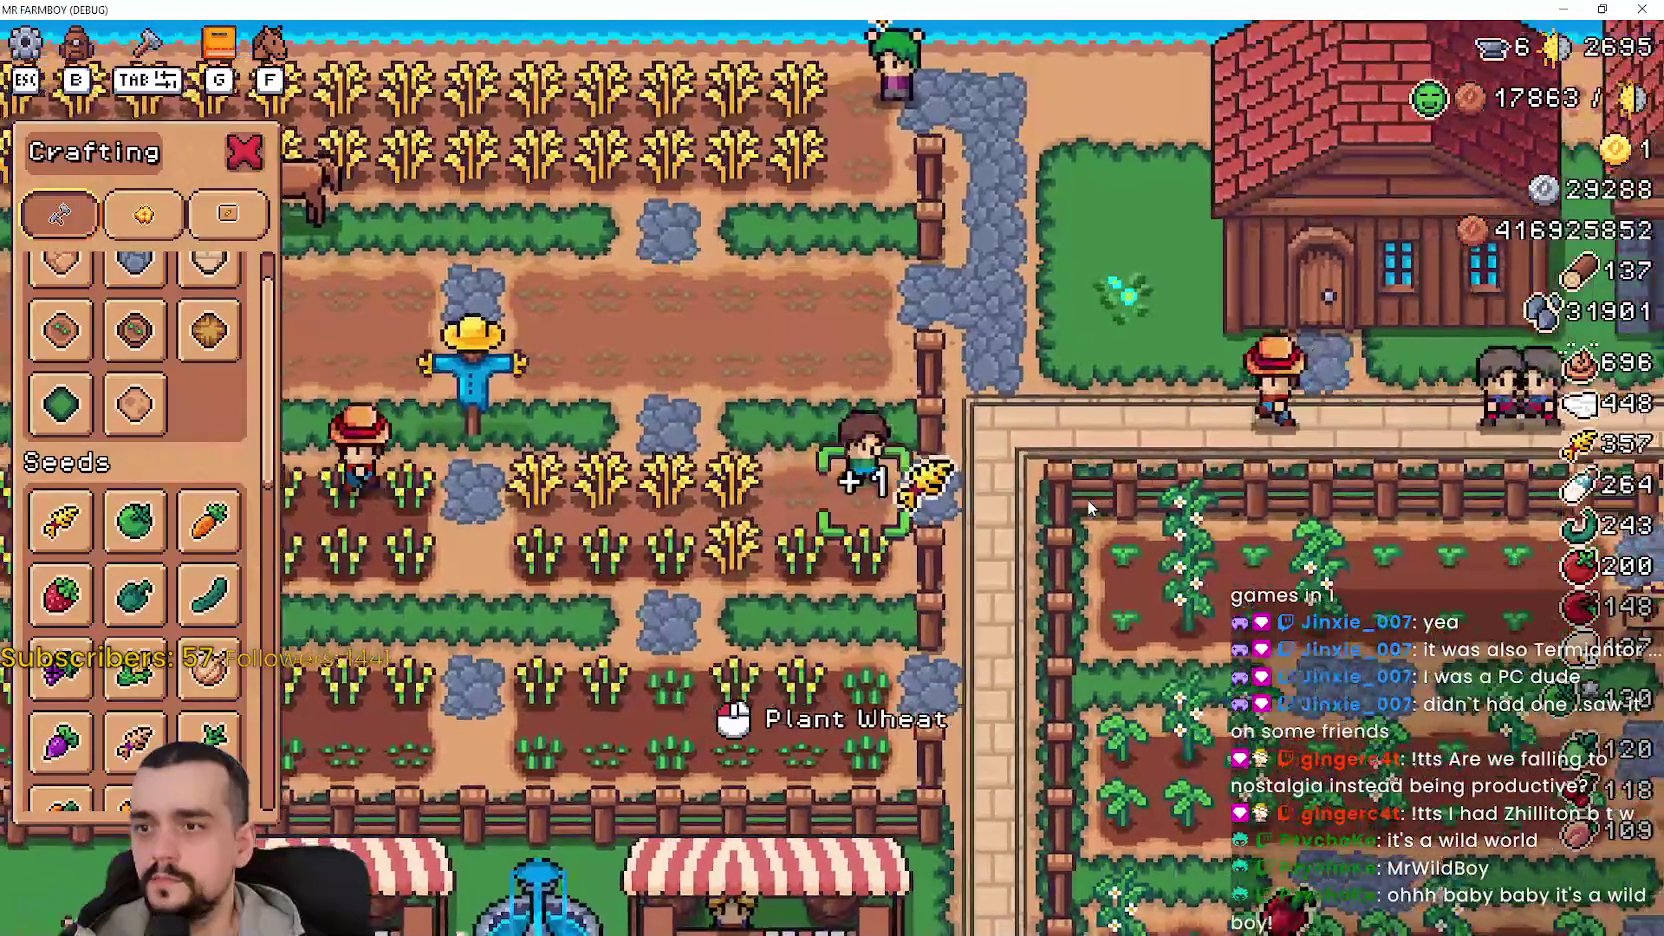
- Harvest the lower wheat rows, bringing the wheat count to 393, and close the Crafting panel
key("a")
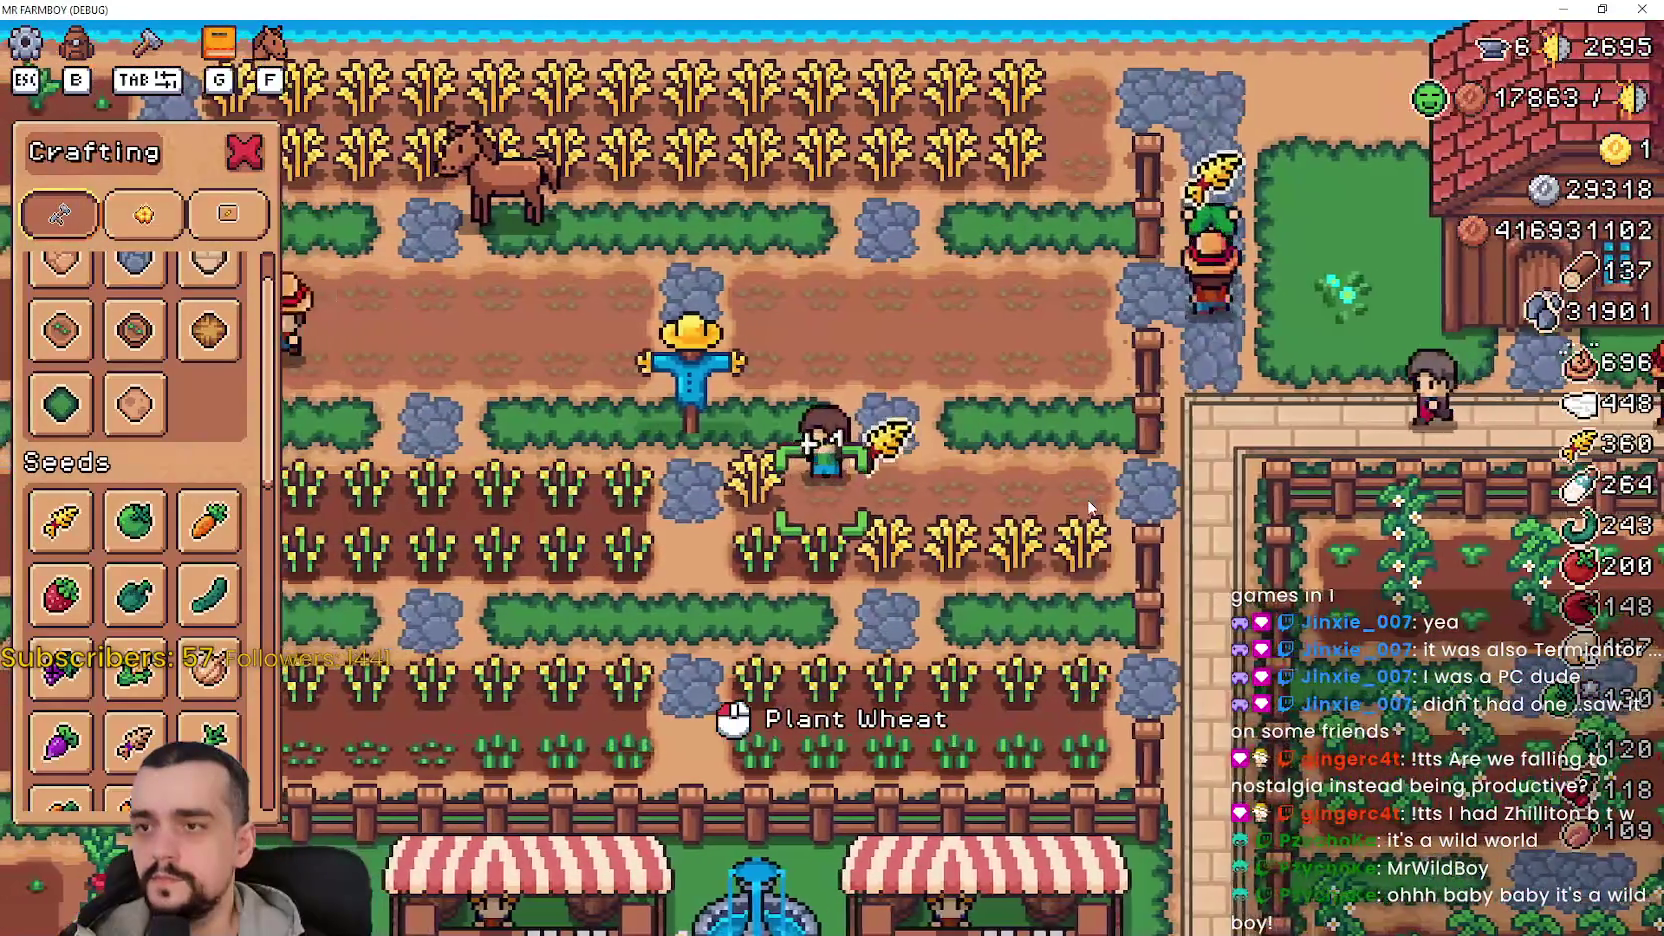
key("d")
key("s")
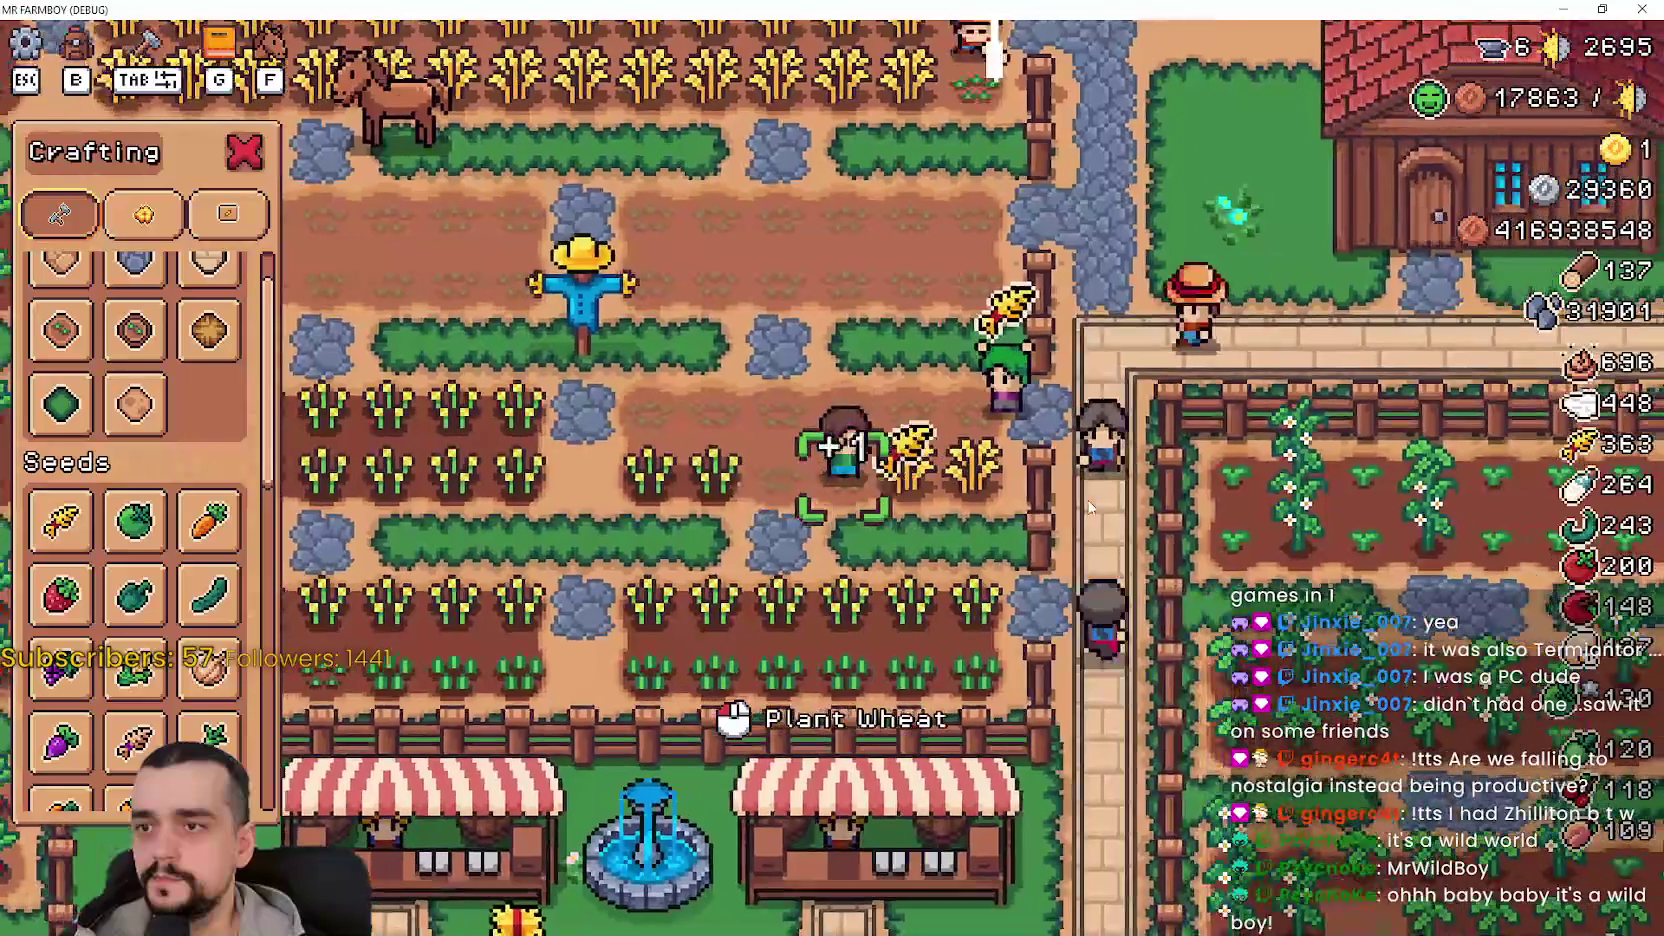
key("a")
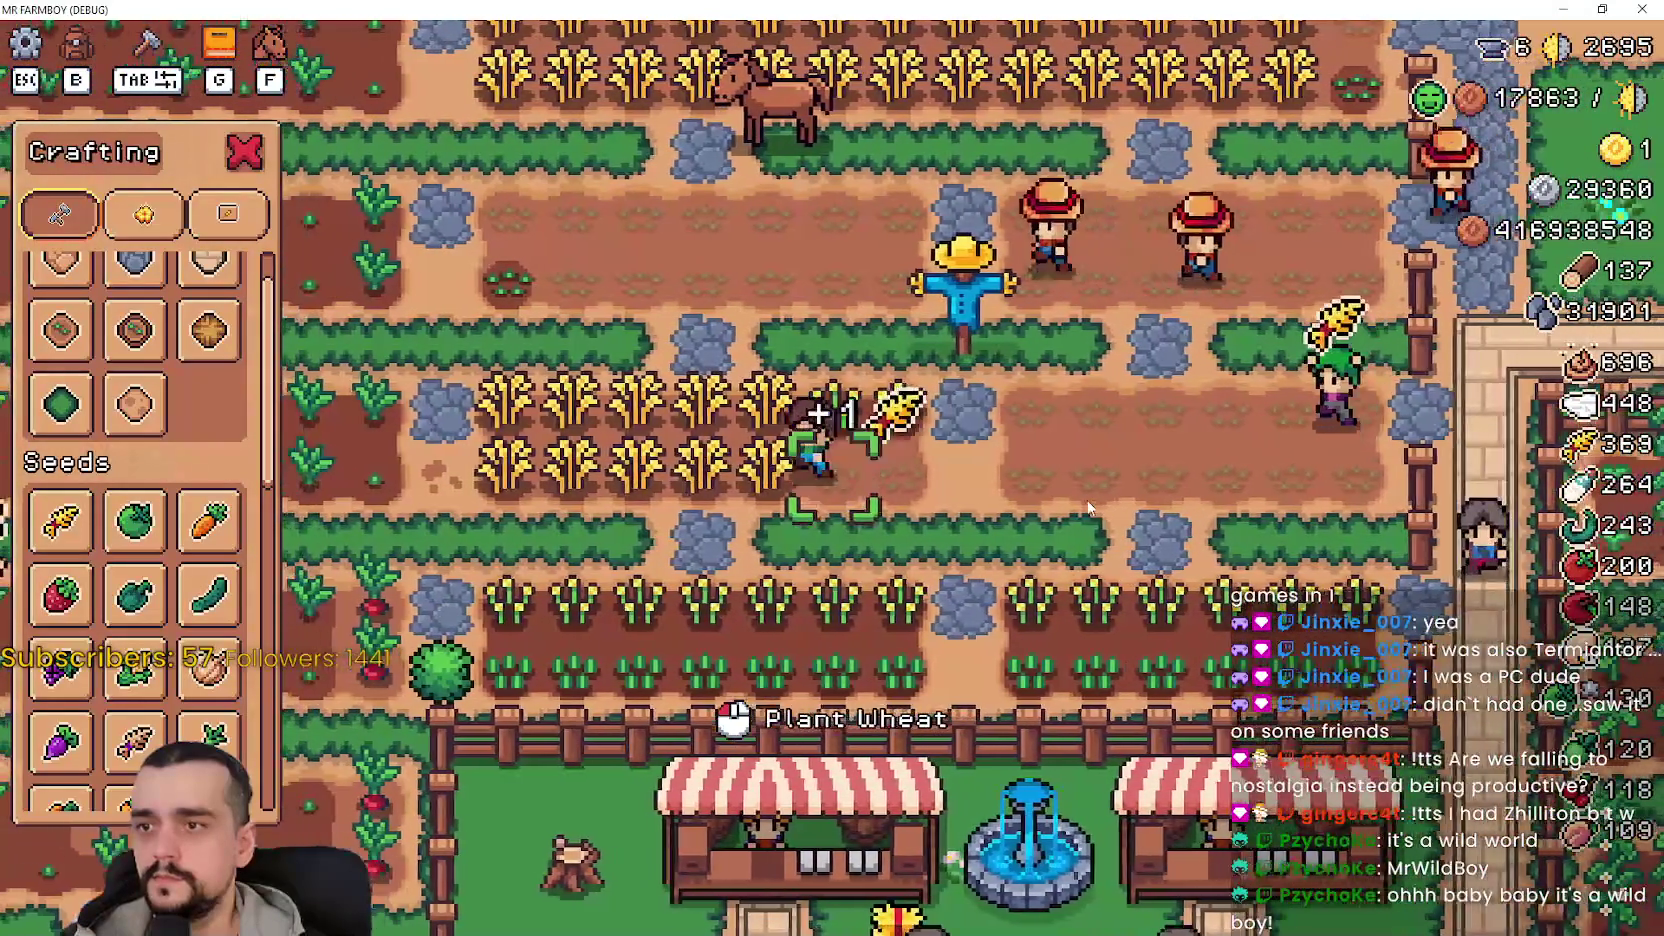
key("a")
key("a")
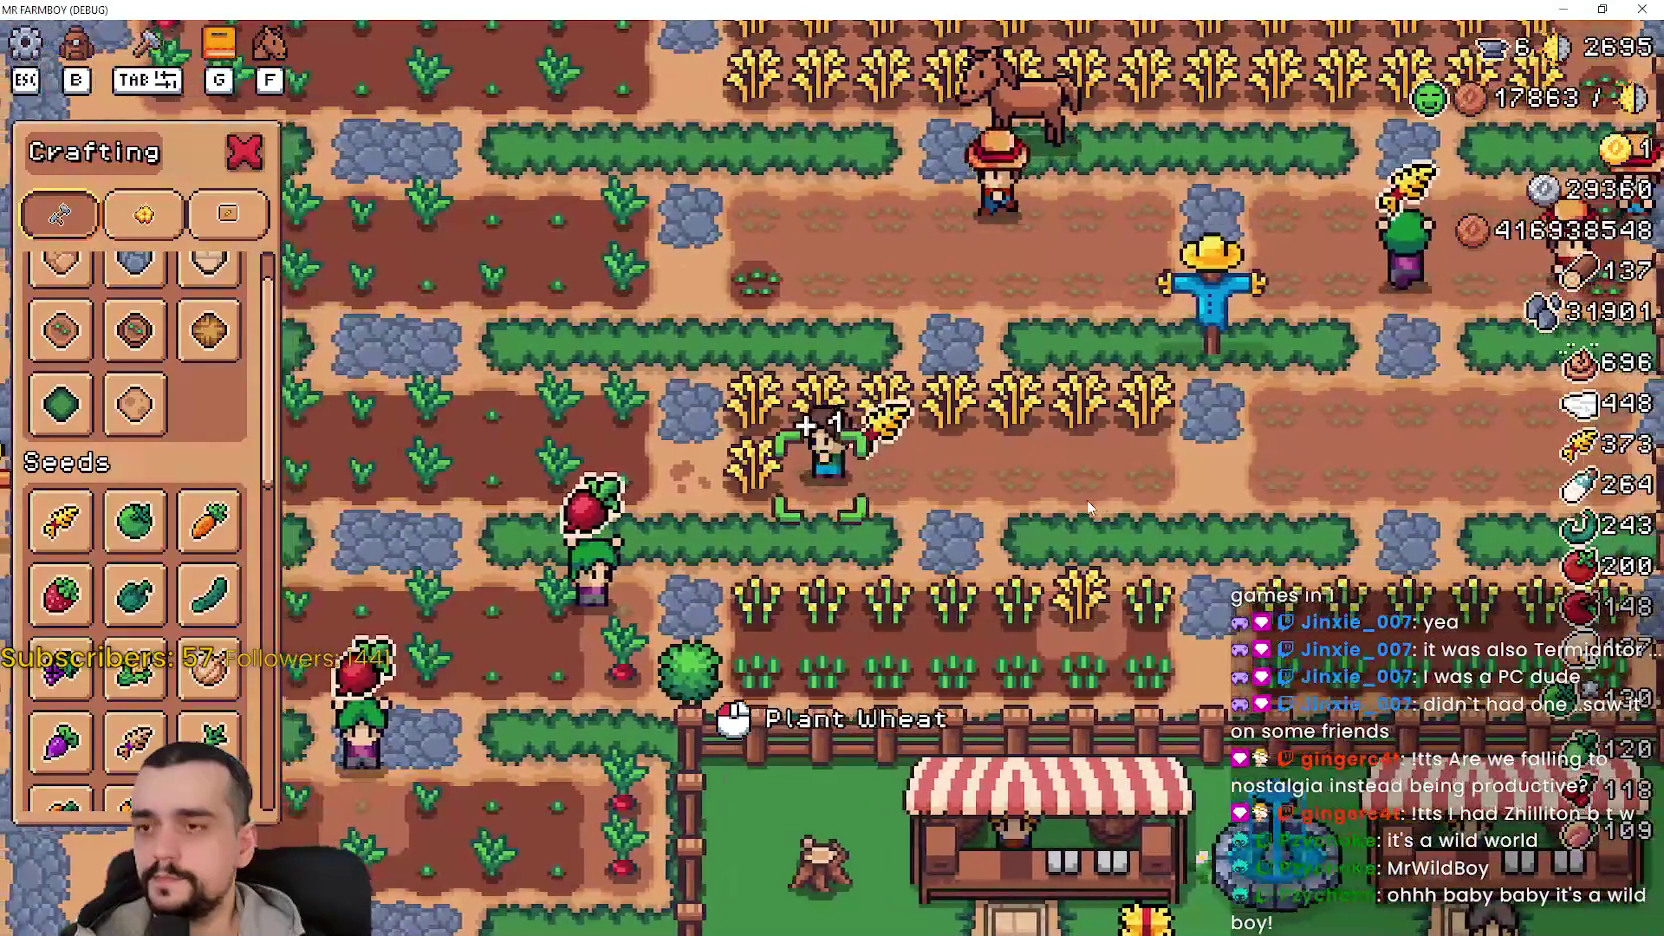
key("w")
key("d")
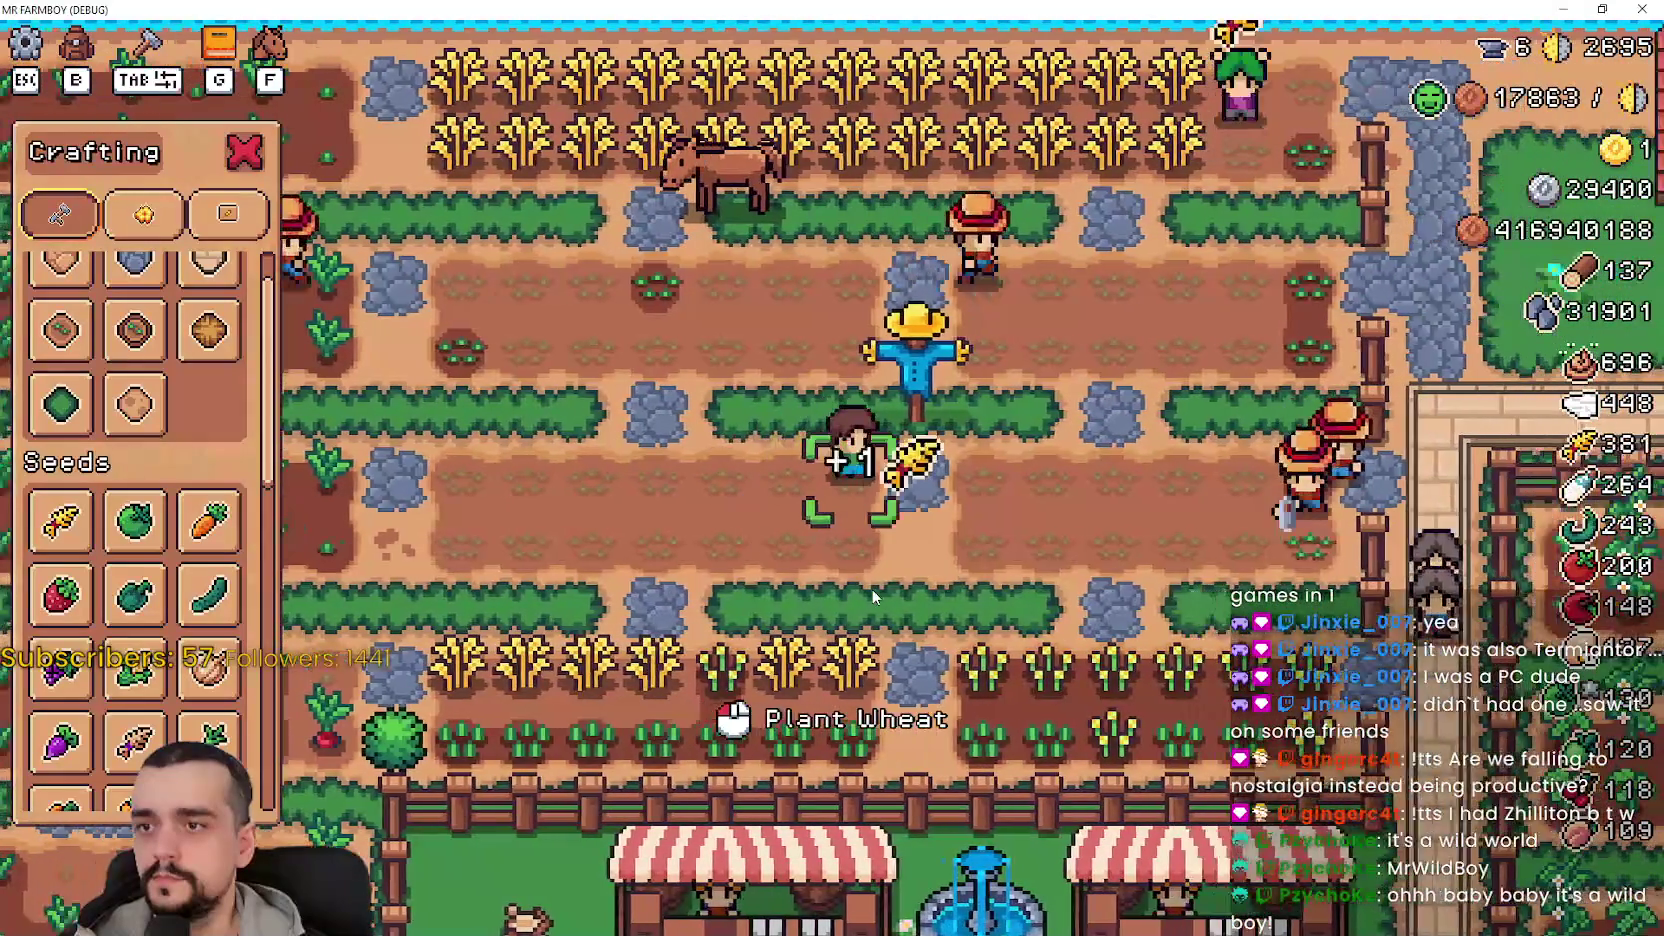
key("s")
key("Tab")
- Harvest the remaining wheat in the row and water the freshly tilled soil
key("a")
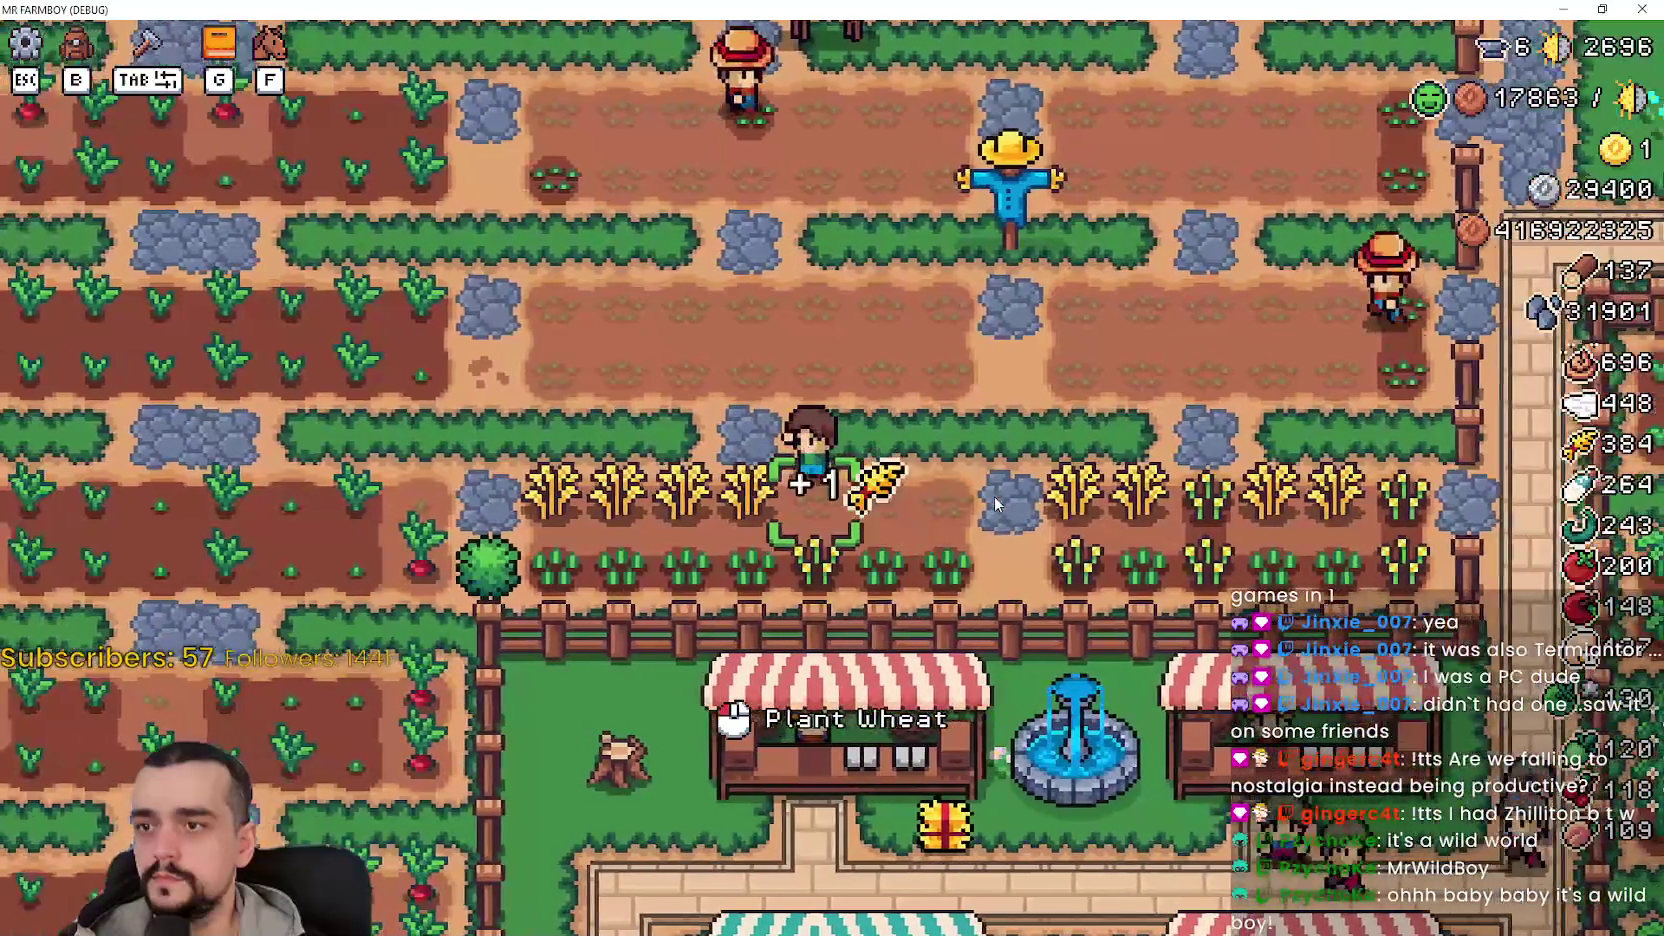
key("a")
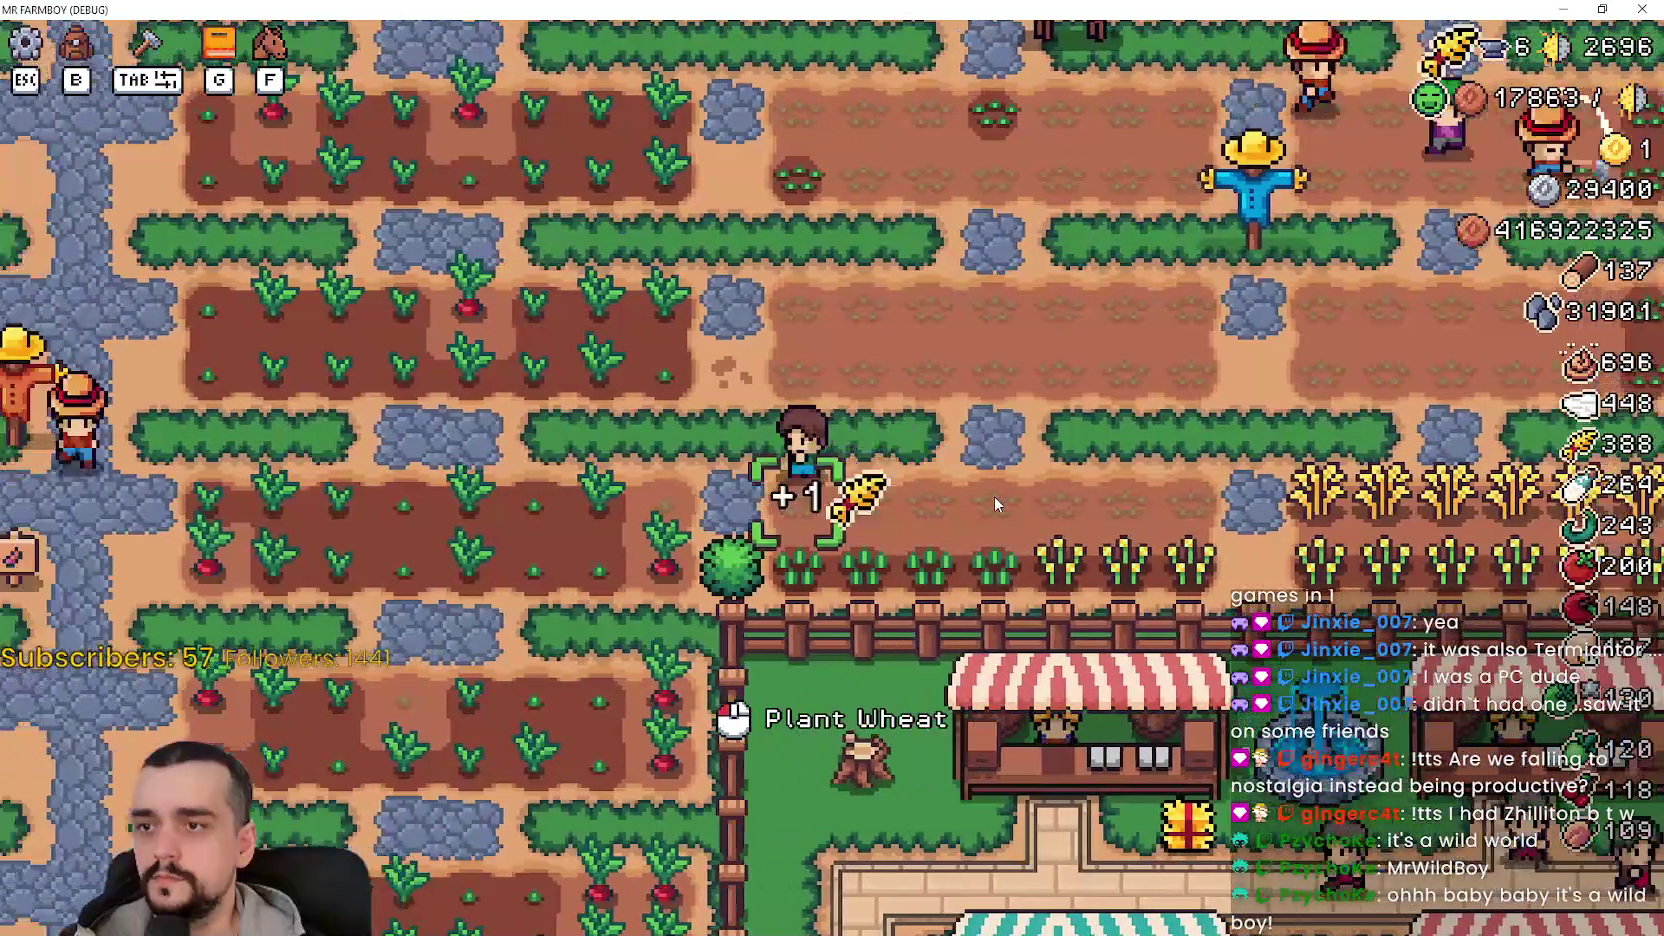
key("d")
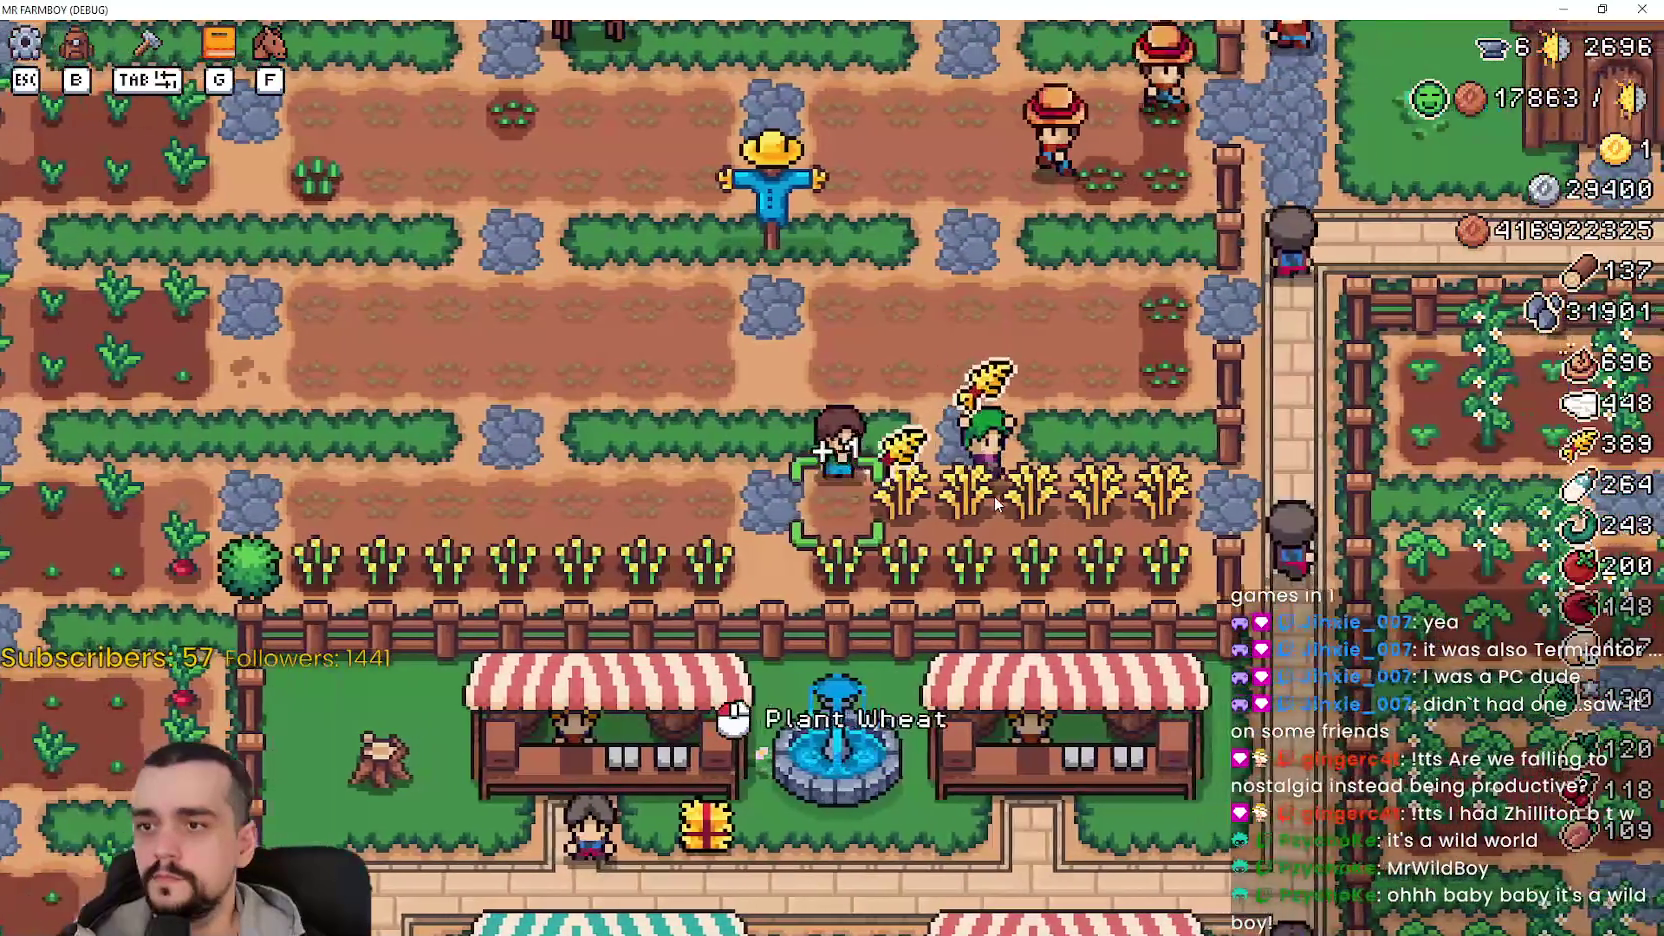
key("d")
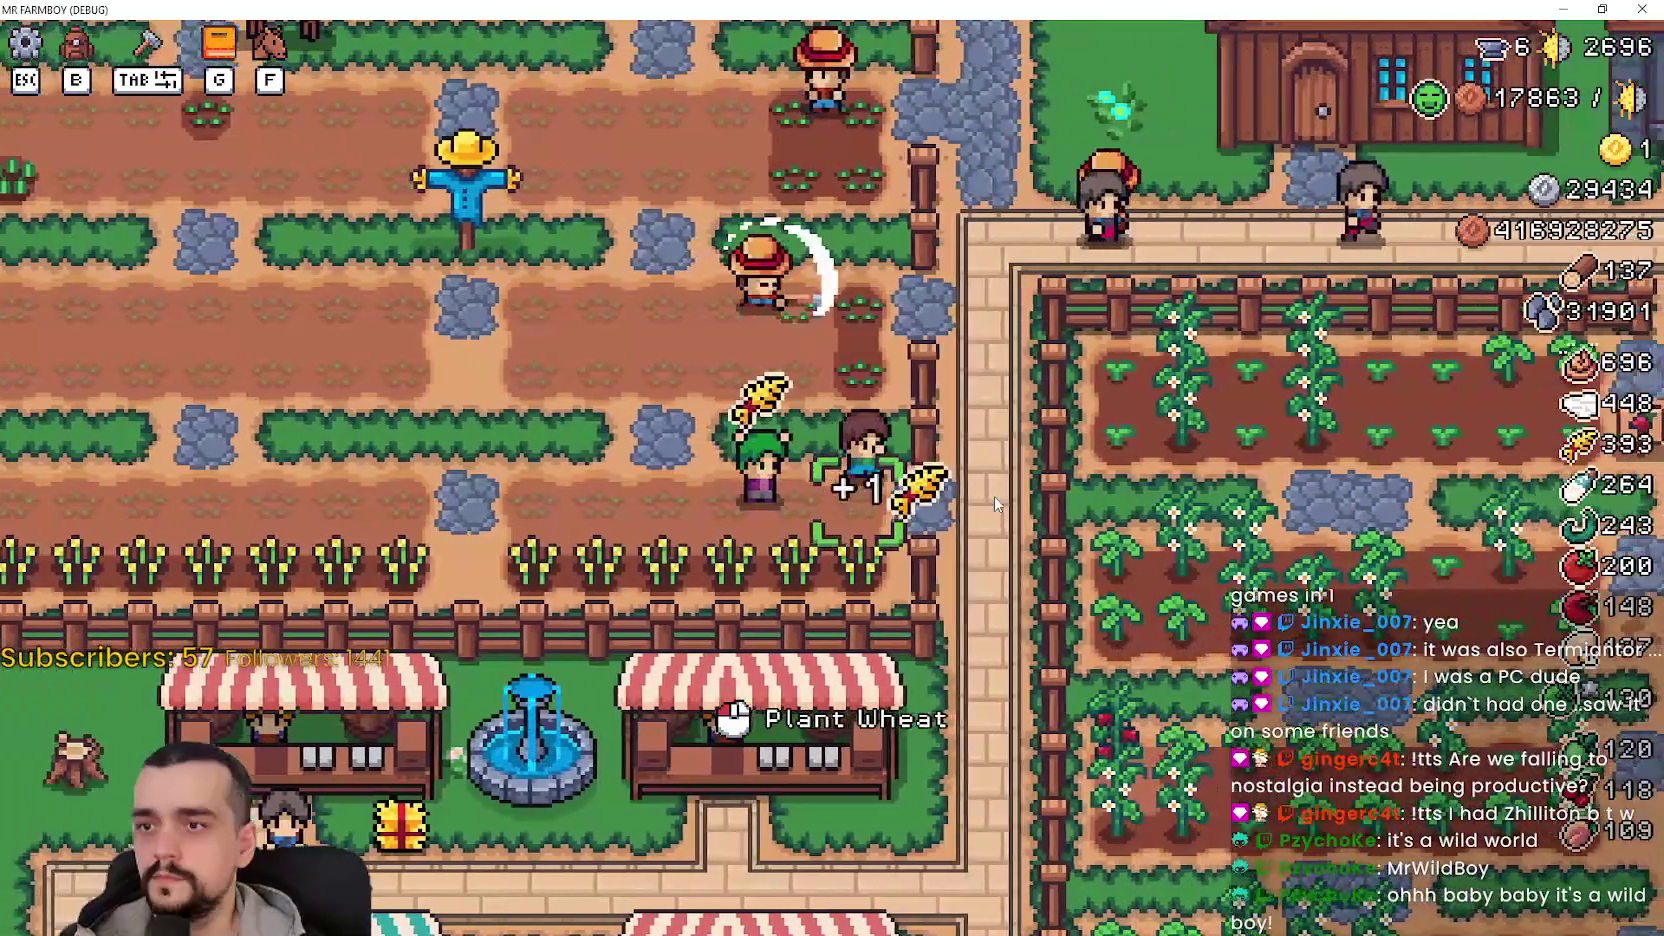
key("a")
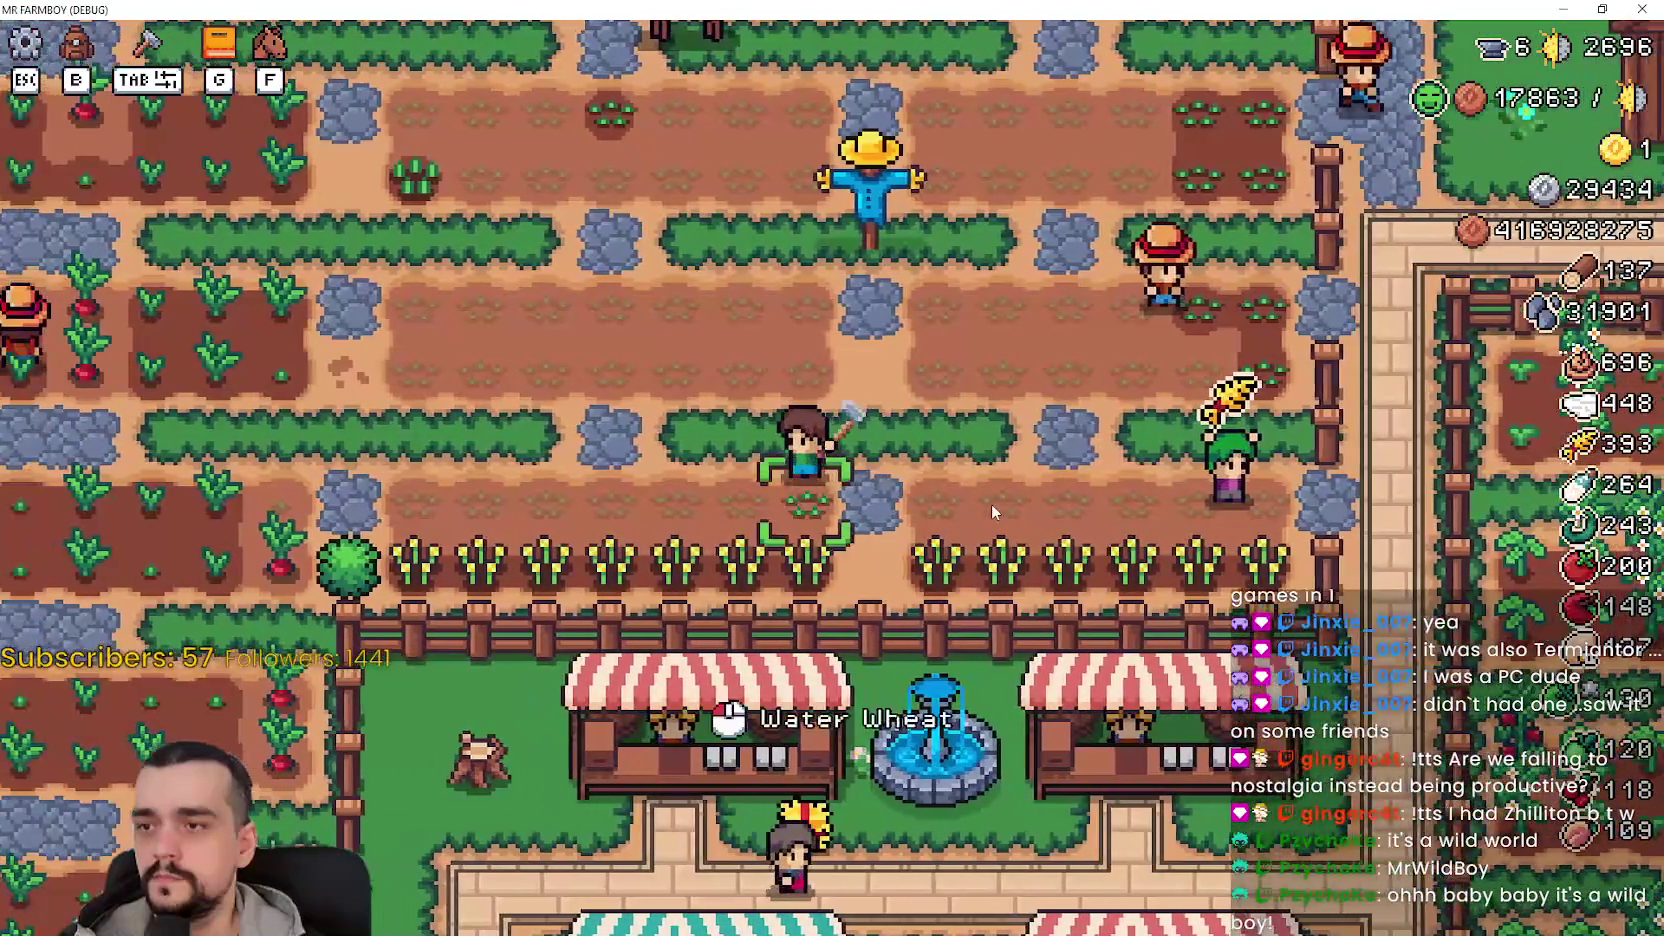
key("a")
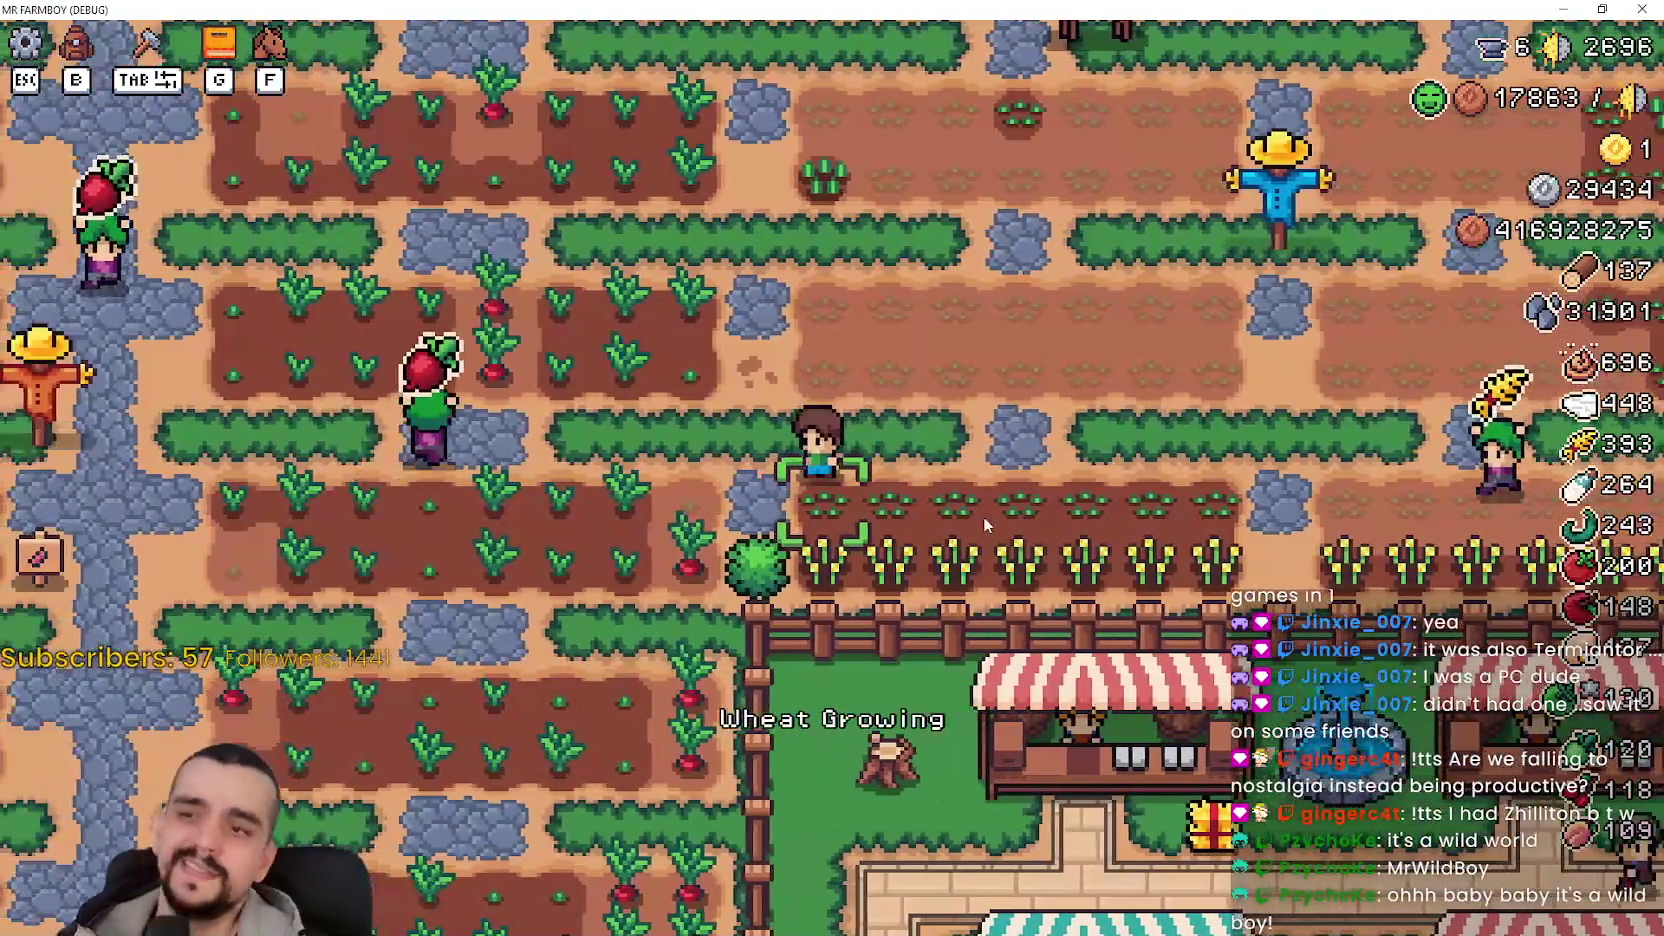
- Plant wheat along the empty tilled rows and water the new planting
key("w")
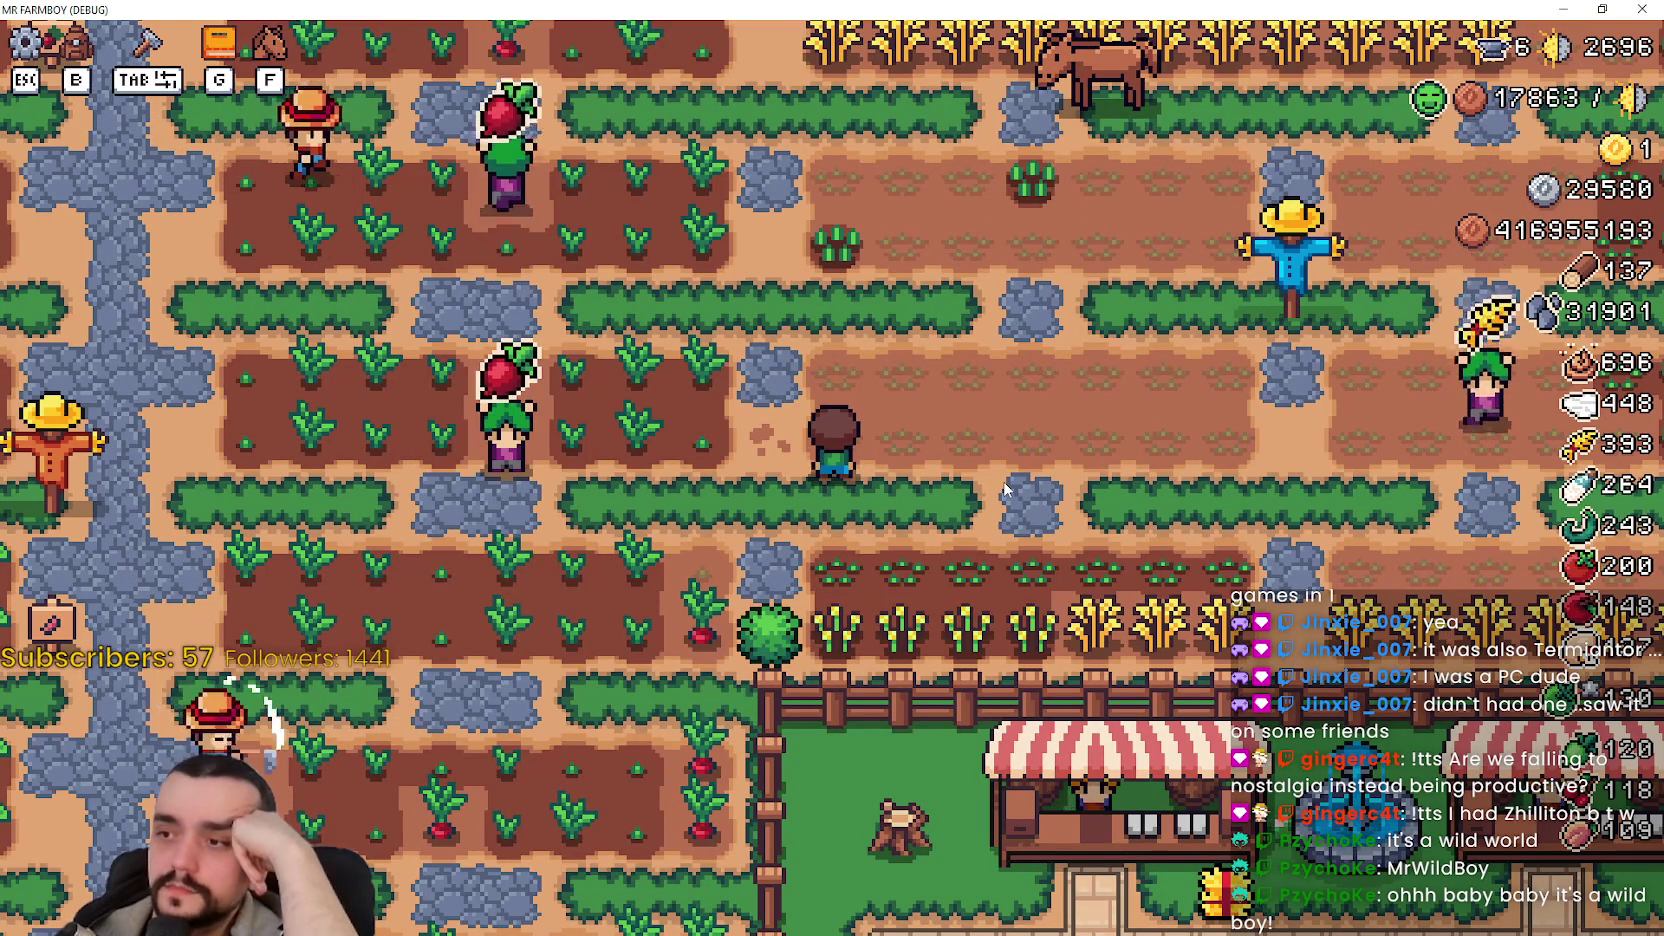
key("w")
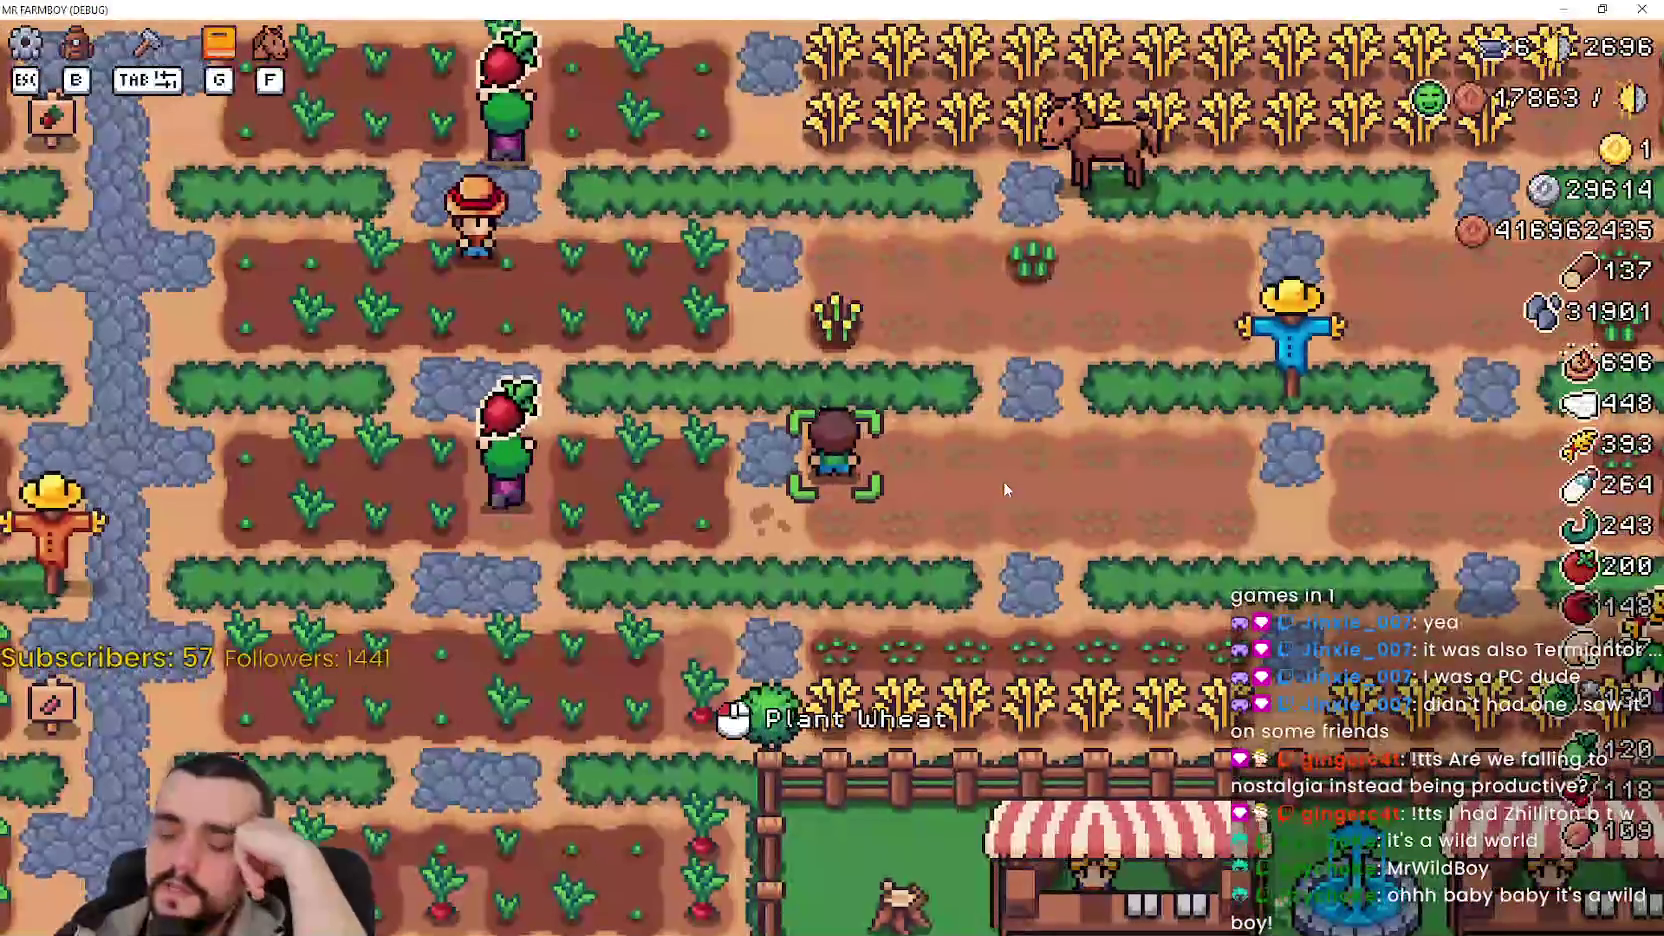
left_click(998, 484)
key("d")
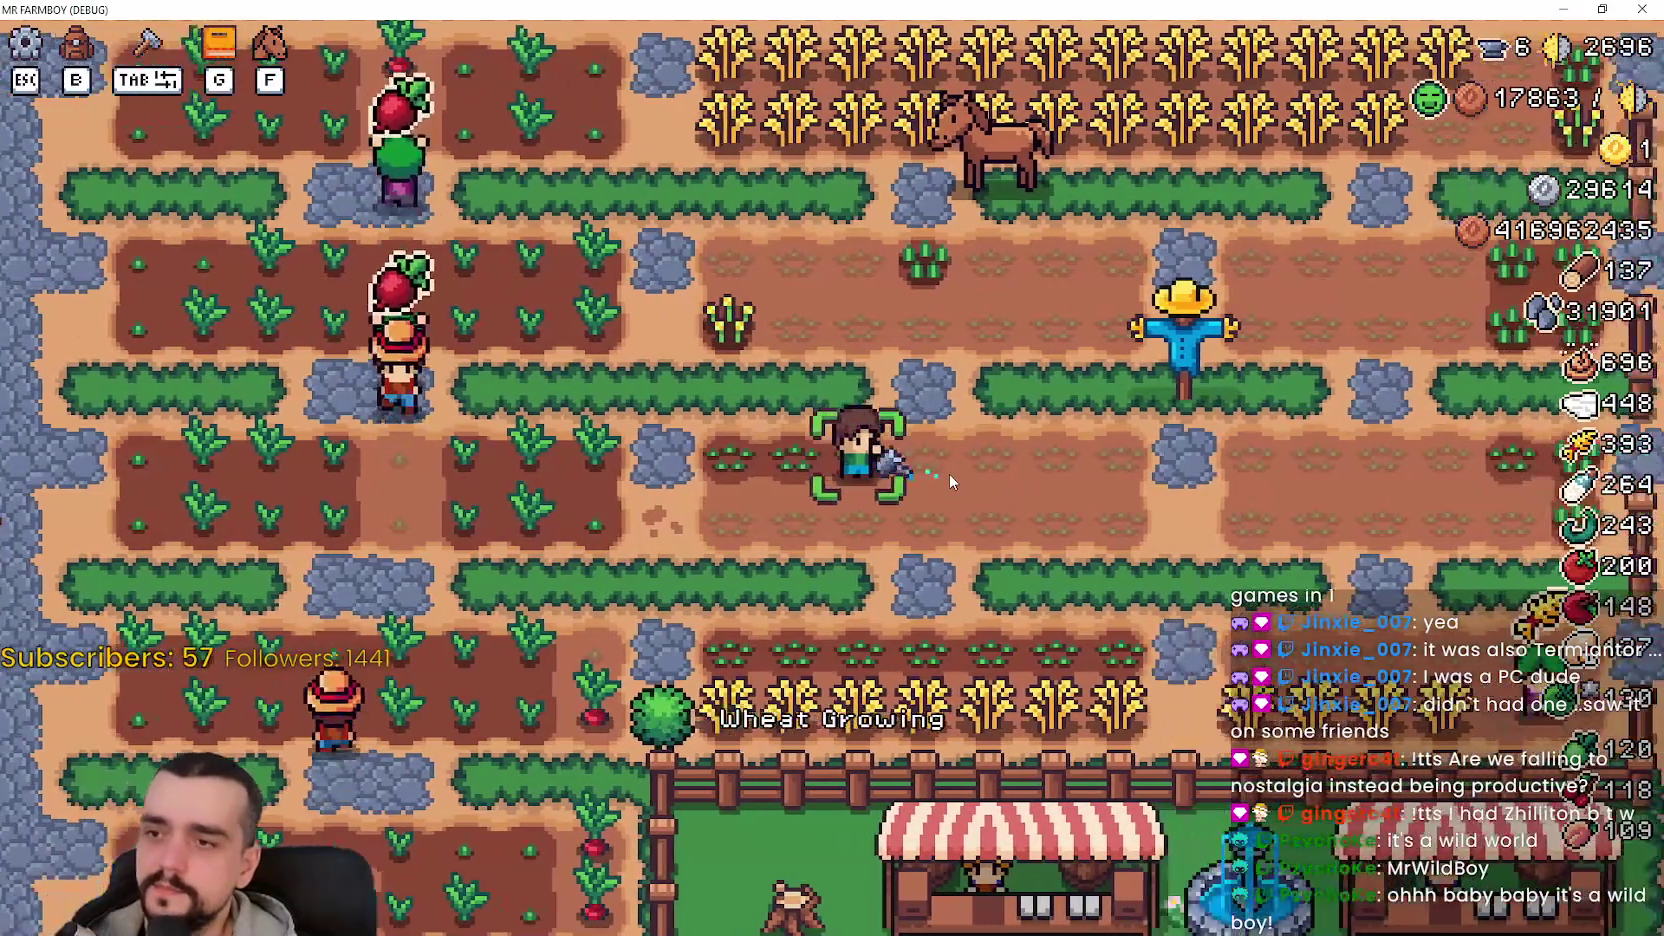
key("s")
key("a")
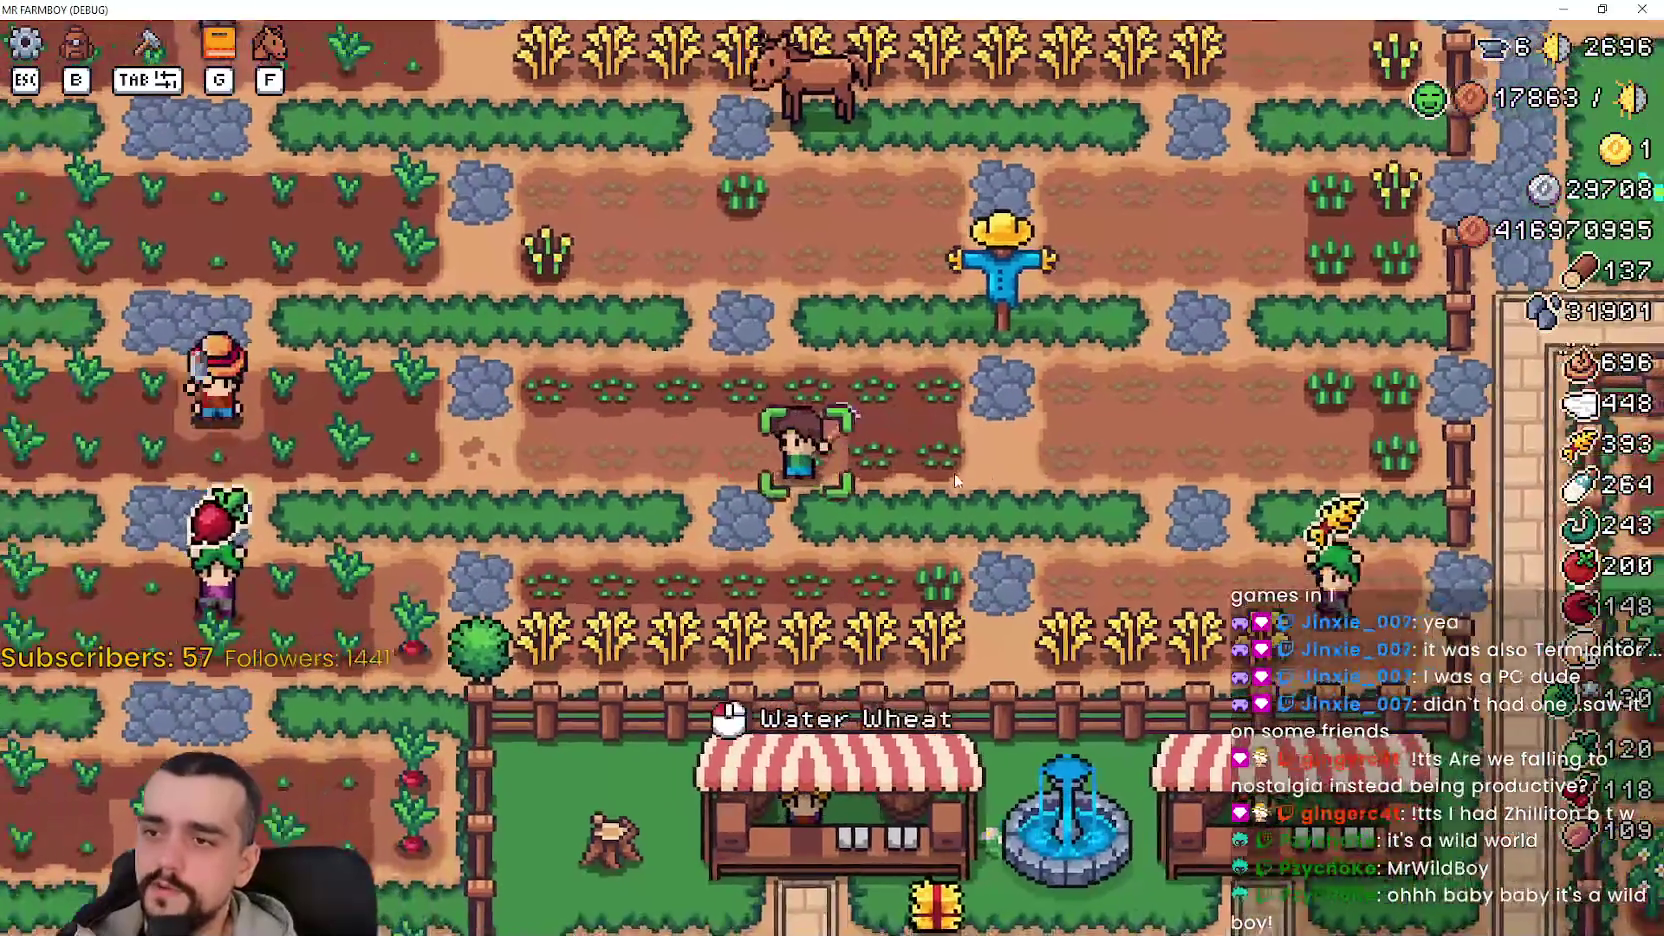
key("w")
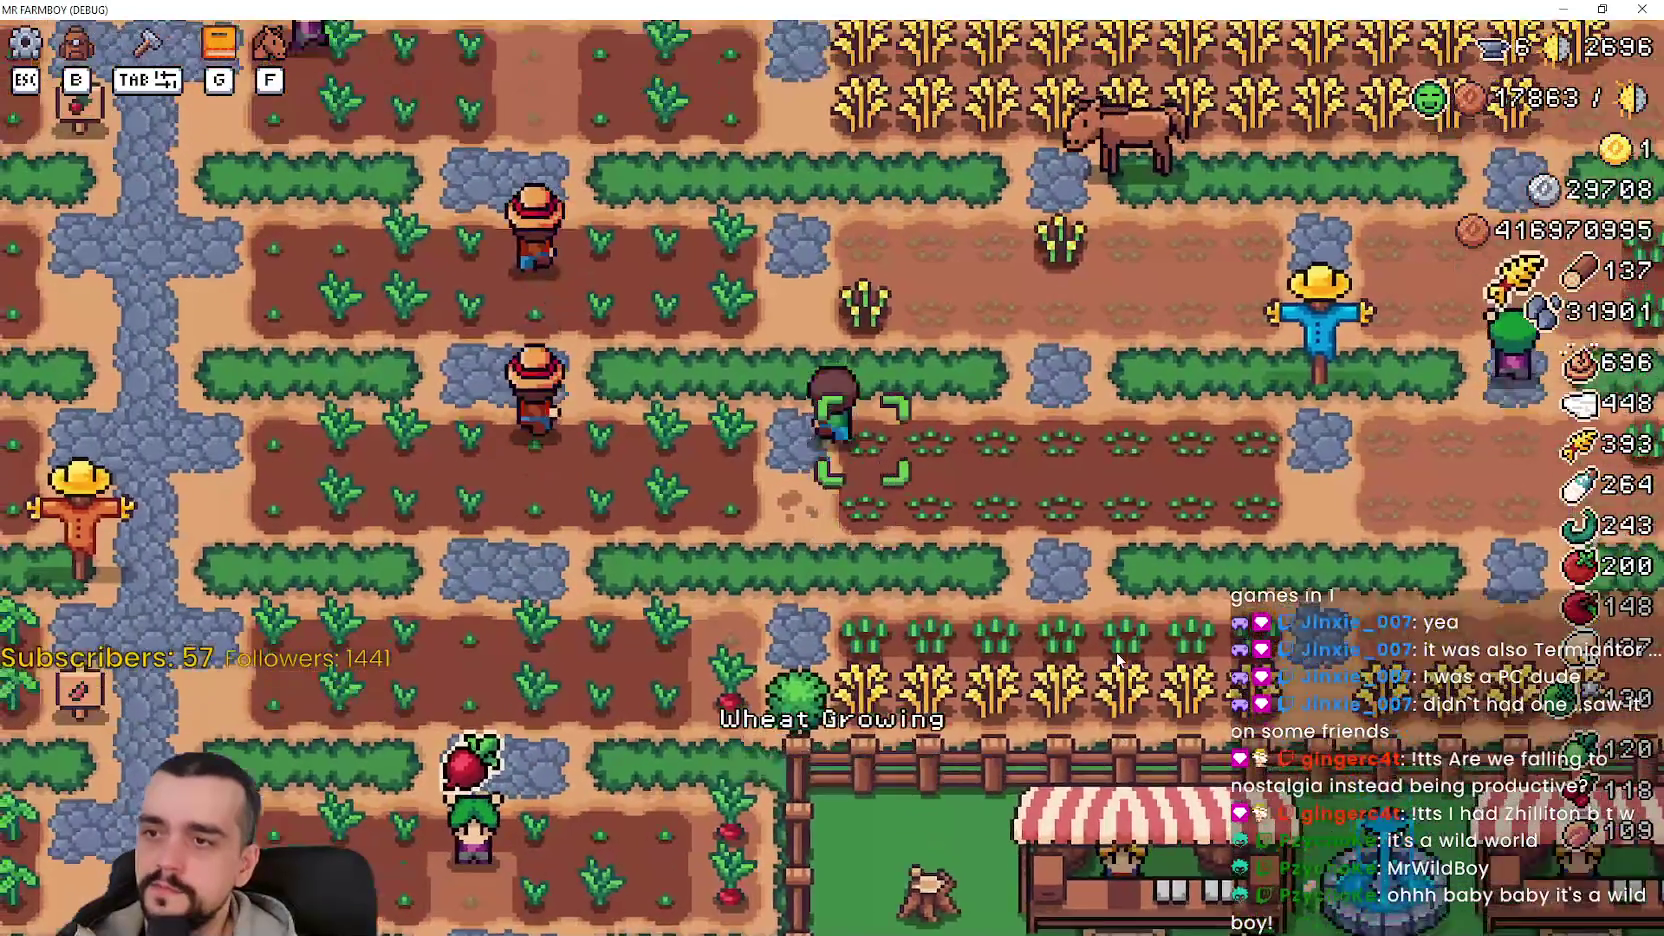
key("d")
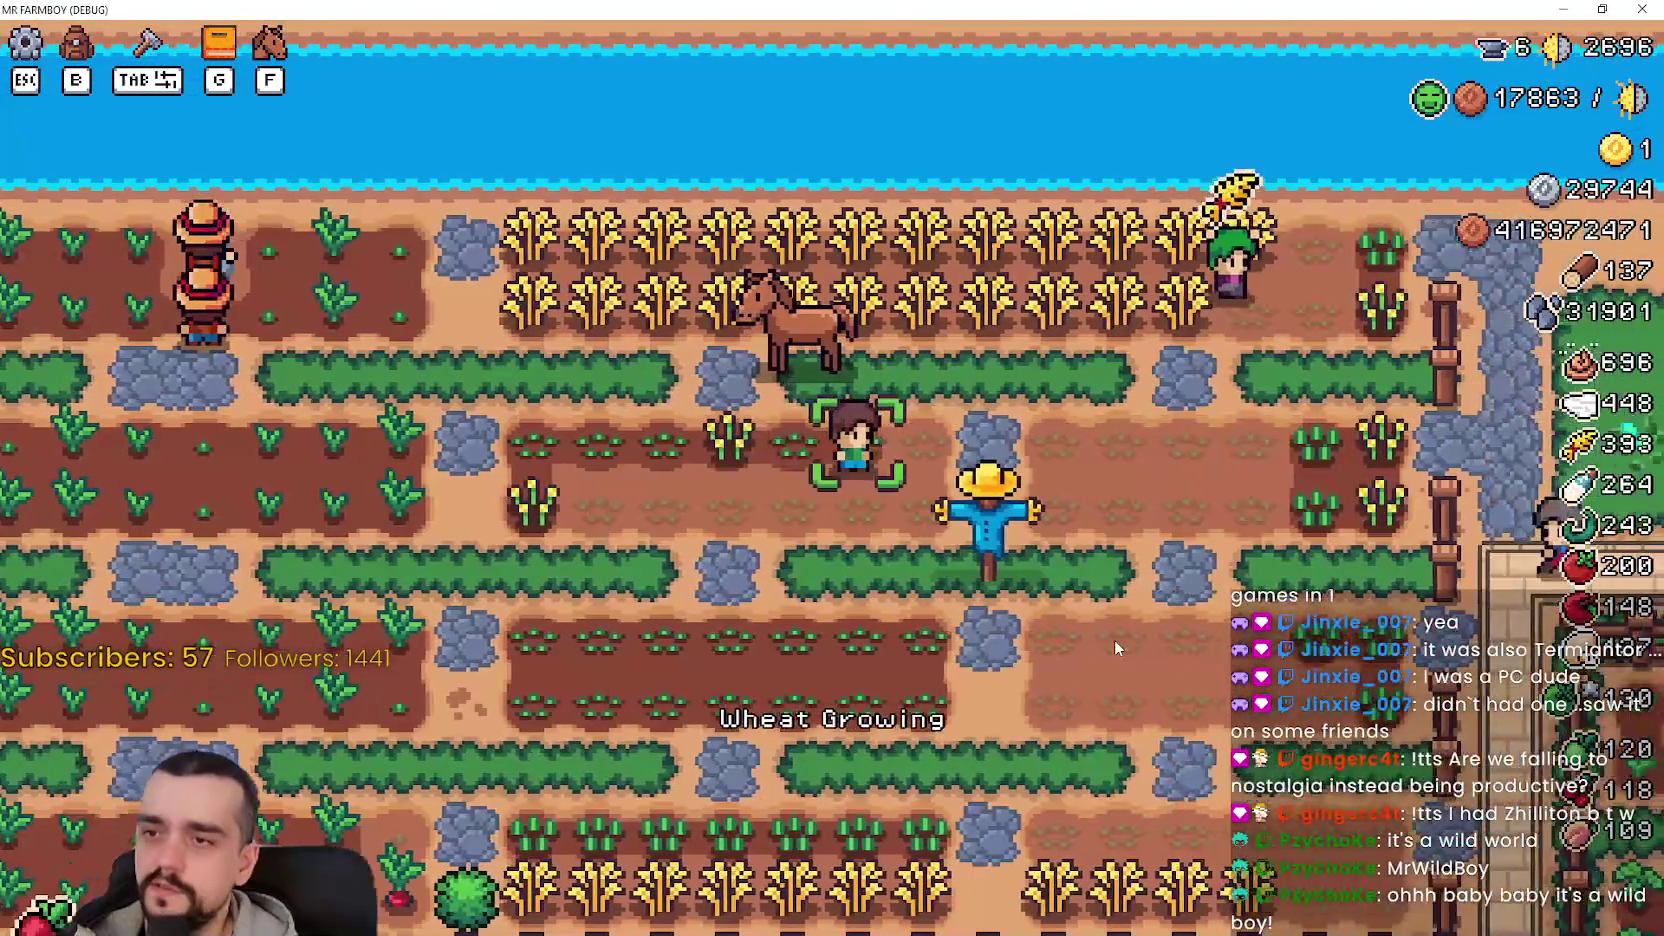
key("a")
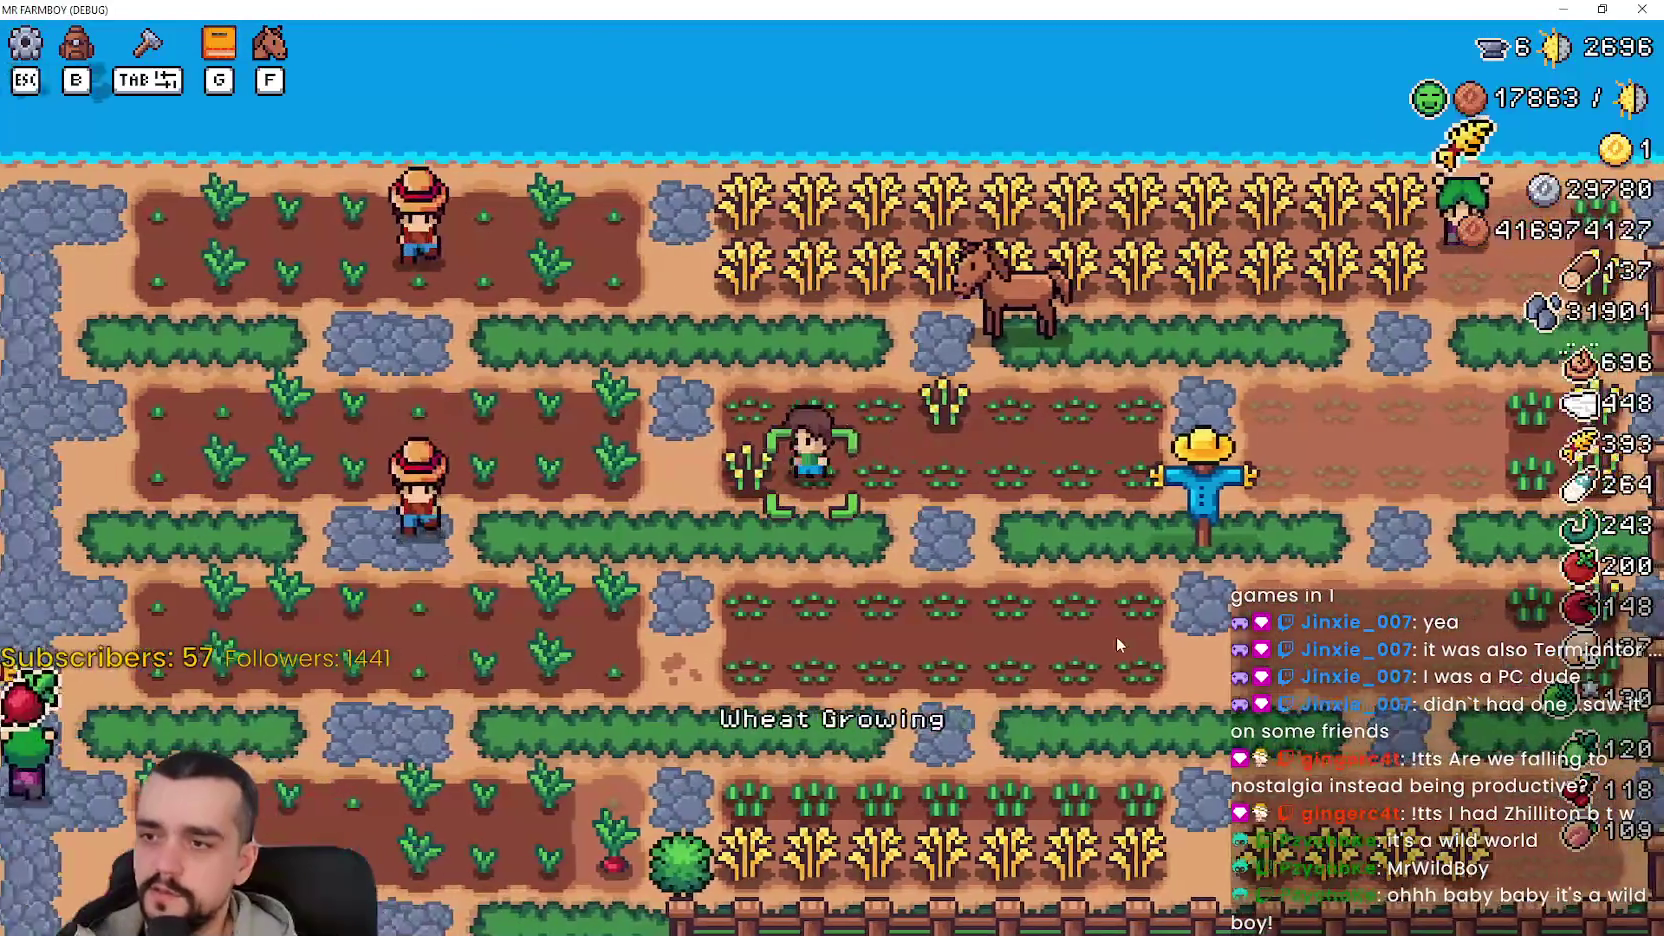
key("d")
- Walk the farmer through the crop rows down to the ripe wheat
key("w")
key("d")
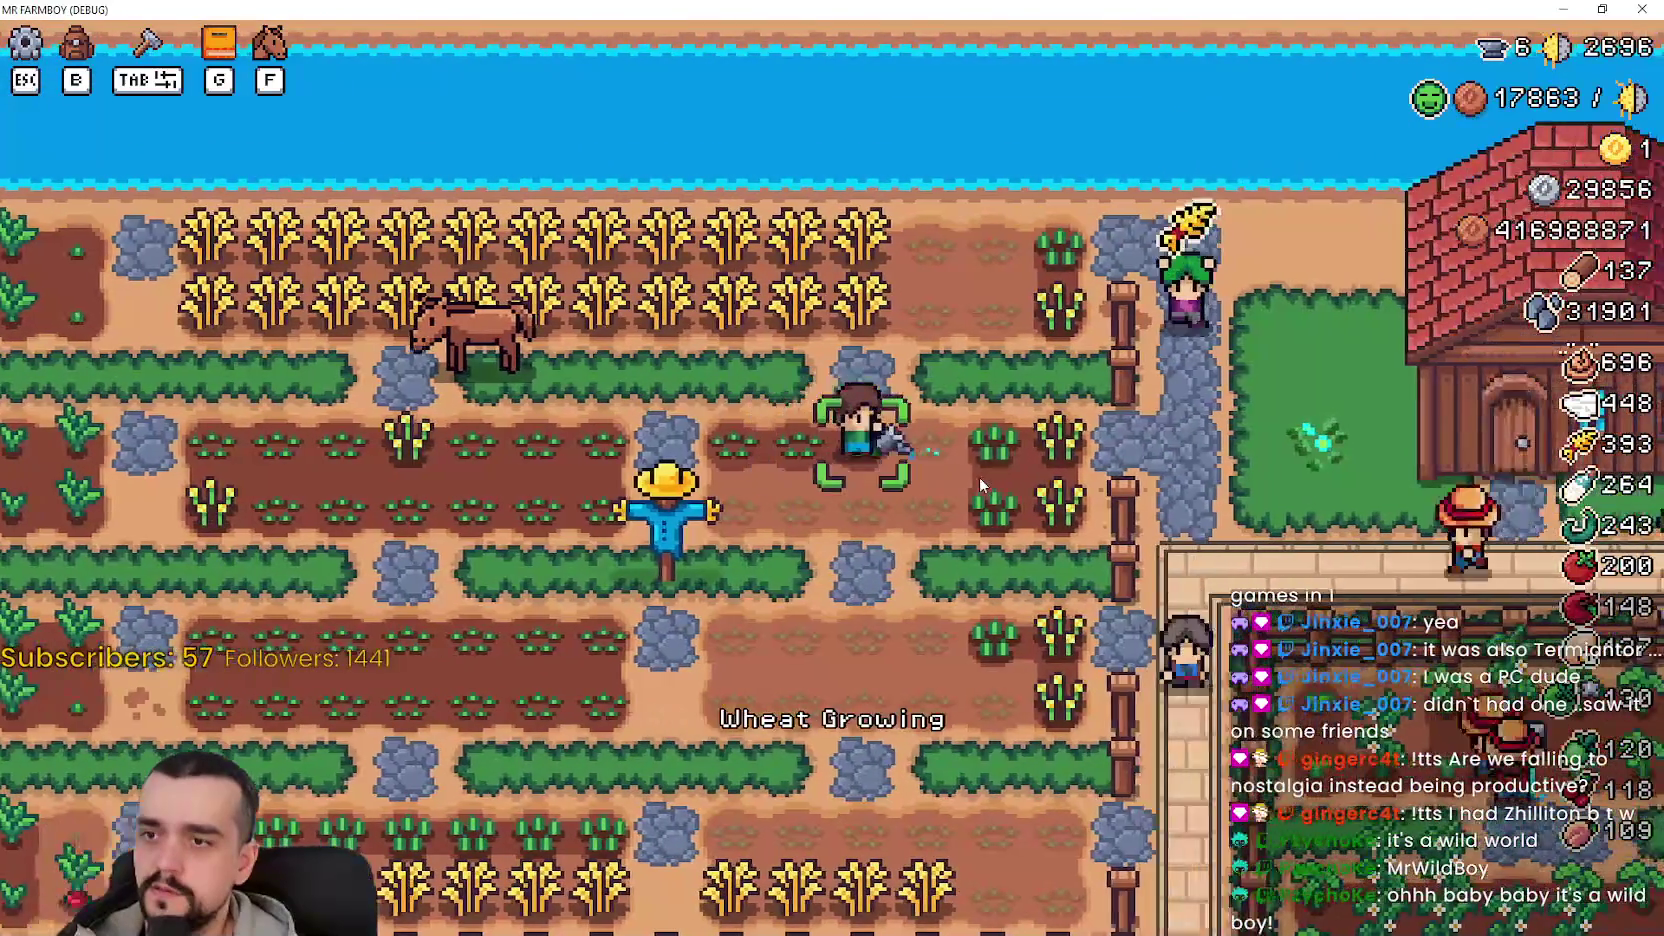
key("d")
key("s")
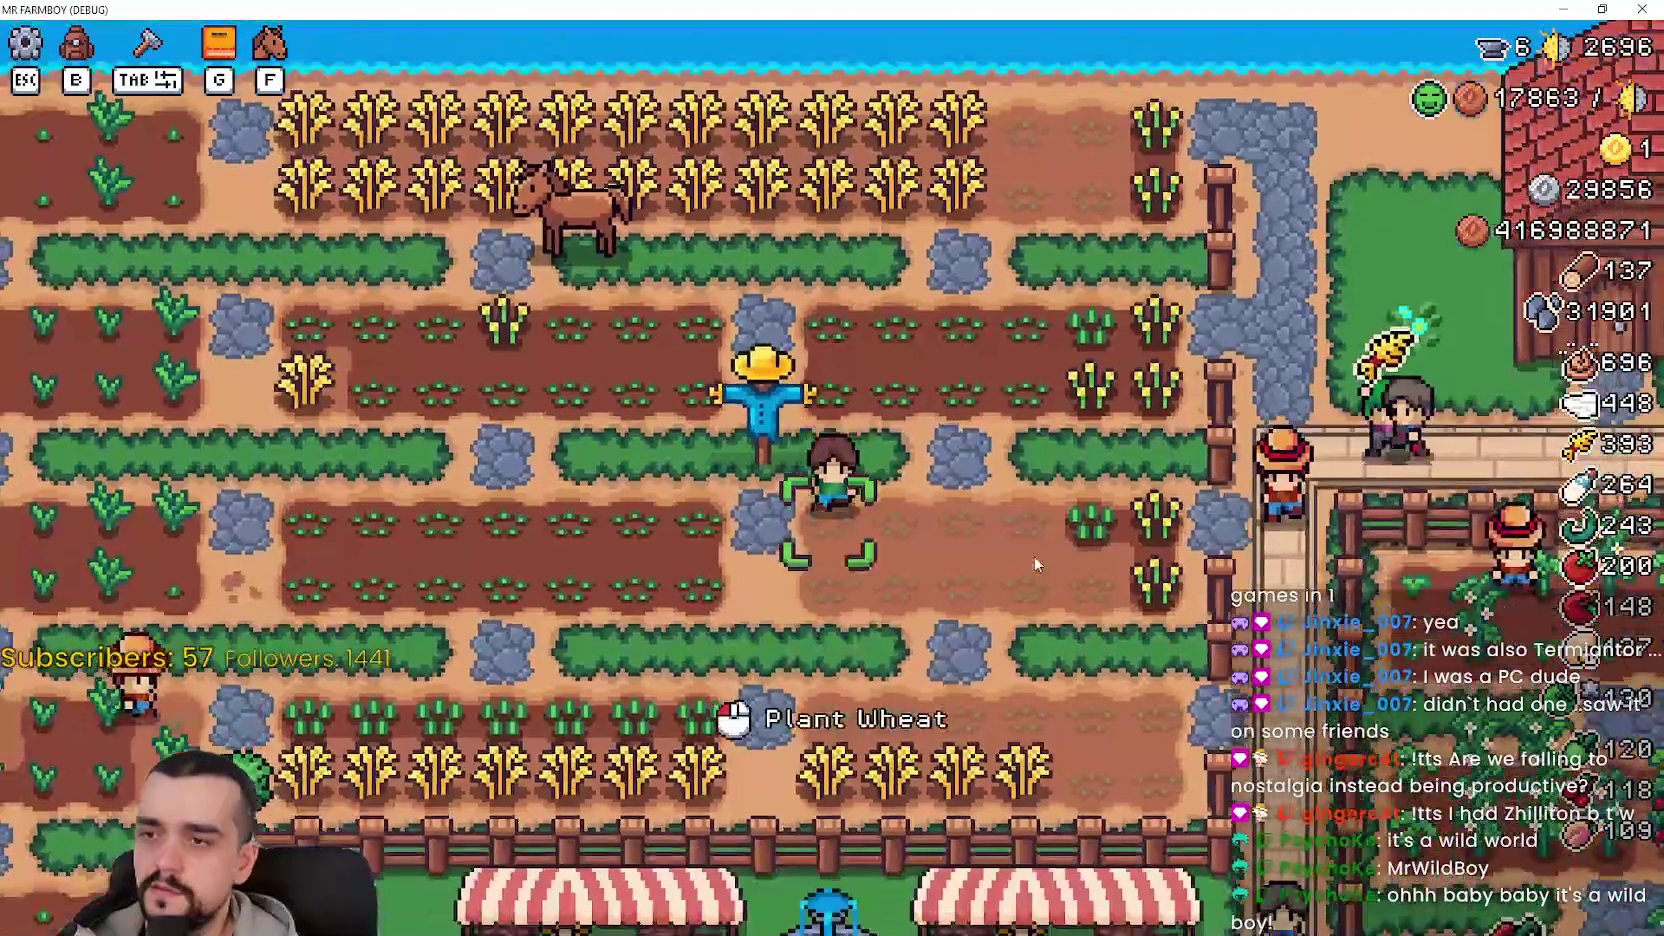
key("s")
key("a")
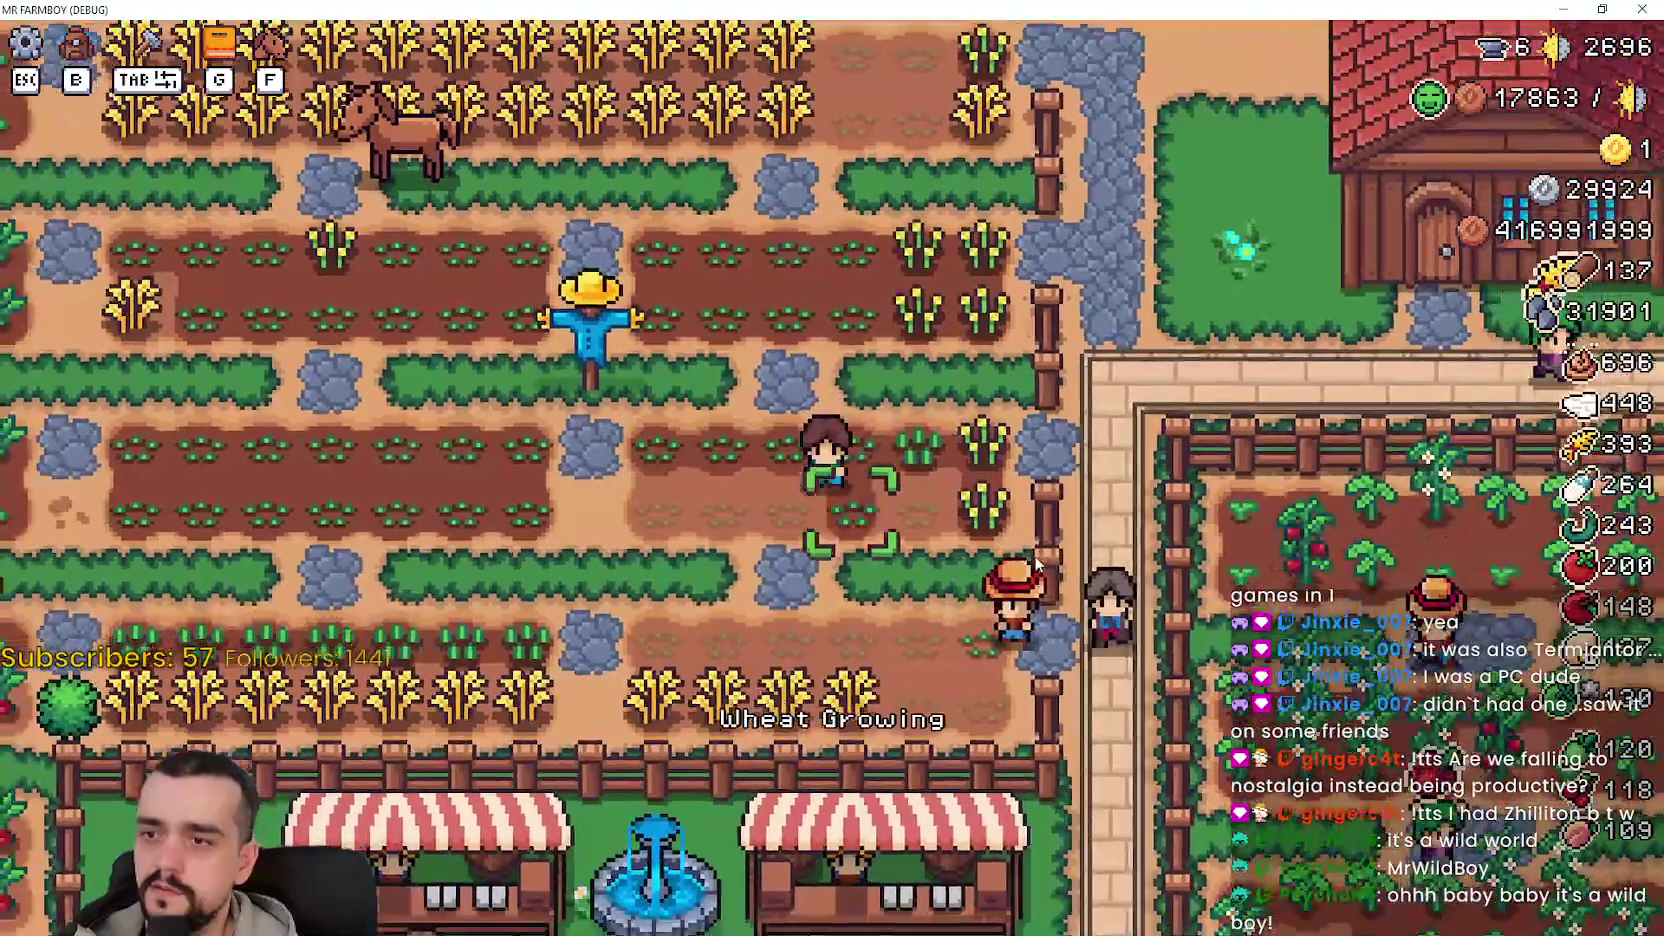
key("d")
key("a")
key("s")
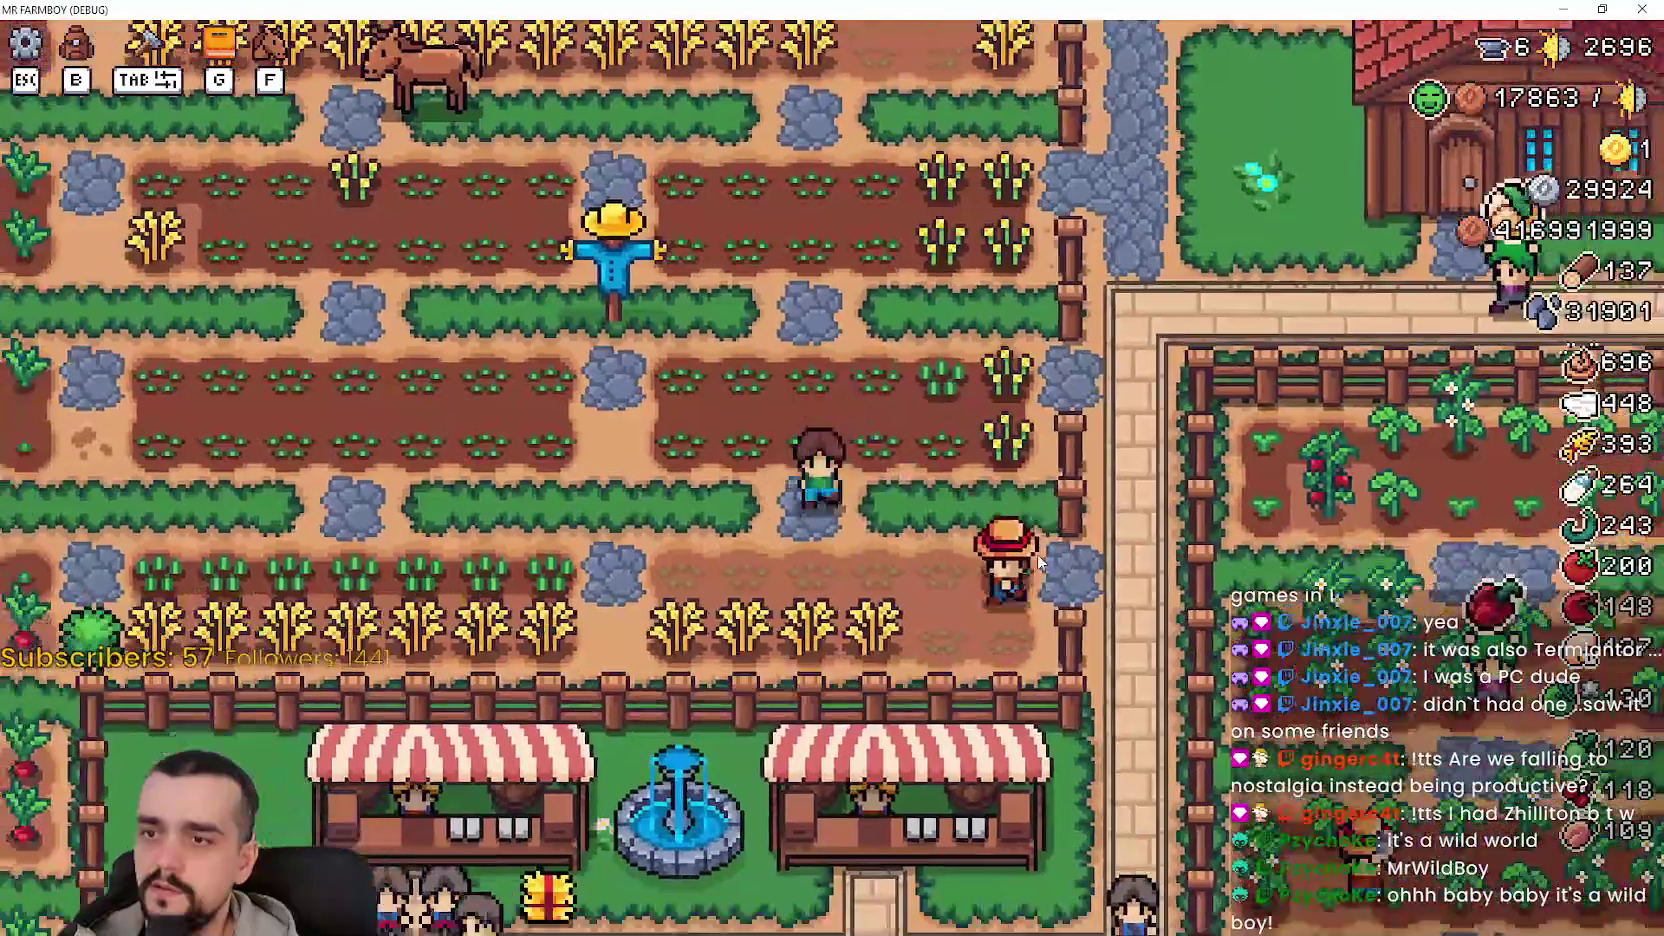
key("d")
key("a")
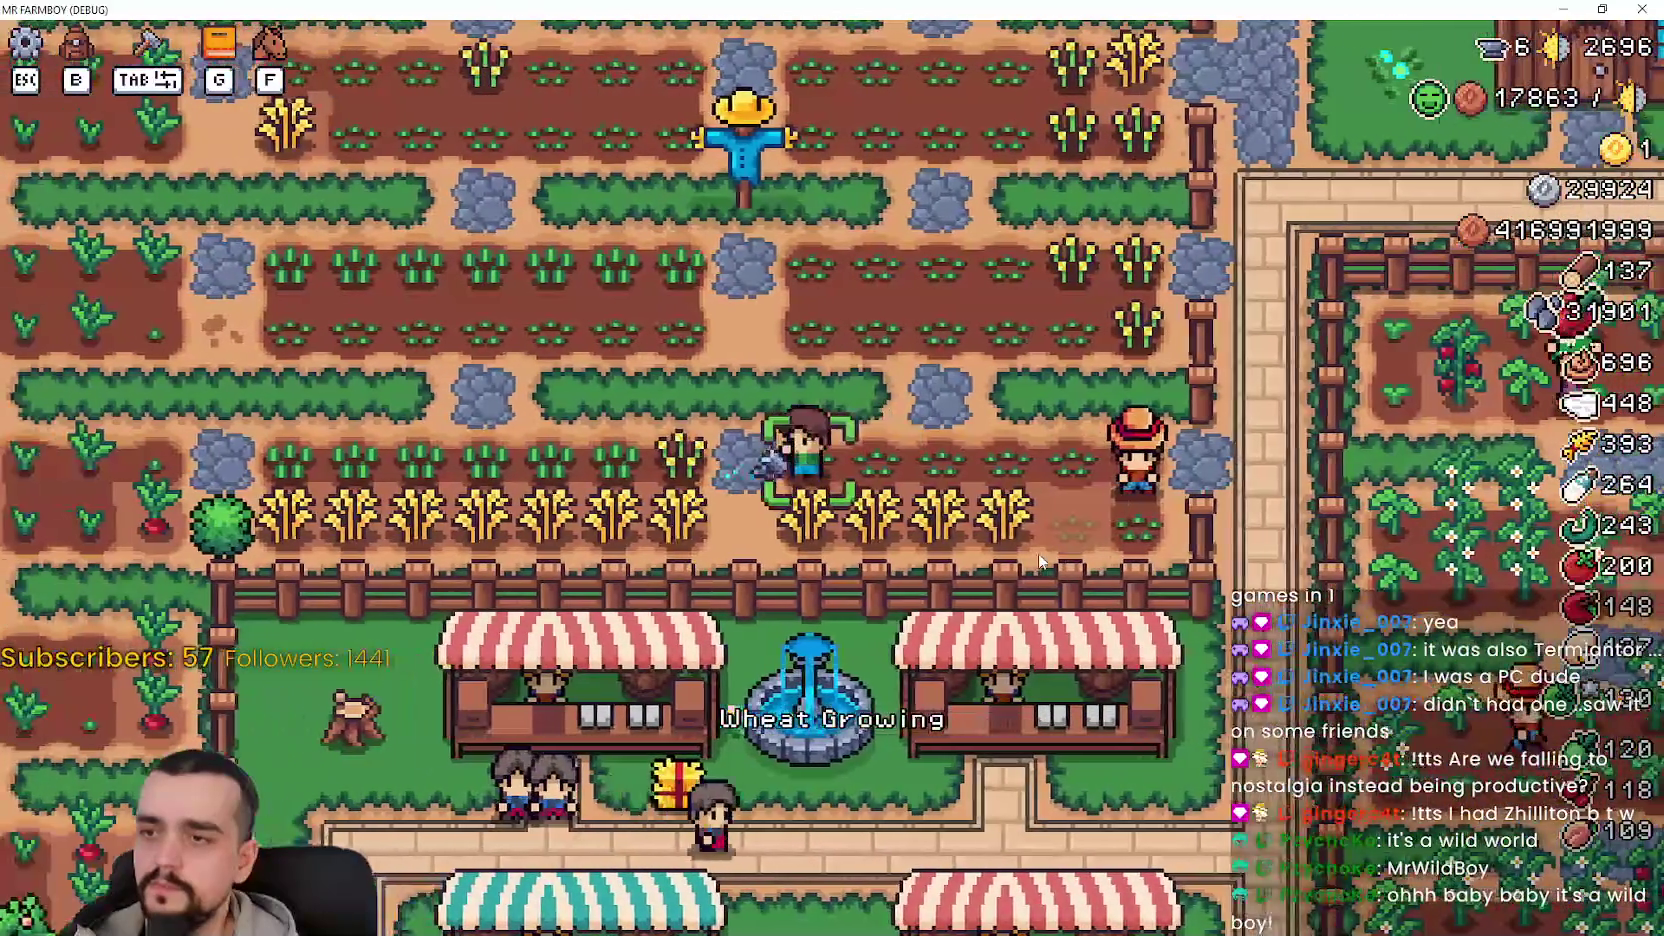
key("s")
- Harvest the first ripe wheat tiles and replant the cleared tile
left_click(1037, 549)
key("a")
left_click(1037, 549)
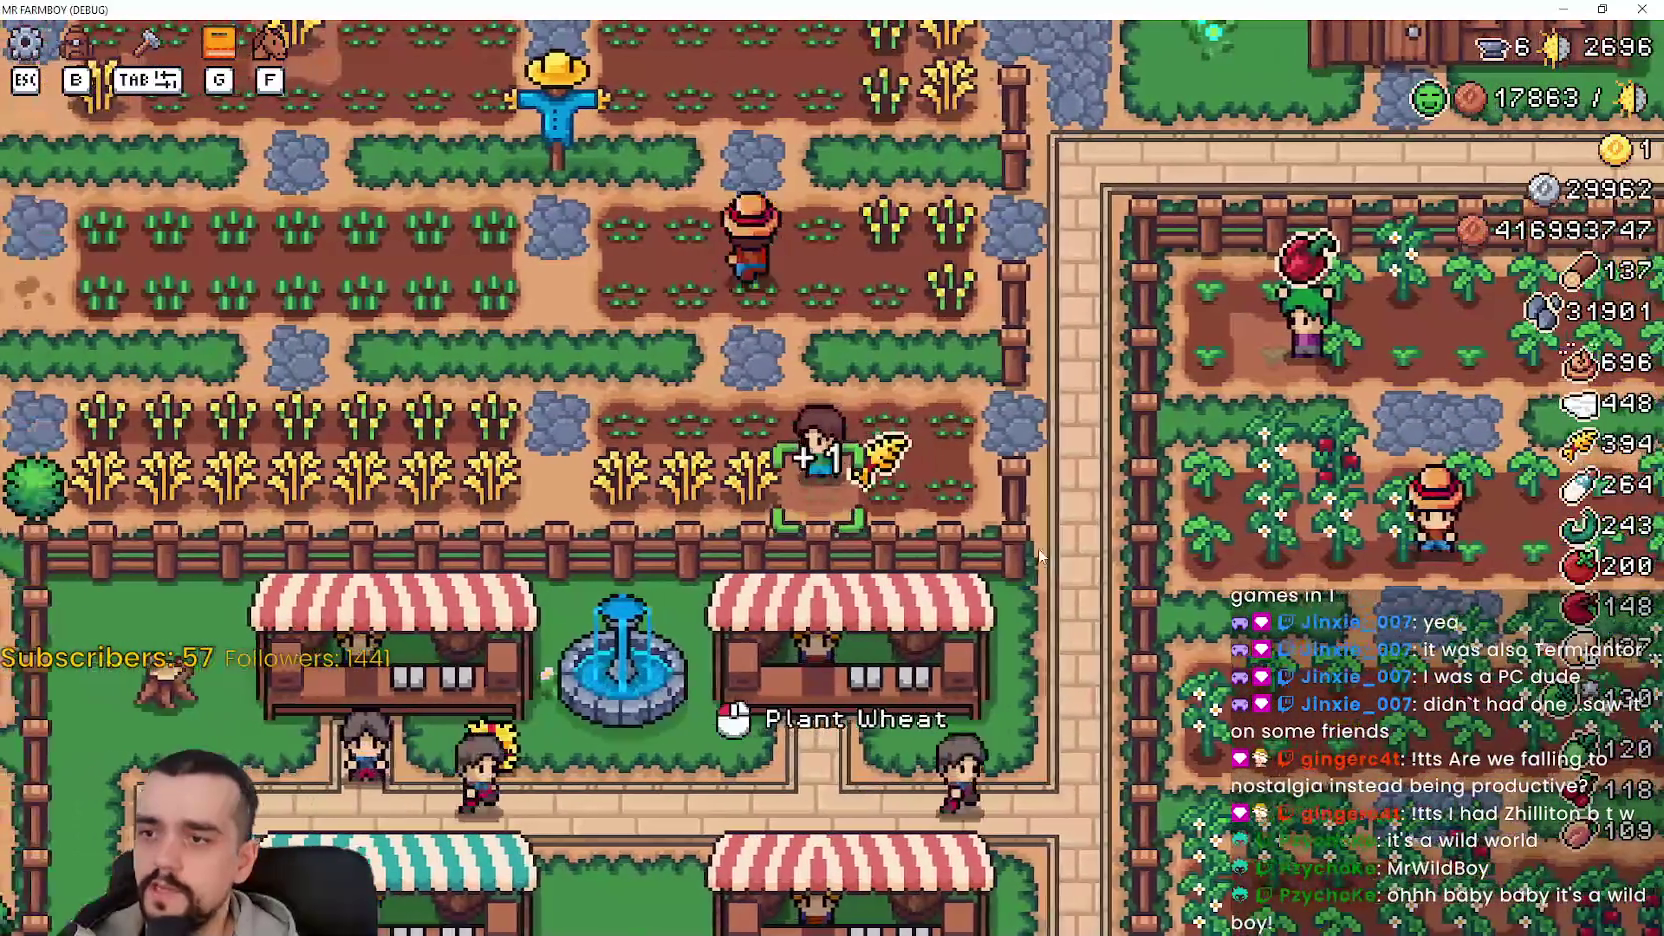
left_click(1037, 549)
key("a")
left_click(1037, 549)
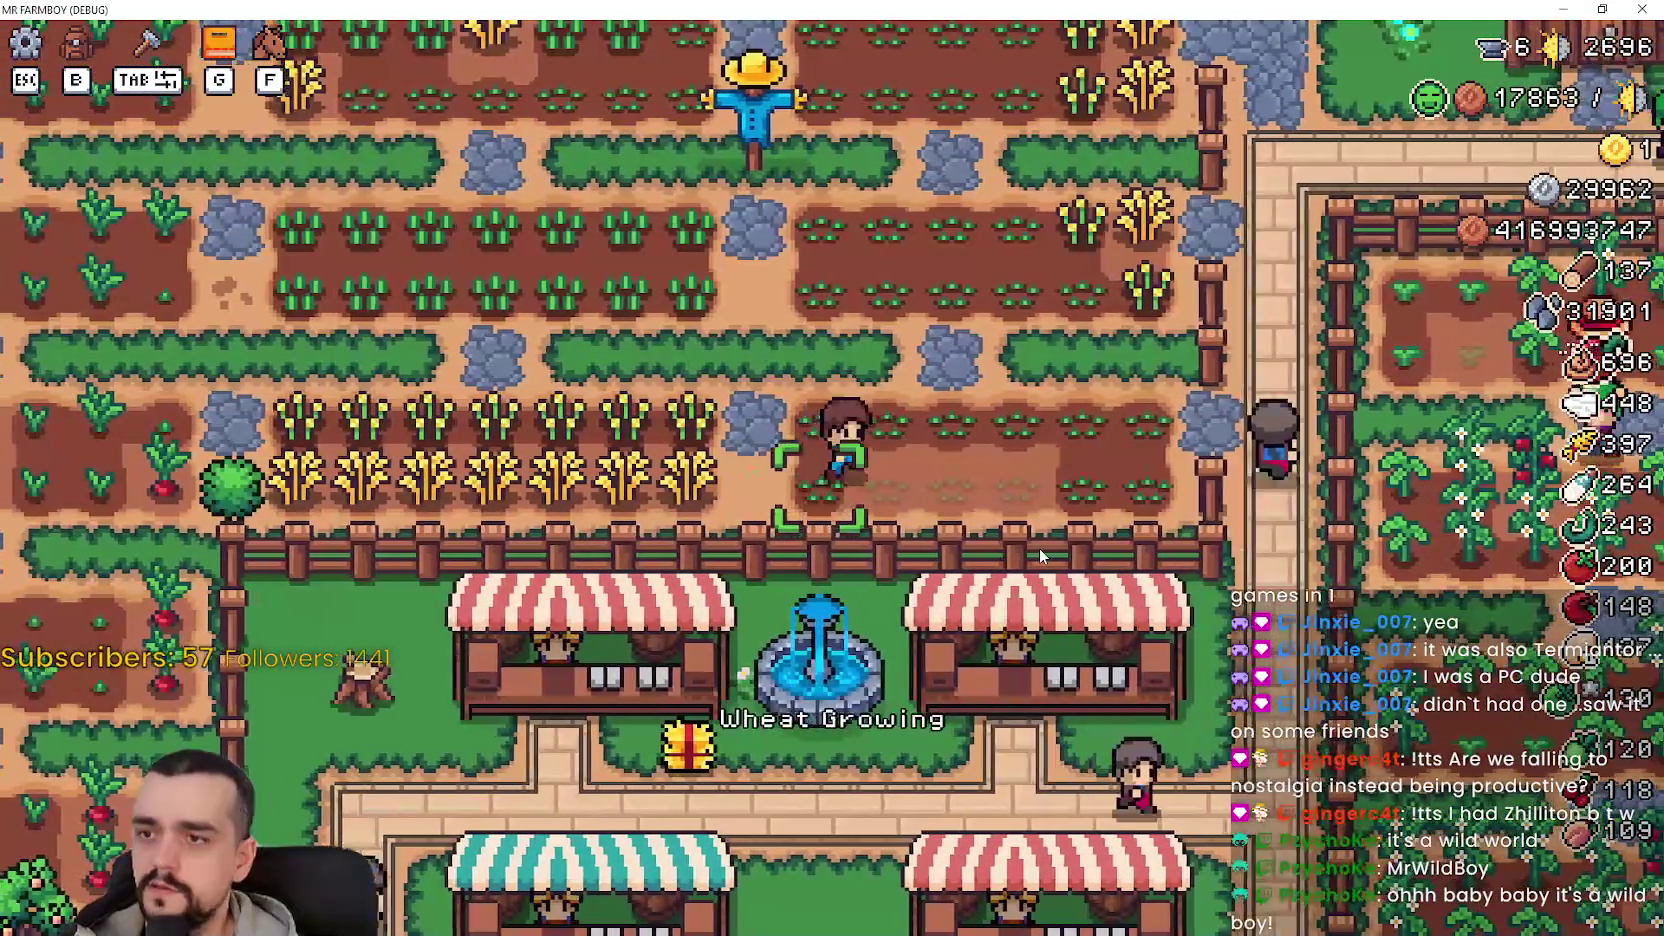
key("d")
- Harvest the rest of the ripe wheat row, moving left along it
key("a")
left_click(1039, 549)
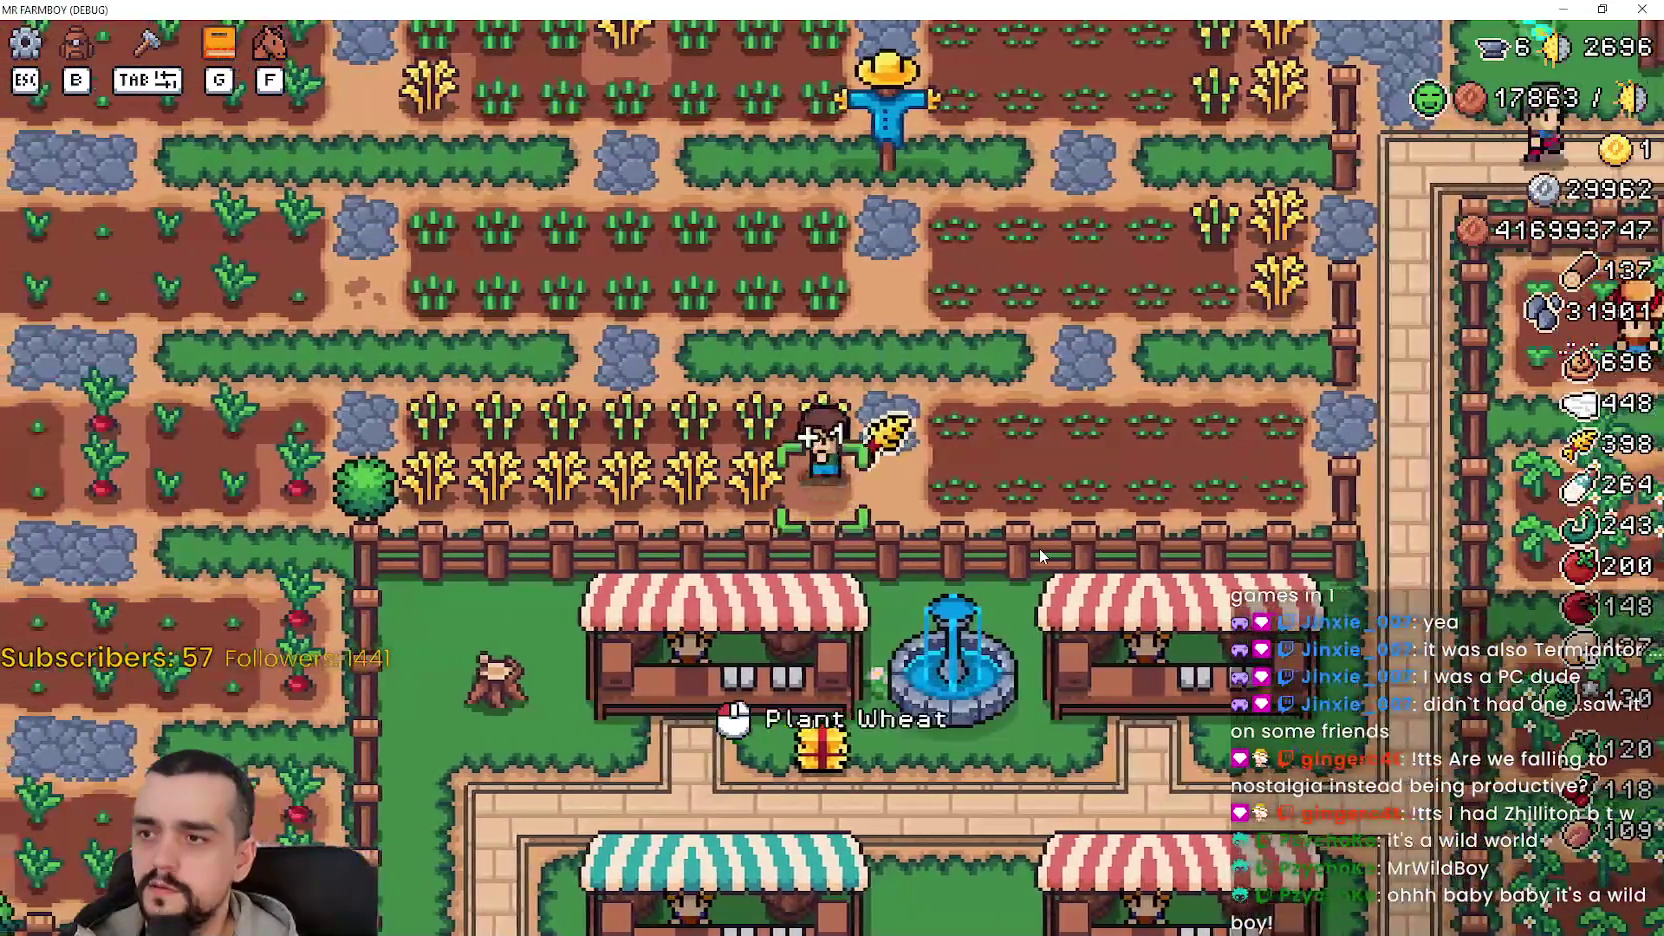
left_click(1039, 549)
left_click(1039, 549)
key("a")
left_click(1039, 549)
left_click(1039, 549)
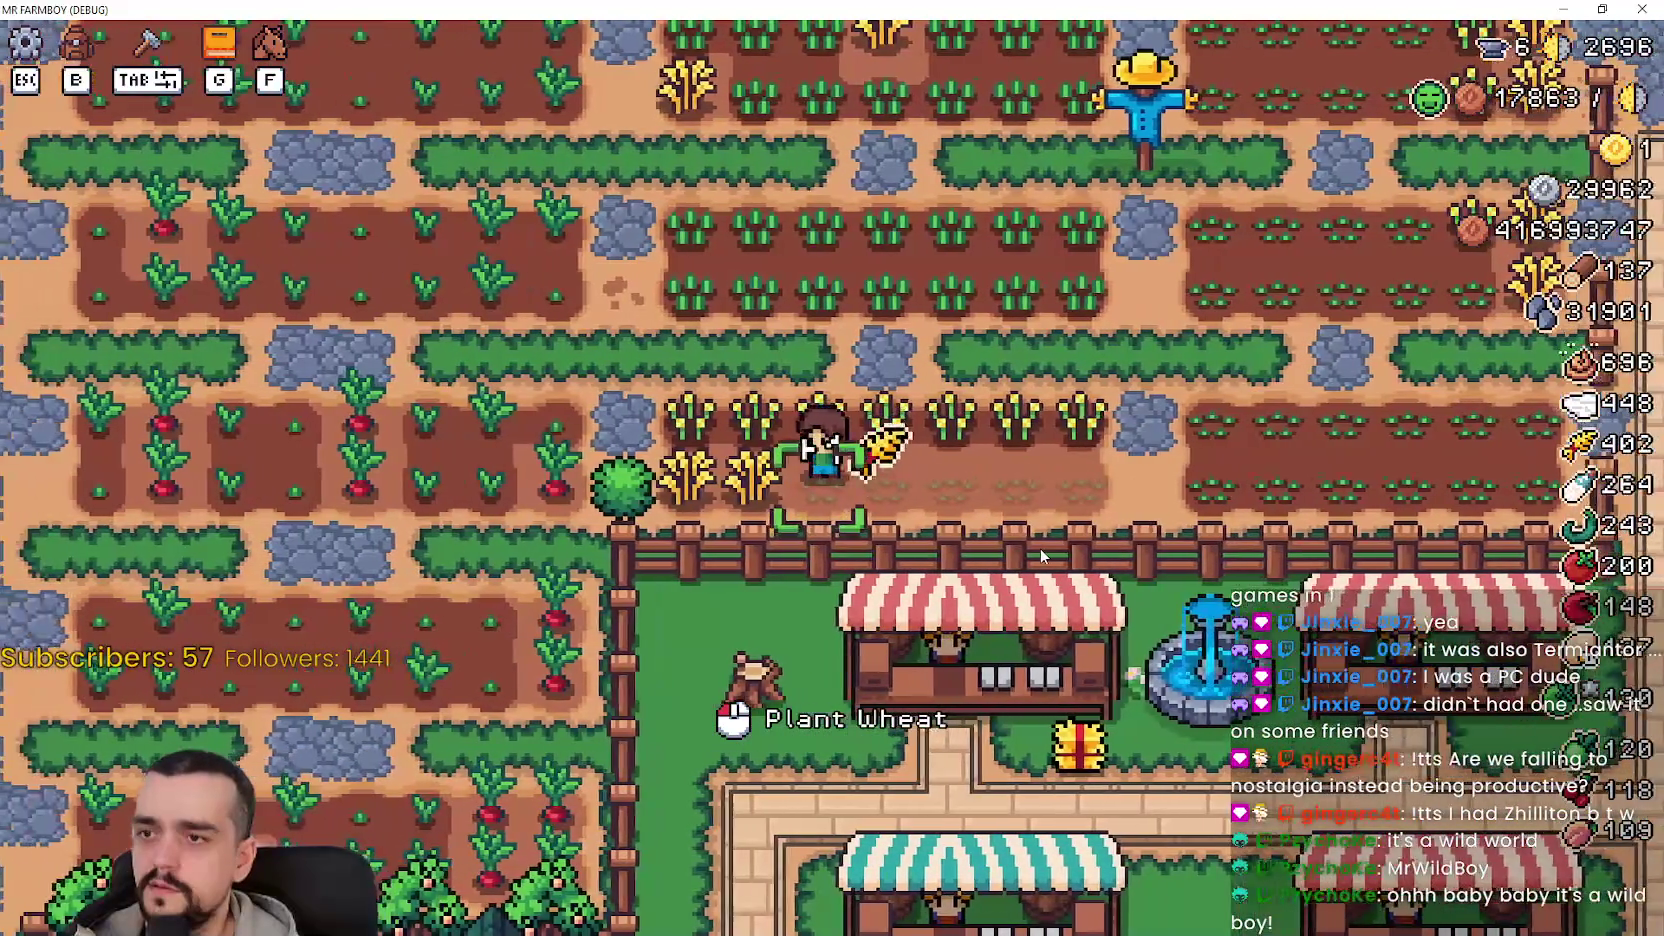
left_click(1040, 549)
left_click(1040, 549)
- Replant wheat on the cleared tiles along the row
left_click(1040, 549)
key("d")
left_click(1040, 549)
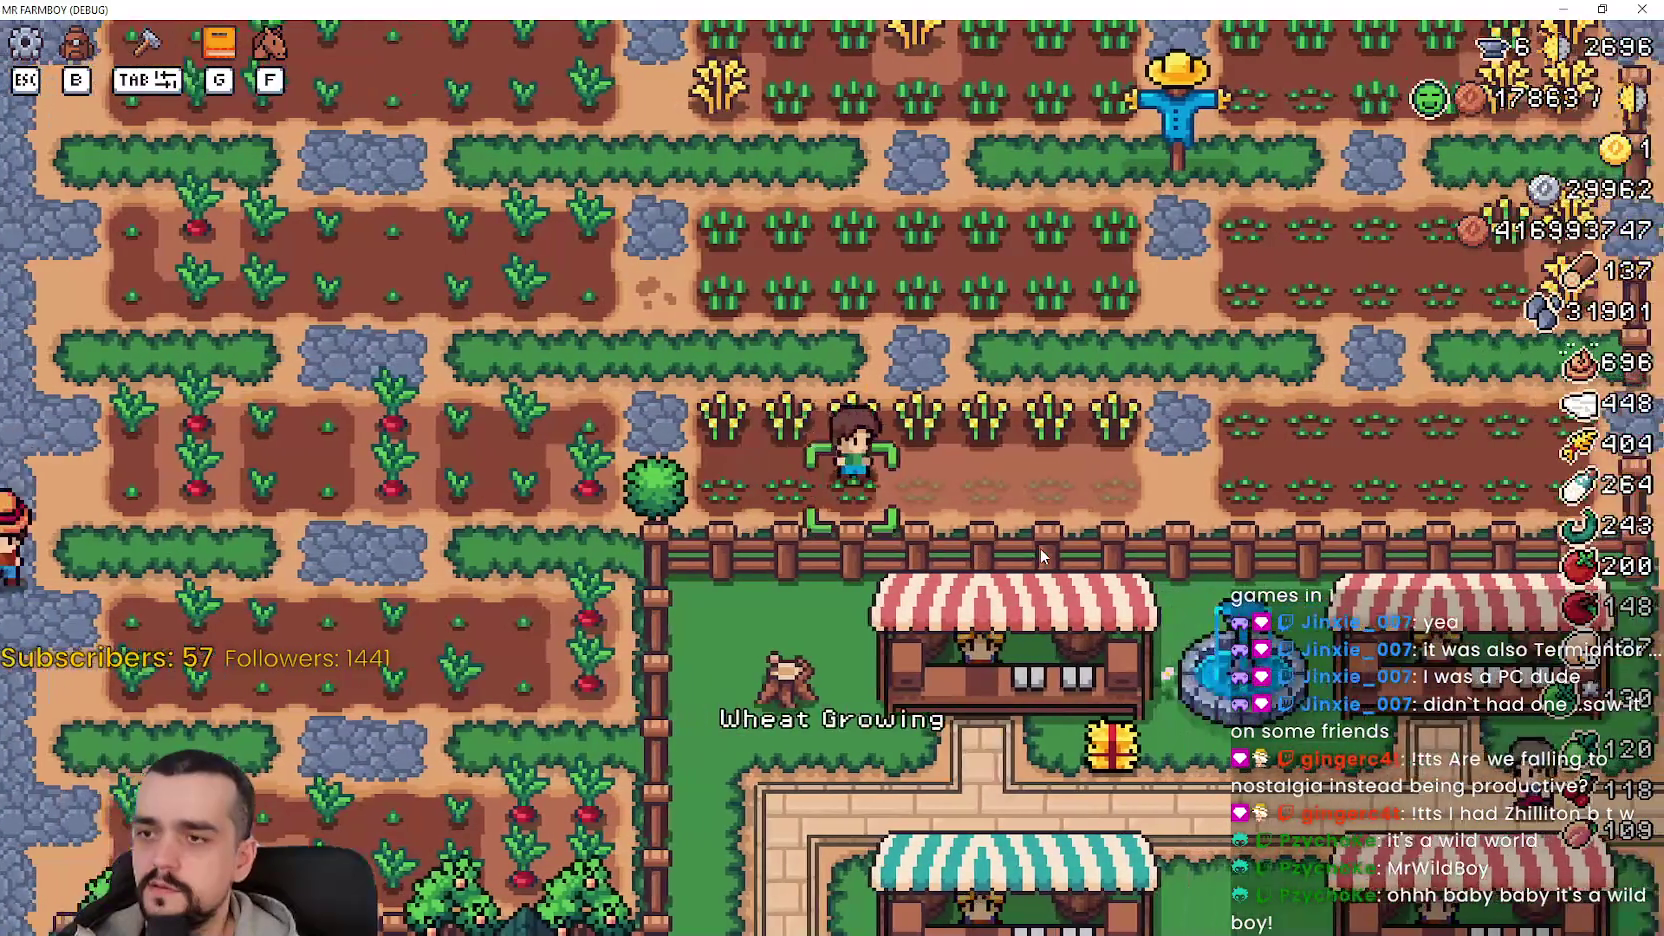
left_click(1040, 549)
left_click(1040, 549)
- Harvest the upper wheat row rightward, using the horse, then bring up the Crafting list
key("a")
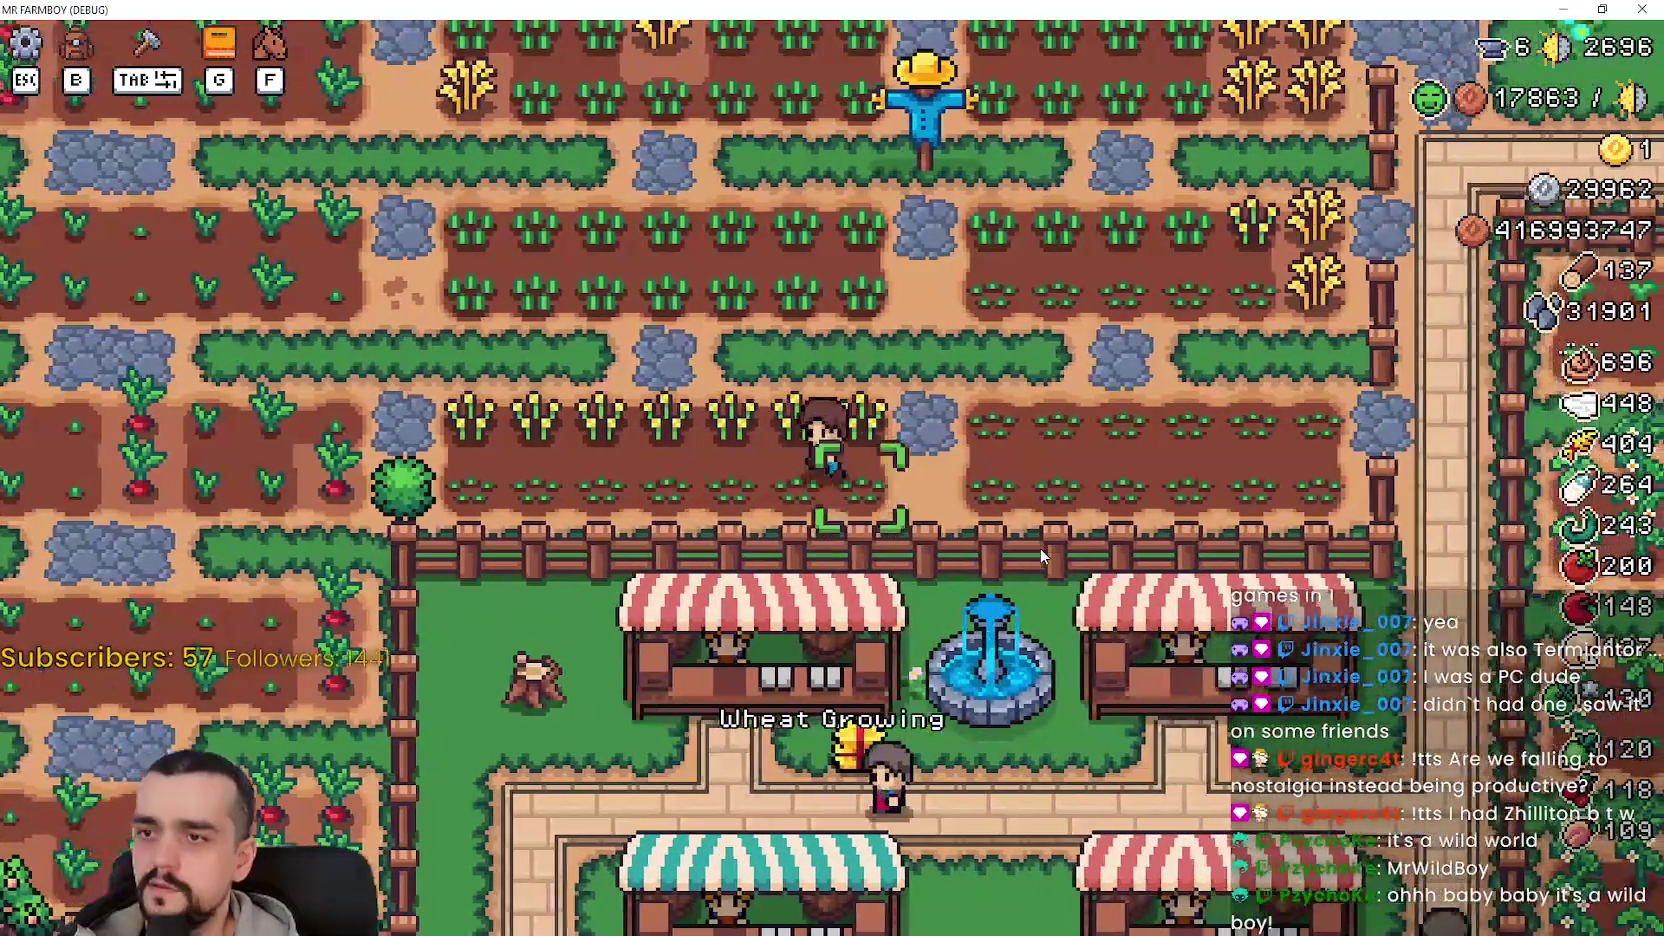
key("w")
key("w")
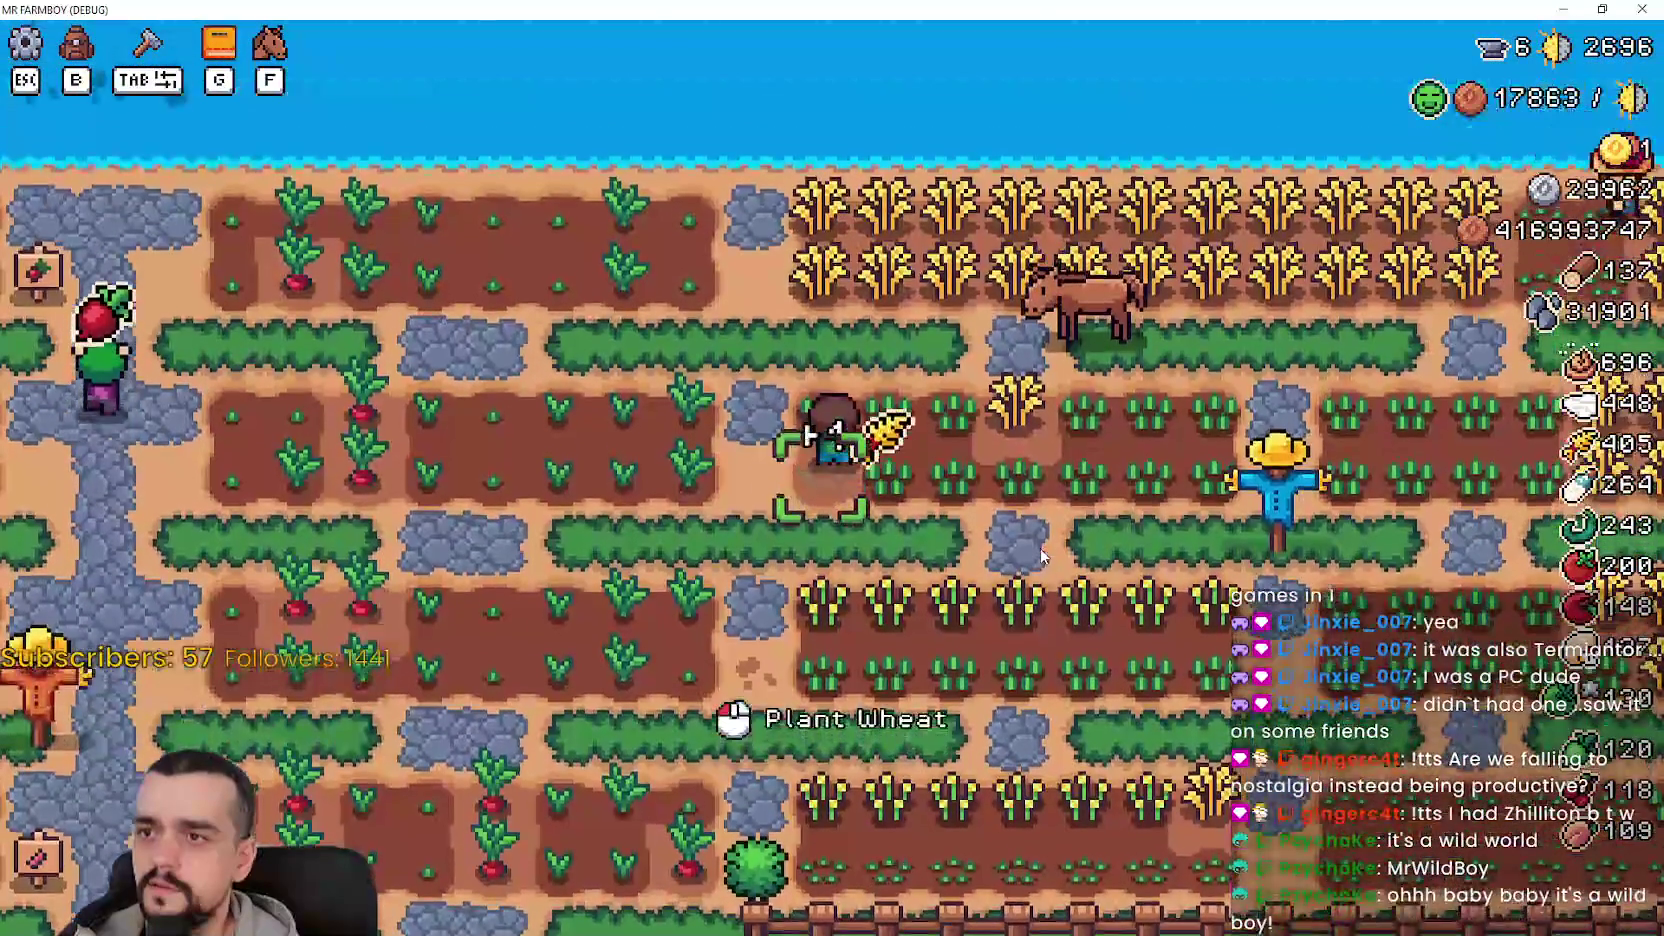
key("d")
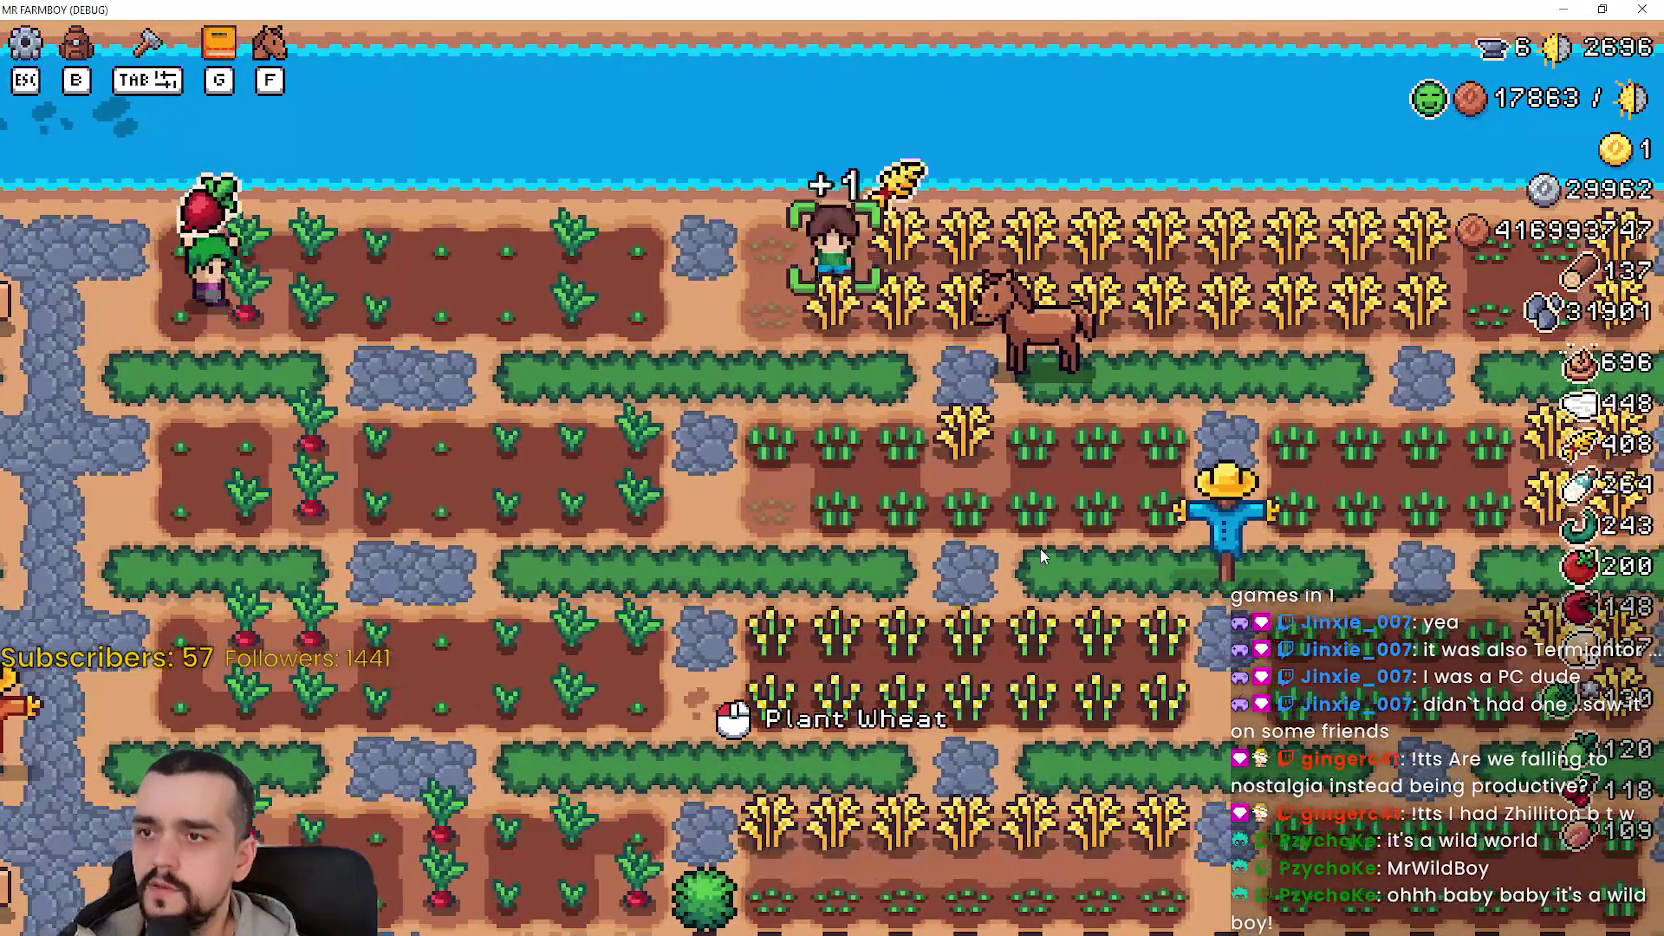
key("d")
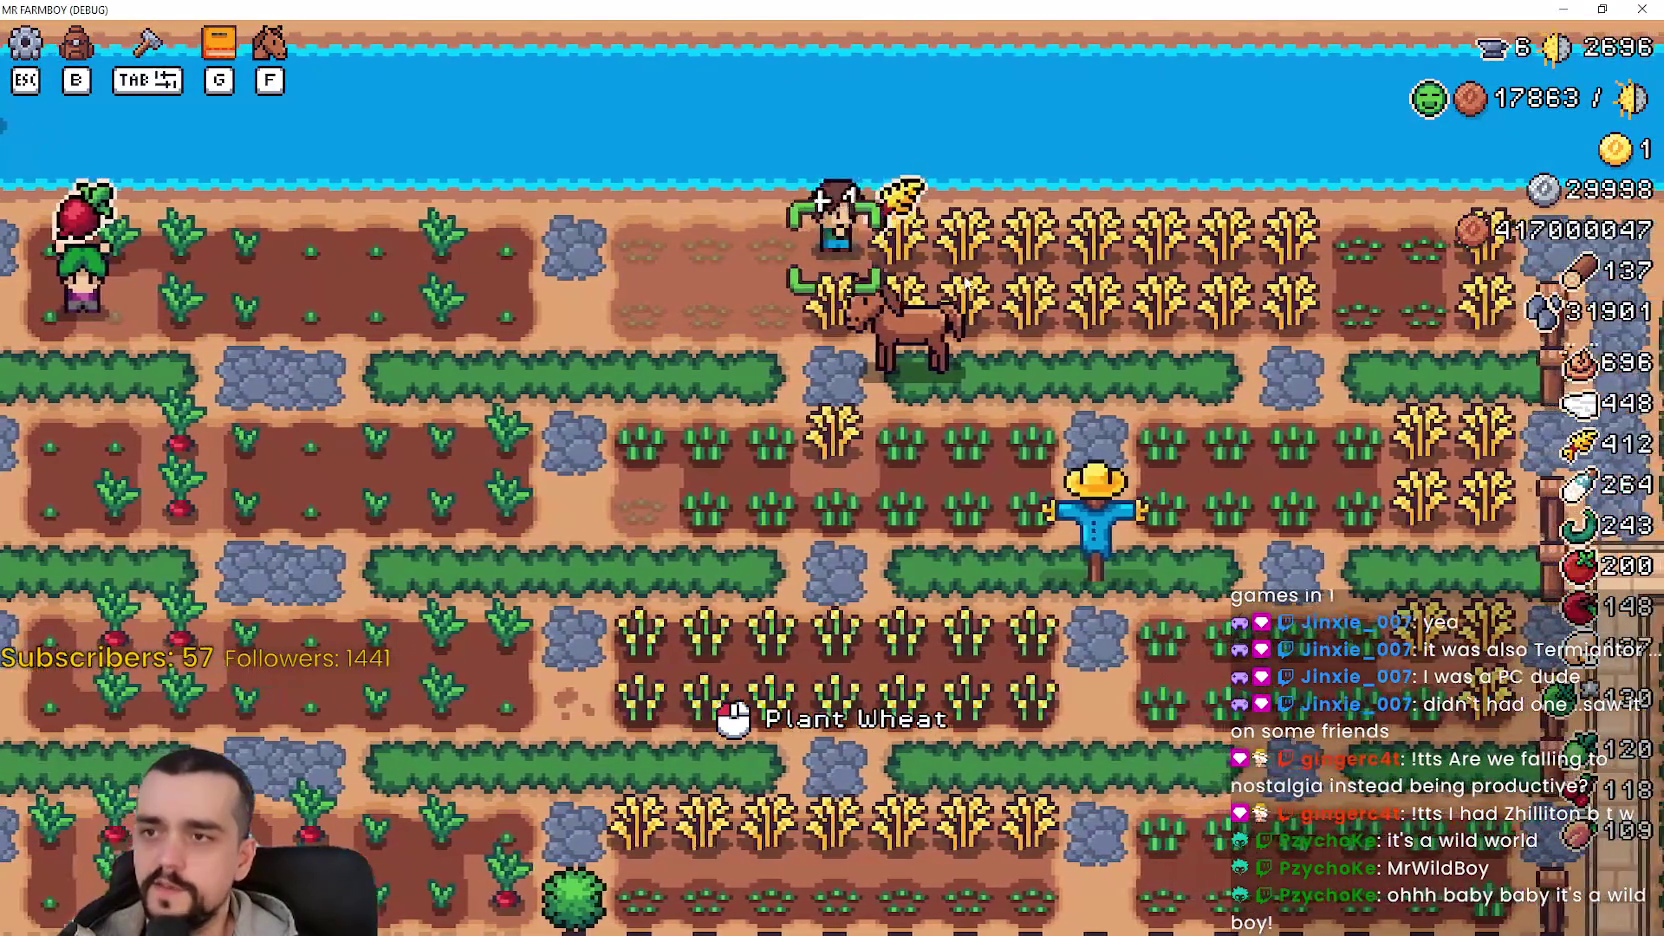
key("f")
key("f")
key("d")
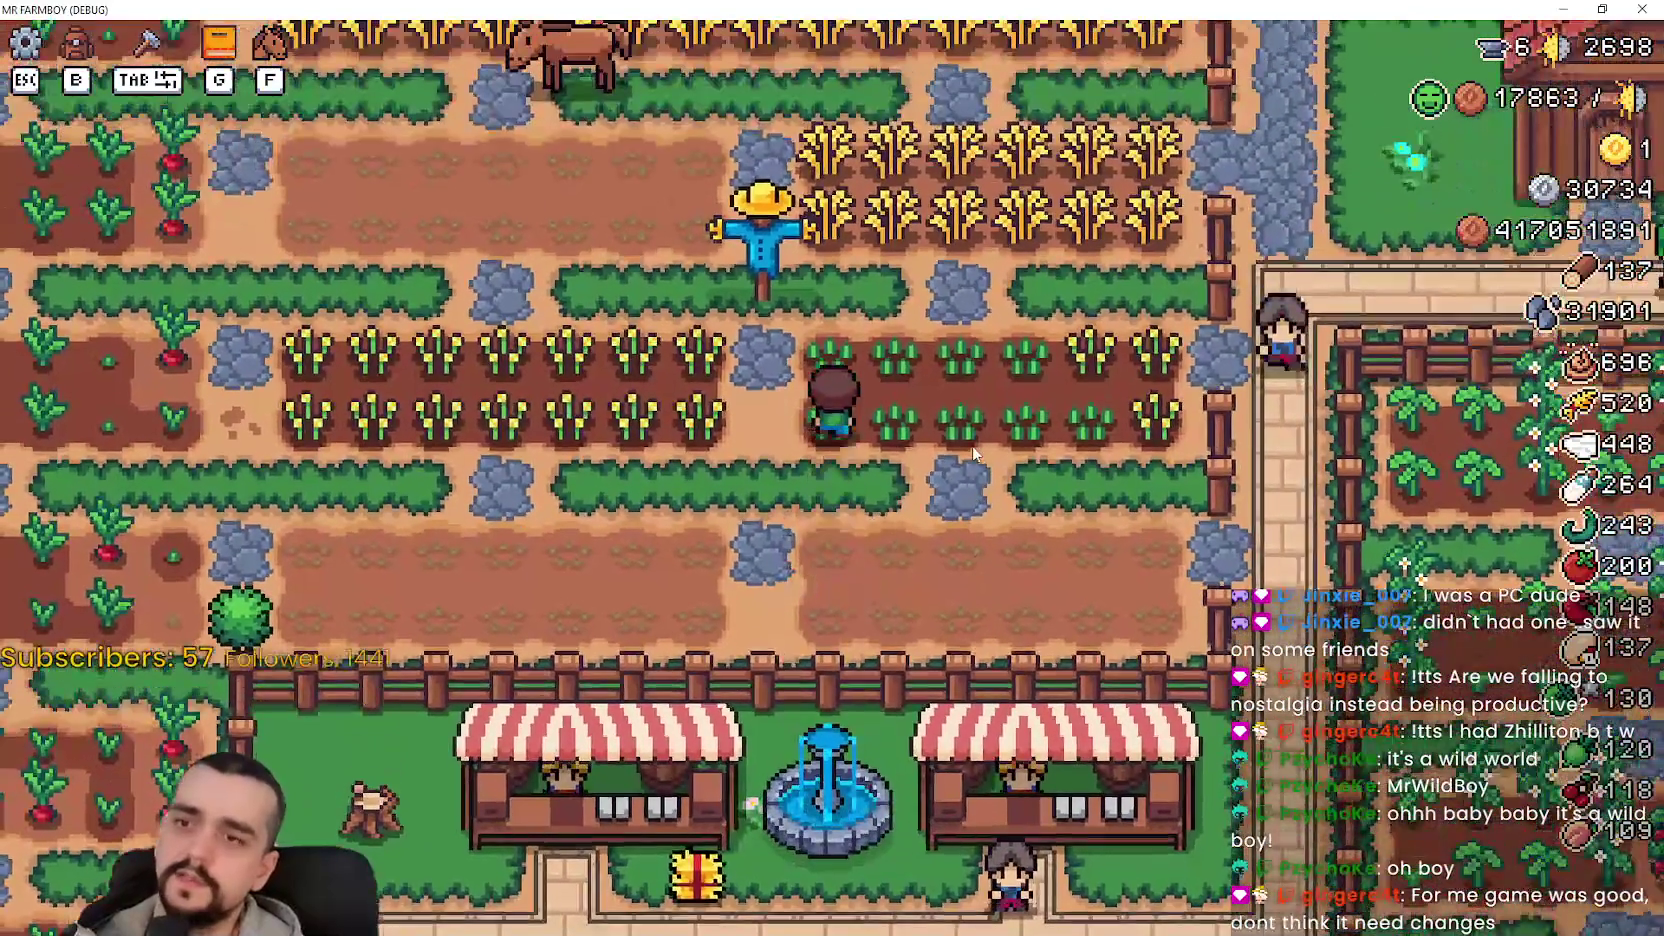
key("Tab")
scroll(60, 400, "up", 1)
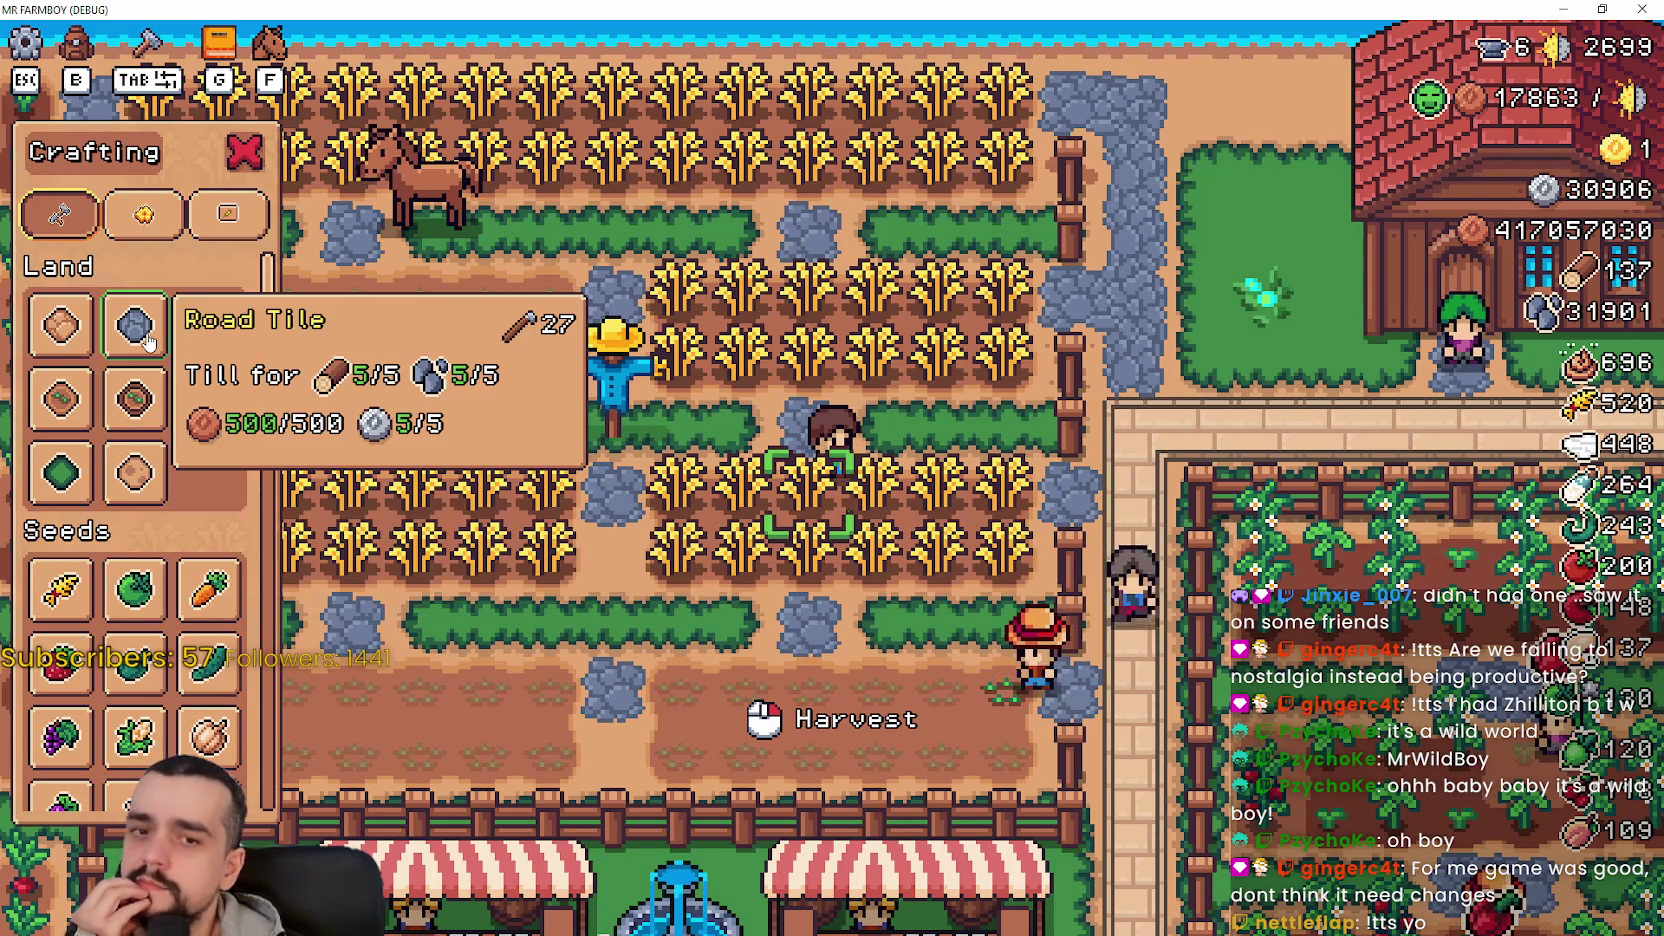
- Close the Crafting list and briefly check the advancements list
key("a")
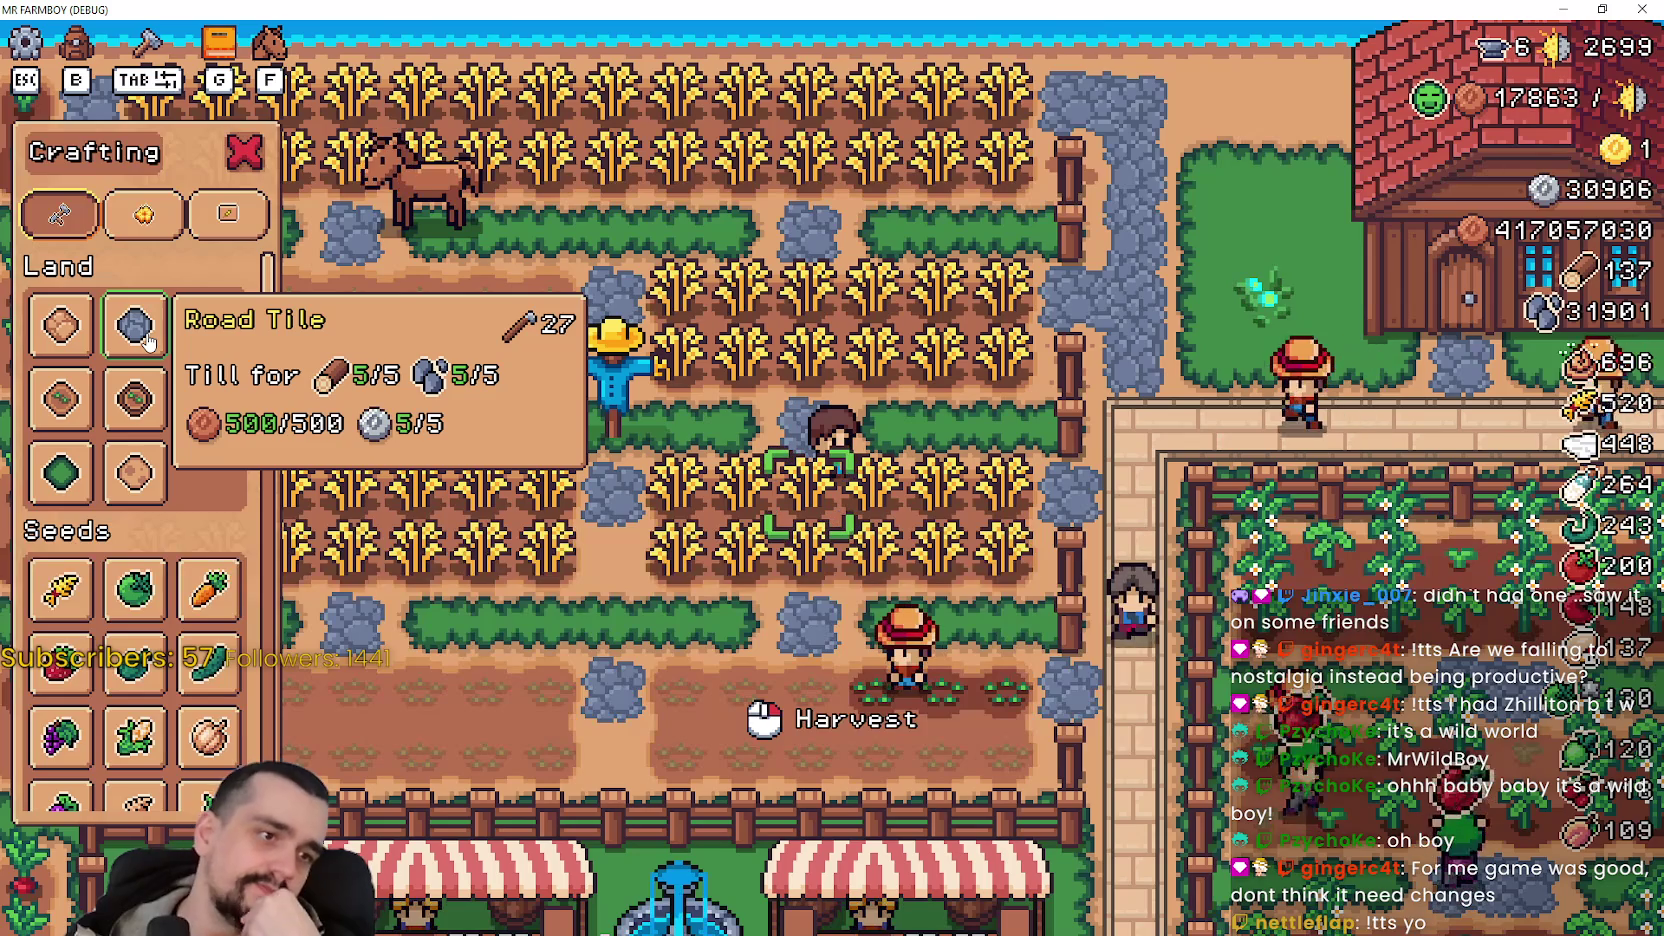
key("d")
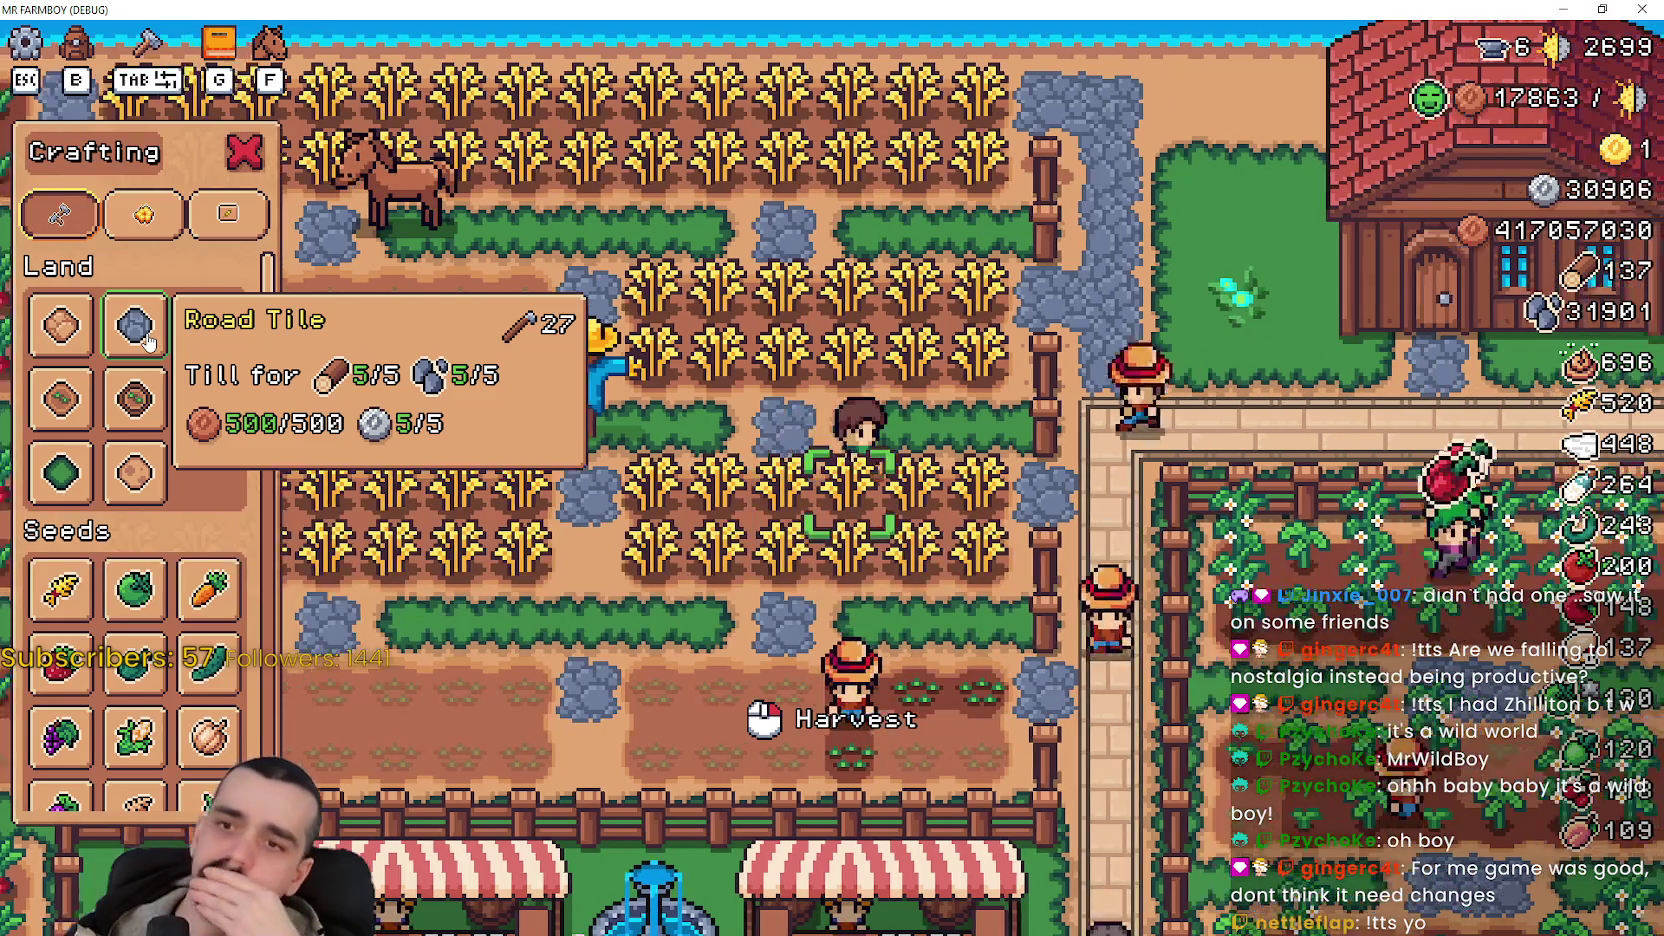
key("w")
key("Tab")
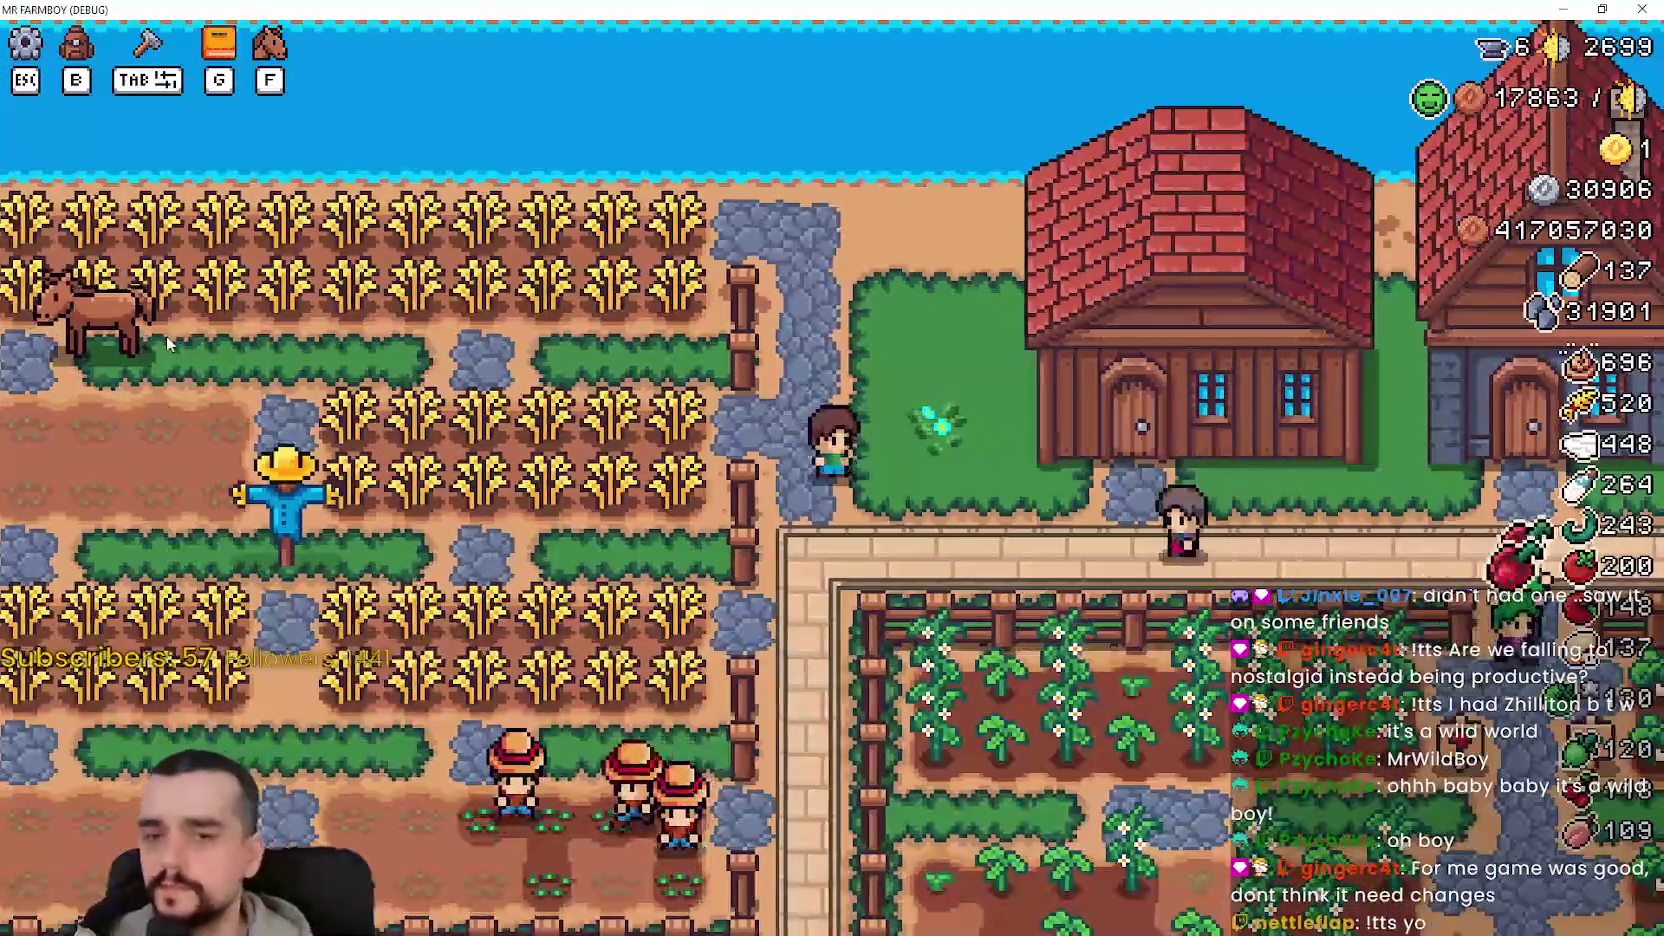
key("g")
key("g")
- Ride the horse through the village to the Player House, view its upgrades, then stop the game
key("d")
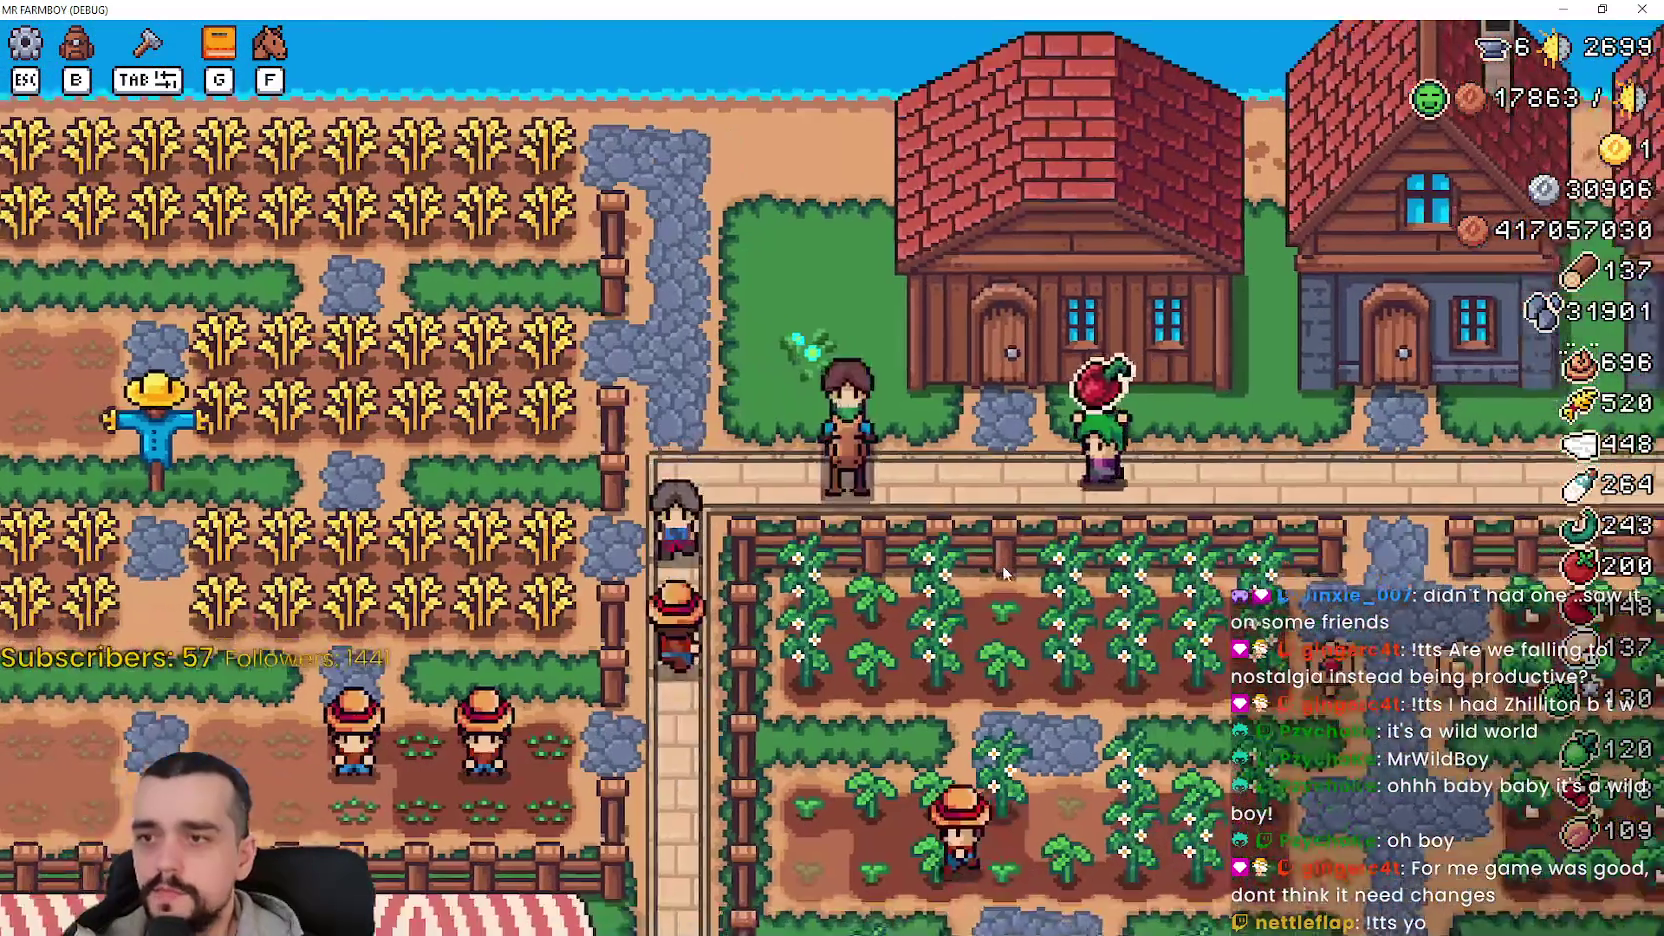
key("f")
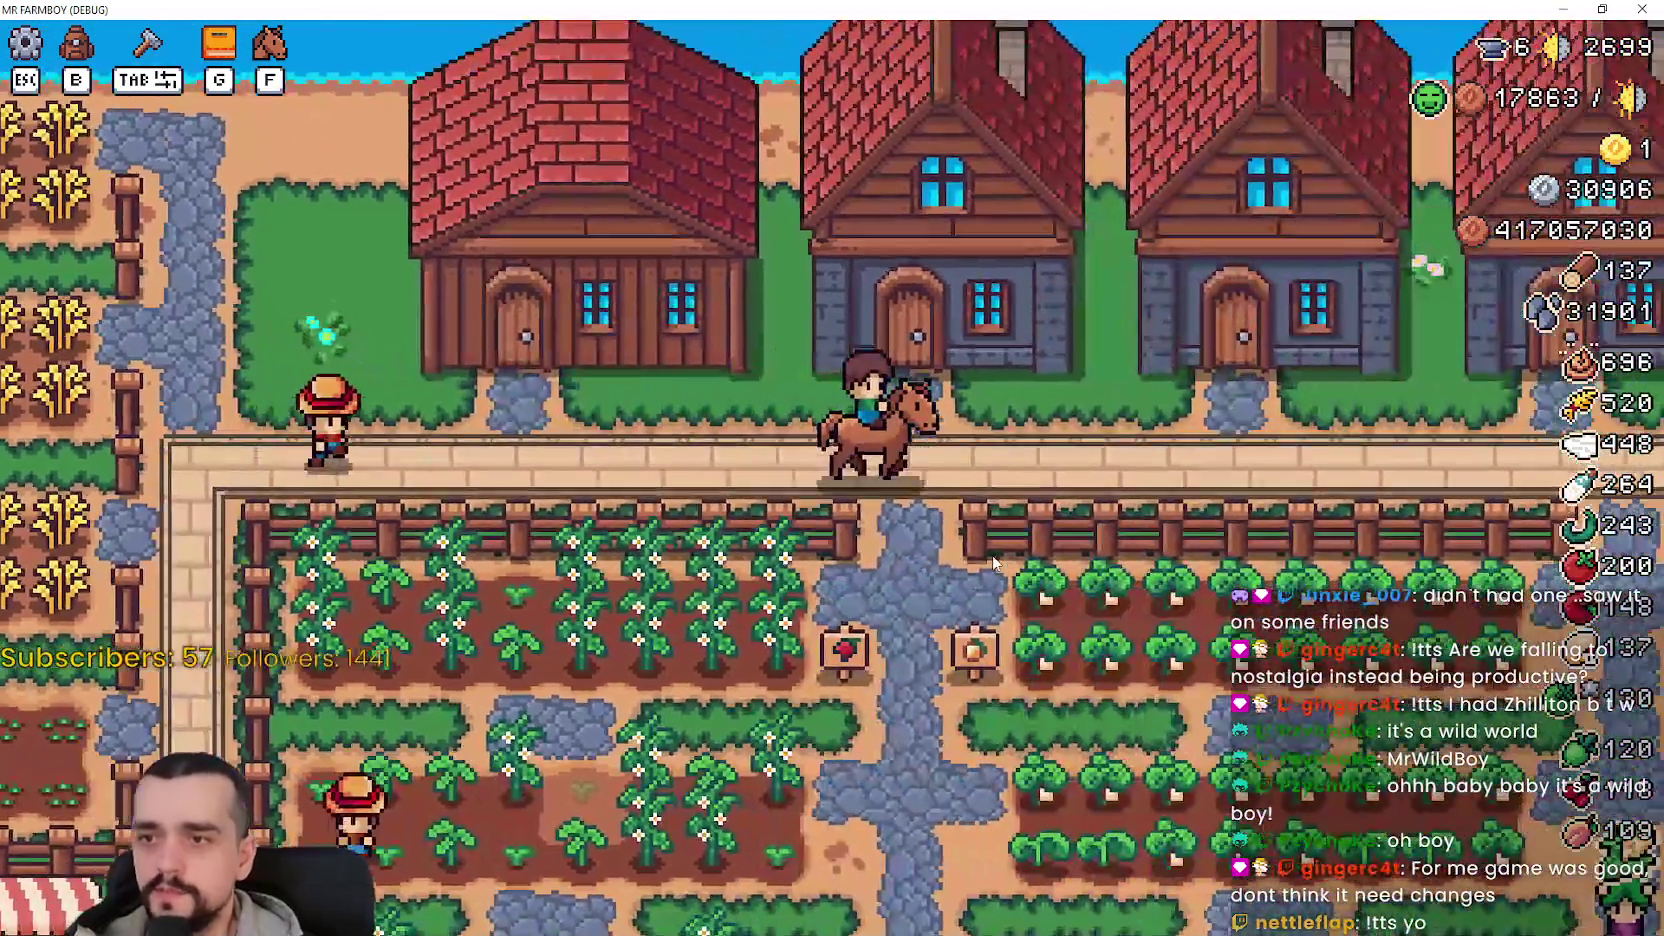
key("s")
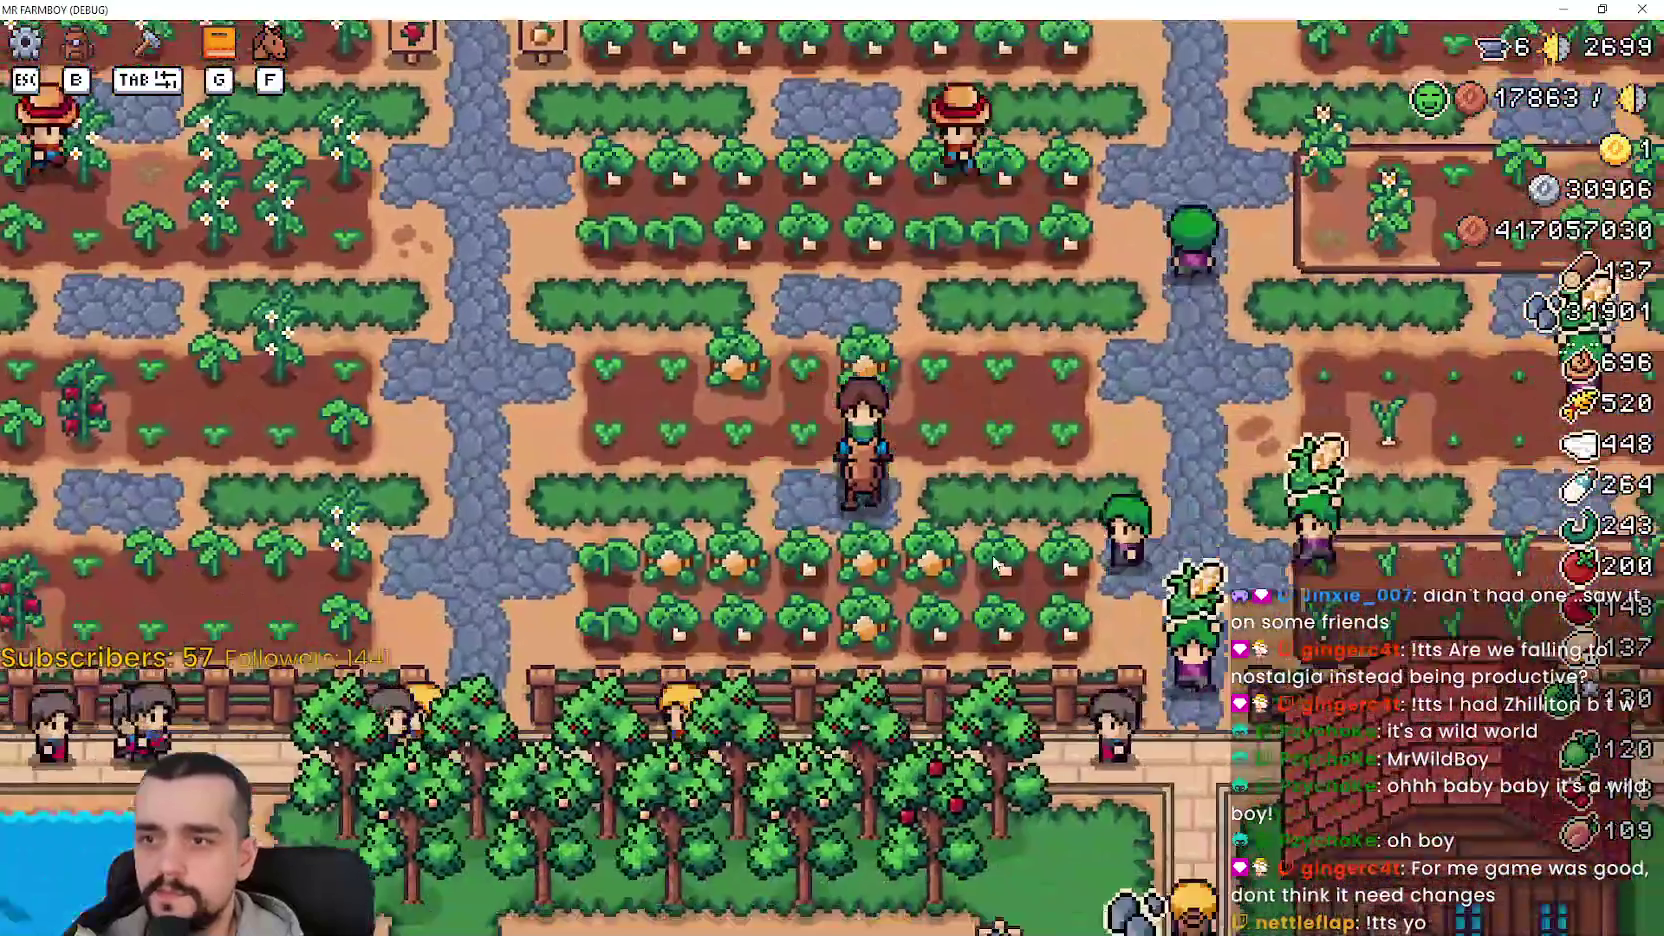
key("s")
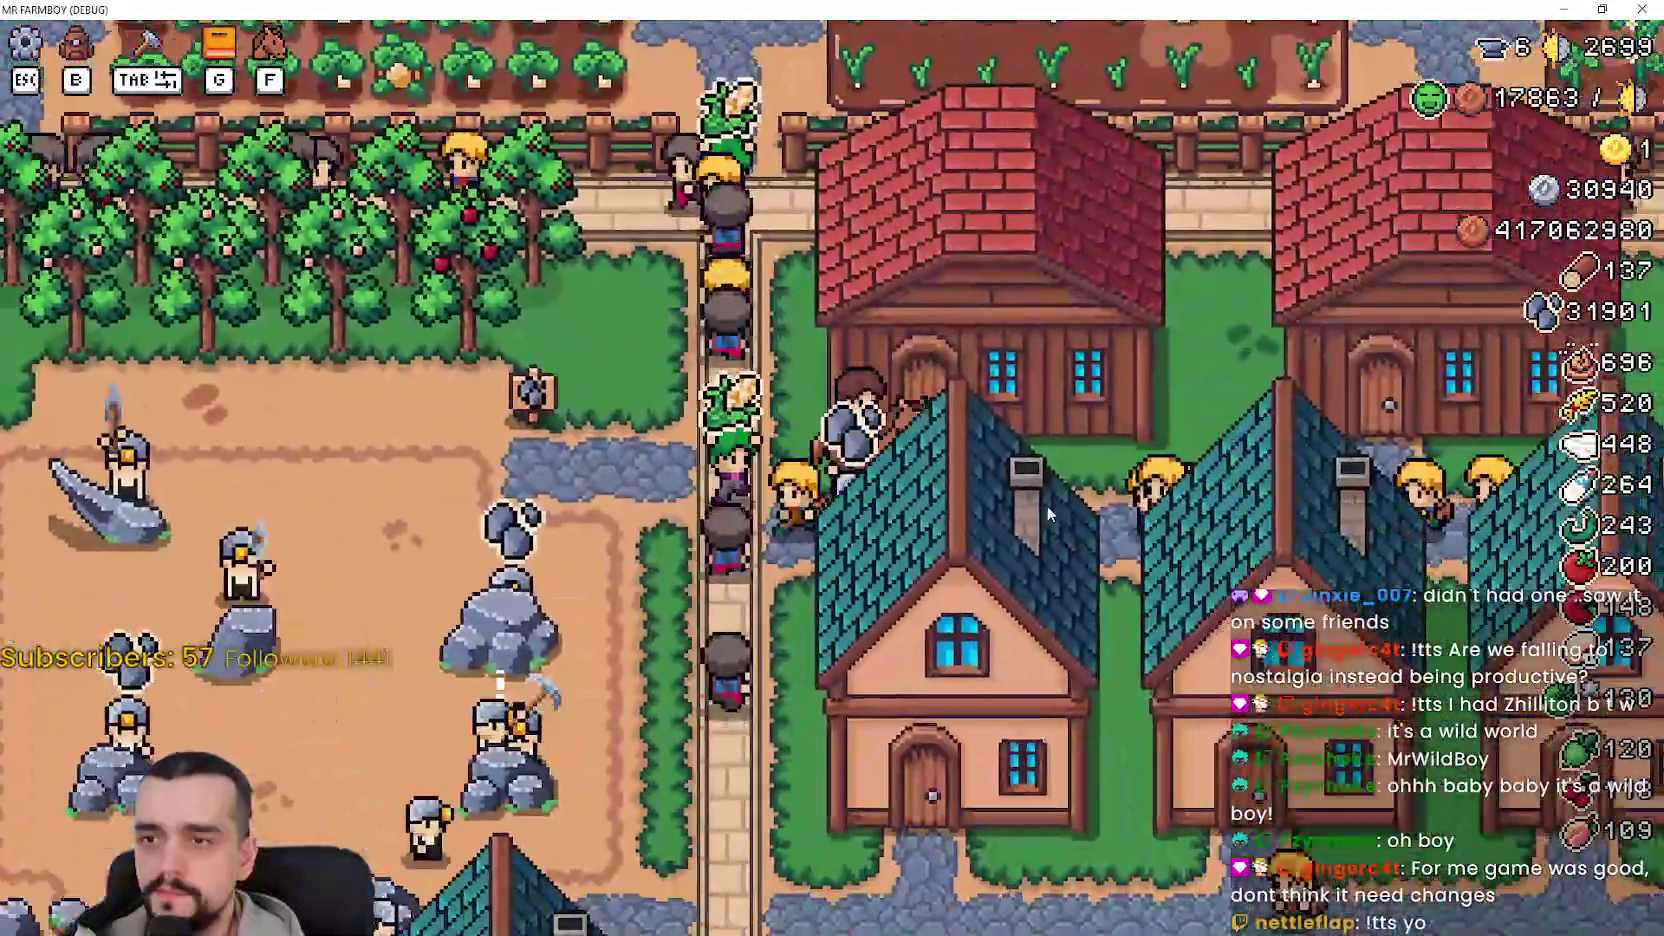
key("d")
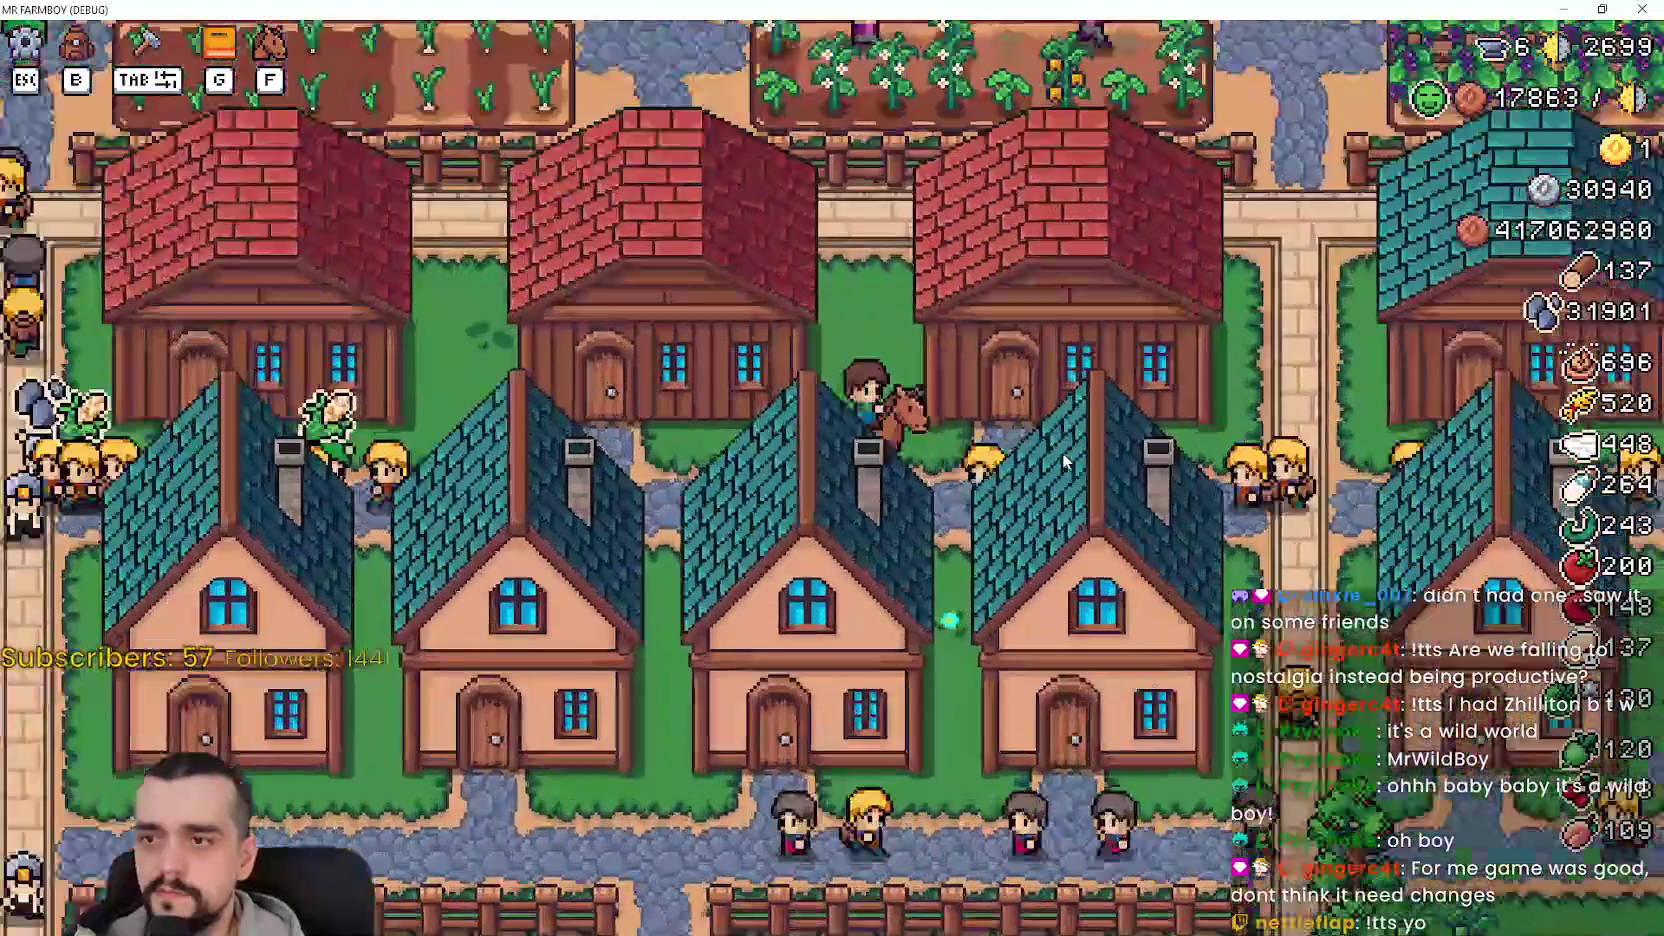
key("d")
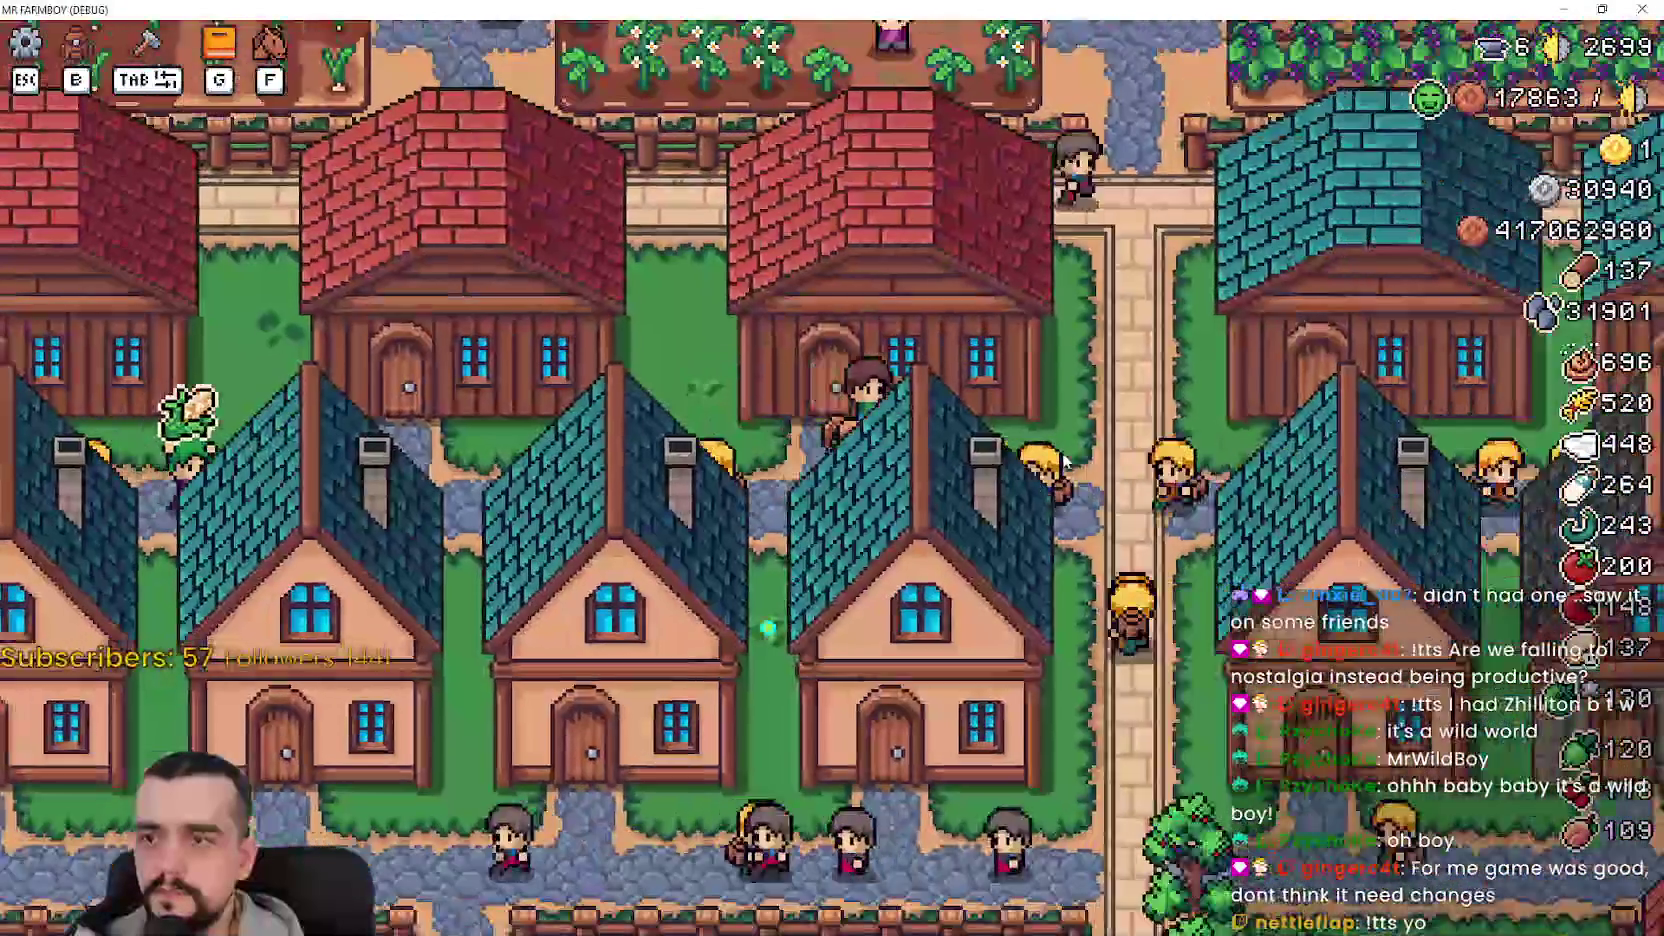
key("s")
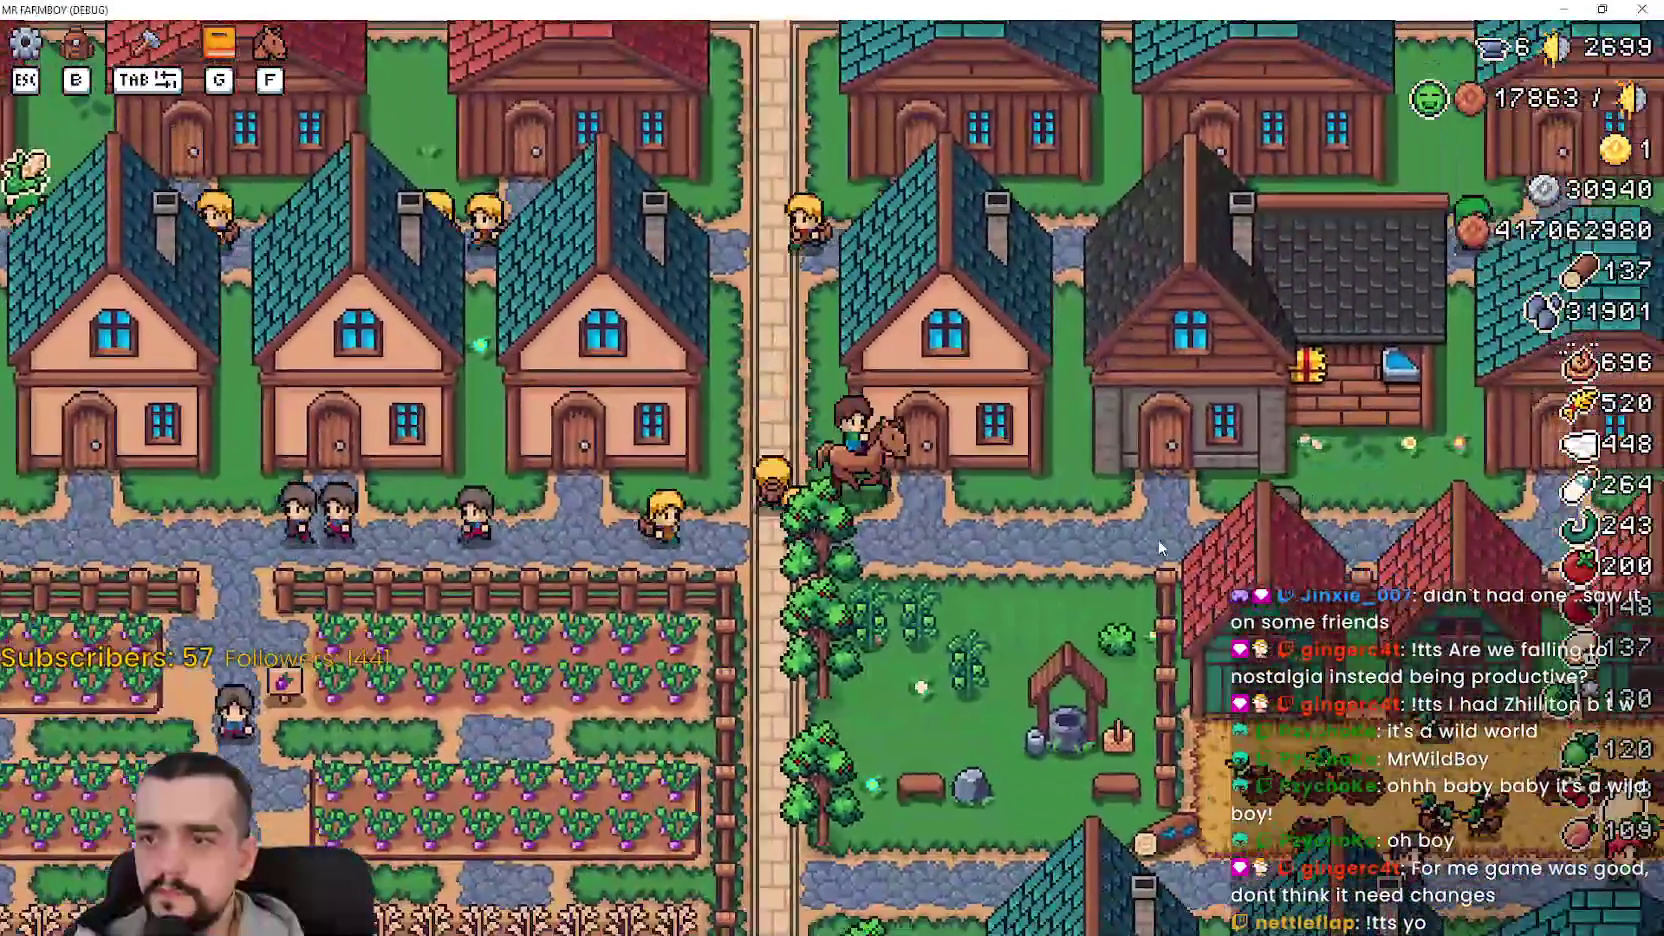
key("d")
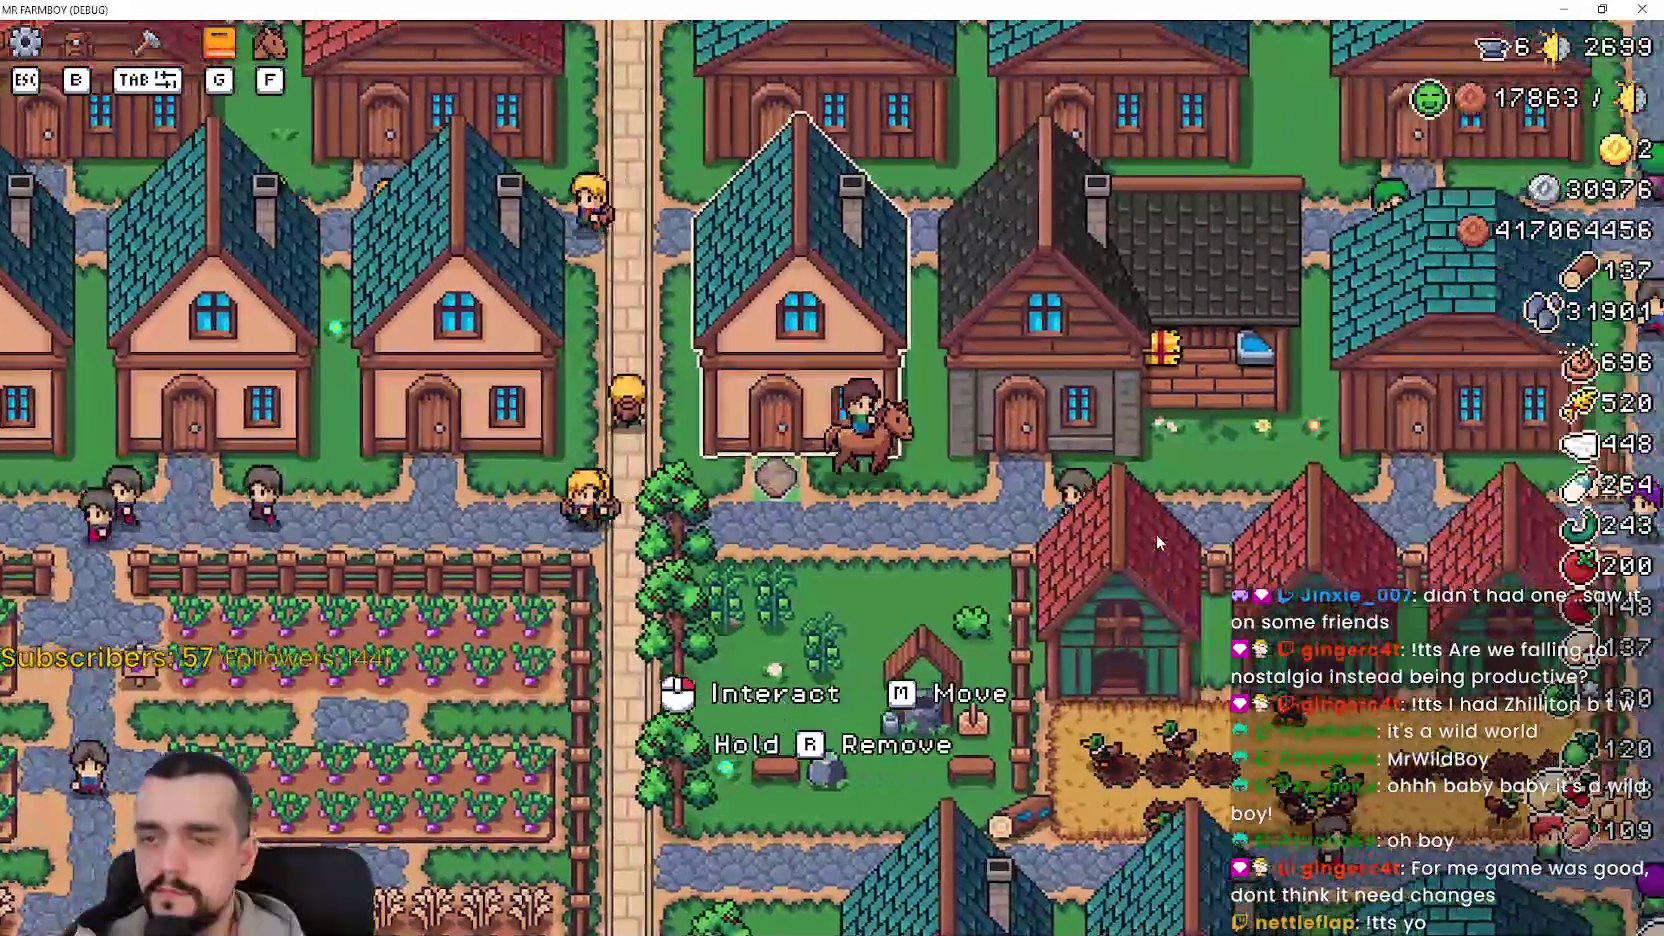
left_click(1157, 533)
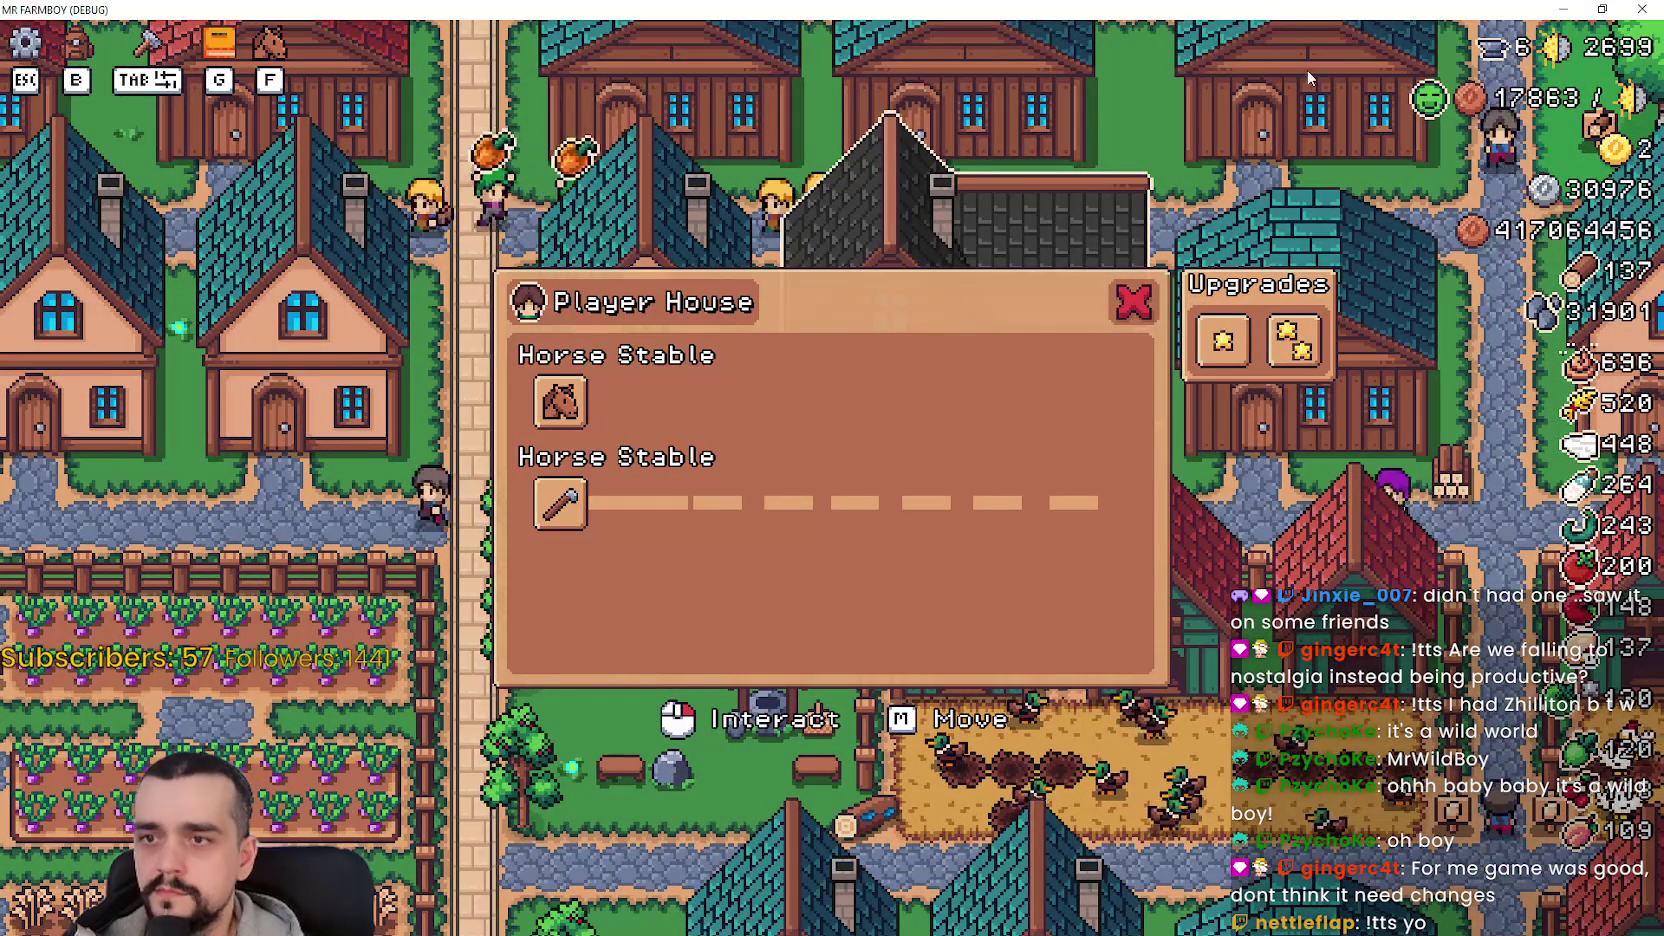
left_click(1604, 8)
left_click(1444, 39)
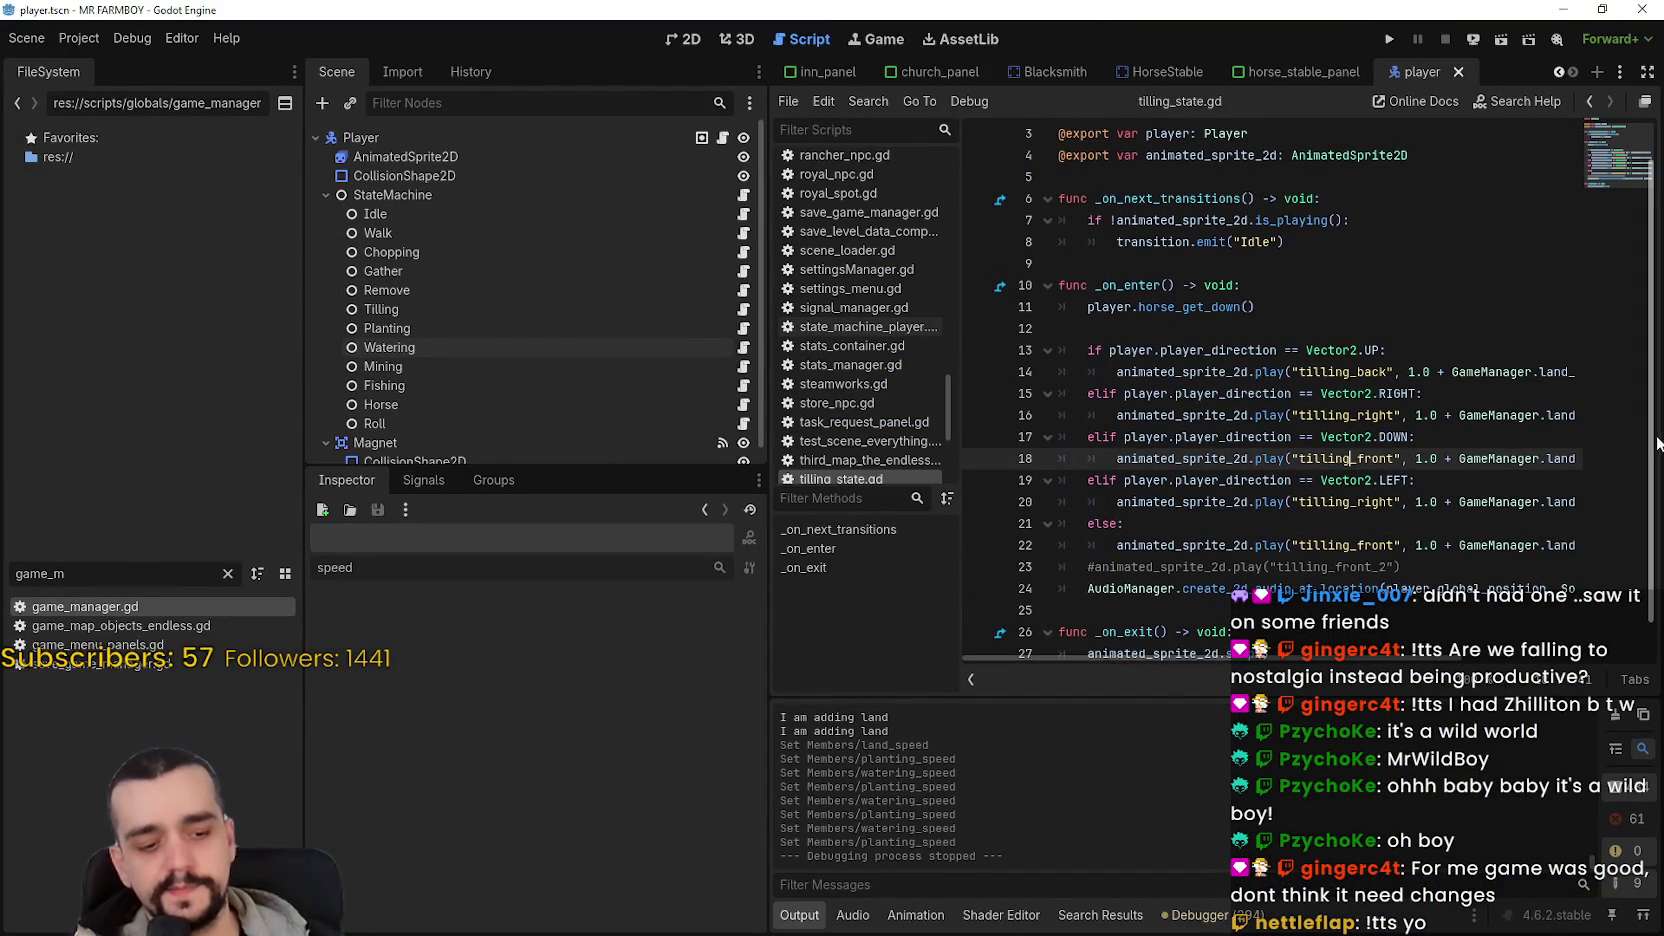
- Scroll through tilling_state.gd, select then deselect lines 22–28, and switch to the shared Unreal screenshot
scroll(1657, 443, "down", 2)
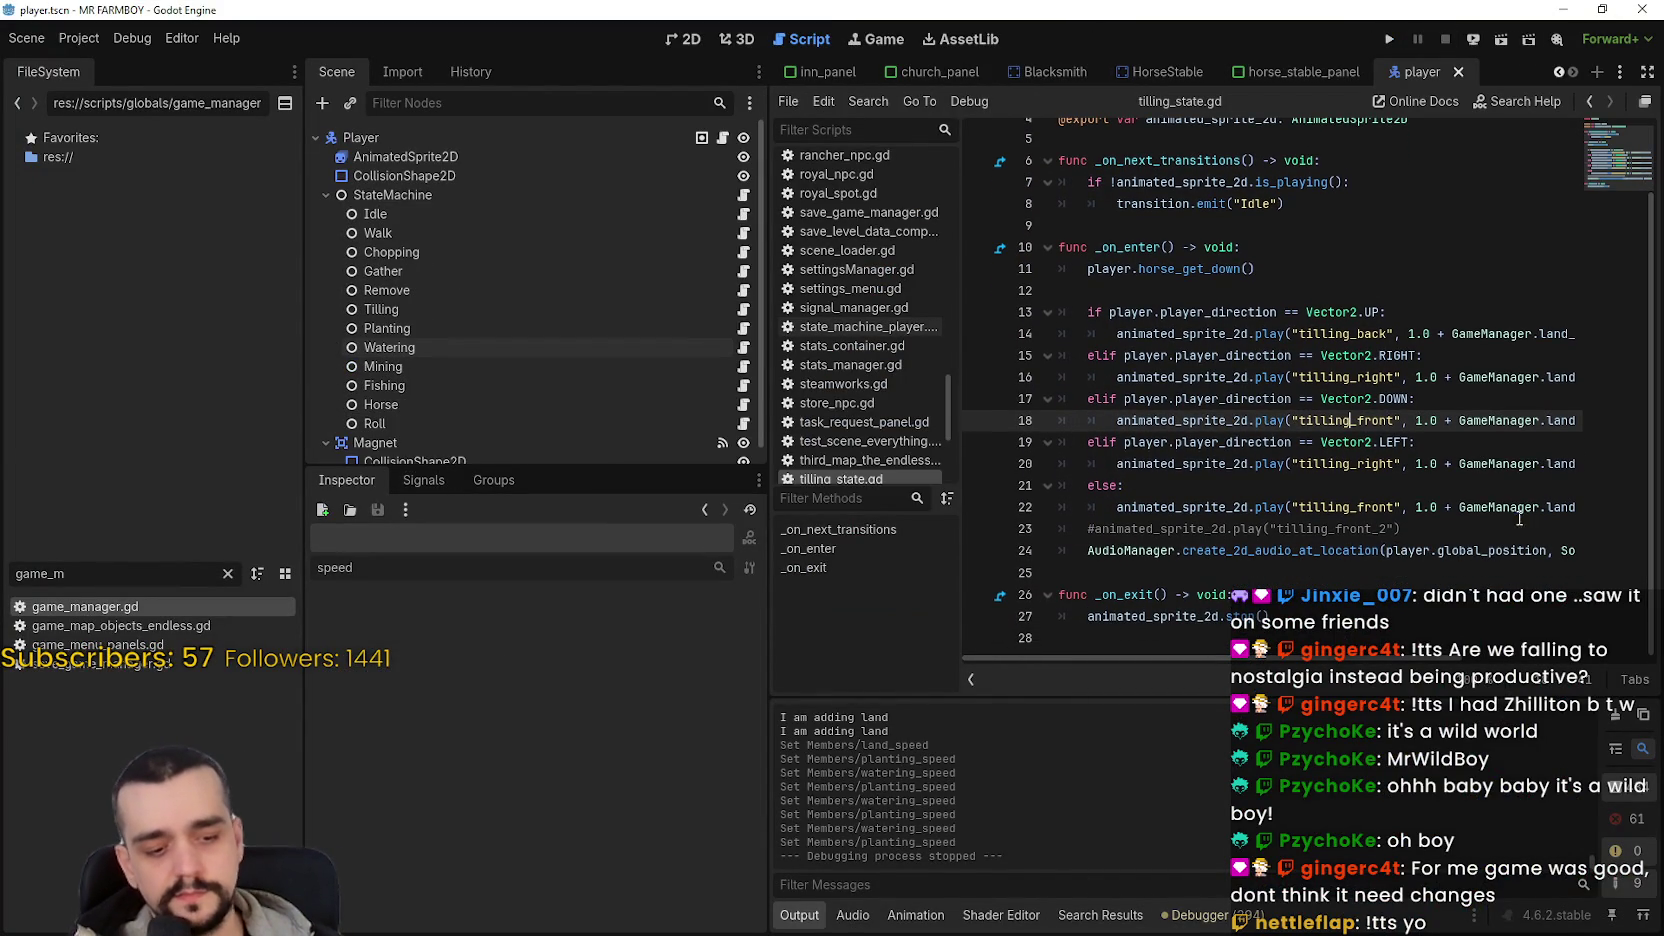
left_click_drag(1519, 518, 1581, 868)
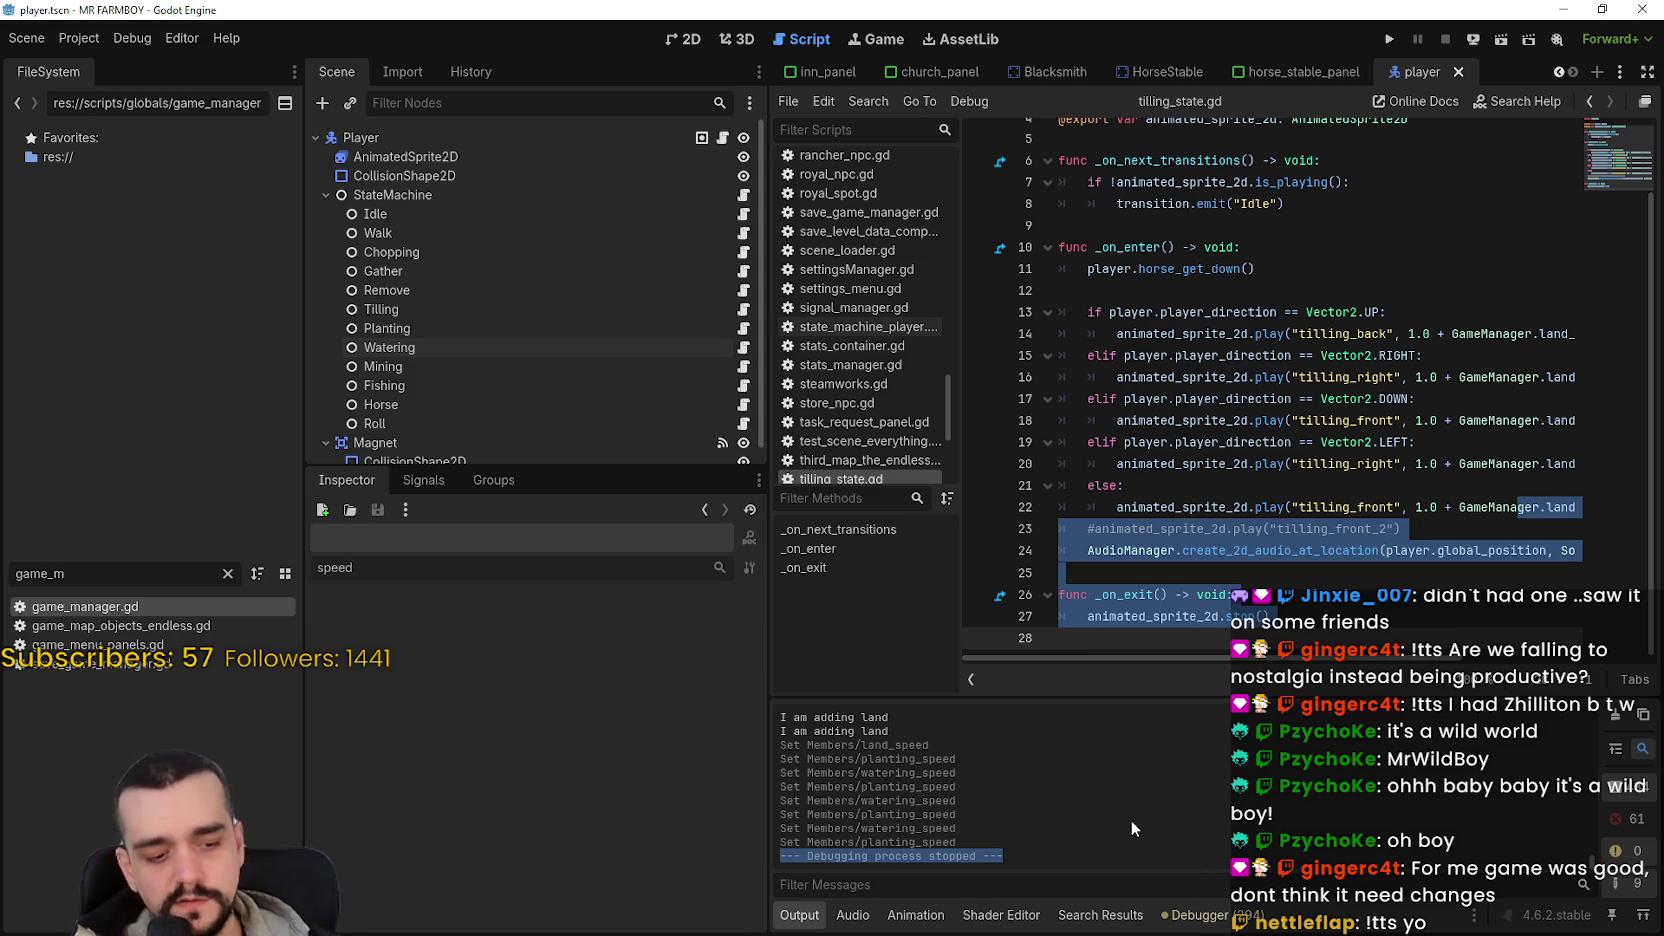
left_click(1296, 300)
scroll(1370, 466, "up", 2)
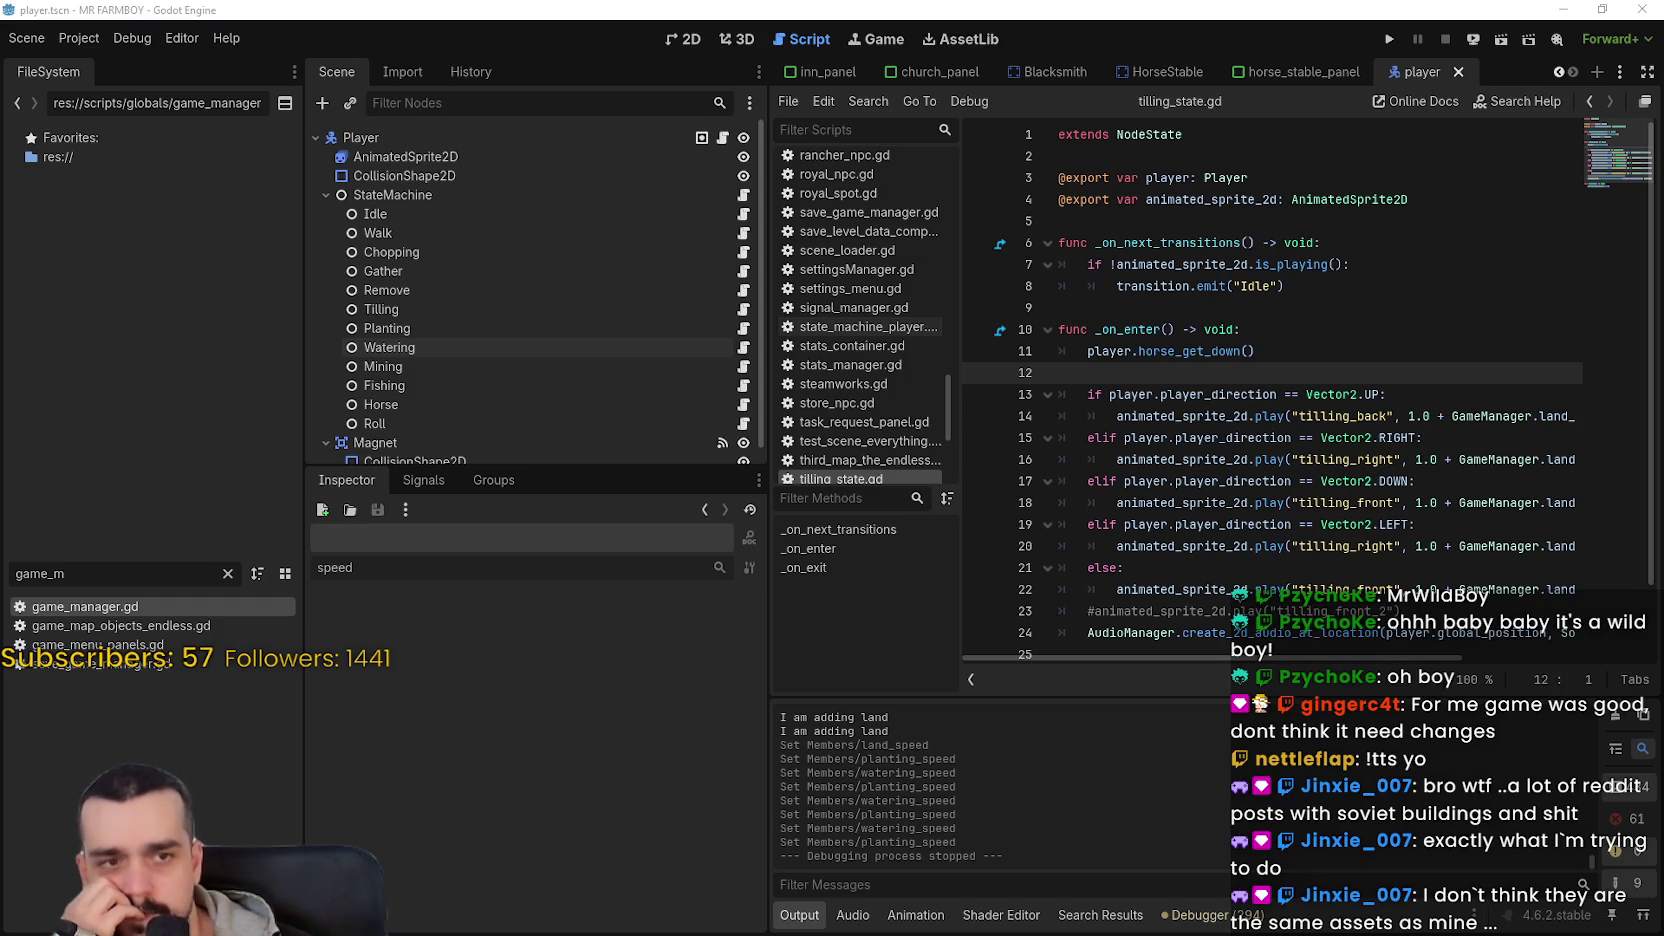
key("alt+Tab")
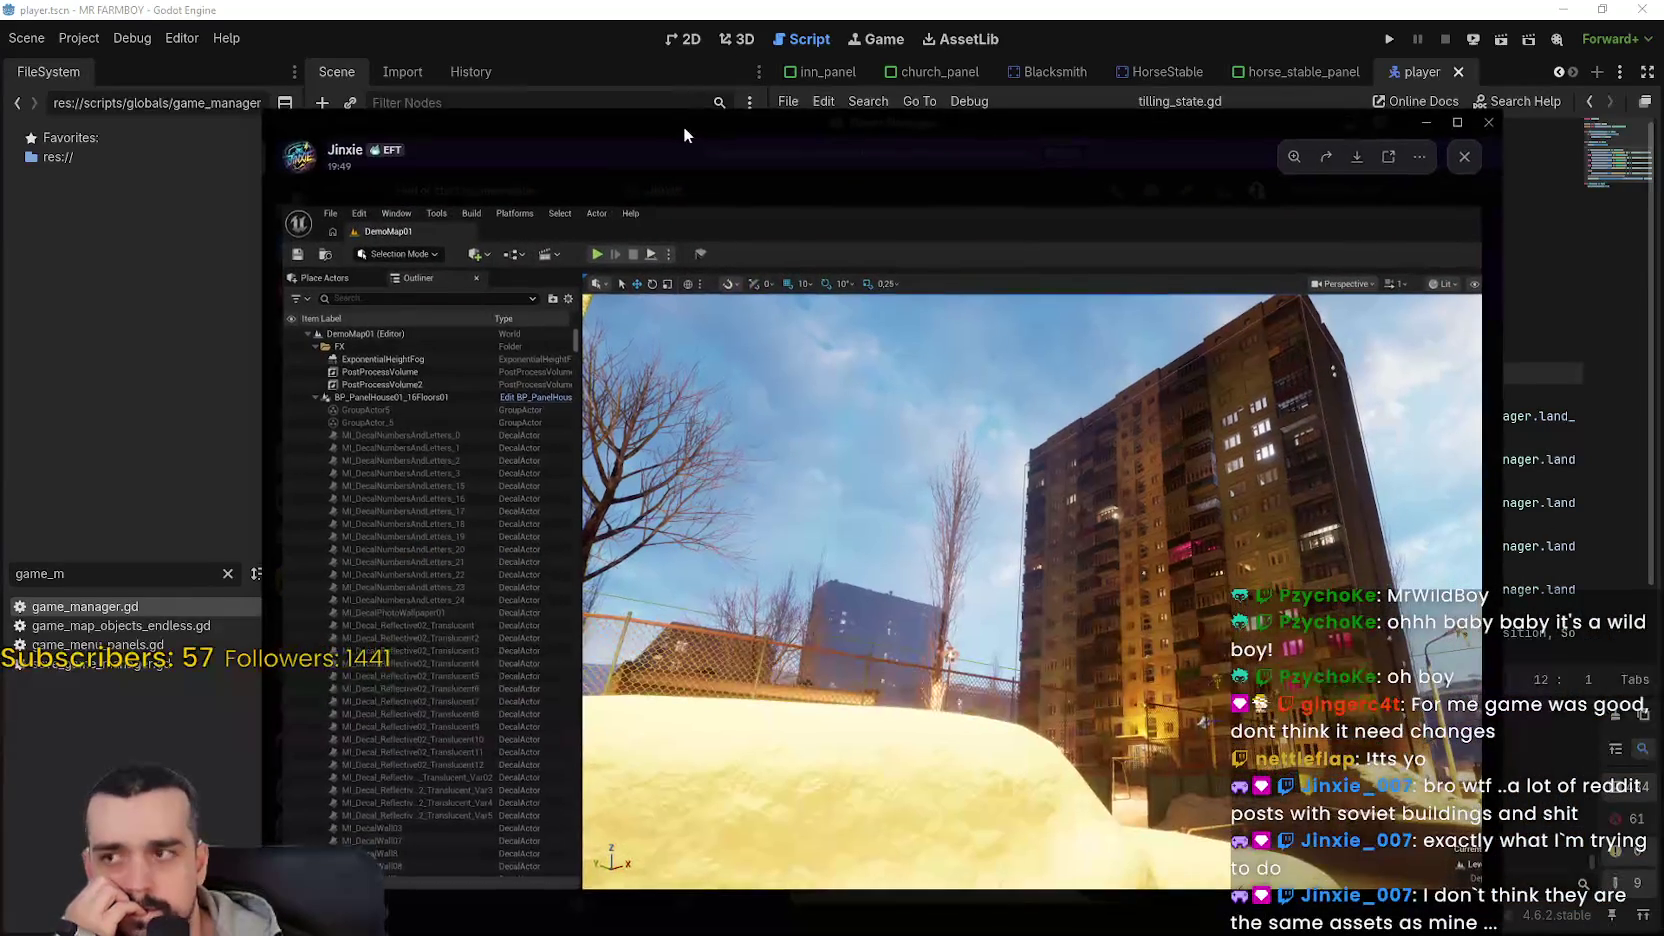
- Zoom and pan the first Unreal screenshot to inspect its outliner Decal rows and apartment building
left_click_drag(690, 124, 692, 90)
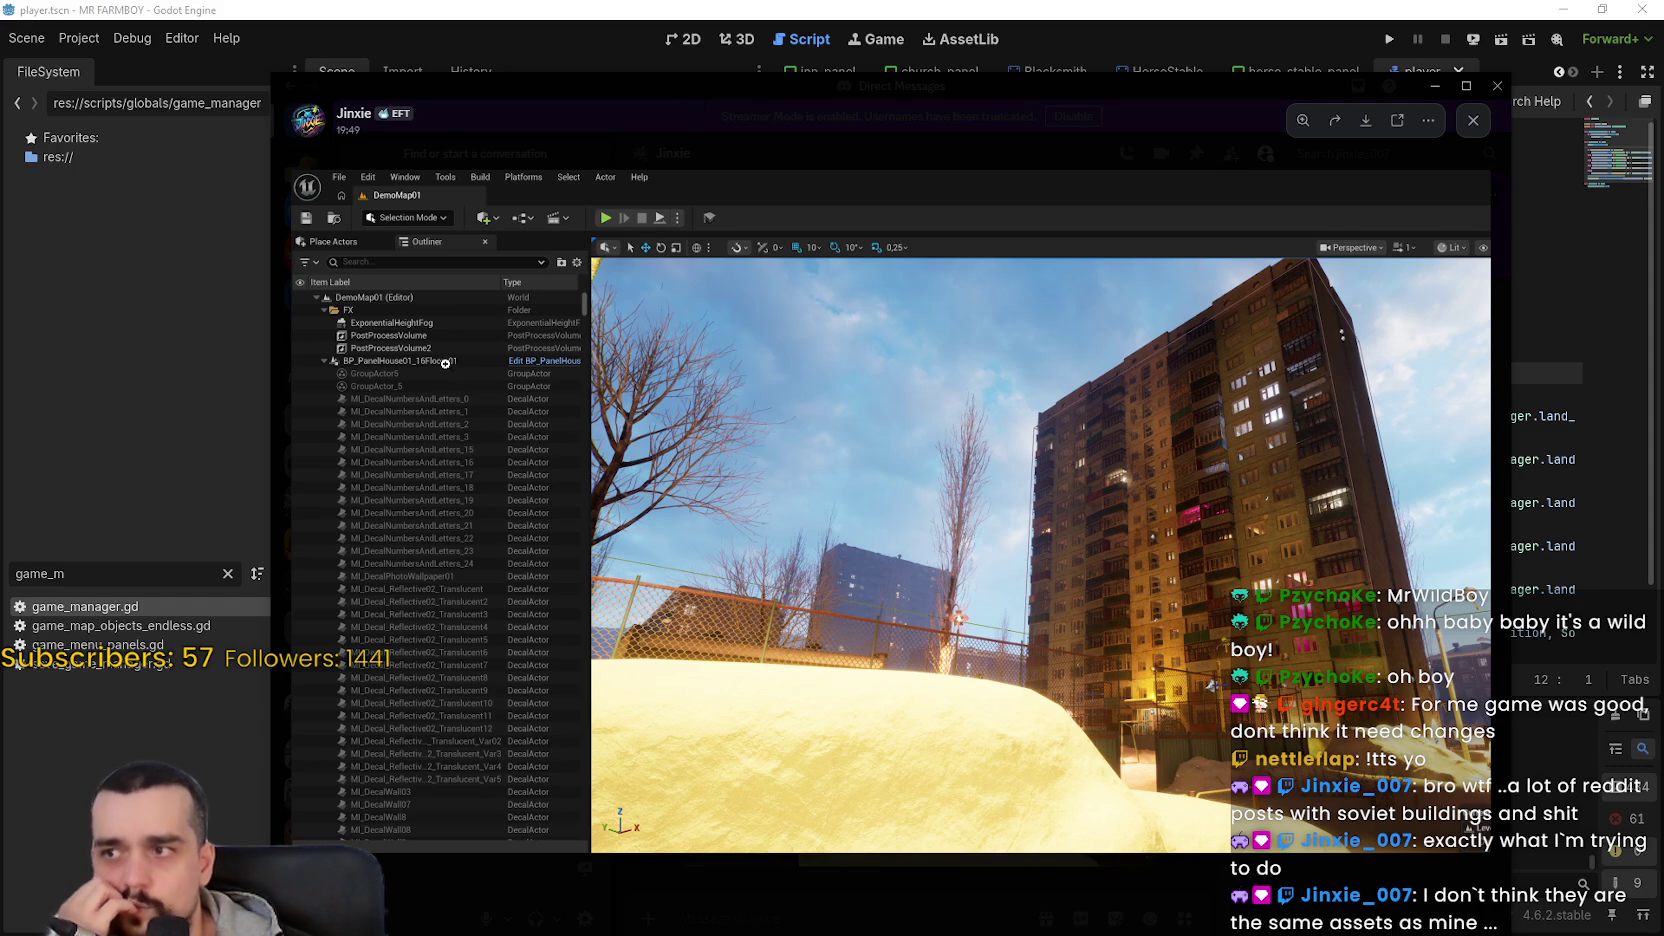
left_click(934, 702)
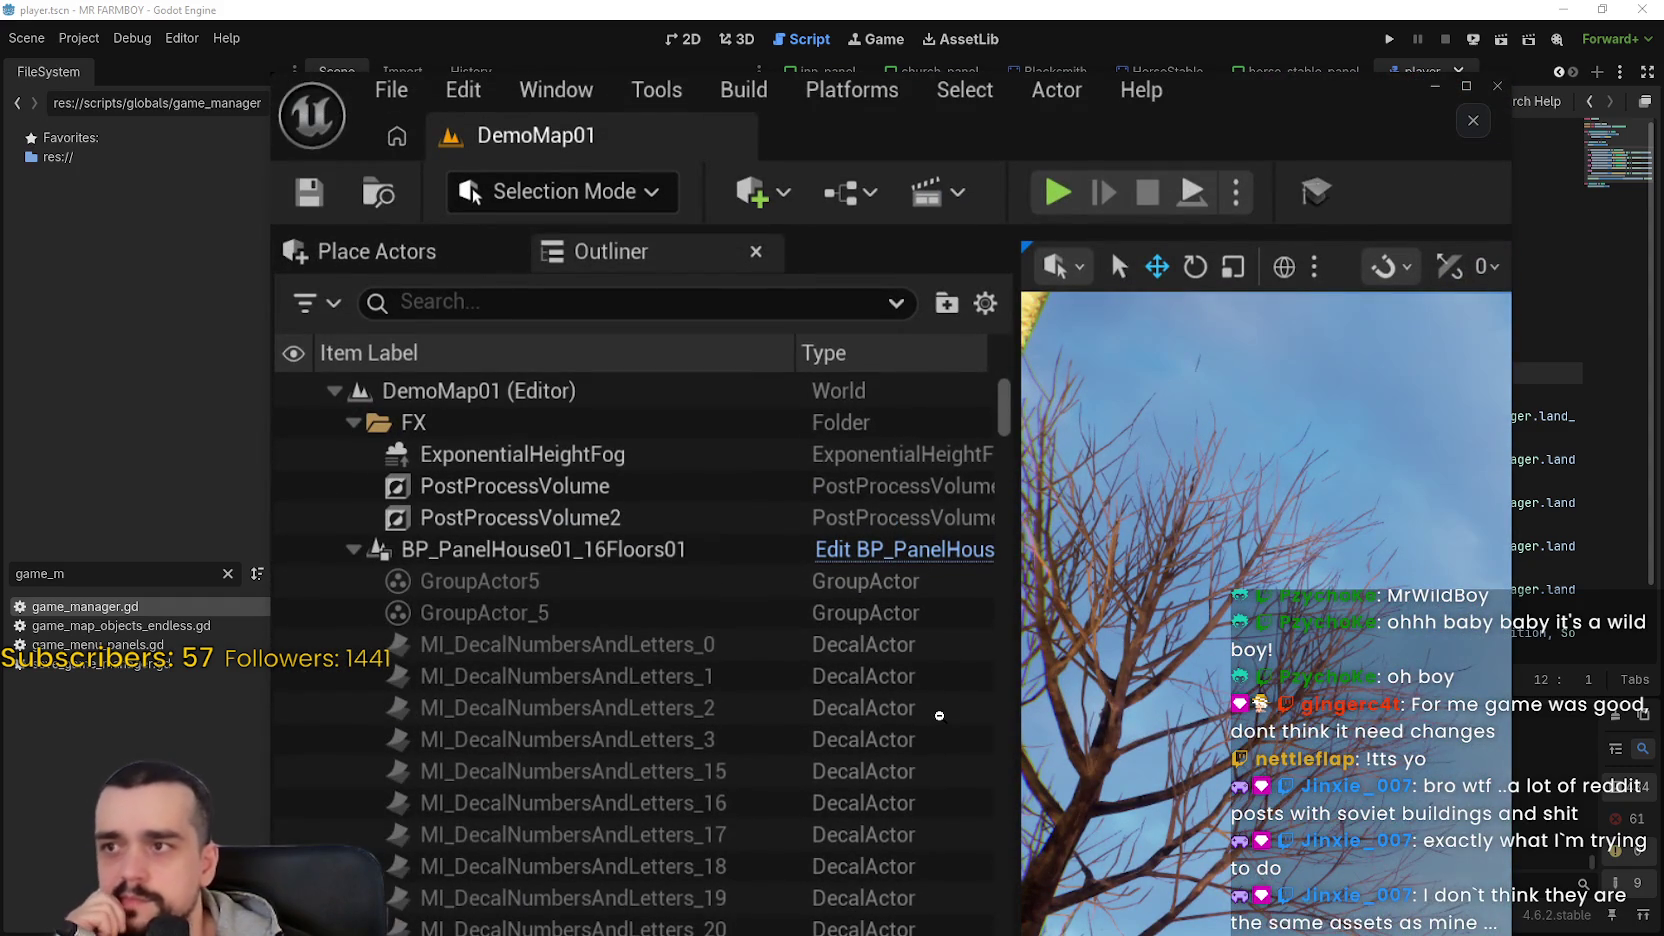
mouse_move(934, 702)
left_mouse_down()
mouse_move(893, 152)
mouse_move(901, 210)
mouse_move(1226, 361)
mouse_move(766, 329)
left_mouse_up()
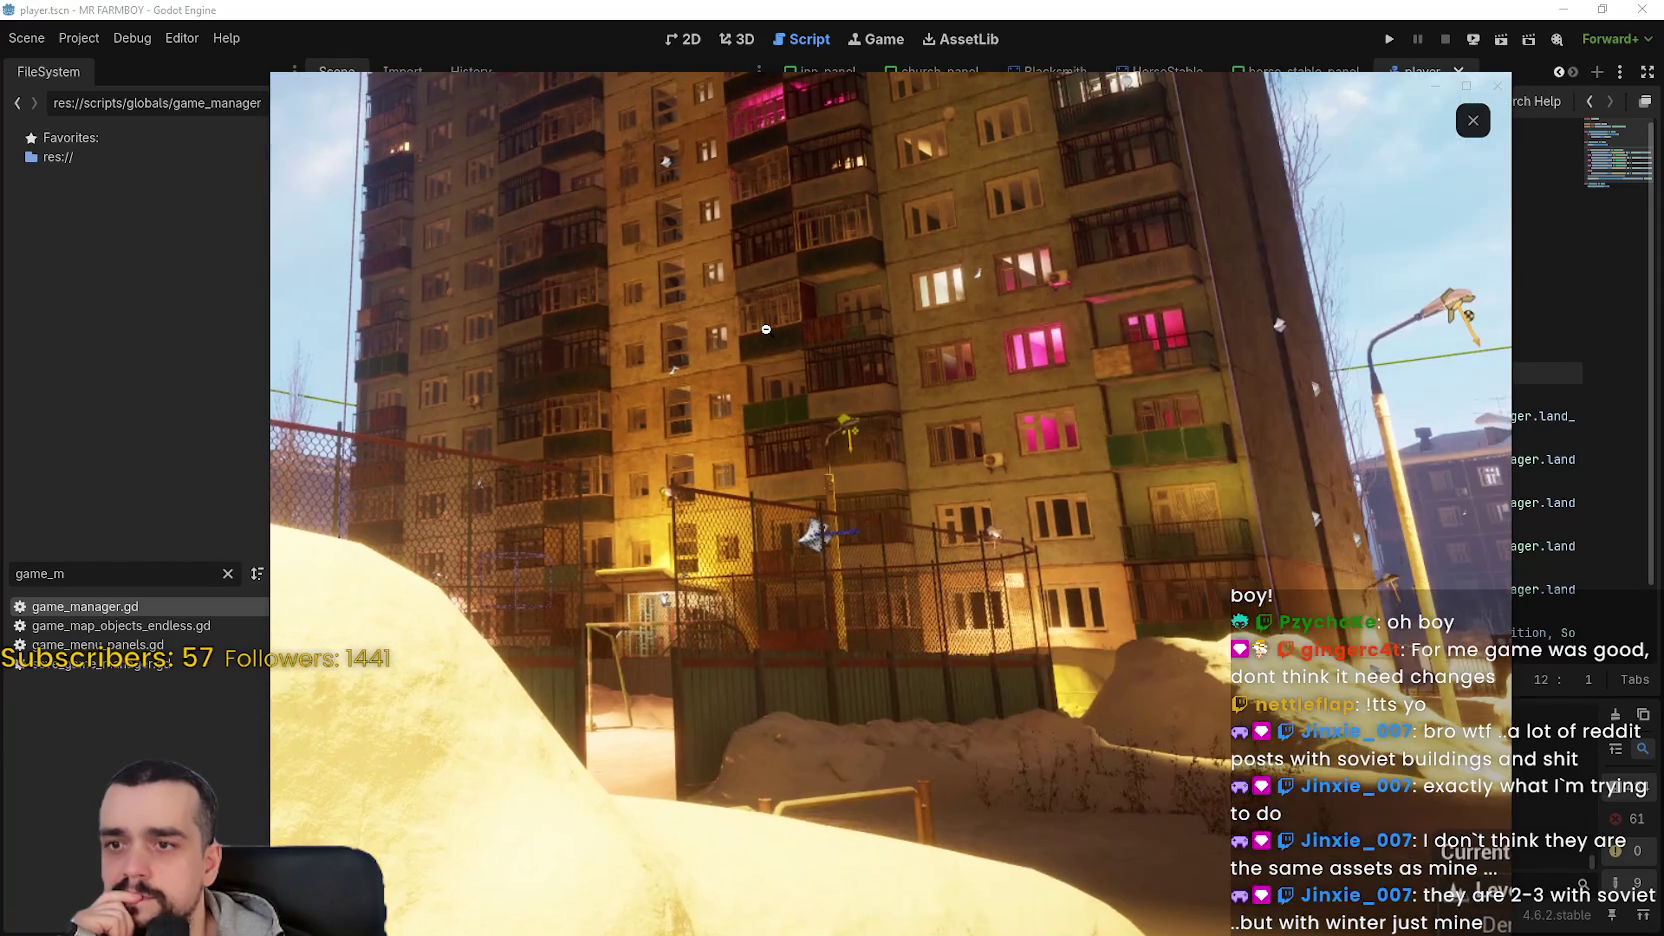
left_click(1075, 428)
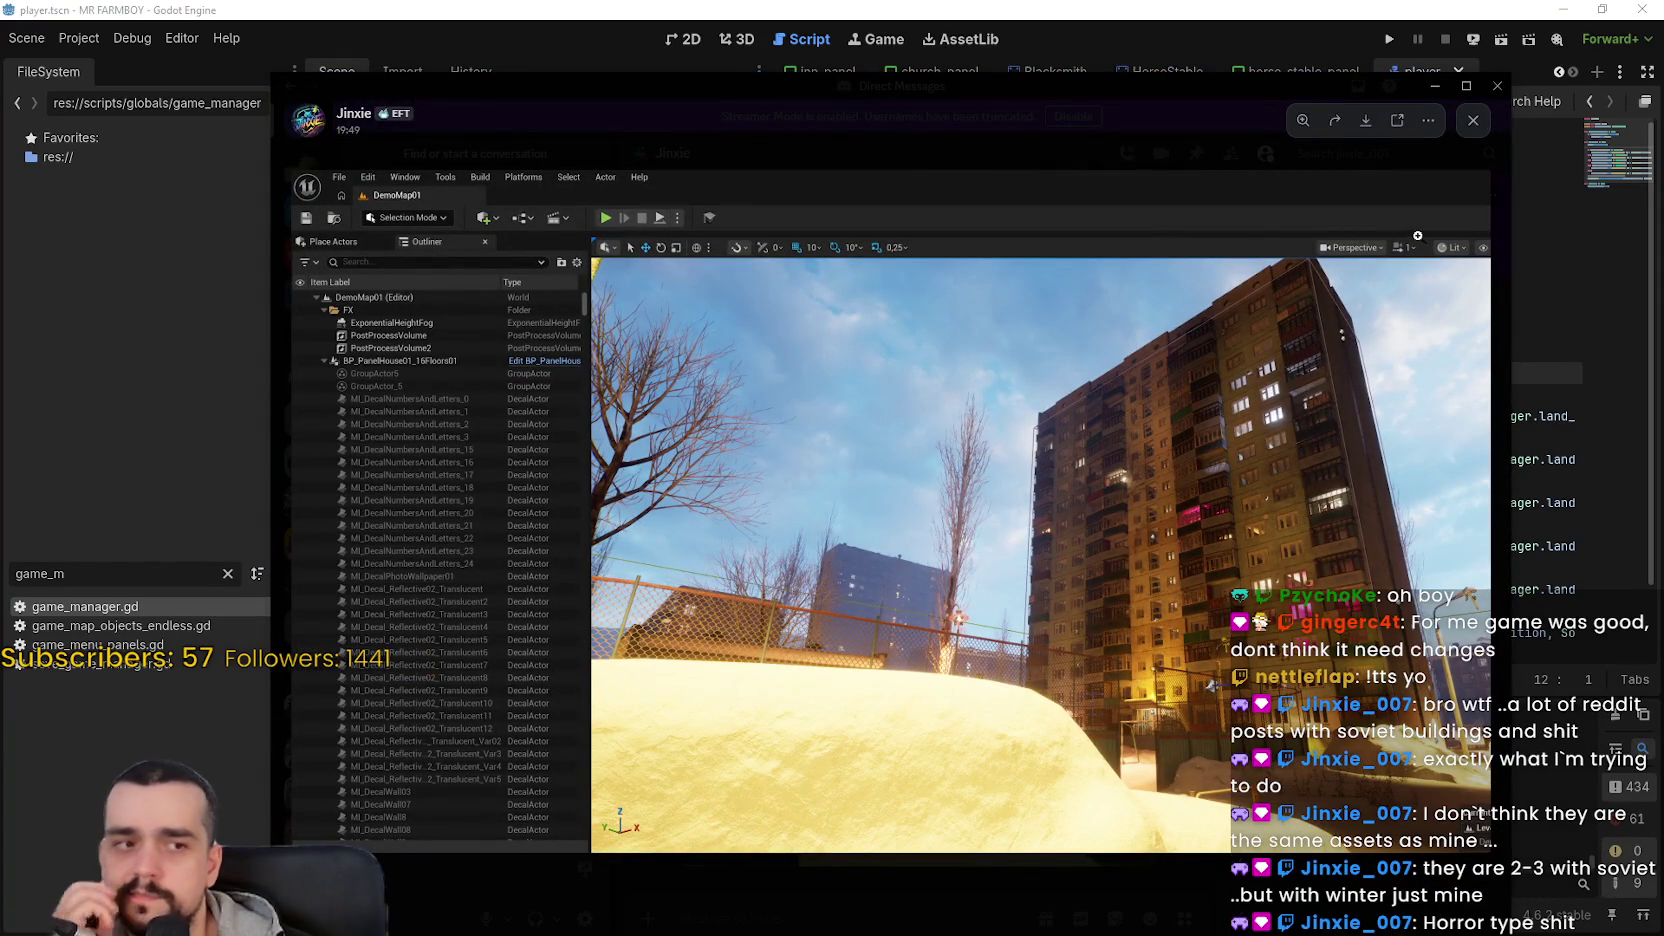
left_click(812, 364)
left_click(848, 408)
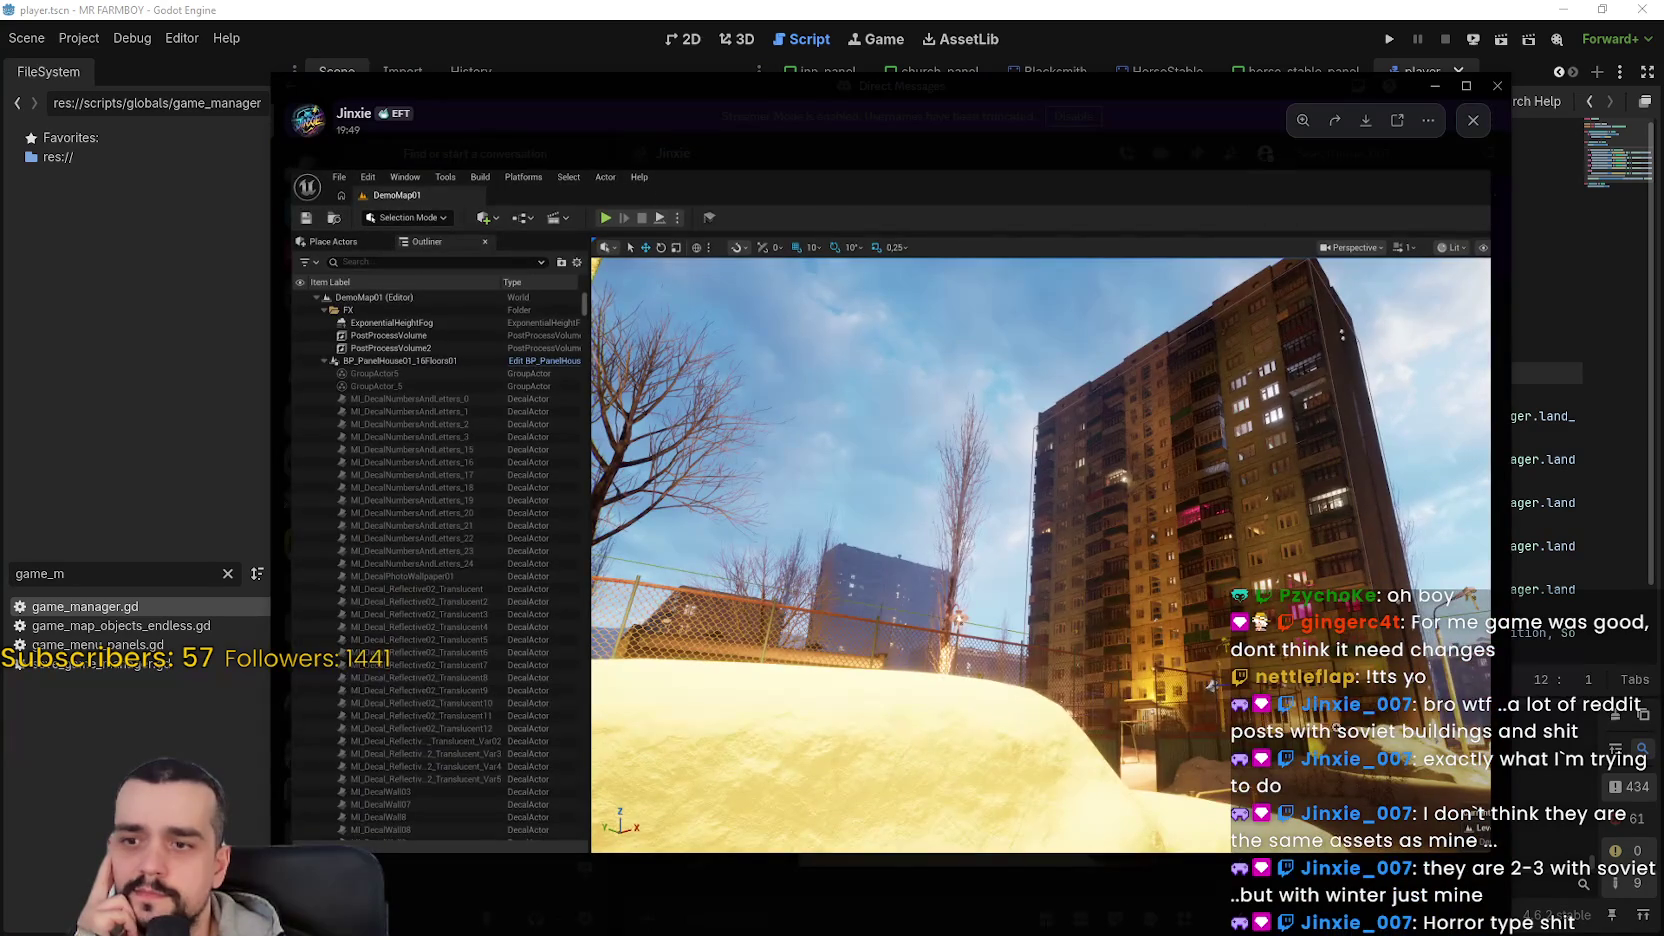
left_click(1412, 738)
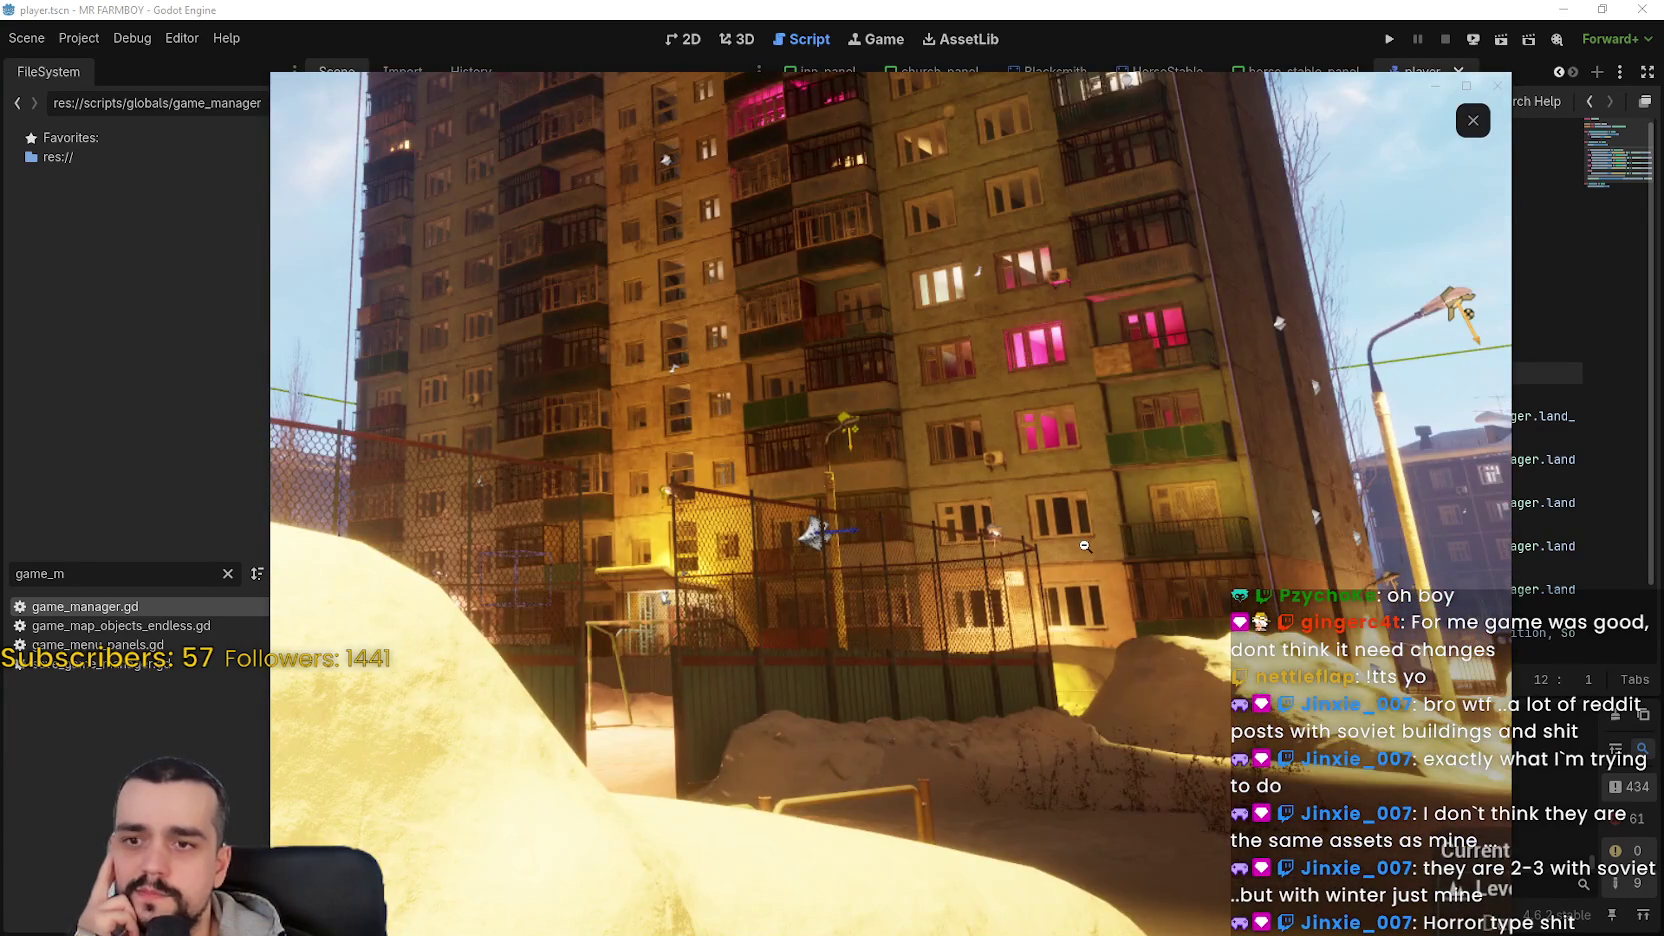
- Step through the next screenshots, zooming into the sky, building and fence decal list, then return to Godot
key("Right")
left_click(694, 474)
left_click(694, 474)
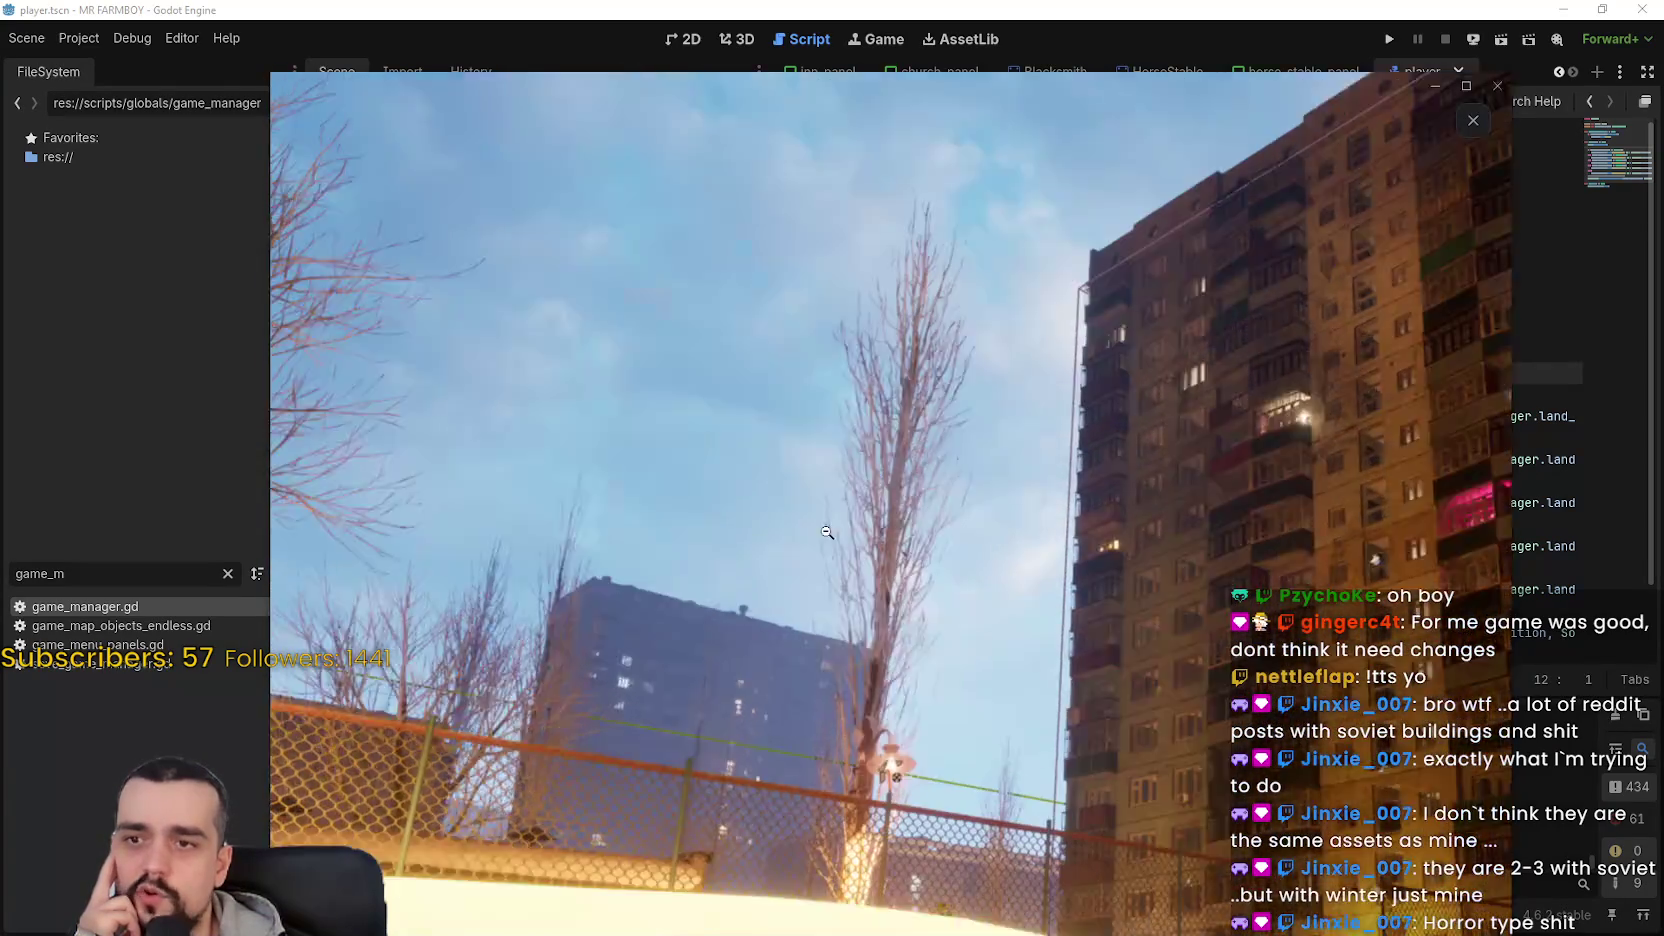
key("Right")
key("Right")
left_click(636, 437)
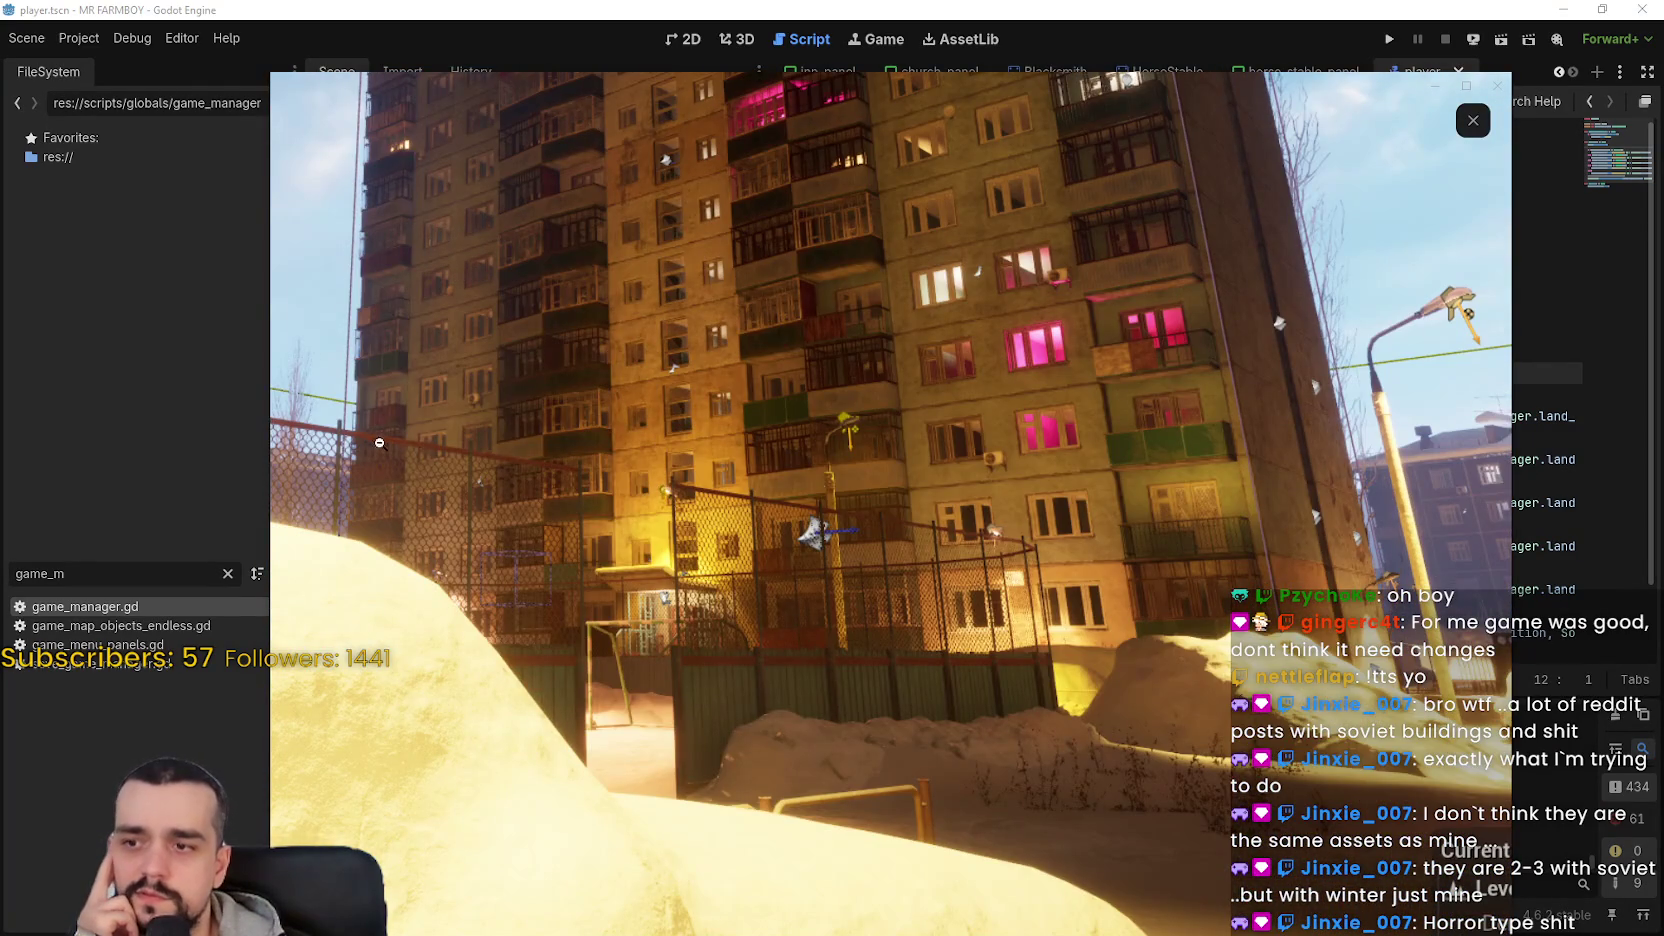
key("Right")
key("Right")
left_click(1190, 287)
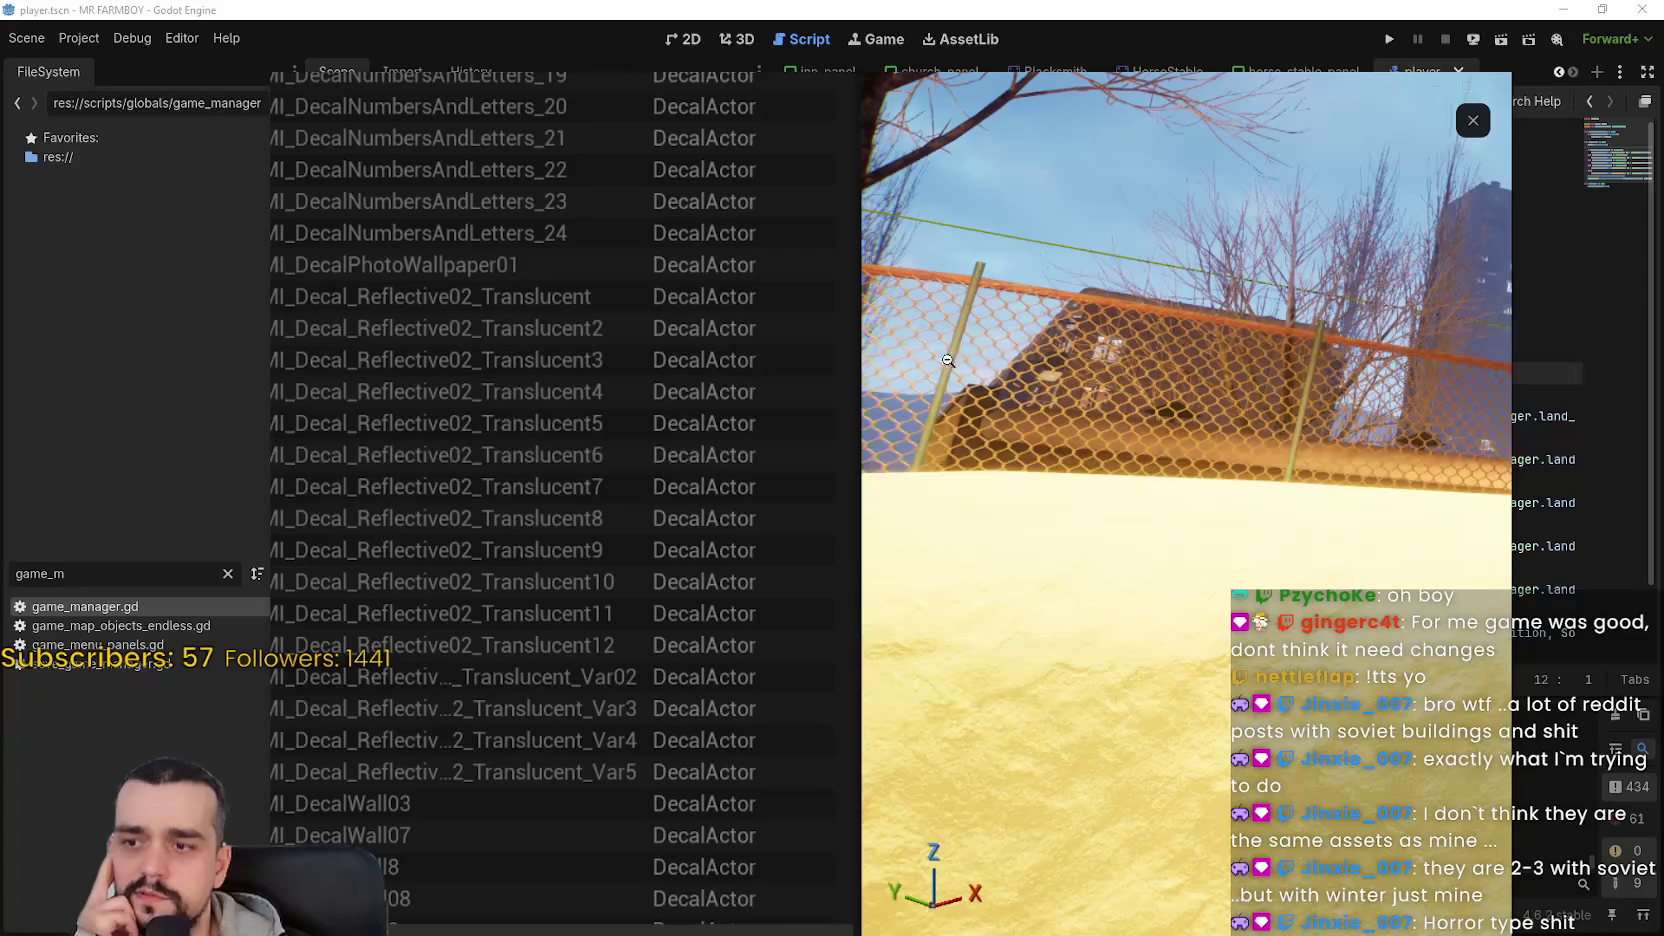
left_click(666, 160)
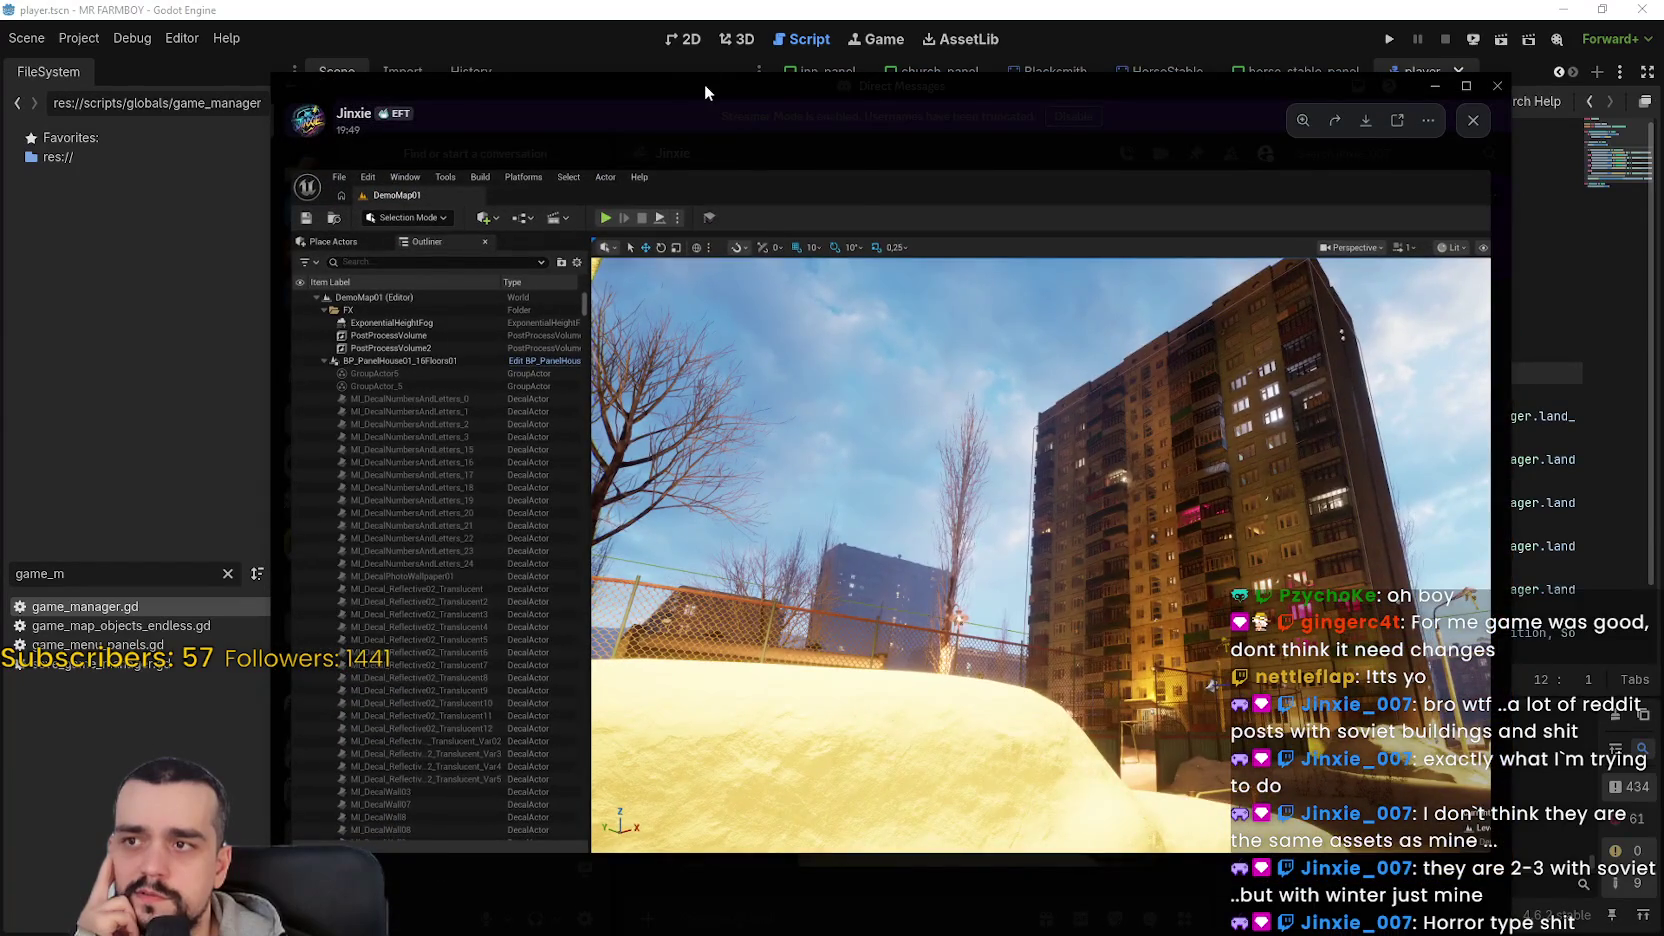
key("alt+Tab")
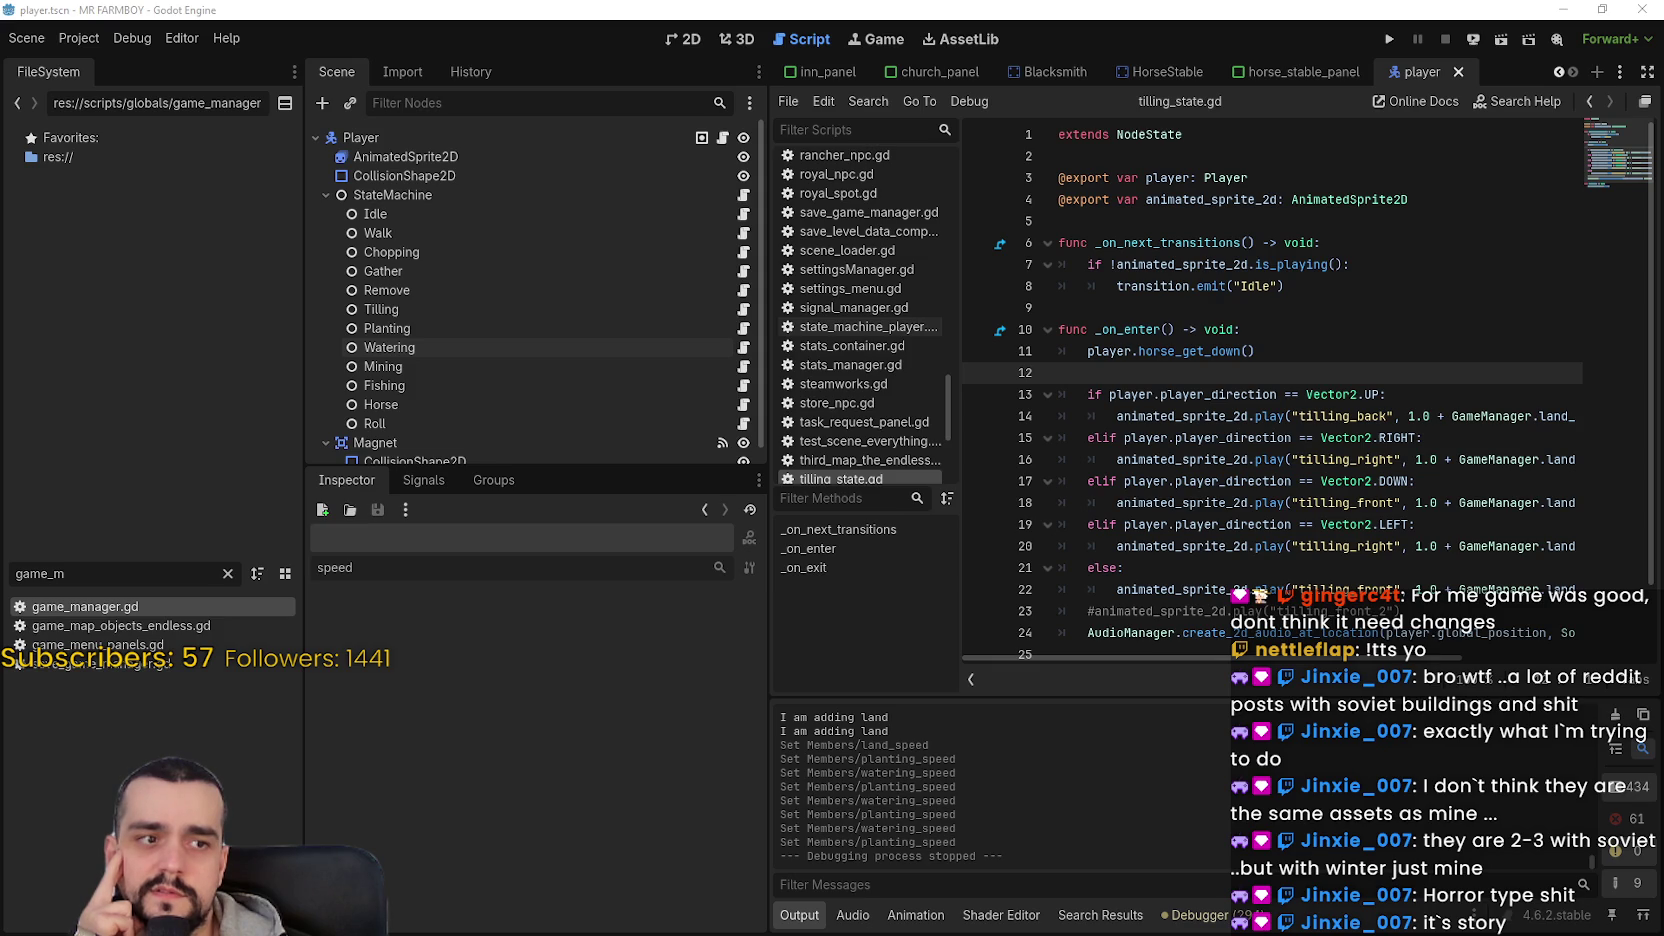
- Widen the tilling_state.gd code area, move the caret up to line 2, and show the player scene in 2D
left_click(1286, 466)
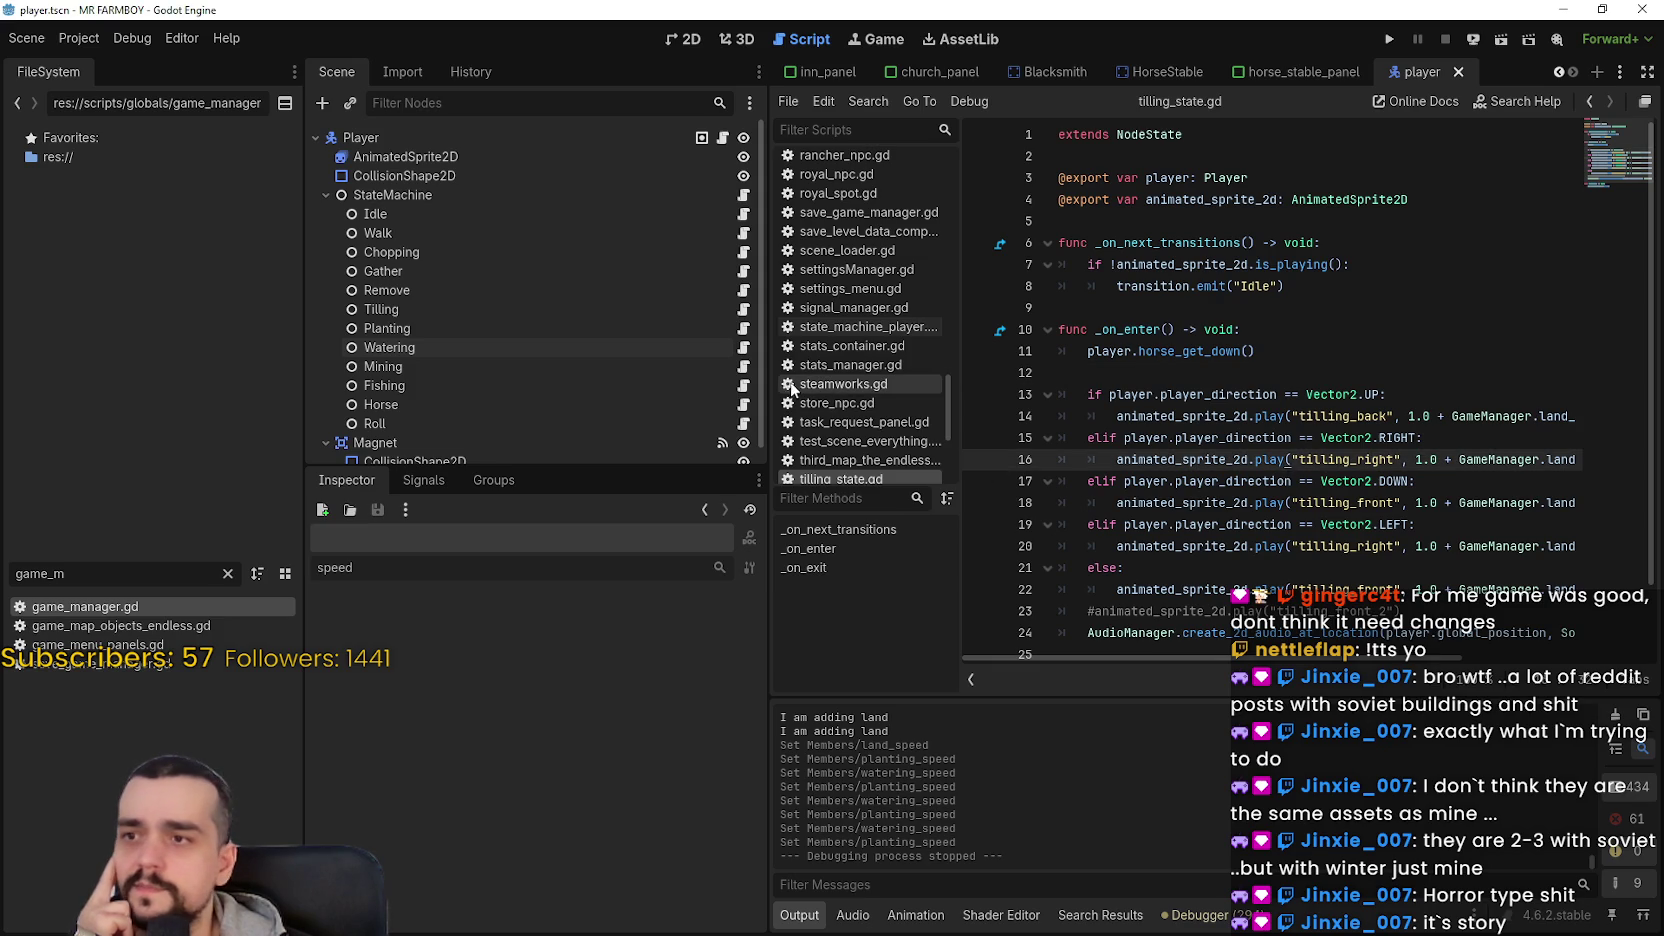
left_click_drag(768, 400, 643, 413)
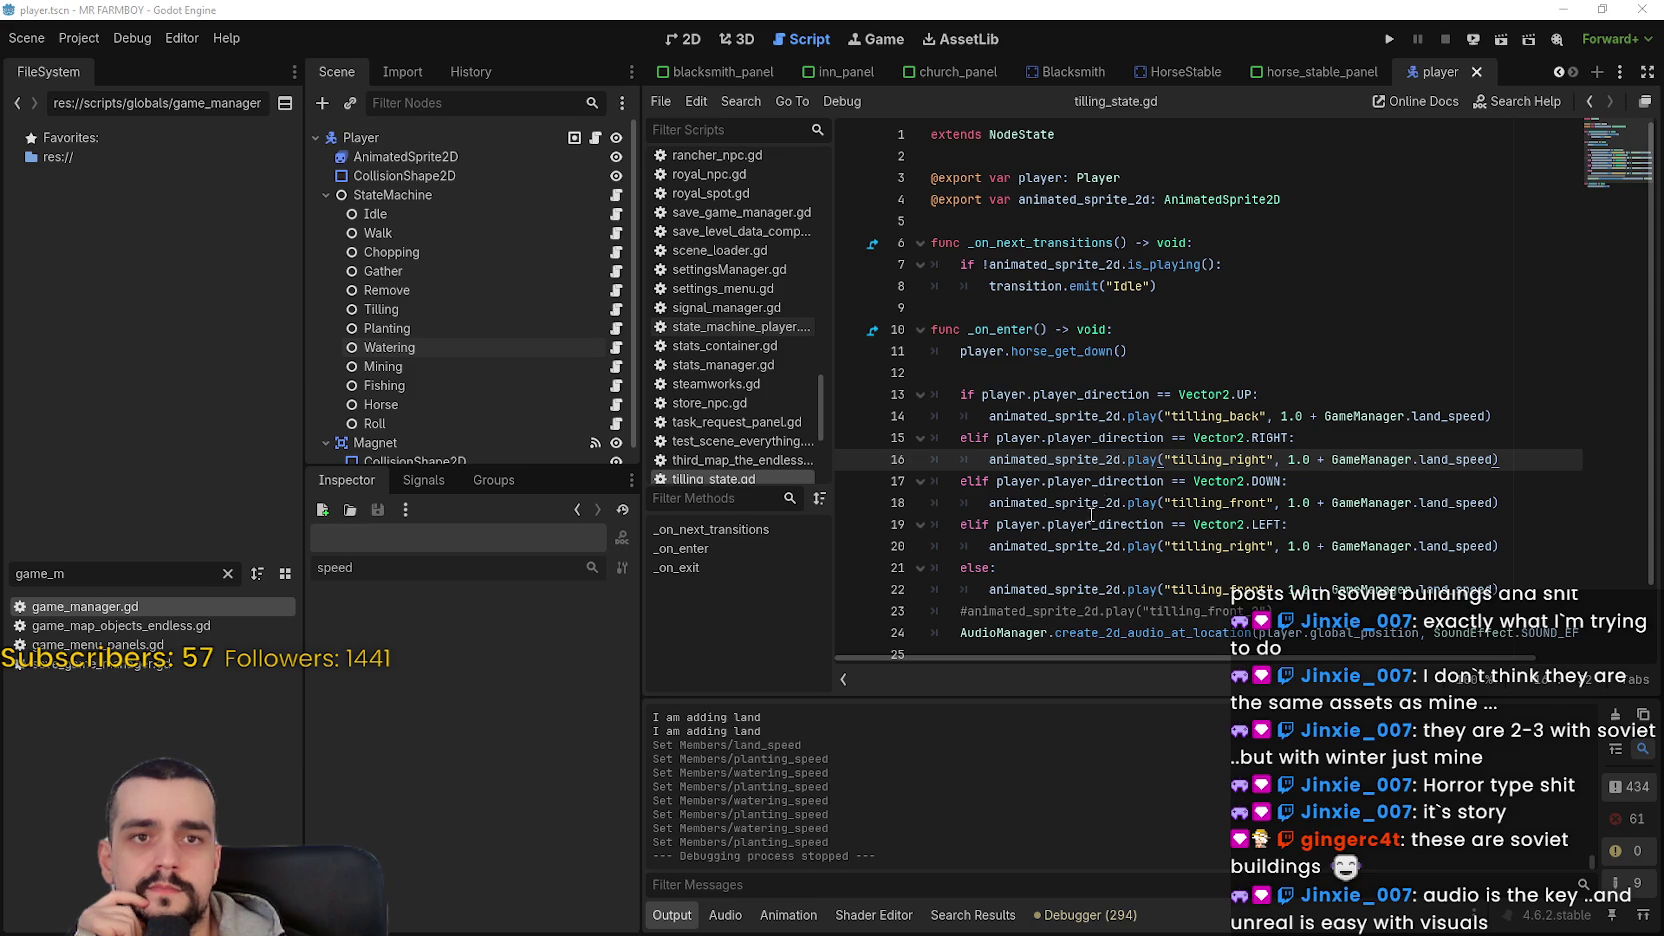
left_click(900, 394)
key("Up")
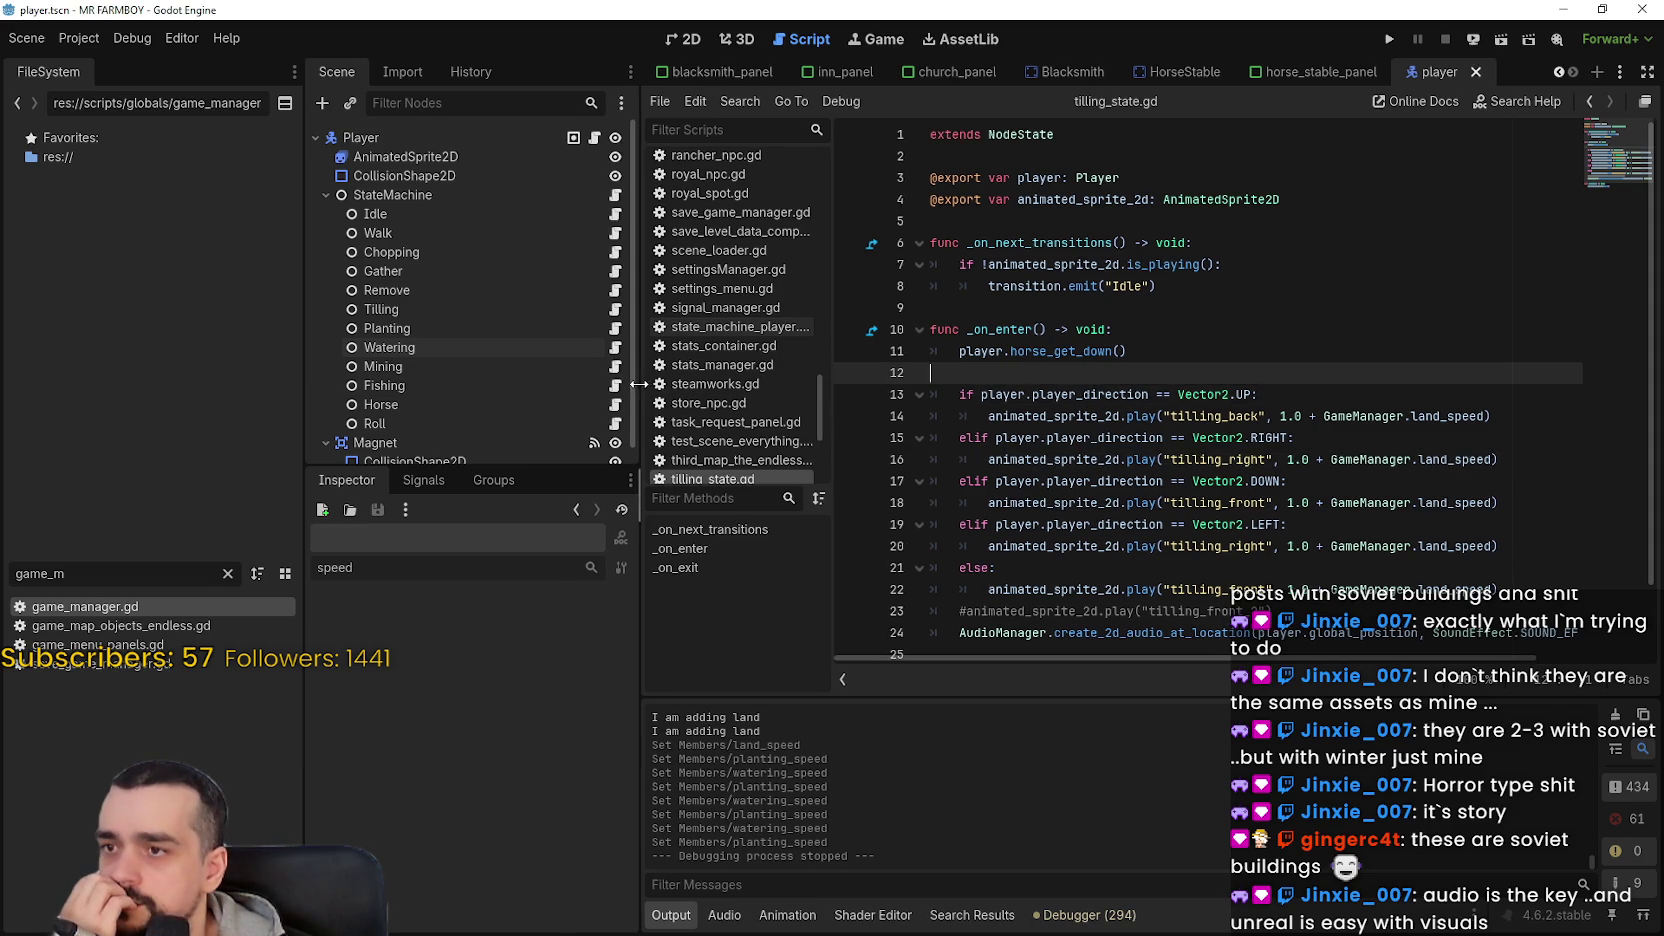
left_click_drag(638, 384, 551, 384)
left_click(1200, 290)
left_click(1158, 178)
left_click(1170, 156)
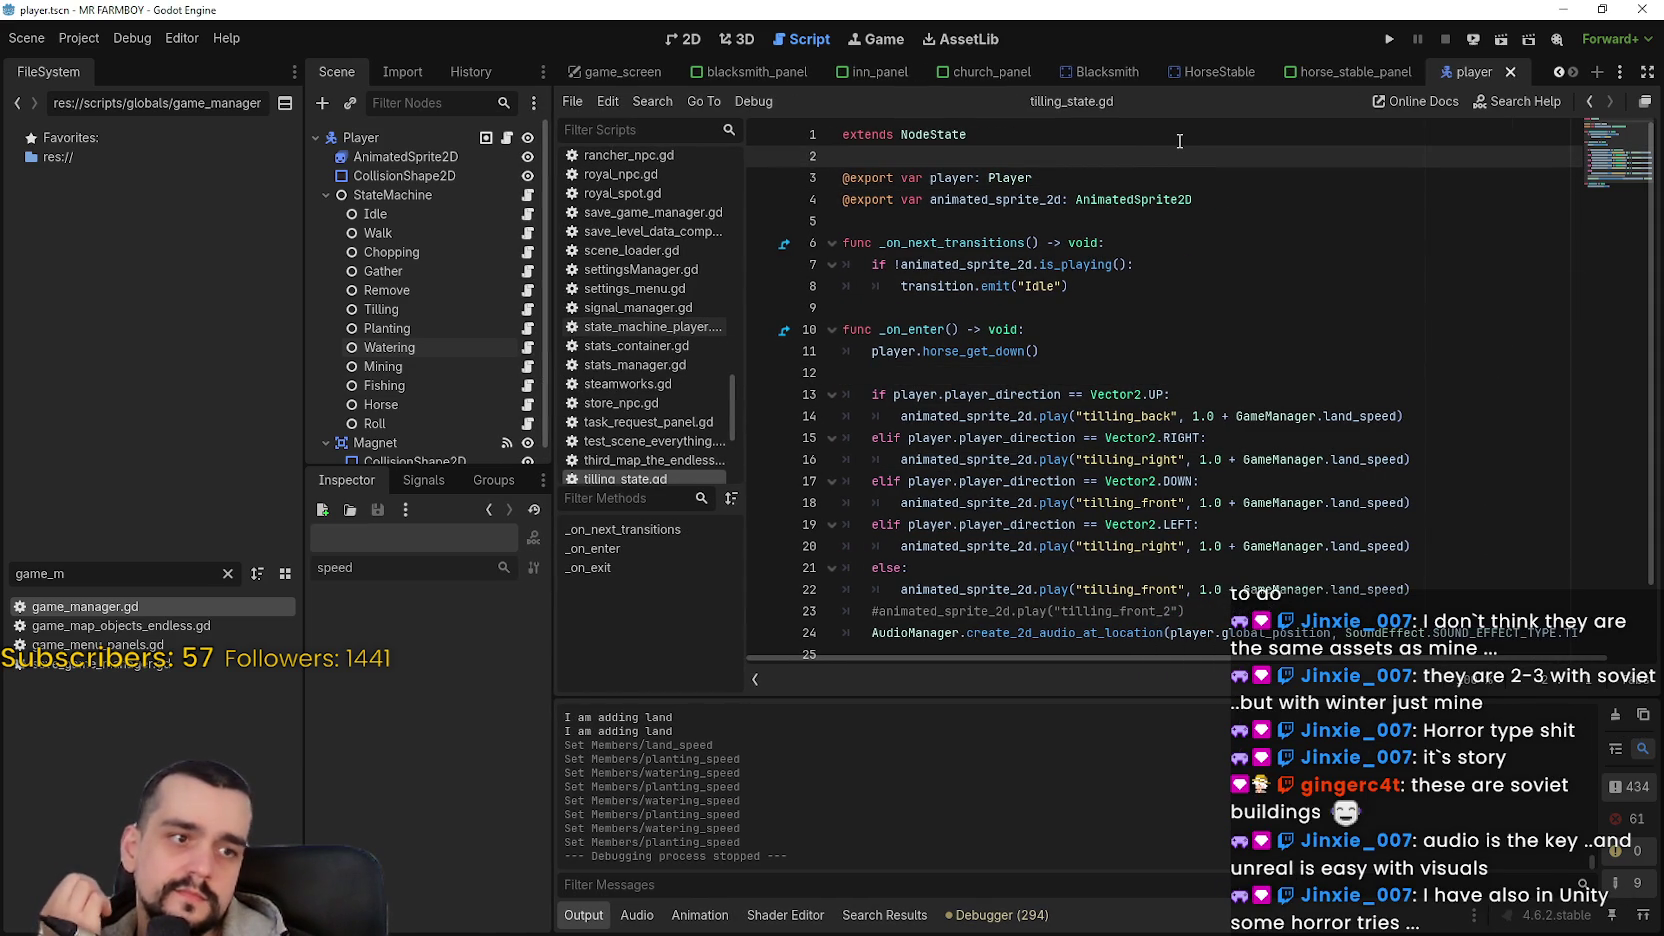
left_click(679, 41)
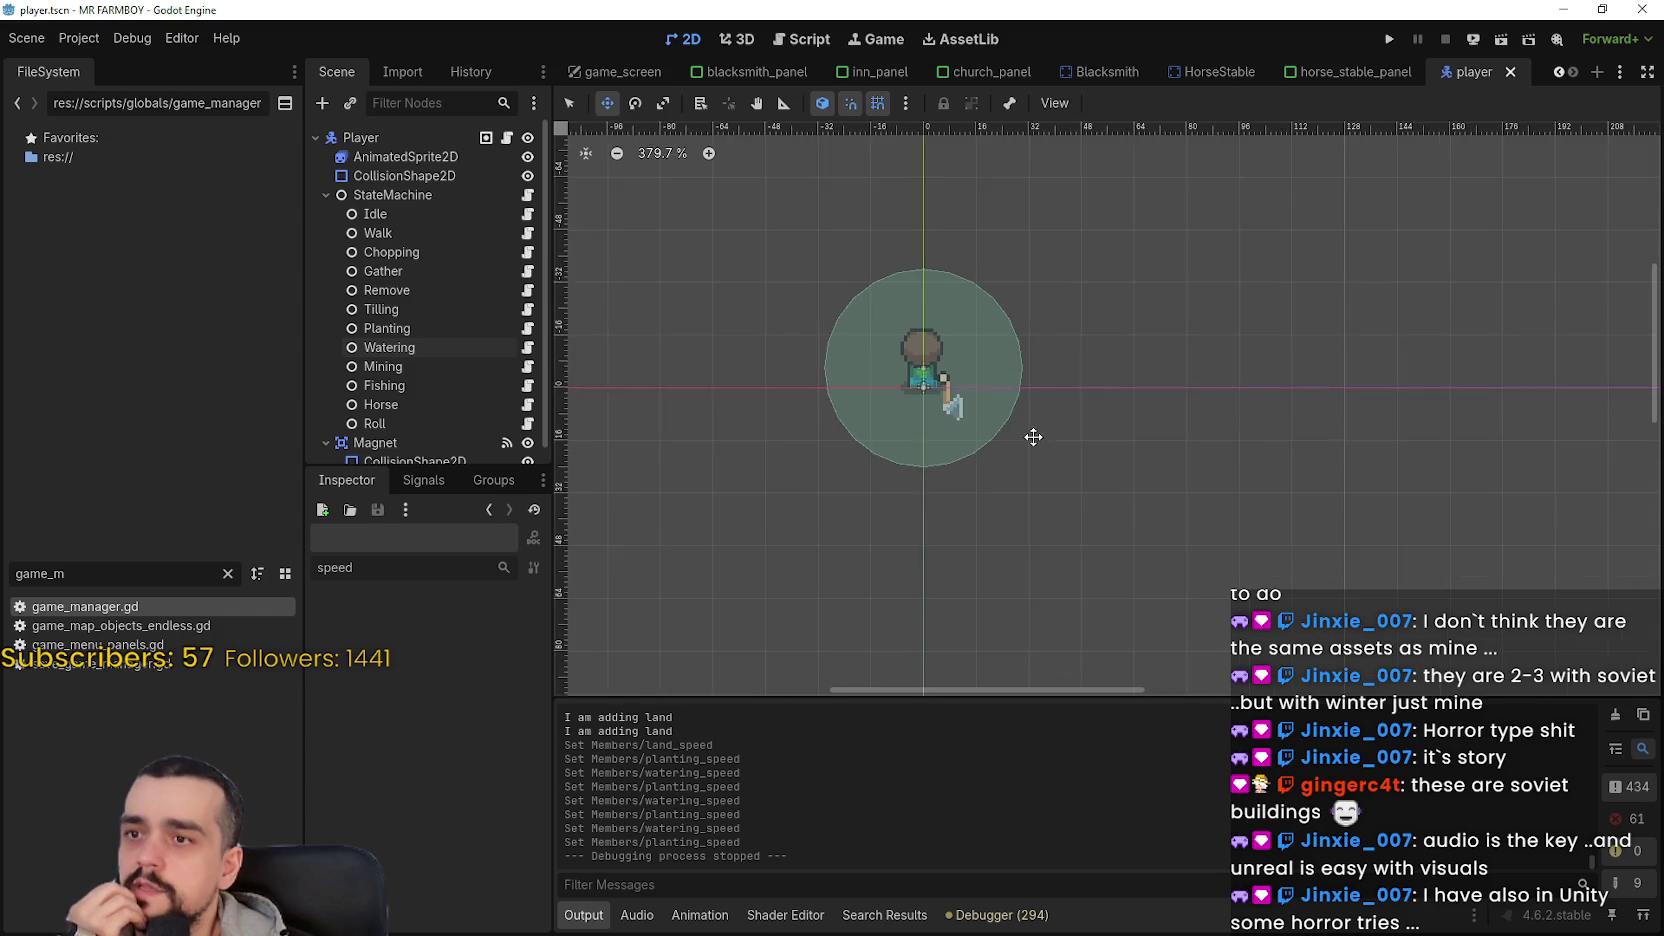
- Open horse_stable_panel, frame the Player House panel, and enlarge the Scene dock to list Horse through Horse13
scroll(1033, 437, "down", 2)
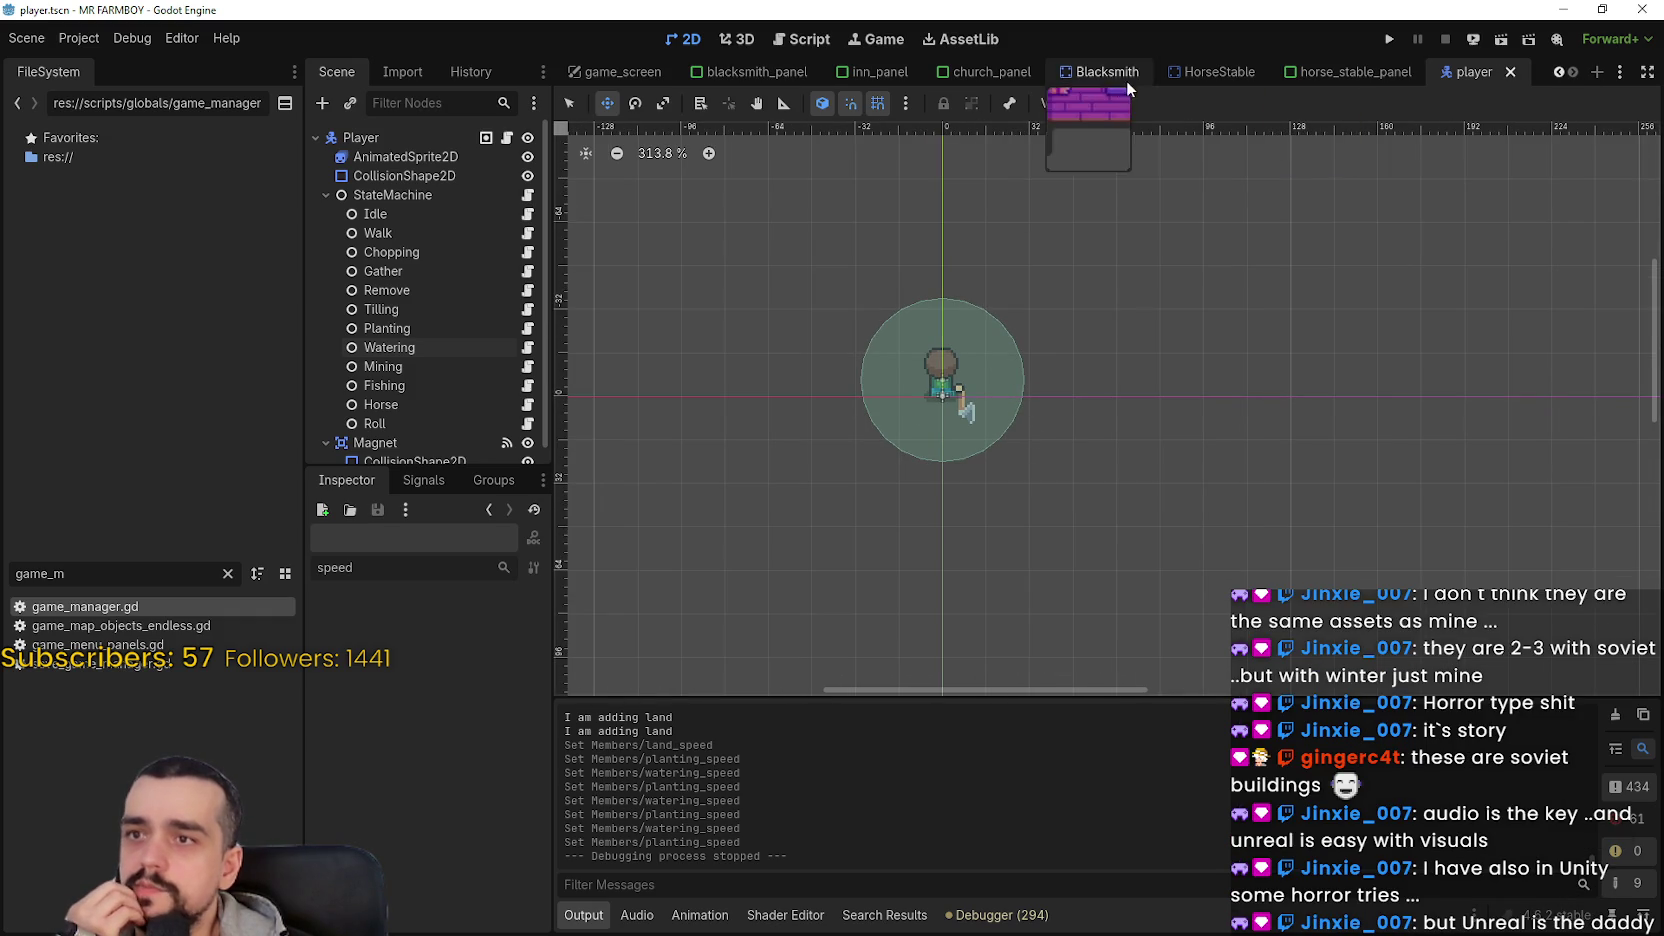
left_click(1352, 72)
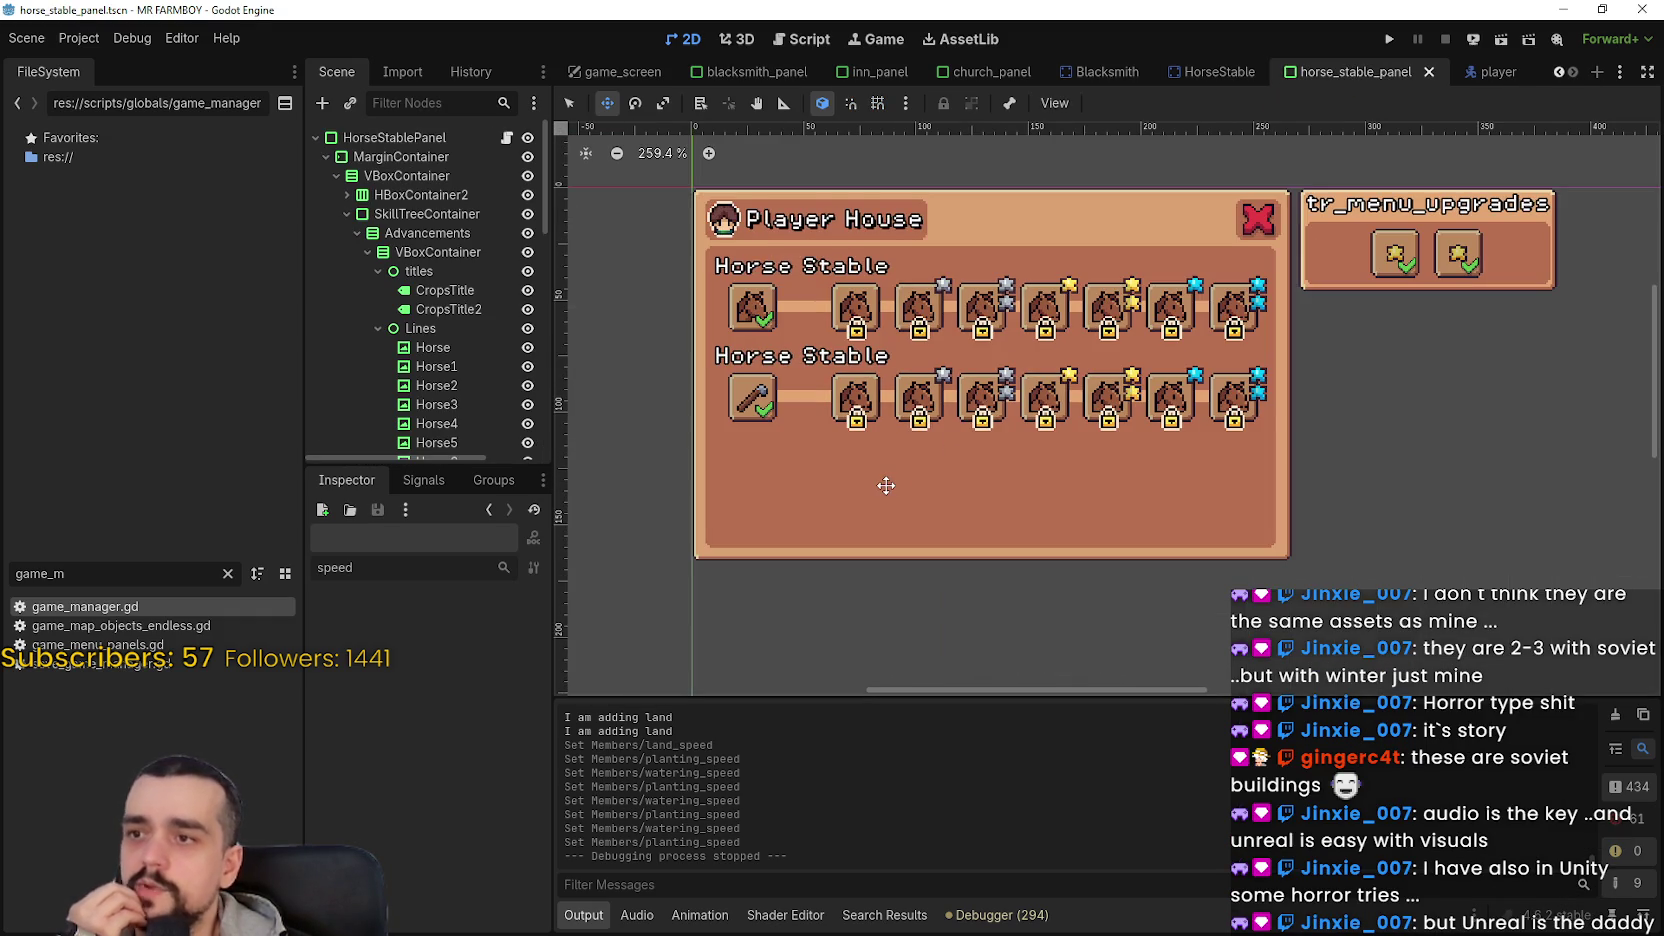
scroll(888, 480, "up", 1)
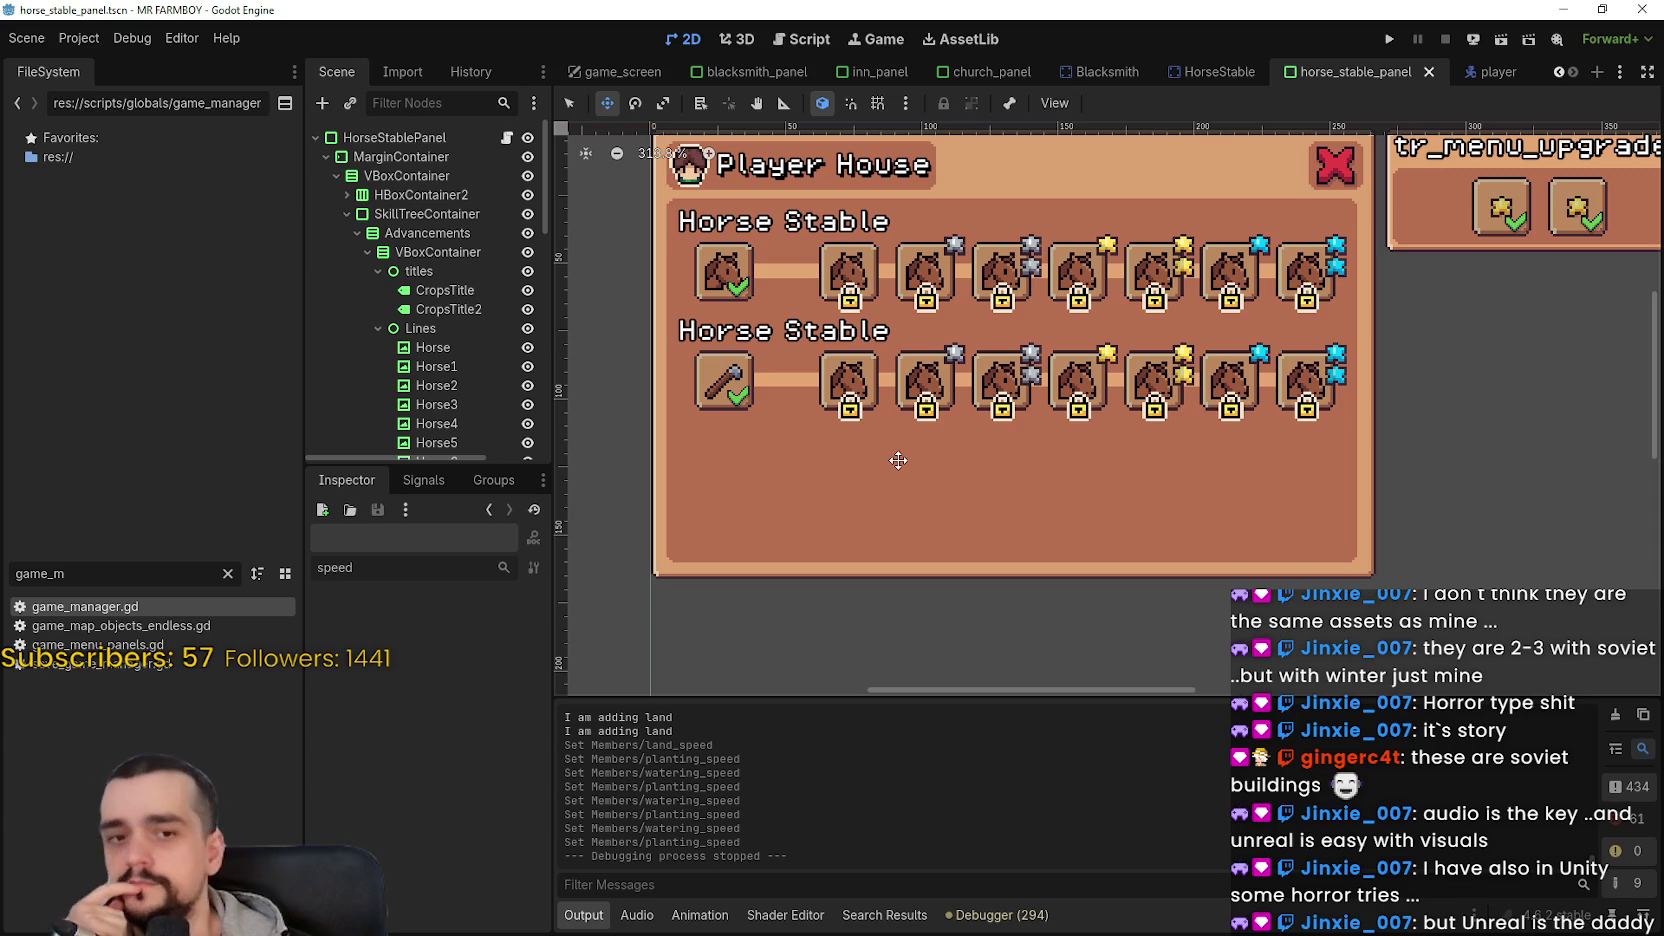
scroll(893, 467, "left", 3)
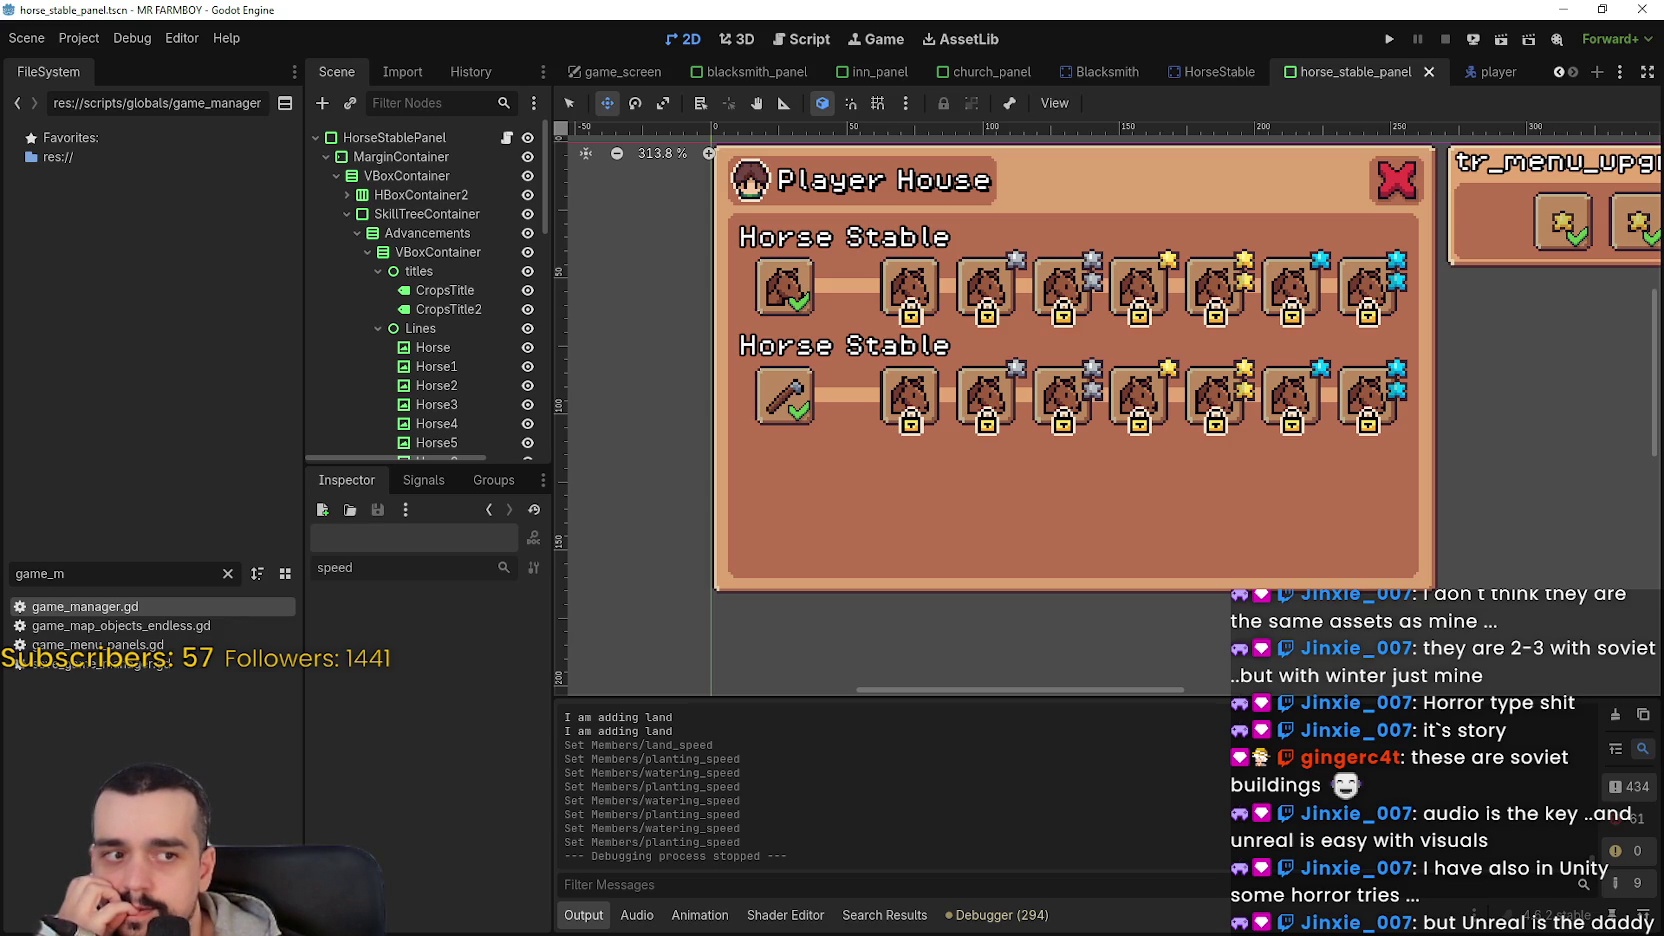
left_click_drag(1091, 591, 1082, 634)
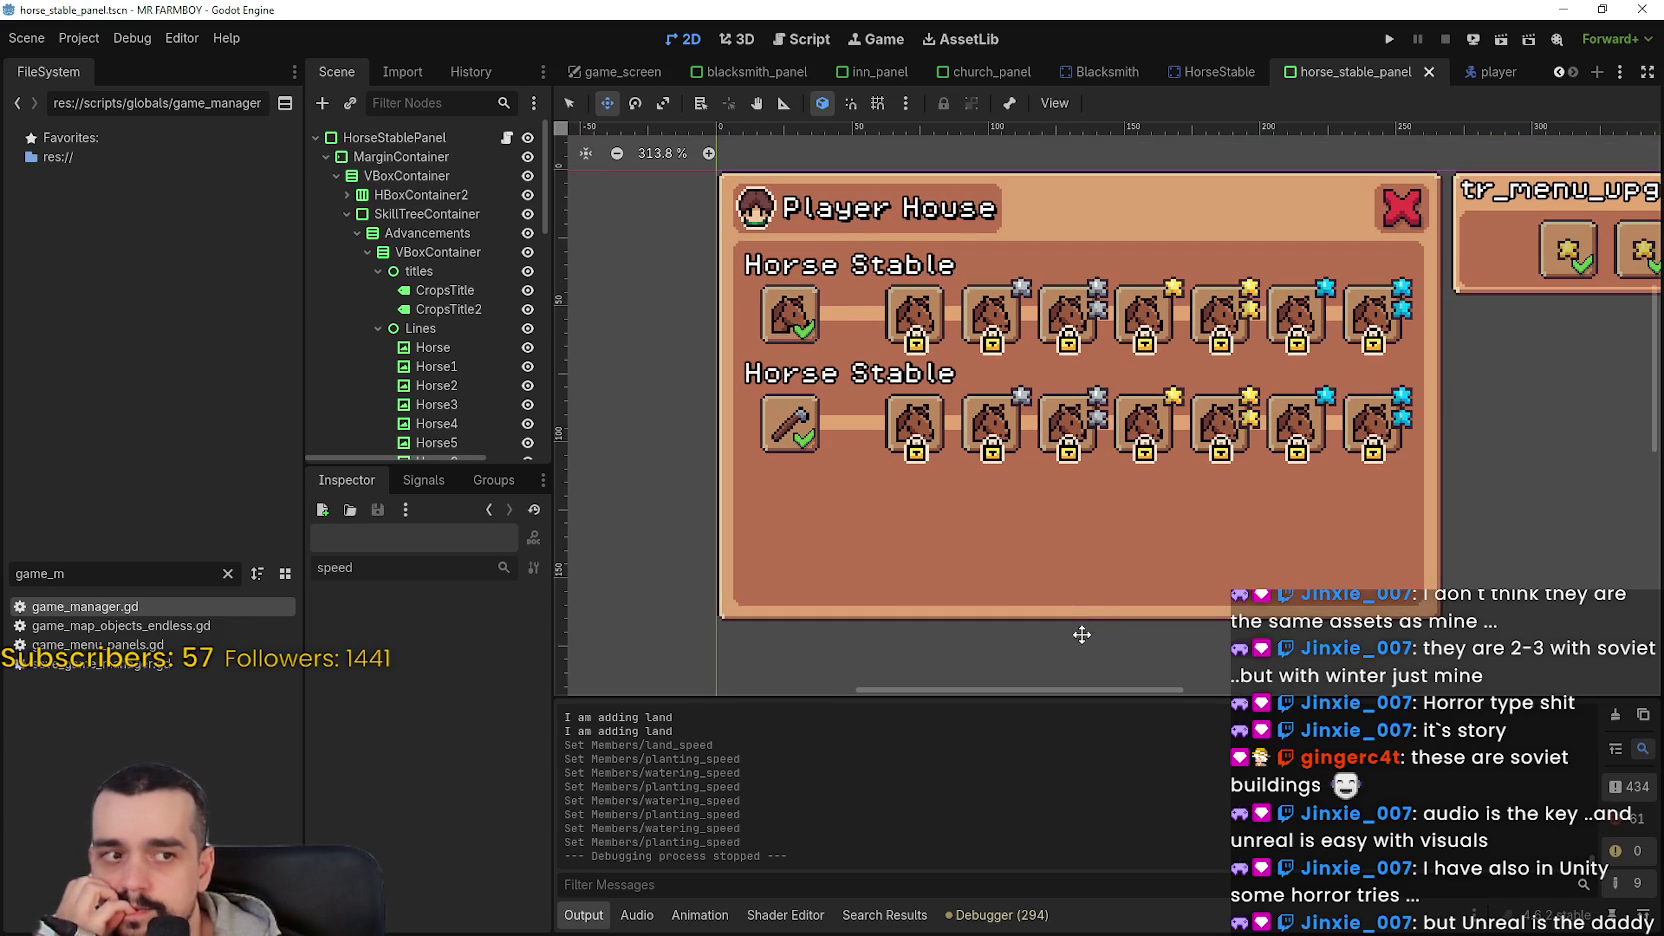
scroll(1073, 614, "up", 3)
scroll(1071, 610, "down", 3)
scroll(1073, 608, "up", 1)
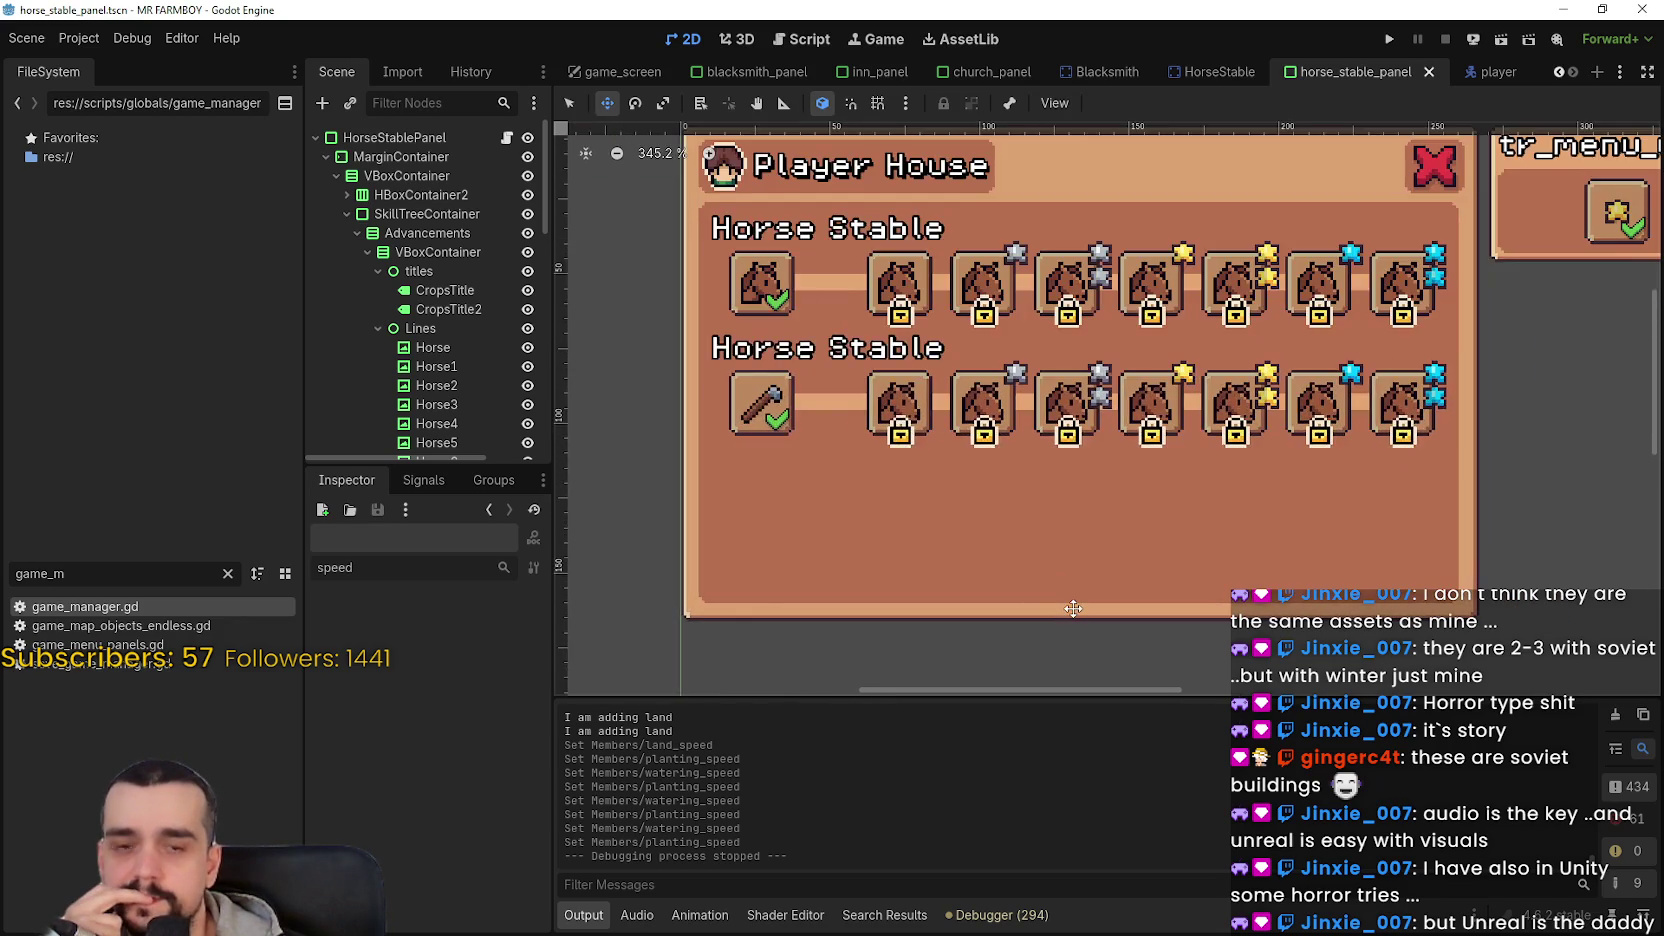
scroll(1073, 608, "down", 3)
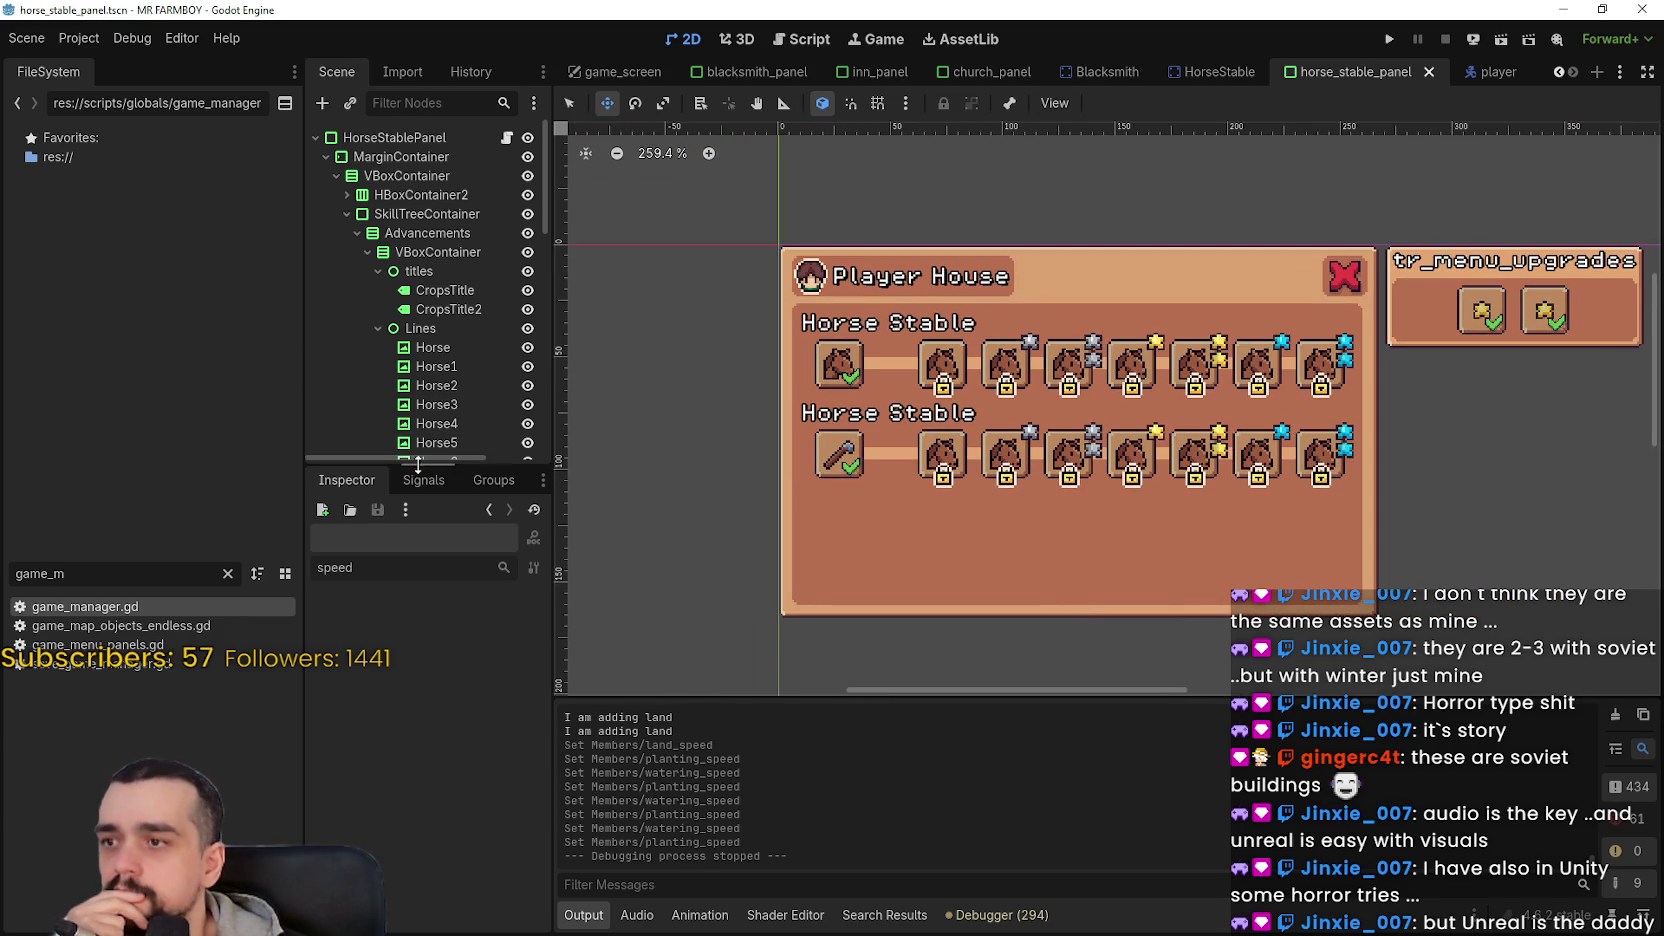
left_click_drag(415, 463, 415, 614)
left_click_drag(551, 535, 633, 530)
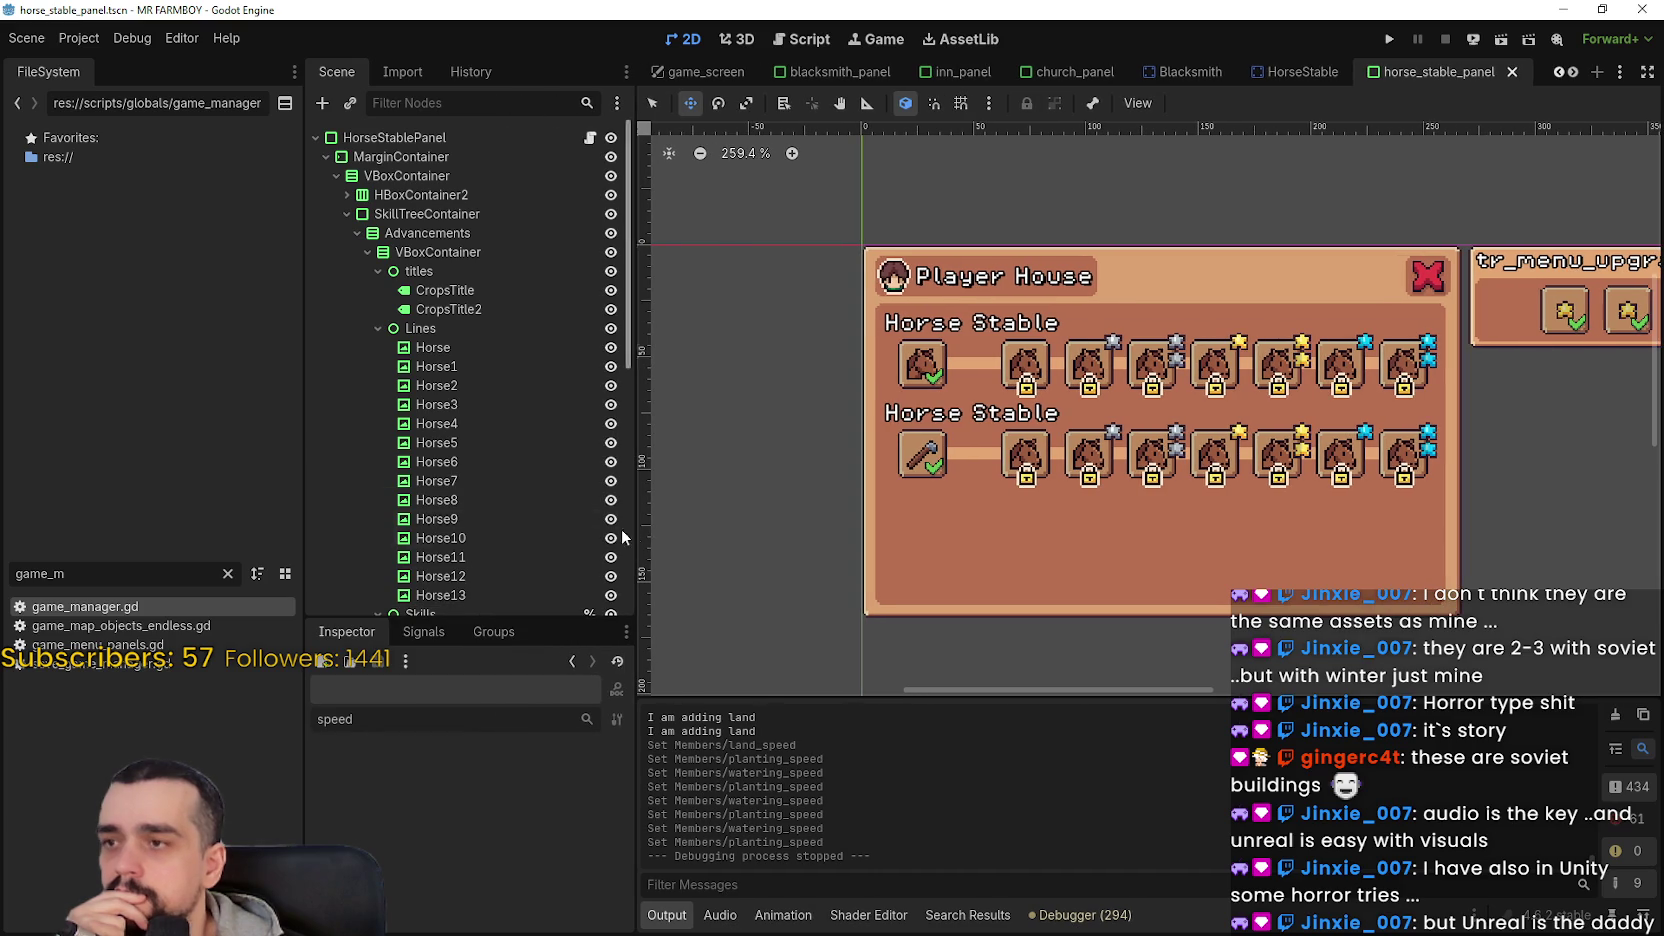